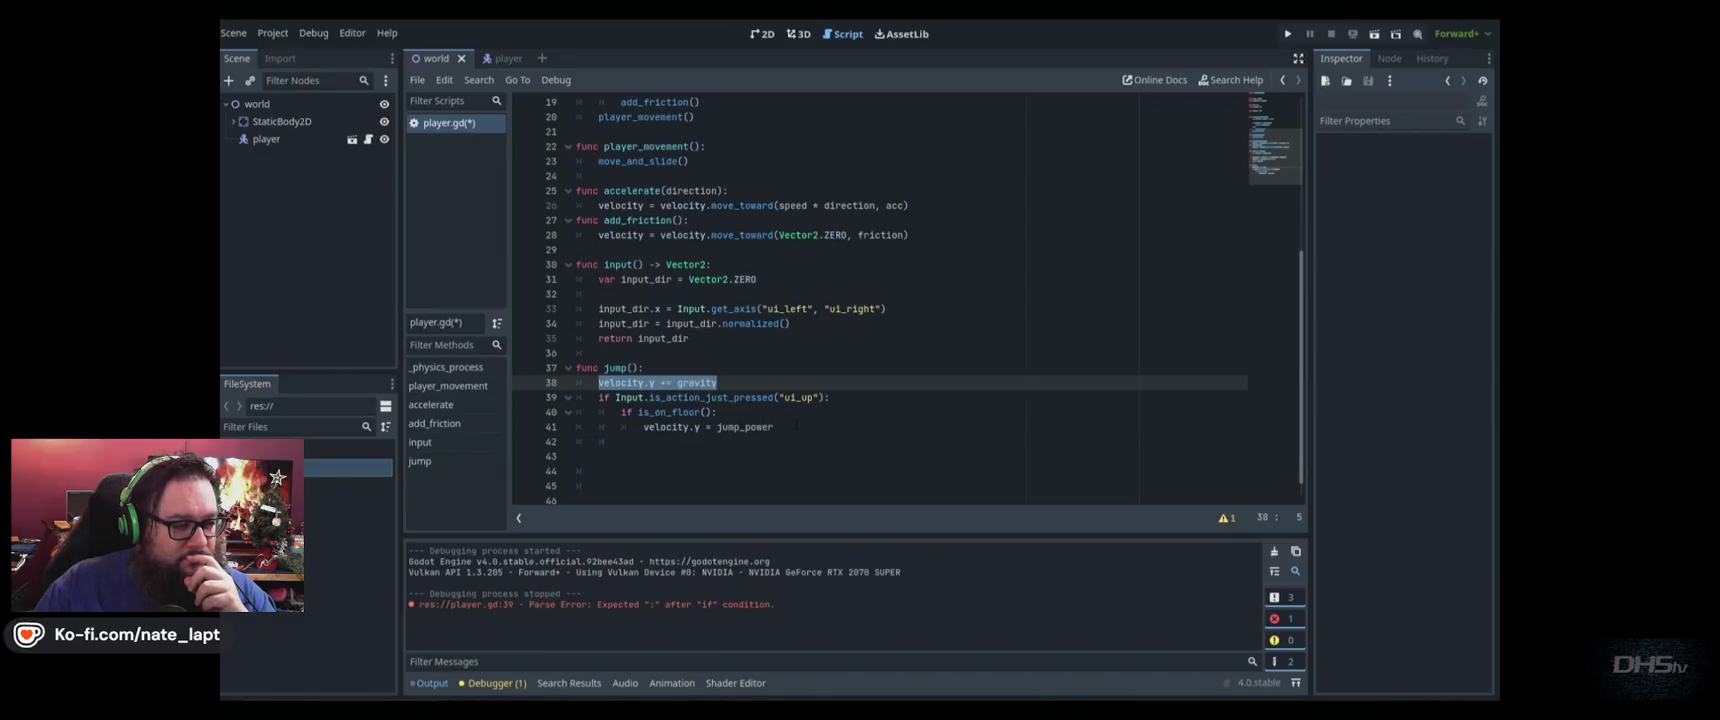
# Begin an is_on_wall check below the floor jump, delete the unfinished check, and save
pyautogui.press('Return')
pyautogui.press('BackSpace')
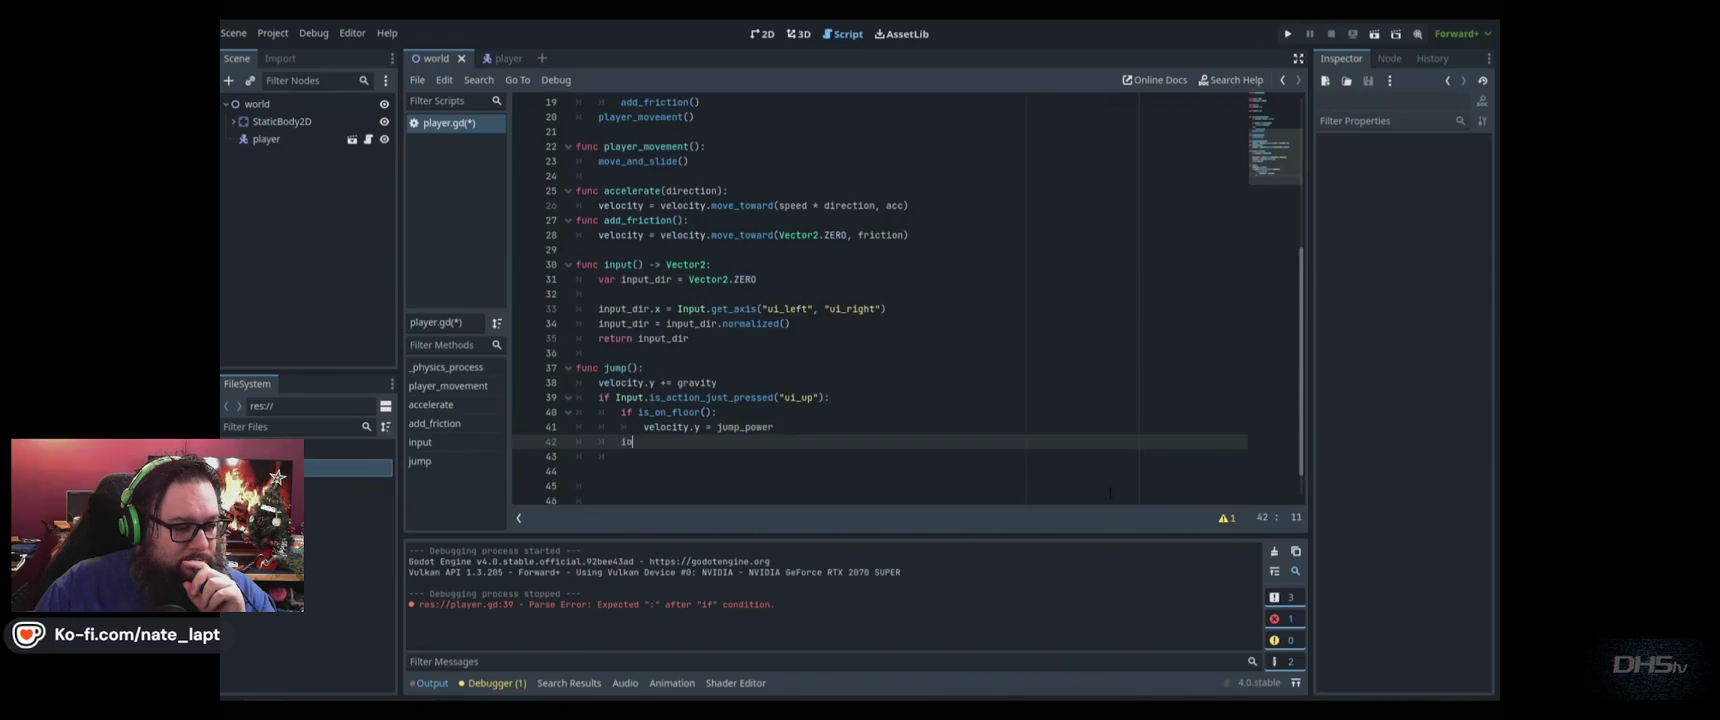
pyautogui.write('if is_')
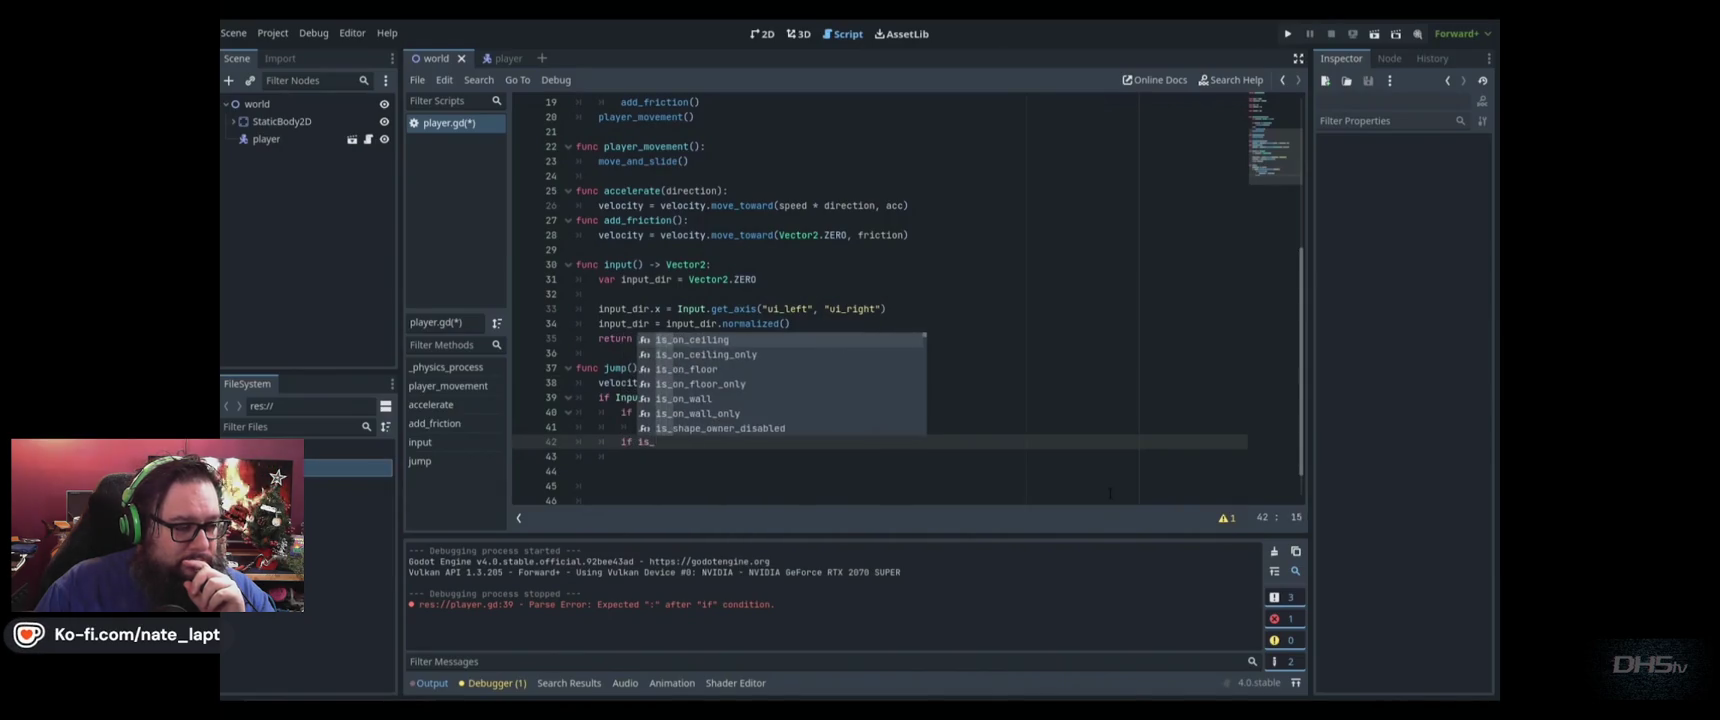
pyautogui.write('on_wall')
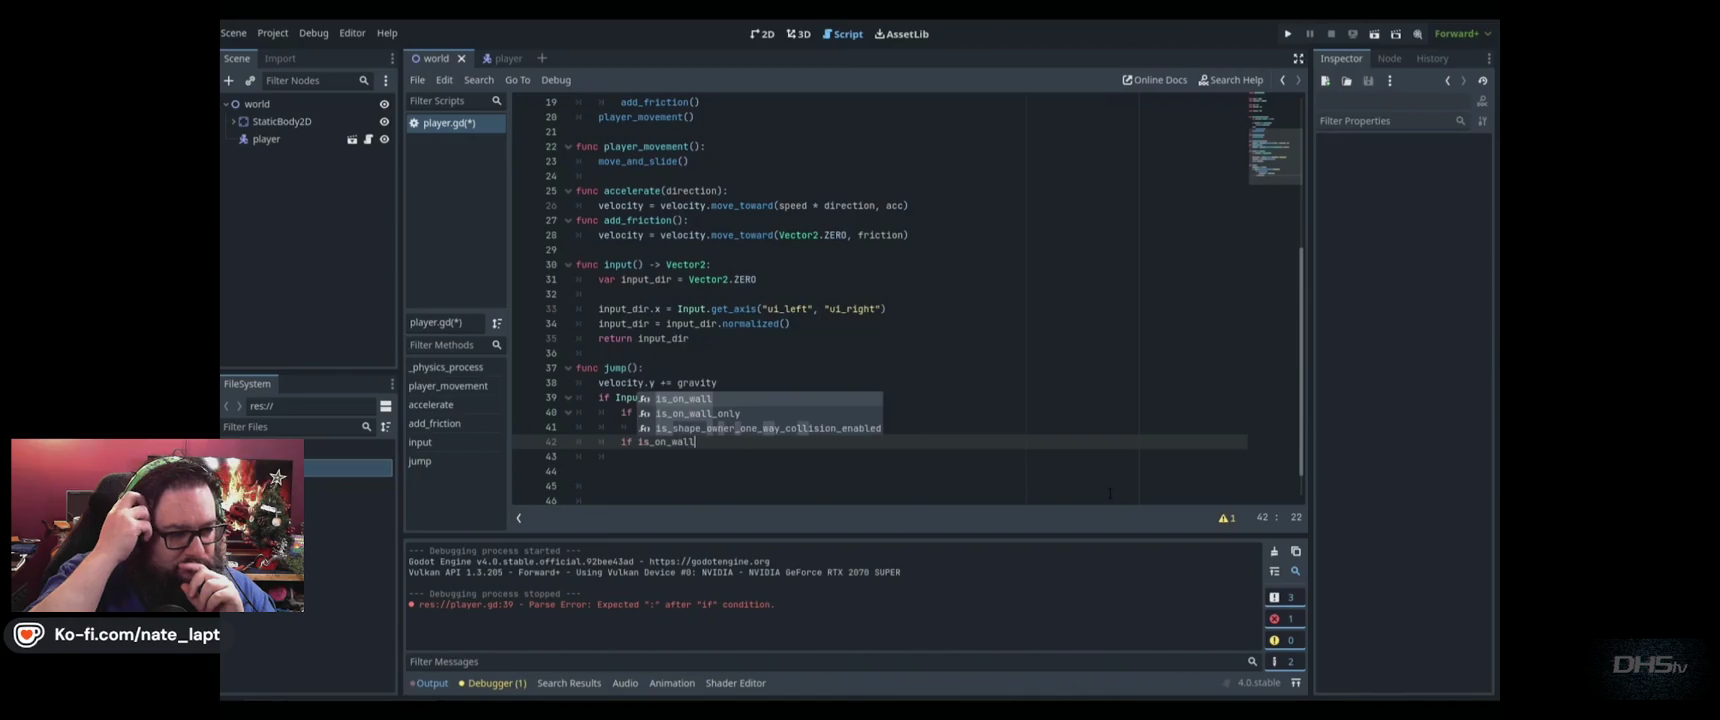
pyautogui.press('Return')
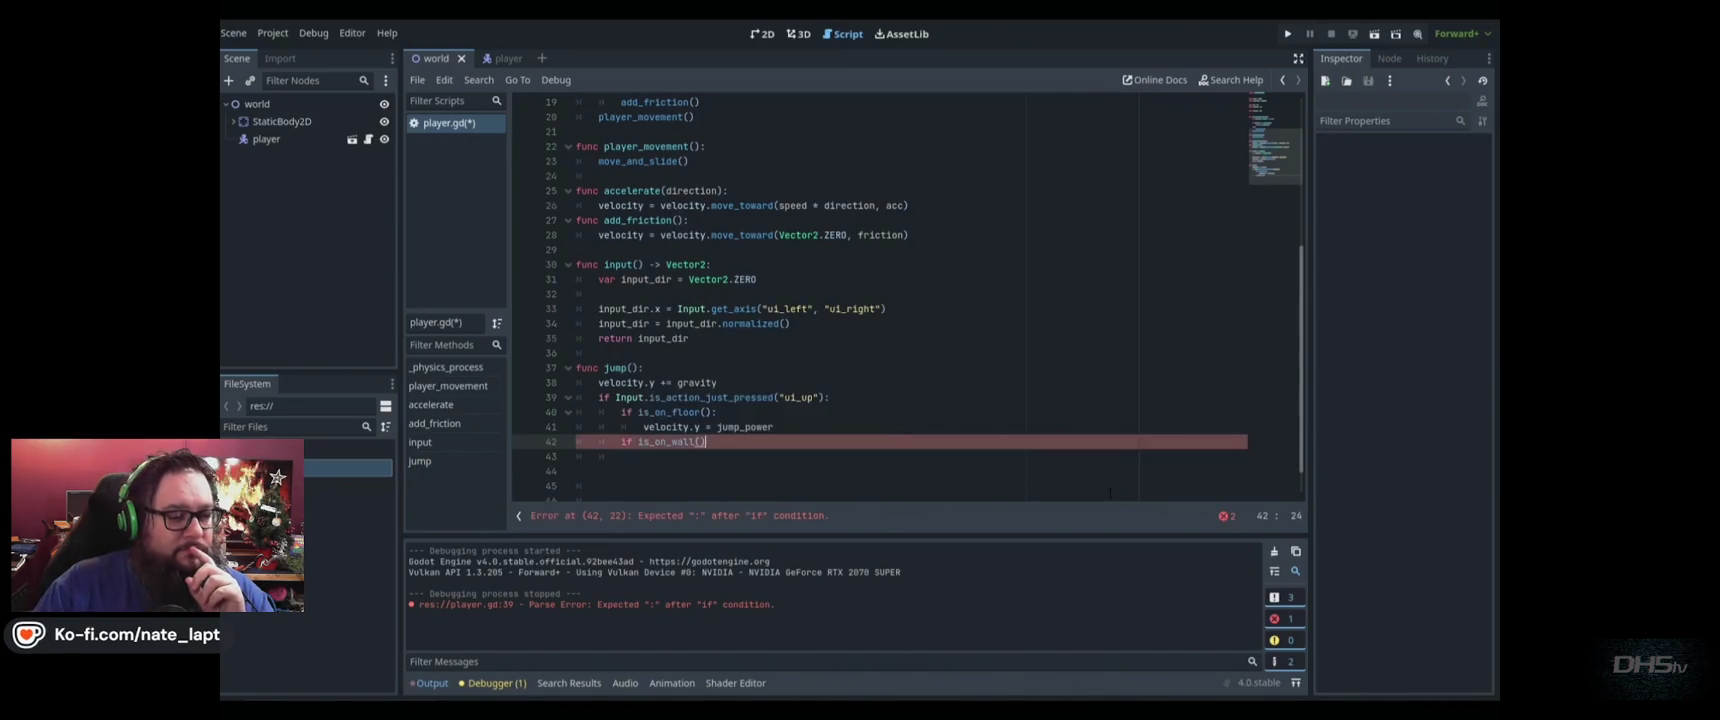
pyautogui.moveTo(773, 427); pyautogui.dragTo(641, 413)
pyautogui.click(718, 443)
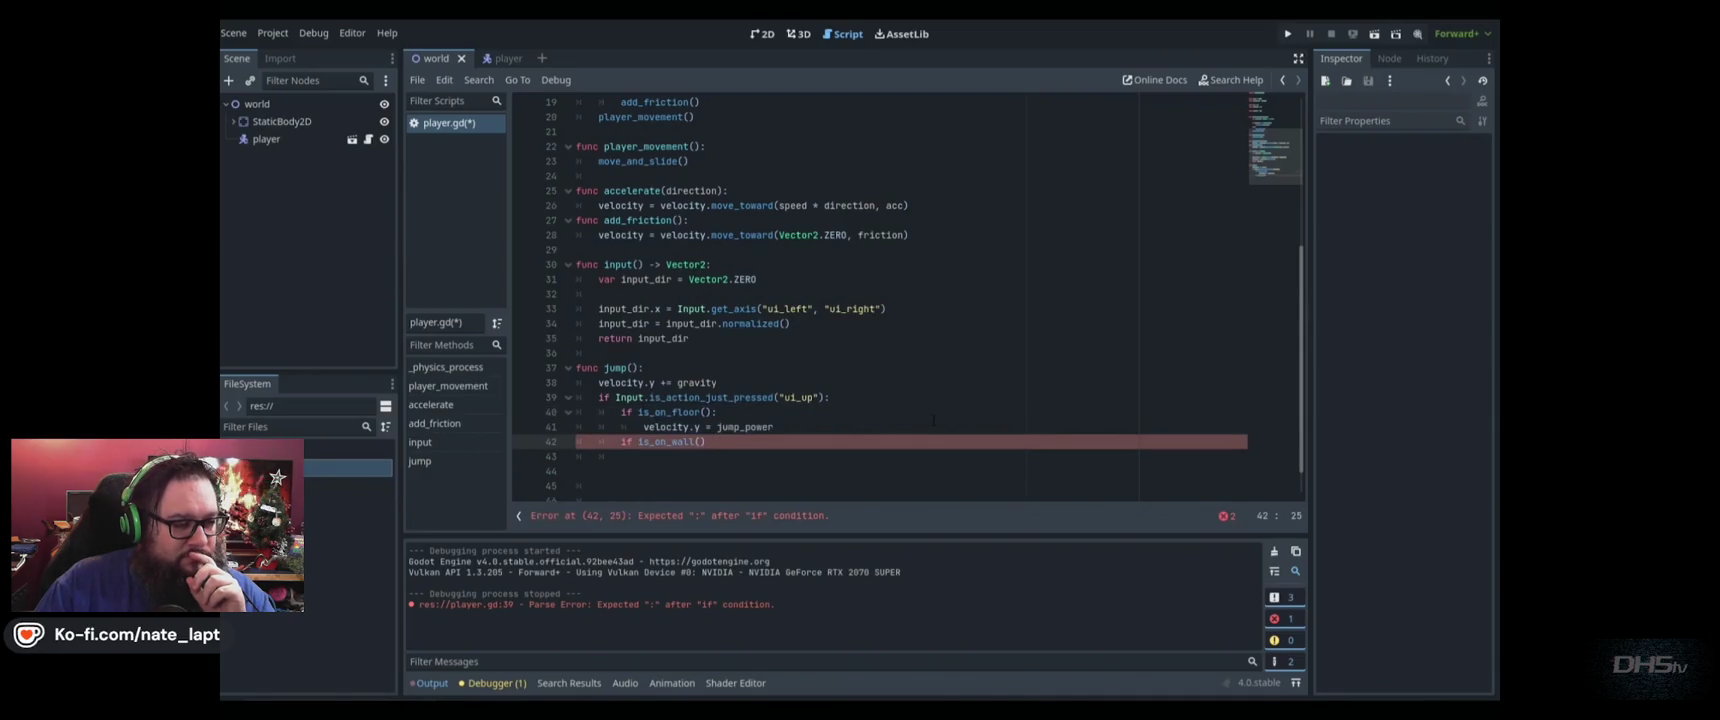
pyautogui.press('BackSpace')
pyautogui.press('BackSpace')
pyautogui.press('BackSpace')
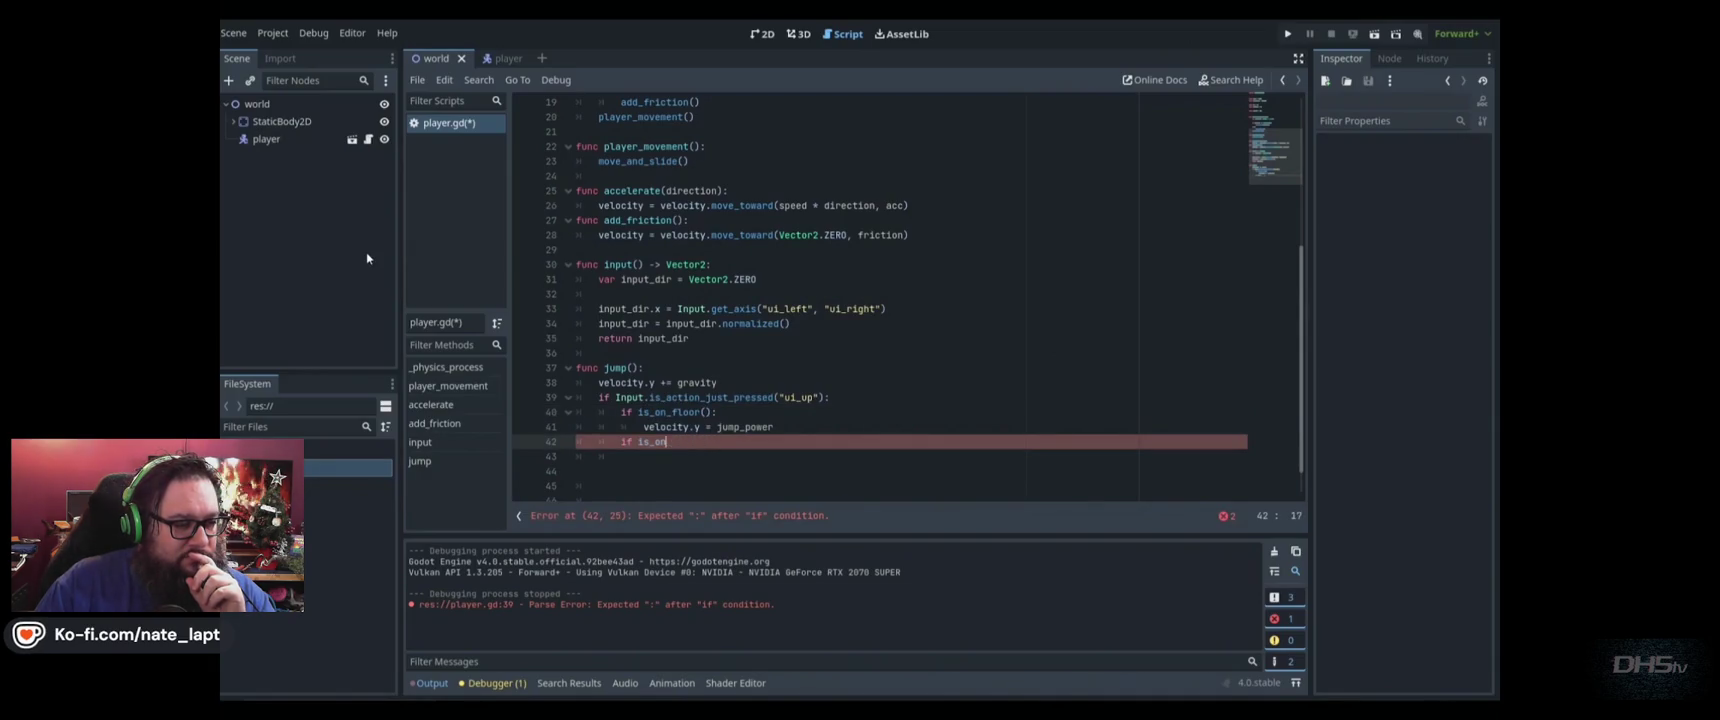
pyautogui.hotkey('ctrl', 's')
pyautogui.scroll(6, 900, 300)
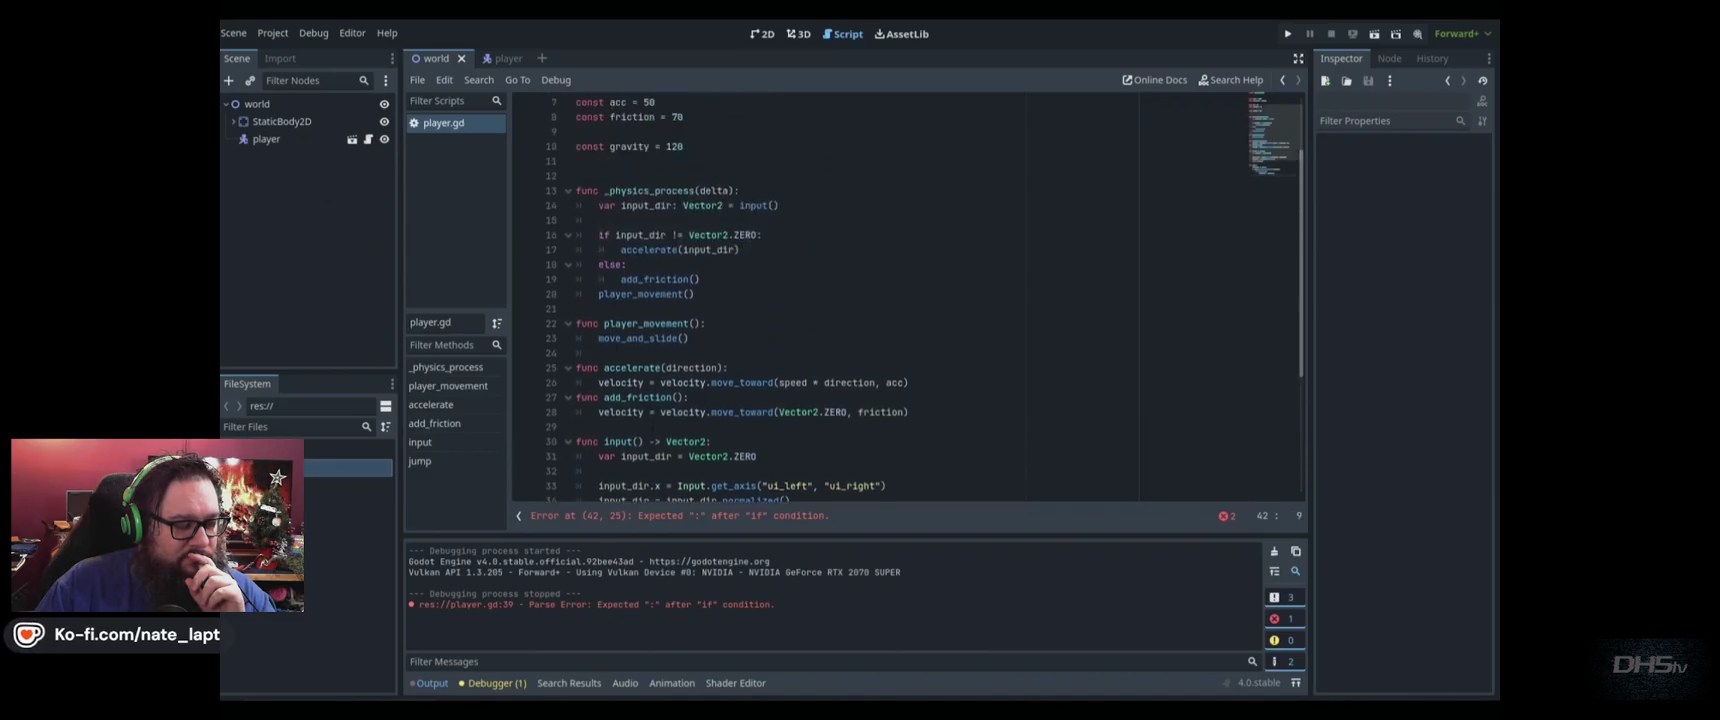
# Call jump() on a new line after player_movement(), fixing the typo, and run the game
pyautogui.click(718, 385)
pyautogui.press('Return')
pyautogui.write('ump()')
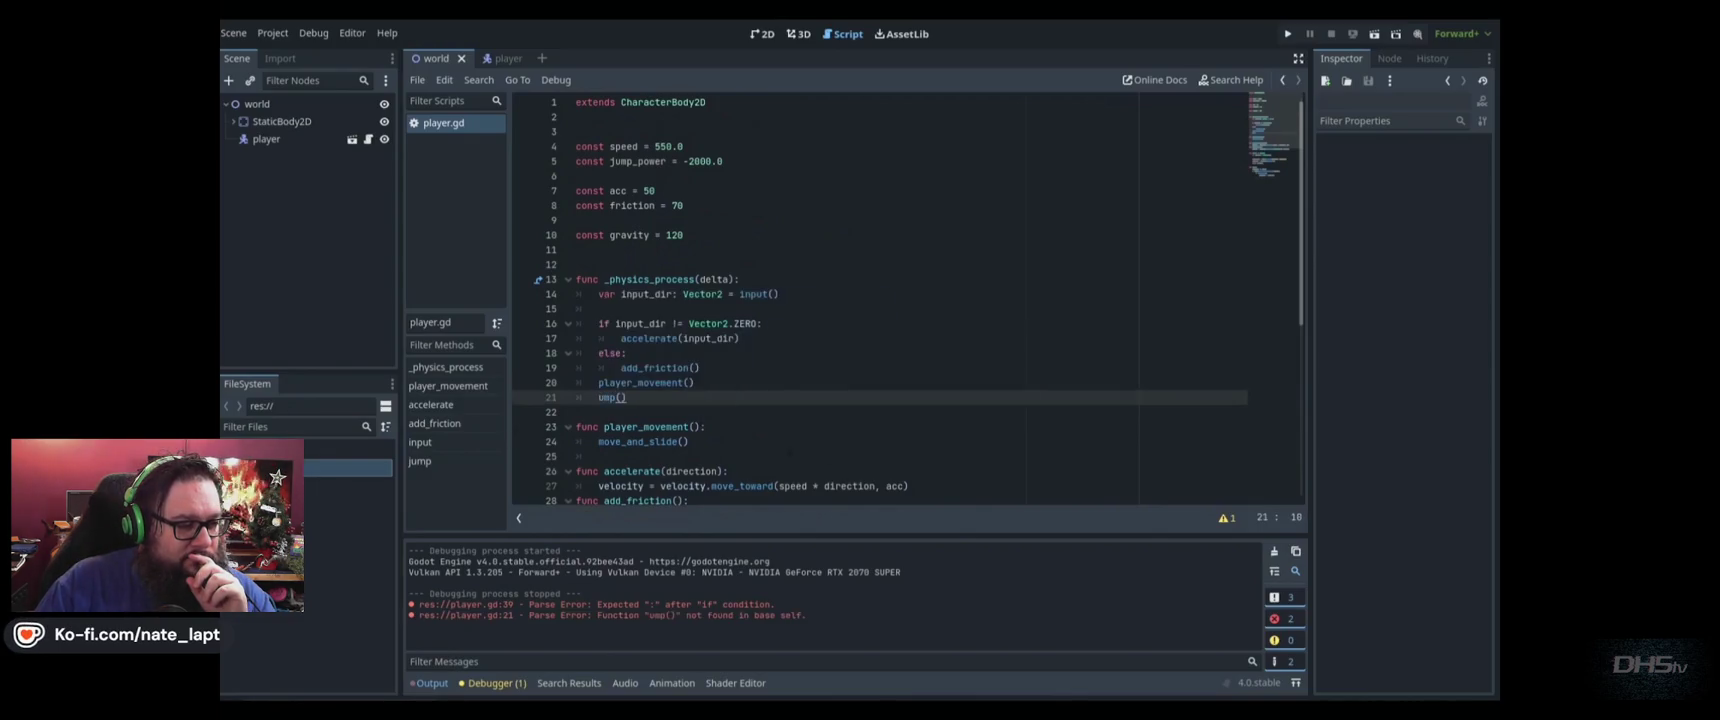
pyautogui.click(599, 397)
pyautogui.write('j')
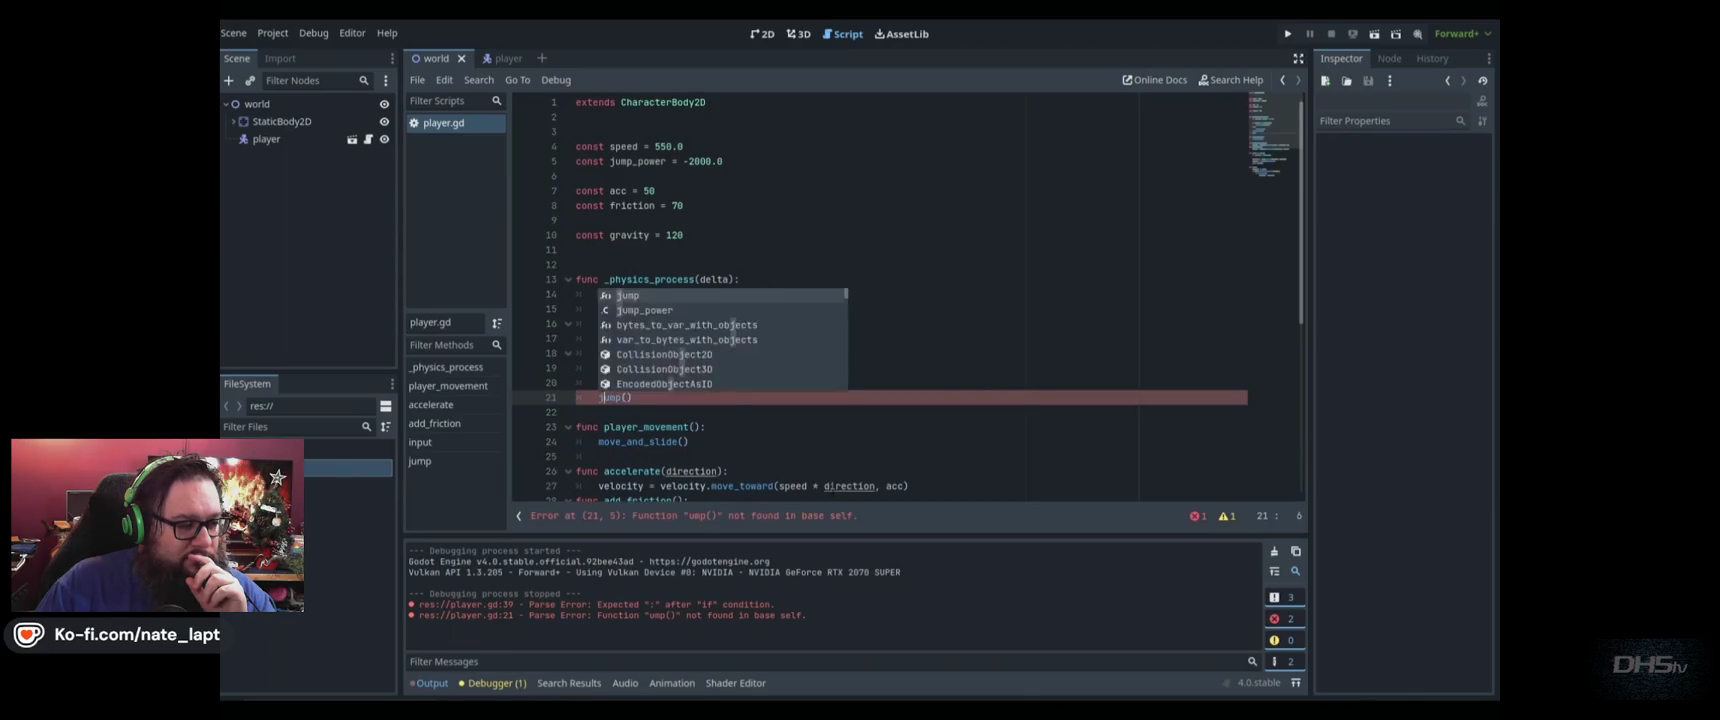
pyautogui.click(668, 368)
pyautogui.press('F5')
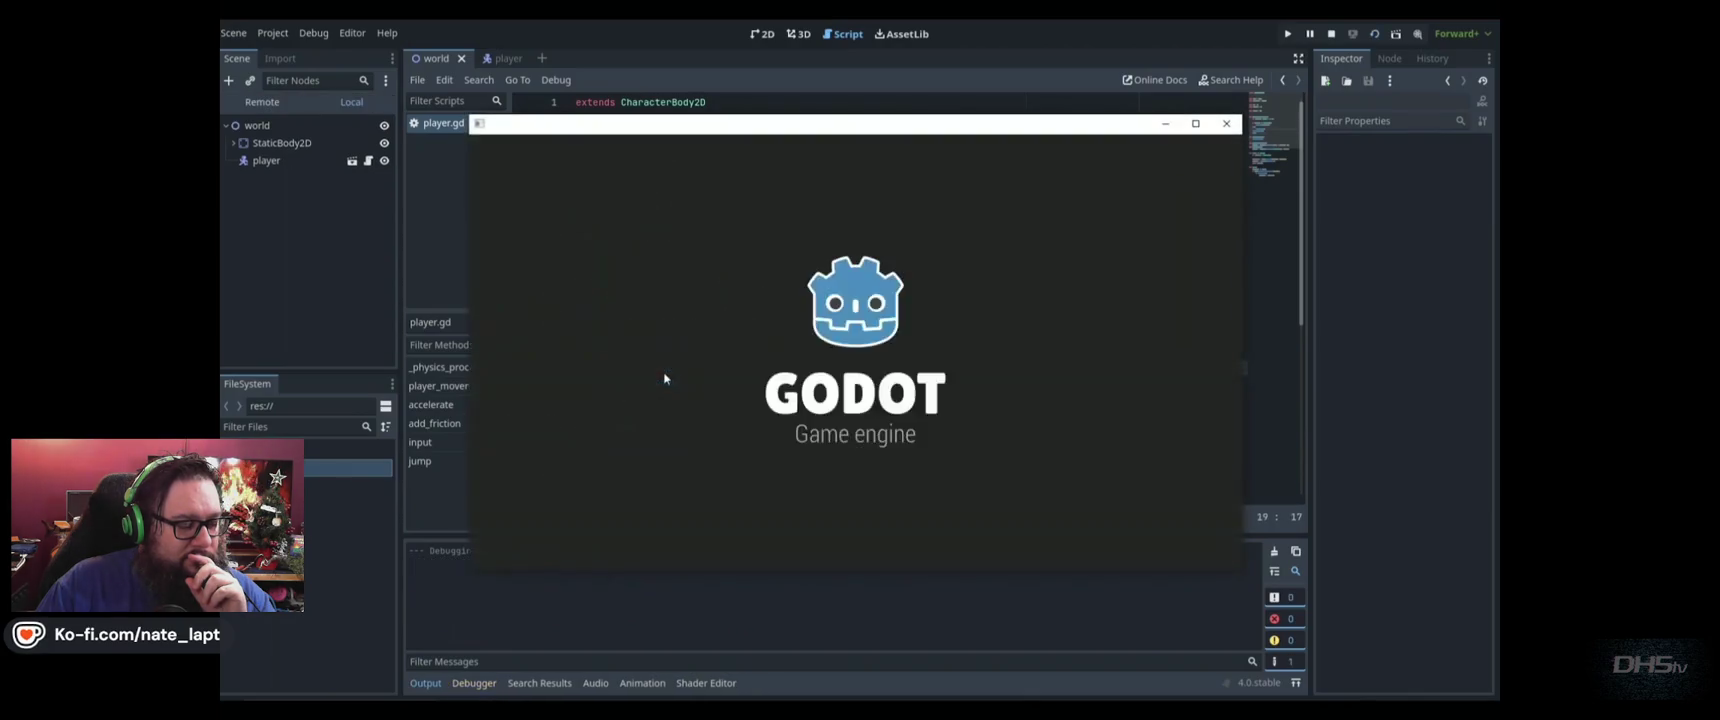
# Run left and right and jump between the walls, then close the game
pyautogui.press('Left')
pyautogui.press('space')
pyautogui.press('Right')
pyautogui.press('space')
pyautogui.press('space')
pyautogui.press('space')
pyautogui.press('Left')
pyautogui.press('space')
pyautogui.press('space')
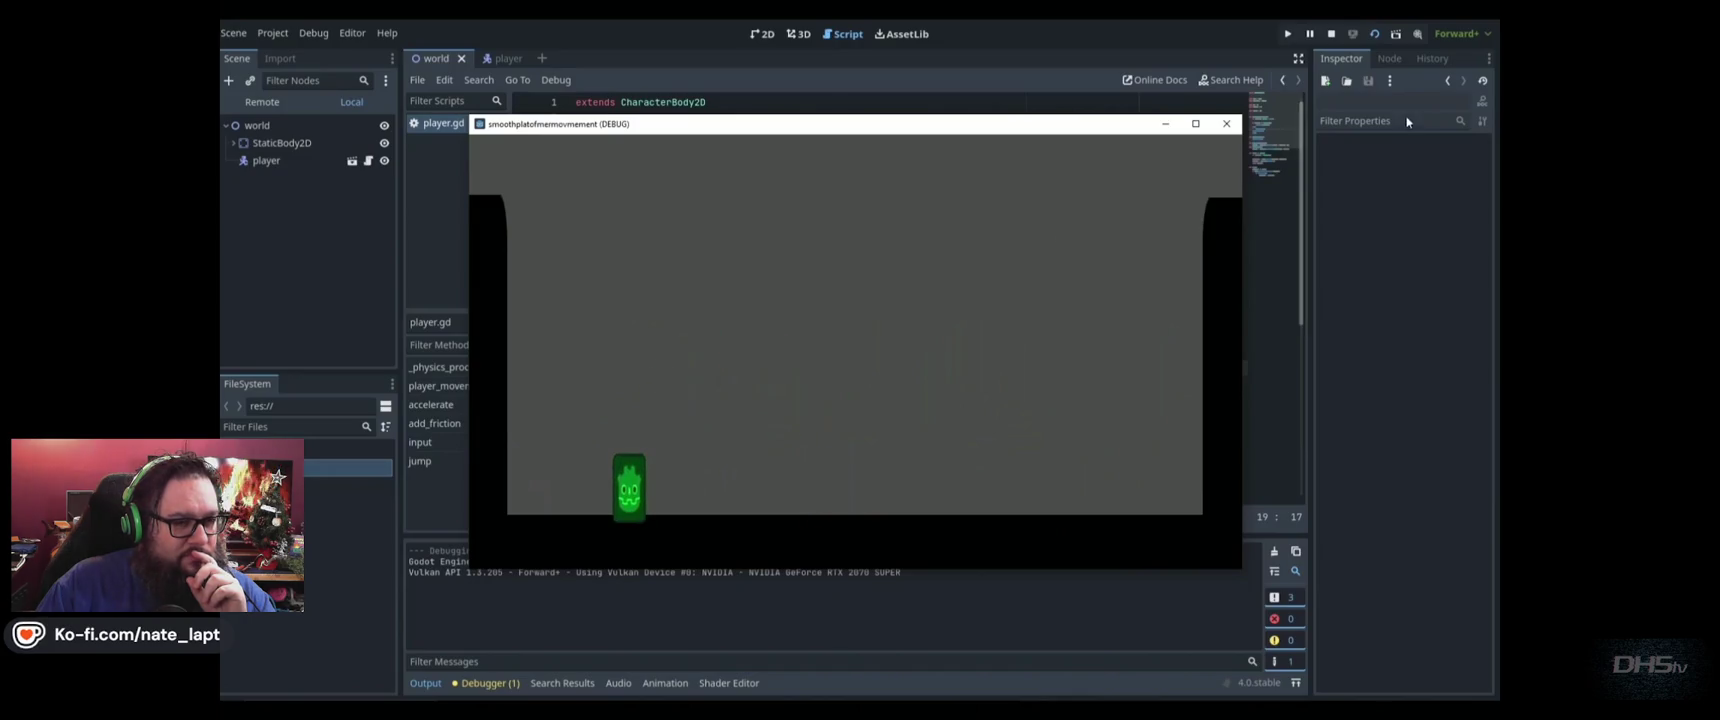
pyautogui.click(1226, 123)
# Scroll down to jump() and add a new line under the floor jump
pyautogui.scroll(-5, 765, 260)
pyautogui.scroll(-1, 765, 260)
pyautogui.click(800, 400)
pyautogui.press('Return')
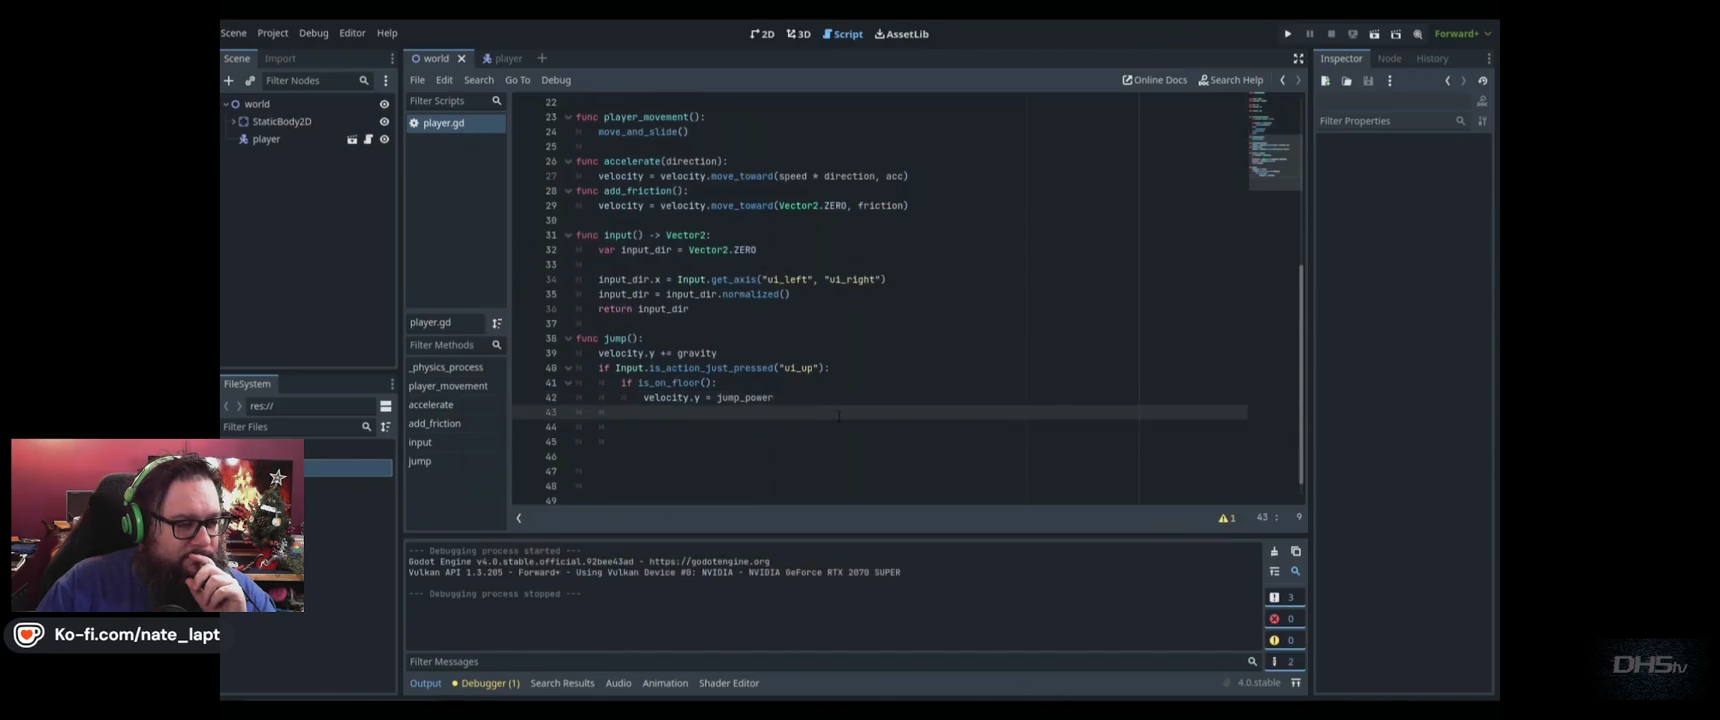
# Write the condition if is_on_wall() and Input.is_action_pressed("ui_right"): in jump()
pyautogui.write('if is_on_')
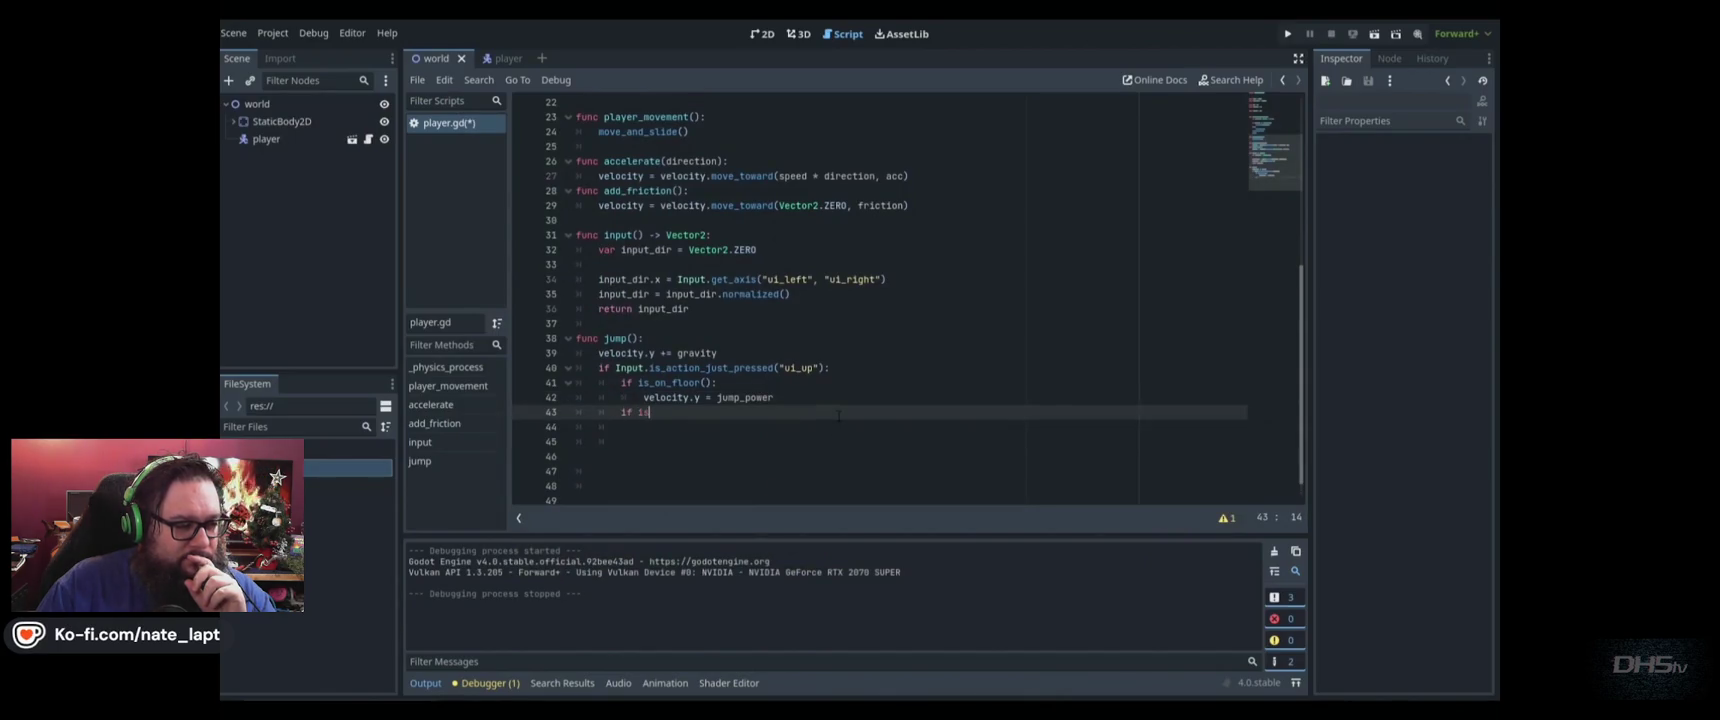
pyautogui.write('wal')
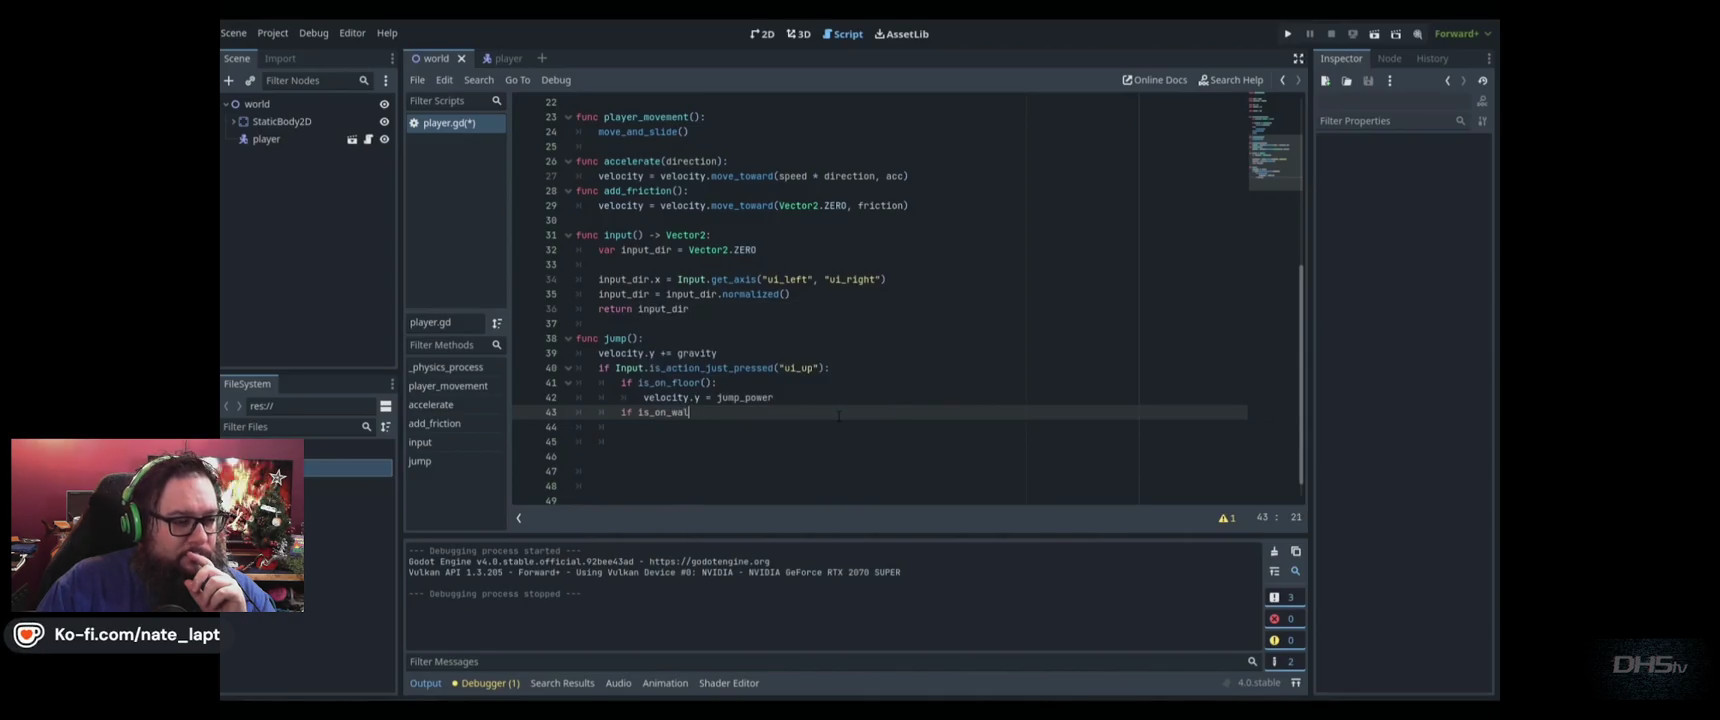
pyautogui.write('ll')
pyautogui.press('Return')
pyautogui.write('and')
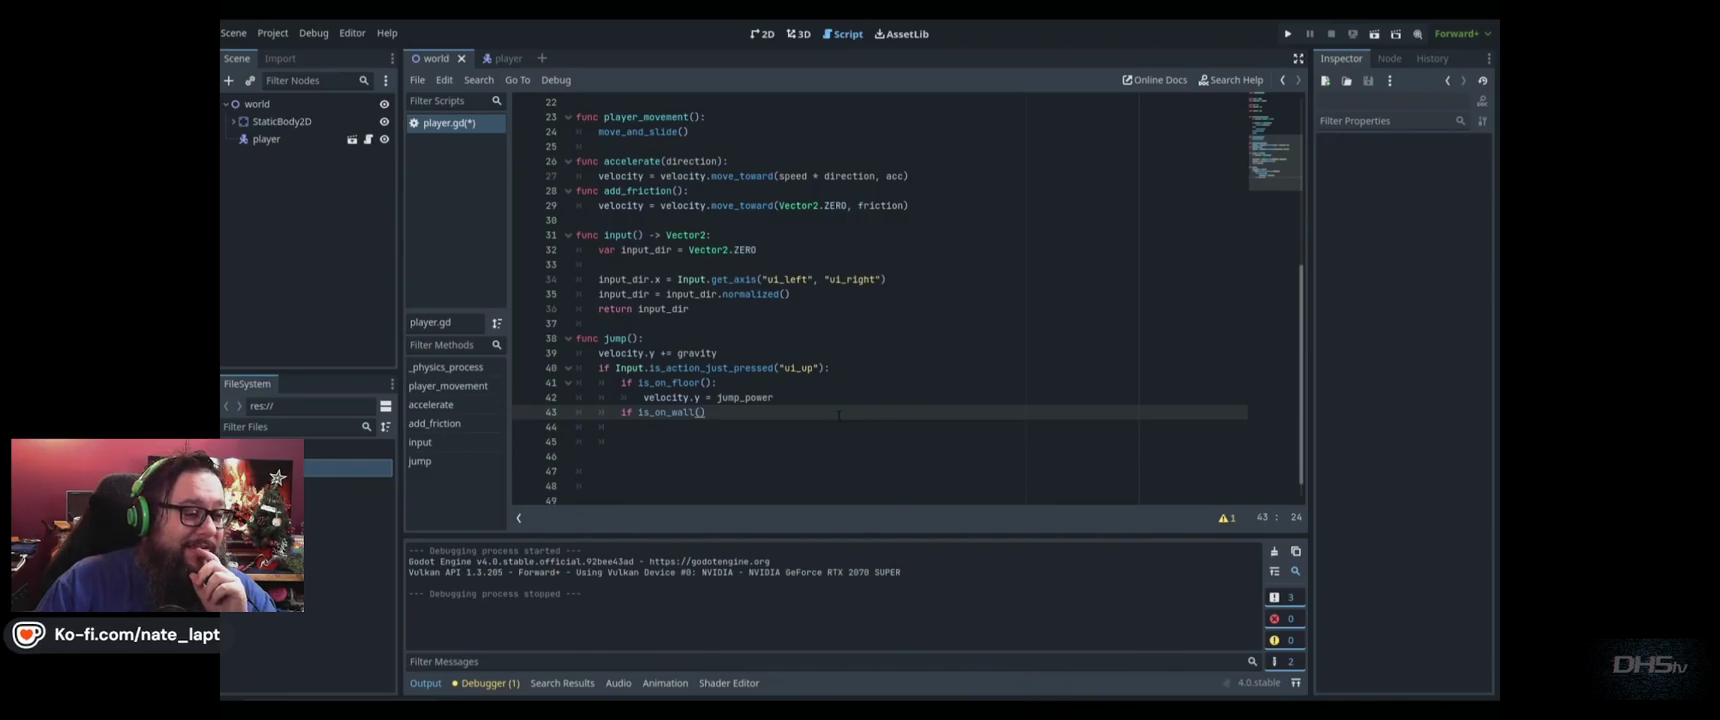
pyautogui.write(' Input')
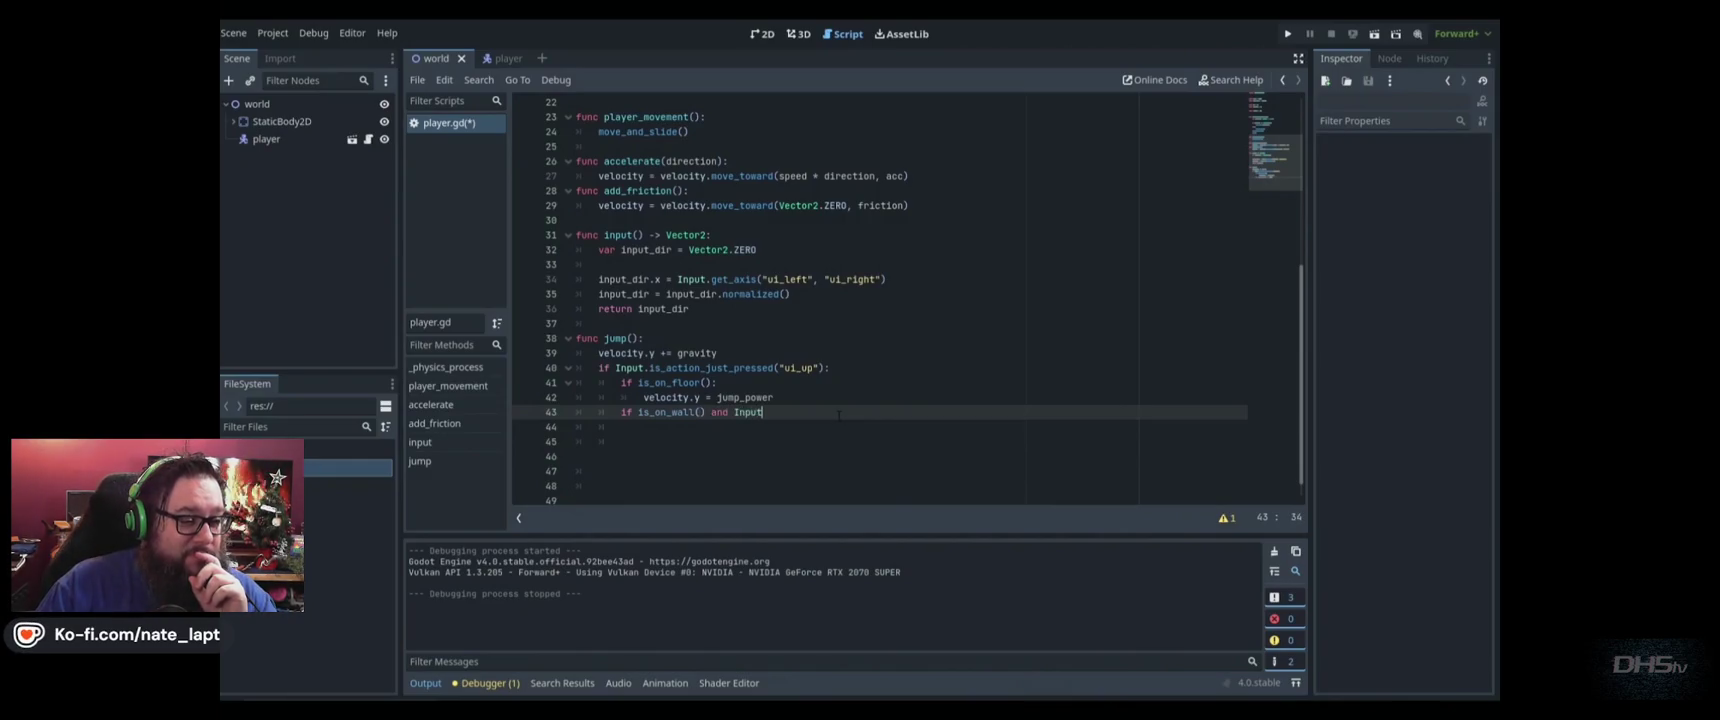
pyautogui.write('.is')
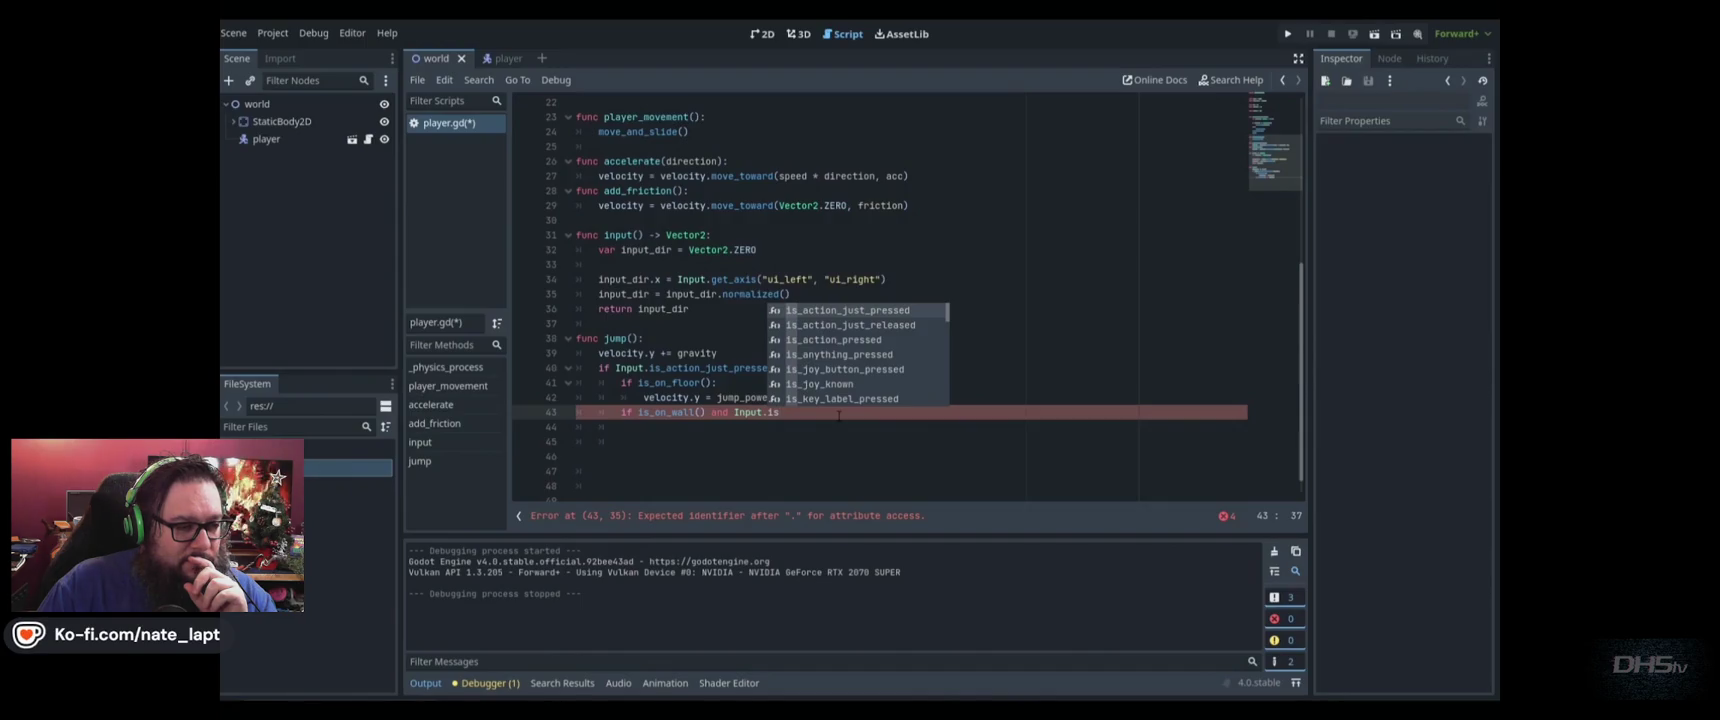
pyautogui.write('_action')
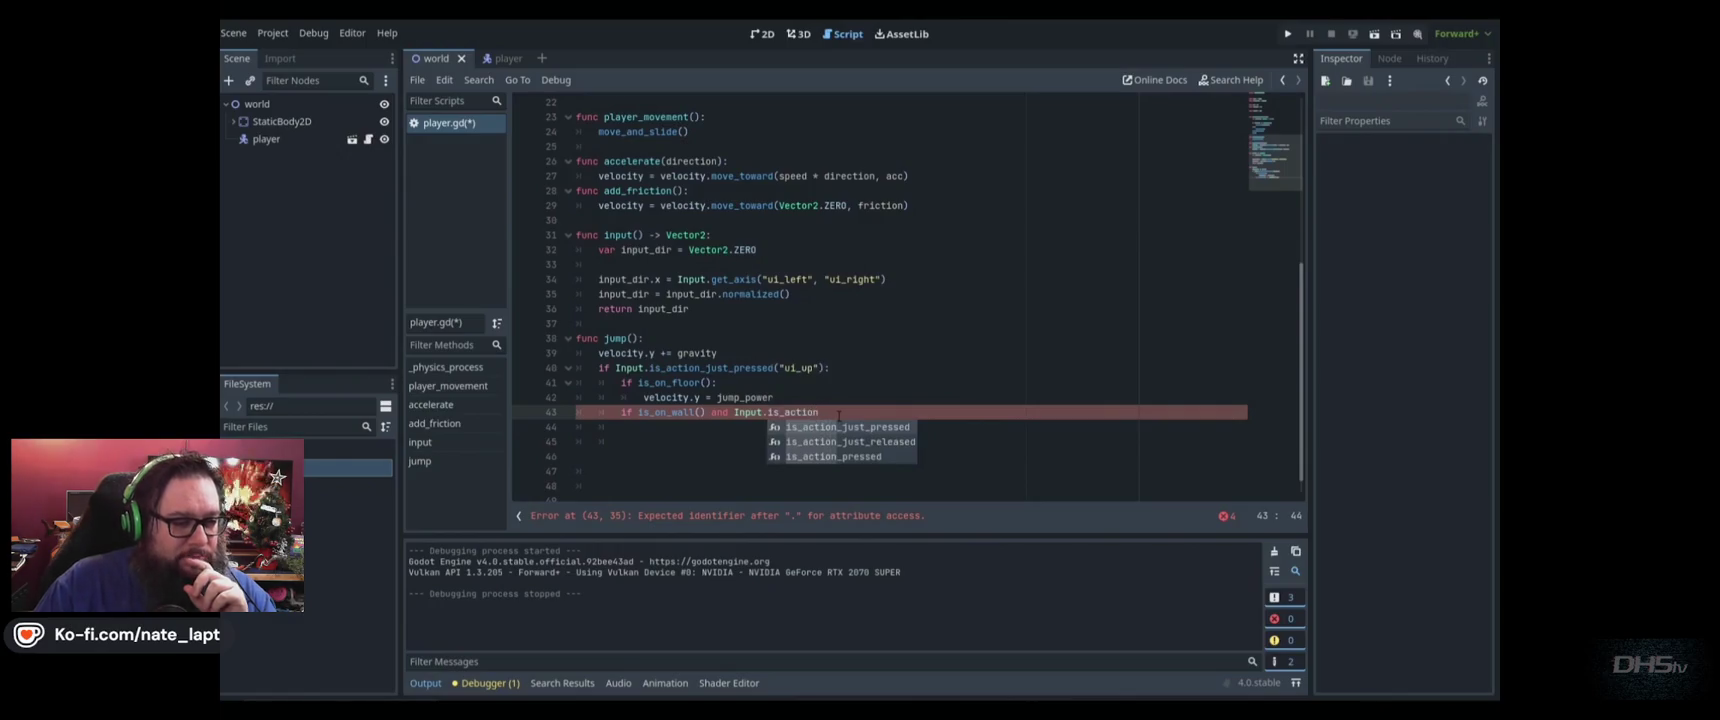
pyautogui.press('Down')
pyautogui.press('Down')
pyautogui.press('Return')
pyautogui.write('"ui_right')
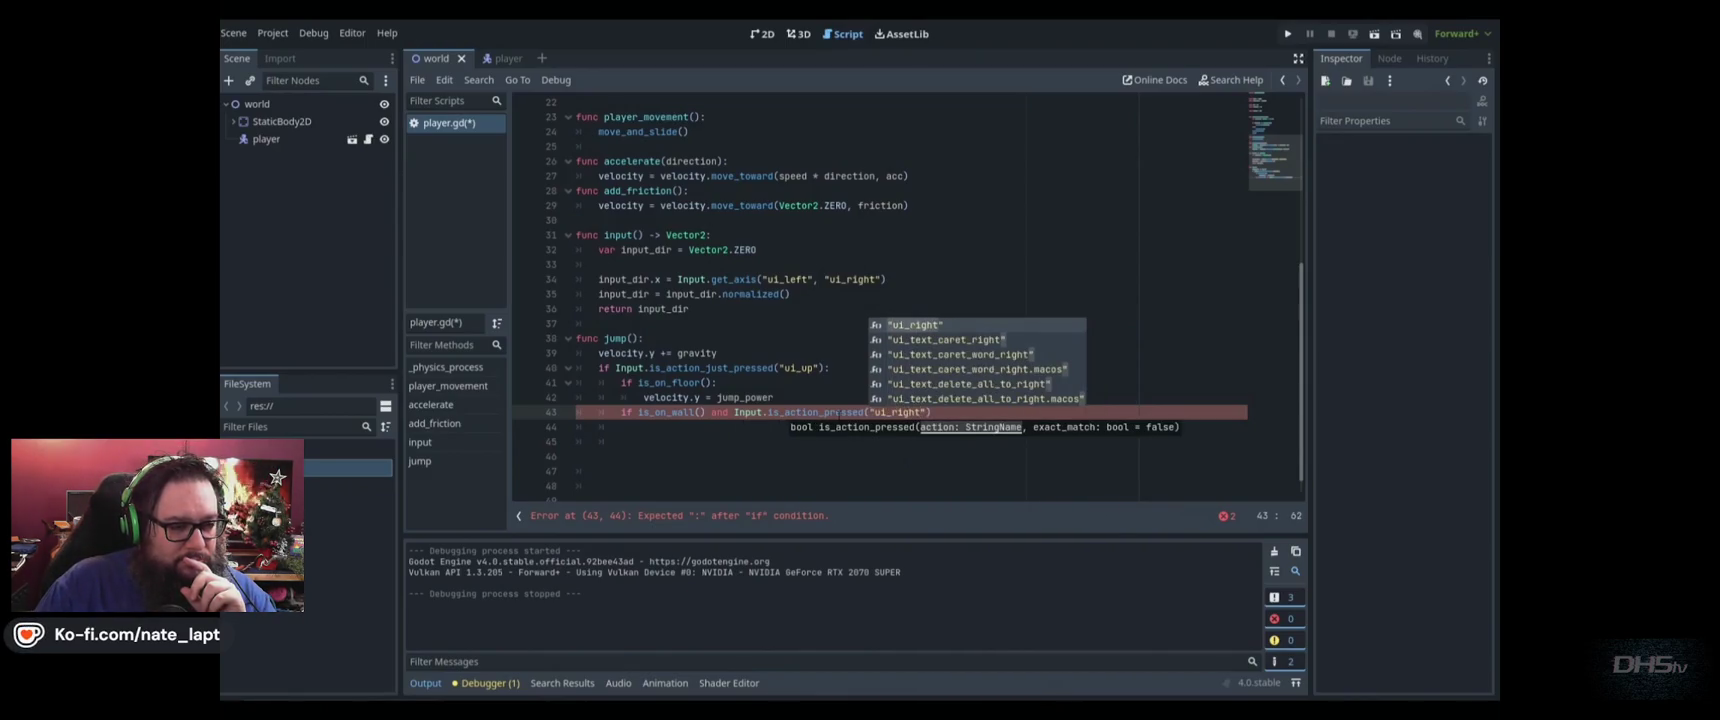
pyautogui.write('"')
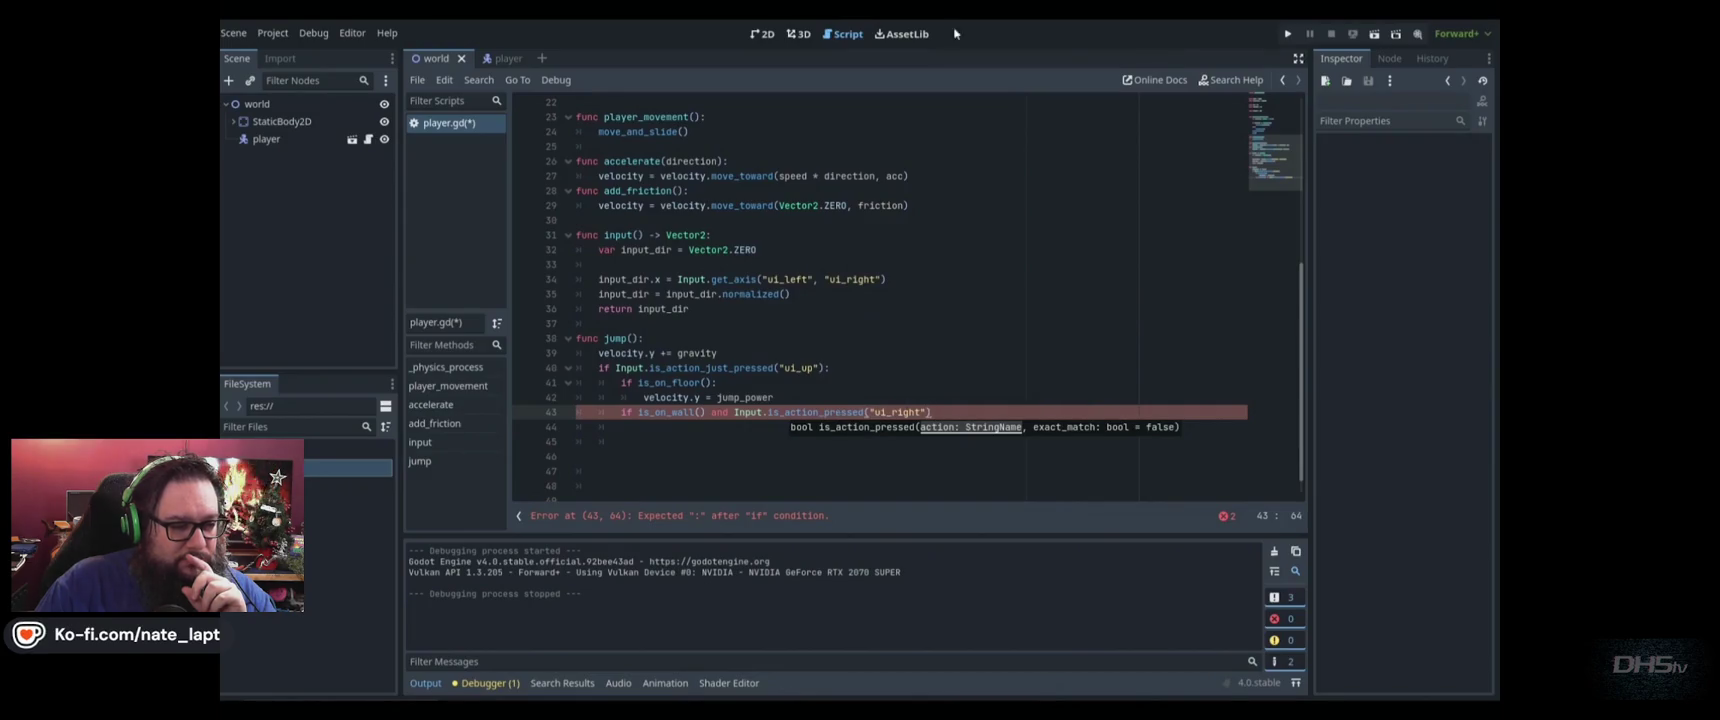
pyautogui.click(860, 368)
pyautogui.click(981, 408)
pyautogui.write(':')
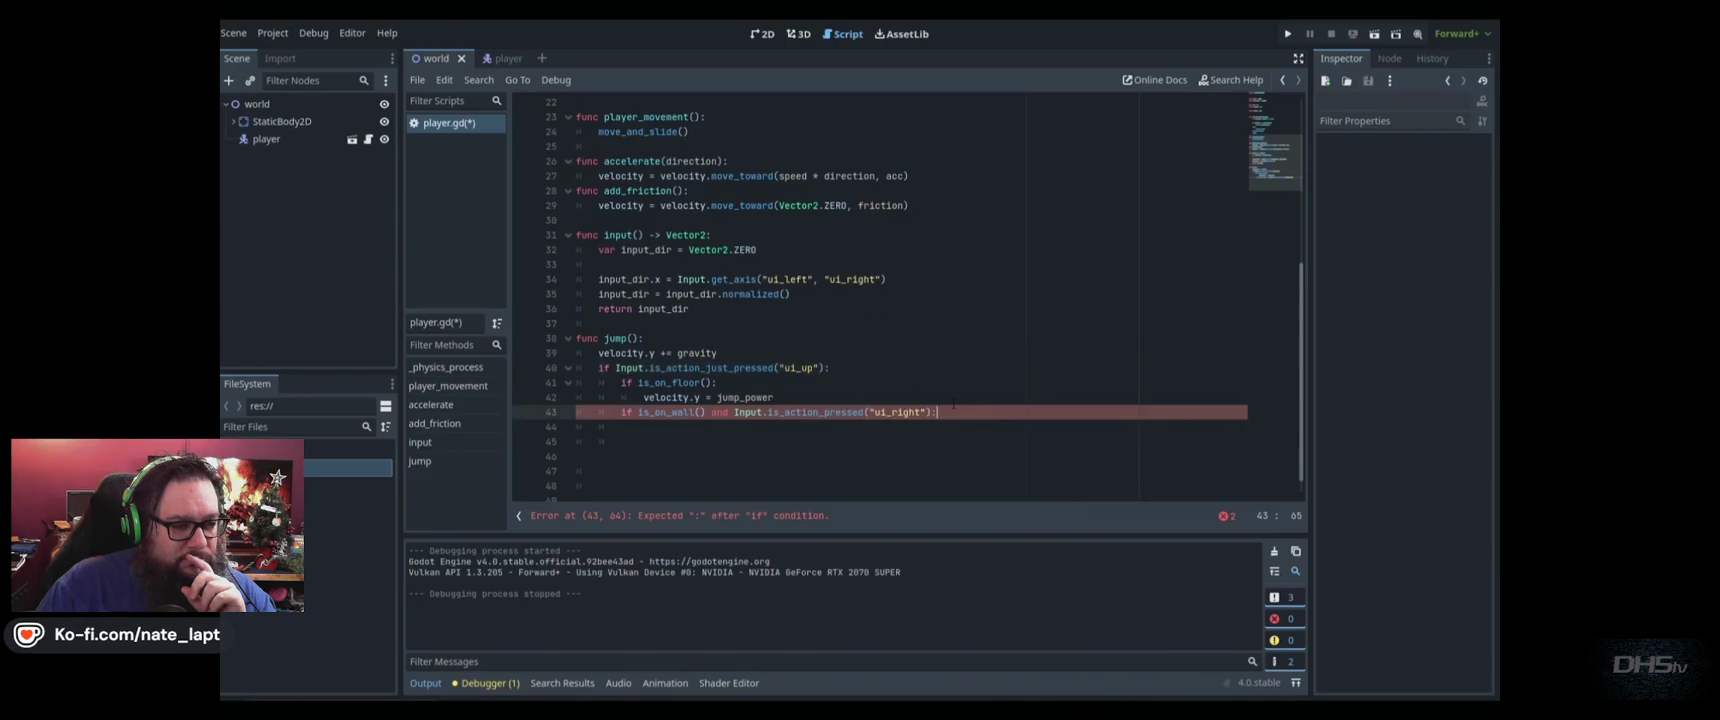
# In the branch, set velocity.y = jump_power, begin velocity.x = -, save, and run the game
pyautogui.press('Return')
pyautogui.write('lo')
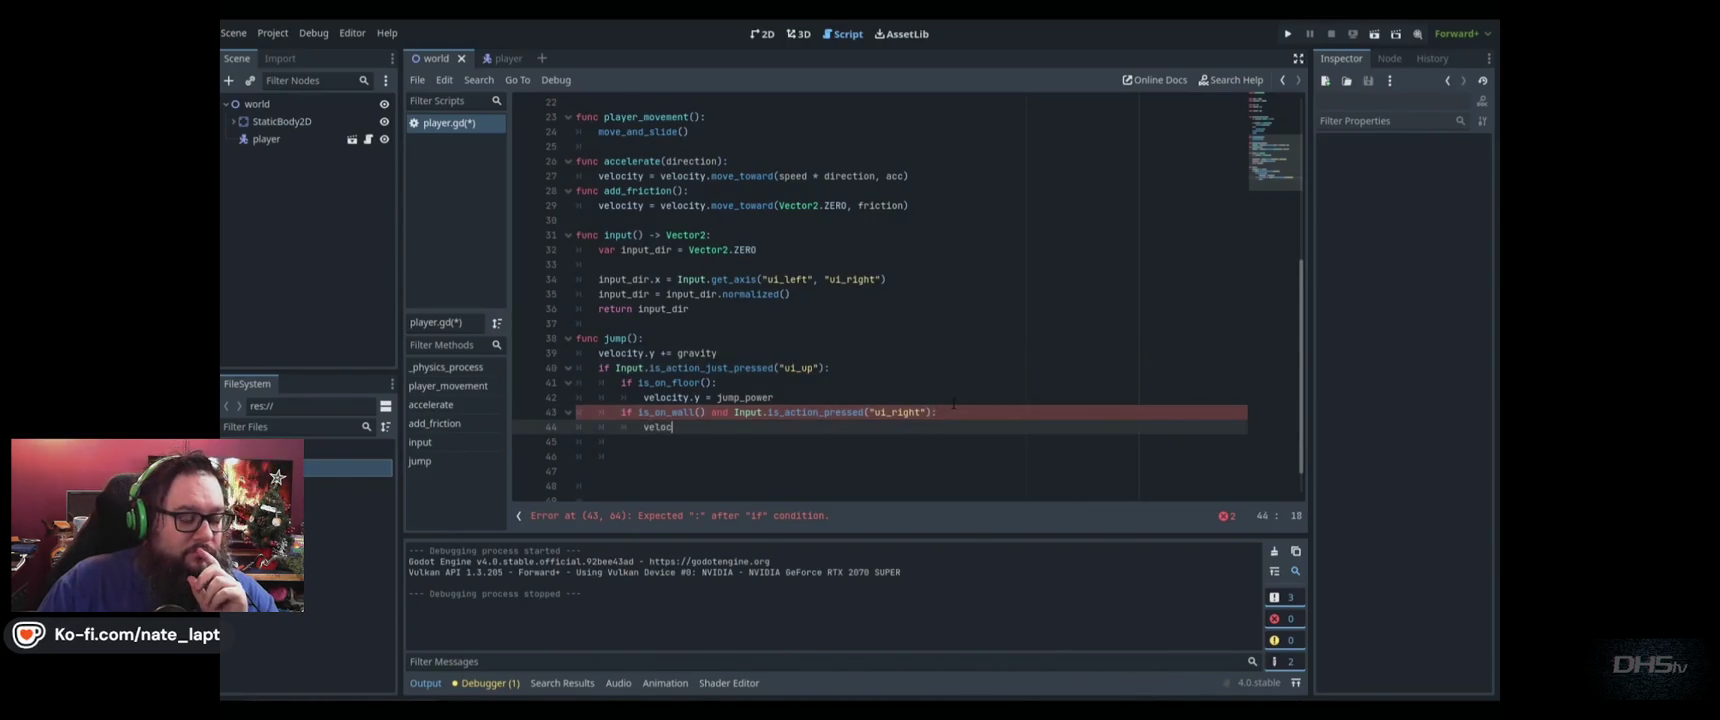
pyautogui.write('city.y ')
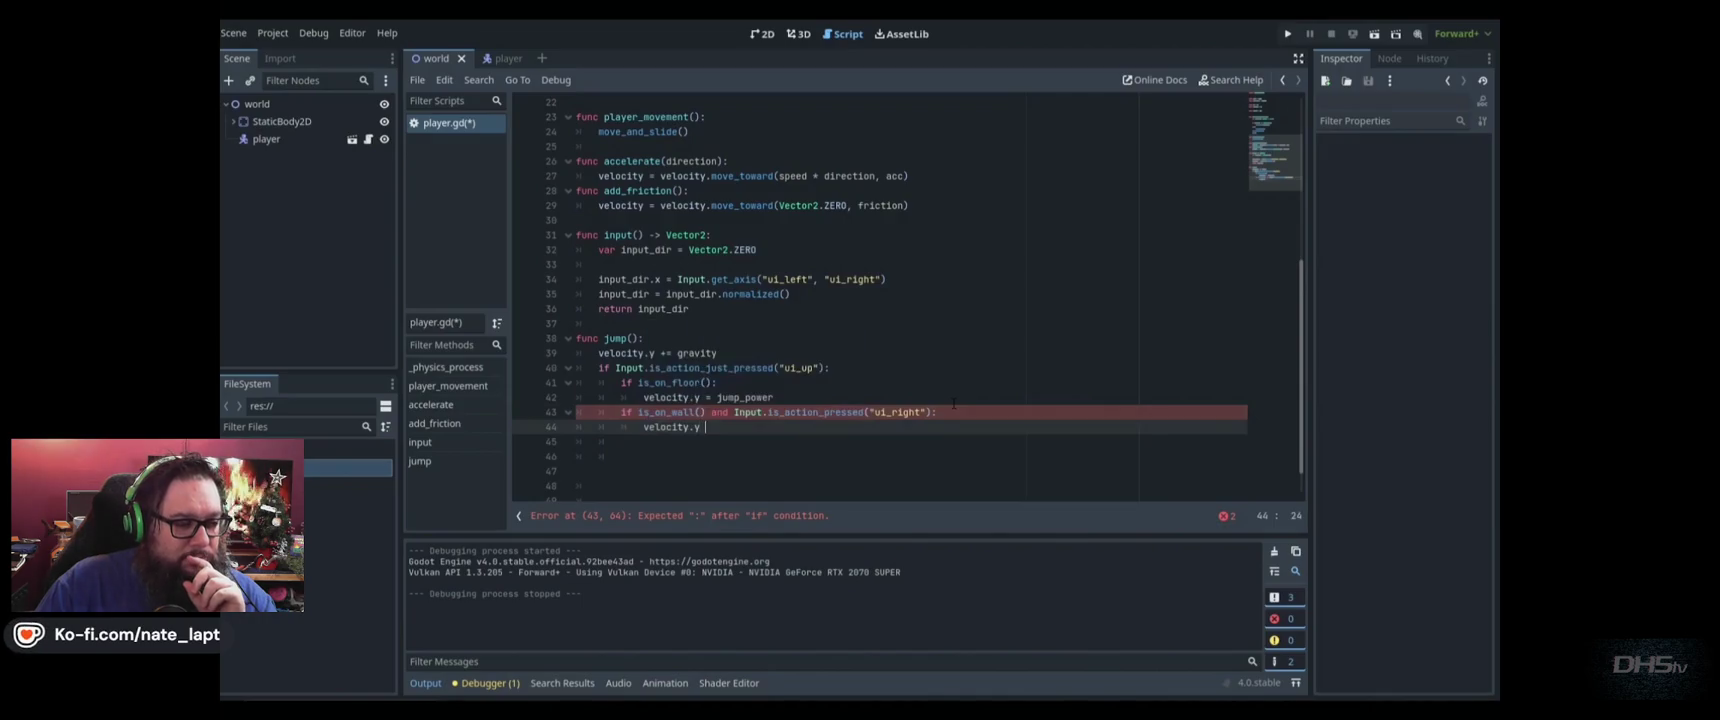
pyautogui.write('= jump_po')
pyautogui.press('Return')
pyautogui.hotkey('ctrl', 's')
pyautogui.press('Return')
pyautogui.write('velocity.x')
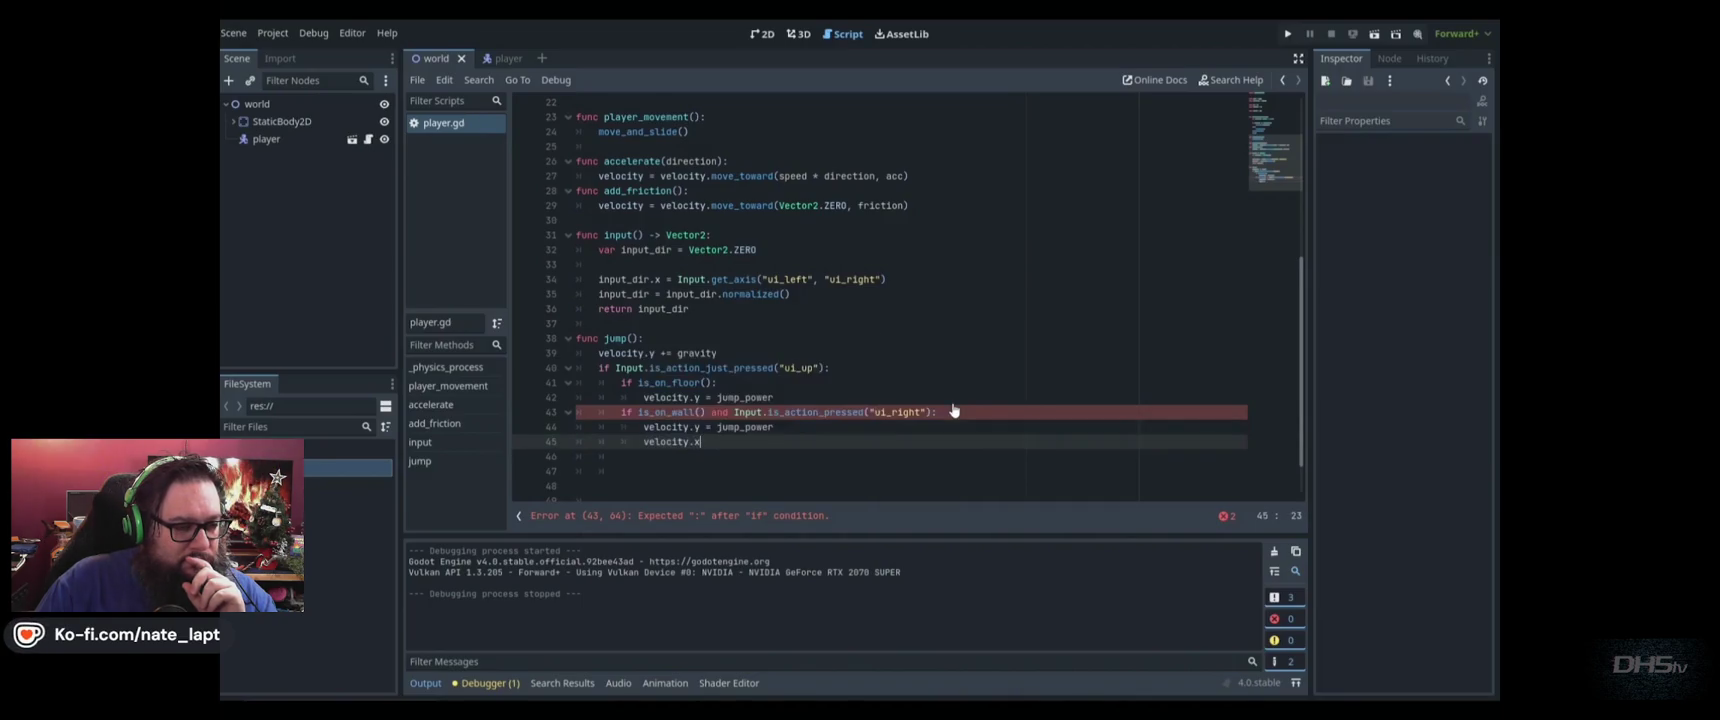
pyautogui.write(' =')
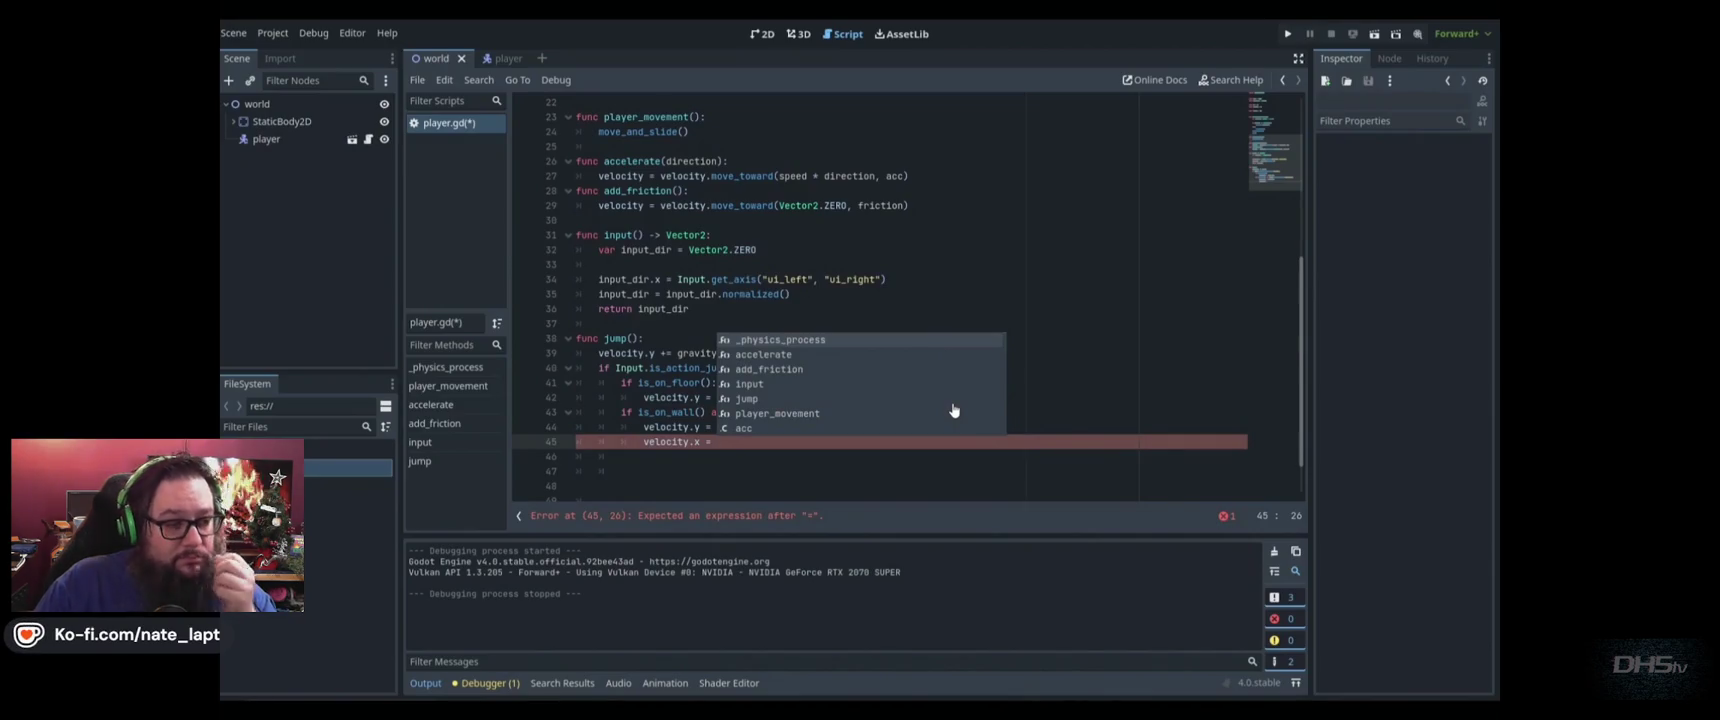
pyautogui.write('-')
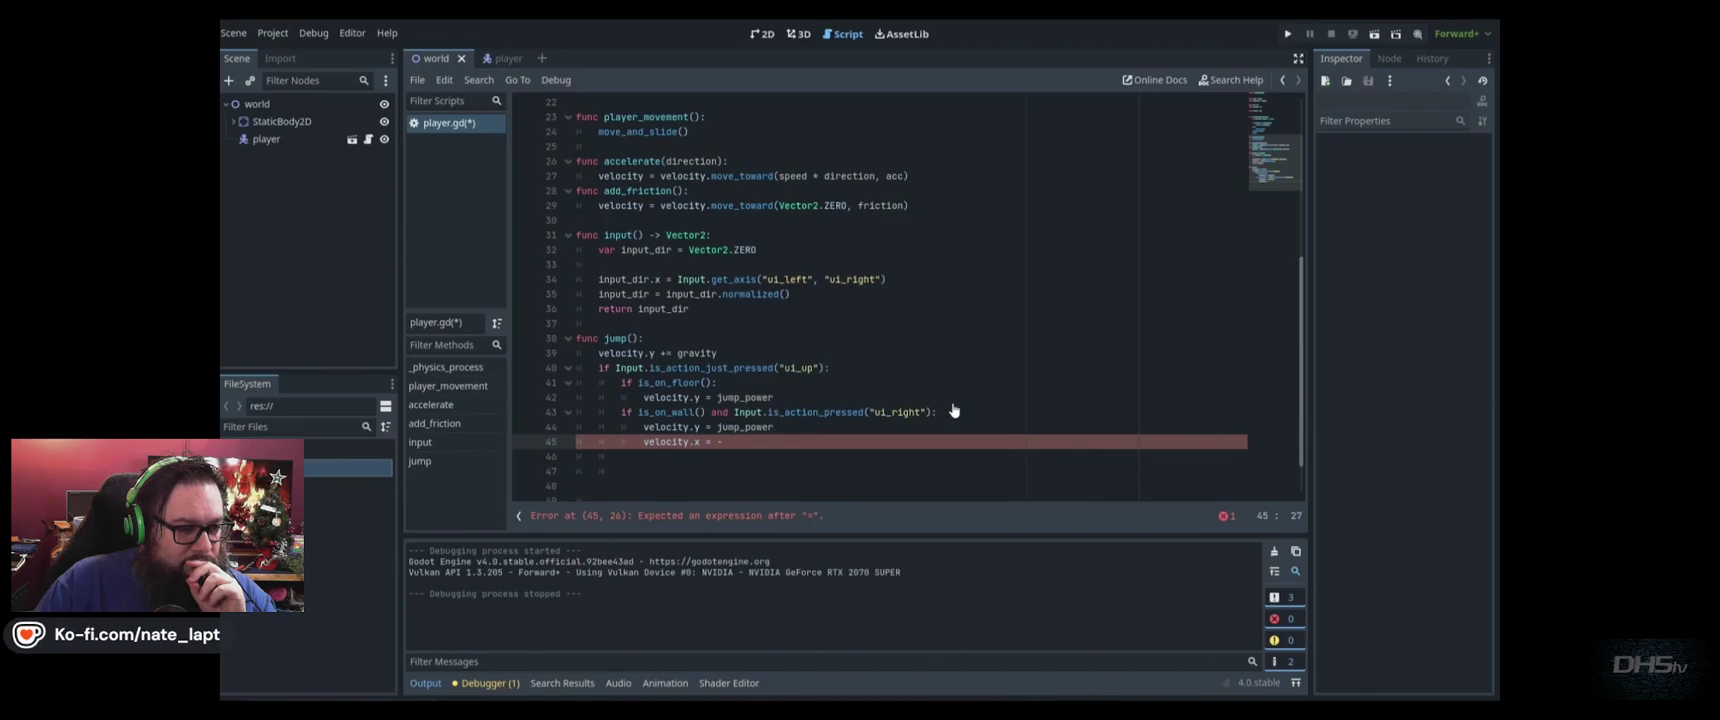
pyautogui.press('F5')
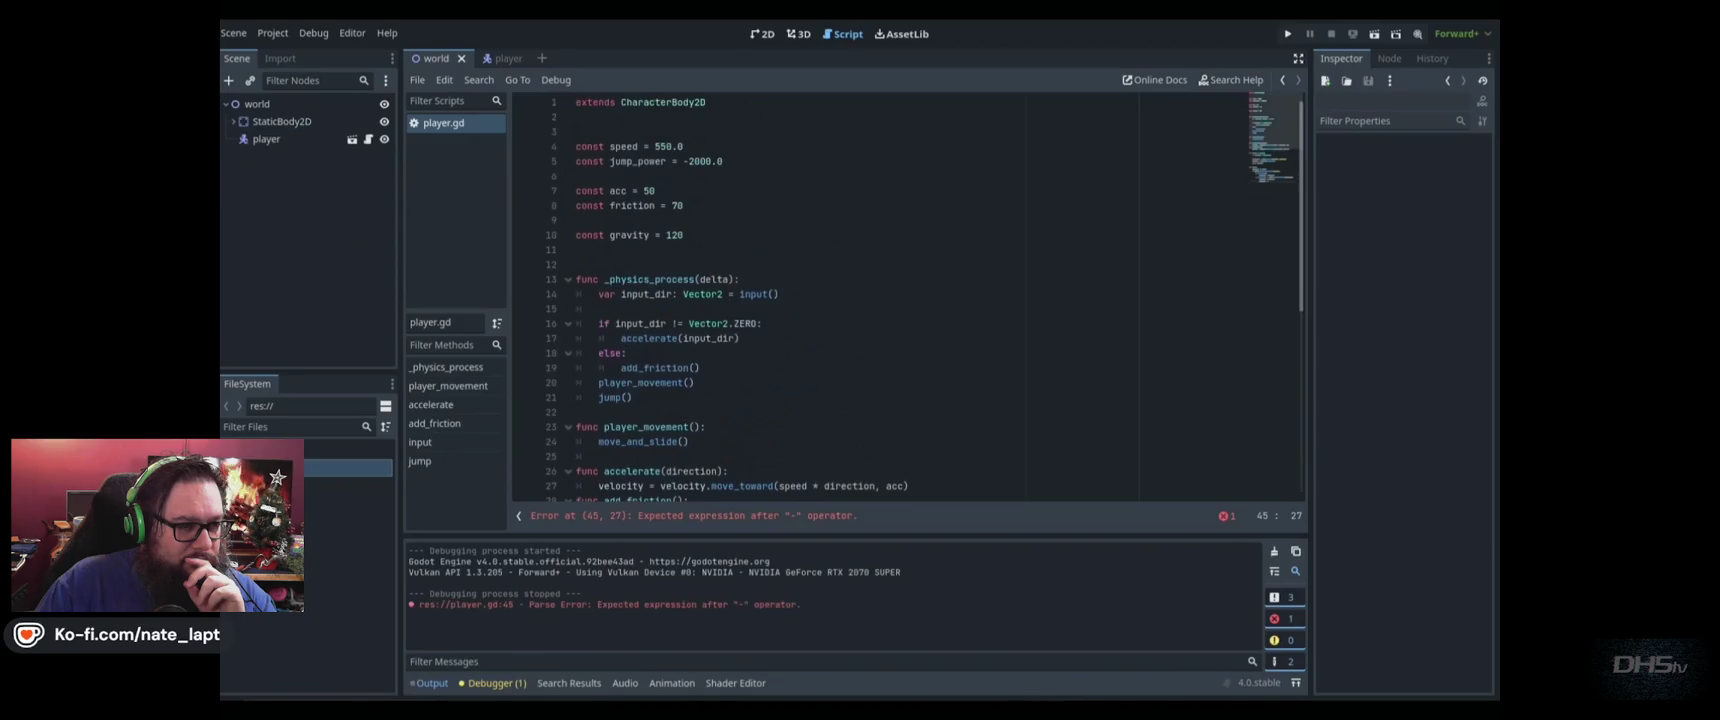
# Add const wall_jump_pushback = 100 on a new line below the gravity constant and save
pyautogui.click(668, 247)
pyautogui.press('Return')
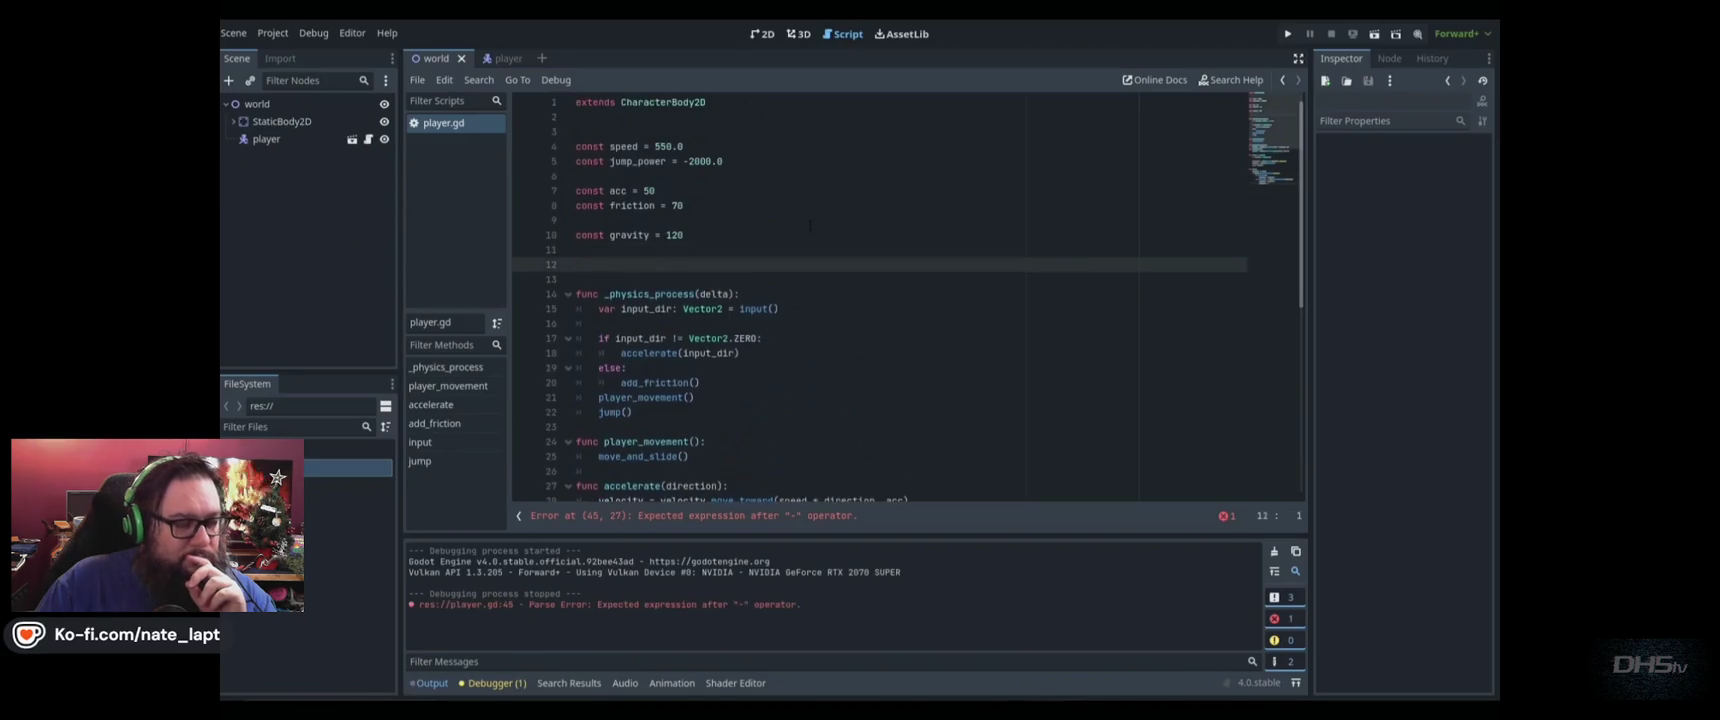
pyautogui.write('const wall_')
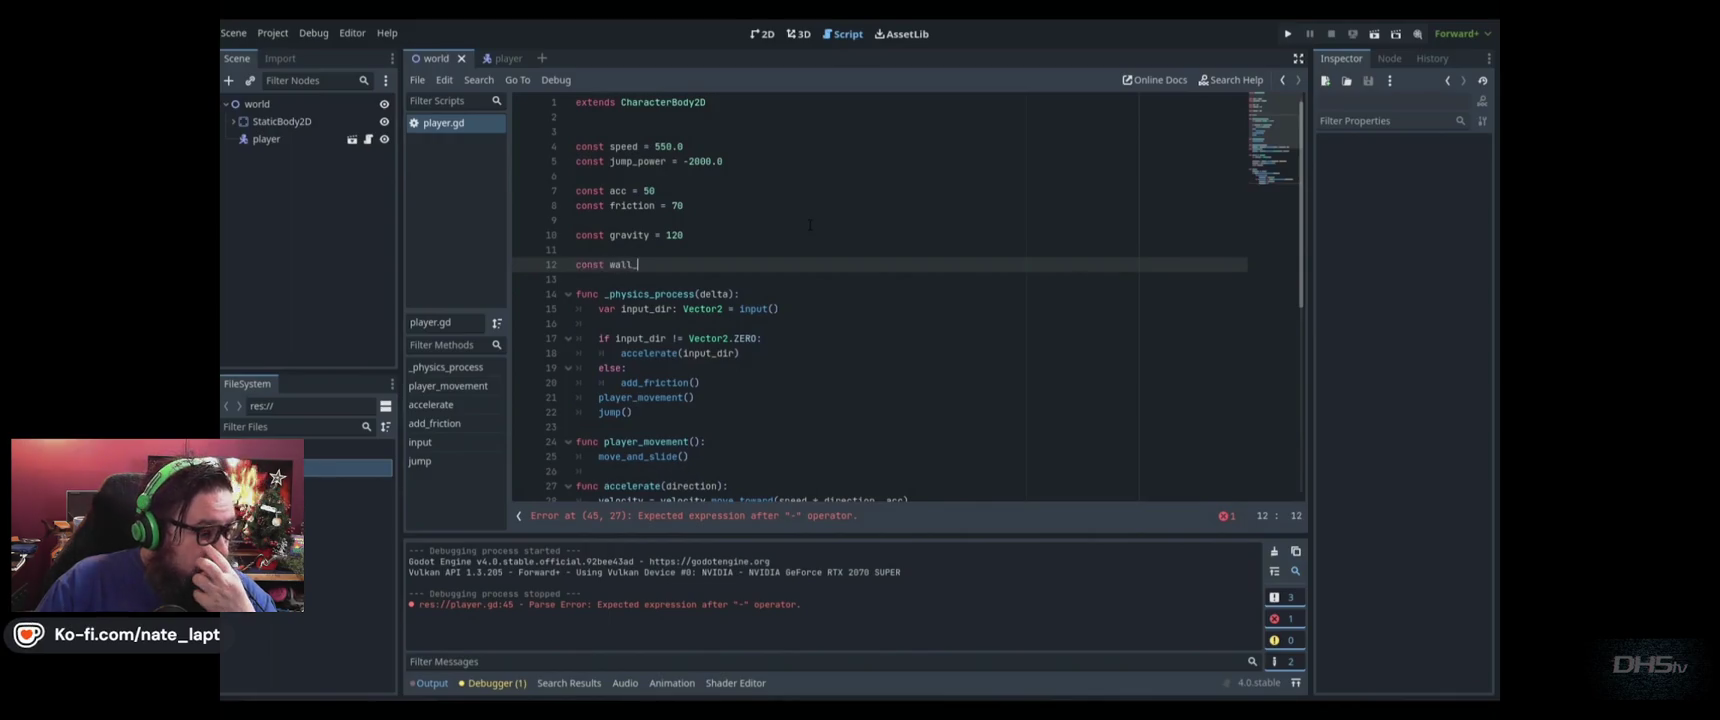
pyautogui.write('jump_')
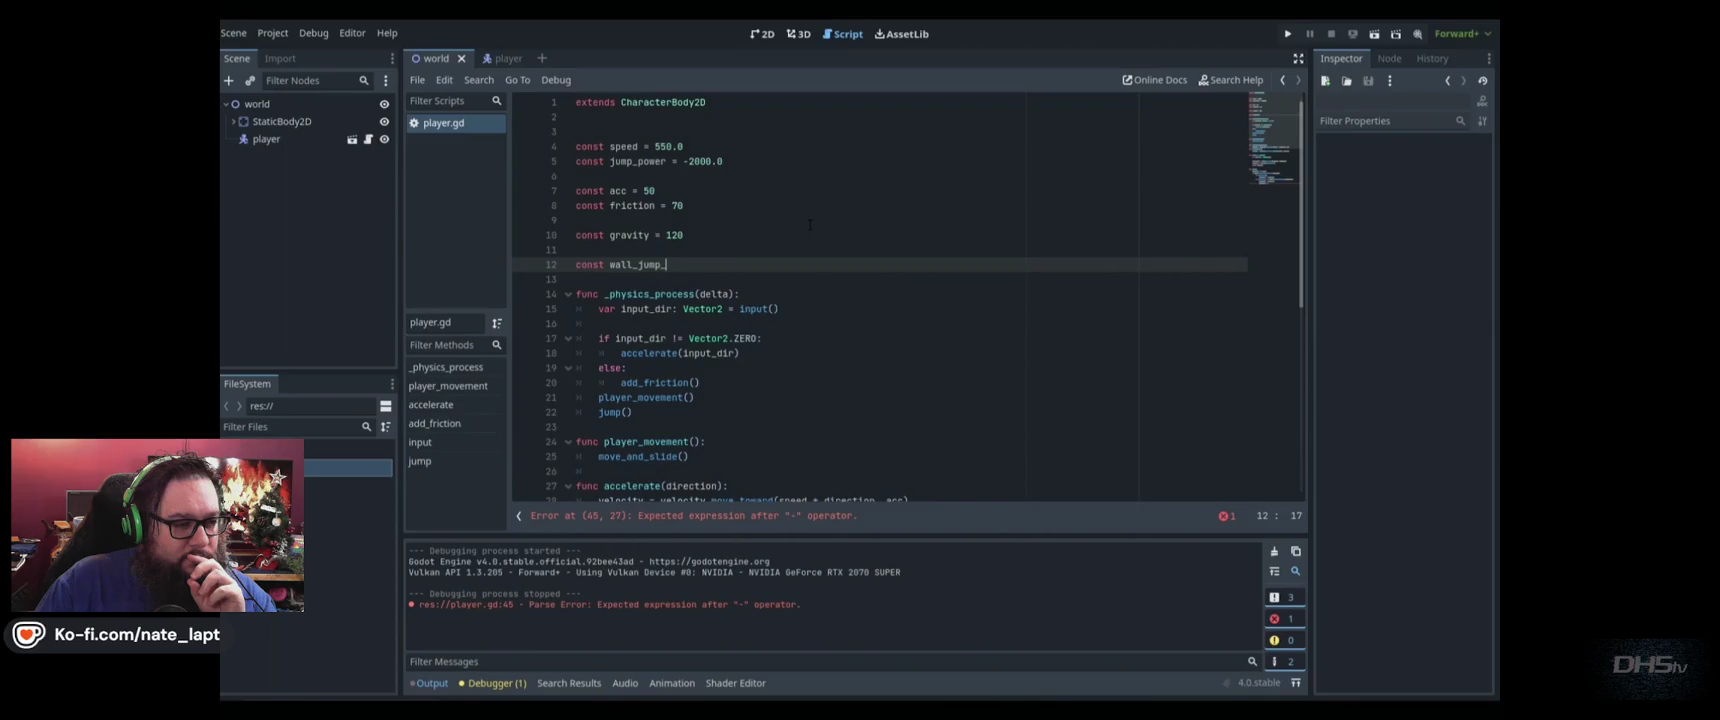
pyautogui.write('pushback')
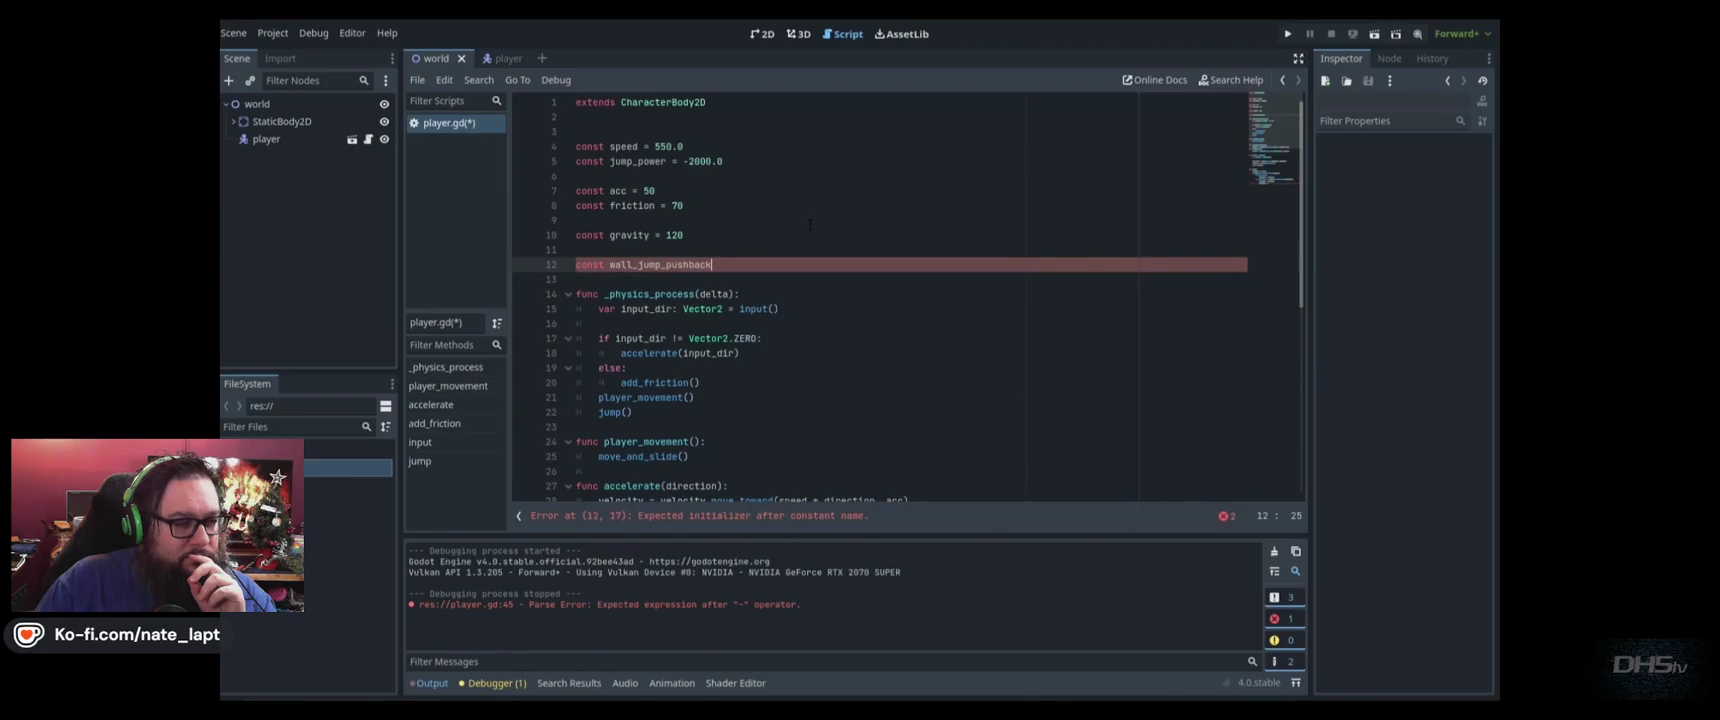
pyautogui.hotkey('ctrl', 's')
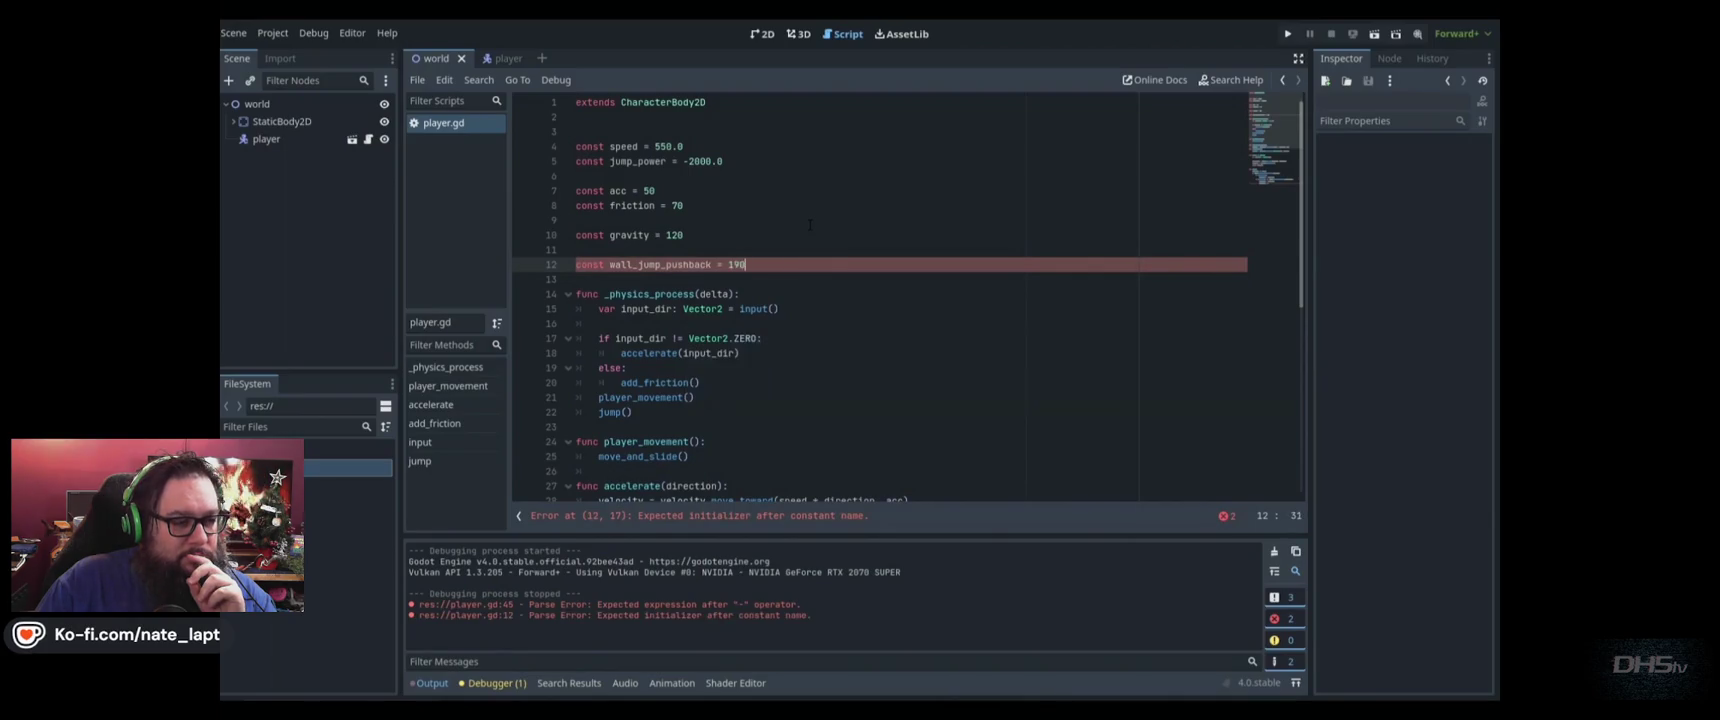
pyautogui.write('00')
pyautogui.hotkey('ctrl', 's')
# Start then discard a second constant line, save again, and return to line 46
pyautogui.press('Return')
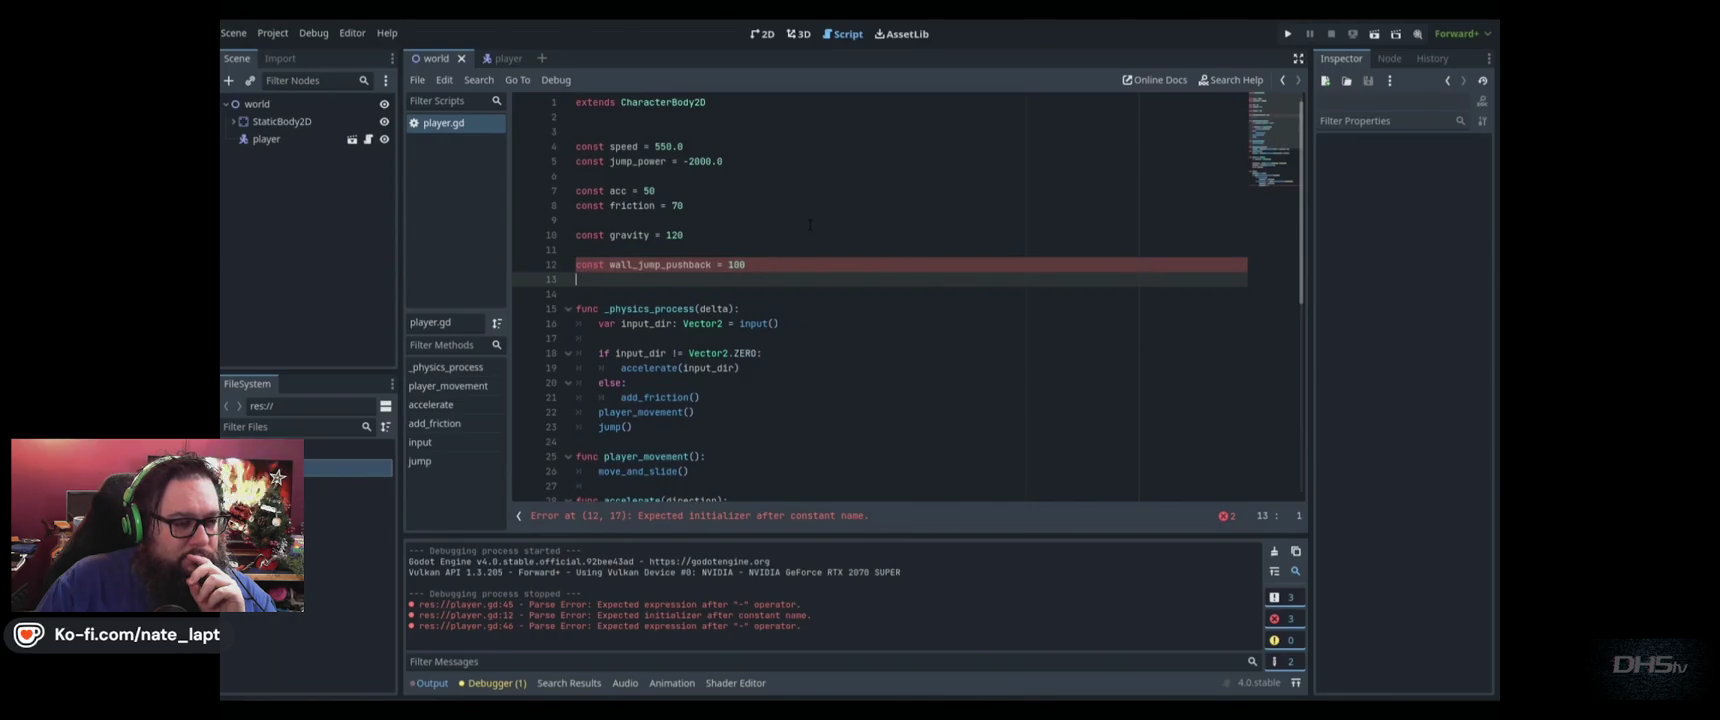
pyautogui.press('Return')
pyautogui.write('const wa')
pyautogui.press('BackSpace')
pyautogui.press('BackSpace')
pyautogui.press('BackSpace')
pyautogui.hotkey('ctrl', 's')
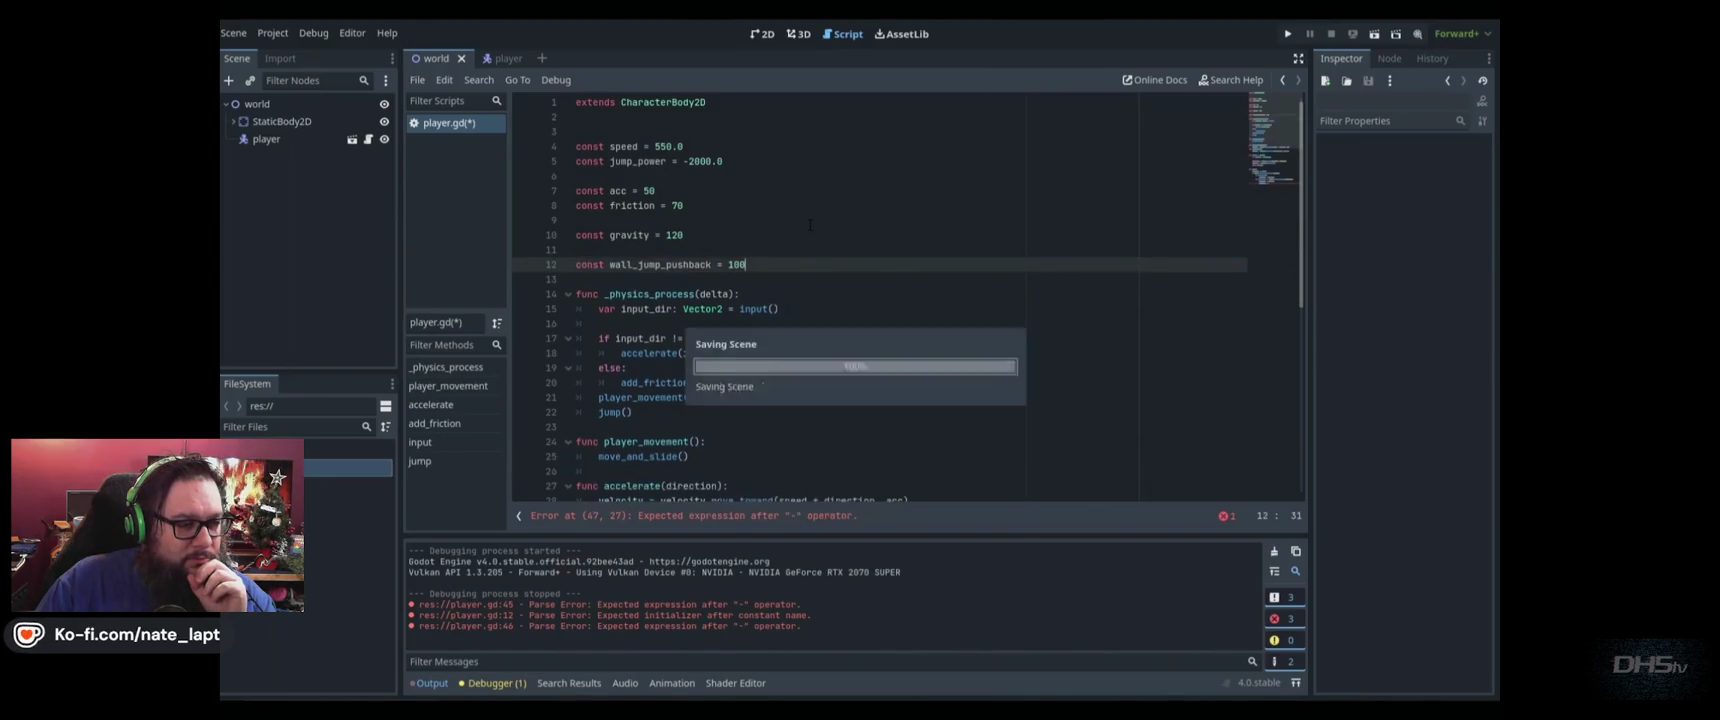
pyautogui.click(747, 397)
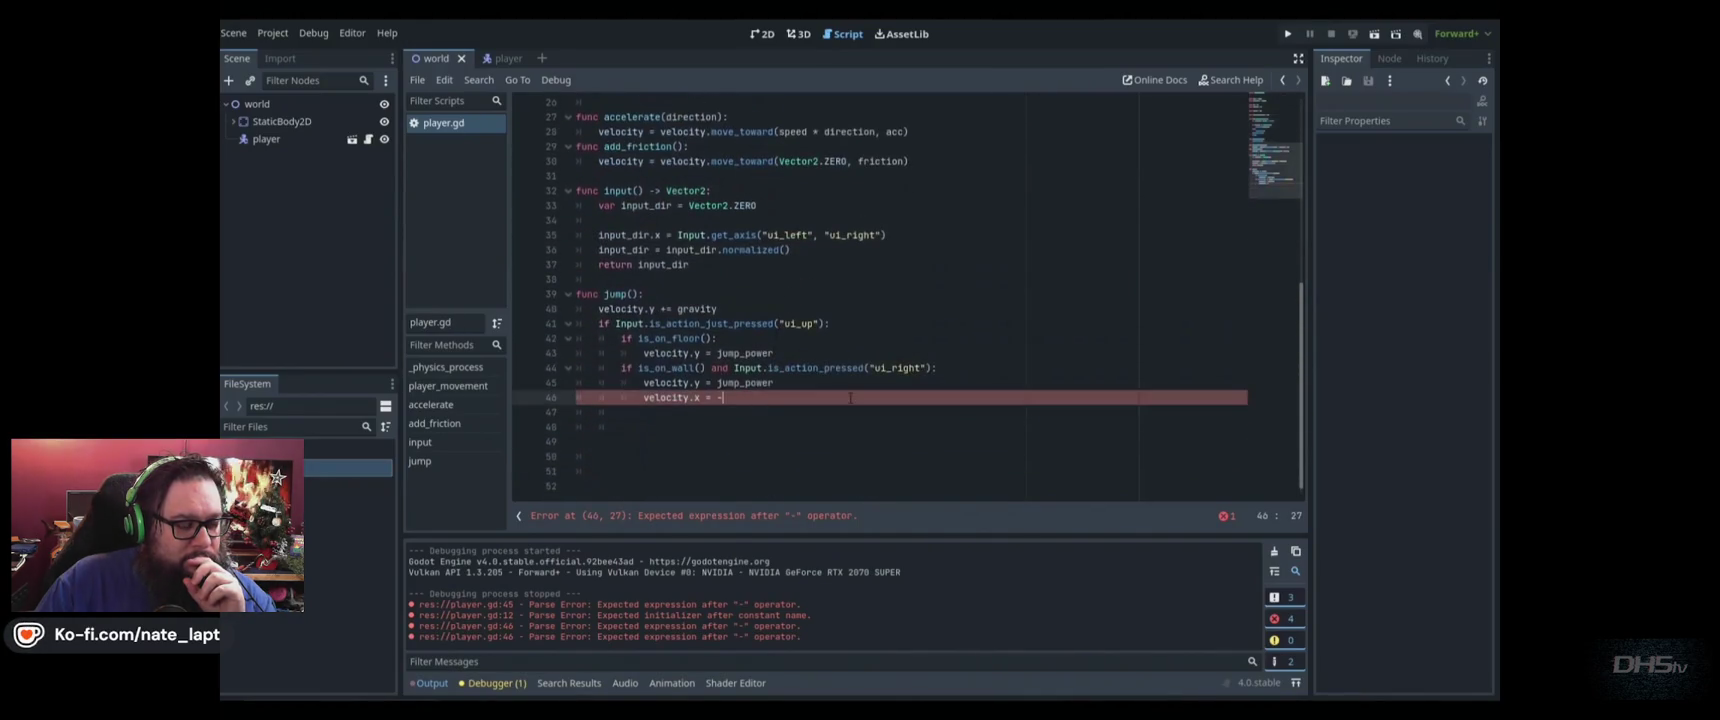
# Finish velocity.x = -wall_jump_pushback and add an is_on_wall() and ui_left pressed condition
pyautogui.write('wall_jump_pushback')
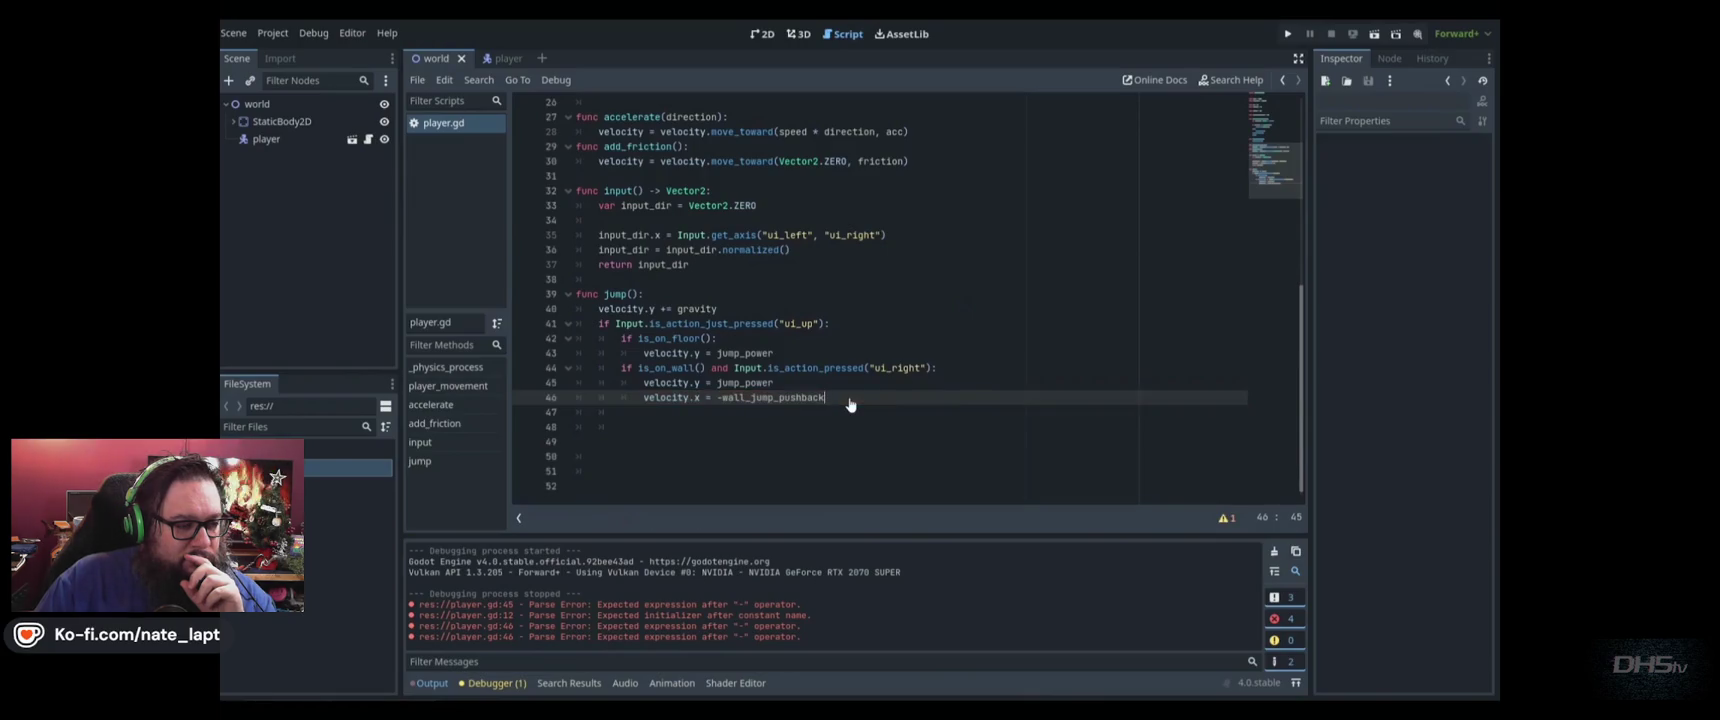
pyautogui.press('Return')
pyautogui.press('BackSpace')
pyautogui.write('if is')
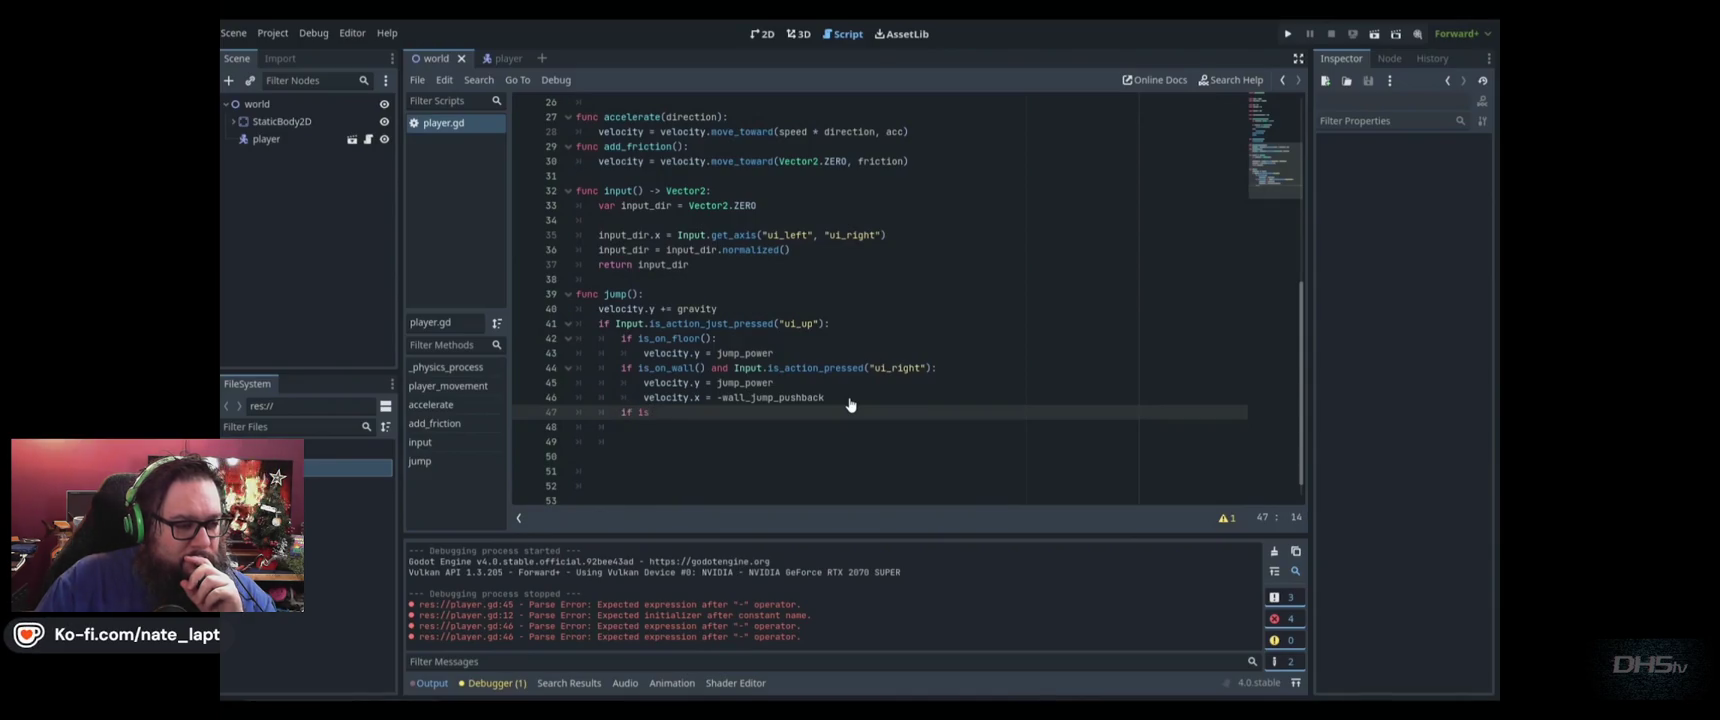
pyautogui.write('_on_wall')
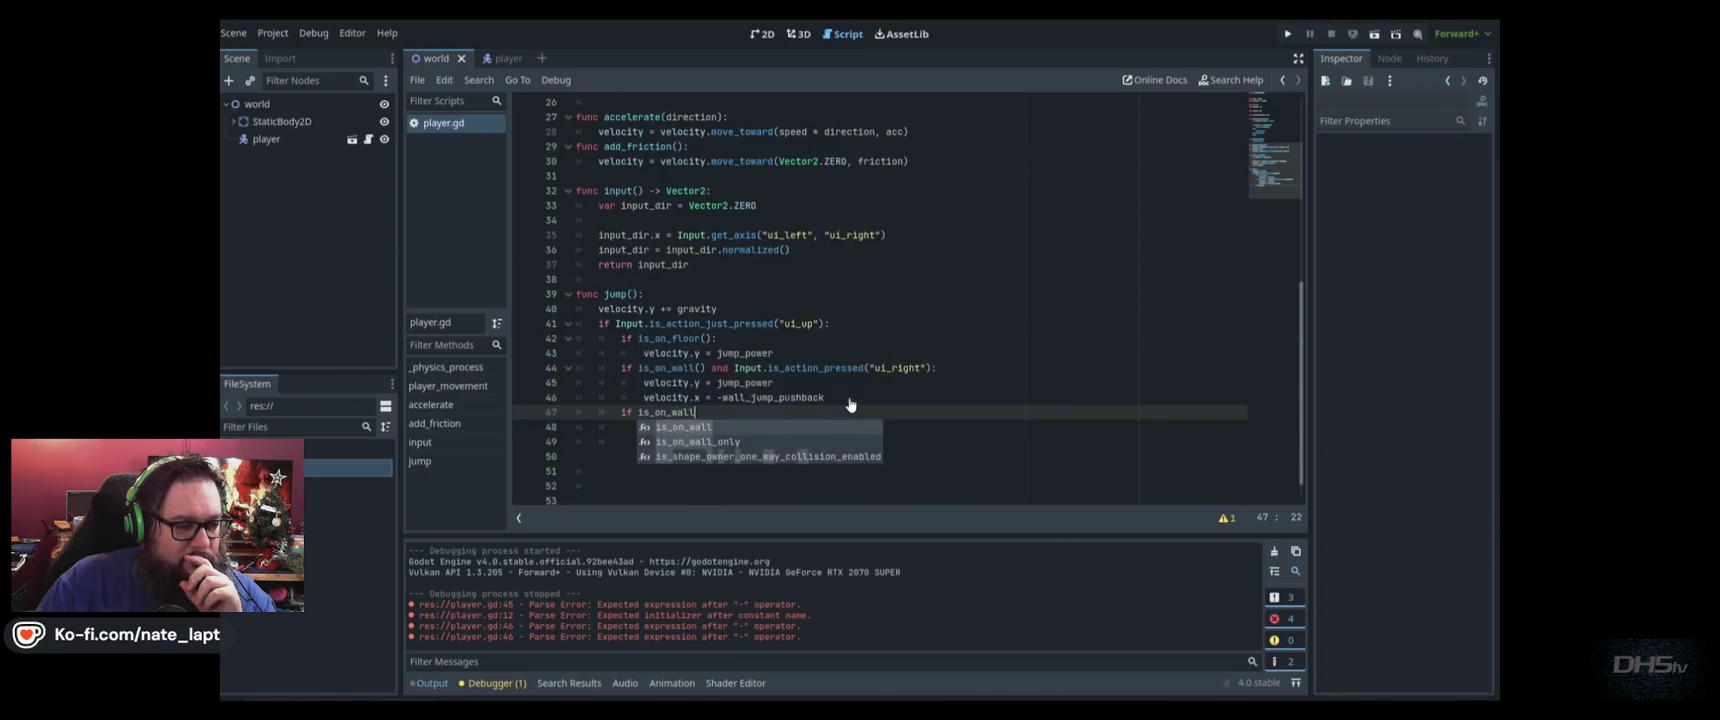
pyautogui.write('() and Inpu')
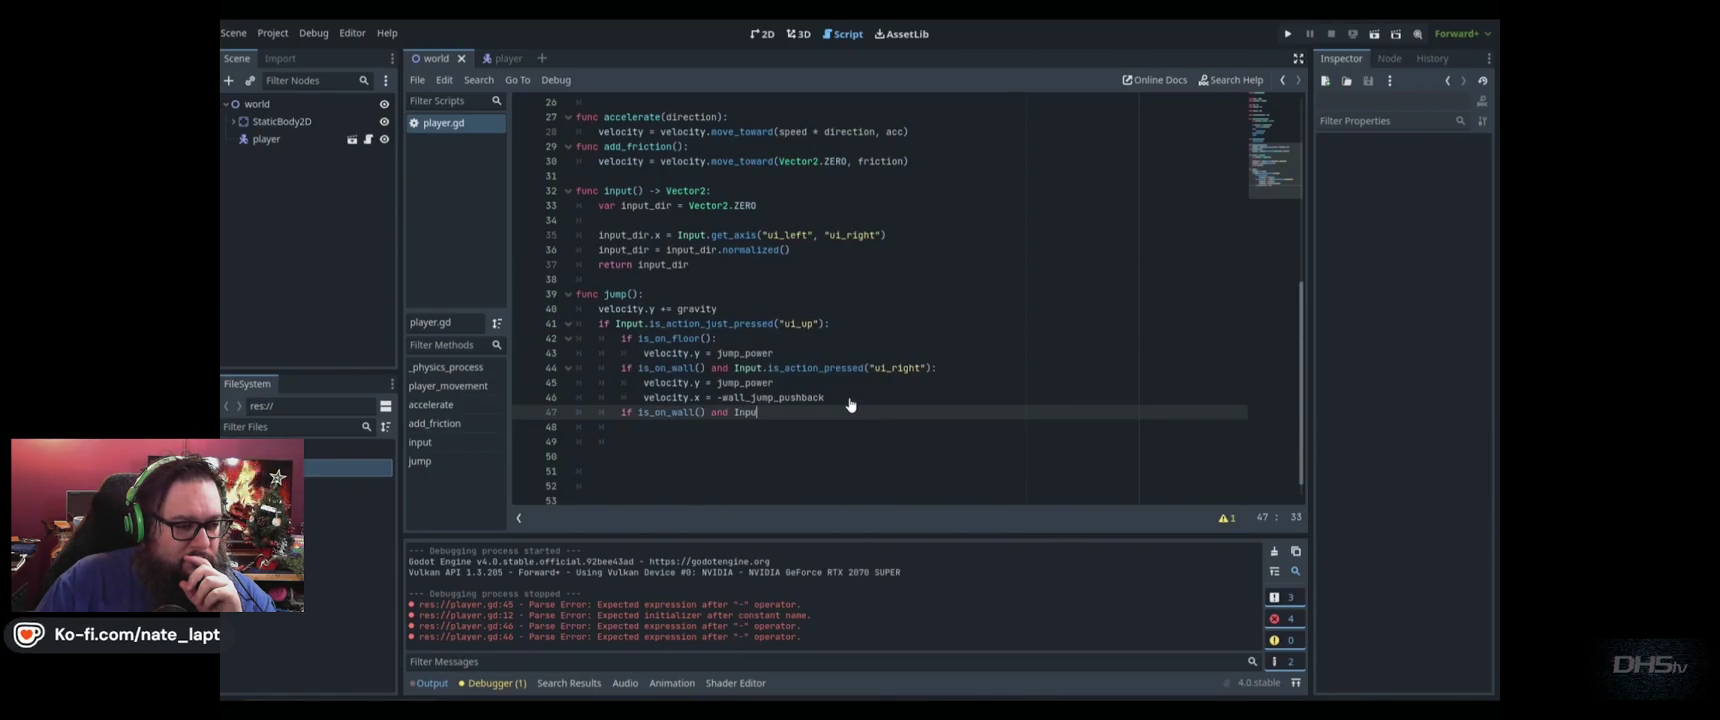
pyautogui.write('t.is_action')
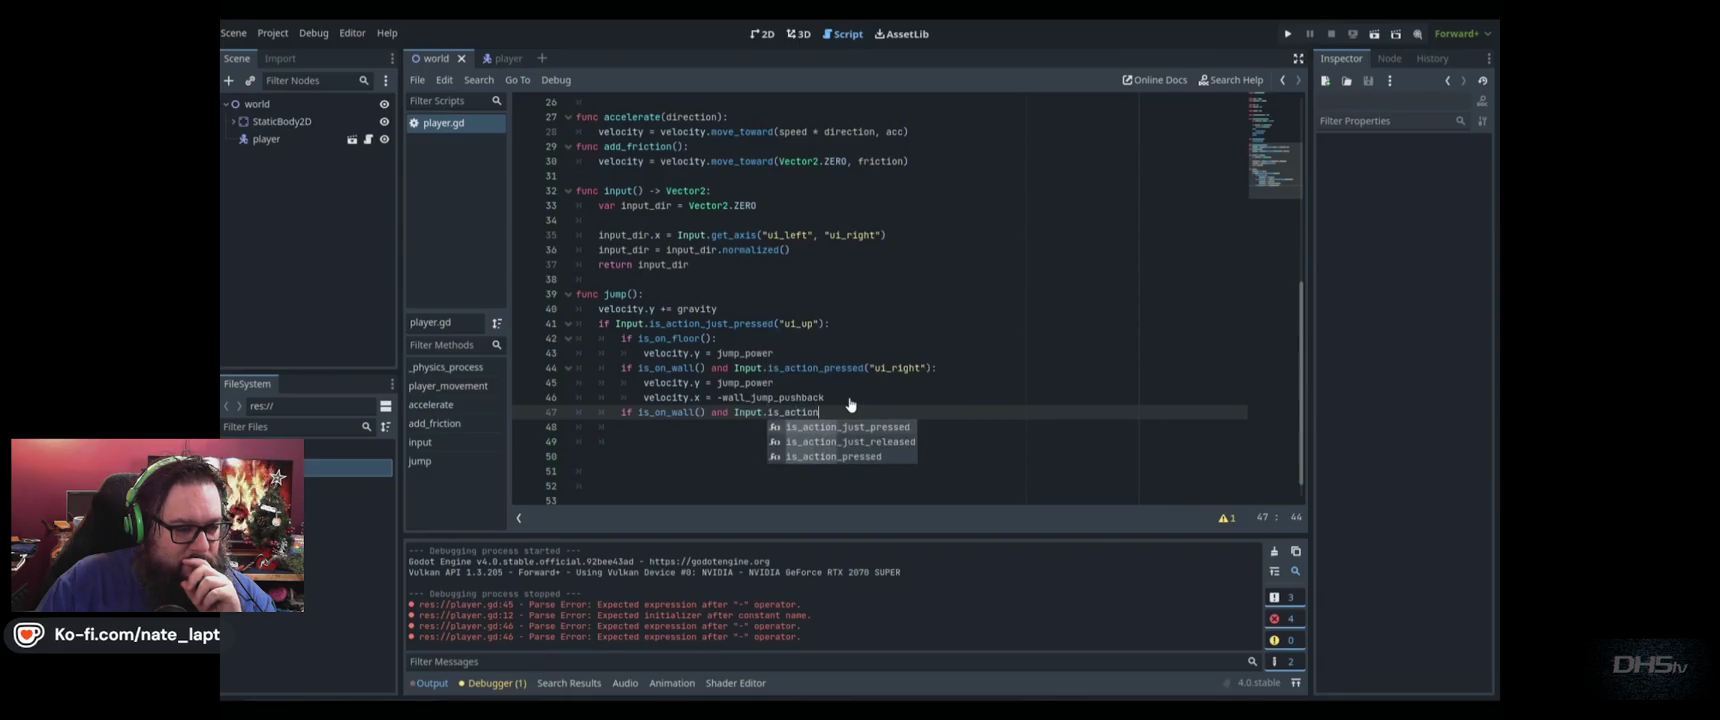
pyautogui.press('Return')
pyautogui.write('"ui_le')
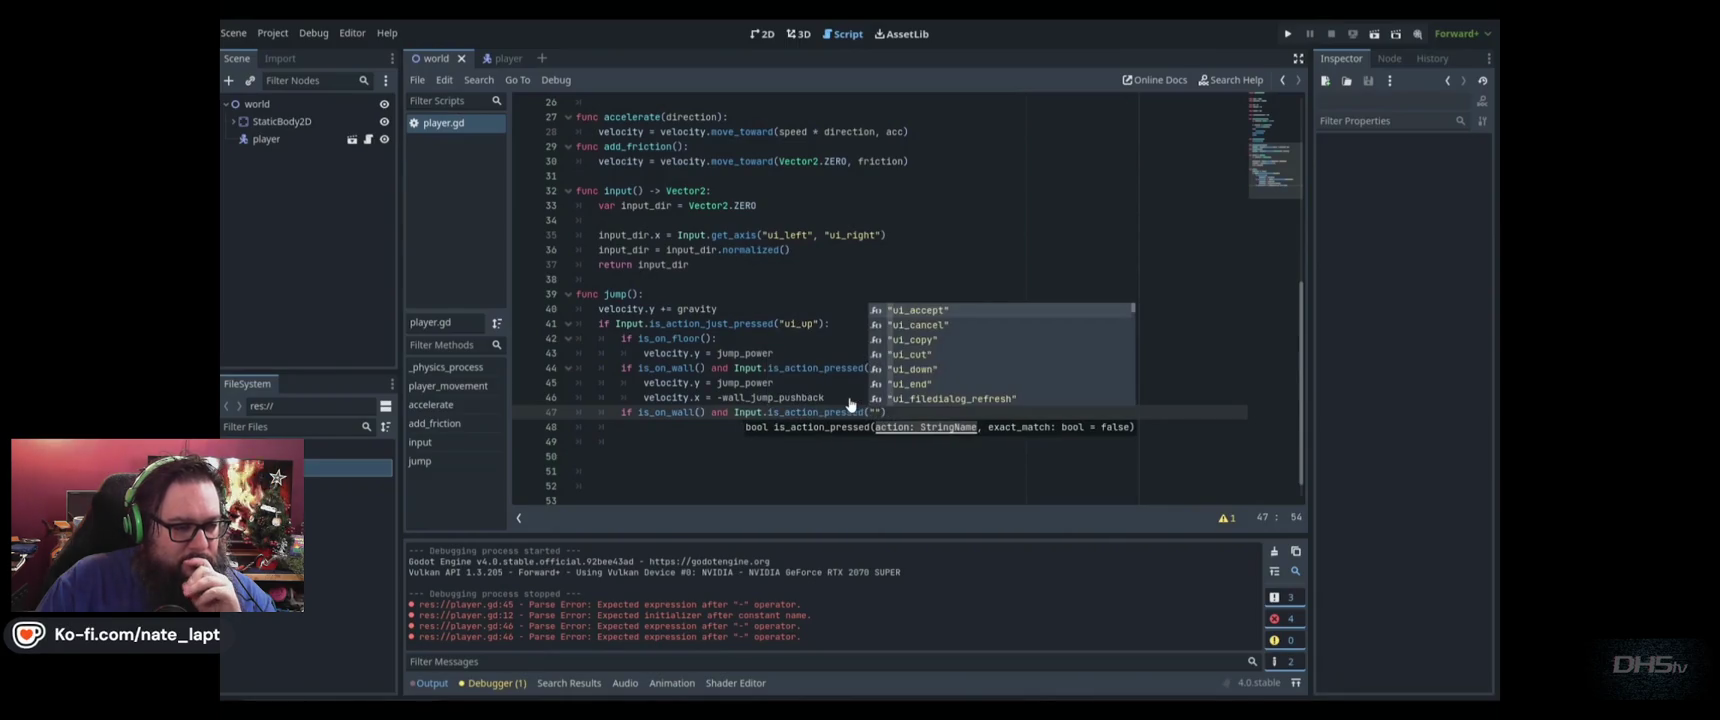
pyautogui.write('ft')
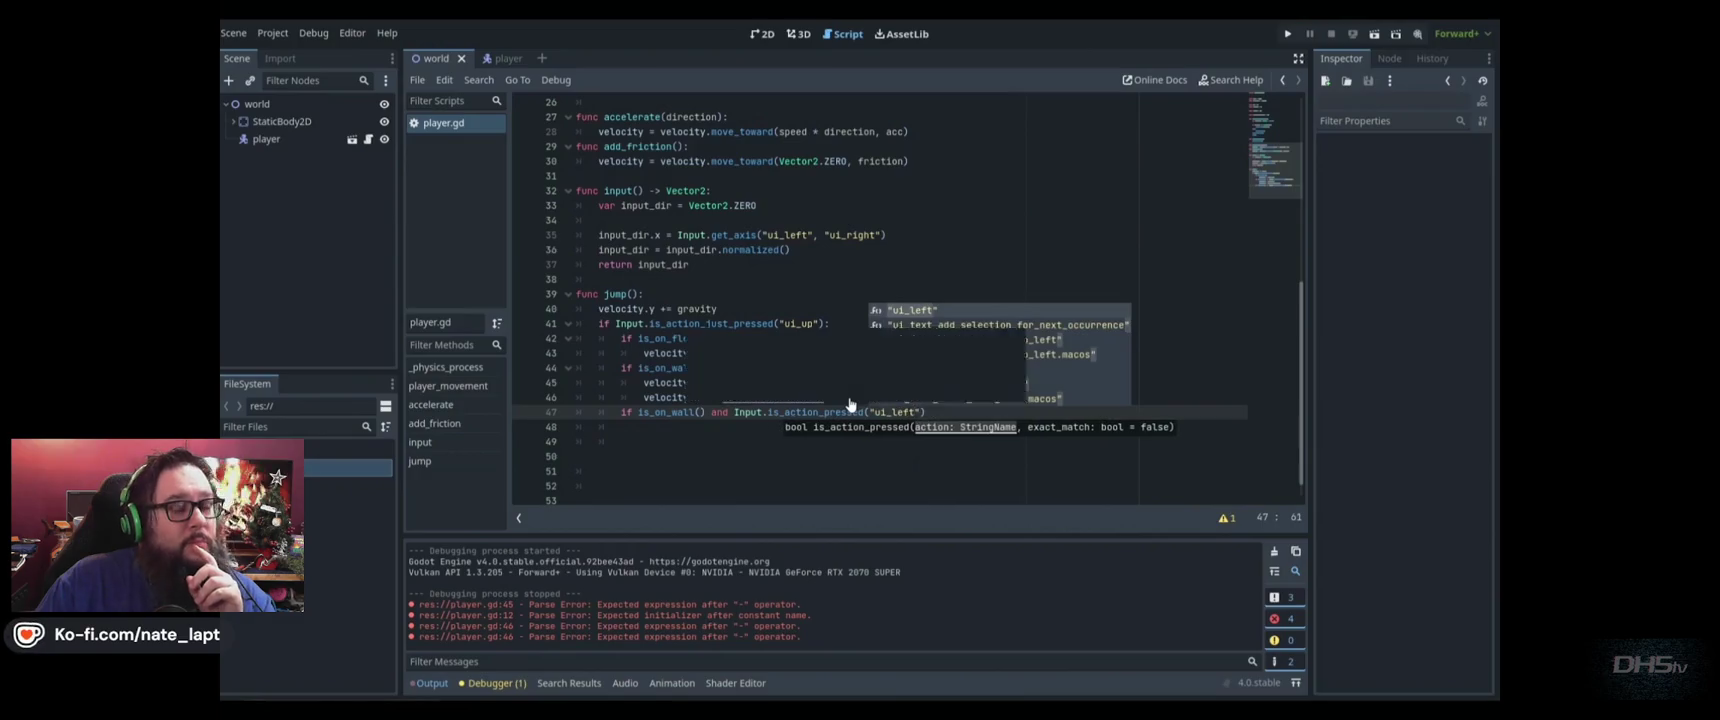
pyautogui.press('Return')
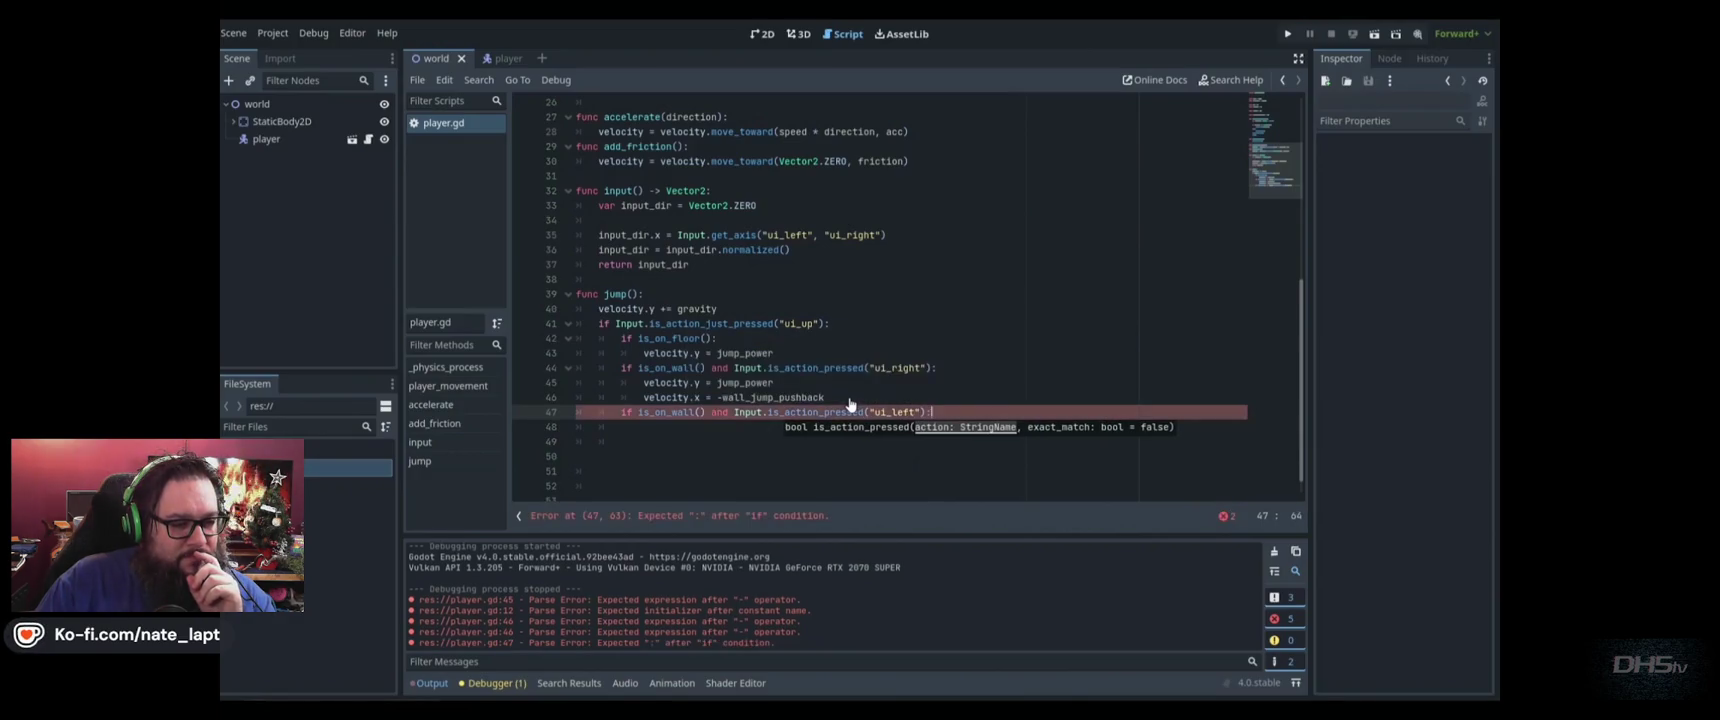
# Set velocity.y = jump_power and velocity.x = wall_jump_pushback in the left branch, save, and run
pyautogui.press('Return')
pyautogui.write('v')
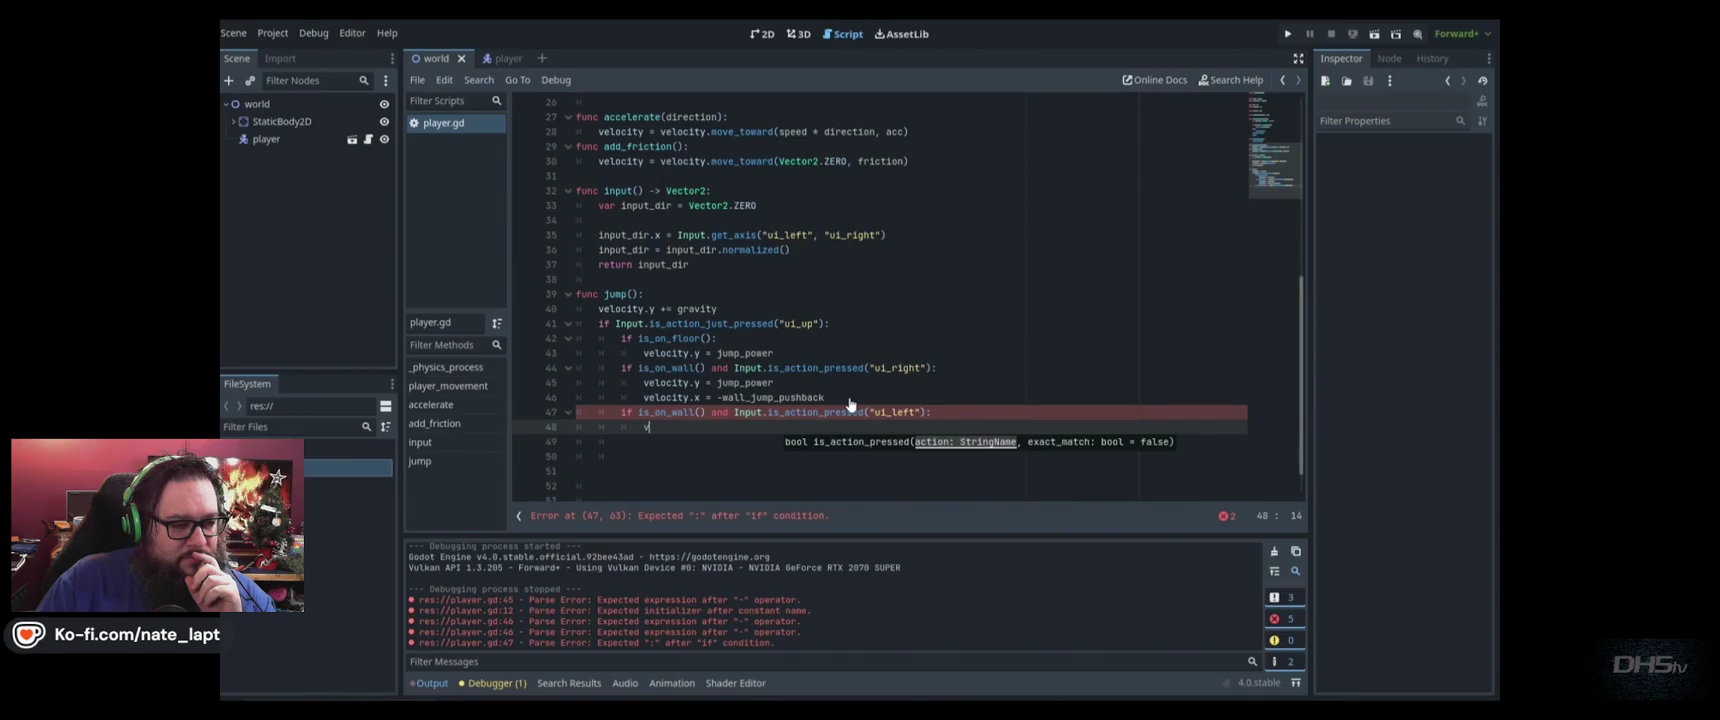
pyautogui.write('elocity.y = ')
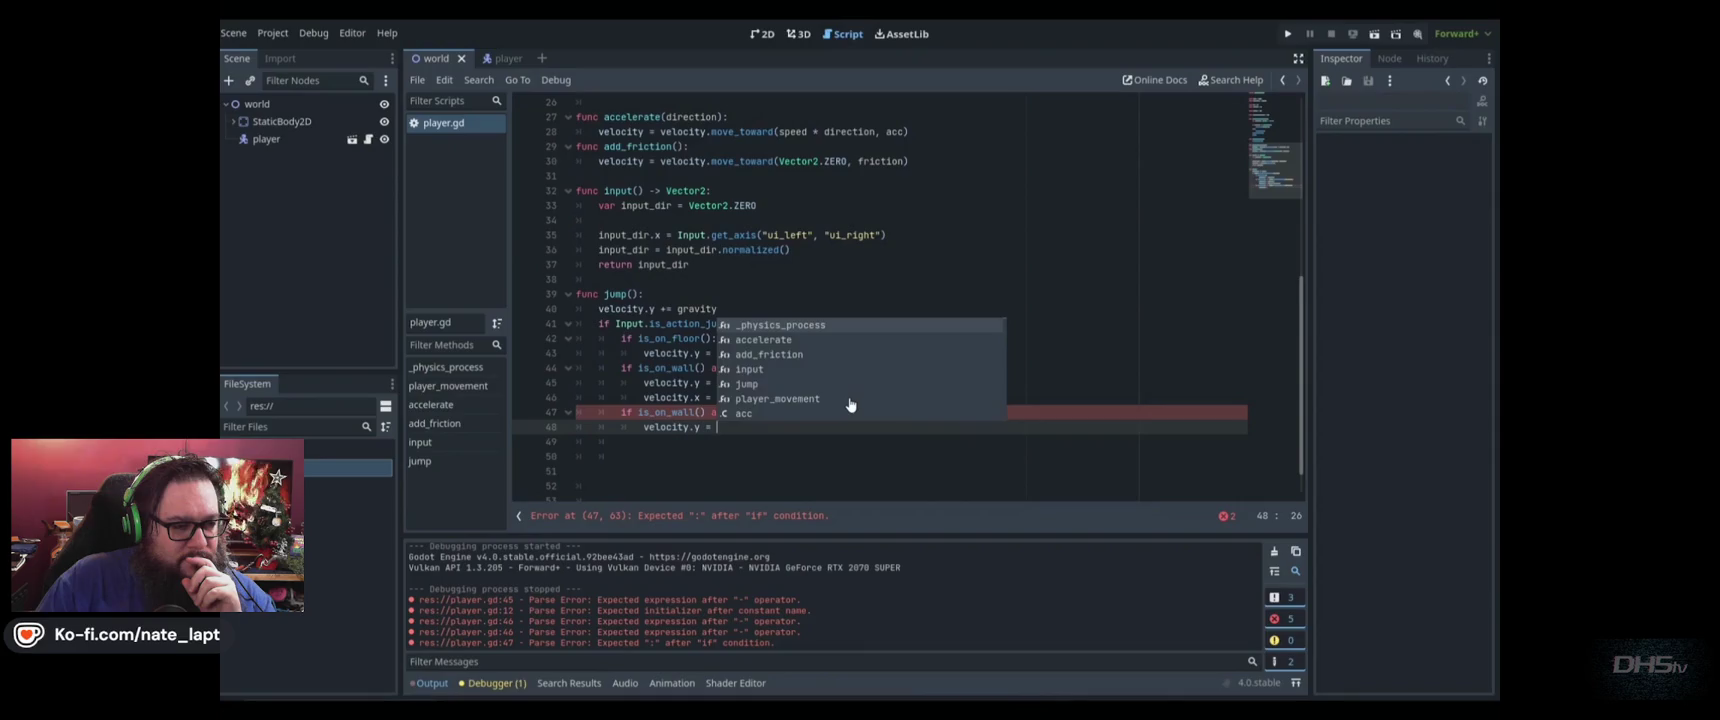
pyautogui.write('jump_power')
pyautogui.press('Return')
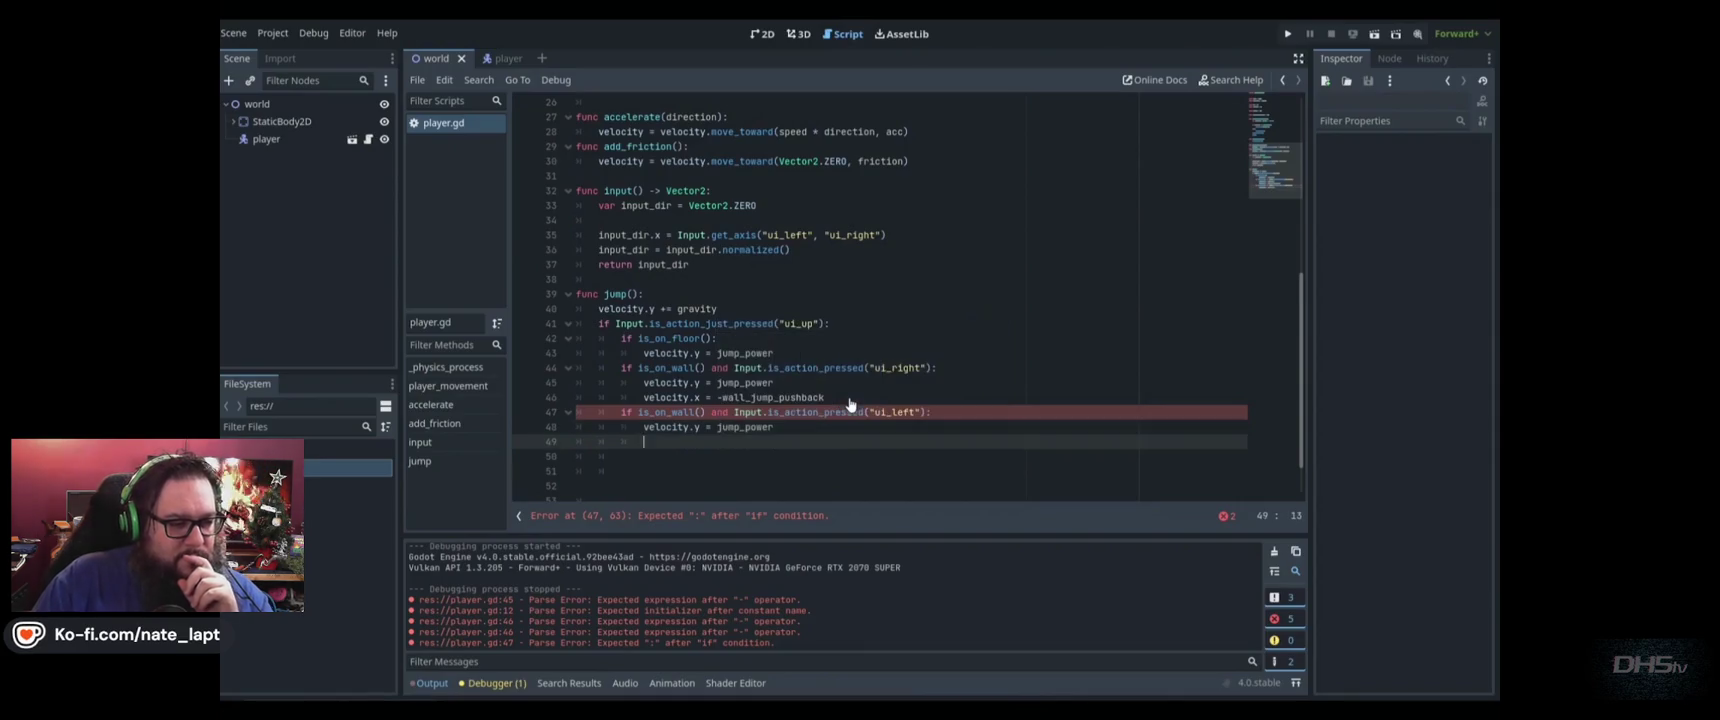
pyautogui.write('veloc')
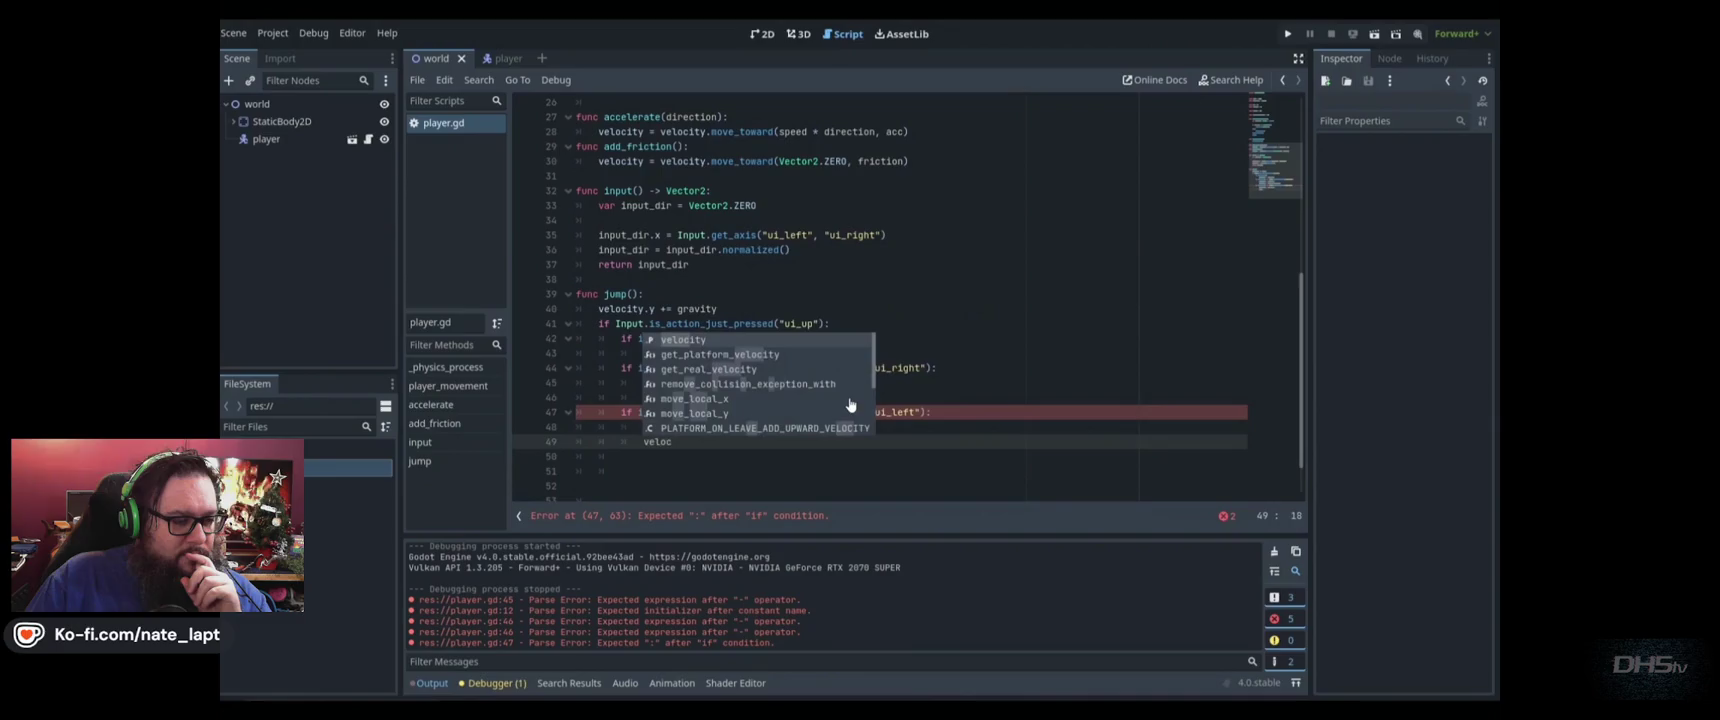
pyautogui.write('ity.x')
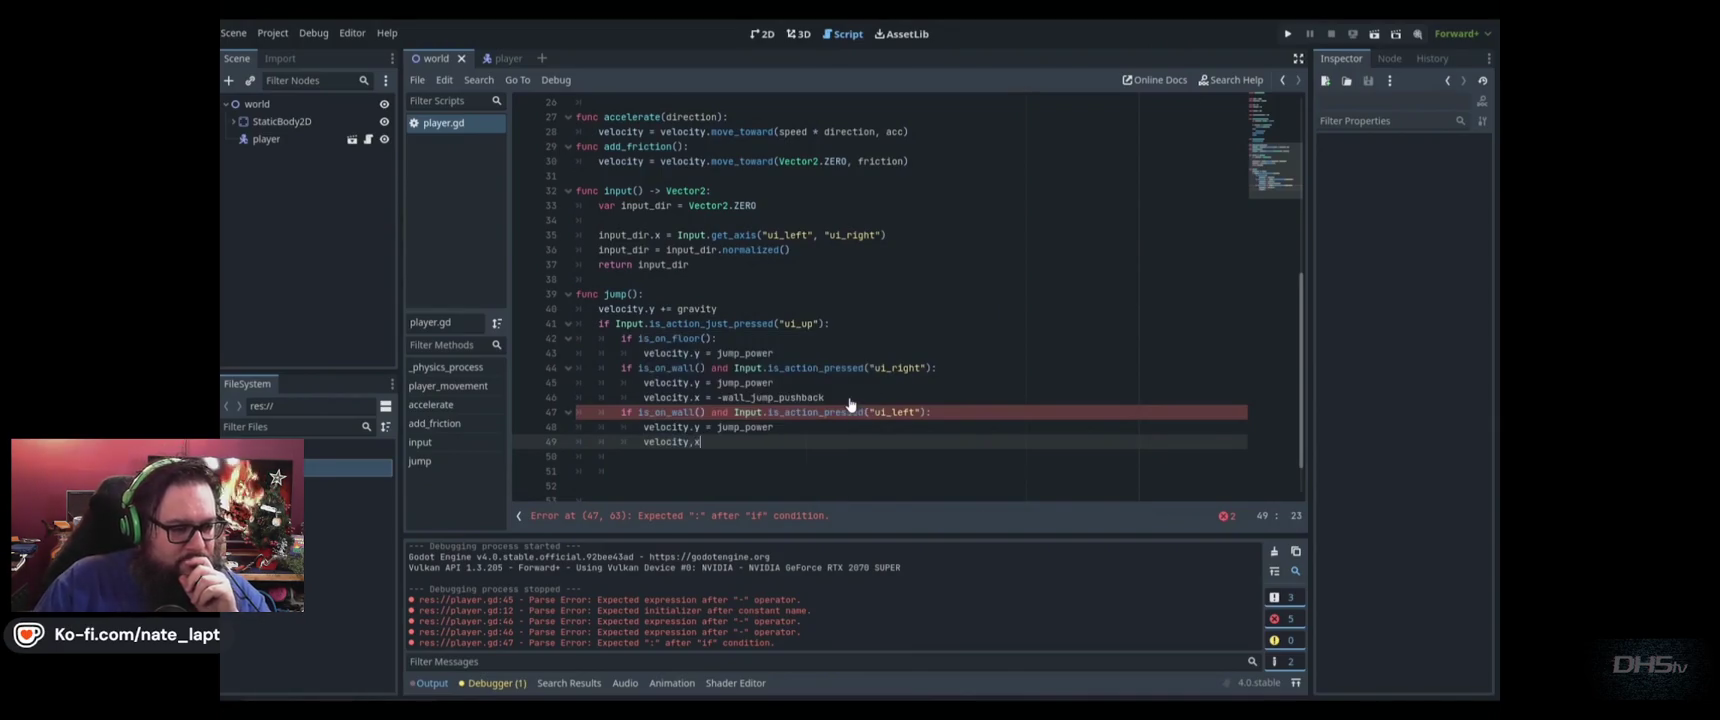
pyautogui.write(' = ')
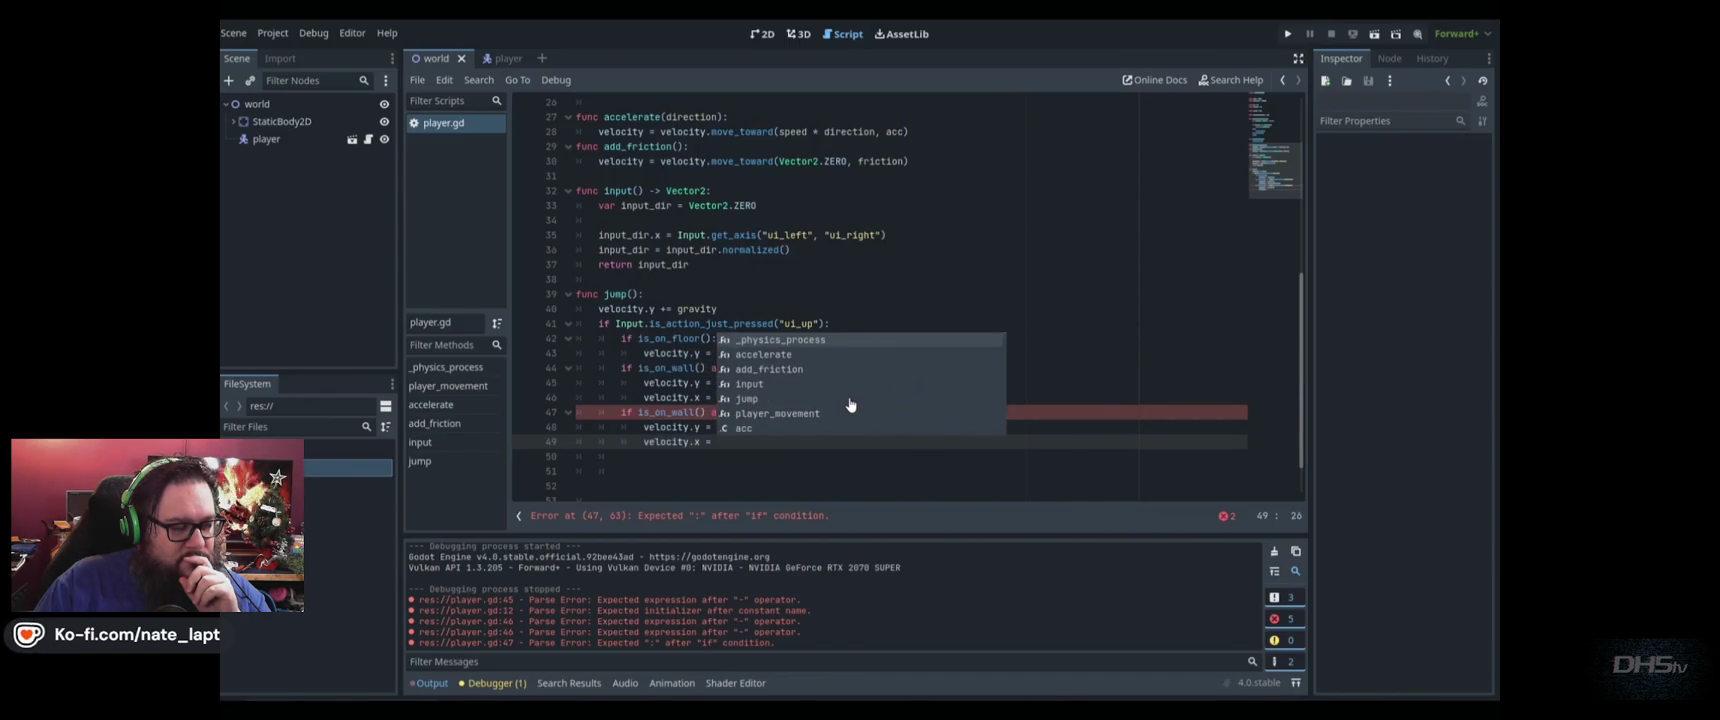
pyautogui.write('wall_jump_pushback')
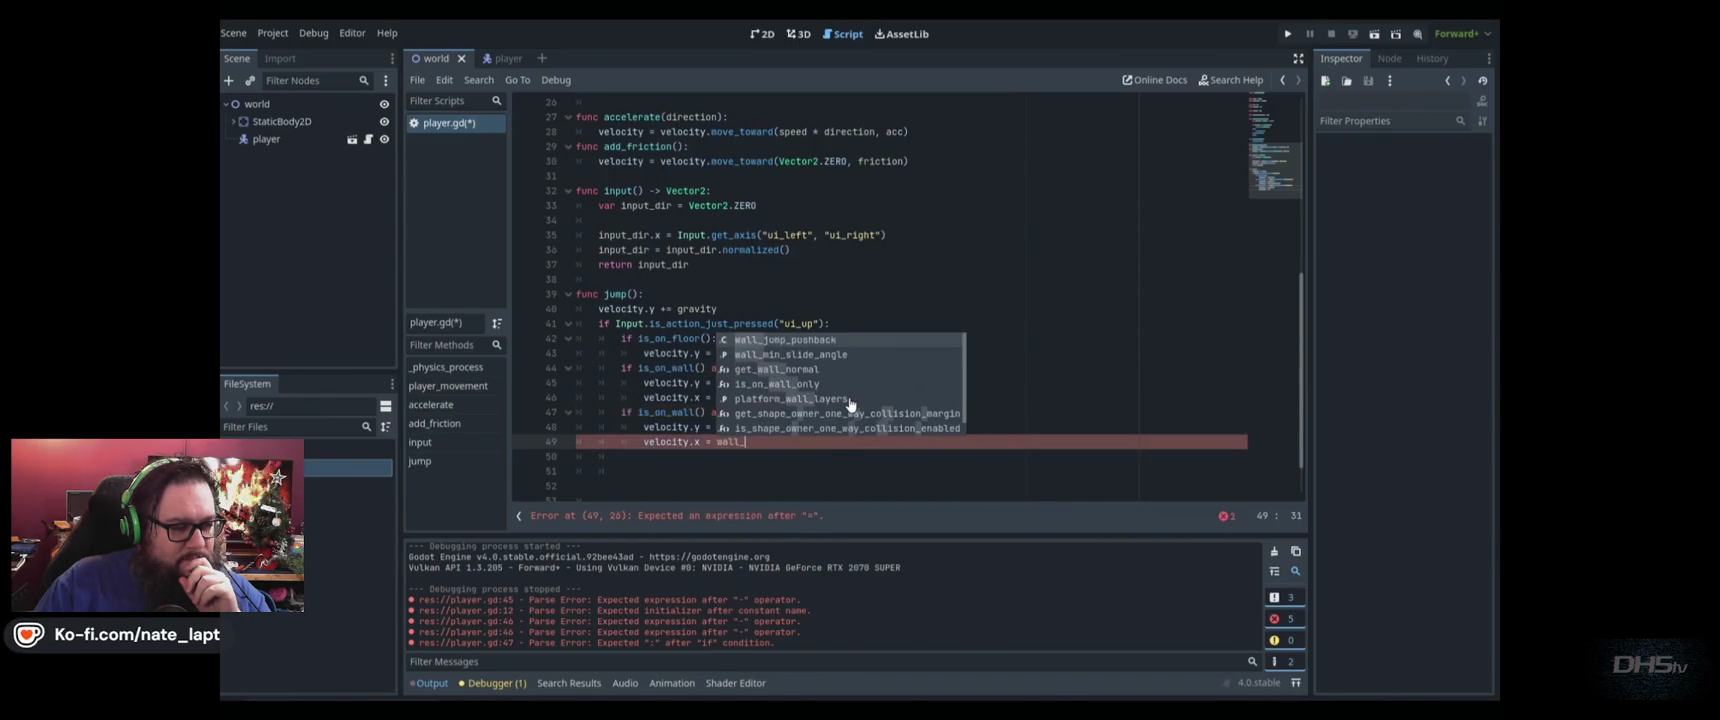
pyautogui.hotkey('ctrl', 's')
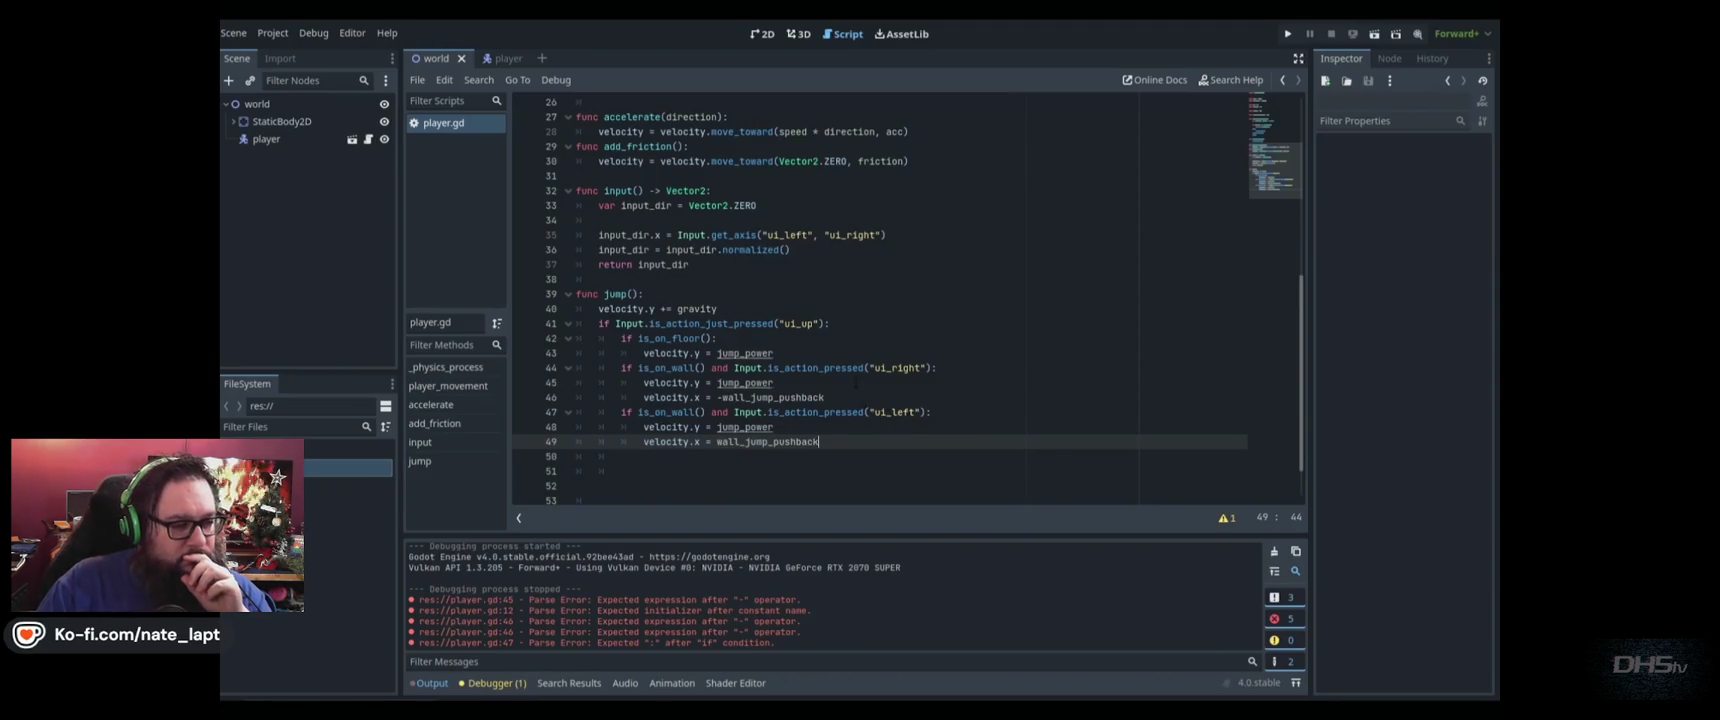
pyautogui.press('F5')
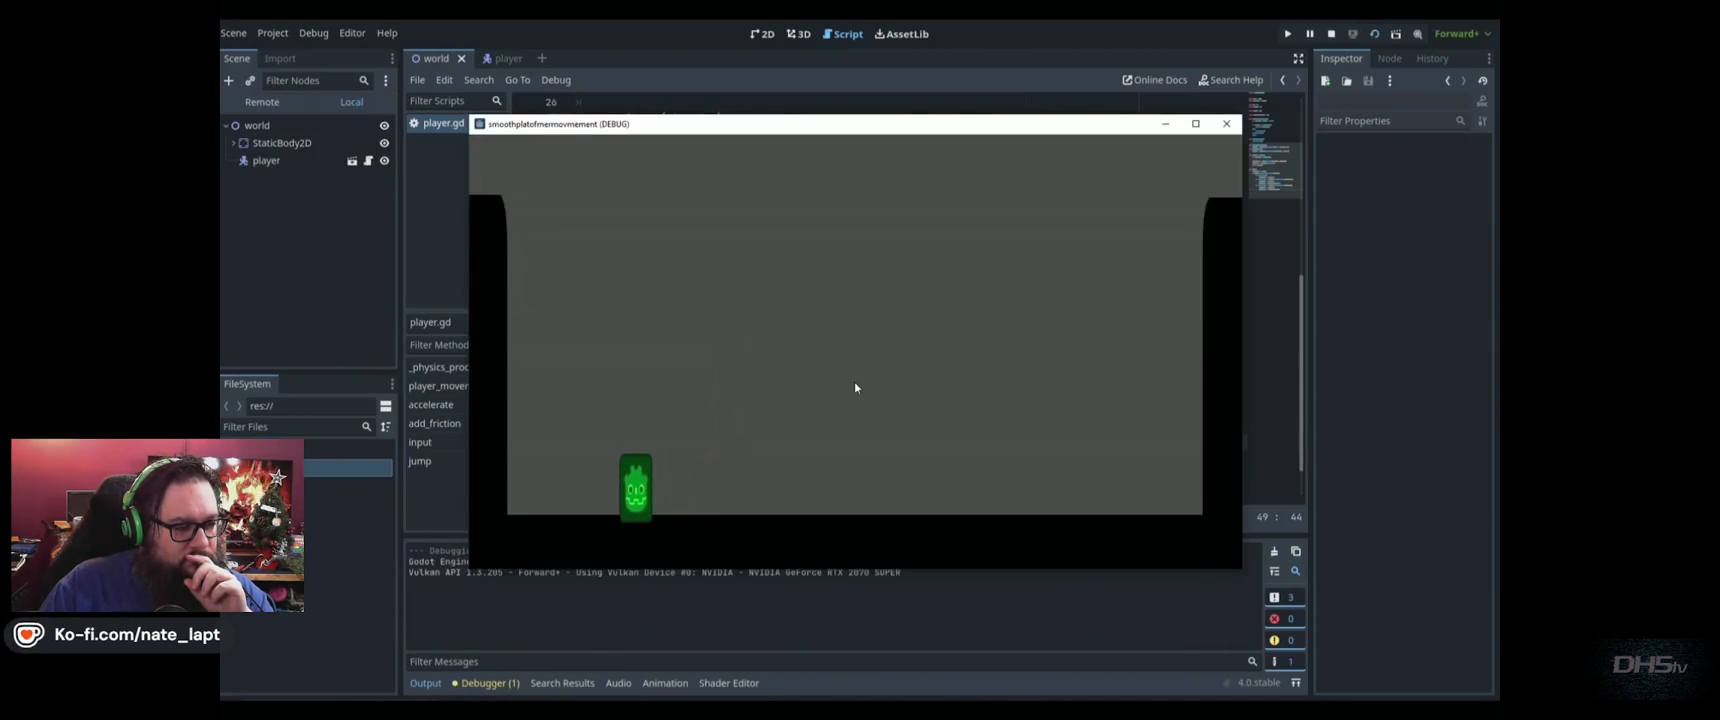
# Try wall jumps off the left and right walls, then close the game window
pyautogui.press('Left')
pyautogui.press('space')
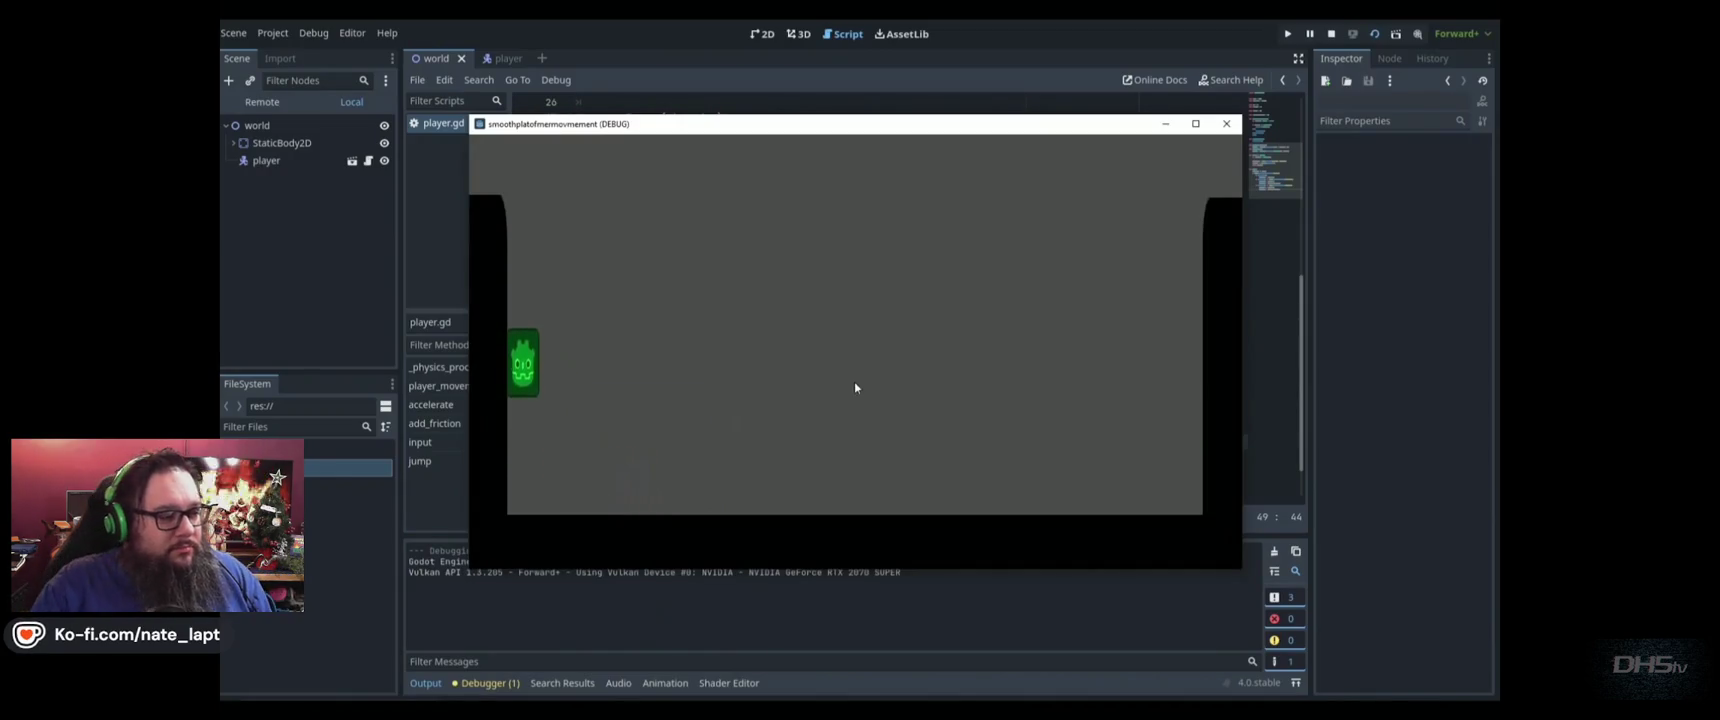
pyautogui.press('Right')
pyautogui.press('space')
pyautogui.press('space')
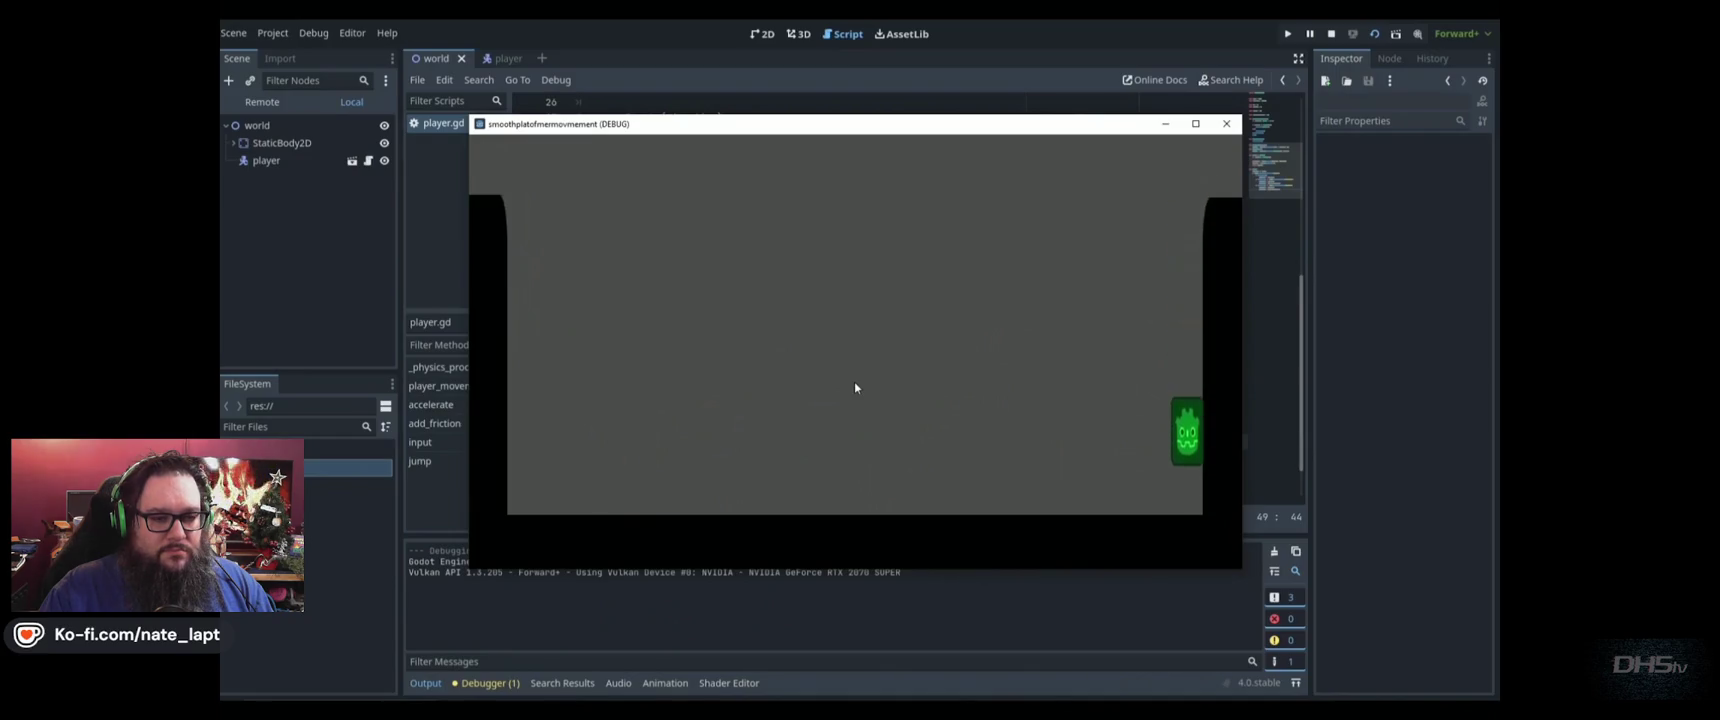
pyautogui.click(1226, 123)
# Change wall_jump_pushback on line 12 to 400 and relaunch the game
pyautogui.scroll(8, 760, 462)
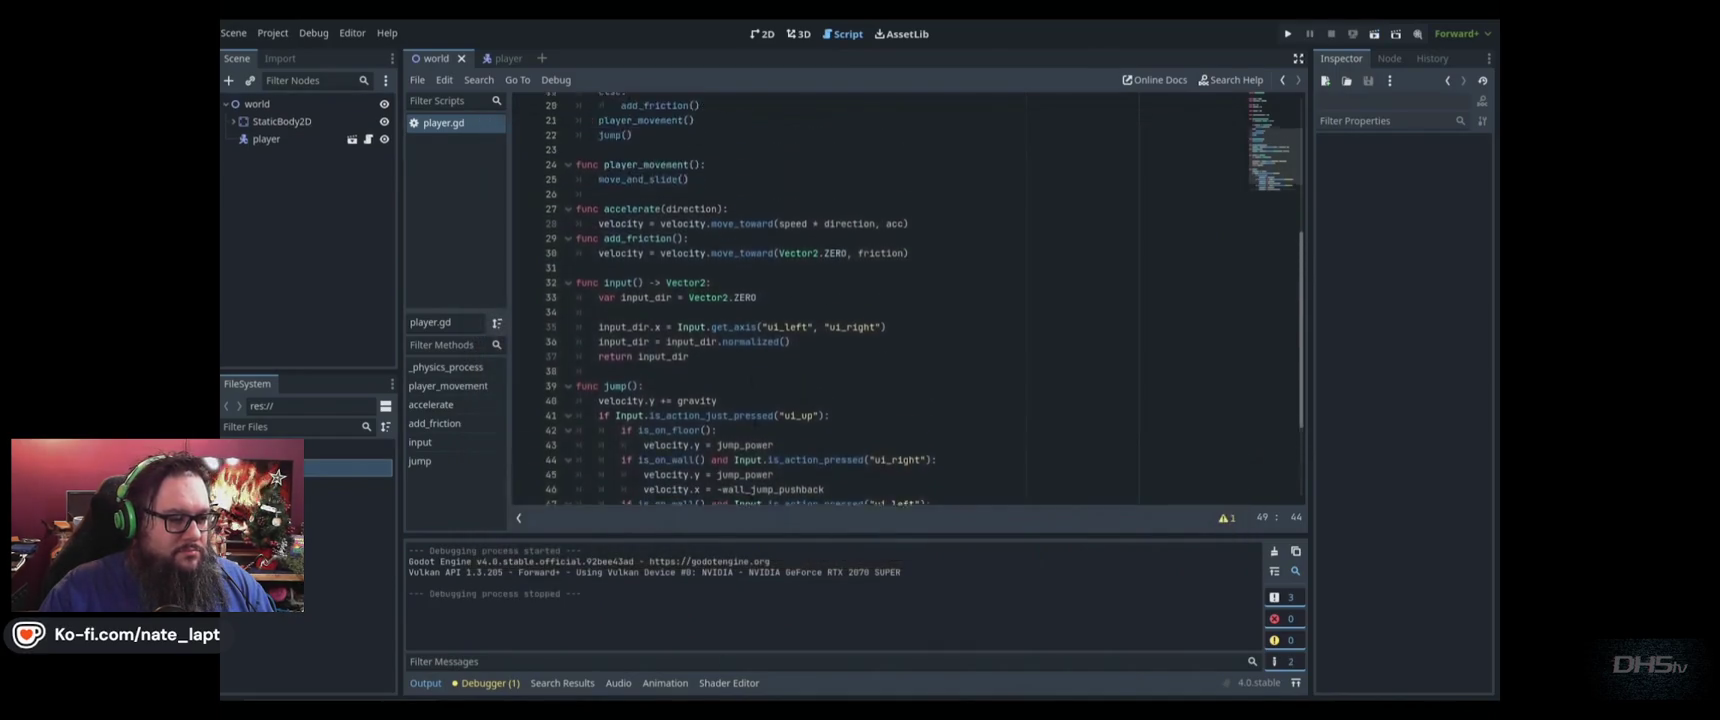
pyautogui.click(763, 264)
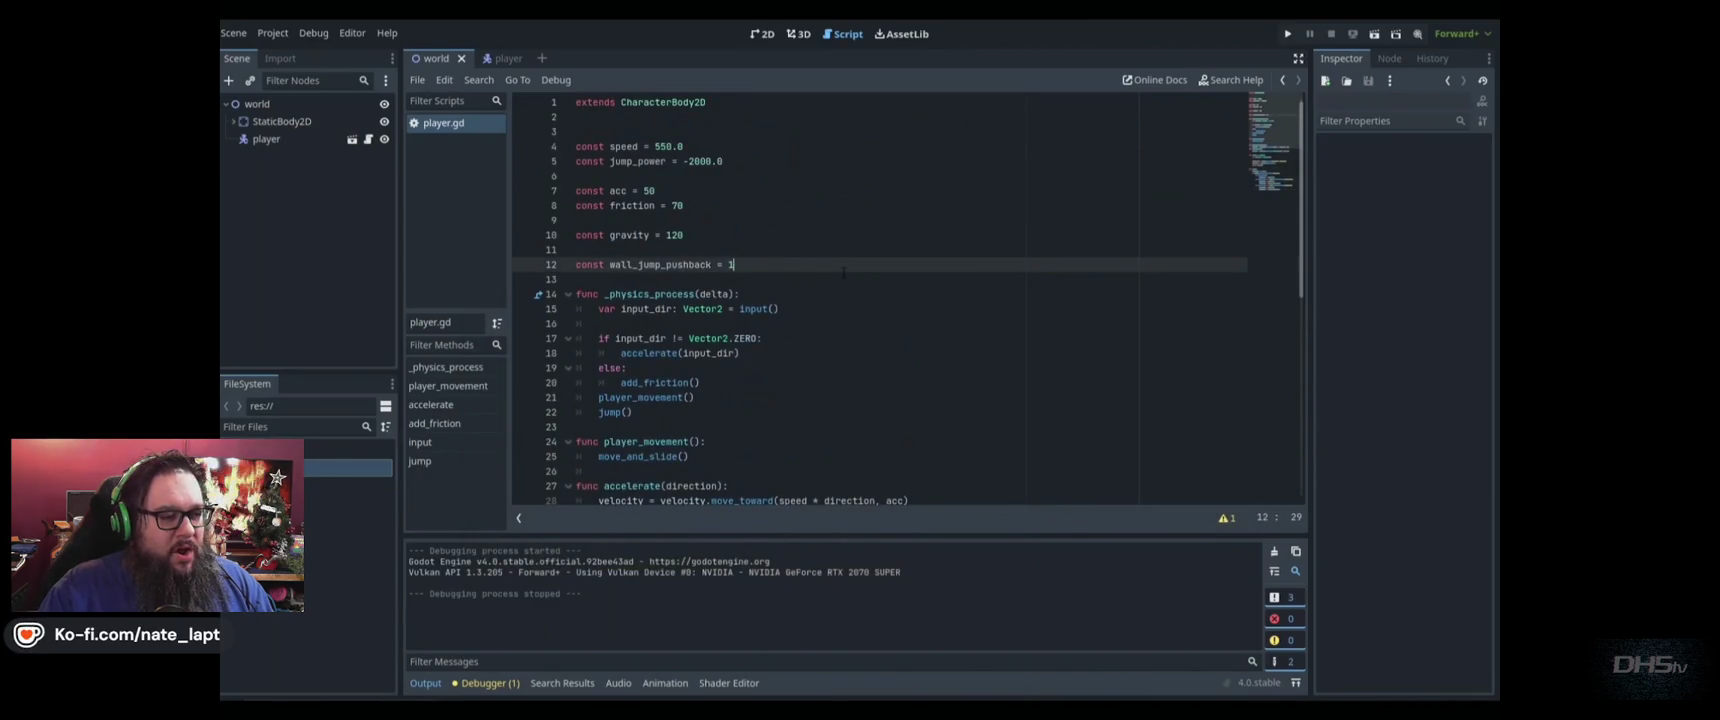
pyautogui.press('BackSpace')
pyautogui.write('400')
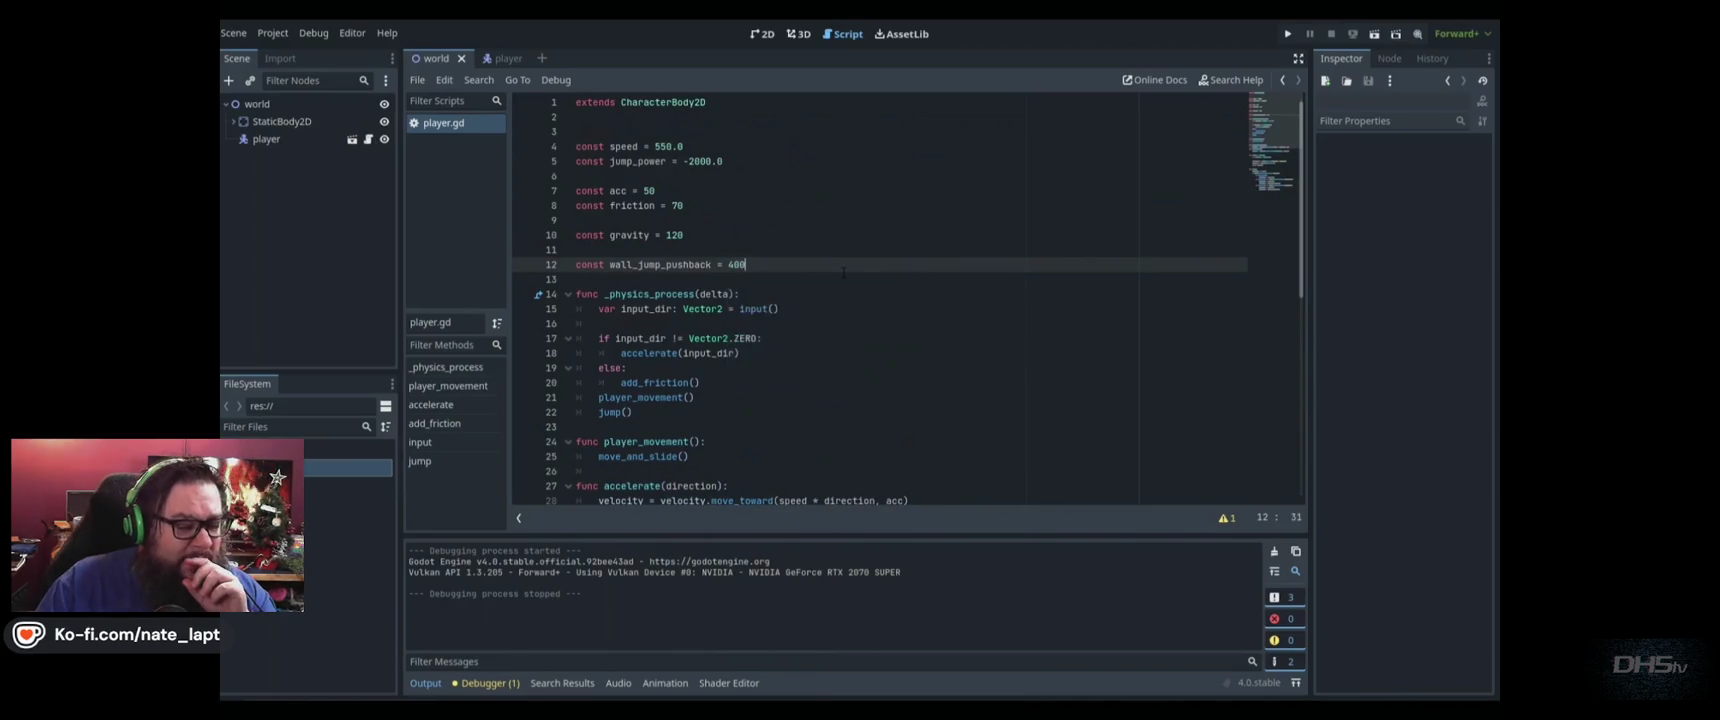
pyautogui.press('F5')
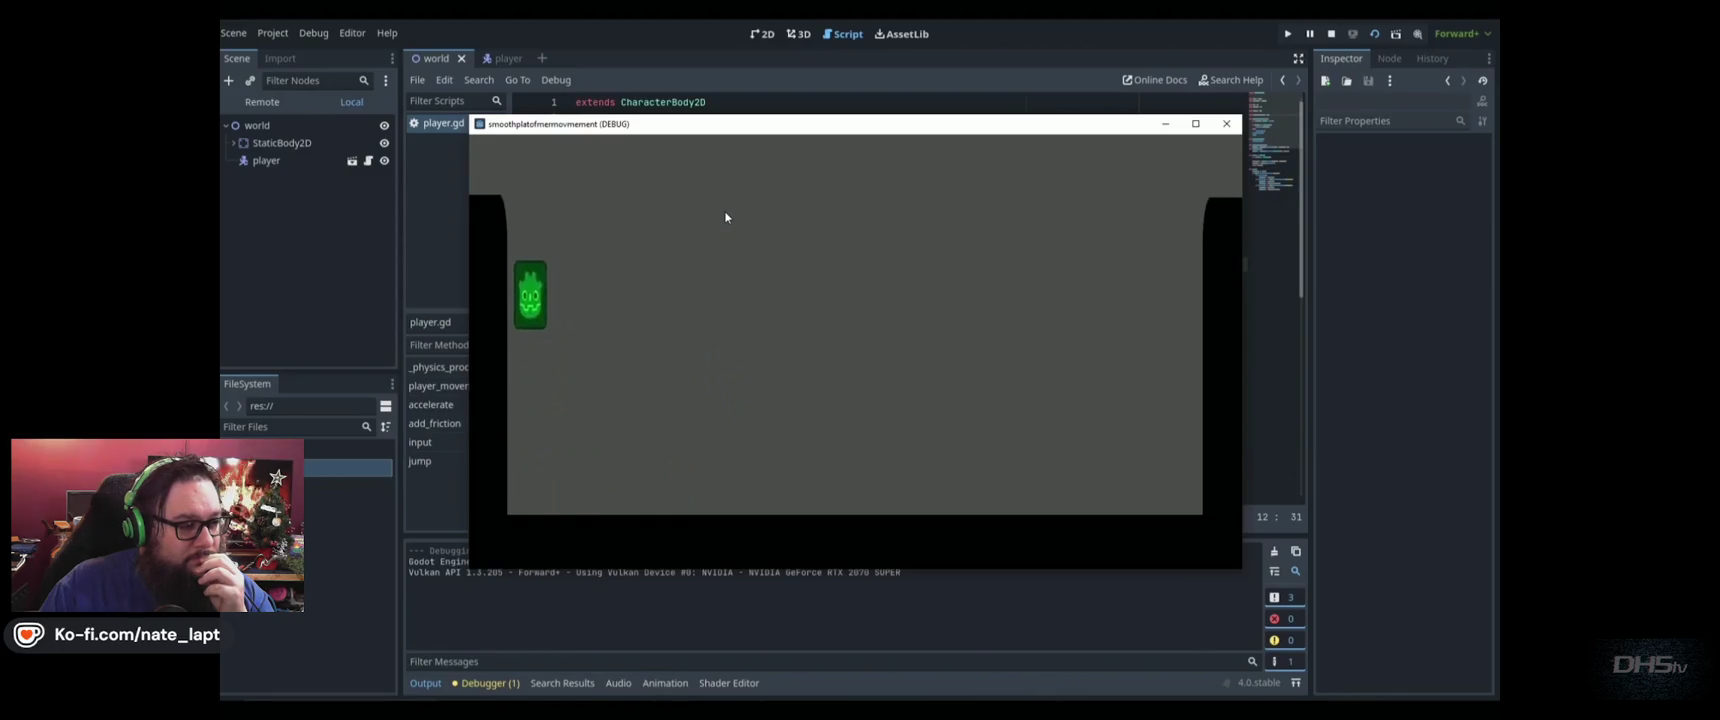
# Close the game, set wall_jump_pushback back to 100, and relaunch
pyautogui.click(1226, 123)
pyautogui.press('BackSpace')
pyautogui.press('BackSpace')
pyautogui.press('BackSpace')
pyautogui.write('100')
pyautogui.press('F5')
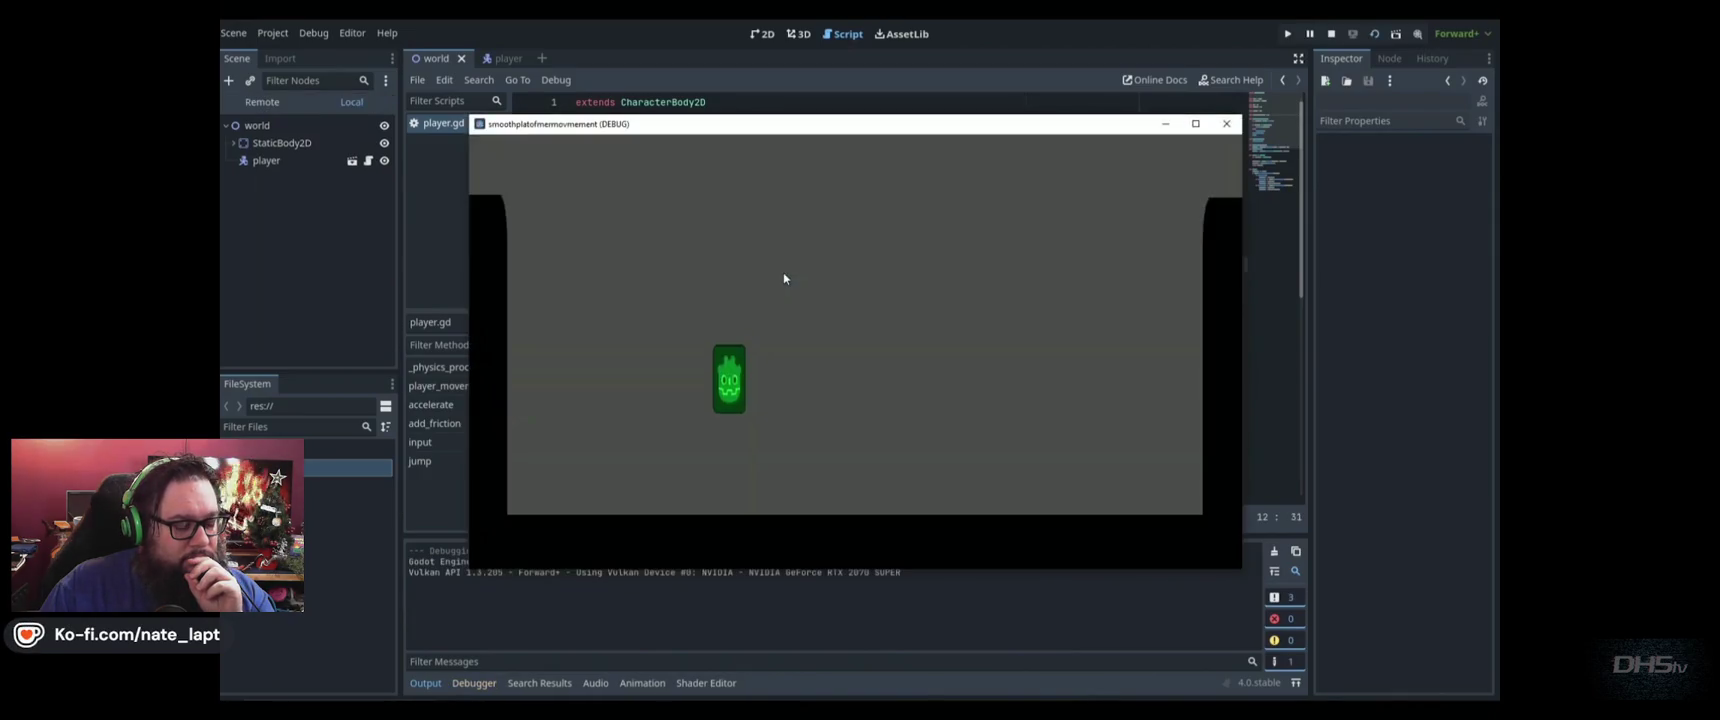
# Wall-jump repeatedly between the left and right walls, then stop the game
pyautogui.press('Right')
pyautogui.press('Right')
pyautogui.press('space')
pyautogui.press('space')
pyautogui.press('space')
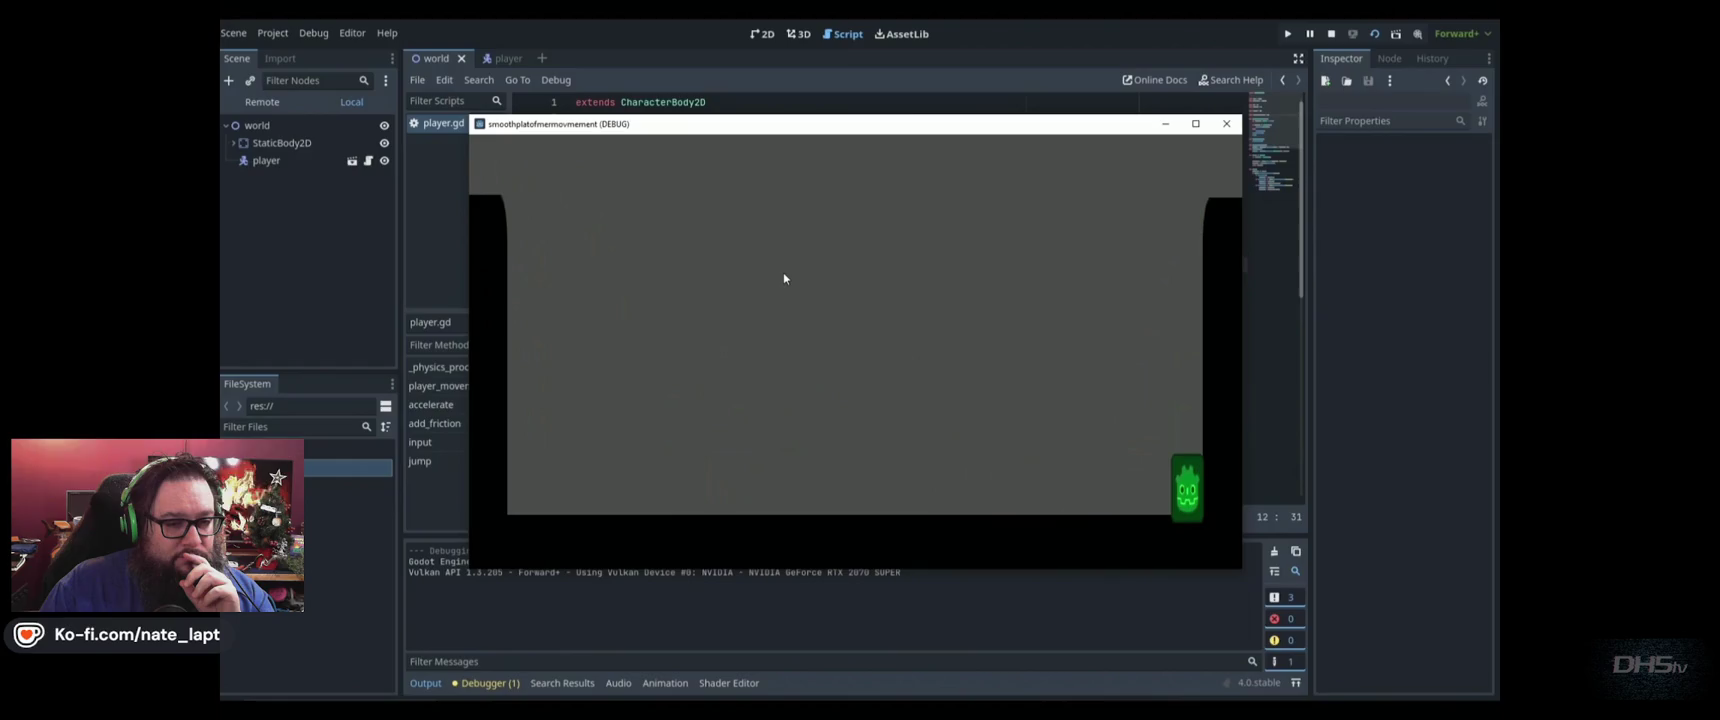
pyautogui.press('space')
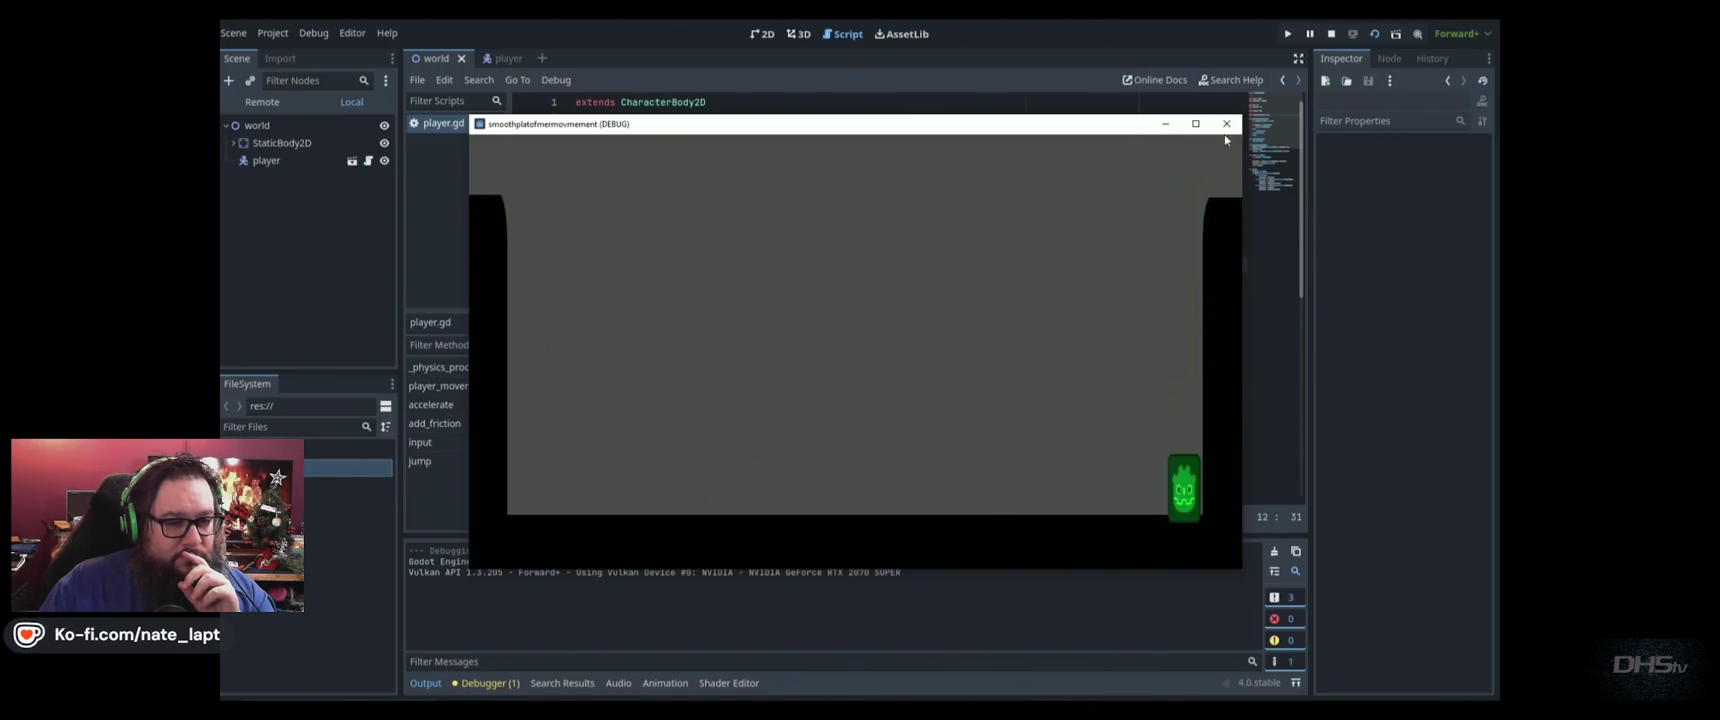
pyautogui.press('space')
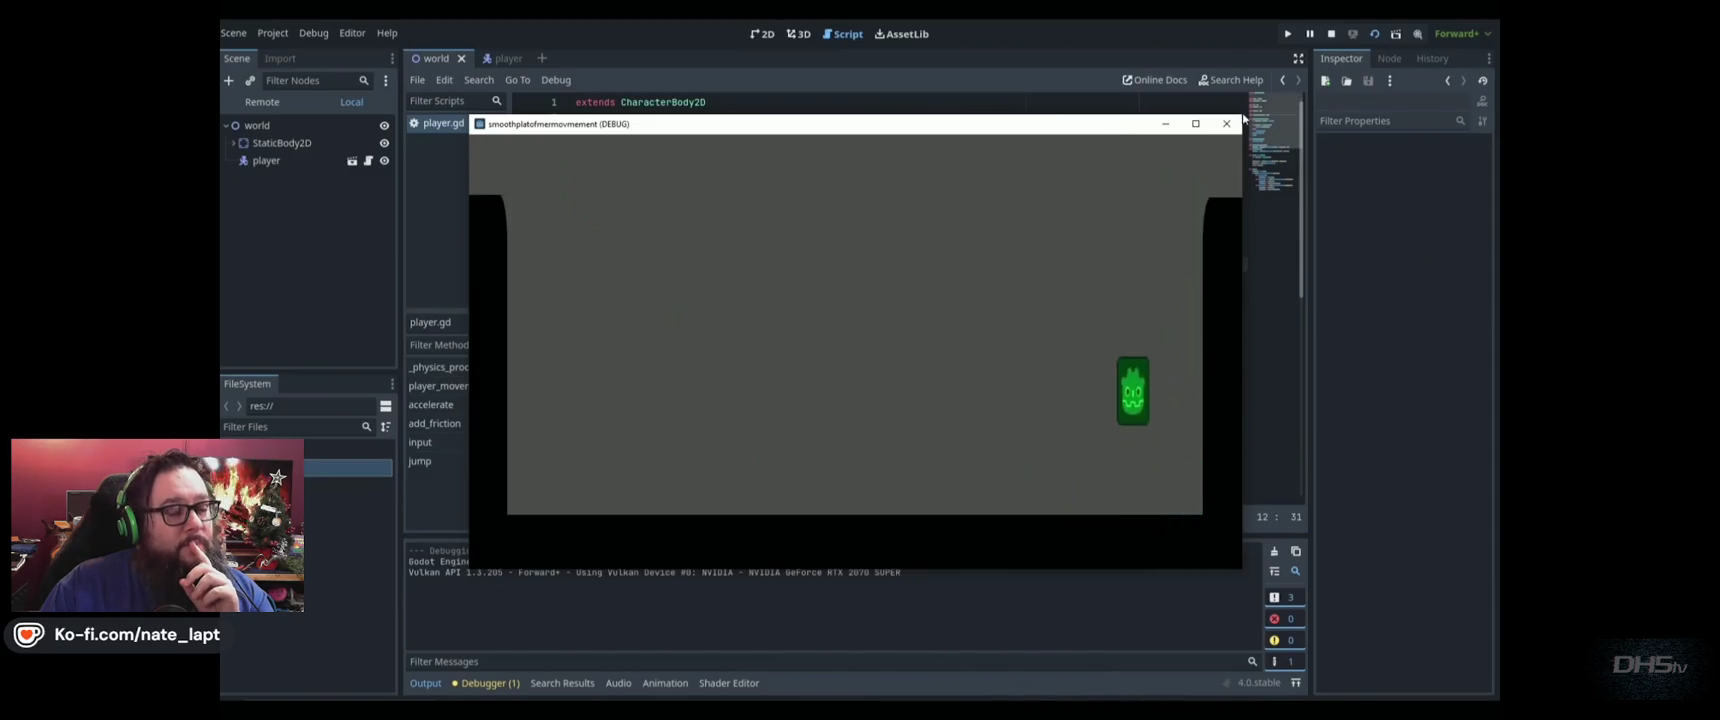
pyautogui.press('space')
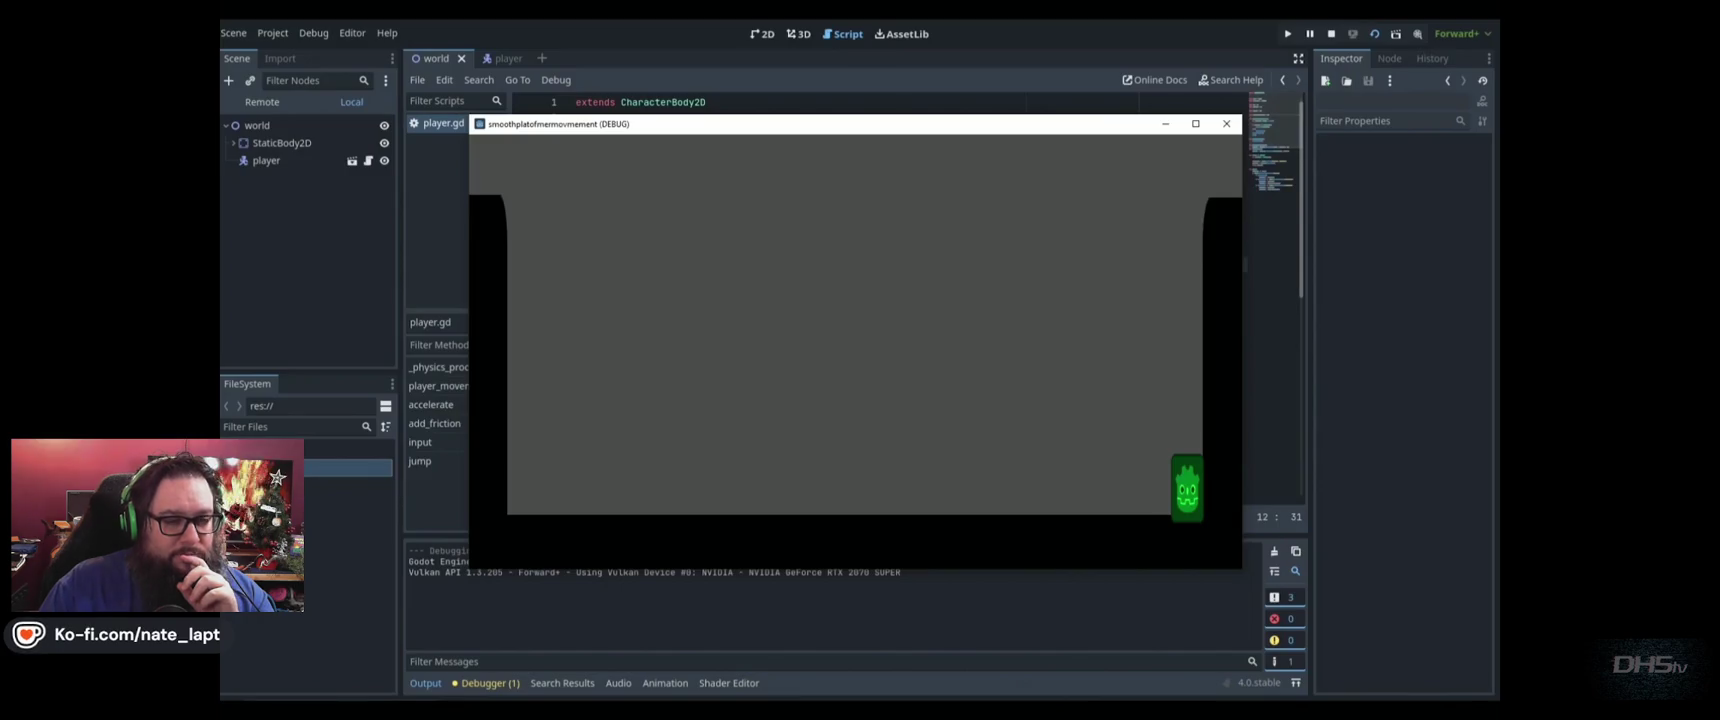
pyautogui.click(1226, 123)
# Declare const wall_slide_gravity = 100 and var is_wall_sliding = false below wall_jump_pushback, then save
pyautogui.press('Return')
pyautogui.press('Return')
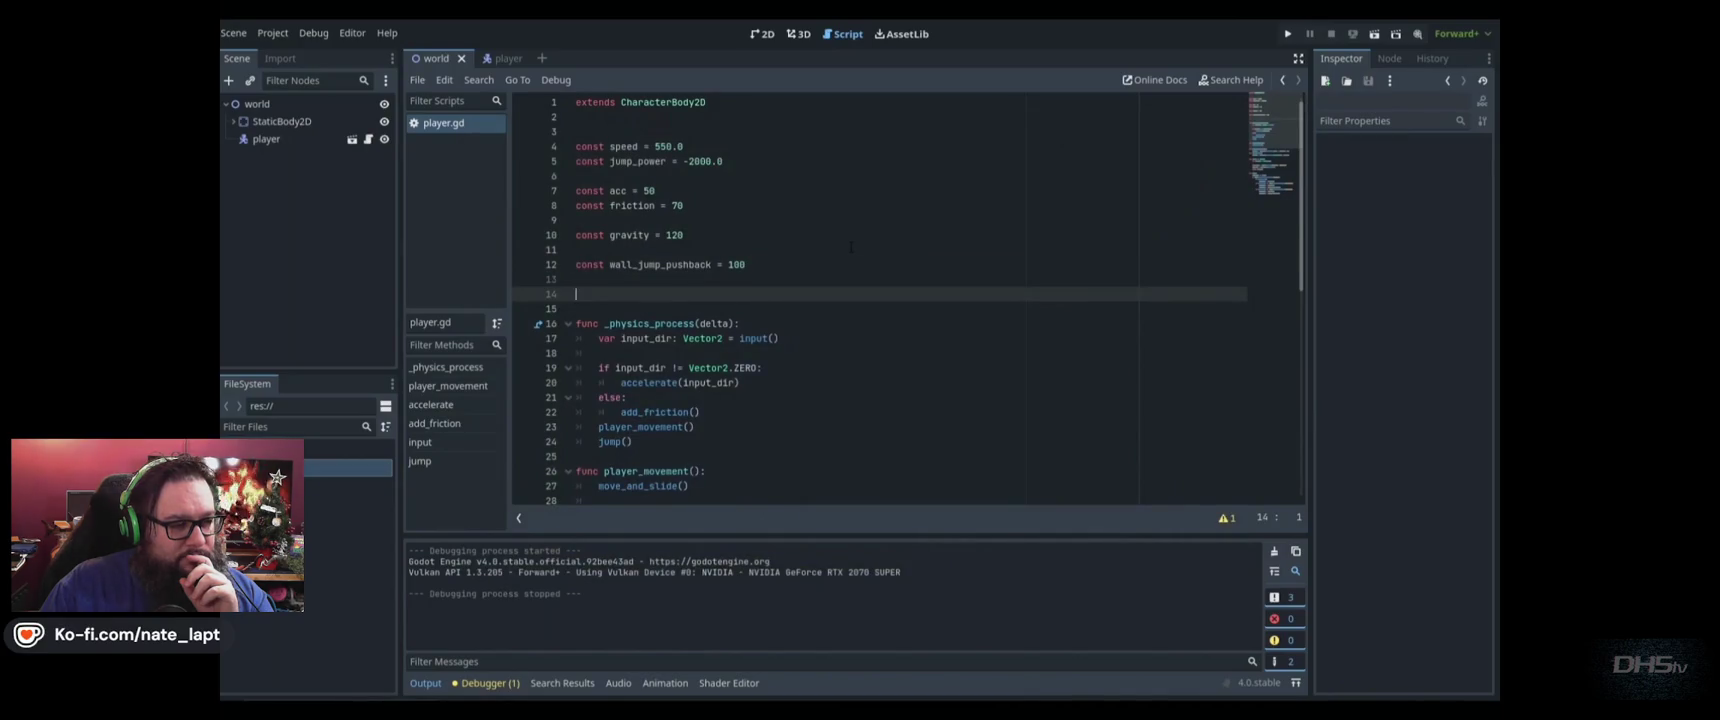
pyautogui.write('const wall_slide_gr')
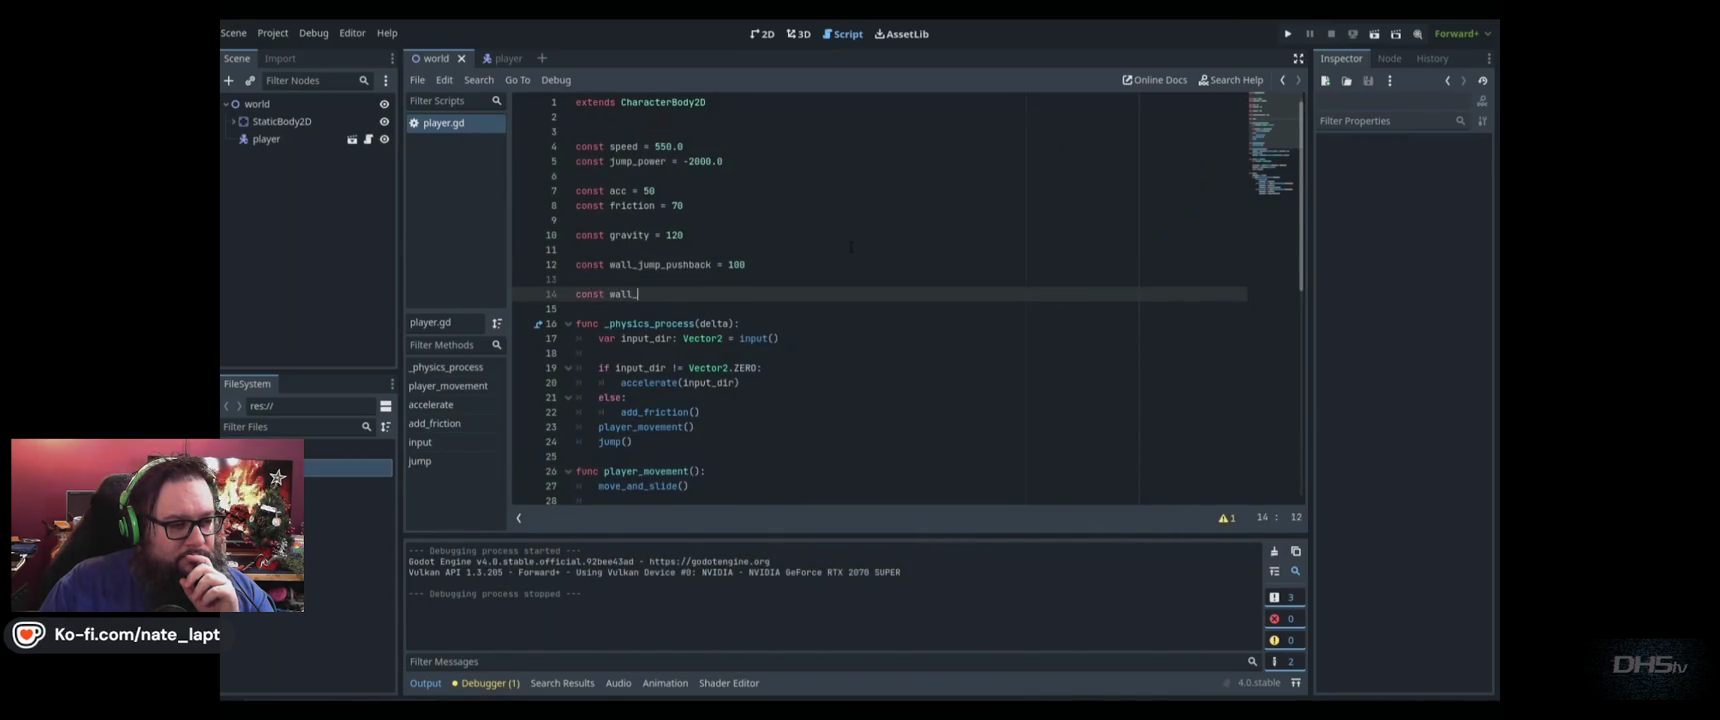
pyautogui.write('avit')
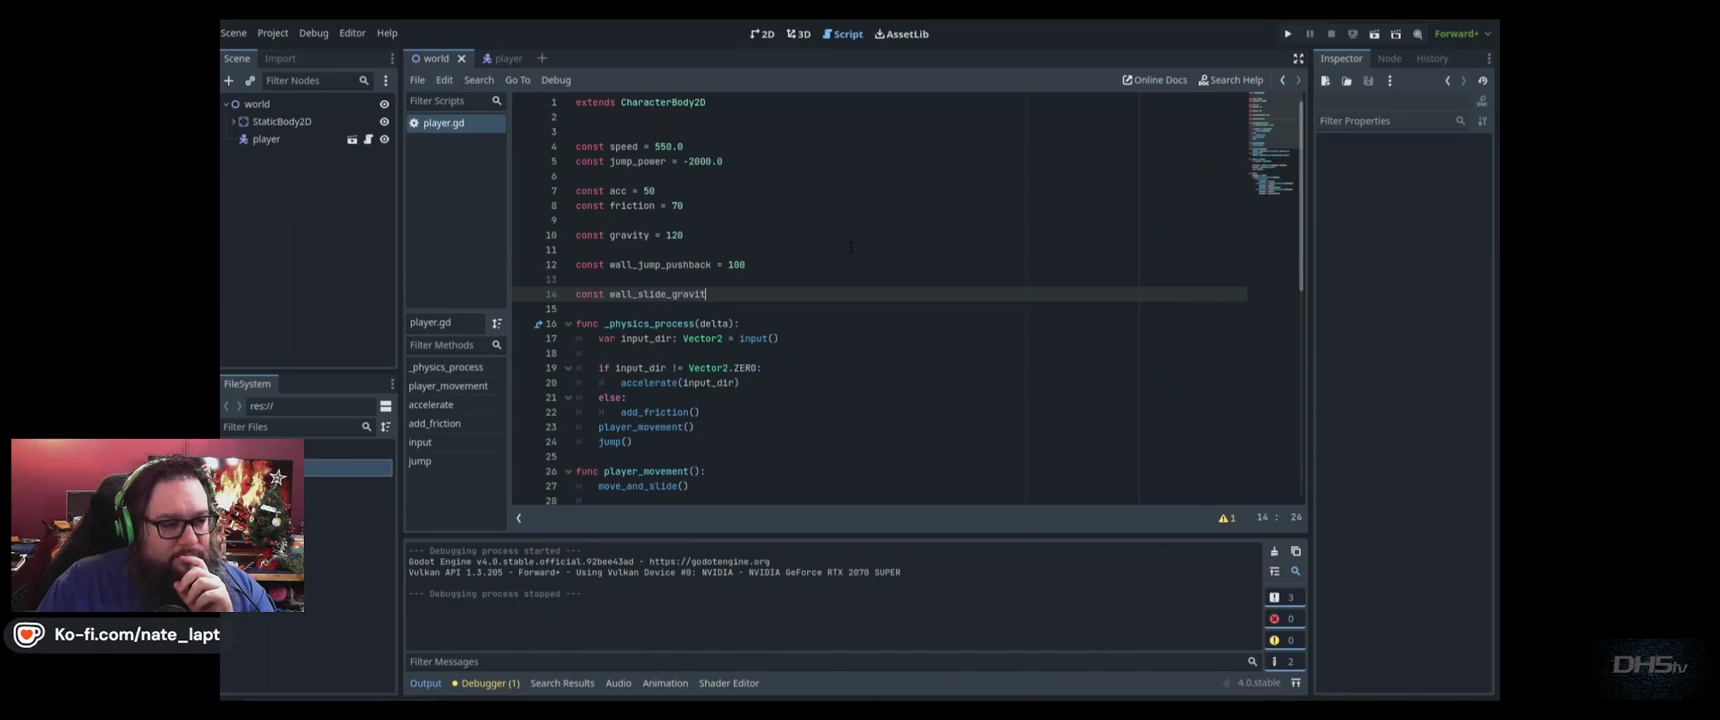
pyautogui.write('y = KEY_F10')
pyautogui.press('Return')
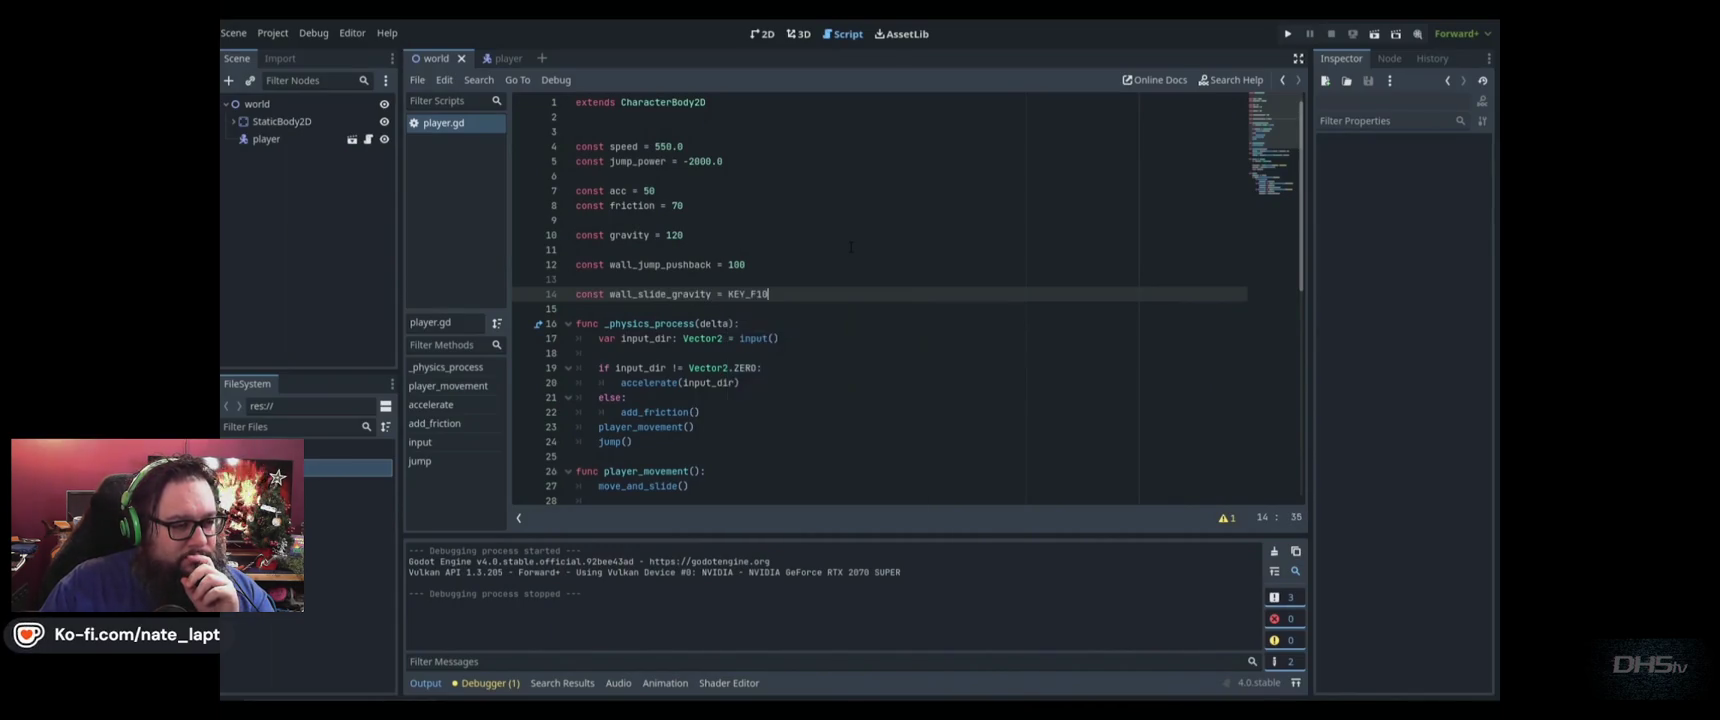
pyautogui.write('100')
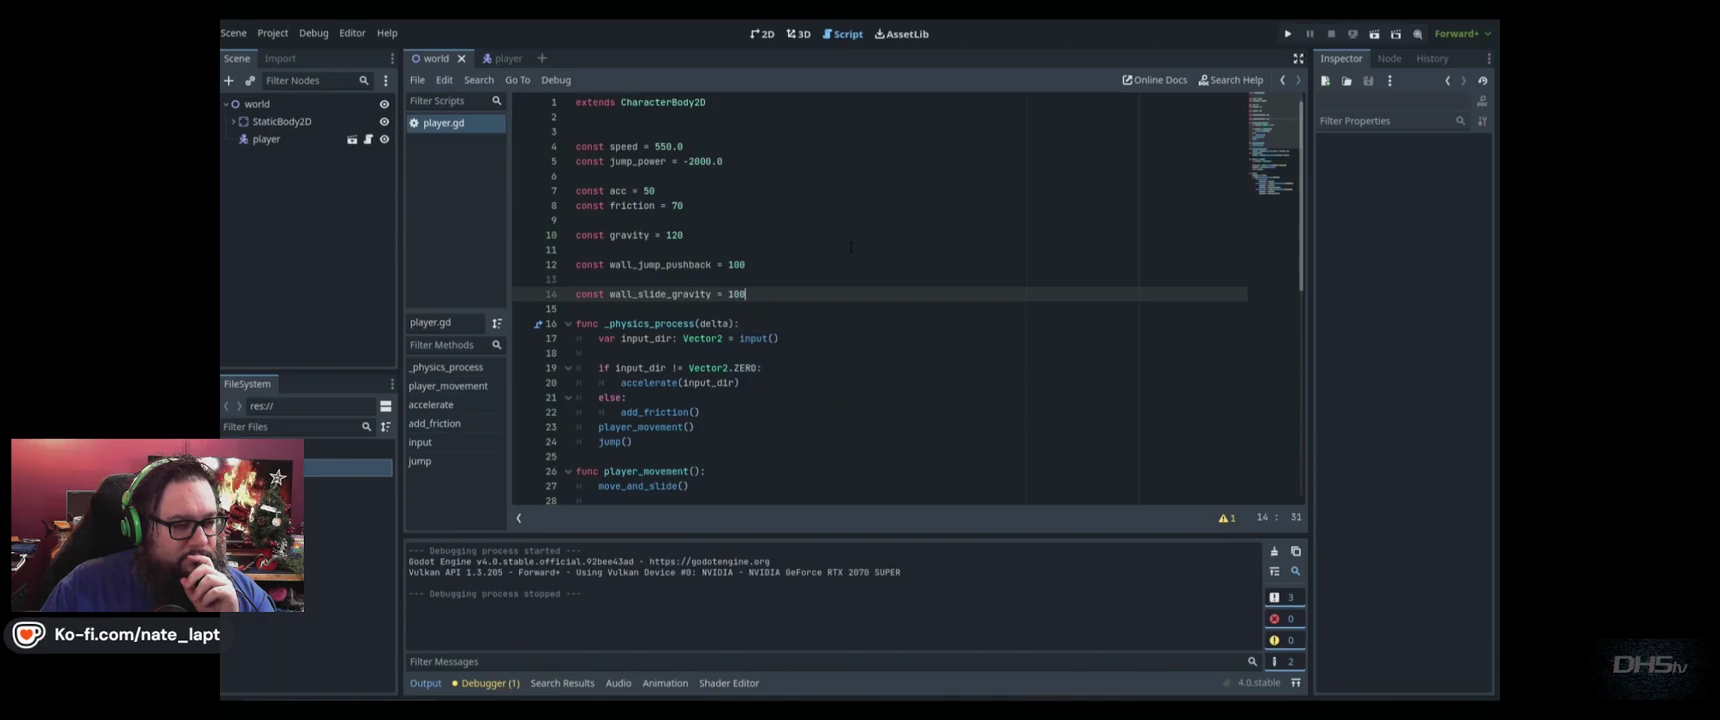
pyautogui.press('Return')
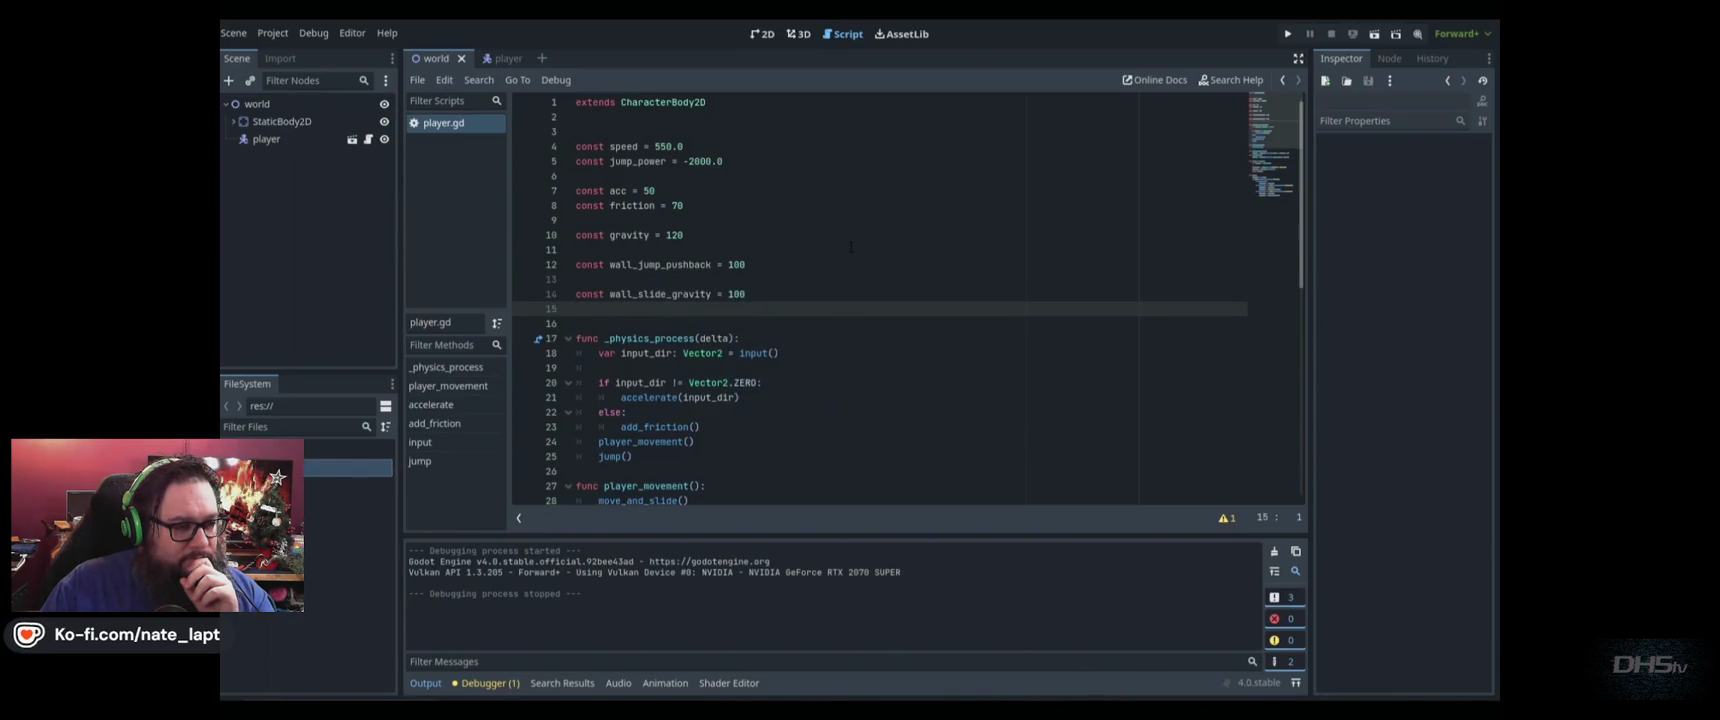
pyautogui.write('v')
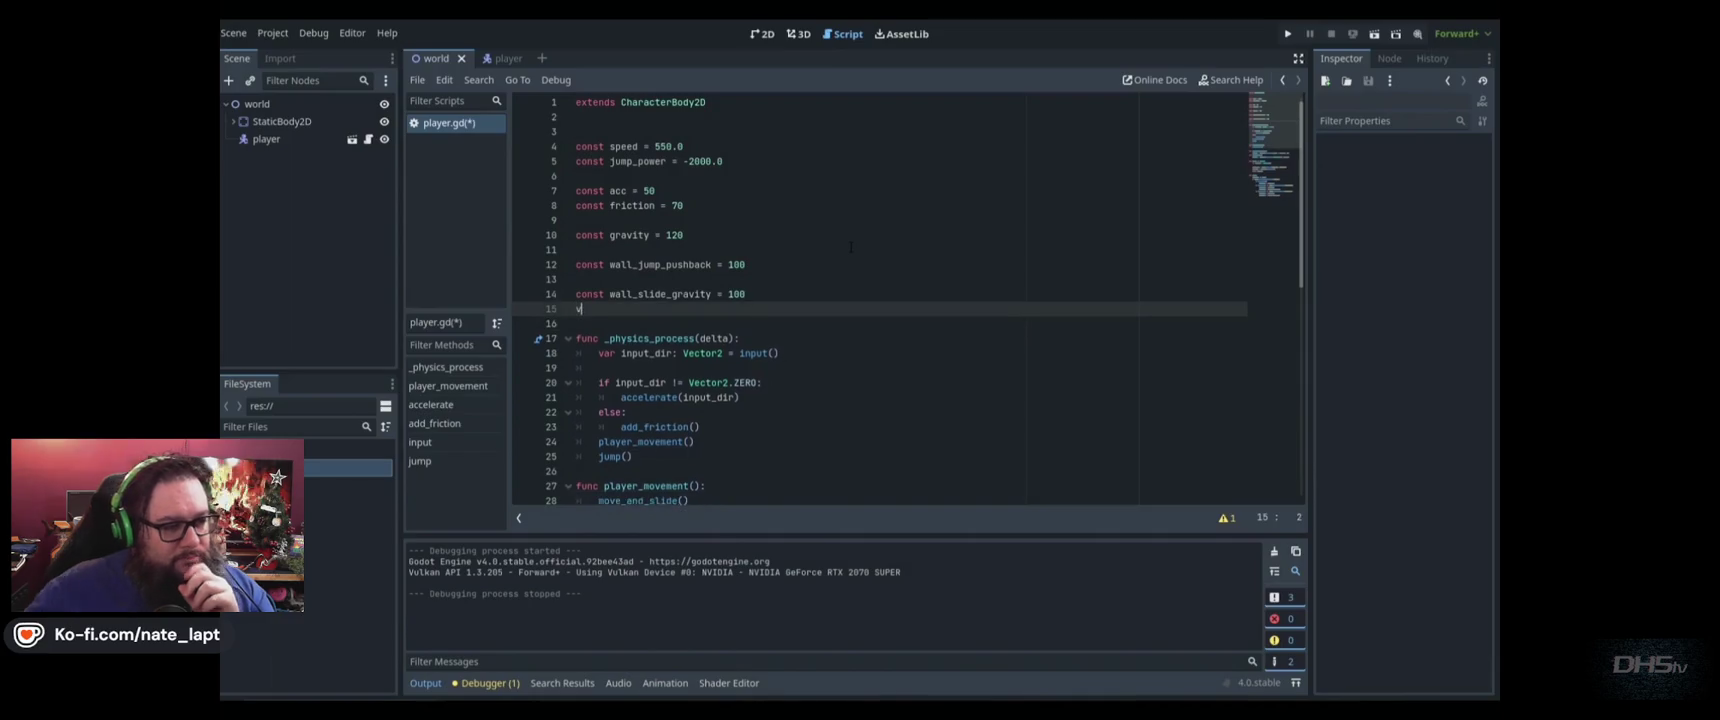
pyautogui.write('ar is_')
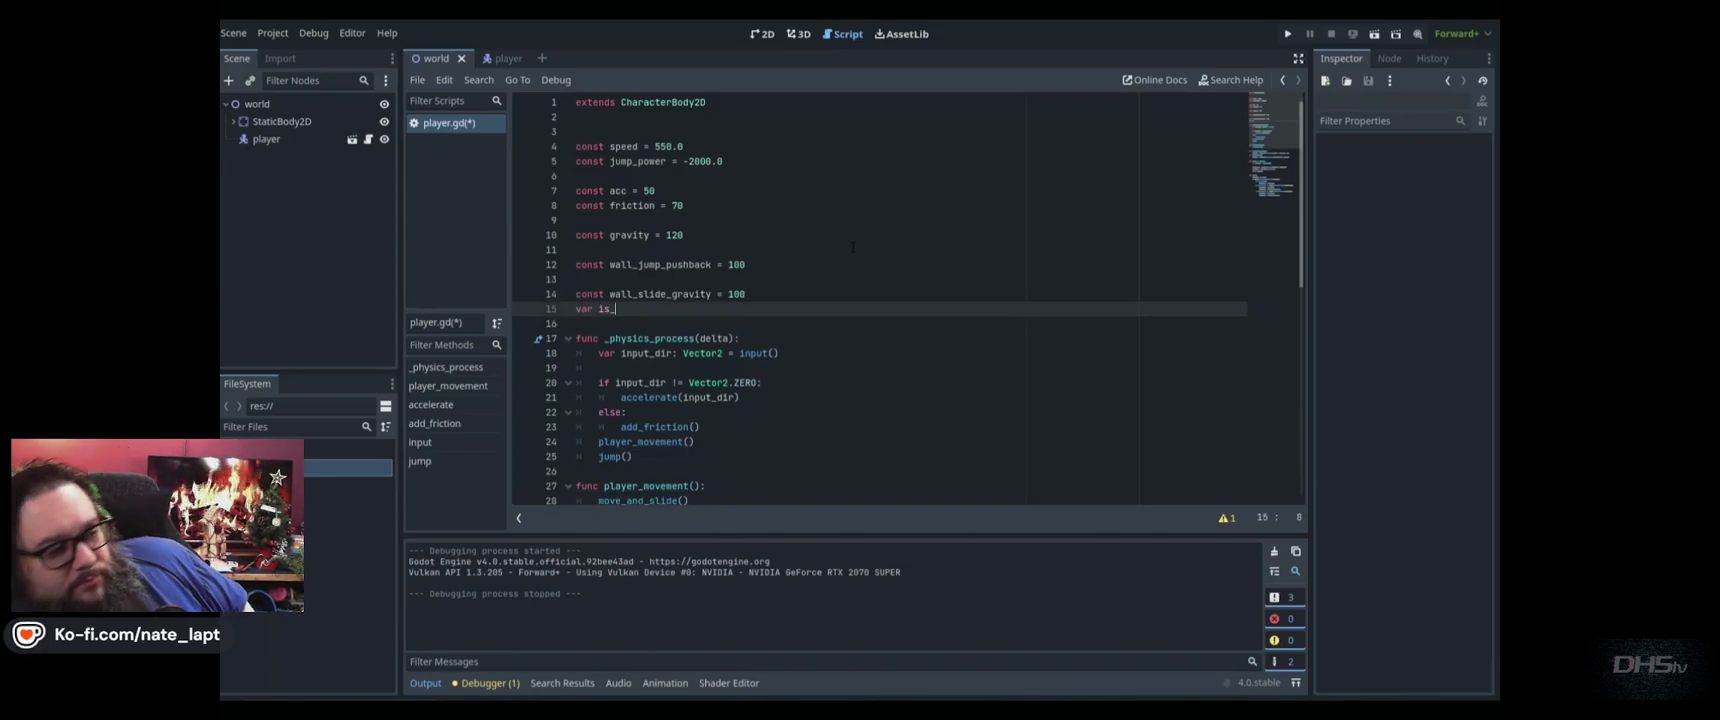
pyautogui.write('wall_slidi')
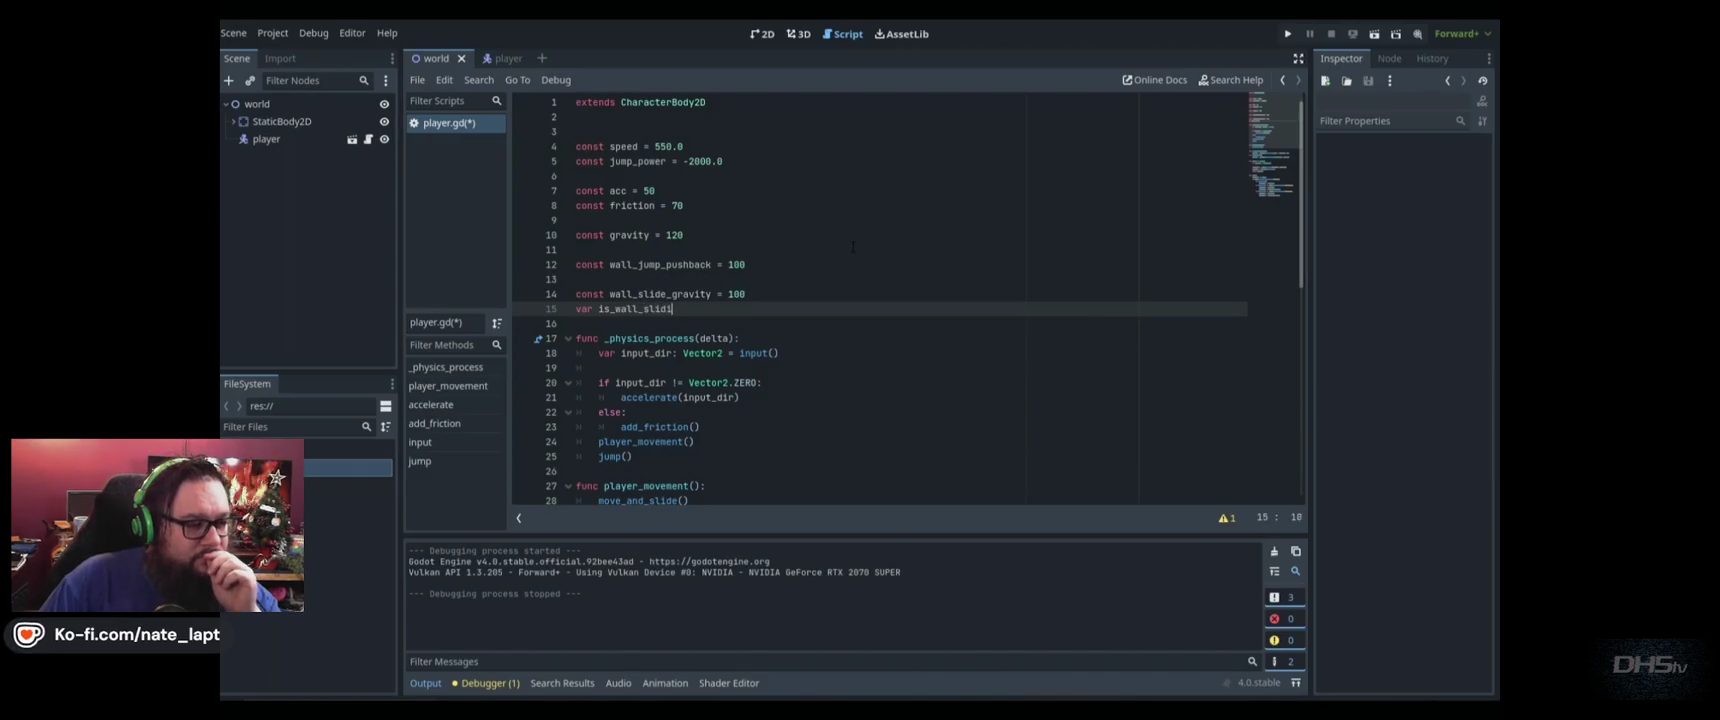
pyautogui.write('ng = false')
pyautogui.hotkey('ctrl', 's')
pyautogui.press('Left')
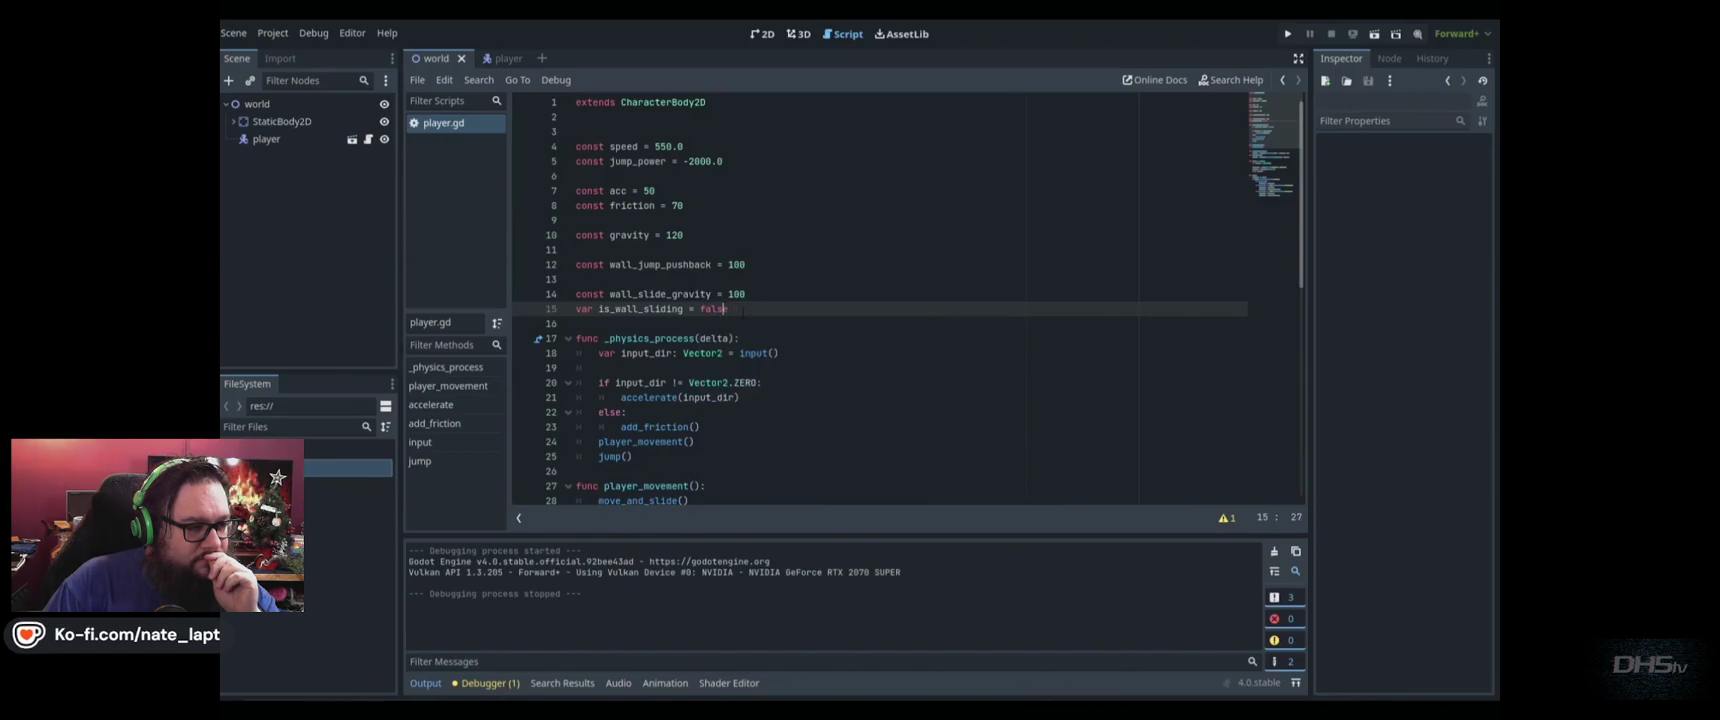
pyautogui.scroll(-10, 735, 308)
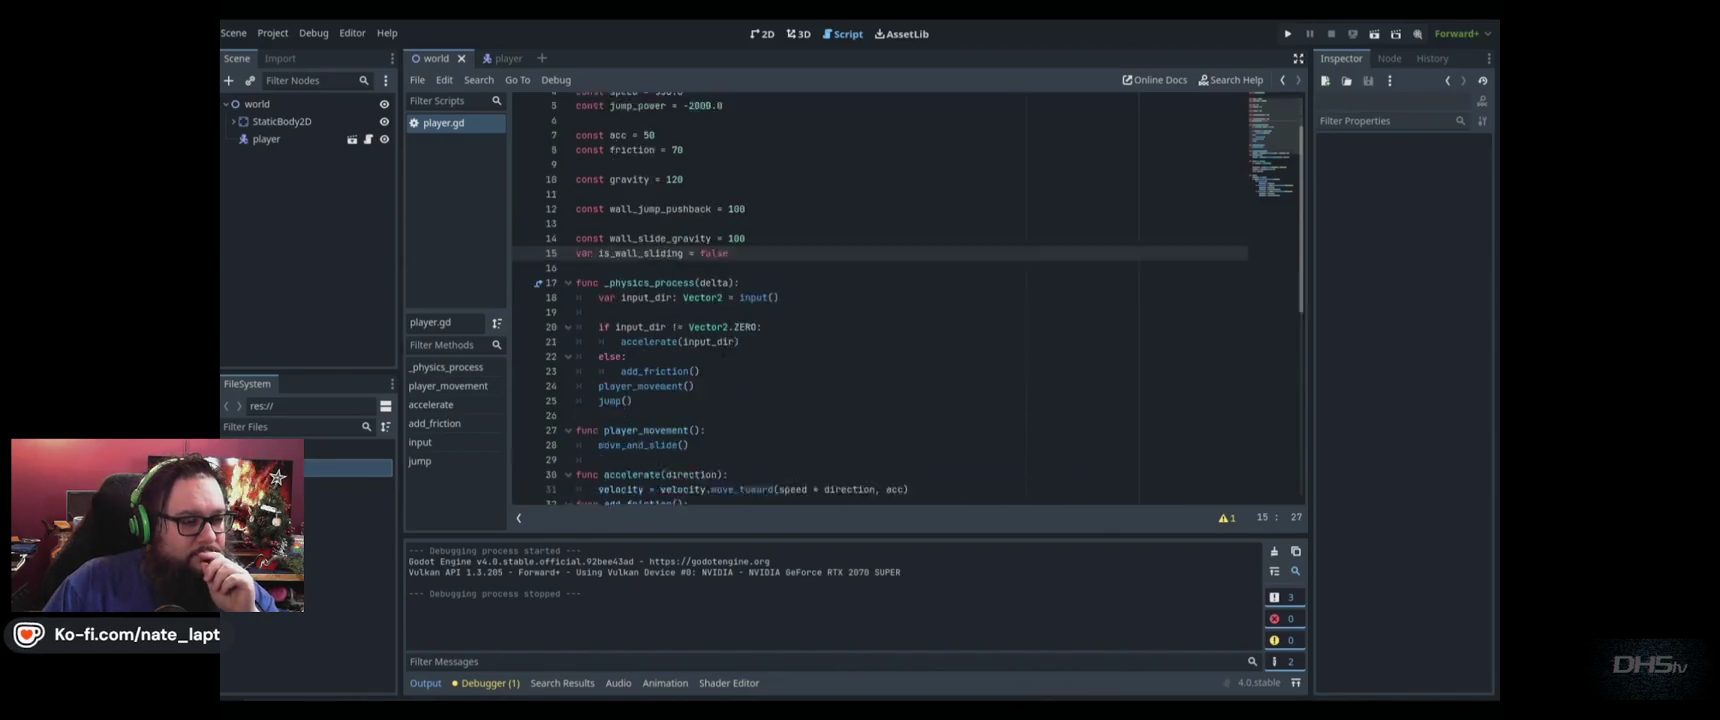
# Add an empty func wall_slide(delta): declaration below jump() and save
pyautogui.click(851, 409)
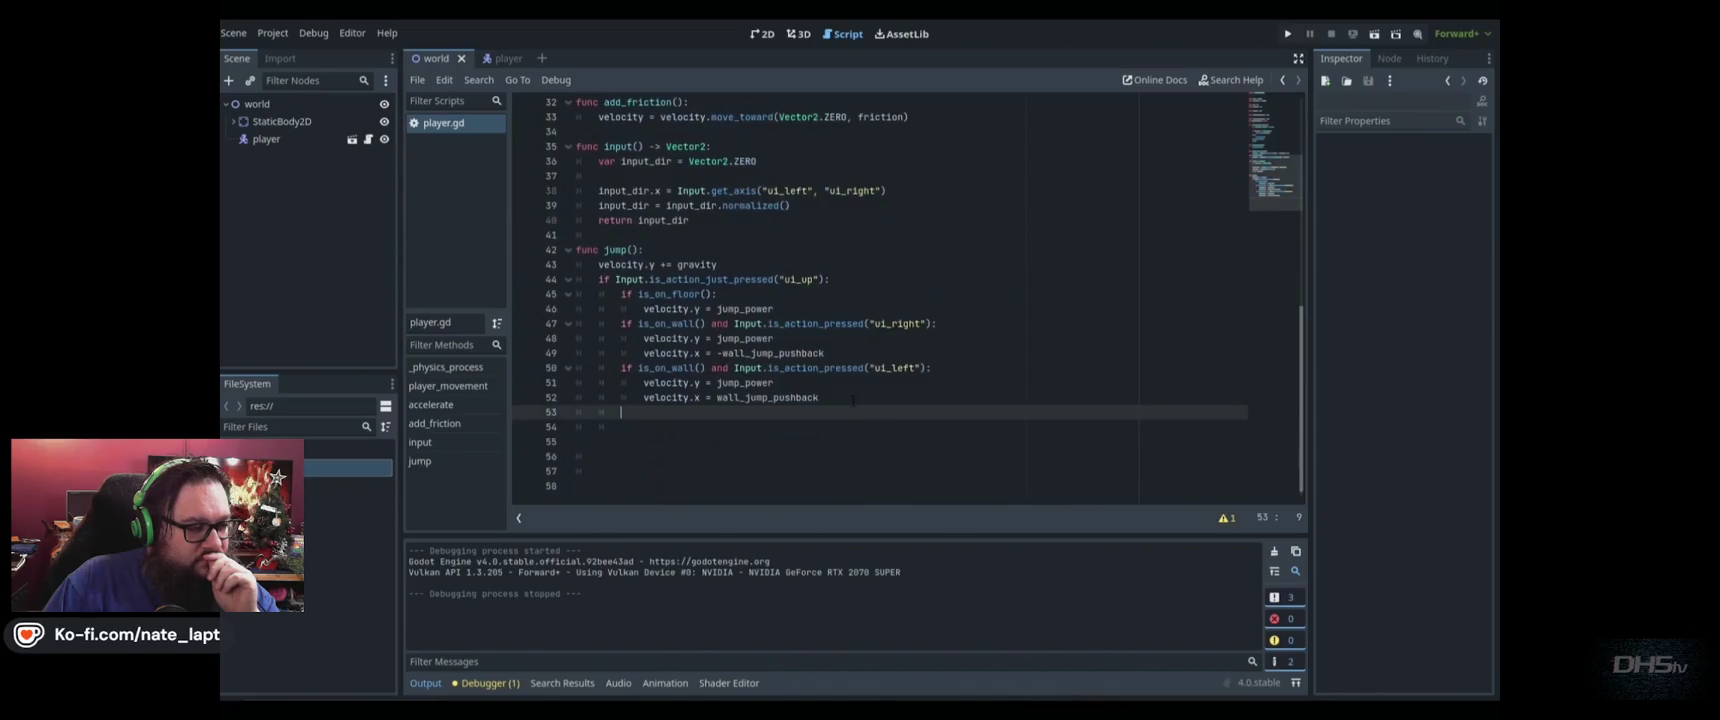
pyautogui.press('Return')
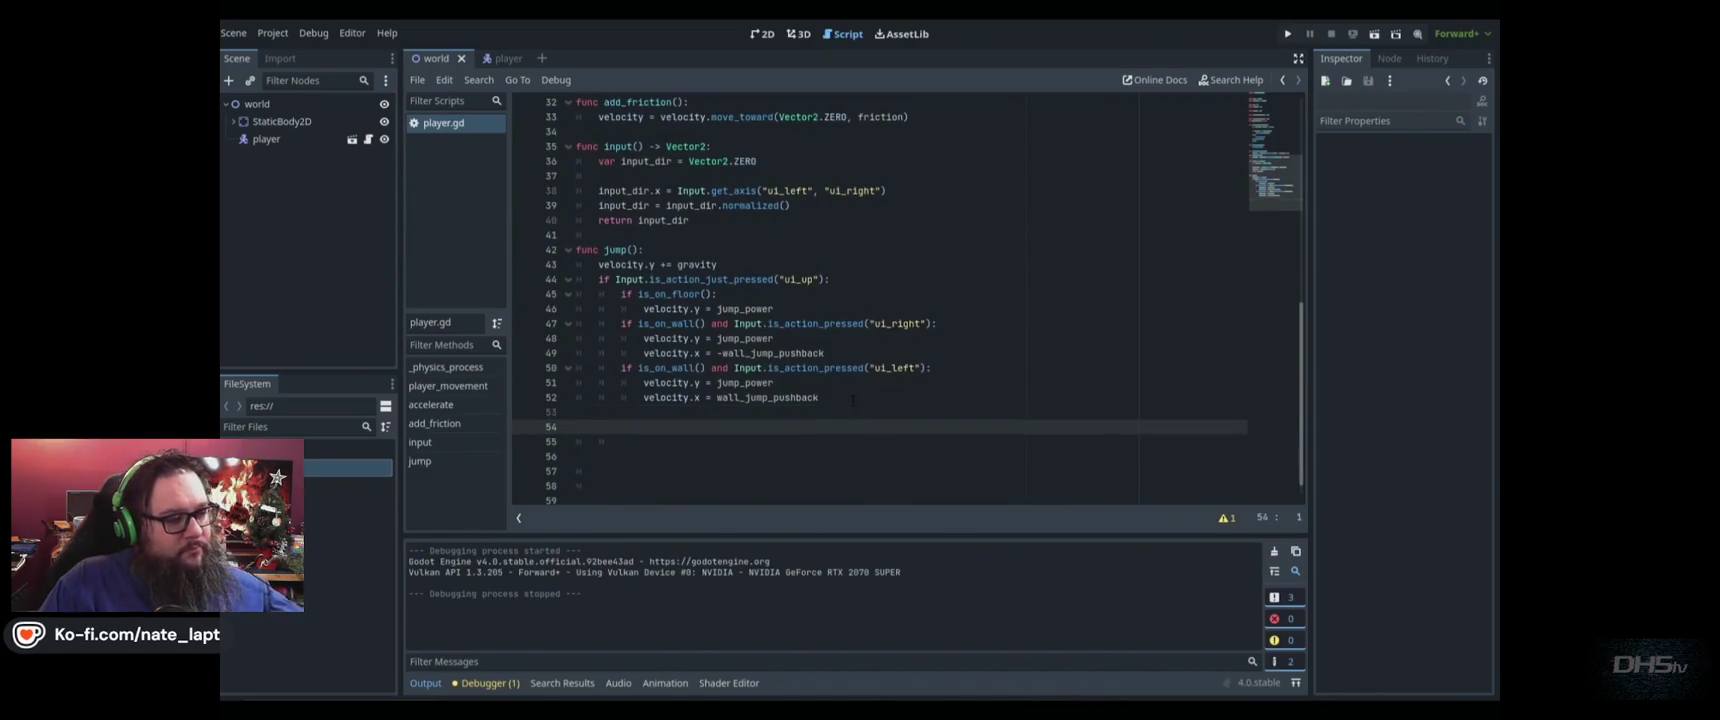
pyautogui.write('func wall_')
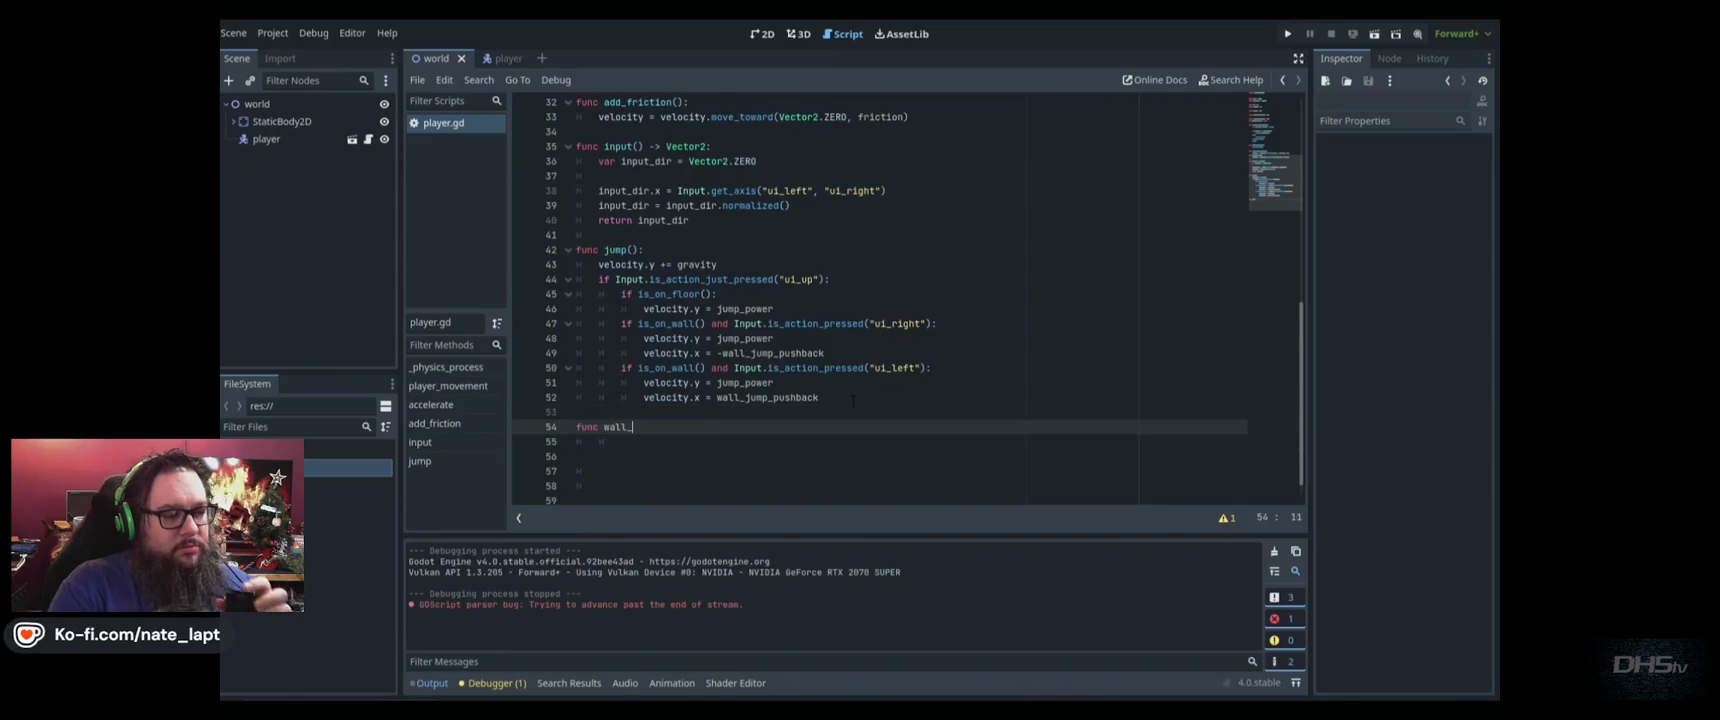
pyautogui.write('slide(delta')
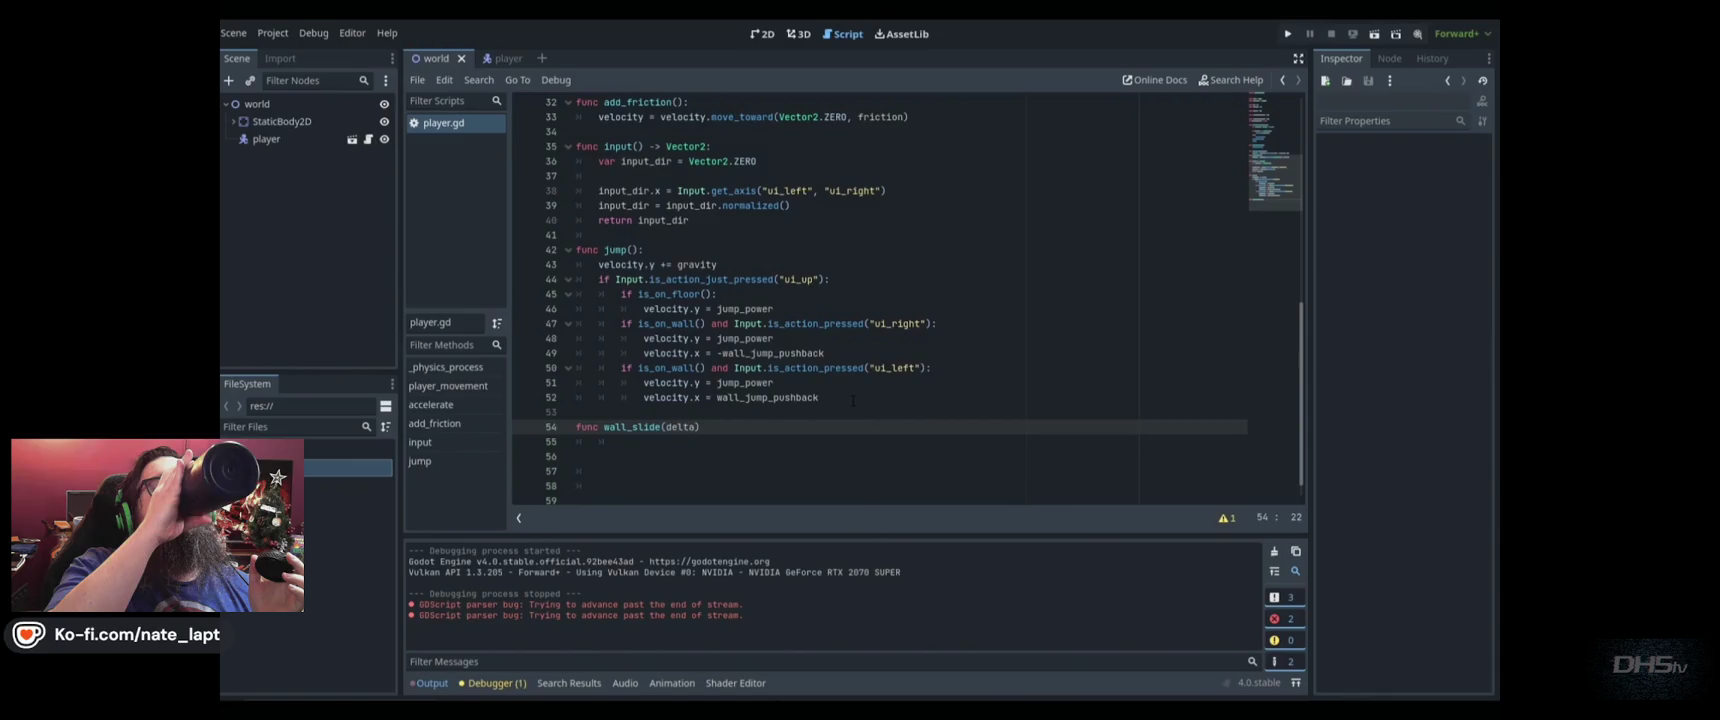
pyautogui.write(':')
pyautogui.press('Return')
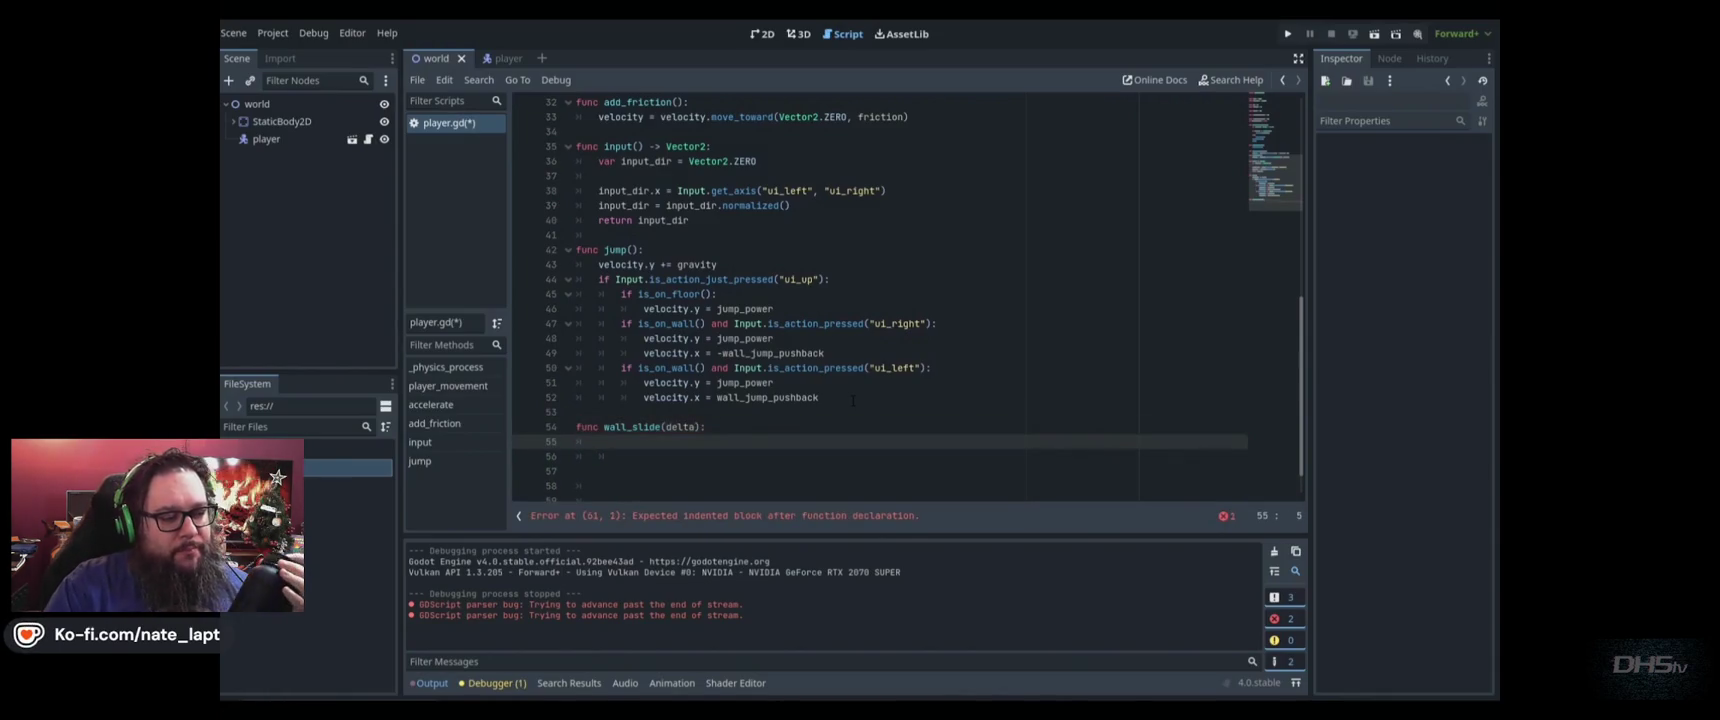
pyautogui.hotkey('ctrl', 's')
# Call wall_slide(delta) right after jump() in _physics_process
pyautogui.scroll(8, 684, 355)
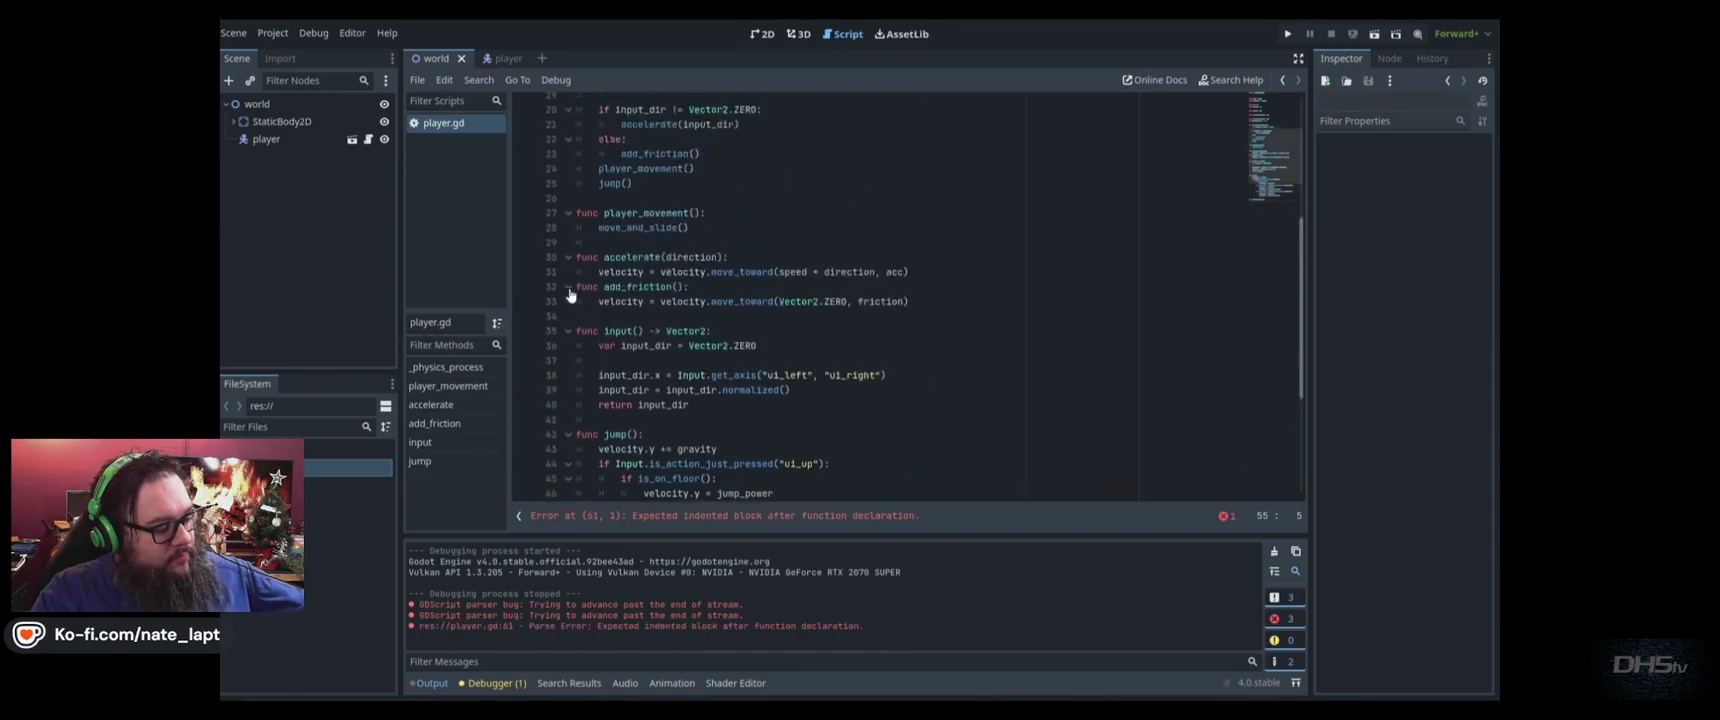
pyautogui.click(684, 355)
pyautogui.press('Return')
pyautogui.write('w')
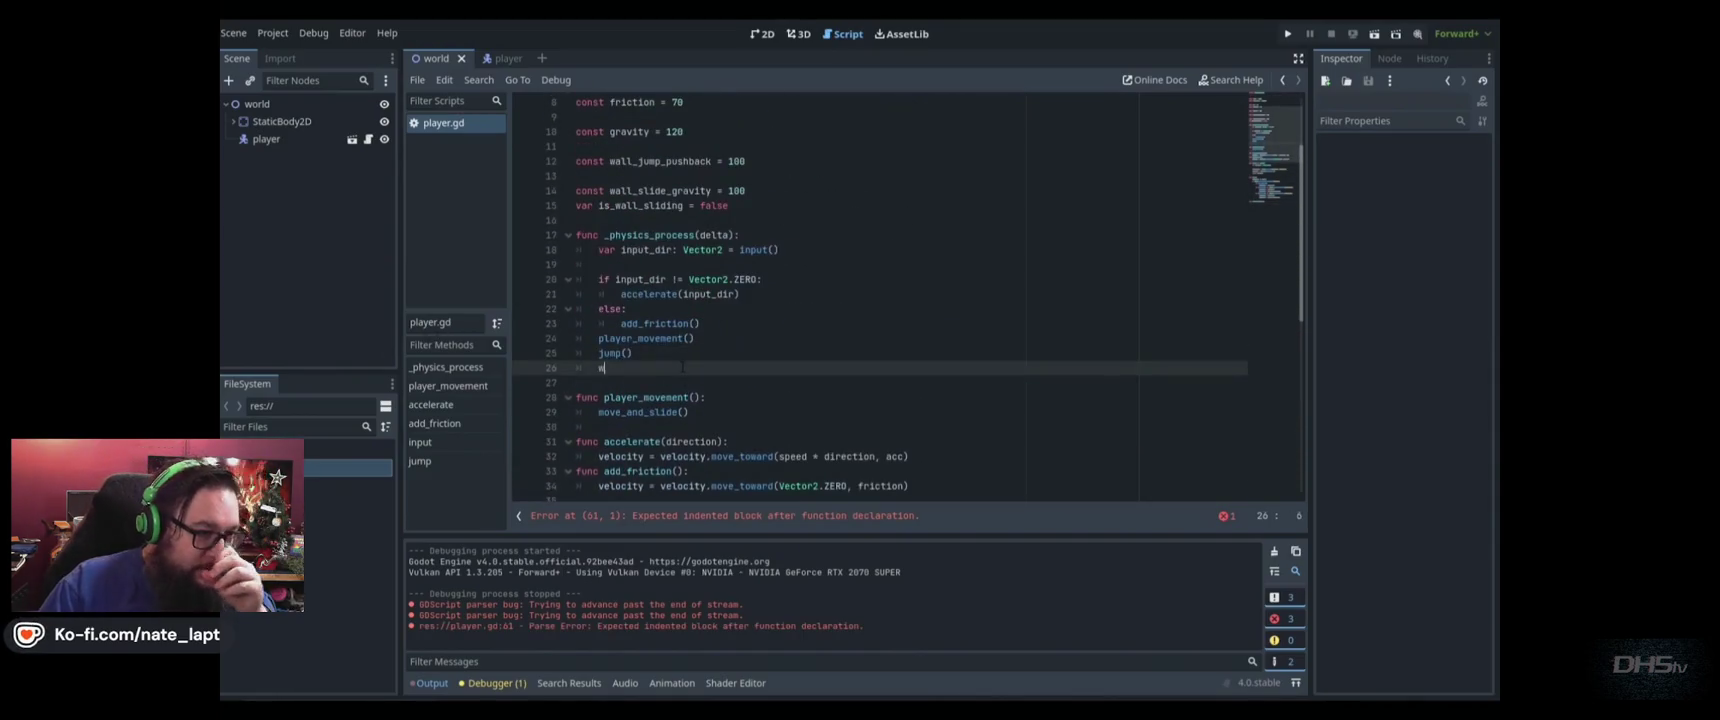
pyautogui.write('all_sli')
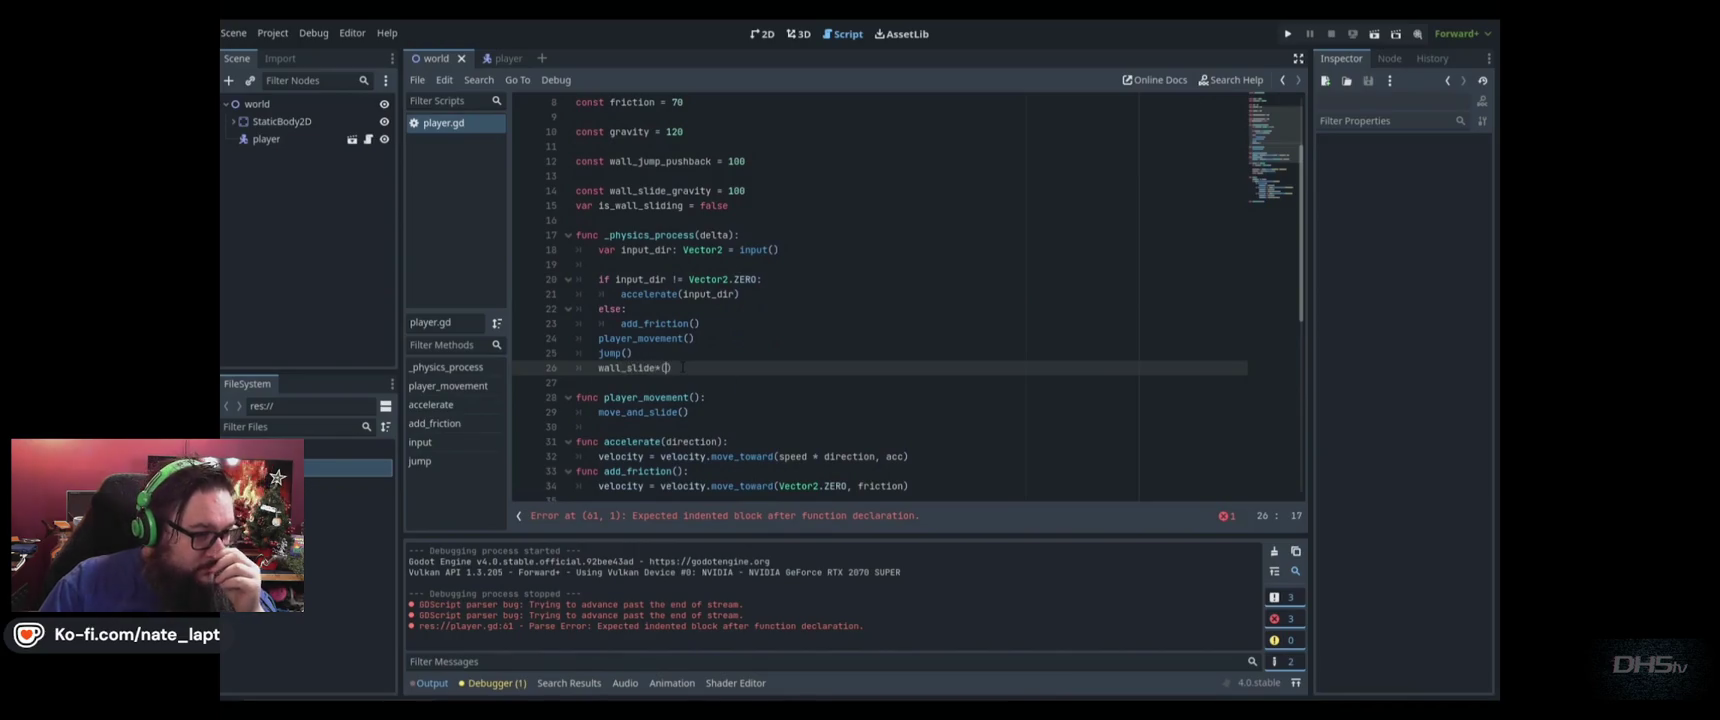
pyautogui.write('de(delt')
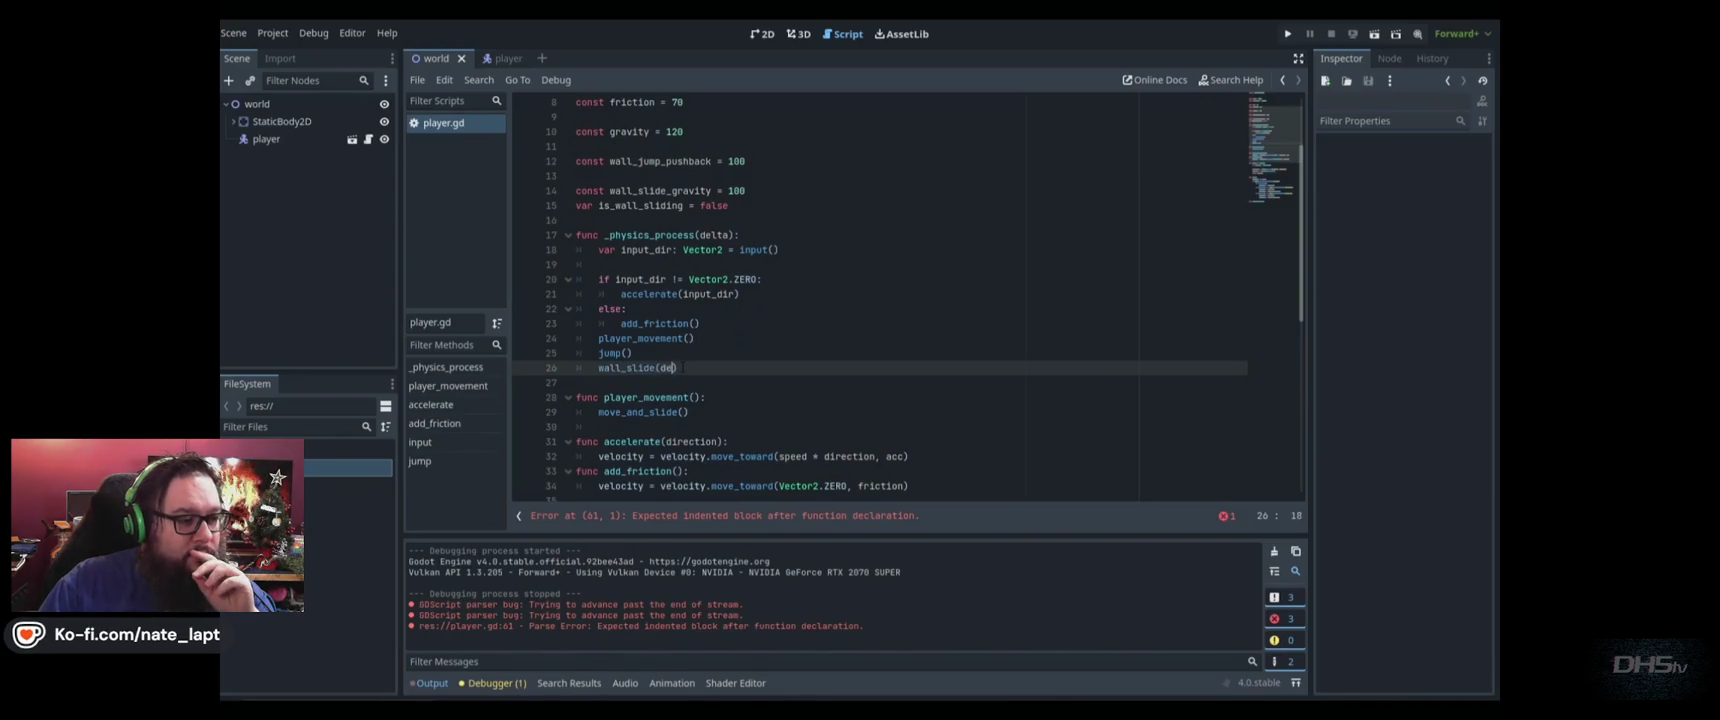
pyautogui.write('a')
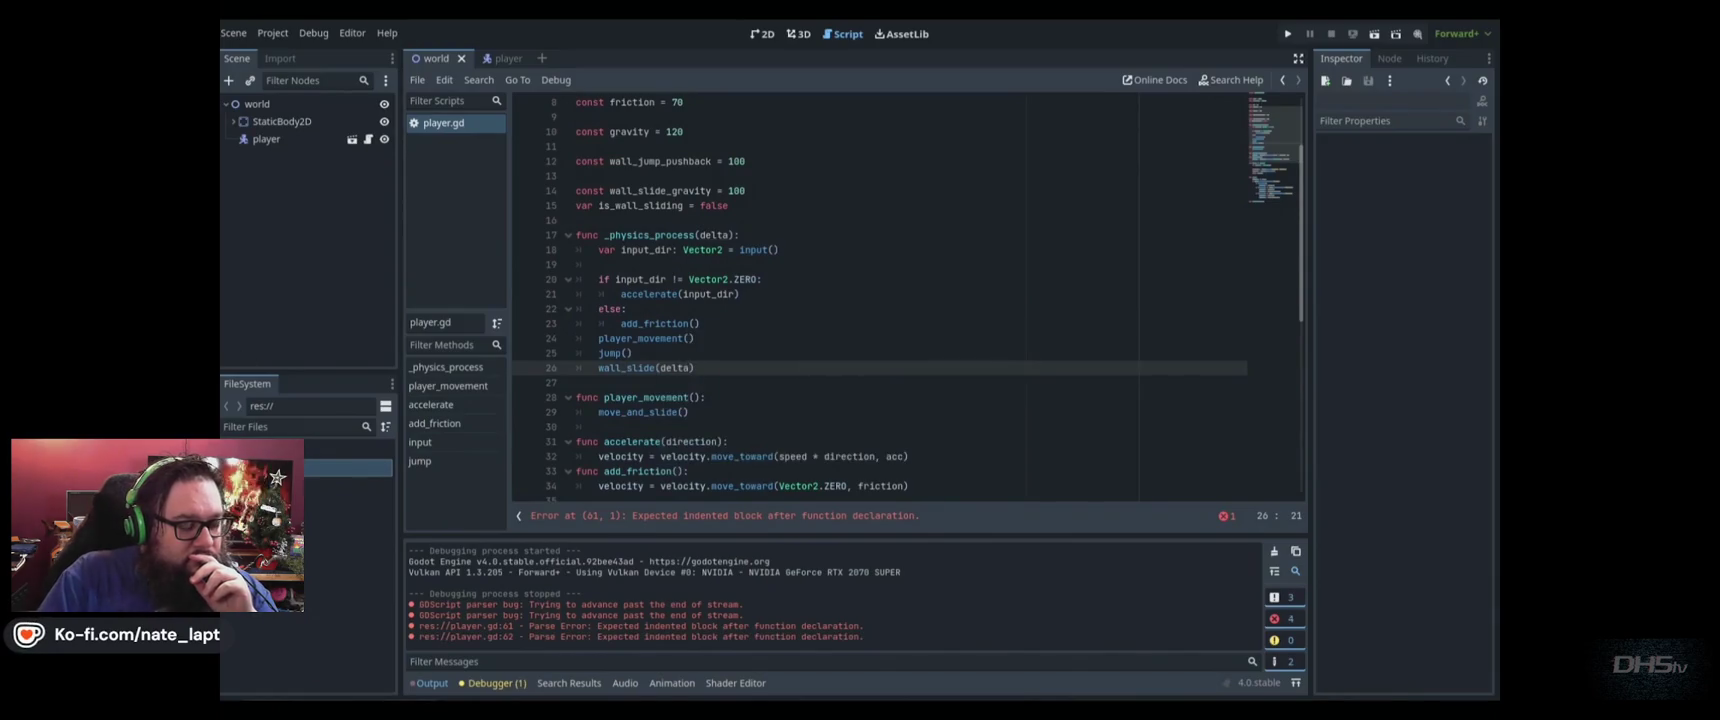
pyautogui.click(716, 235)
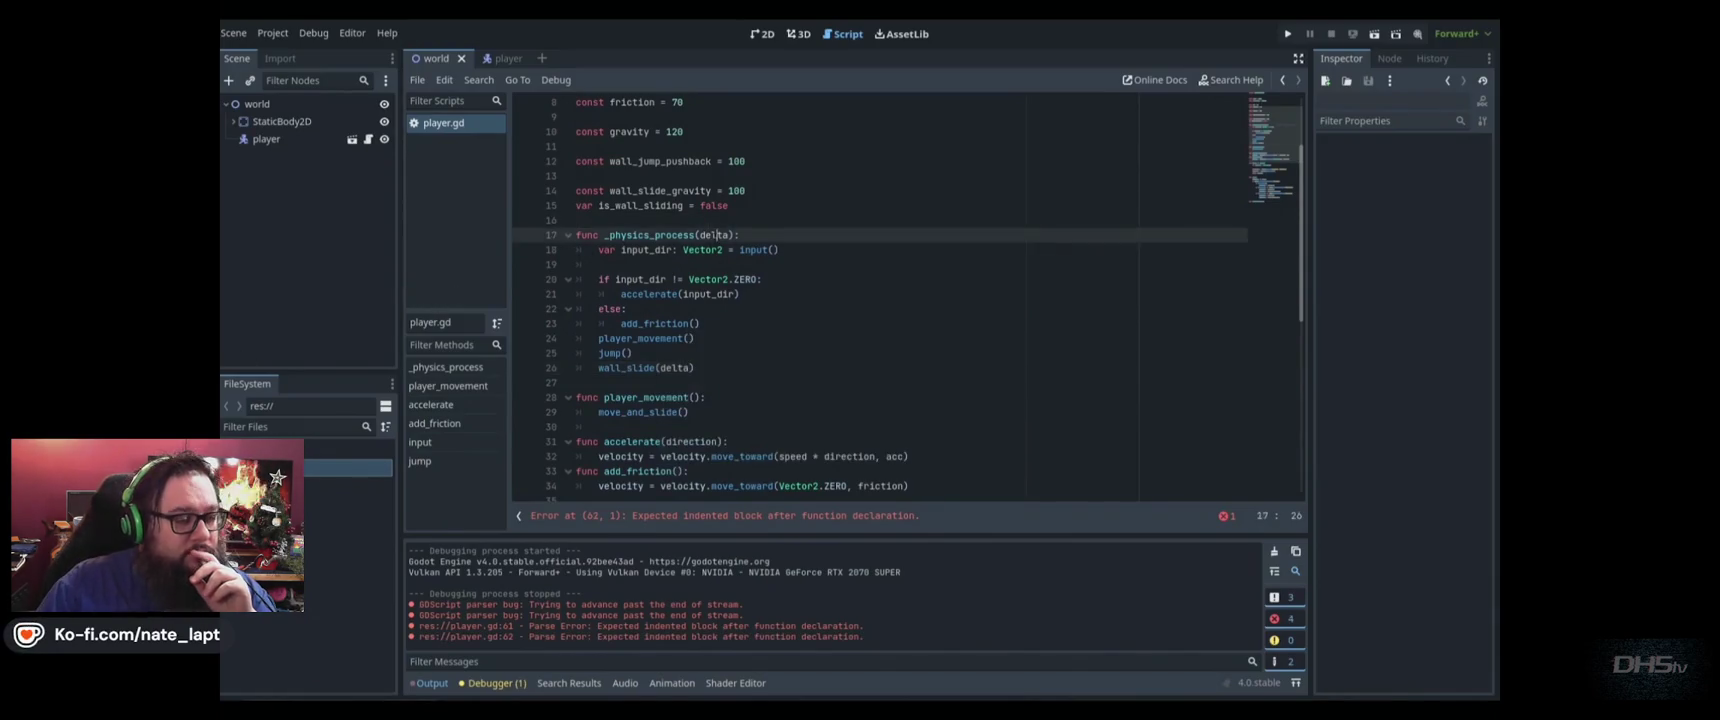
pyautogui.scroll(-9, 718, 300)
pyautogui.click(721, 398)
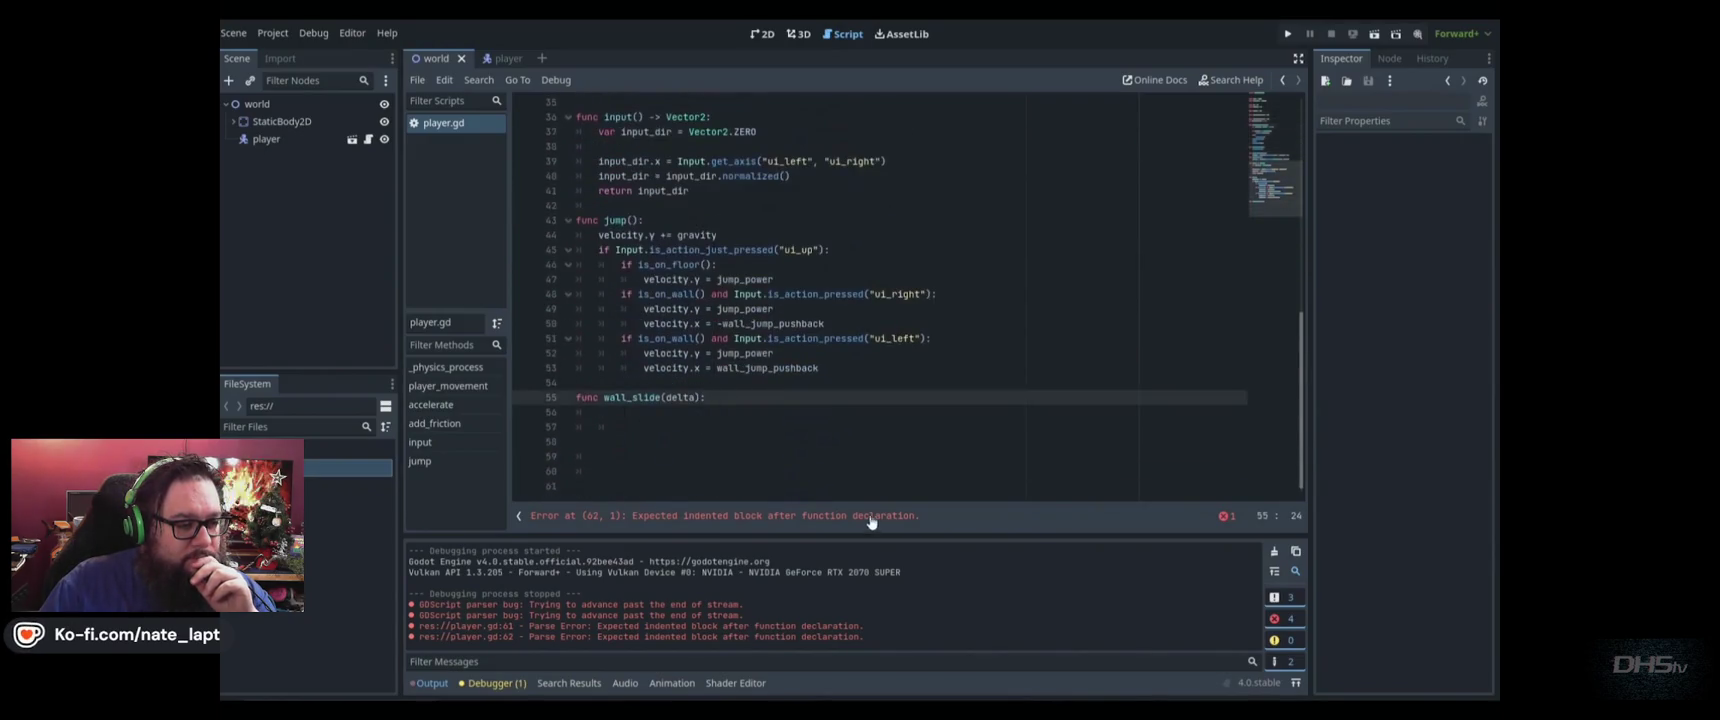
pyautogui.scroll(11, 760, 397)
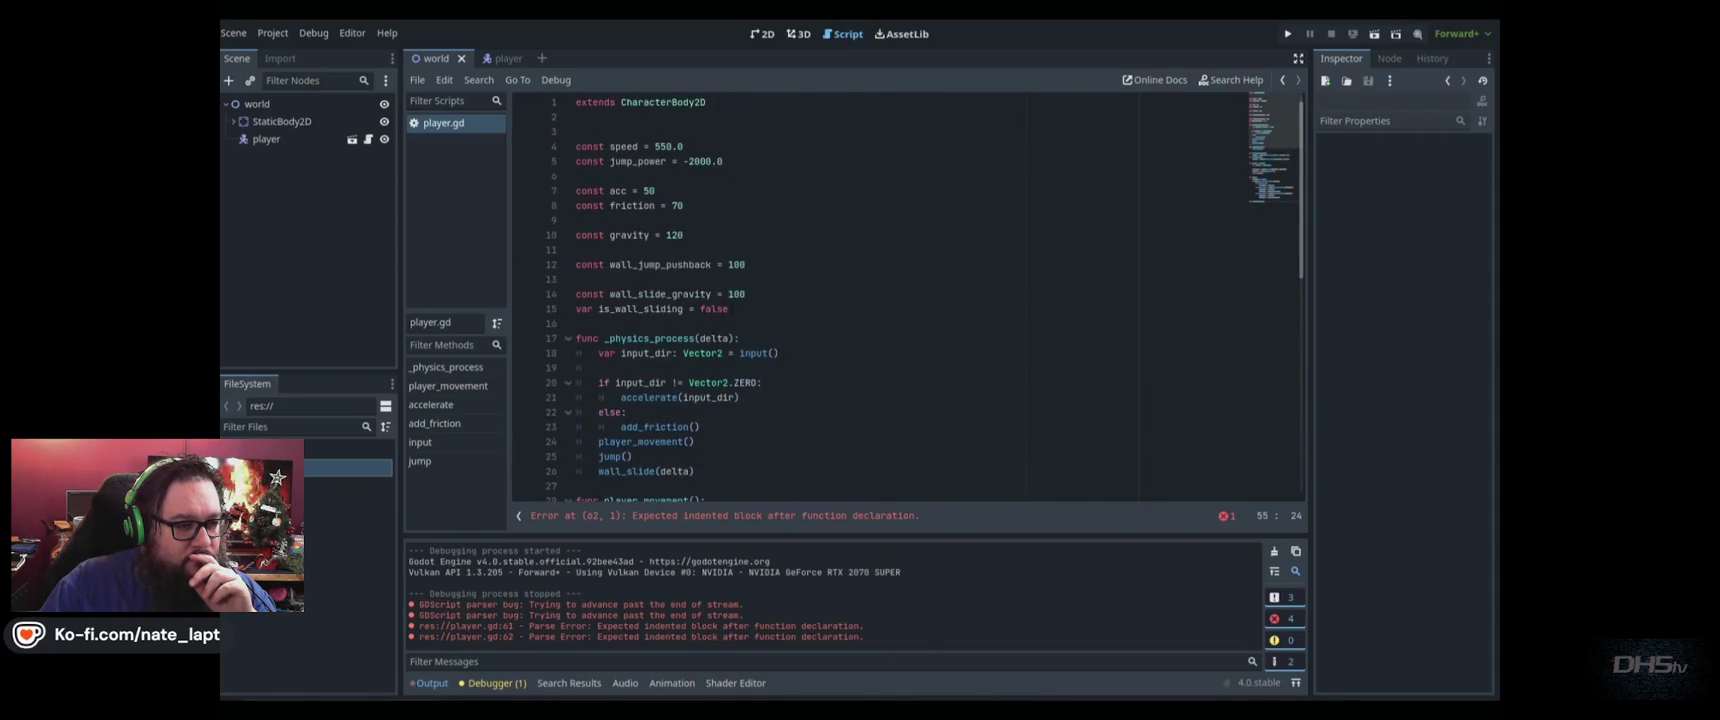
pyautogui.scroll(-5, 716, 386)
pyautogui.scroll(-6, 716, 386)
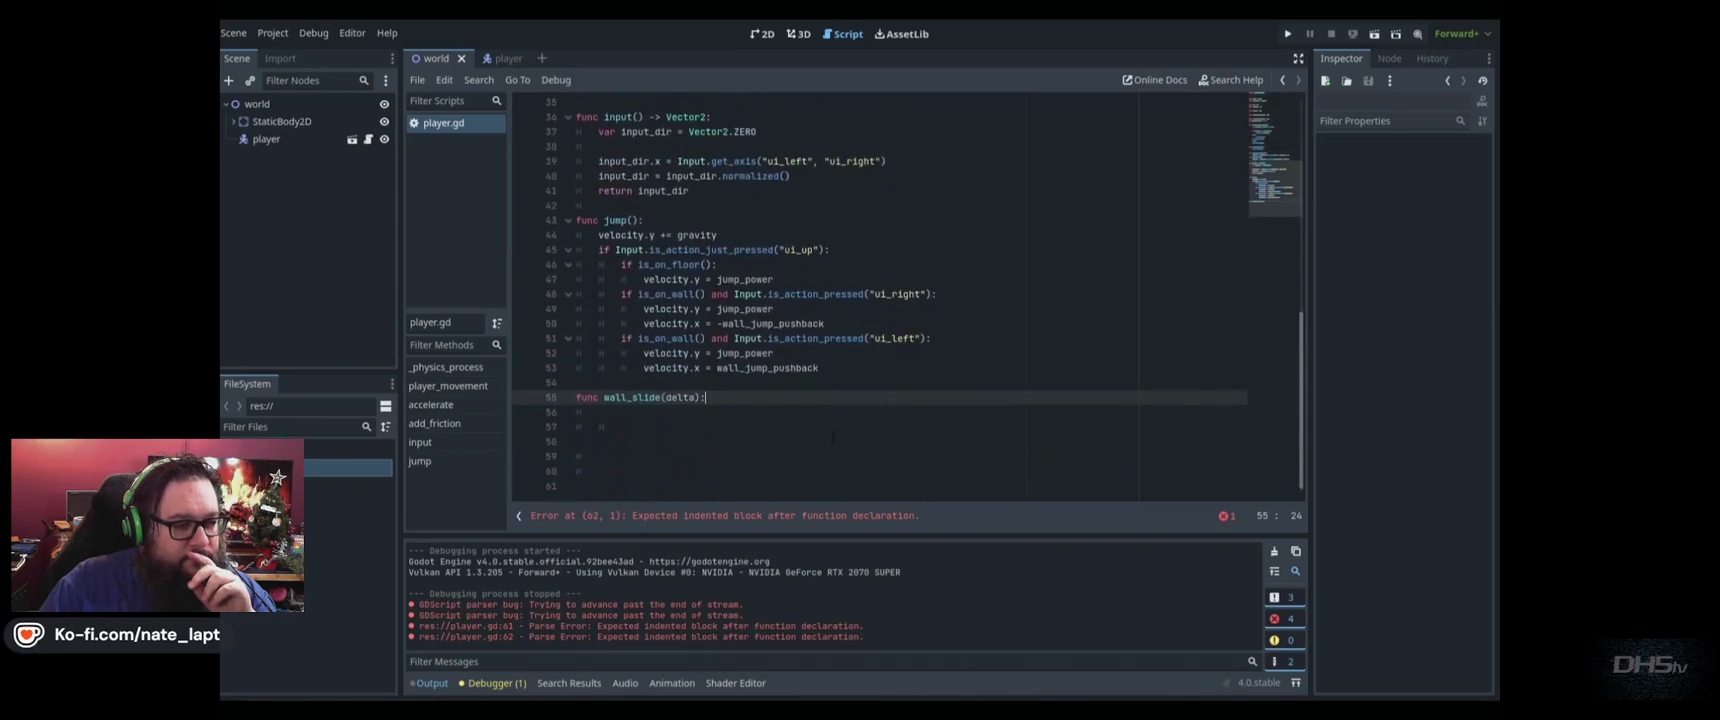
# Write if is_on_wall() and !is_on_floor(): in wall_slide and start a nested Input.is_ac… check
pyautogui.press('Return')
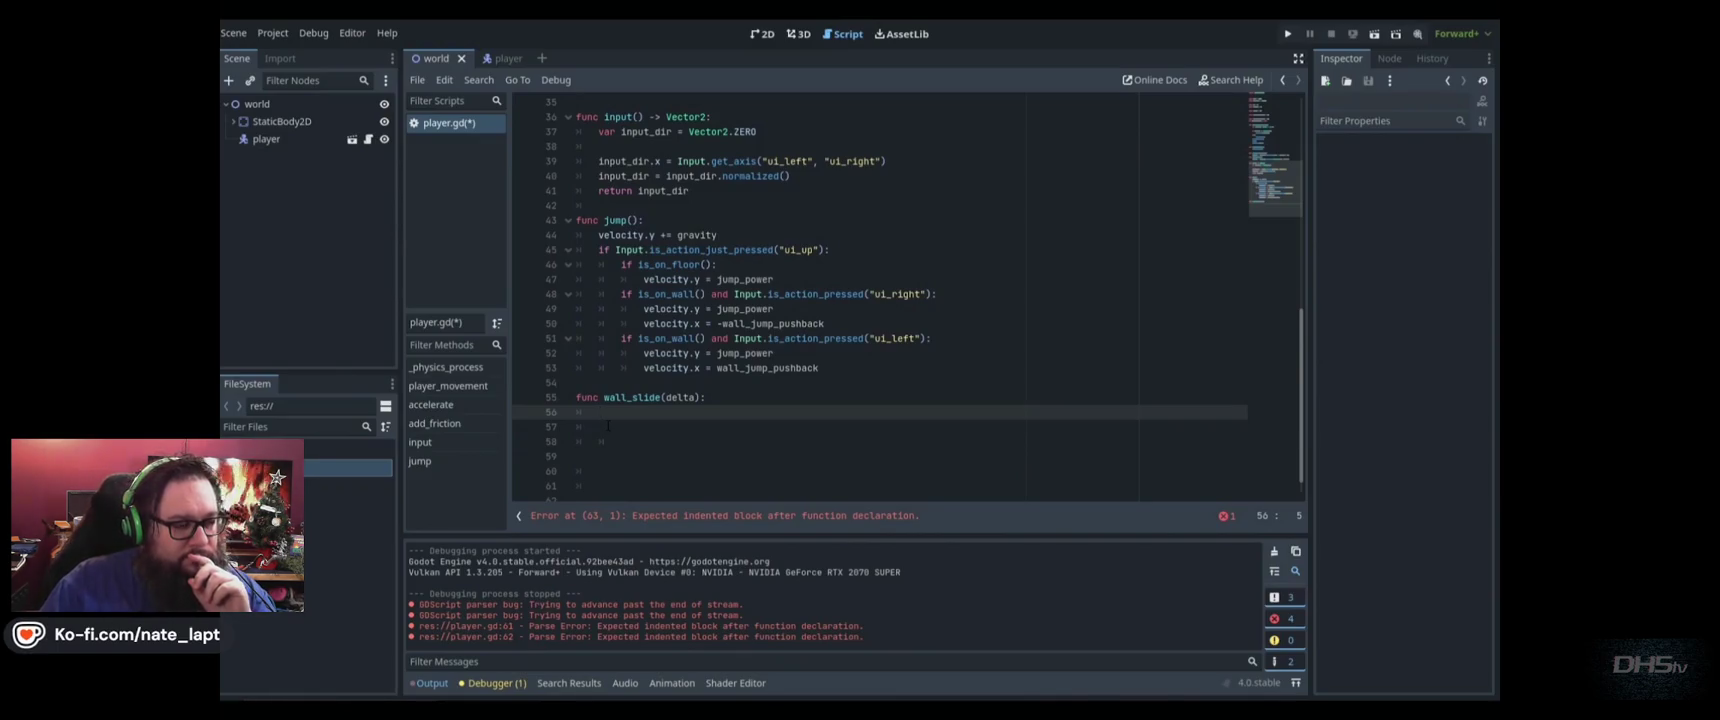
pyautogui.write('is_on_wal')
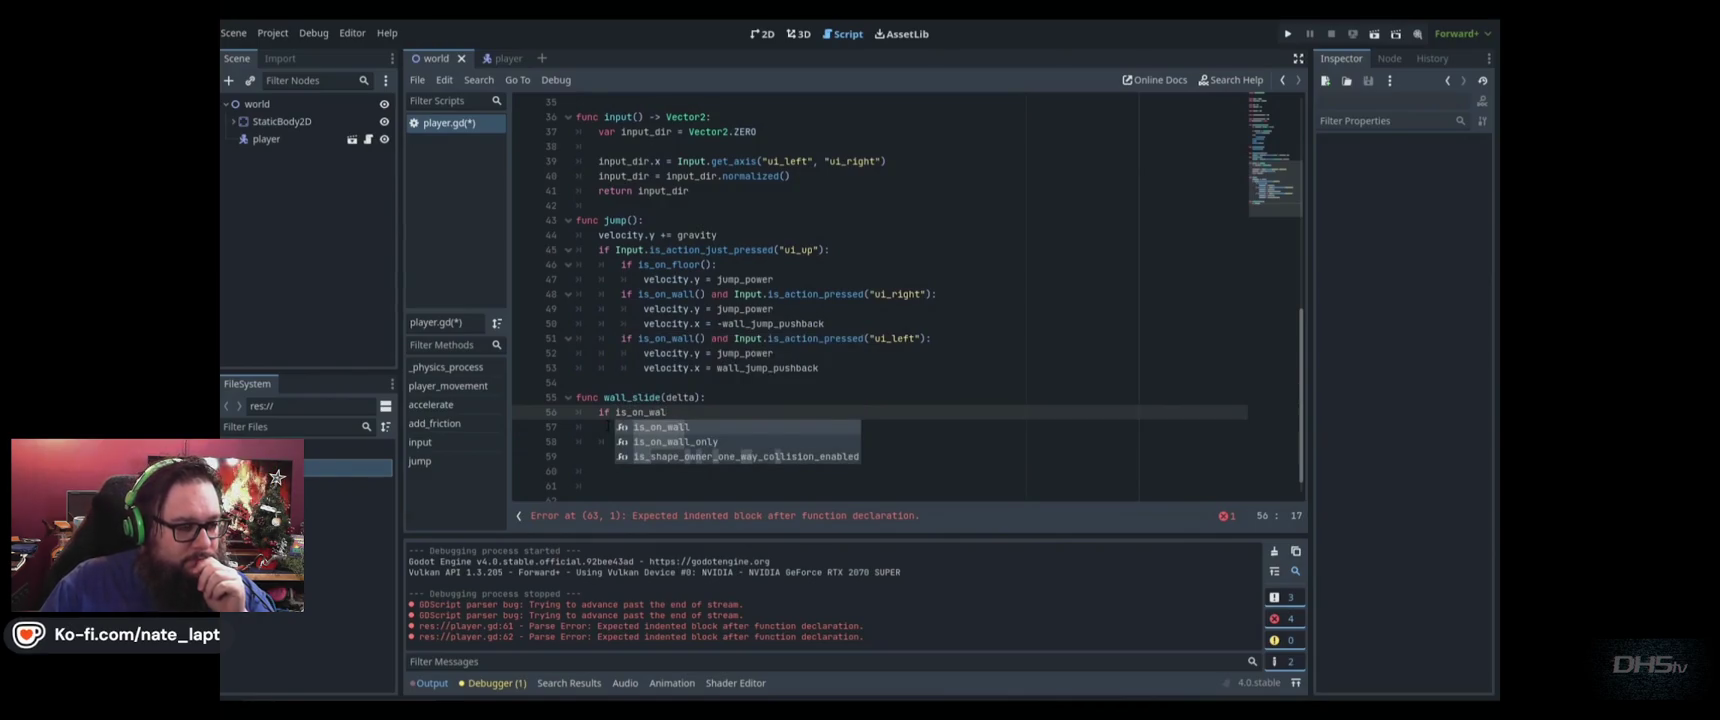
pyautogui.press('Return')
pyautogui.press('BackSpace')
pyautogui.press('BackSpace')
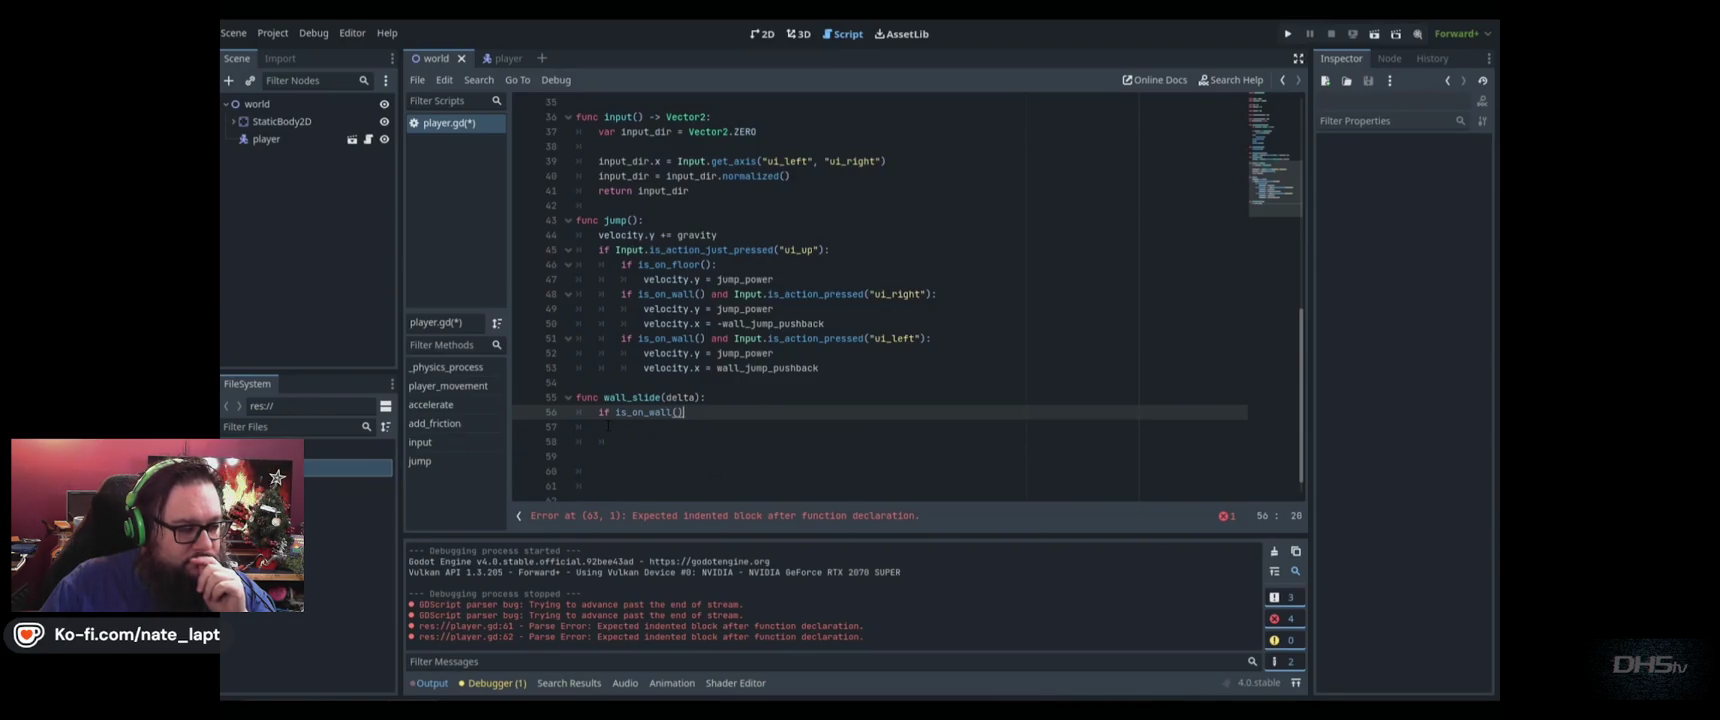
pyautogui.write('i')
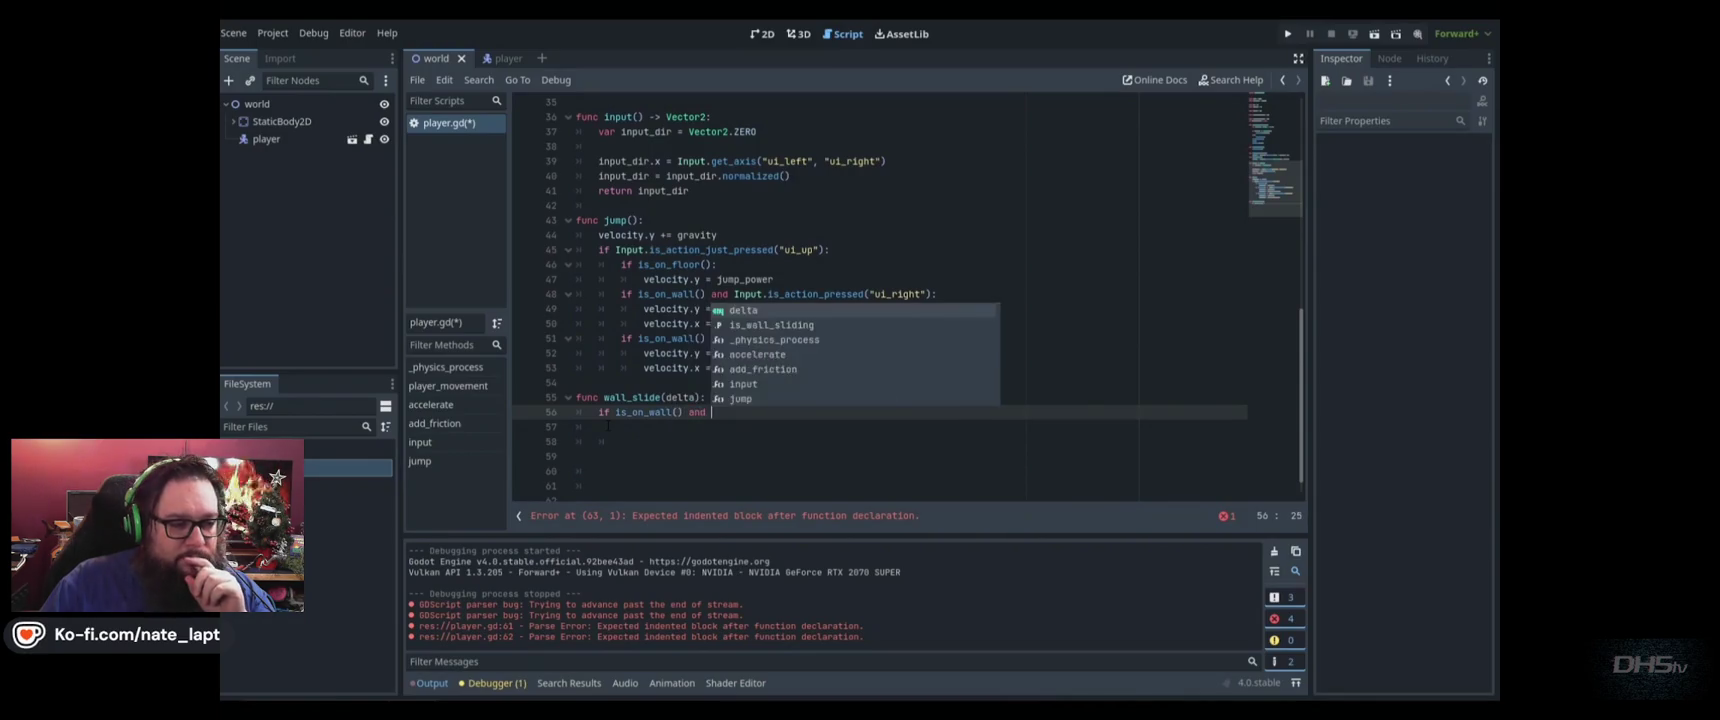
pyautogui.write('is_on')
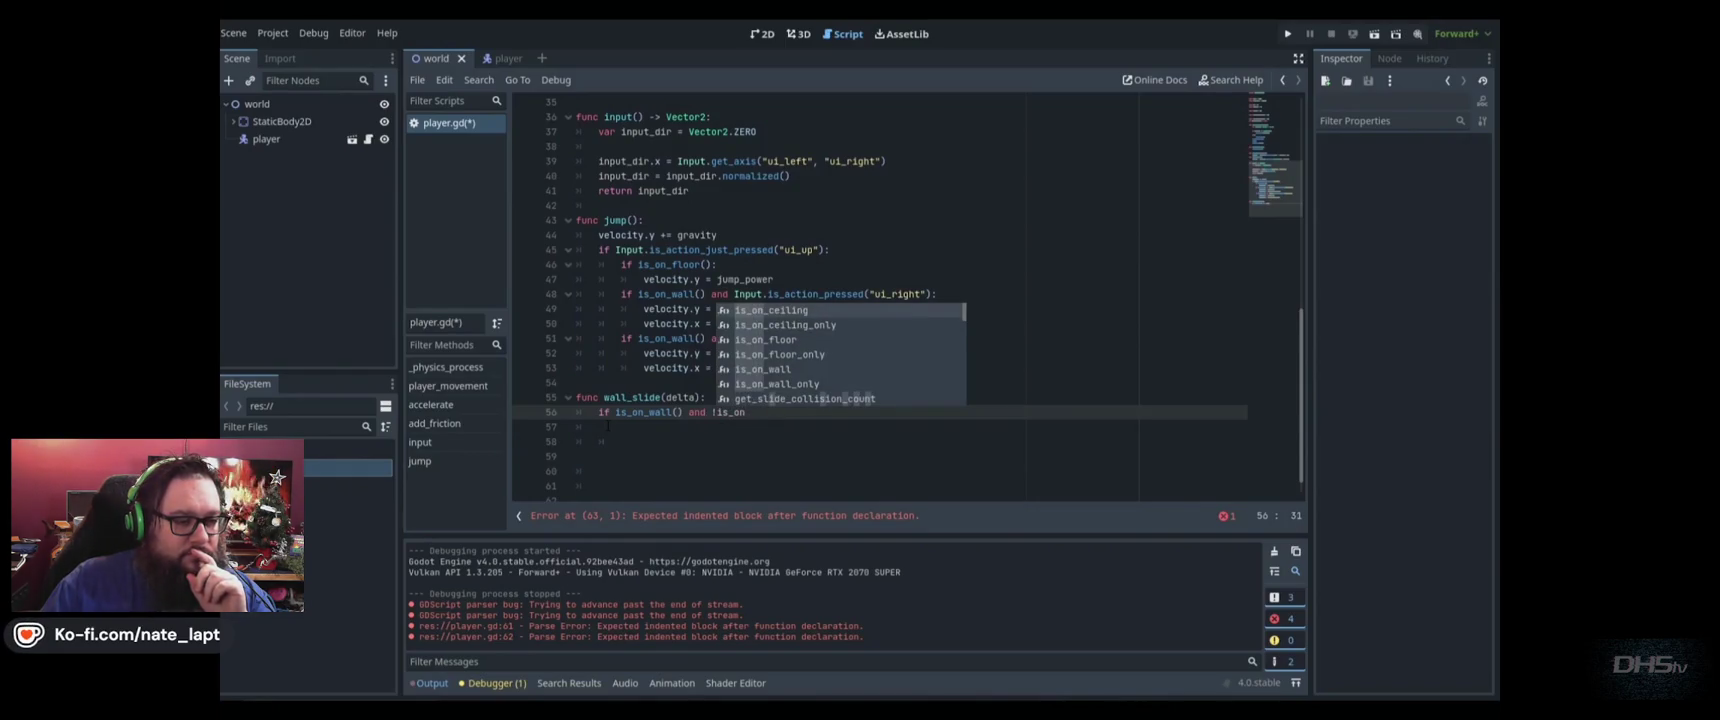
pyautogui.write('_floor')
pyautogui.press('Return')
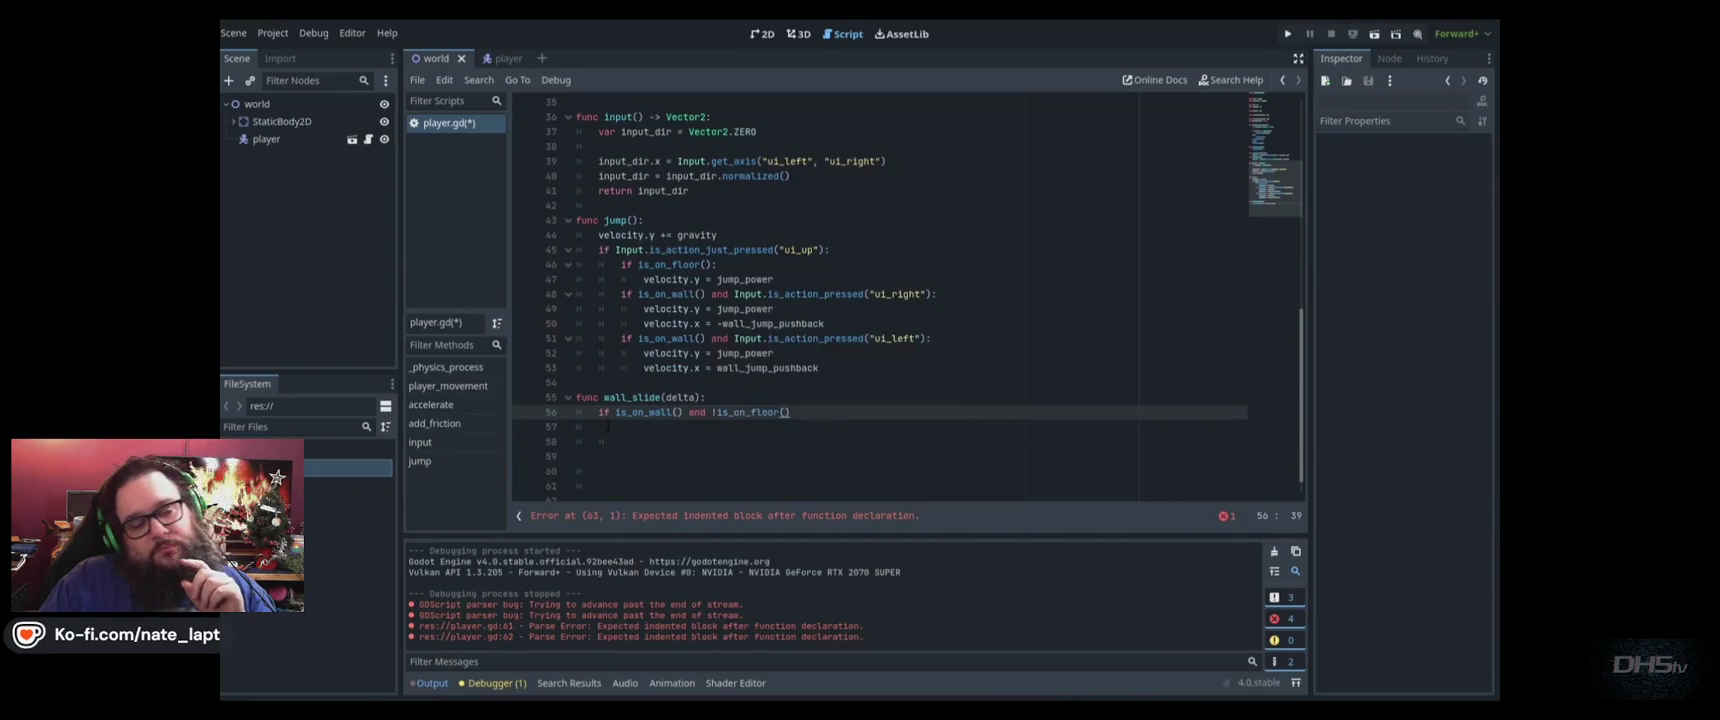
pyautogui.write(':')
pyautogui.press('Return')
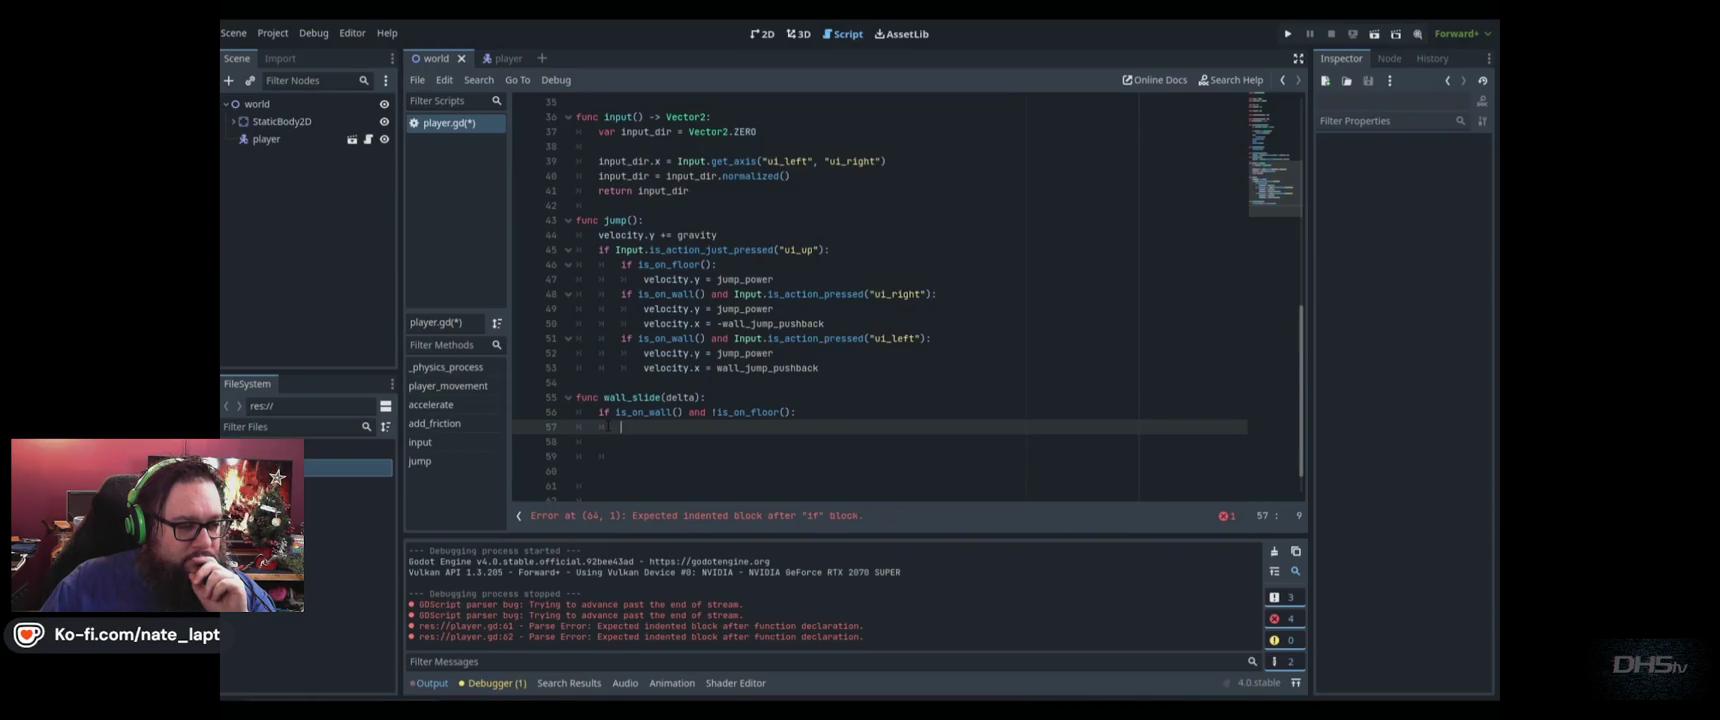
pyautogui.write('if Input.is_ac')
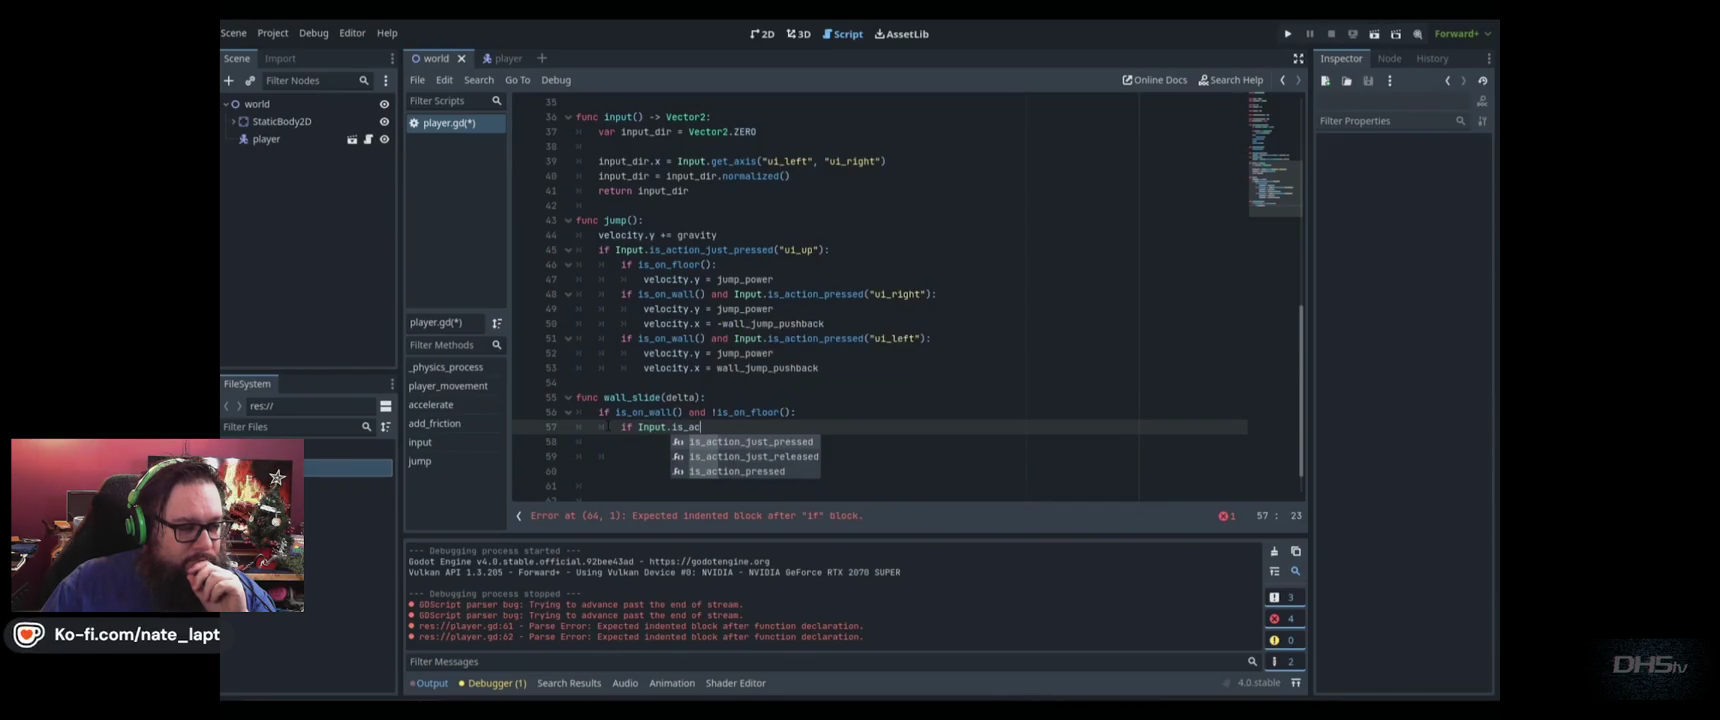
# Add an if check for ui_left or ui_right that sets is_wall_sliding = true, and save
pyautogui.press('Down')
pyautogui.press('Down')
pyautogui.press('Return')
pyautogui.write('"ui')
pyautogui.write('_left')
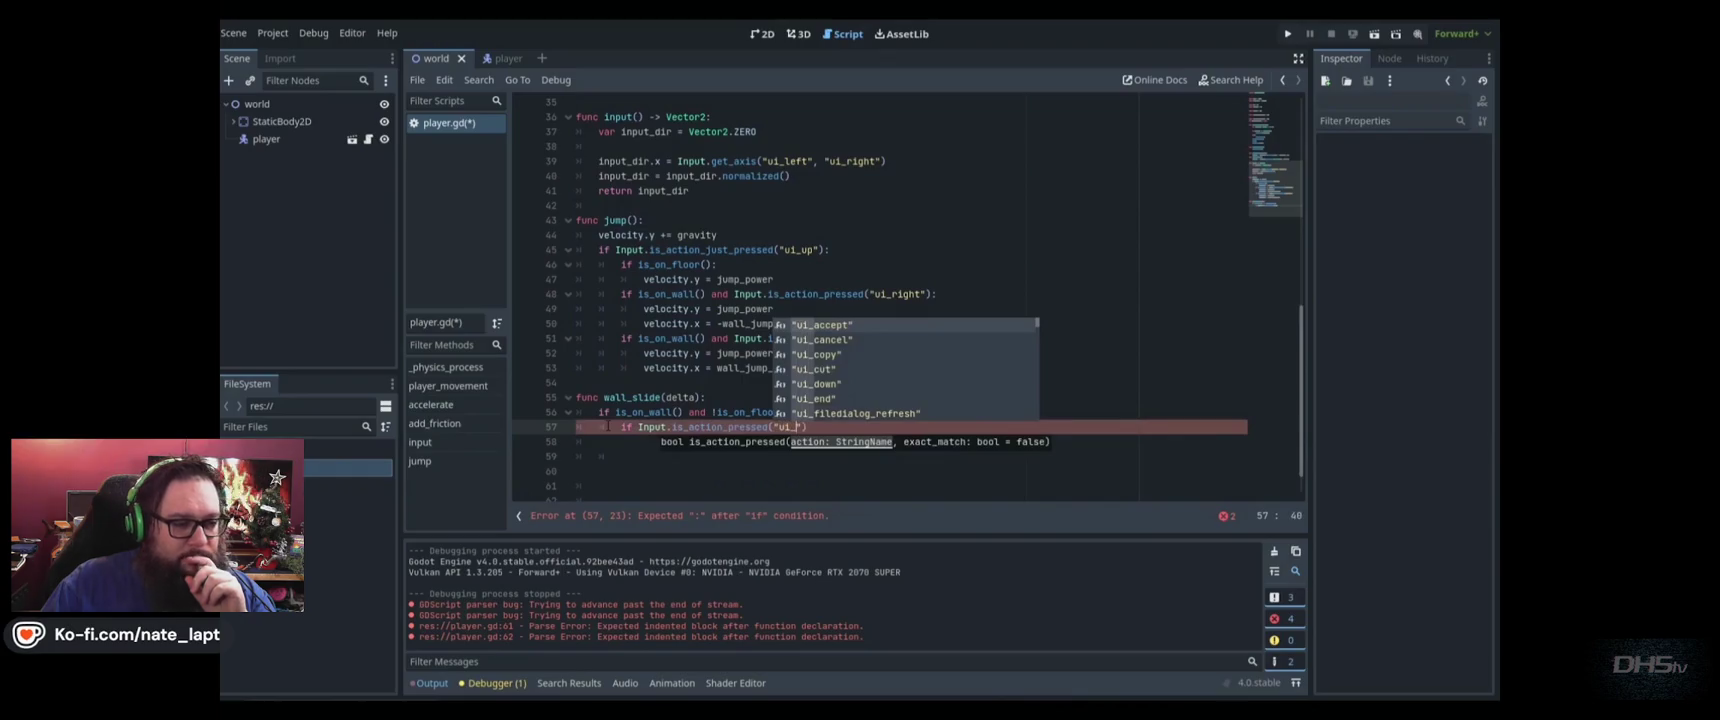
pyautogui.press('End')
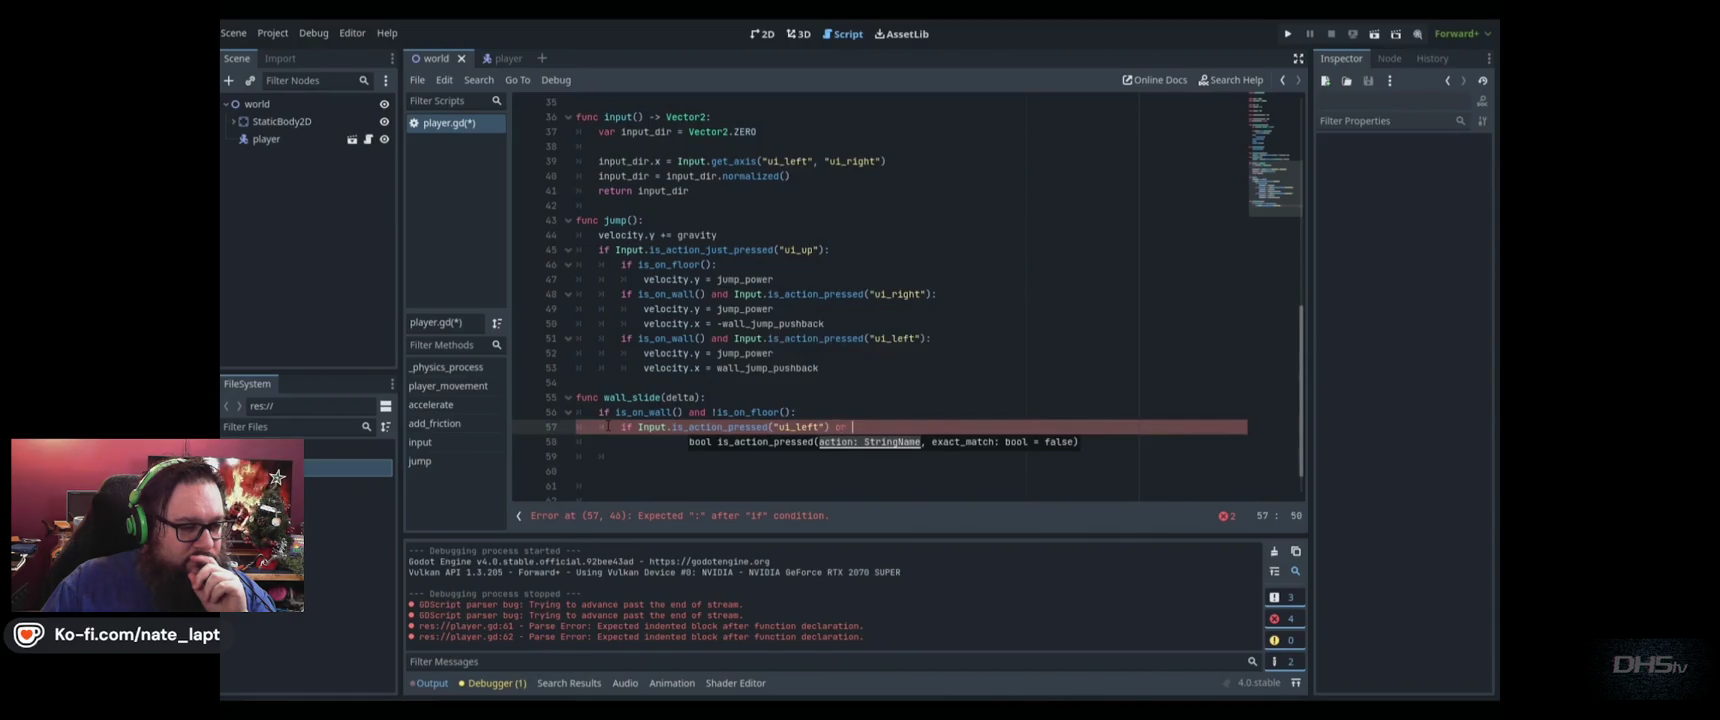
pyautogui.write('.is_acti')
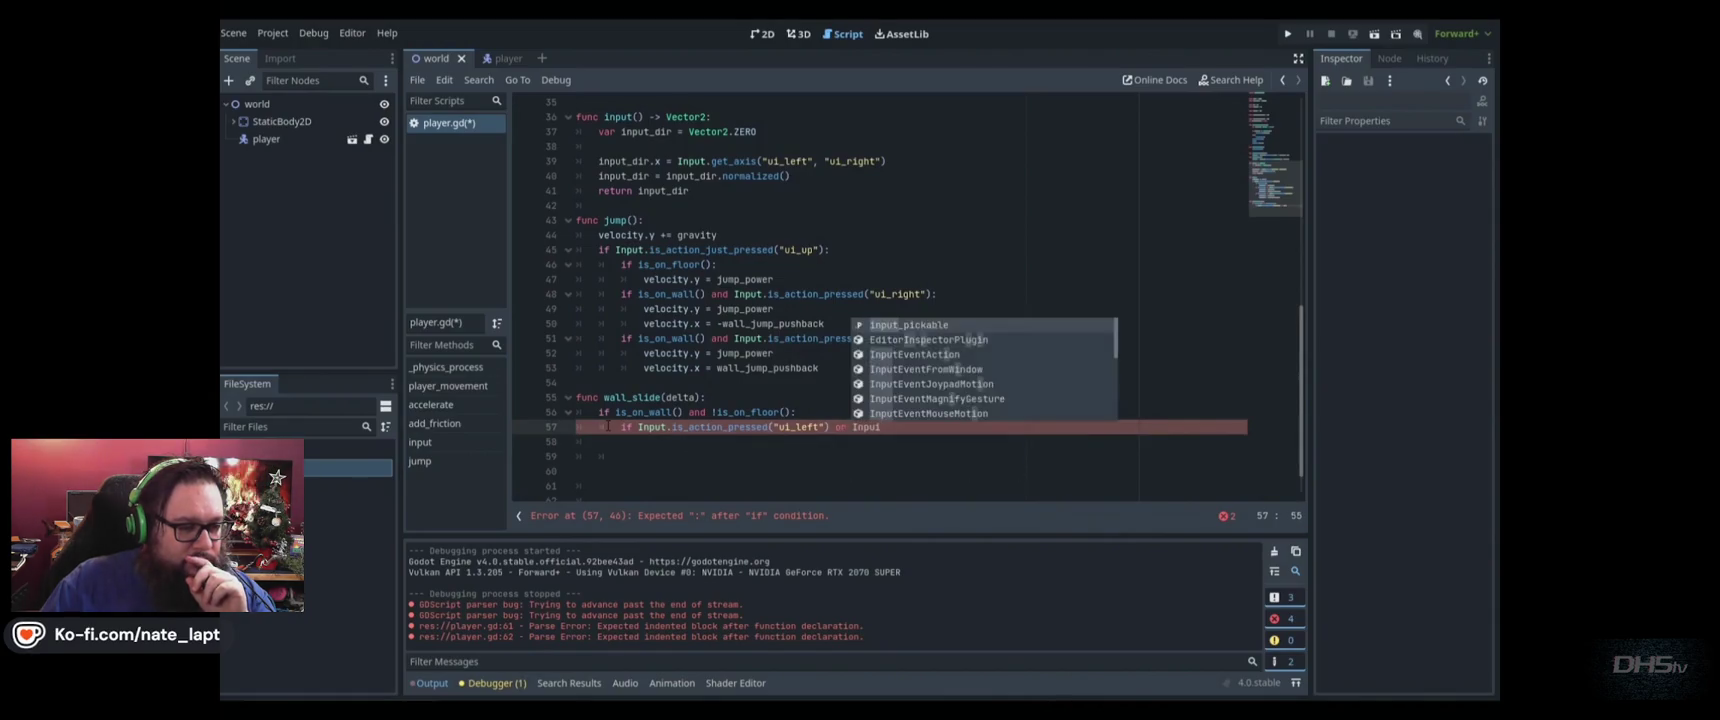
pyautogui.write('on_pressed')
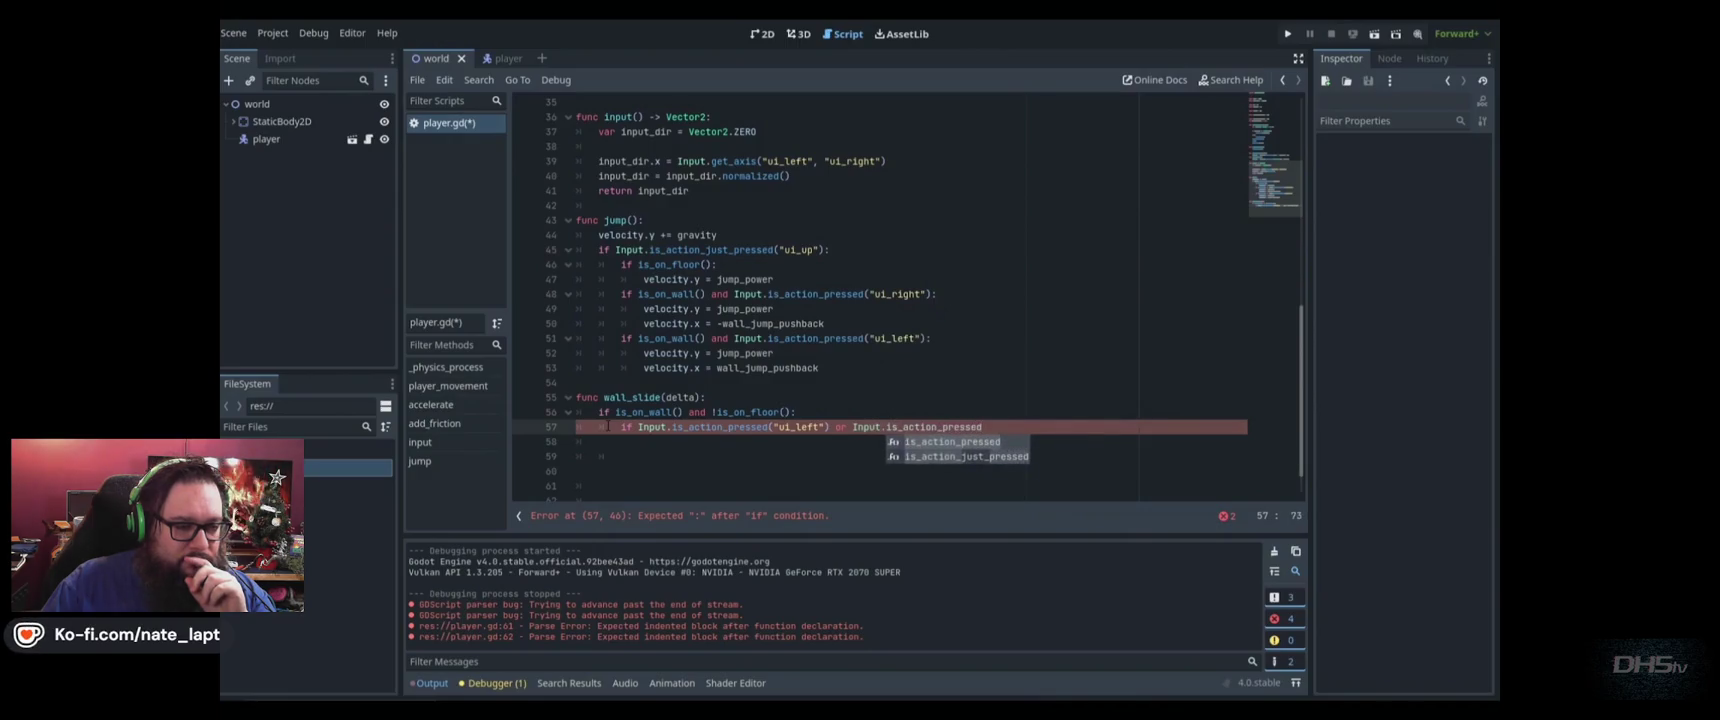
pyautogui.write('("ii_right')
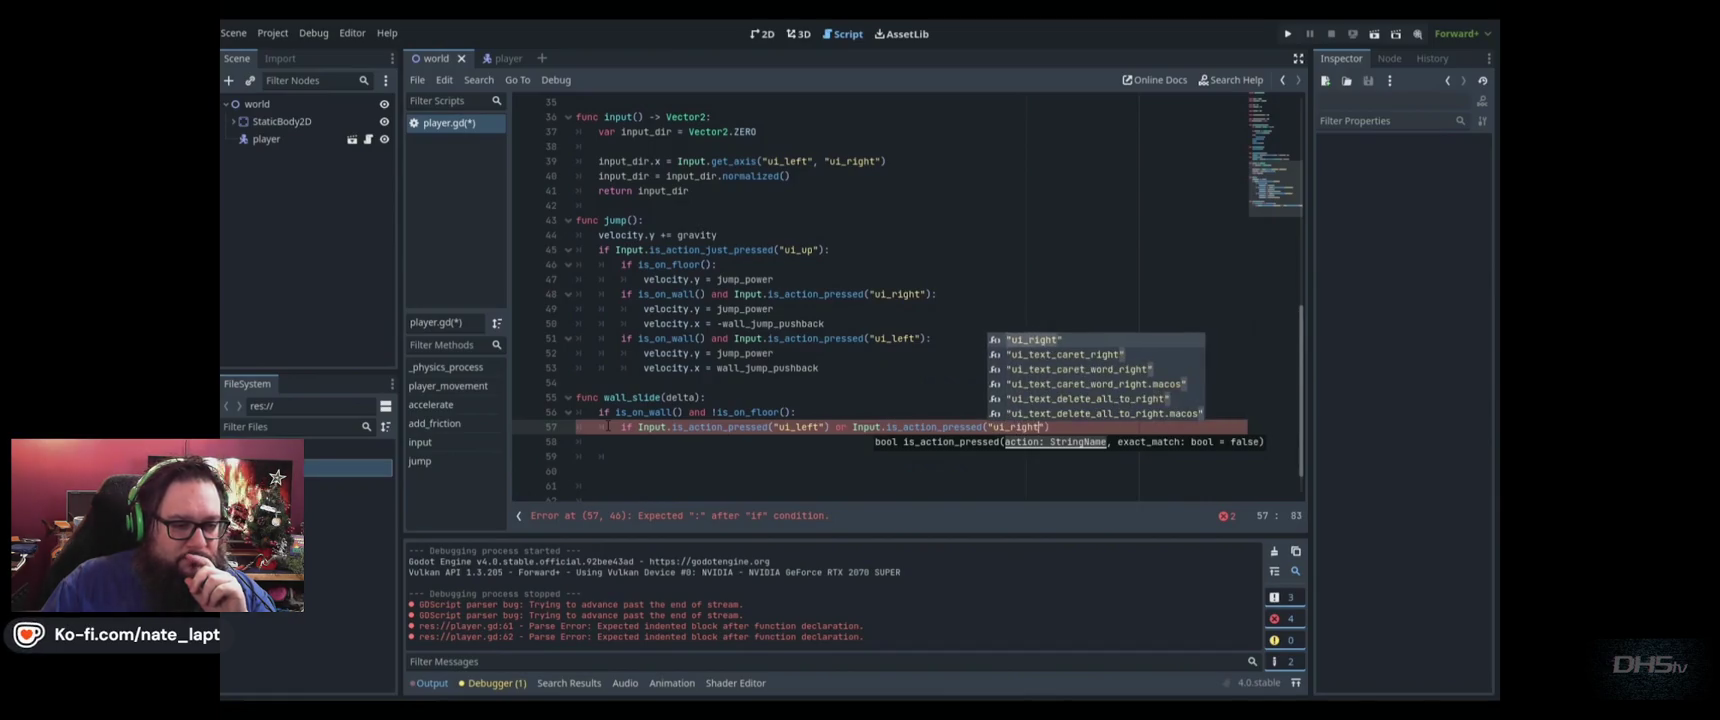
pyautogui.hotkey('ctrl', 's')
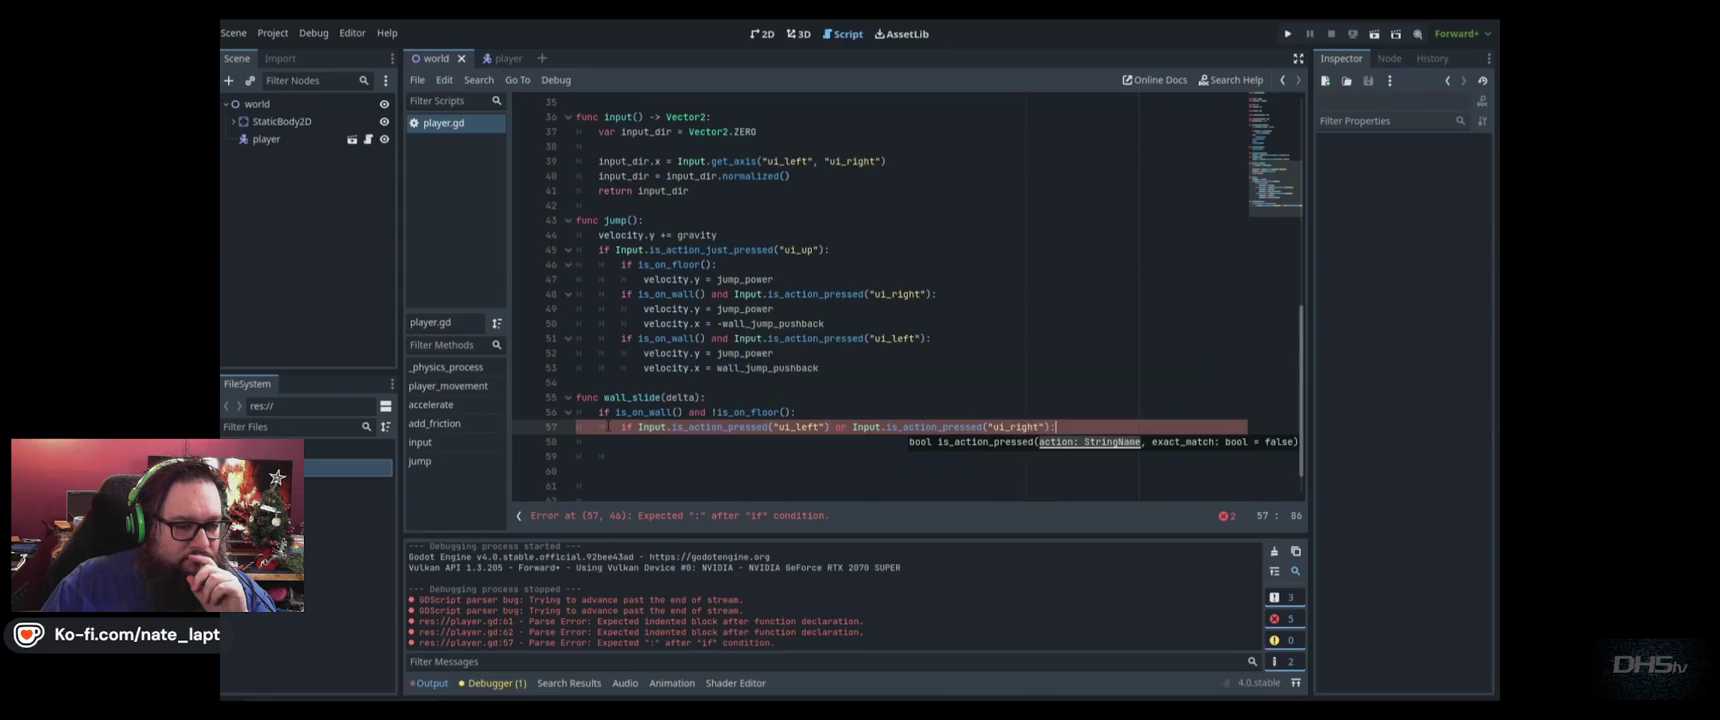
pyautogui.write(':')
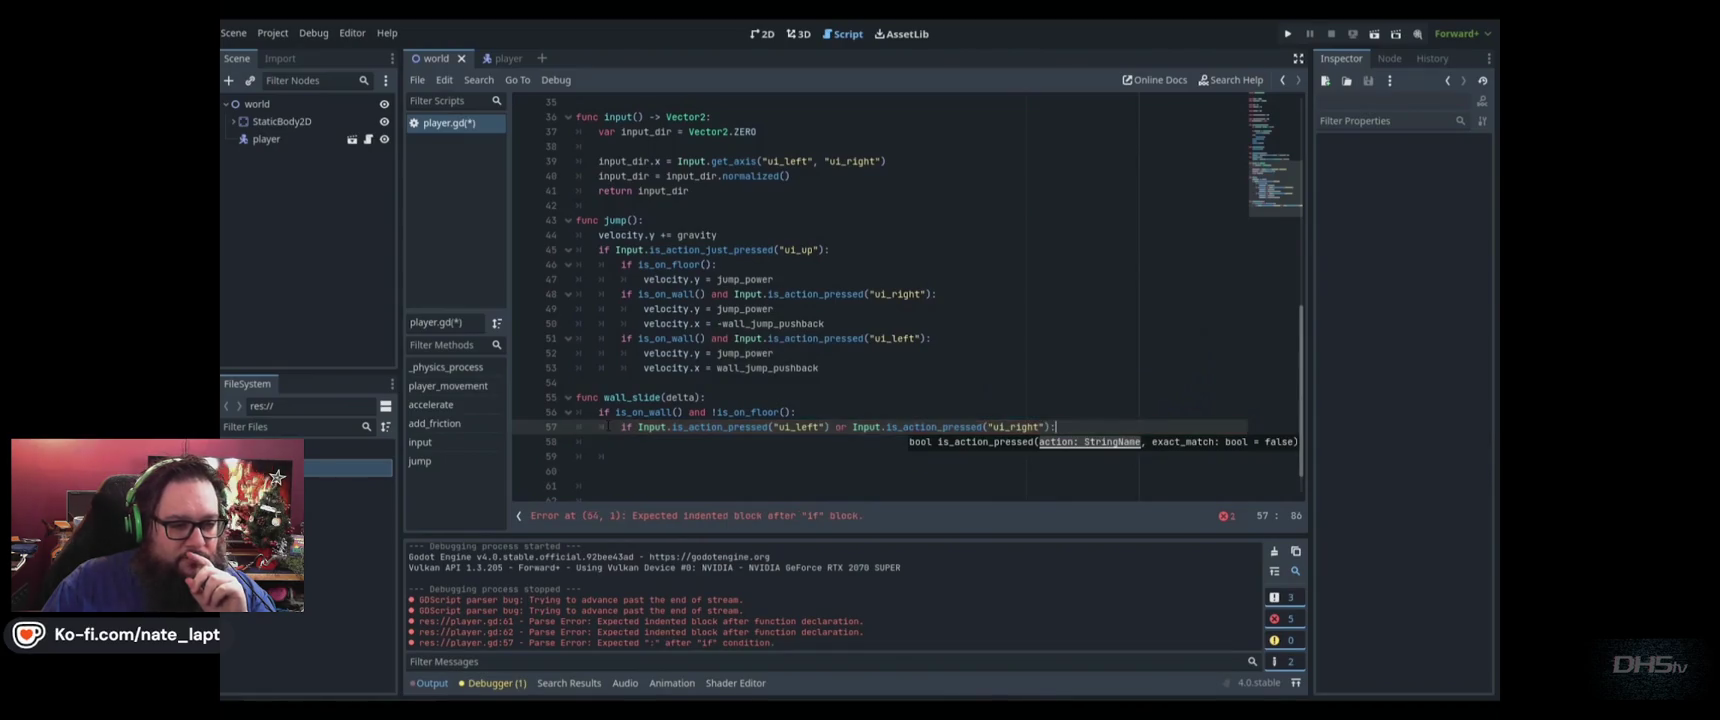
pyautogui.press('Return')
pyautogui.write('is')
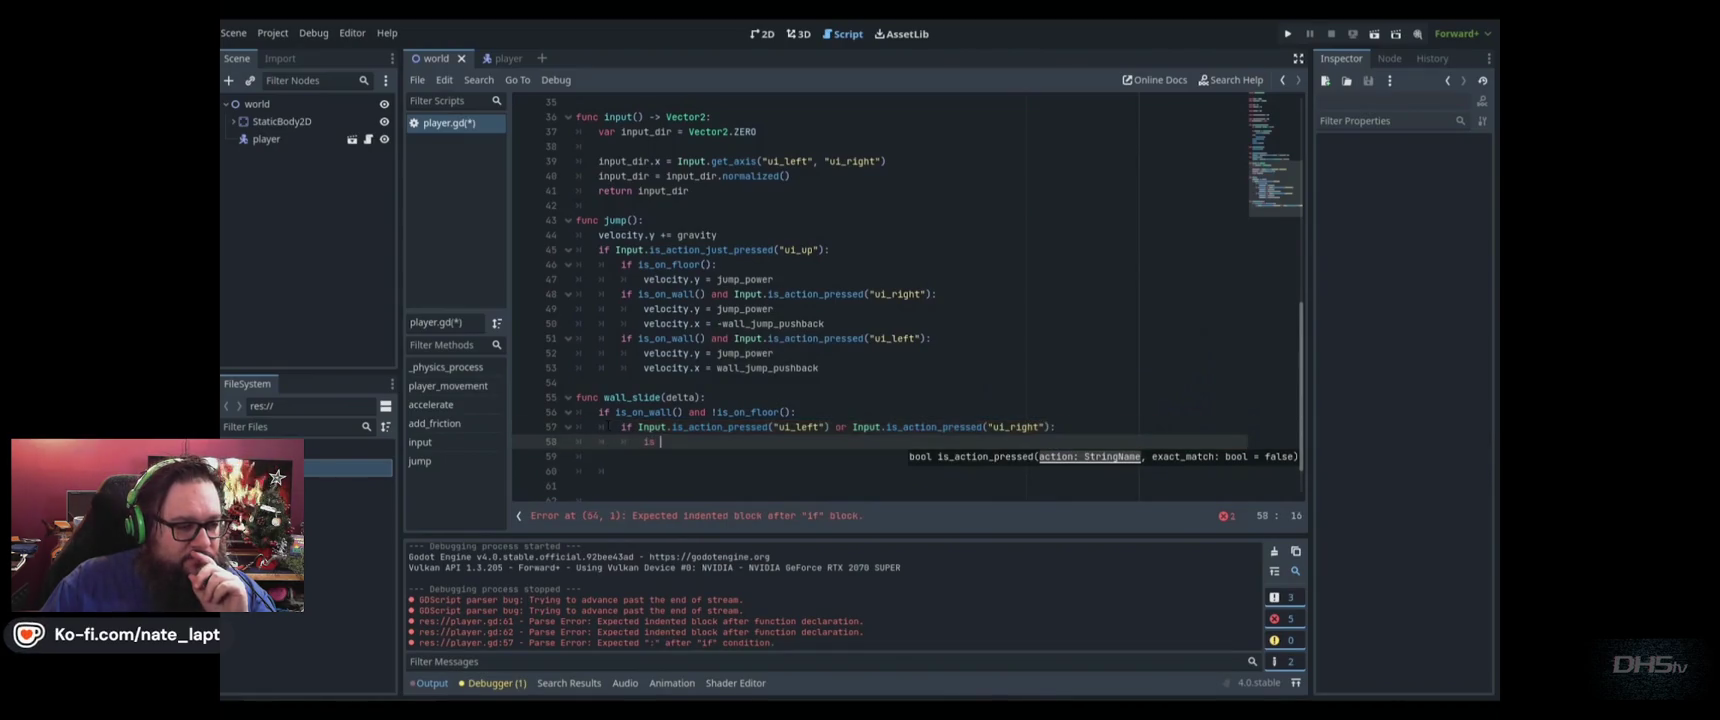
pyautogui.write(')sli')
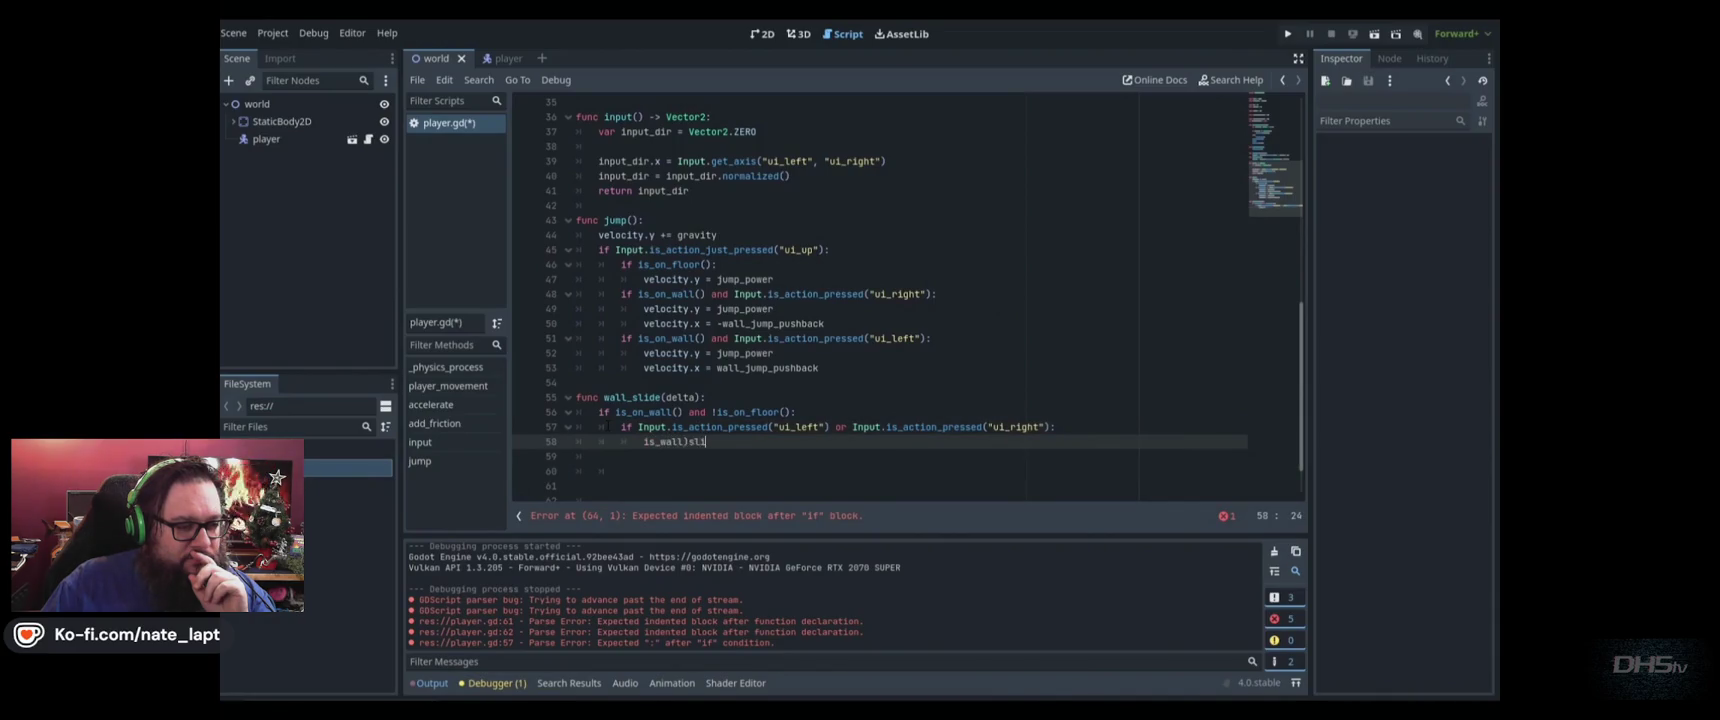
pyautogui.press('BackSpace')
pyautogui.press('BackSpace')
pyautogui.press('BackSpace')
pyautogui.press('BackSpace')
pyautogui.write('_sliding = true')
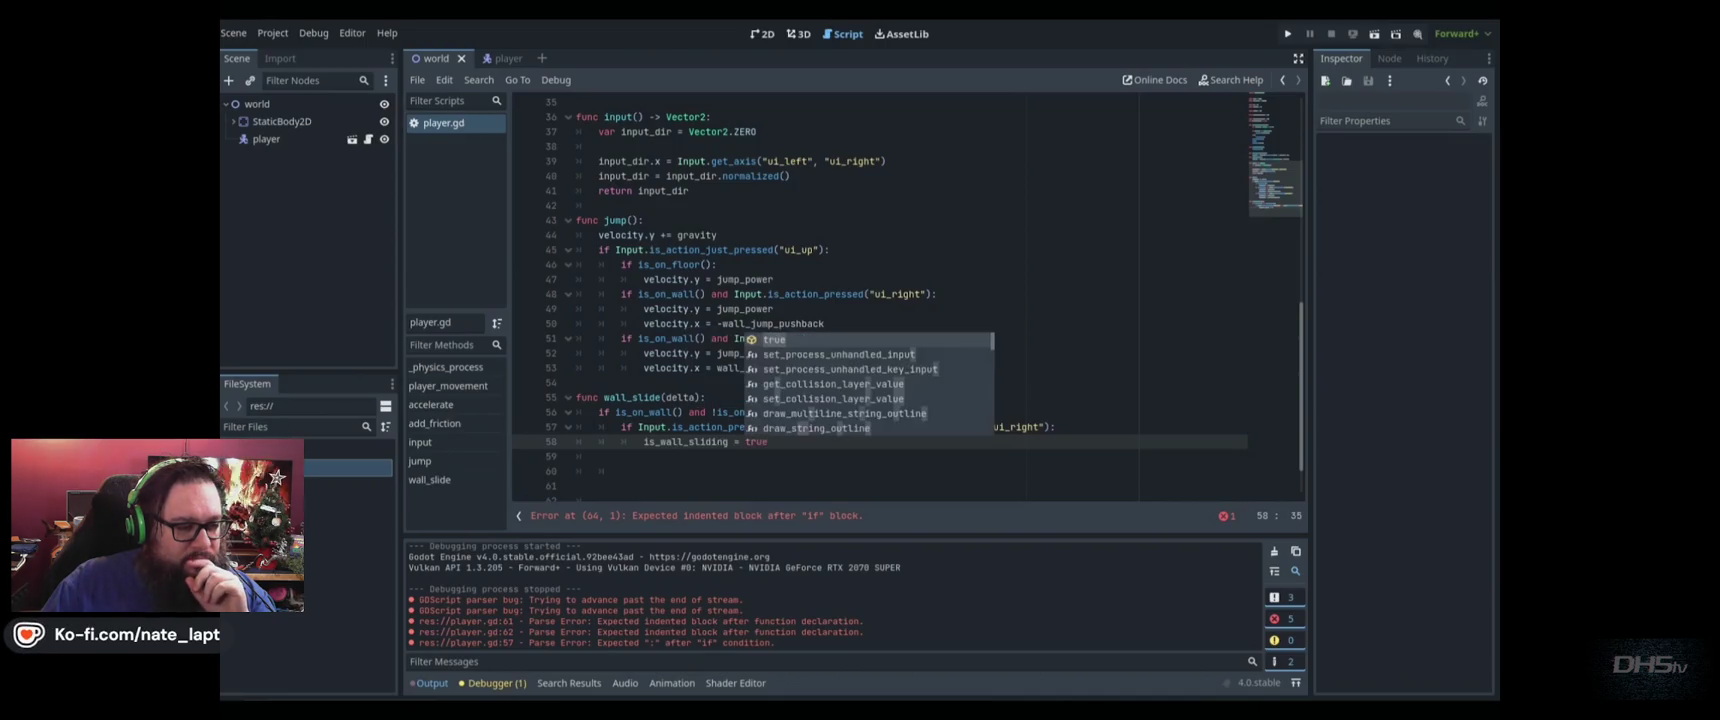
pyautogui.hotkey('ctrl', 's')
# Check the is_wall_sliding declaration at the top and enlarge the code text
pyautogui.click(722, 309)
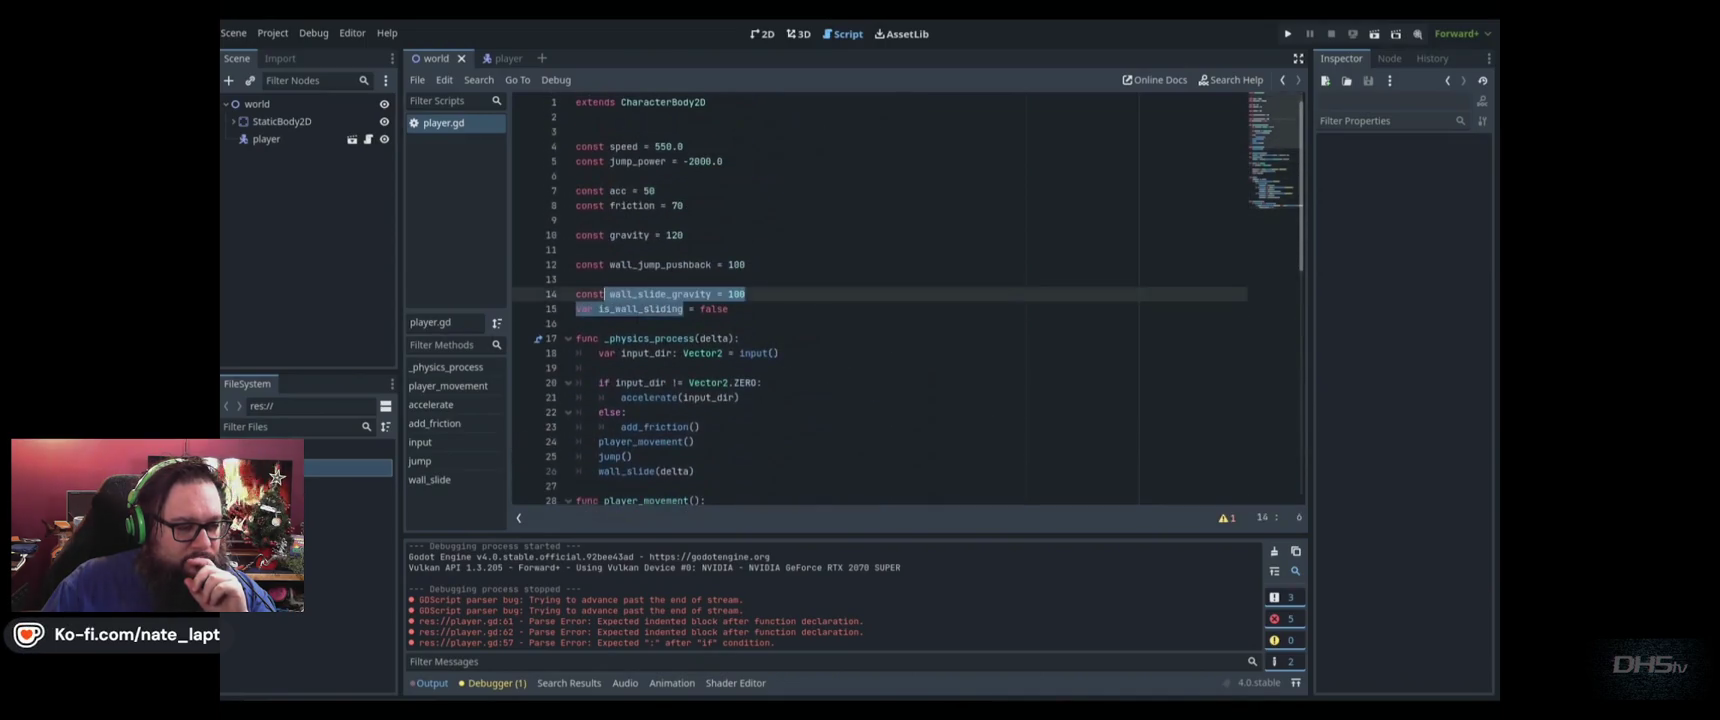
pyautogui.scroll(-10, 787, 397)
pyautogui.click(787, 397)
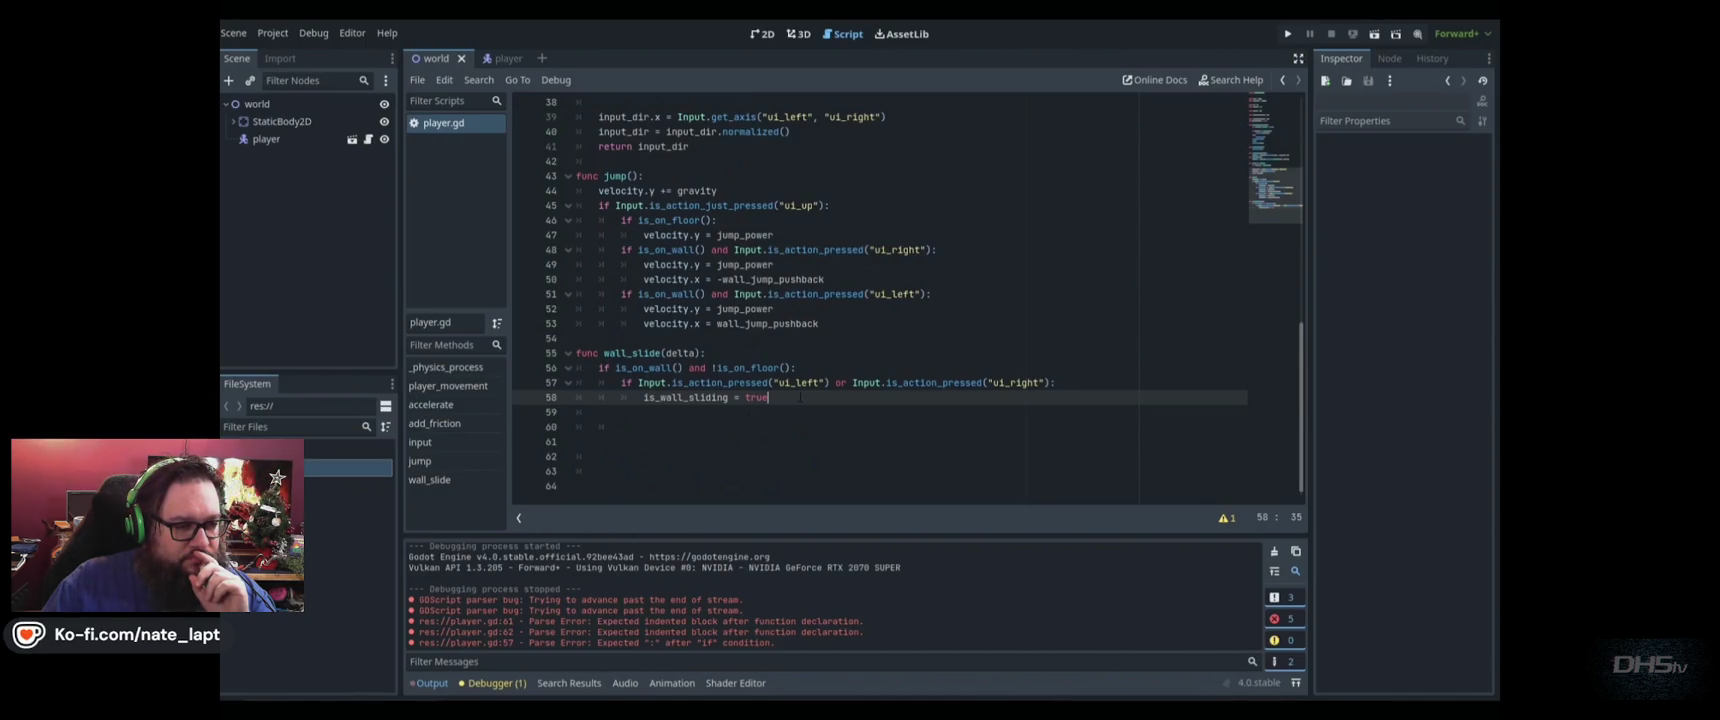
pyautogui.hotkey('ctrl', '=')
pyautogui.click(605, 440)
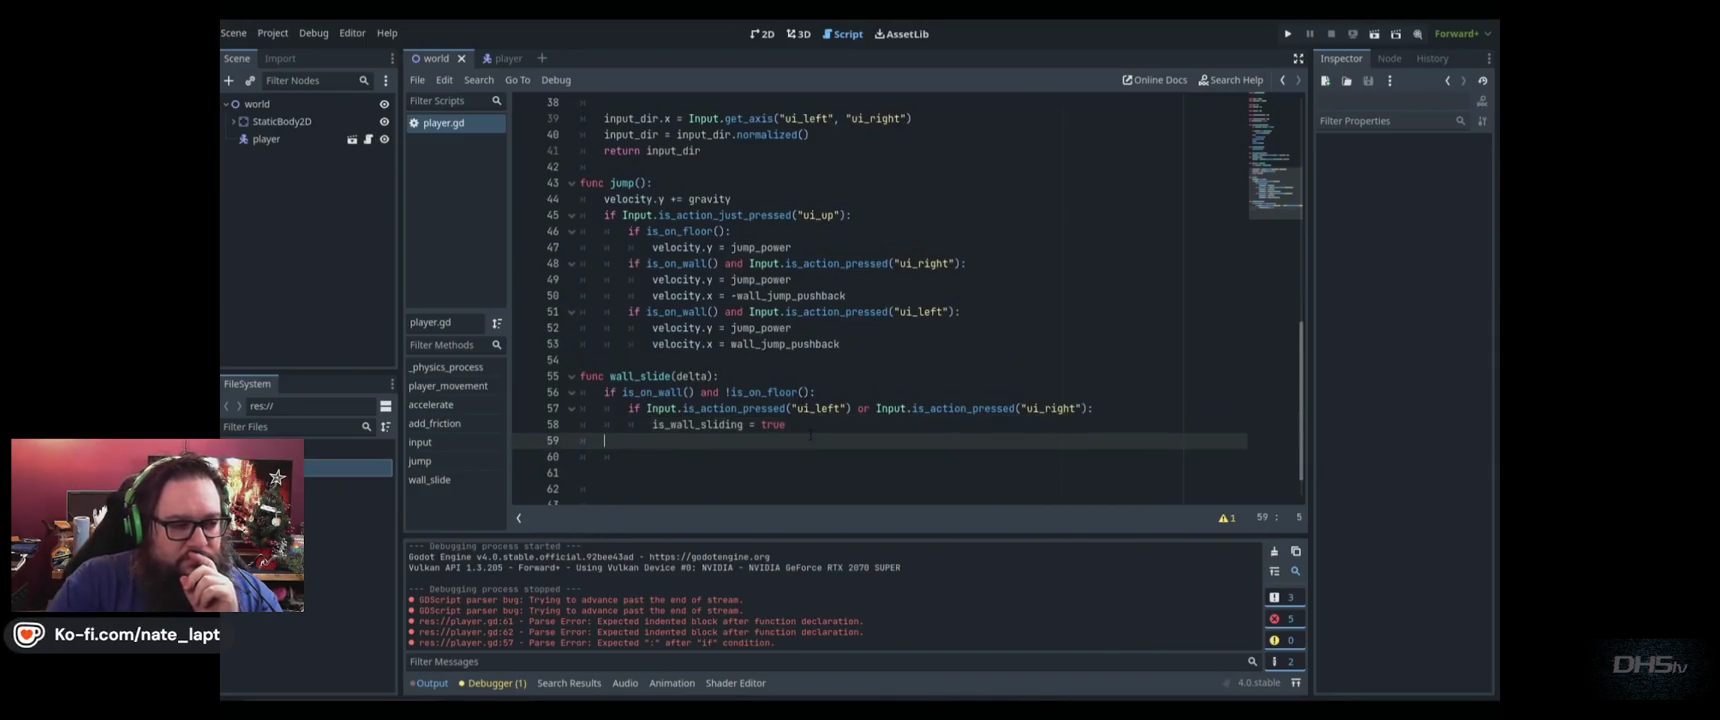
pyautogui.click(817, 424)
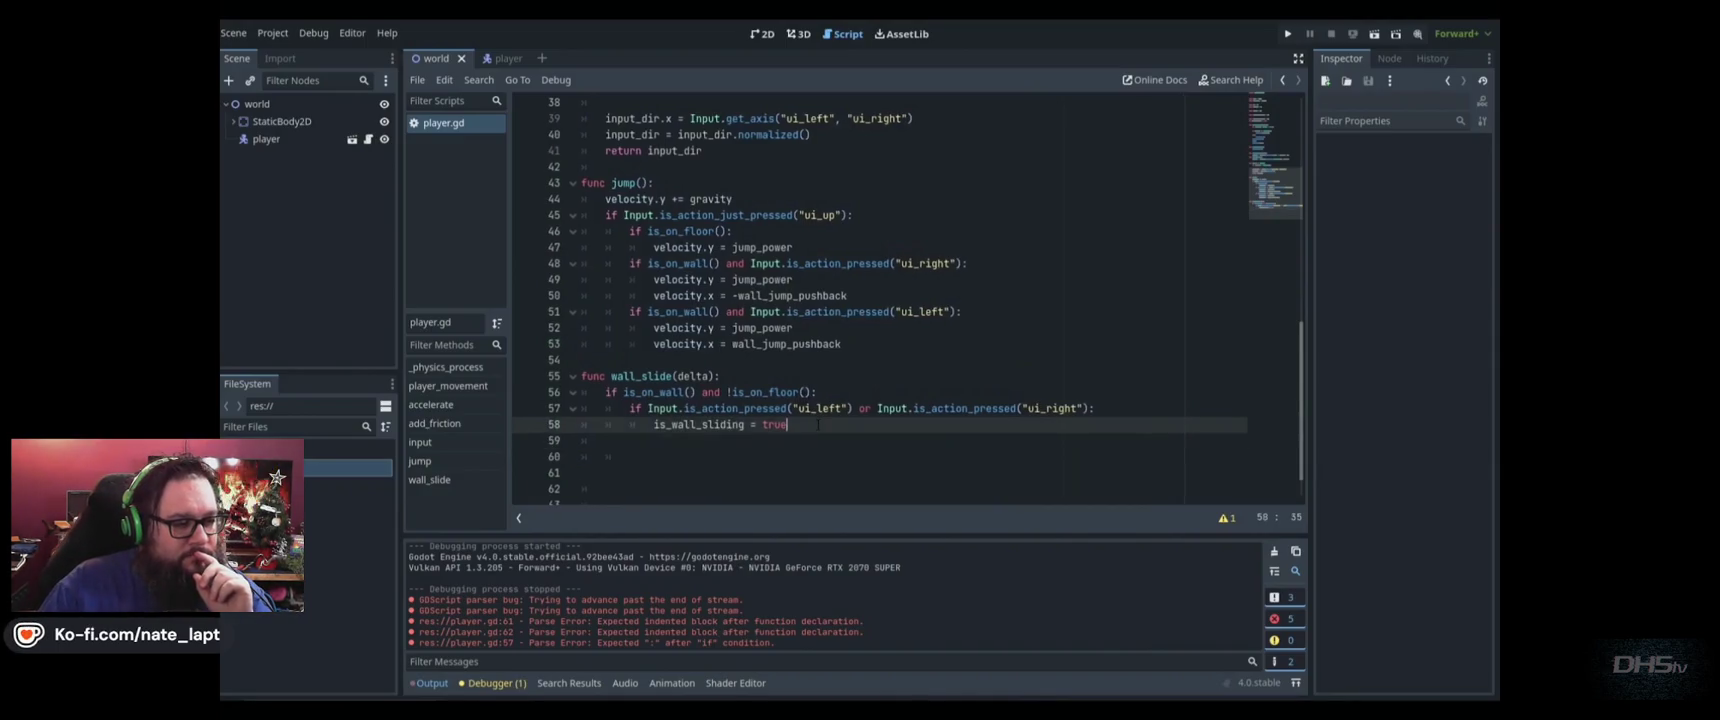
# Add an else branch that sets is_wall_sliding = false
pyautogui.press('Return')
pyautogui.press('BackSpace')
pyautogui.write('else:')
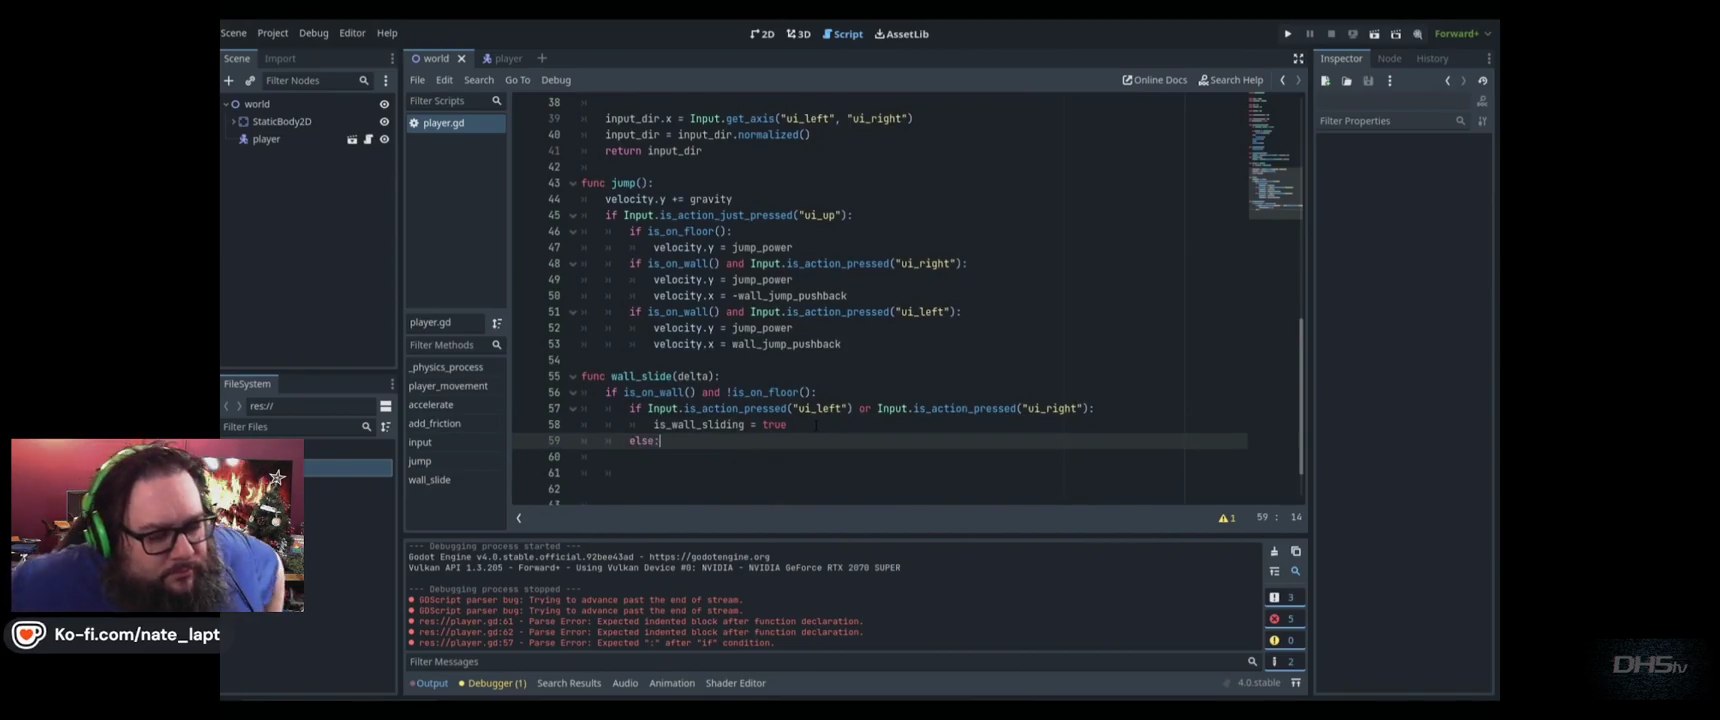
pyautogui.press('Return')
pyautogui.write('is_wall')
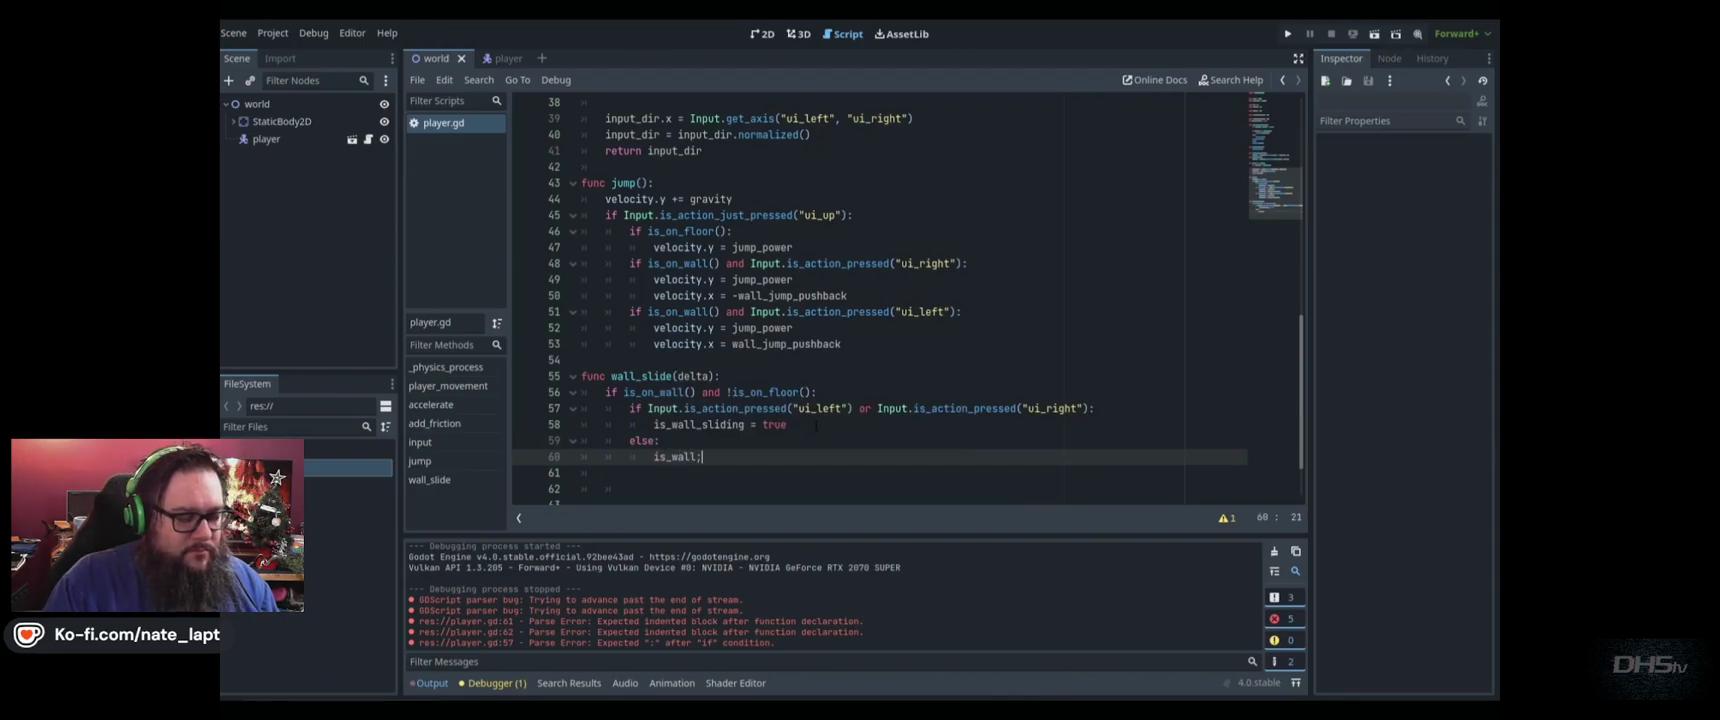
pyautogui.write('_')
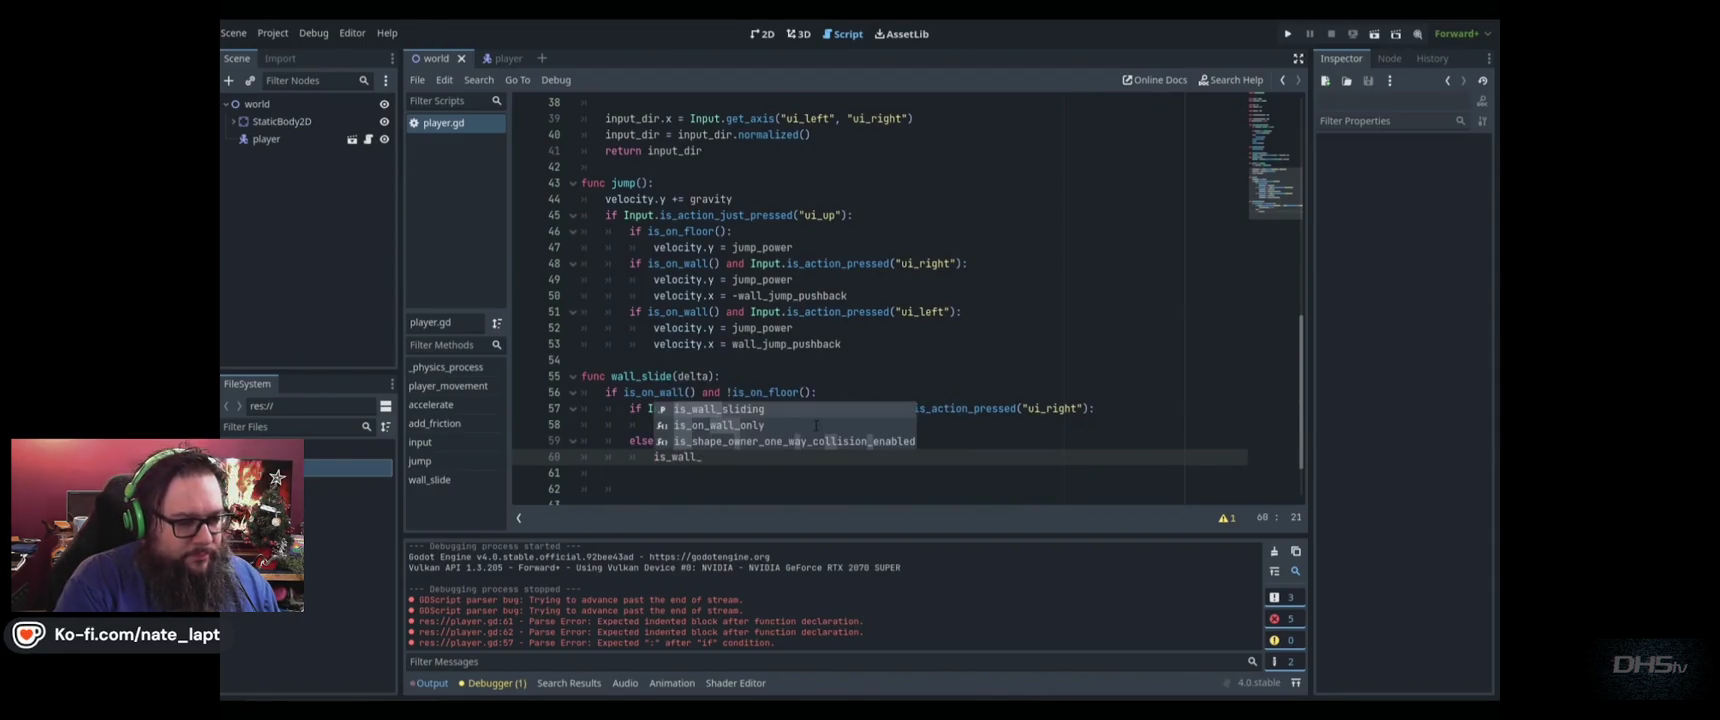
pyautogui.write('sliding = fal')
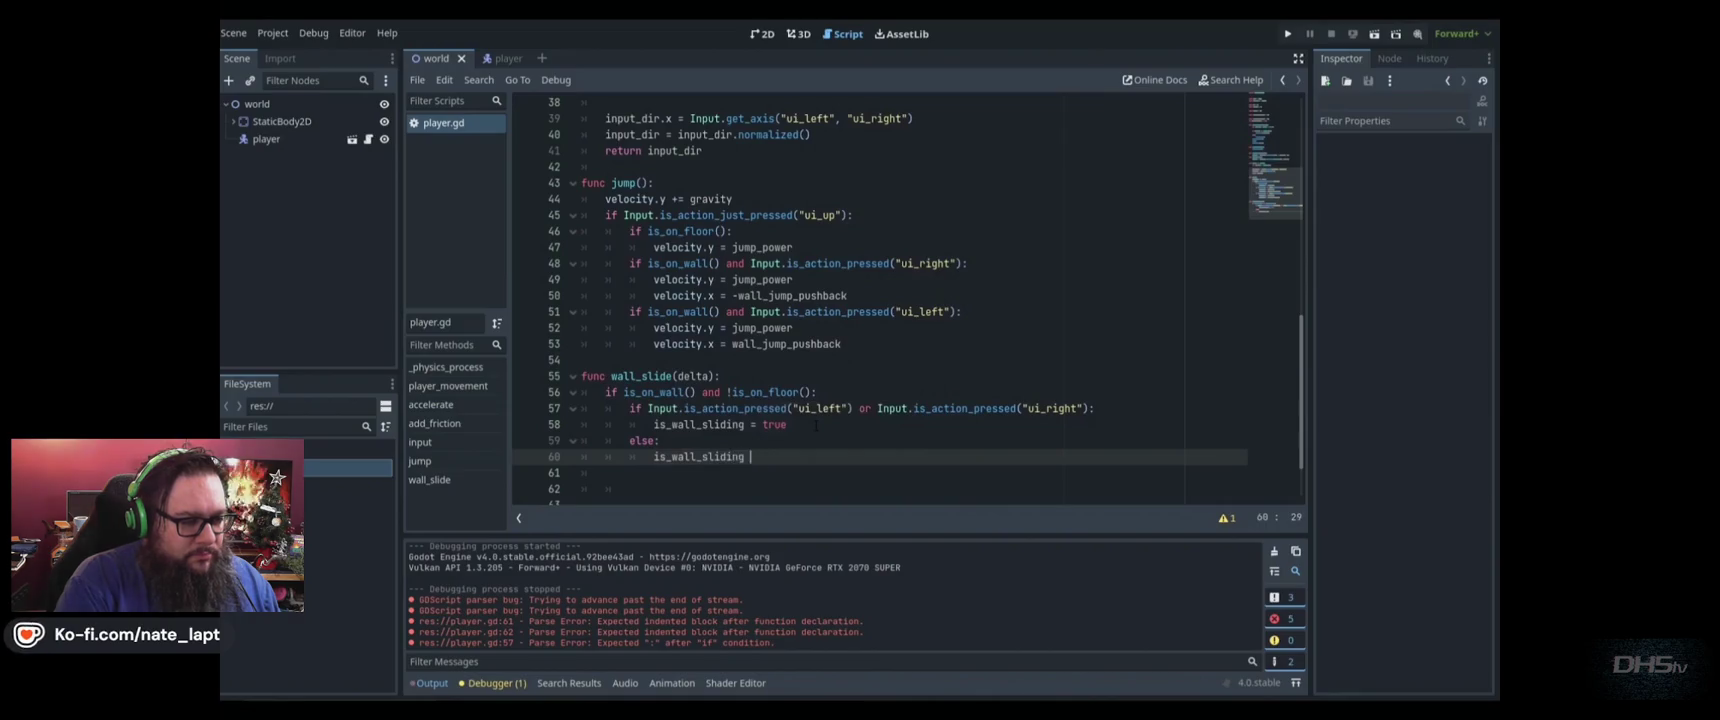
pyautogui.write('se')
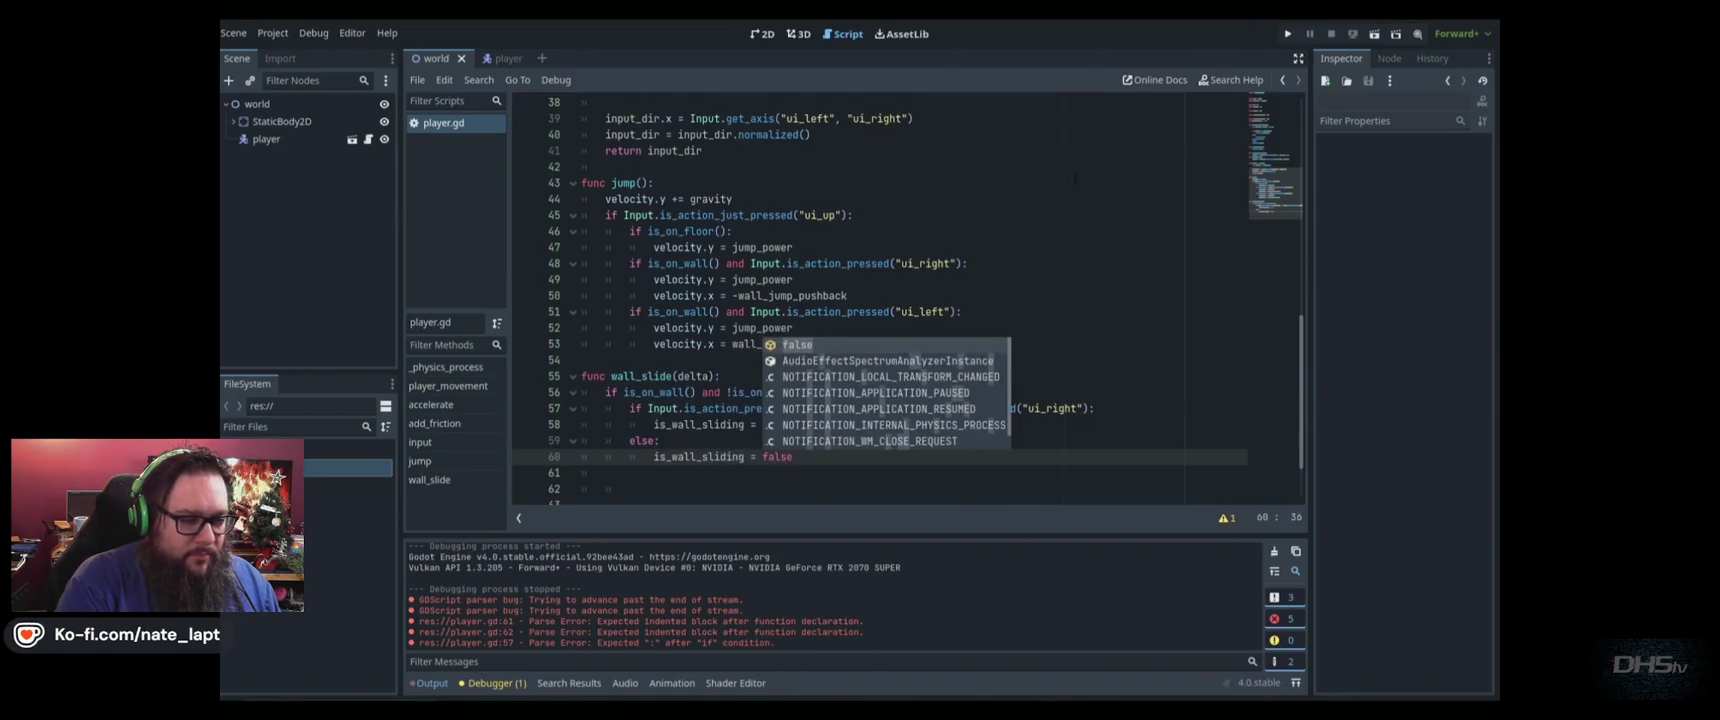
pyautogui.click(609, 392)
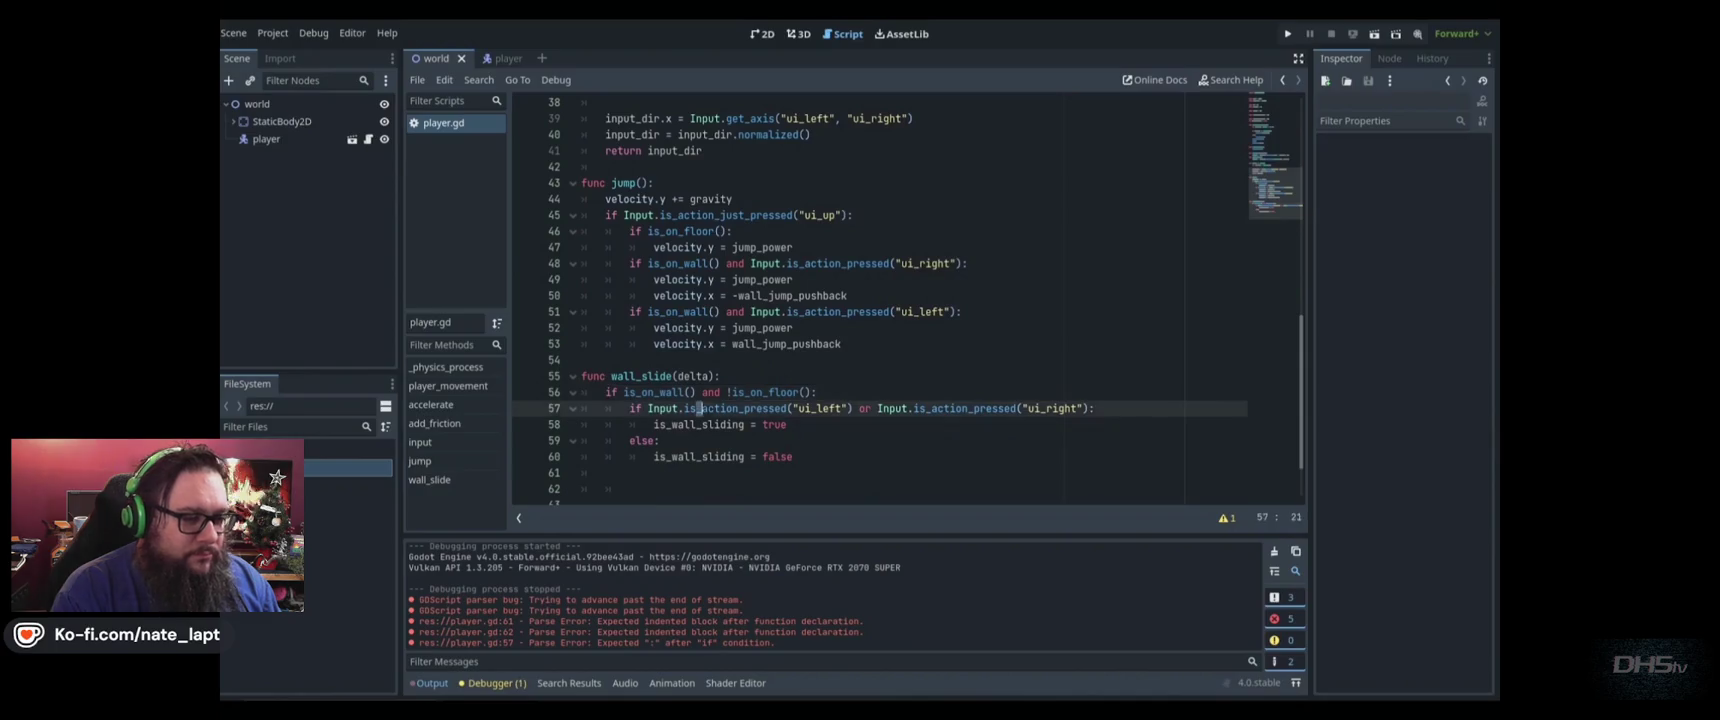
# Finish the gravity line so velocity.y adds (wall_slide_gravity * delta)
pyautogui.moveTo(22, 57)
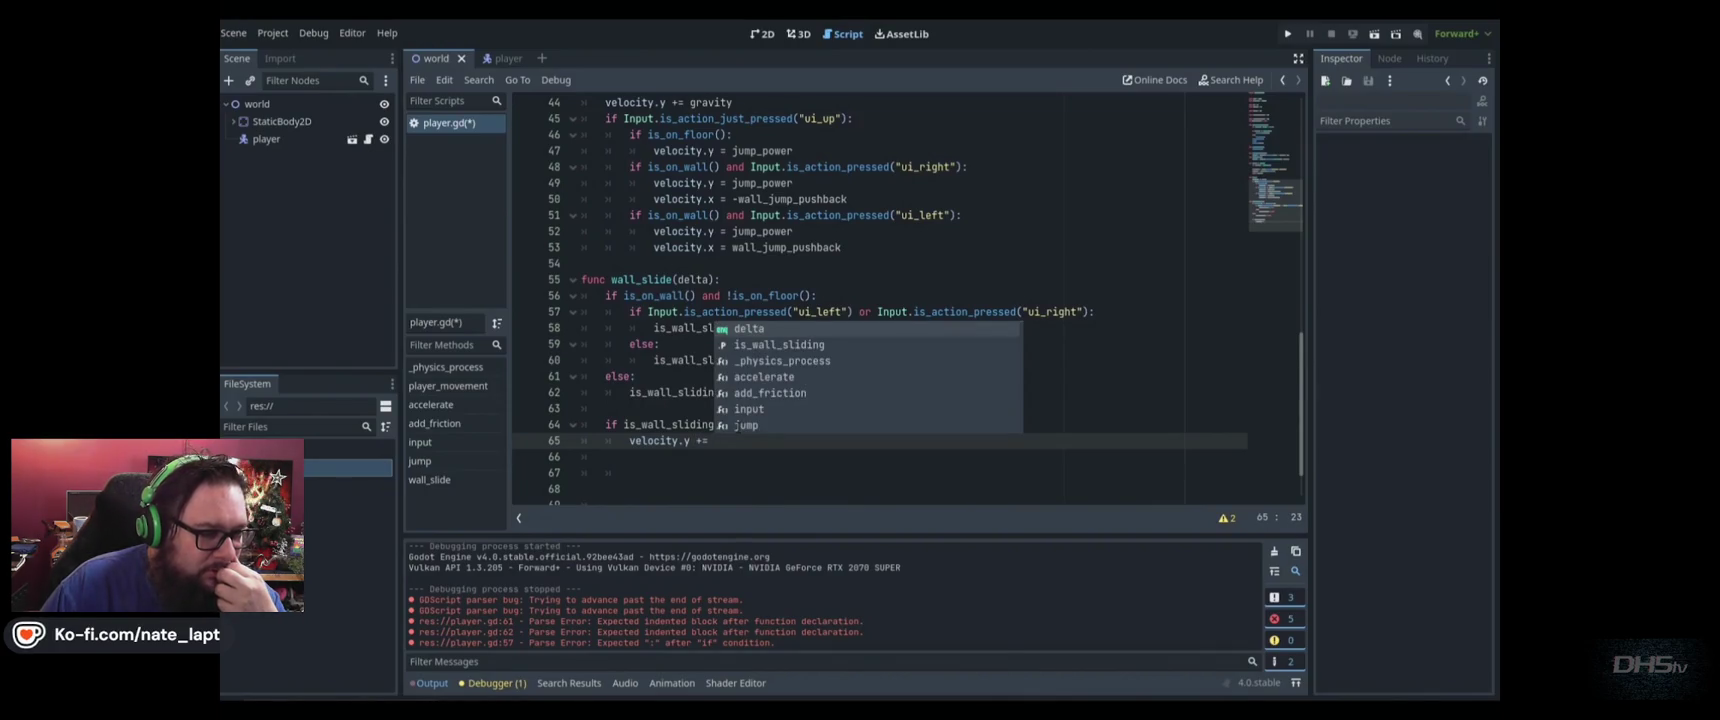
pyautogui.write('(wall')
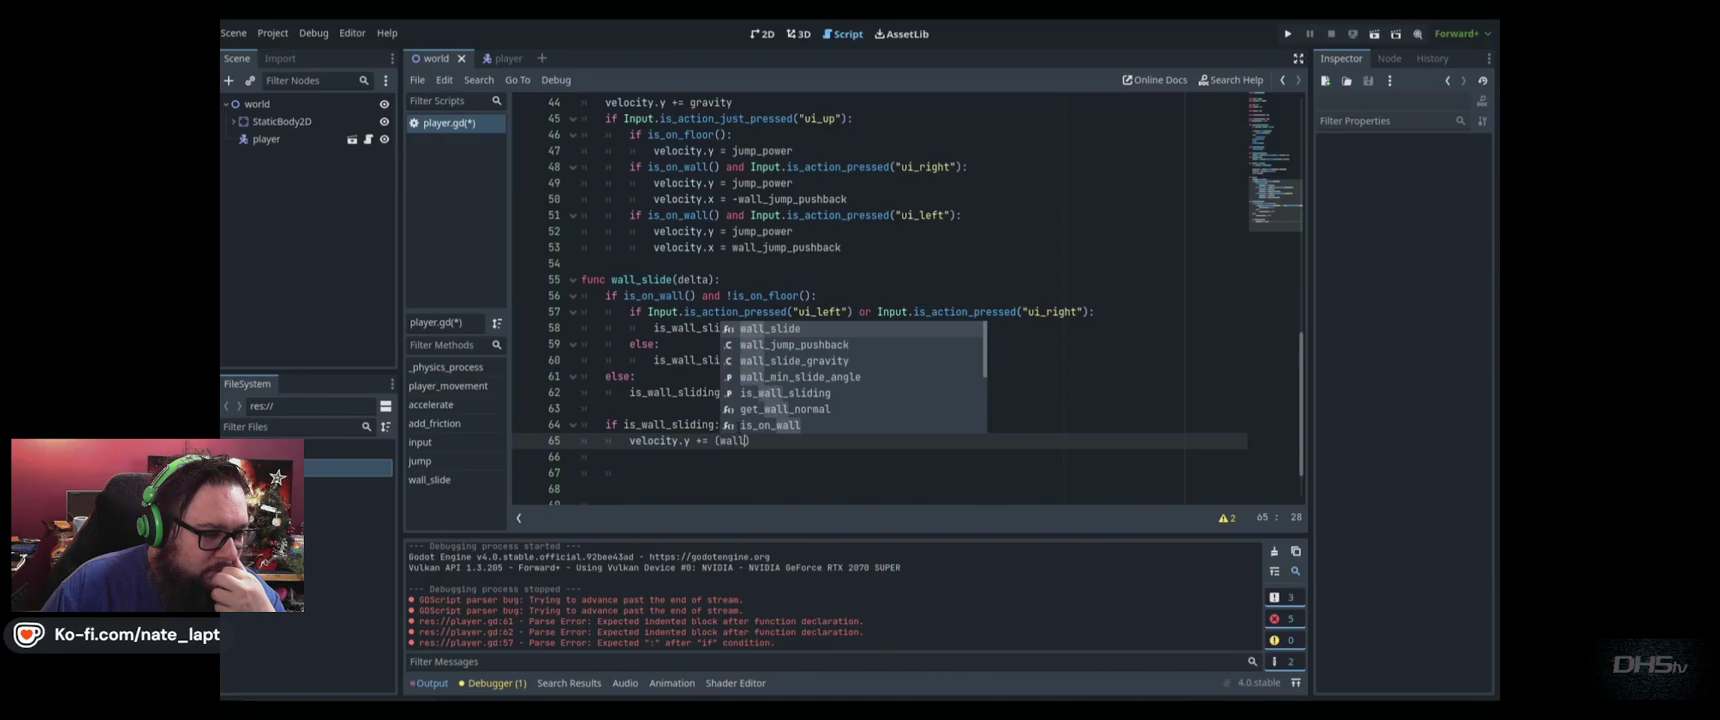
pyautogui.write('_sl')
pyautogui.press('Down')
pyautogui.press('Return')
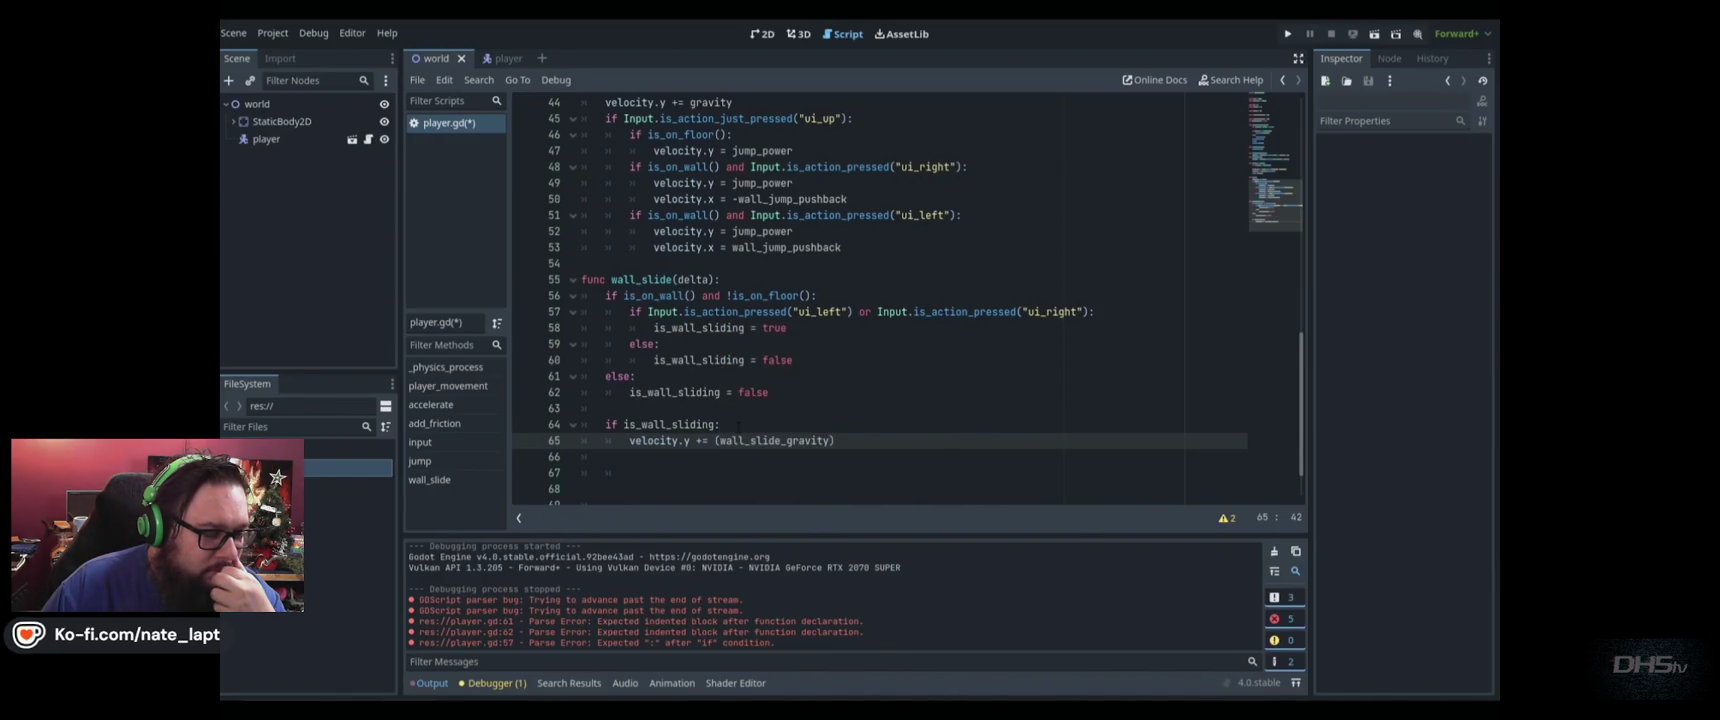
pyautogui.write('delta)')
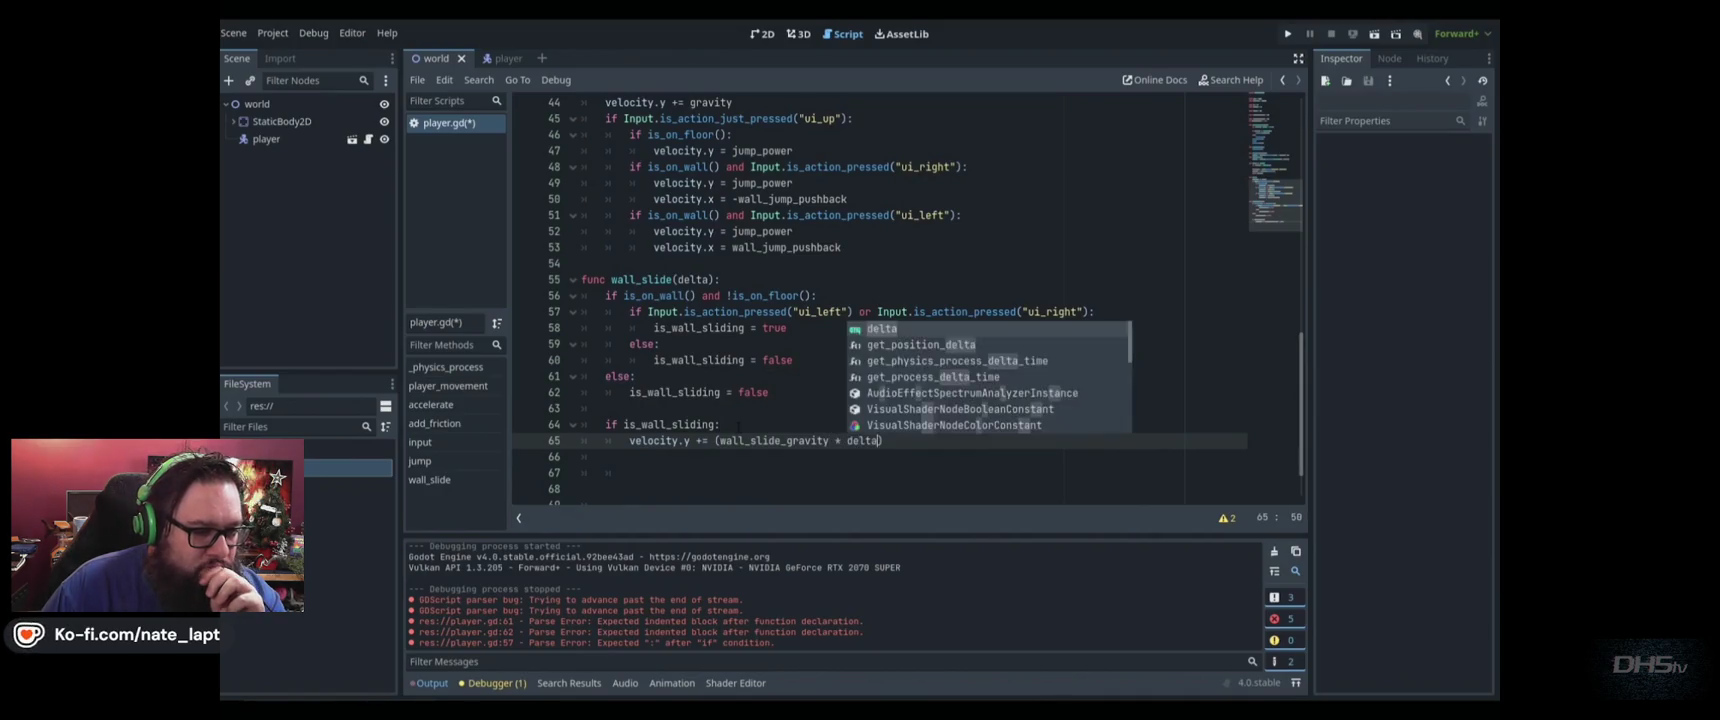
# Add a new line: velocity.y = min(velocity.y, wall_slide_gravity)
pyautogui.press('Return')
pyautogui.write('ve;')
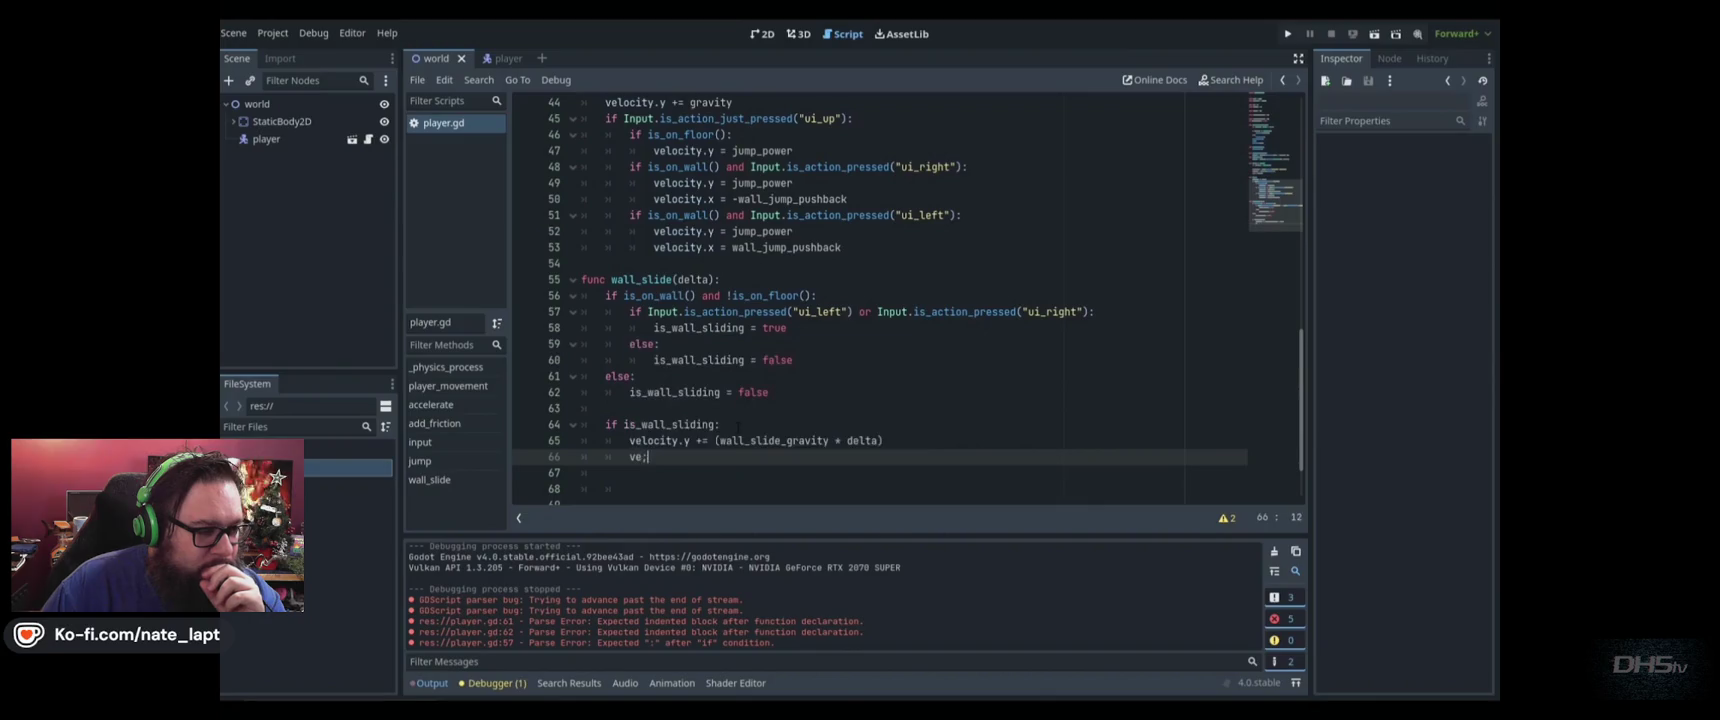
pyautogui.press('BackSpace')
pyautogui.write('loc')
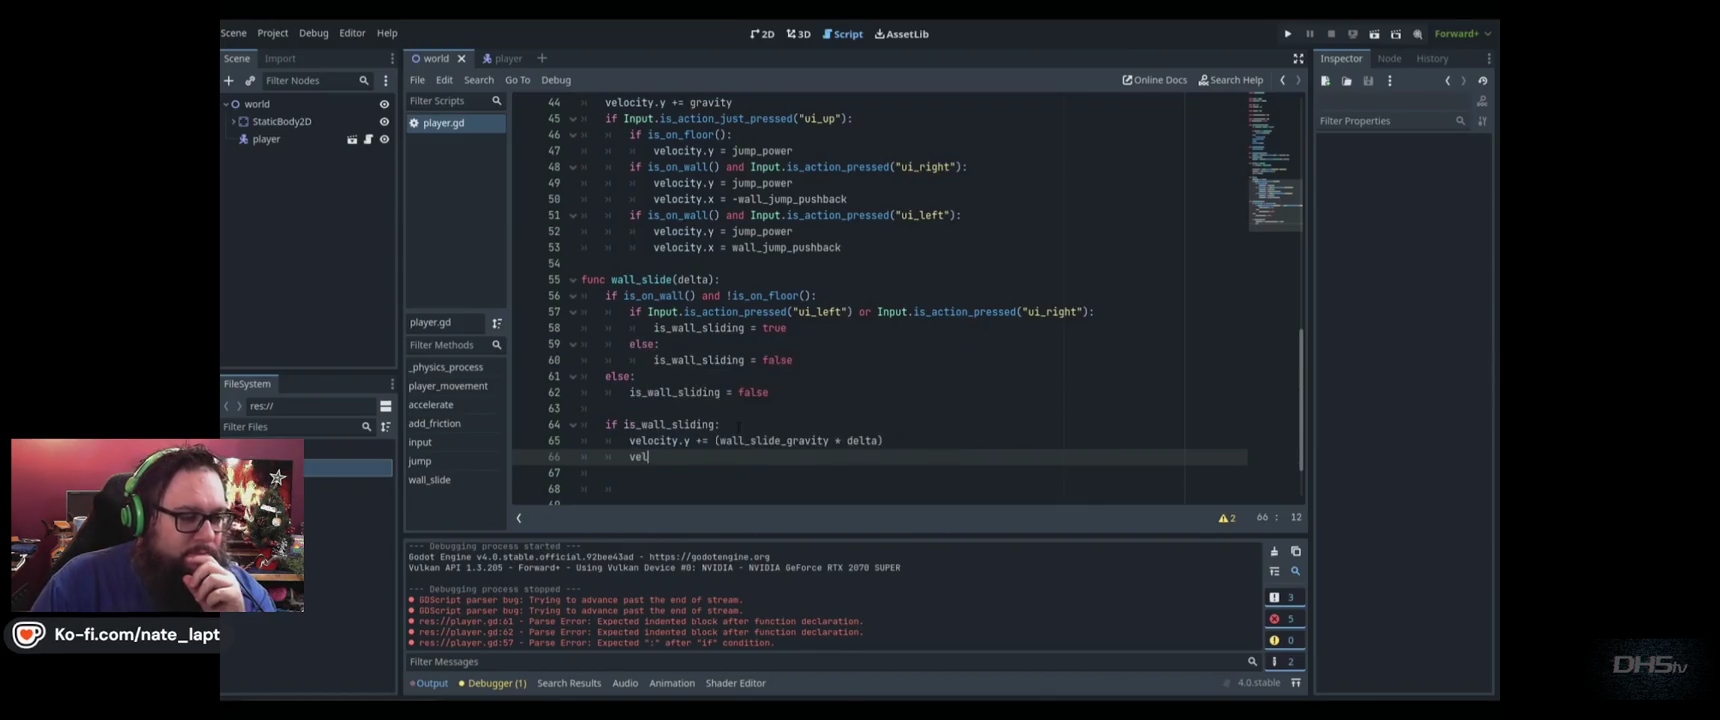
pyautogui.write('ity.y')
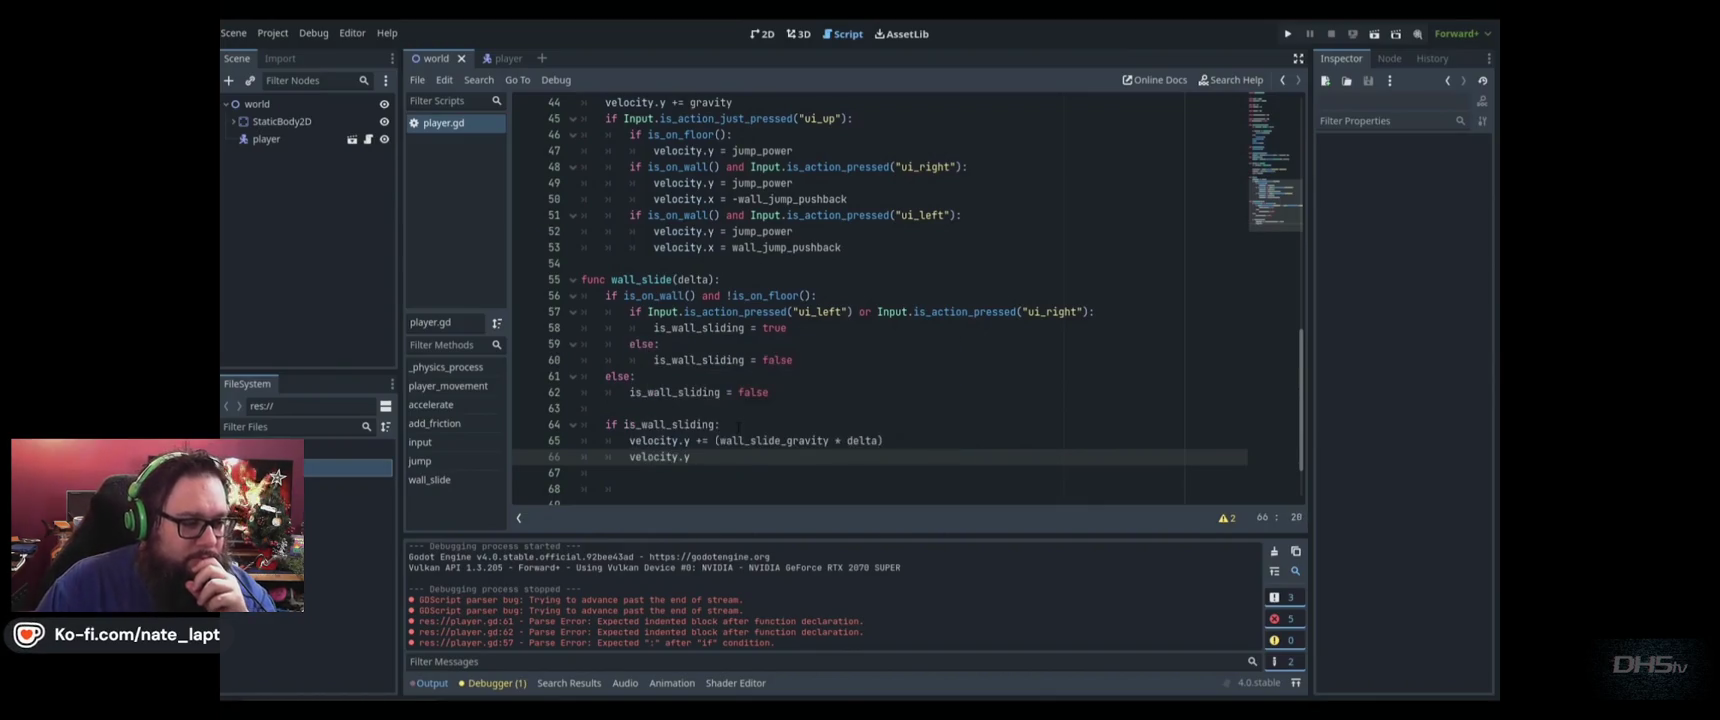
pyautogui.write(' = min(')
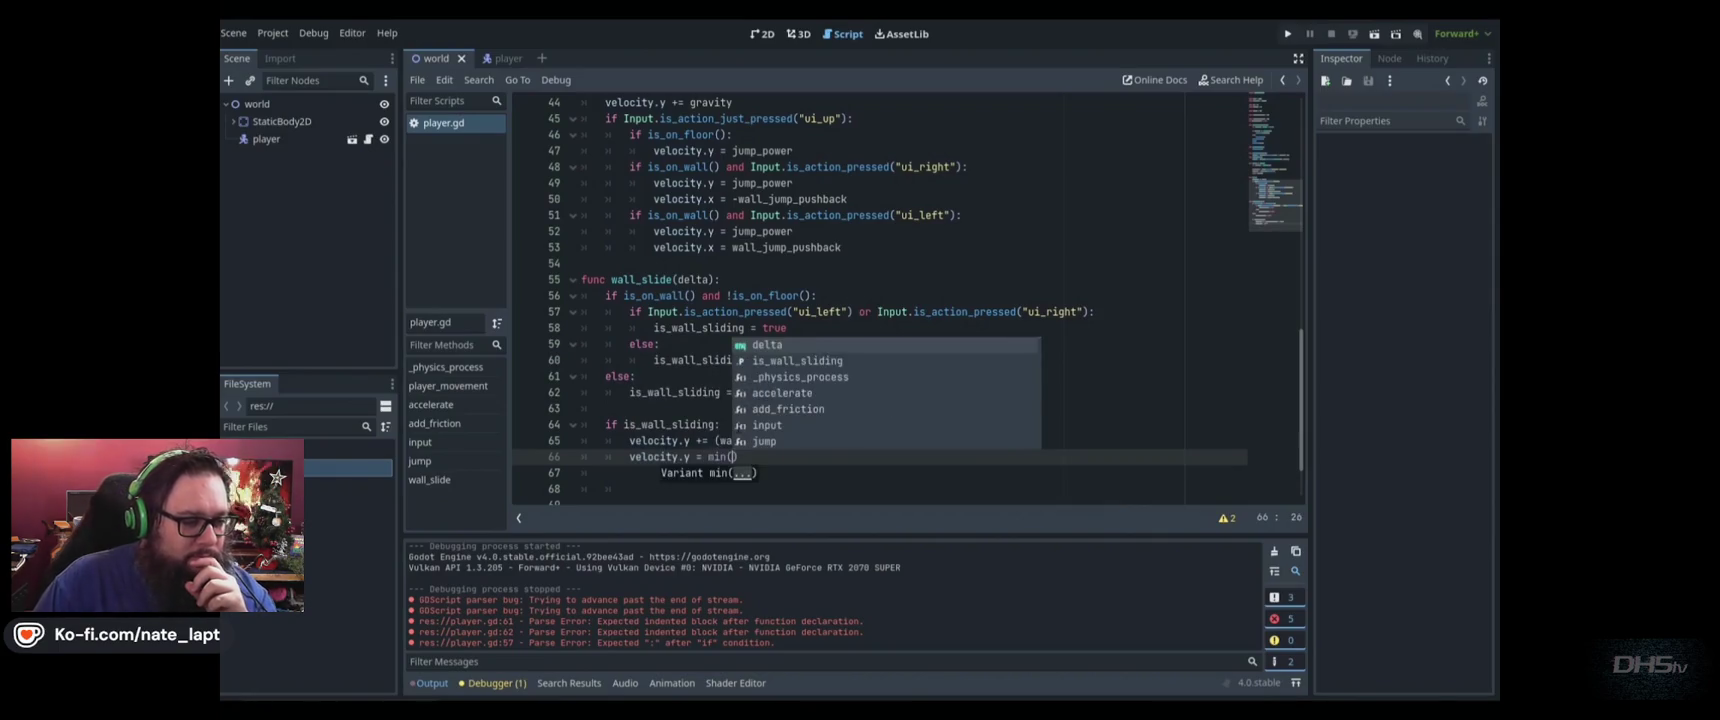
pyautogui.write('velocity')
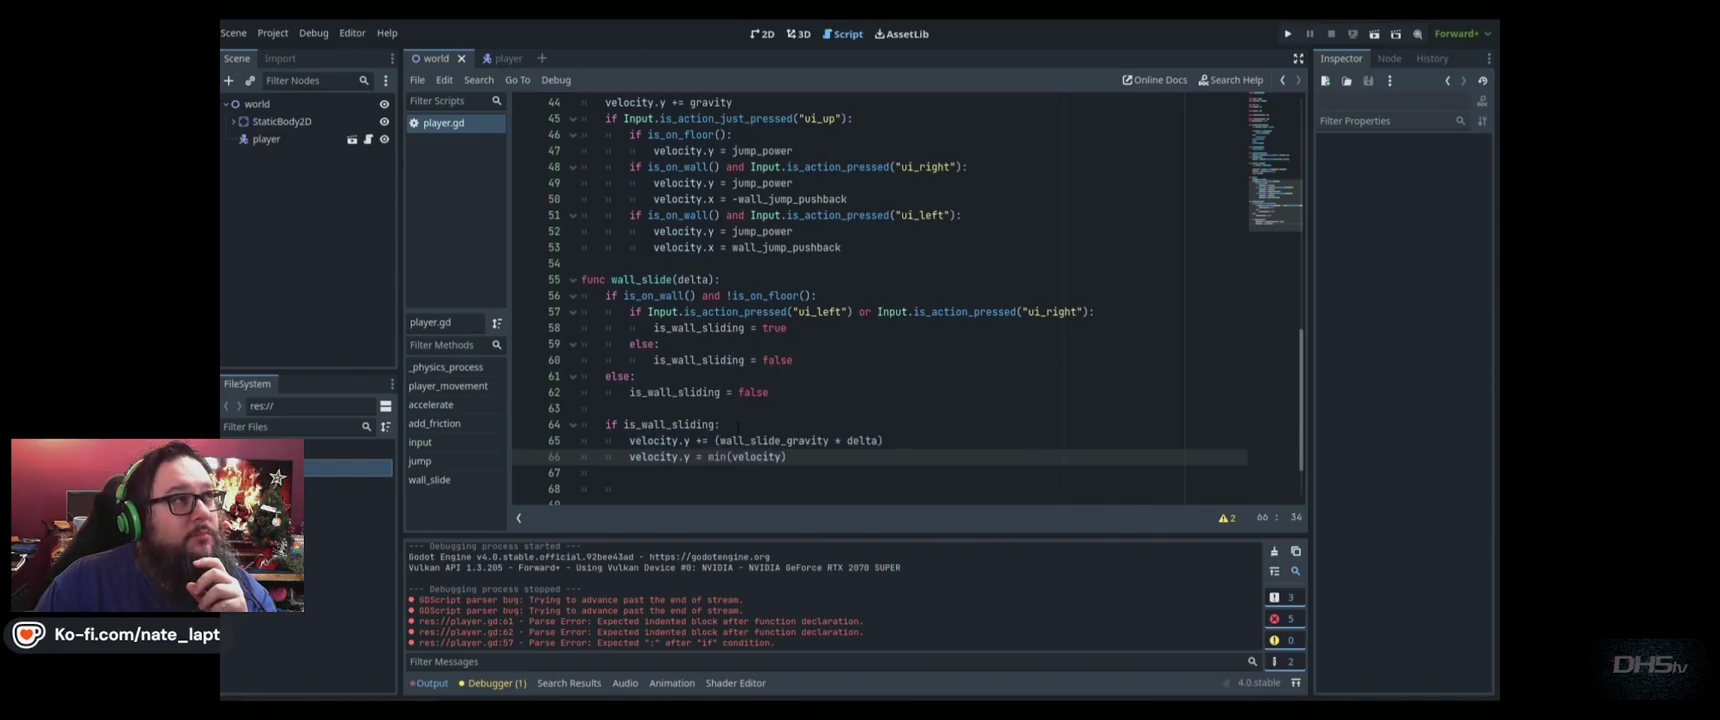
pyautogui.write('y,w')
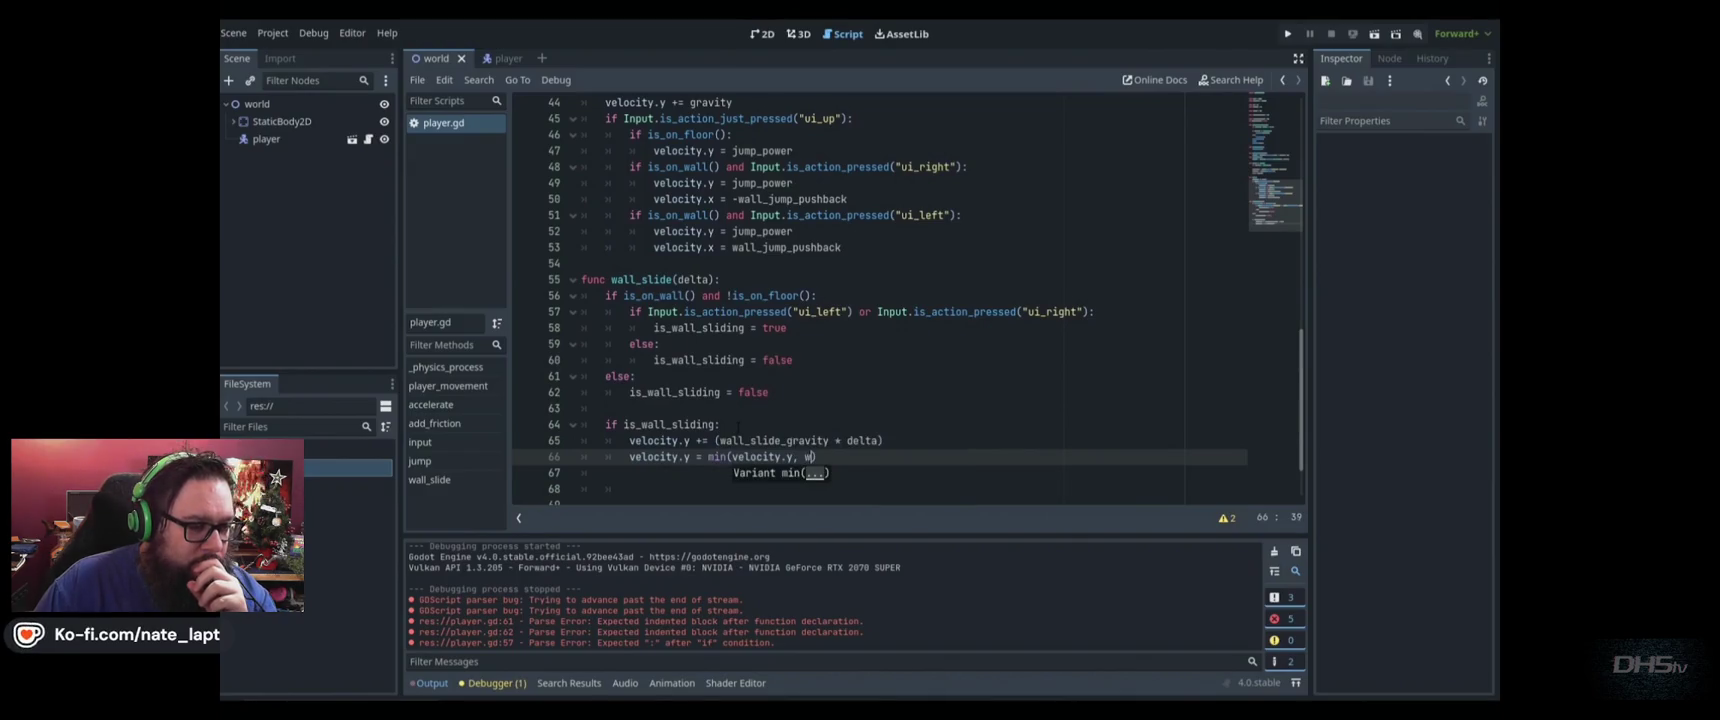
pyautogui.write(')sl')
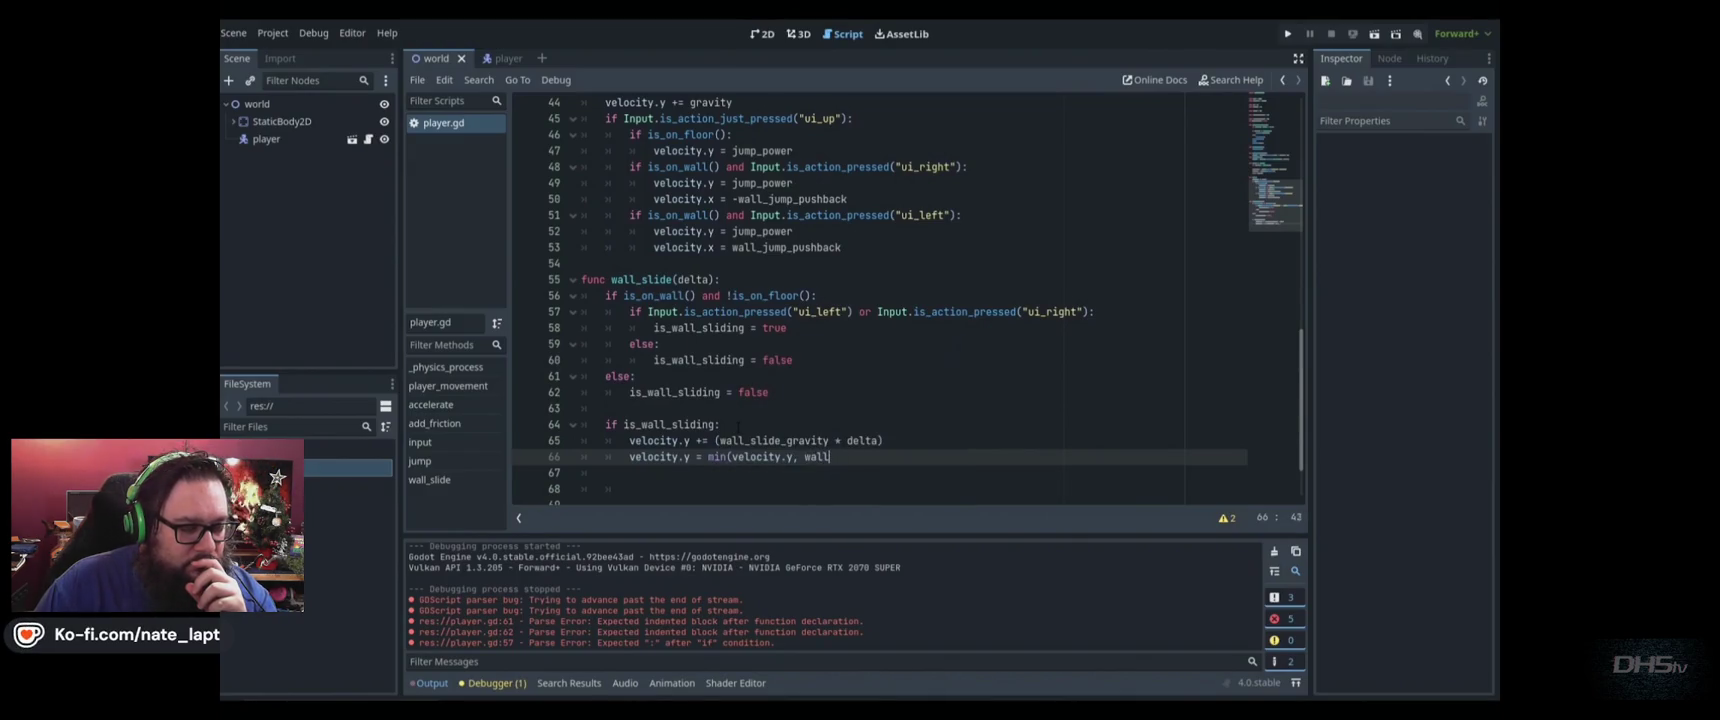
pyautogui.write('_slide_')
pyautogui.write('rabi')
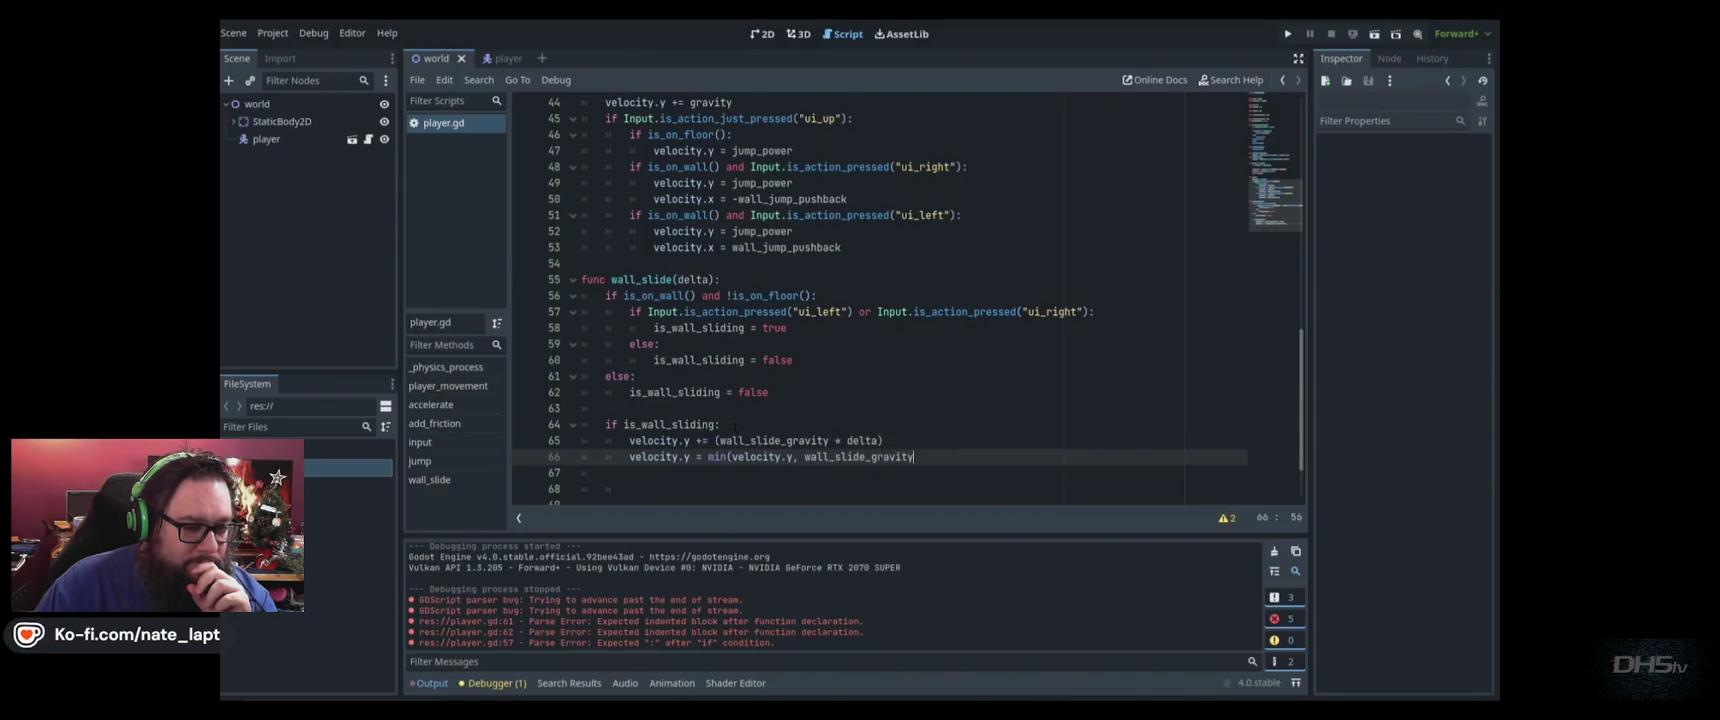
pyautogui.write(')')
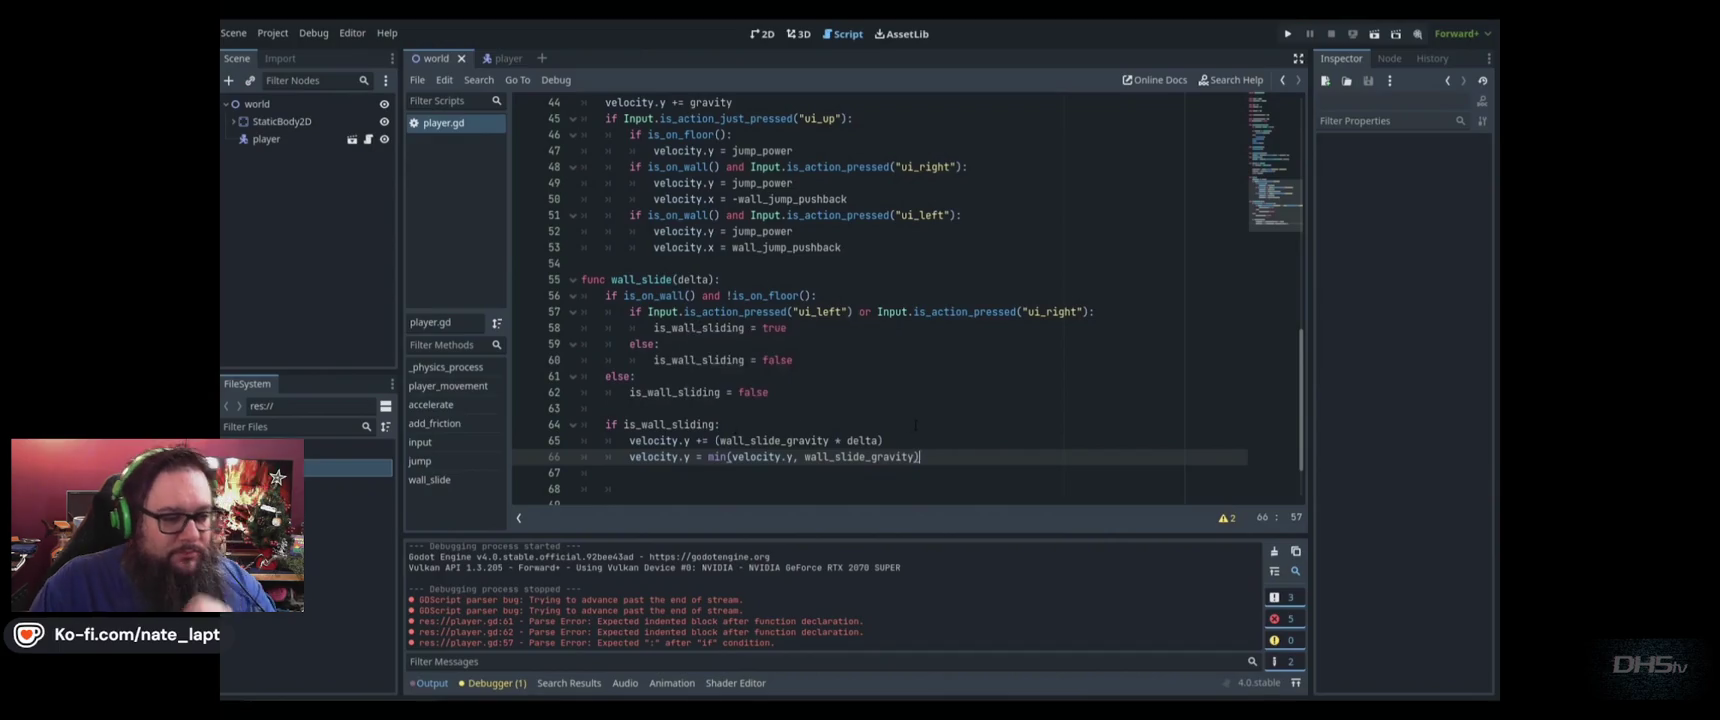
# Review the wall_slide function, the jump and wall_slide calls, and the wall constants
pyautogui.scroll(3, 922, 443)
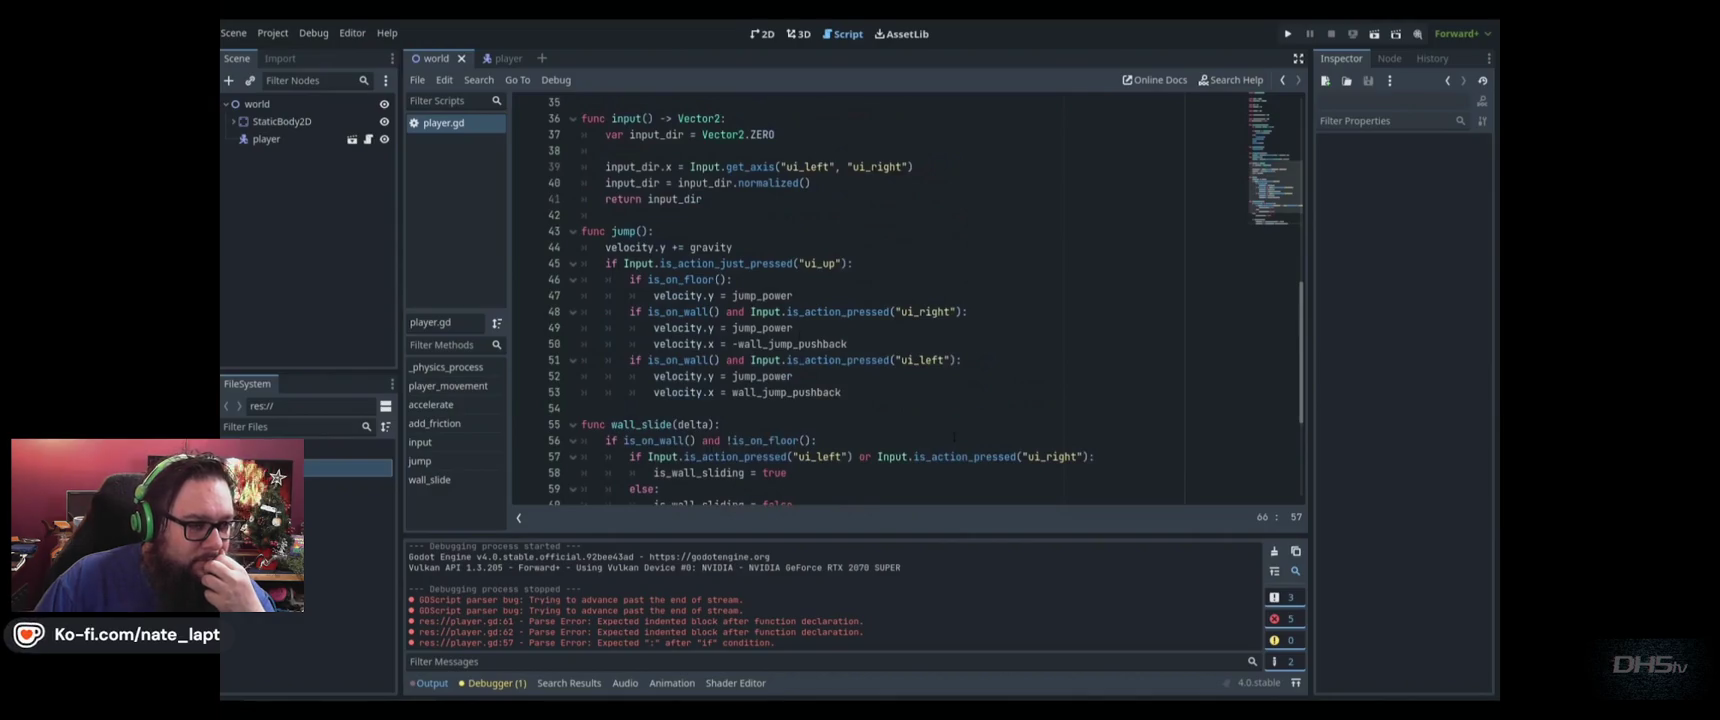
pyautogui.scroll(-4, 955, 430)
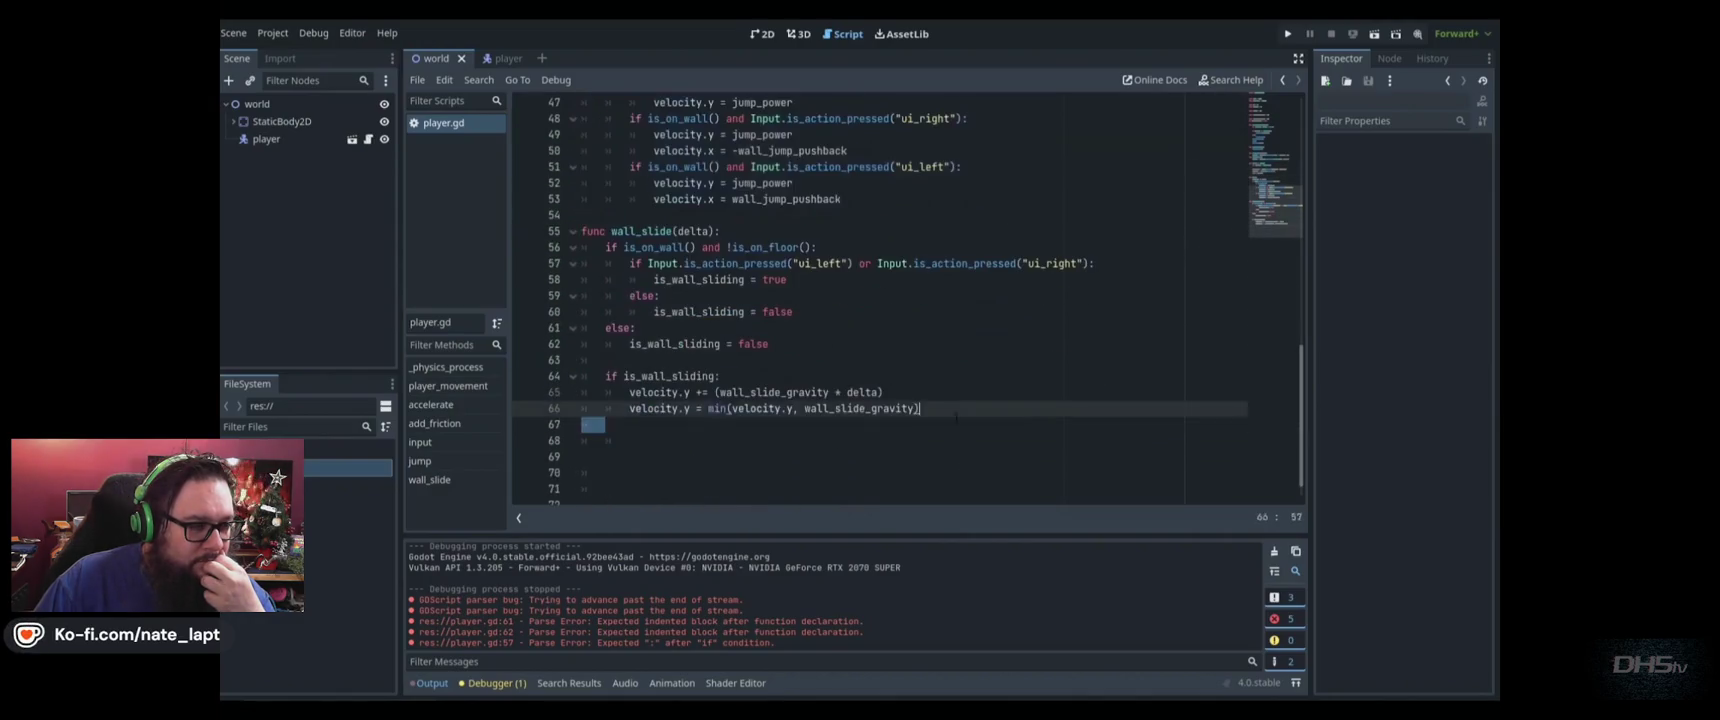
pyautogui.moveTo(956, 420); pyautogui.dragTo(575, 235)
pyautogui.scroll(11, 812, 355)
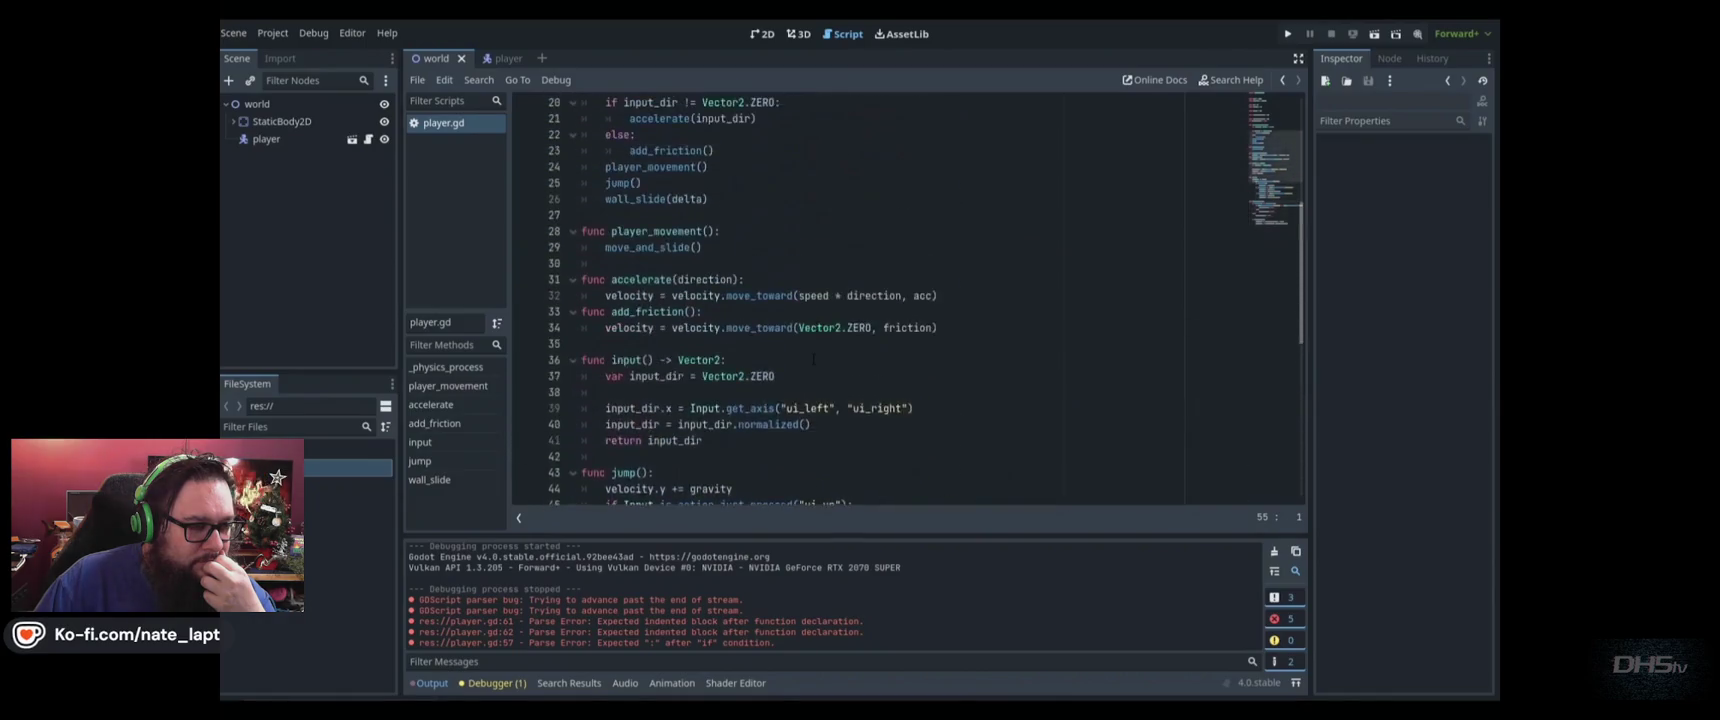
pyautogui.click(690, 295)
pyautogui.moveTo(690, 295); pyautogui.dragTo(605, 280)
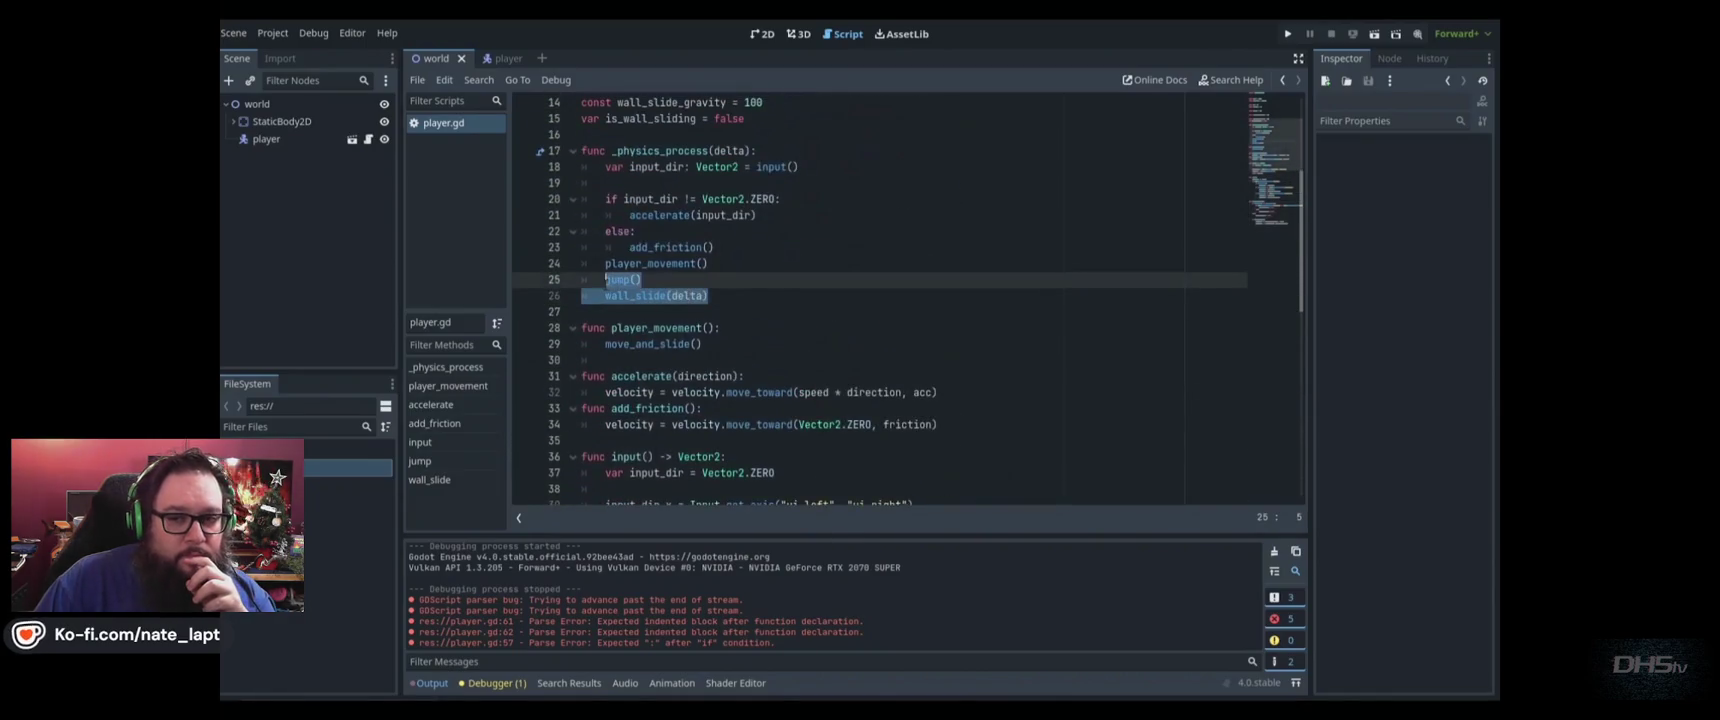
pyautogui.scroll(5, 830, 329)
pyautogui.moveTo(770, 327)
pyautogui.mouseDown()
pyautogui.moveTo(581, 280)
pyautogui.moveTo(542, 215)
pyautogui.mouseUp()
pyautogui.scroll(-5, 828, 327)
pyautogui.click(740, 263)
pyautogui.moveTo(740, 263); pyautogui.dragTo(605, 247)
pyautogui.scroll(-8, 740, 260)
pyautogui.scroll(1, 794, 320)
# Recheck jump(), wall_slide(delta) and the constants, then run the game with F5
pyautogui.click(794, 344)
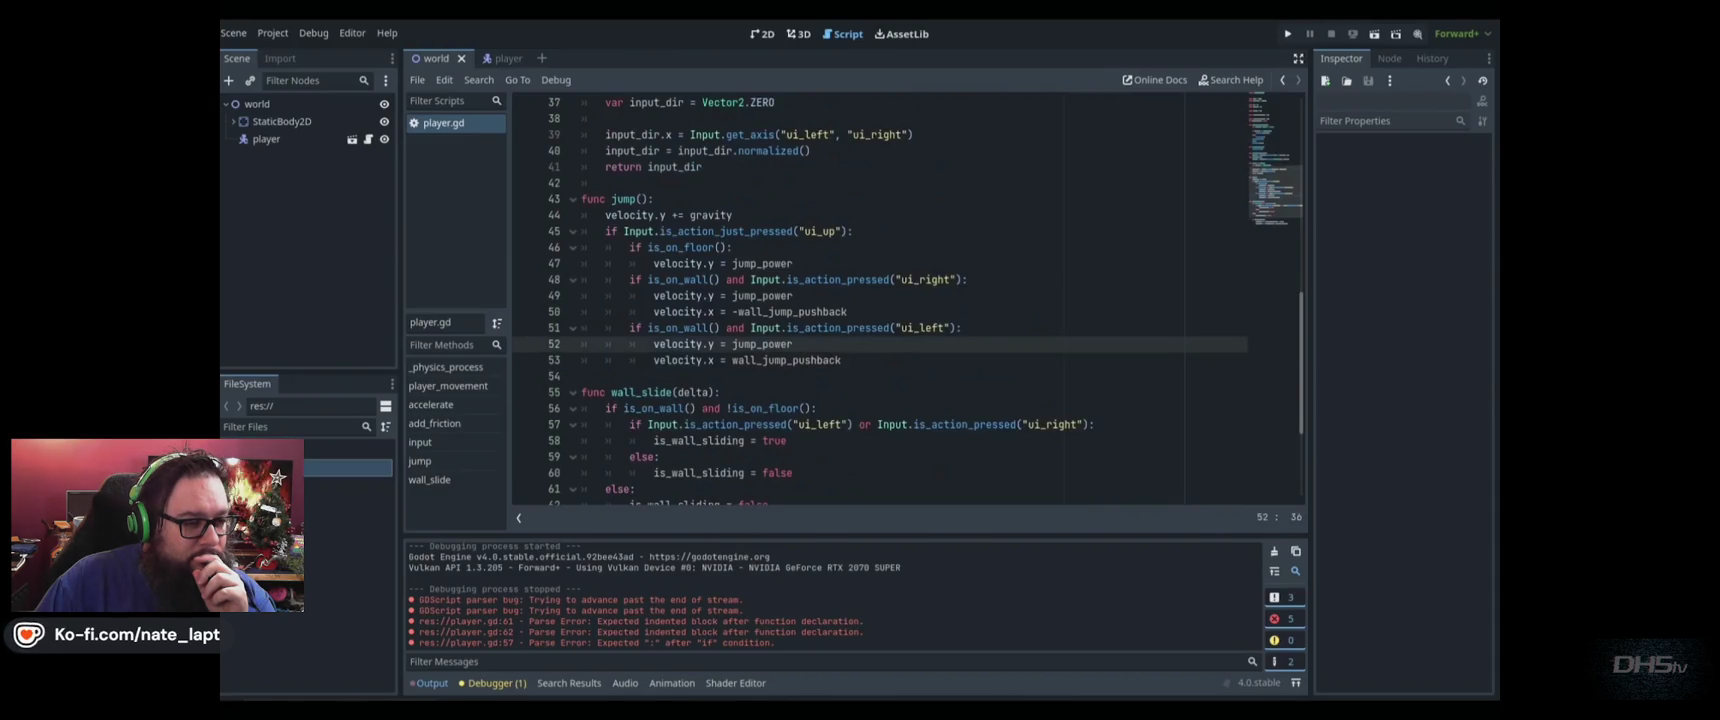
pyautogui.moveTo(583, 376); pyautogui.dragTo(543, 223)
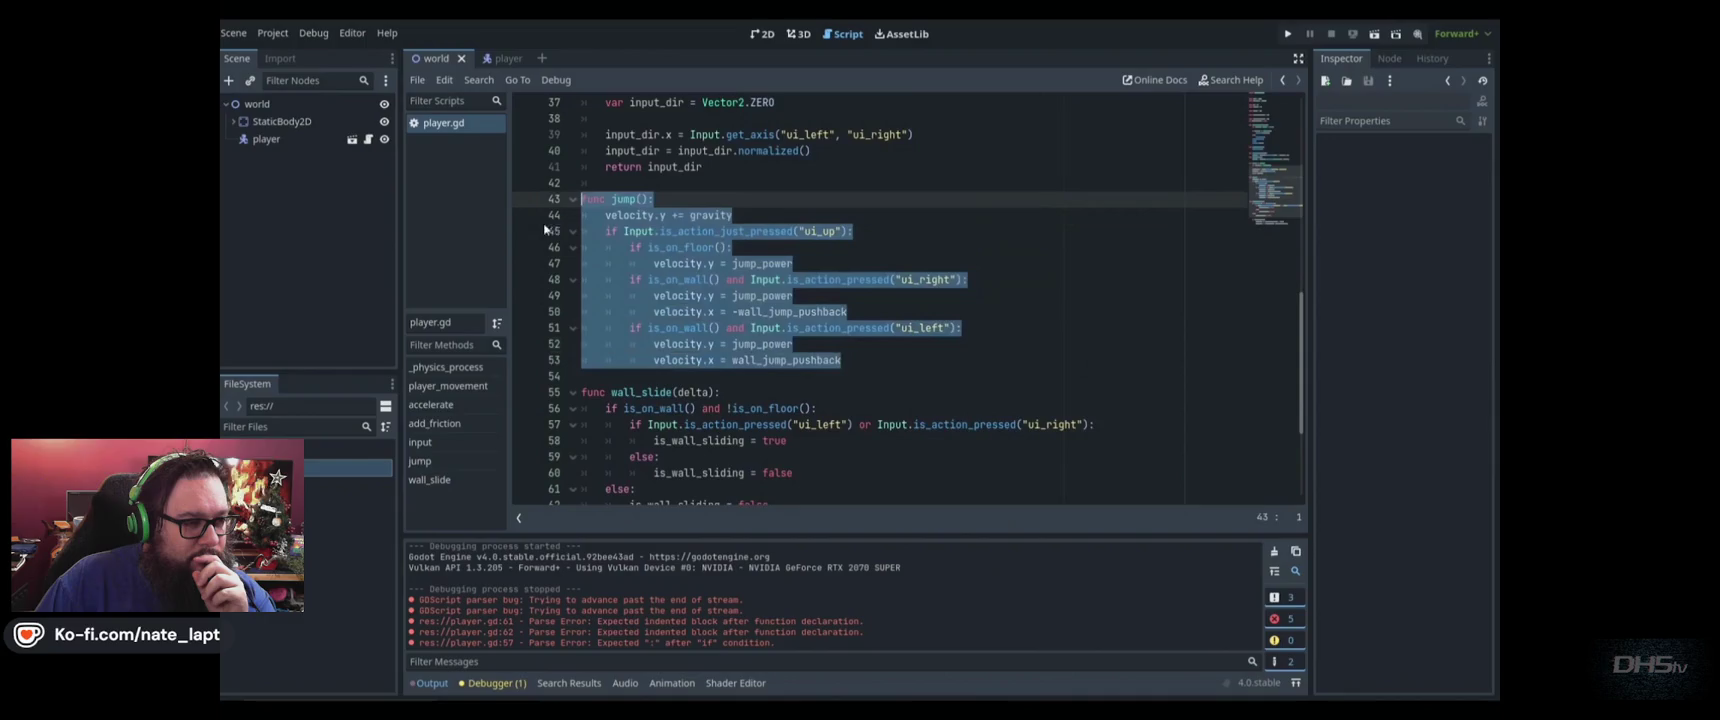
pyautogui.scroll(-3, 543, 223)
pyautogui.click(932, 425)
pyautogui.moveTo(932, 425); pyautogui.dragTo(452, 255)
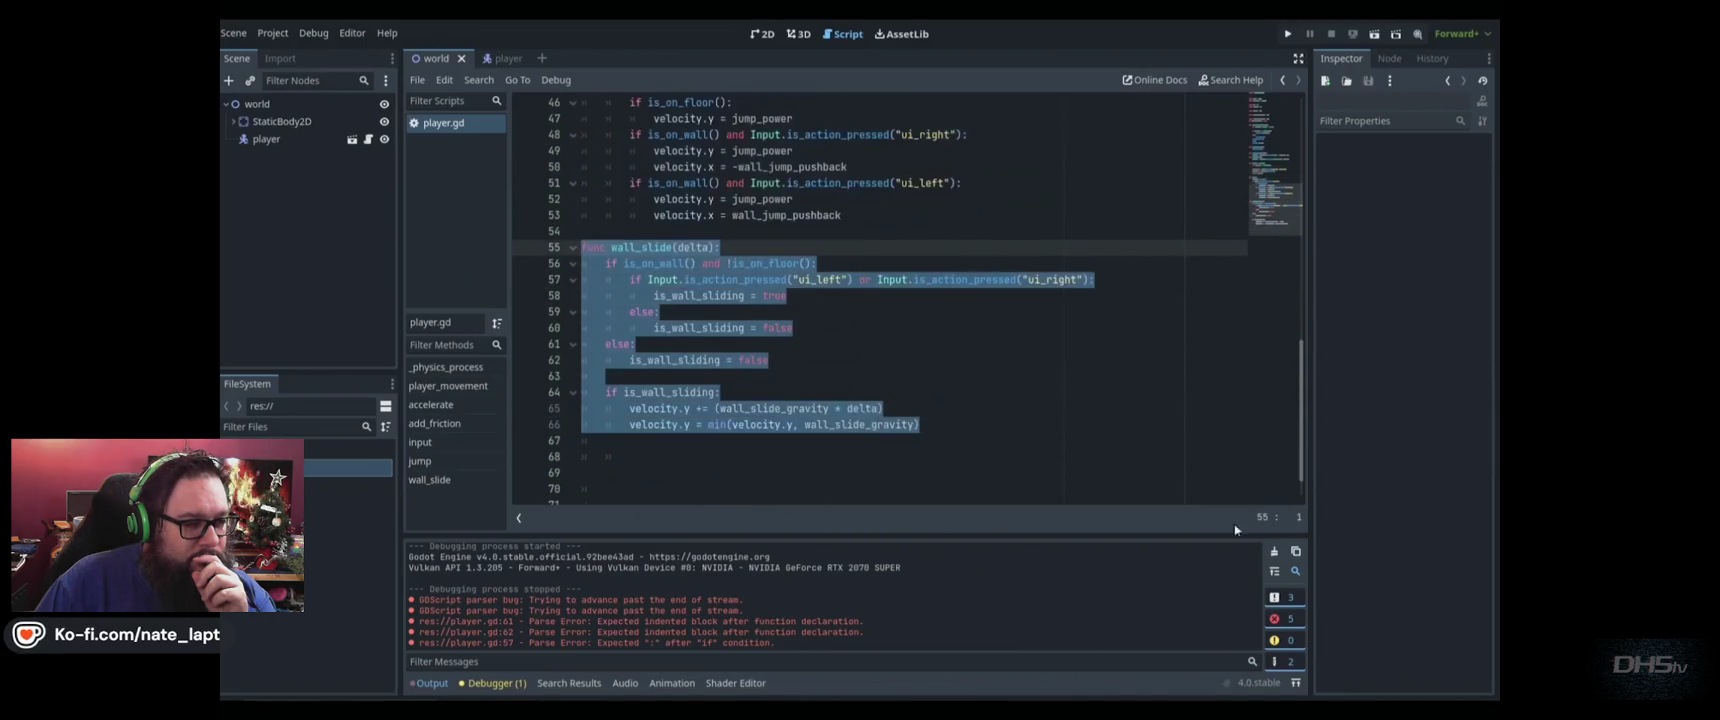
pyautogui.click(900, 408)
pyautogui.scroll(11, 737, 318)
pyautogui.moveTo(737, 318)
pyautogui.mouseDown()
pyautogui.moveTo(603, 282)
pyautogui.moveTo(605, 296)
pyautogui.mouseUp()
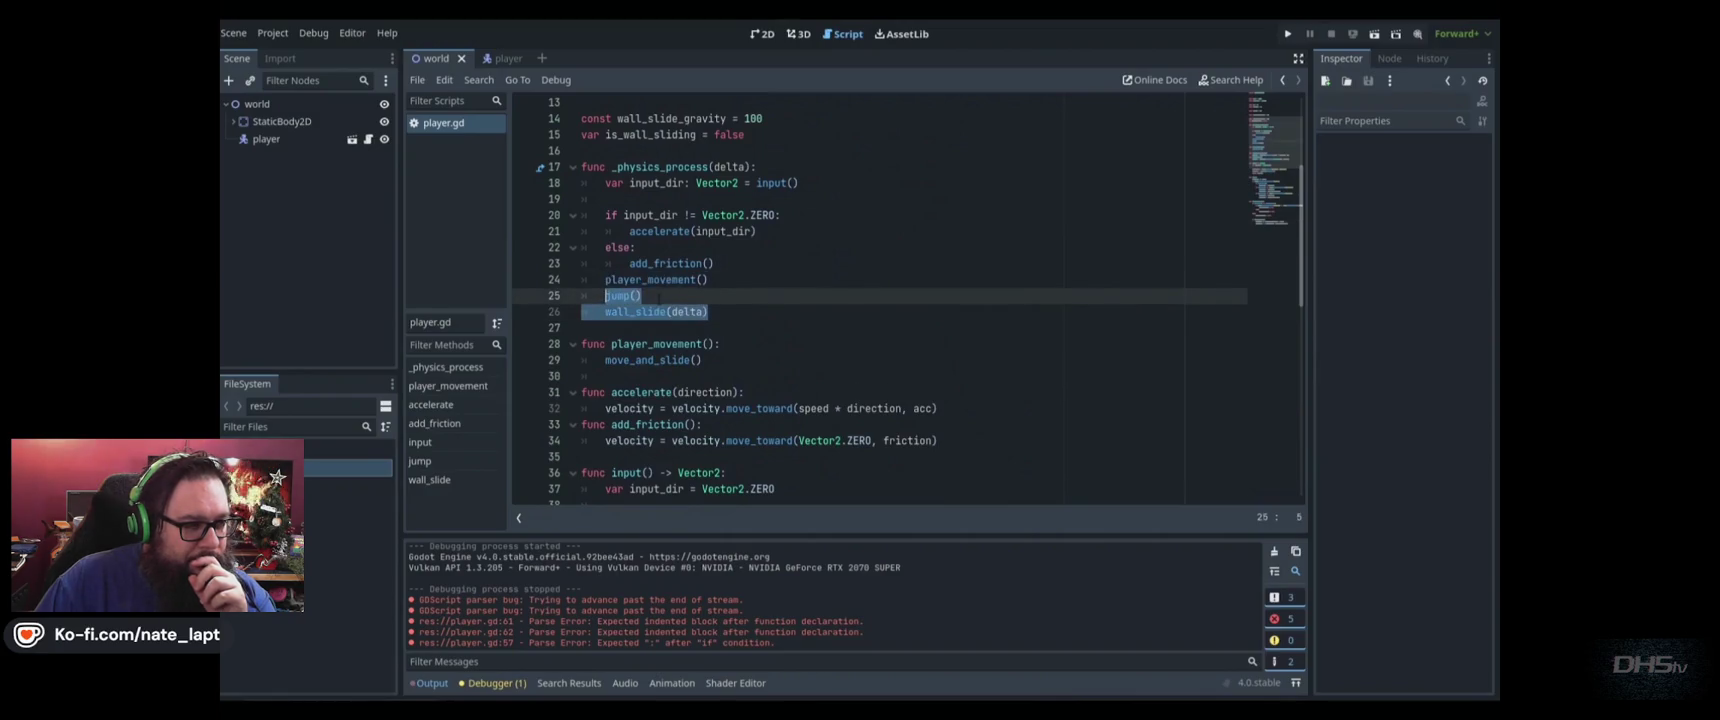
pyautogui.click(648, 312)
pyautogui.scroll(-12, 680, 322)
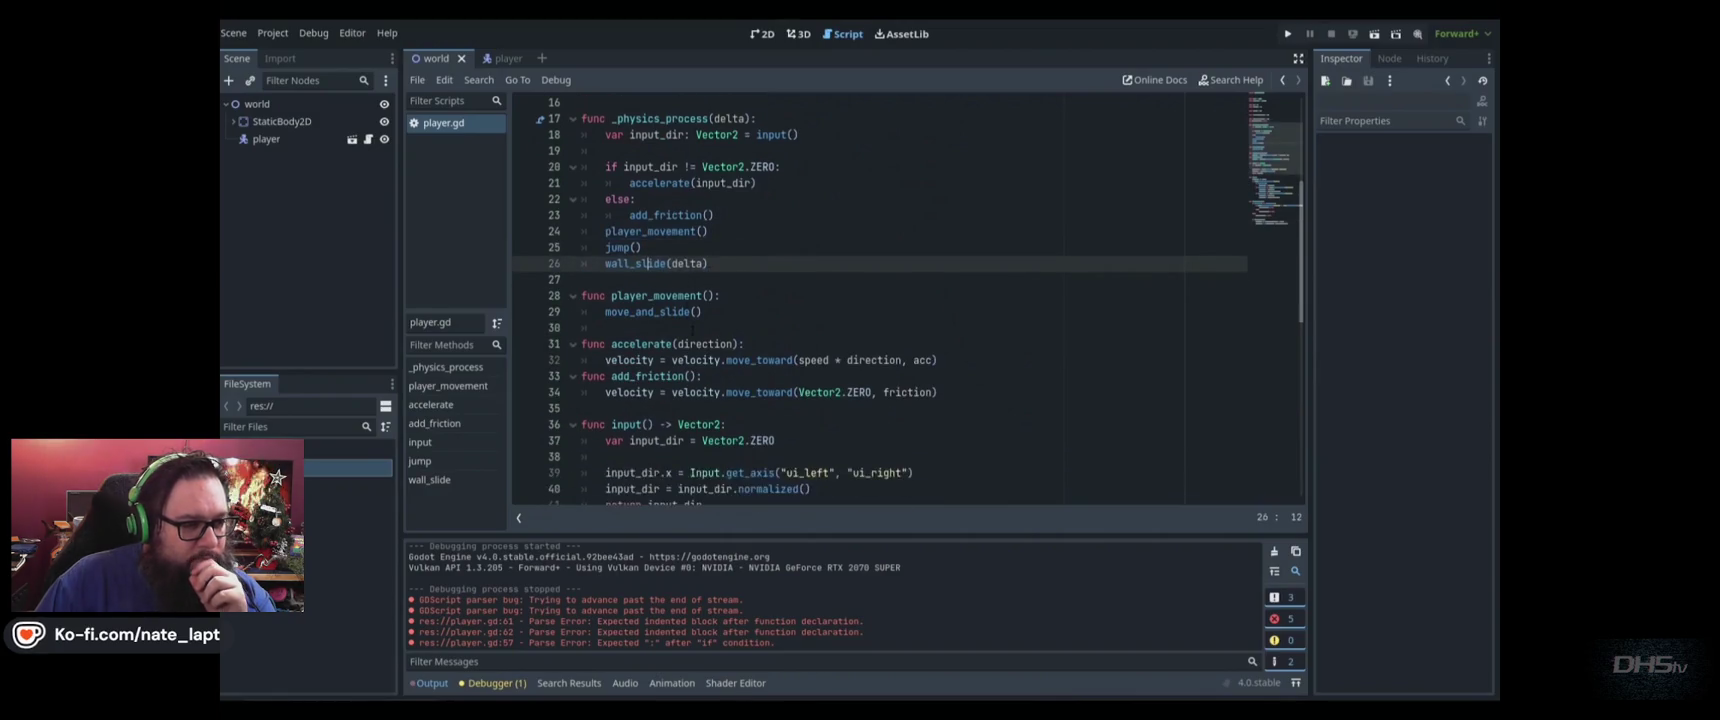
pyautogui.click(739, 231)
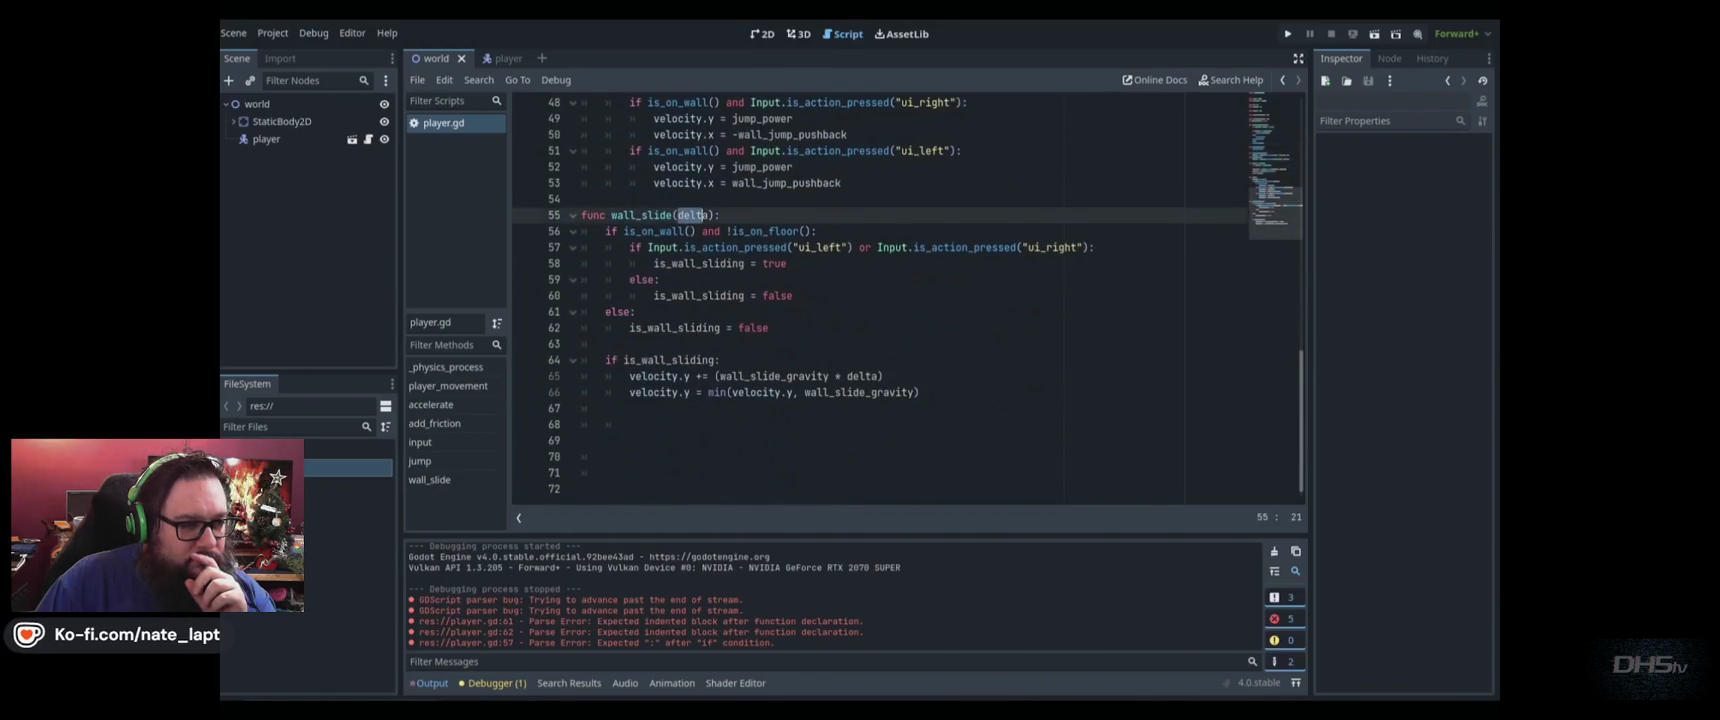
pyautogui.scroll(13, 806, 355)
pyautogui.scroll(2, 802, 365)
pyautogui.moveTo(760, 300); pyautogui.dragTo(532, 236)
pyautogui.click(1013, 315)
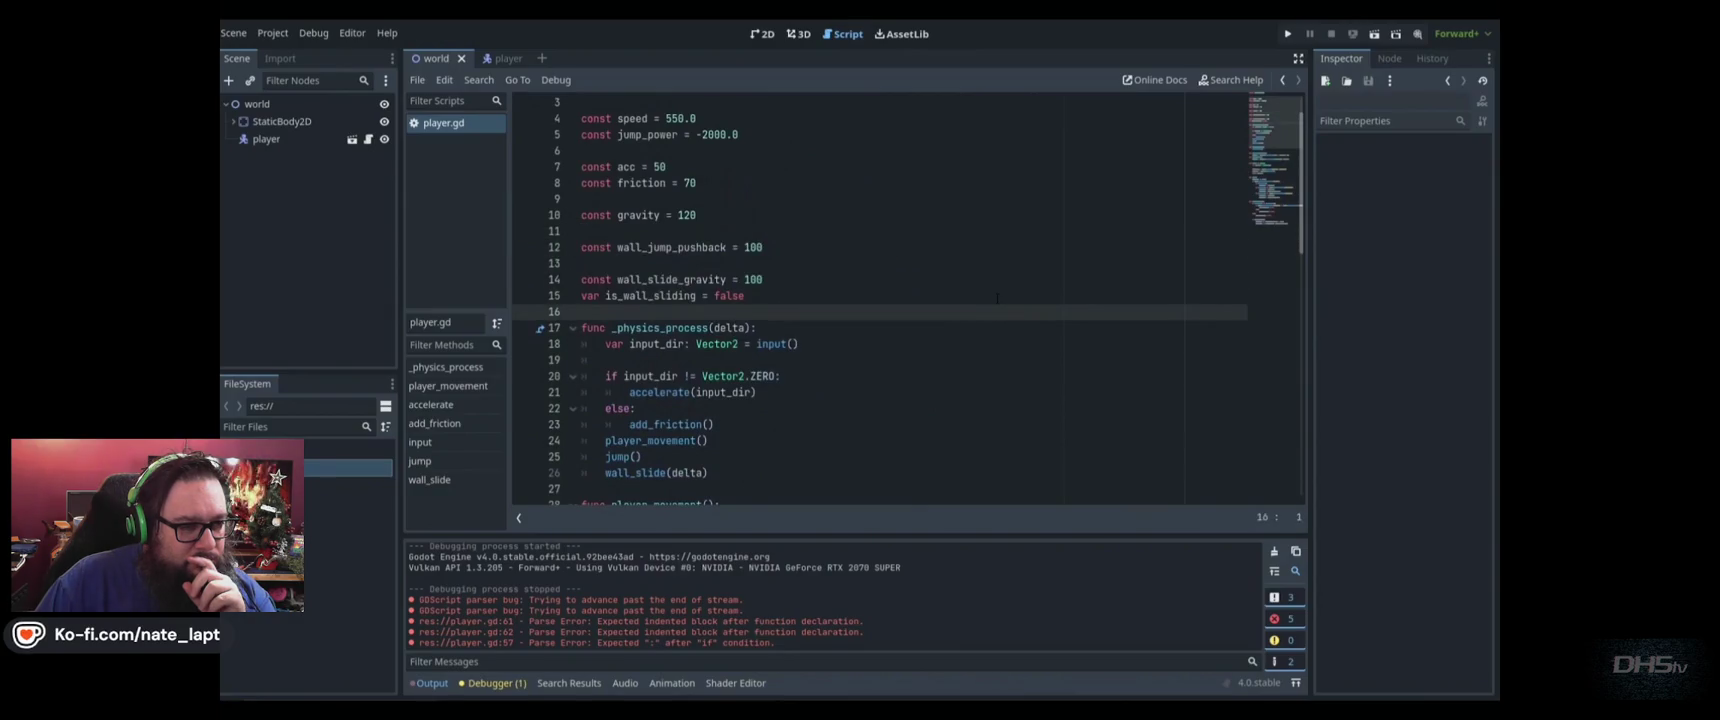
pyautogui.press('F5')
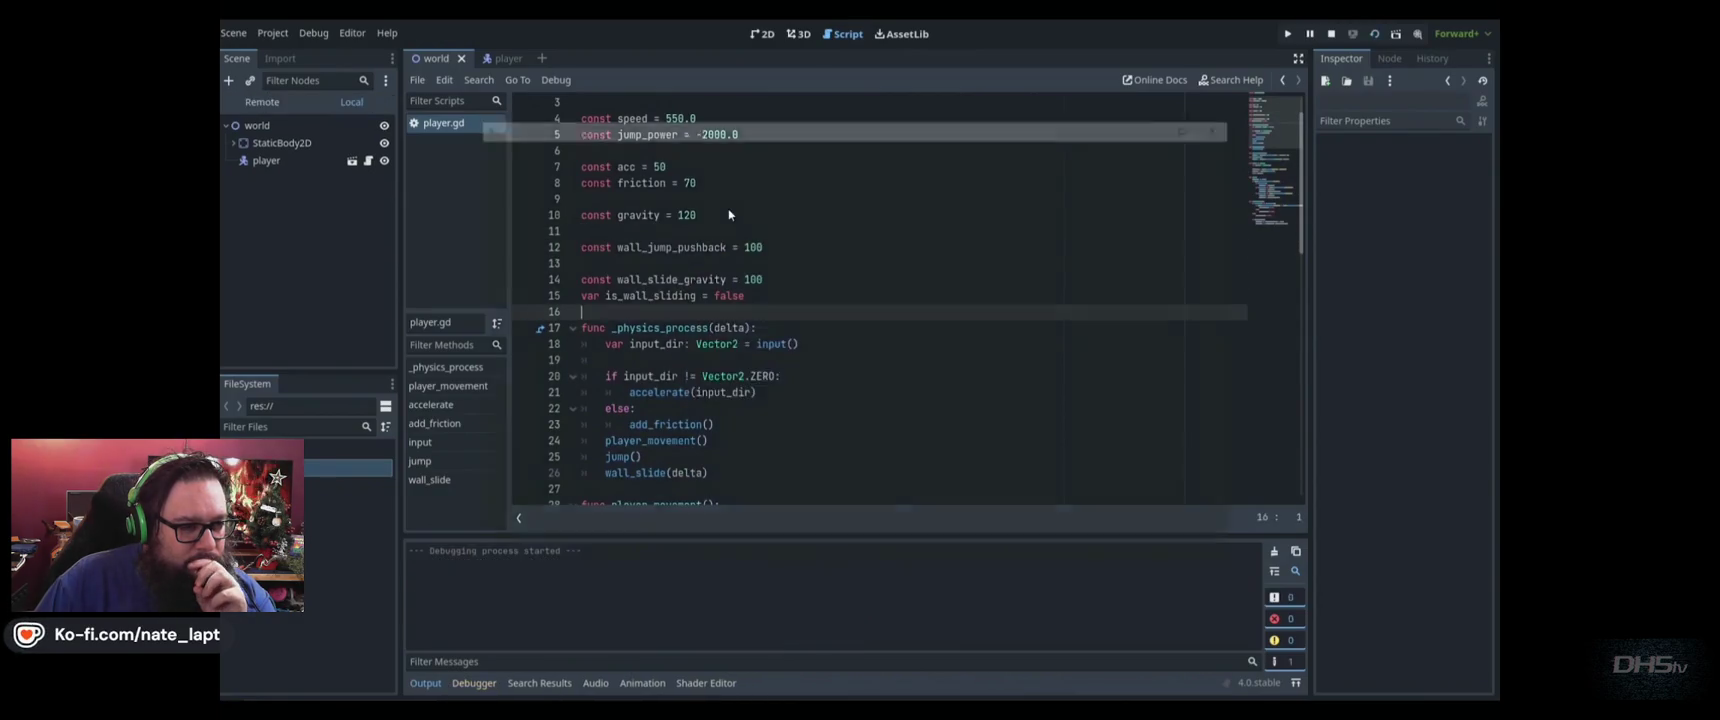
# Move and jump the player across the floor toward the left wall
pyautogui.press('Left')
pyautogui.press('Right')
pyautogui.press('space')
pyautogui.press('space')
pyautogui.press('Right')
pyautogui.press('space')
pyautogui.press('Left')
pyautogui.press('Right')
pyautogui.press('space')
pyautogui.press('Left')
pyautogui.press('space')
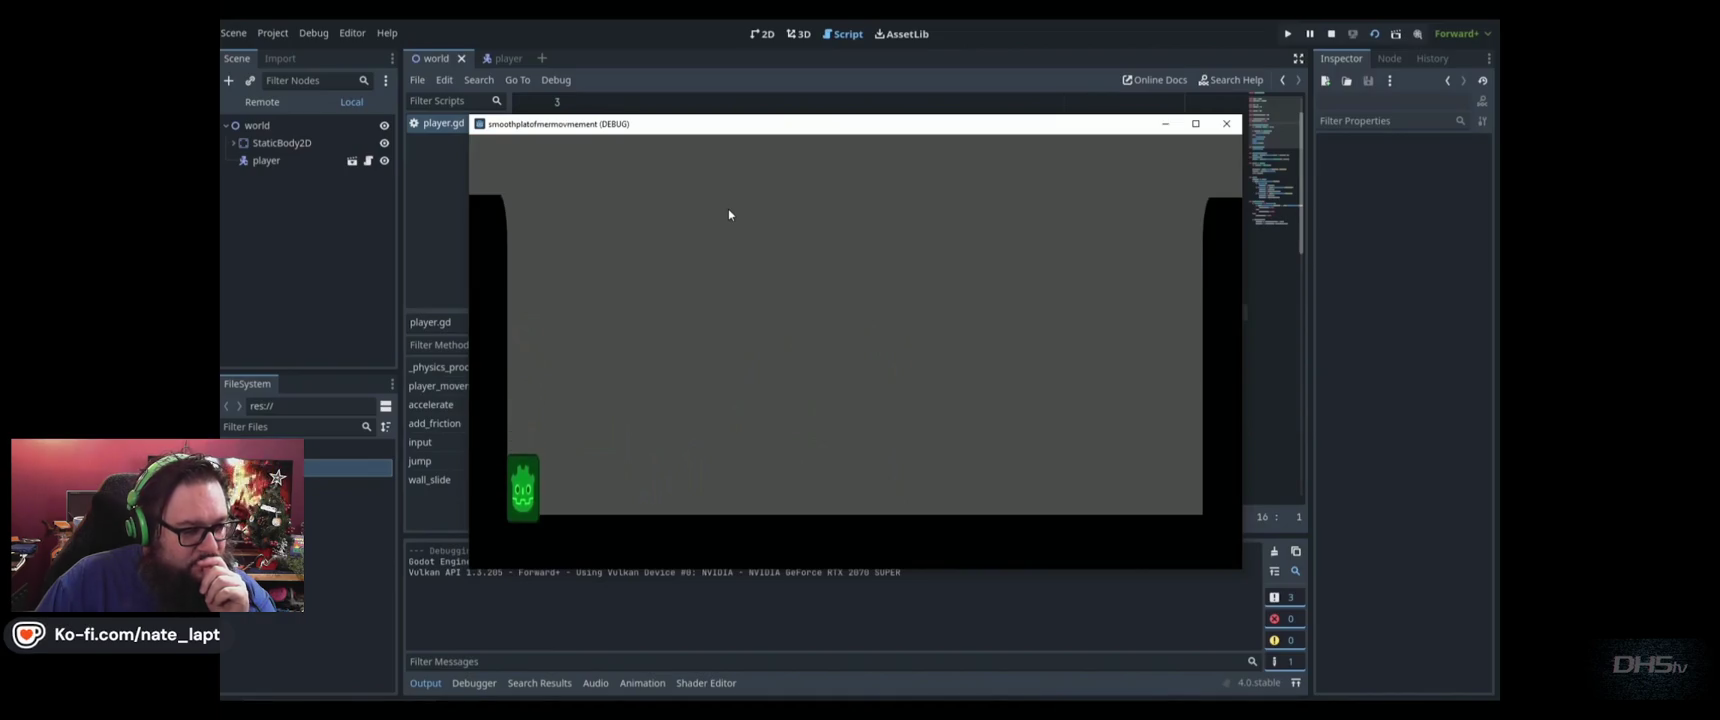
pyautogui.press('Right')
pyautogui.press('Left')
pyautogui.press('space')
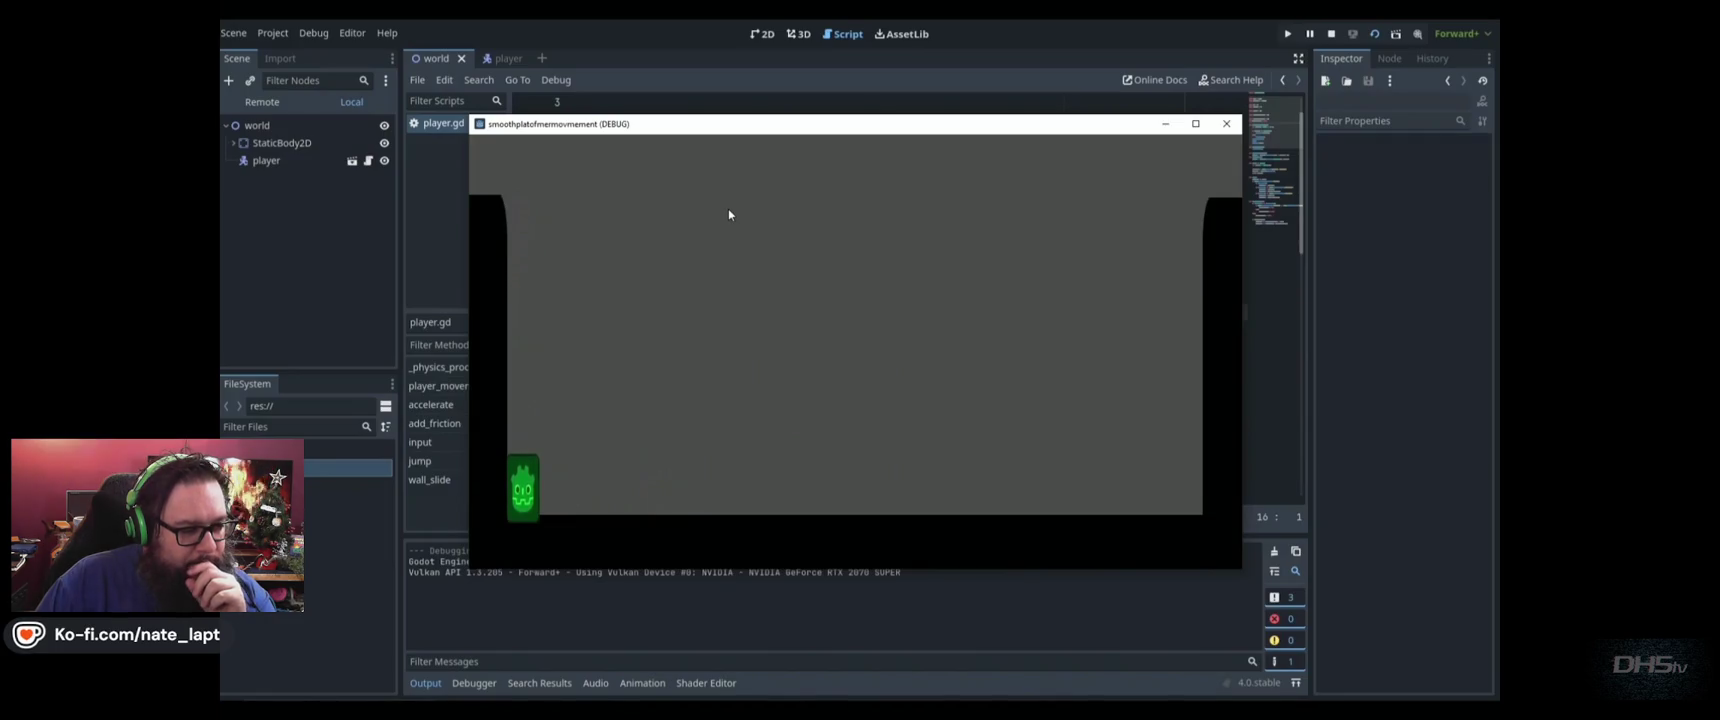
# Wall-jump up the left wall and slide back down it repeatedly
pyautogui.press('space')
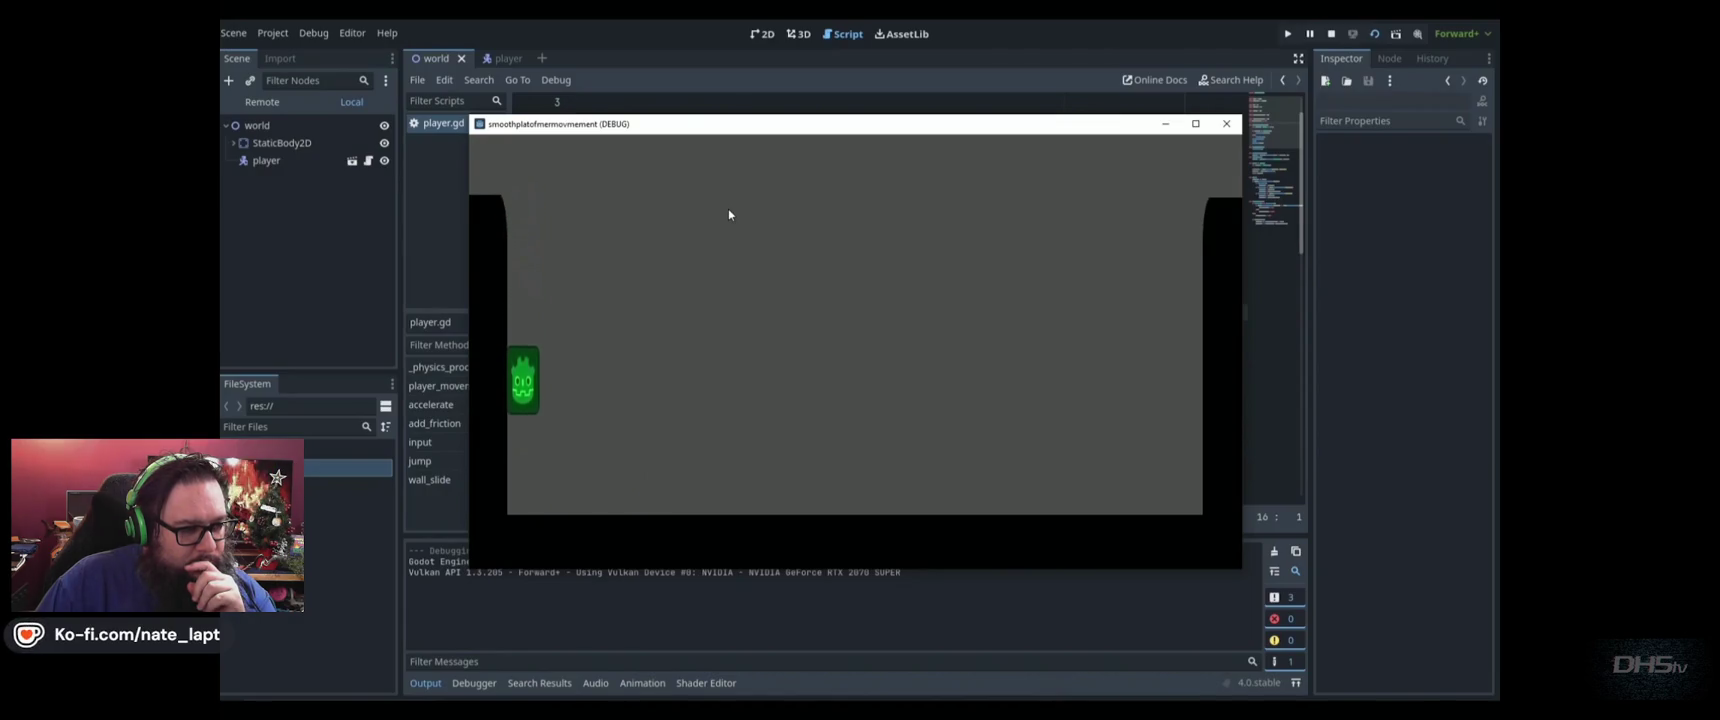
pyautogui.press('space')
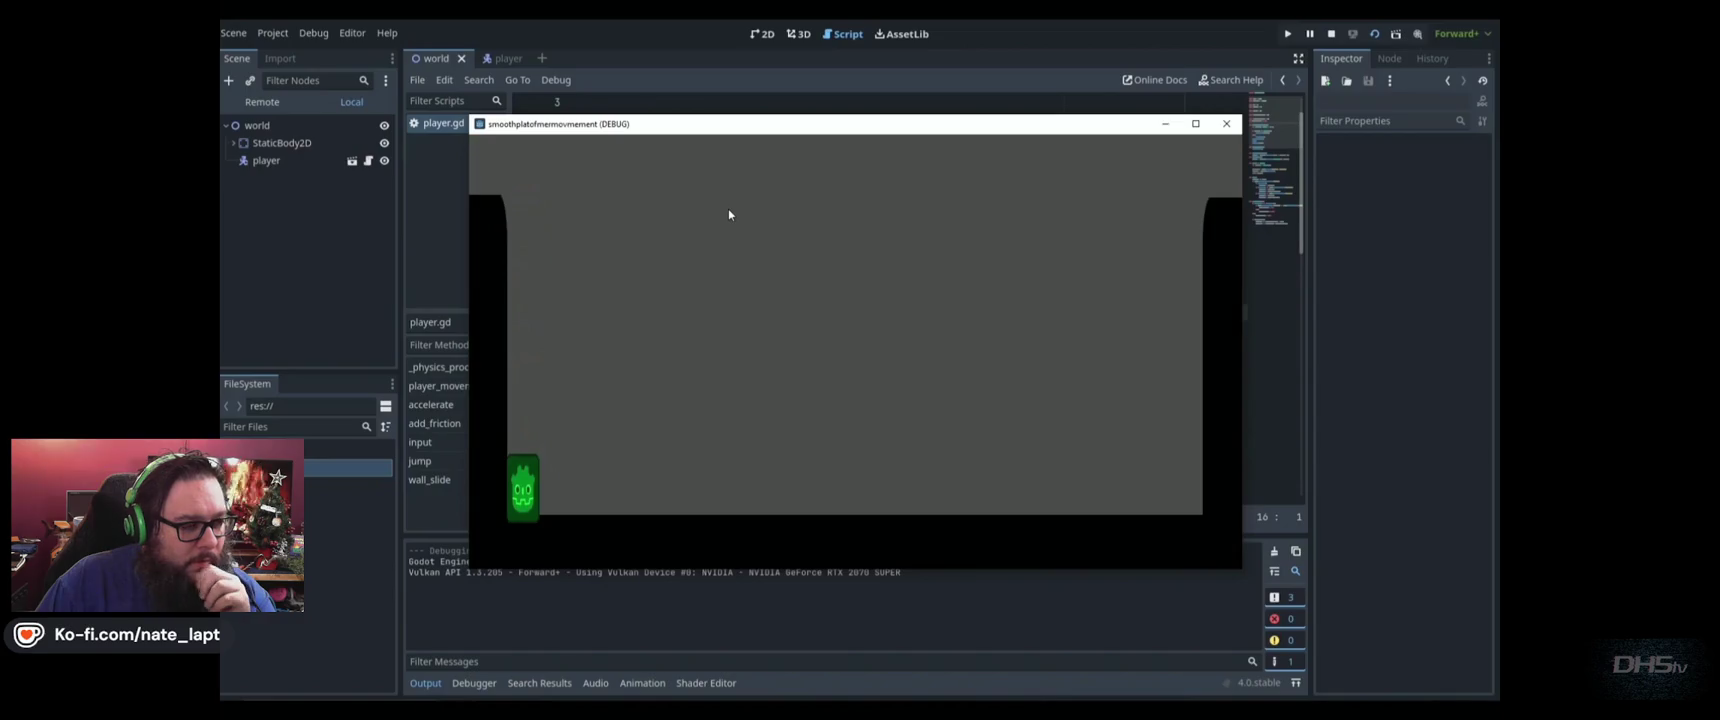
pyautogui.press('Right')
pyautogui.press('space')
pyautogui.press('Left')
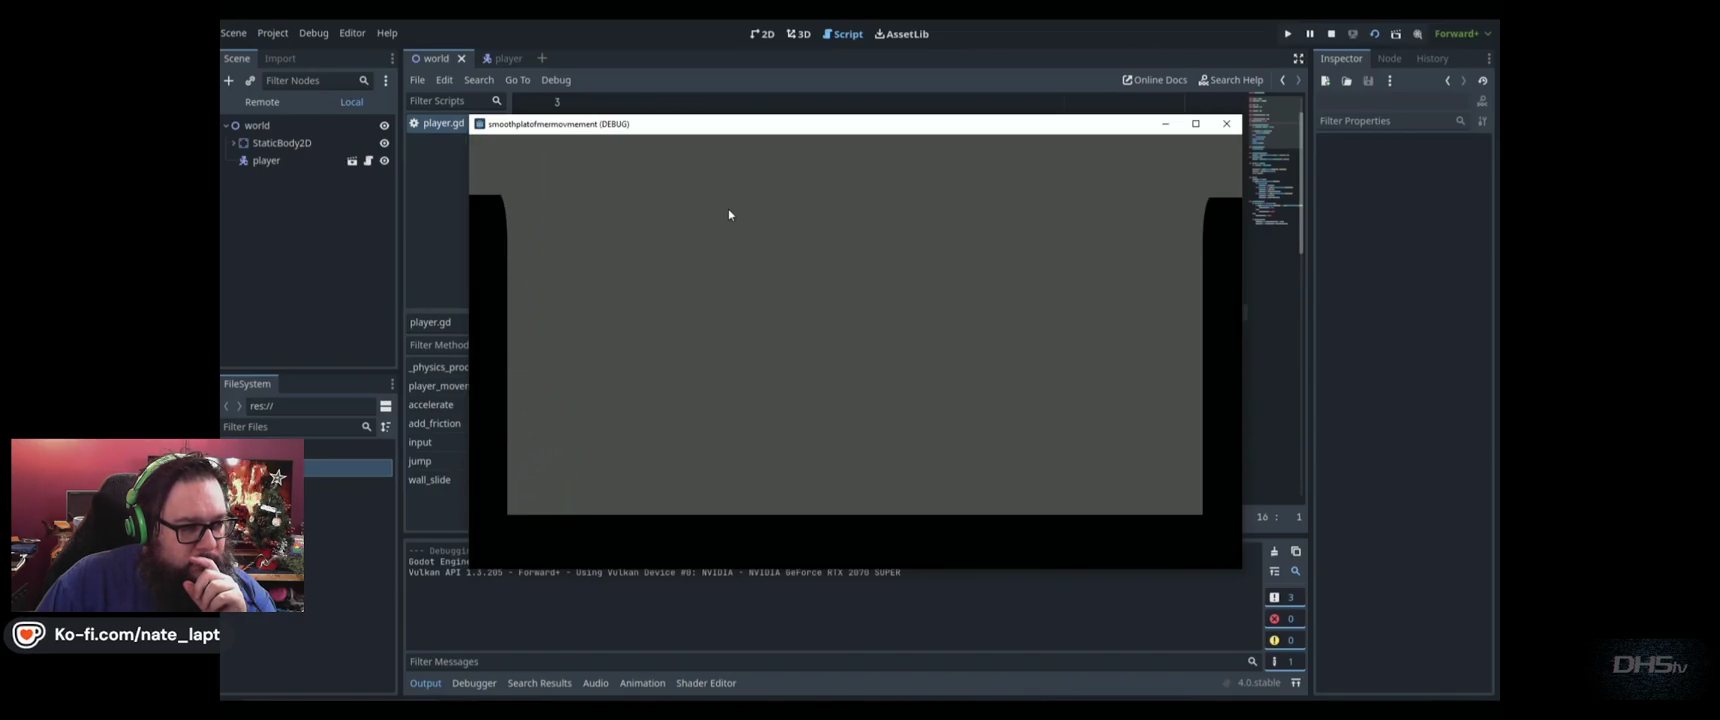
pyautogui.press('Left')
pyautogui.press('space')
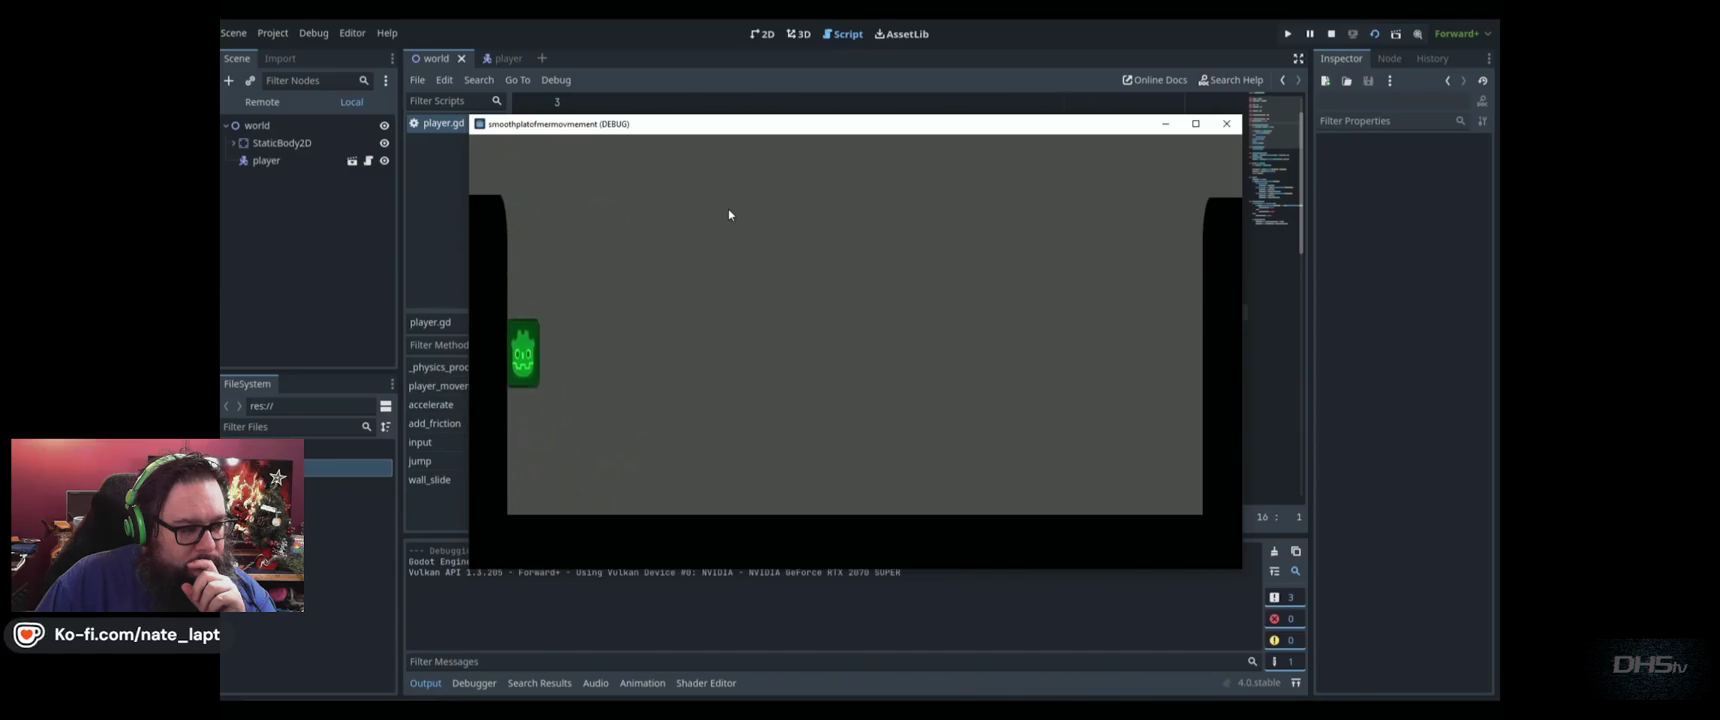
pyautogui.press('Right')
pyautogui.press('Left')
pyautogui.press('space')
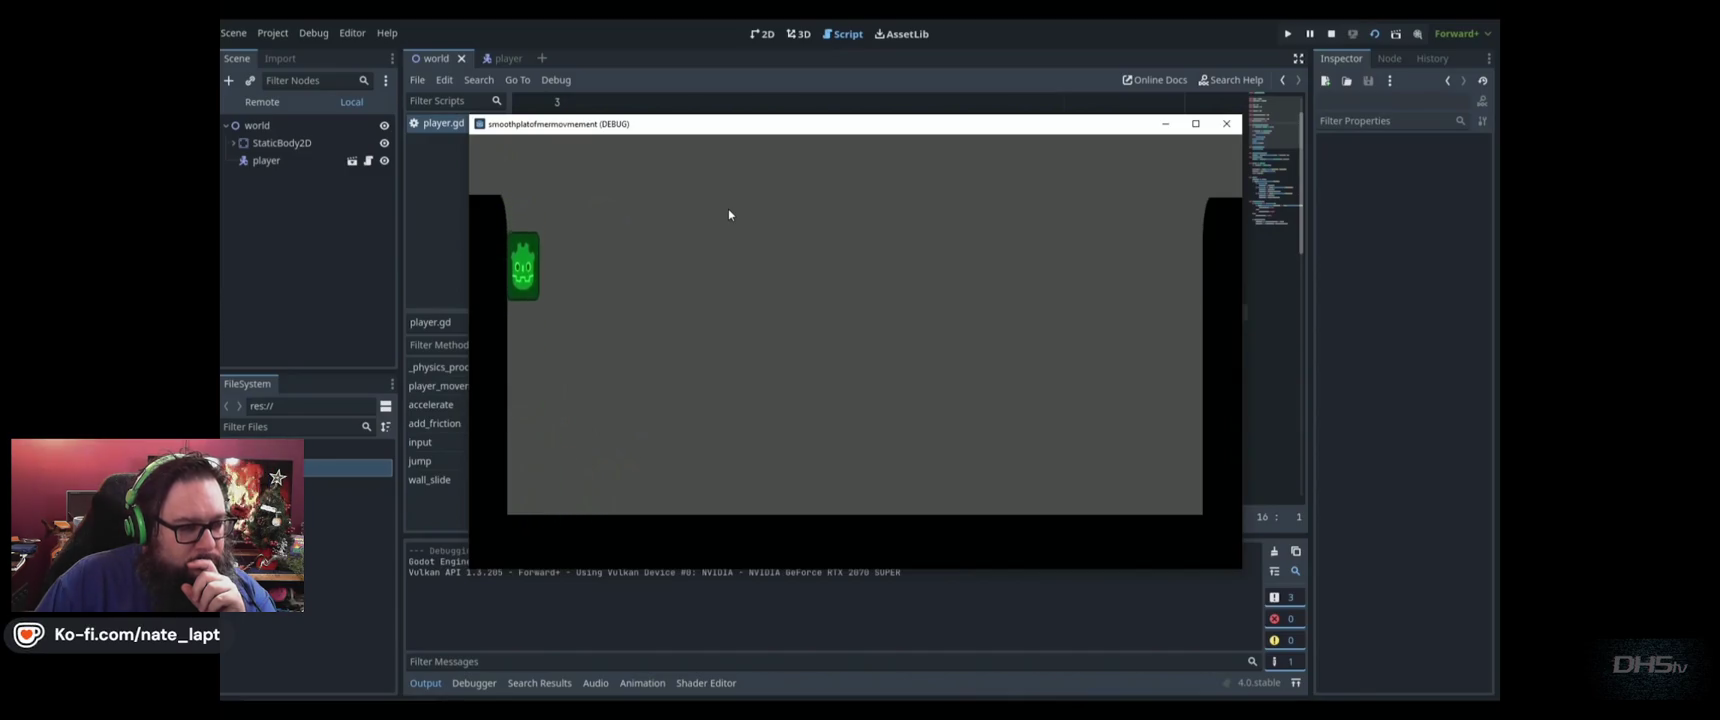
# Wall-jump on the right wall, slide down the left wall, then walk right
pyautogui.press('Right')
pyautogui.press('space')
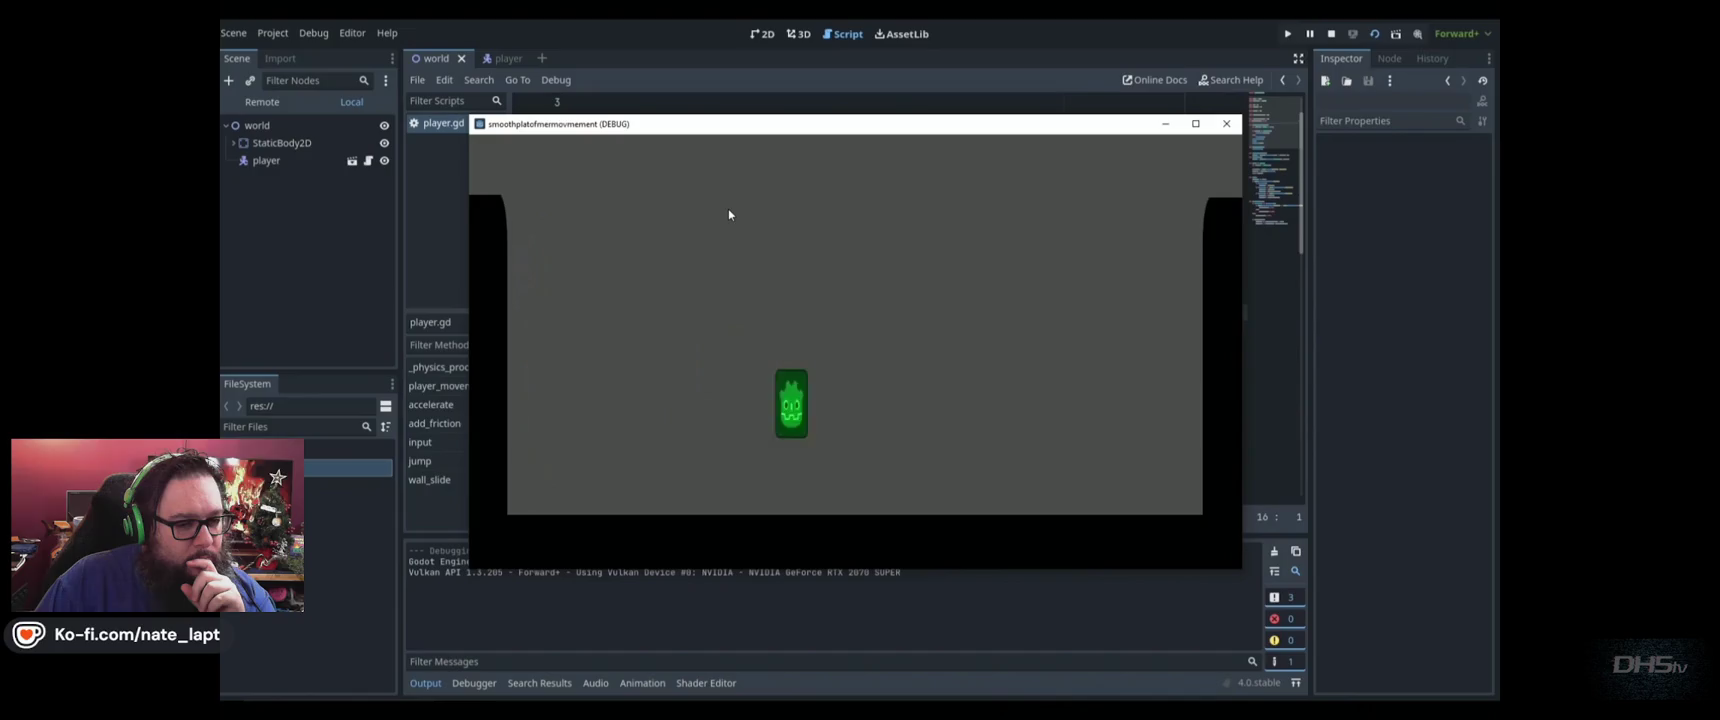
pyautogui.press('space')
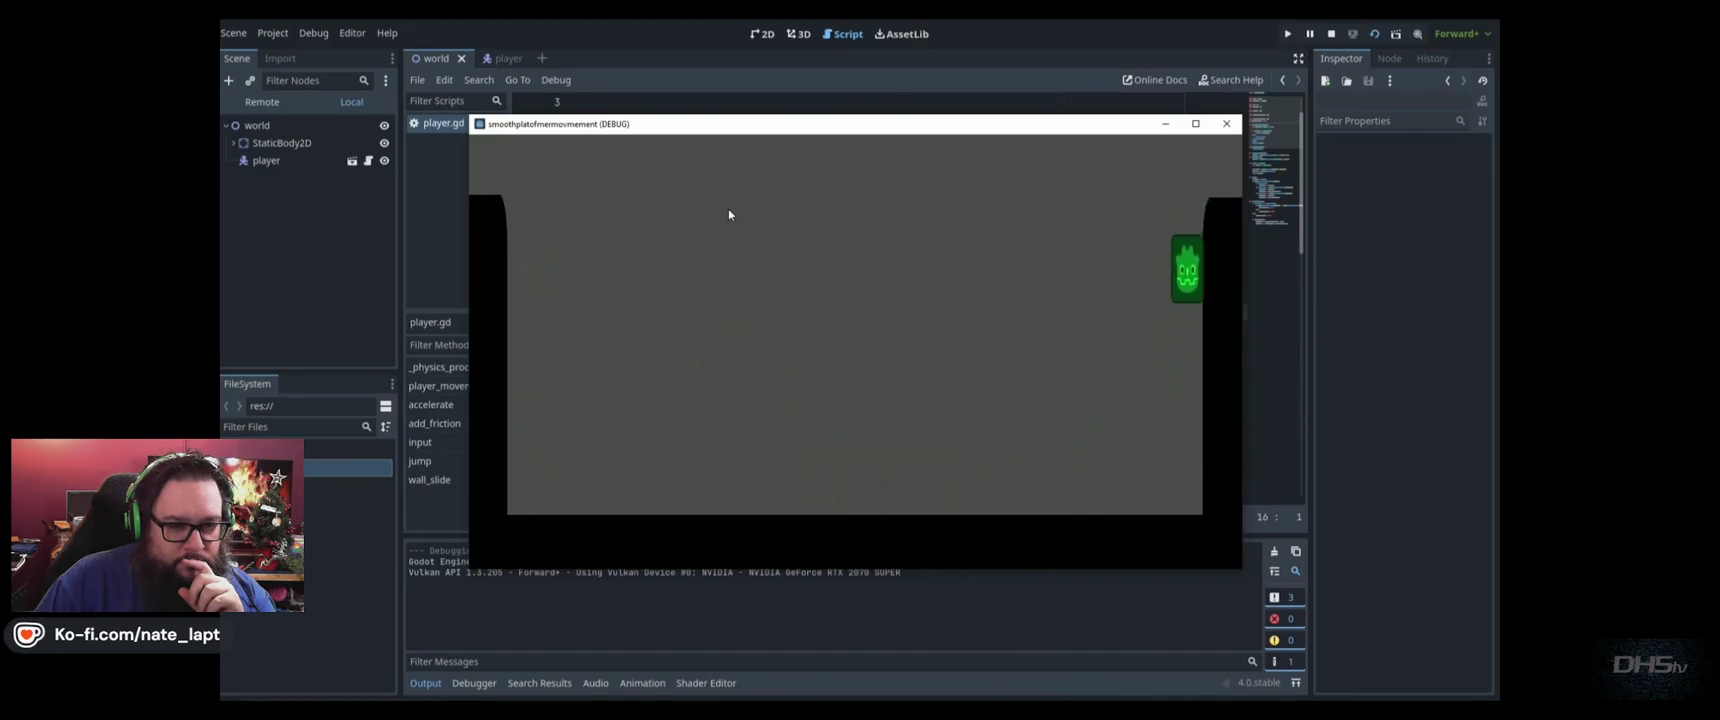
pyautogui.press('Left')
pyautogui.press('space')
pyautogui.press('Right')
pyautogui.press('space')
pyautogui.press('Left')
pyautogui.press('space')
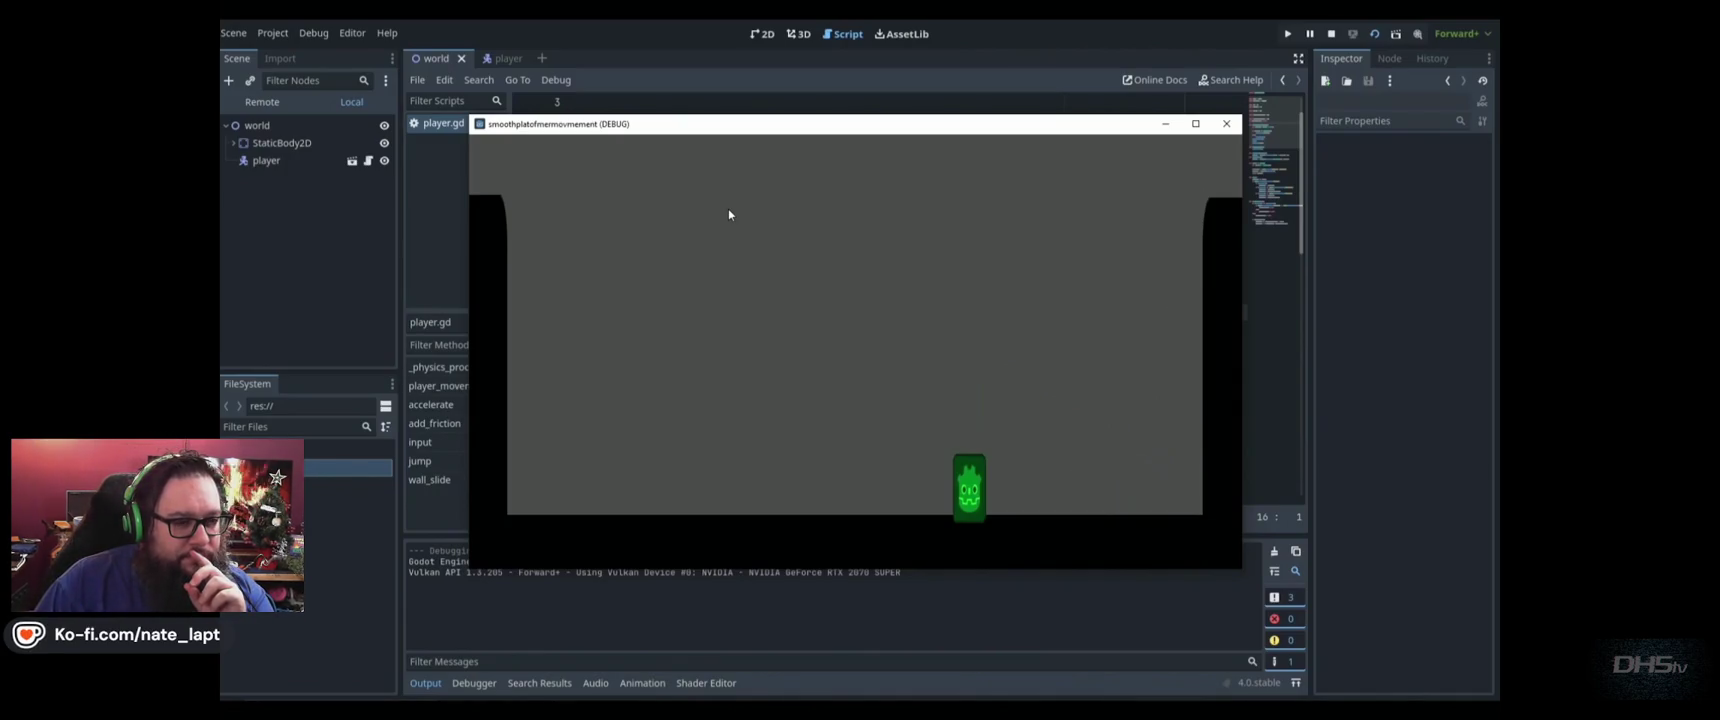
pyautogui.press('Left')
pyautogui.press('space')
pyautogui.press('space')
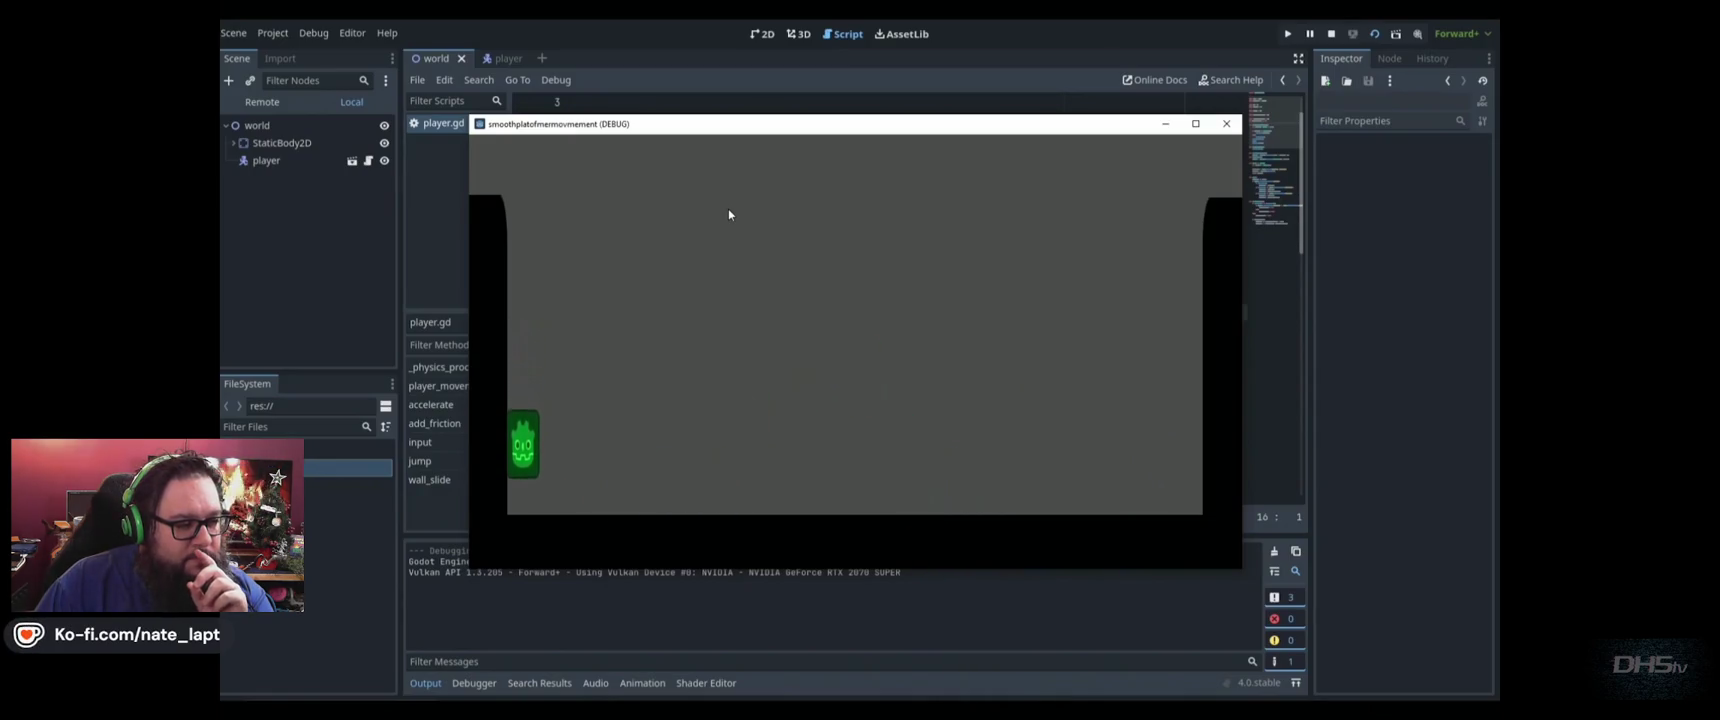
pyautogui.press('Right')
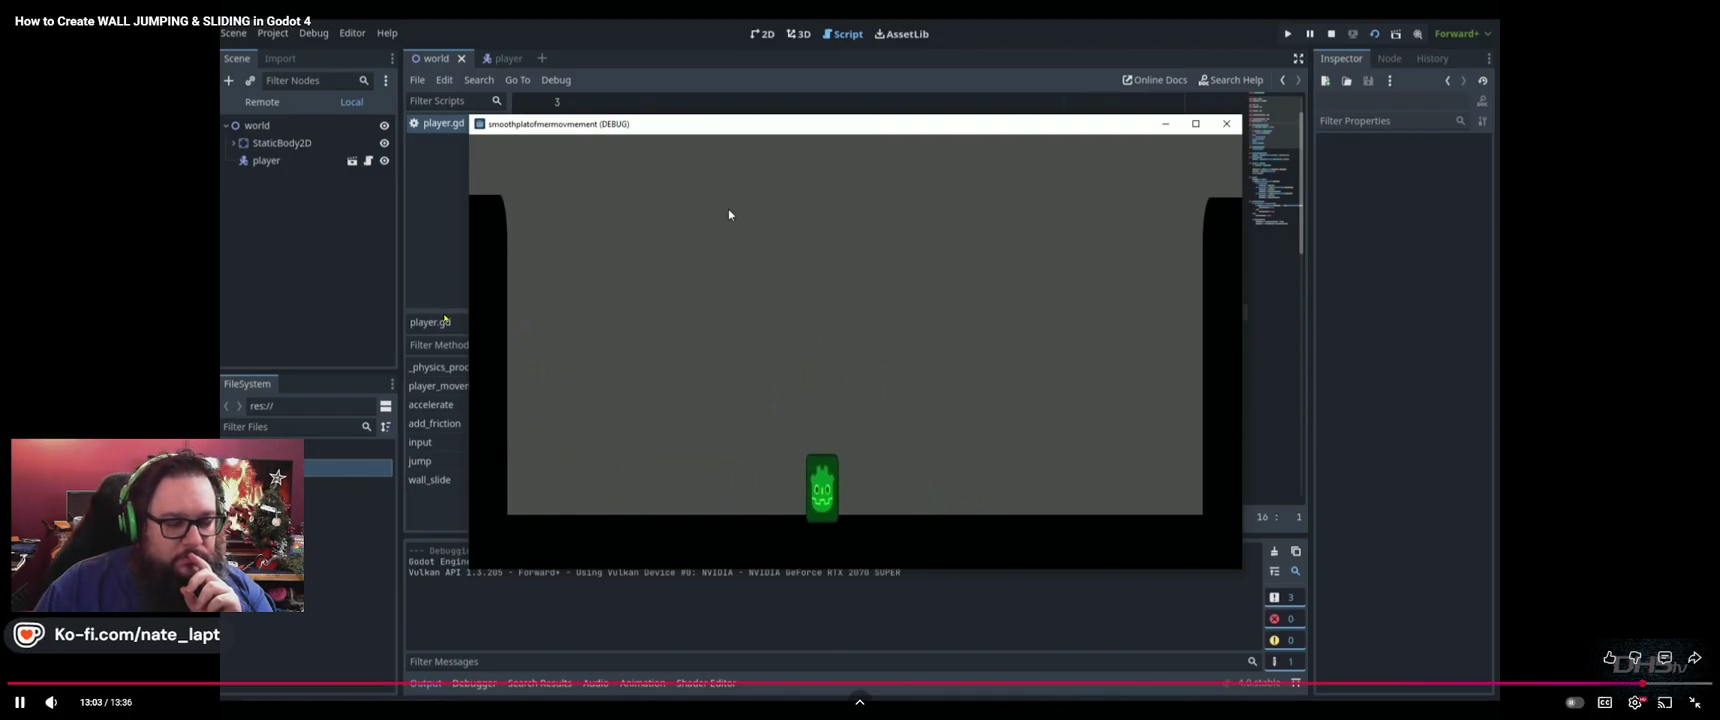
# Pause the tutorial, open the sidebar JUMP video in a new tab, then switch to Godot
pyautogui.click(484, 400)
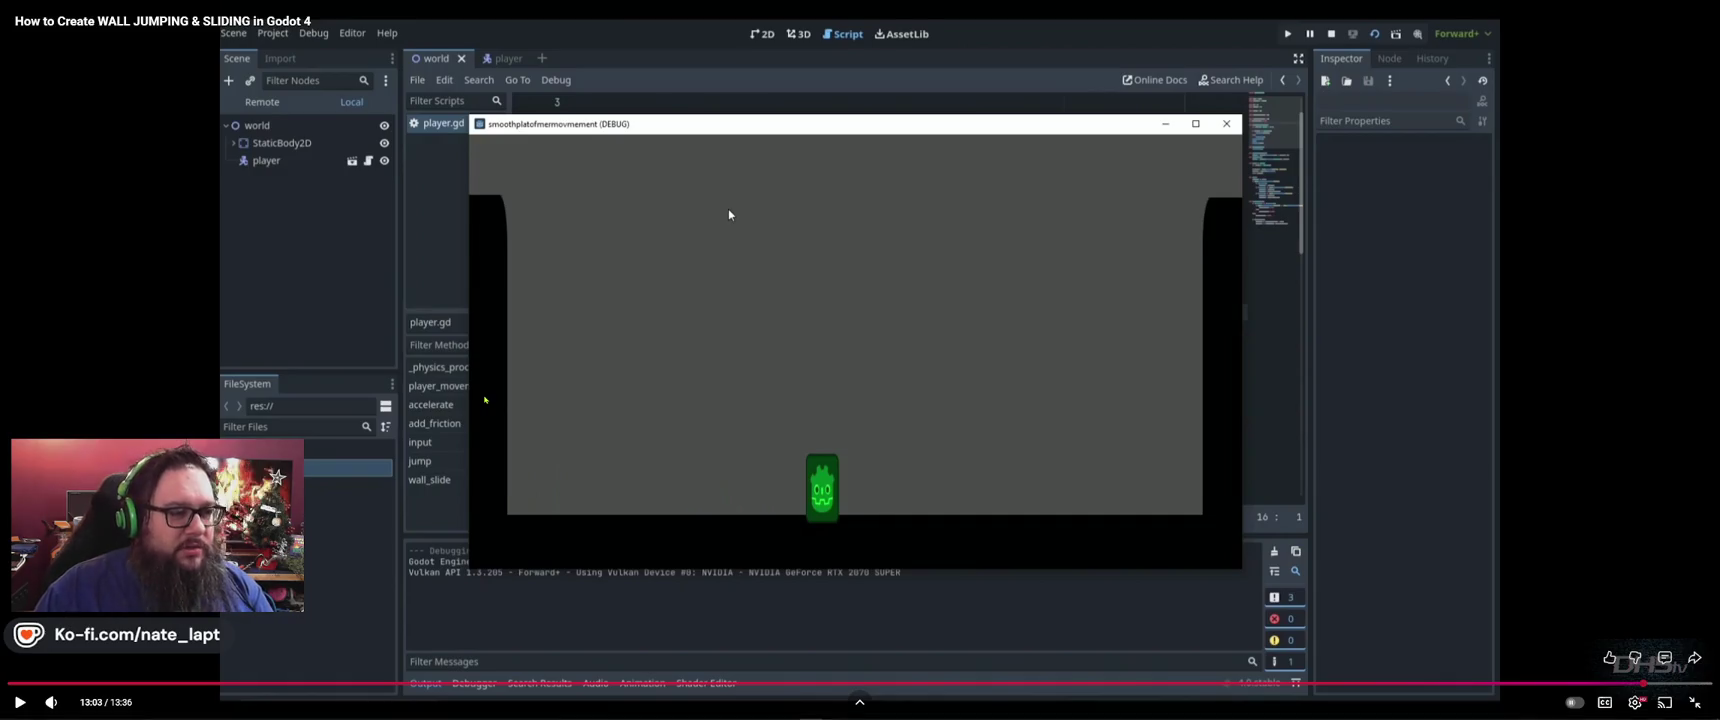
pyautogui.press('Escape')
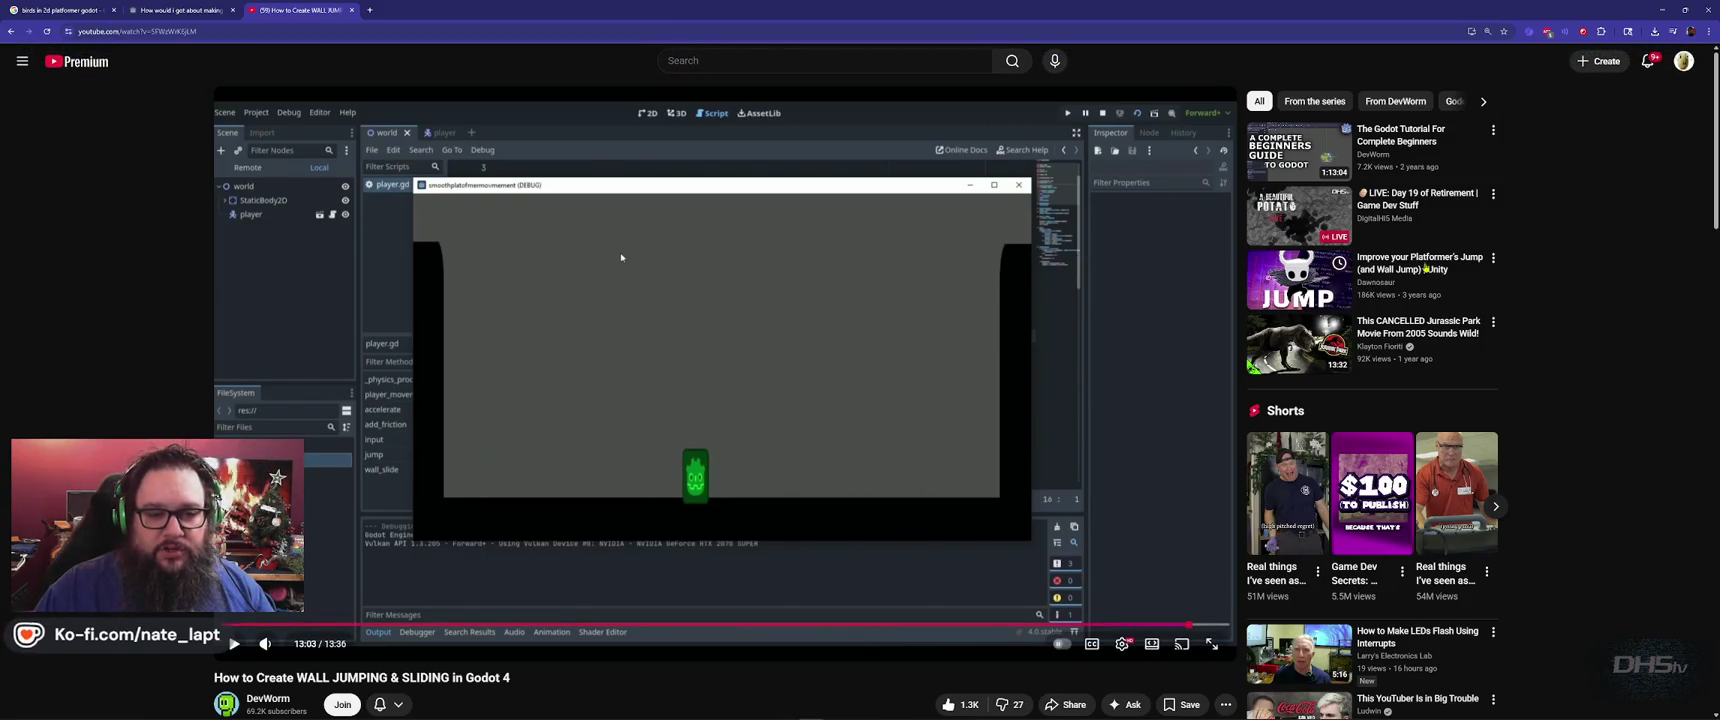
pyautogui.middleClick(1300, 280)
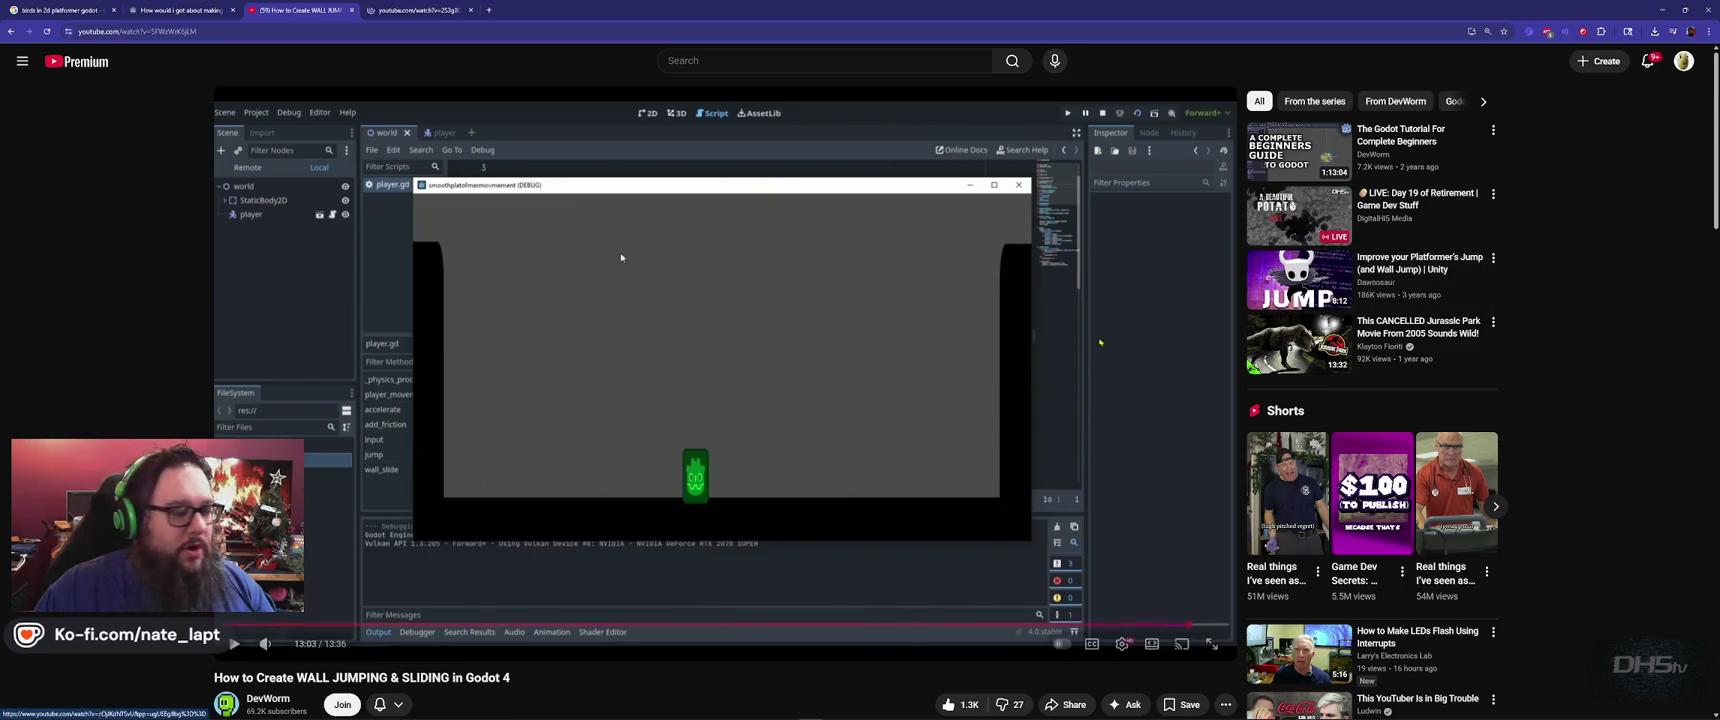
pyautogui.hotkey('ctrl', 'Tab')
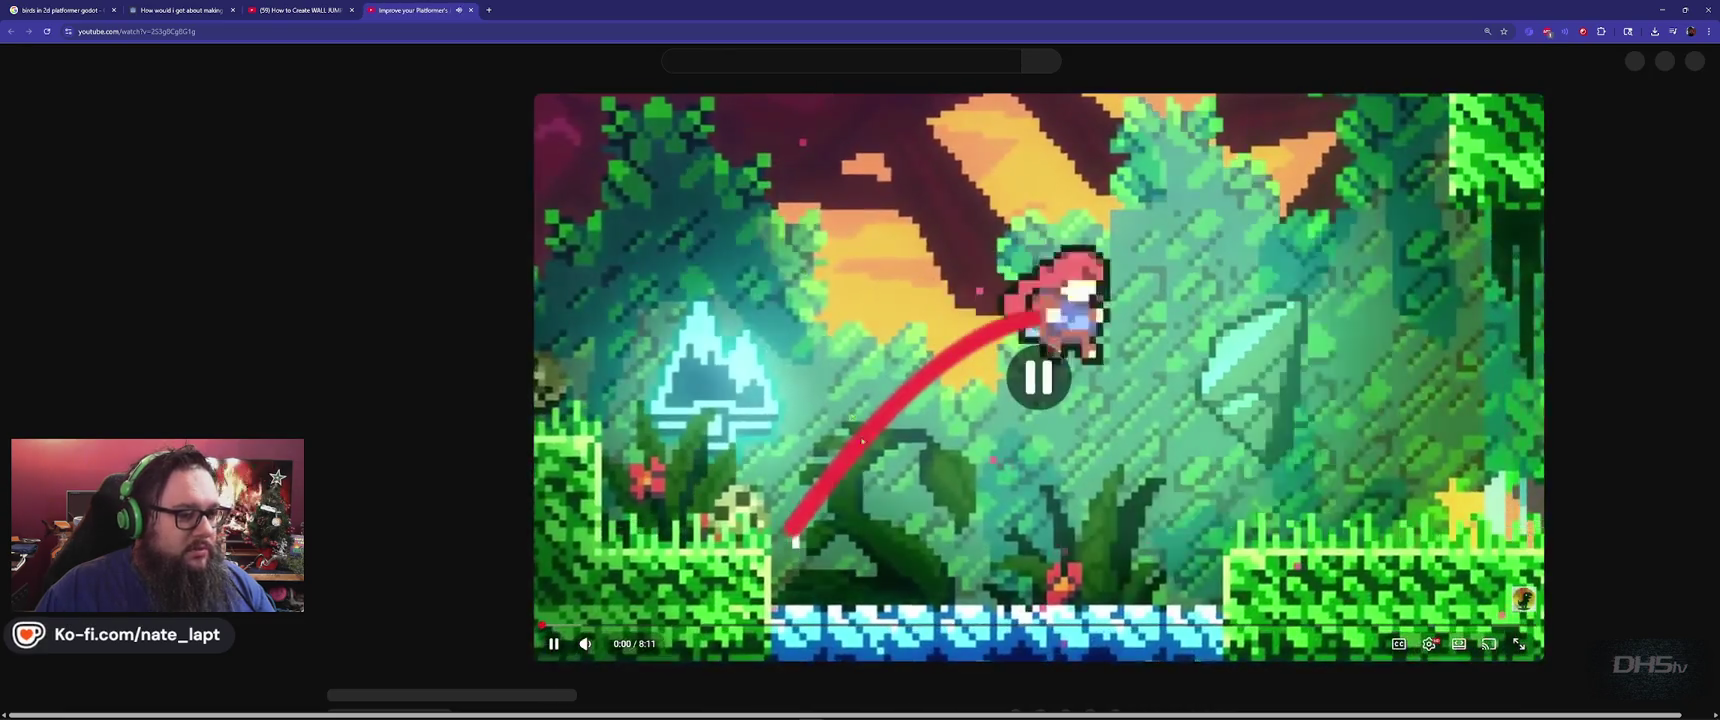
pyautogui.hotkey('alt', 'Tab')
pyautogui.press('Tab')
pyautogui.press('Tab')
pyautogui.press('Tab')
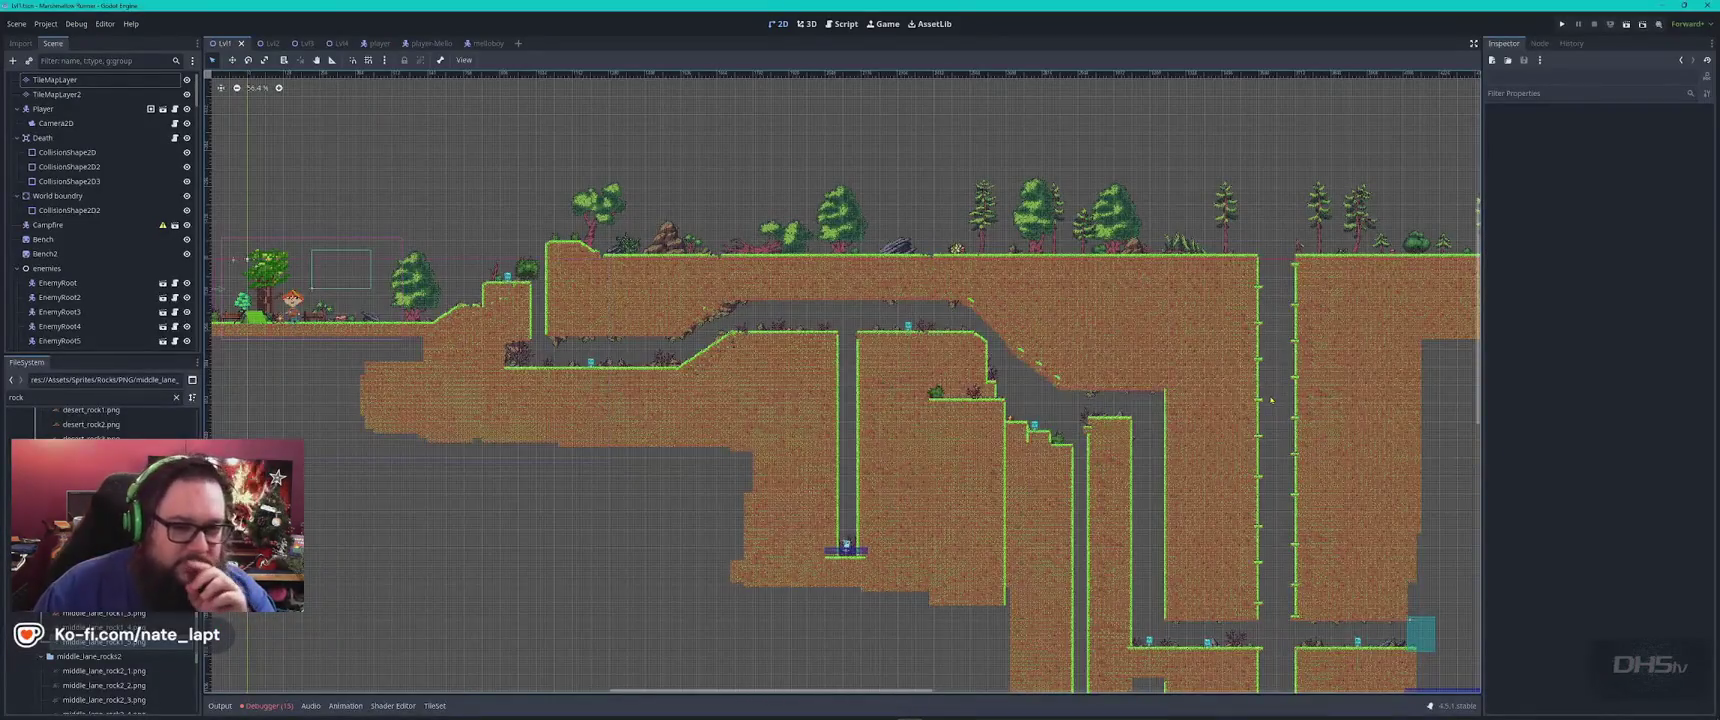
# Zoom around the Lvl1 canvas, then run Marshmallow Runner with F5
pyautogui.scroll(5, 1274, 392)
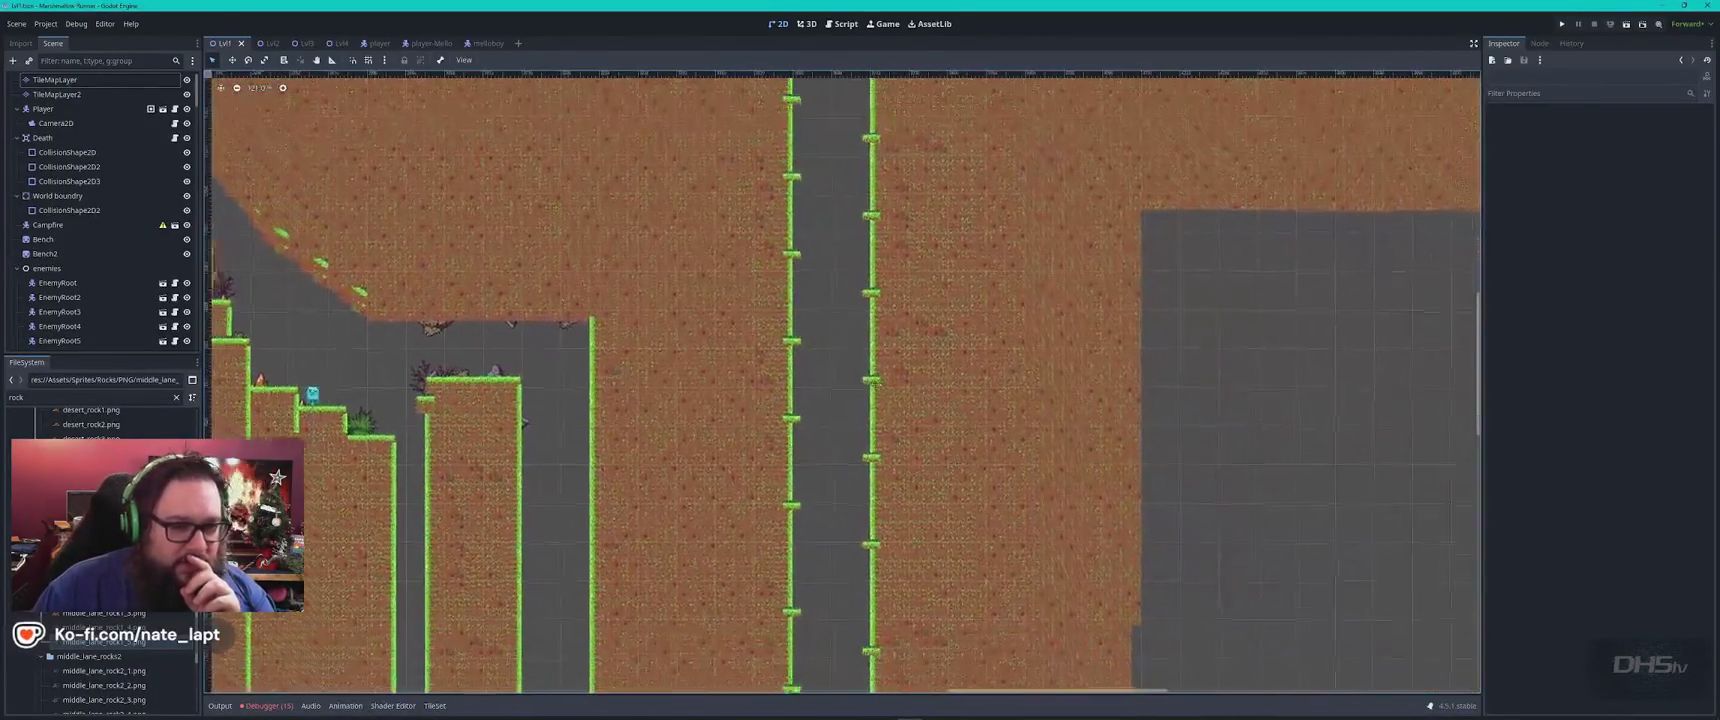
pyautogui.scroll(-3, 813, 282)
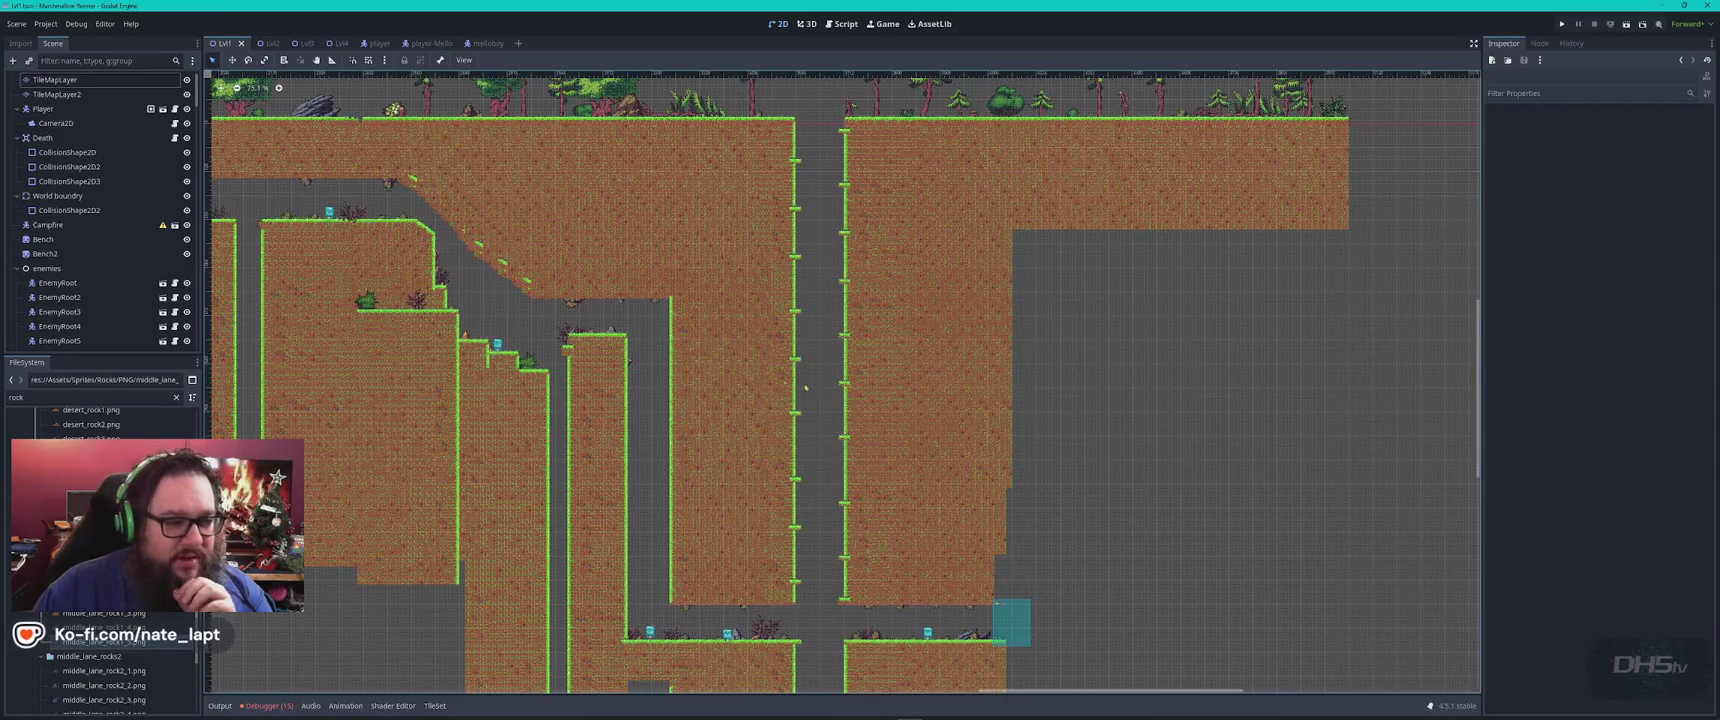
pyautogui.press('F5')
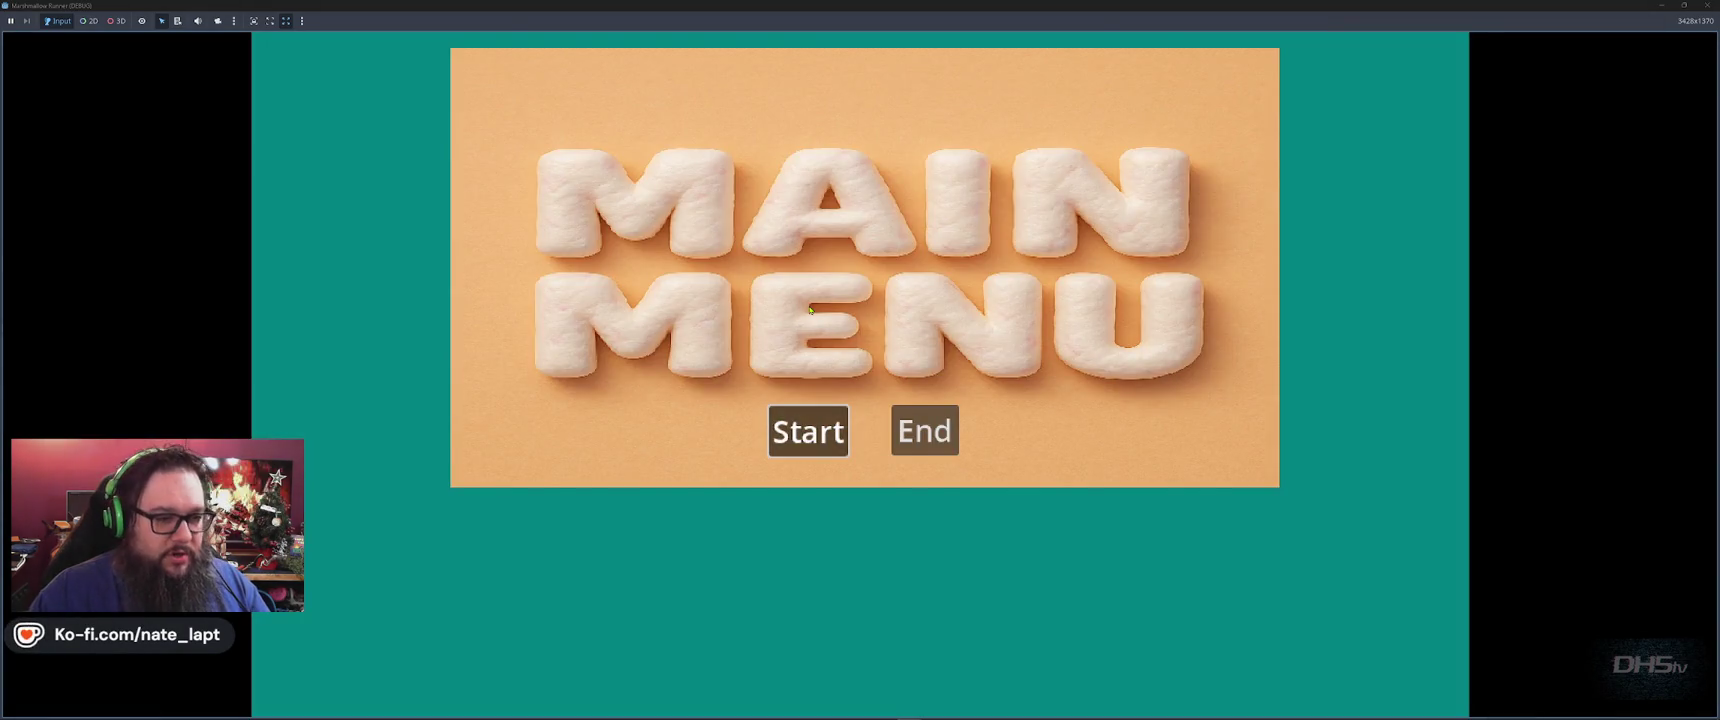
# Start the game, test jumps, climb the raised platform and stomp an enemy
pyautogui.press('Return')
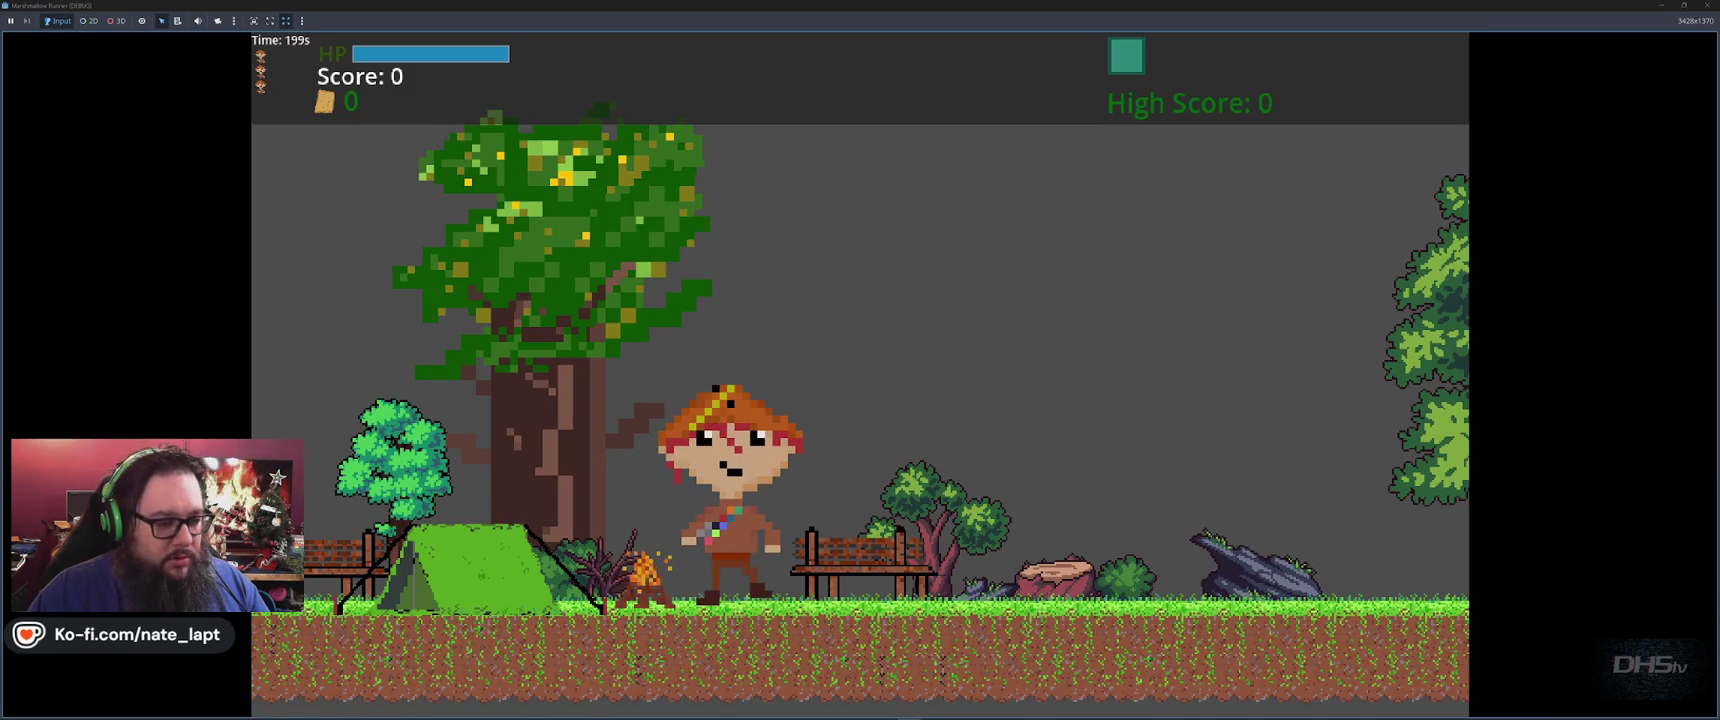
pyautogui.press('space')
pyautogui.press('space')
pyautogui.press('space')
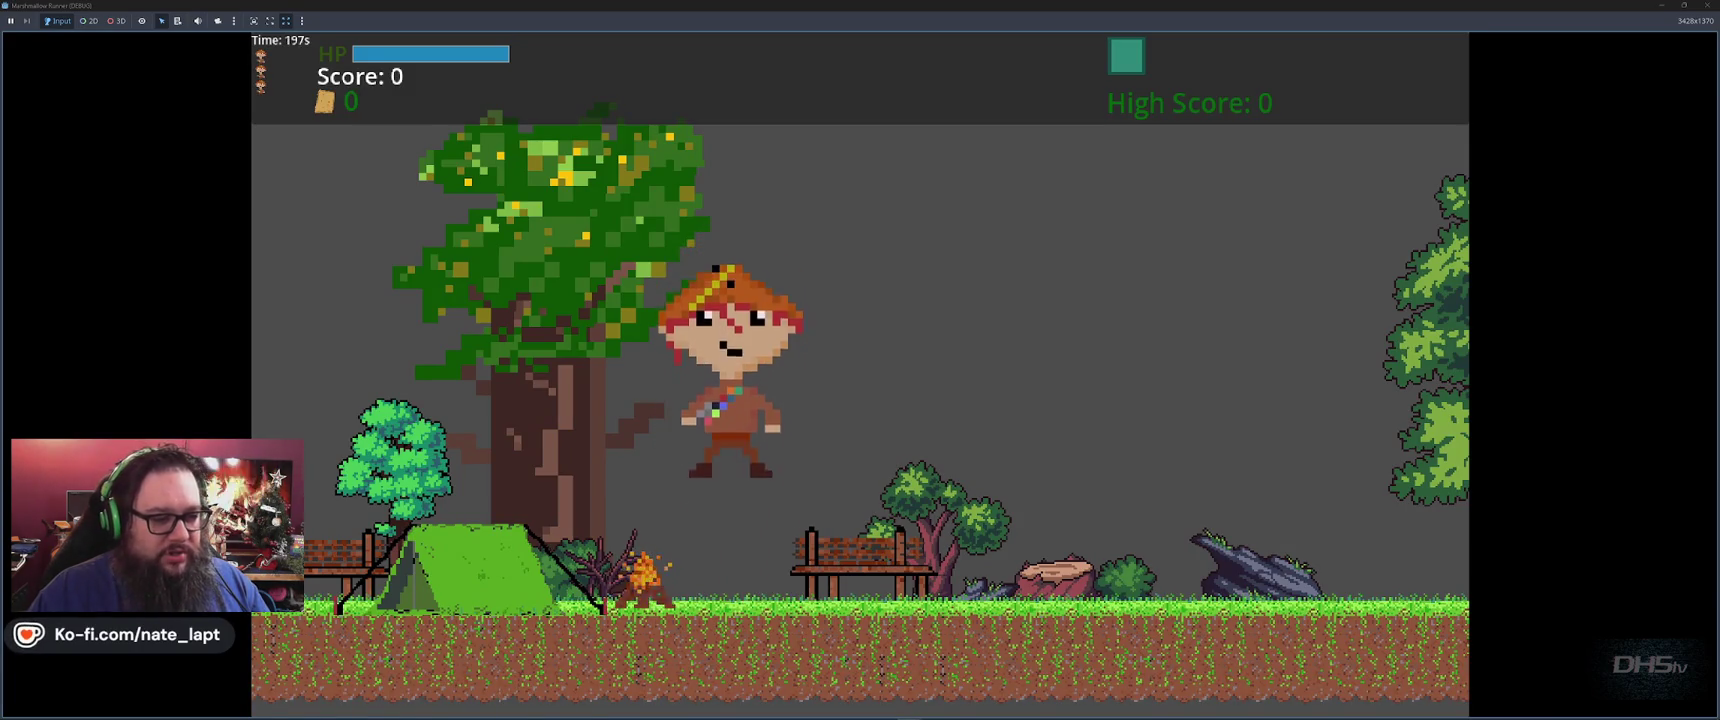
pyautogui.press('space')
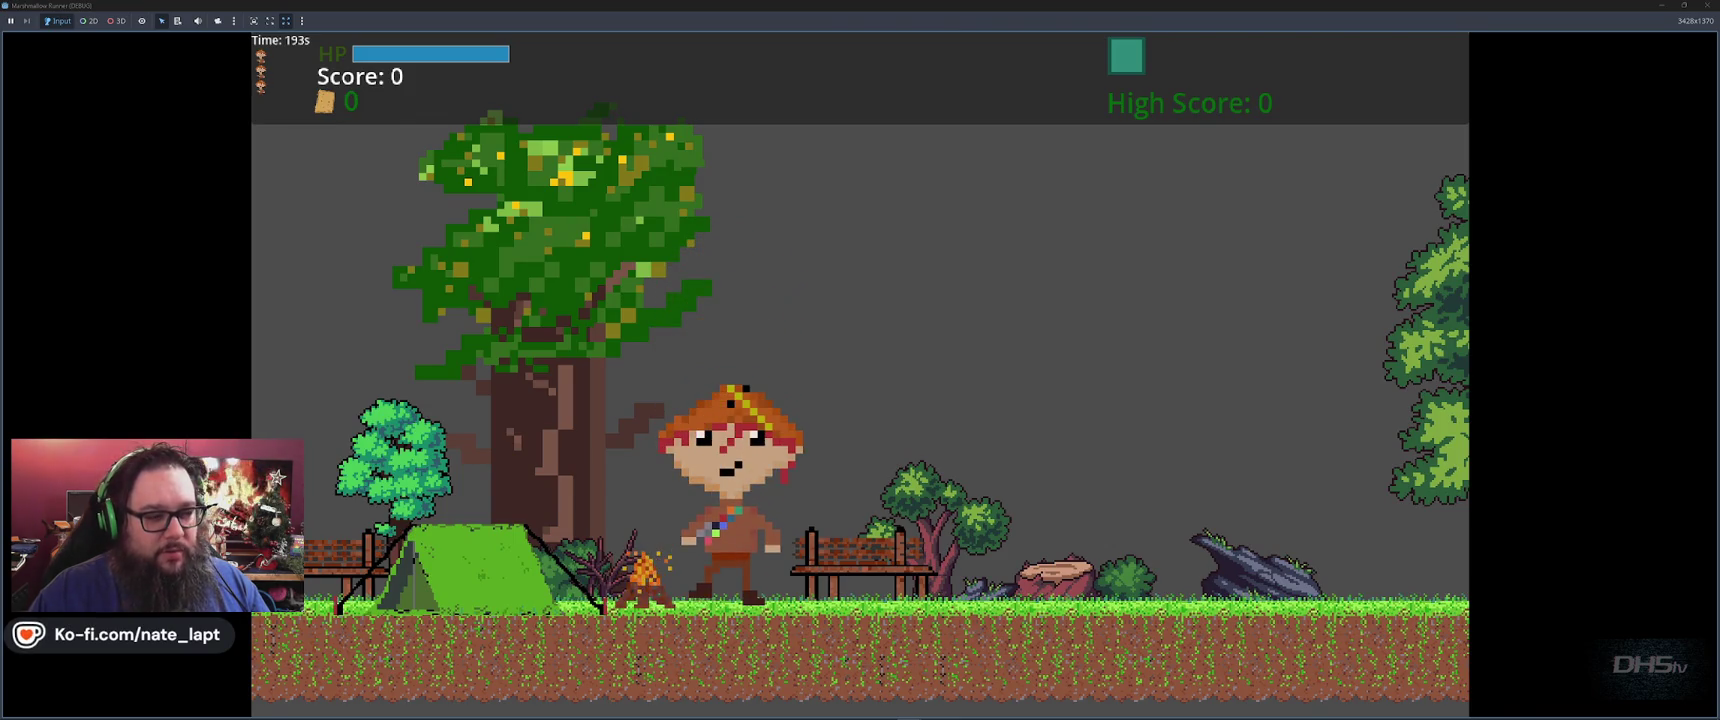
pyautogui.press('space')
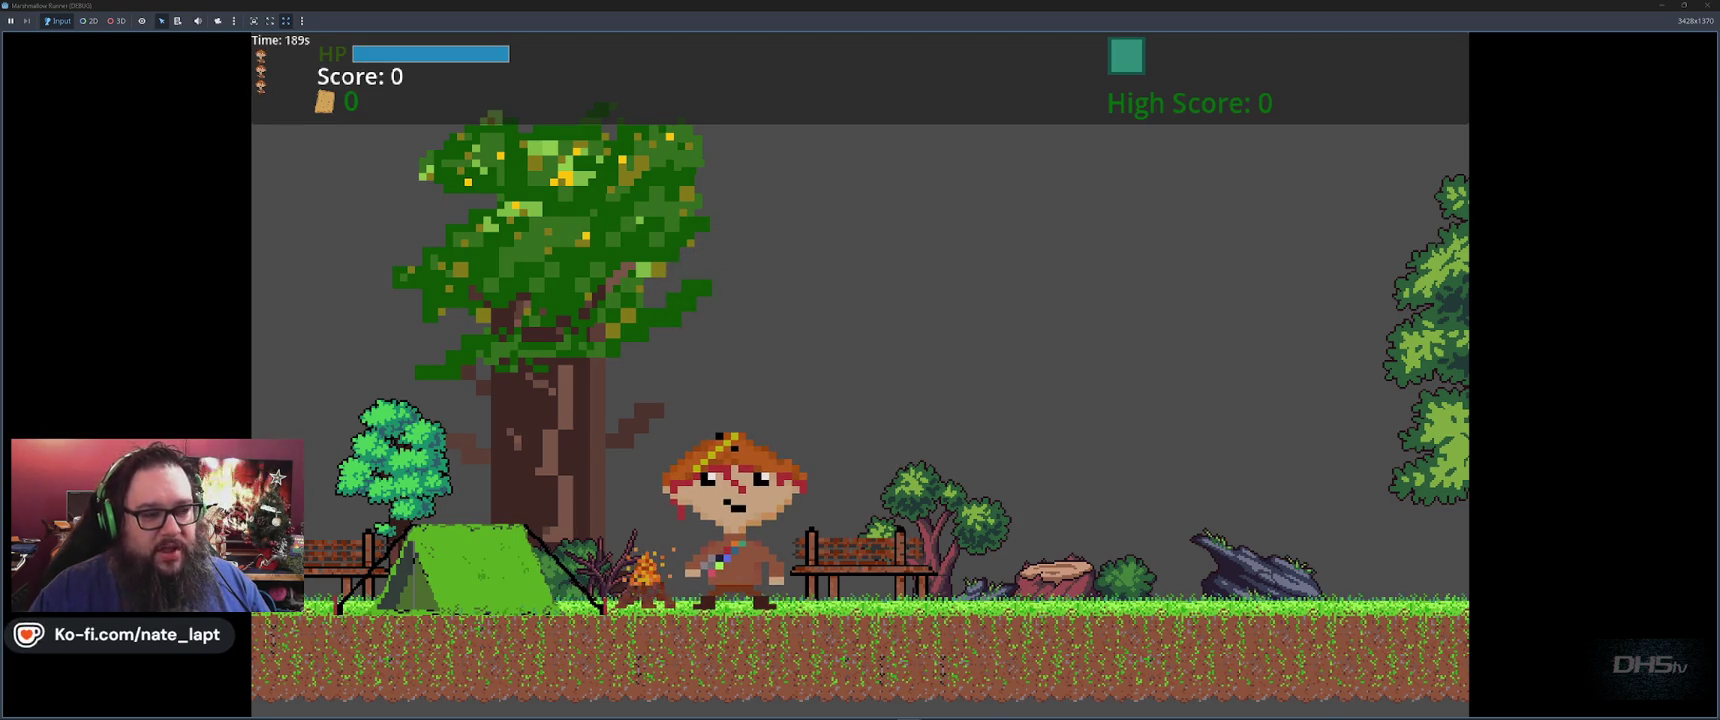
pyautogui.press('space')
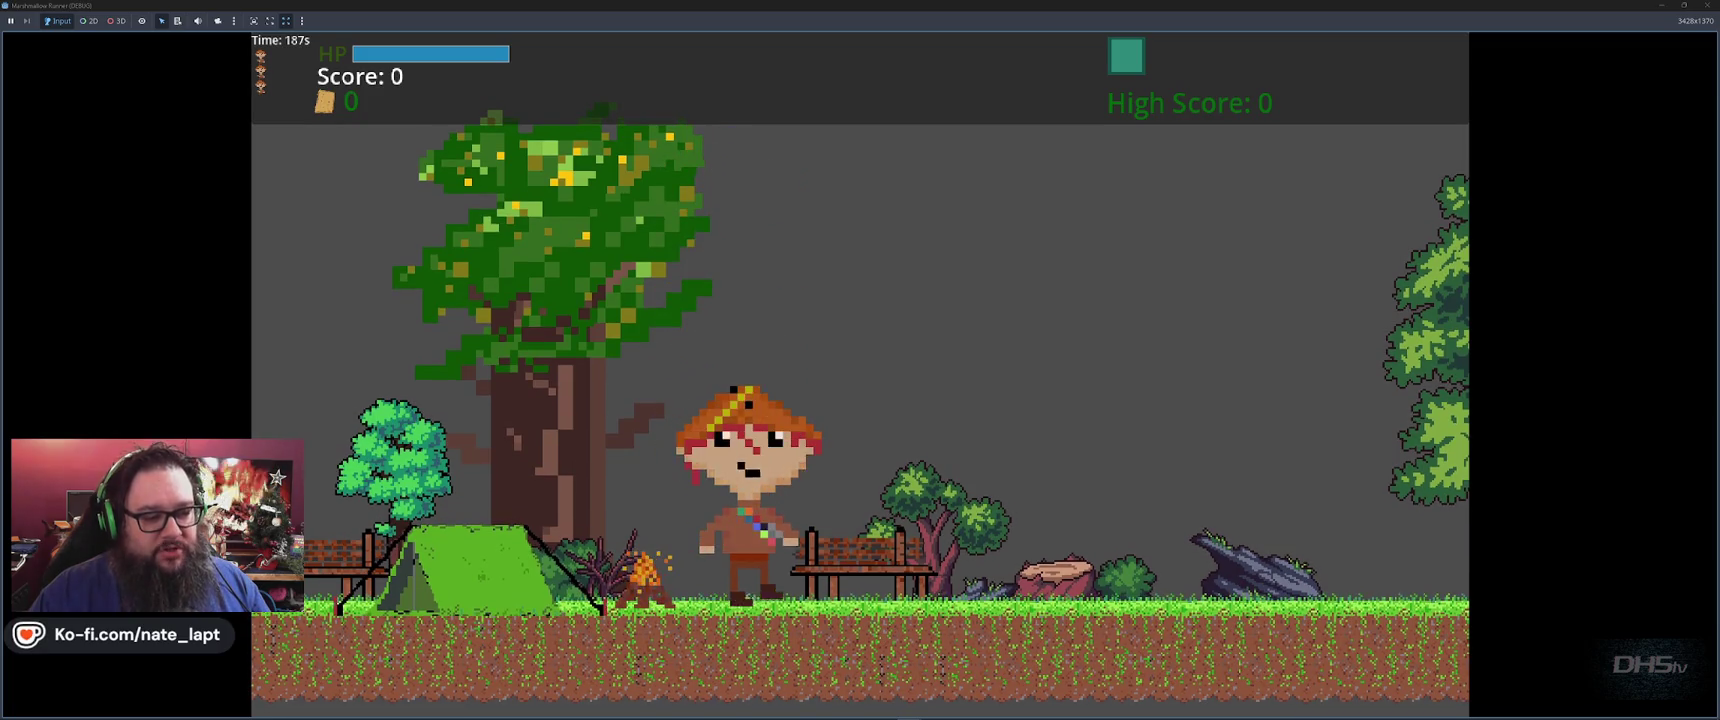
pyautogui.press('Right')
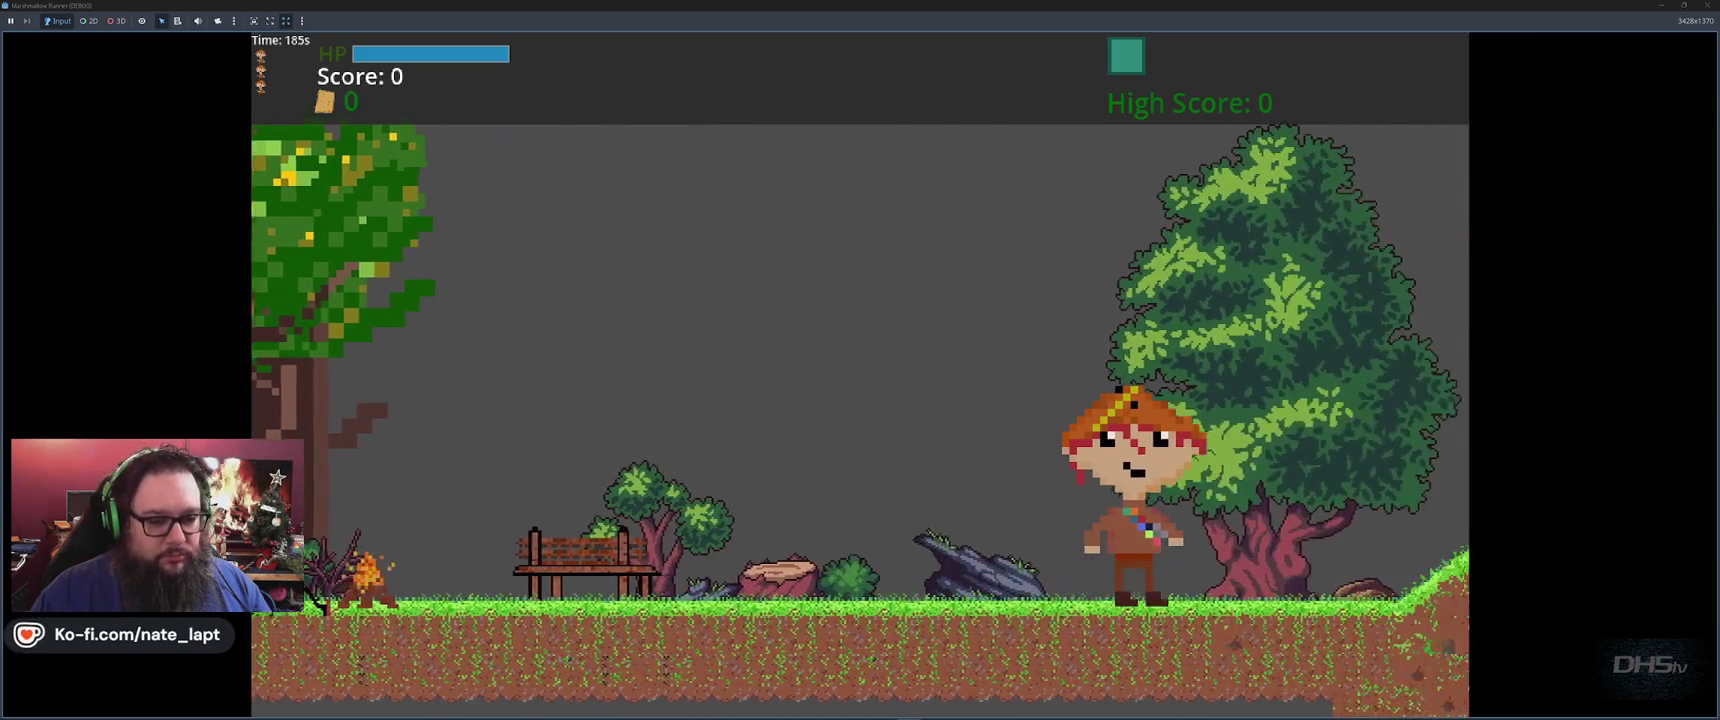
pyautogui.press('space')
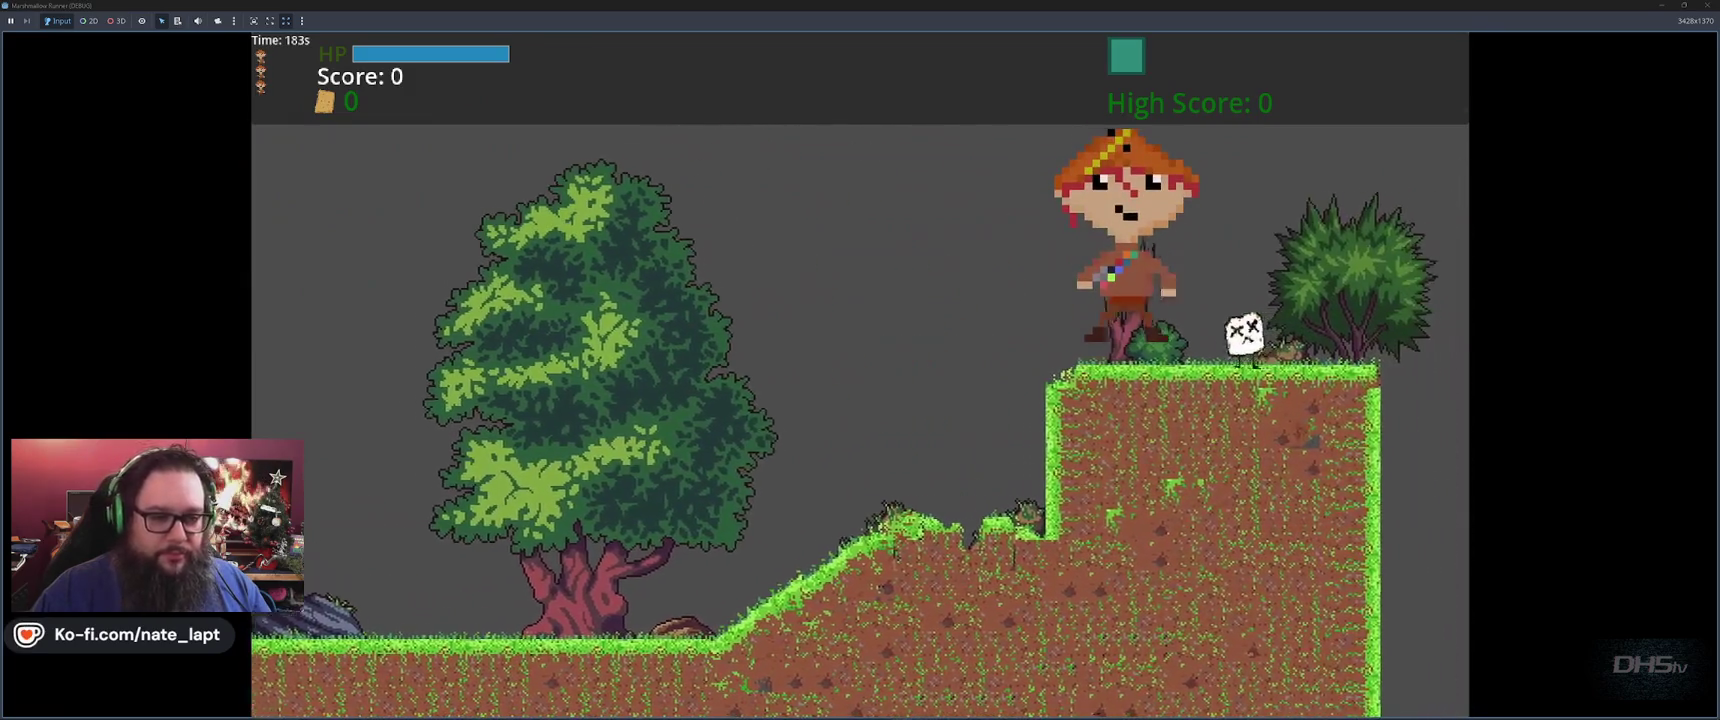
pyautogui.press('space')
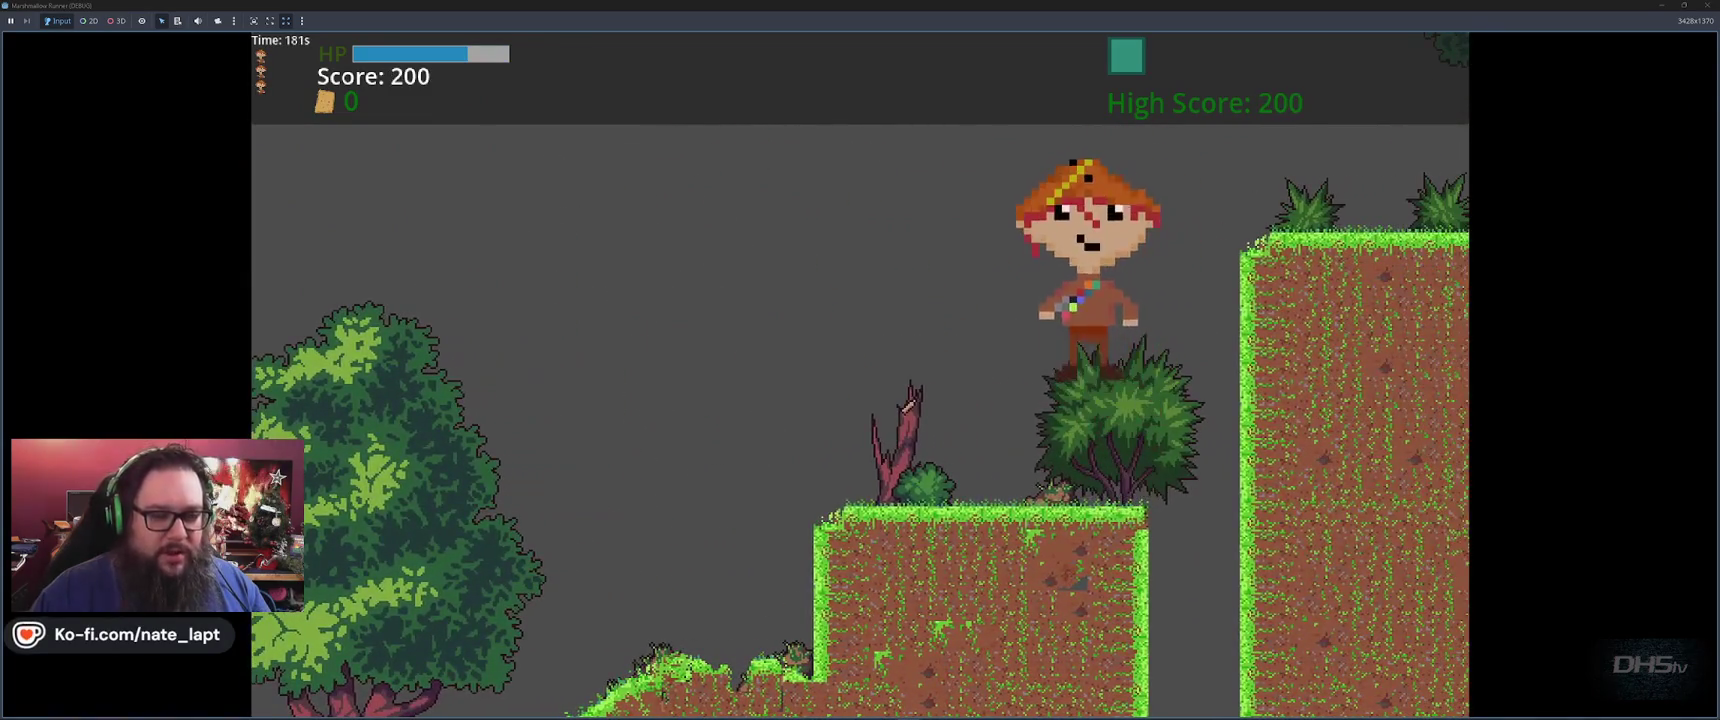
pyautogui.press('space')
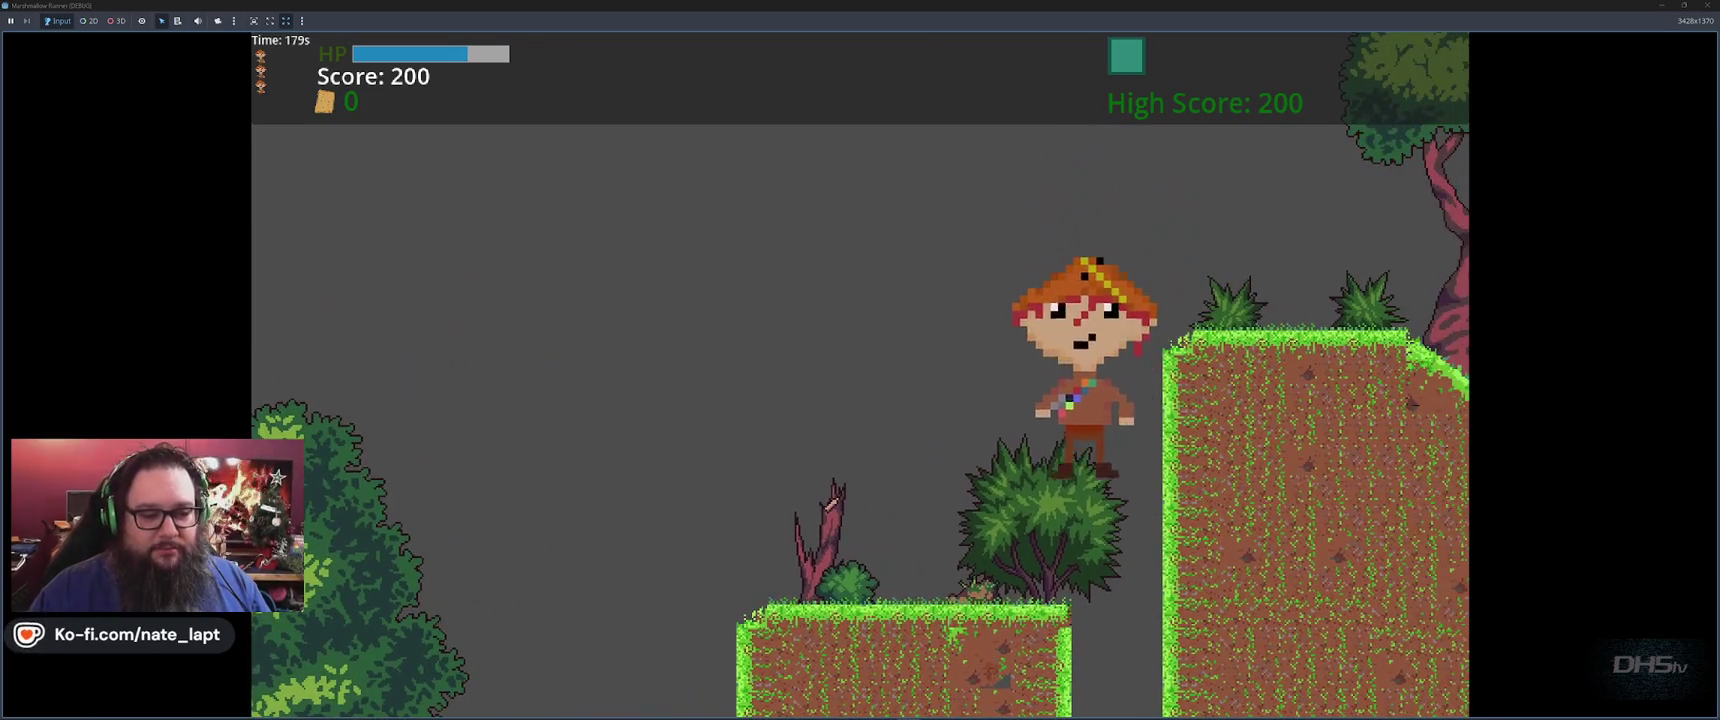
# Move between the lower ledge and the tall grassy platform, walking past the bush
pyautogui.press('Left')
pyautogui.press('space')
pyautogui.press('Right')
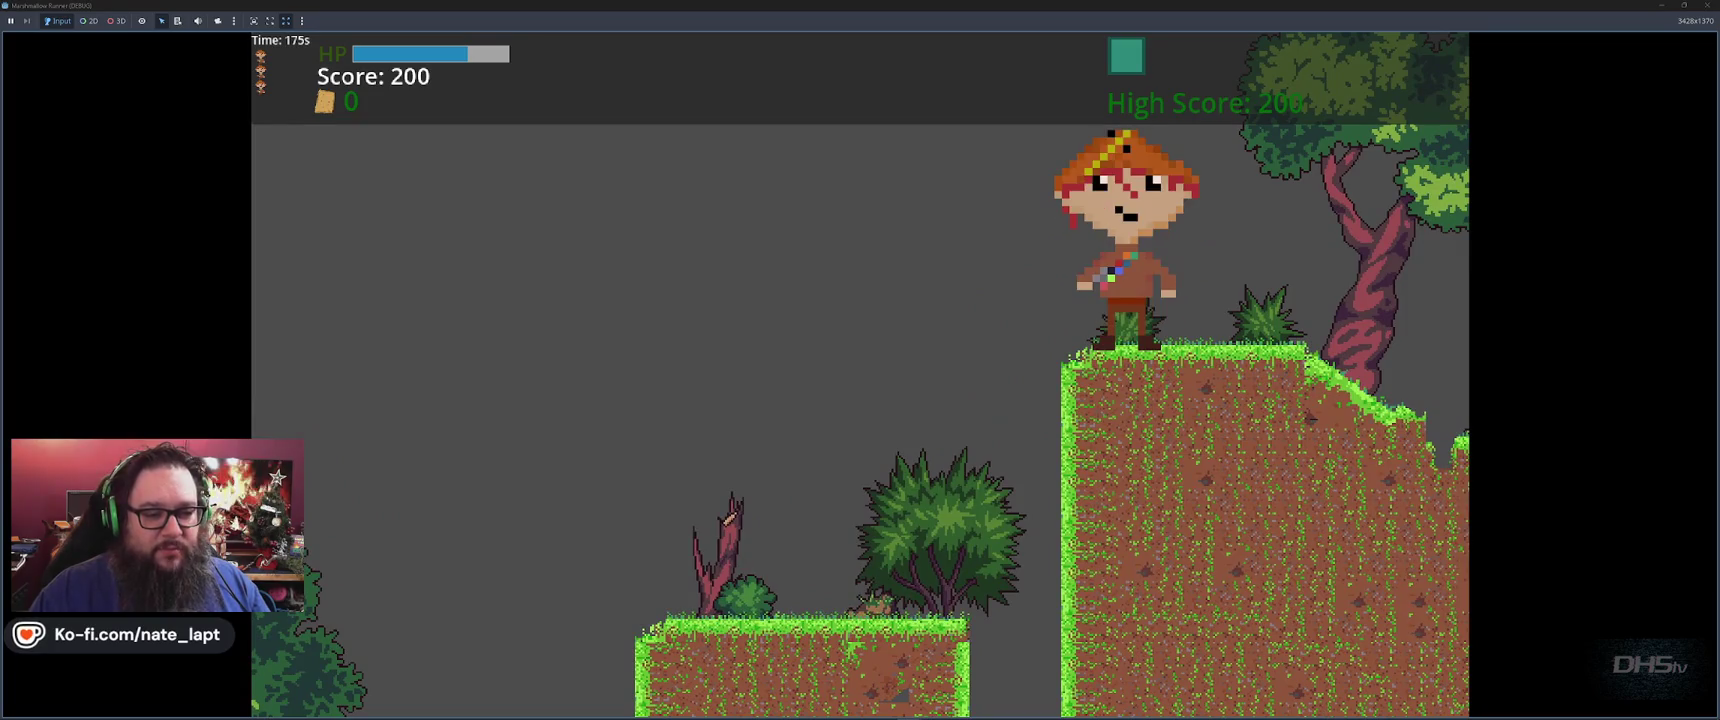
pyautogui.press('Left')
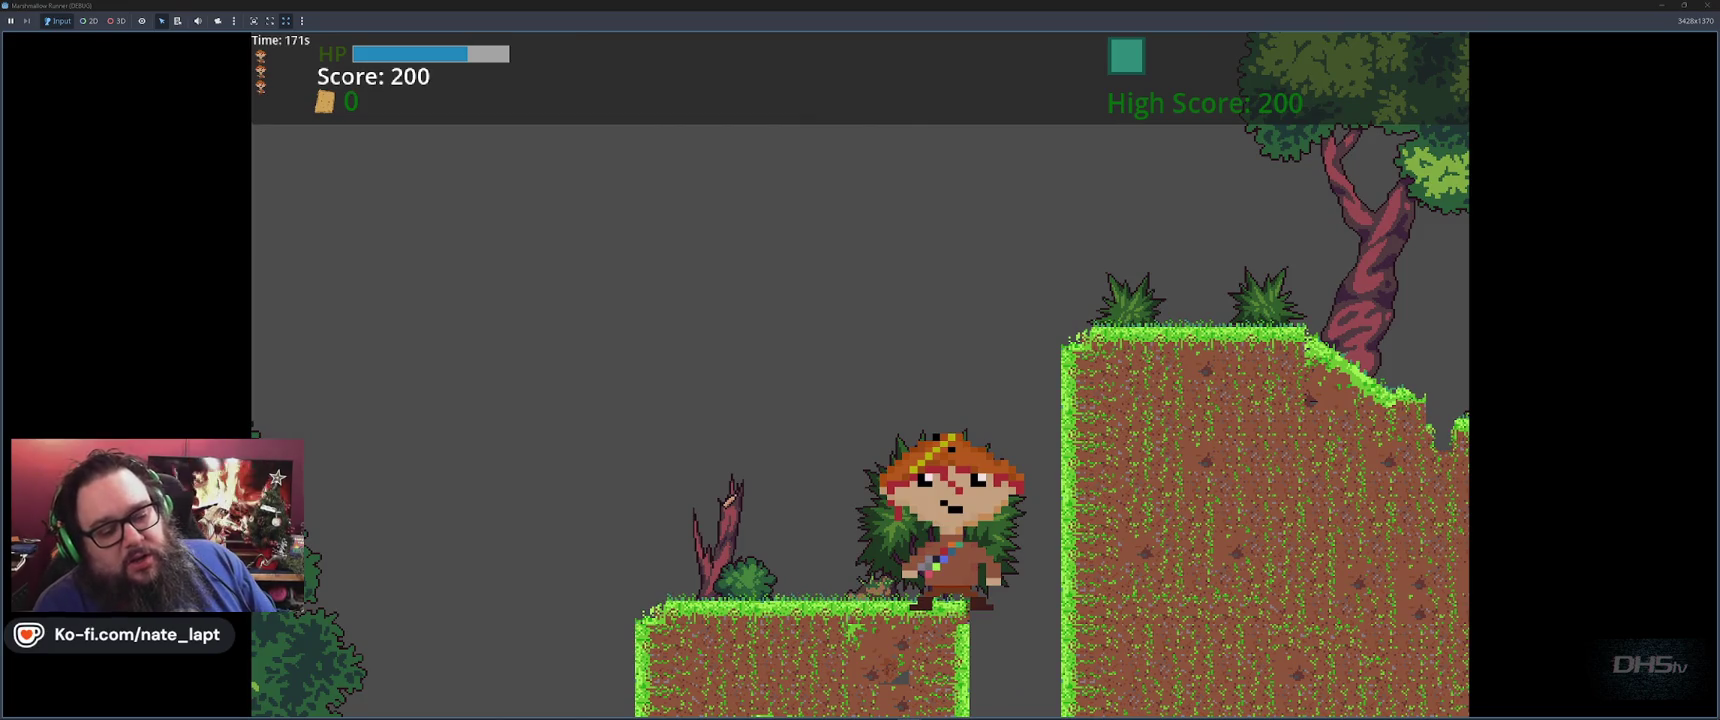
pyautogui.press('Left')
pyautogui.press('space')
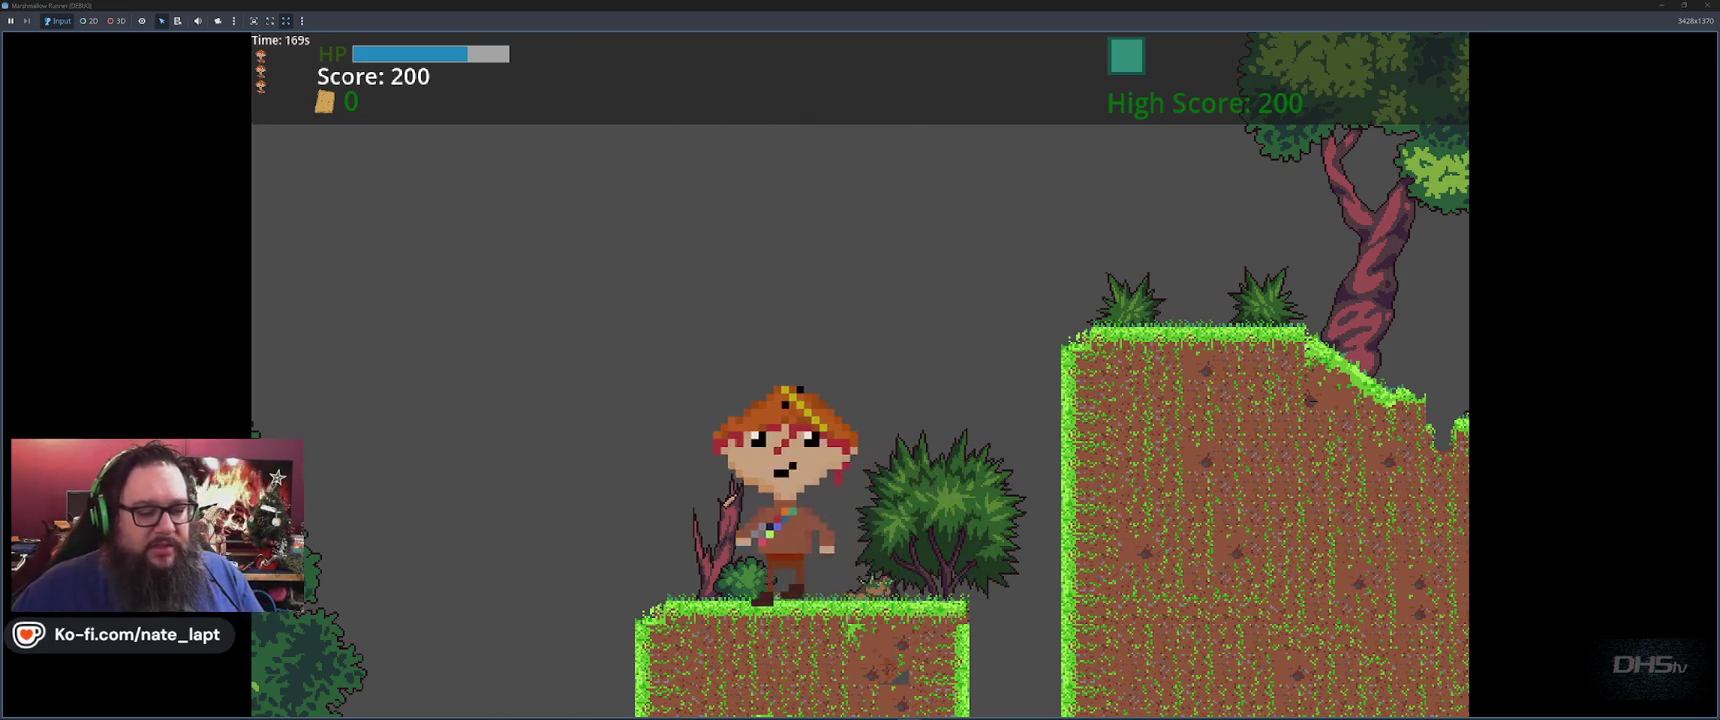
pyautogui.press('Right')
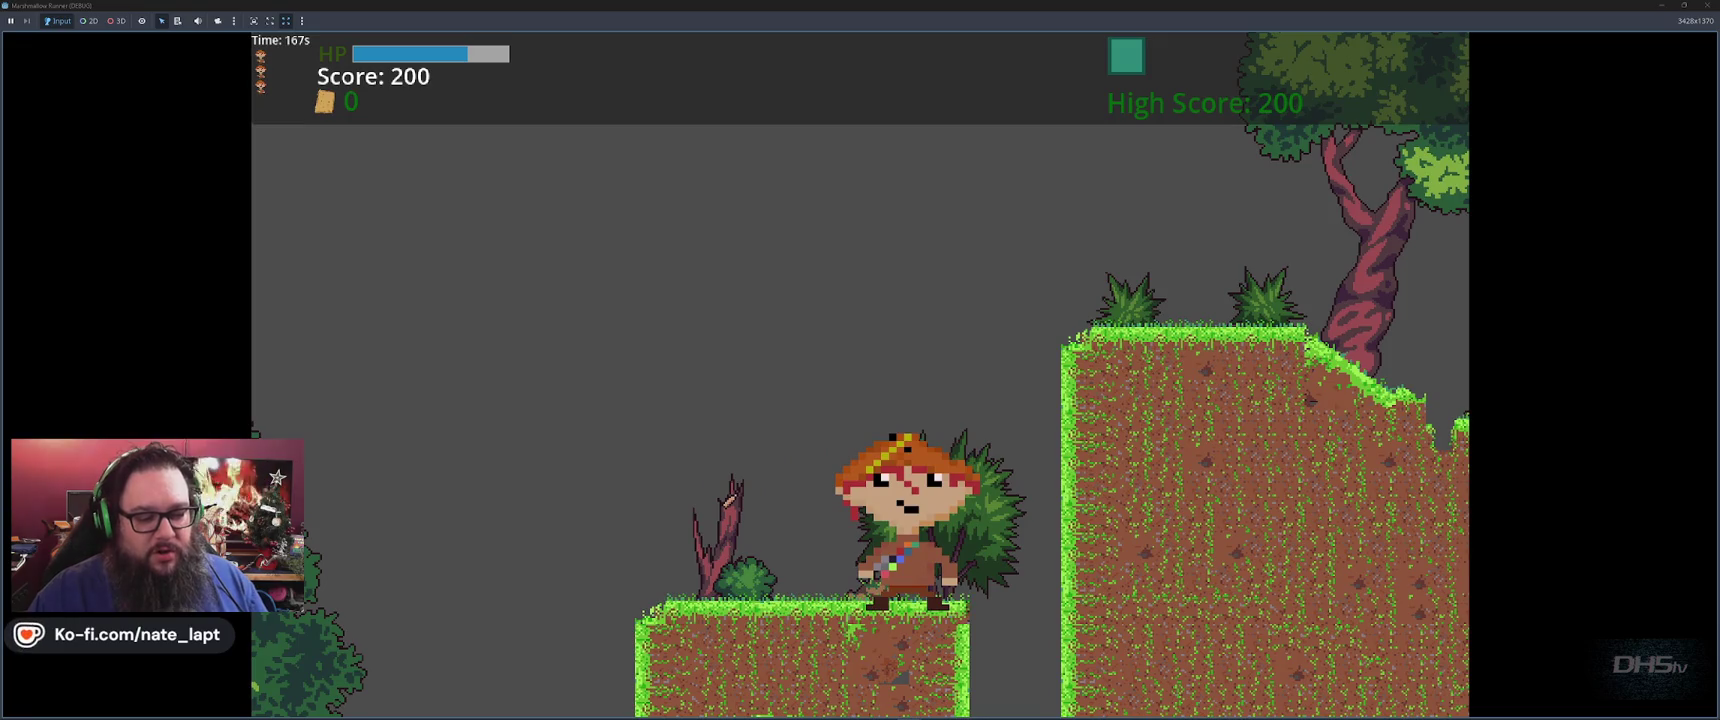
pyautogui.press('Left')
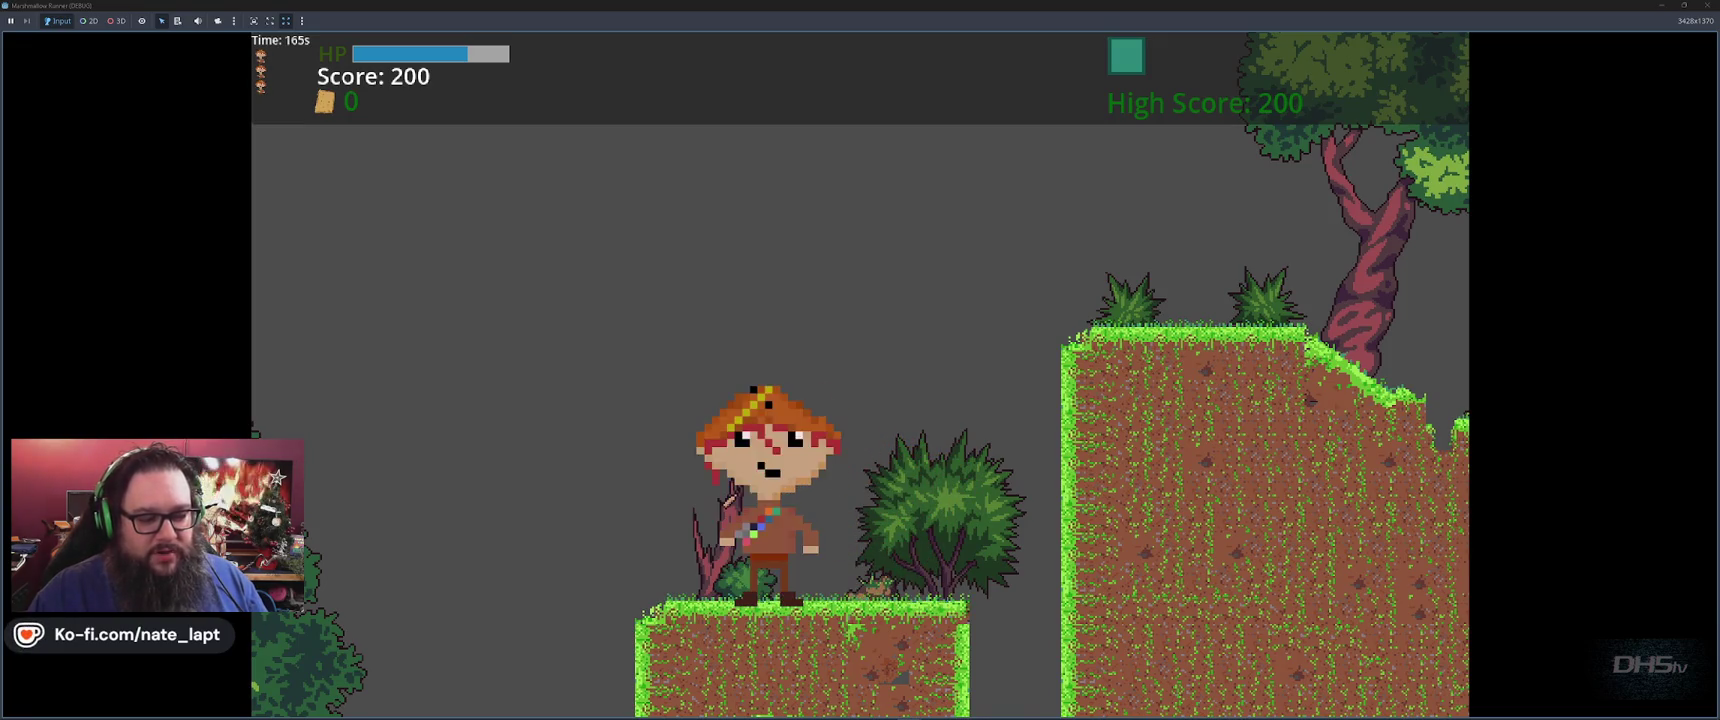
pyautogui.press('Right')
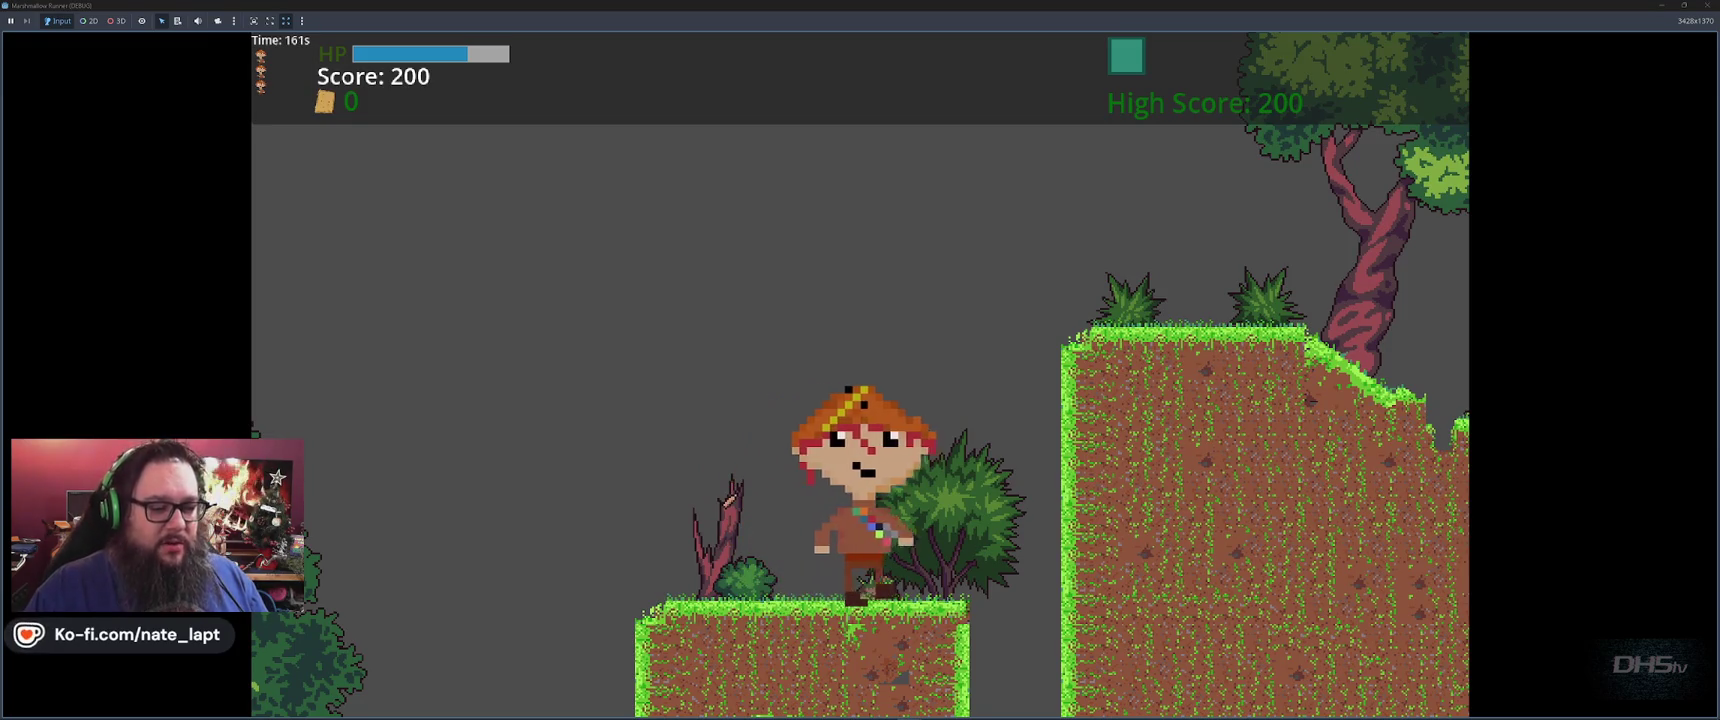
pyautogui.press('Right')
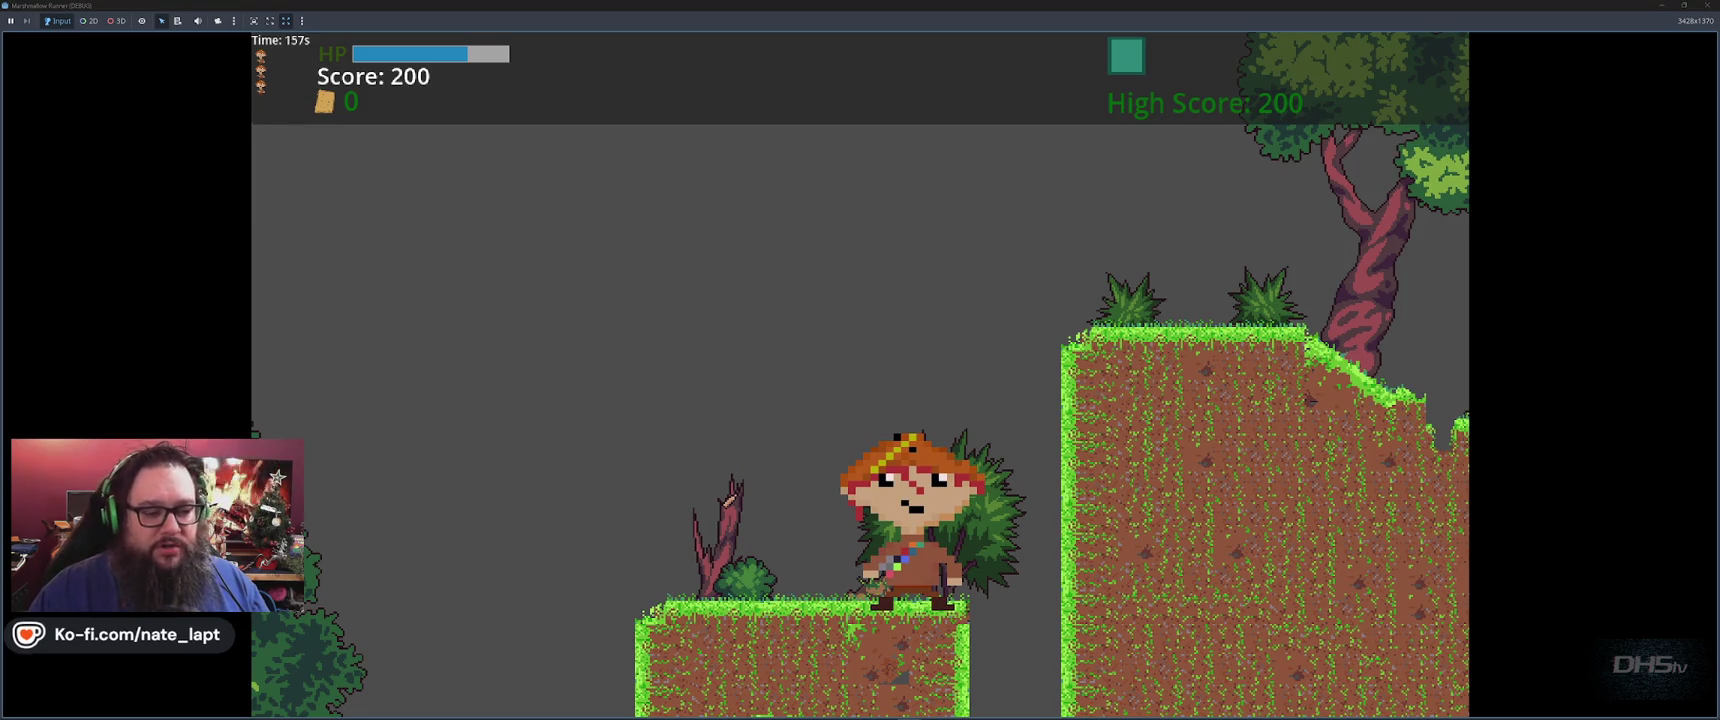
# Jump up to the upper grassy ledge, run right and drop down
pyautogui.press('space')
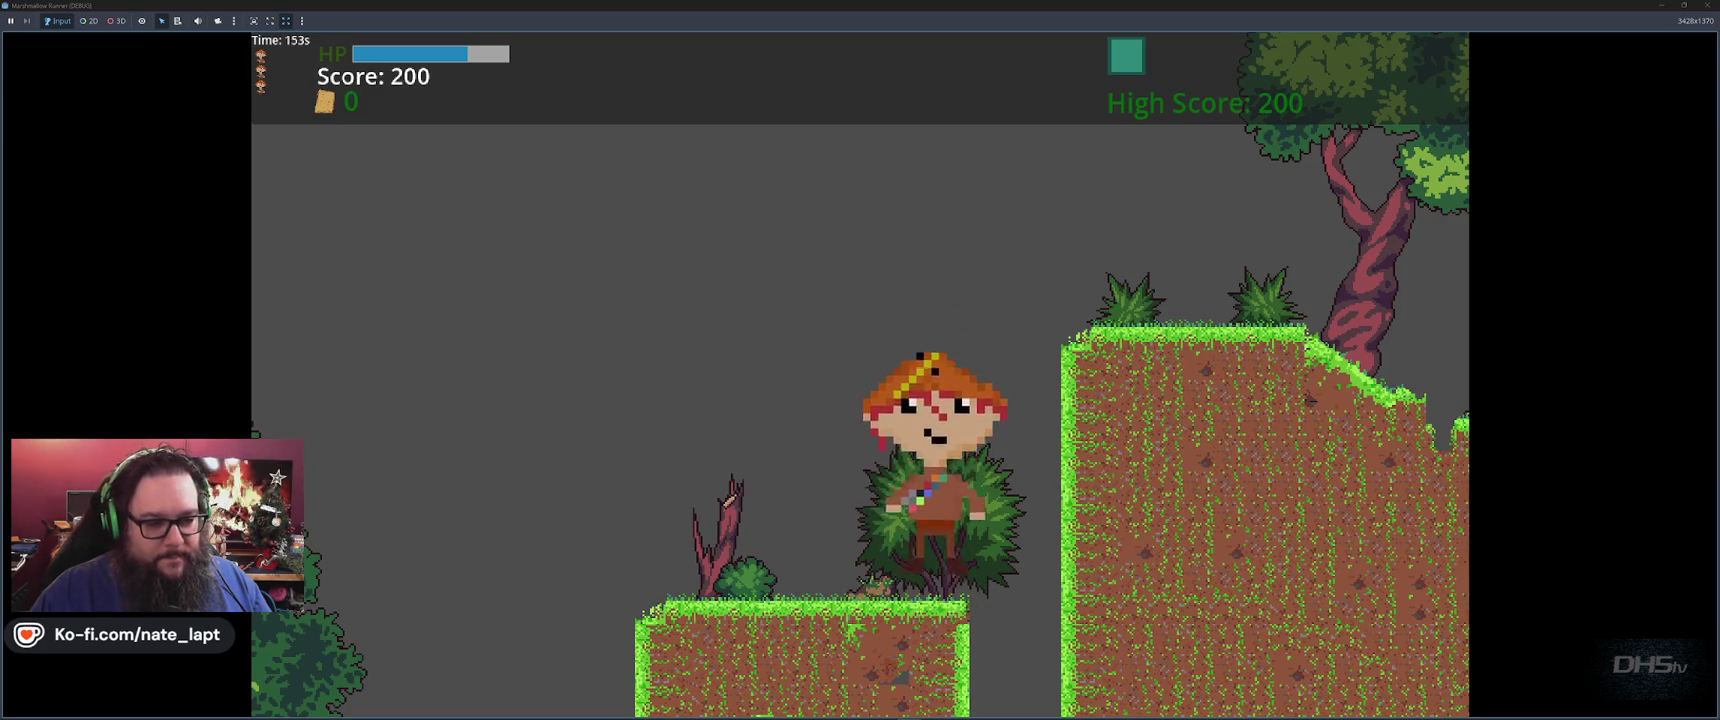
pyautogui.press('space')
pyautogui.press('Right')
pyautogui.press('Left')
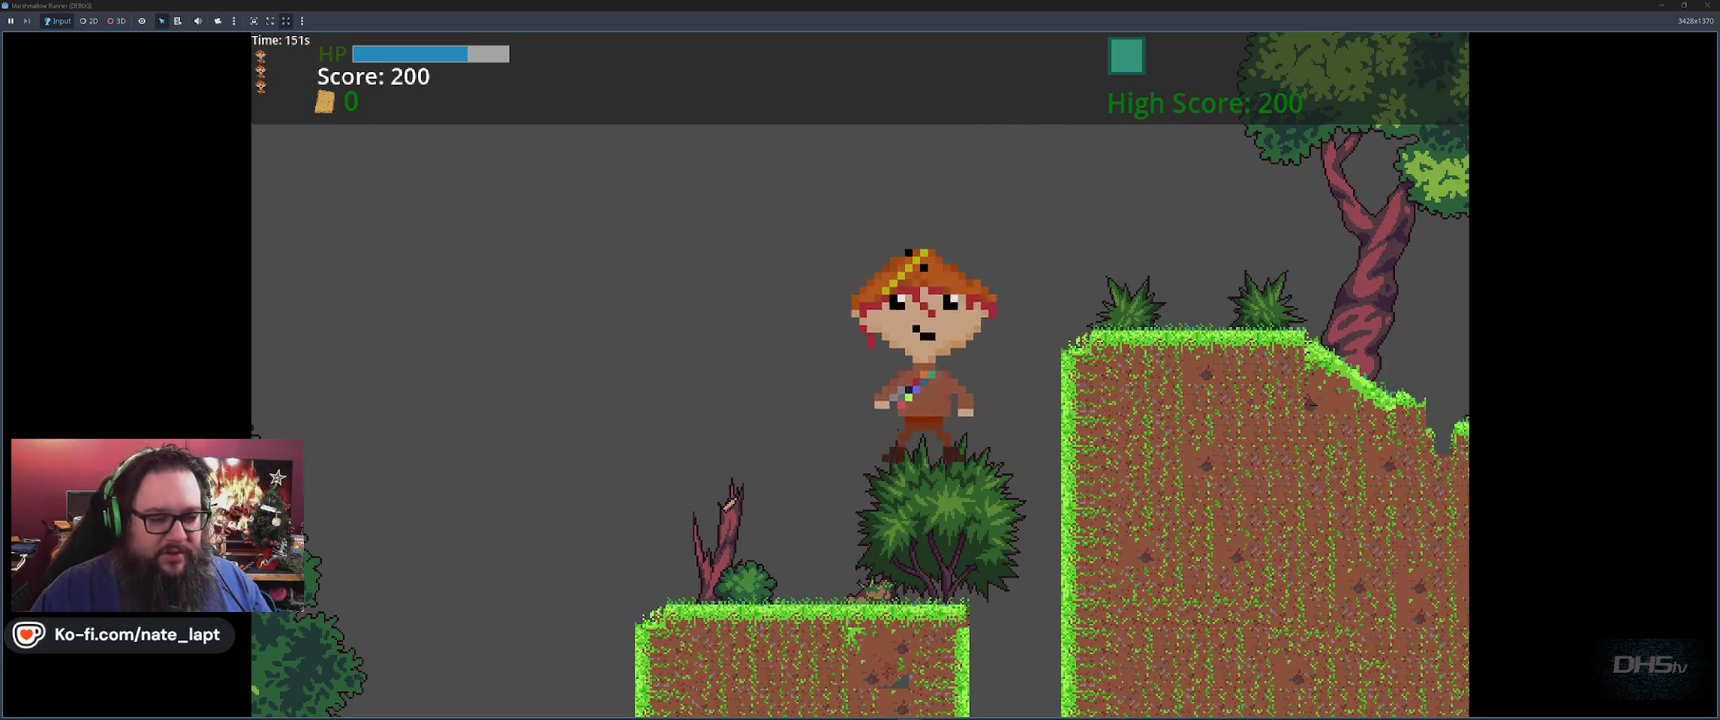
pyautogui.press('space')
pyautogui.press('Right')
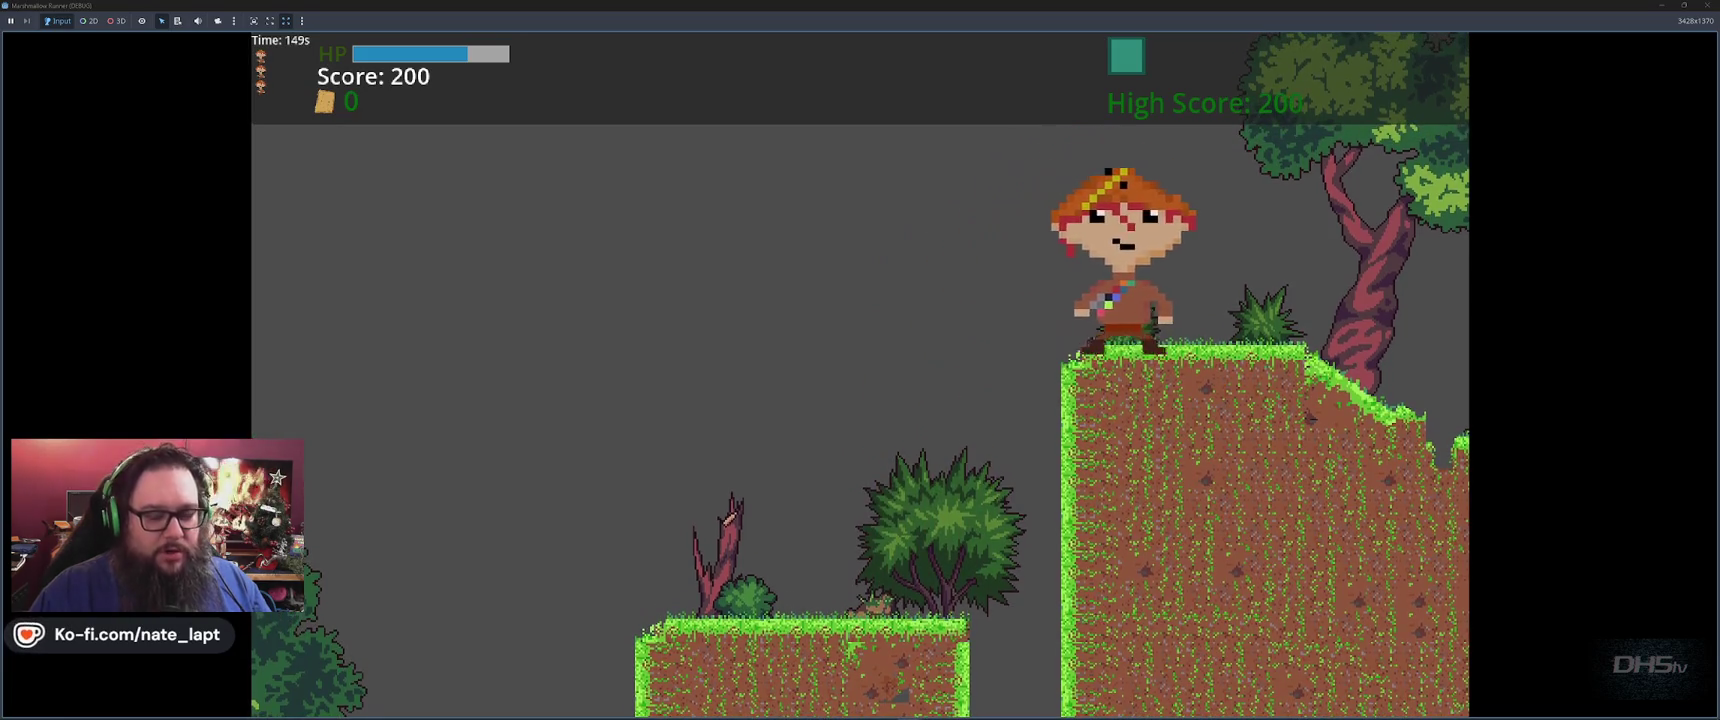
pyautogui.press('space')
pyautogui.press('Right')
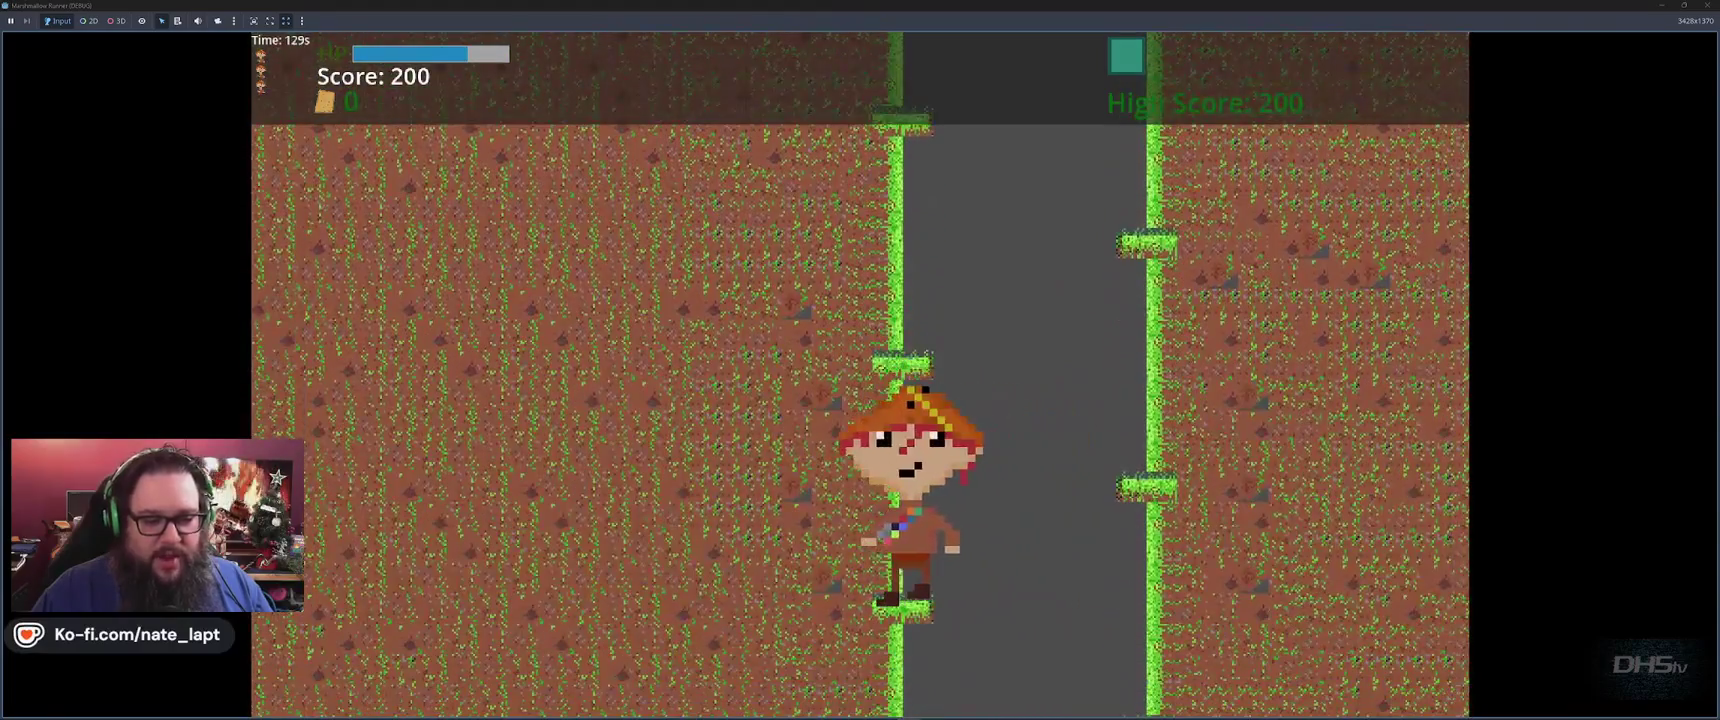
# Wall-jump back and forth up the shaft until the player dies, then stop the game
pyautogui.press('space')
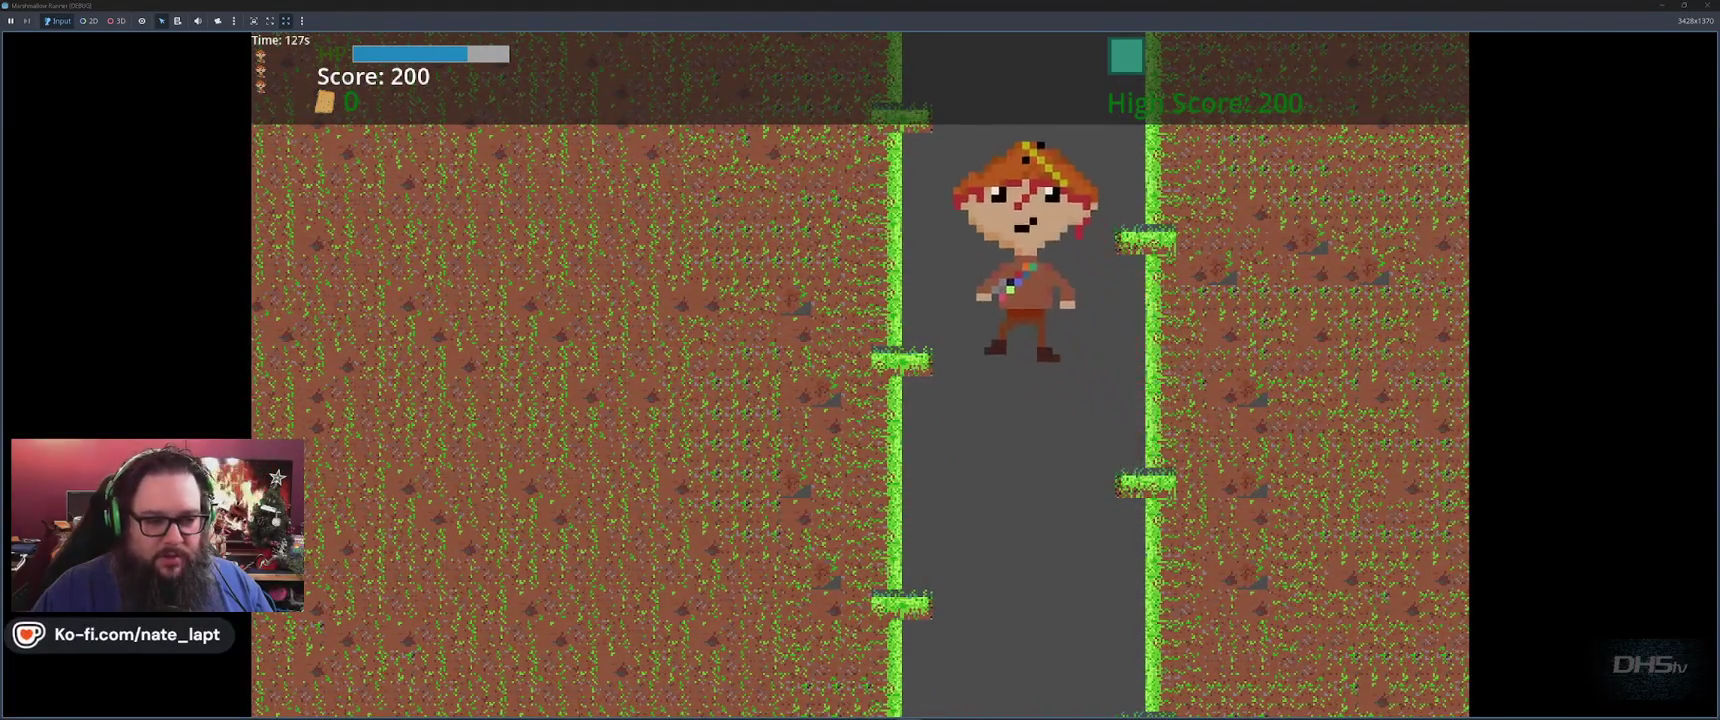
pyautogui.press('space')
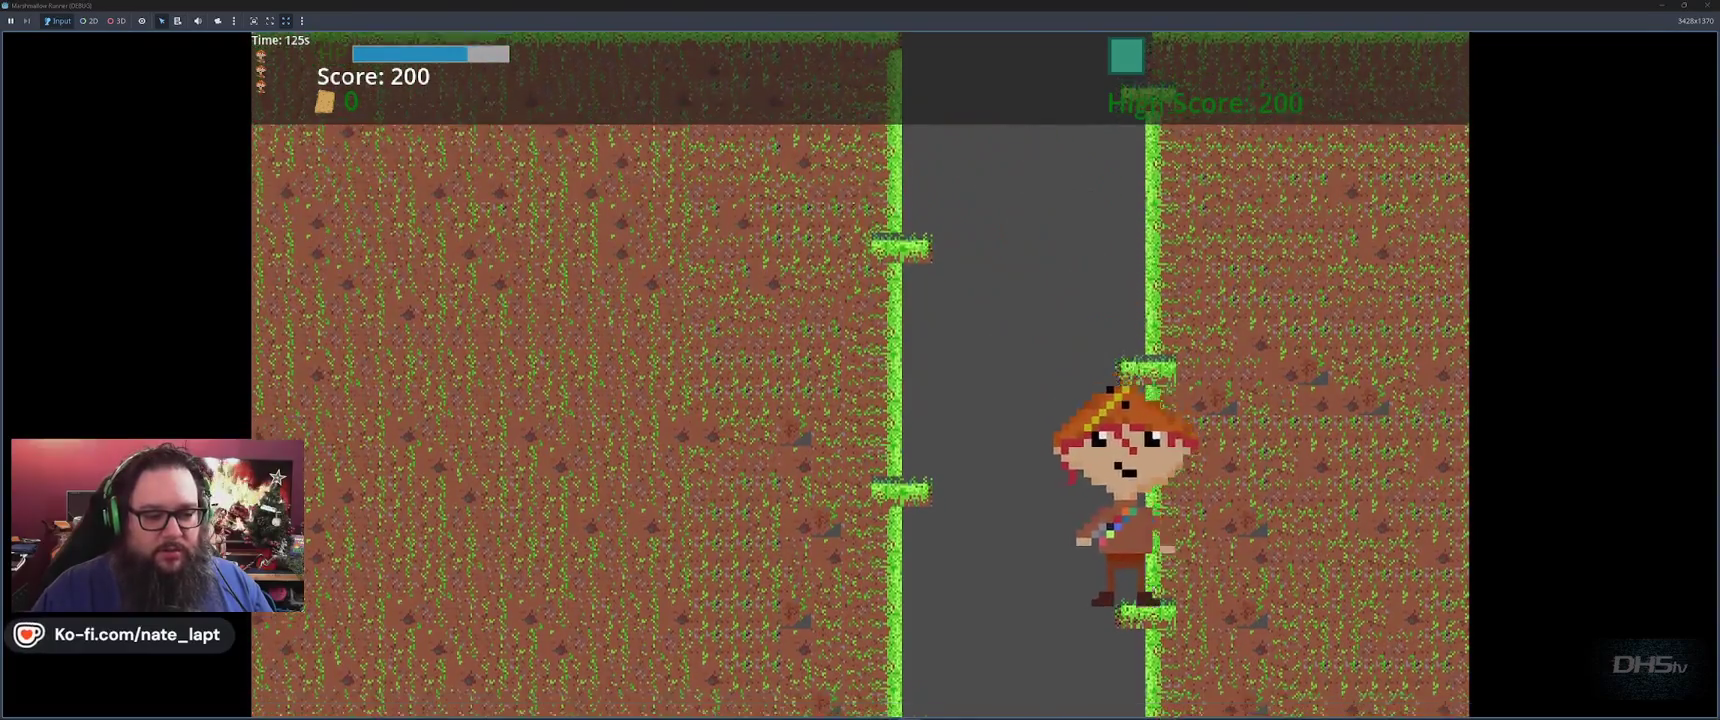
pyautogui.press('space')
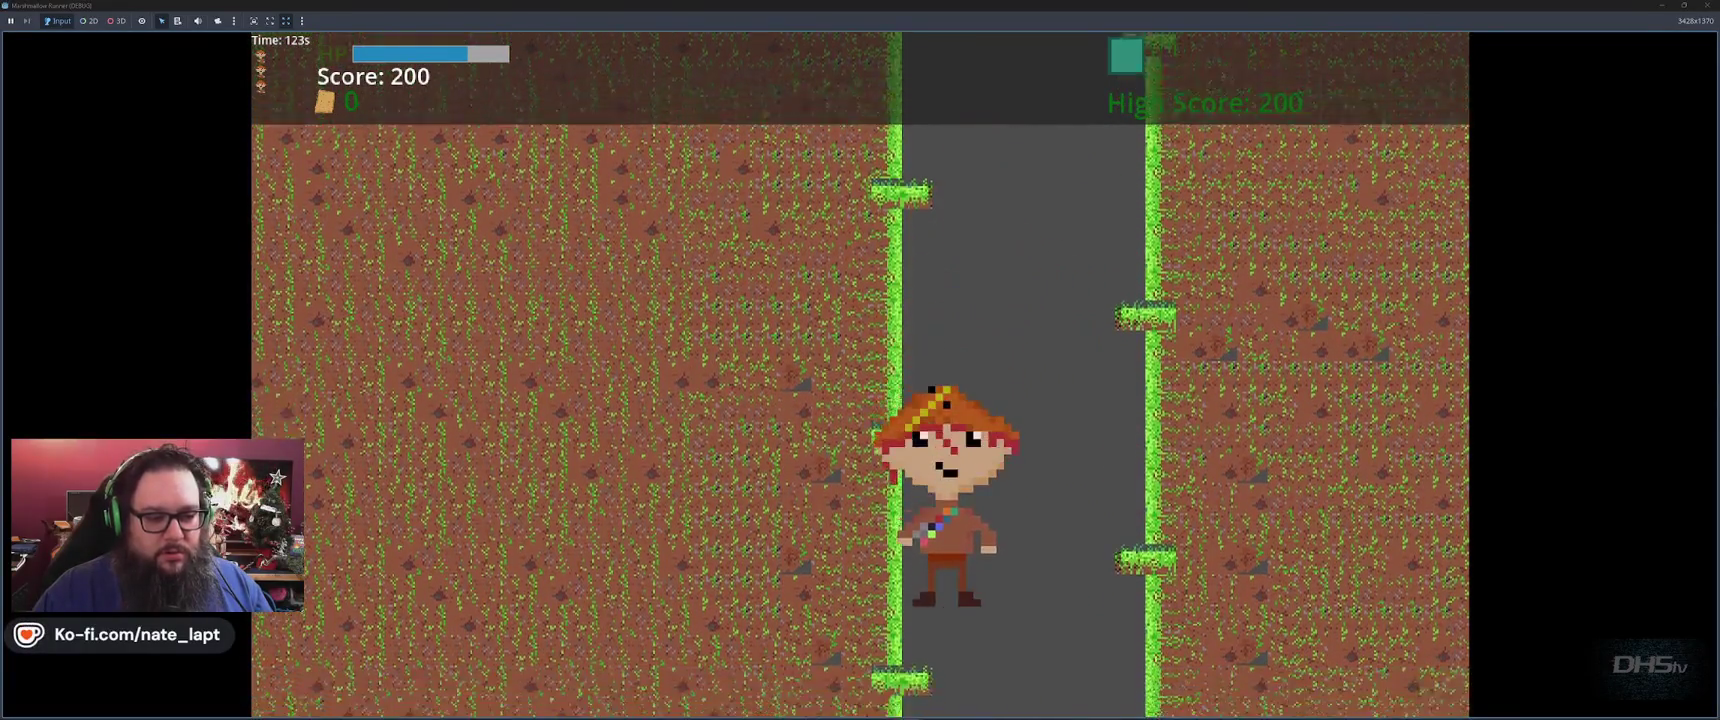
pyautogui.press('space')
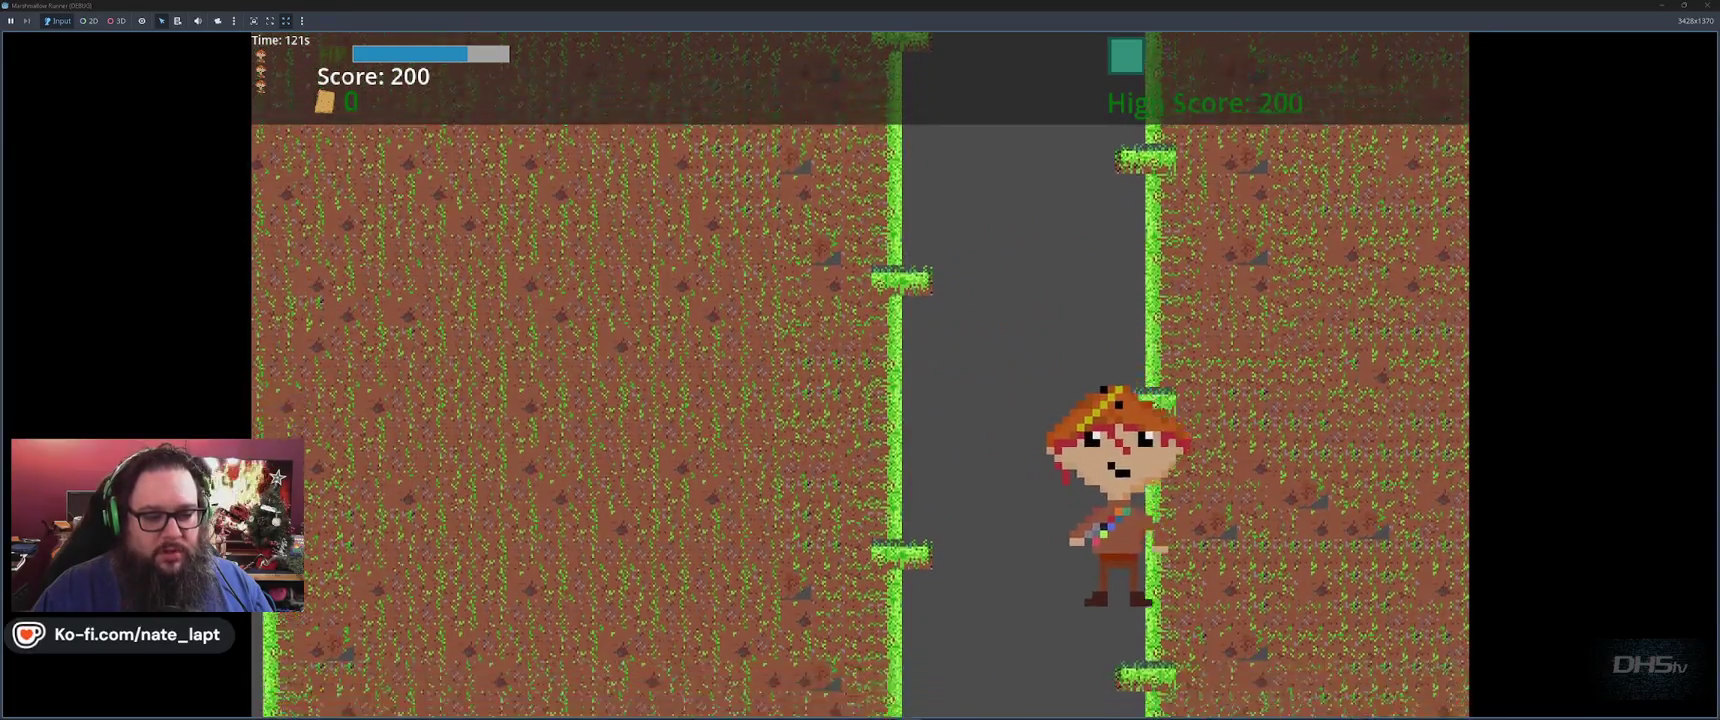
pyautogui.press('space')
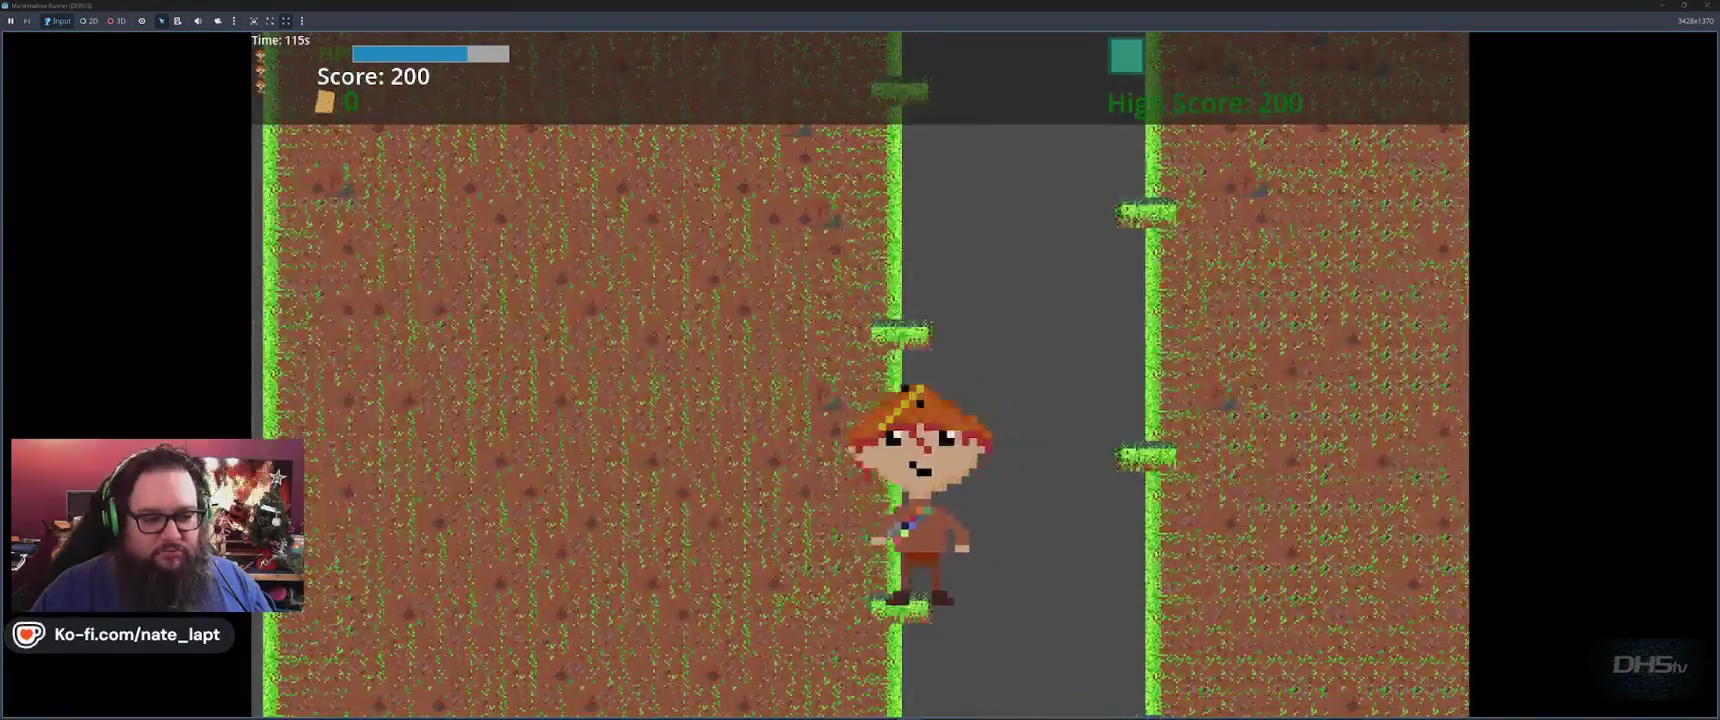
pyautogui.press('space')
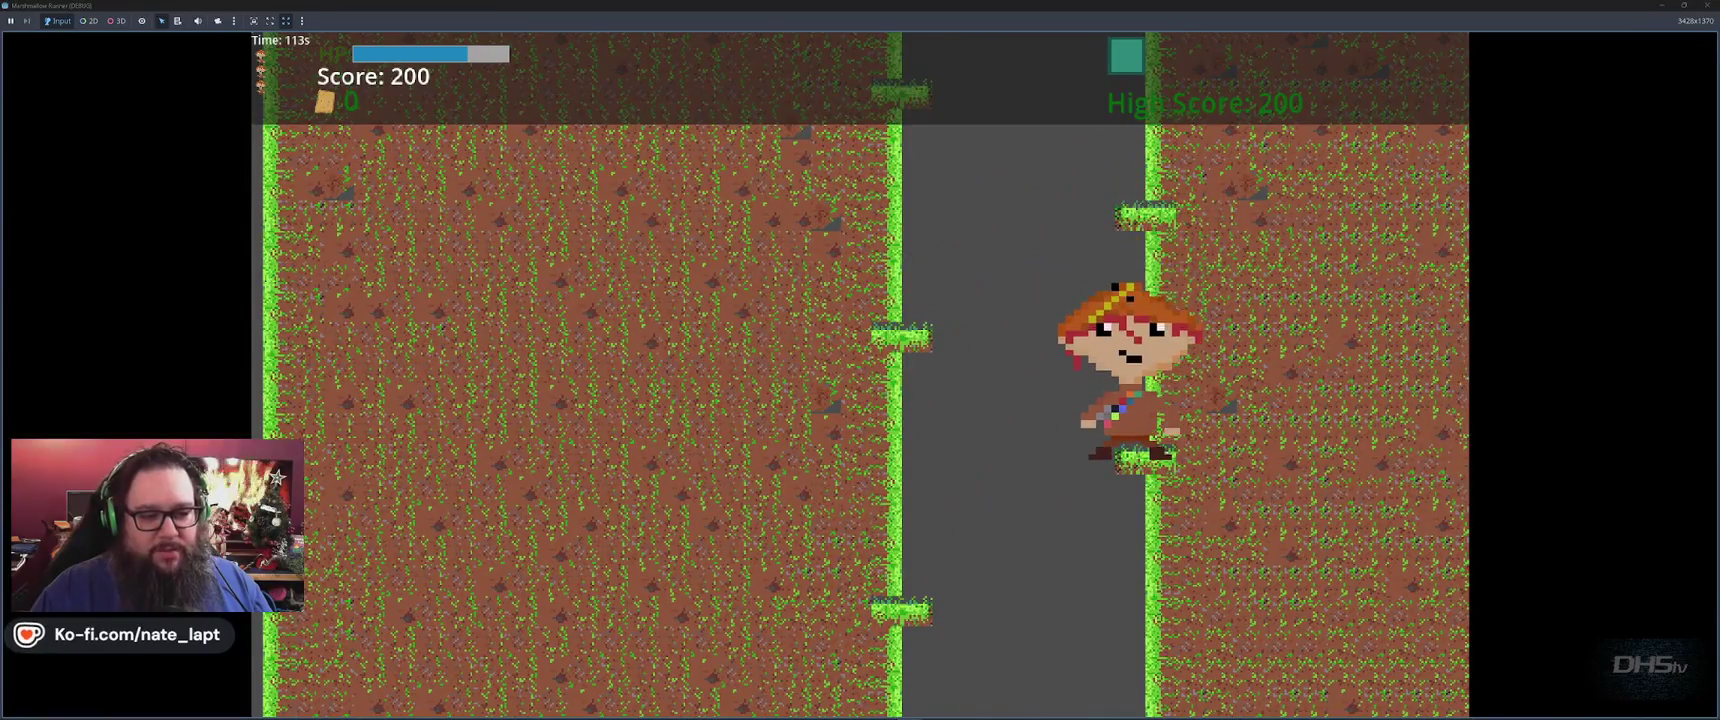
pyautogui.press('space')
pyautogui.press('space')
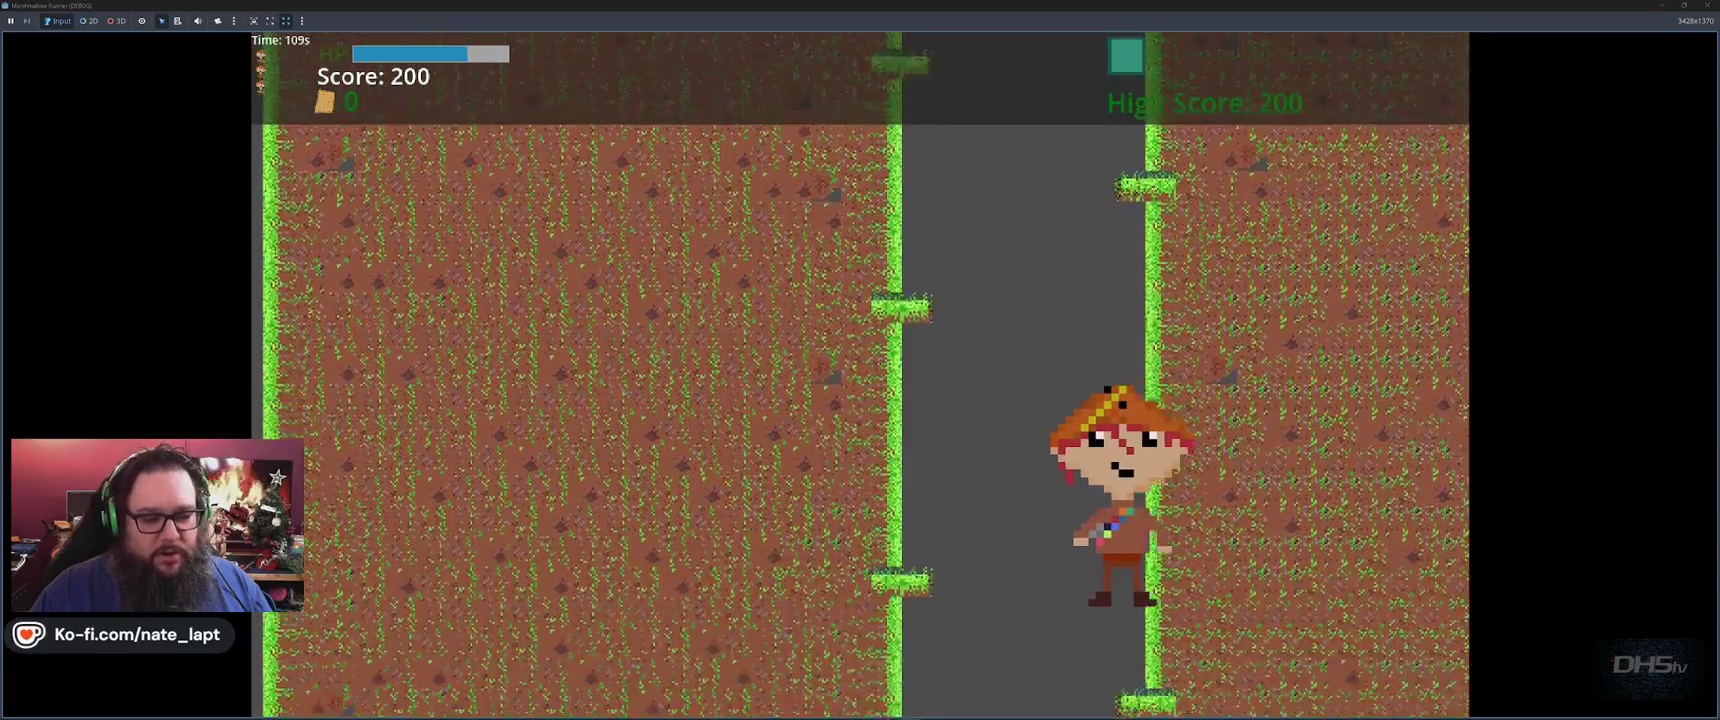
pyautogui.press('space')
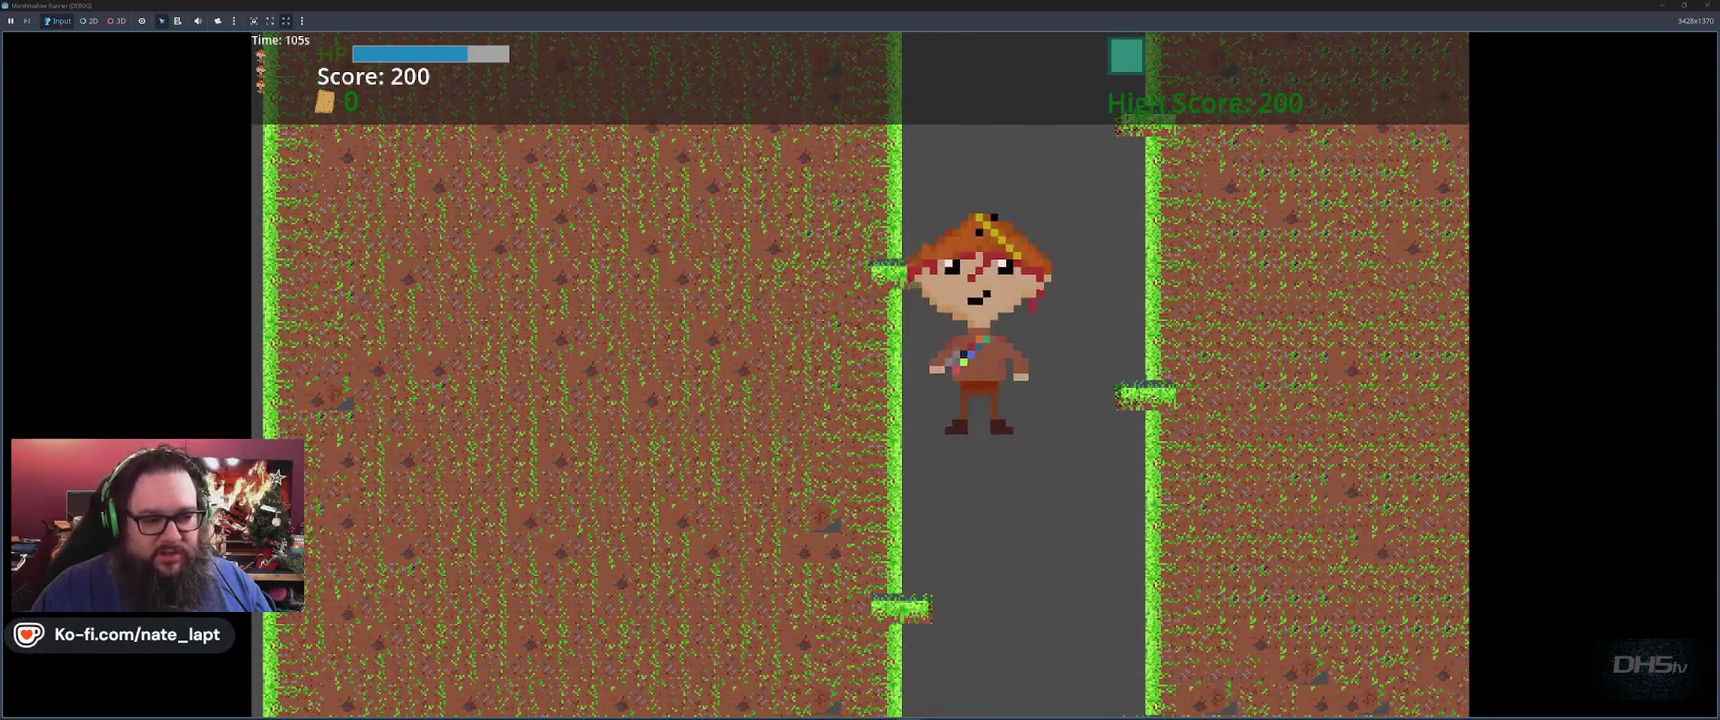
pyautogui.press('space')
pyautogui.press('space')
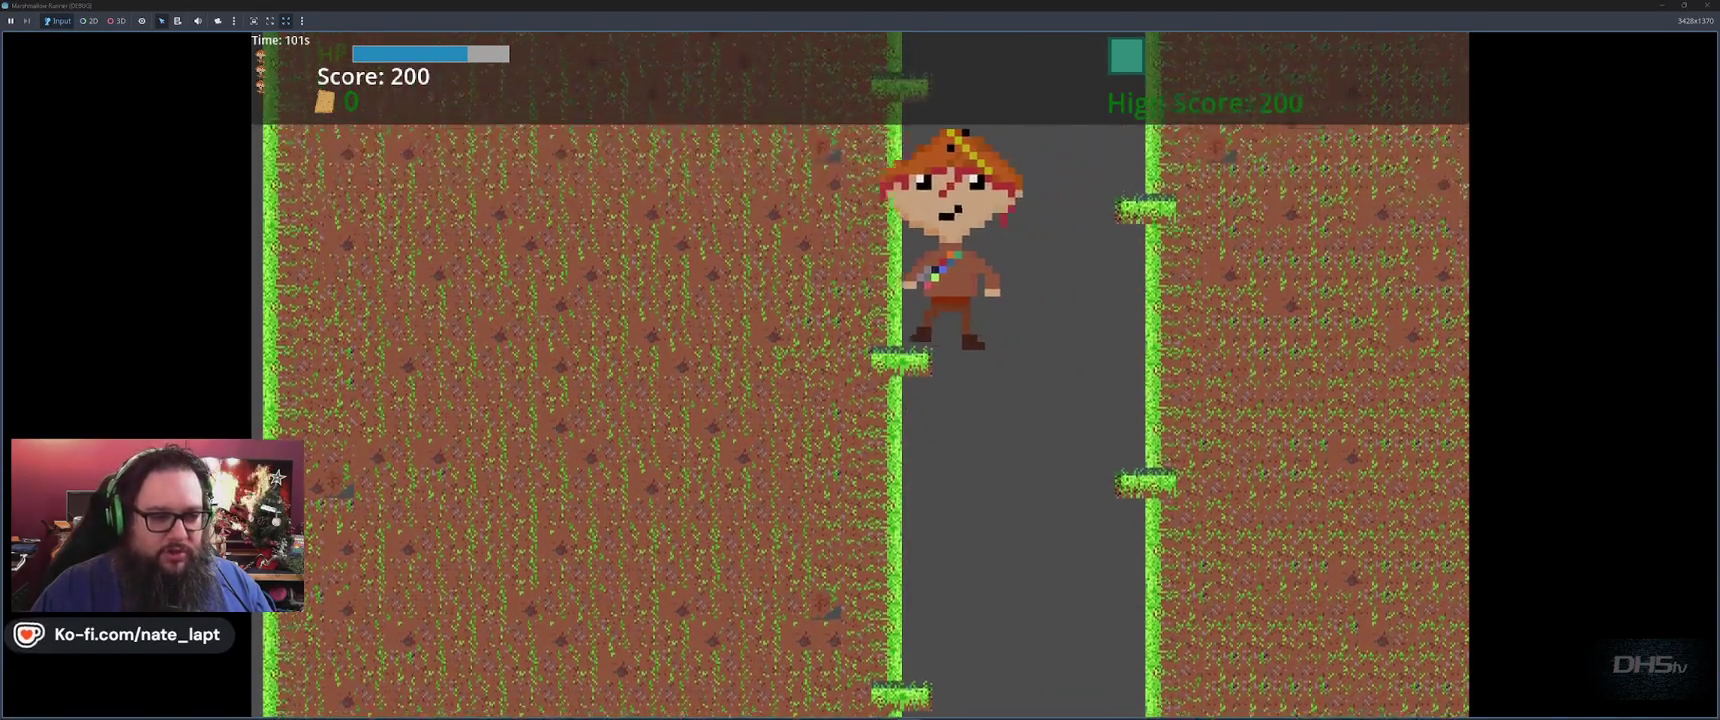
pyautogui.press('space')
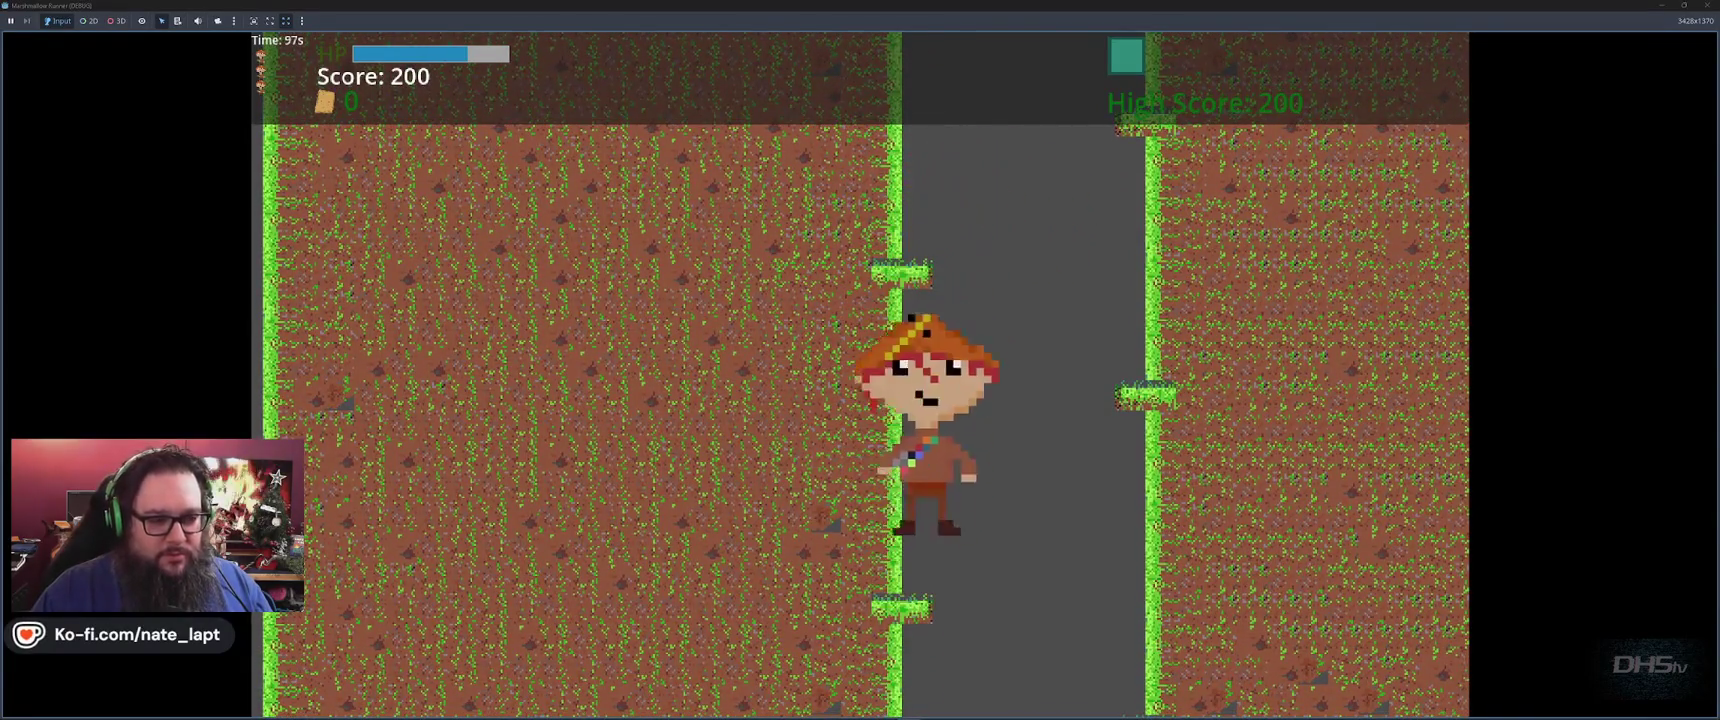
pyautogui.press('space')
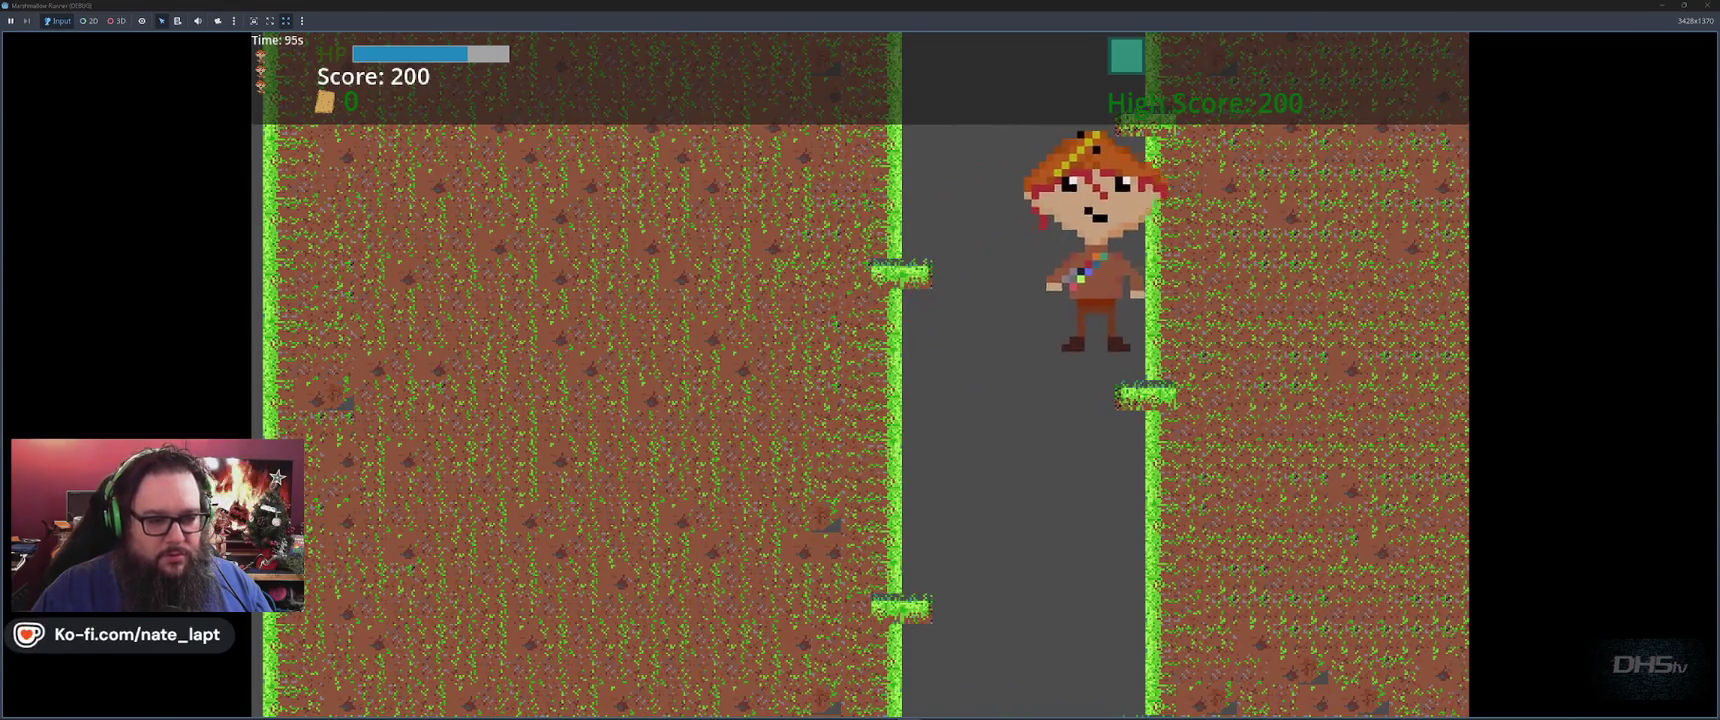
pyautogui.press('space')
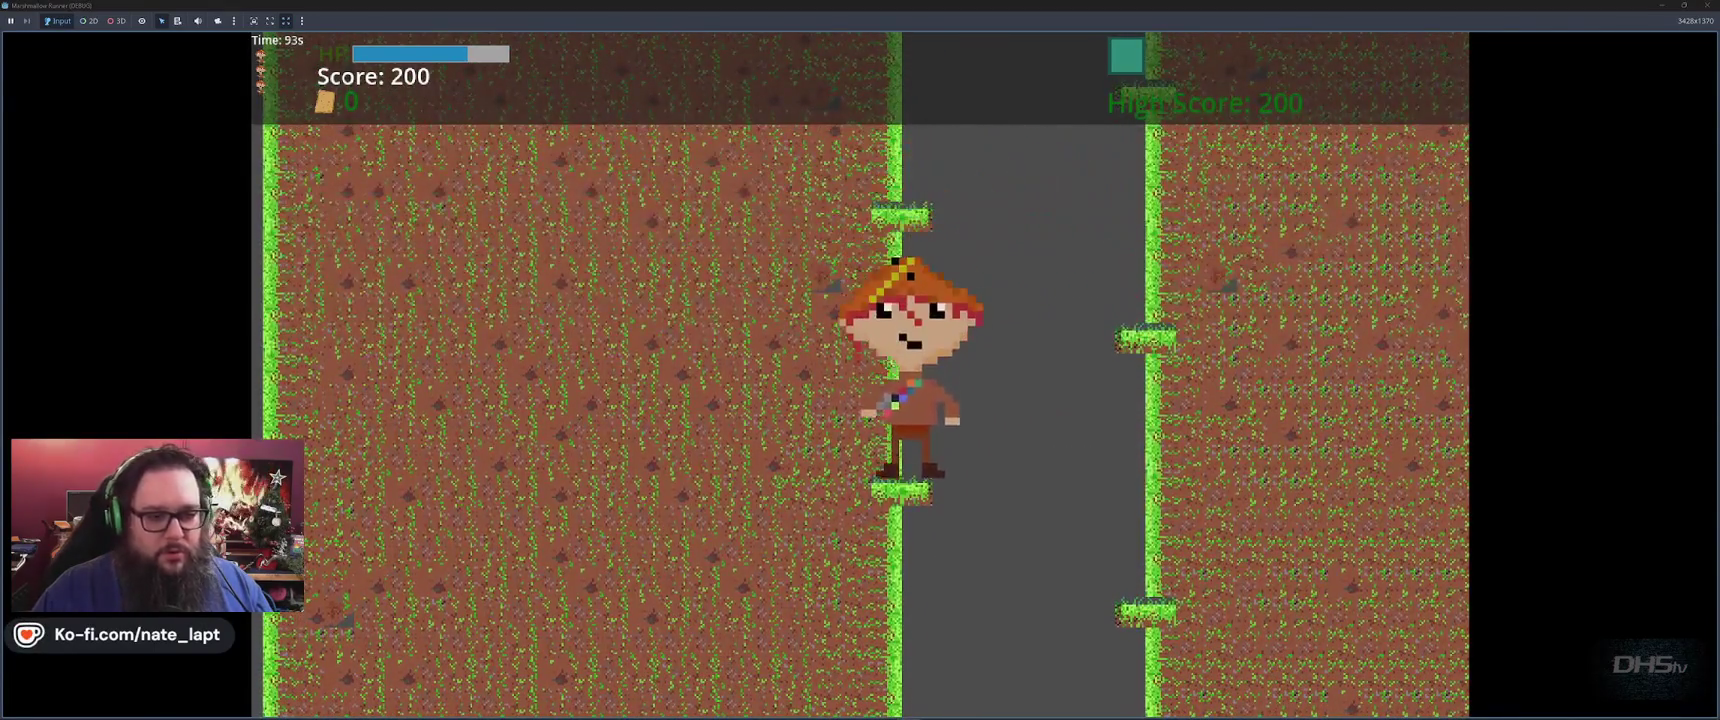
pyautogui.press('space')
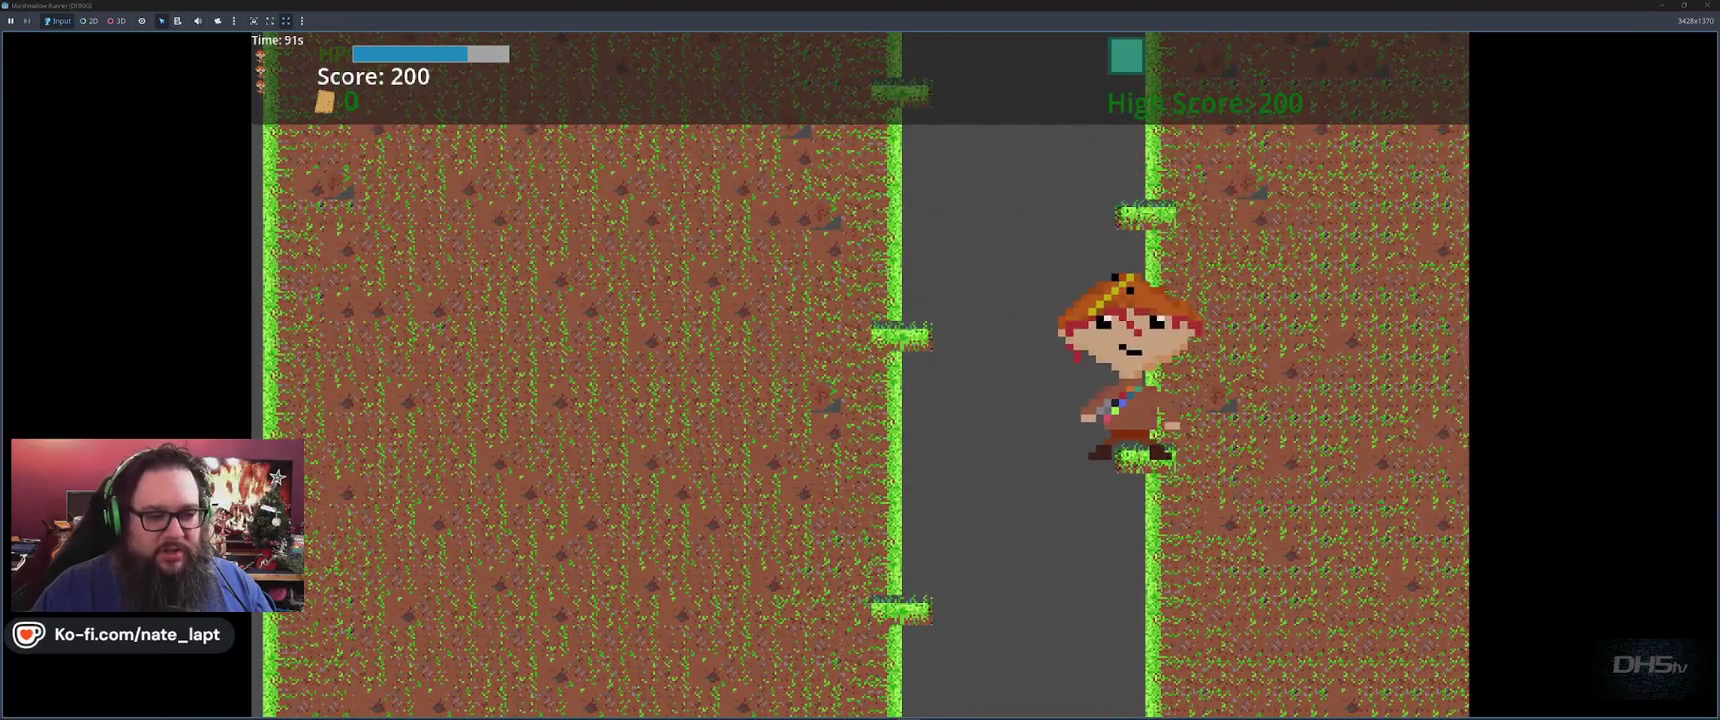
pyautogui.press('space')
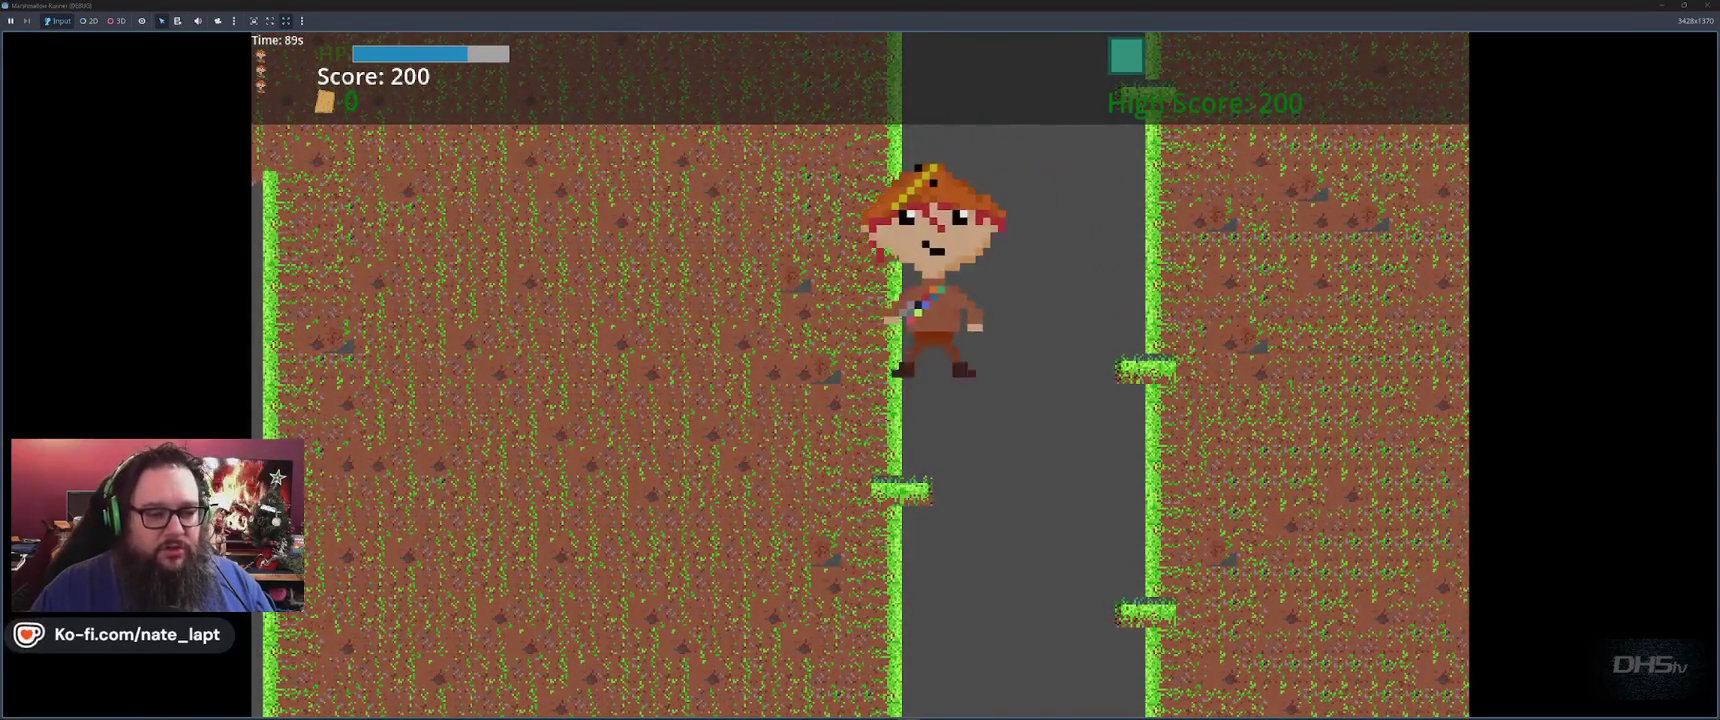
pyautogui.press('space')
pyautogui.press('space')
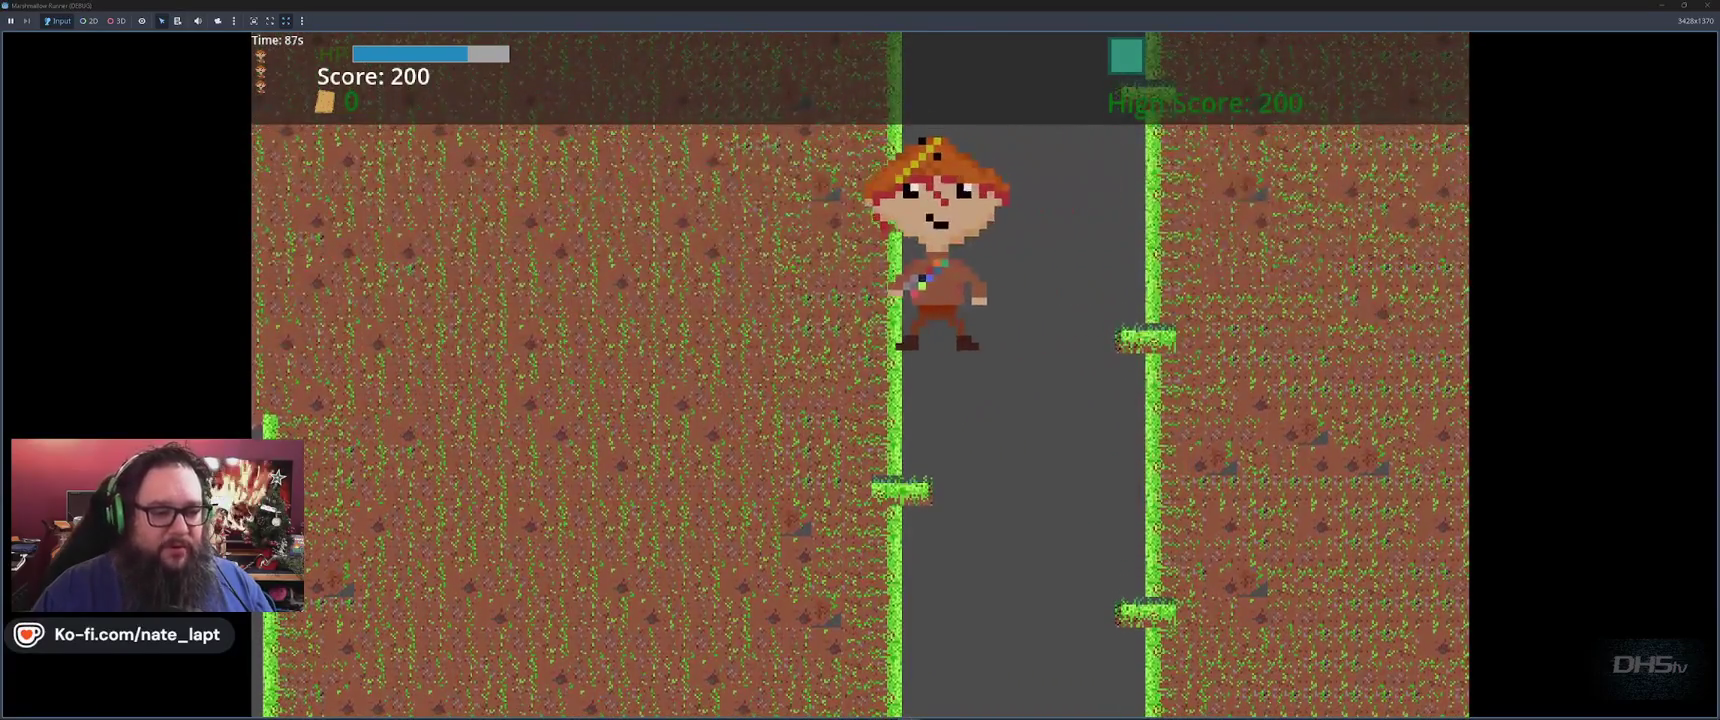
pyautogui.press('space')
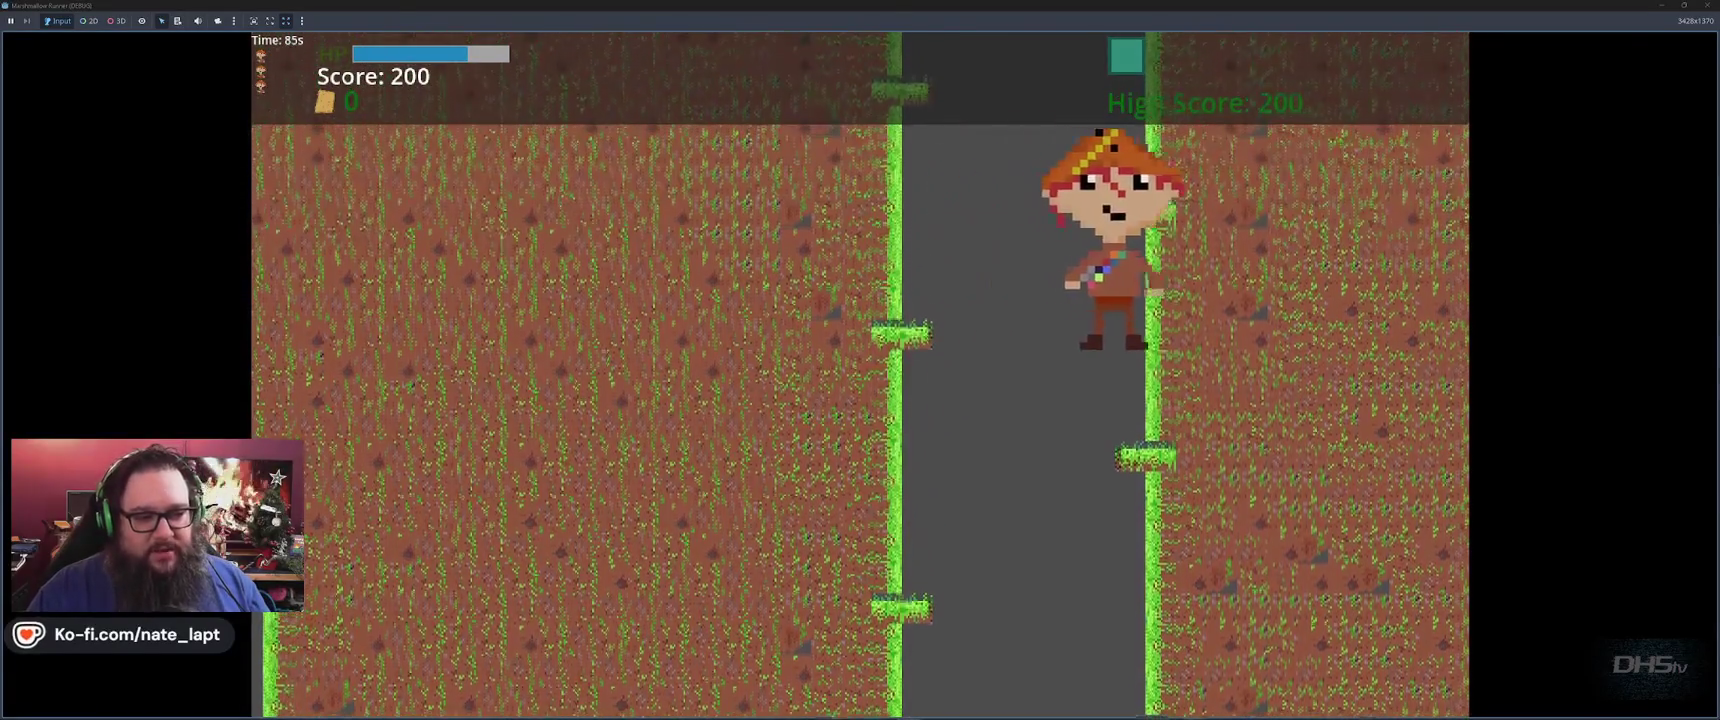
pyautogui.press('space')
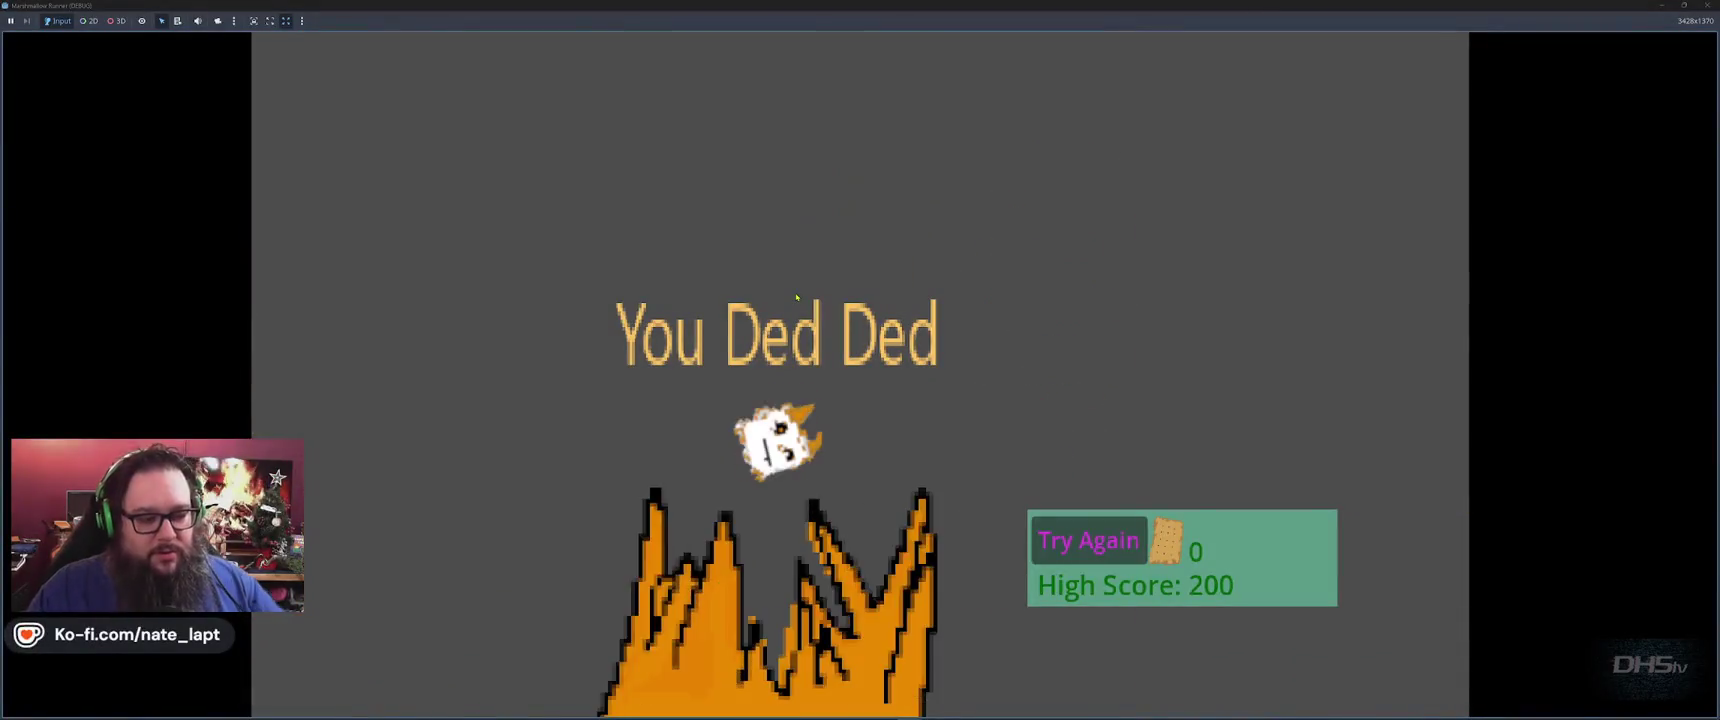
pyautogui.press('F8')
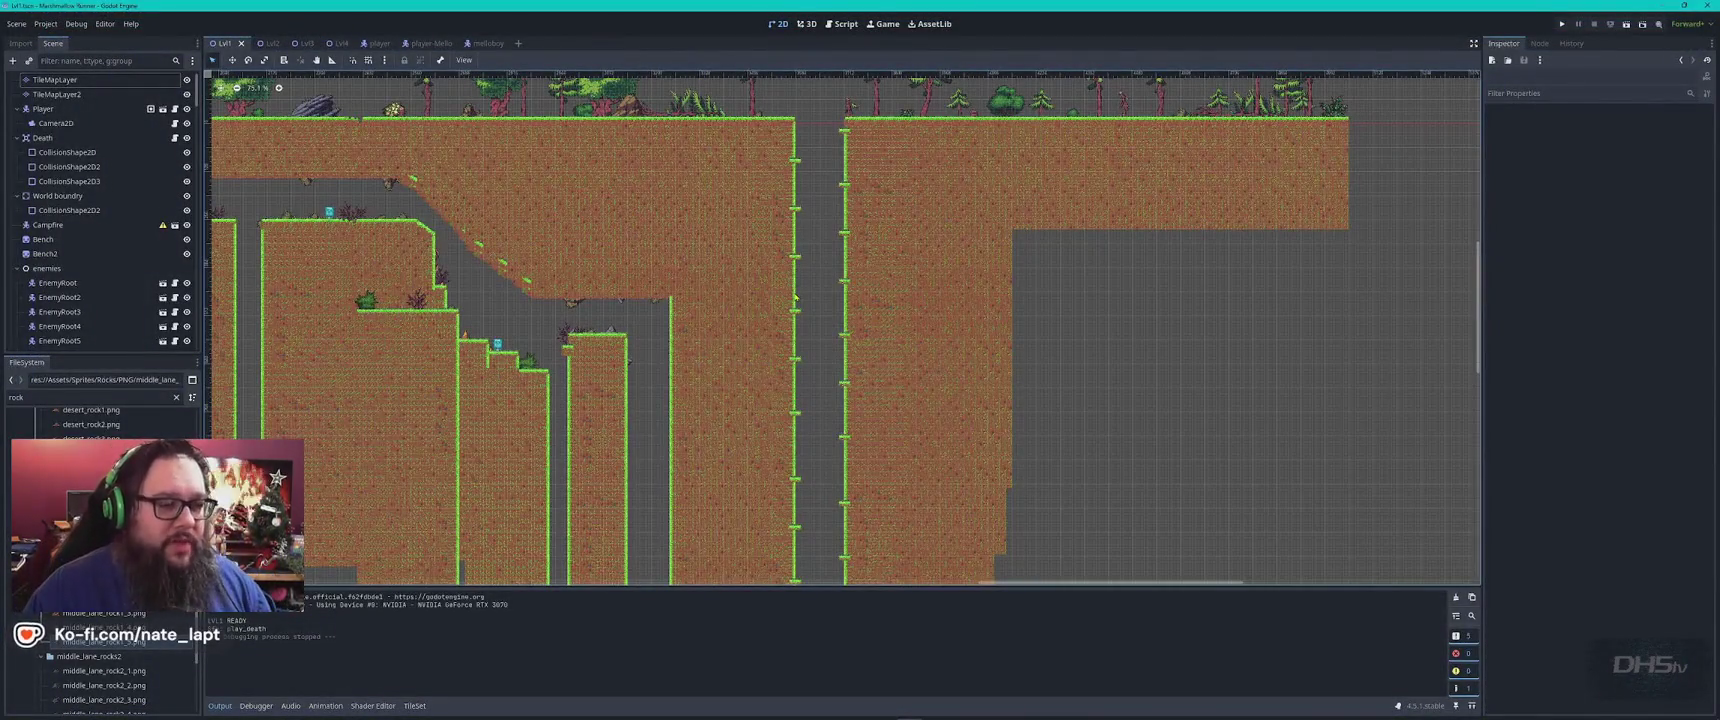
# Briefly relaunch and stop the game, then select CeilingCheck in the player scene
pyautogui.scroll(-2, 795, 299)
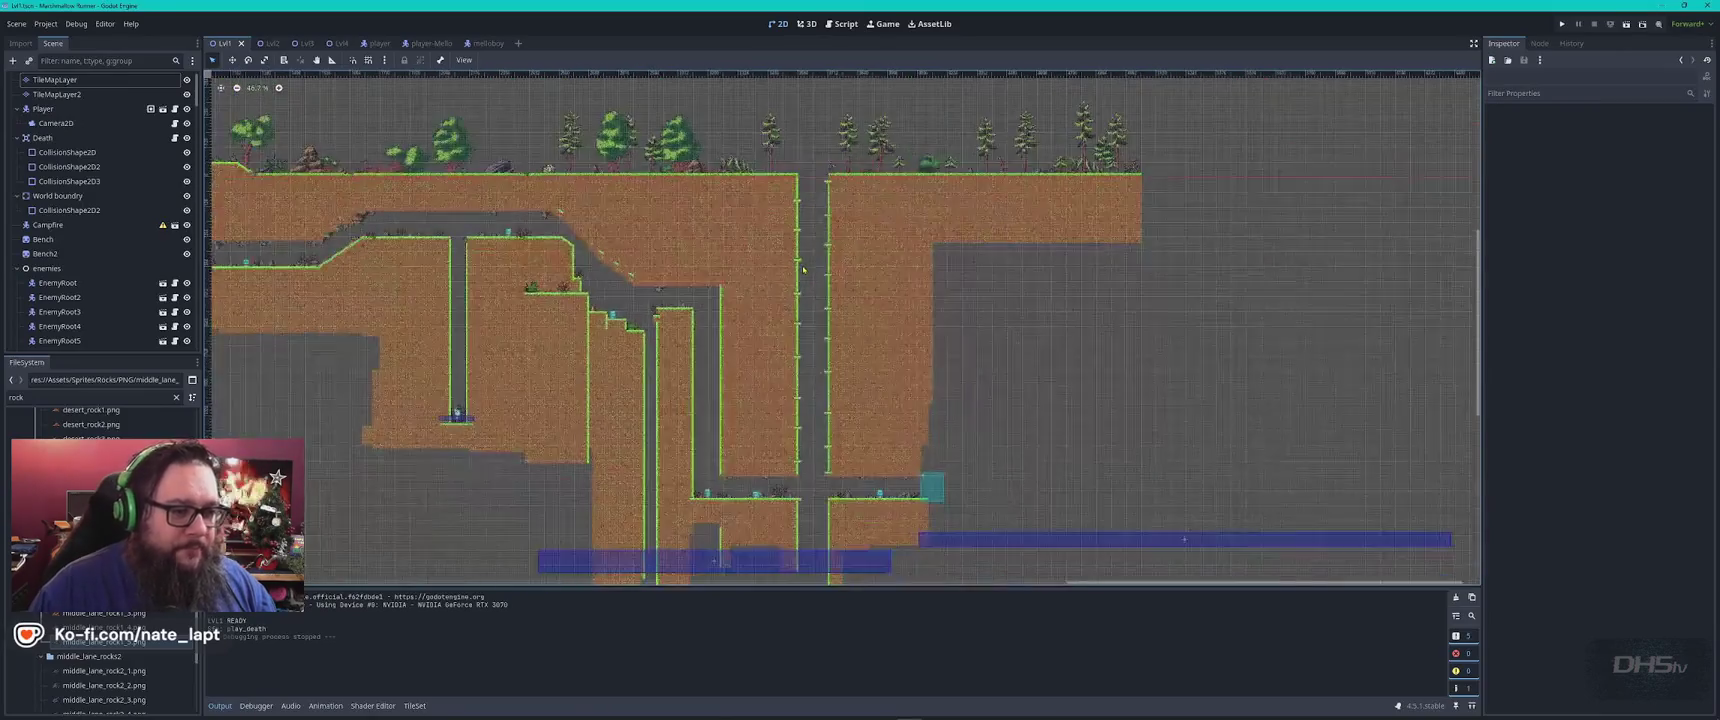
pyautogui.press('F5')
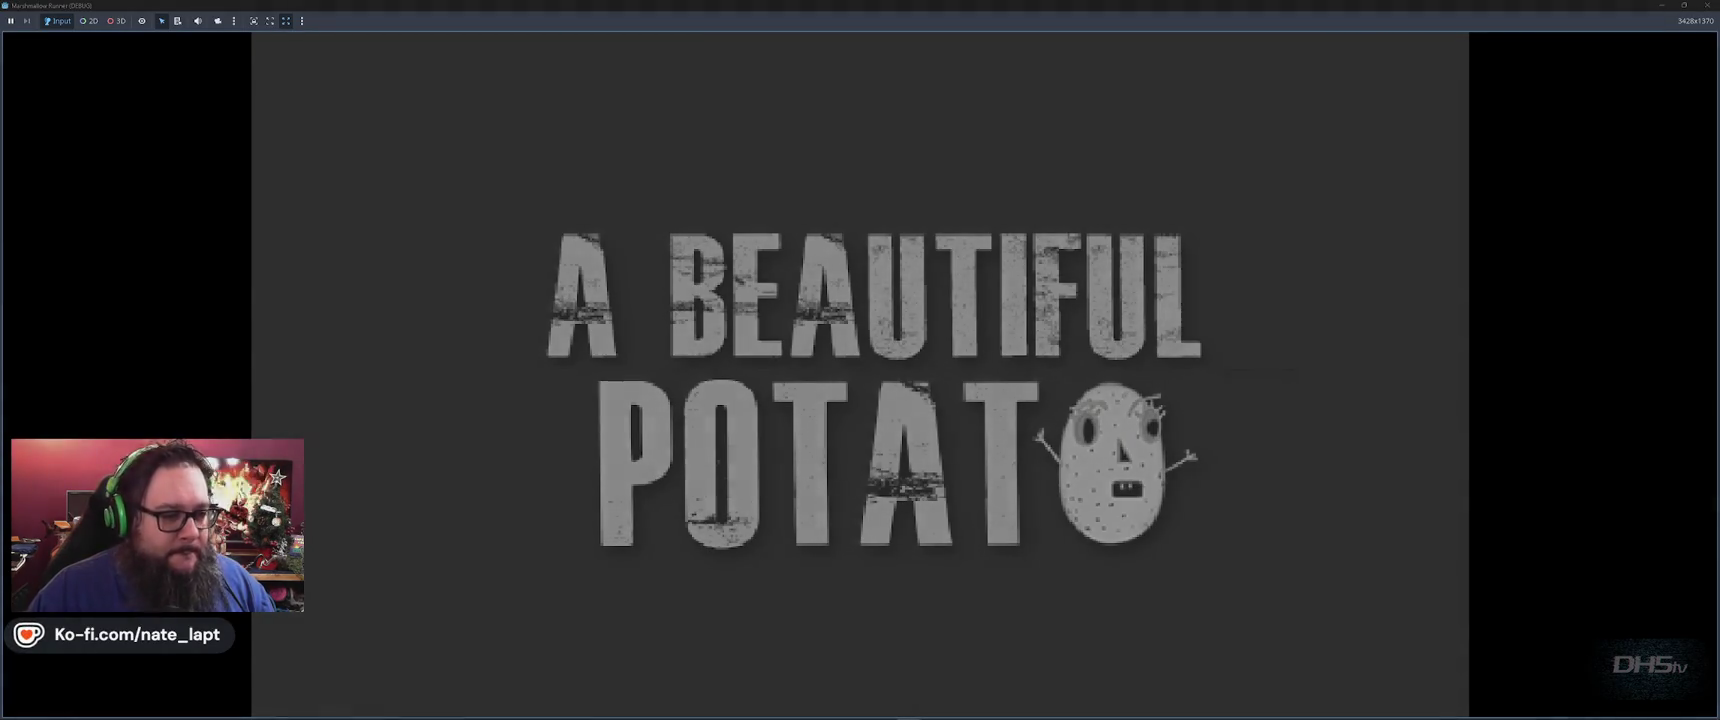
pyautogui.press('Return')
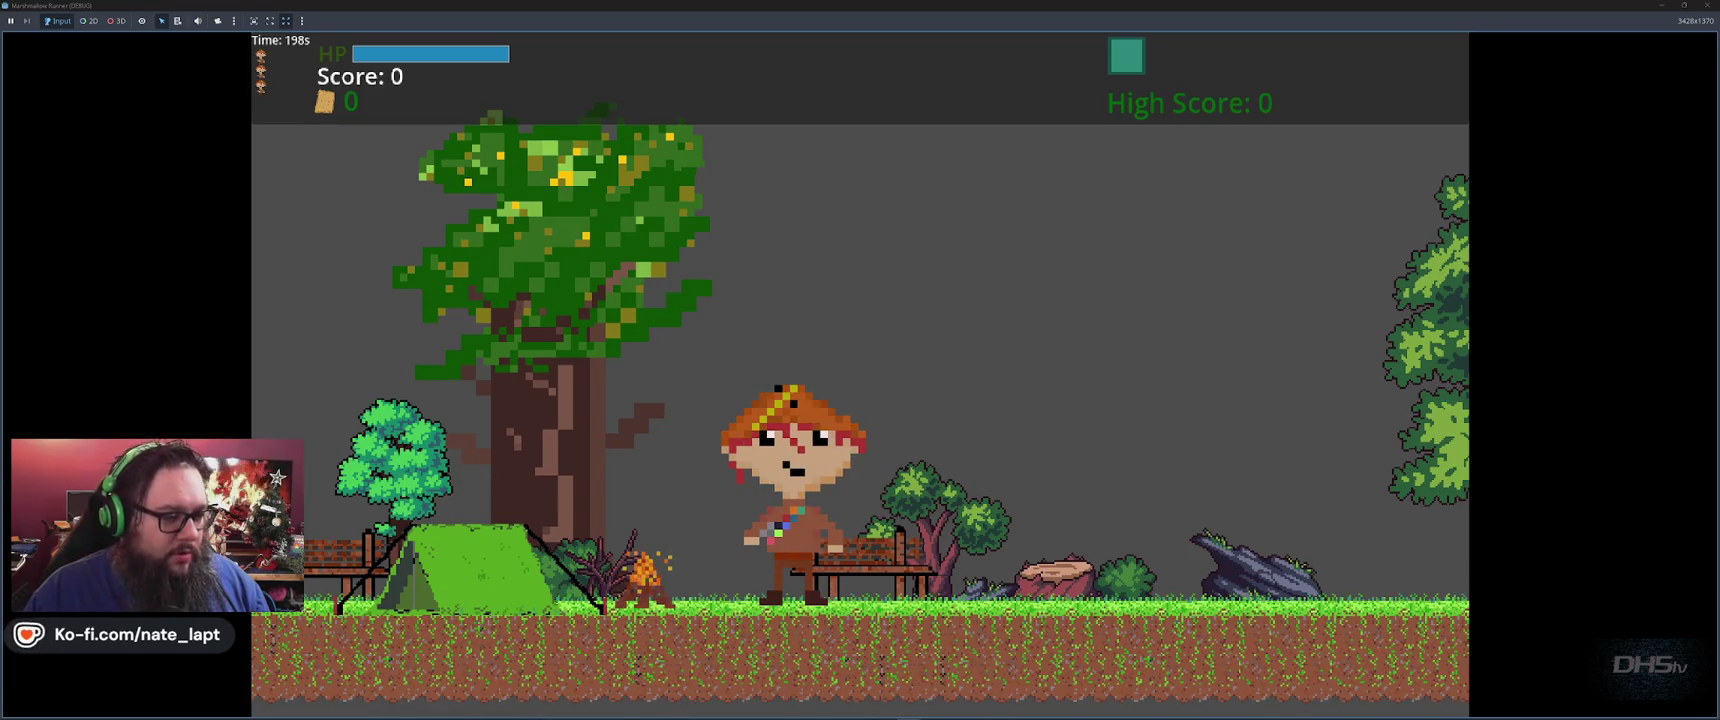
pyautogui.press('F8')
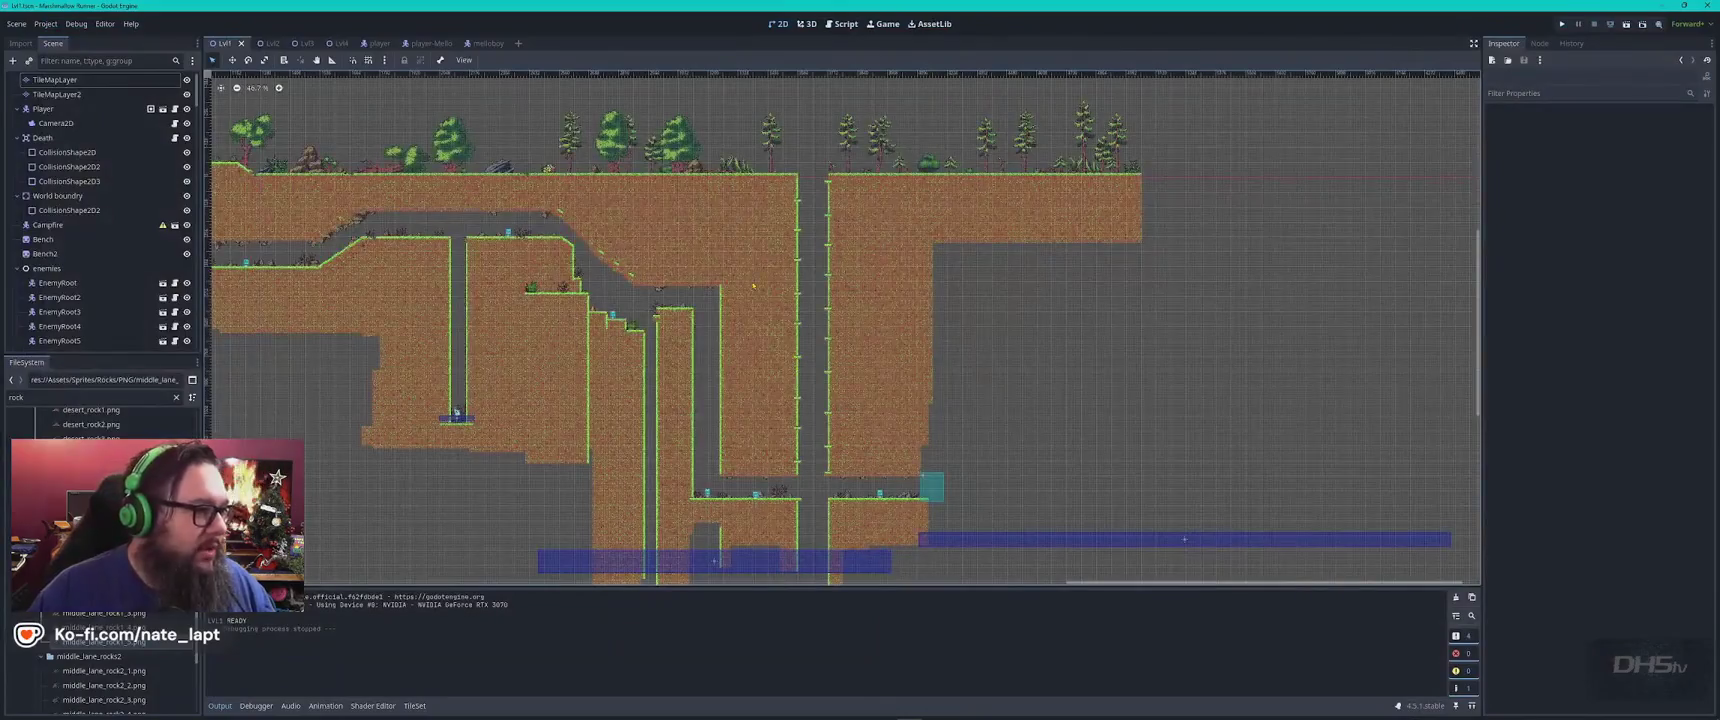
pyautogui.click(376, 44)
pyautogui.click(62, 212)
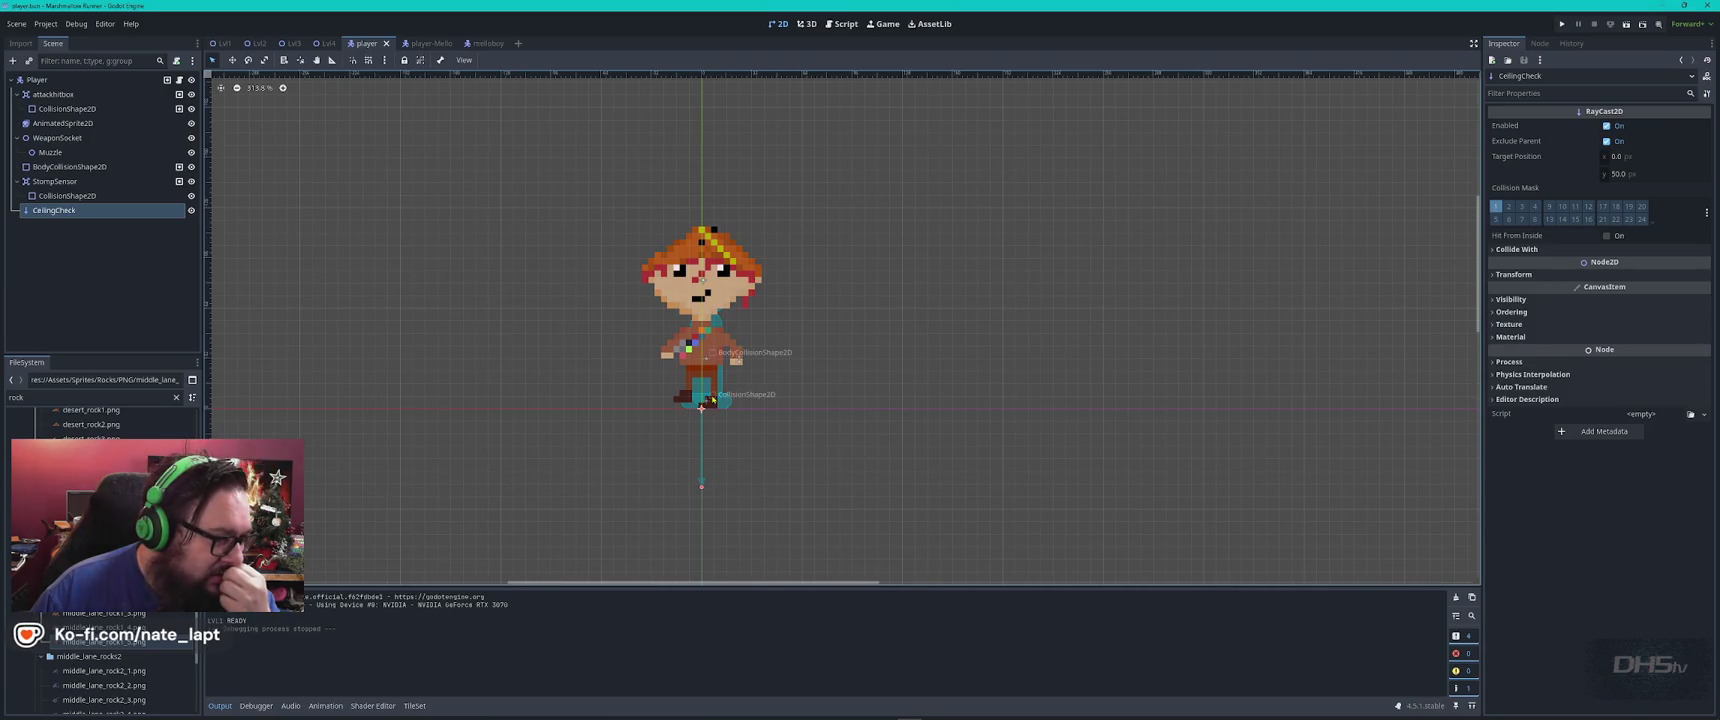
# Open player.gd from the Player node and search it for 'ceiling', briefly checking the music player
pyautogui.scroll(3, 712, 400)
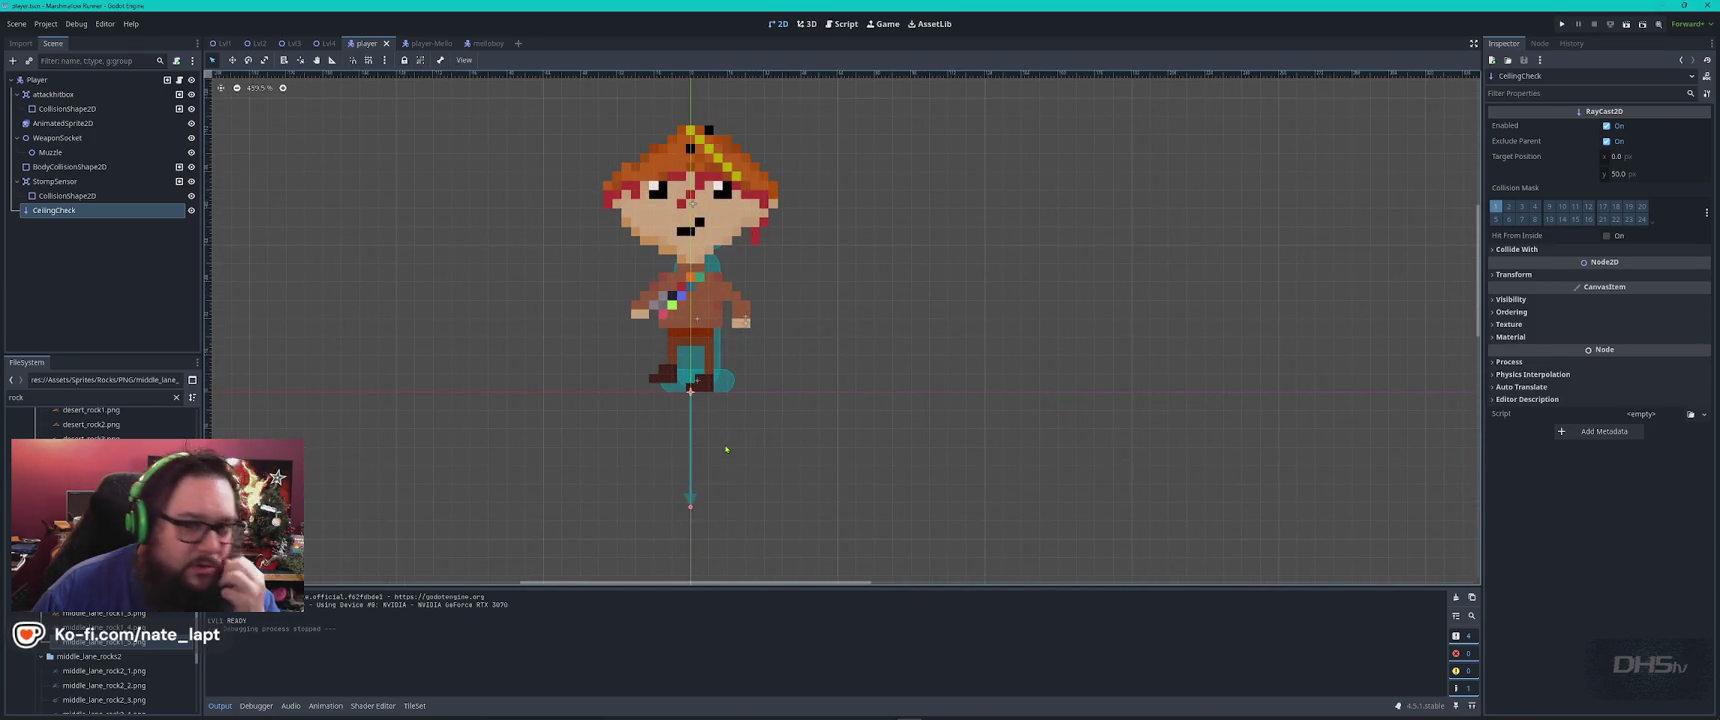
pyautogui.click(177, 61)
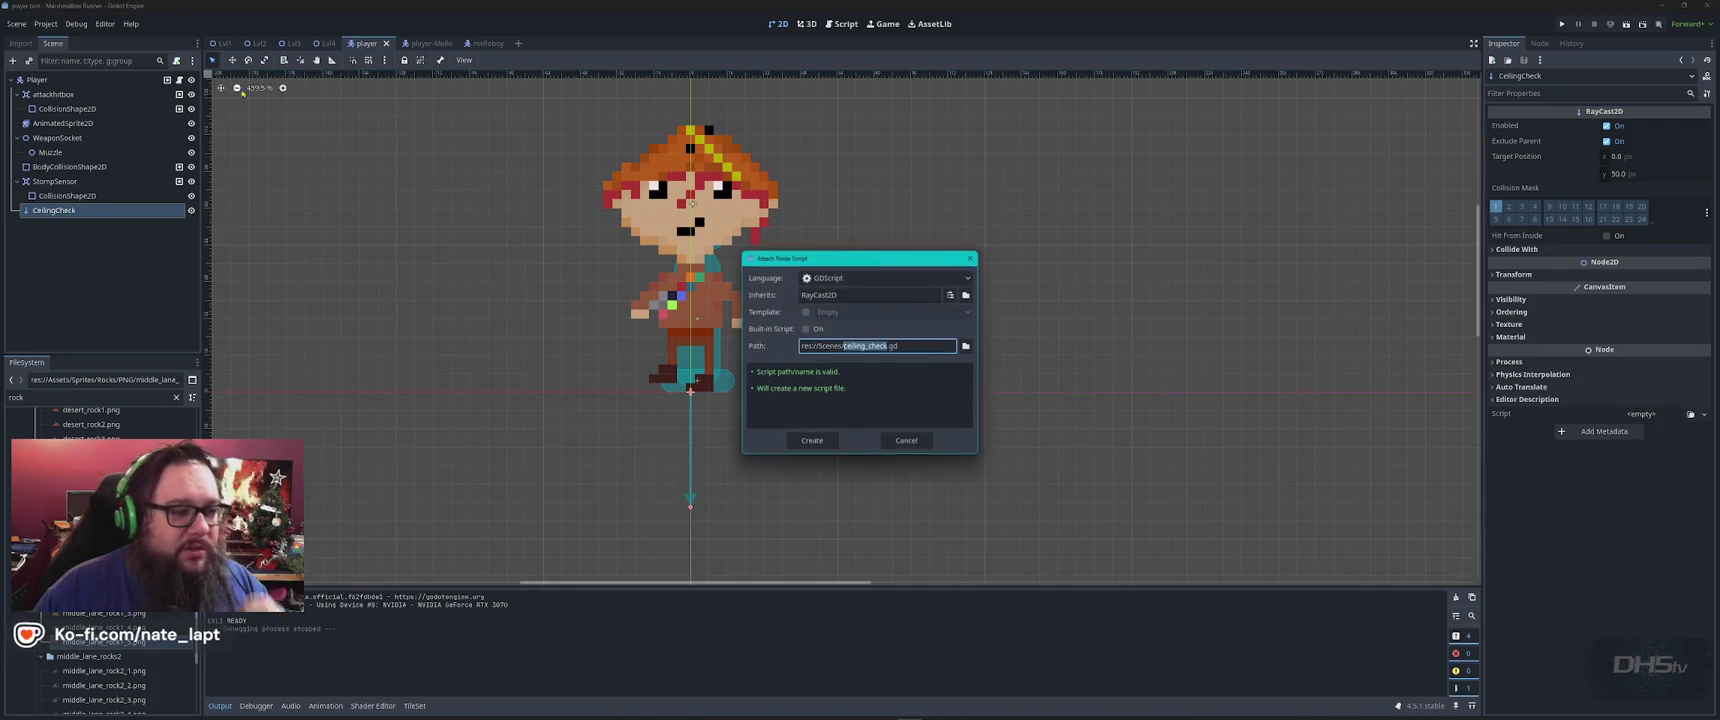
pyautogui.press('Escape')
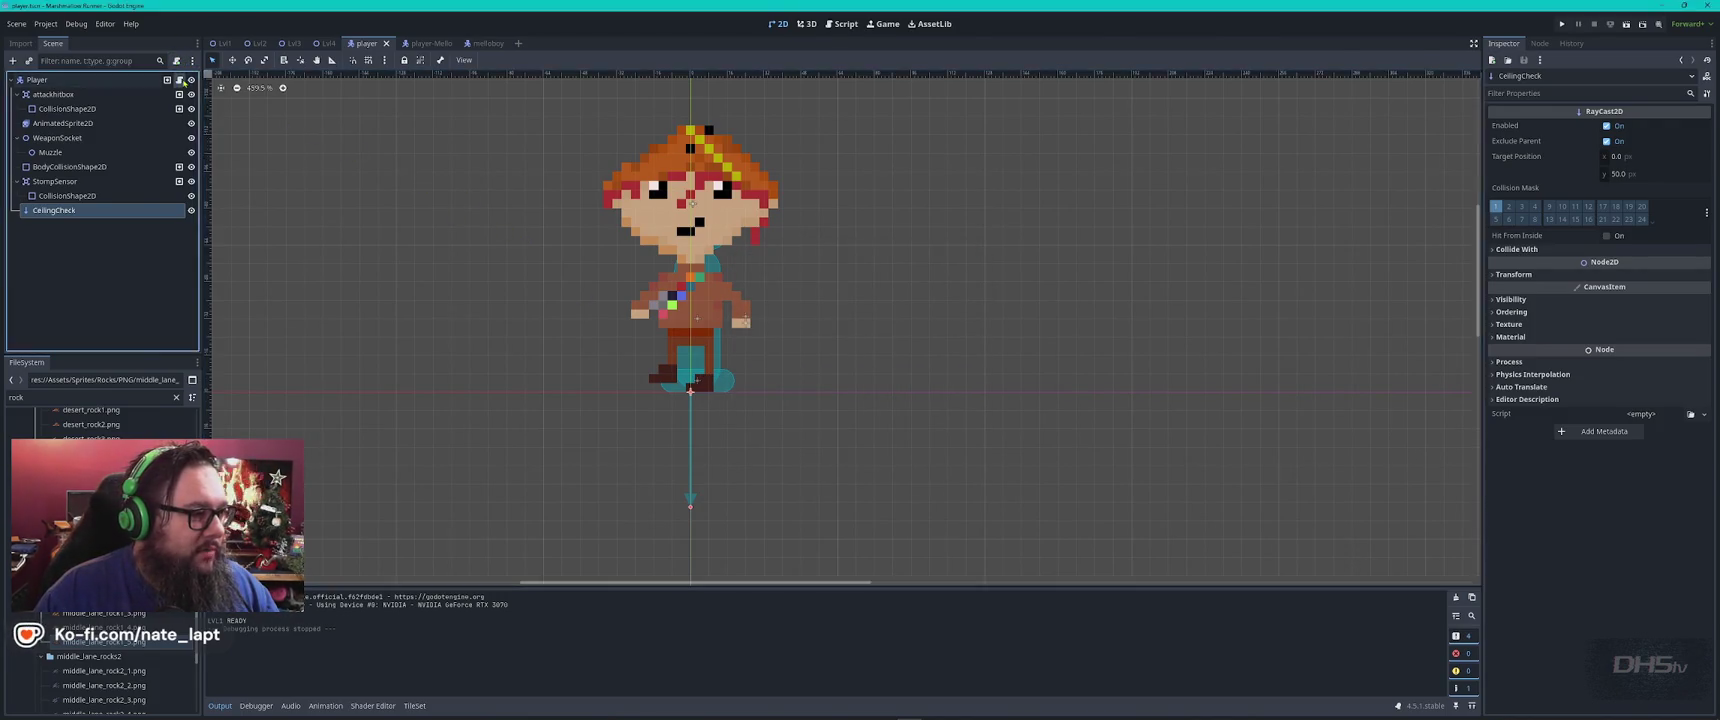
pyautogui.click(179, 79)
pyautogui.hotkey('ctrl', 'f')
pyautogui.write('ceiling')
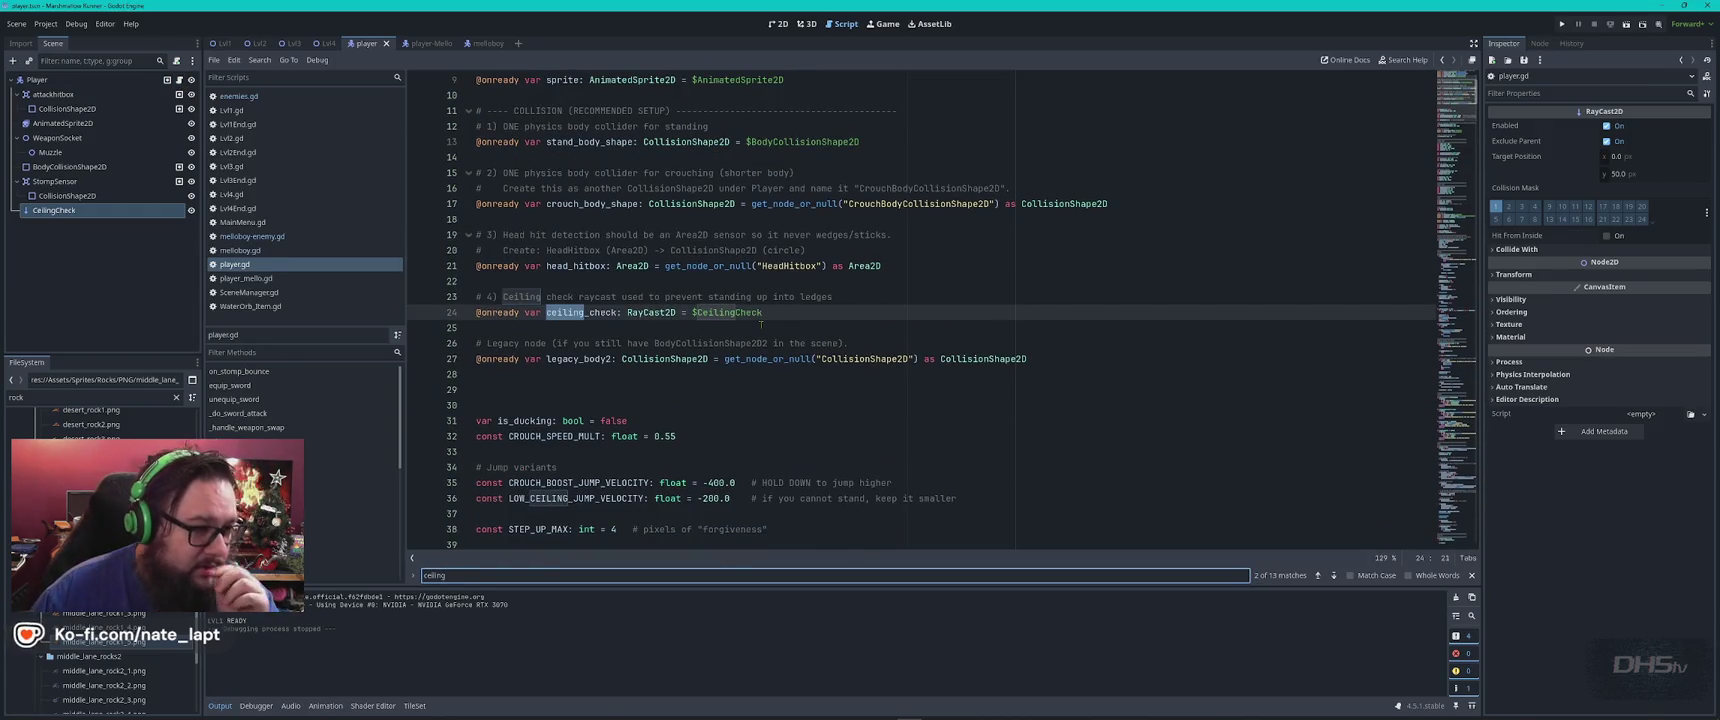
pyautogui.hotkey('alt', 'Tab')
pyautogui.hotkey('alt', 'Tab')
pyautogui.hotkey('alt', 'Tab')
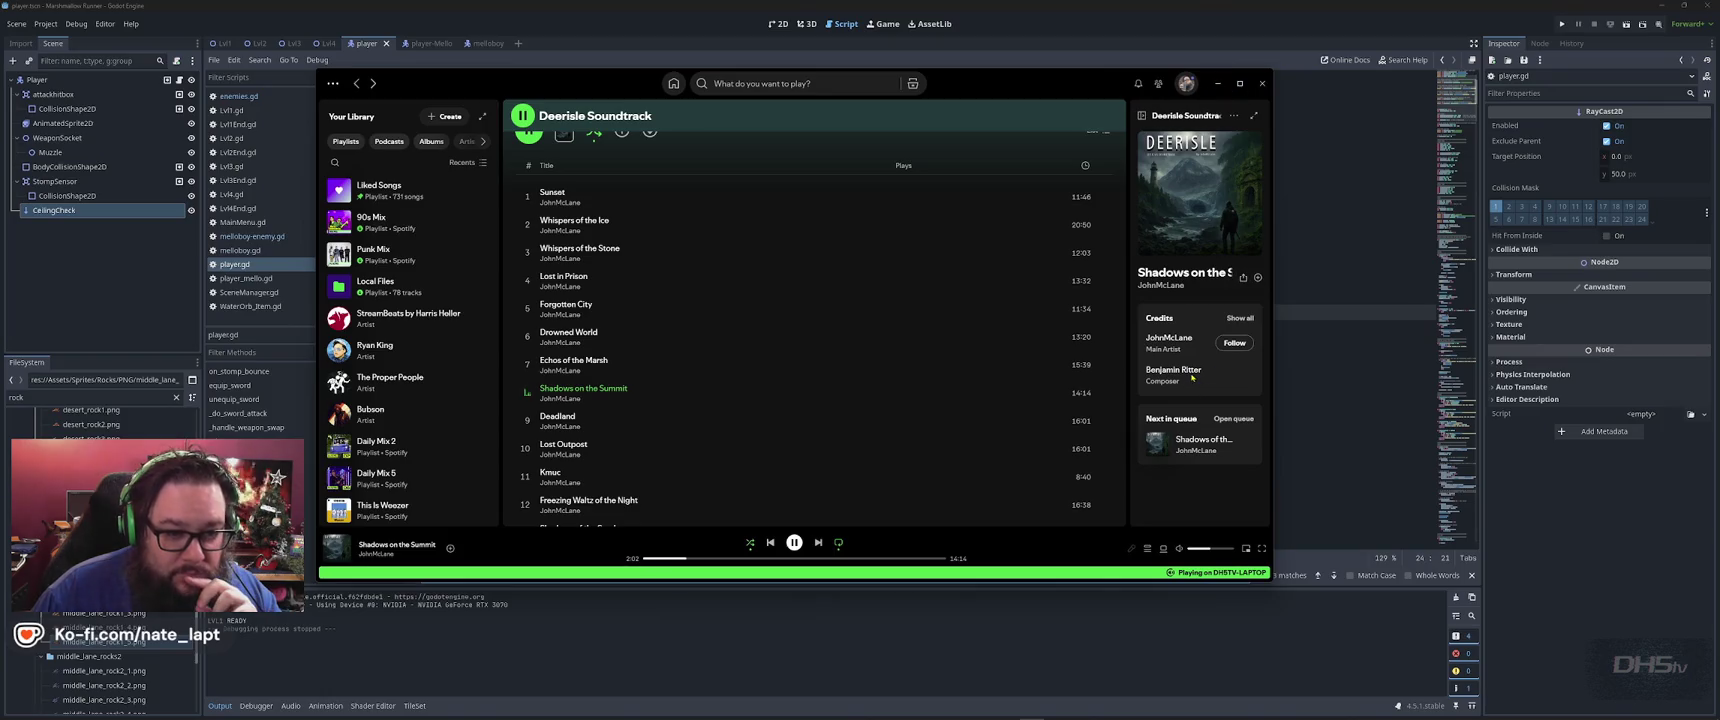
pyautogui.click(1219, 84)
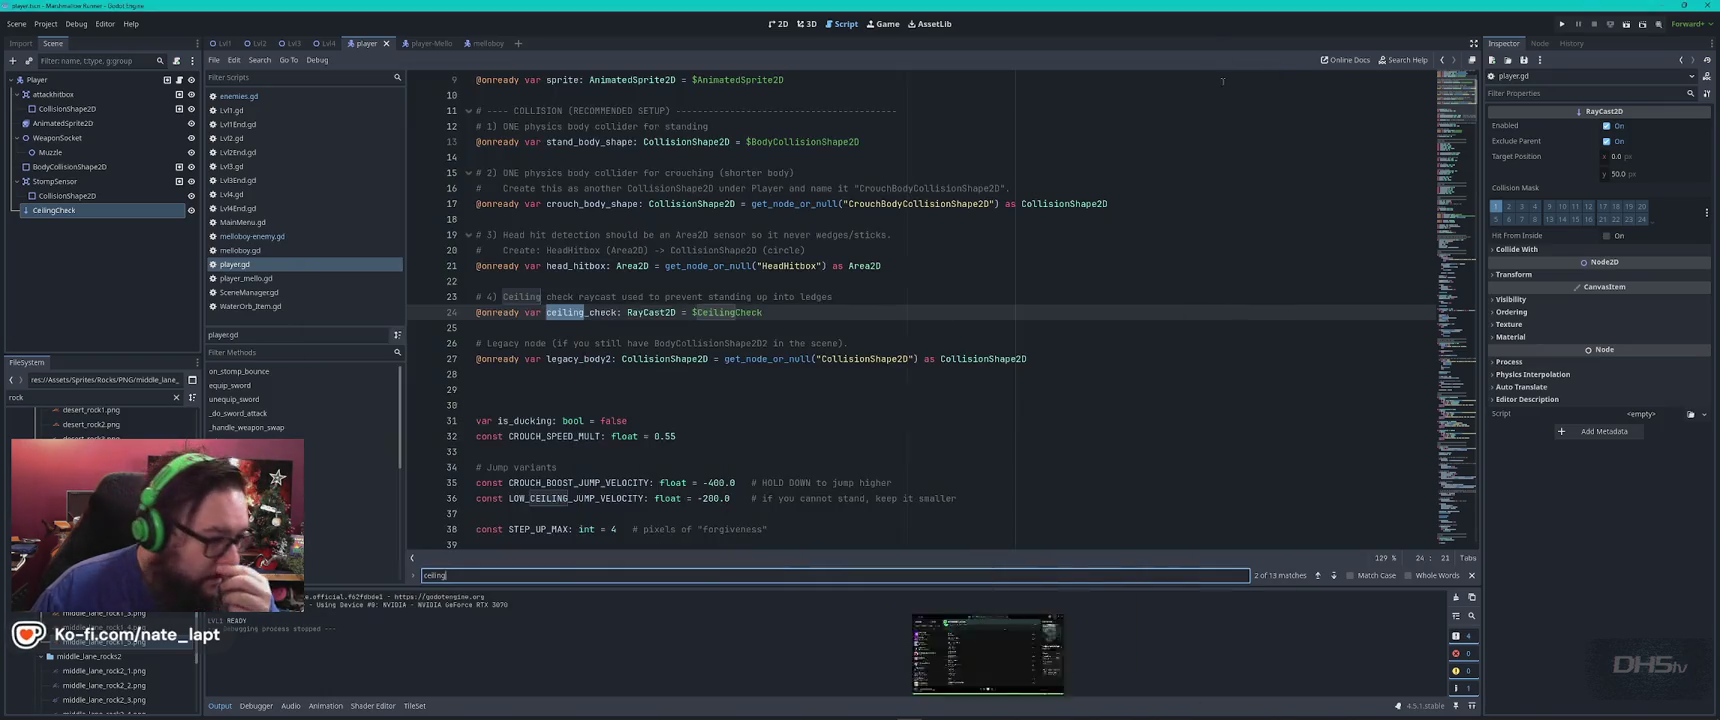
pyautogui.doubleClick(736, 311)
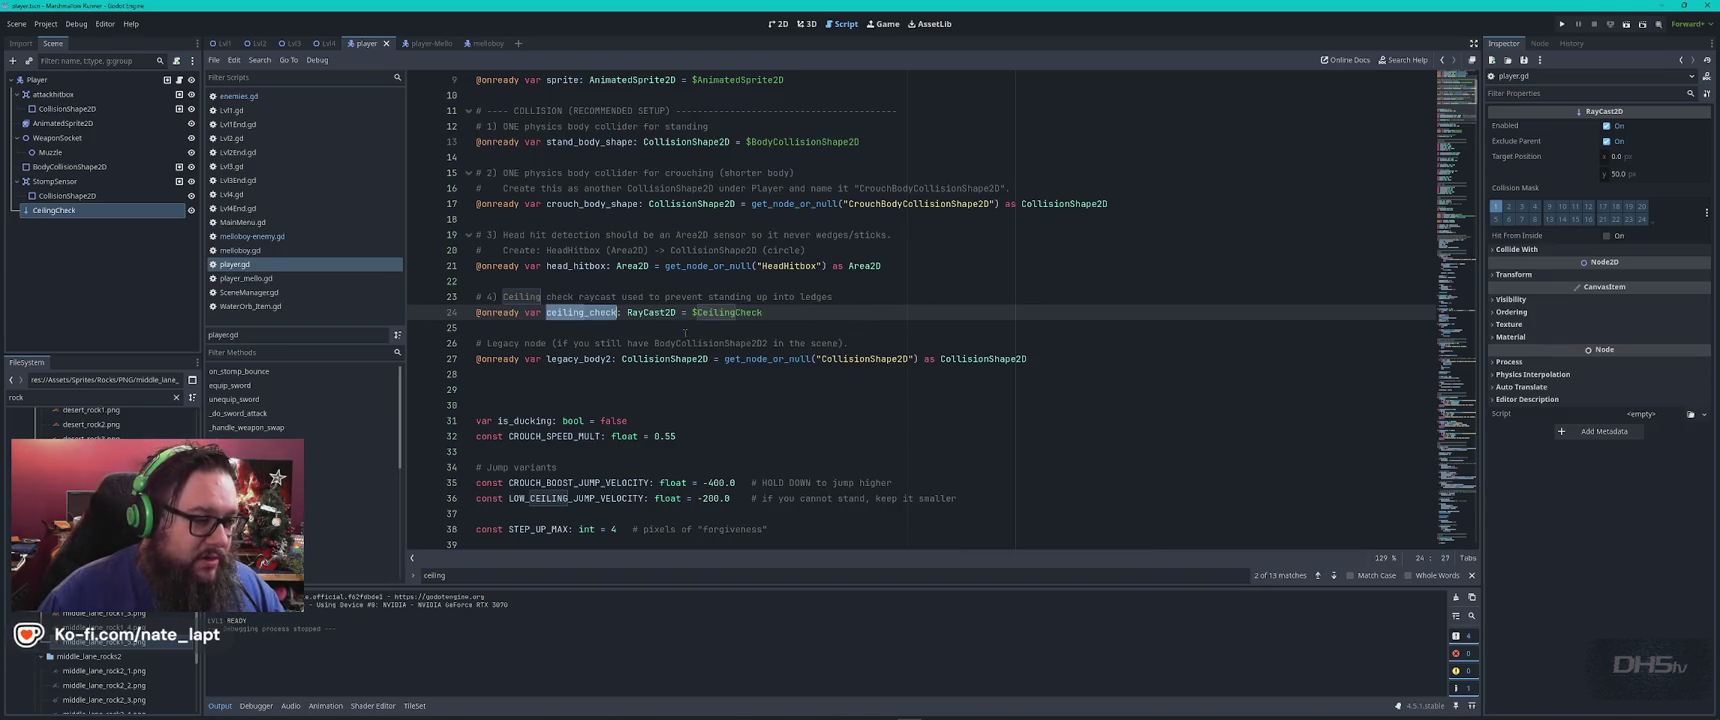
pyautogui.hotkey('ctrl', 'f')
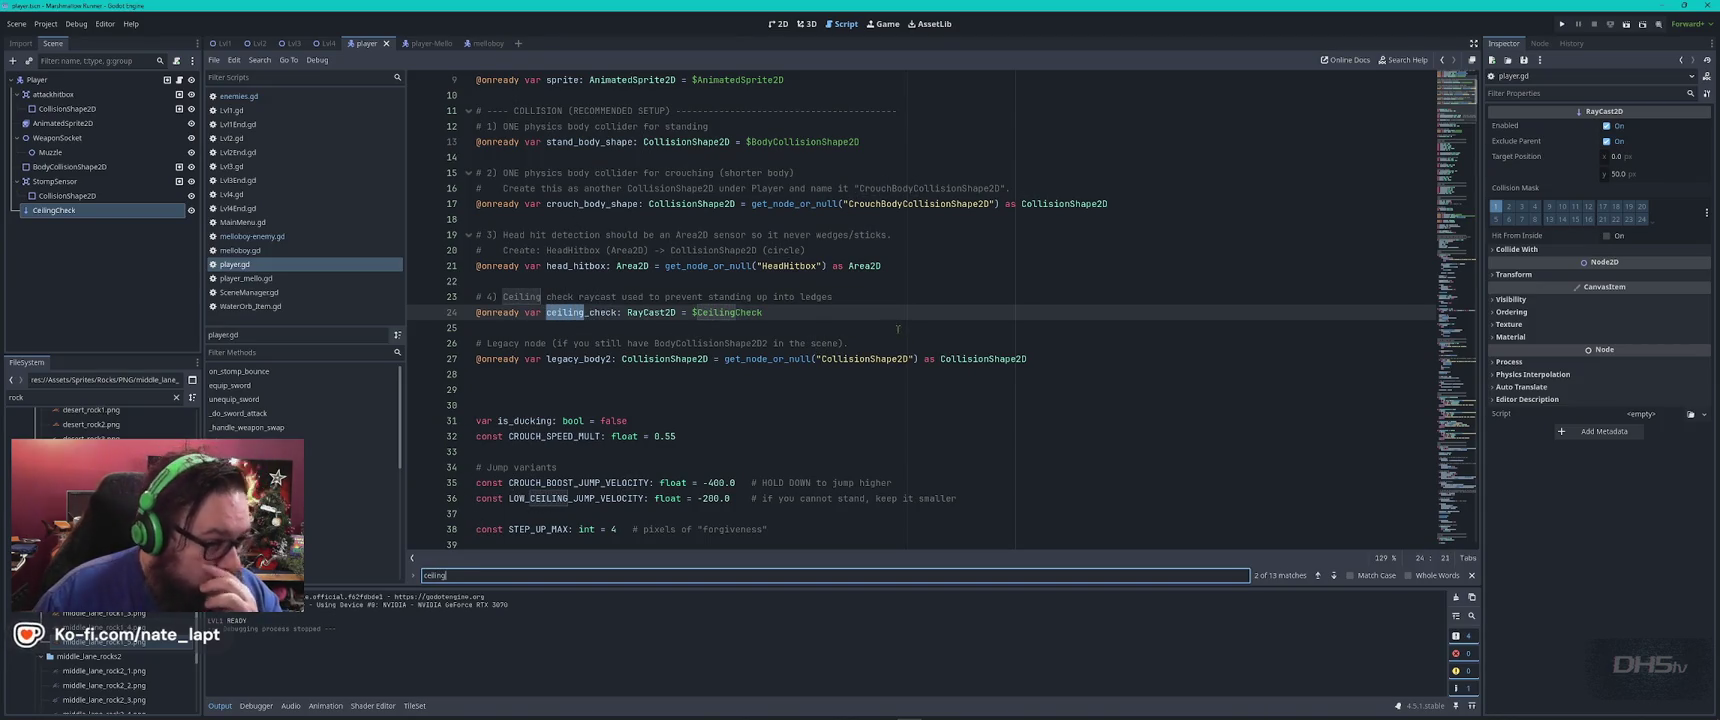
pyautogui.doubleClick(590, 313)
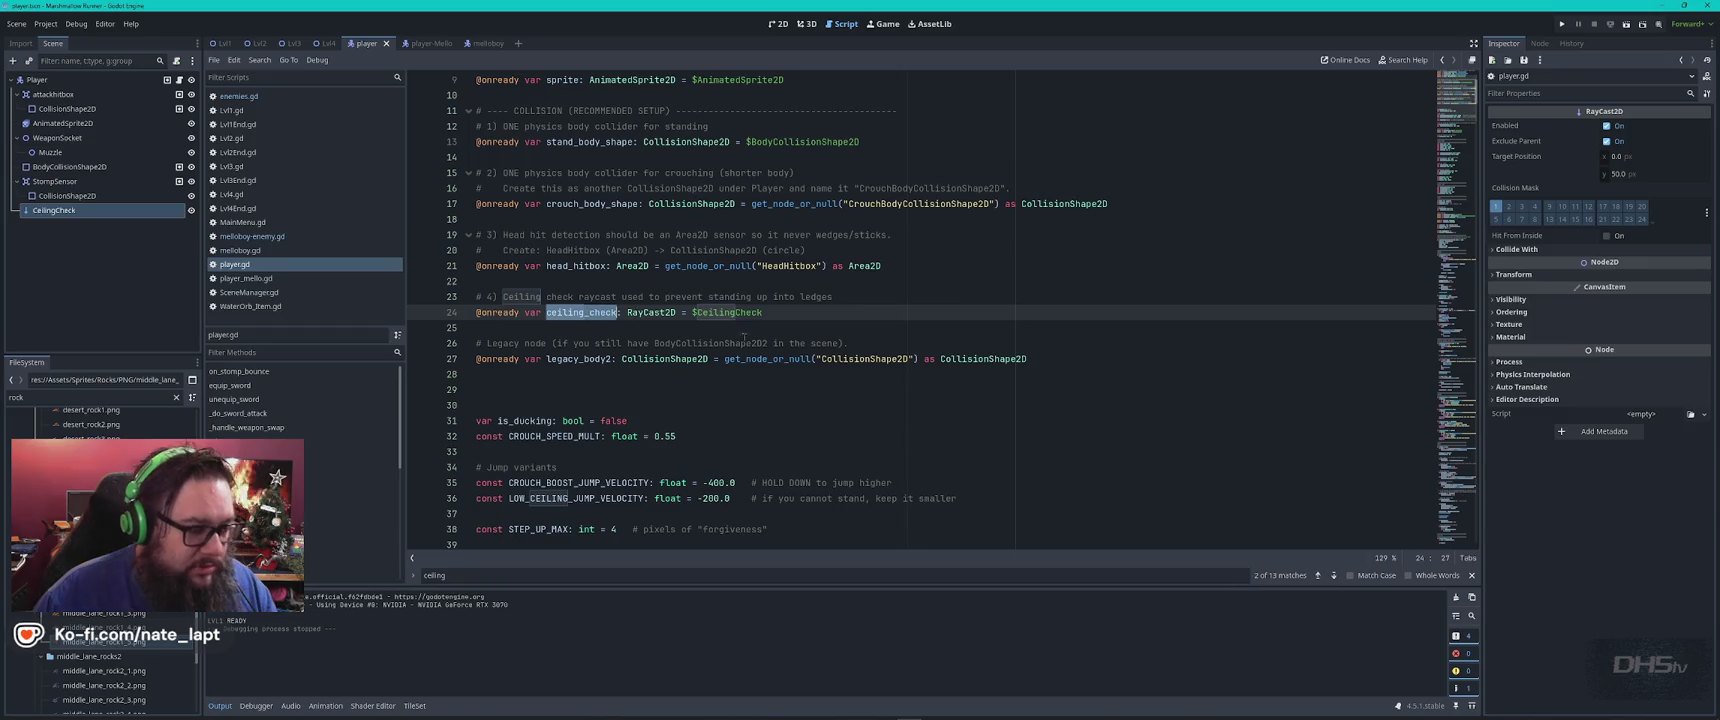
pyautogui.hotkey('ctrl', 'f')
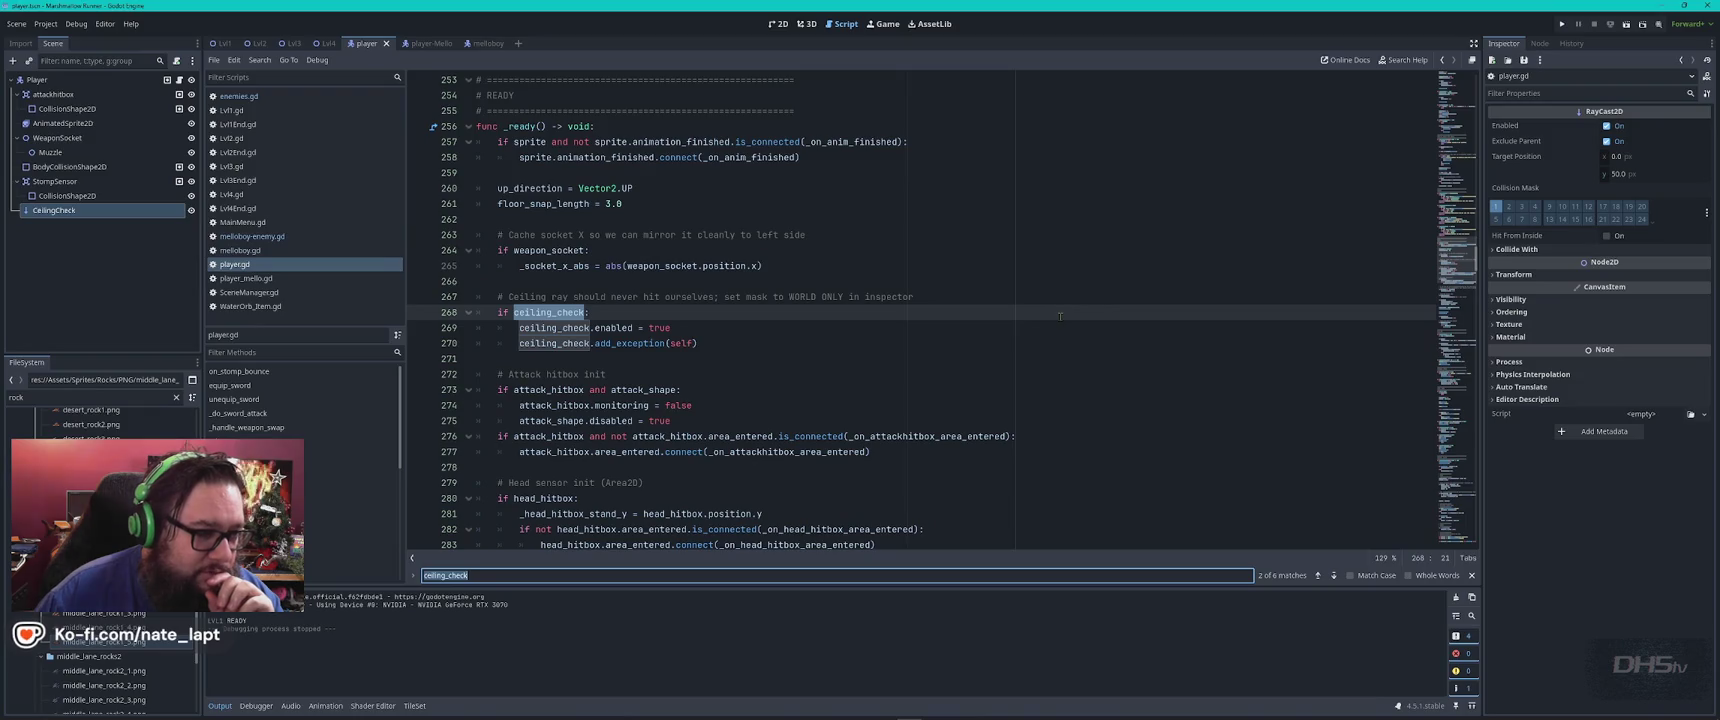
pyautogui.press('Return')
pyautogui.press('Return')
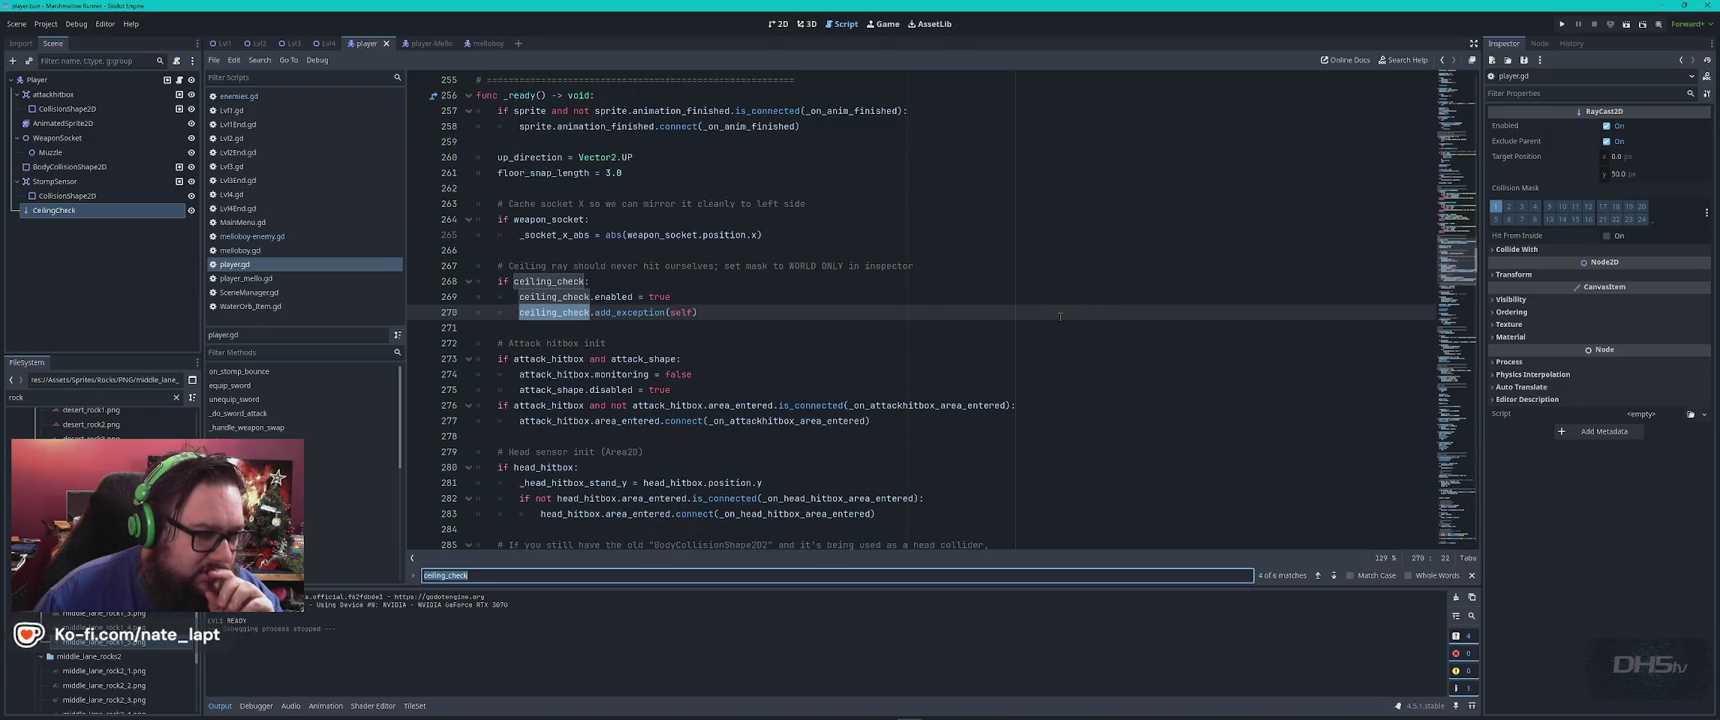
pyautogui.press('Return')
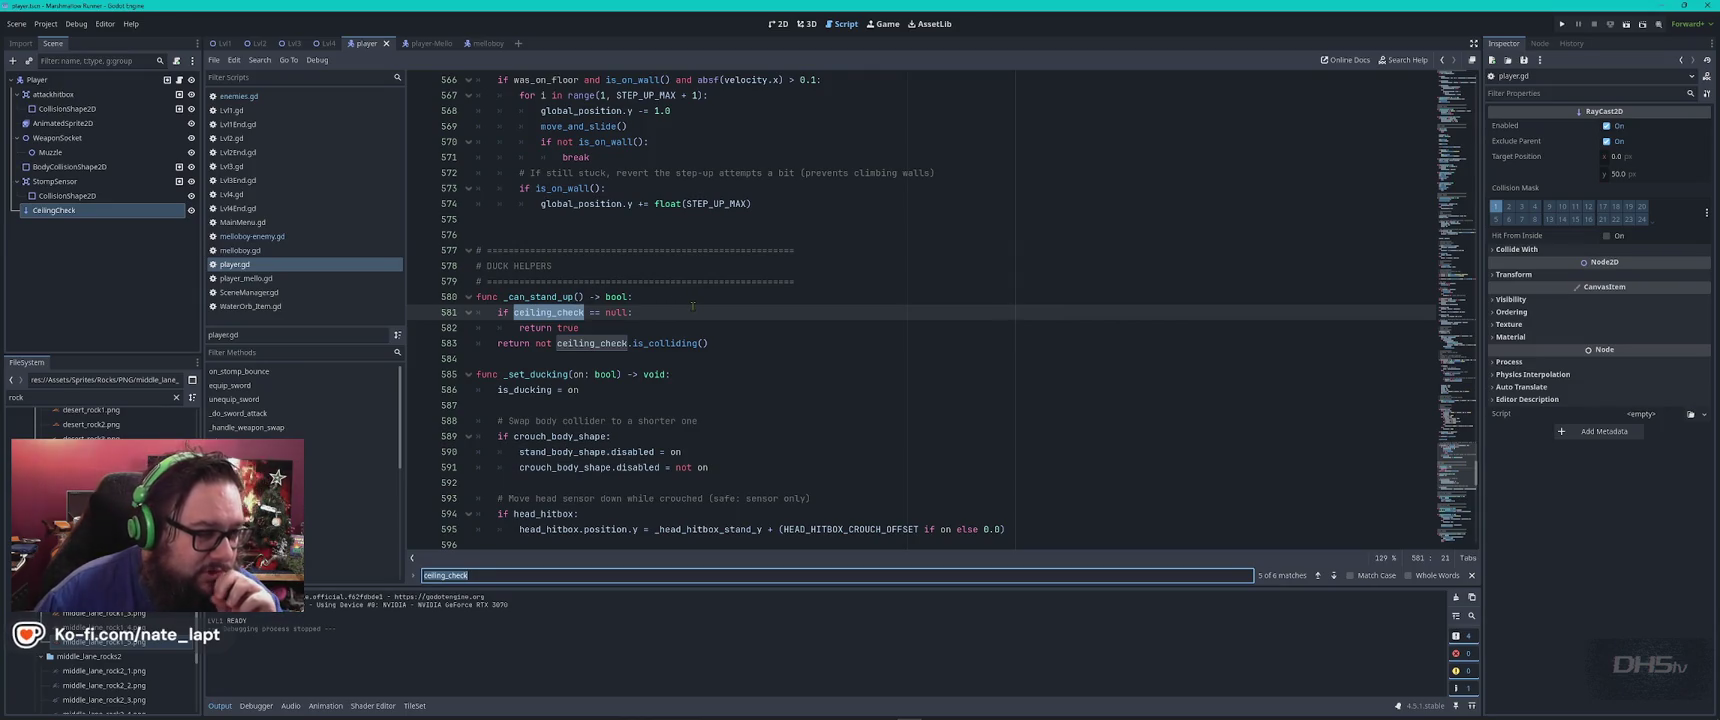
pyautogui.press('Return')
pyautogui.press('Return')
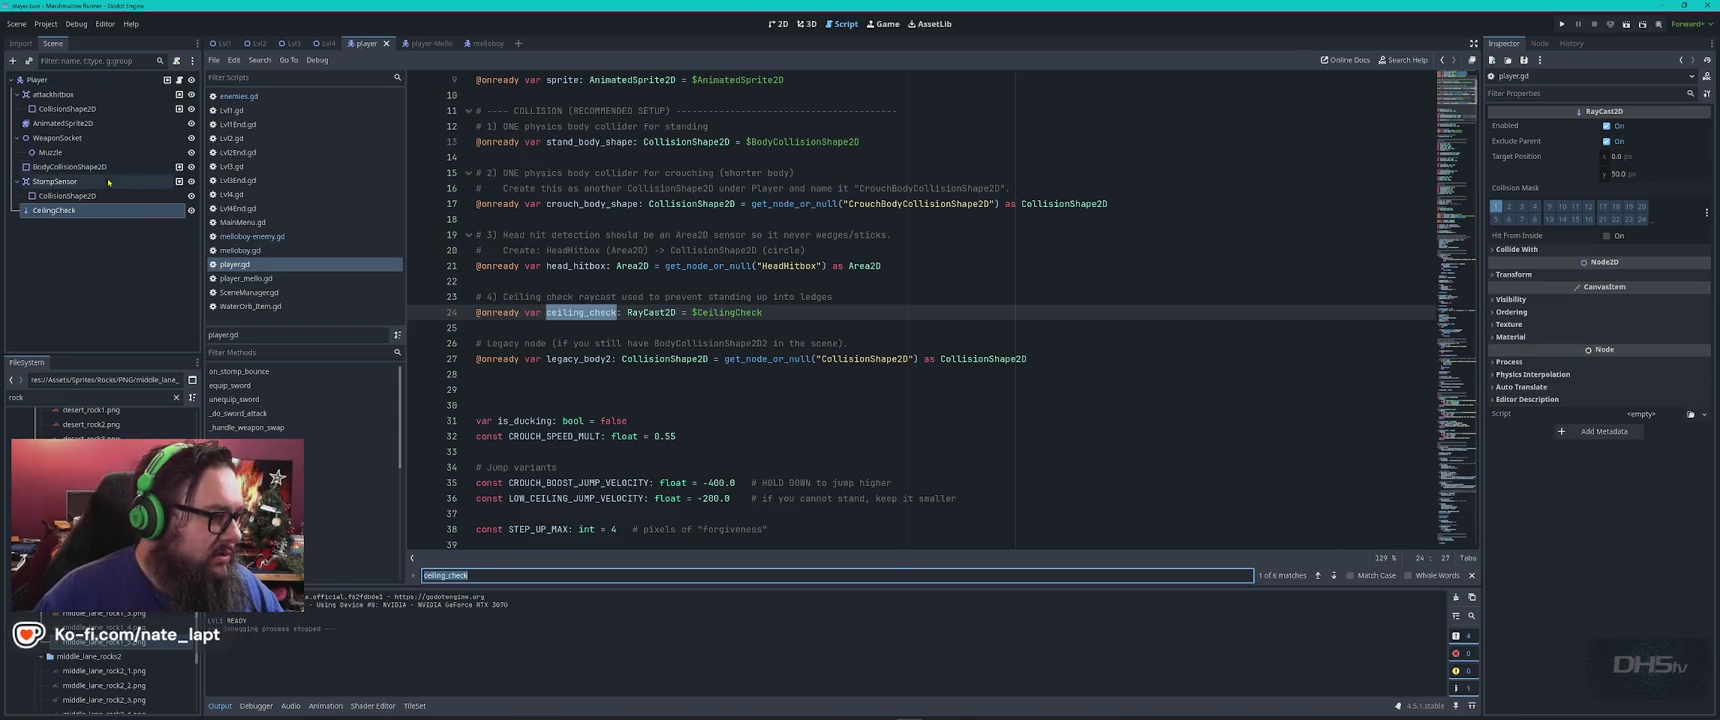
pyautogui.click(86, 211)
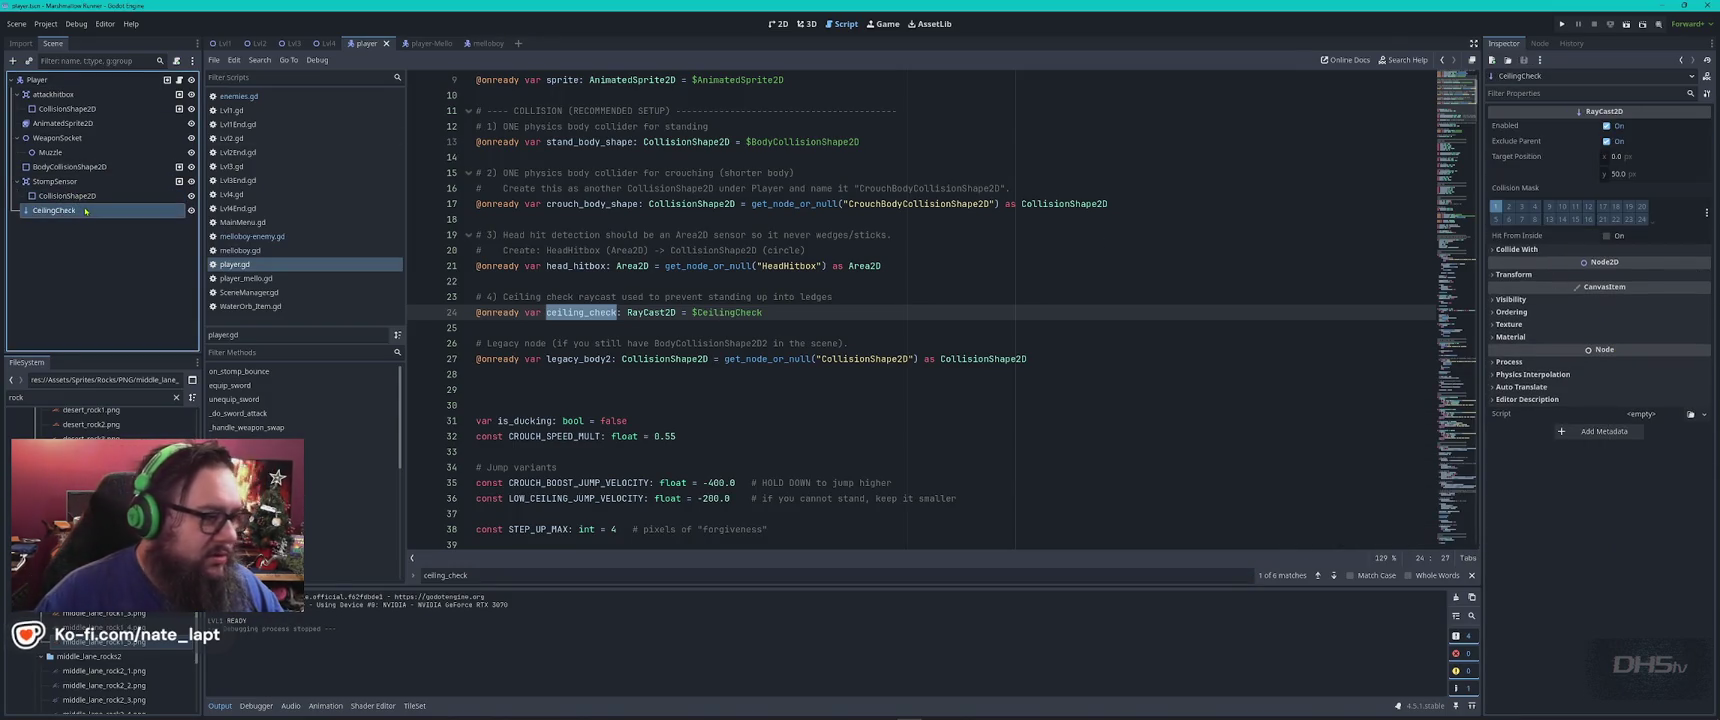
# Enable Bodies under CeilingCheck's Collide With, adjust its Target Position, then save and run
pyautogui.click(1516, 249)
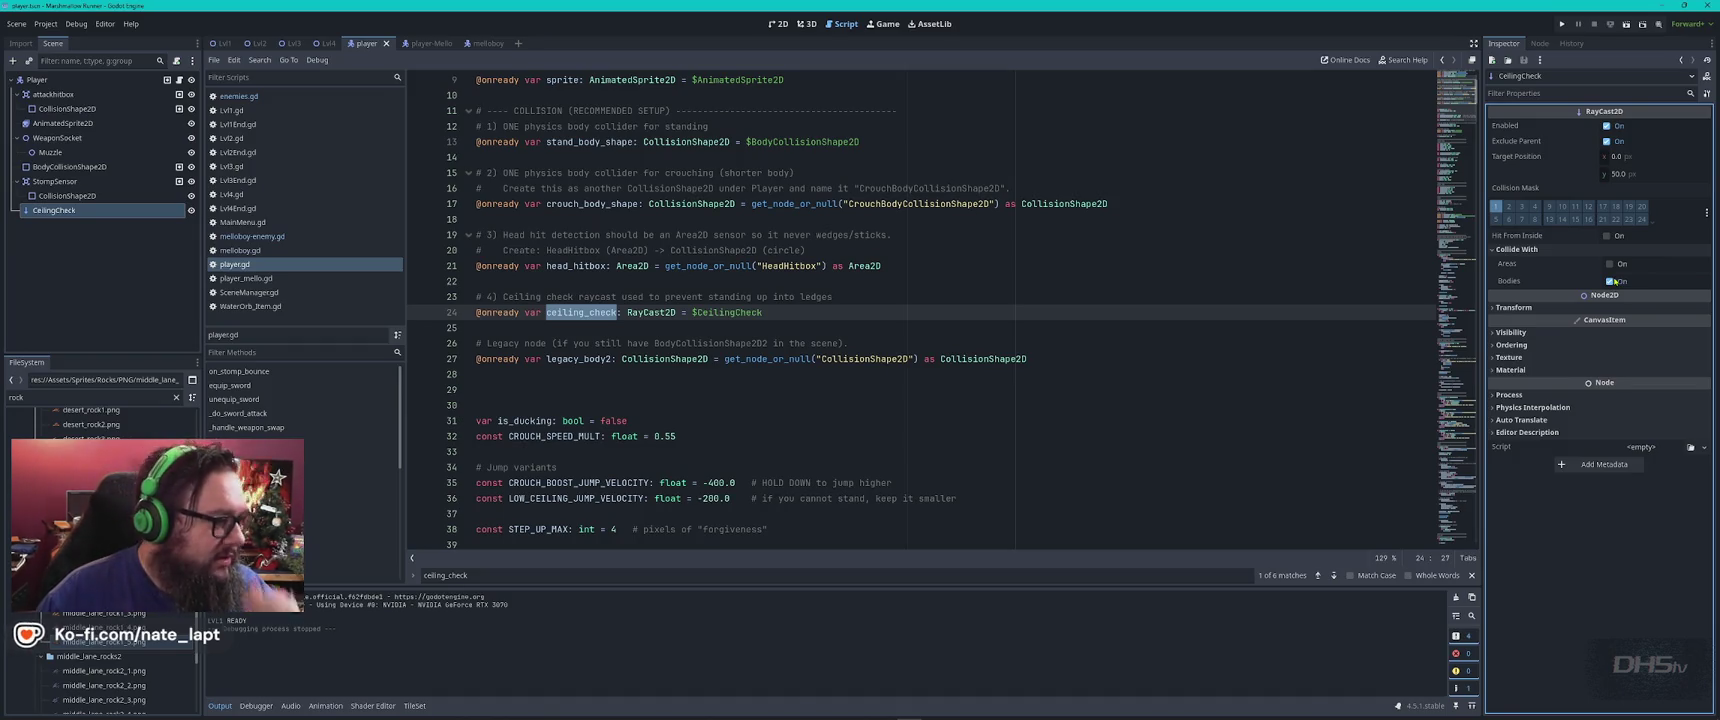
pyautogui.click(778, 23)
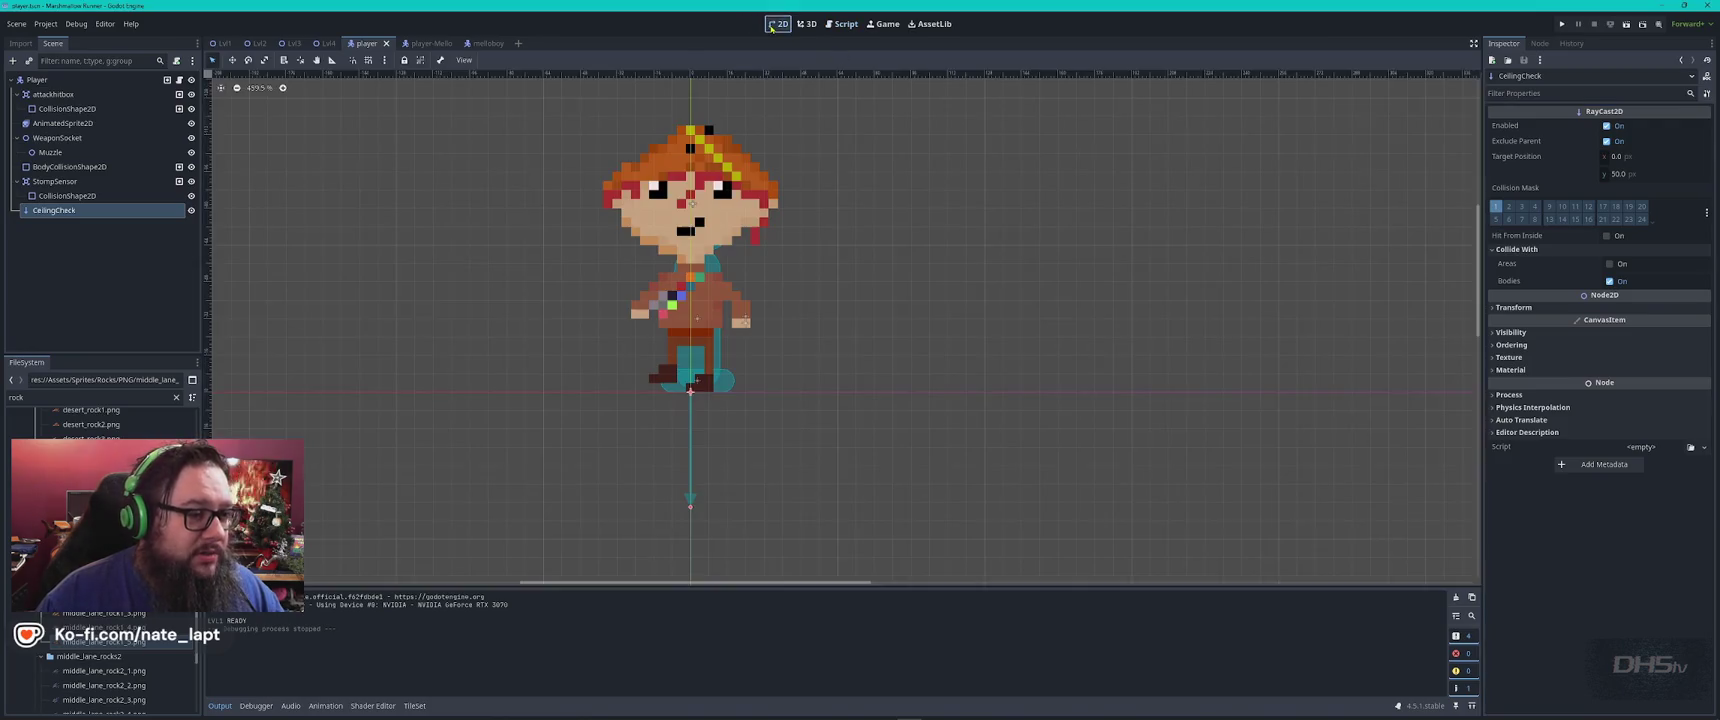
pyautogui.click(690, 506)
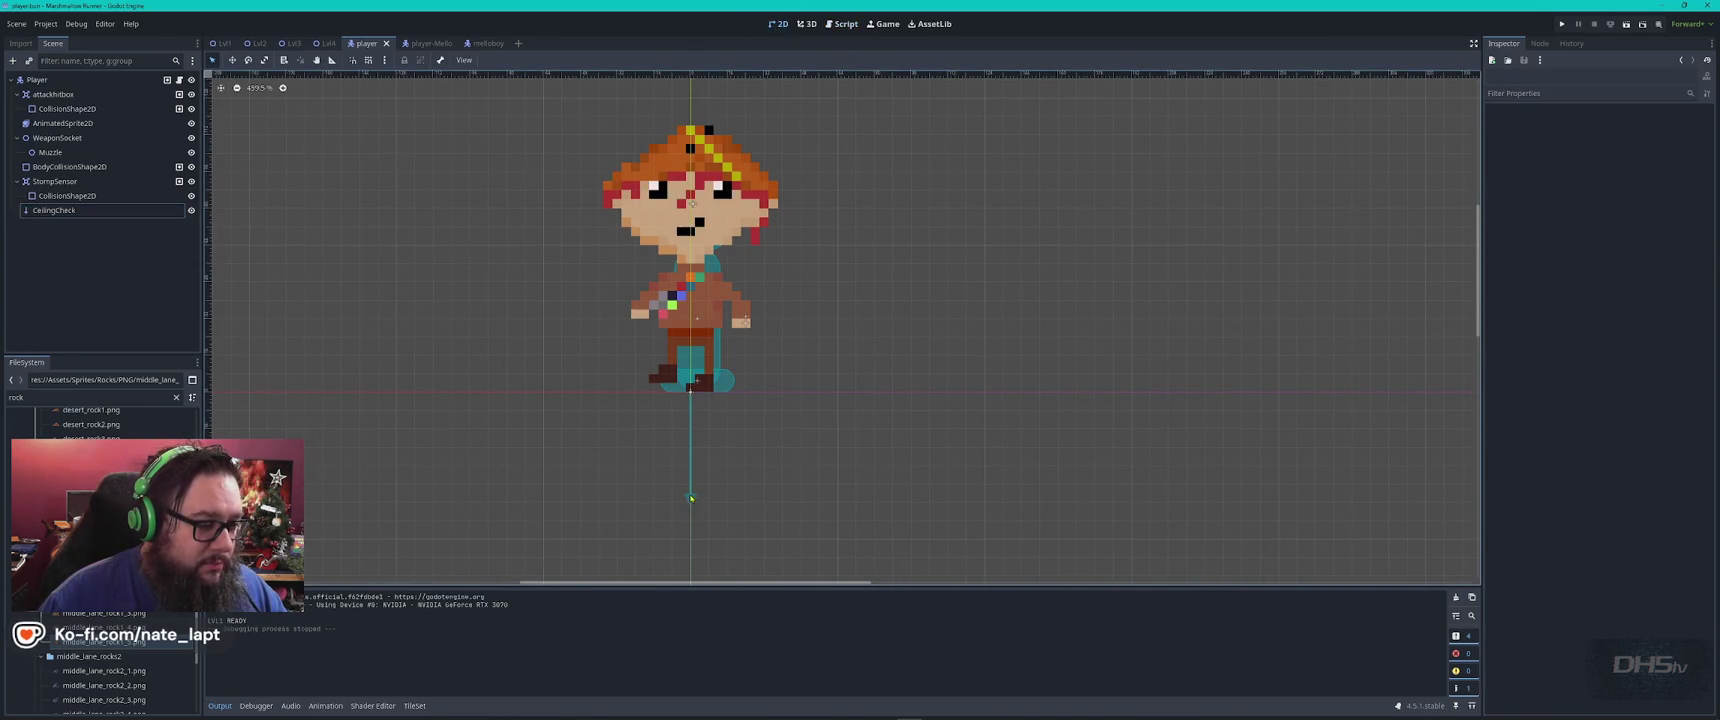
pyautogui.hotkey('ctrl', 'z')
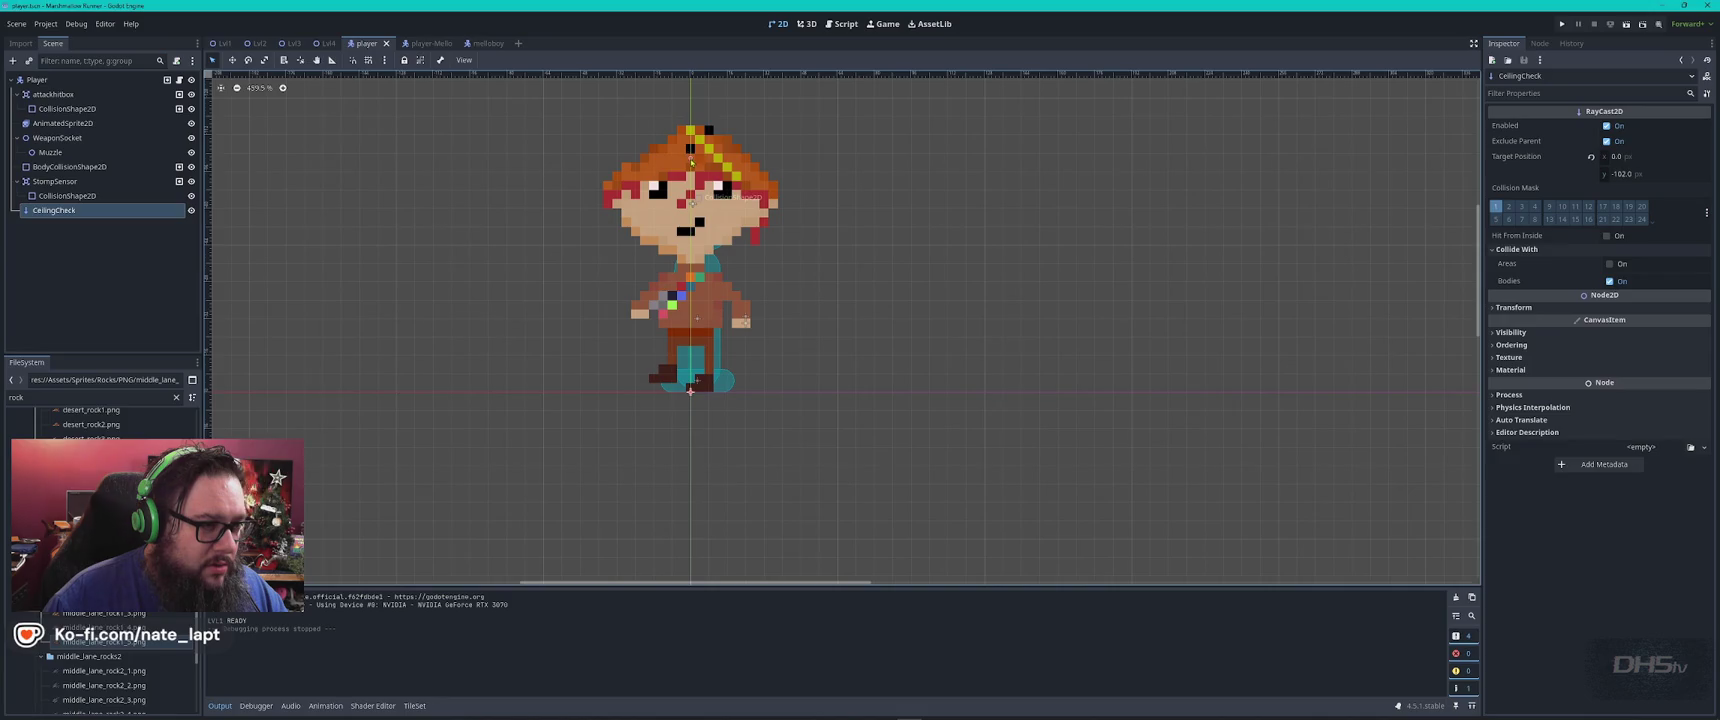
pyautogui.hotkey('ctrl', 's')
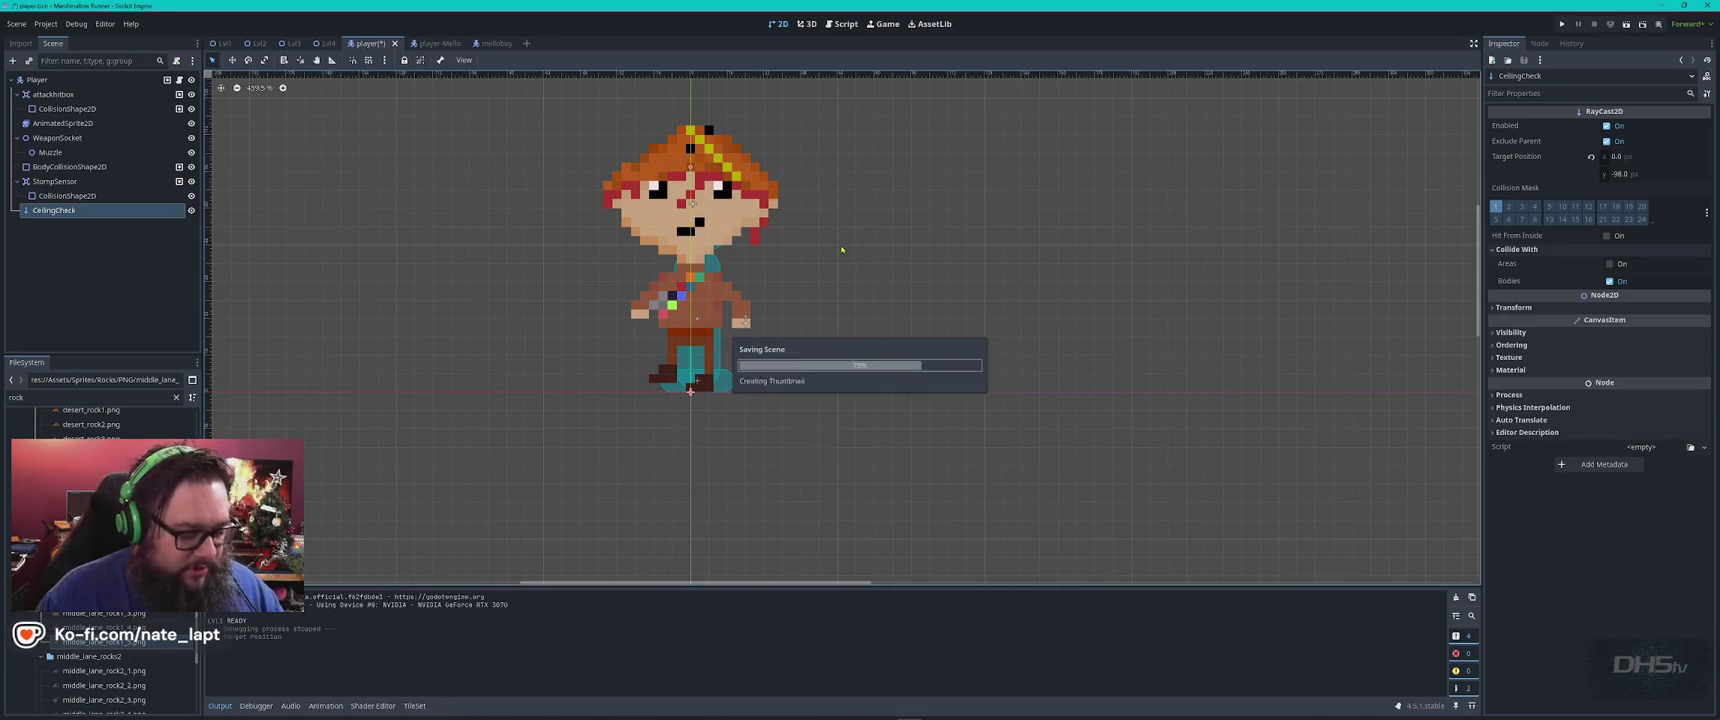
pyautogui.press('F5')
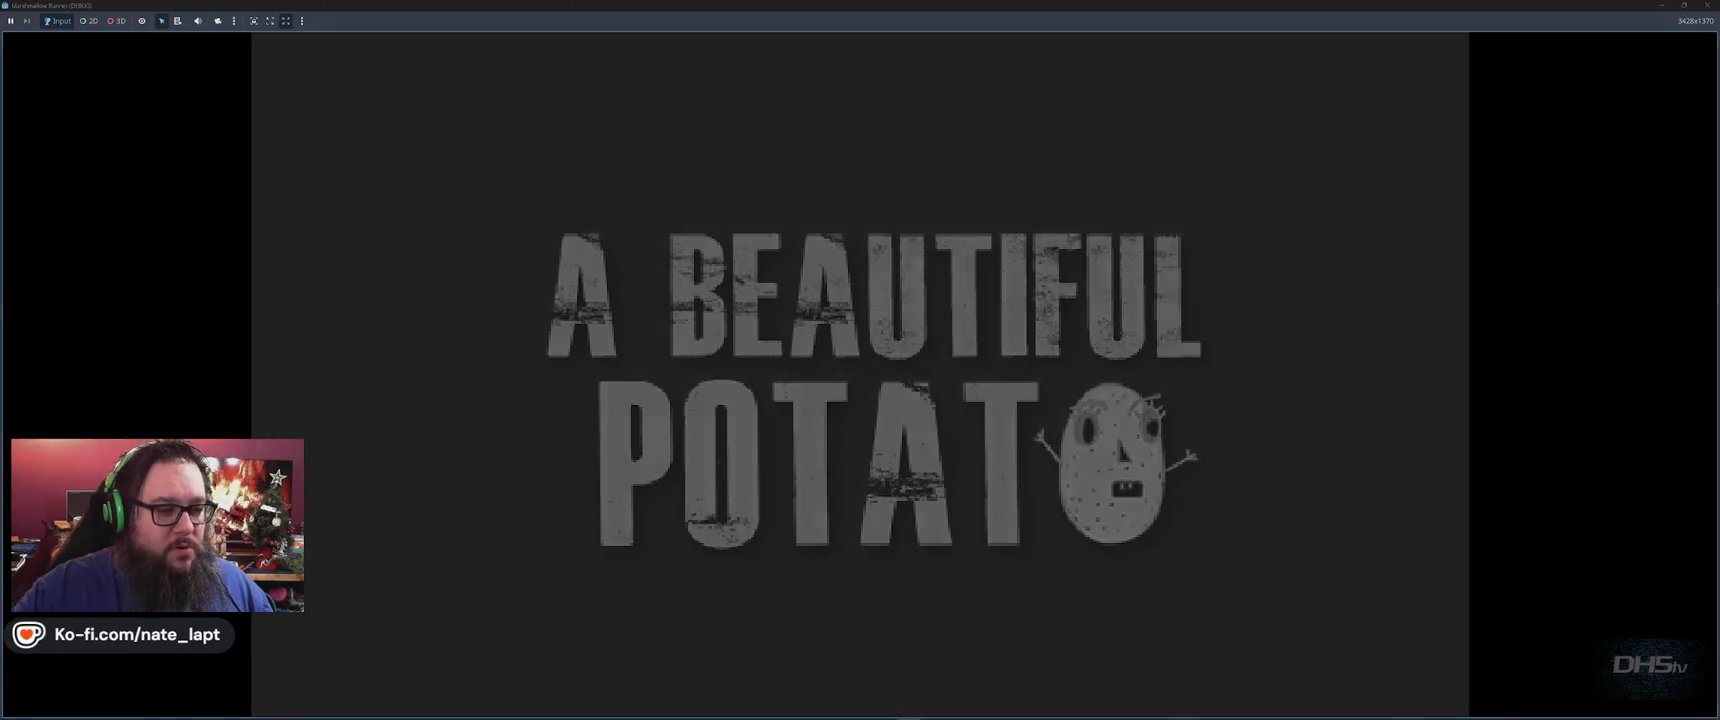
# Start the level, walk right and jump onto the platform, stomping the marshmallow enemy
pyautogui.press('Return')
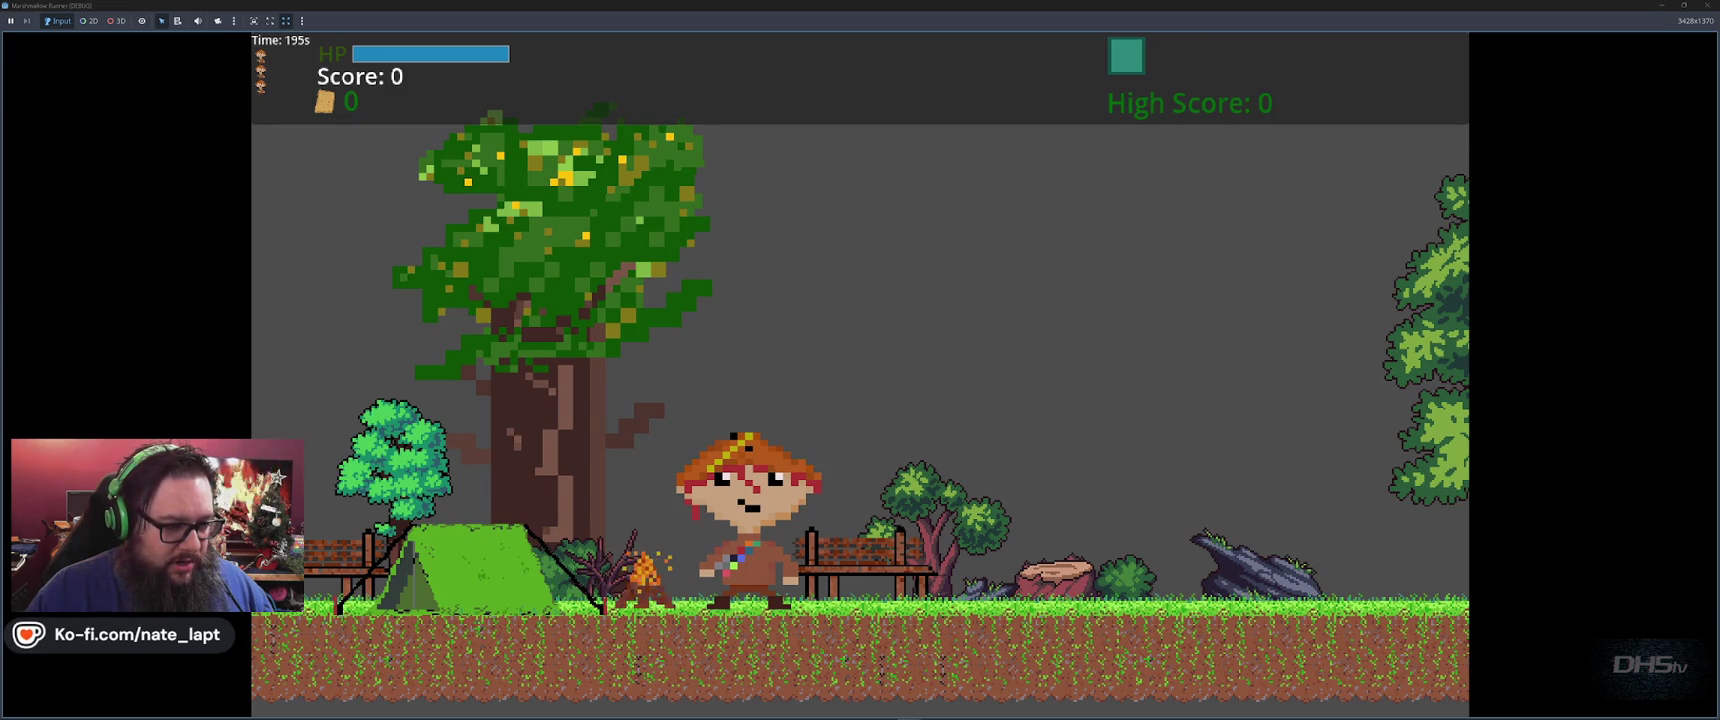
pyautogui.press('Right')
pyautogui.press('Left')
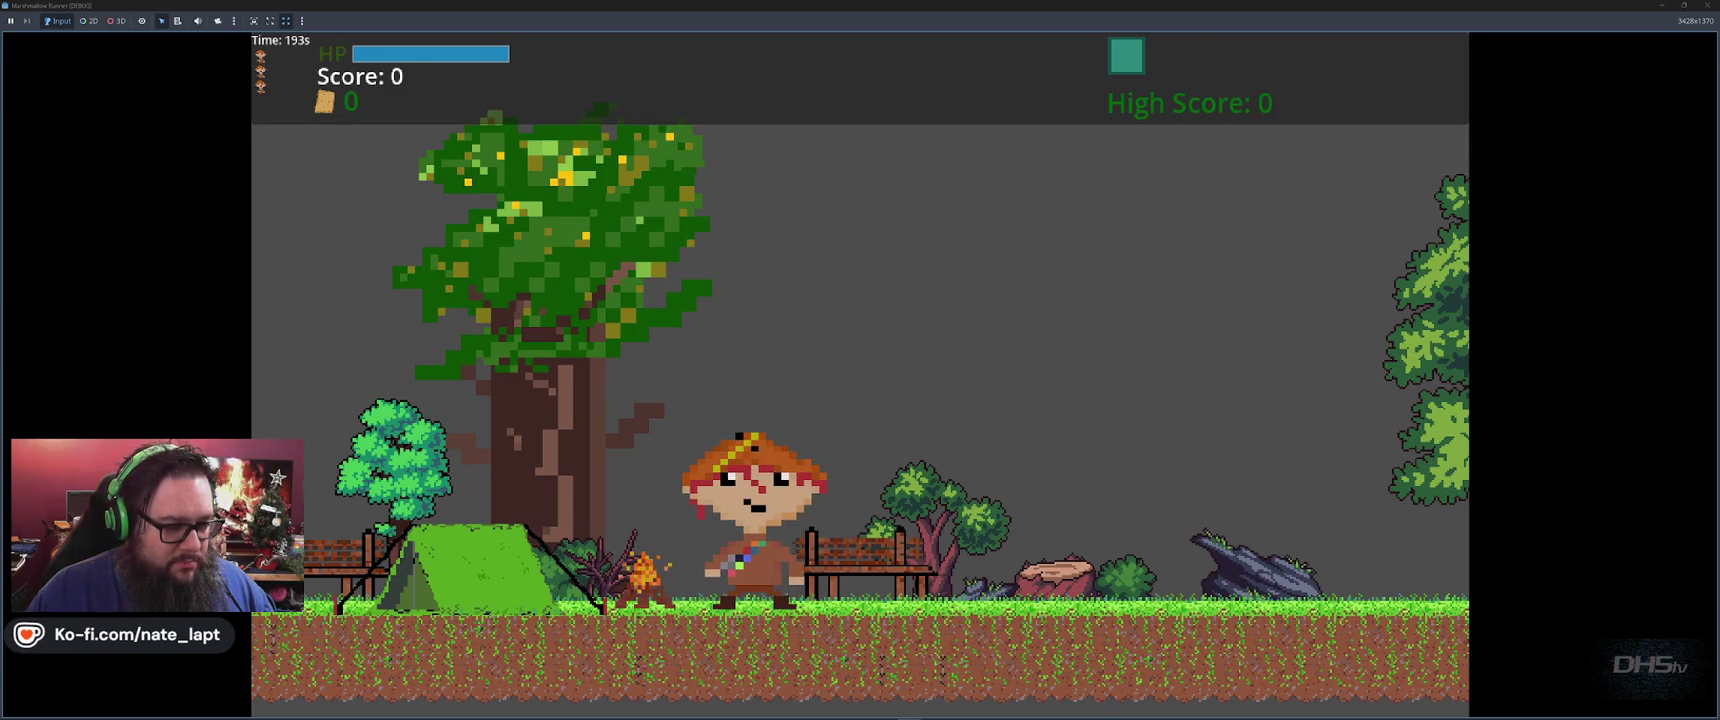
pyautogui.press('Right')
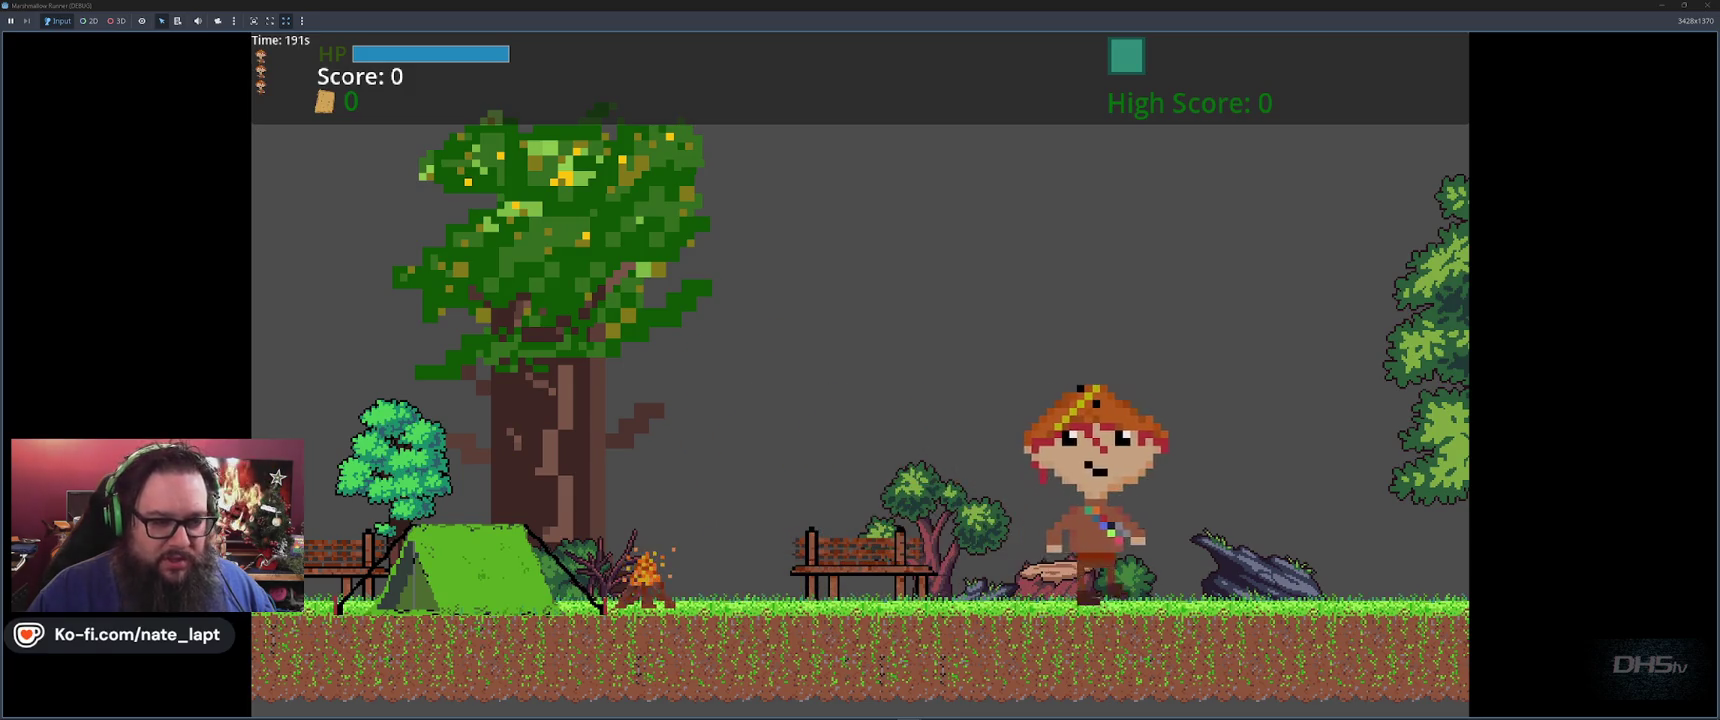
pyautogui.press('Right')
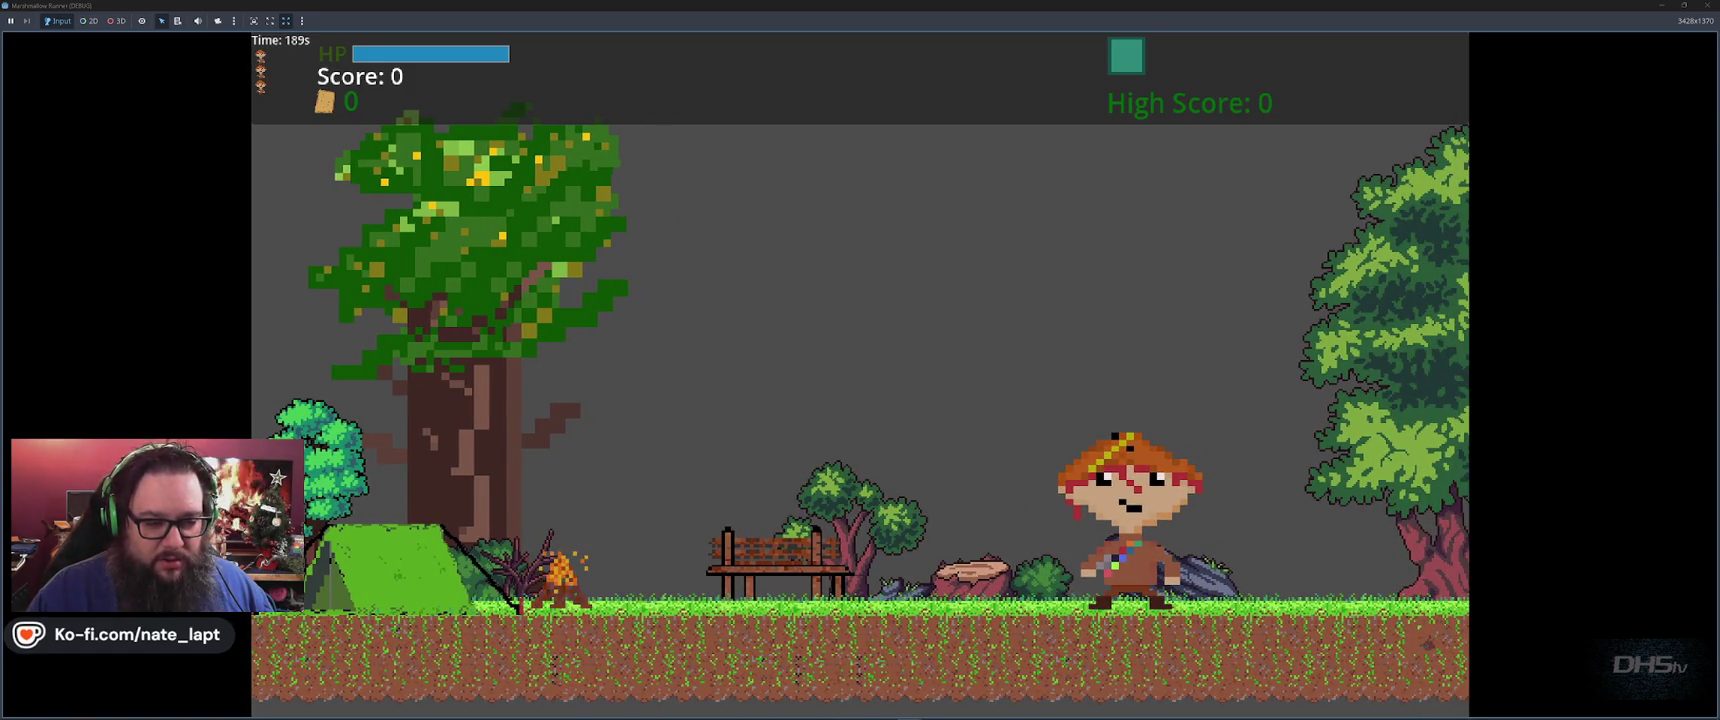
pyautogui.press('Right')
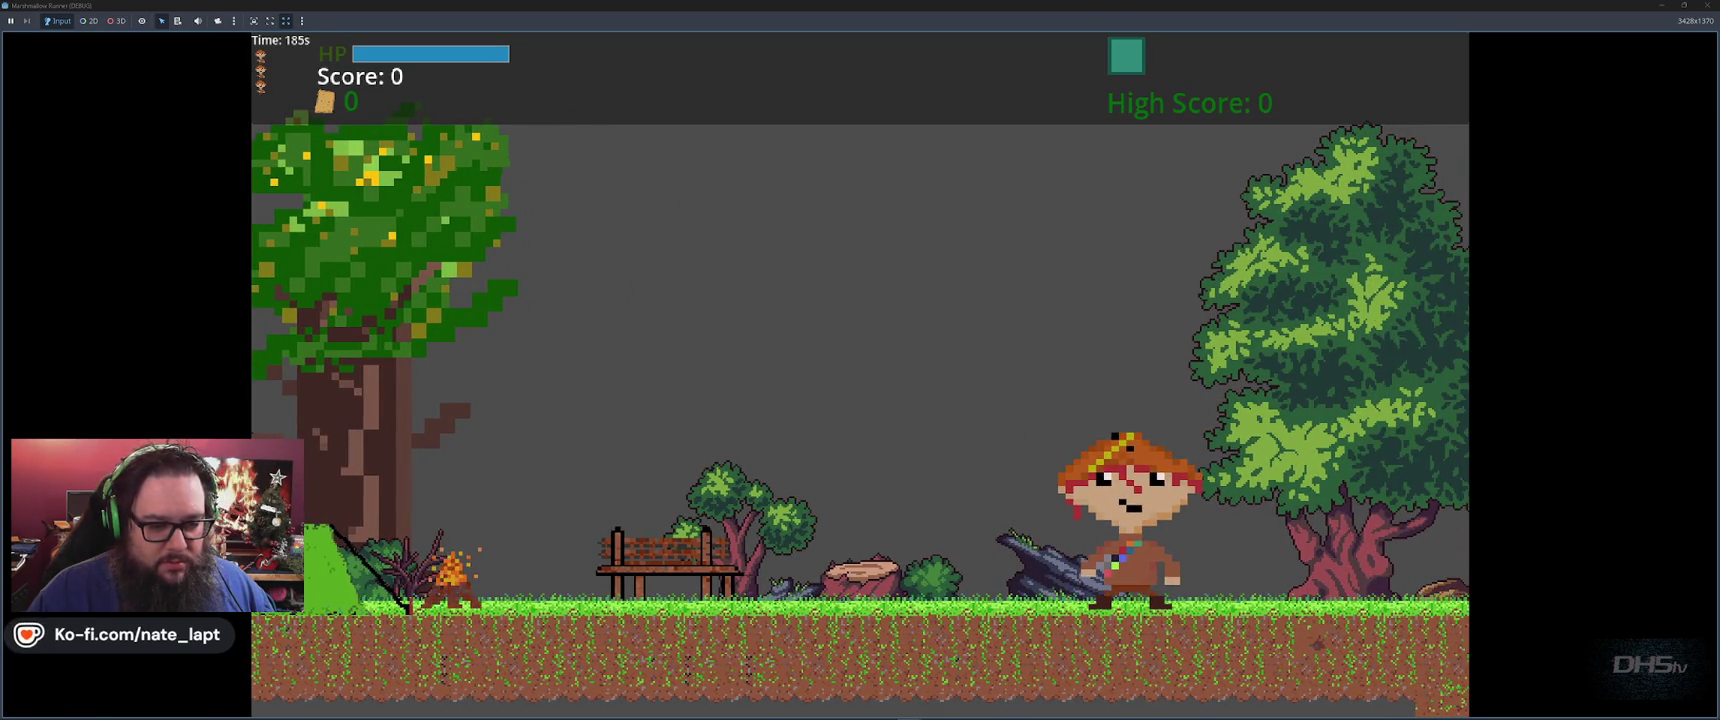
pyautogui.press('Right')
pyautogui.press('Right')
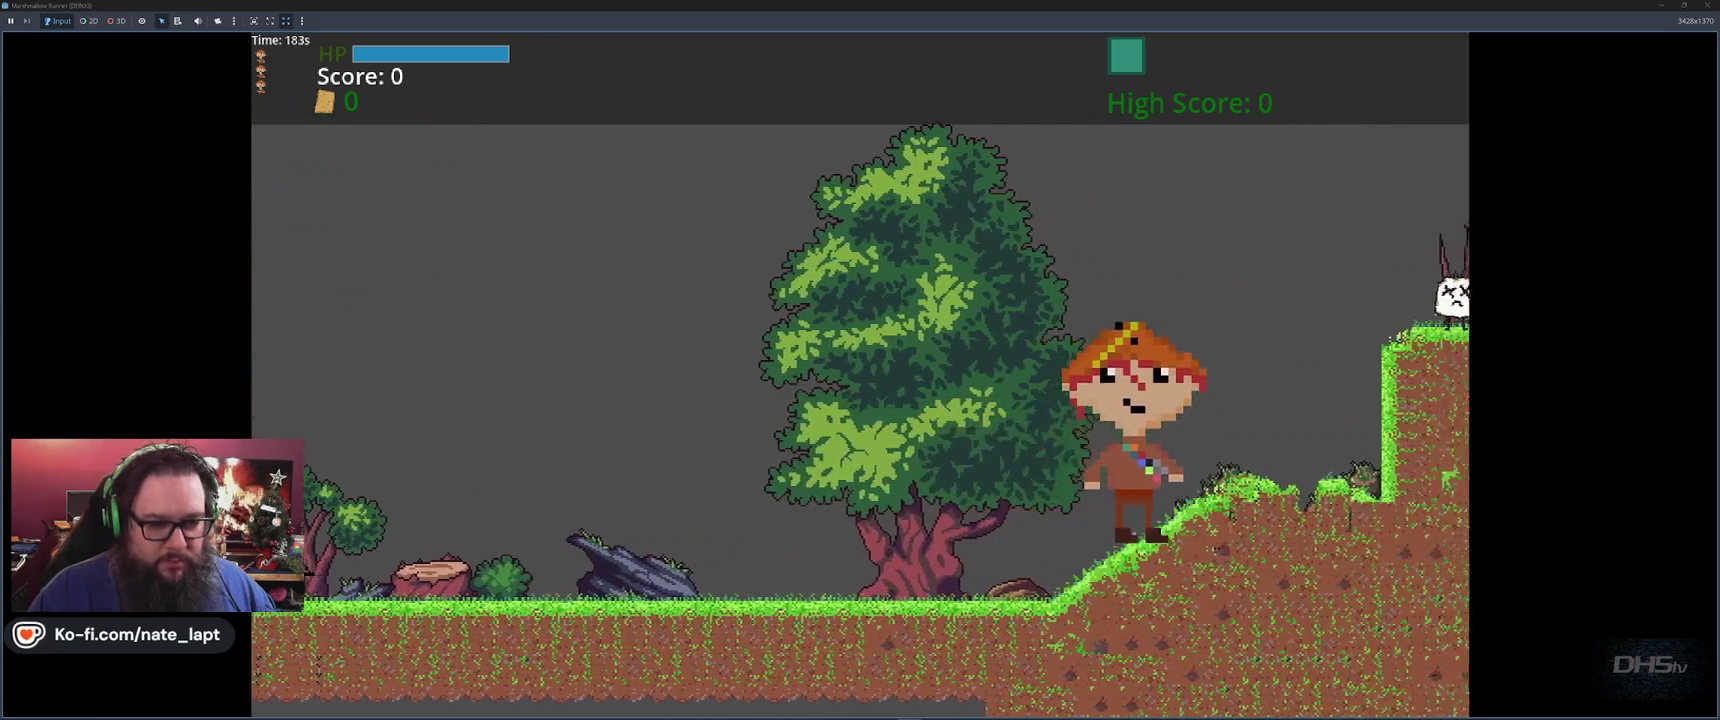
pyautogui.press('Right')
pyautogui.press('space')
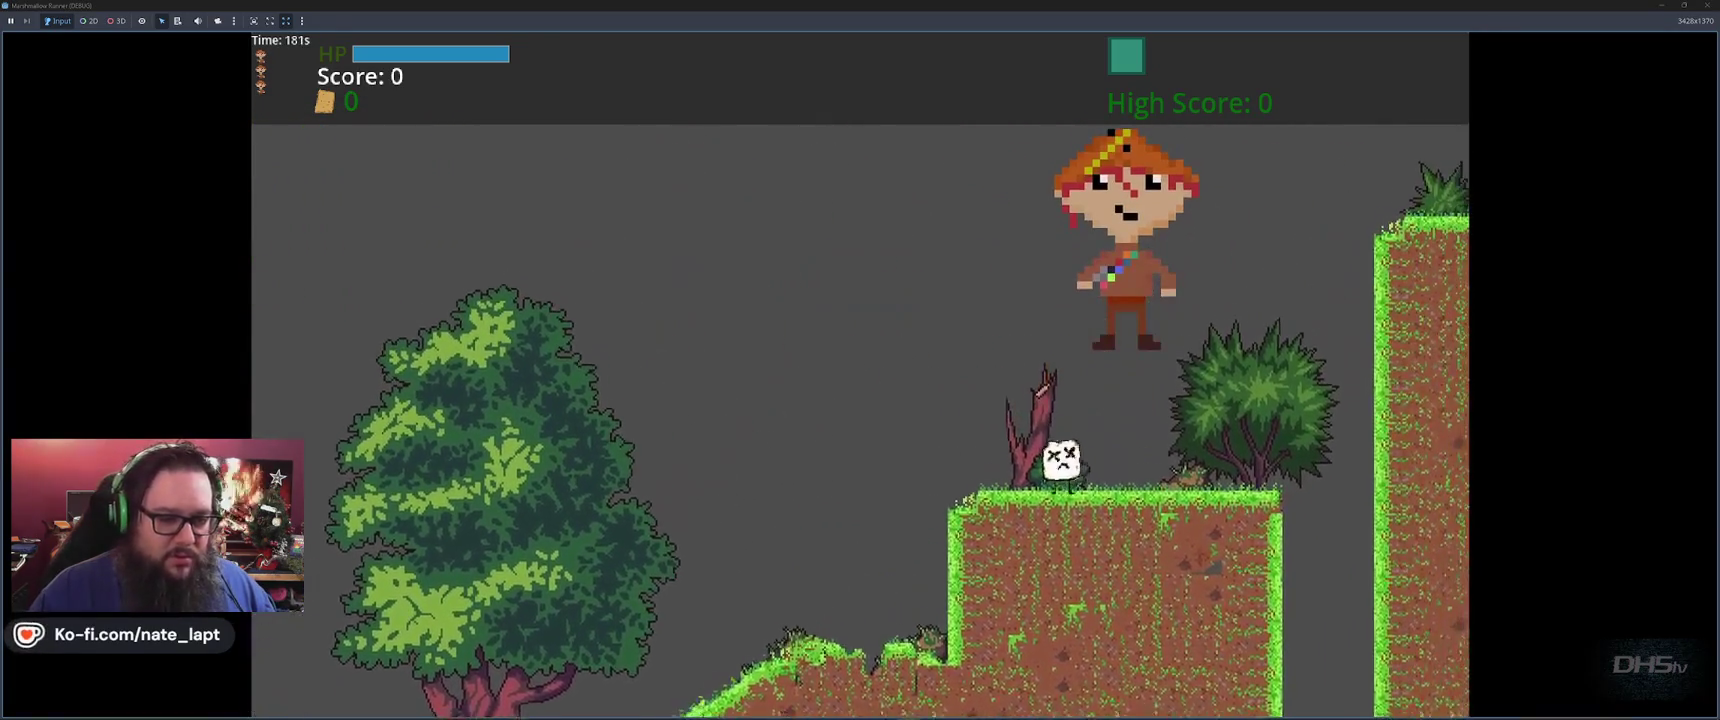
pyautogui.press('Right')
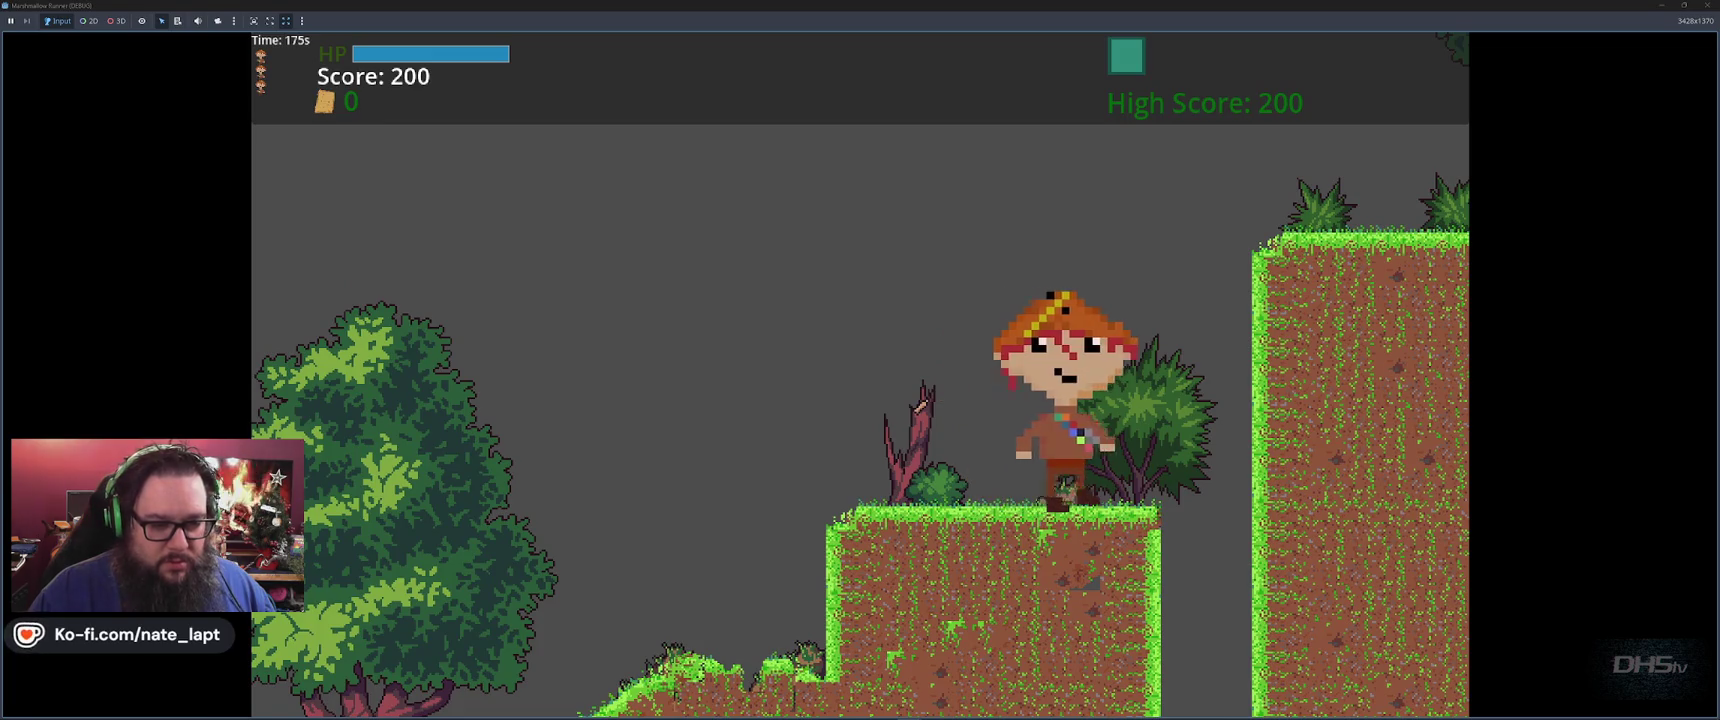
# Drop off the platform into the lower cave and run right up the slope
pyautogui.press('Left')
pyautogui.press('Right')
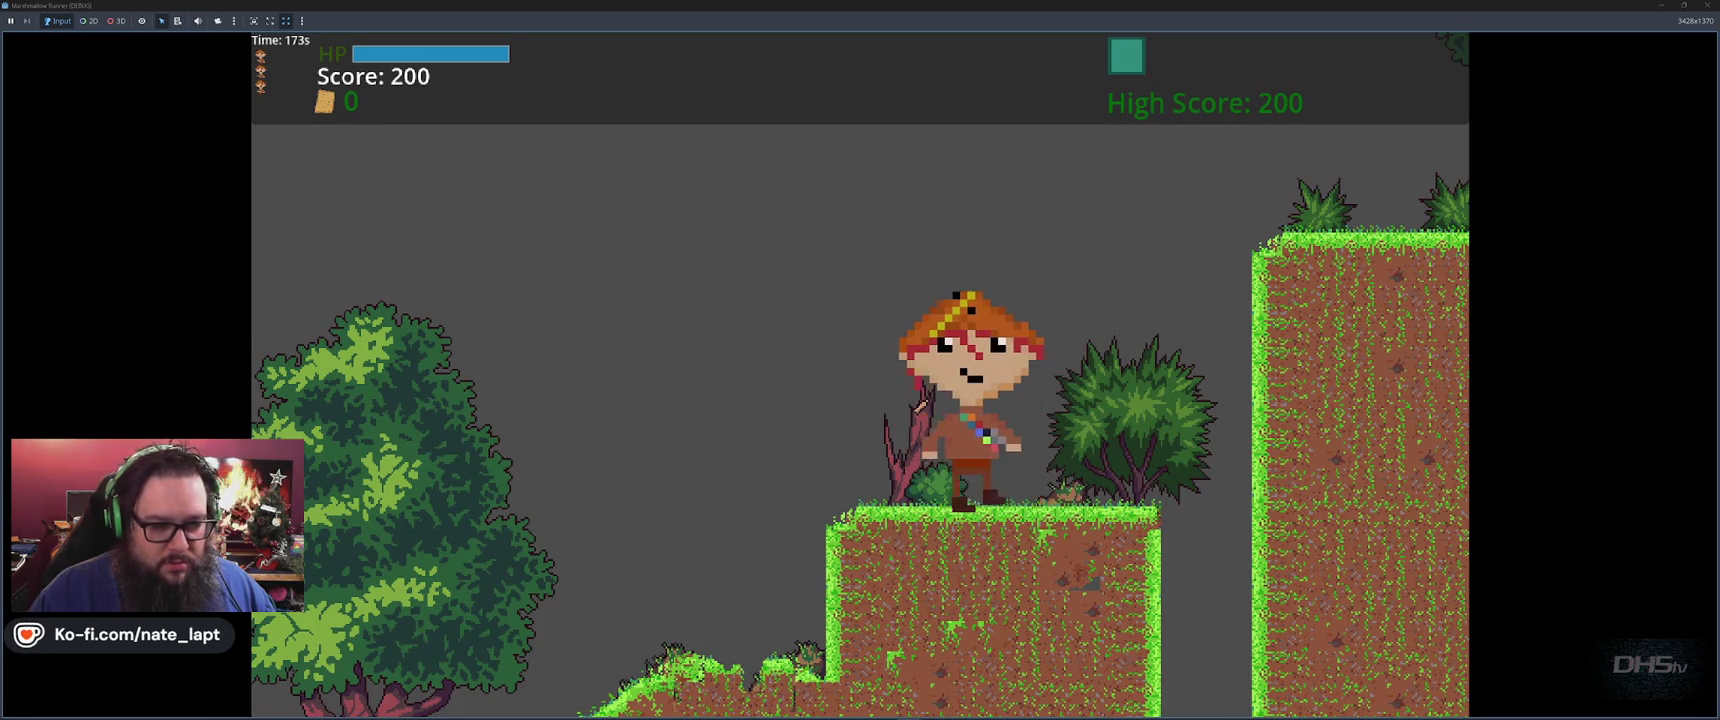
pyautogui.press('Right')
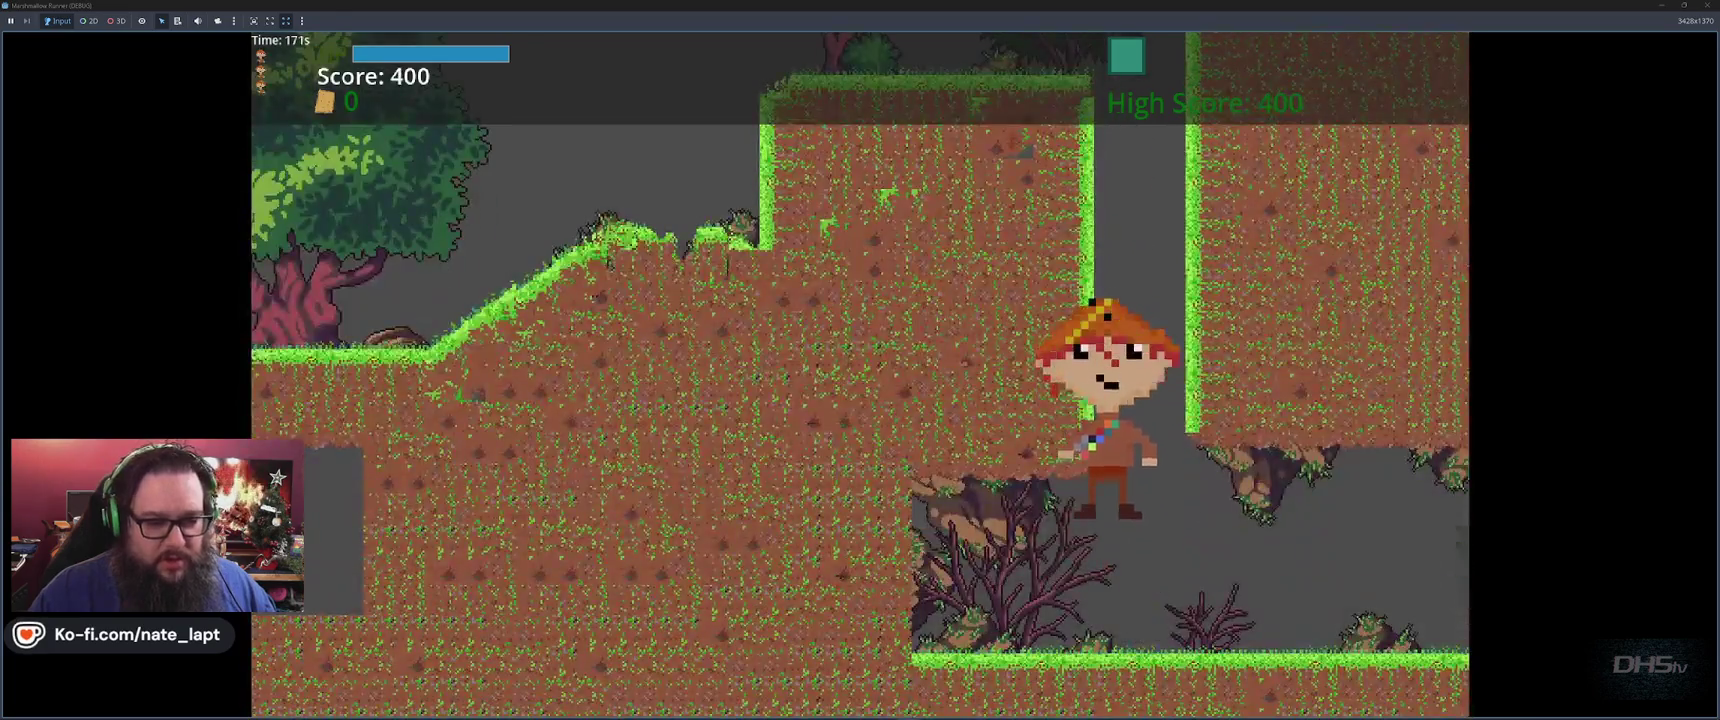
pyautogui.press('Right')
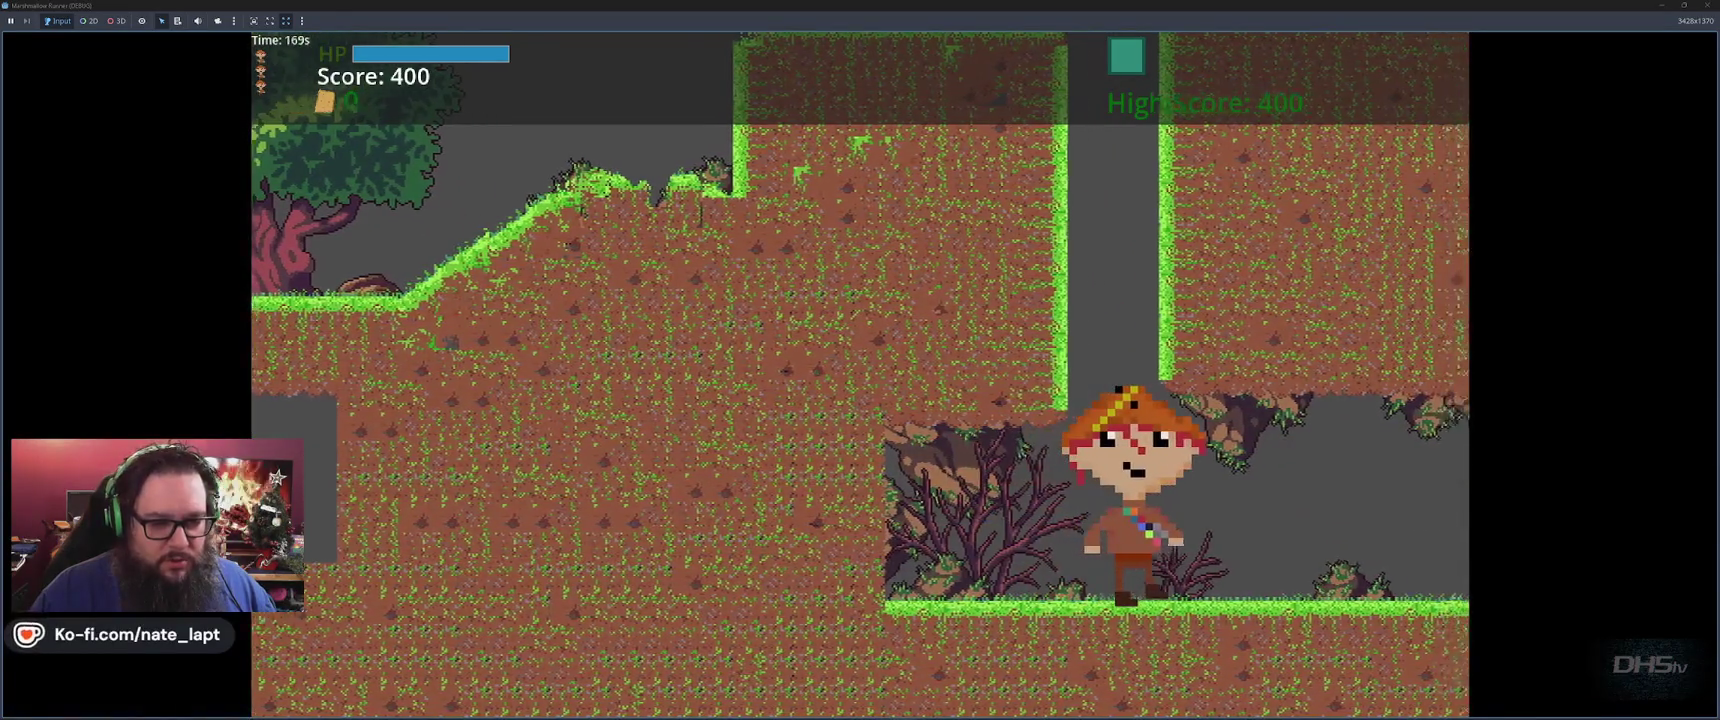
pyautogui.press('Right')
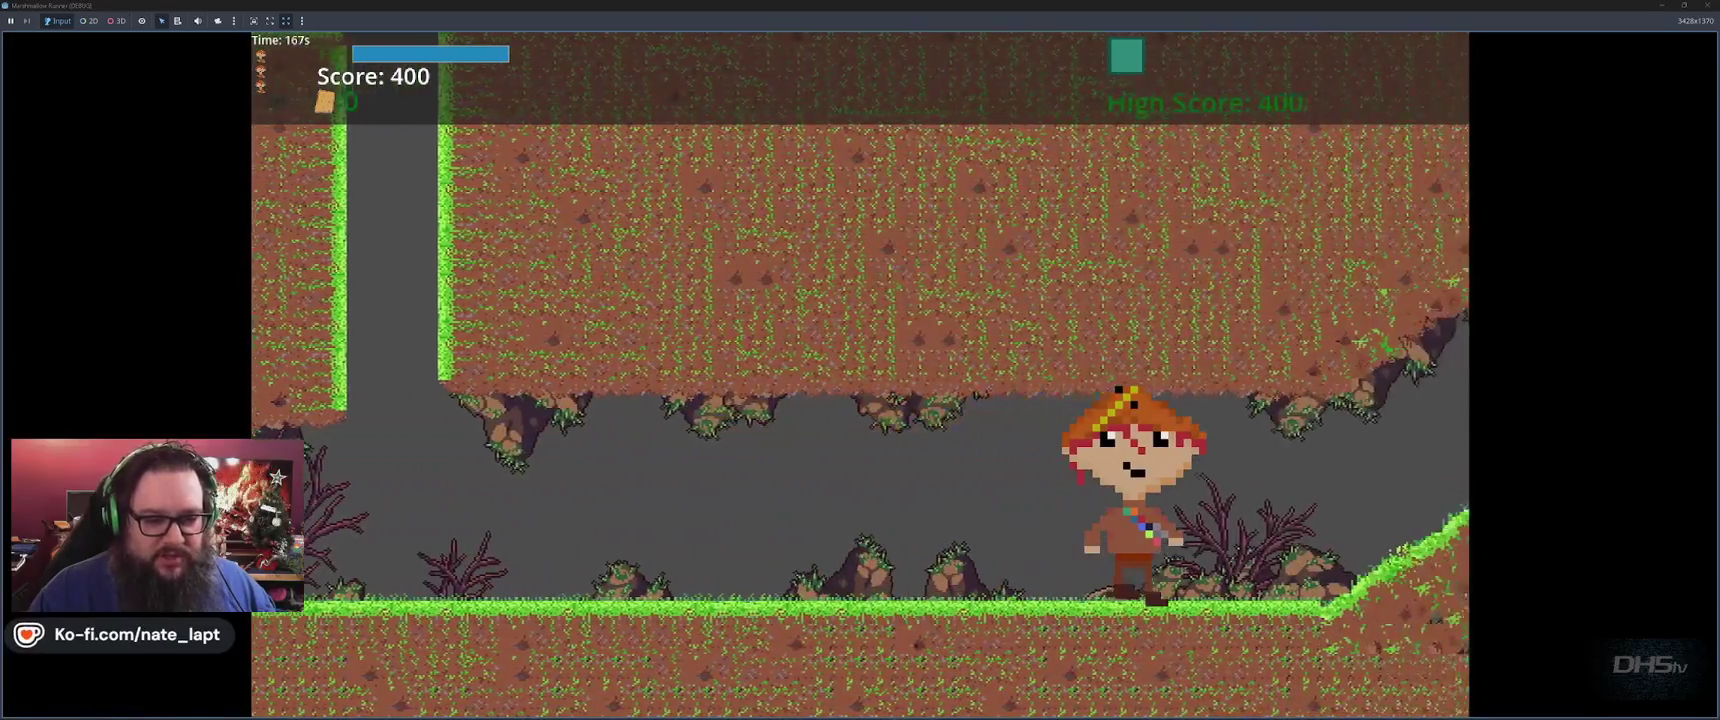
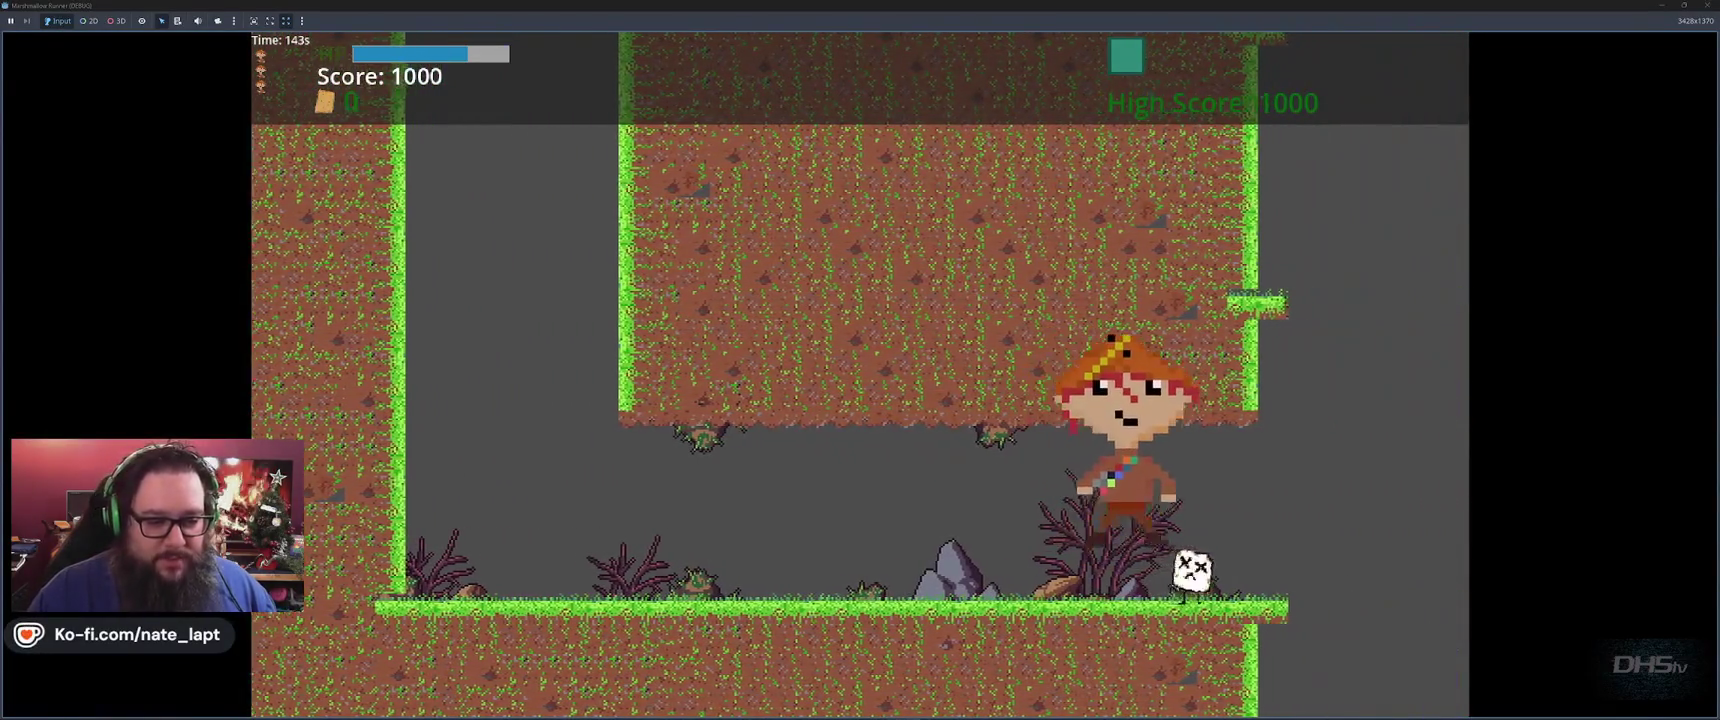
# Jump past the end of the cave section into The Mello Inside level
pyautogui.press('space')
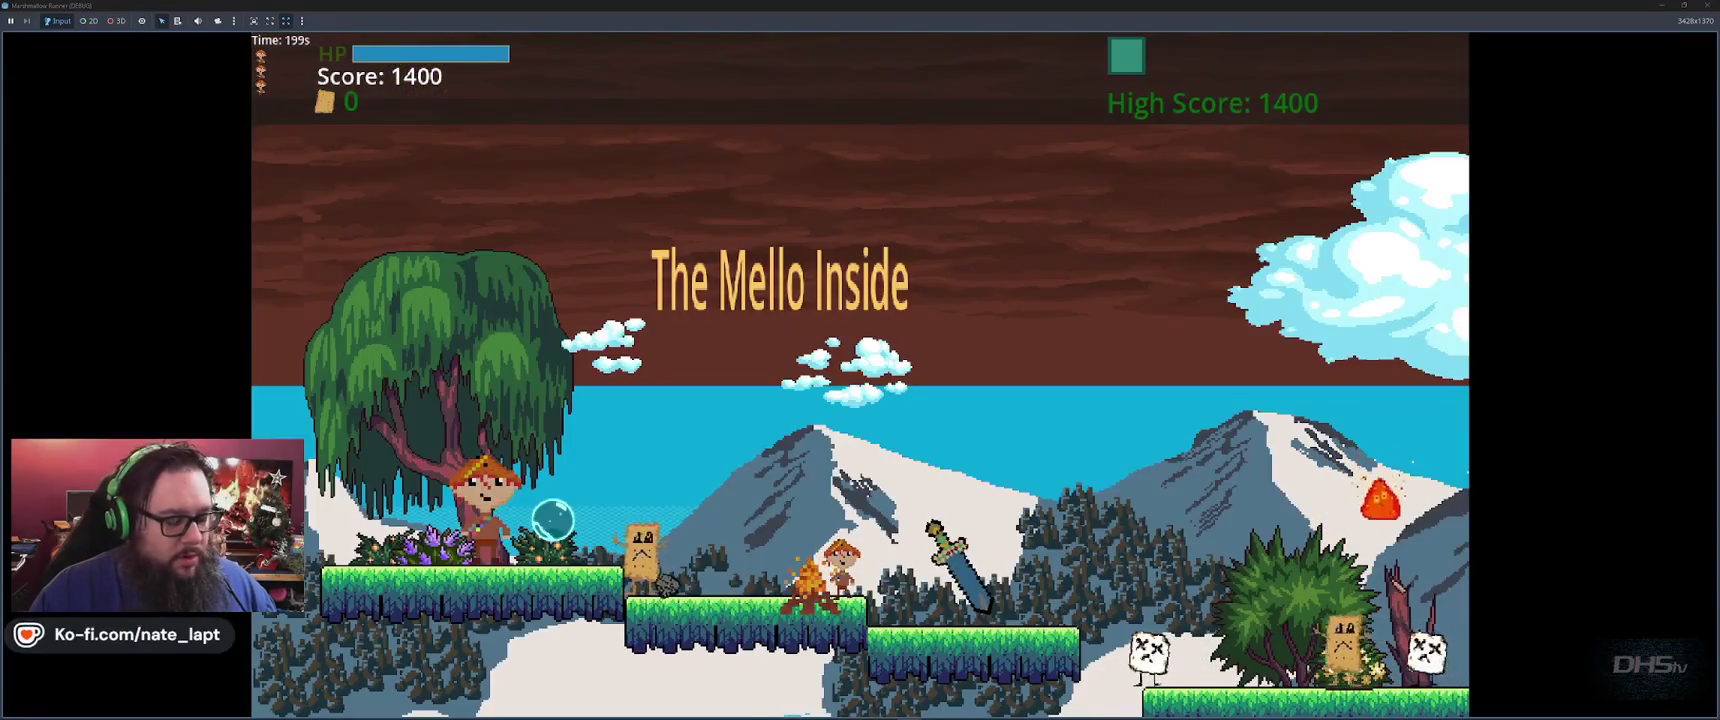
# Collect the bubble power-up and the sword, climb the grass ledge, and slash the toast enemy
pyautogui.press('space')
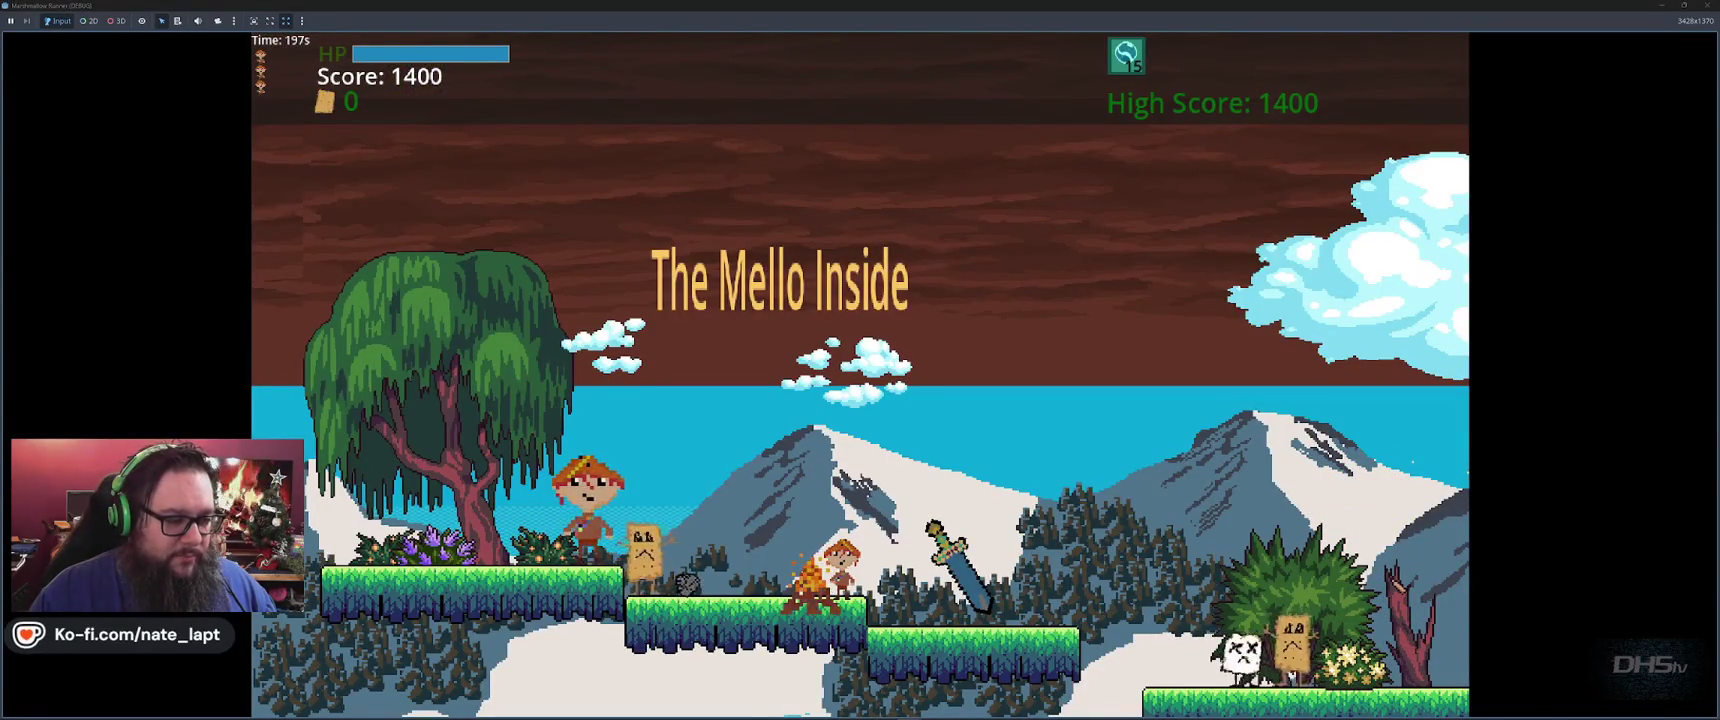
pyautogui.press('space')
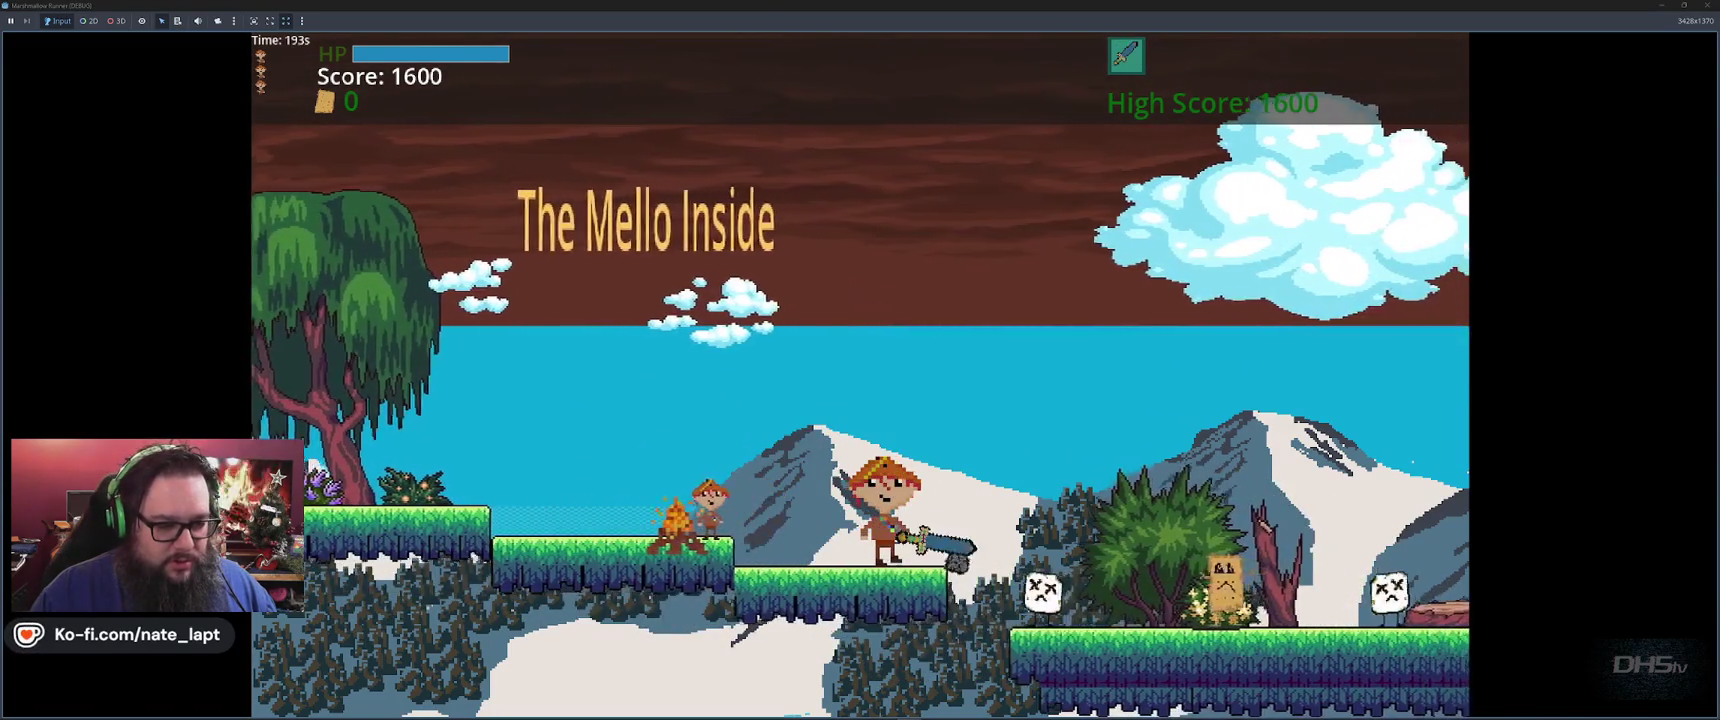
pyautogui.press('space')
pyautogui.press('space')
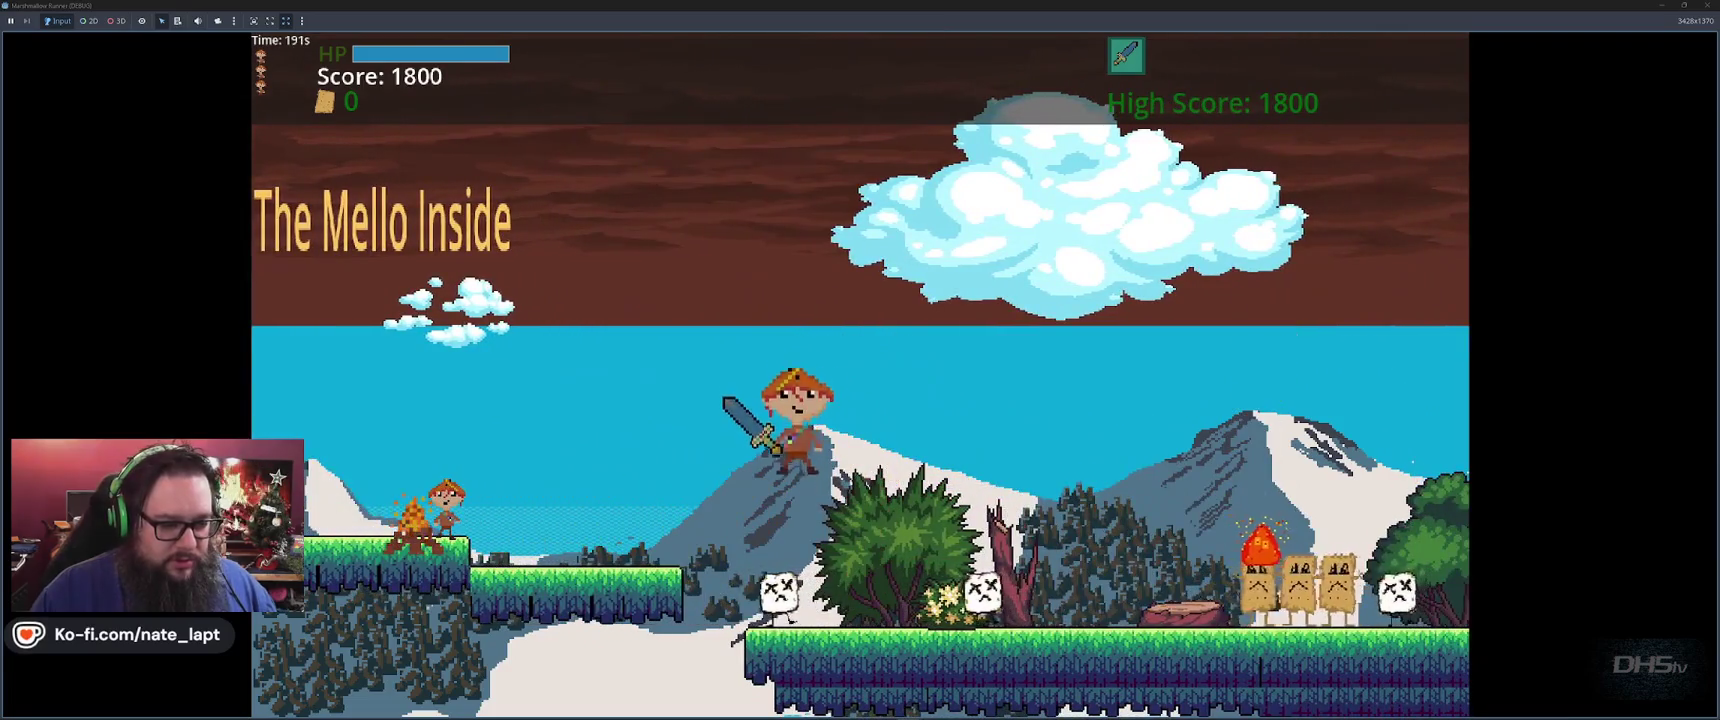
pyautogui.press('space')
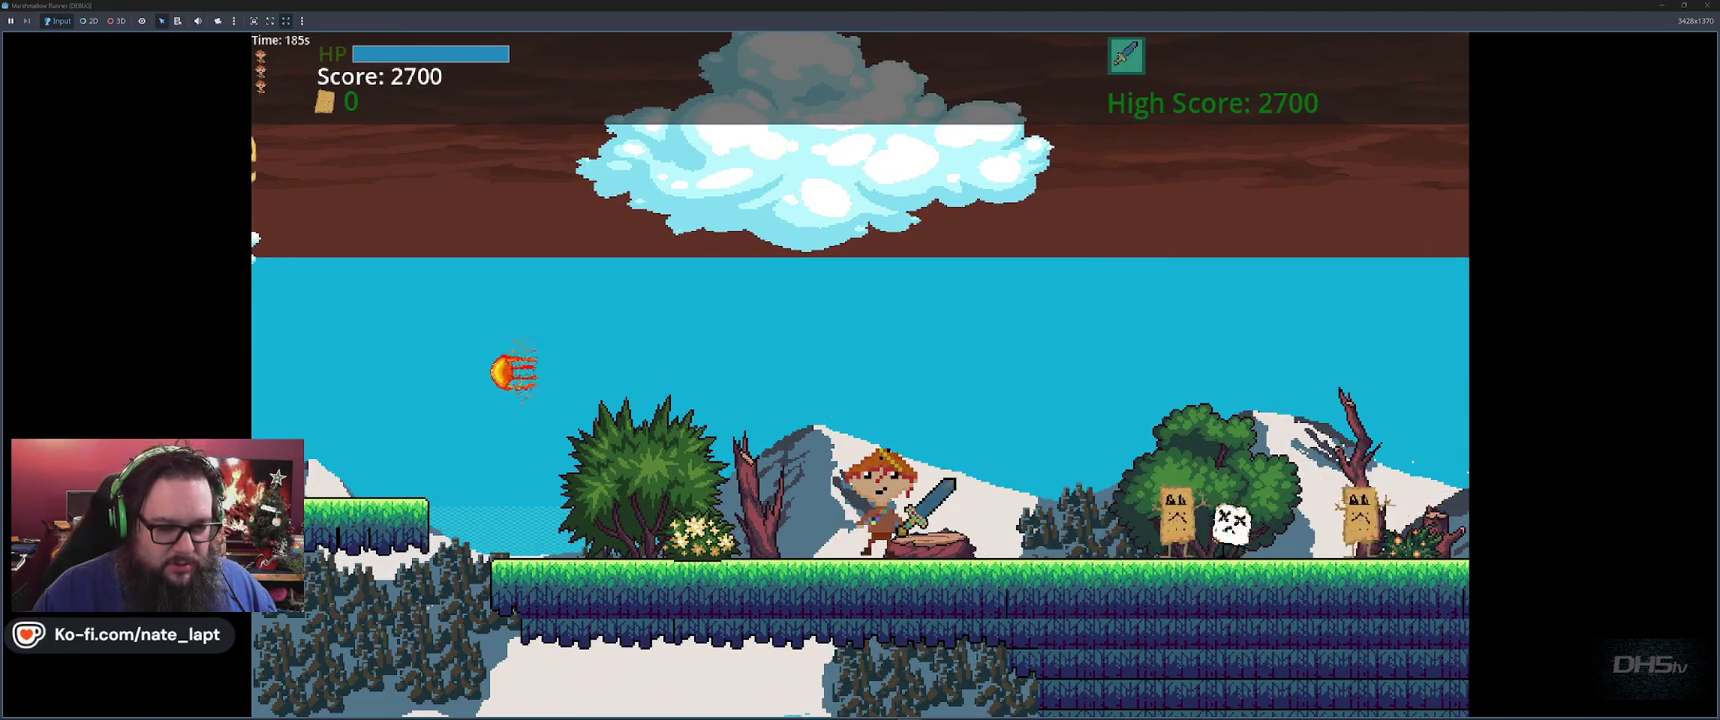
pyautogui.press('space')
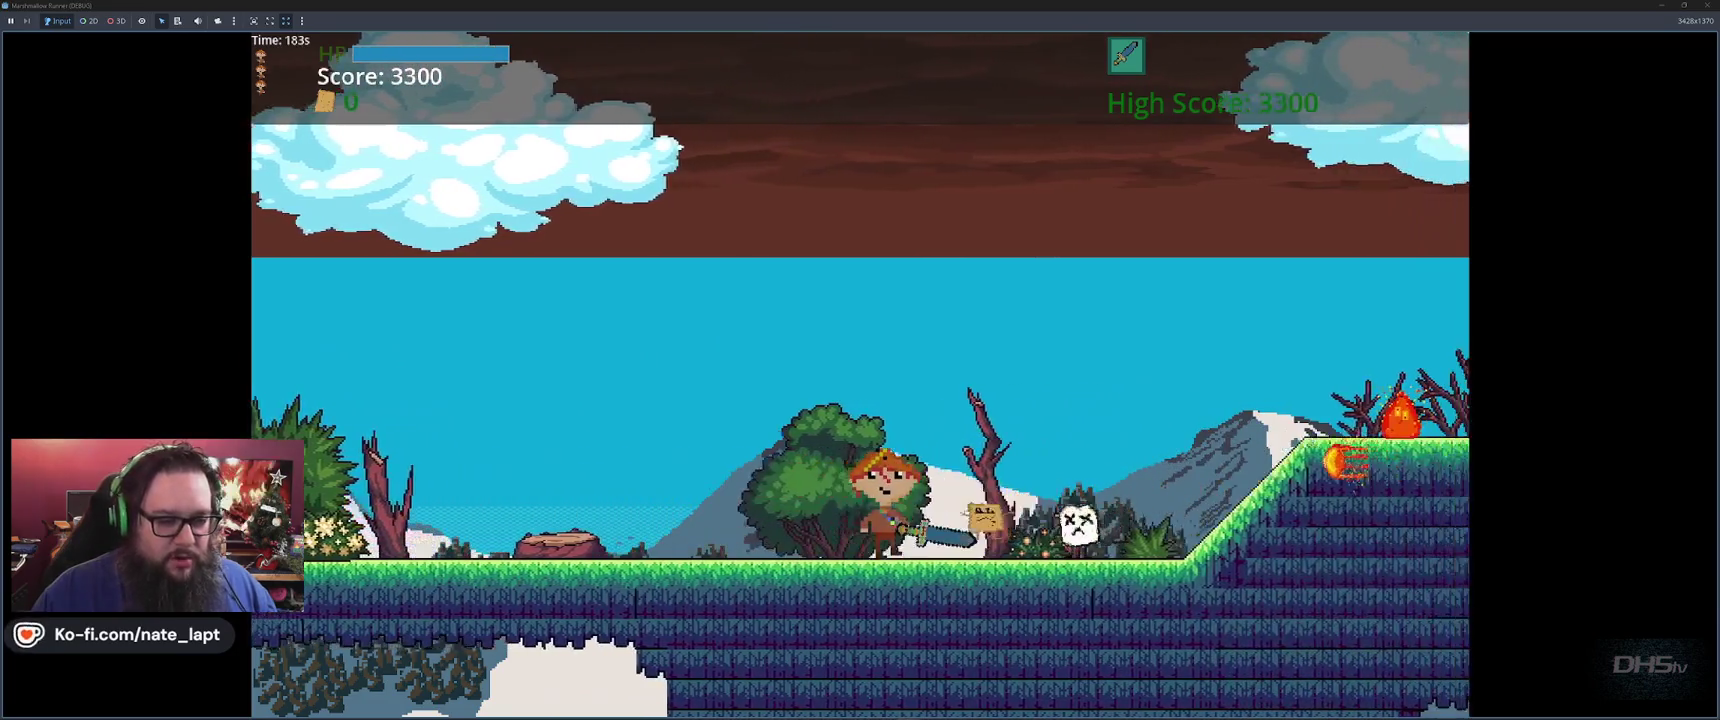
pyautogui.press('space')
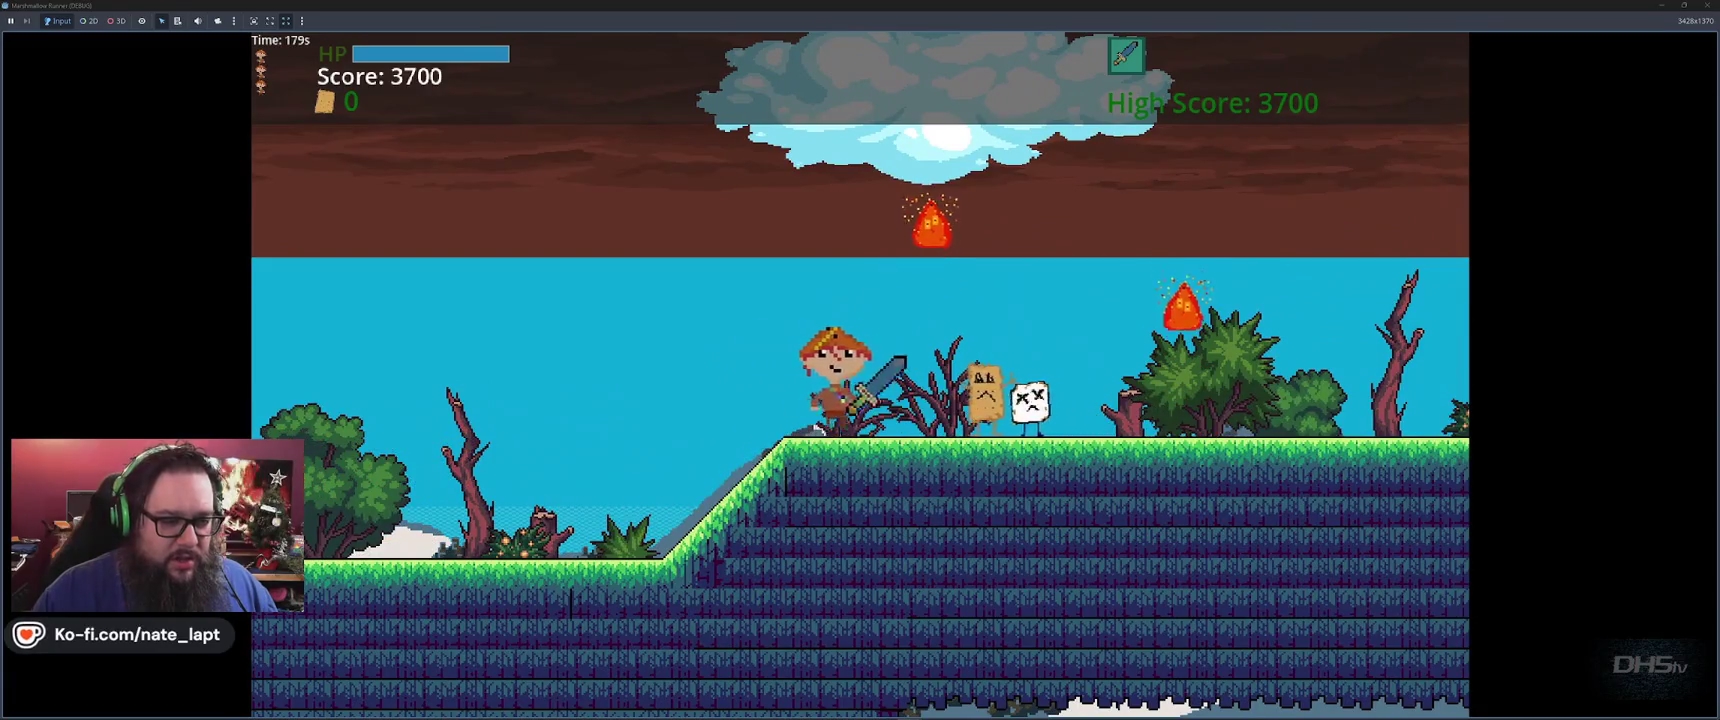
pyautogui.press('x')
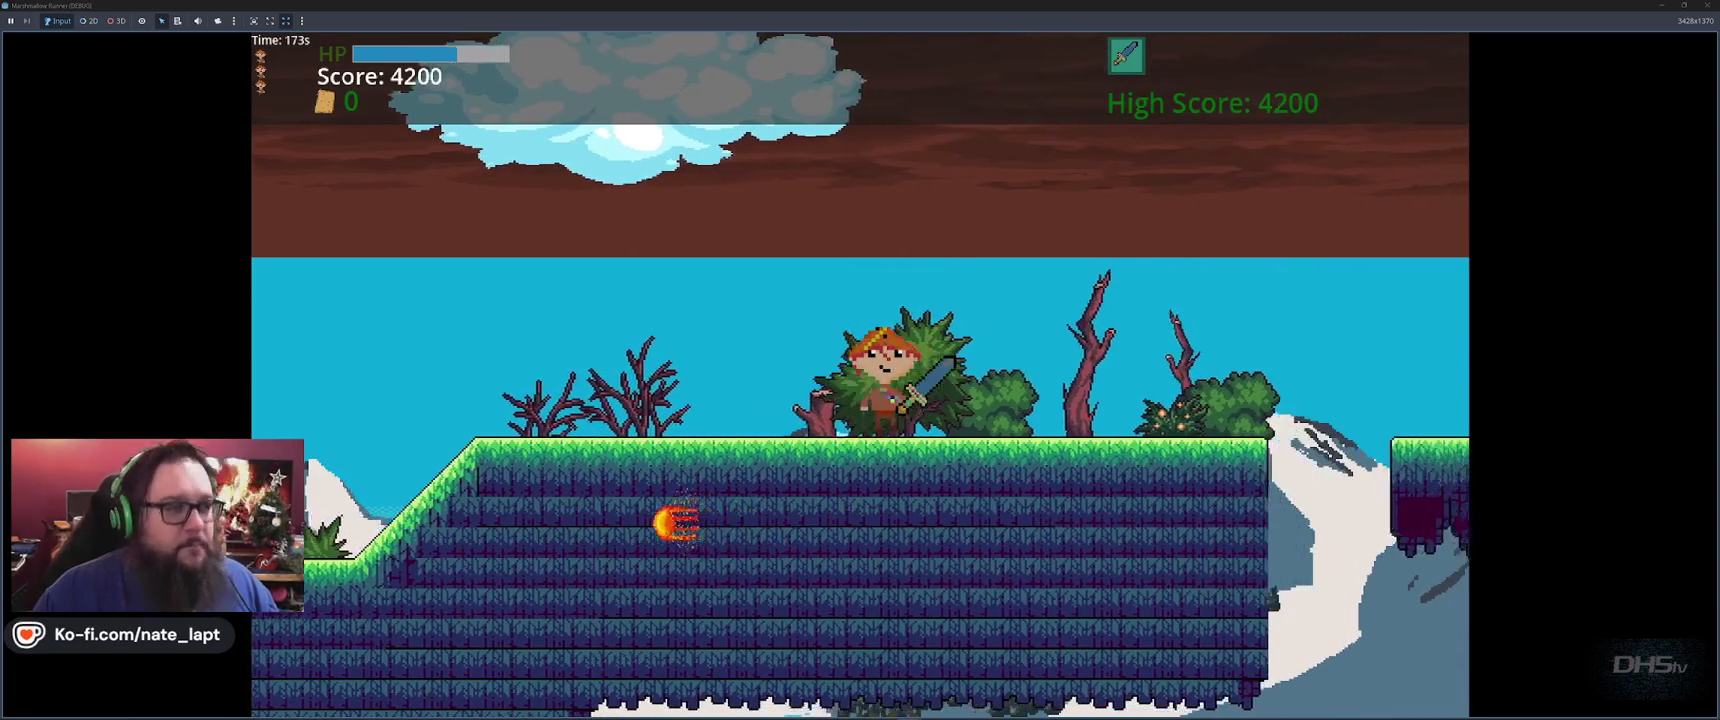
# Jump the gaps to the hill peak and cut down the marshmallows and a toast enemy
pyautogui.press('space')
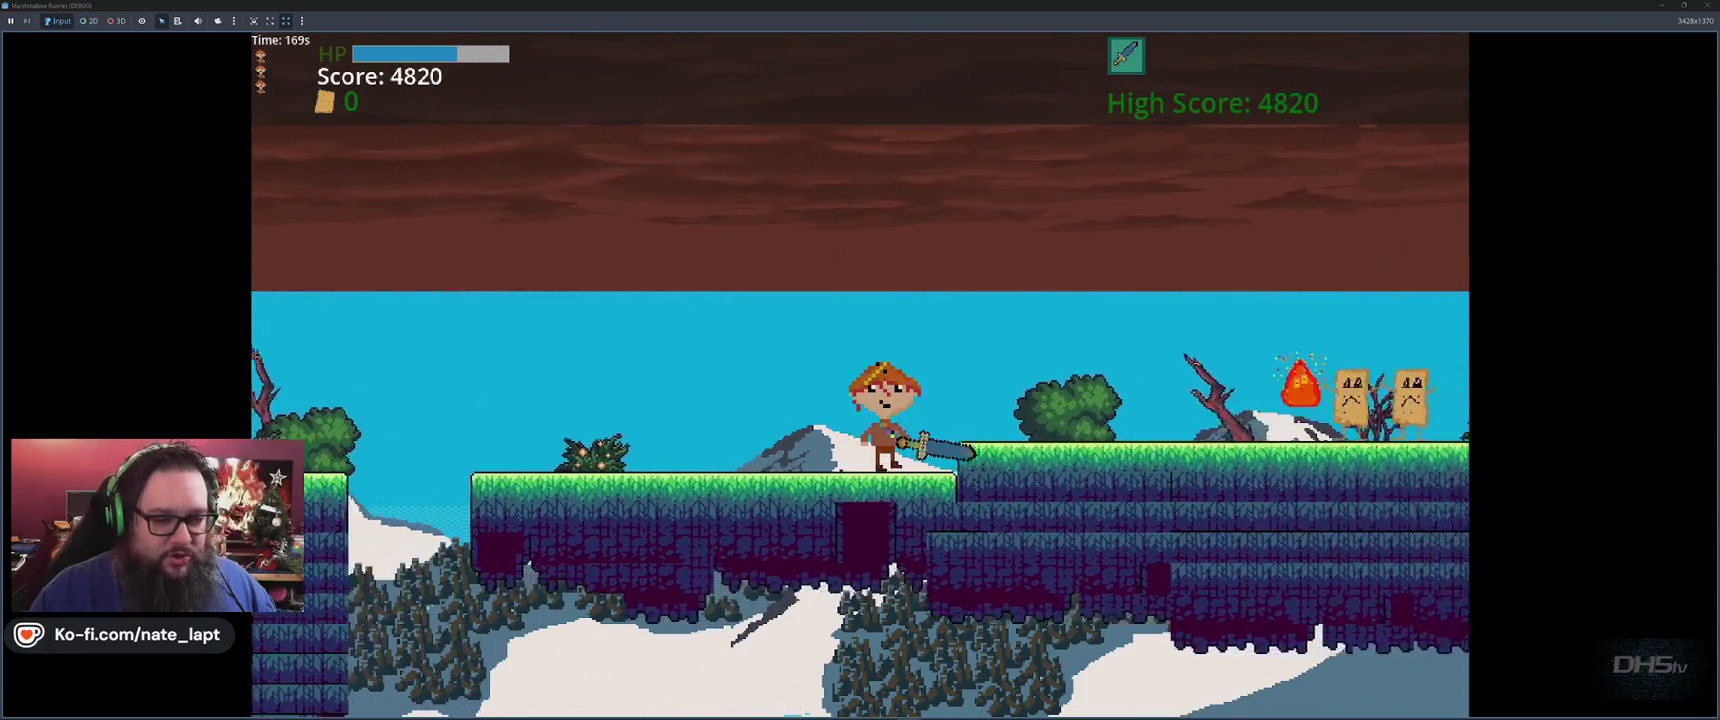
pyautogui.press('space')
pyautogui.press('Left')
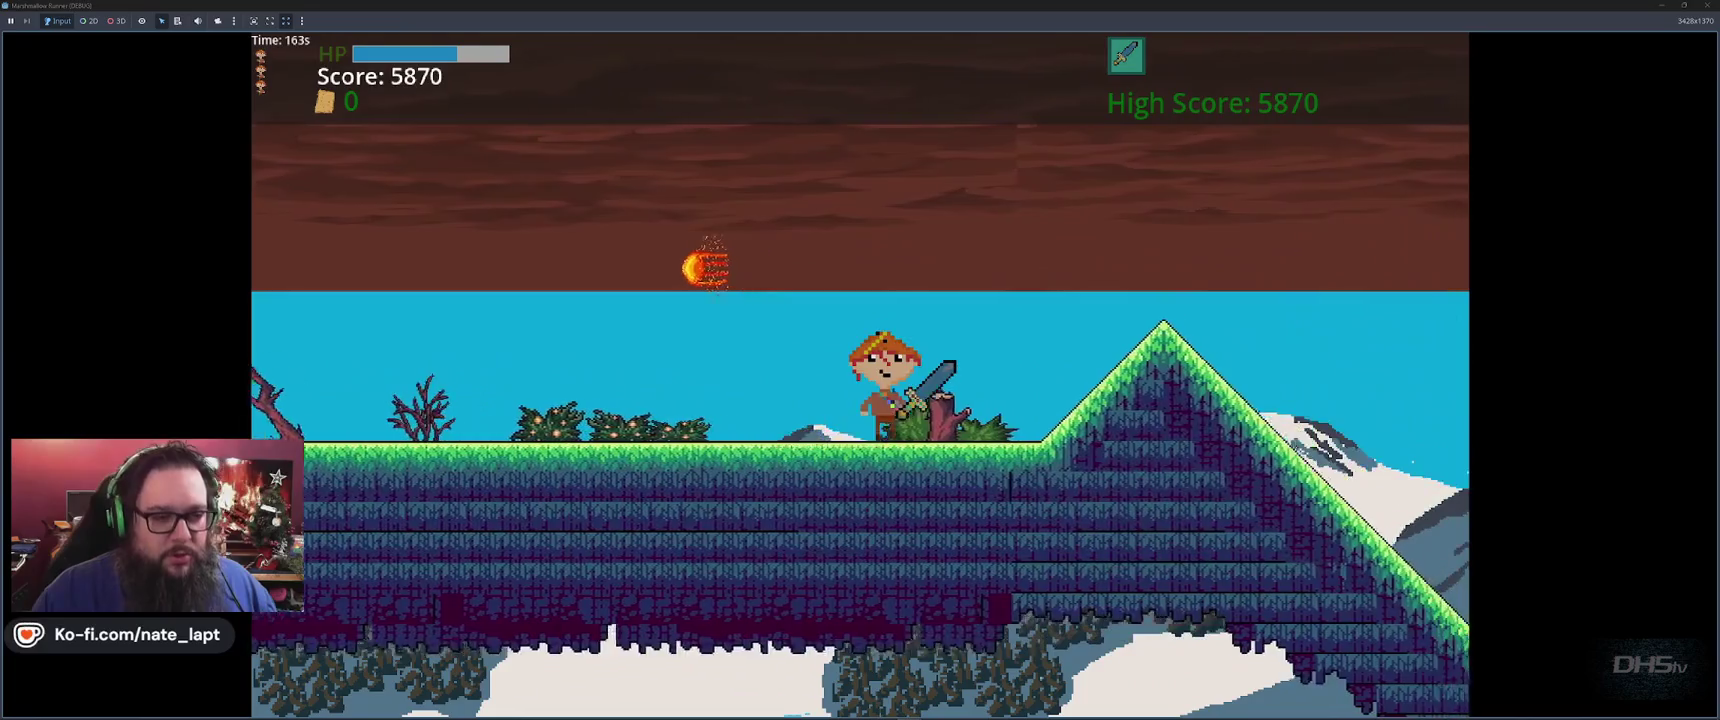
pyautogui.press('space')
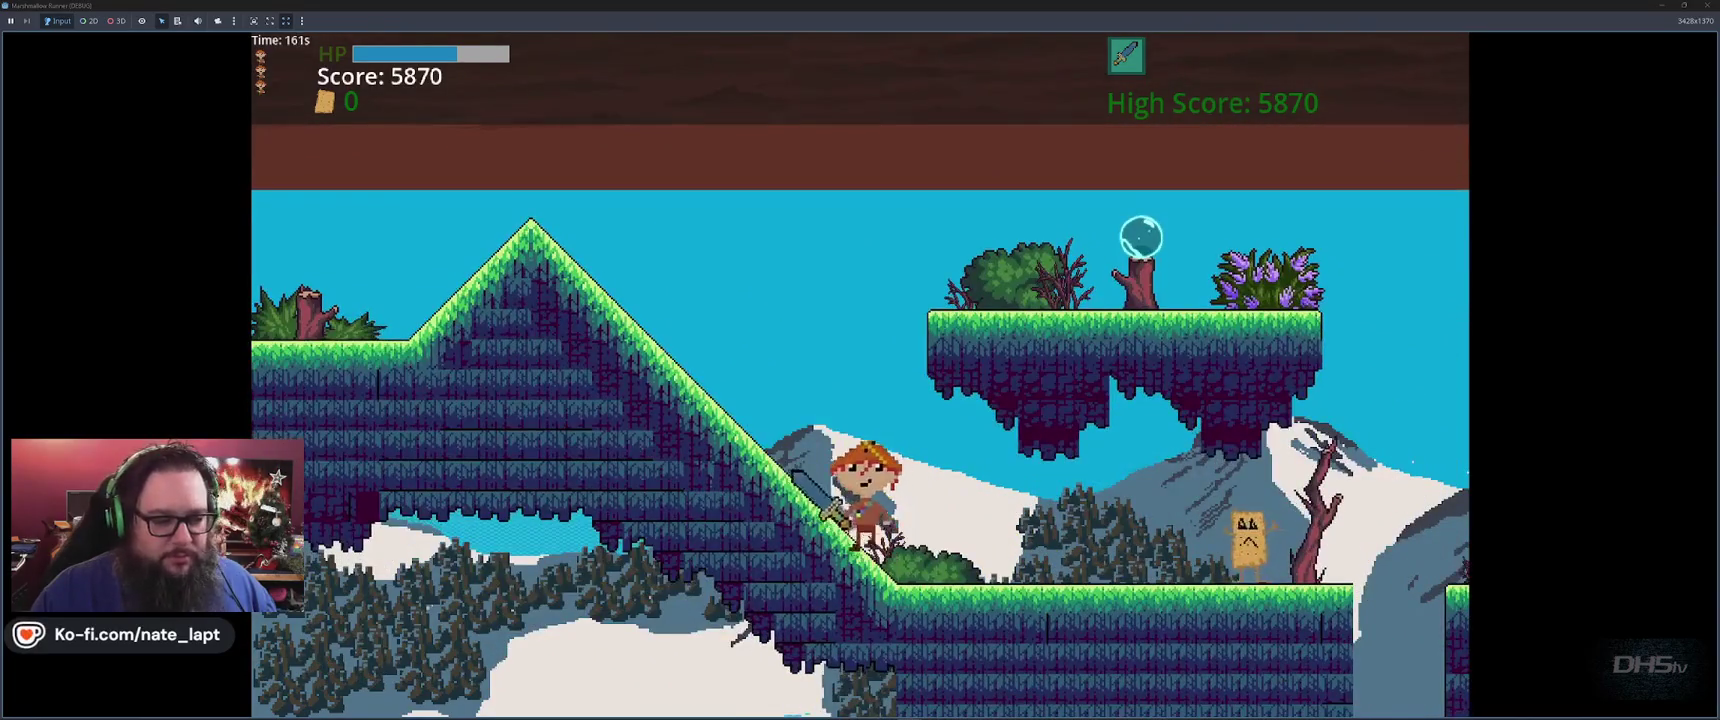
pyautogui.press('space')
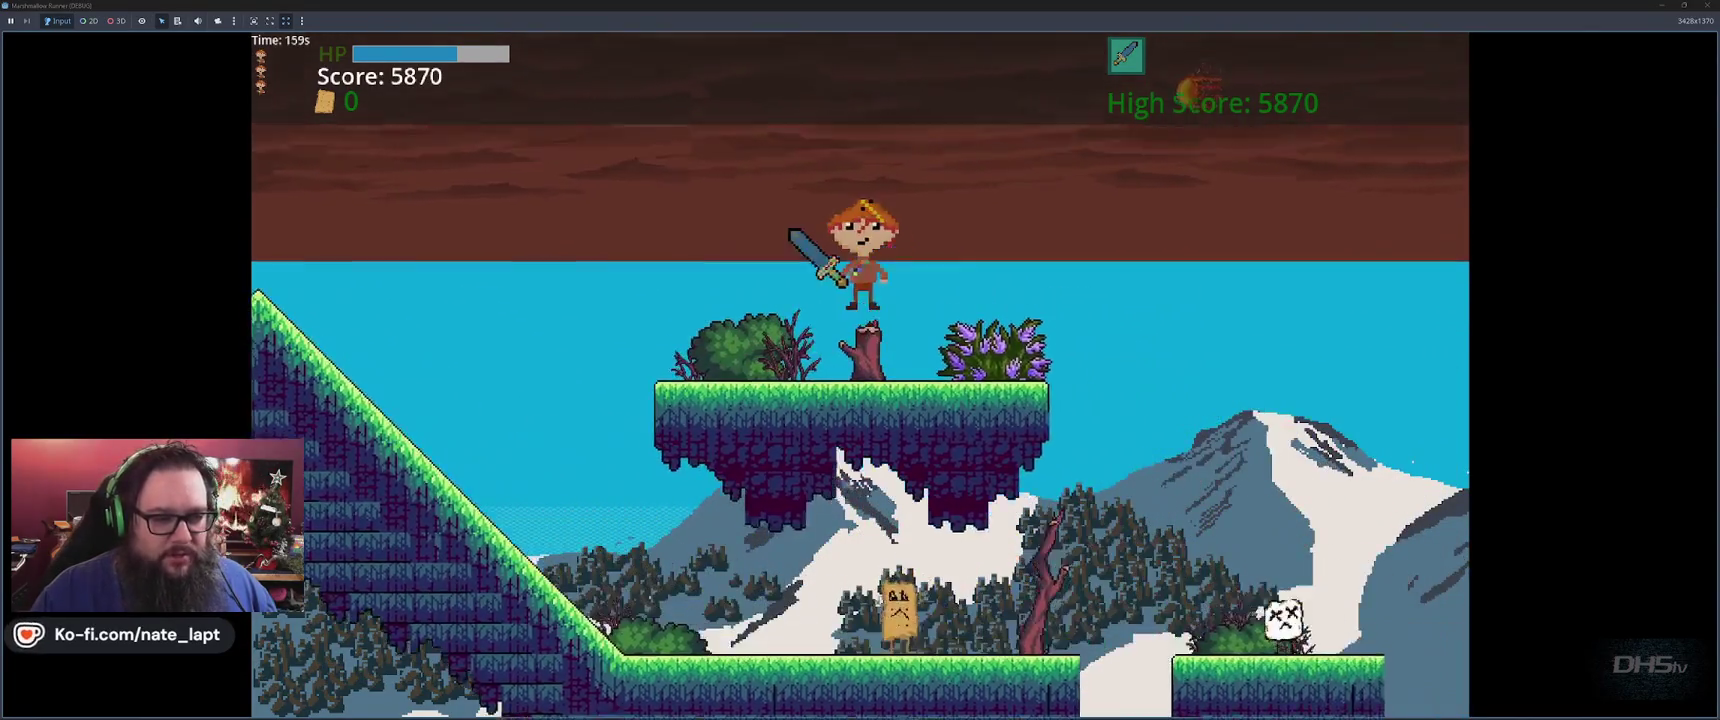
pyautogui.press('x')
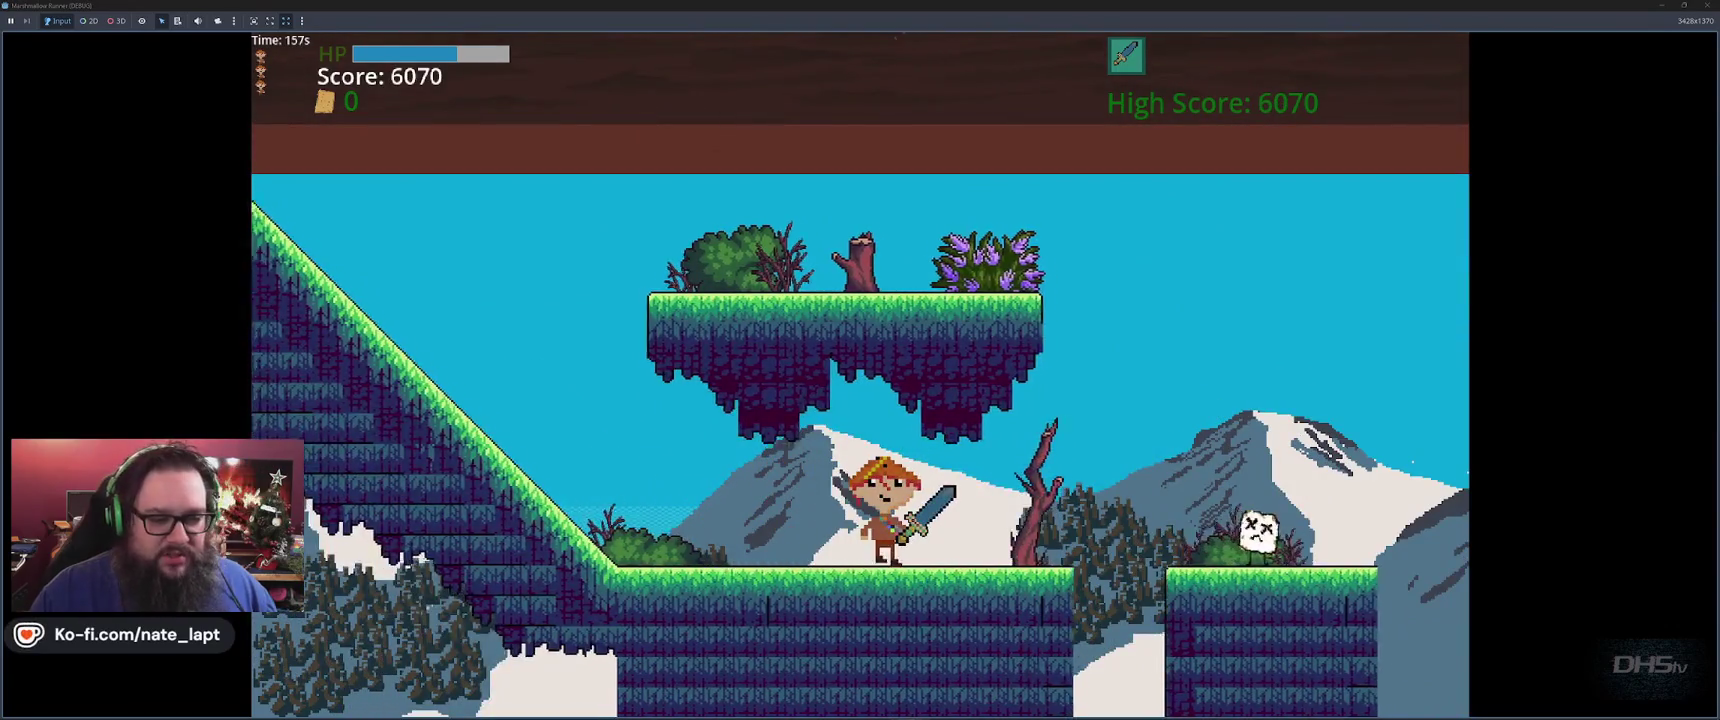
pyautogui.press('space')
pyautogui.press('x')
pyautogui.press('space')
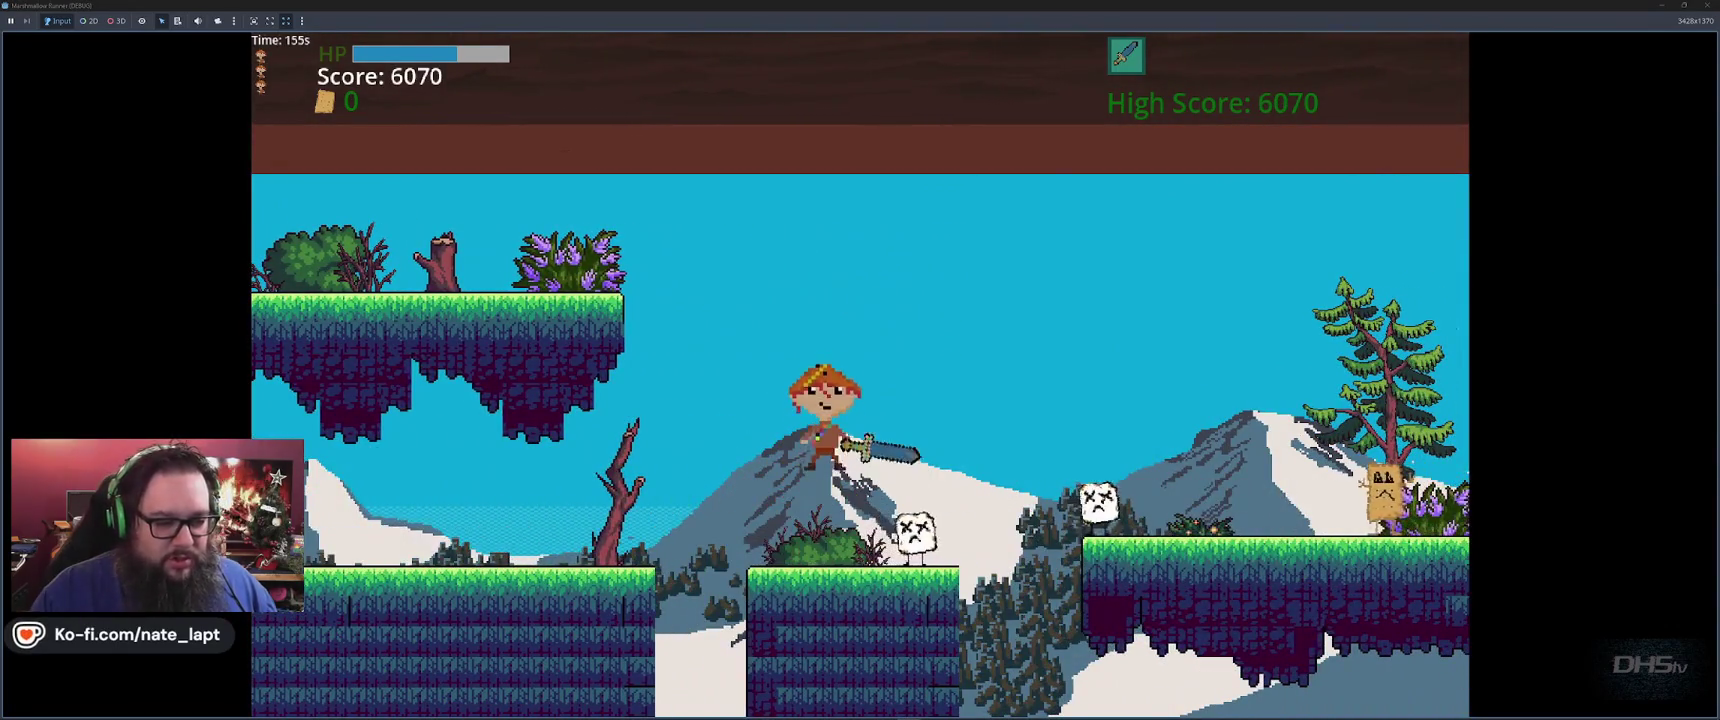
pyautogui.press('space')
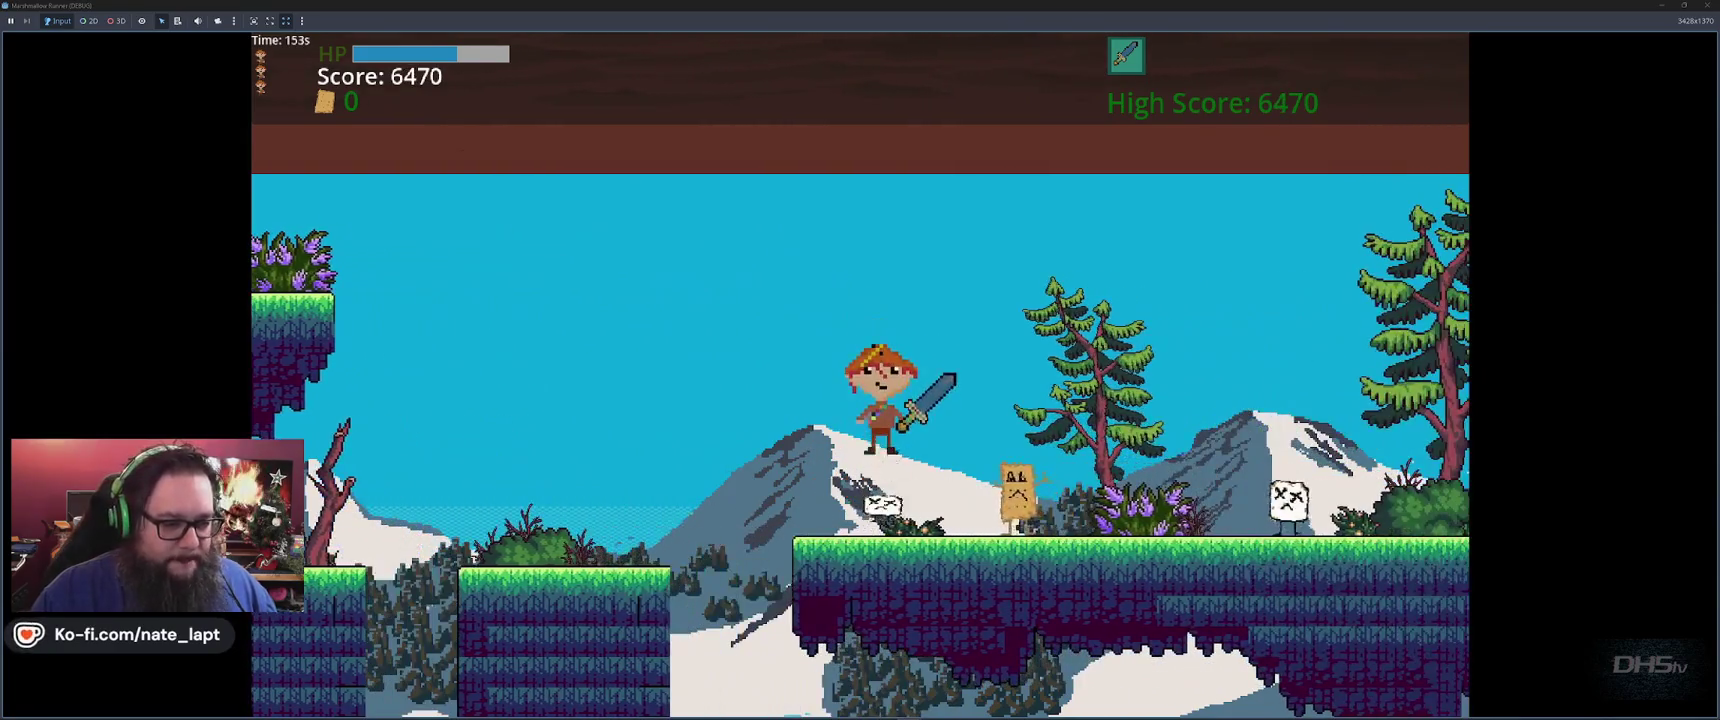
pyautogui.press('x')
# Cross the floating platforms, slashing marshmallows and the paper enemy as the score reaches 11110
pyautogui.press('space')
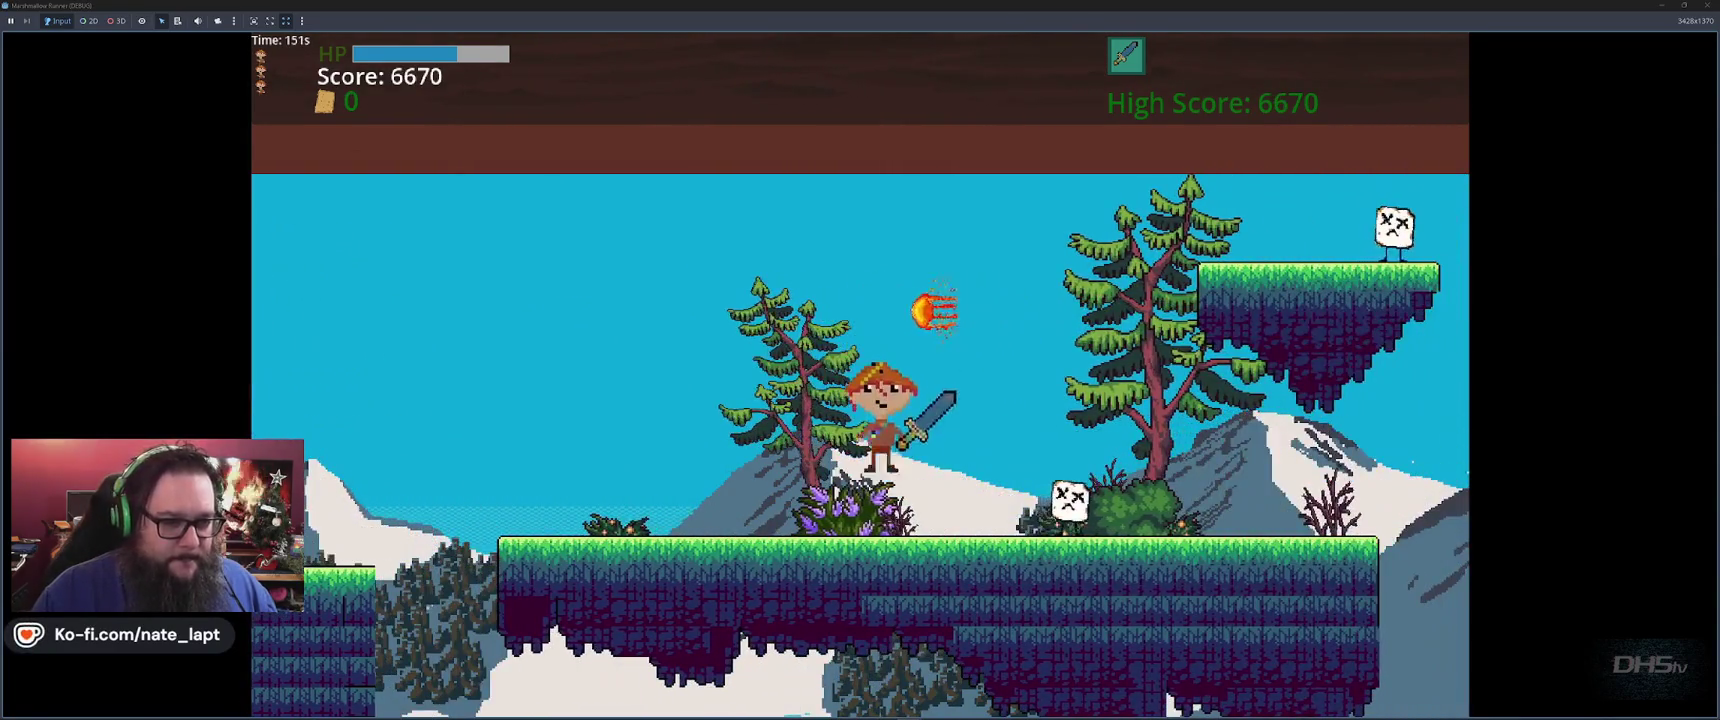
pyautogui.press('space')
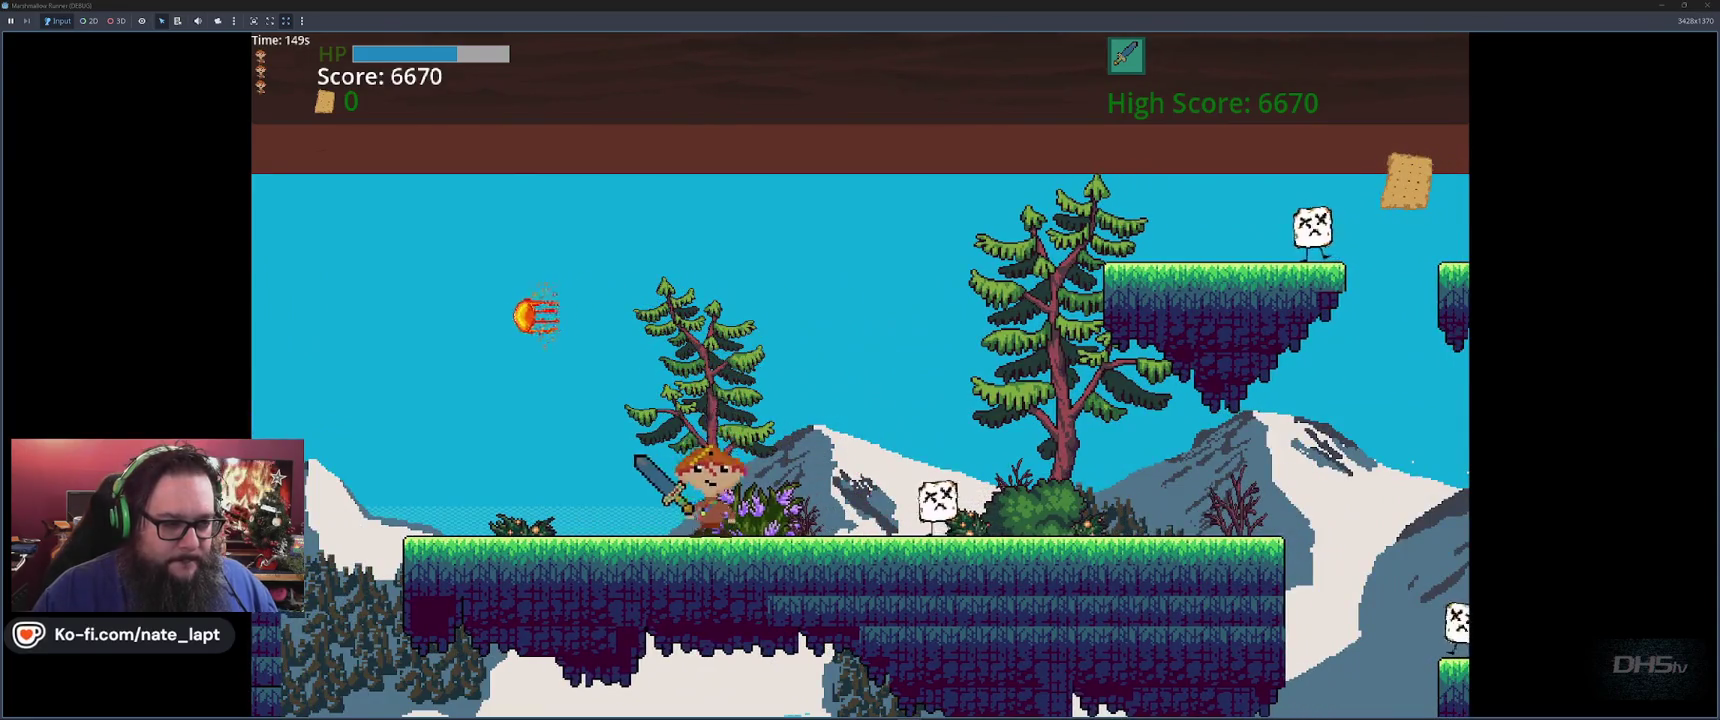
pyautogui.press('space')
pyautogui.press('space')
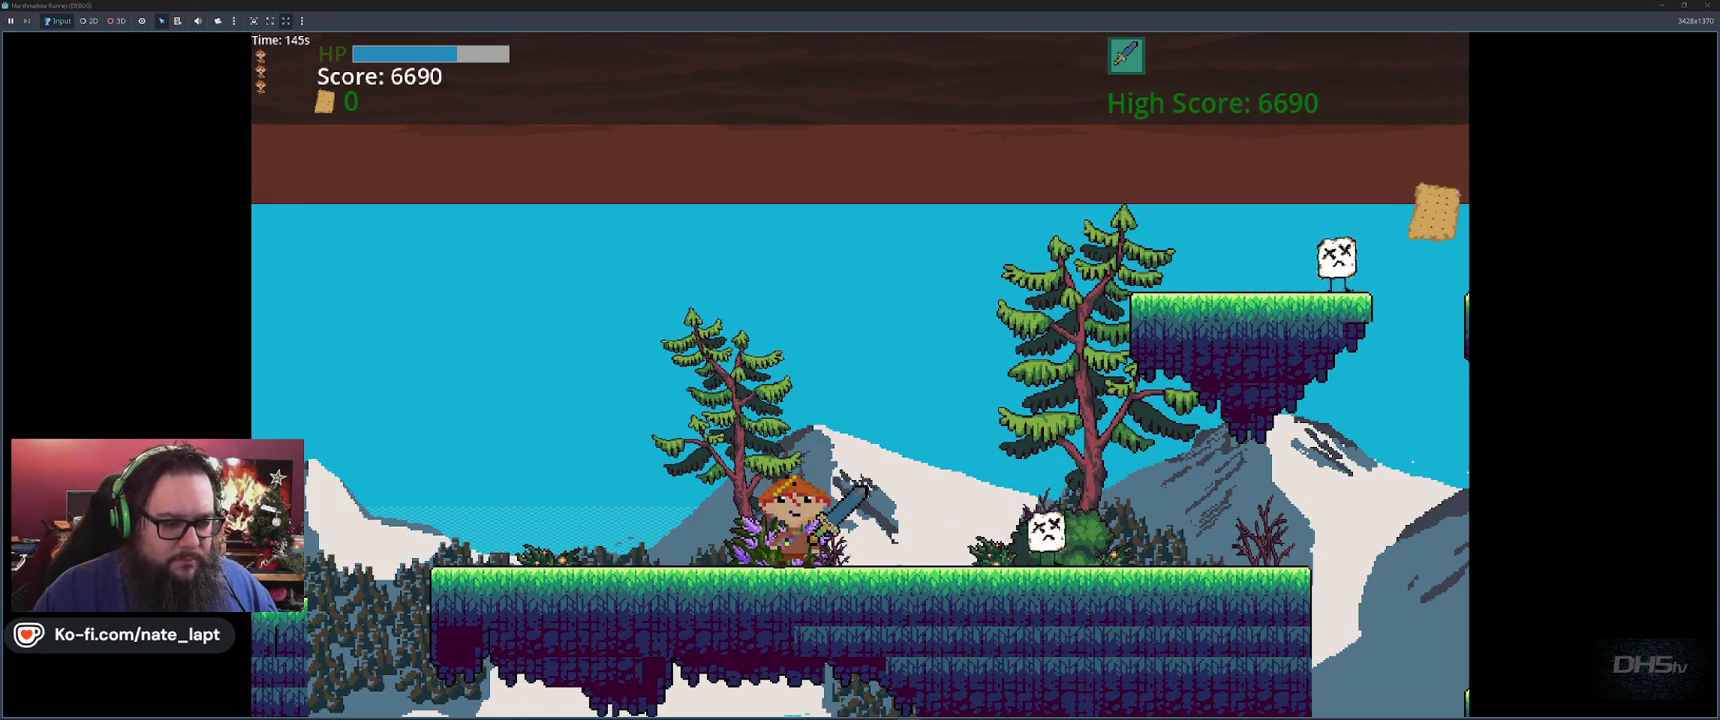
pyautogui.press('space')
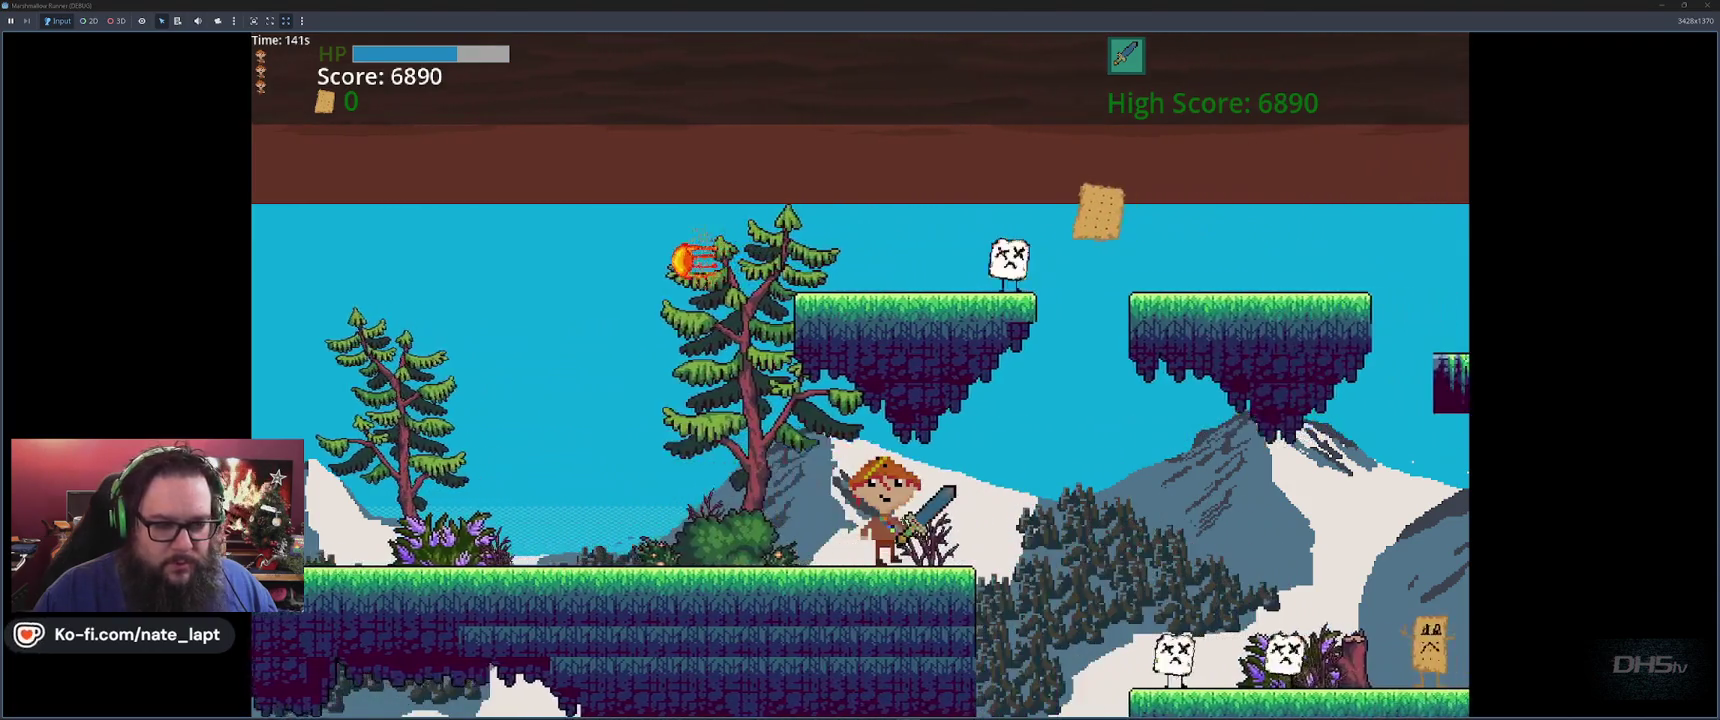
pyautogui.press('space')
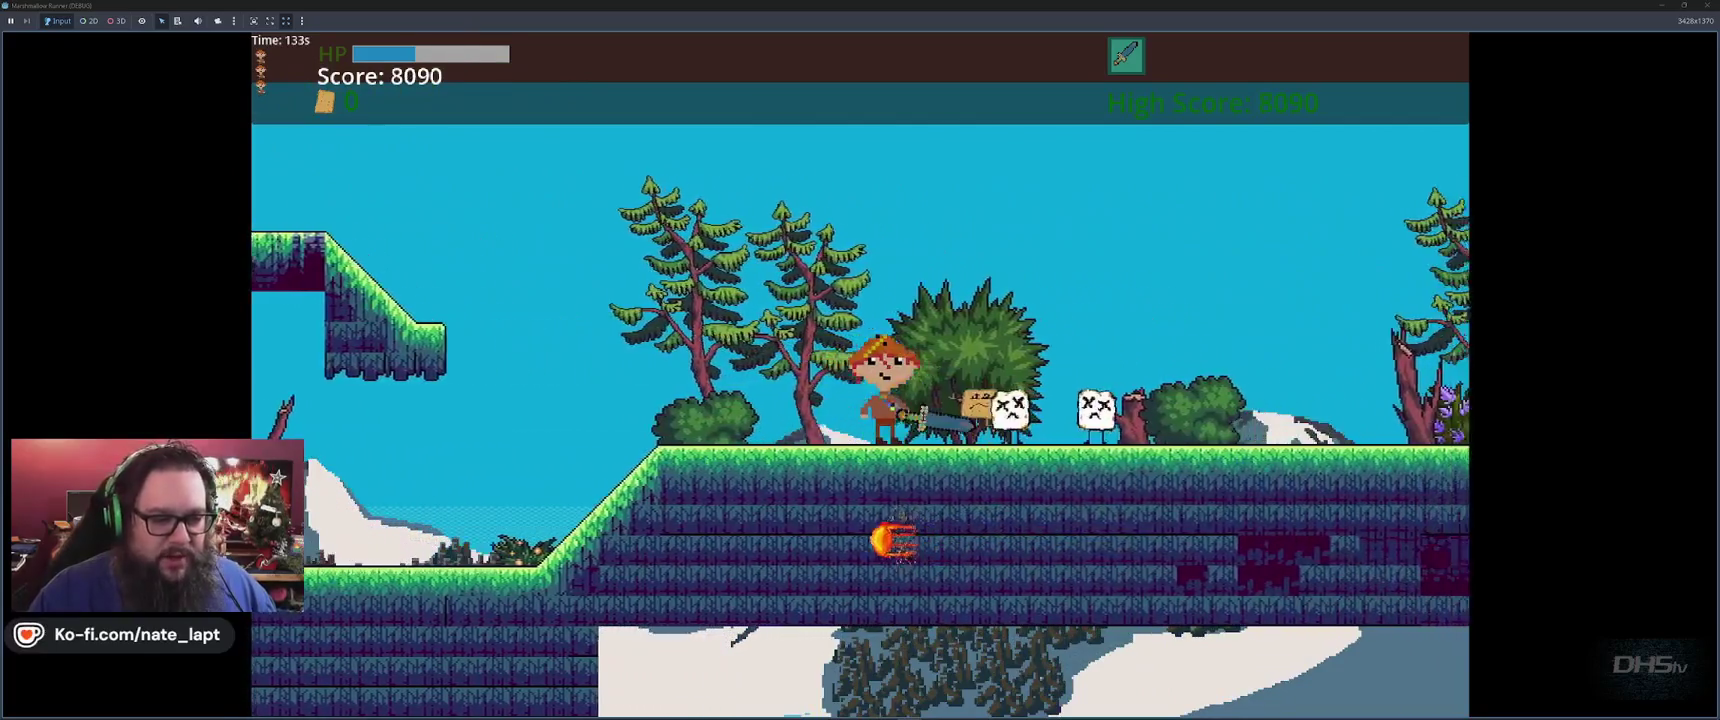
pyautogui.press('space')
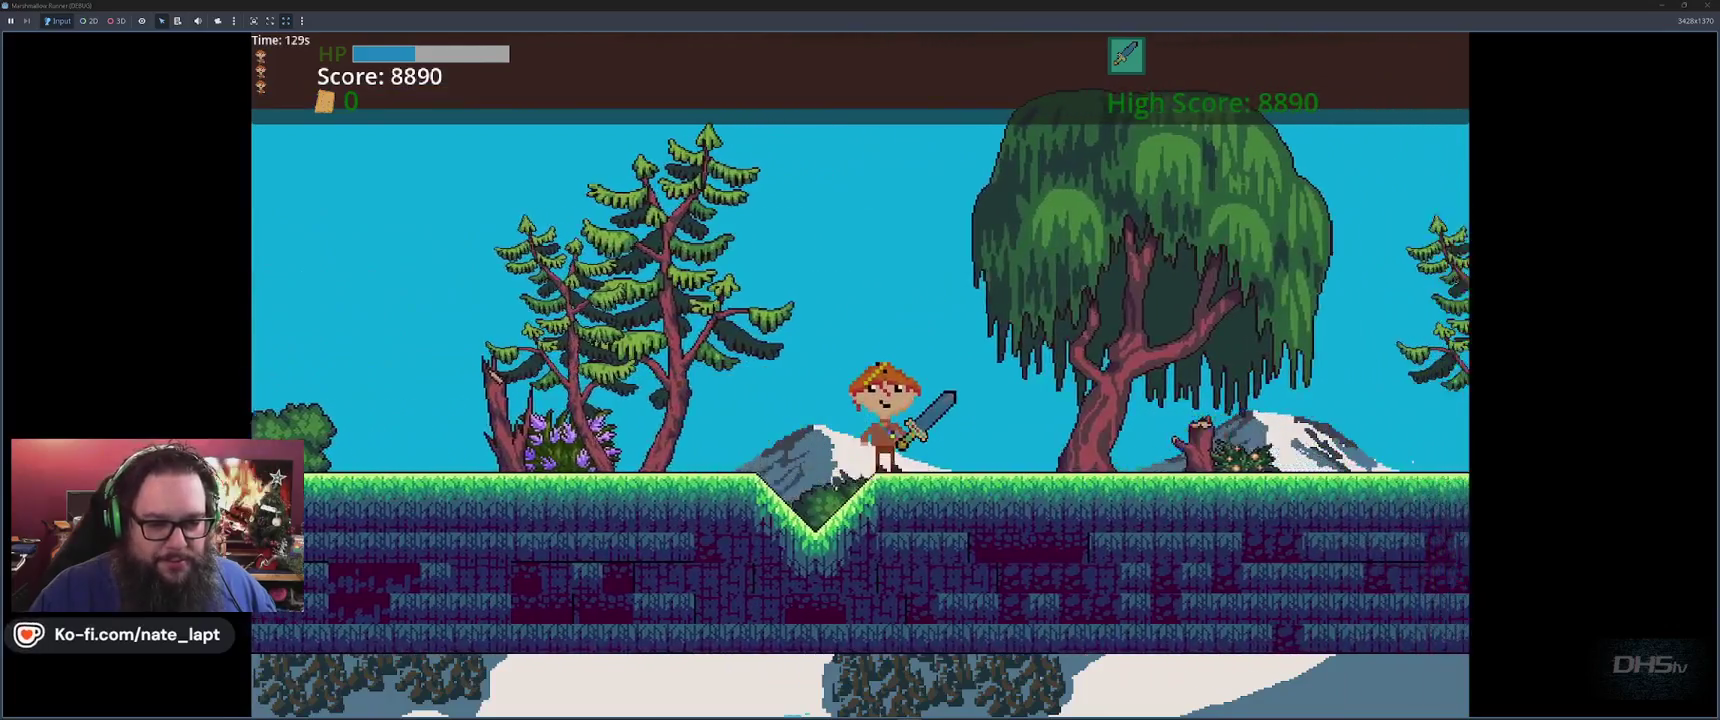
pyautogui.press('x')
pyautogui.press('space')
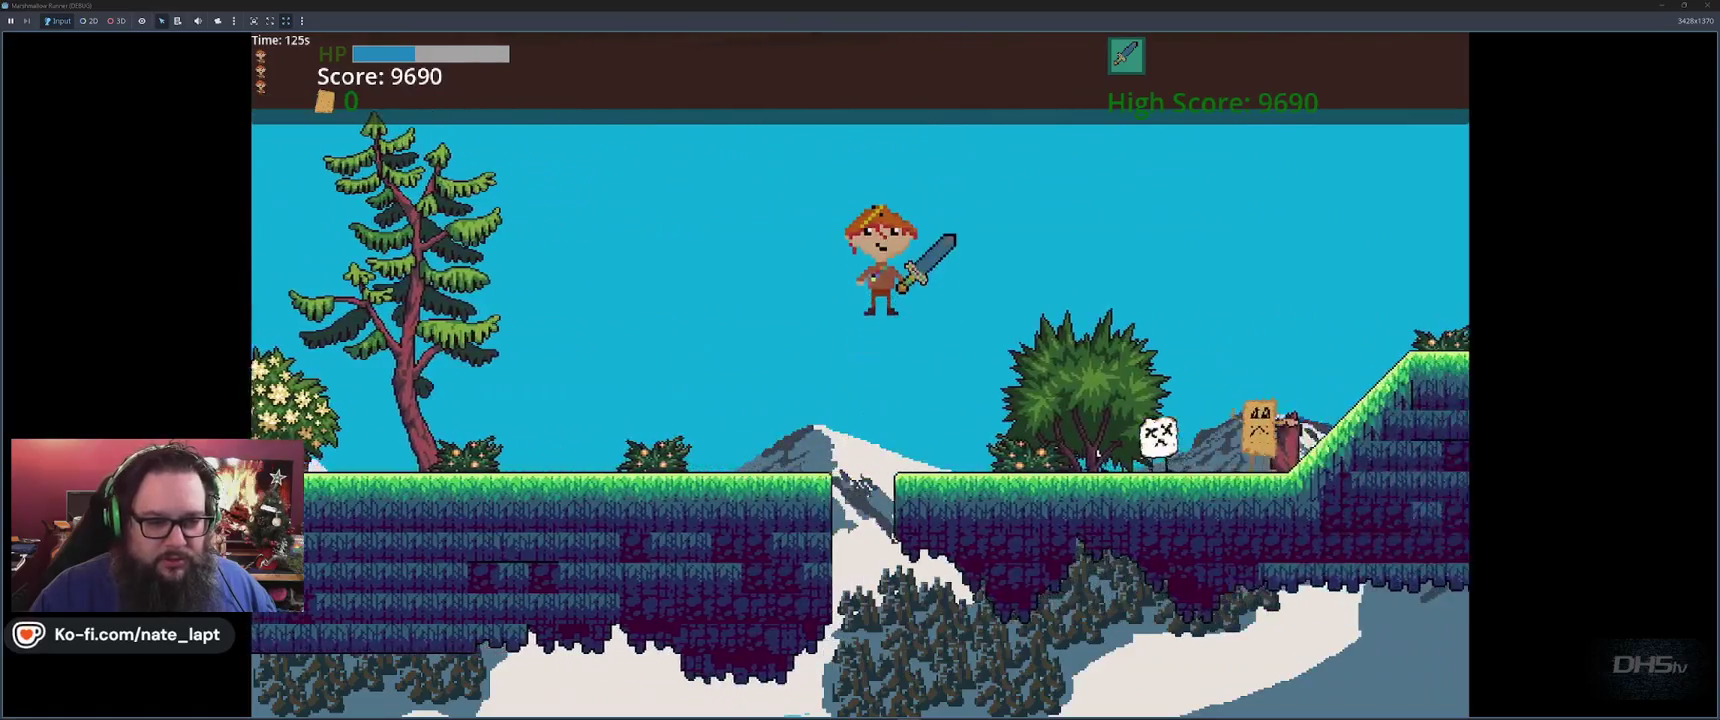
pyautogui.press('space')
pyautogui.press('x')
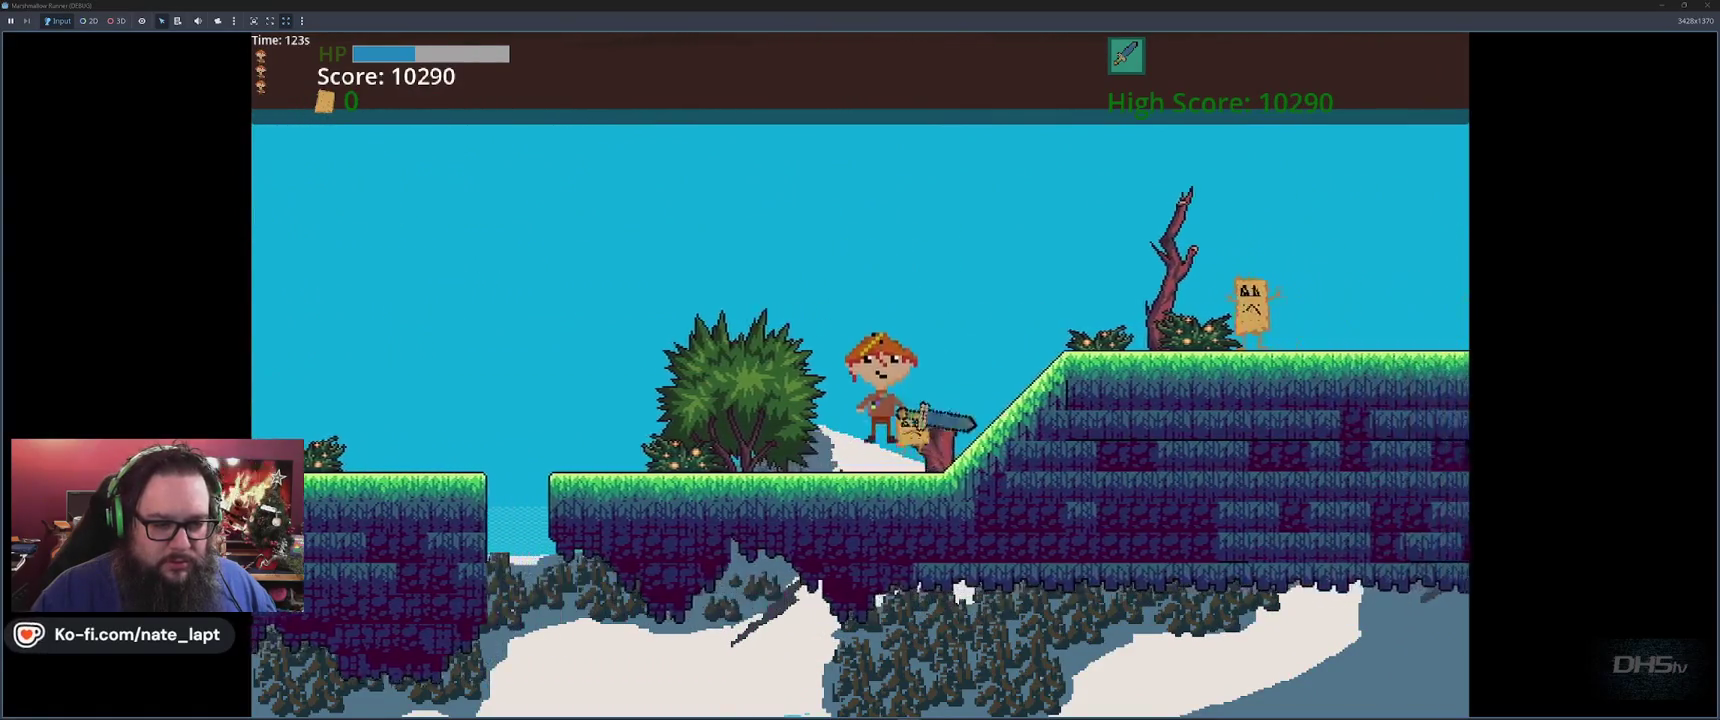
pyautogui.press('space')
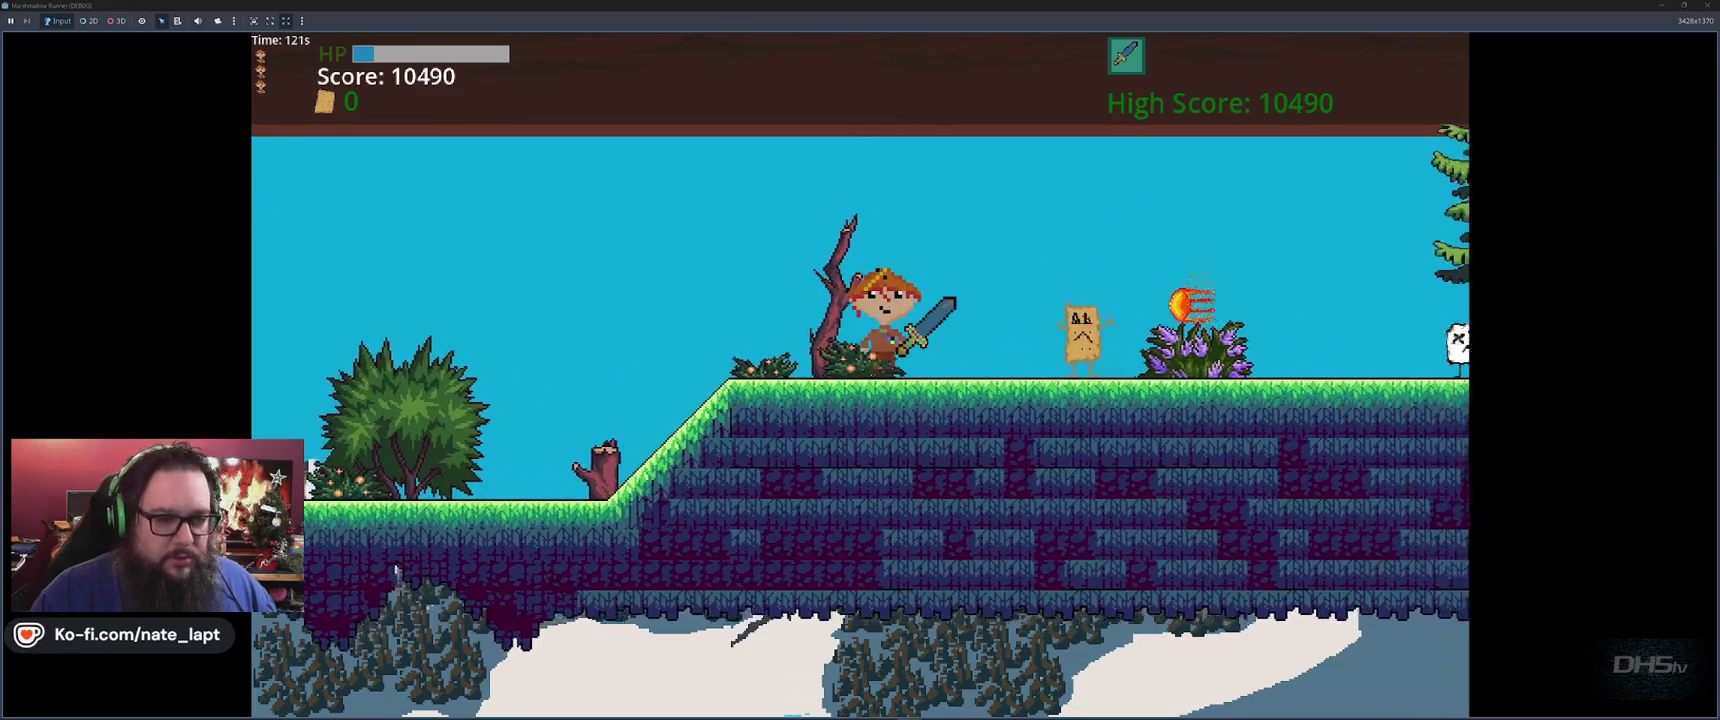
pyautogui.press('x')
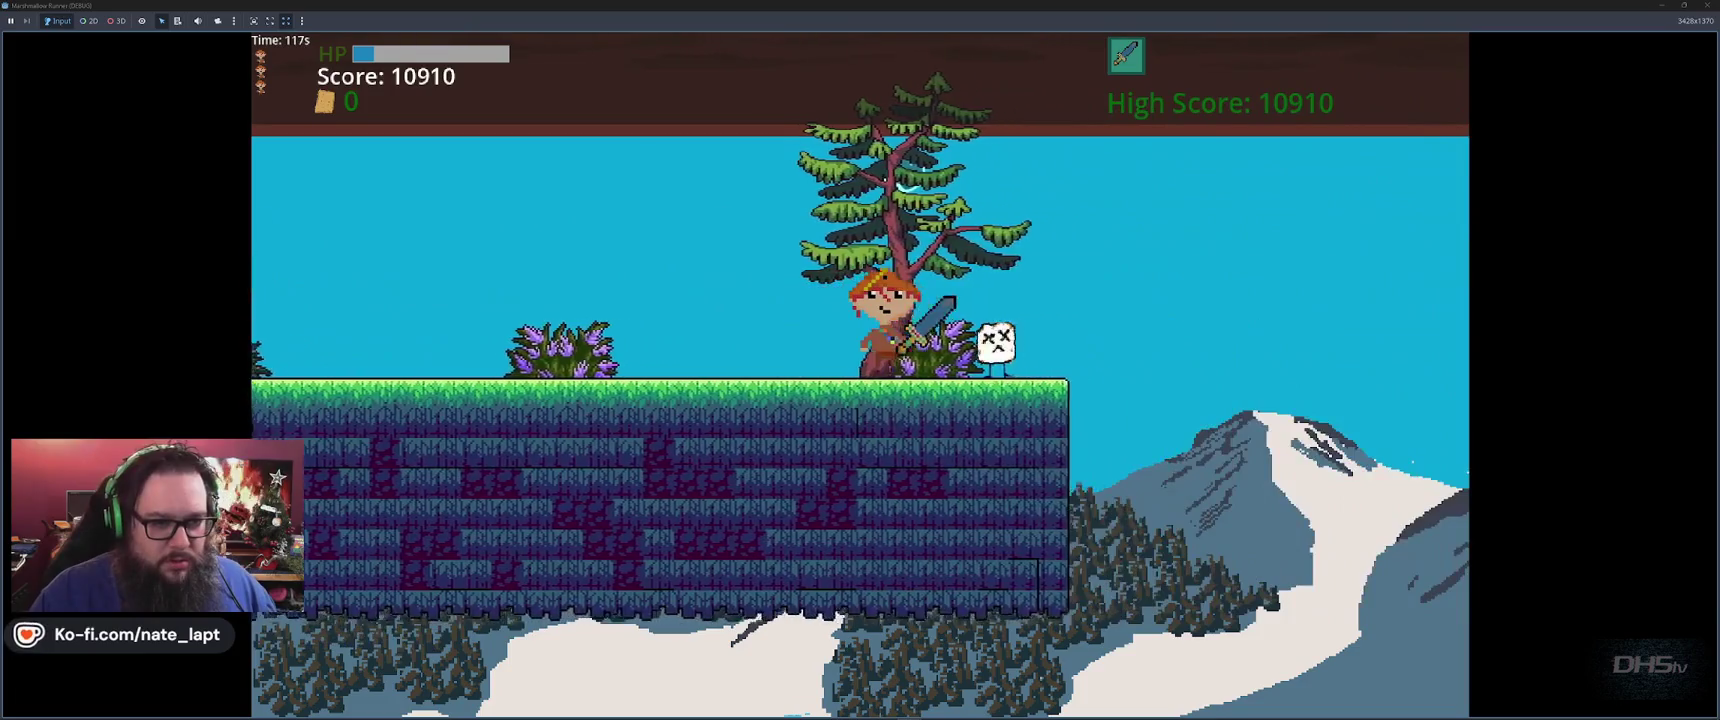
pyautogui.press('space')
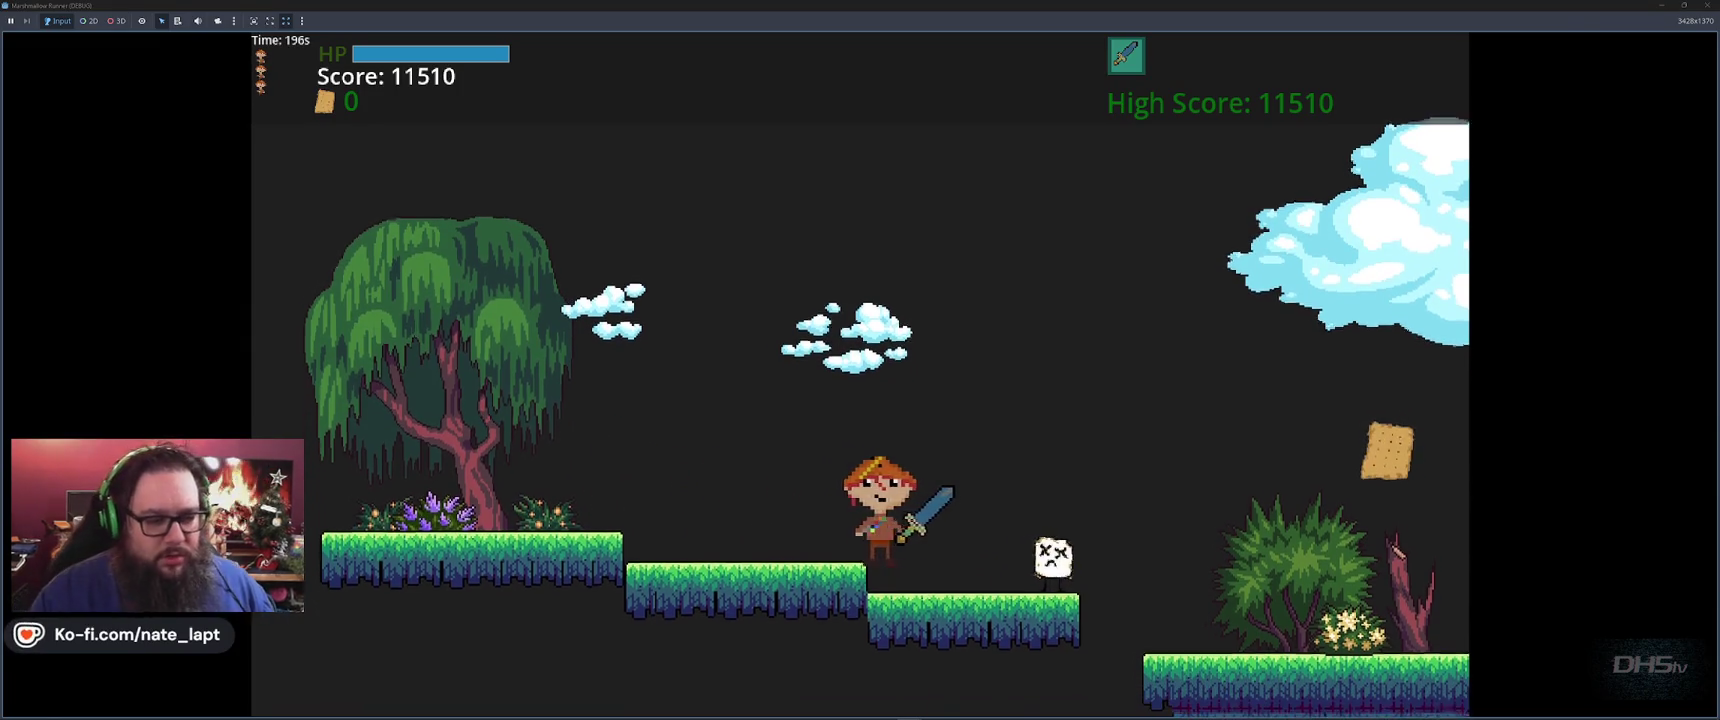
# Slash the marshmallow enemies and collect the cracker and the overhead pickup
pyautogui.press('f')
pyautogui.press('space')
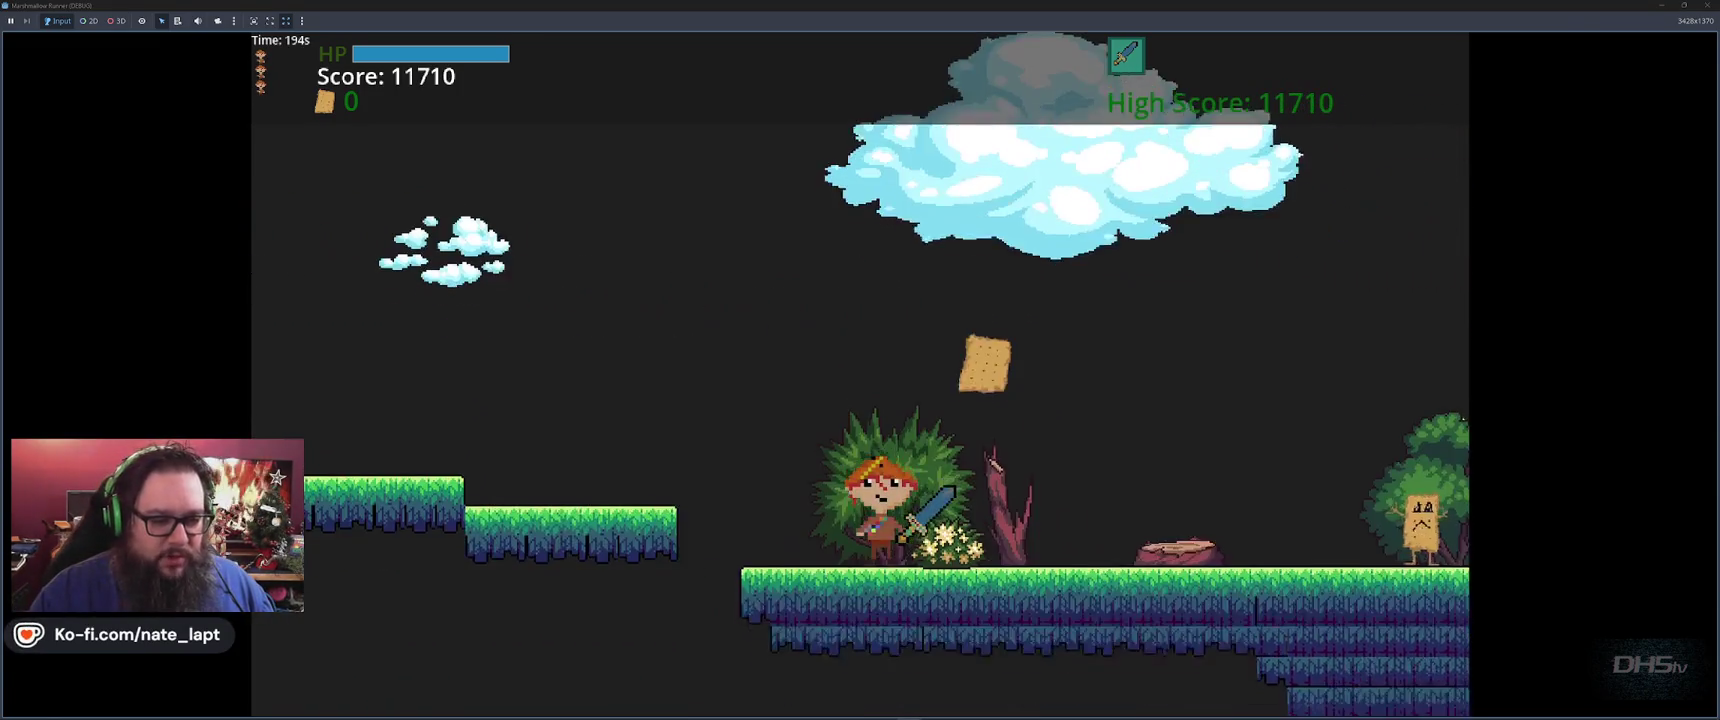
pyautogui.press('space')
pyautogui.press('f')
pyautogui.press('f')
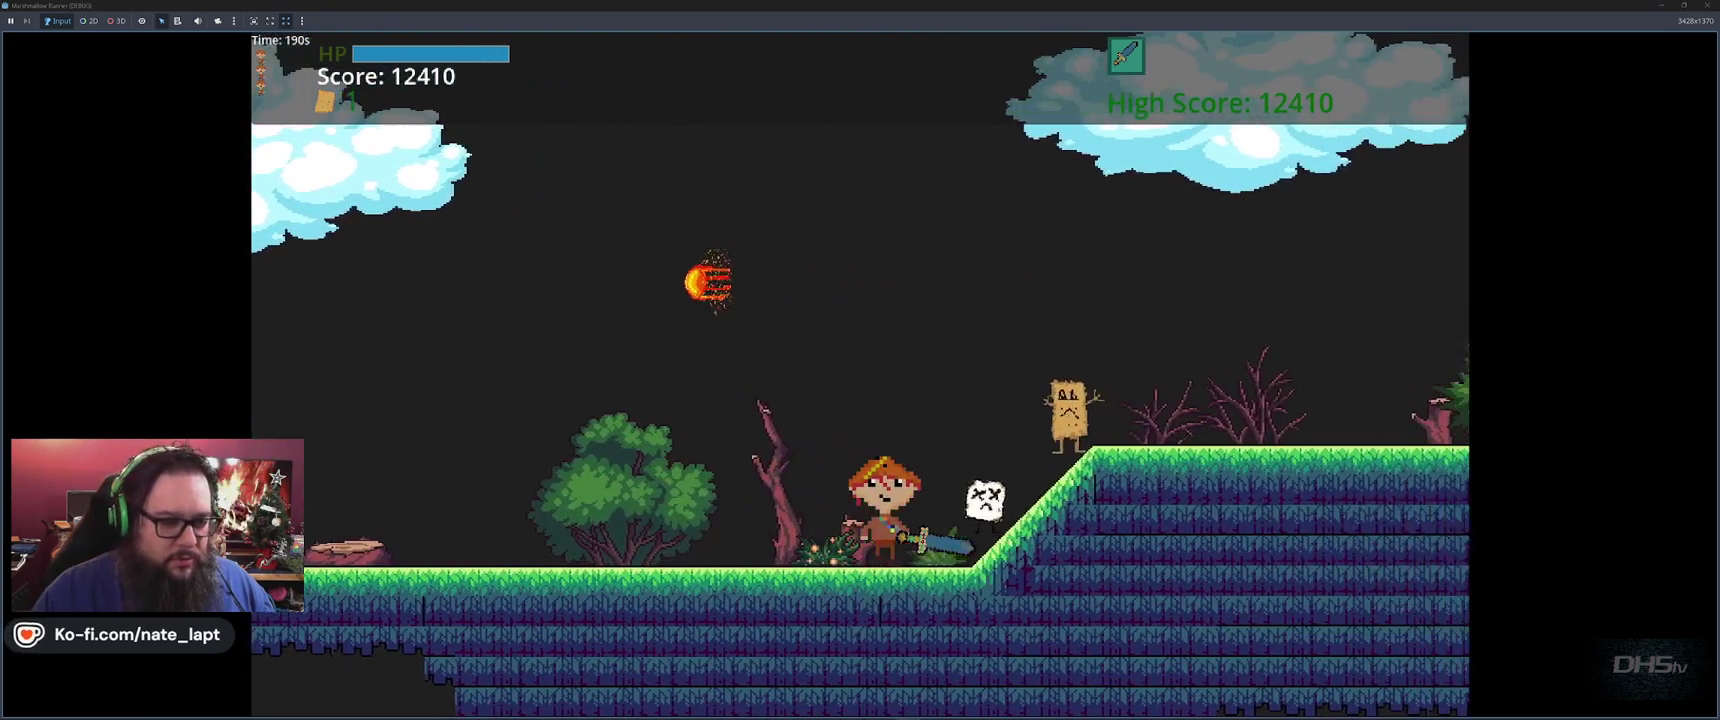
pyautogui.press('f')
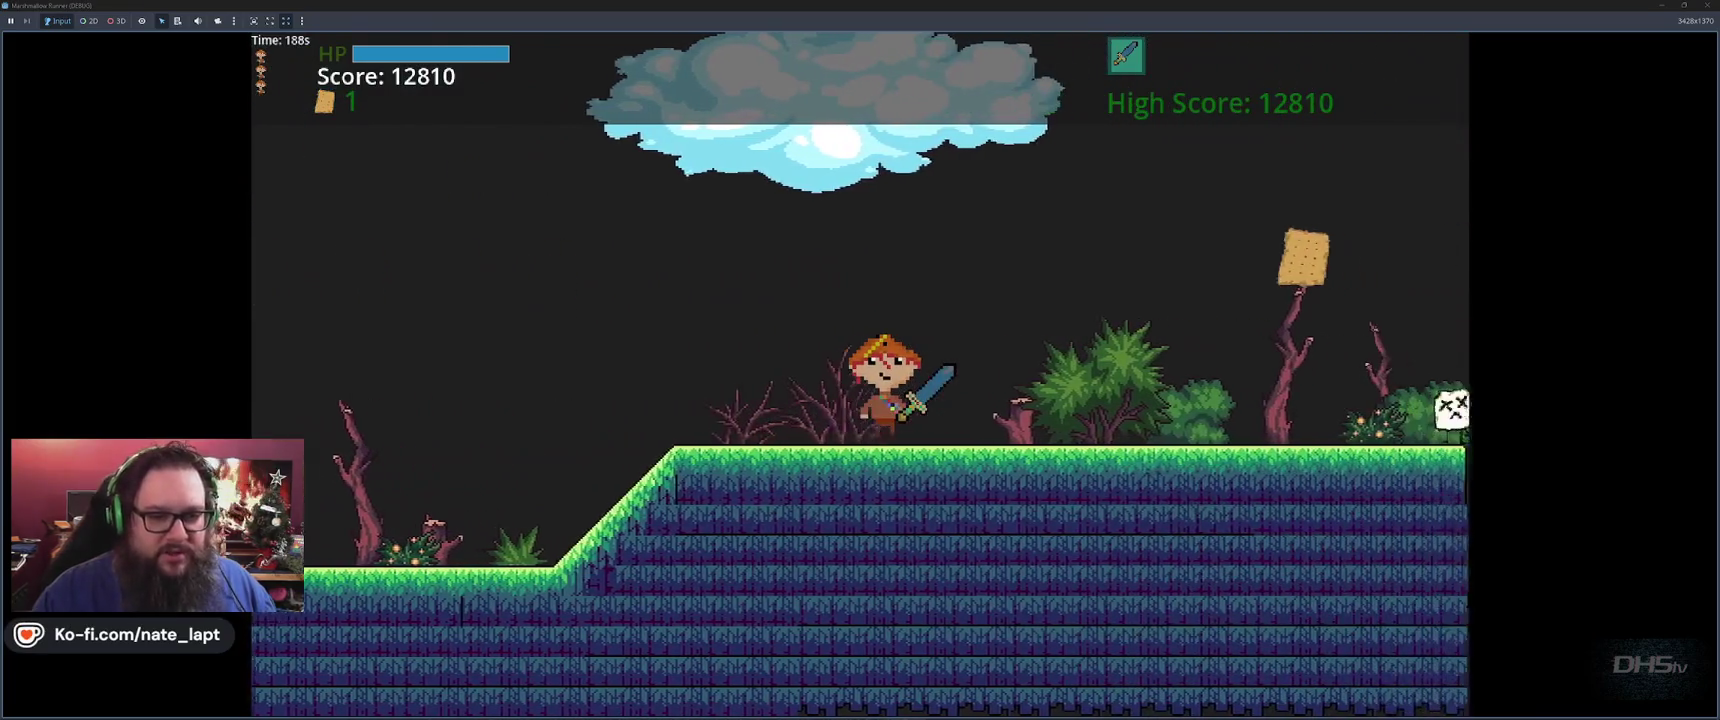
pyautogui.press('space')
pyautogui.press('f')
# Climb the purple and forest platforms, collecting scrolls along the way
pyautogui.press('space')
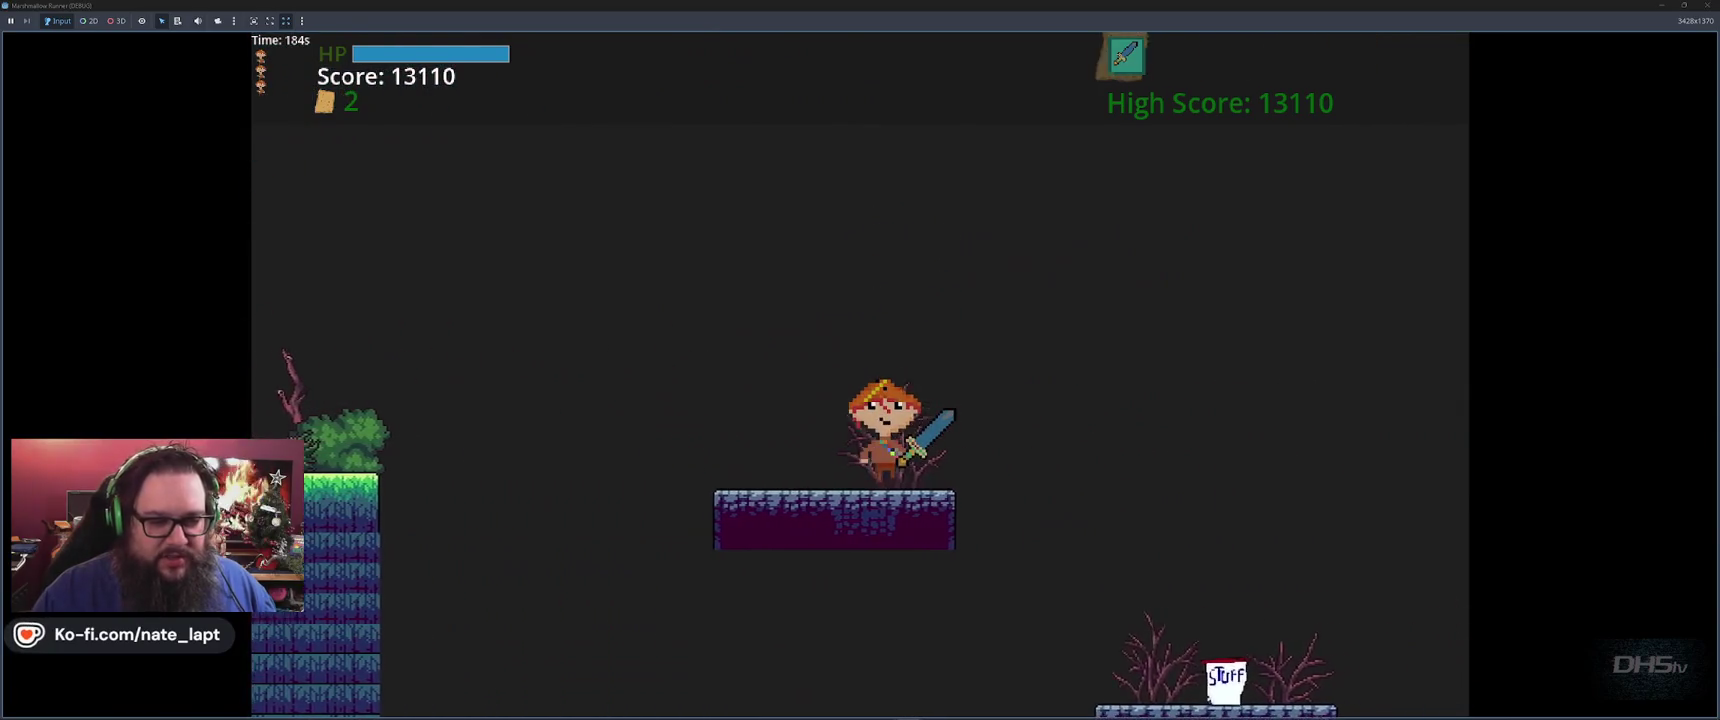
pyautogui.press('space')
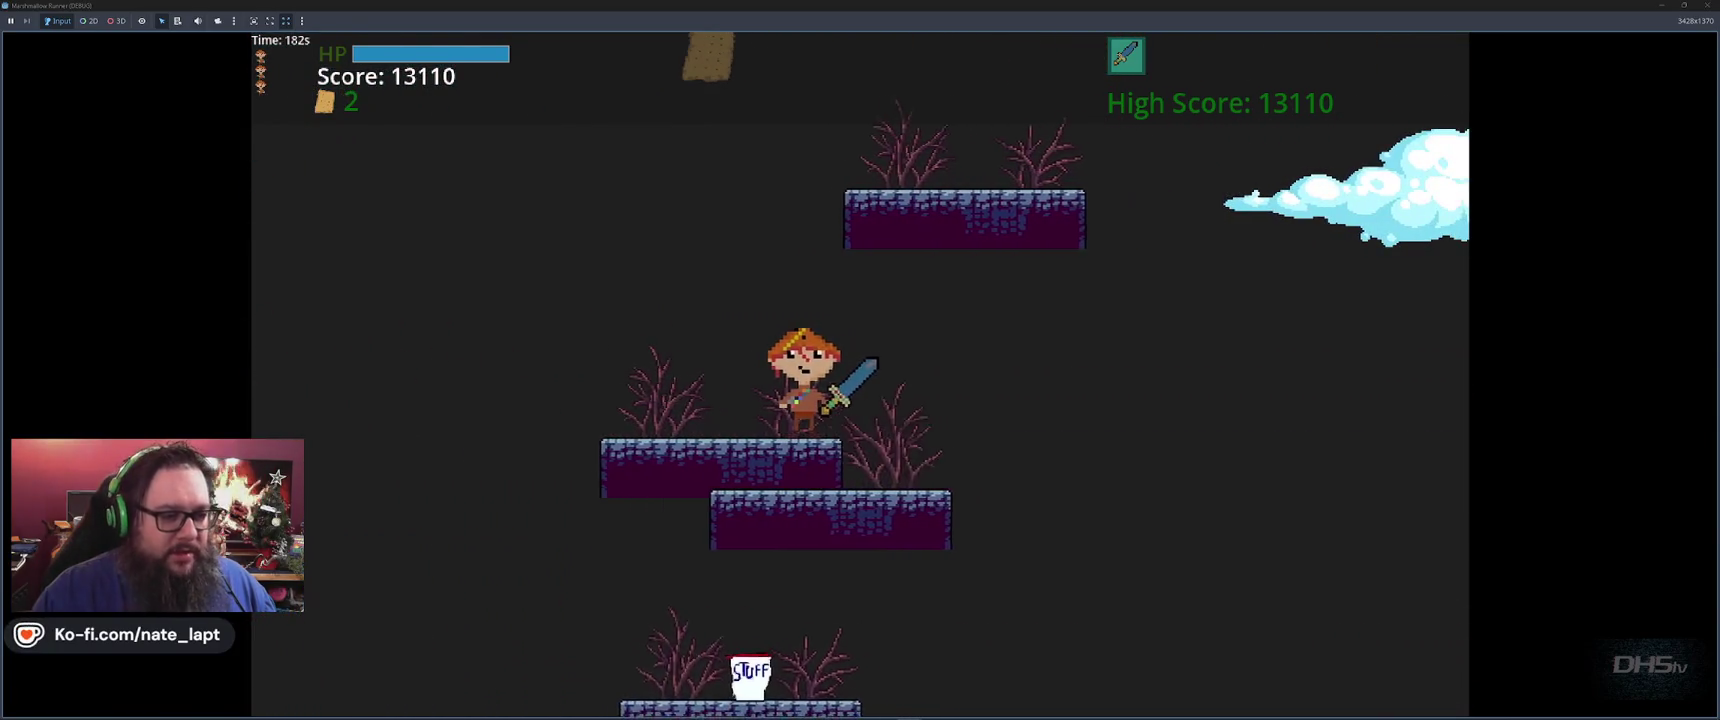
pyautogui.press('space')
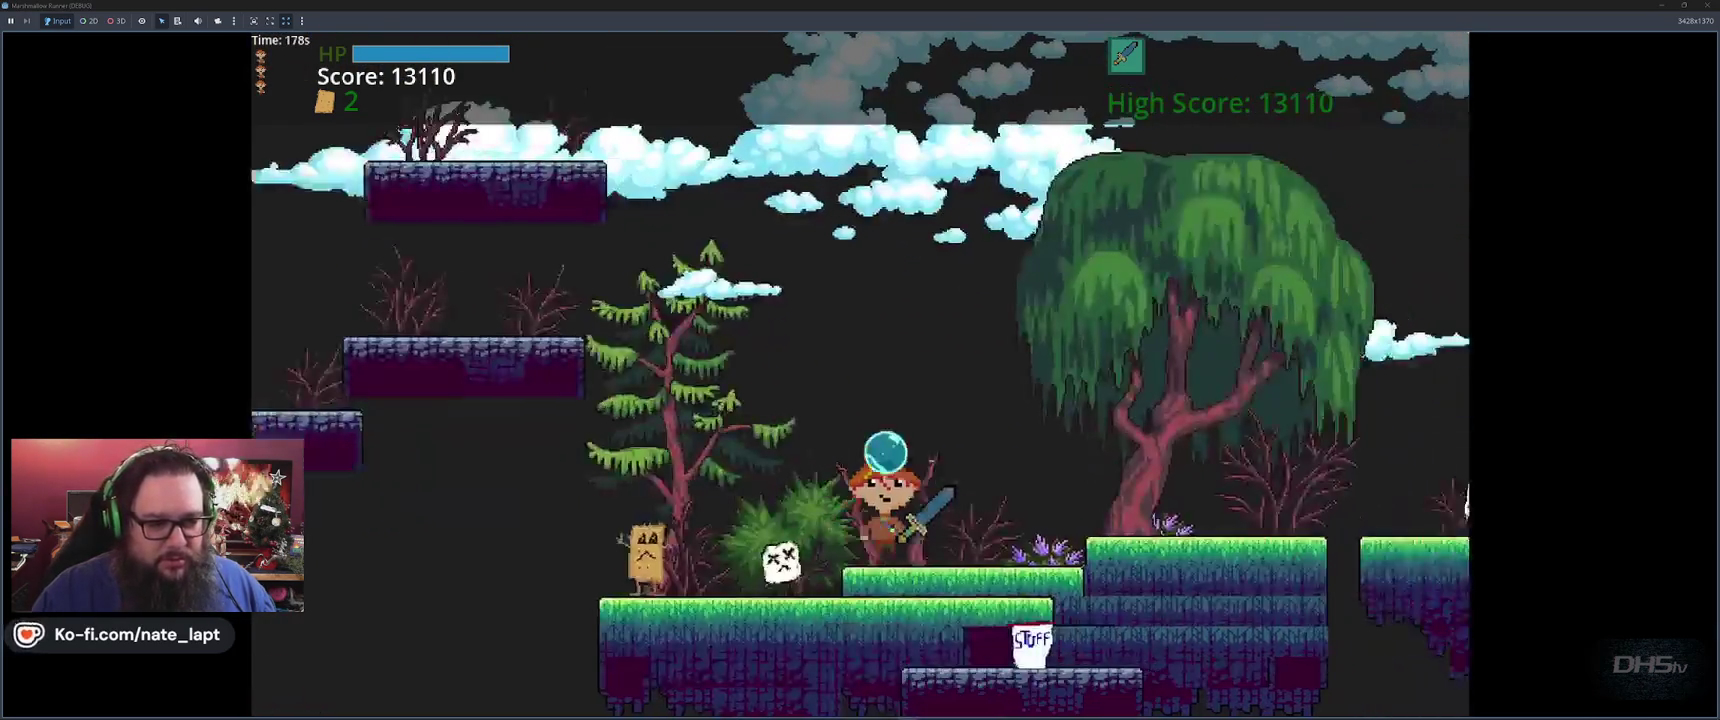
pyautogui.press('space')
pyautogui.press('space')
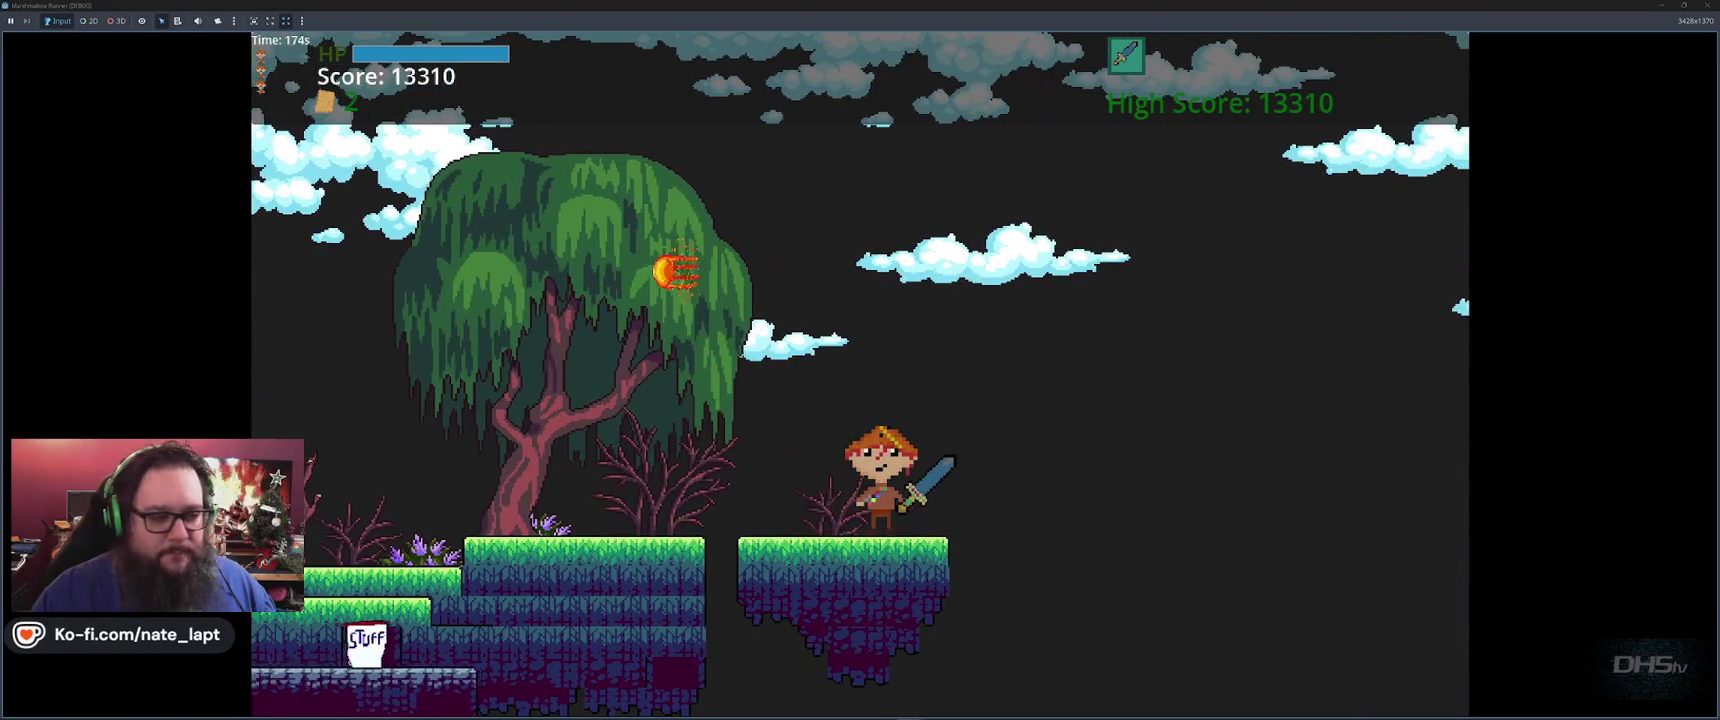
pyautogui.press('space')
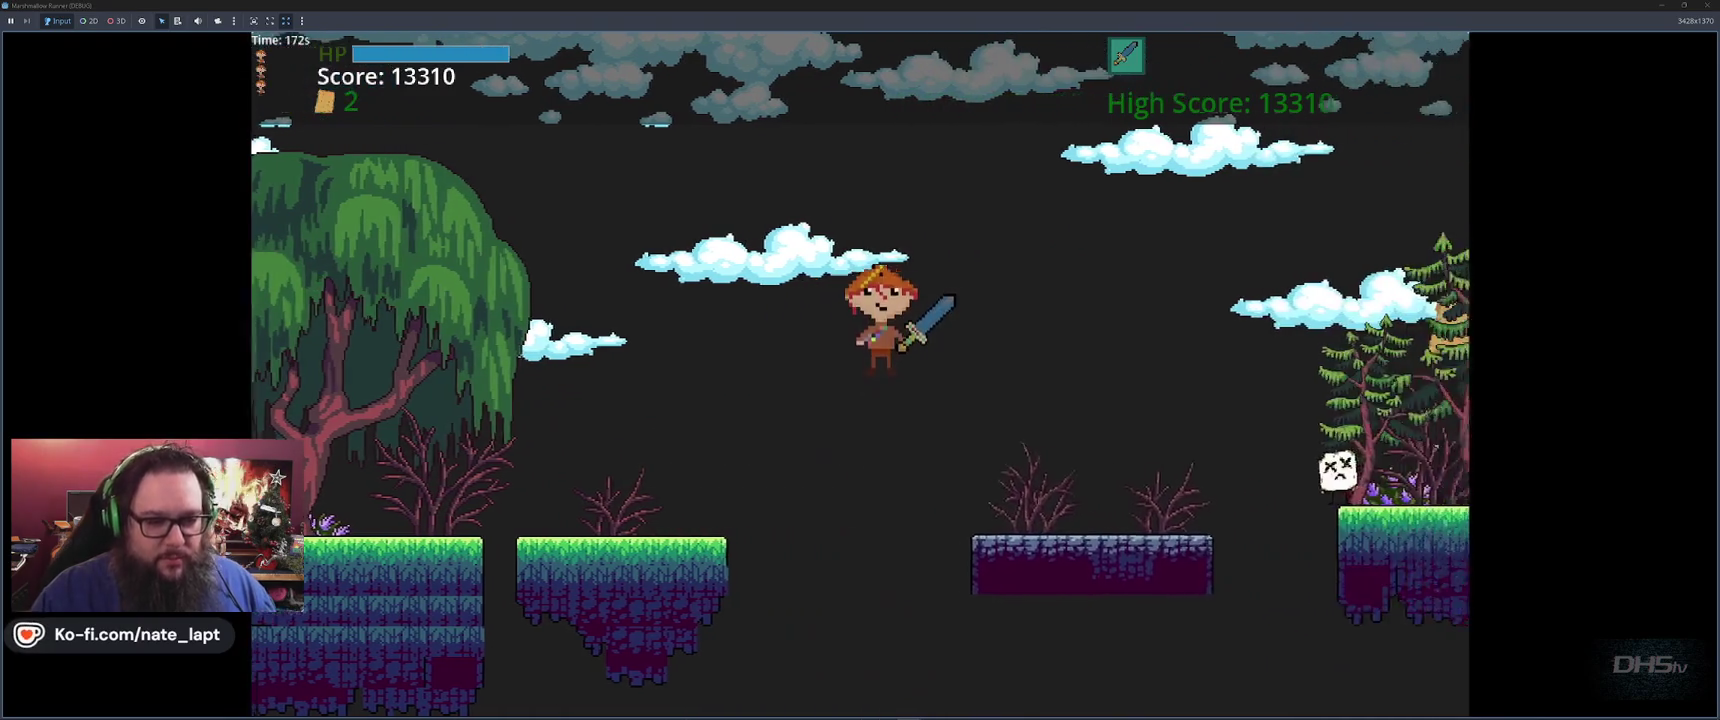
pyautogui.press('space')
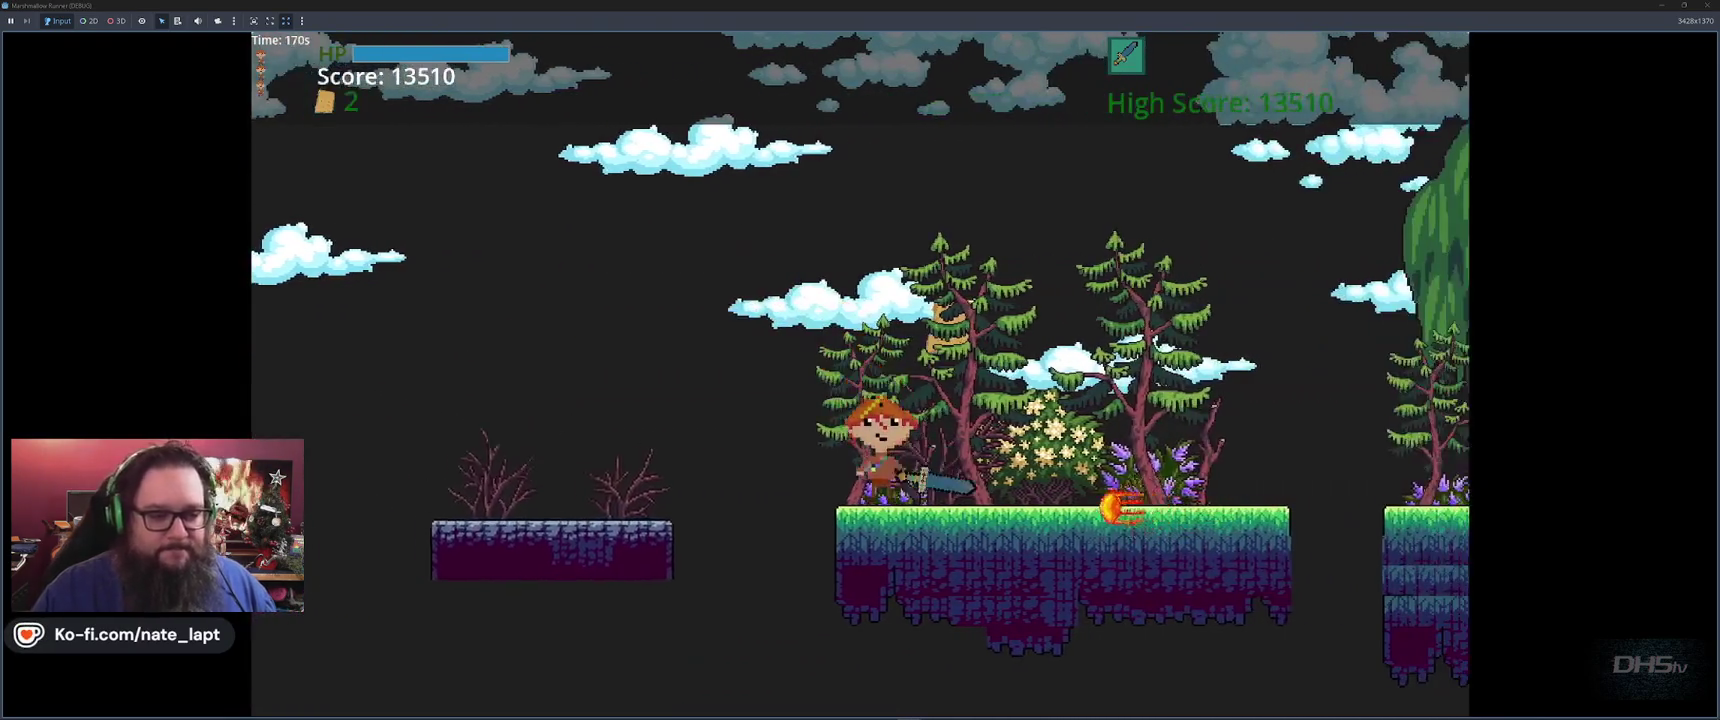
pyautogui.press('space')
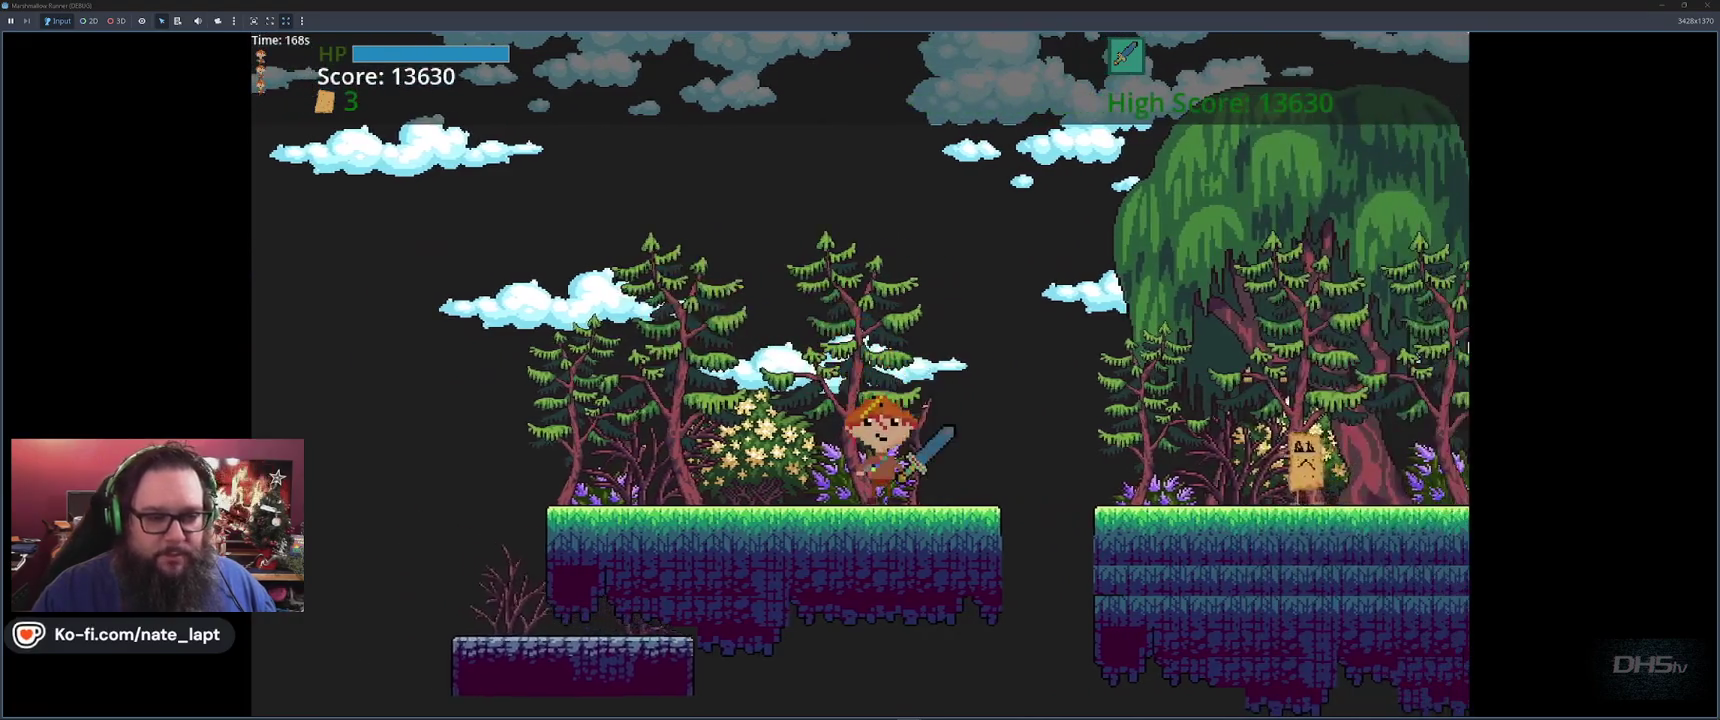
pyautogui.press('space')
pyautogui.press('space')
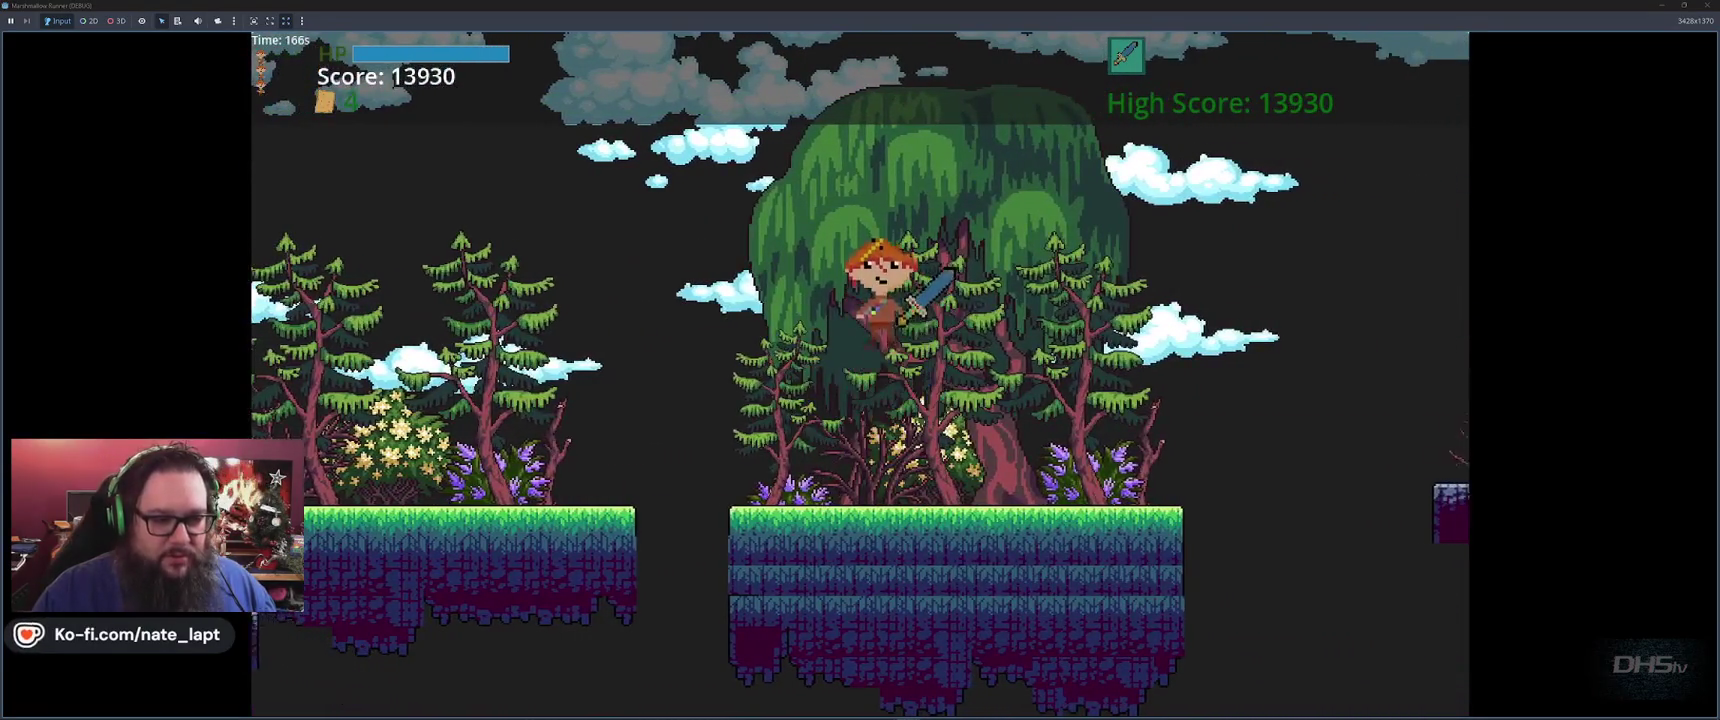
pyautogui.press('space')
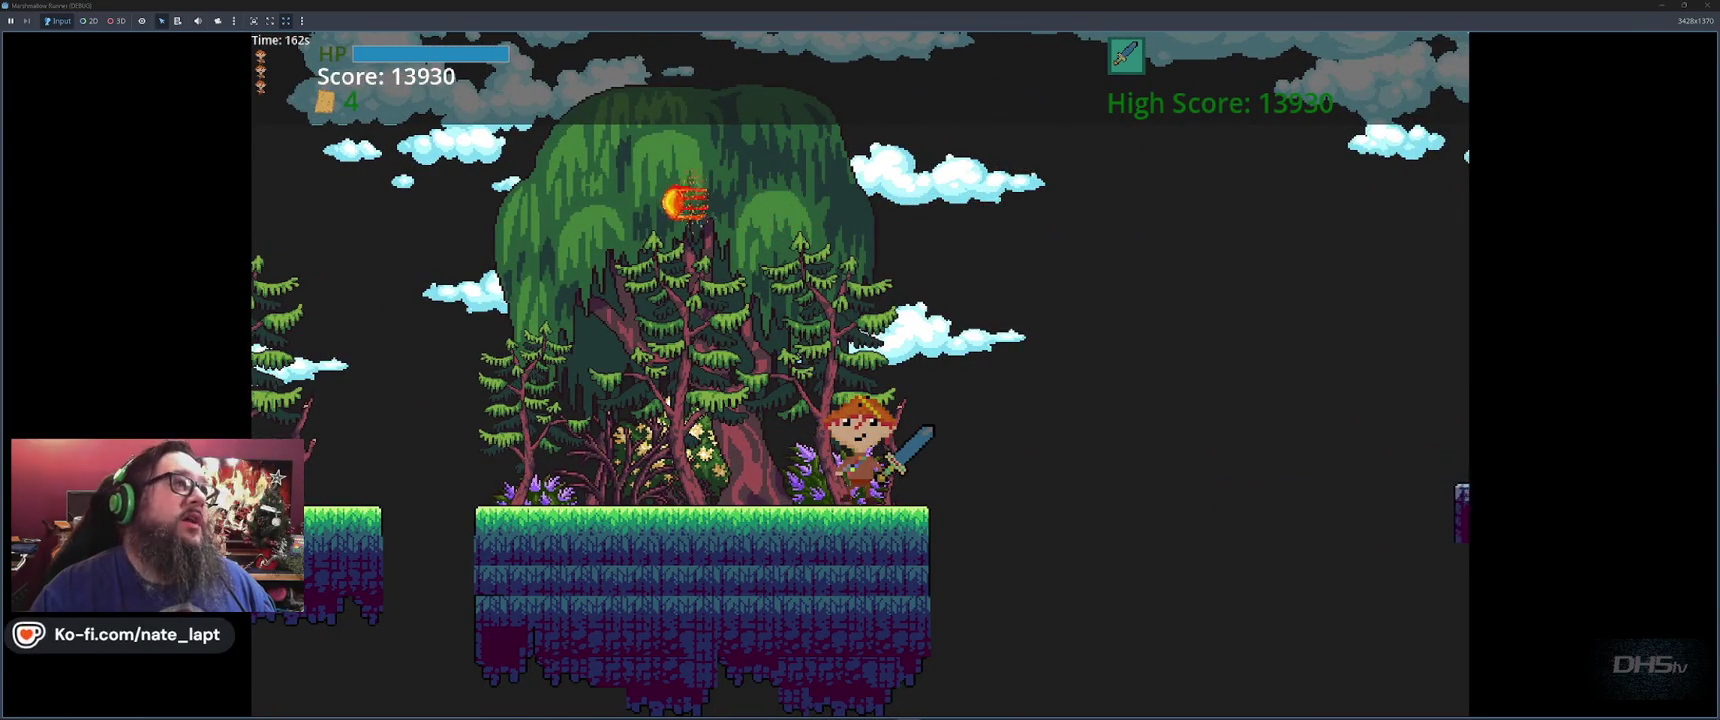
# Work up the higher platforms and slope, slashing enemies, to finish the level at 14770 points
pyautogui.press('Left')
pyautogui.press('Right')
pyautogui.press('space')
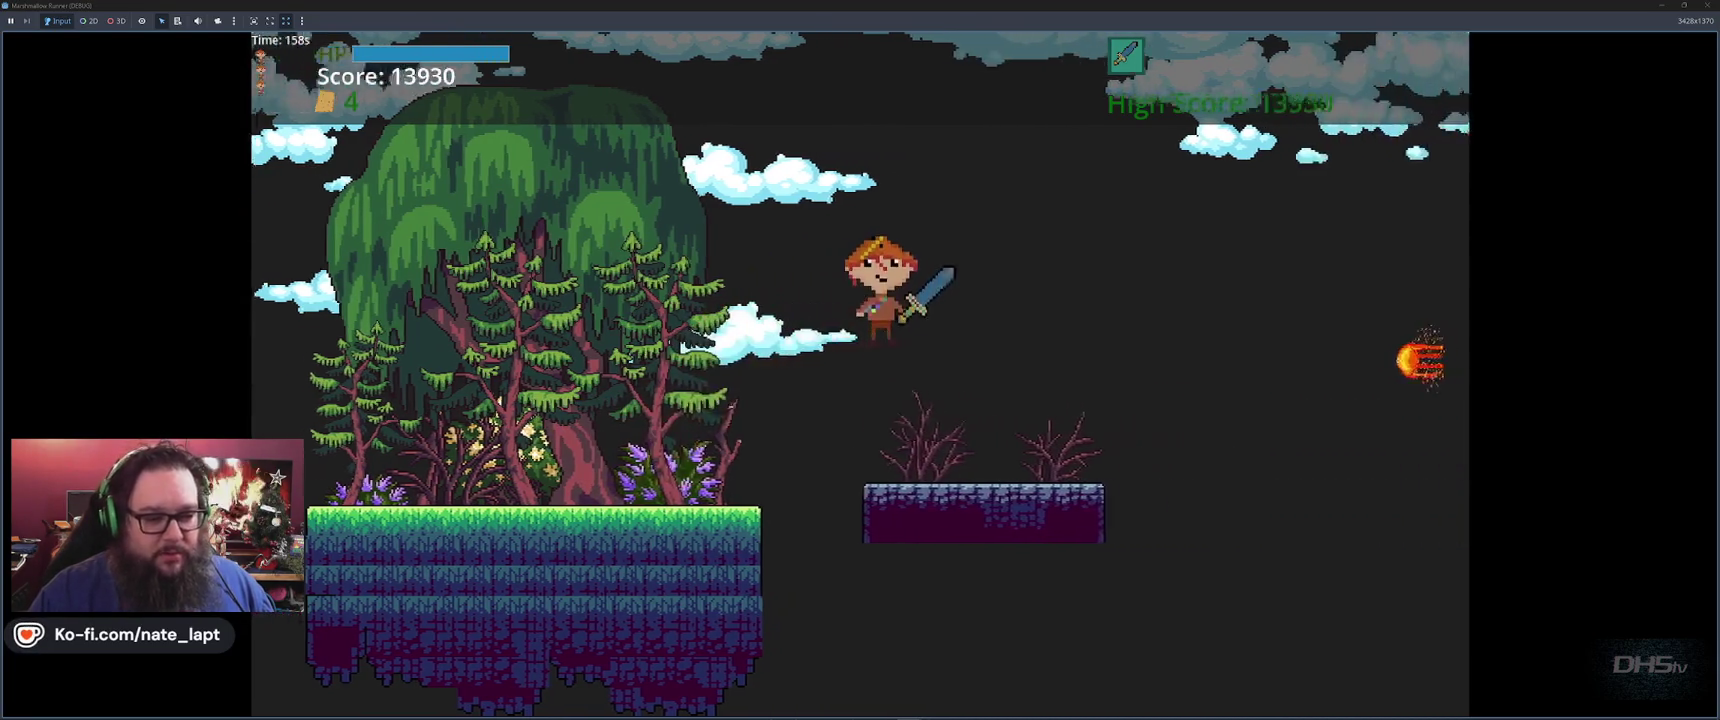
pyautogui.press('Left')
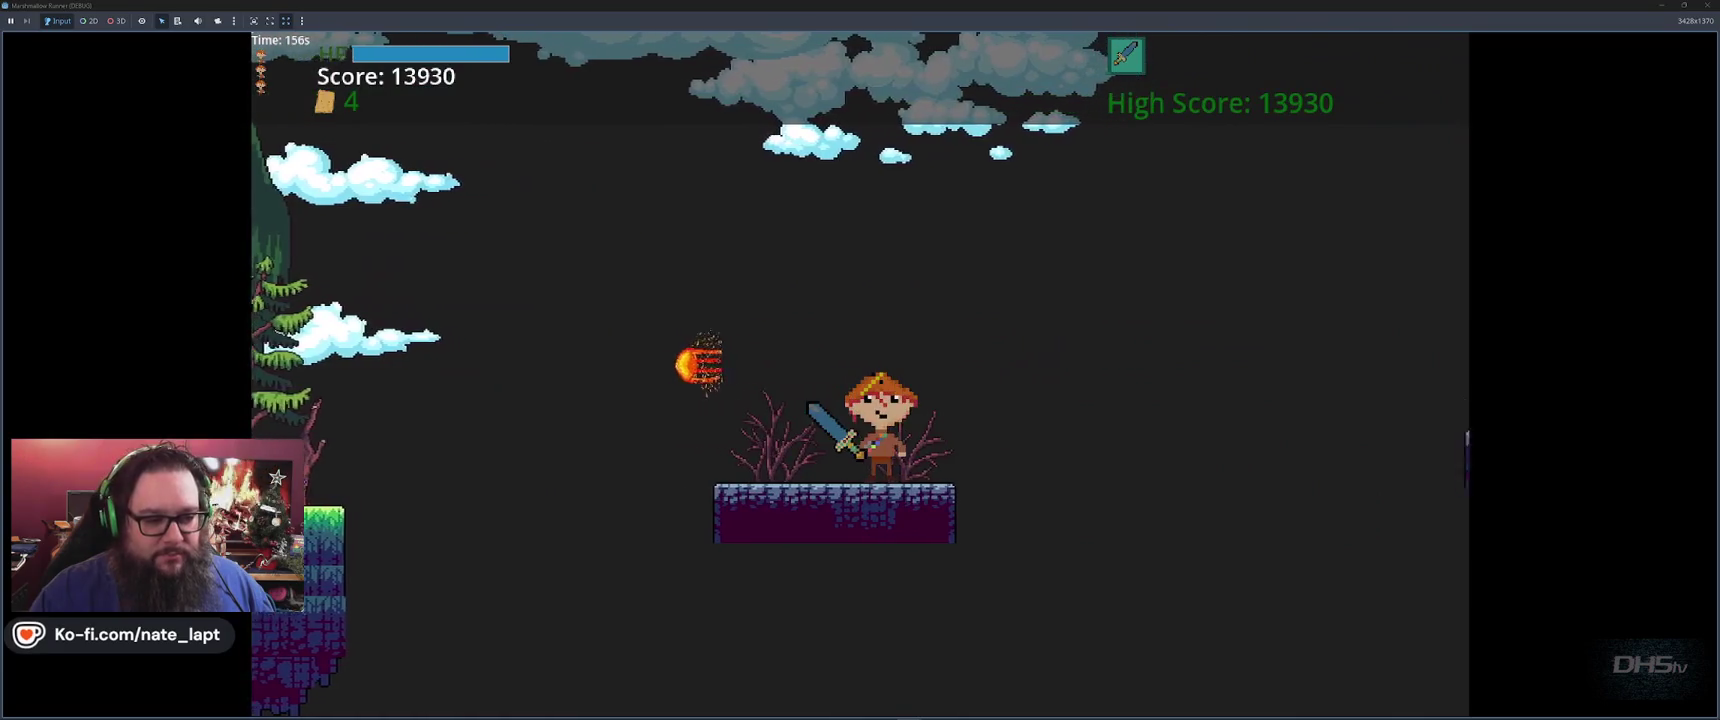
pyautogui.press('Right')
pyautogui.press('space')
pyautogui.press('Left')
pyautogui.press('Right')
pyautogui.press('space')
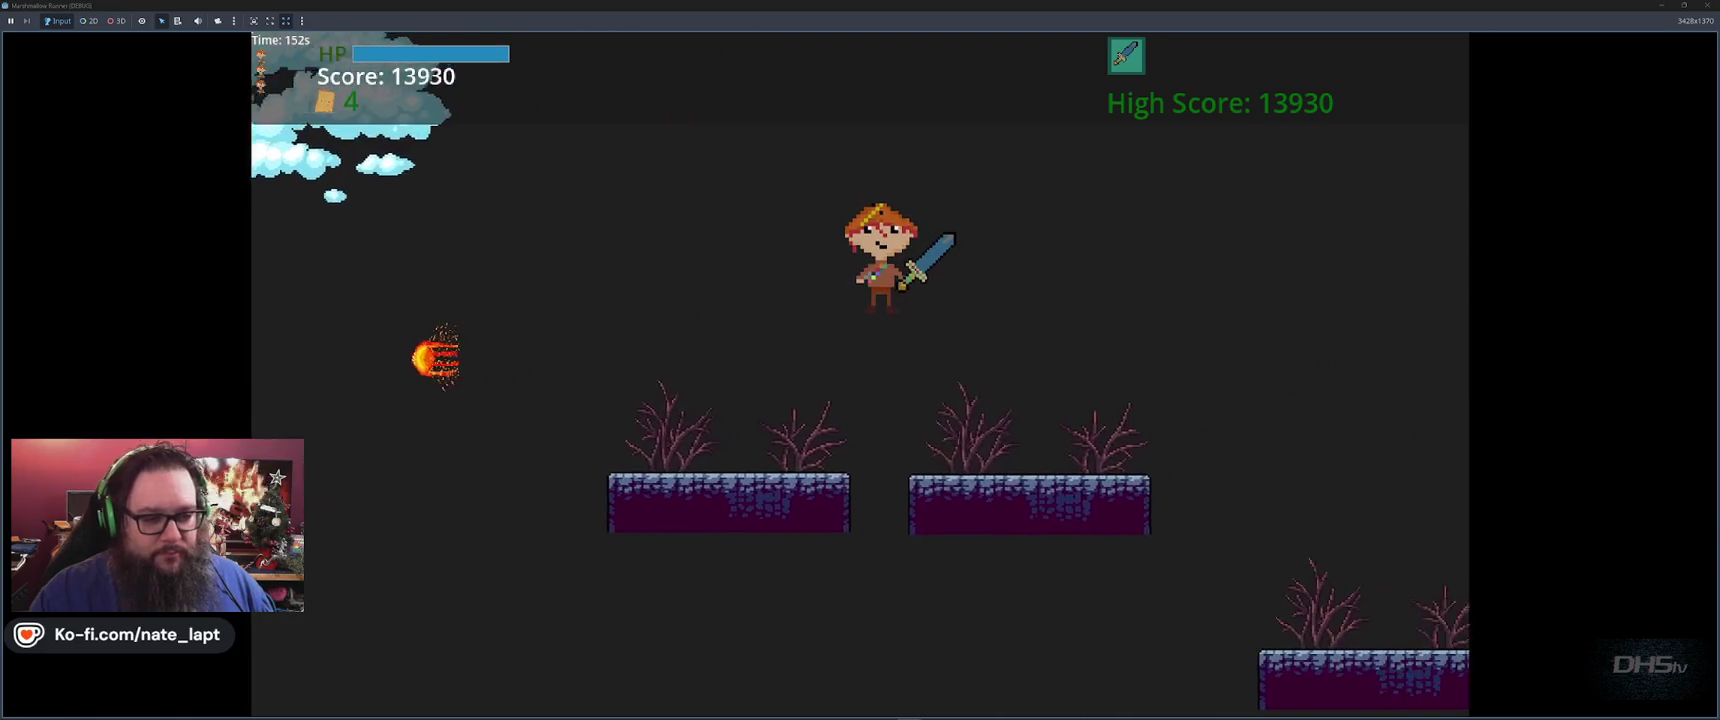
pyautogui.press('space')
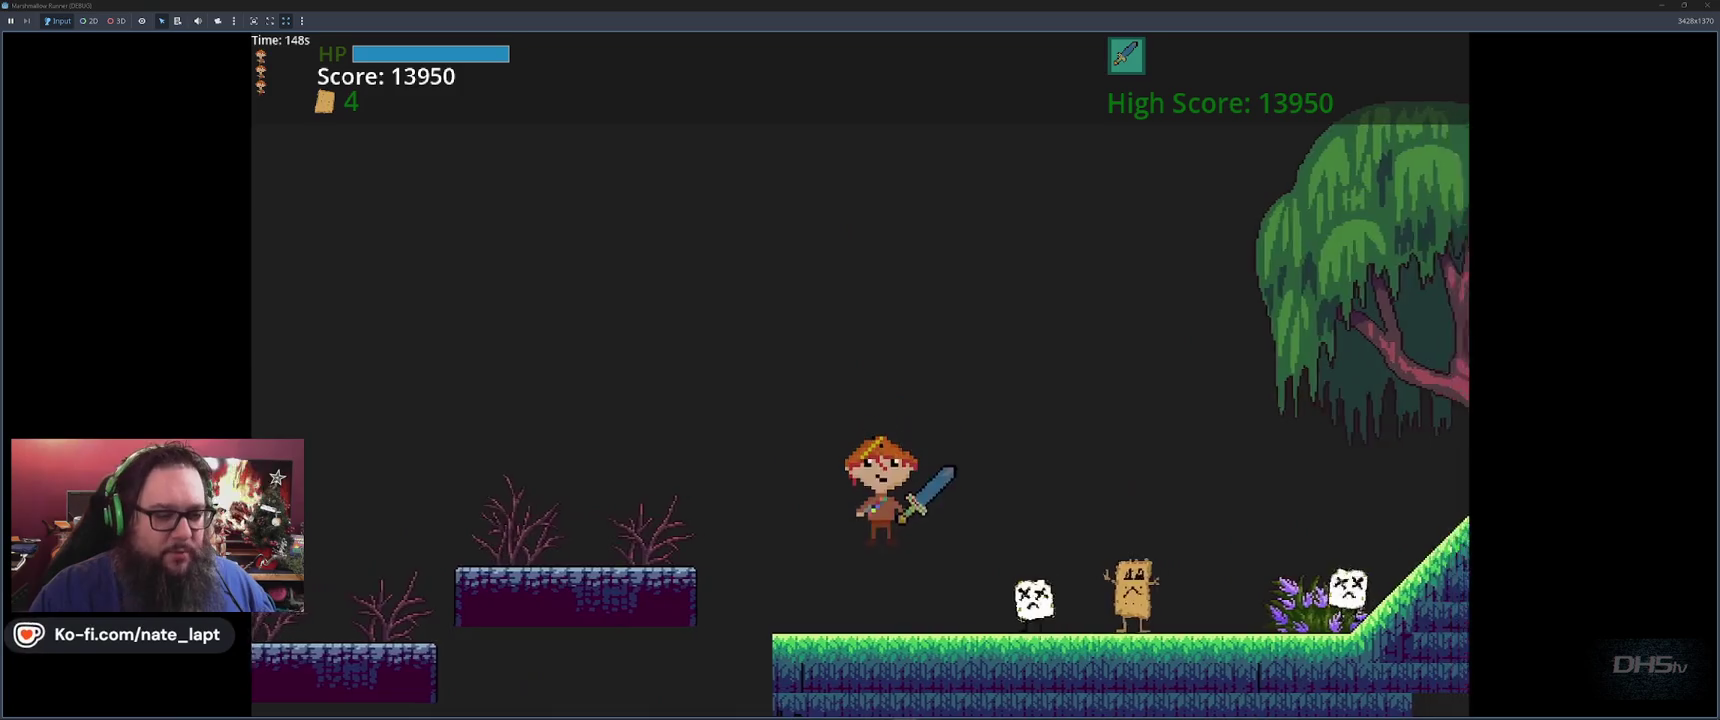
pyautogui.press('x')
pyautogui.press('x')
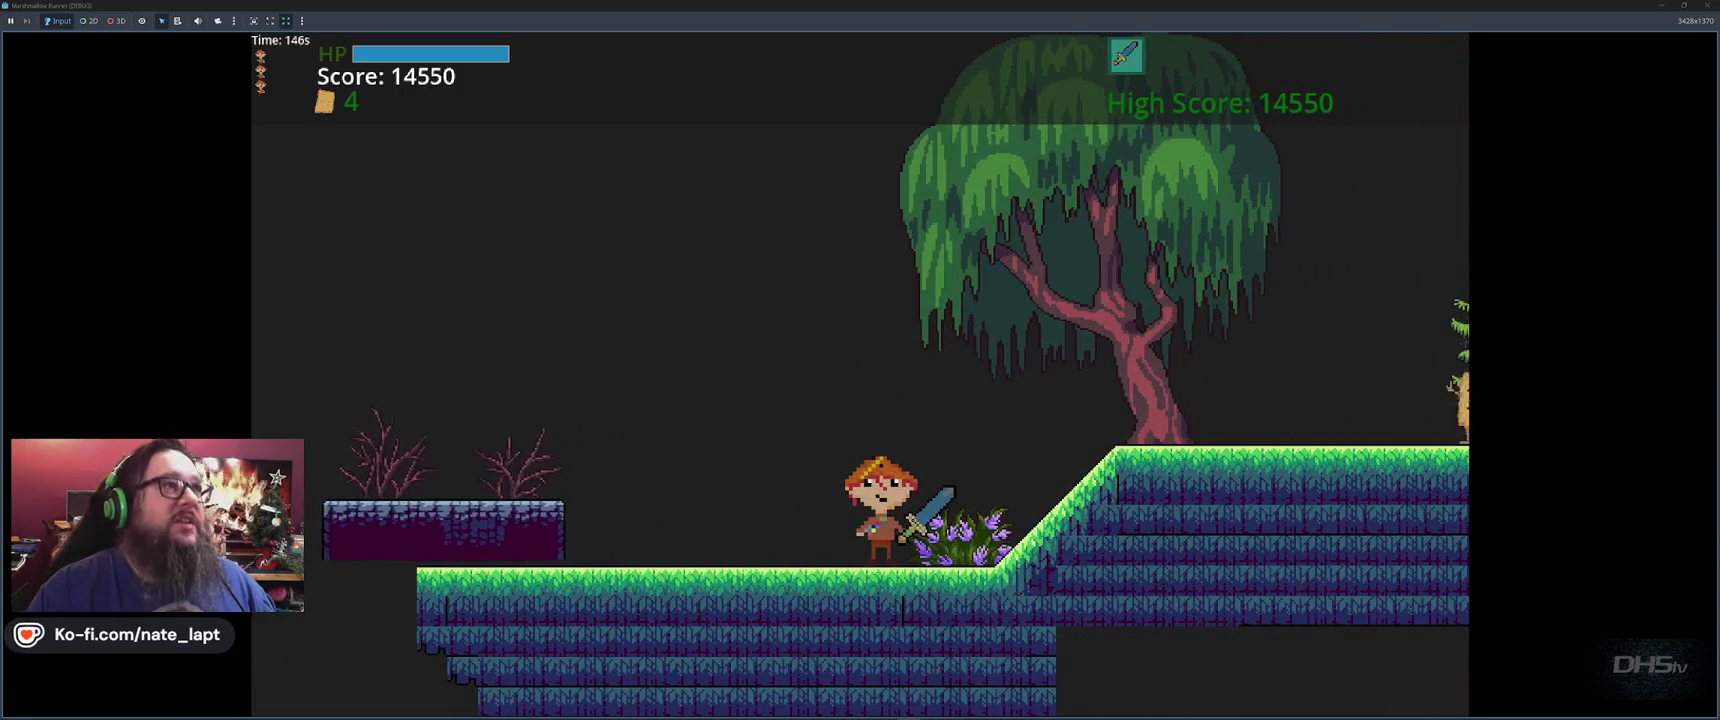
pyautogui.press('space')
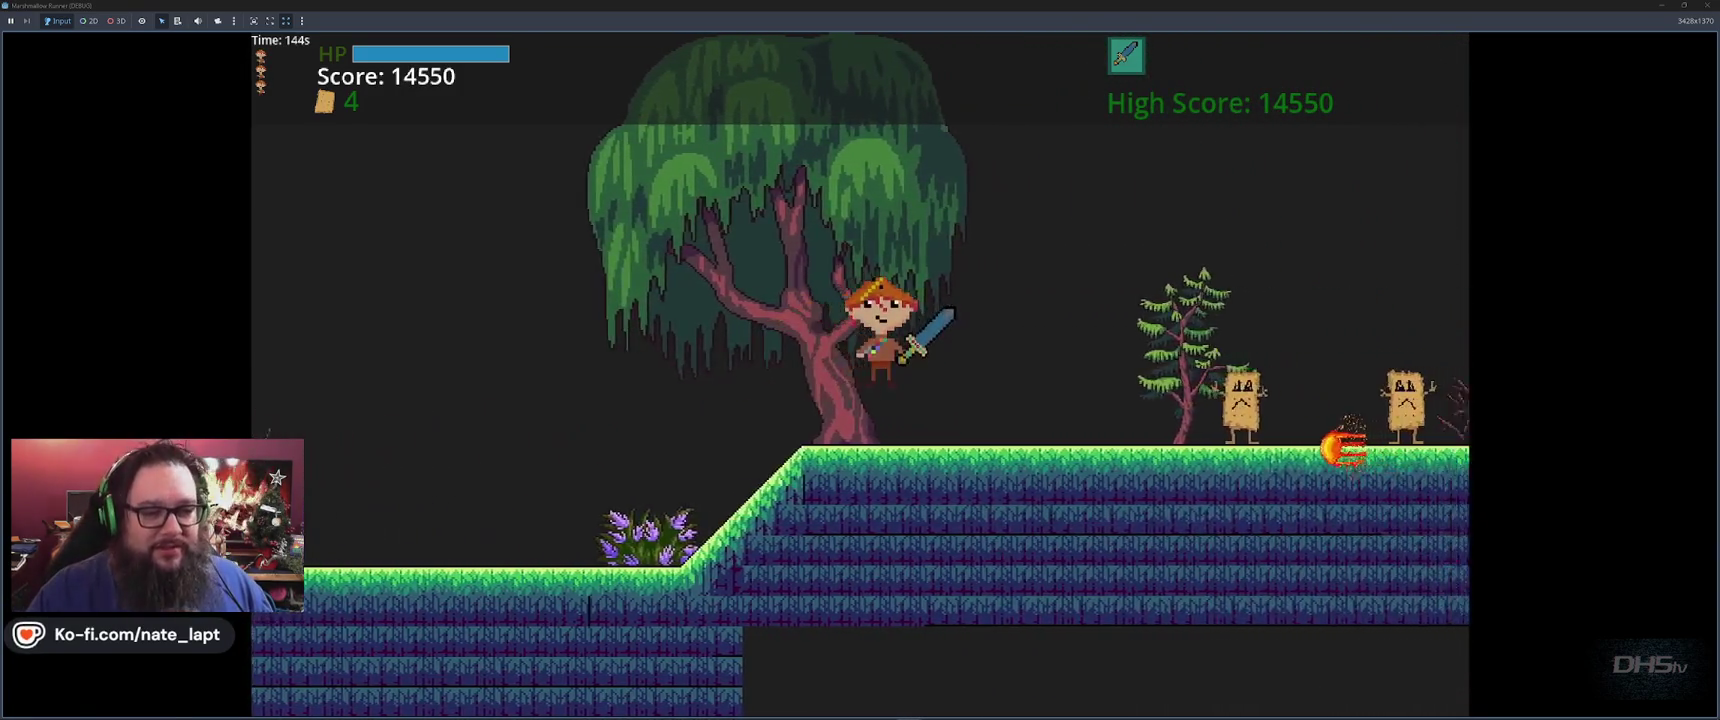
pyautogui.press('x')
pyautogui.press('x')
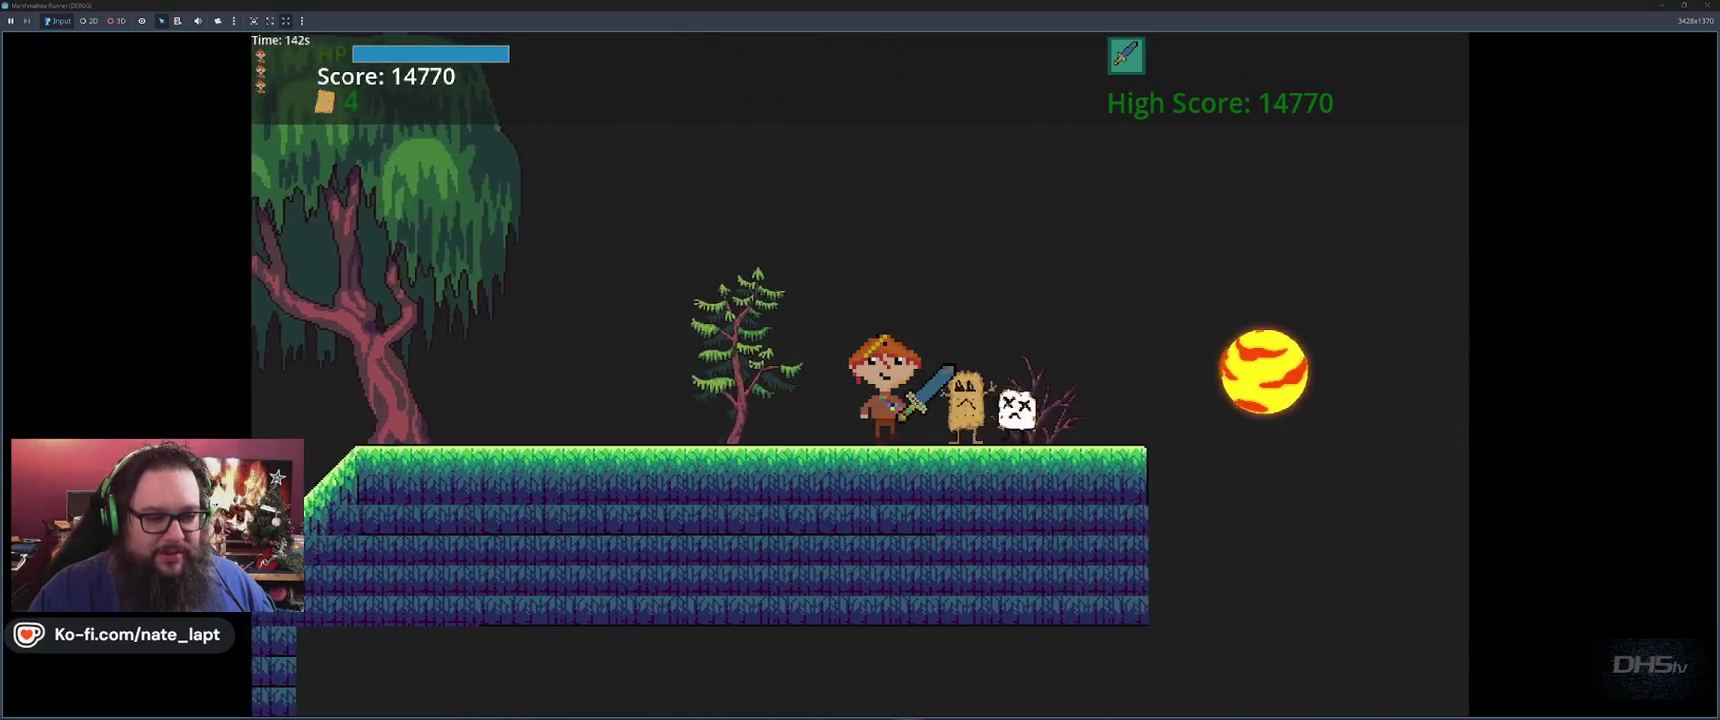
pyautogui.press('space')
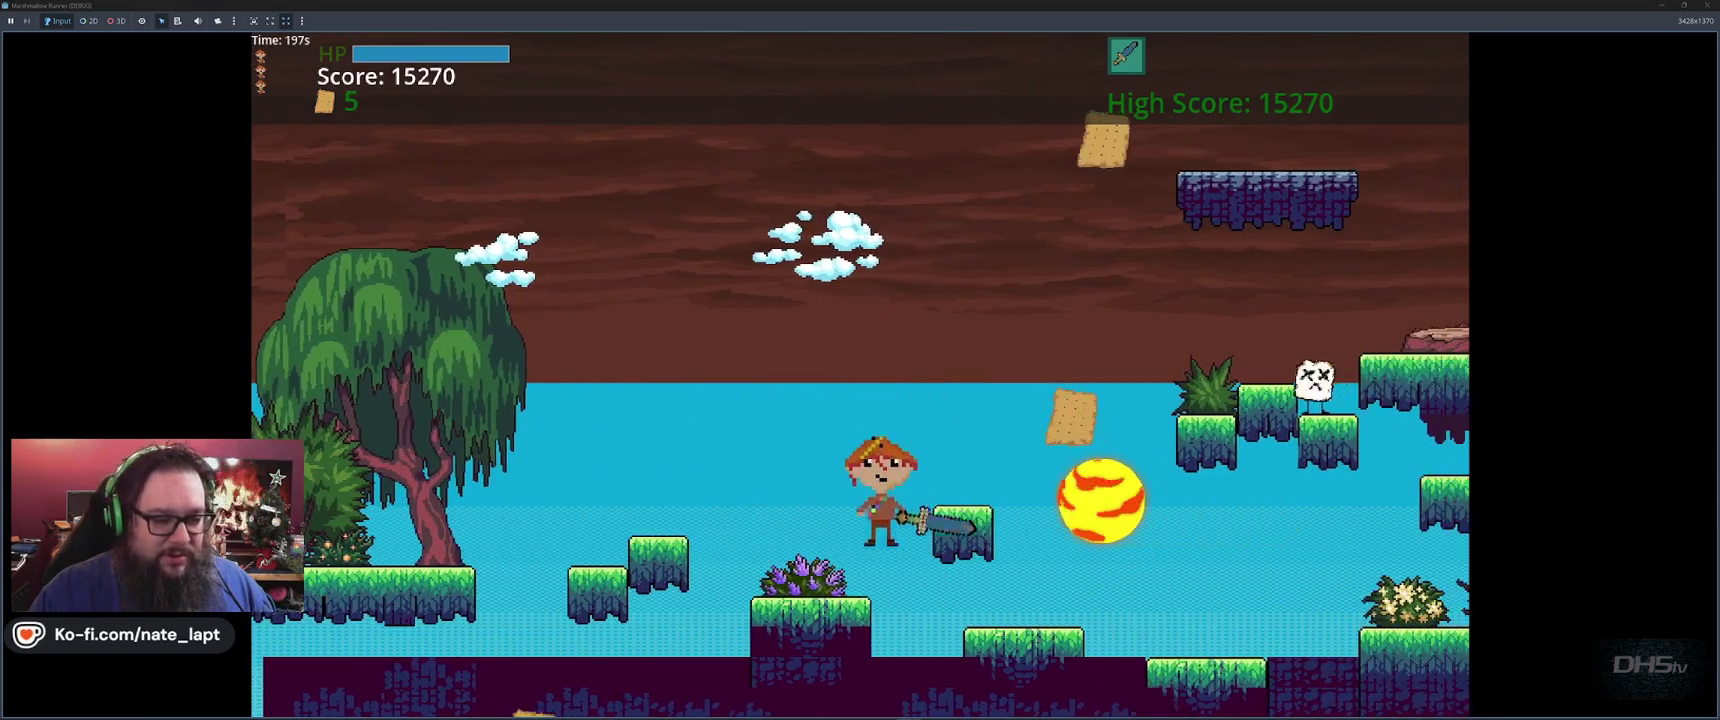
# Slash the cracker and marshmallow enemies while climbing to the higher stone platform
pyautogui.press('x')
pyautogui.press('x')
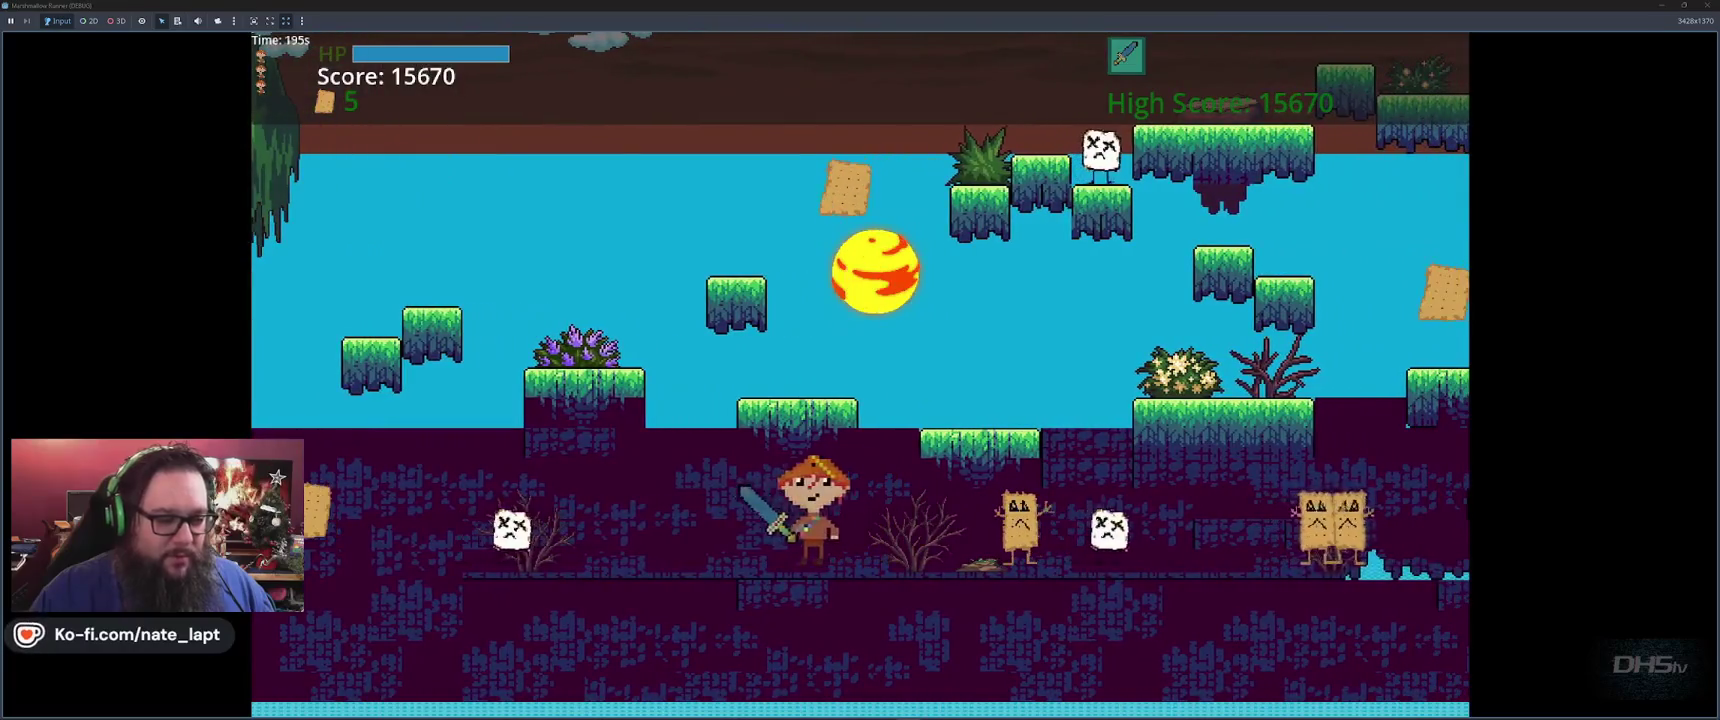
pyautogui.press('x')
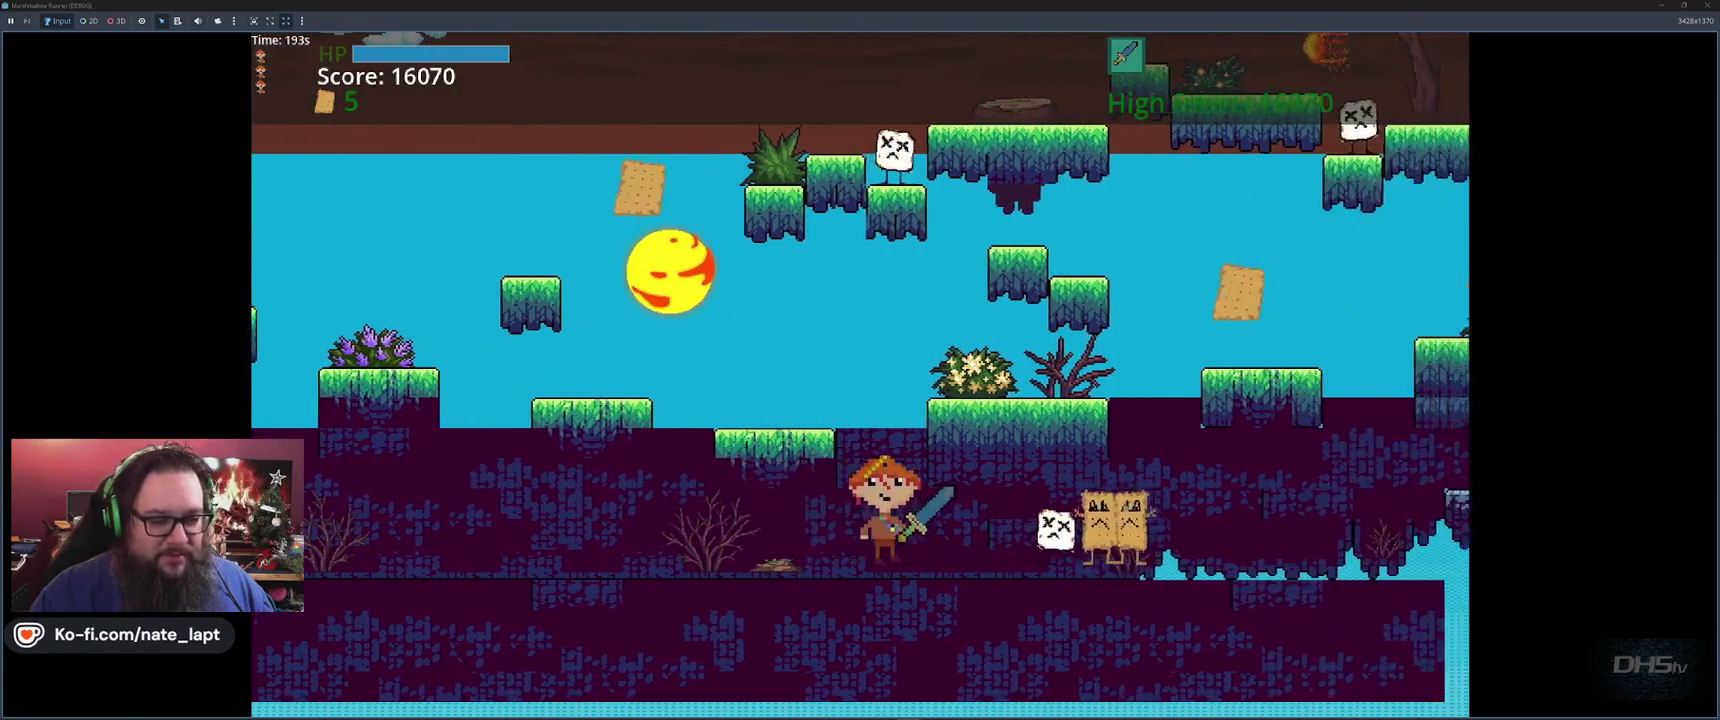
pyautogui.press('x')
pyautogui.press('x')
pyautogui.press('x')
pyautogui.press('space')
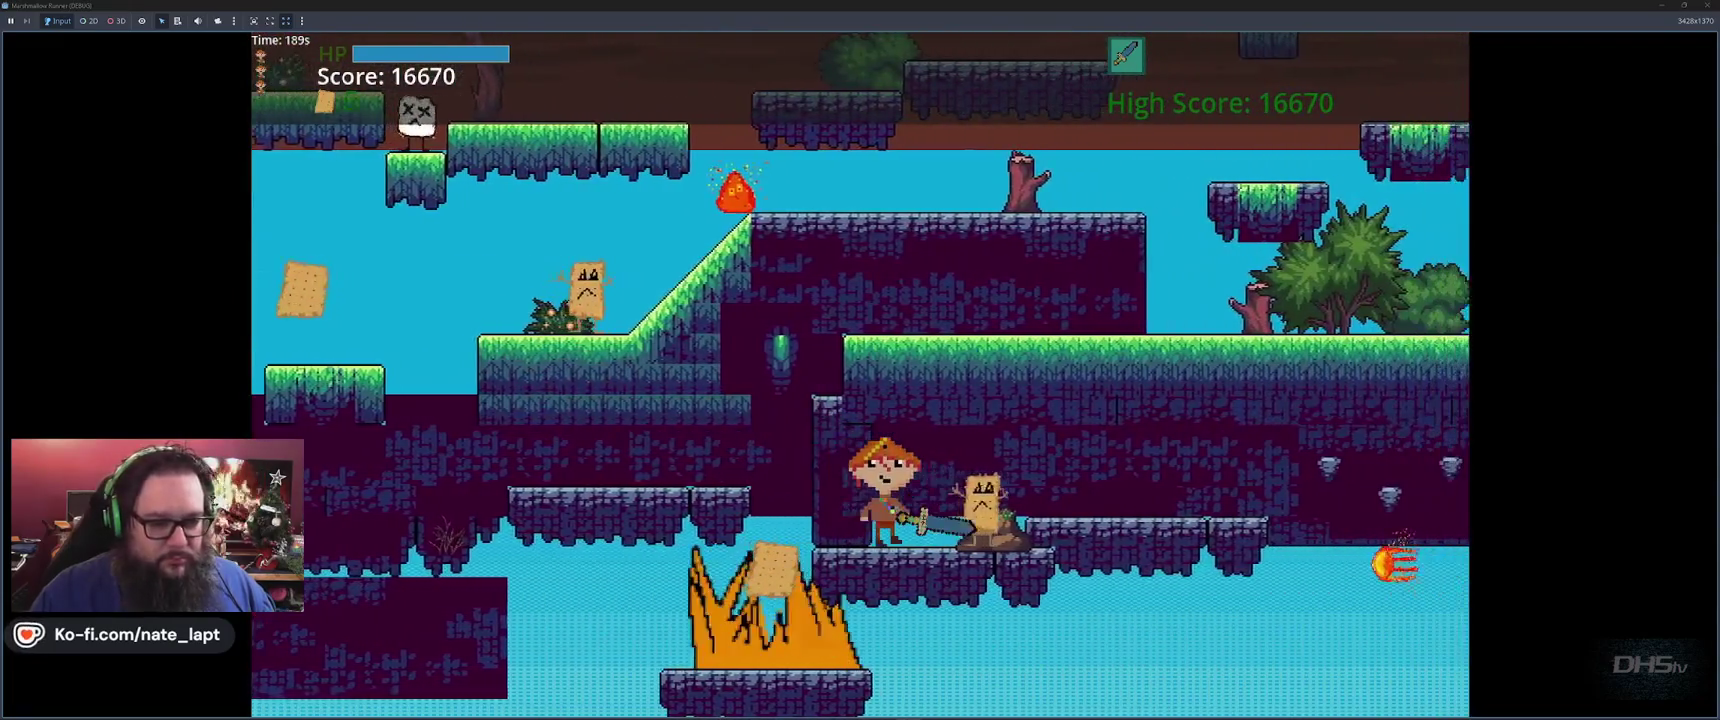
pyautogui.press('x')
pyautogui.press('space')
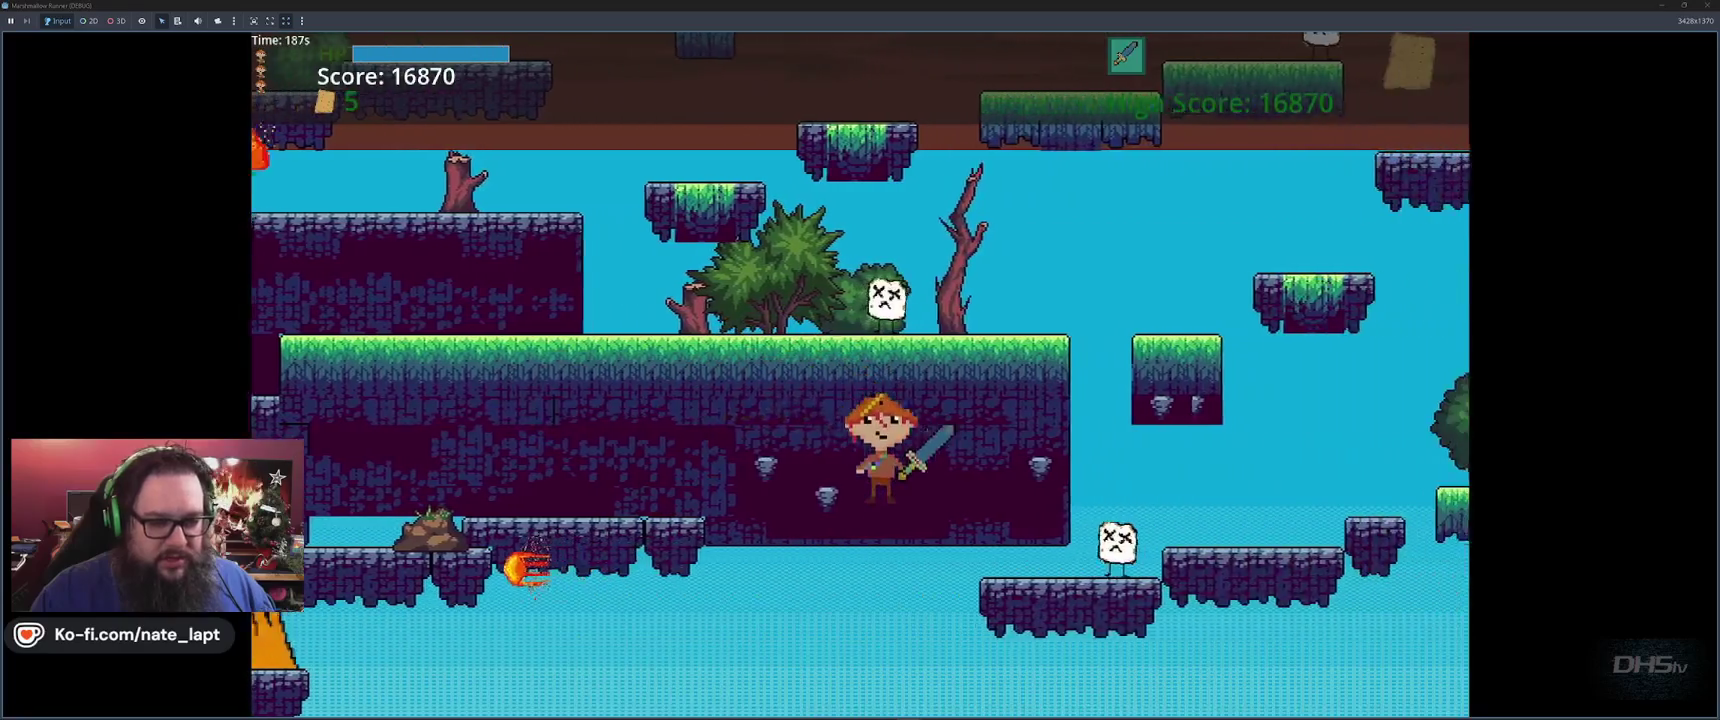
pyautogui.press('x')
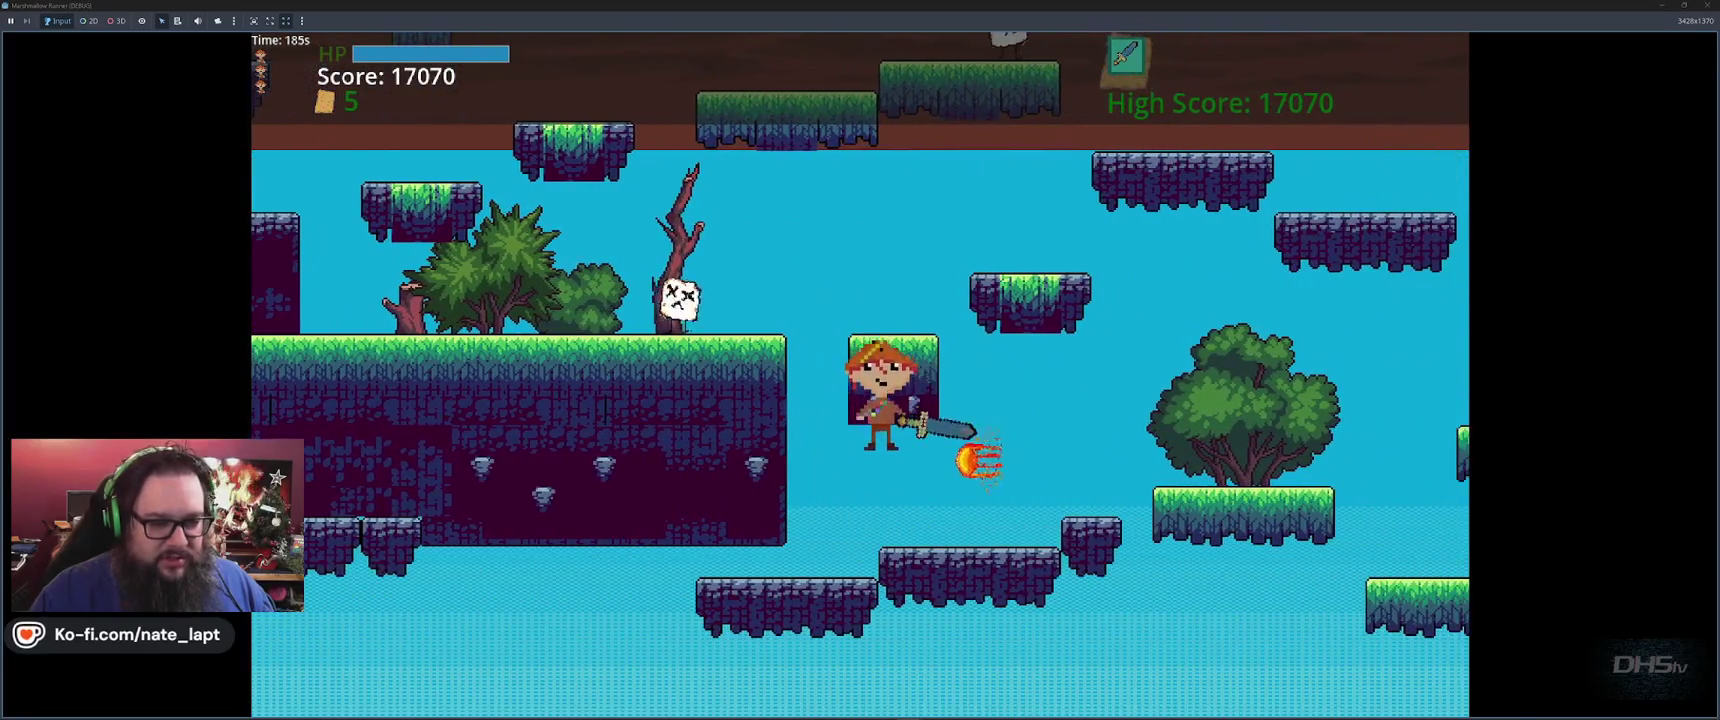
# Jump across the water and grass platforms, dodging a fireball, to finish the game at 20070
pyautogui.press('space')
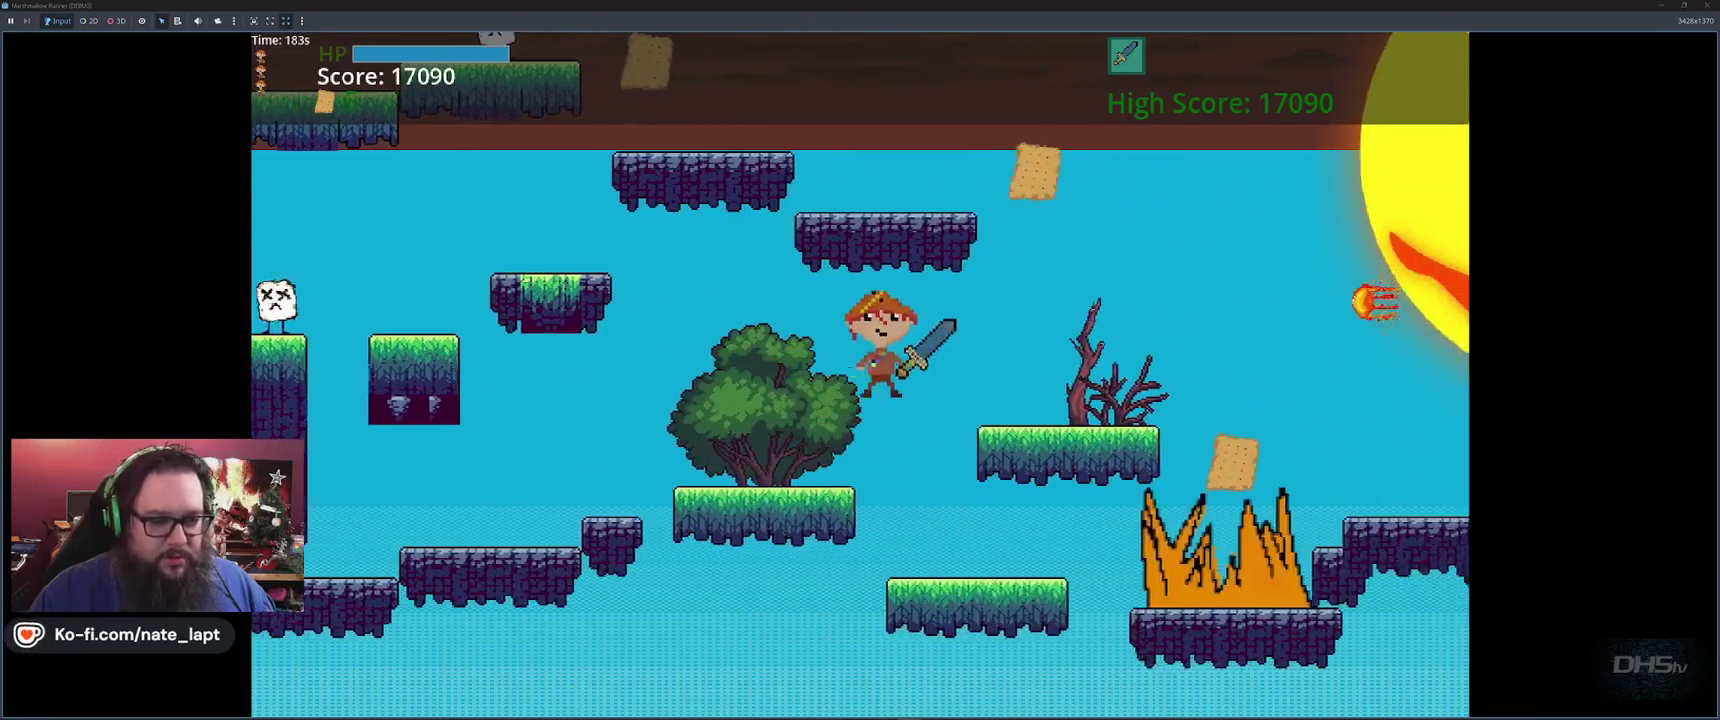
pyautogui.press('space')
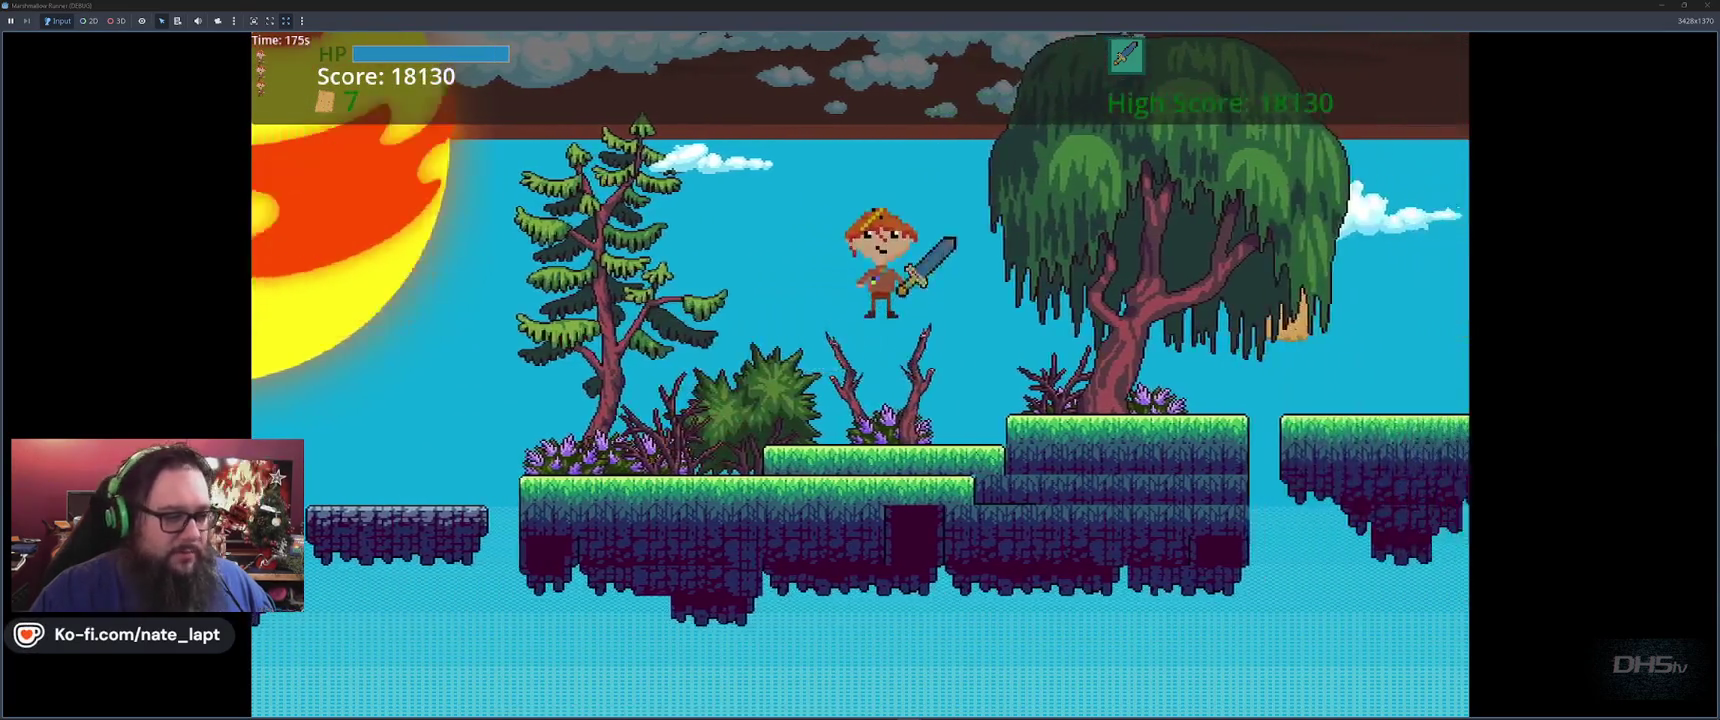
pyautogui.press('space')
pyautogui.press('space')
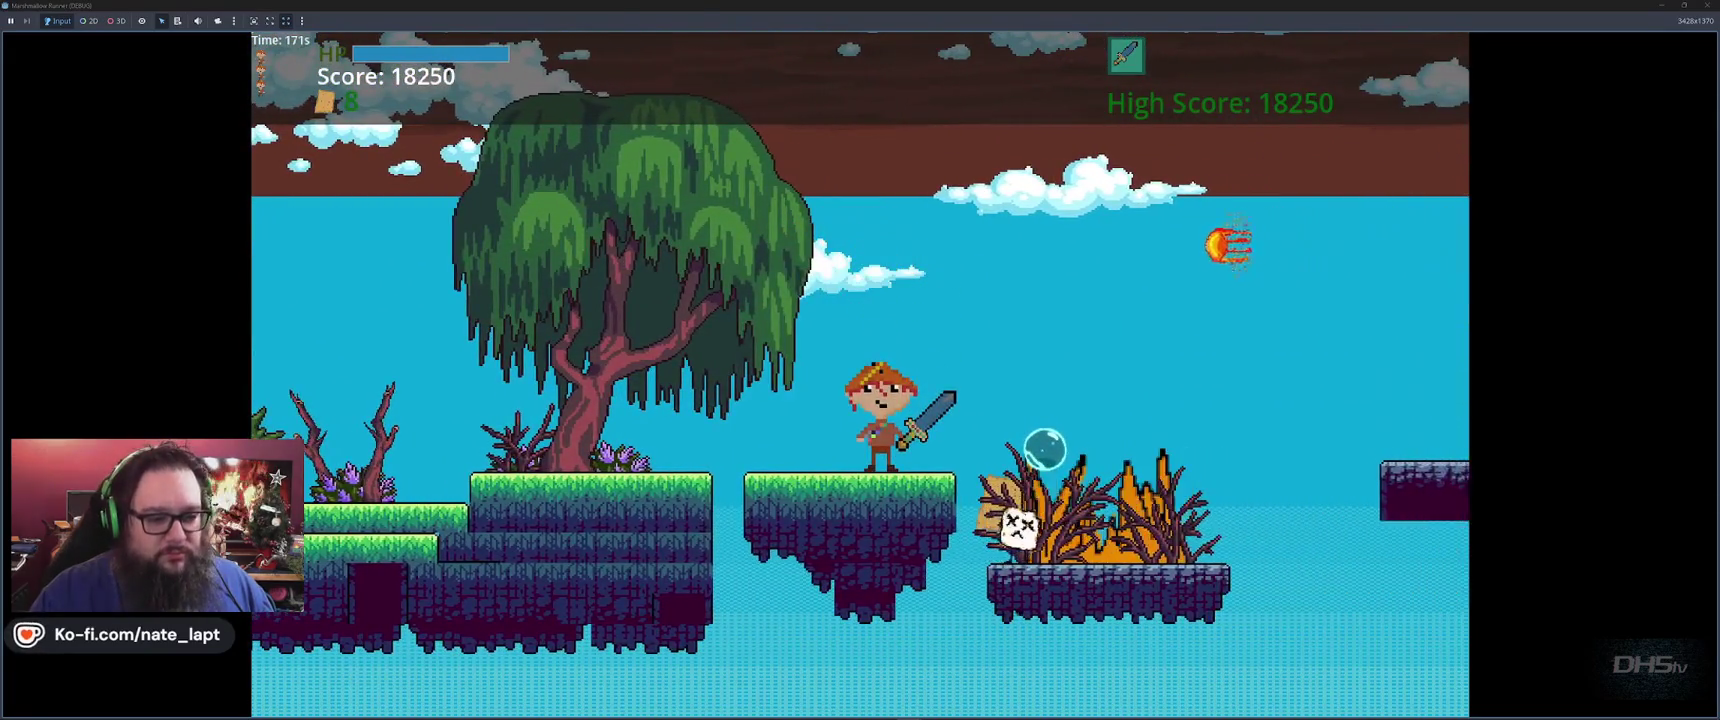
pyautogui.press('space')
pyautogui.press('space')
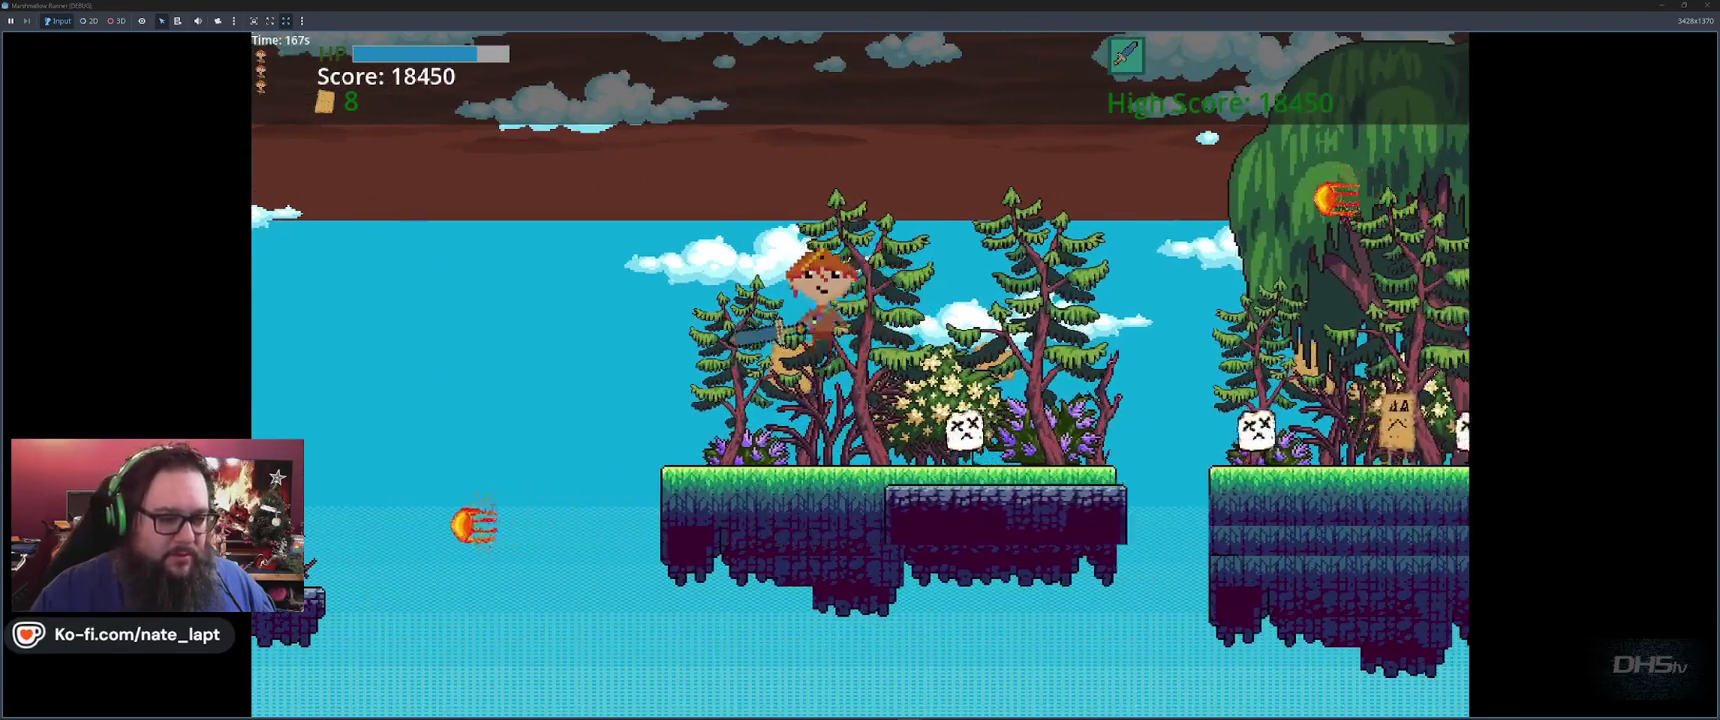
pyautogui.press('space')
pyautogui.press('space')
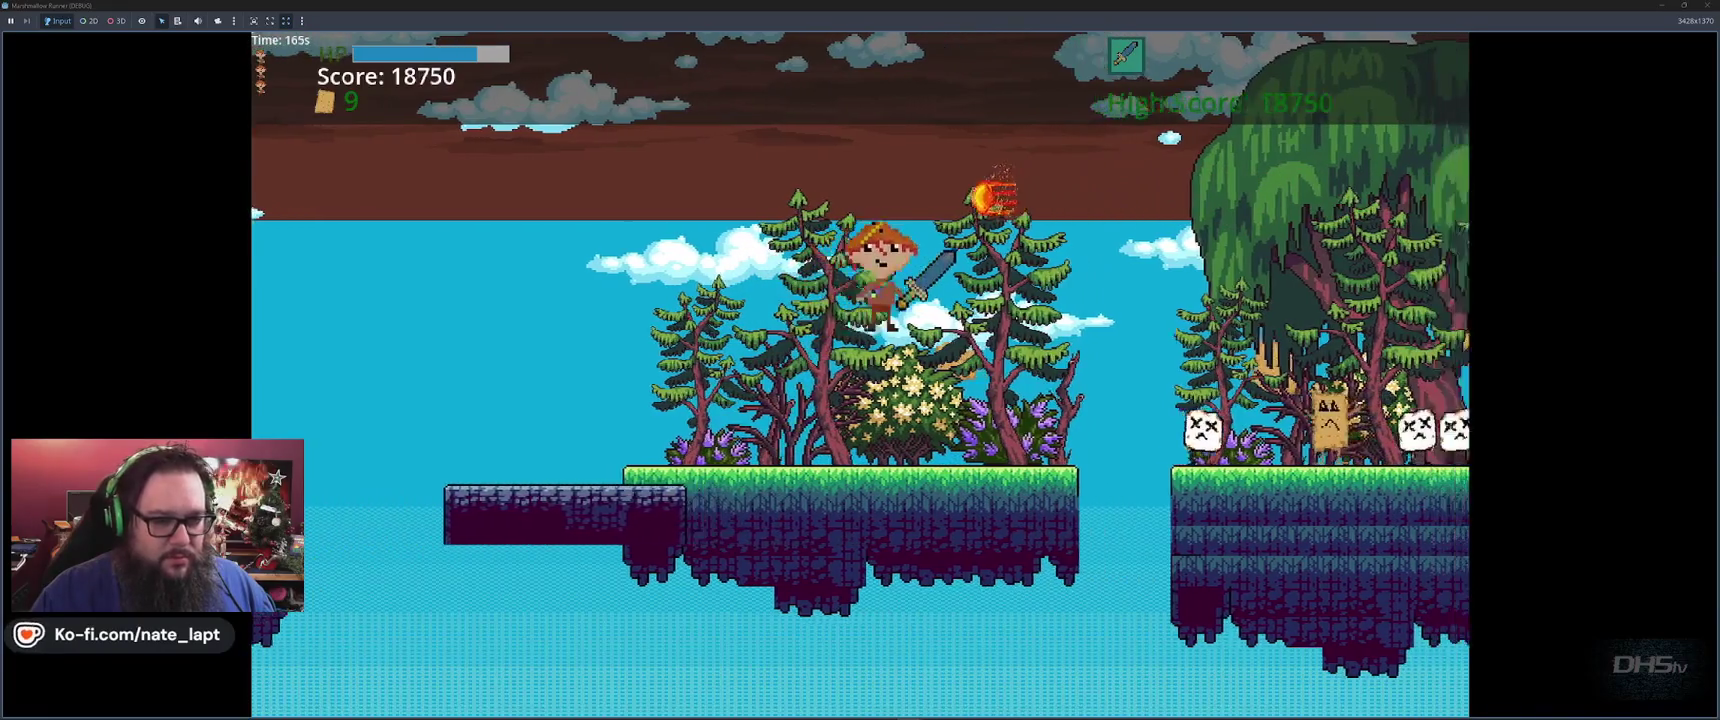
pyautogui.press('space')
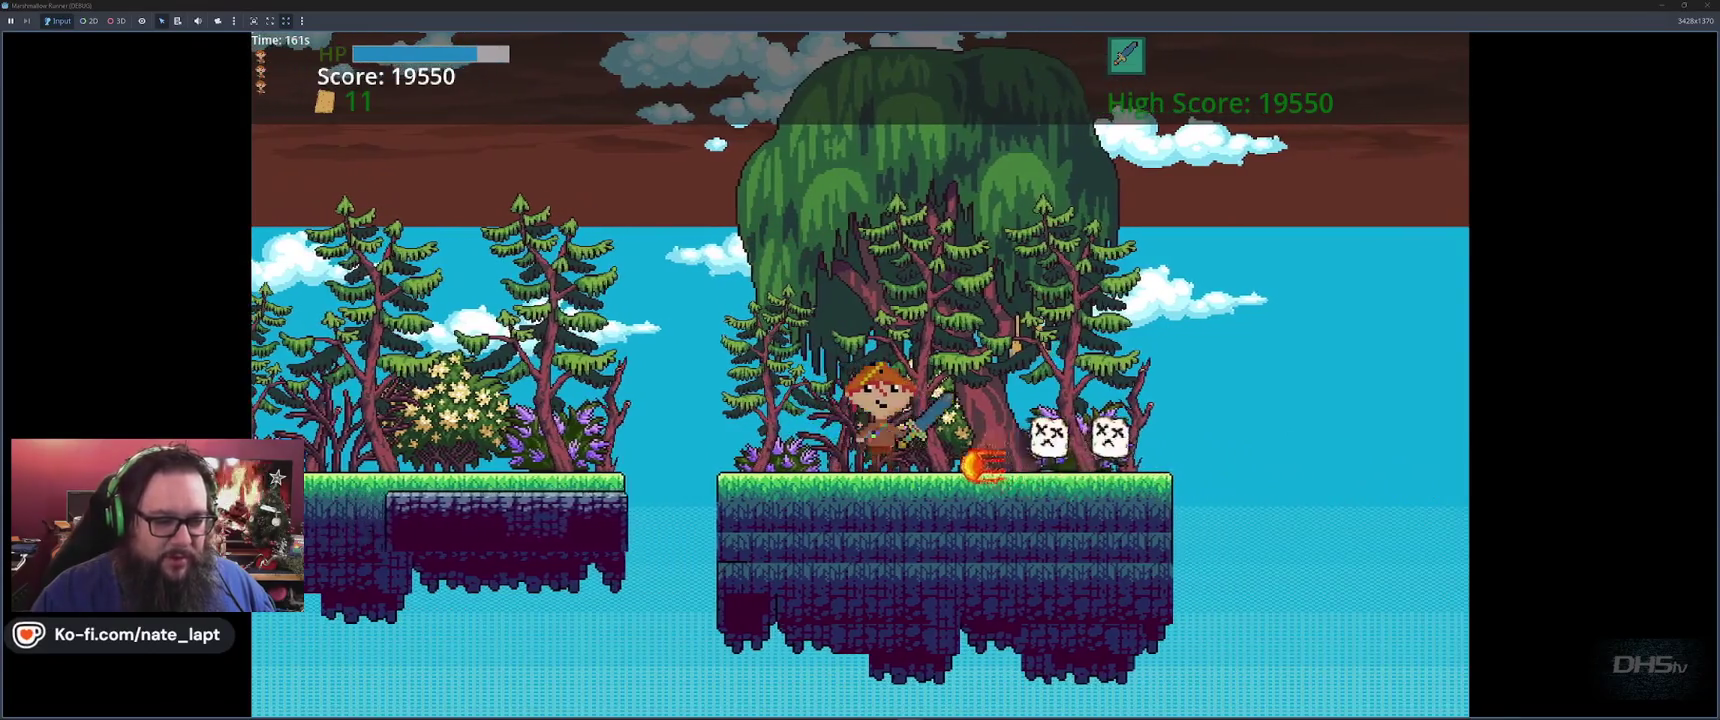
pyautogui.press('space')
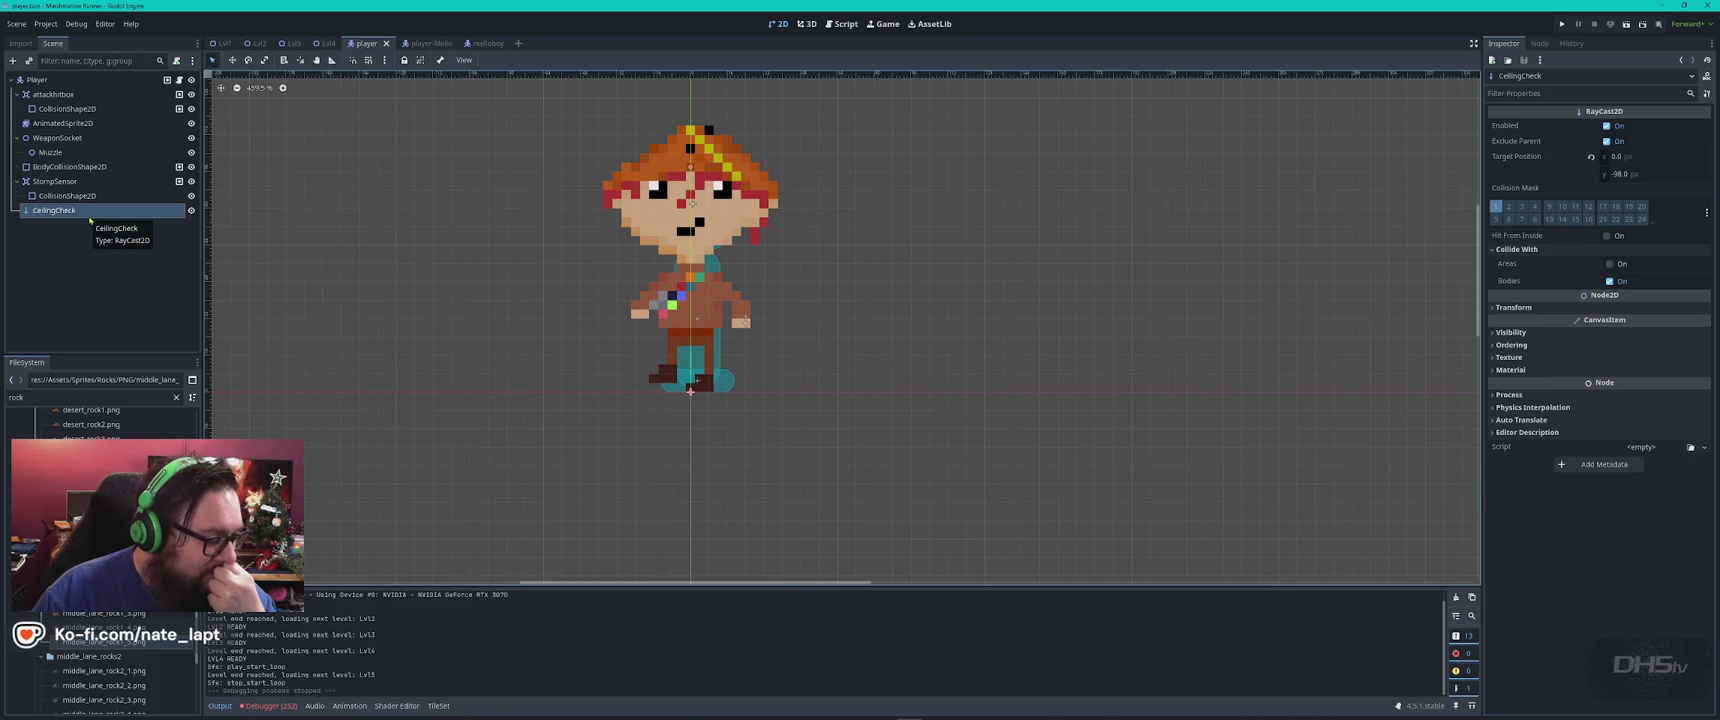
# Check the body collision capsule without the sprite, undoing a stray nudge and keeping it at (0, -32)
pyautogui.click(191, 124)
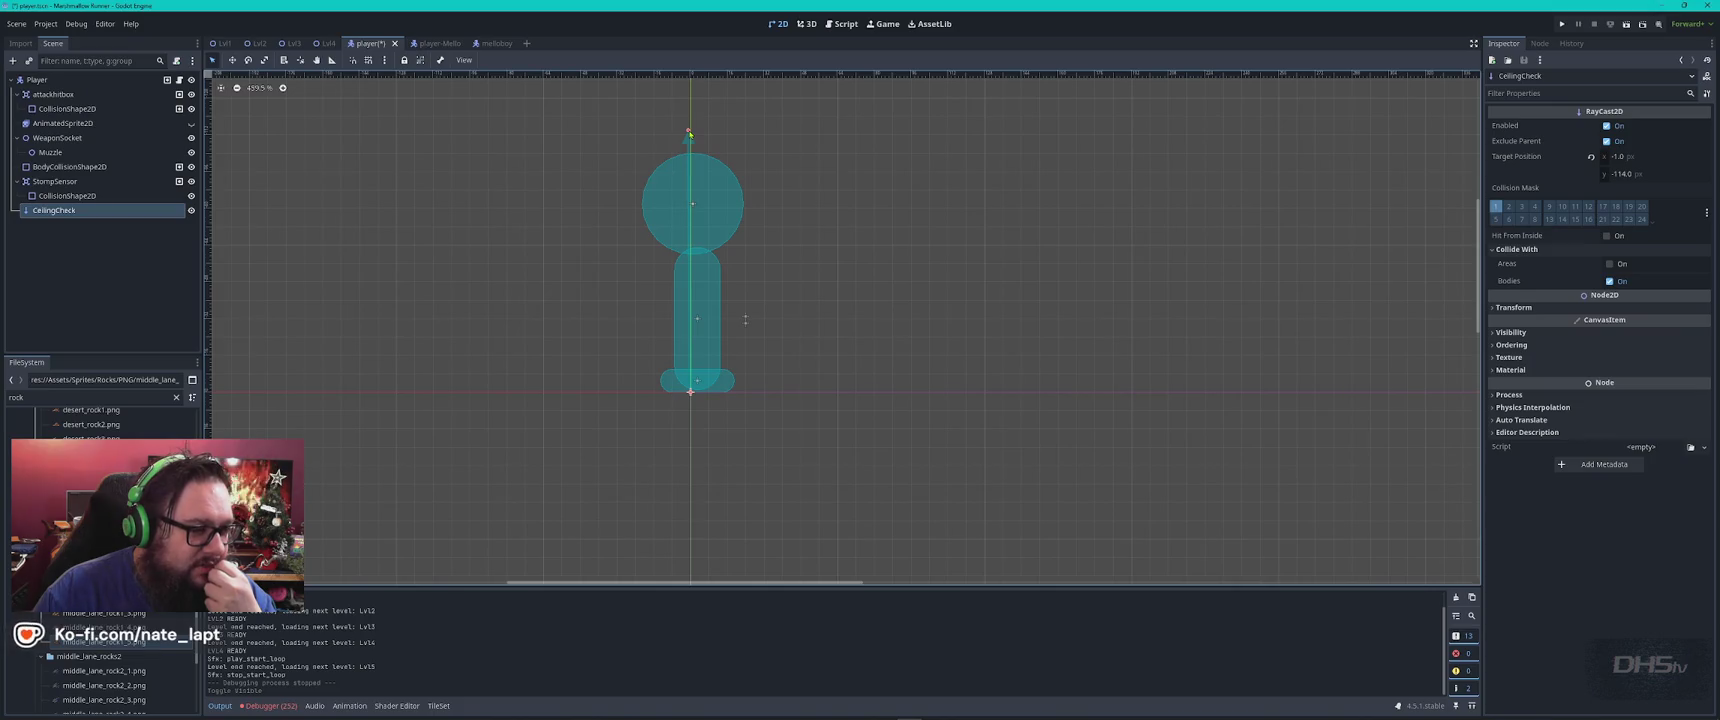
pyautogui.click(689, 132)
pyautogui.click(712, 346)
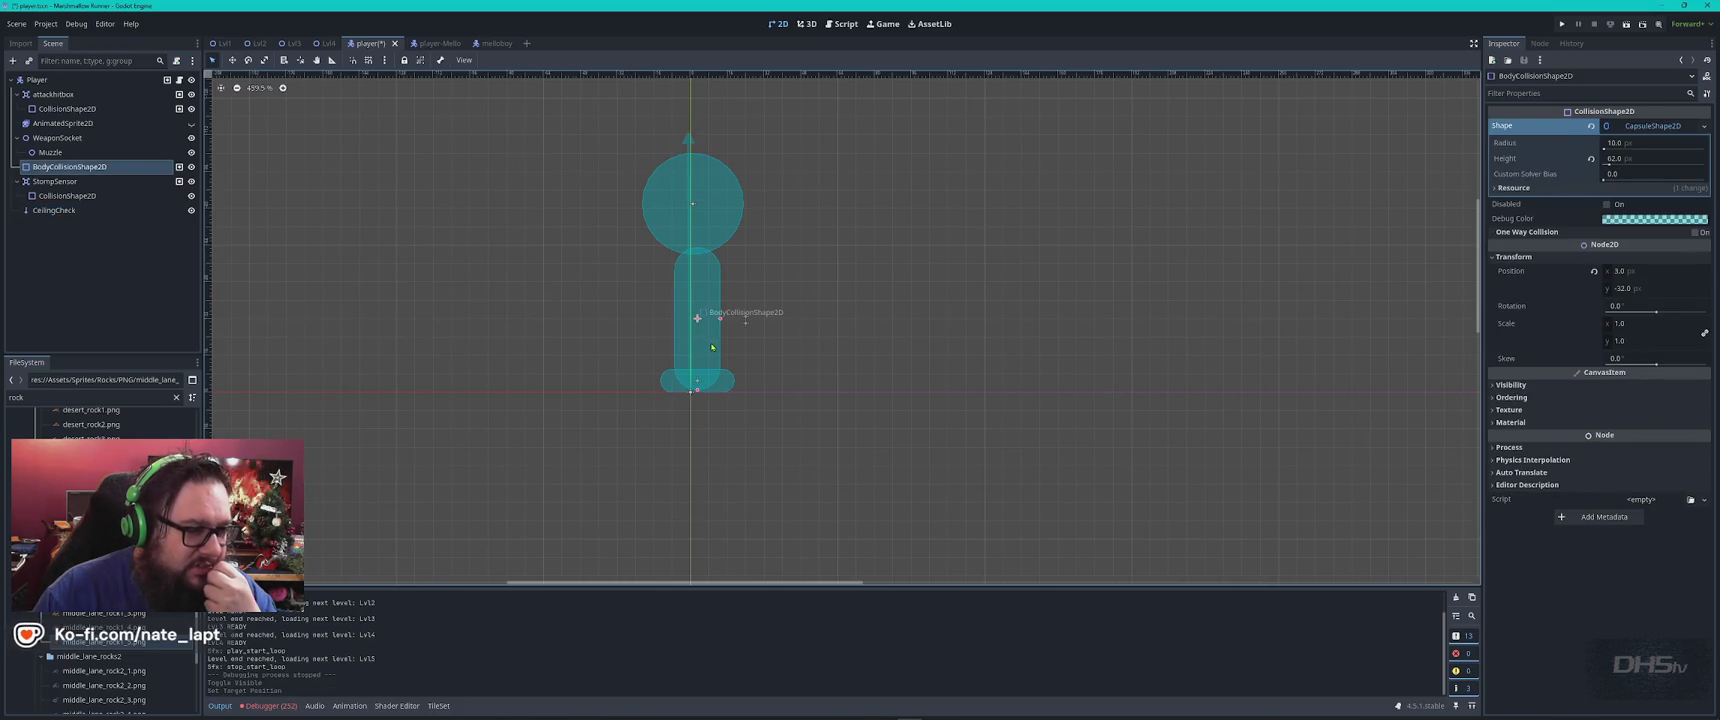
pyautogui.click(702, 341)
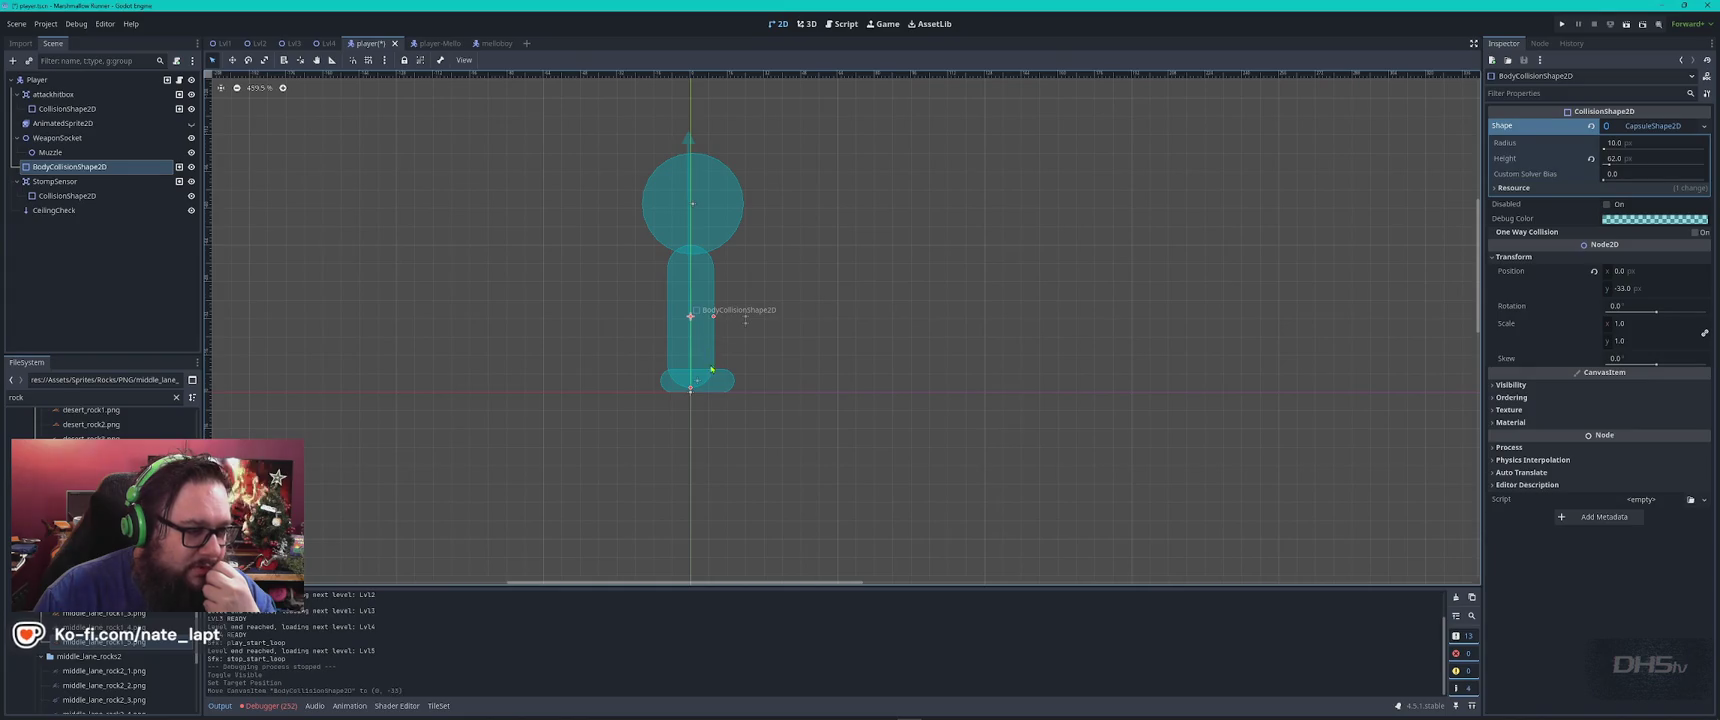
pyautogui.hotkey('ctrl', 'z')
pyautogui.click(191, 123)
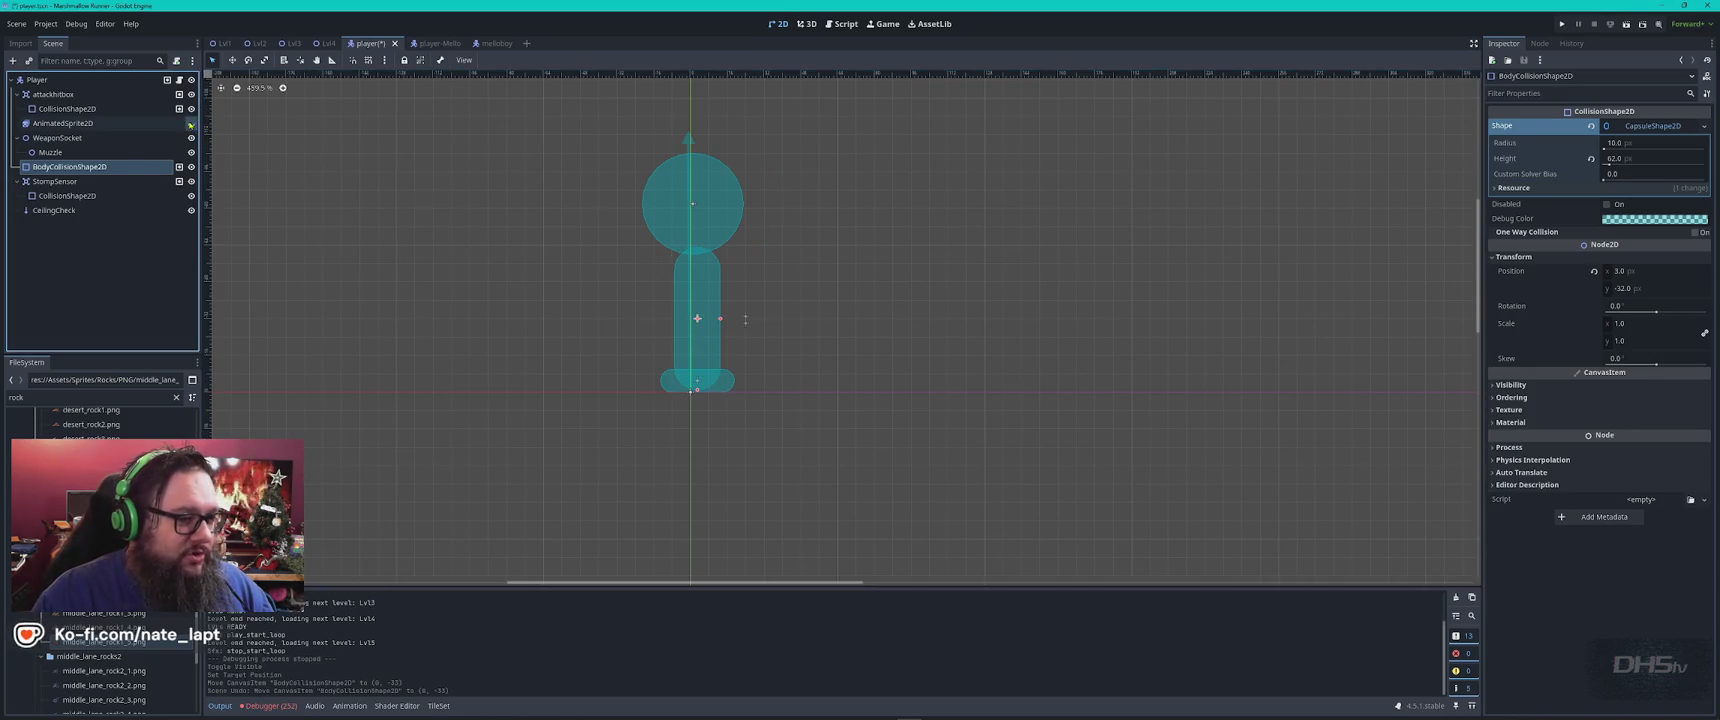
pyautogui.click(681, 355)
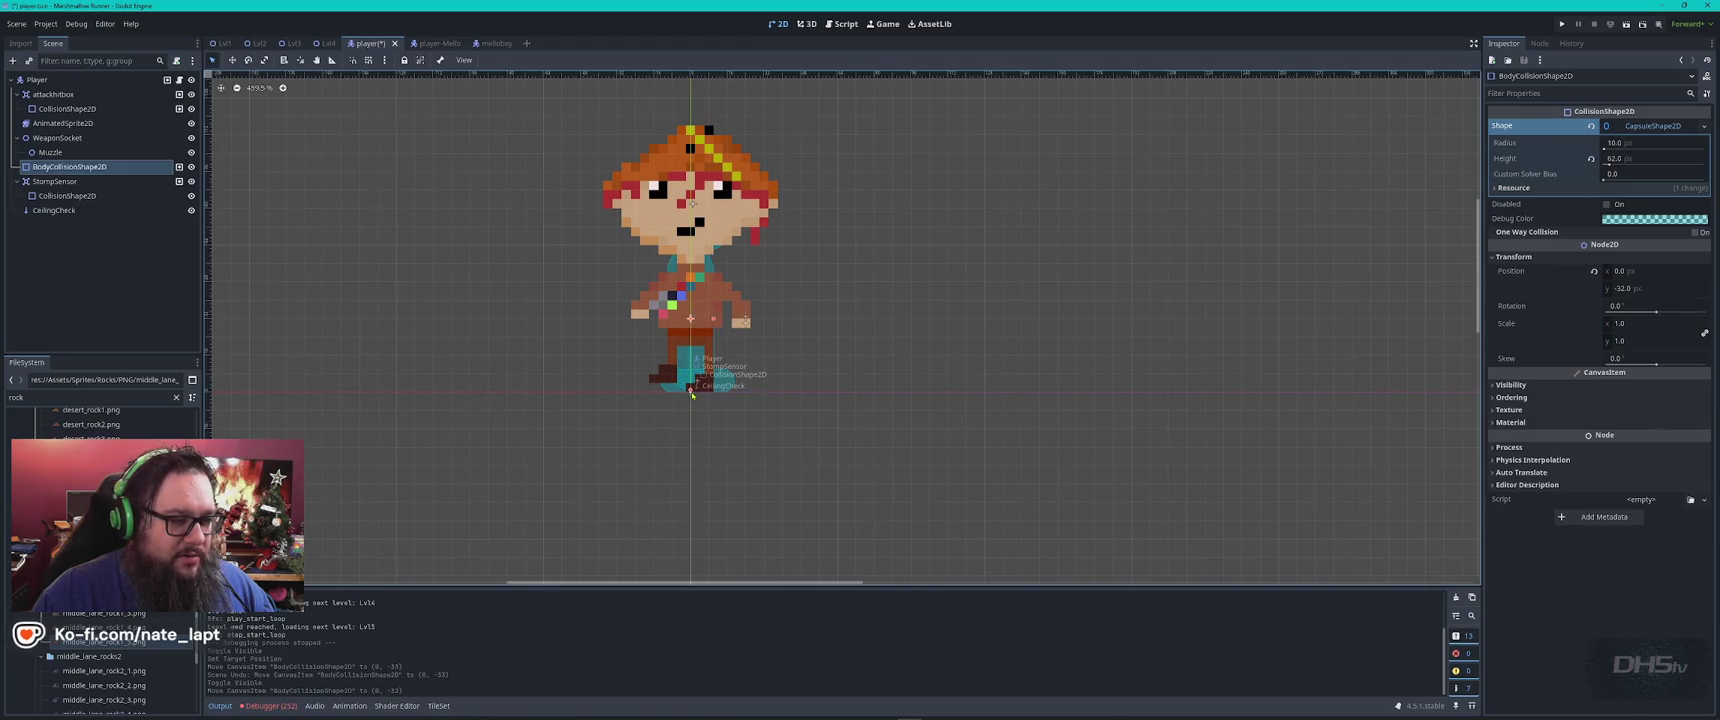
# Move the StompSensor shape to (-2, -5), leave the sprite hidden, and list the attack hitbox's groups
pyautogui.click(724, 390)
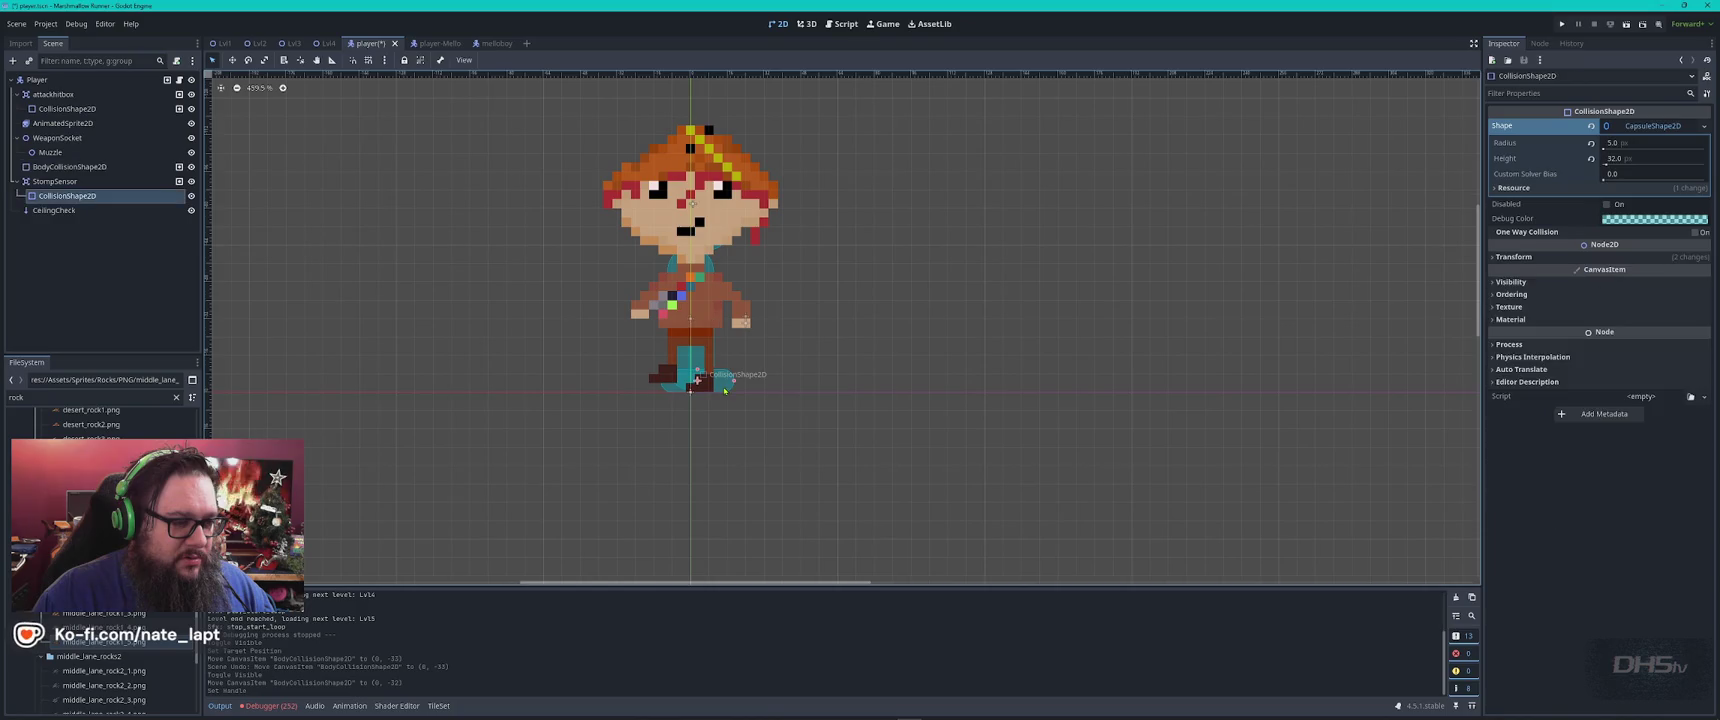
pyautogui.moveTo(713, 386); pyautogui.dragTo(709, 380)
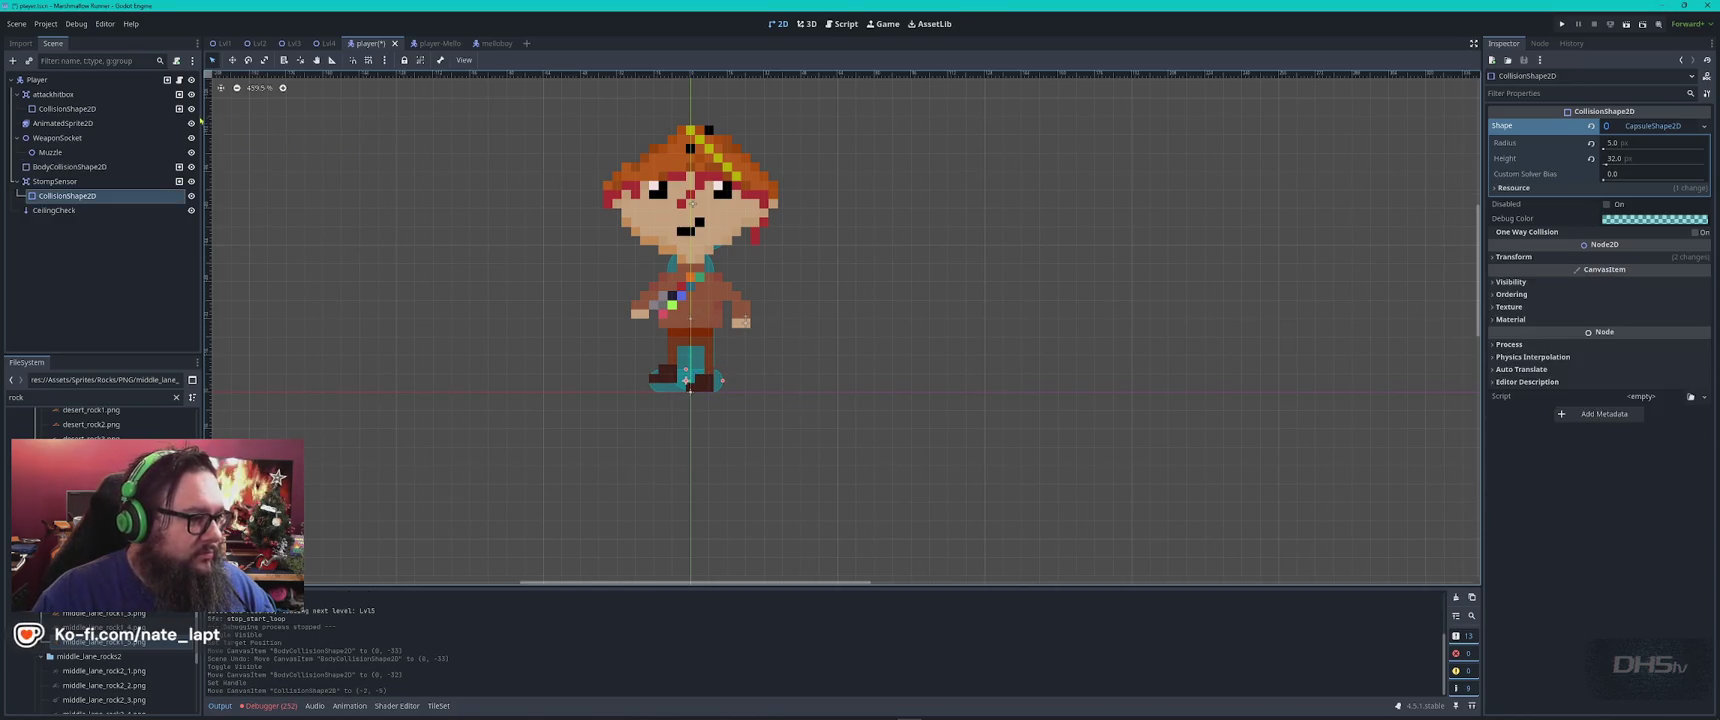
pyautogui.click(191, 124)
pyautogui.click(191, 124)
pyautogui.click(191, 124)
pyautogui.click(191, 124)
pyautogui.click(191, 124)
pyautogui.click(715, 205)
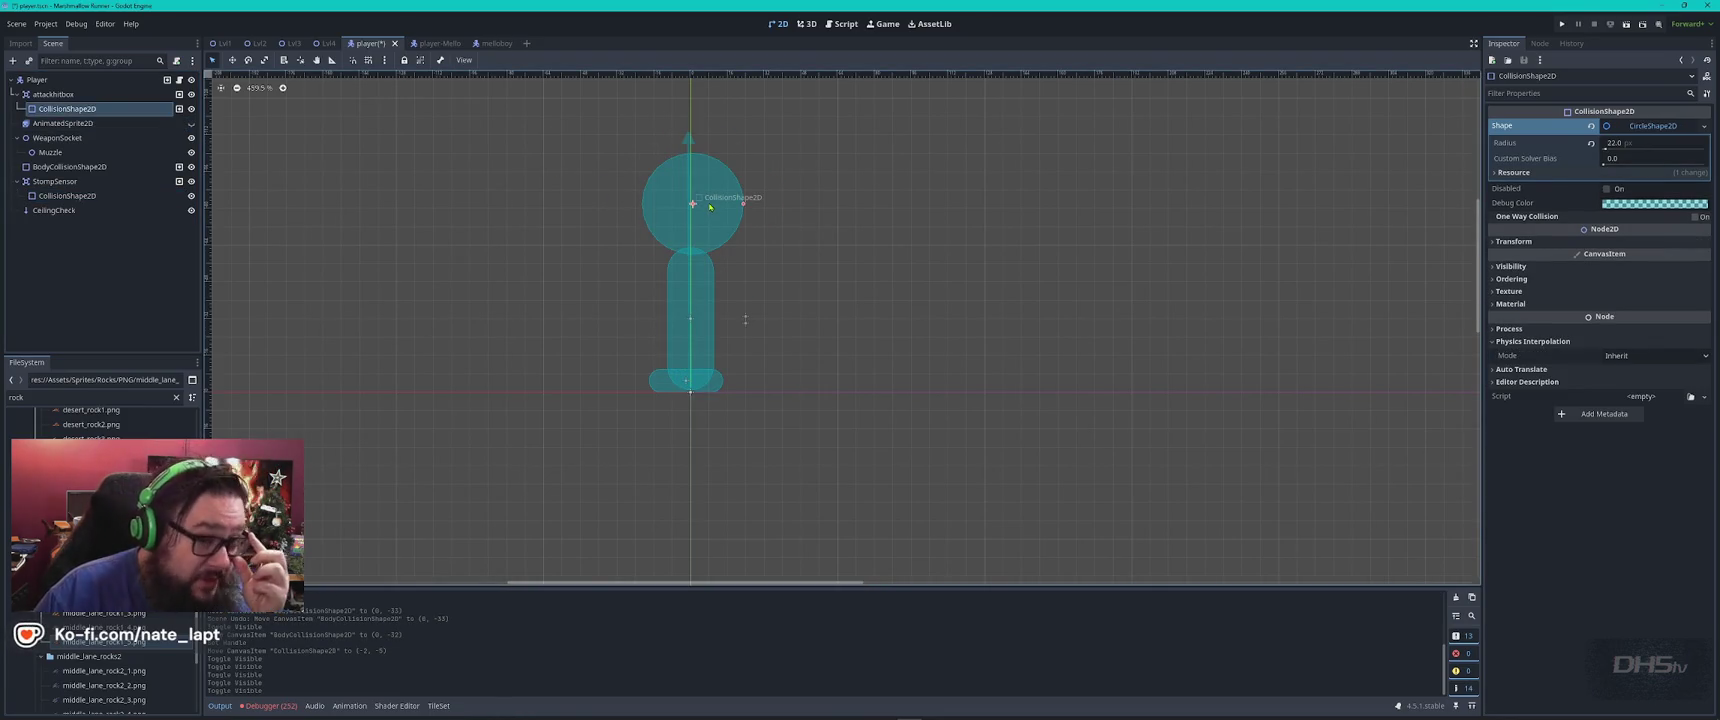
pyautogui.click(1540, 44)
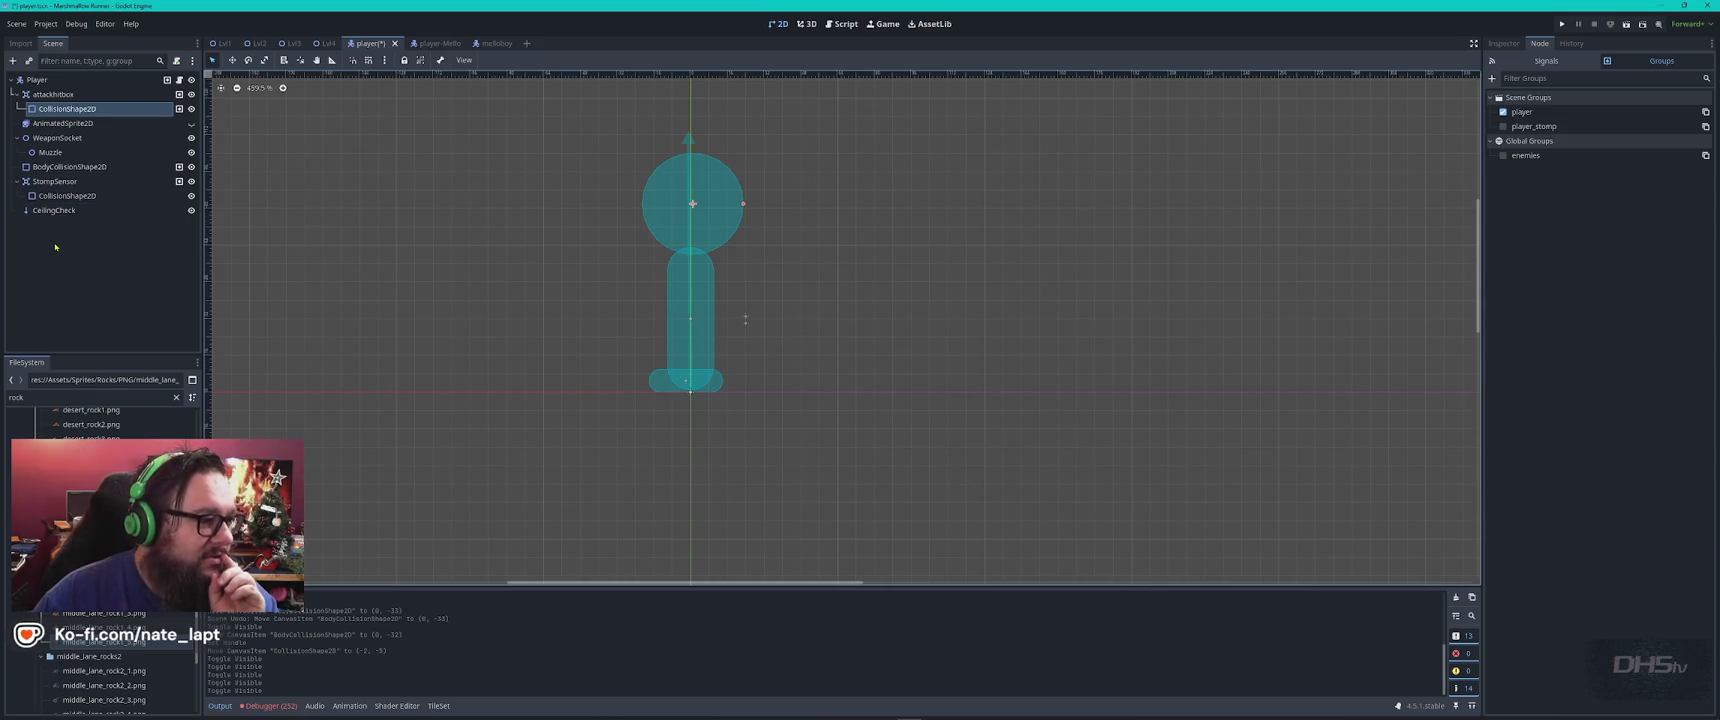
# Show the attack hitbox circle shape's Signals list, then open the Player's player.gd script
pyautogui.click(64, 168)
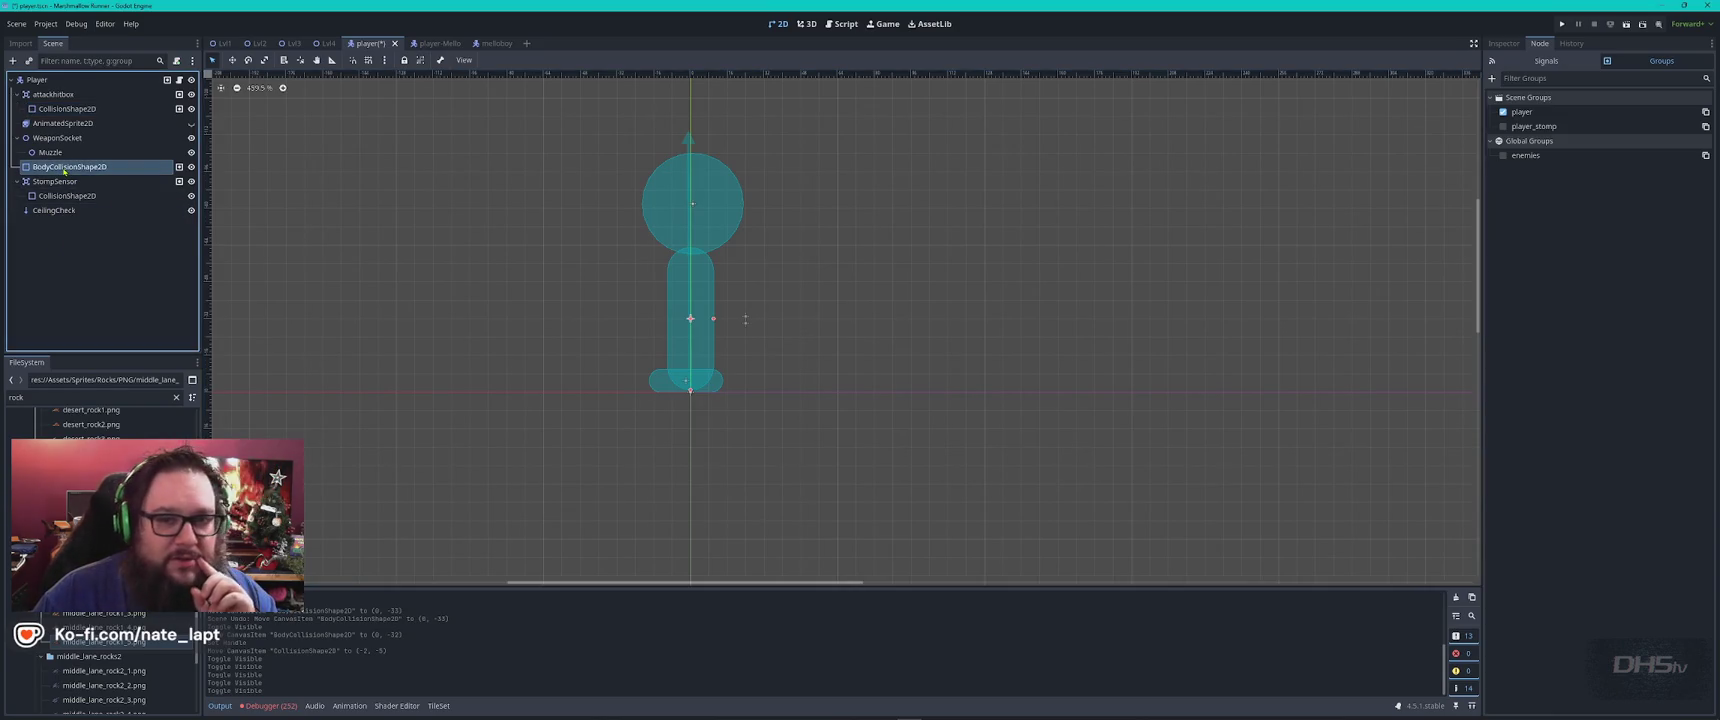
pyautogui.click(62, 109)
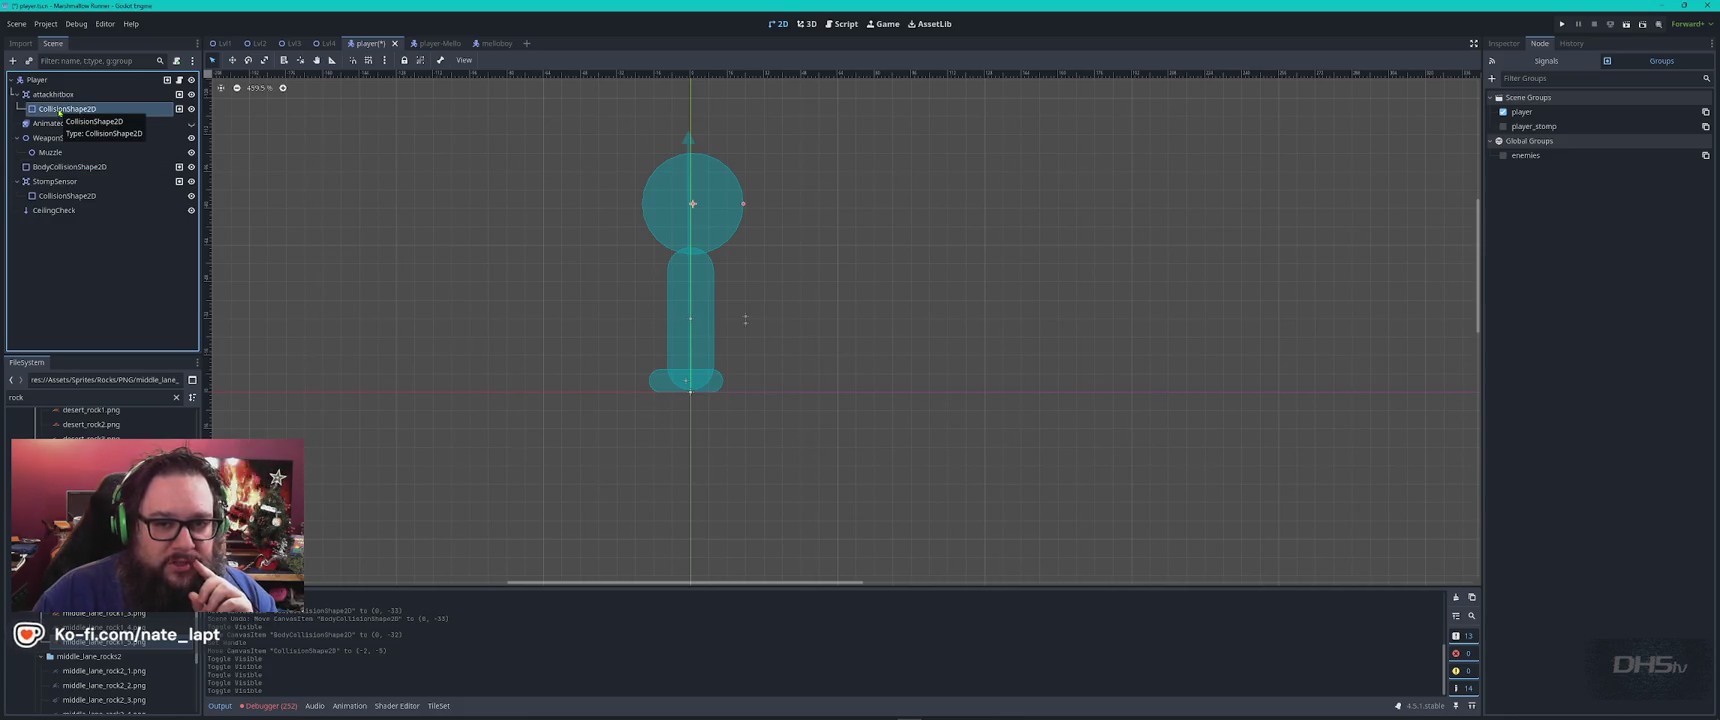
pyautogui.click(1537, 61)
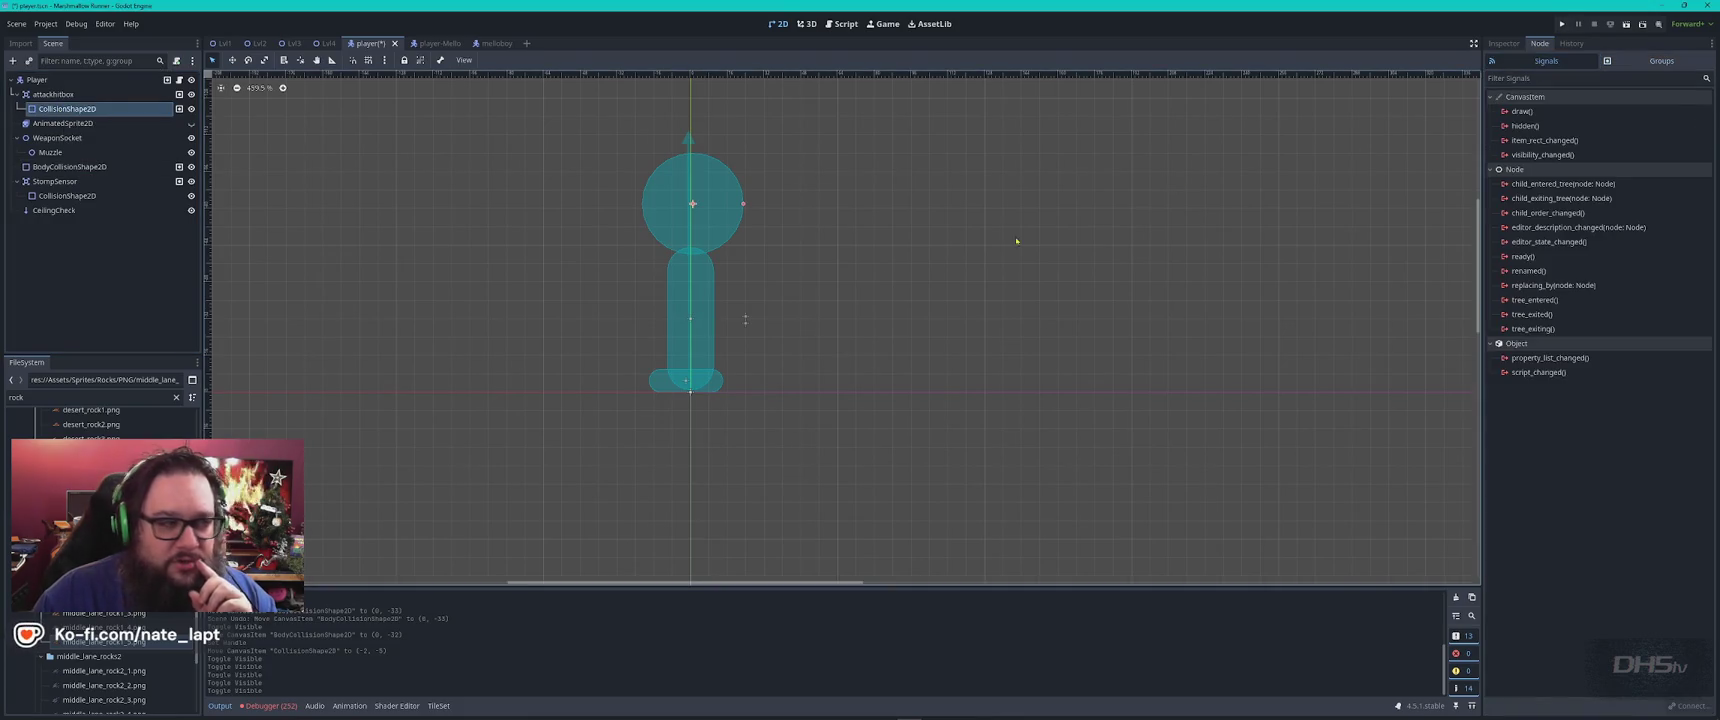
pyautogui.click(66, 167)
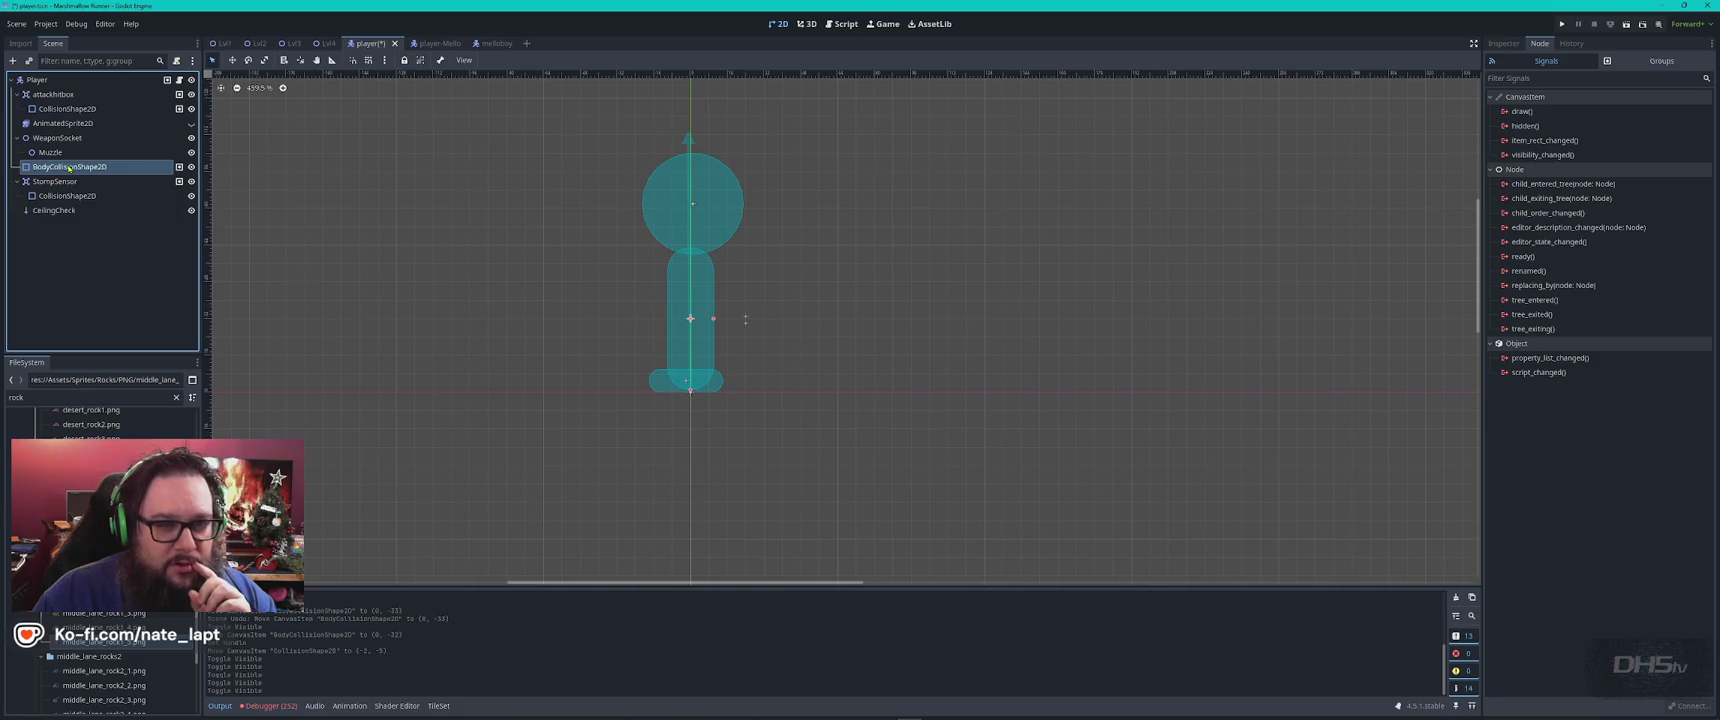
pyautogui.click(87, 108)
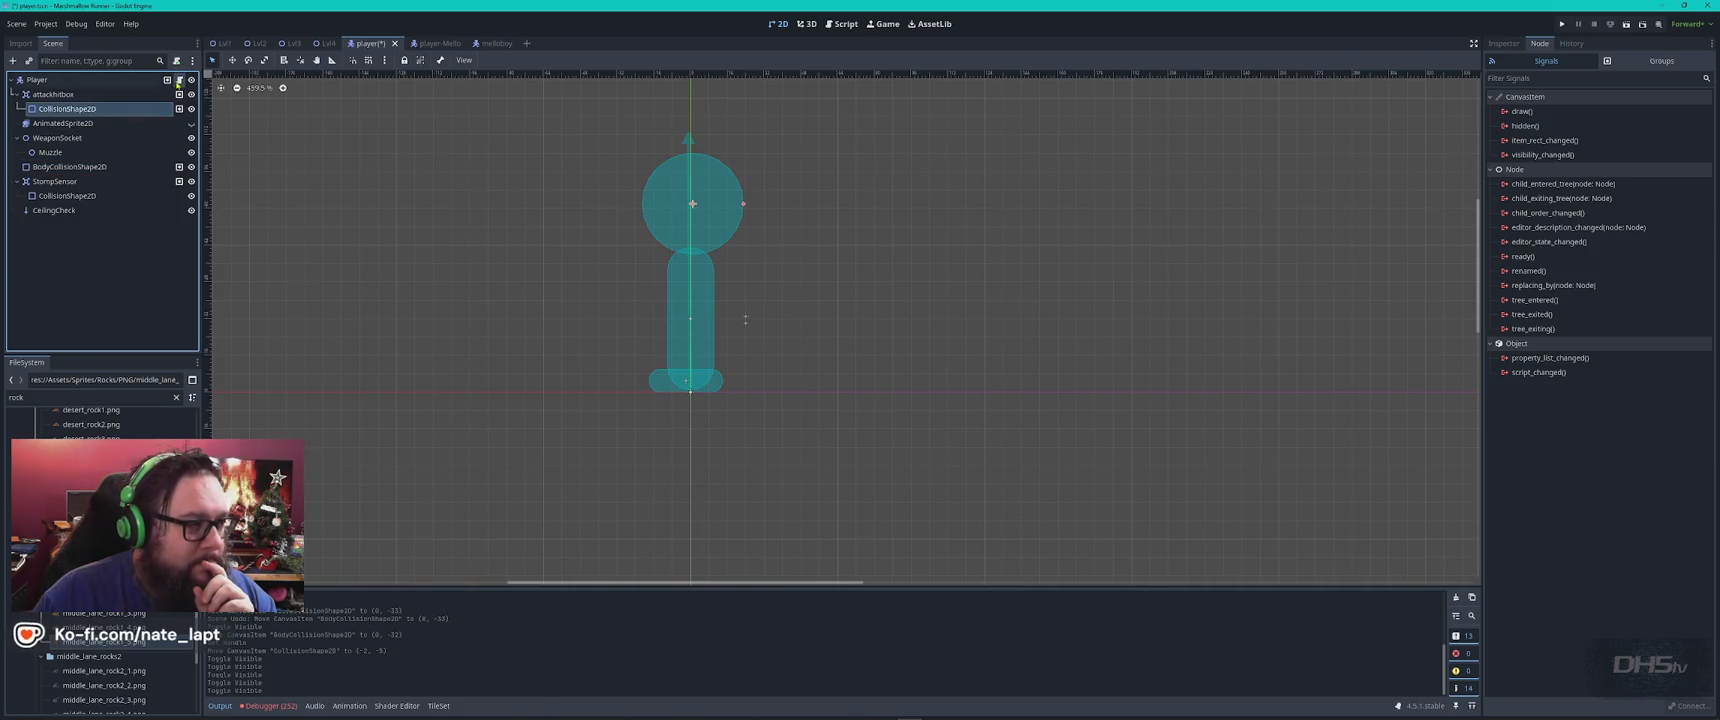
pyautogui.click(179, 80)
# Search player.gd for 'hit' references, stopping at the attack_shape declaration on line 102
pyautogui.hotkey('ctrl', 'f')
pyautogui.write('hitb')
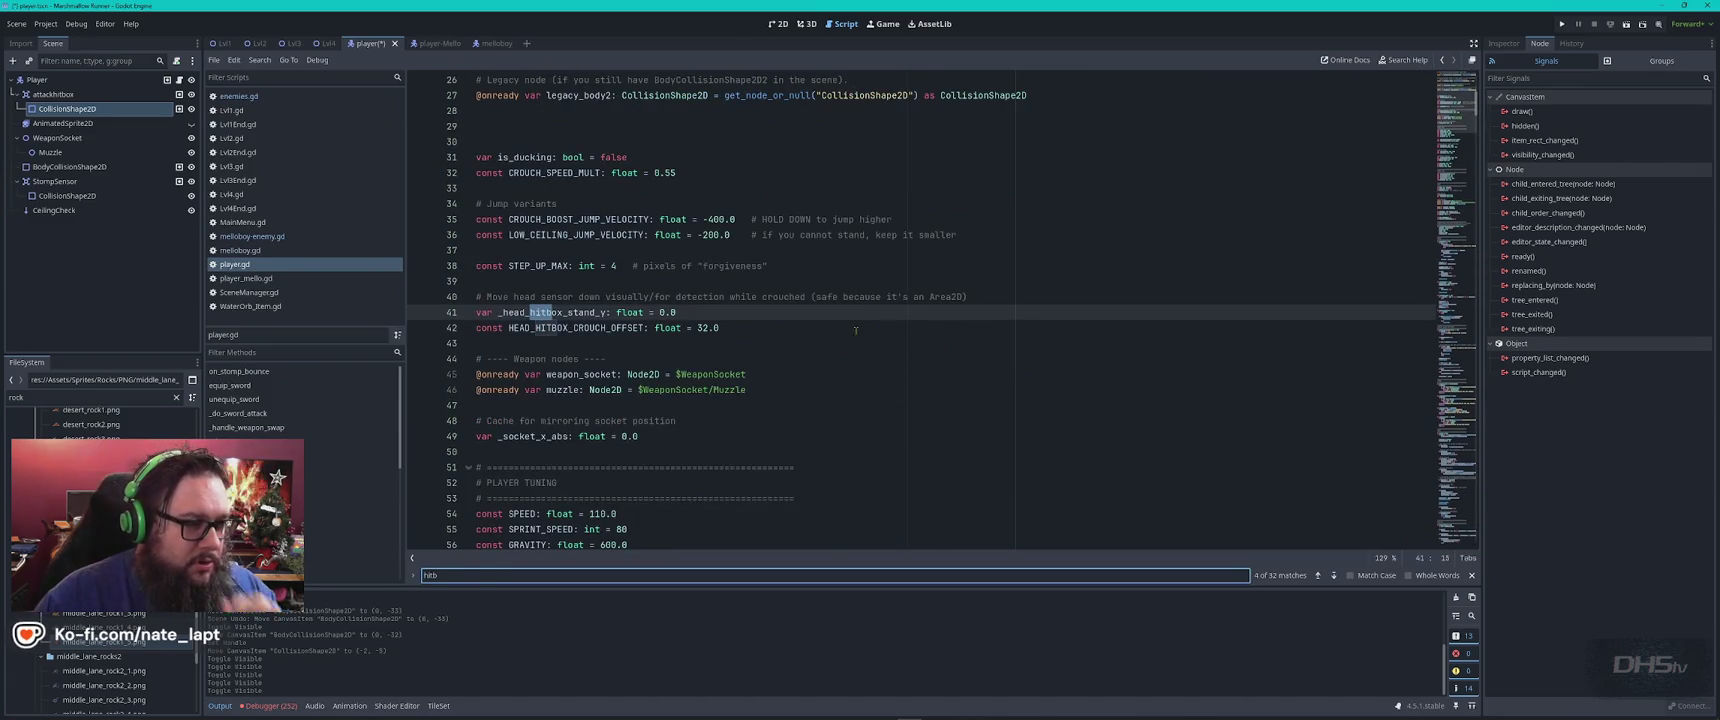
pyautogui.doubleClick(556, 313)
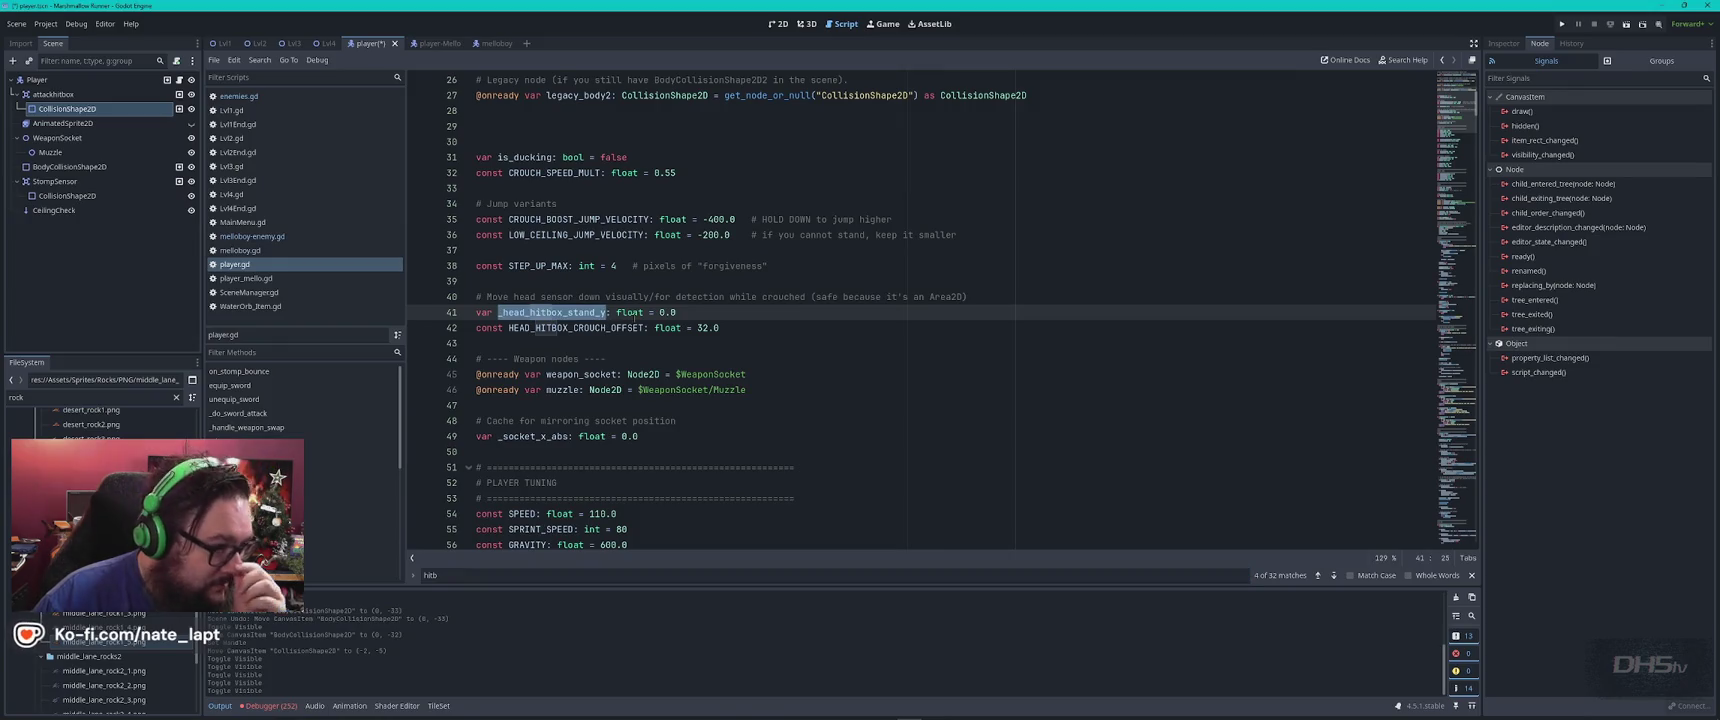
pyautogui.moveTo(640, 313)
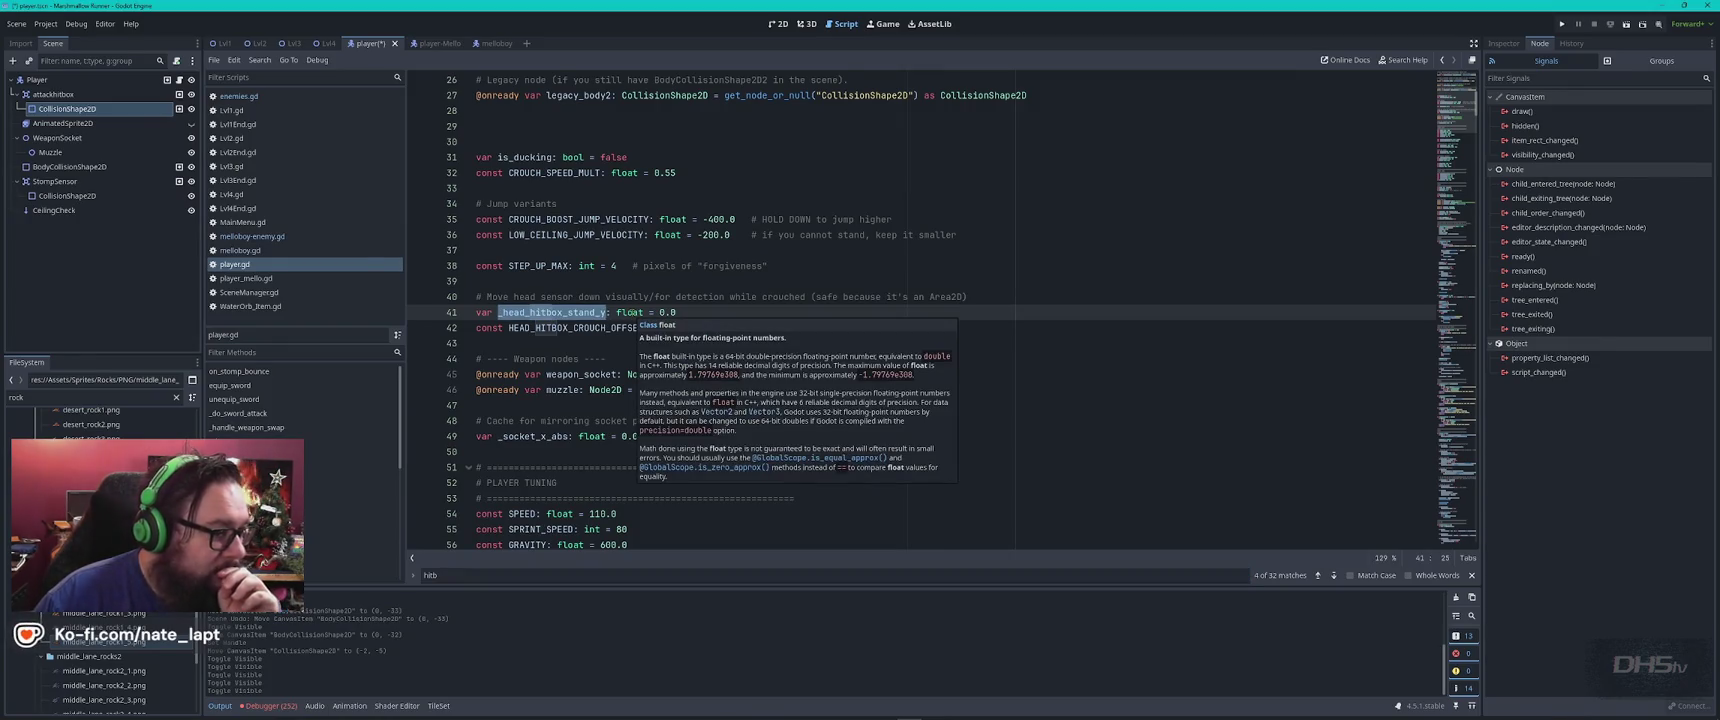
pyautogui.hotkey('ctrl', 'f')
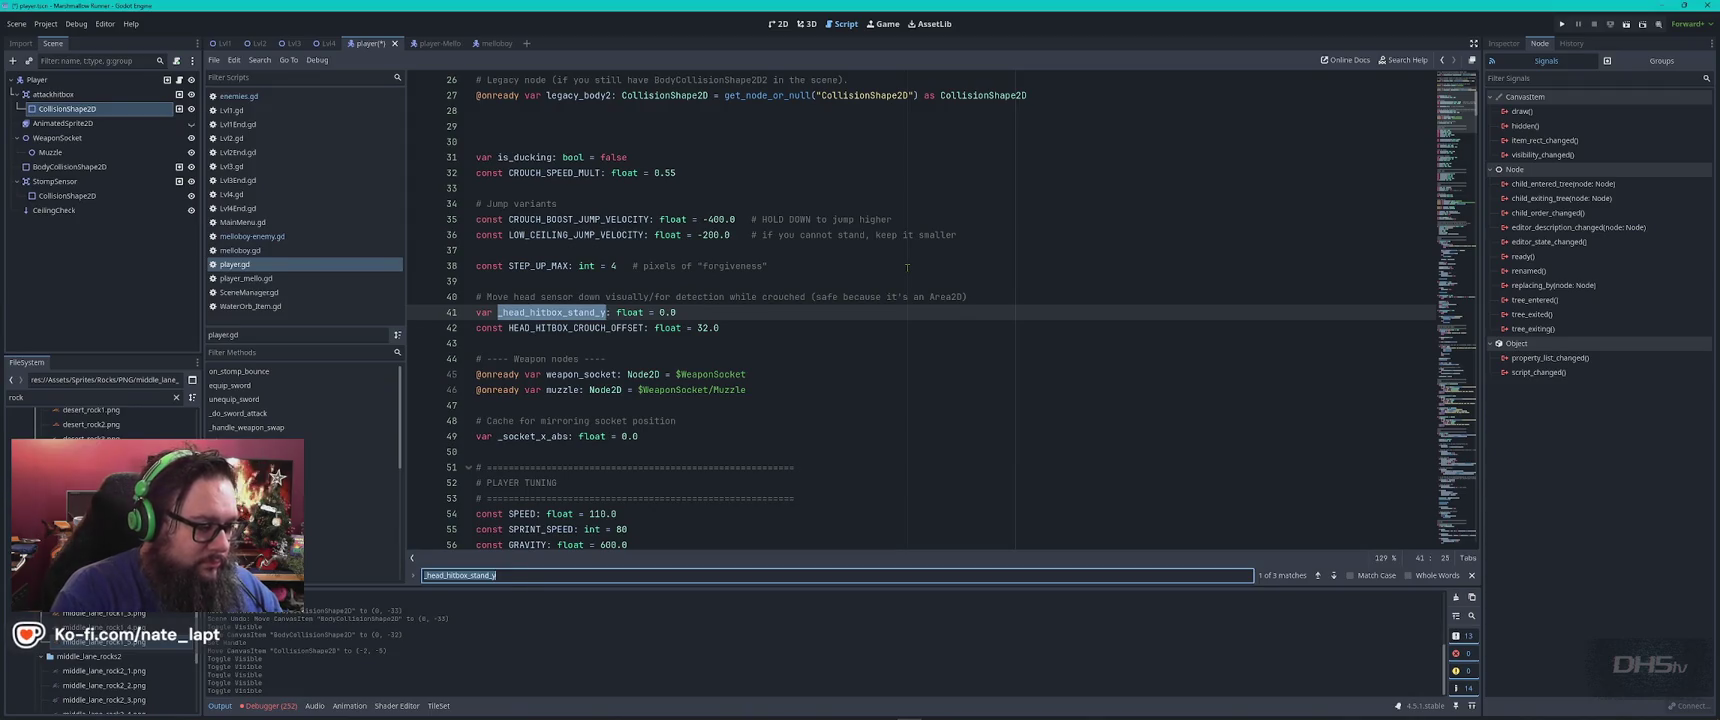
pyautogui.write('hitbox')
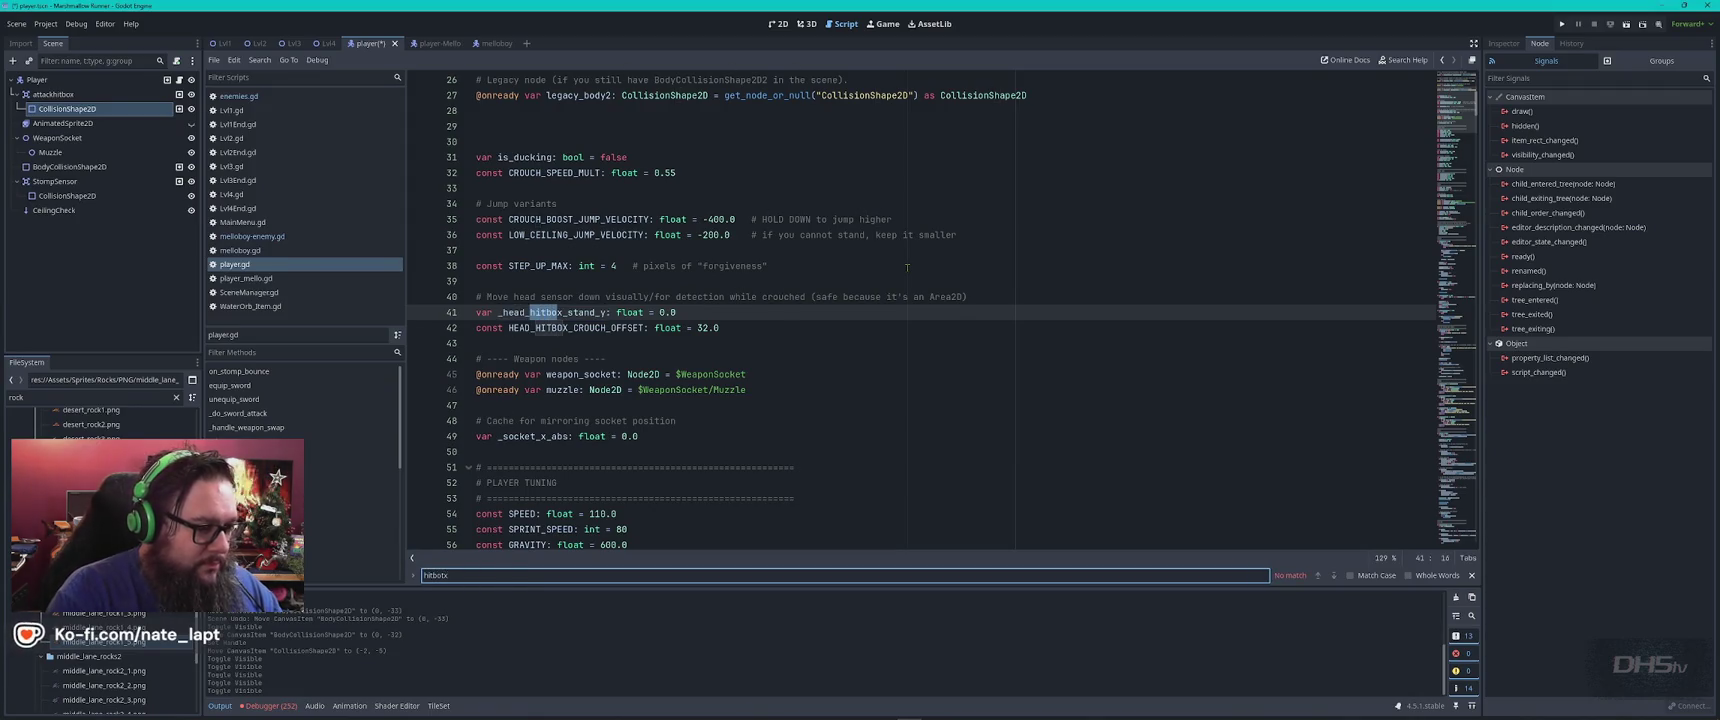
pyautogui.press('Return')
pyautogui.press('Return')
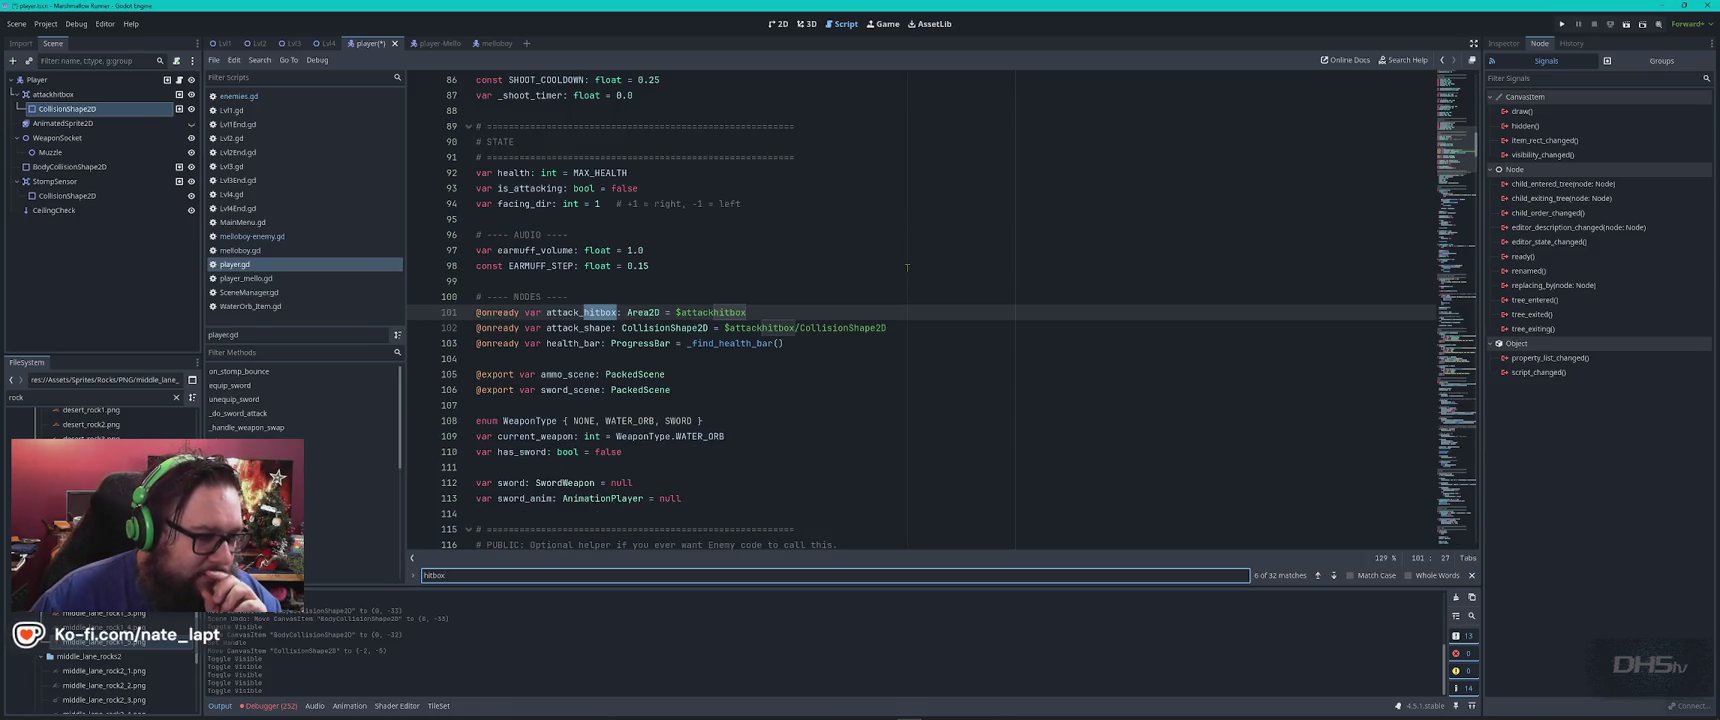
pyautogui.press('Return')
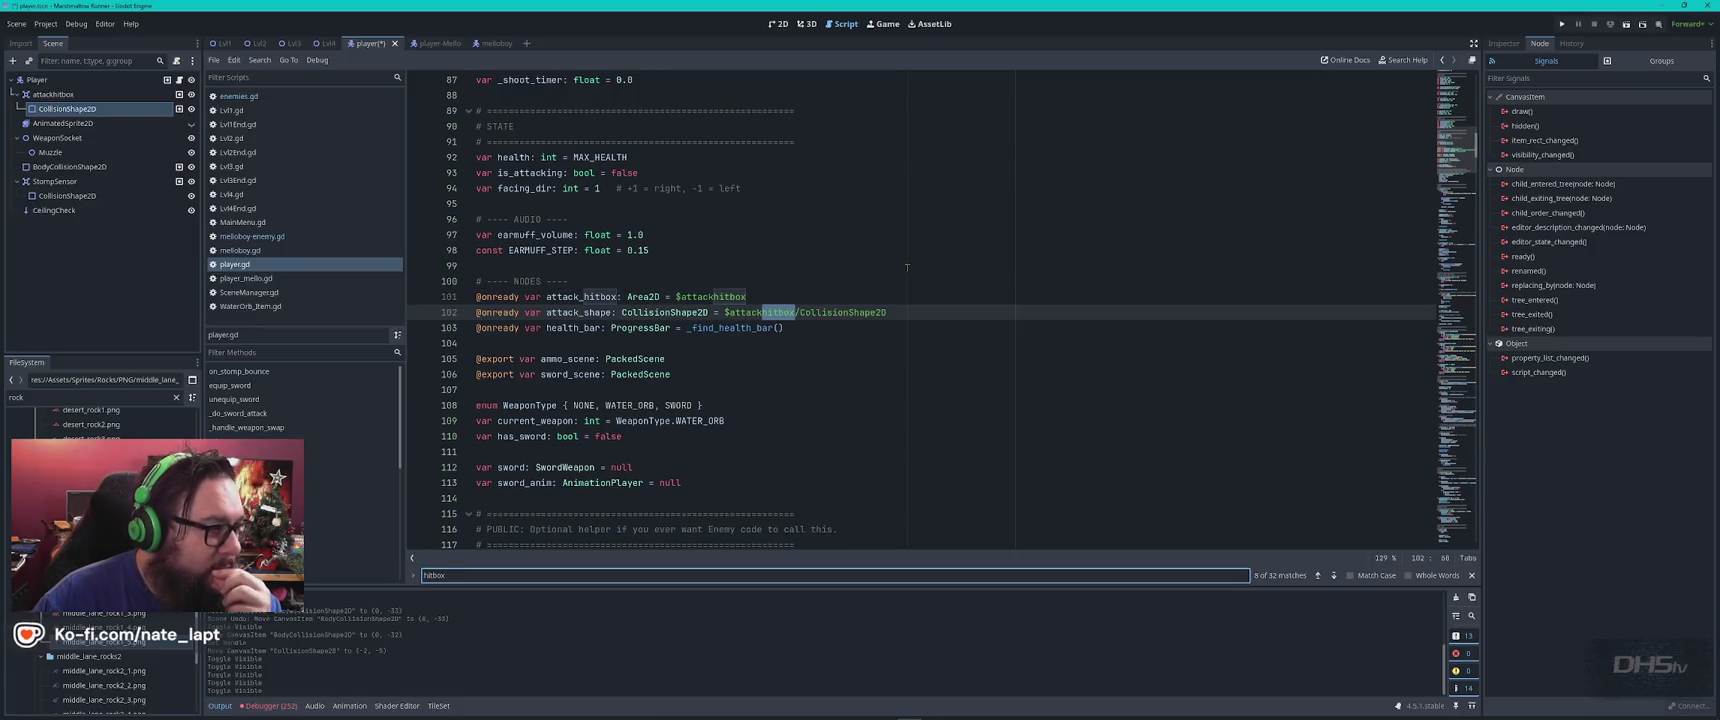
pyautogui.click(834, 312)
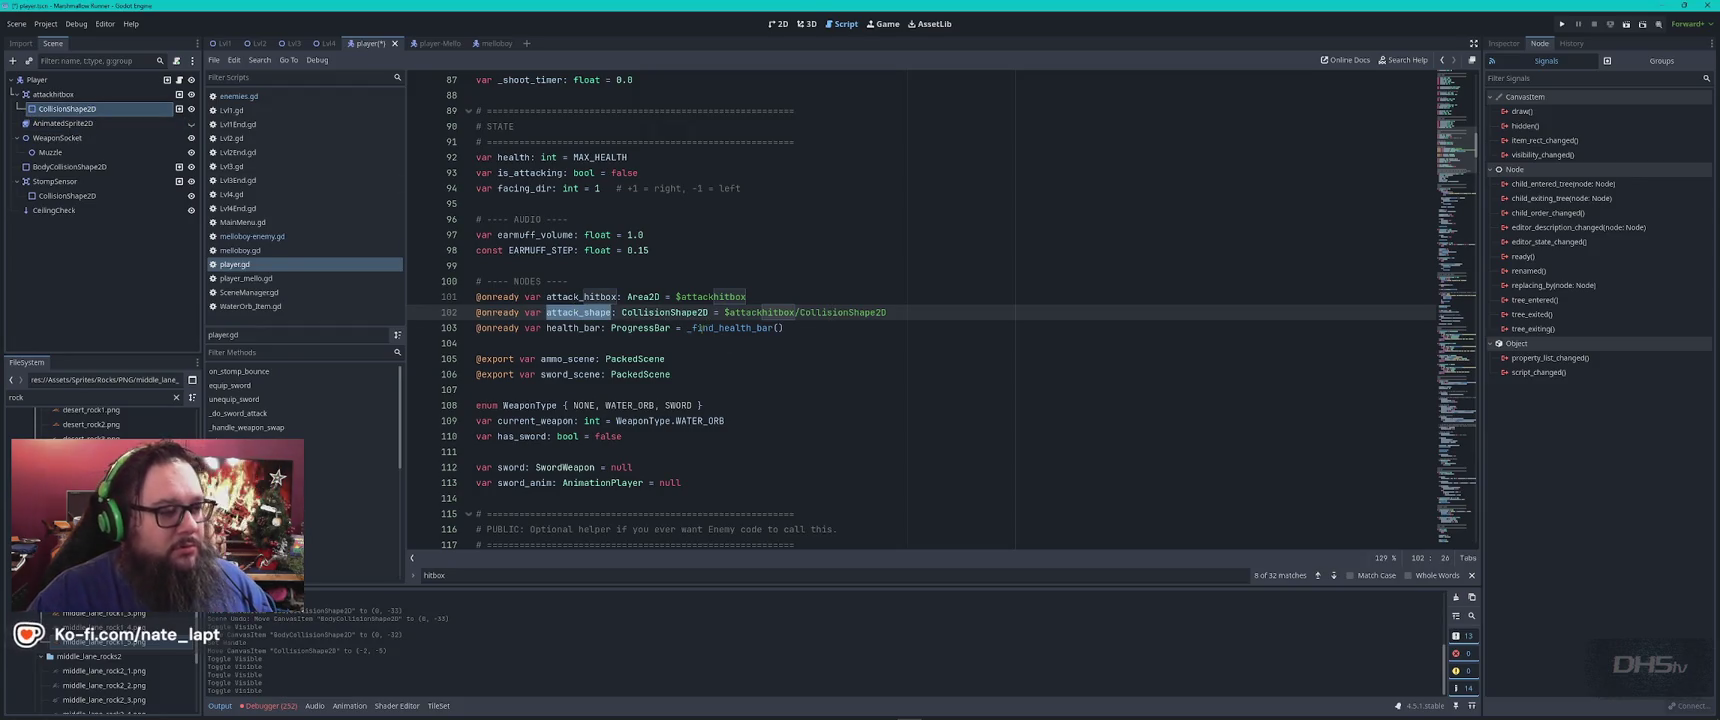
# Find attack_shape's initialisation on line 273 and bring back the Inspector
pyautogui.moveTo(700, 328)
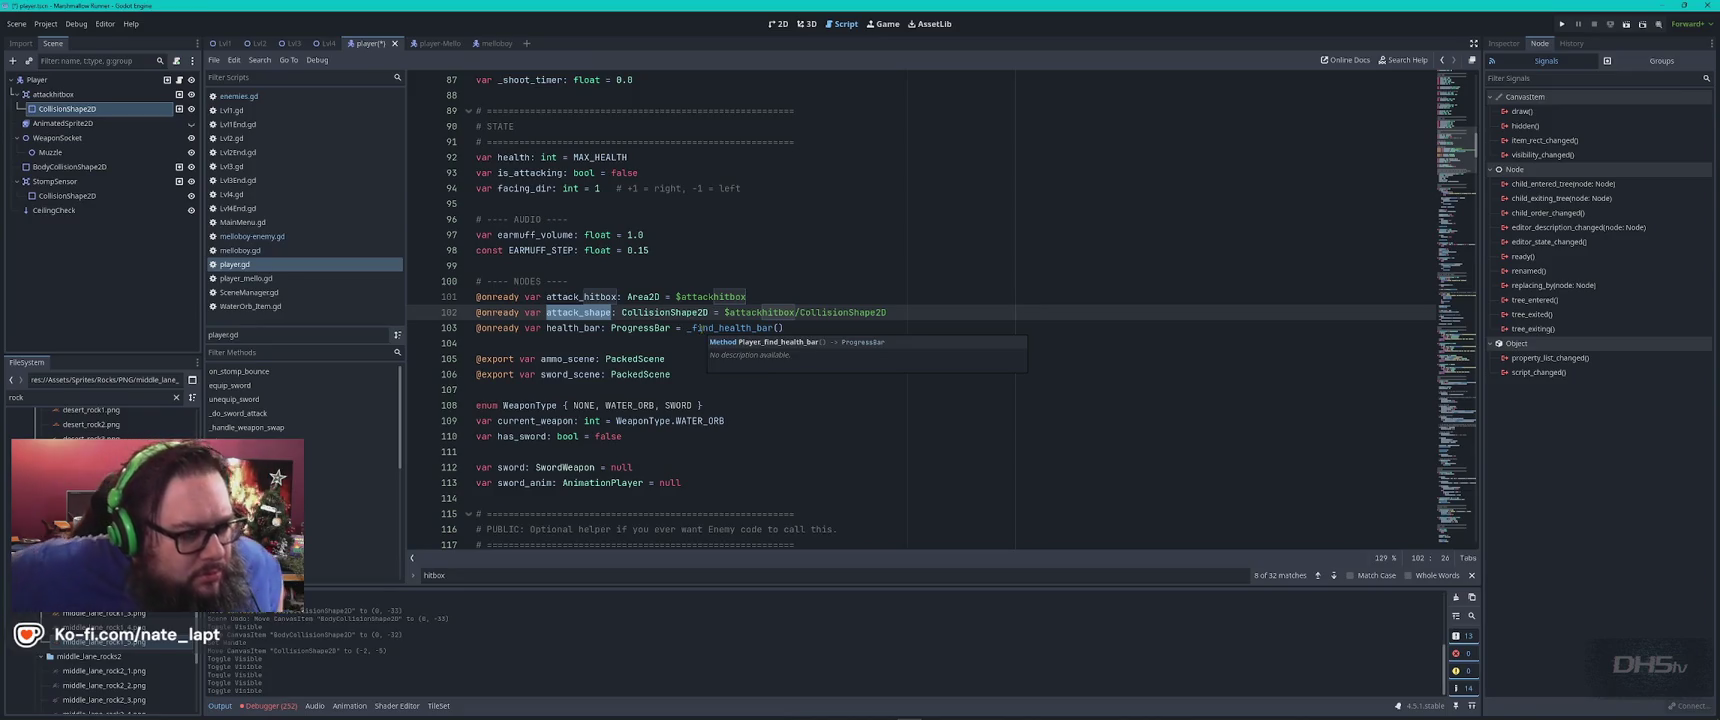
pyautogui.hotkey('ctrl', 'f')
pyautogui.press('Return')
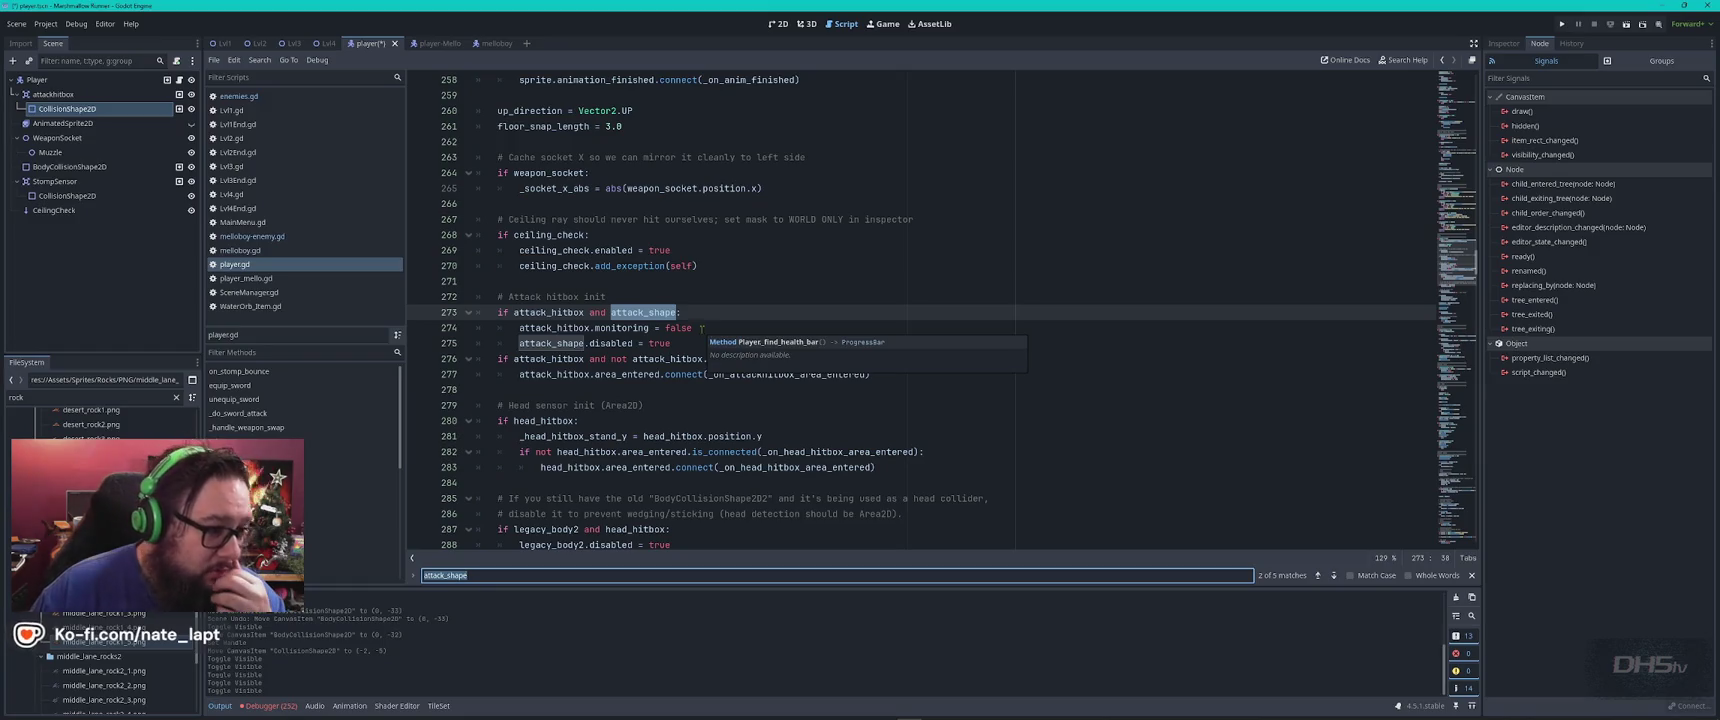
pyautogui.click(700, 323)
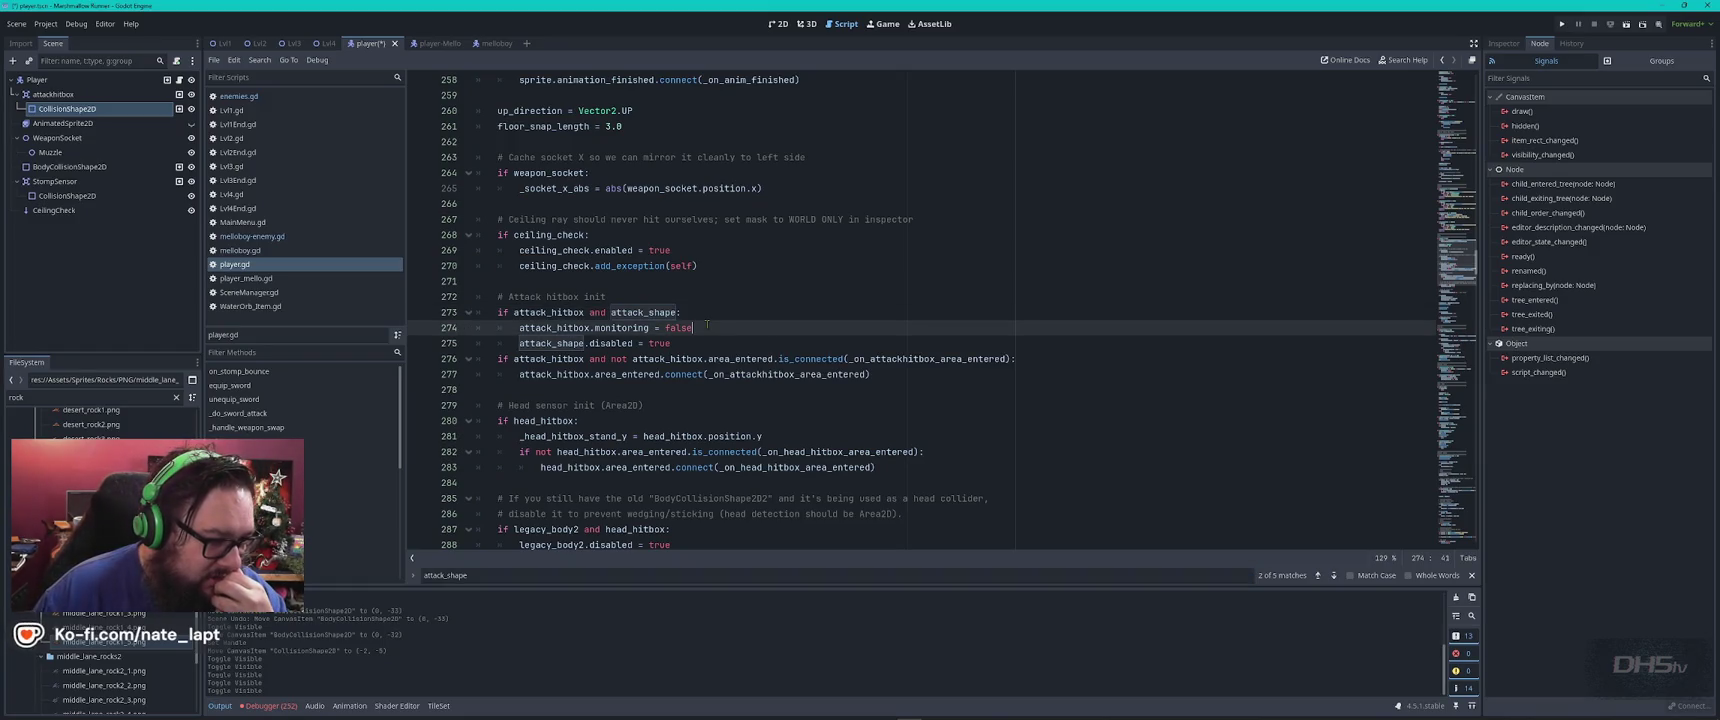
pyautogui.click(1500, 44)
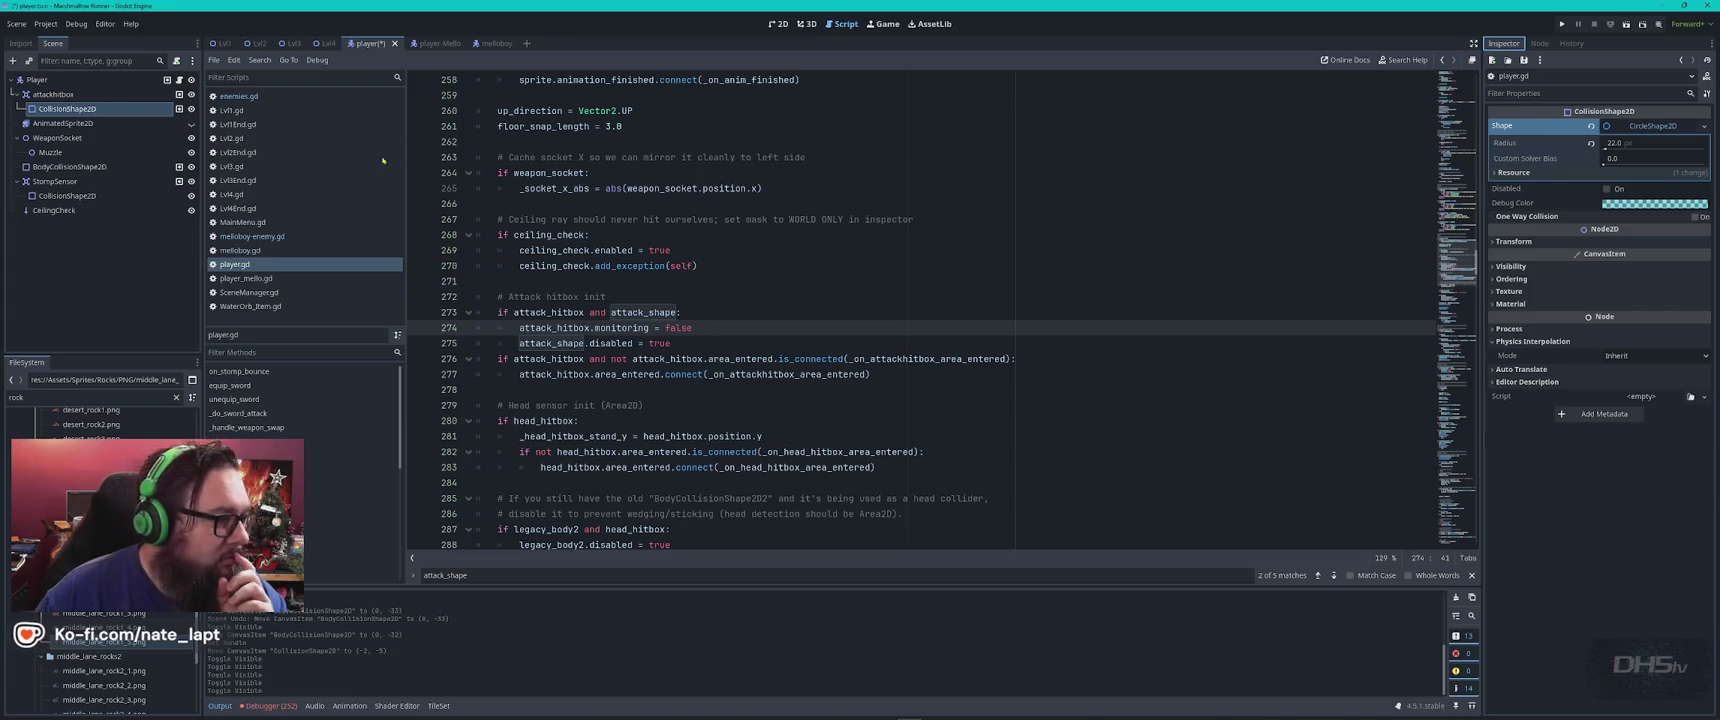
# Inspect the body capsule, attackhitbox, StompSensor shape and area, then the Player node's properties
pyautogui.click(61, 167)
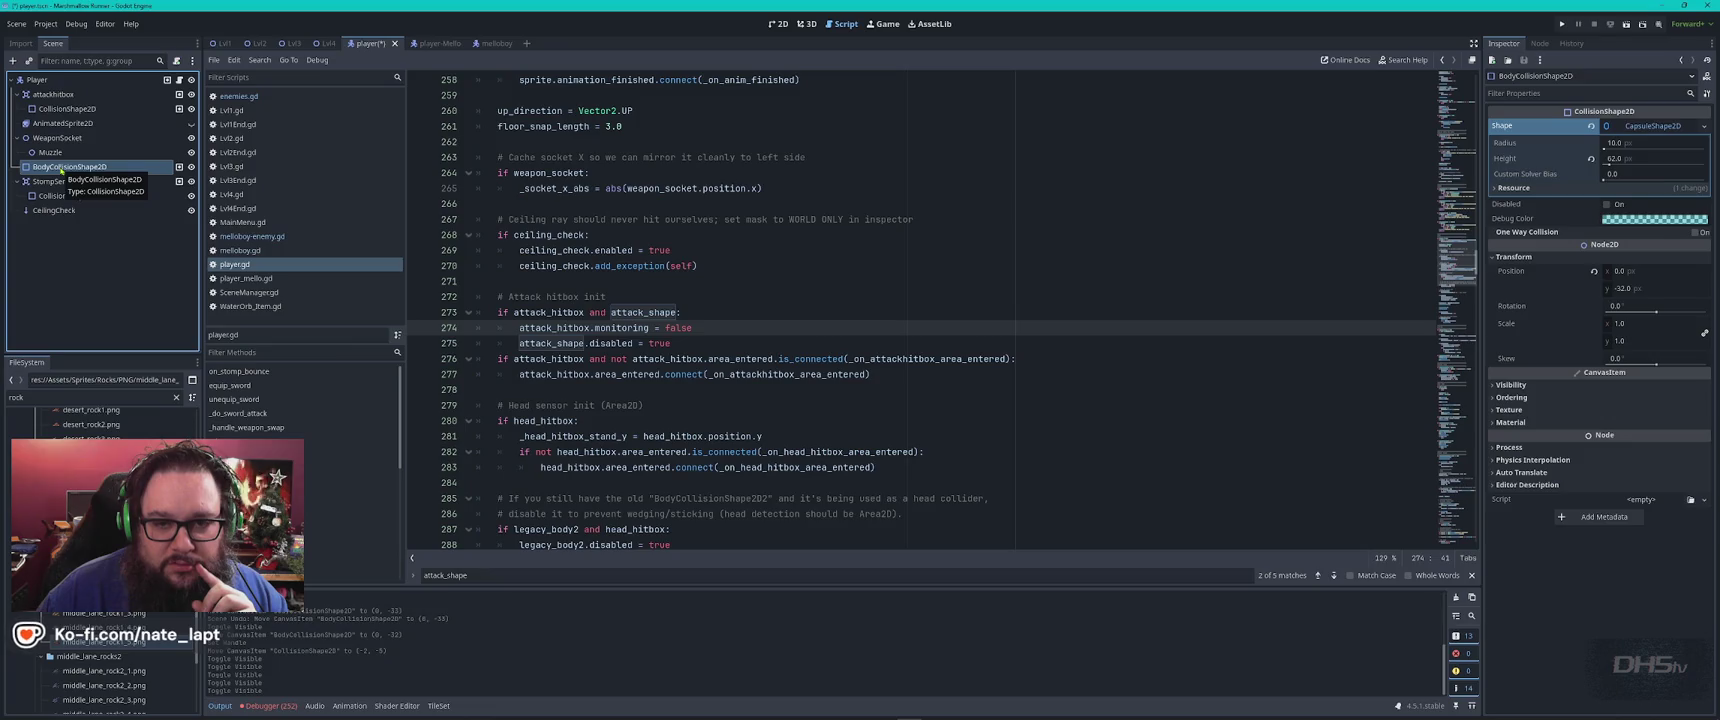
pyautogui.click(66, 109)
pyautogui.click(57, 95)
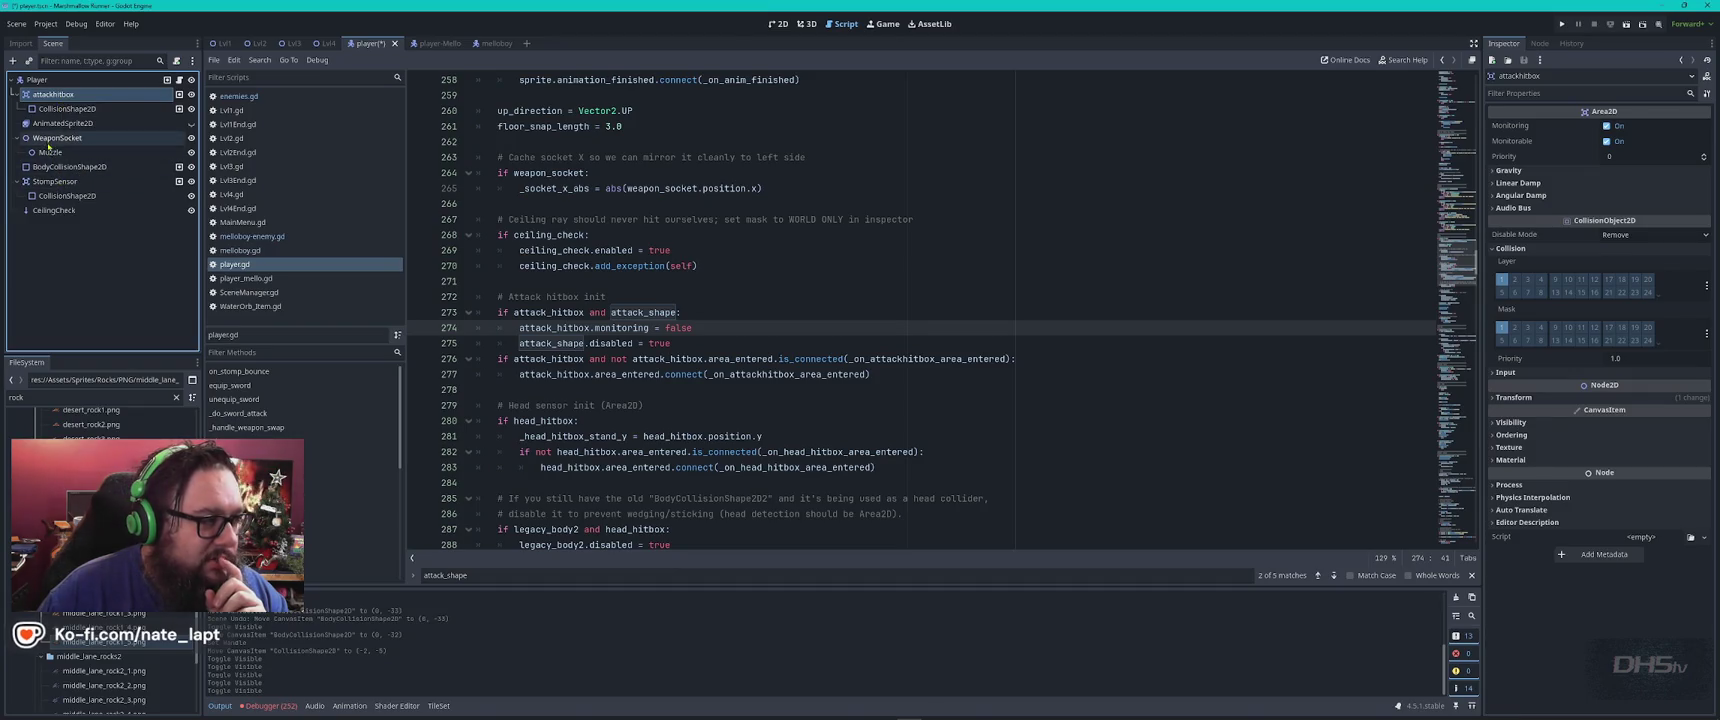
pyautogui.click(53, 194)
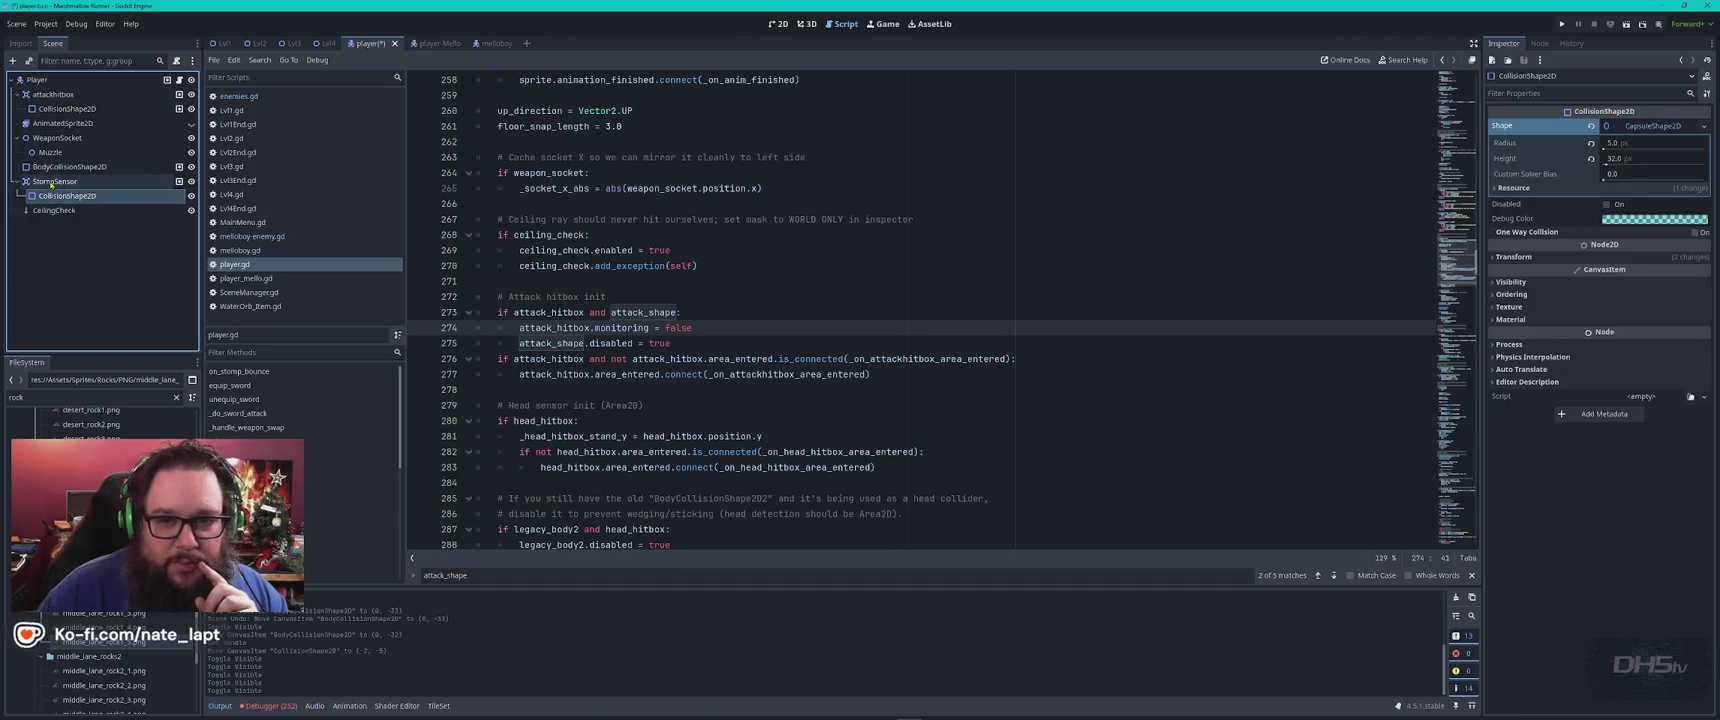
pyautogui.click(52, 183)
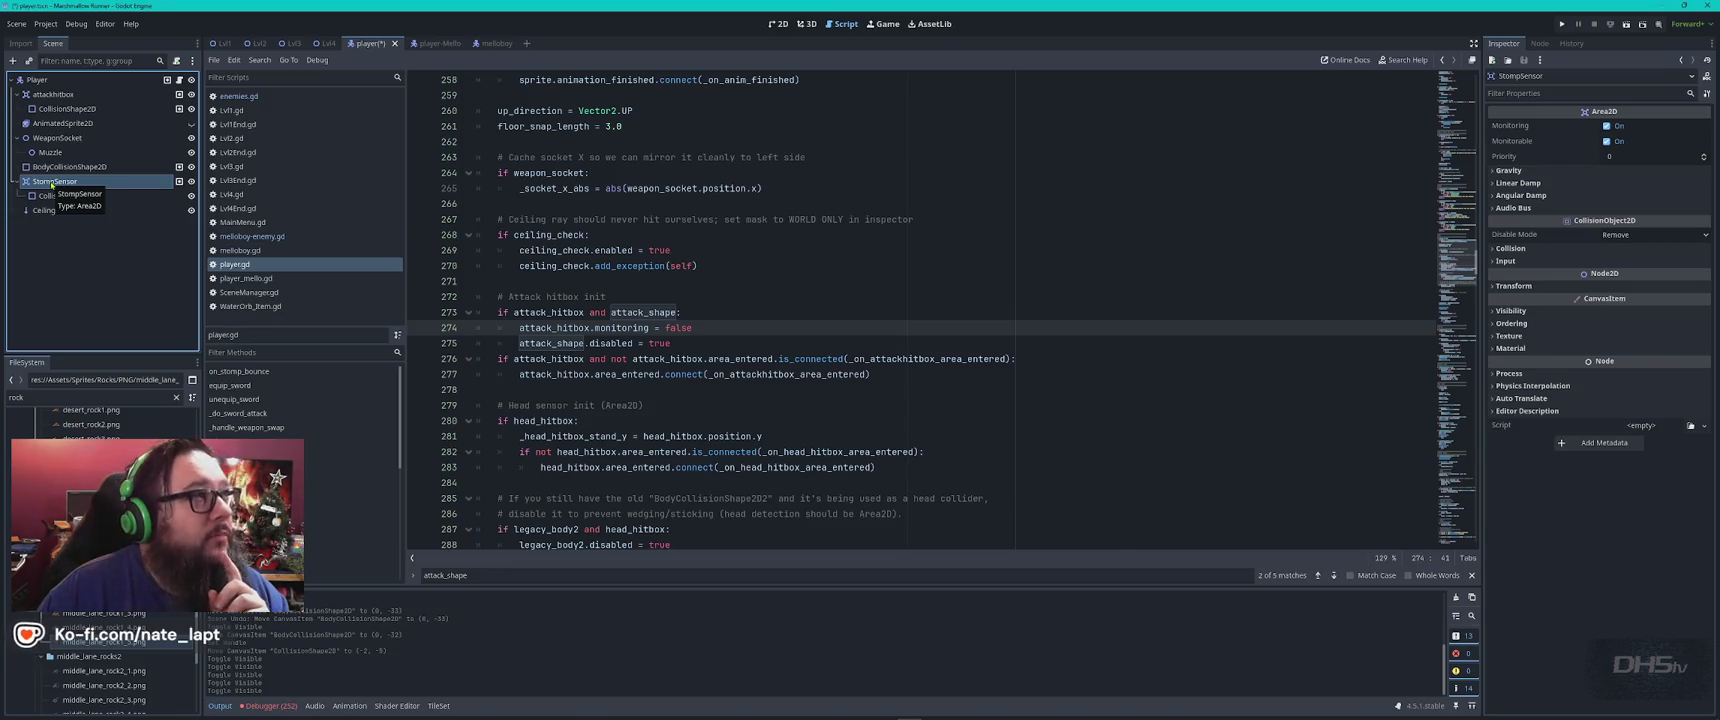
pyautogui.click(37, 80)
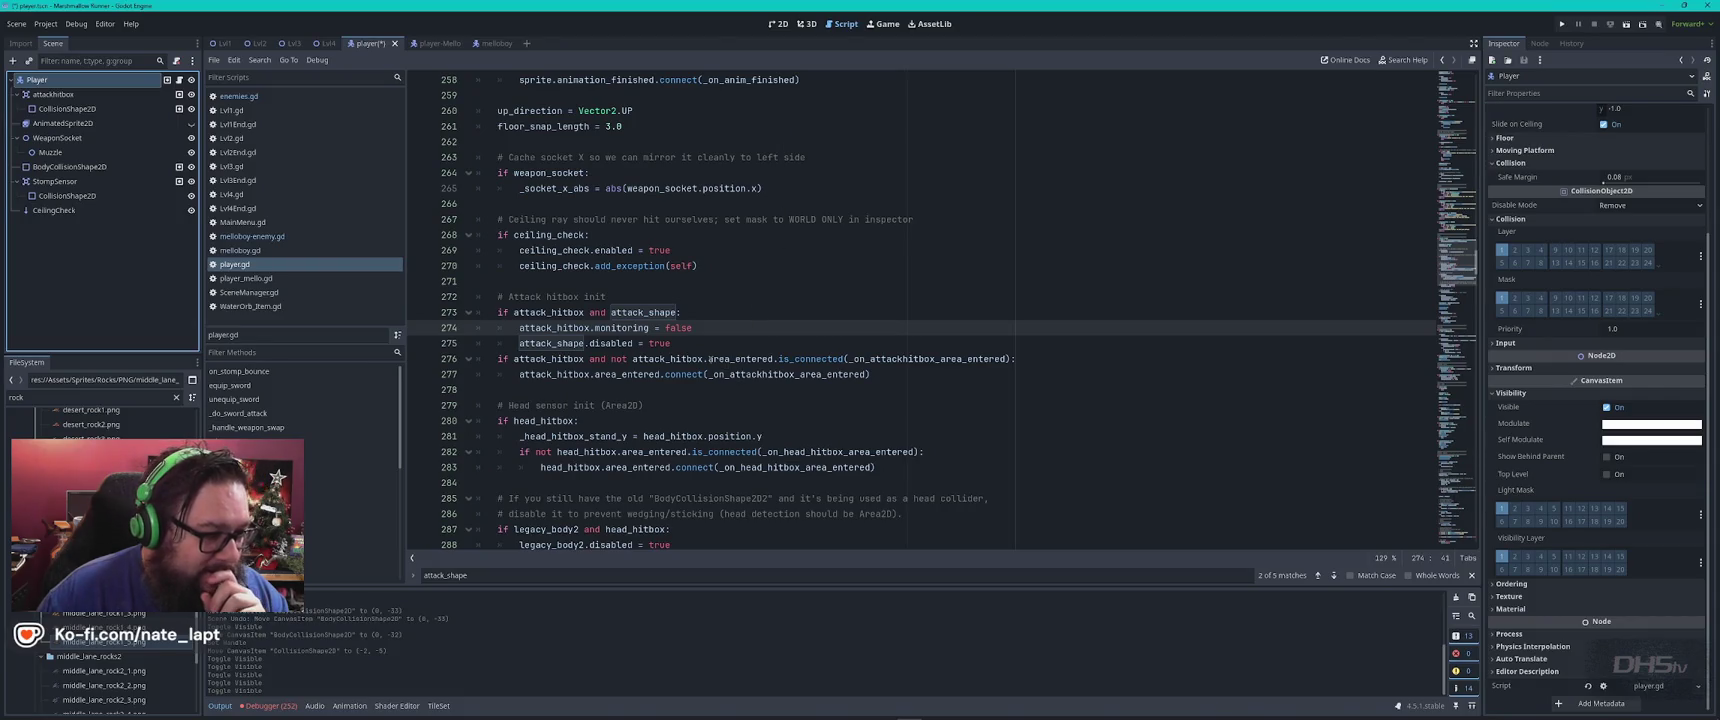
pyautogui.scroll(-1, 754, 420)
# Trace legacy_body2 from its check on line 287 back to its declaration
pyautogui.click(754, 375)
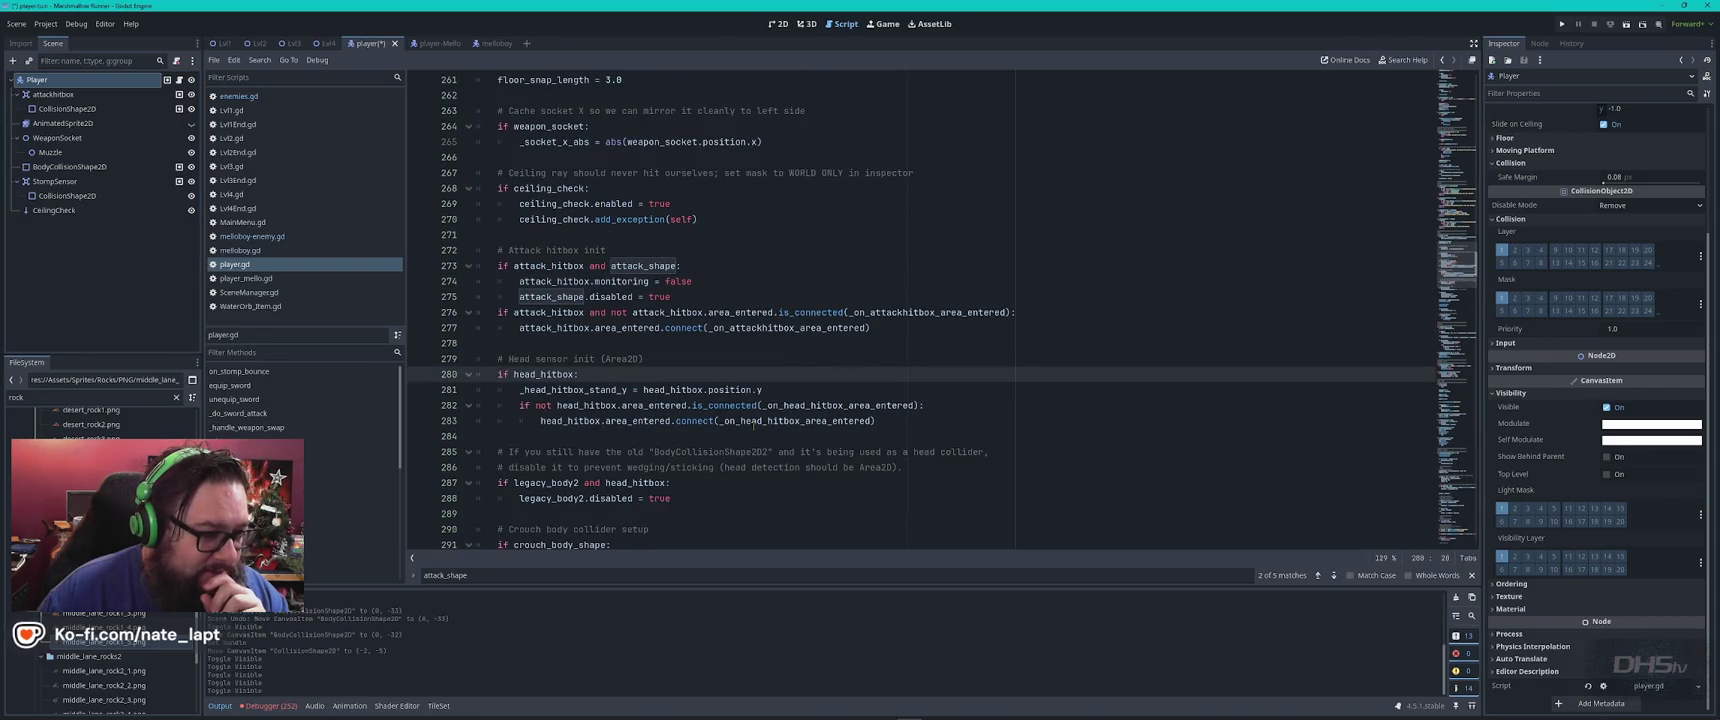
pyautogui.scroll(-1, 604, 357)
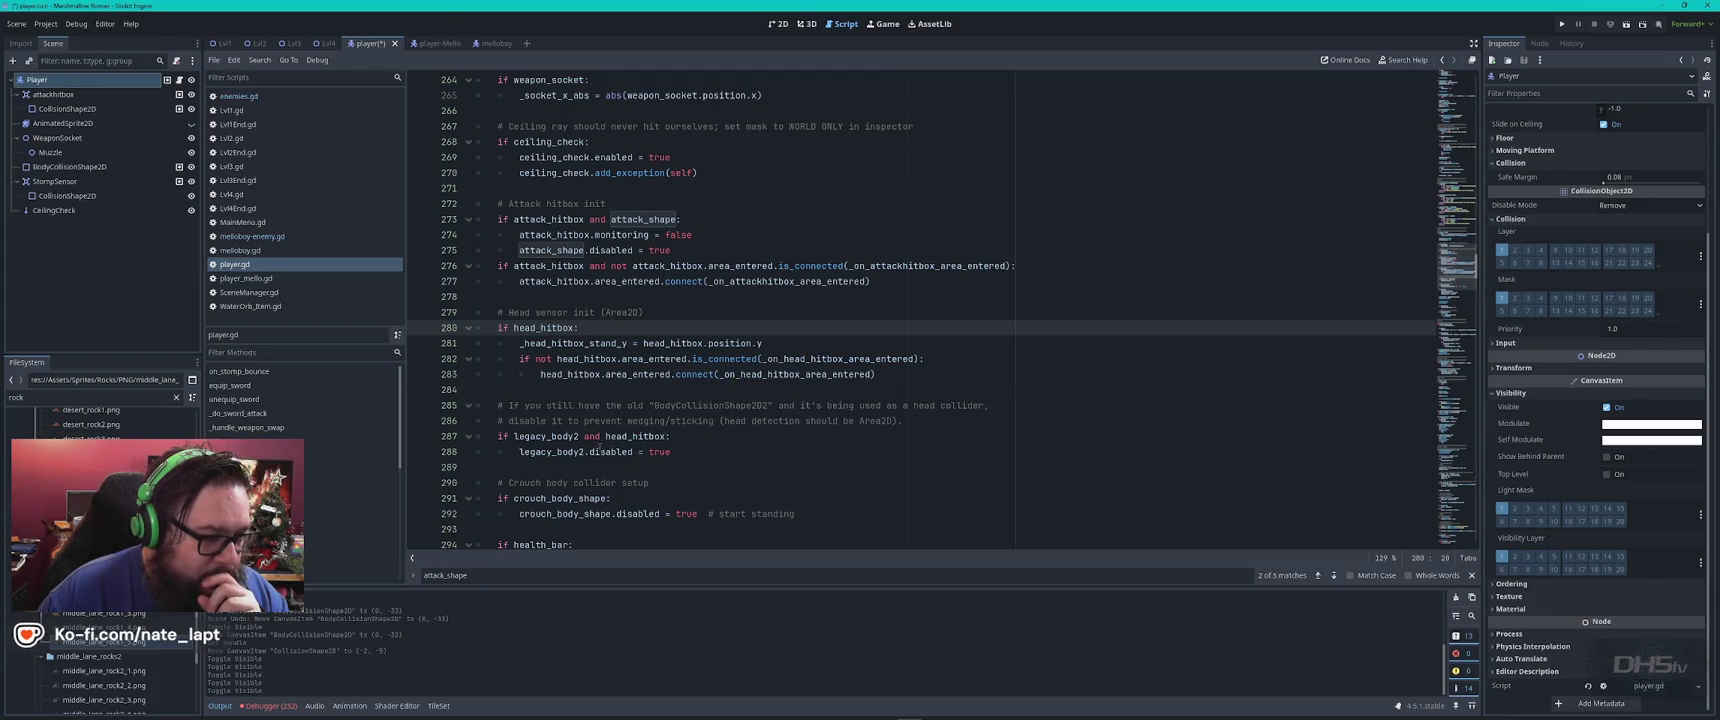
pyautogui.click(632, 436)
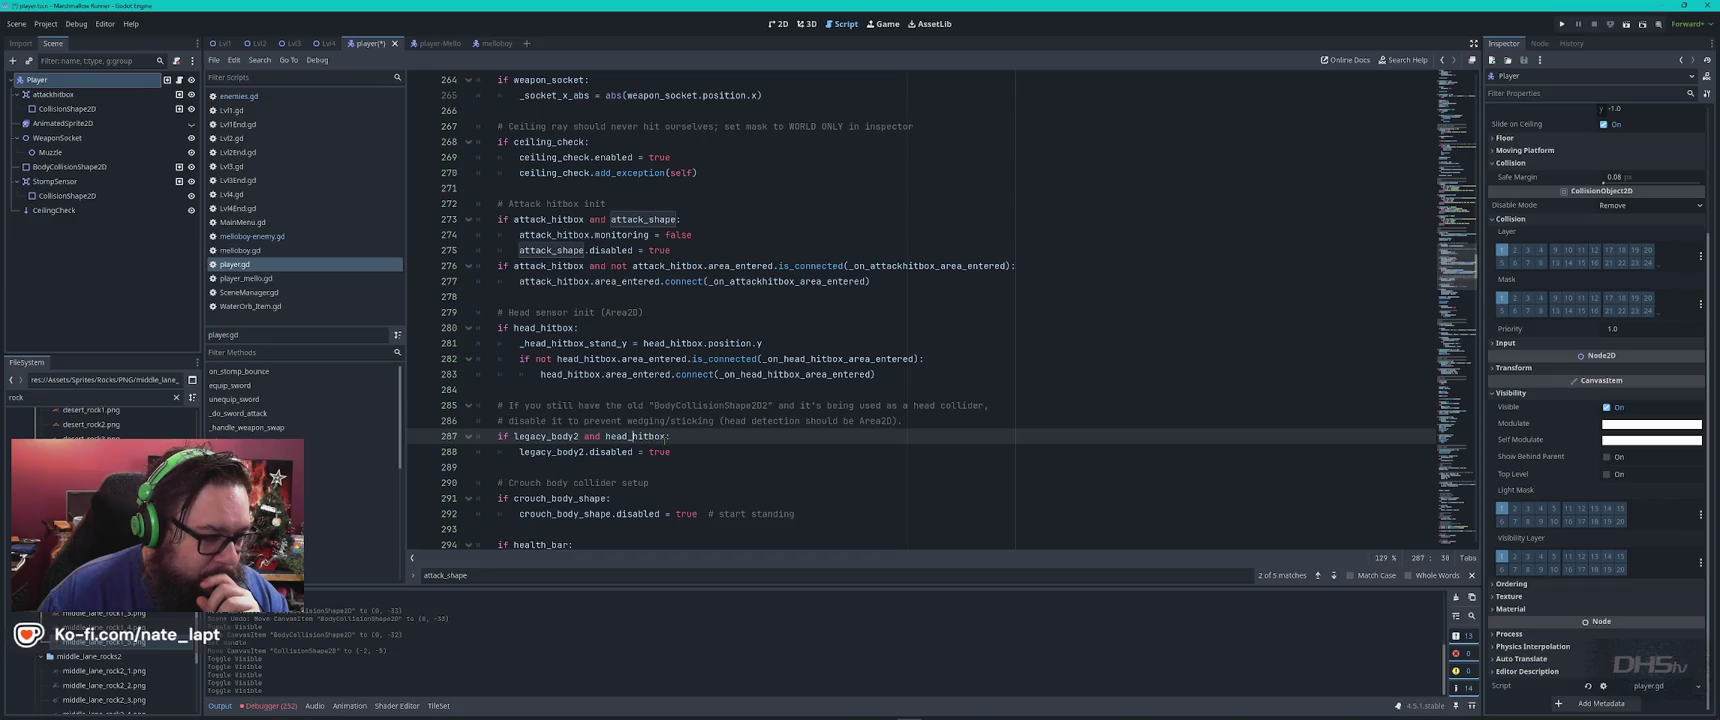
pyautogui.moveTo(614, 451)
pyautogui.doubleClick(546, 436)
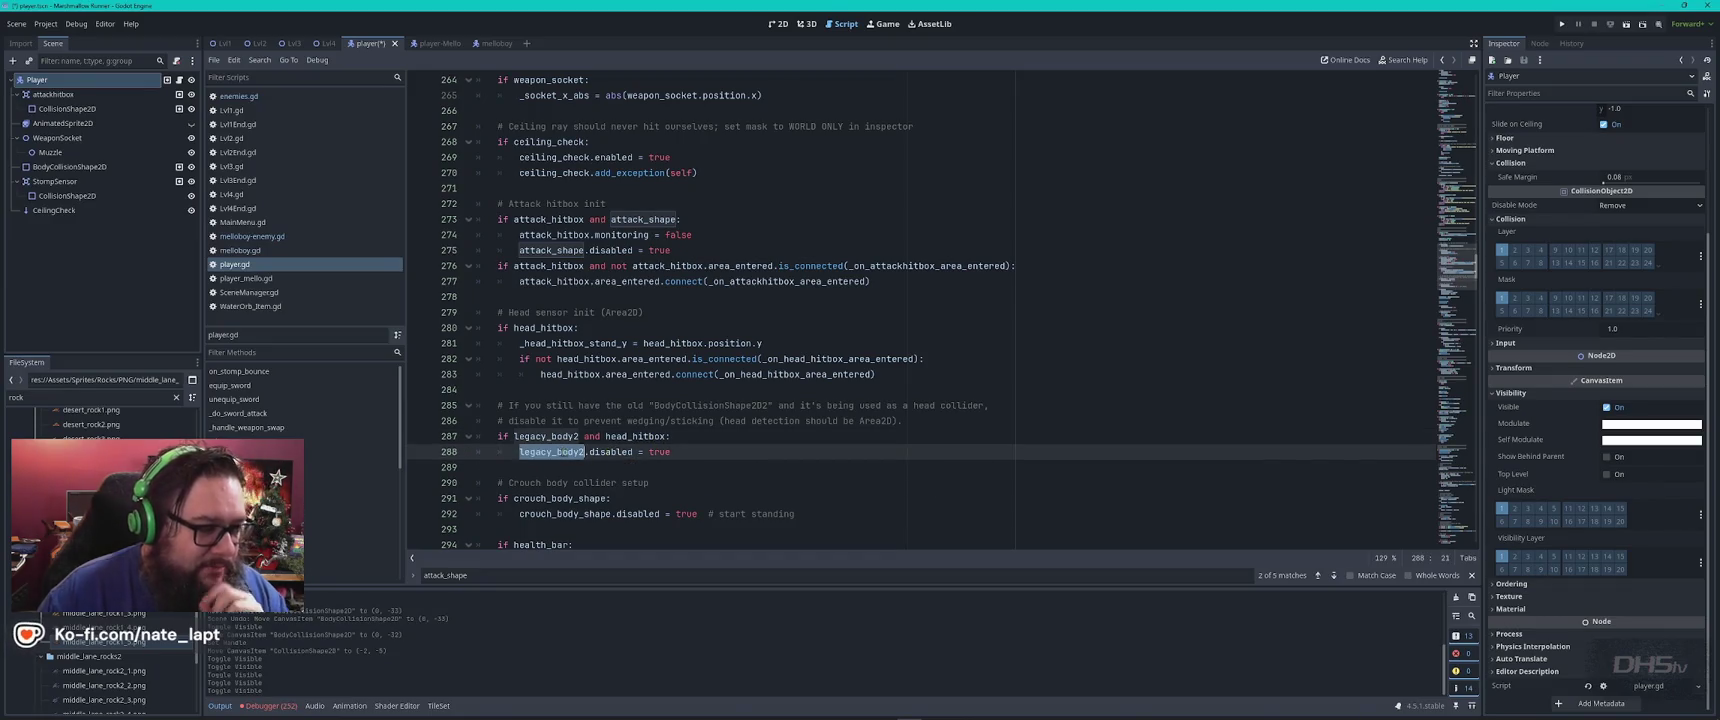
pyautogui.hotkey('ctrl', 'f')
pyautogui.hotkey('shift', 'Return')
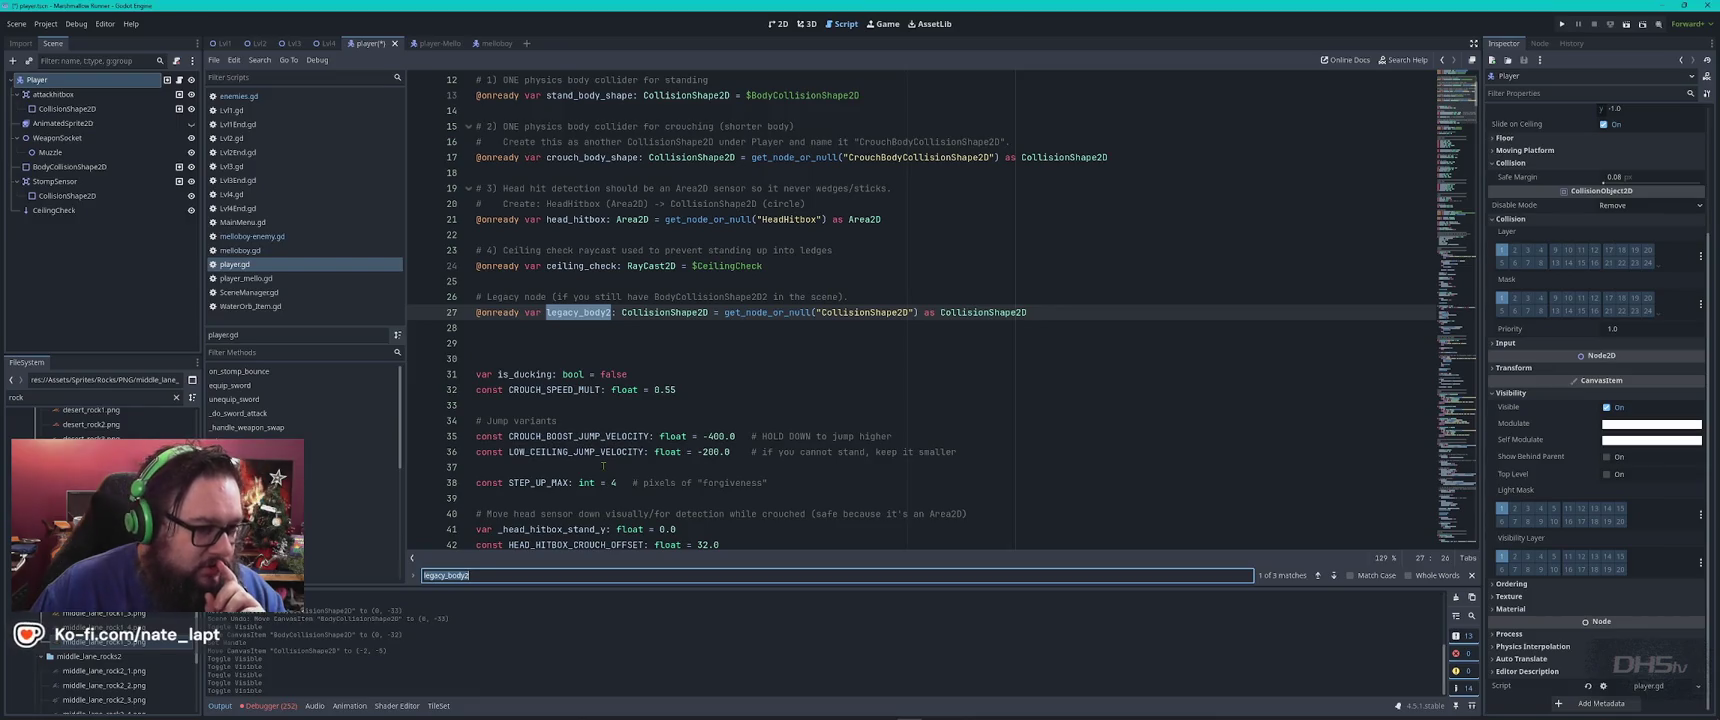
pyautogui.click(869, 299)
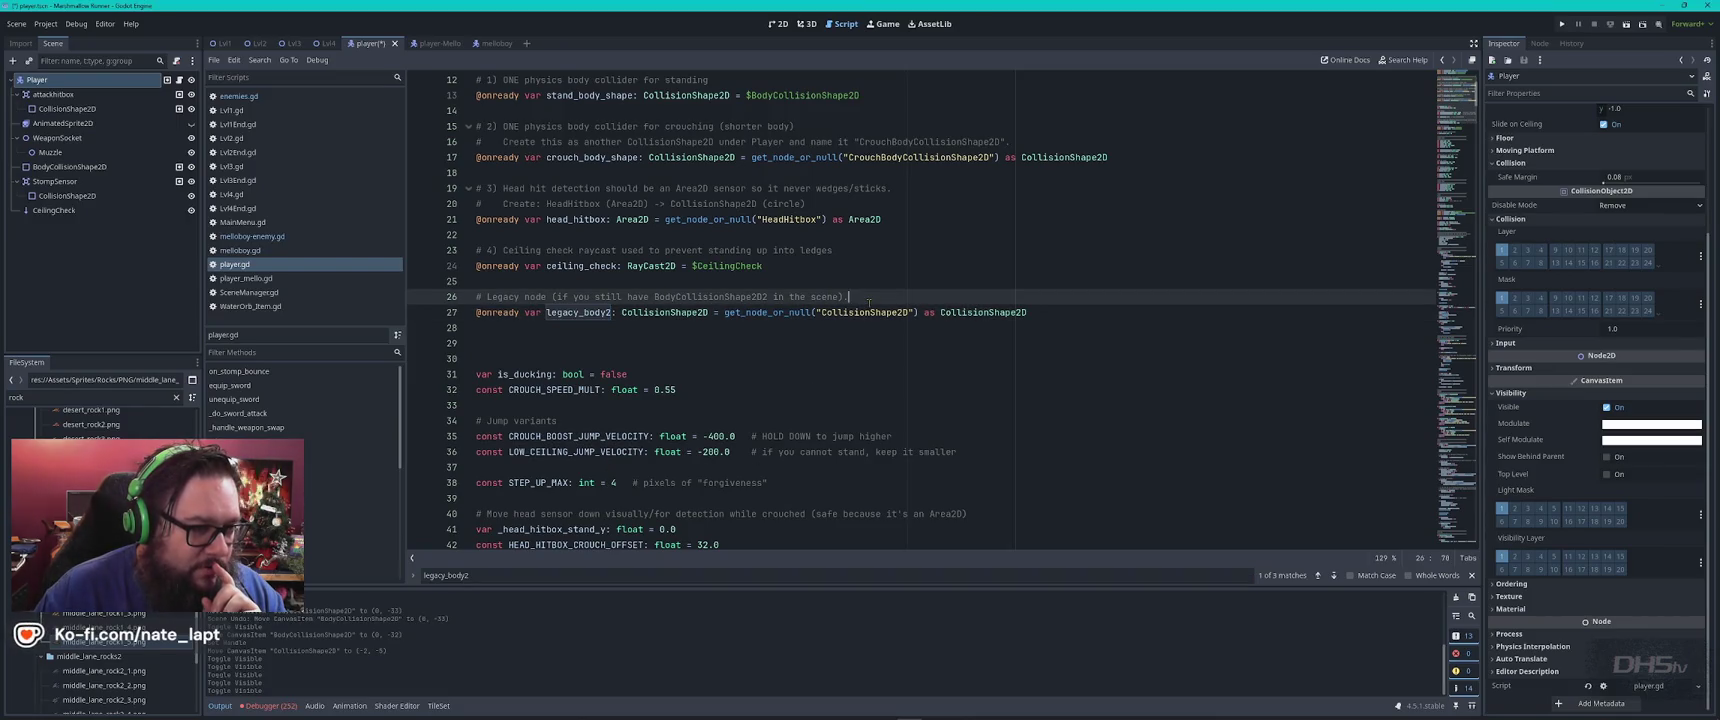
# Check the HeadHitbox lookup on line 21, then copy all of player.gd and switch to ChatGPT
pyautogui.doubleClick(800, 219)
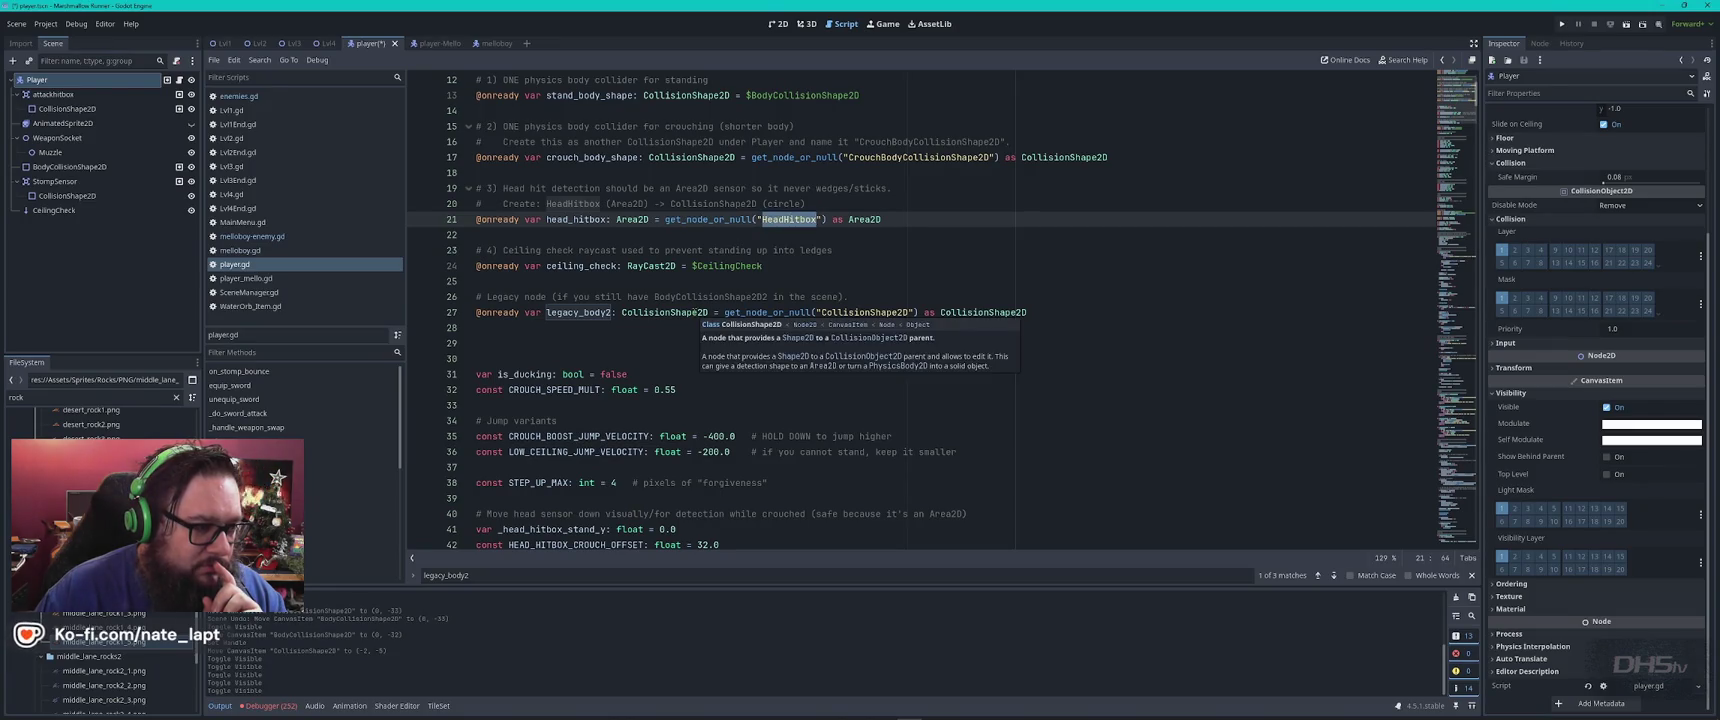
pyautogui.scroll(-3, 695, 312)
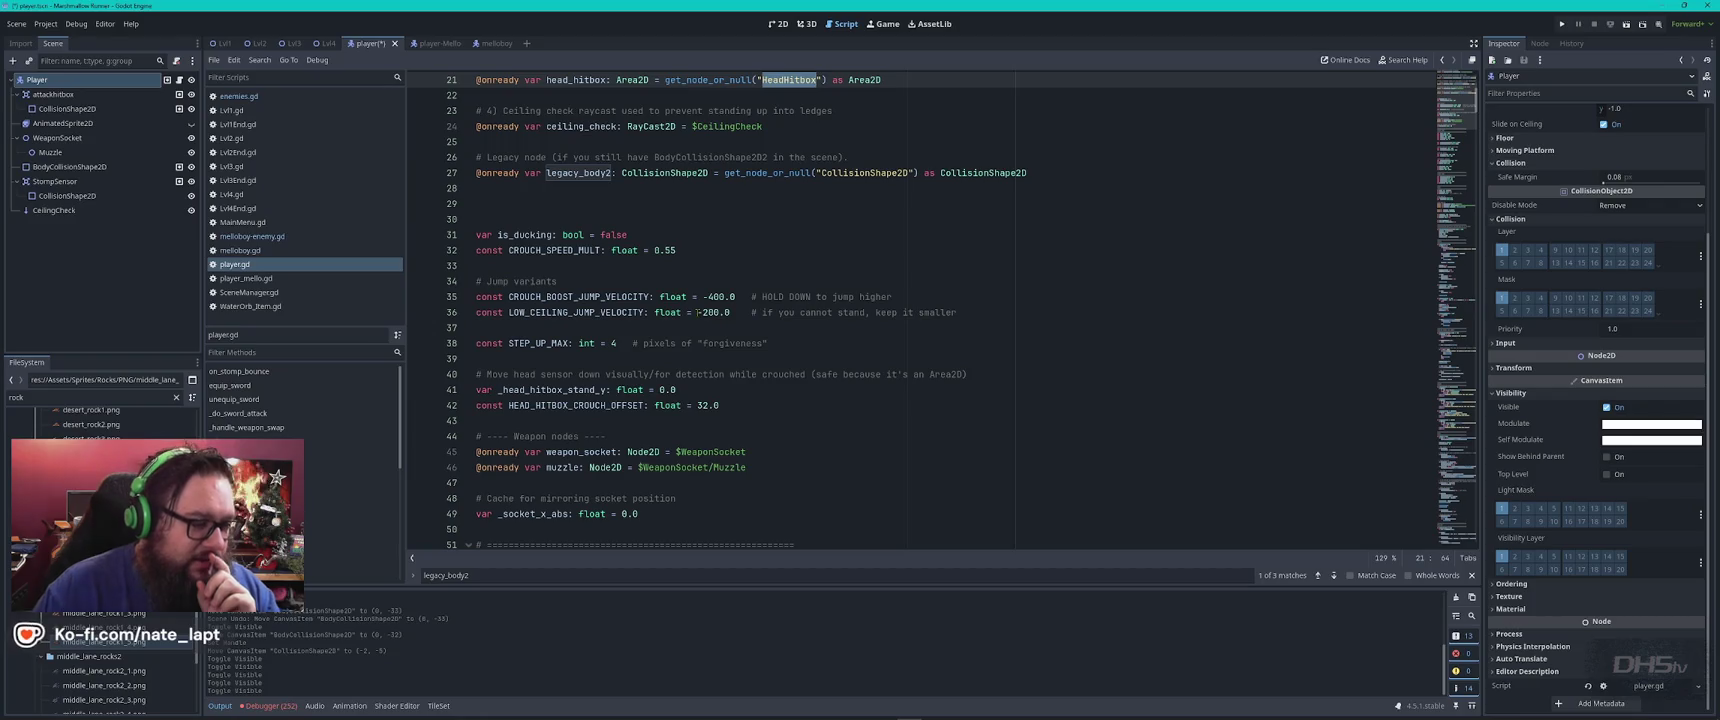
pyautogui.scroll(-4, 698, 312)
pyautogui.click(704, 340)
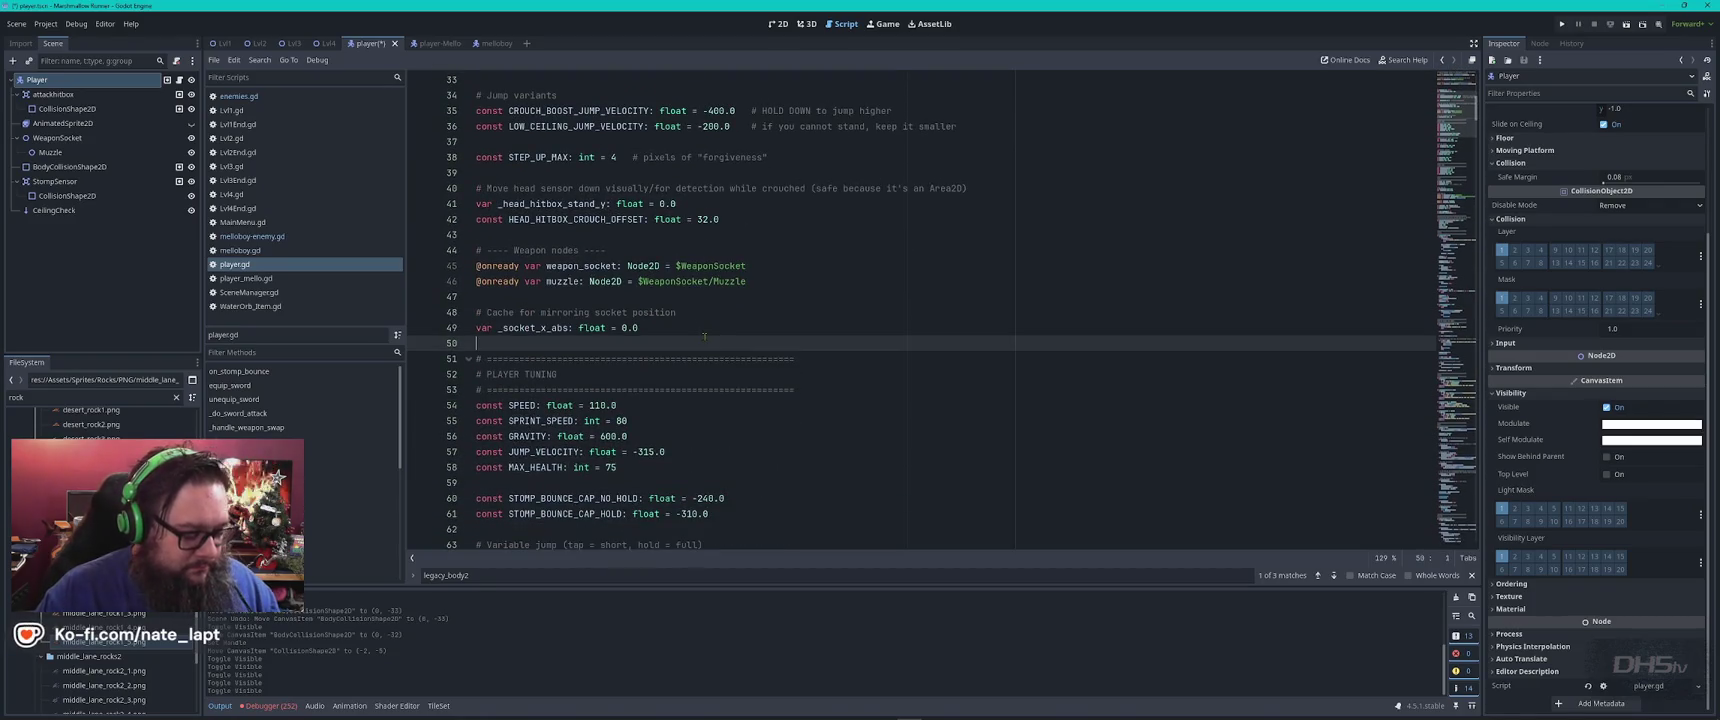
pyautogui.hotkey('ctrl', 'a')
pyautogui.hotkey('alt', 'Tab')
pyautogui.press('Tab')
pyautogui.press('Tab')
pyautogui.press('Tab')
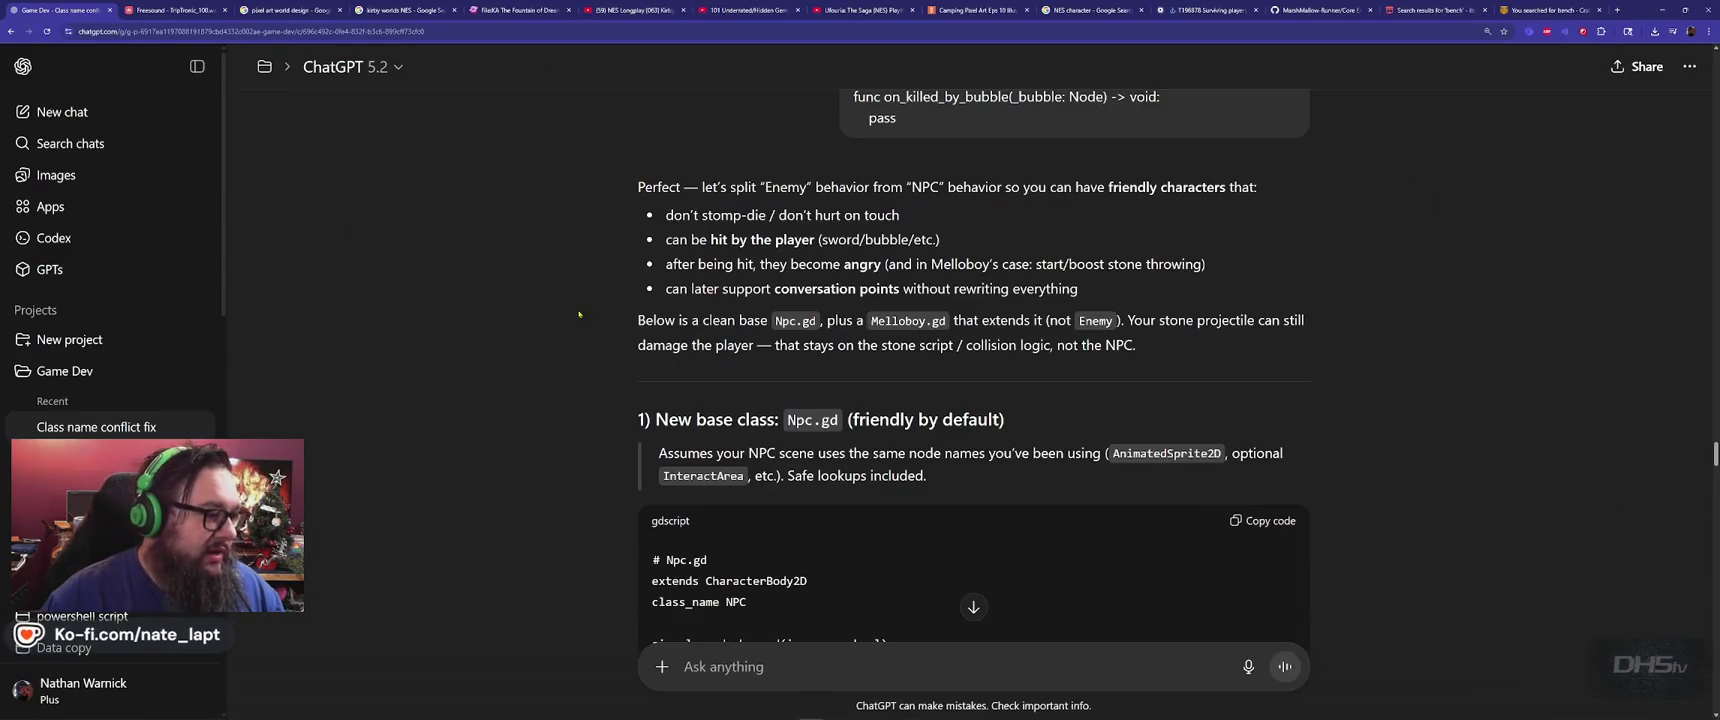
# Ask a new Game Dev chat for a section breakdown, the fireball-immune head hitbox and ceiling check, with player.gd pasted
pyautogui.click(65, 371)
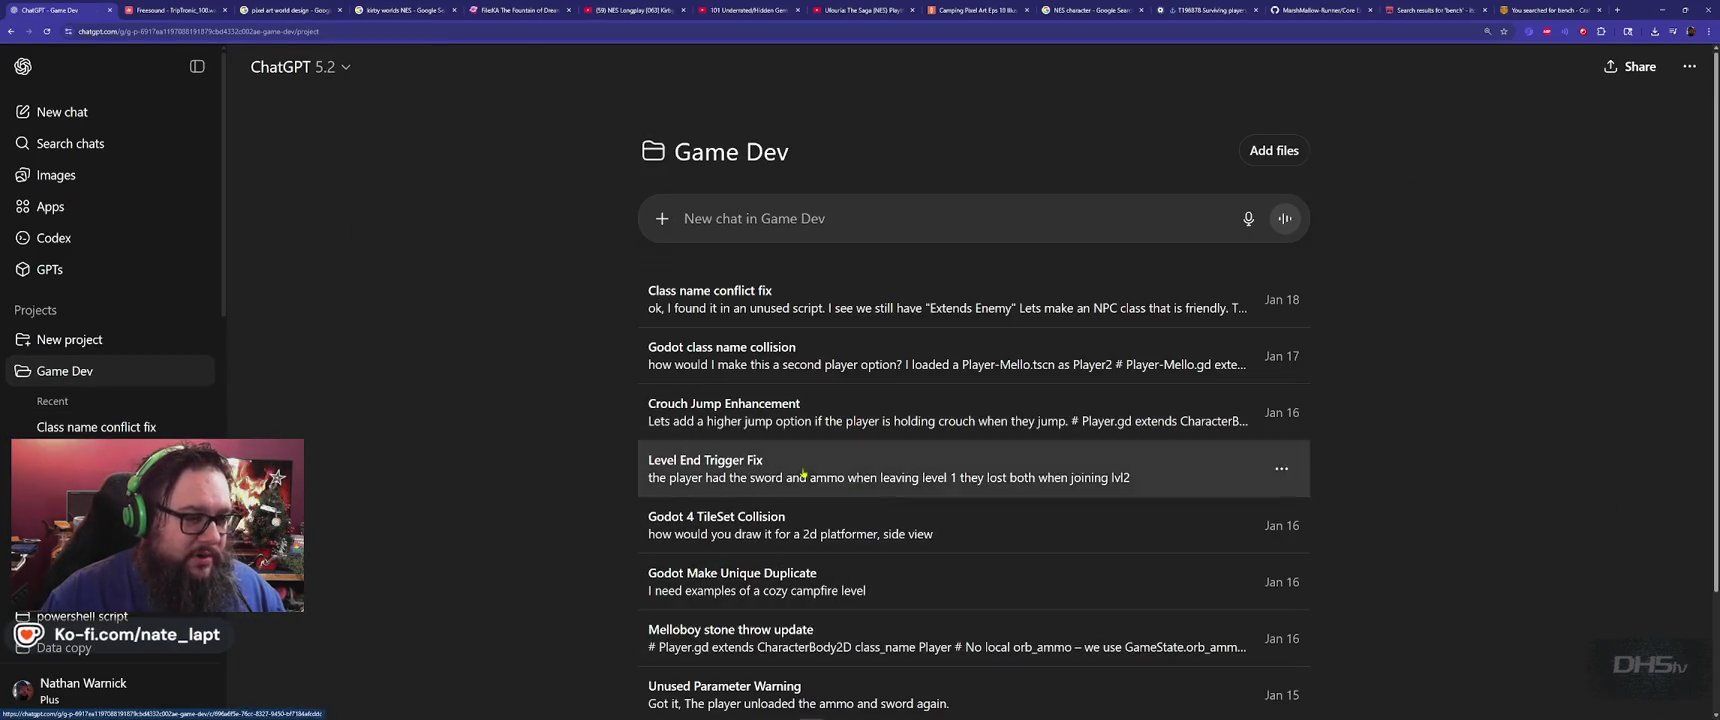
pyautogui.write('Br')
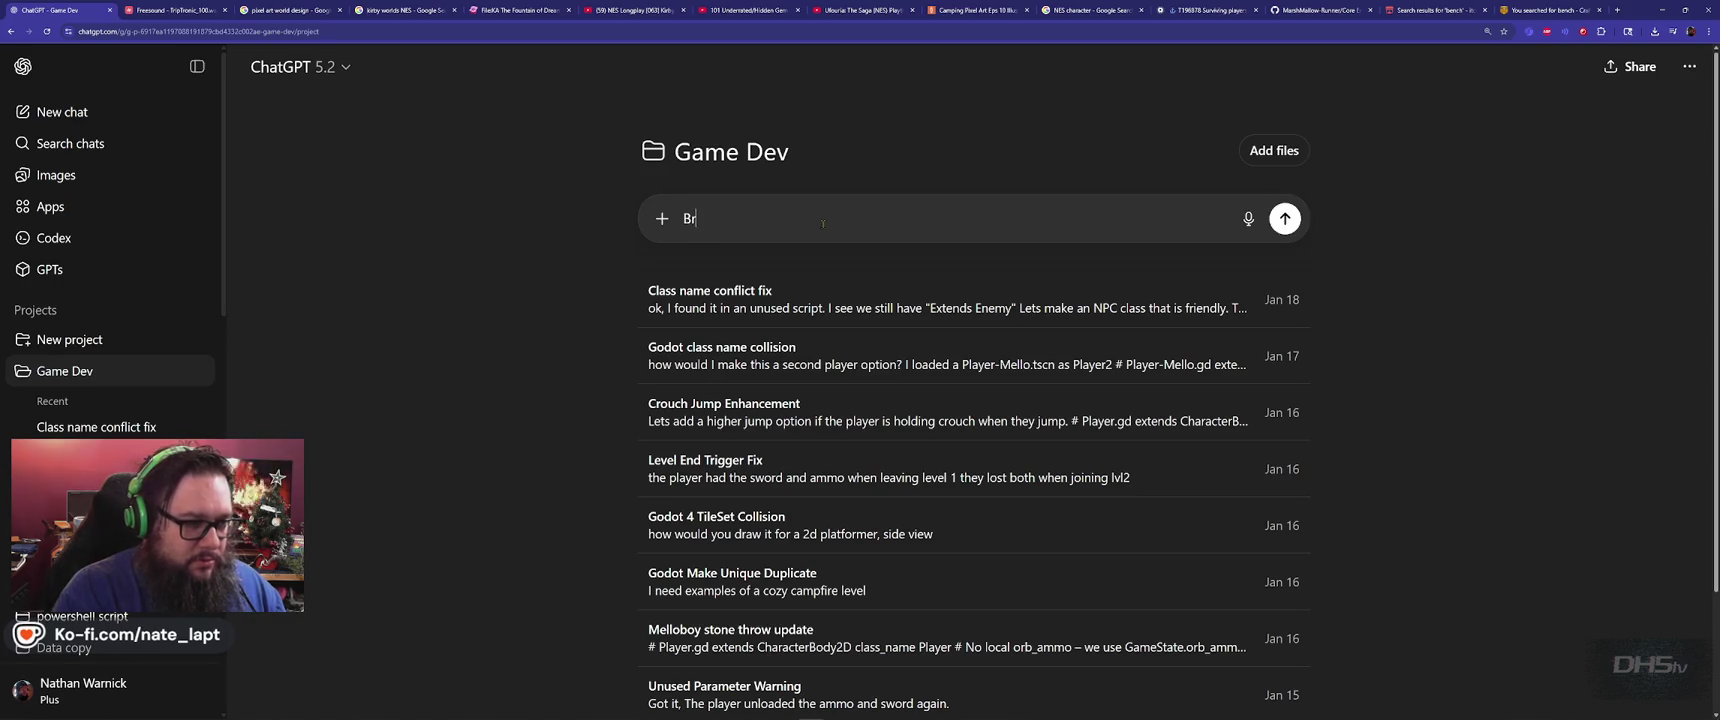
pyautogui.write('eak down what e')
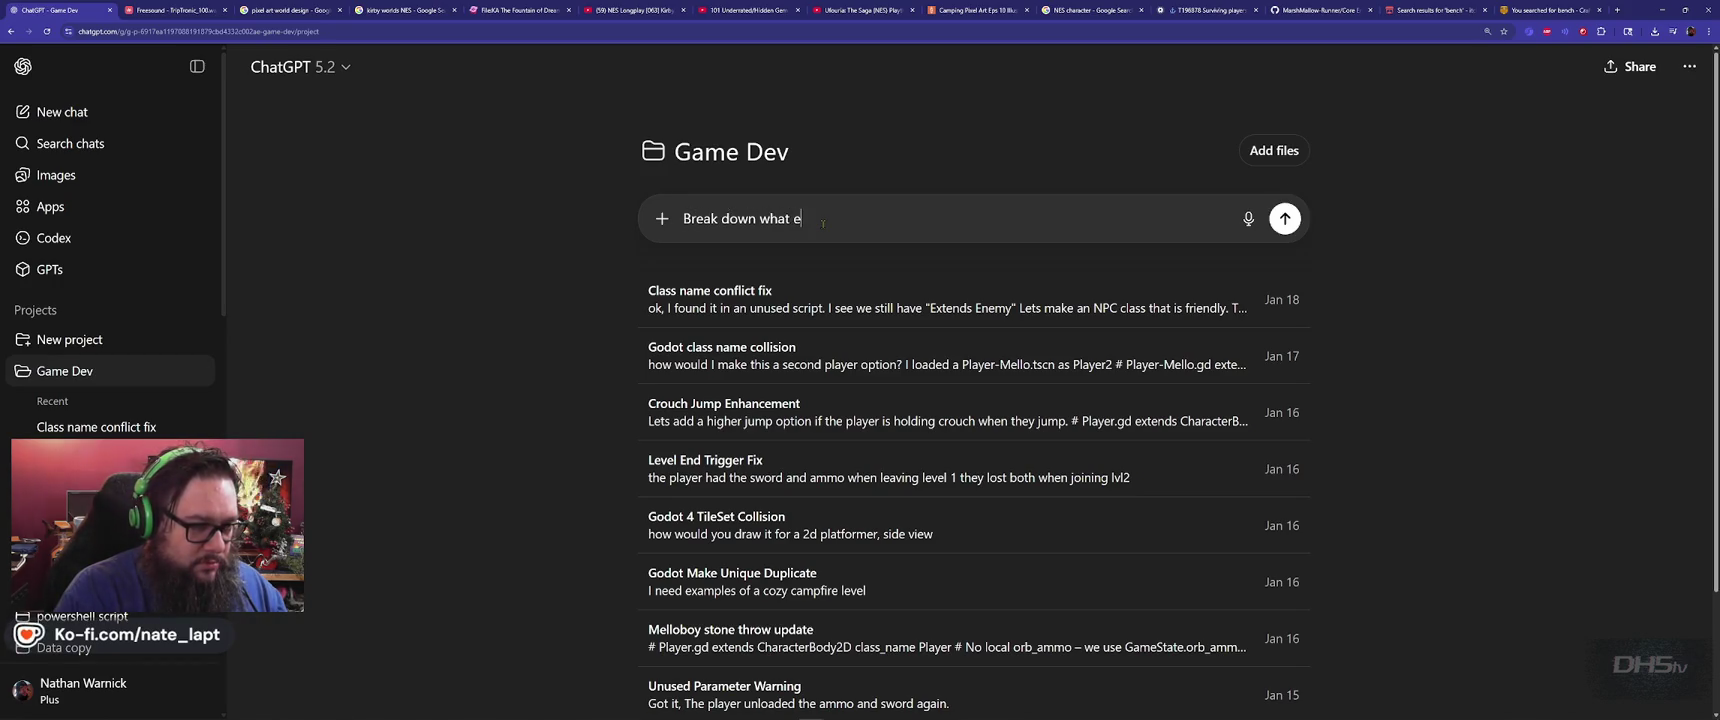
pyautogui.write('ach section does.')
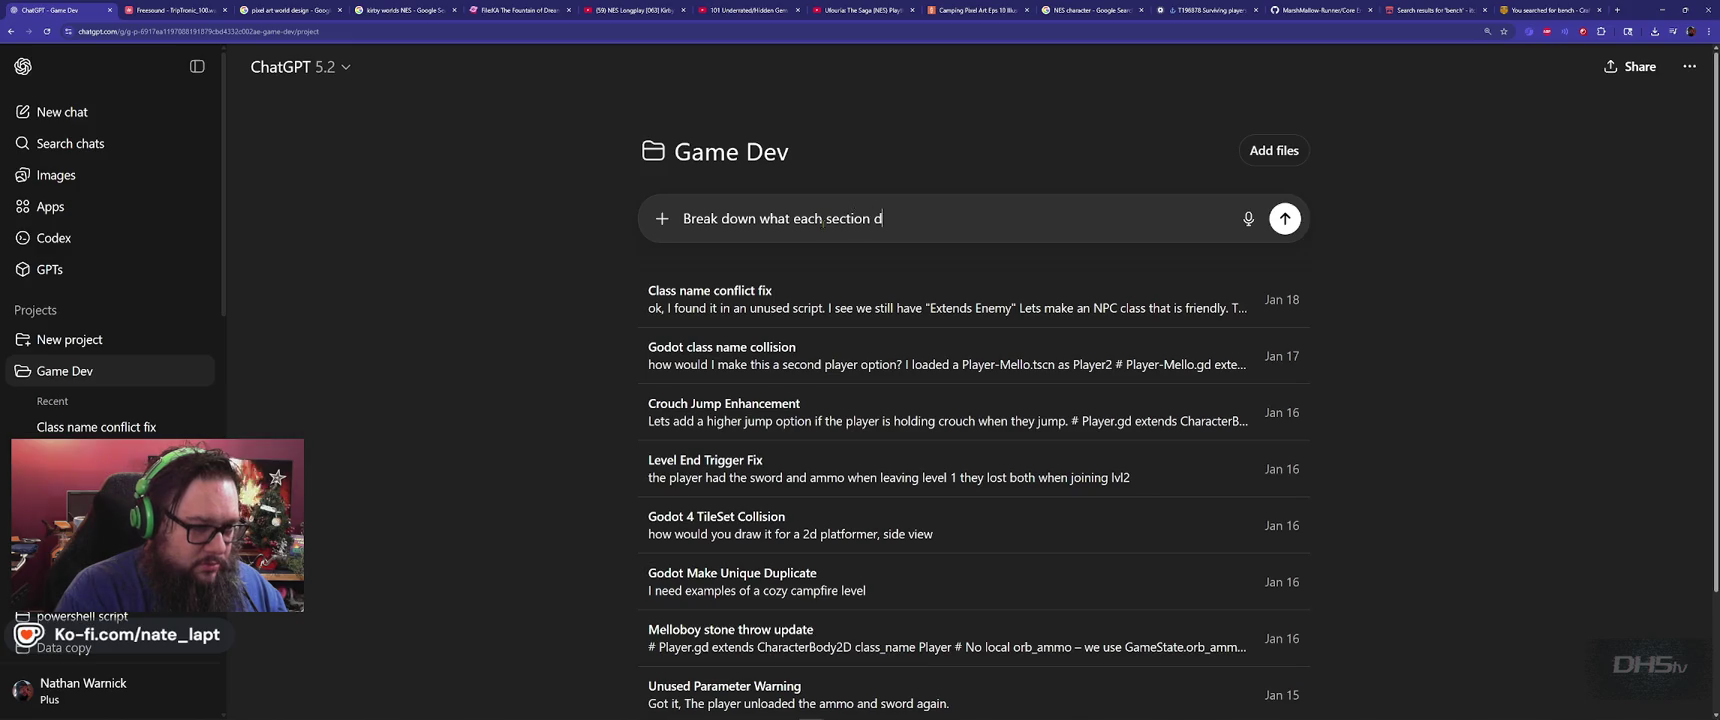
pyautogui.hotkey('shift', 'Return')
pyautogui.hotkey('shift', 'Return')
pyautogui.write('The')
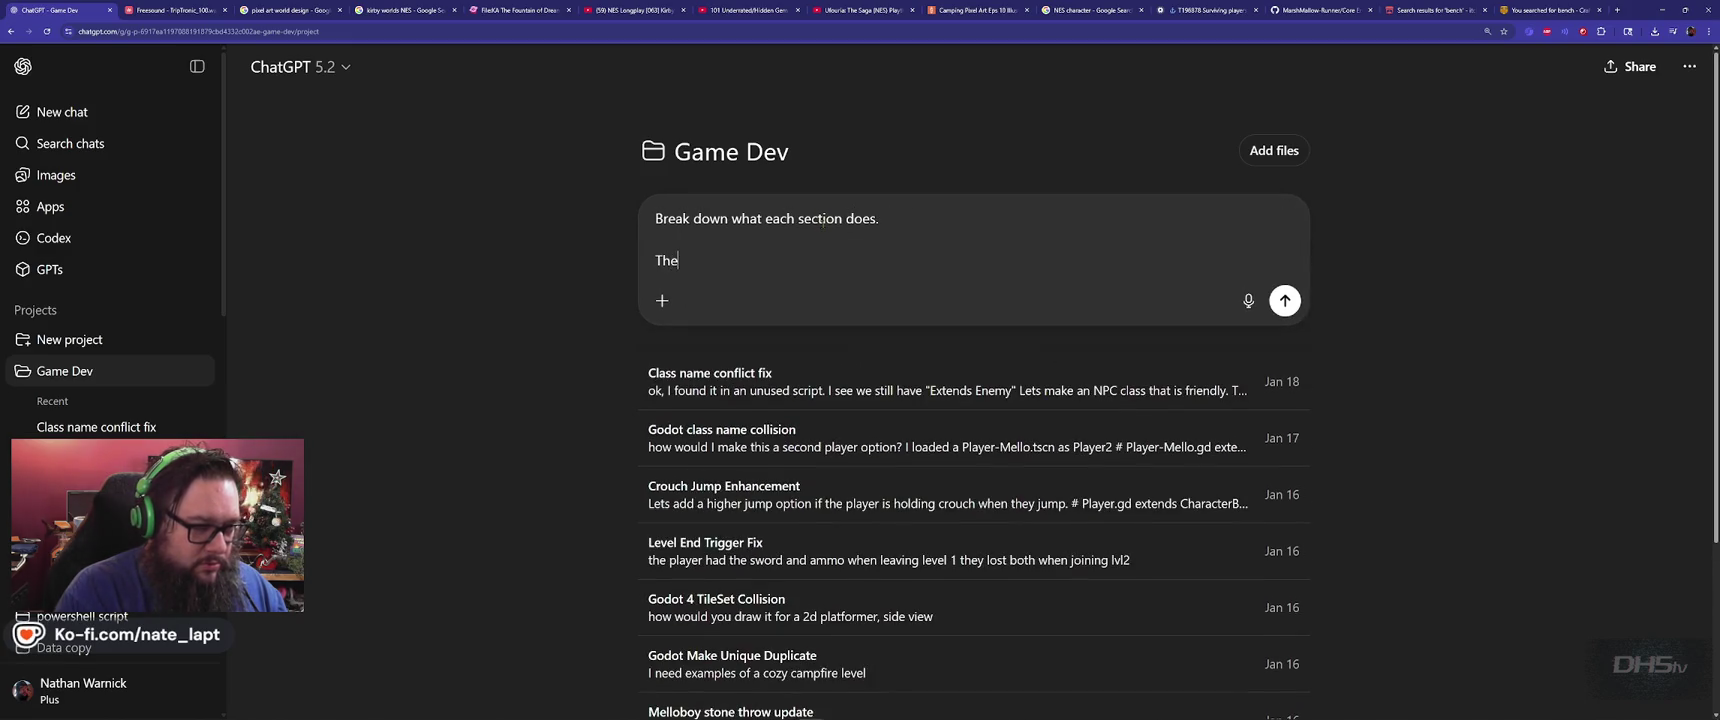
pyautogui.write(' head hitbo')
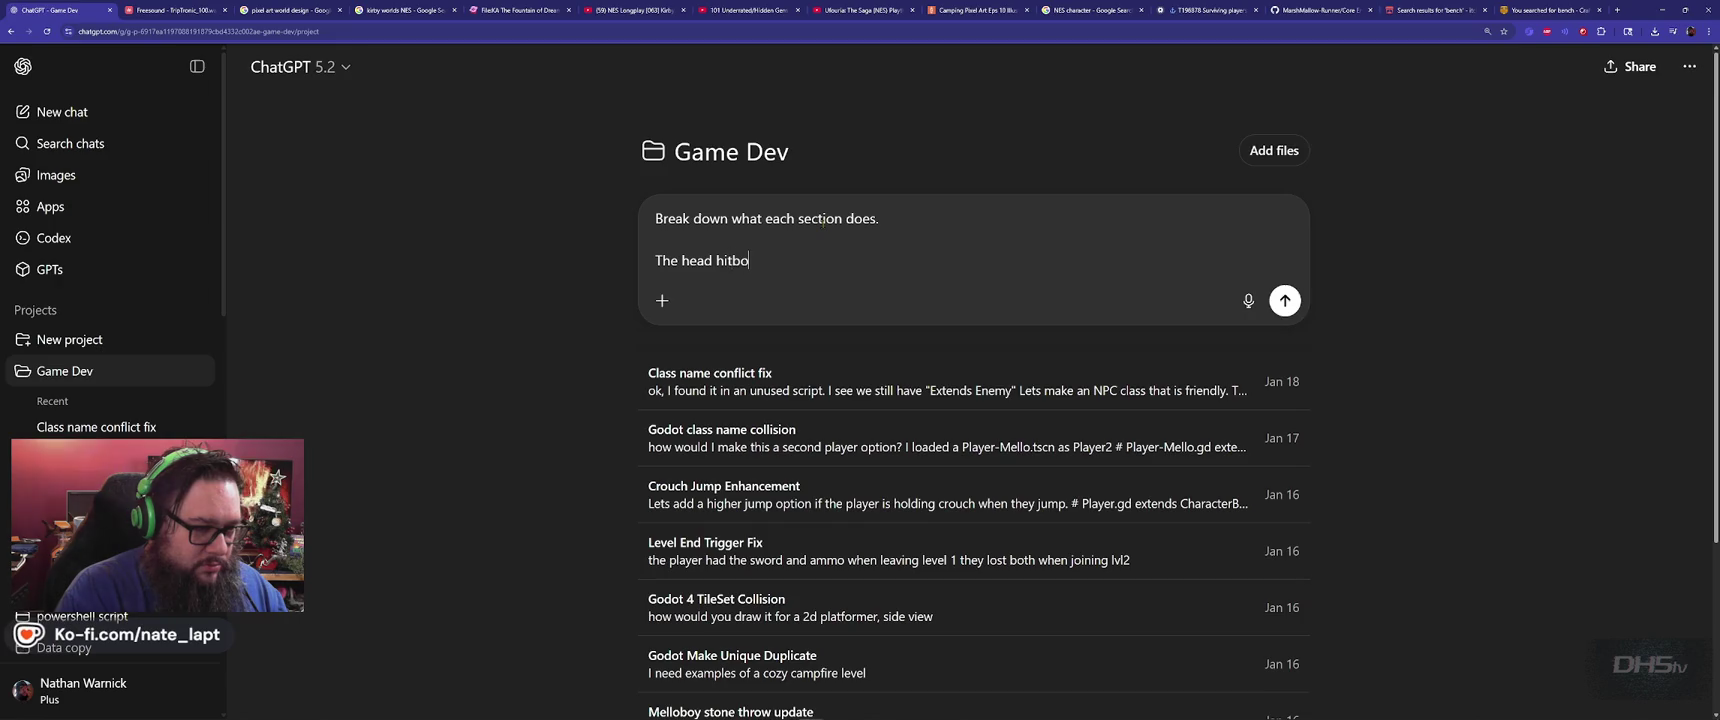
pyautogui.write('x is not ta')
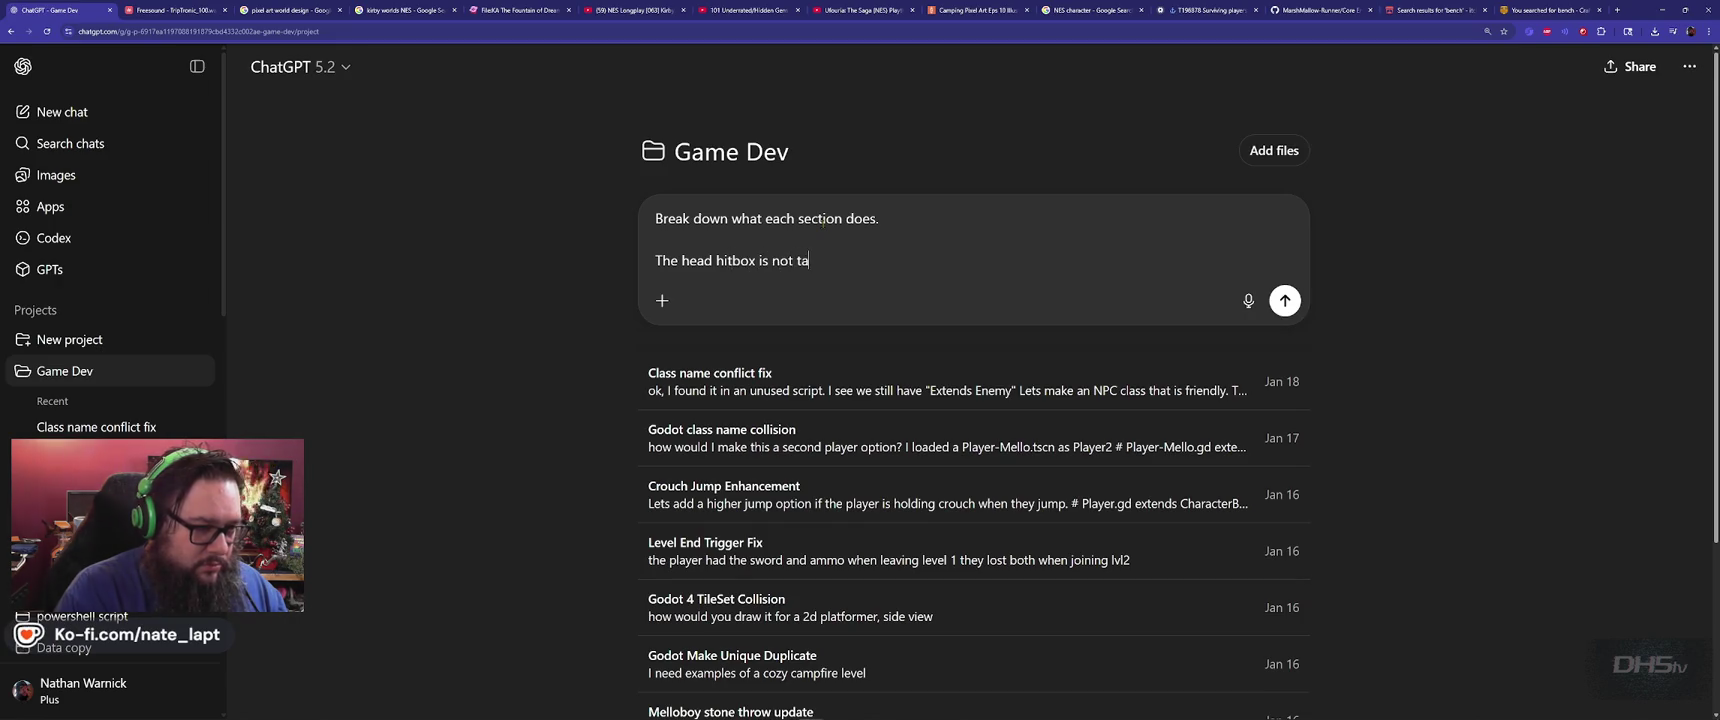
pyautogui.write('king damage from')
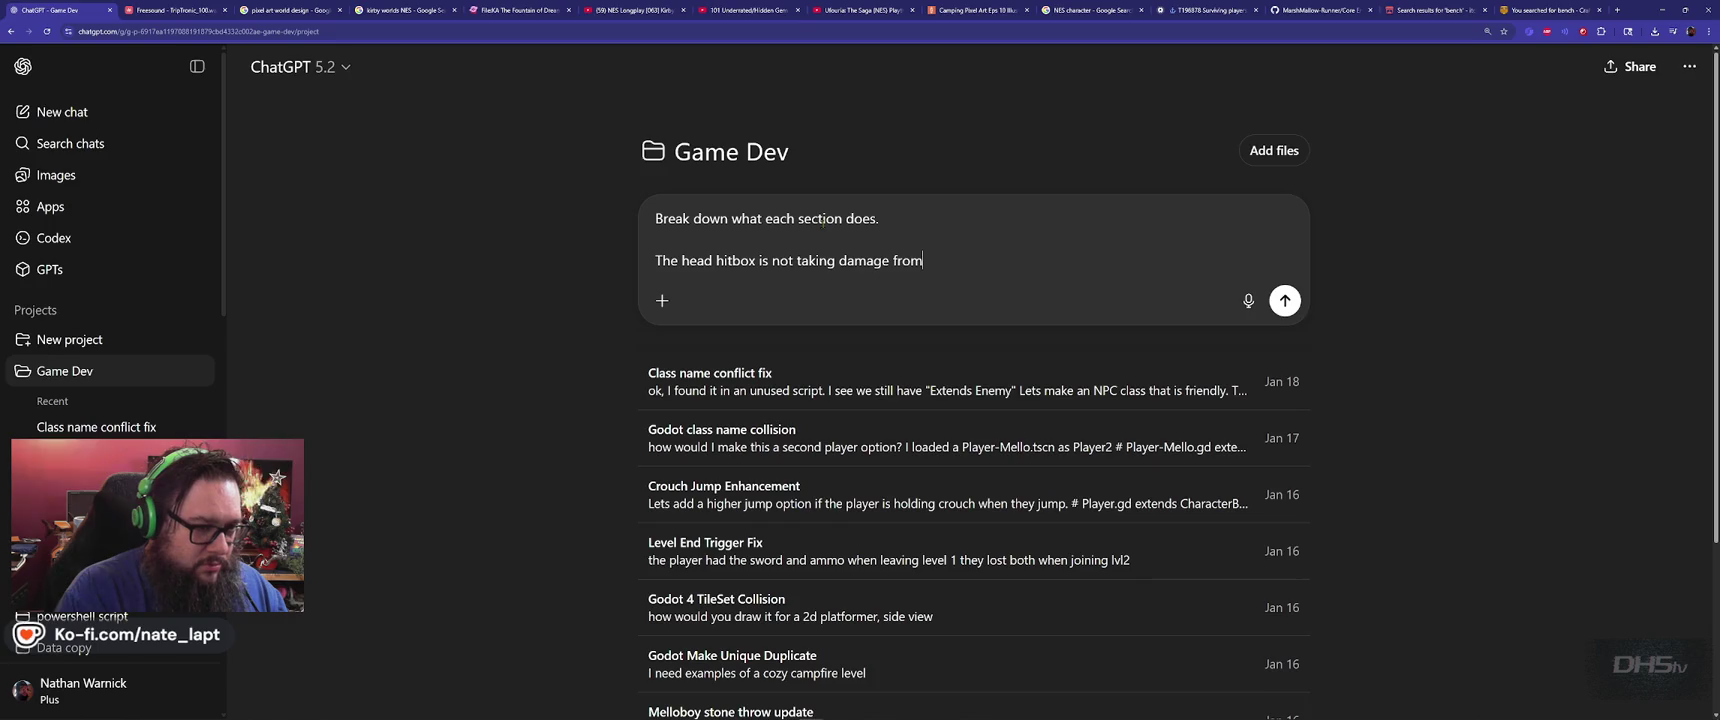
pyautogui.write(' fireballs')
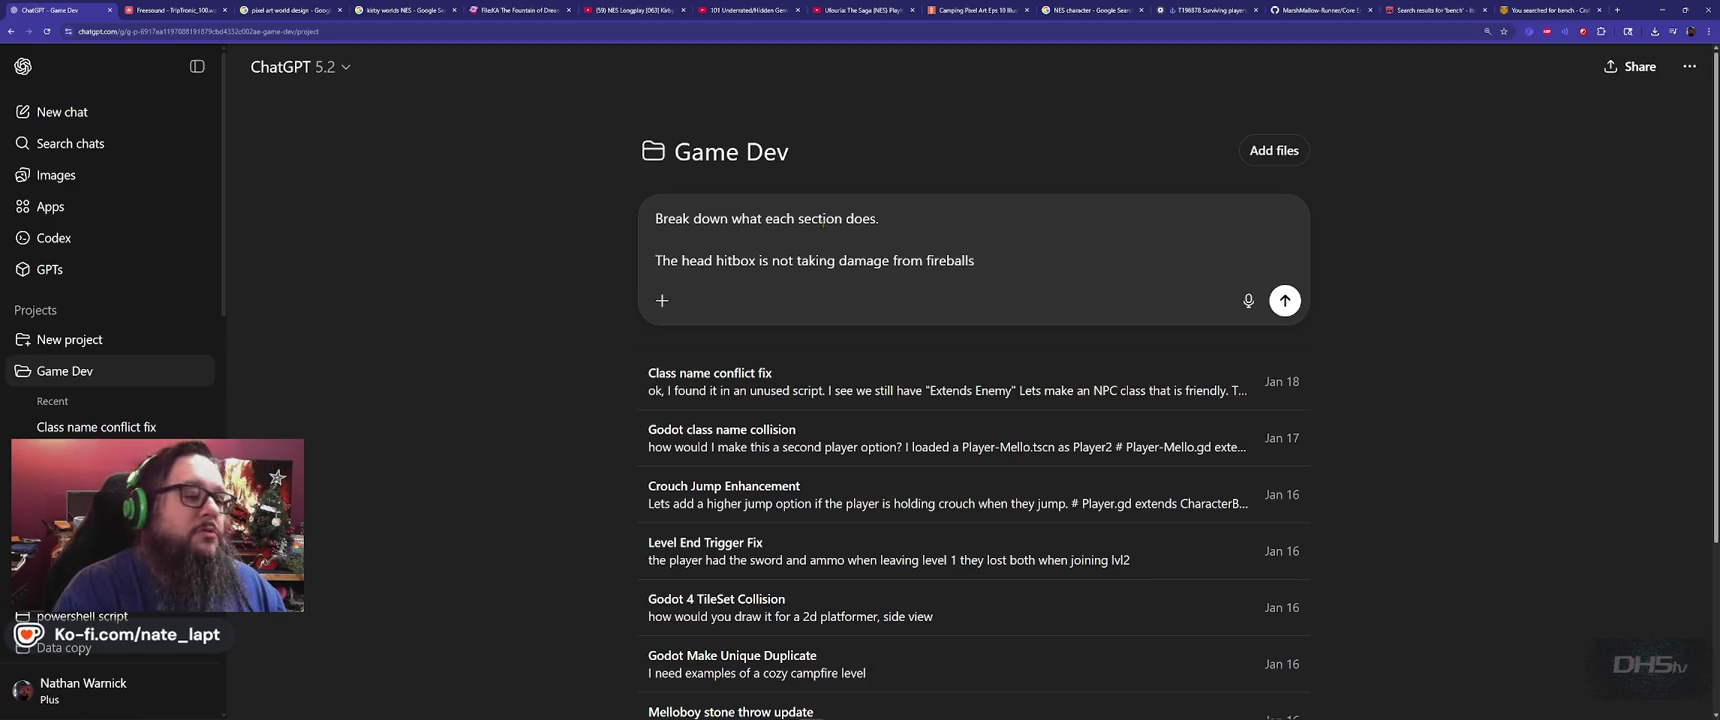
pyautogui.write('.')
pyautogui.hotkey('shift', 'Return')
pyautogui.hotkey('shift', 'Return')
pyautogui.write('ceiling height')
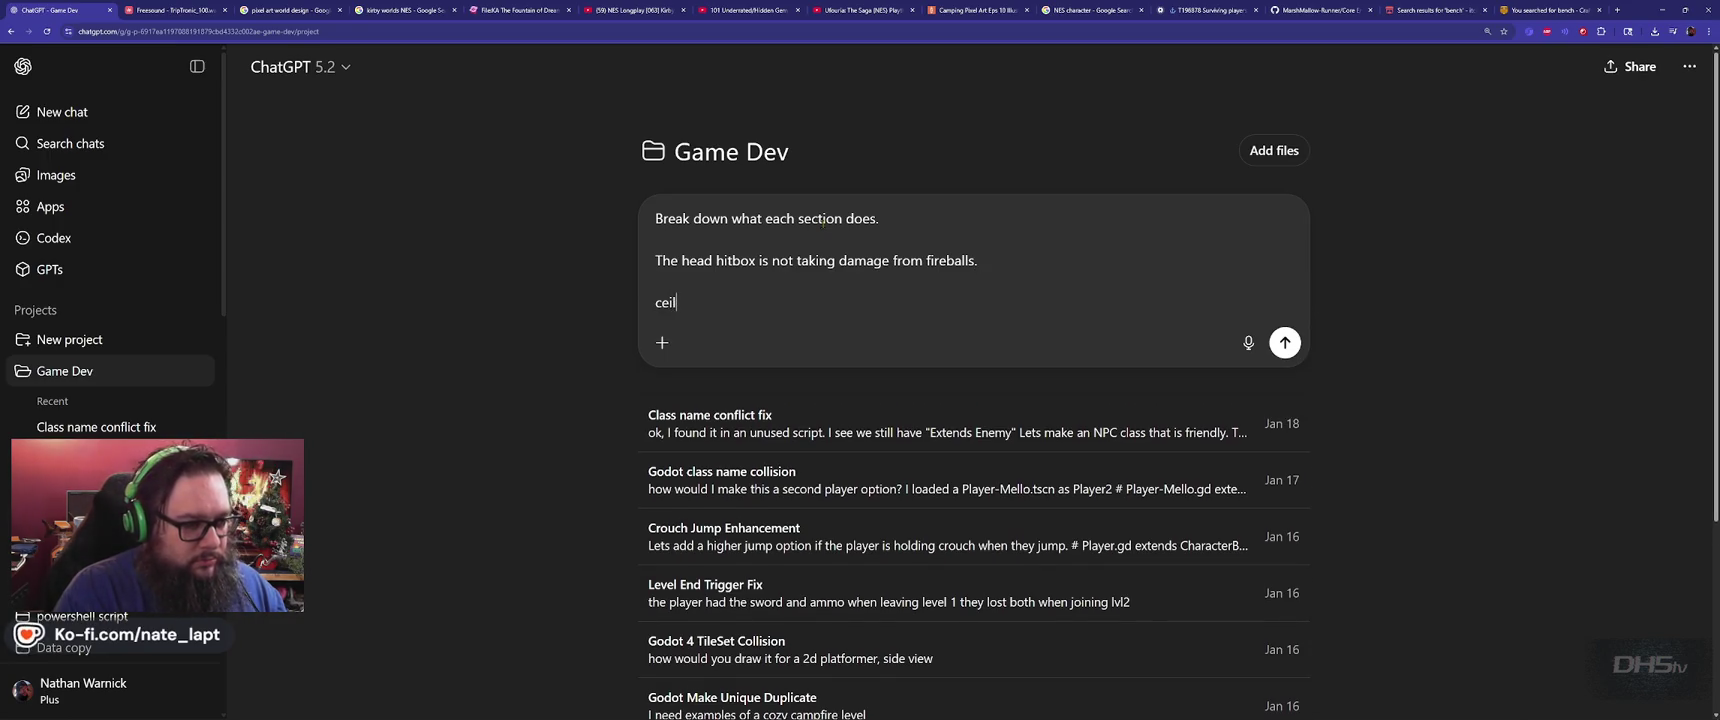
pyautogui.write(' check?')
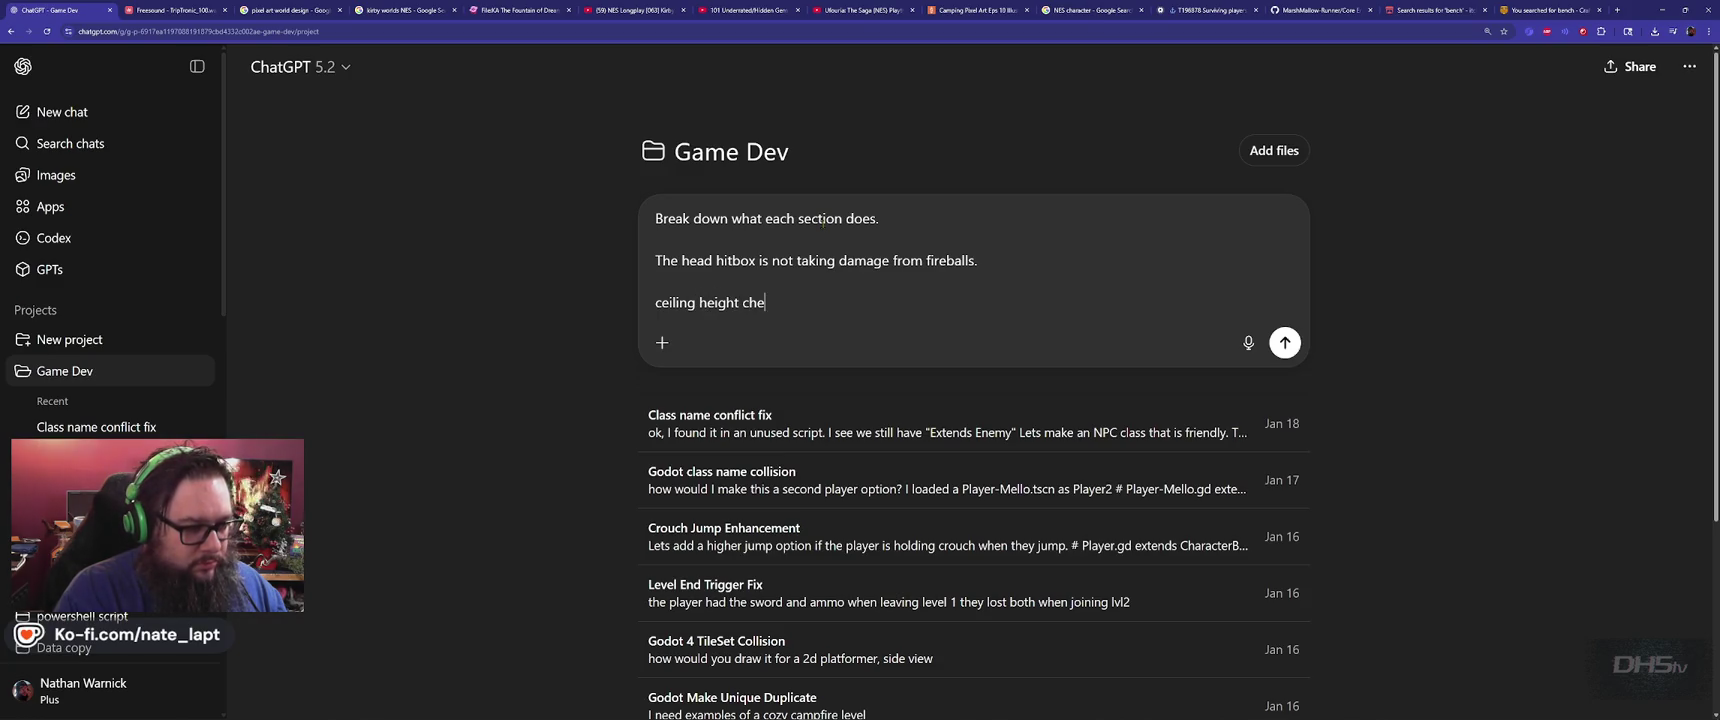
pyautogui.hotkey('shift', 'Return')
pyautogui.hotkey('shift', 'Return')
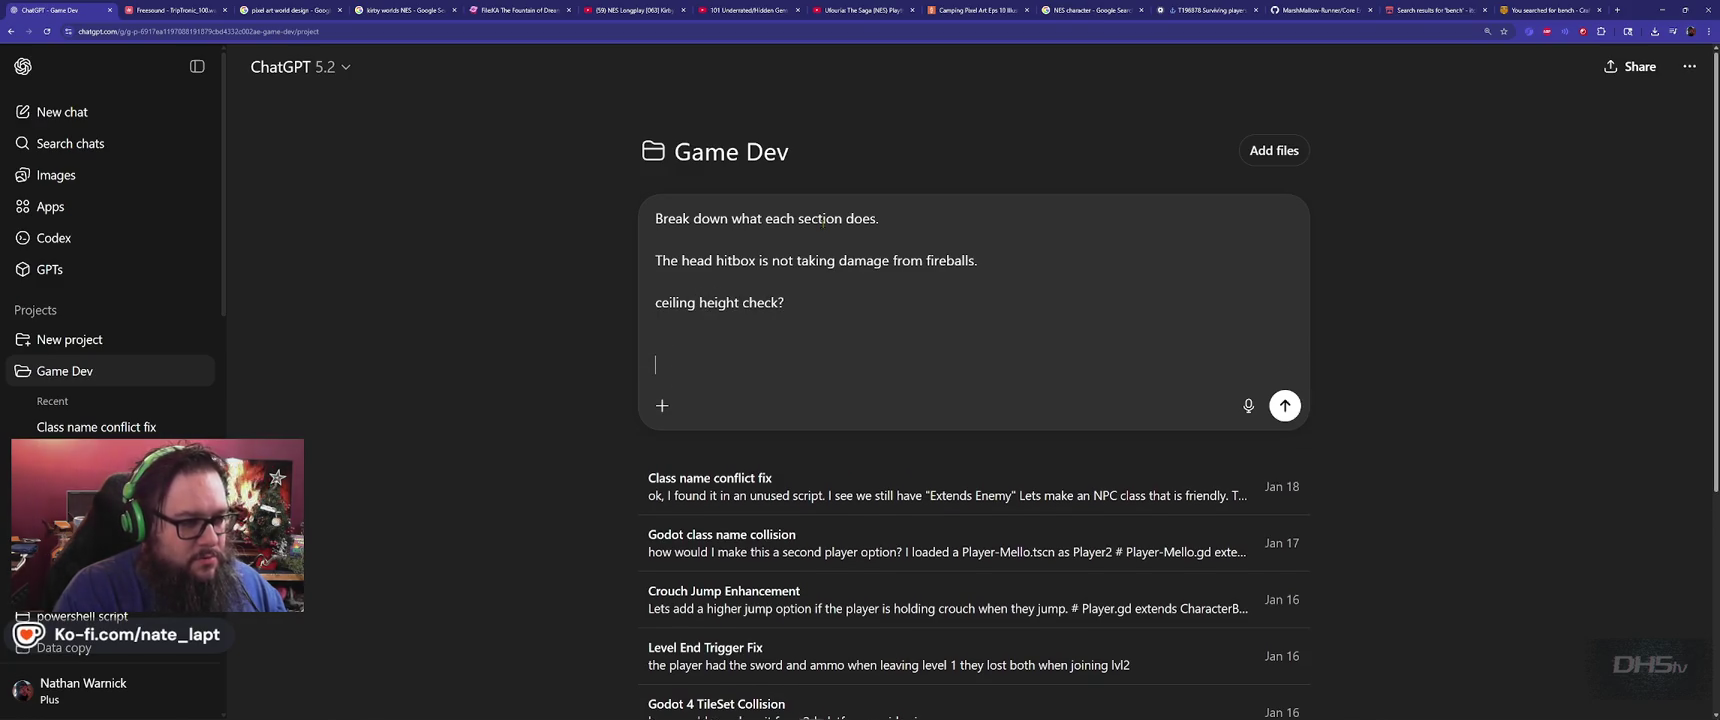
pyautogui.hotkey('ctrl', 'v')
pyautogui.press('Return')
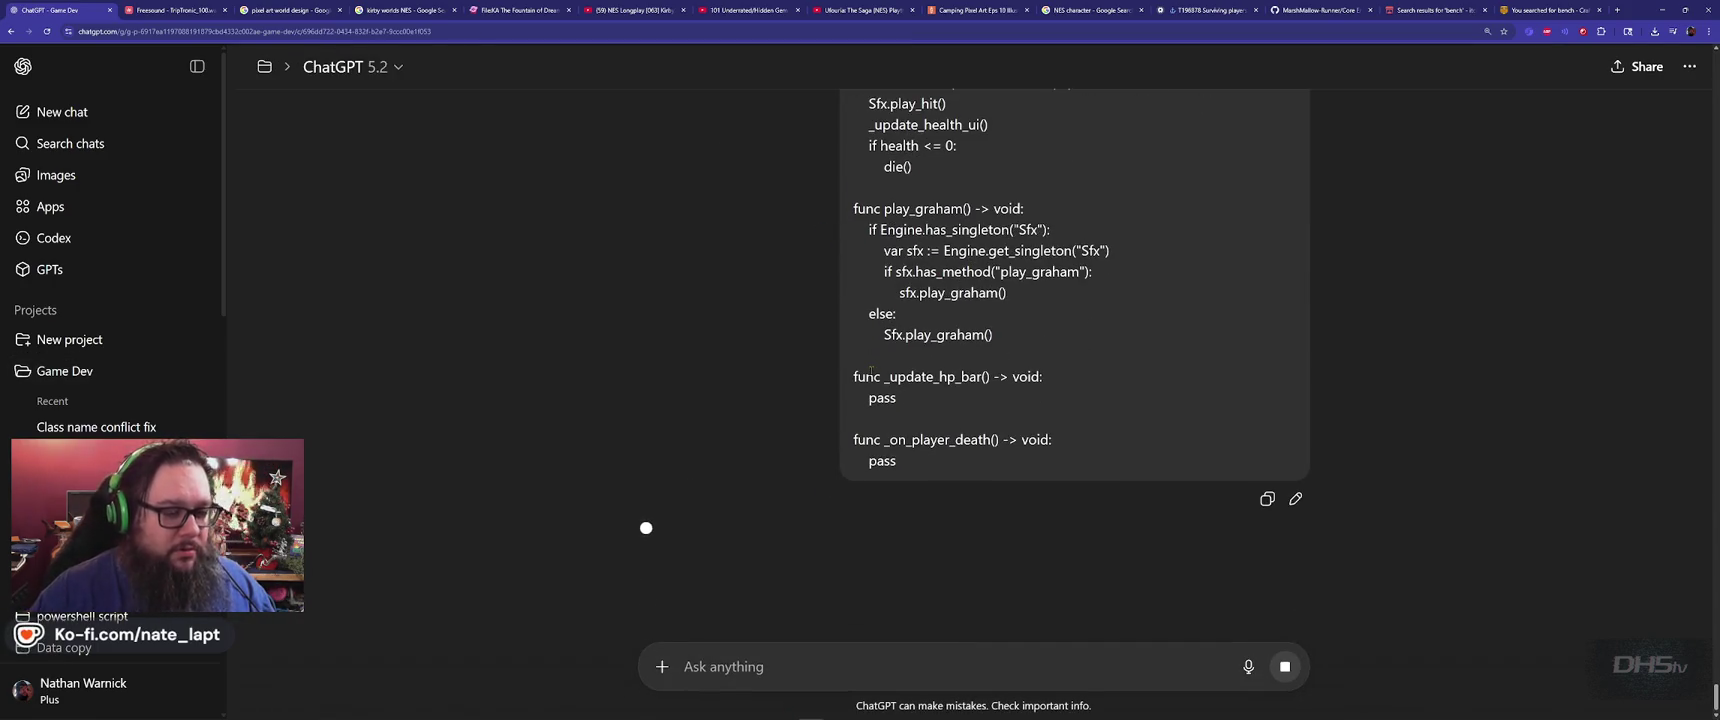
pyautogui.hotkey('alt', 'Tab')
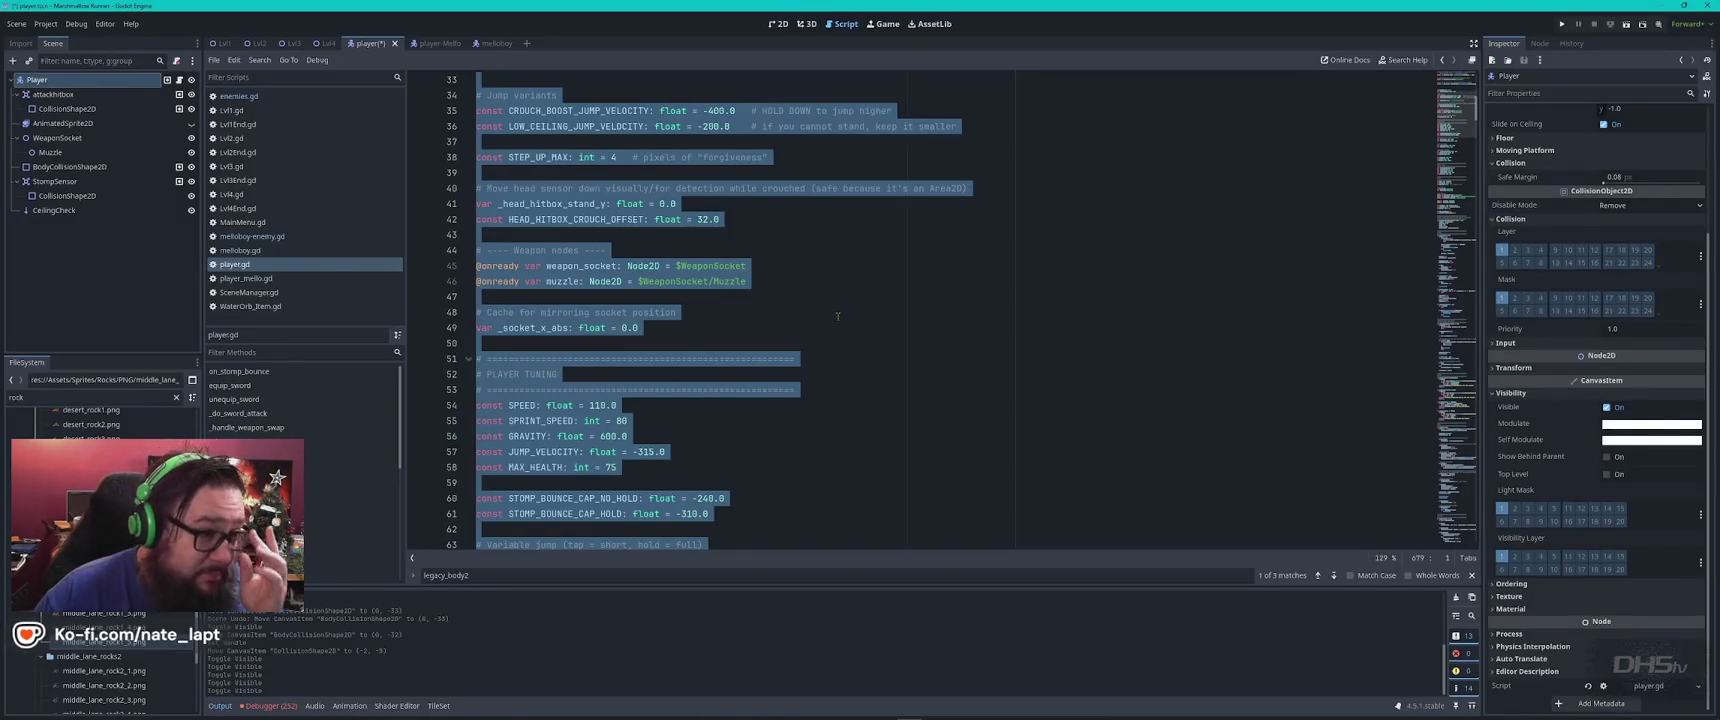
# Inspect the $WeaponSocket/Muzzle path on line 46 and the COYOTE_TIME constant in player.gd
pyautogui.click(838, 315)
pyautogui.doubleClick(563, 281)
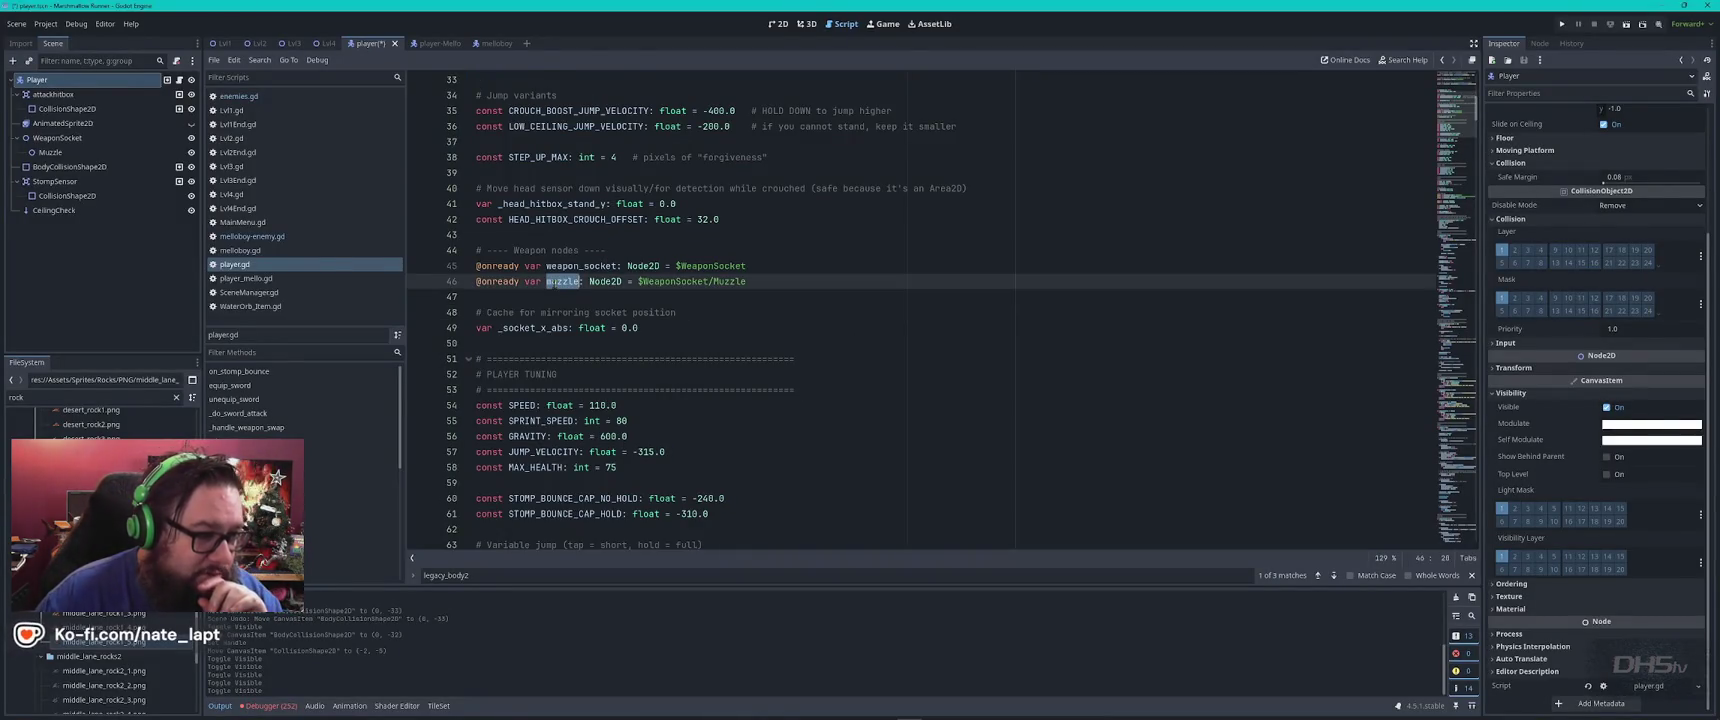
pyautogui.click(644, 281)
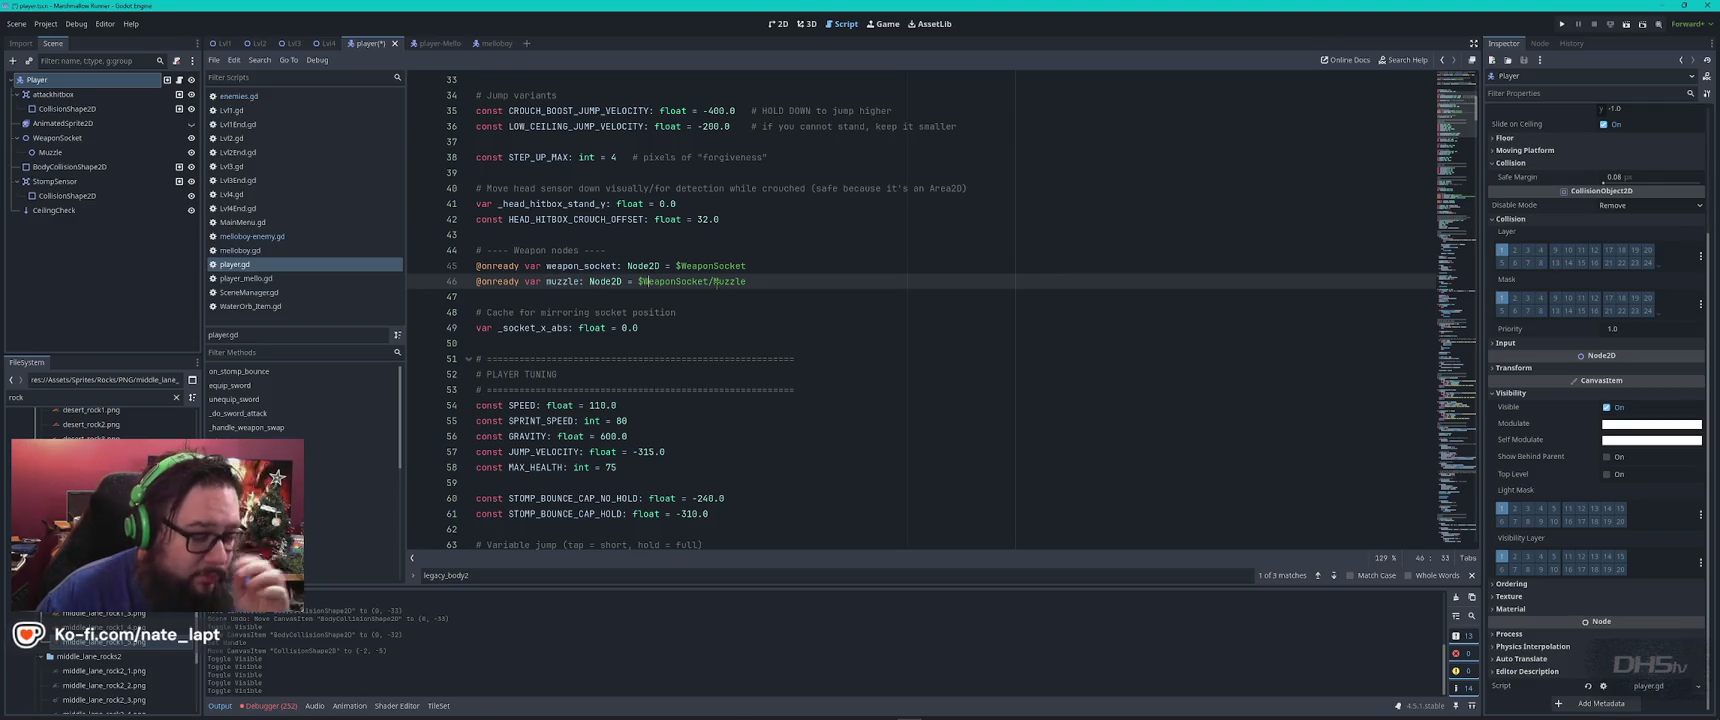
pyautogui.scroll(-6, 597, 381)
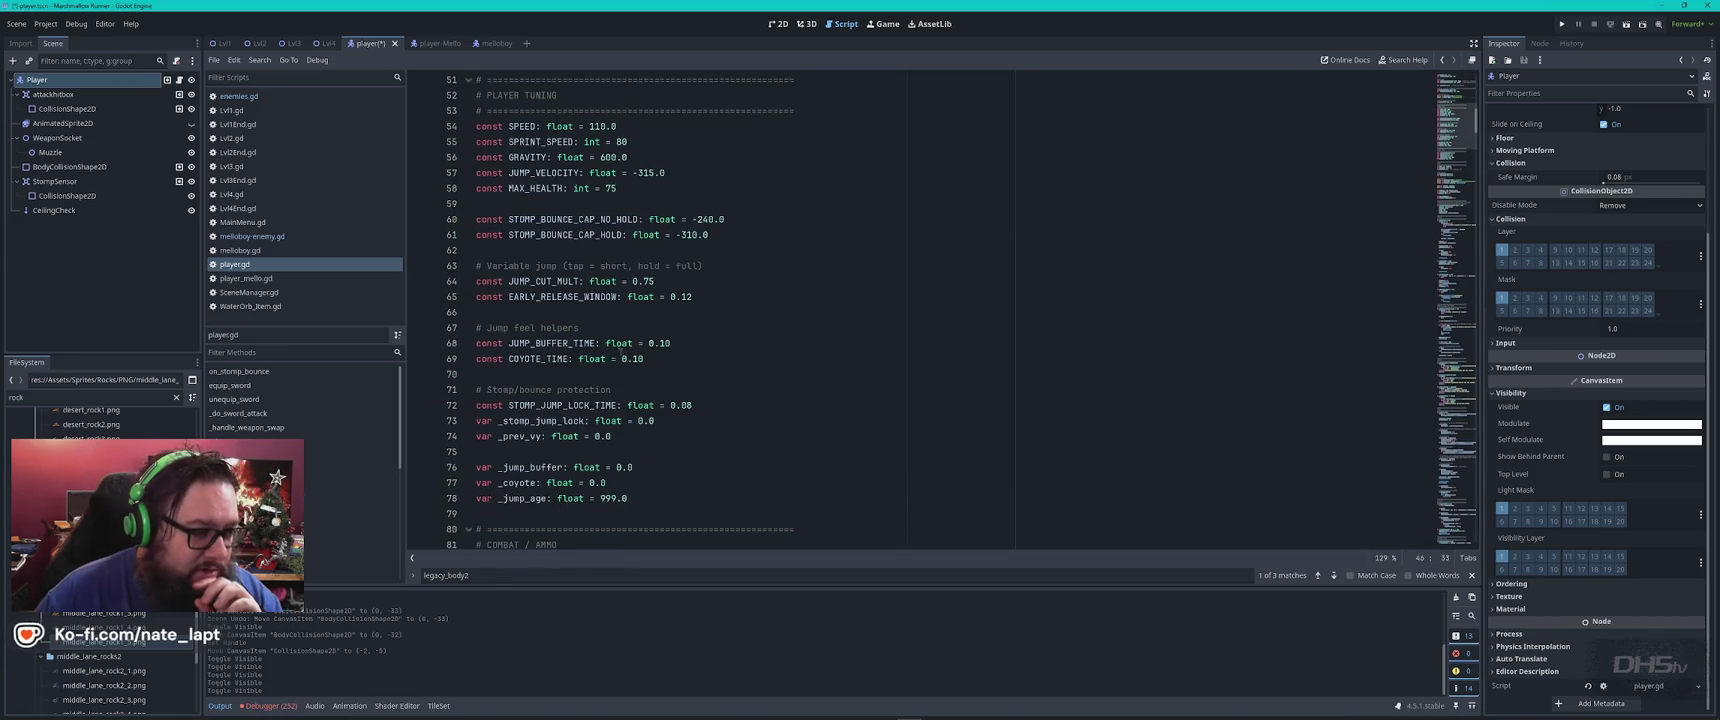
pyautogui.doubleClick(540, 359)
pyautogui.click(686, 358)
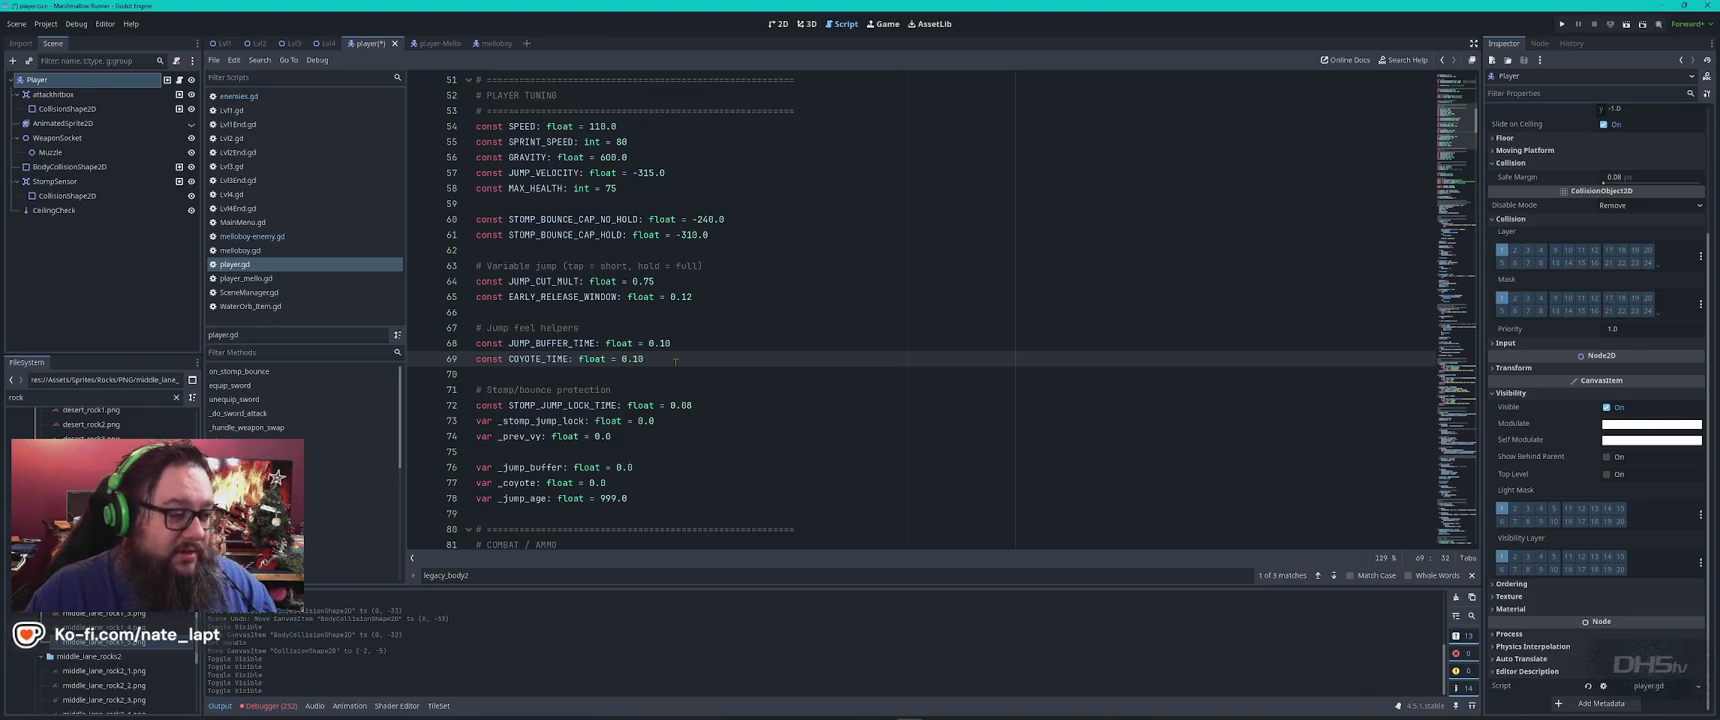
# Read further down player.gd, checking the _jump_age variable and the state and node variables
pyautogui.scroll(-2, 675, 361)
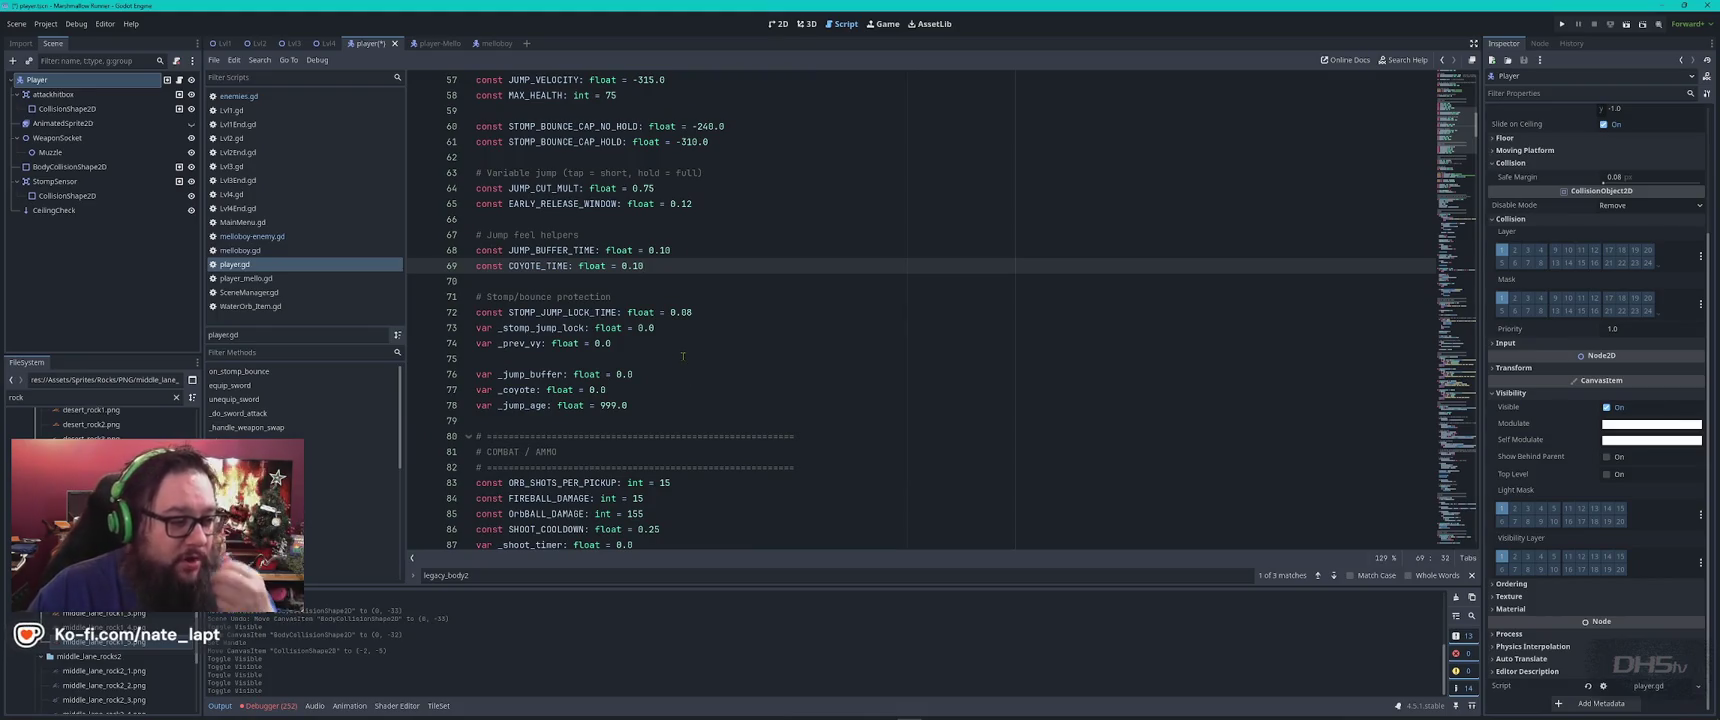
pyautogui.scroll(-4, 685, 355)
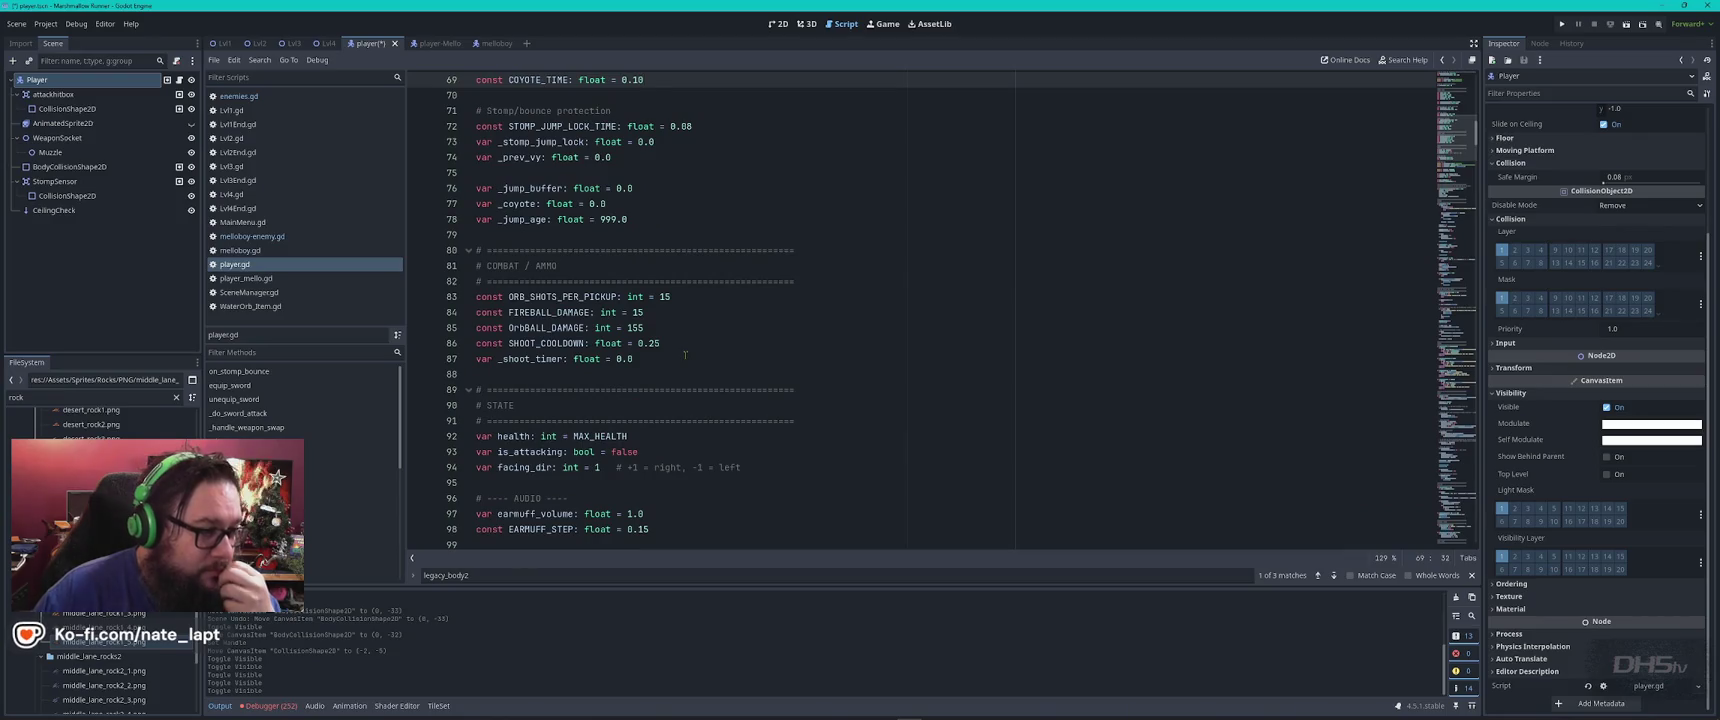
pyautogui.doubleClick(522, 219)
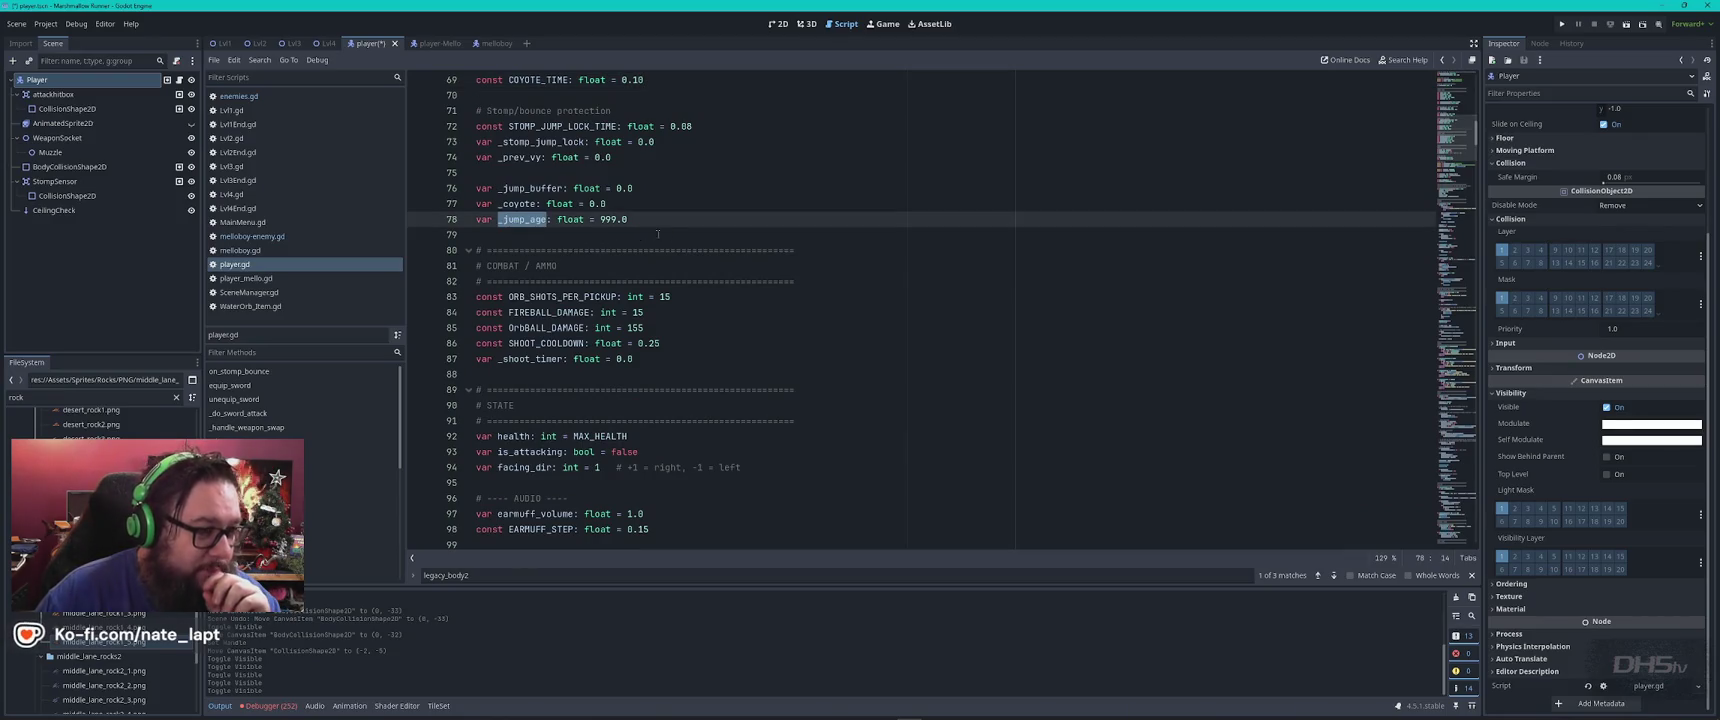
pyautogui.scroll(-1, 664, 234)
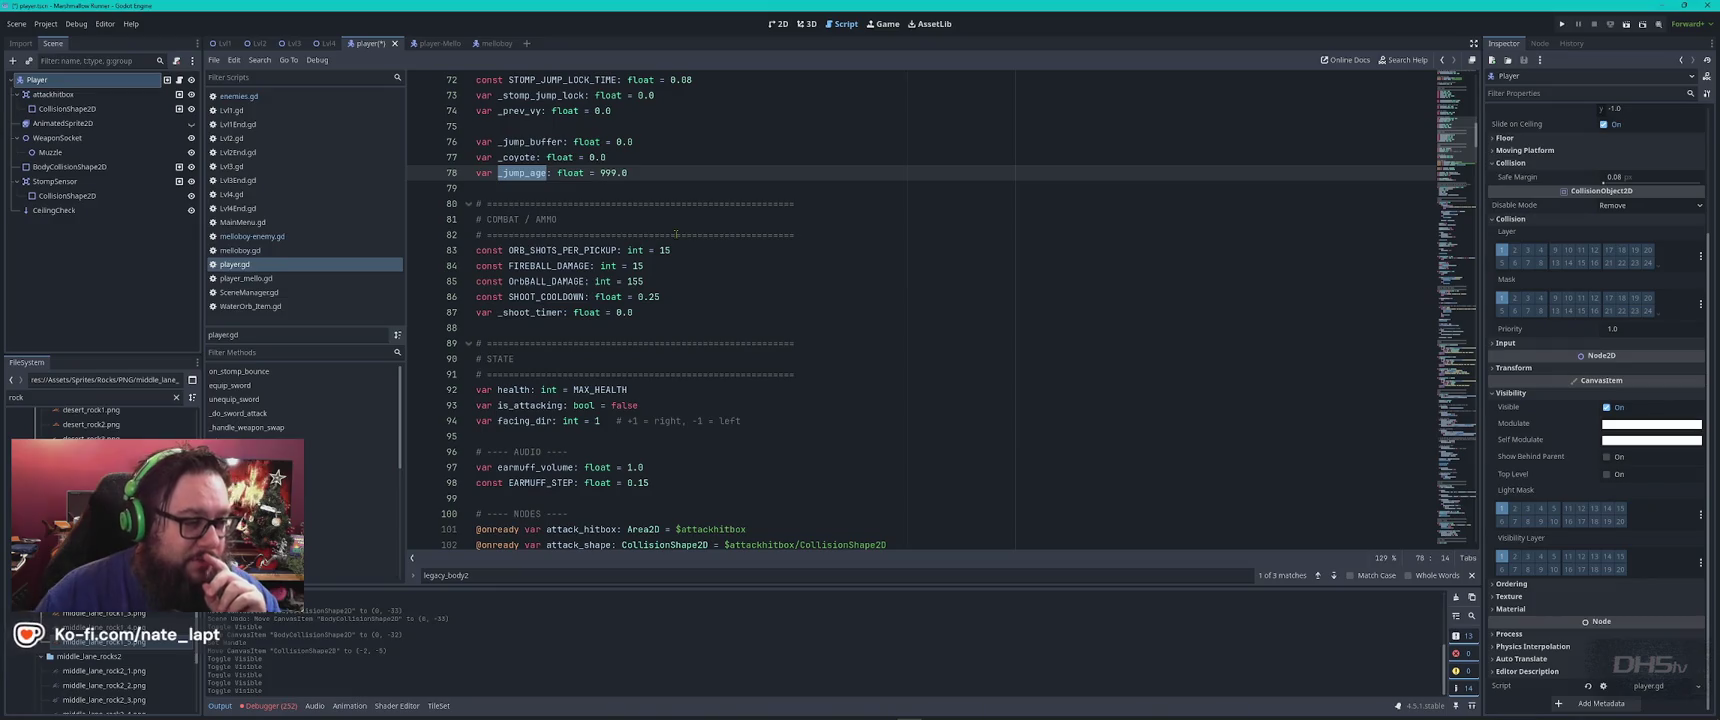
pyautogui.scroll(-3, 676, 234)
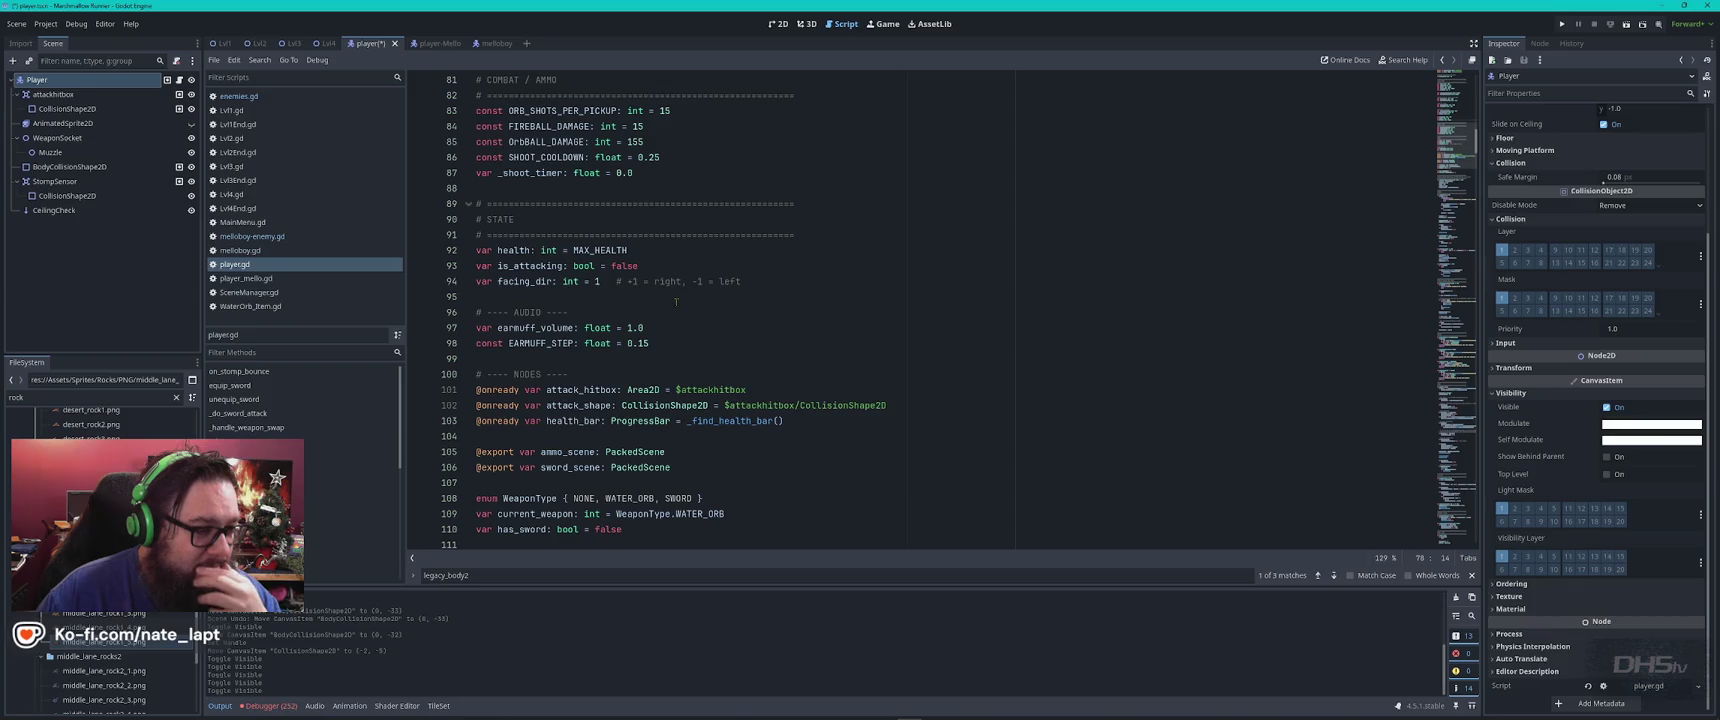
pyautogui.scroll(-4, 676, 301)
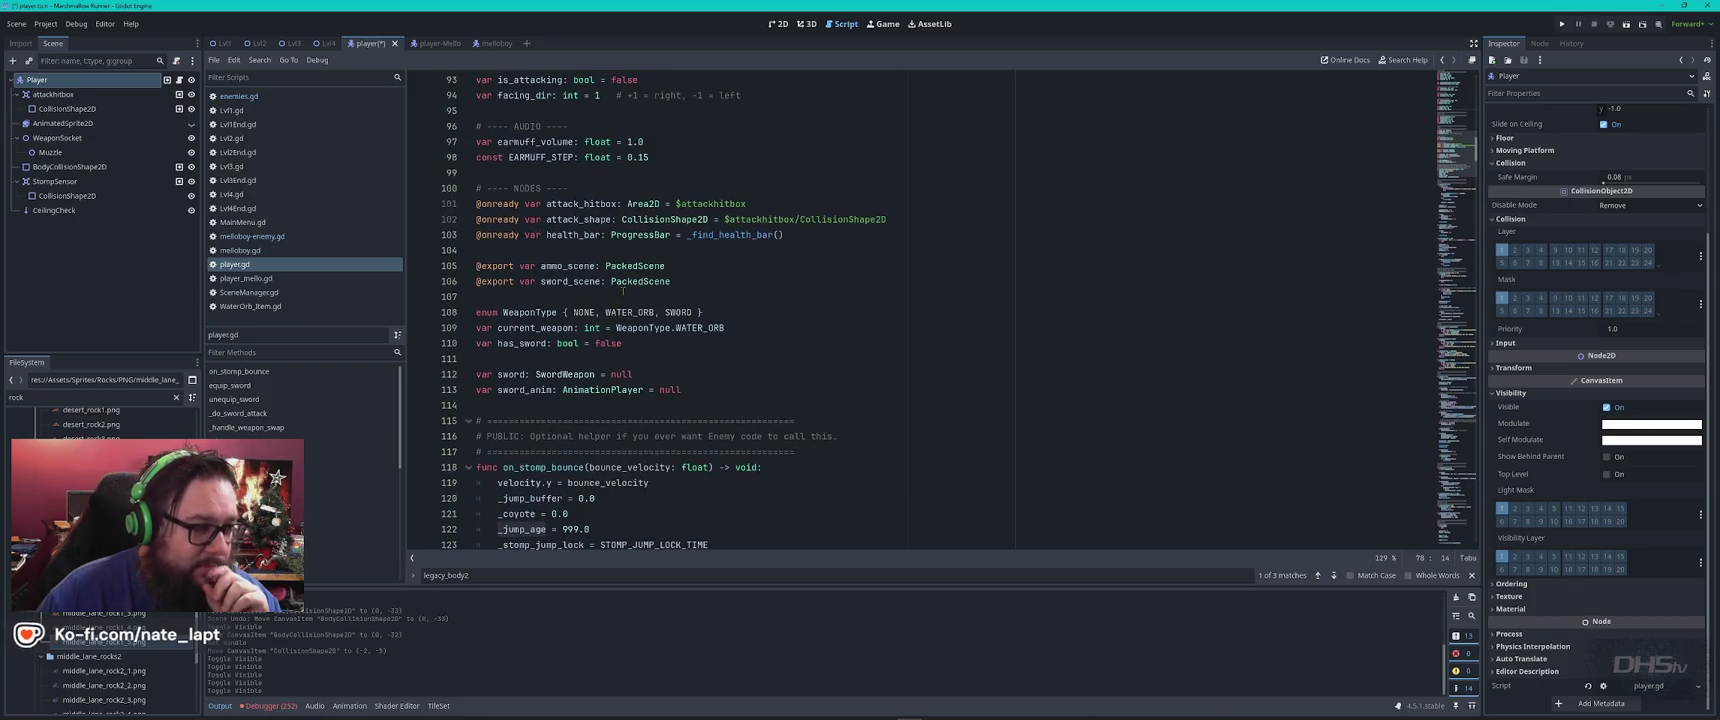
pyautogui.scroll(-1, 707, 246)
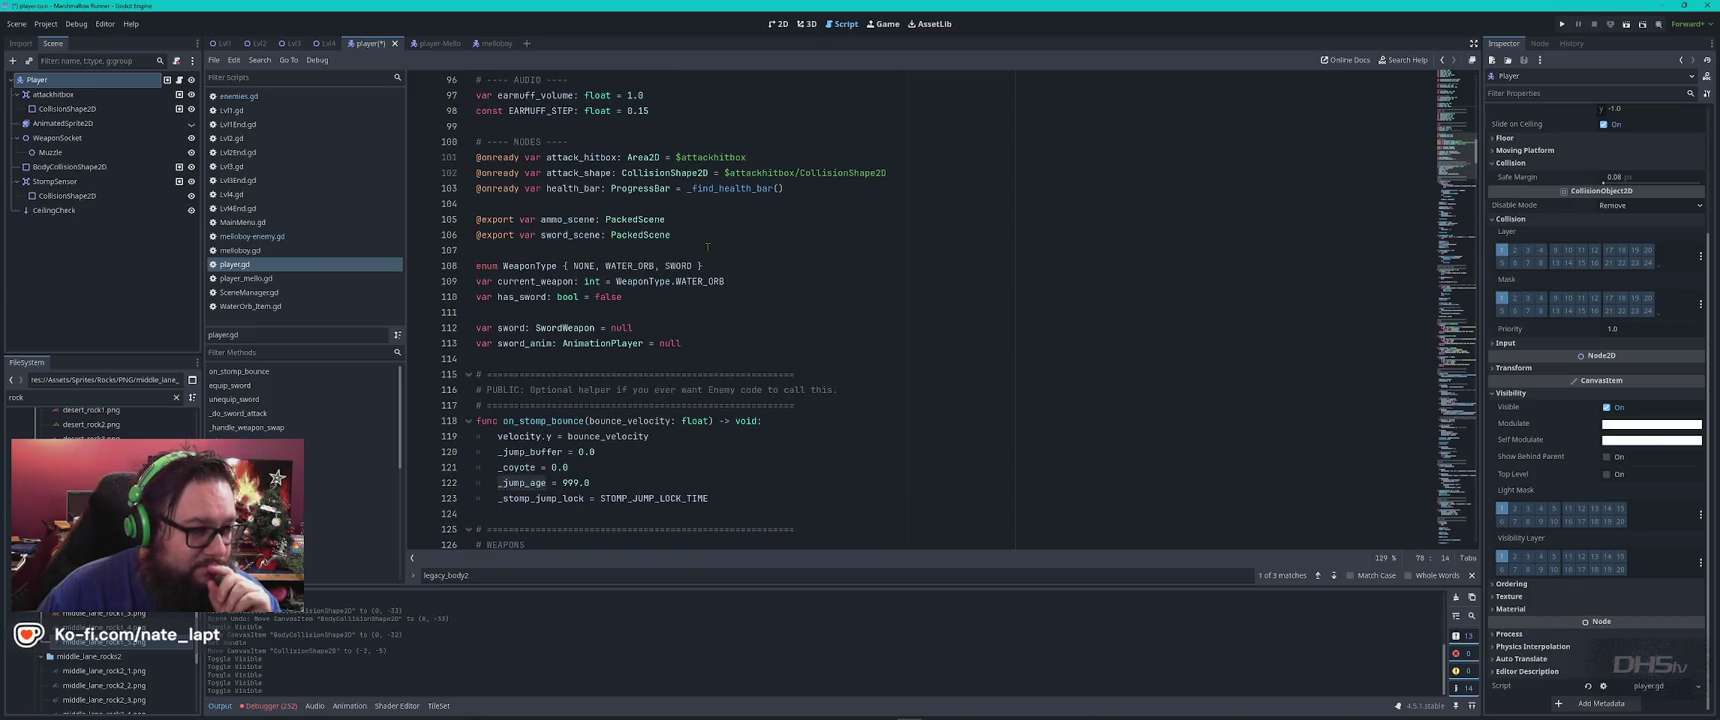
pyautogui.scroll(-1, 707, 246)
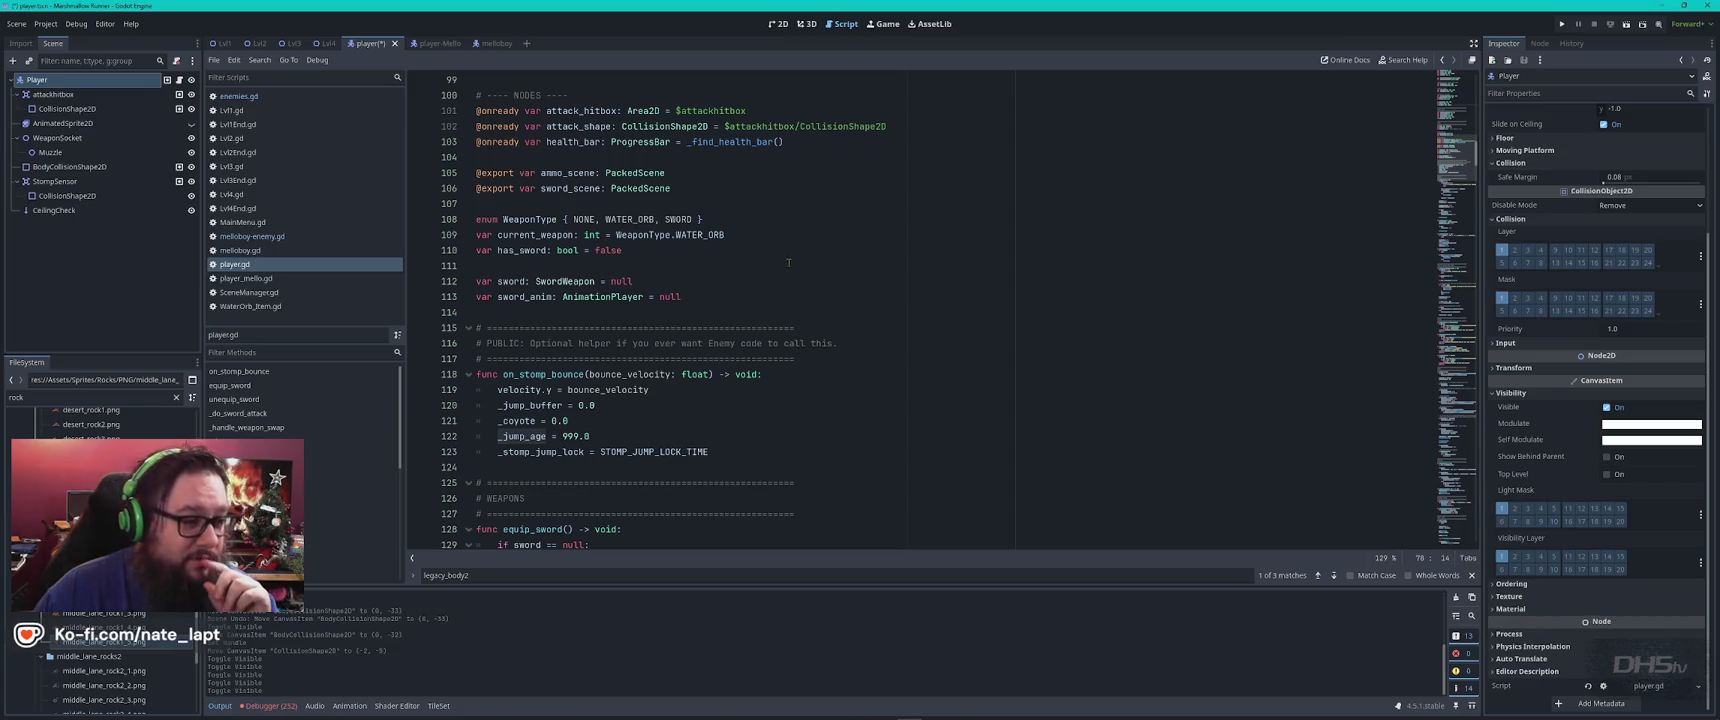
pyautogui.scroll(-1, 789, 259)
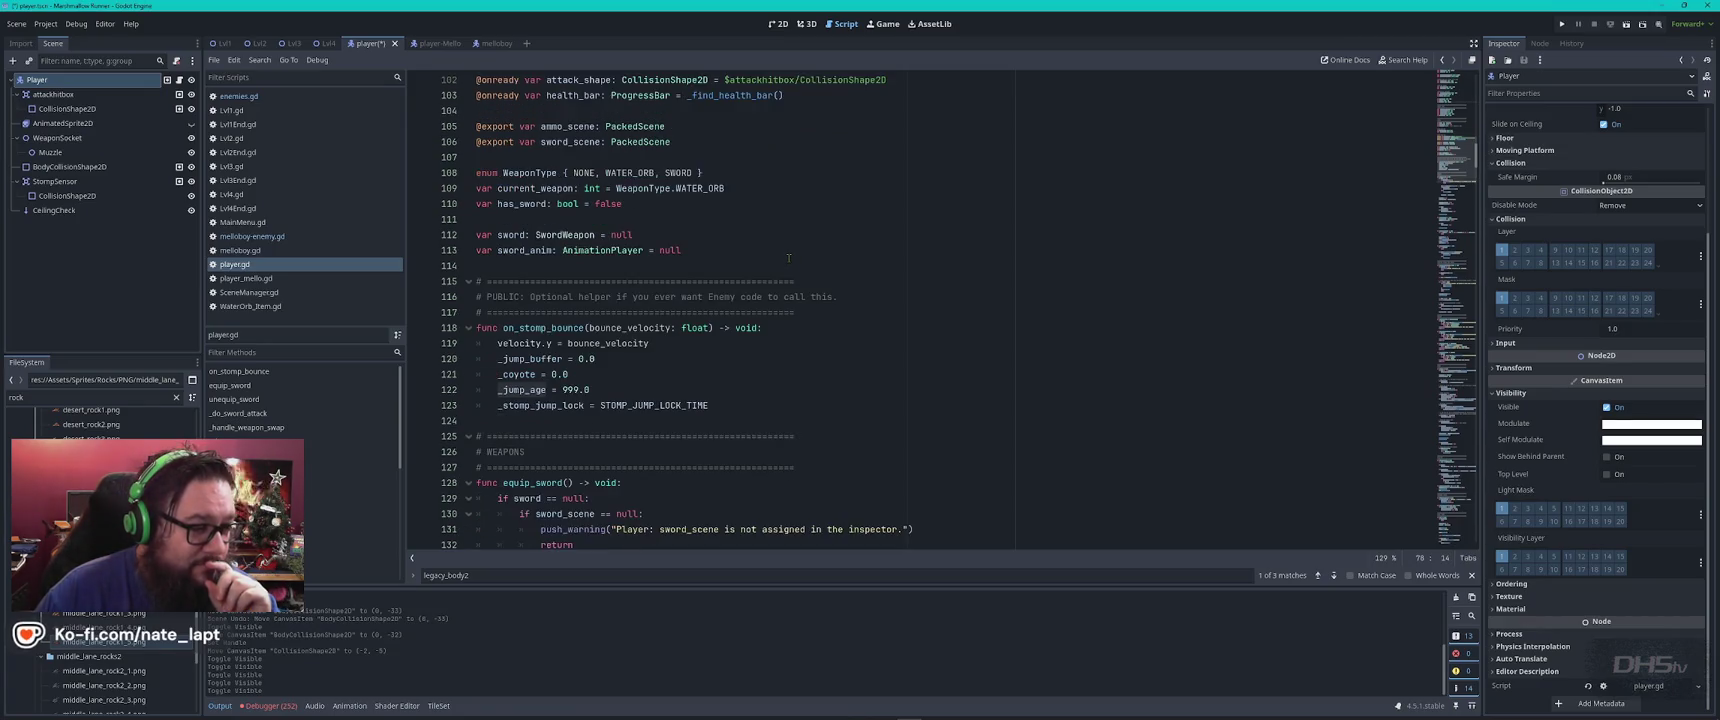
pyautogui.scroll(-3, 789, 259)
pyautogui.hotkey('alt', 'Tab')
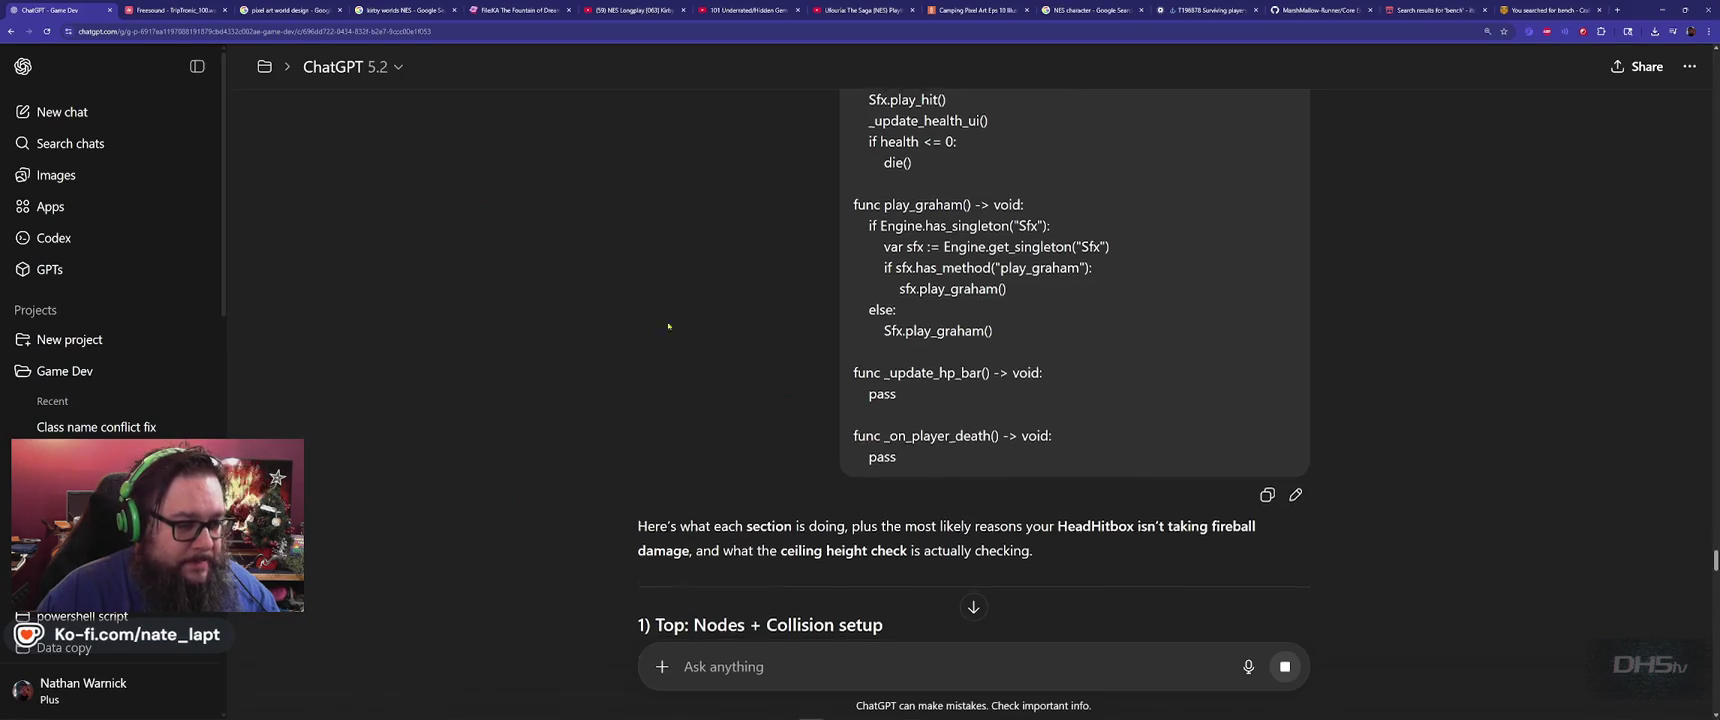
# Read ChatGPT's '1) Top: Nodes + Collision setup' section, including head_hitbox as an Area2D sensor
pyautogui.scroll(-5, 787, 261)
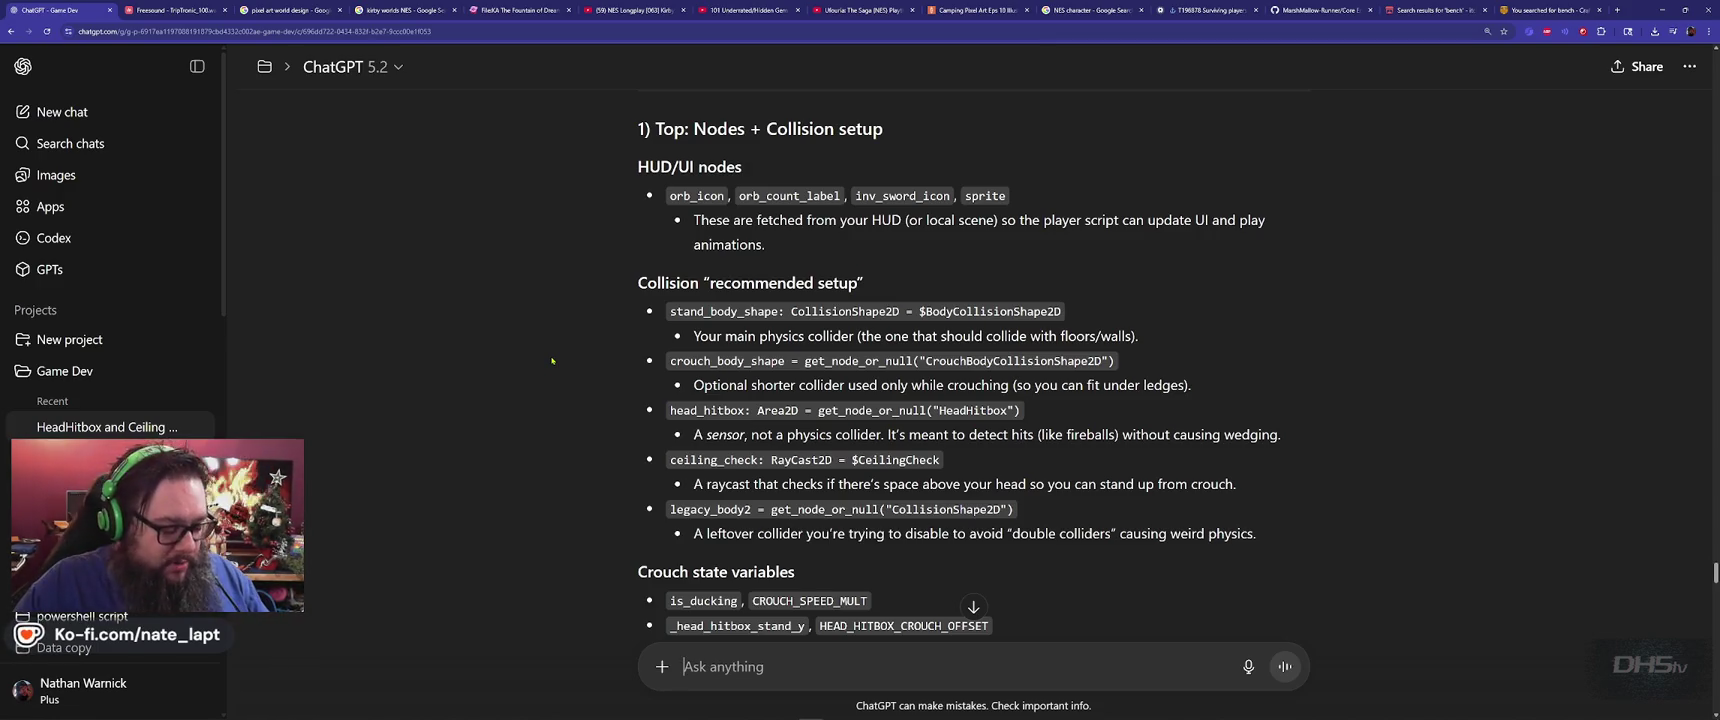
pyautogui.hotkey('alt', 'Tab')
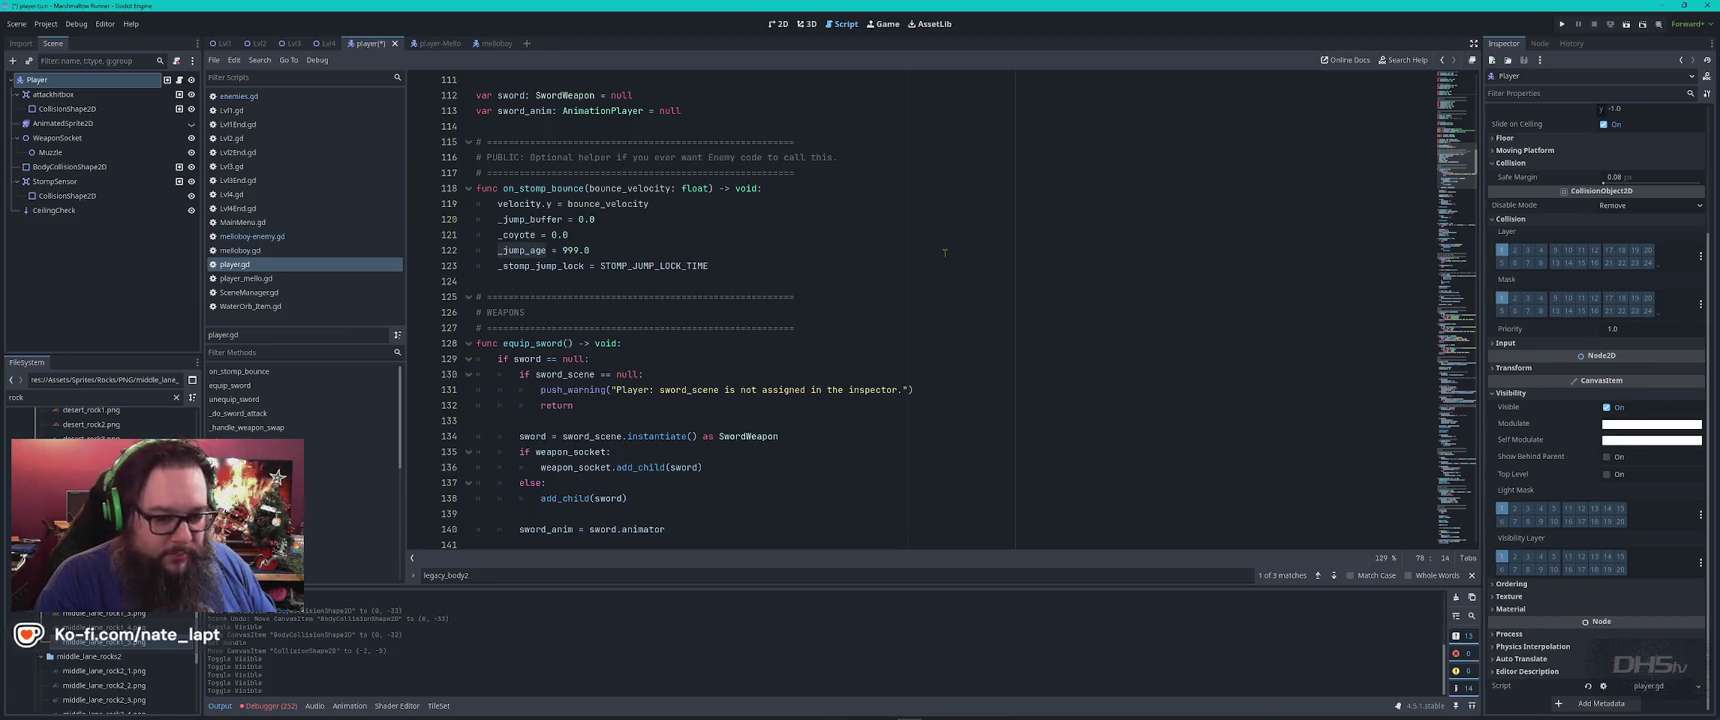
# Dismiss the stray Windows Start menu and bring ChatGPT's script breakdown back up
pyautogui.press('super')
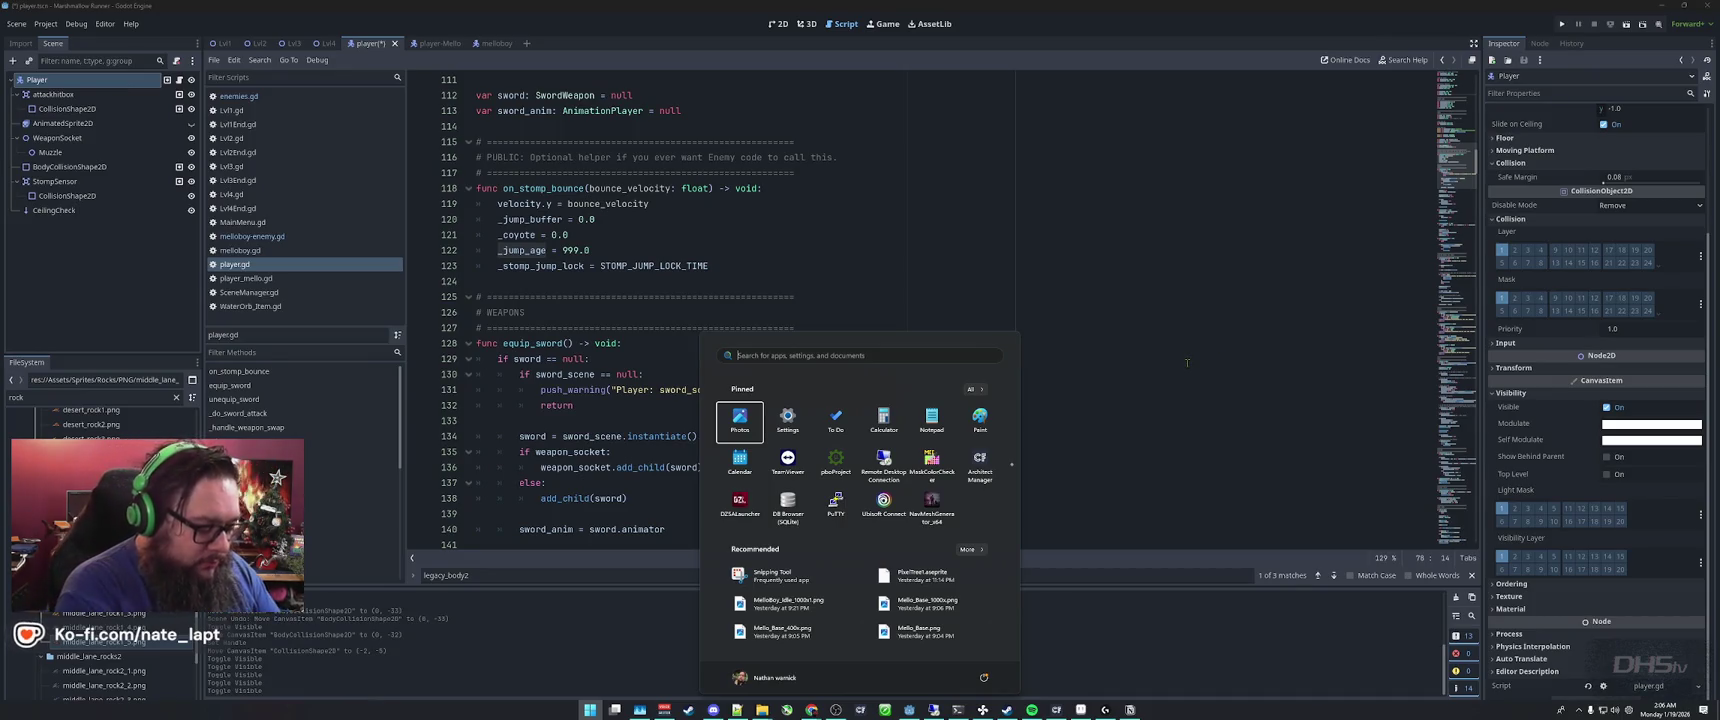
pyautogui.press('Escape')
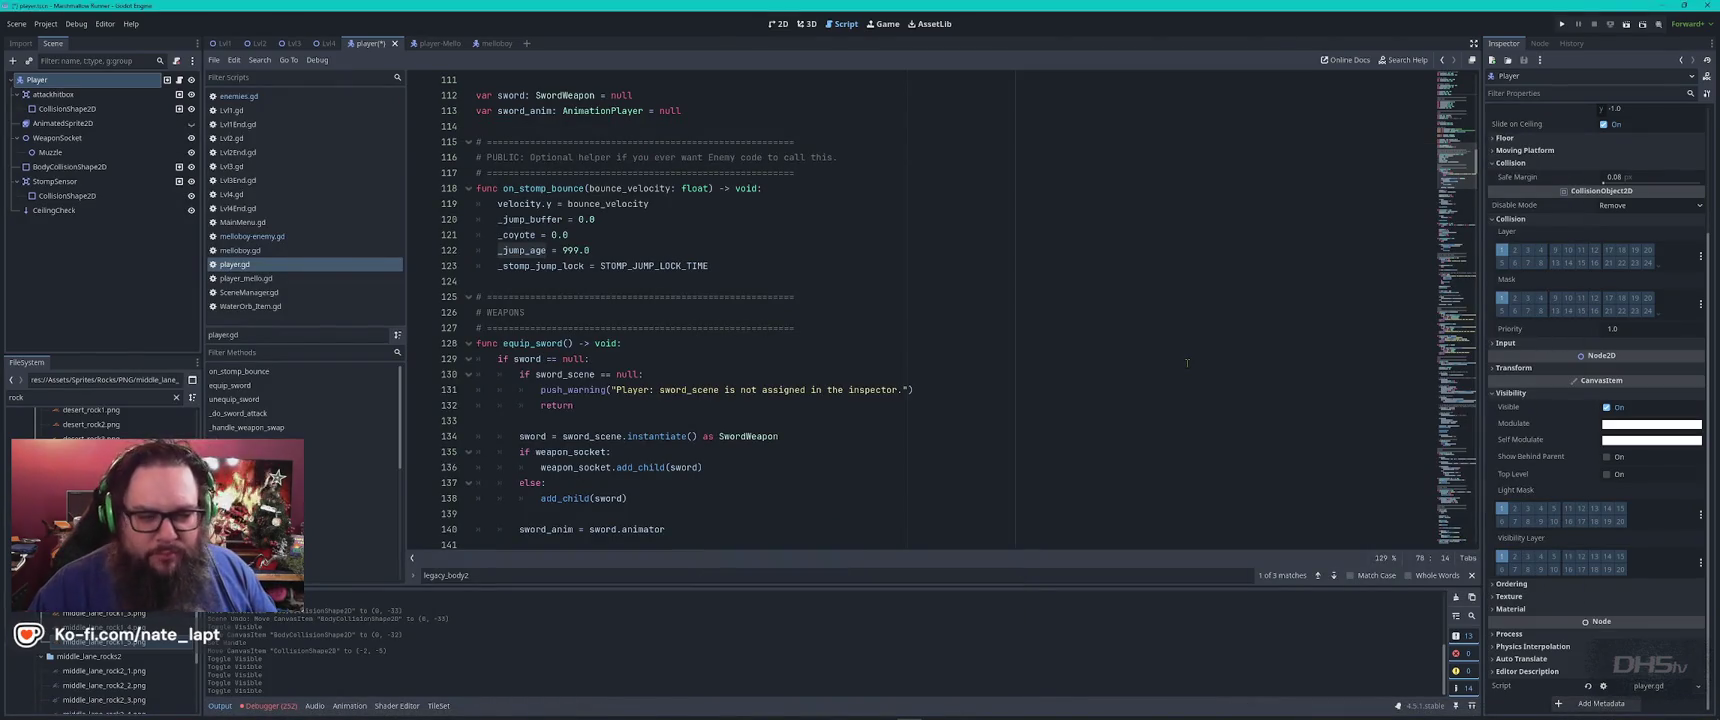
pyautogui.hotkey('alt', 'Tab')
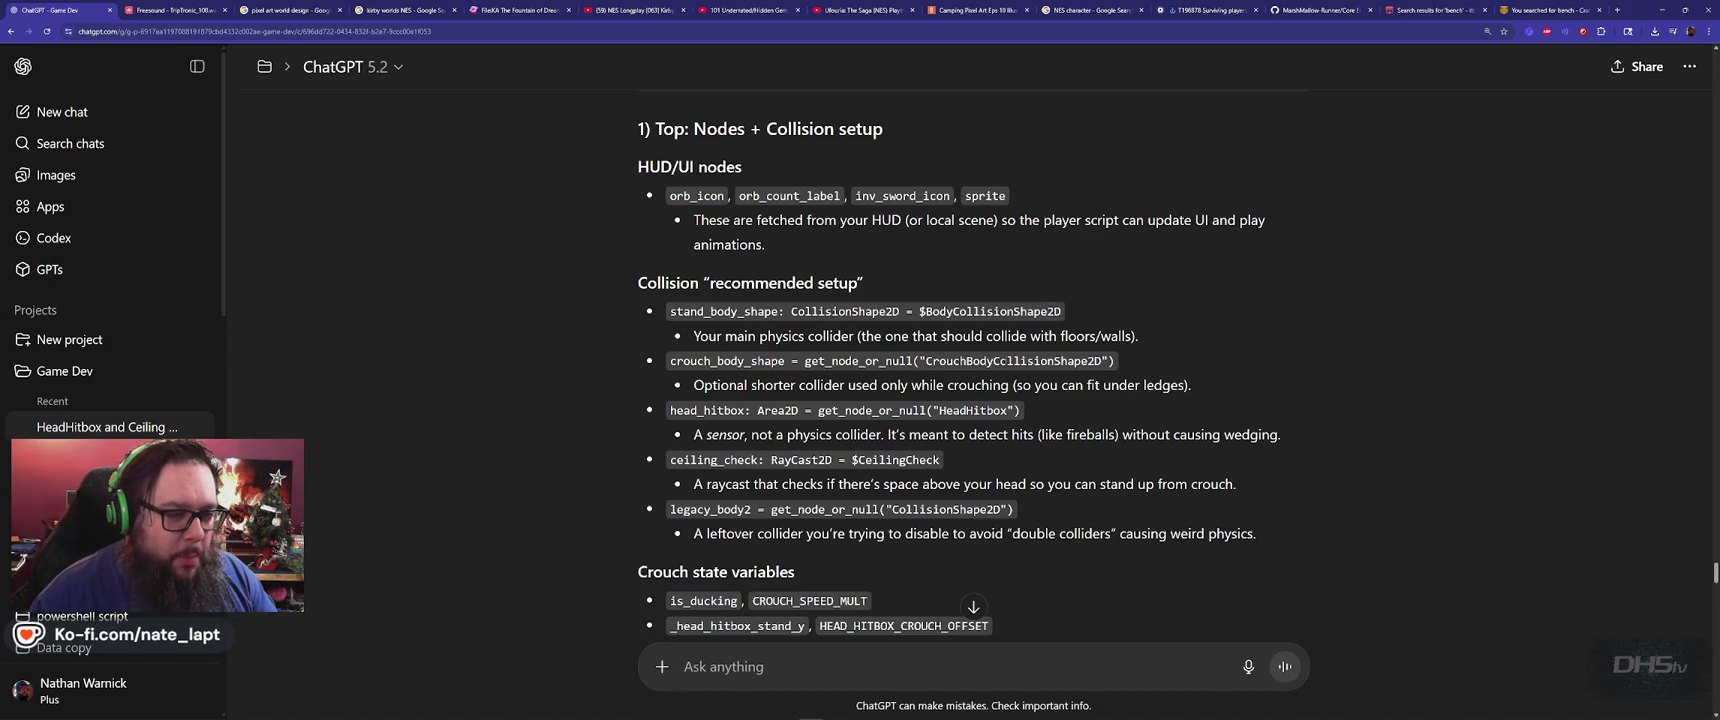
# Return to Godot's player.gd at the on_stomp_bounce helper and equip_sword code
pyautogui.hotkey('alt', 'Tab')
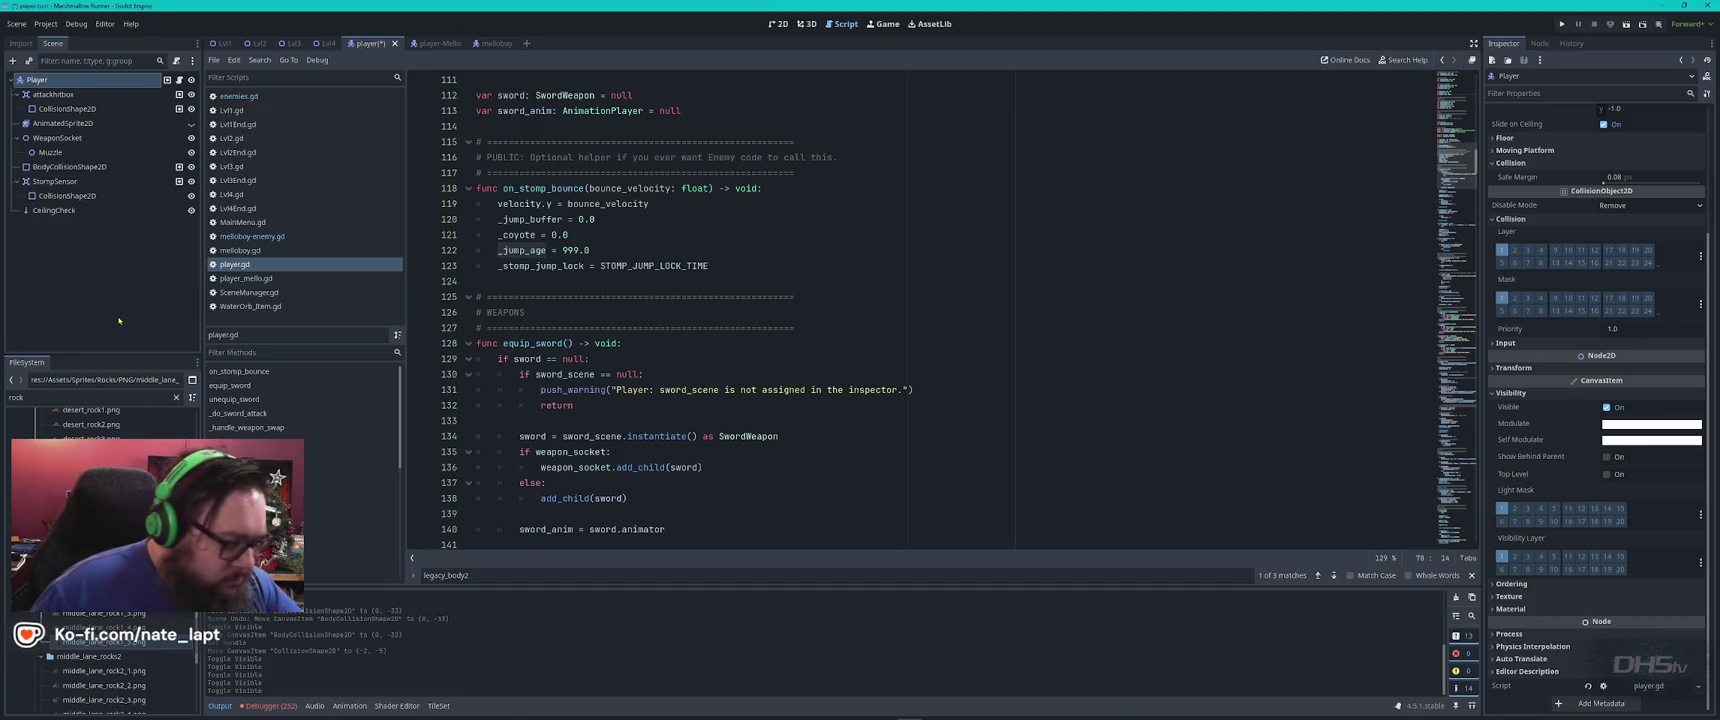
# Bring ChatGPT's Nodes + Collision setup breakdown back to the front
pyautogui.hotkey('alt', 'Tab')
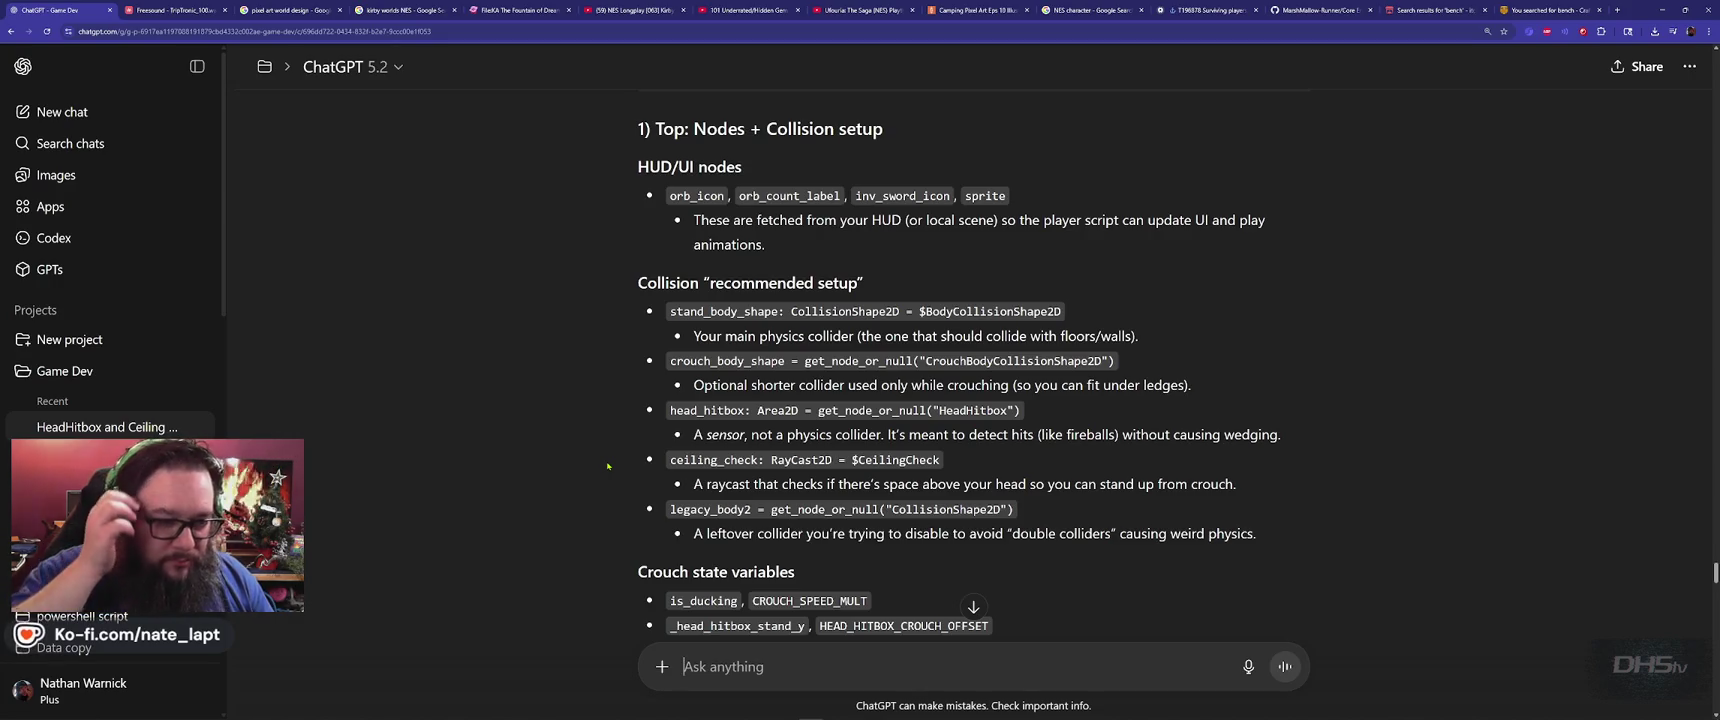
# Scroll through ChatGPT's reply and select the crouch_body_shape code line
pyautogui.scroll(-3, 607, 465)
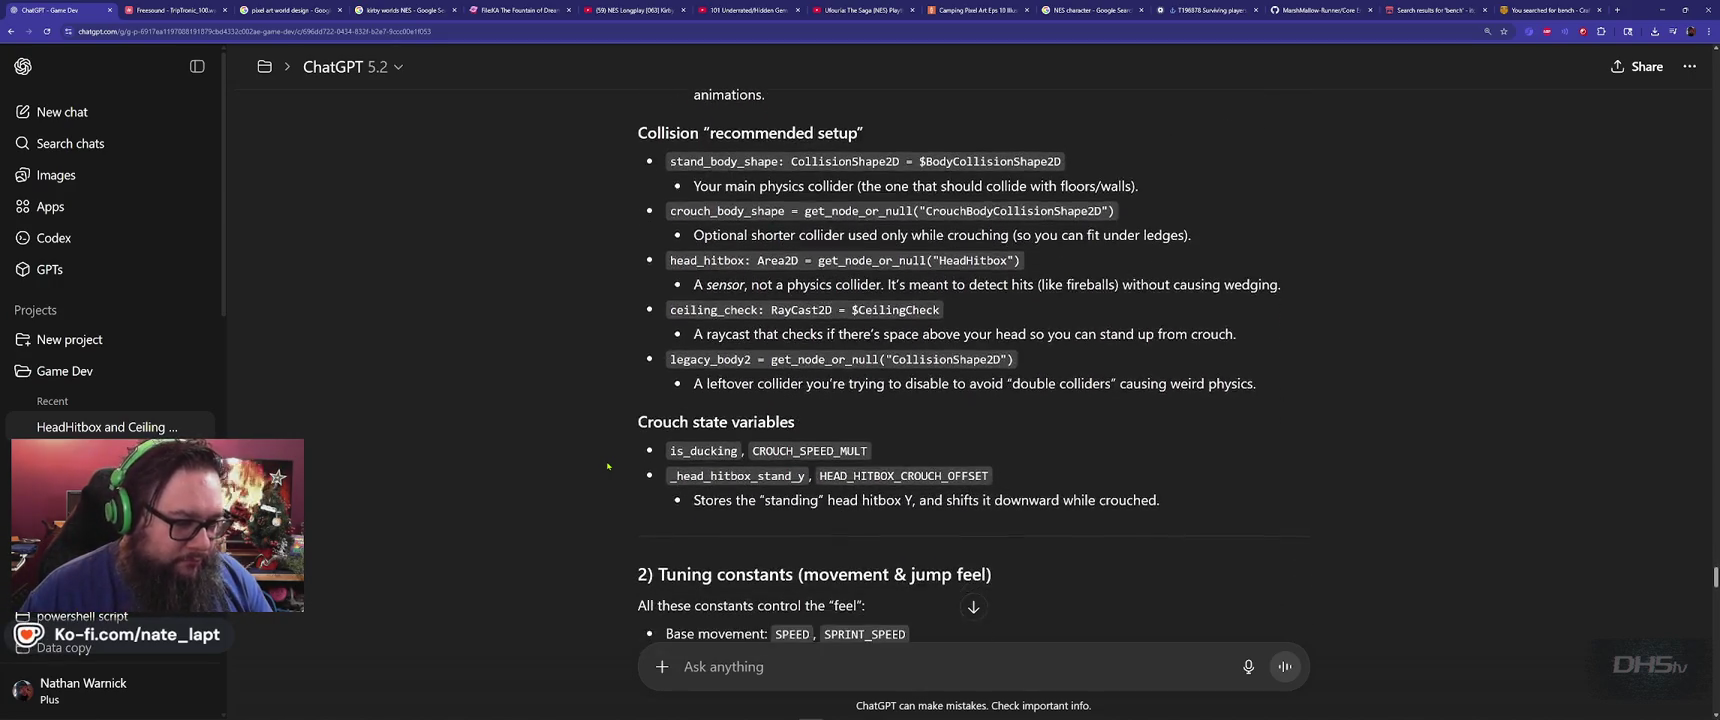
pyautogui.scroll(-4, 606, 476)
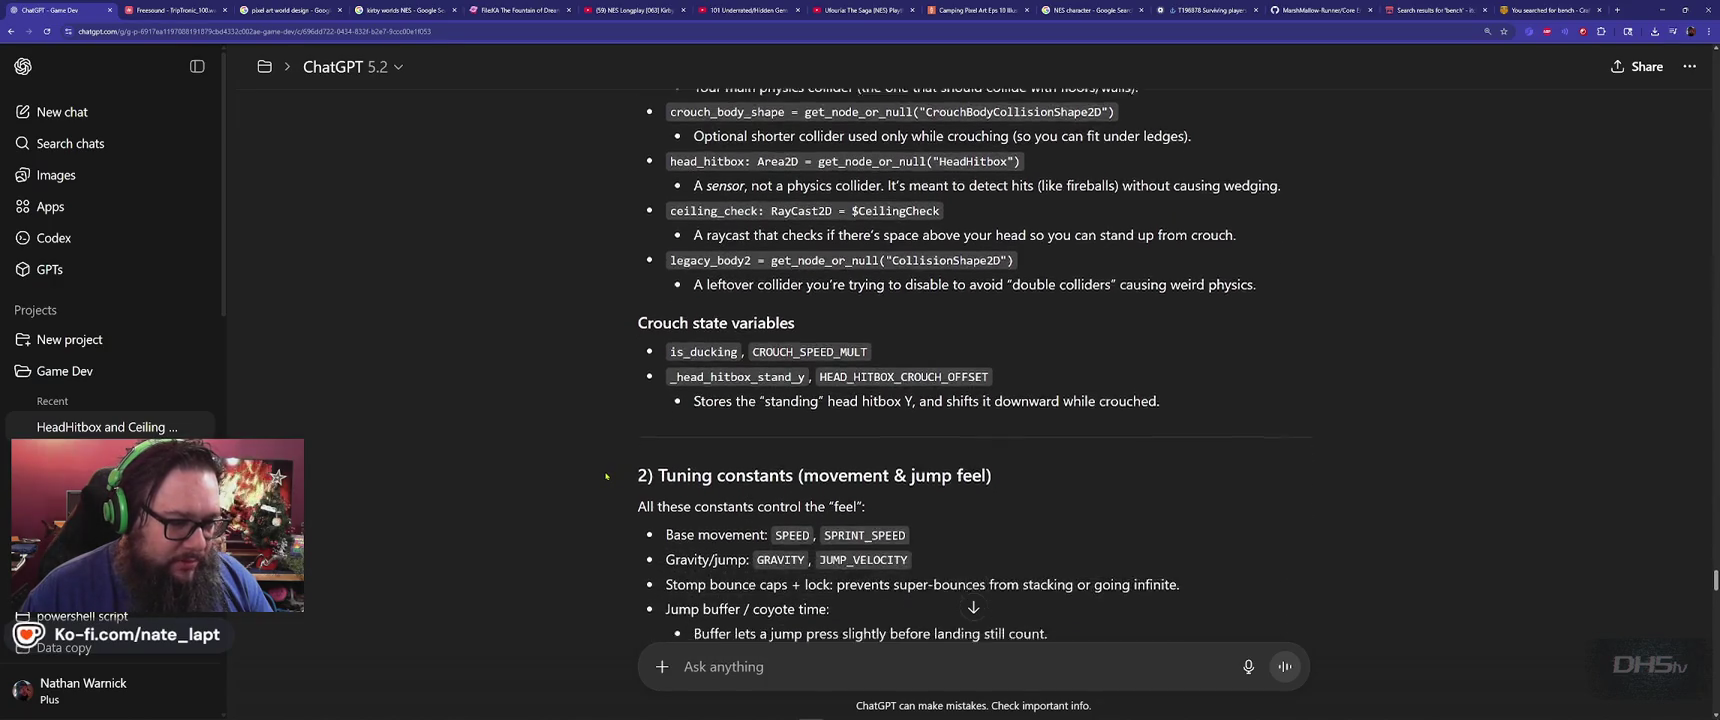
pyautogui.scroll(-5, 606, 476)
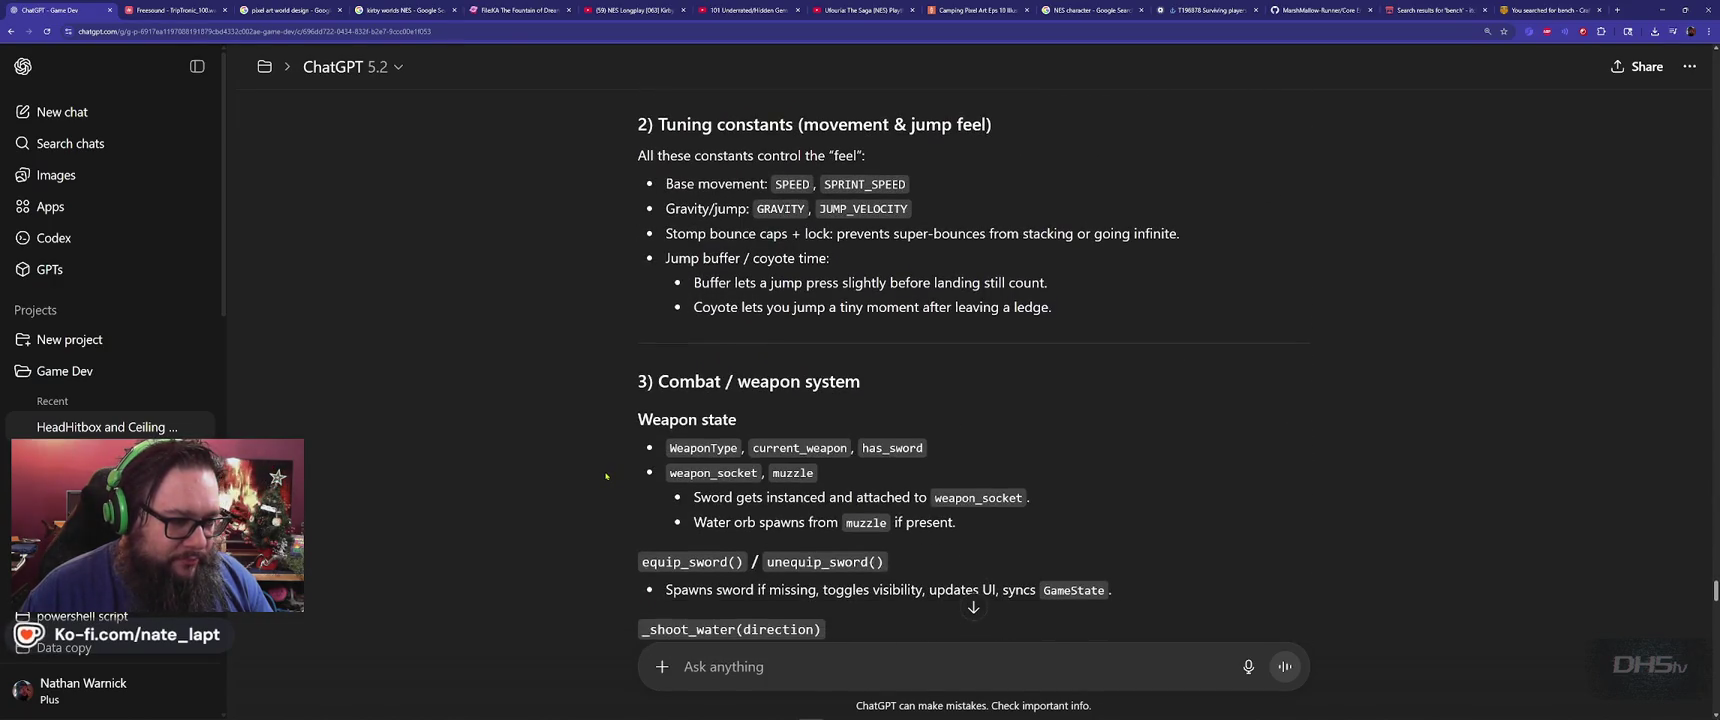
pyautogui.scroll(-7, 606, 476)
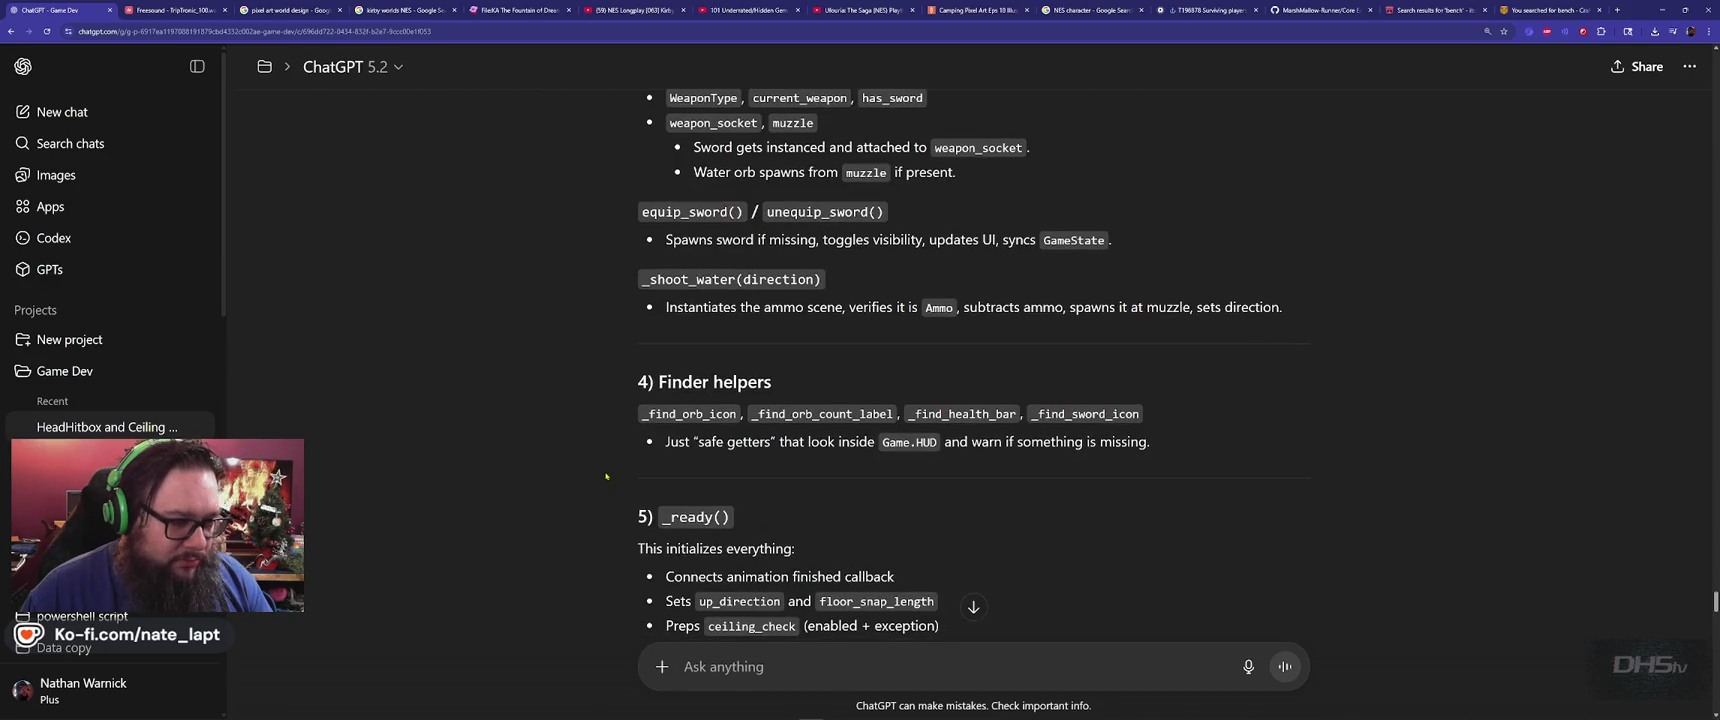
pyautogui.scroll(-20, 606, 476)
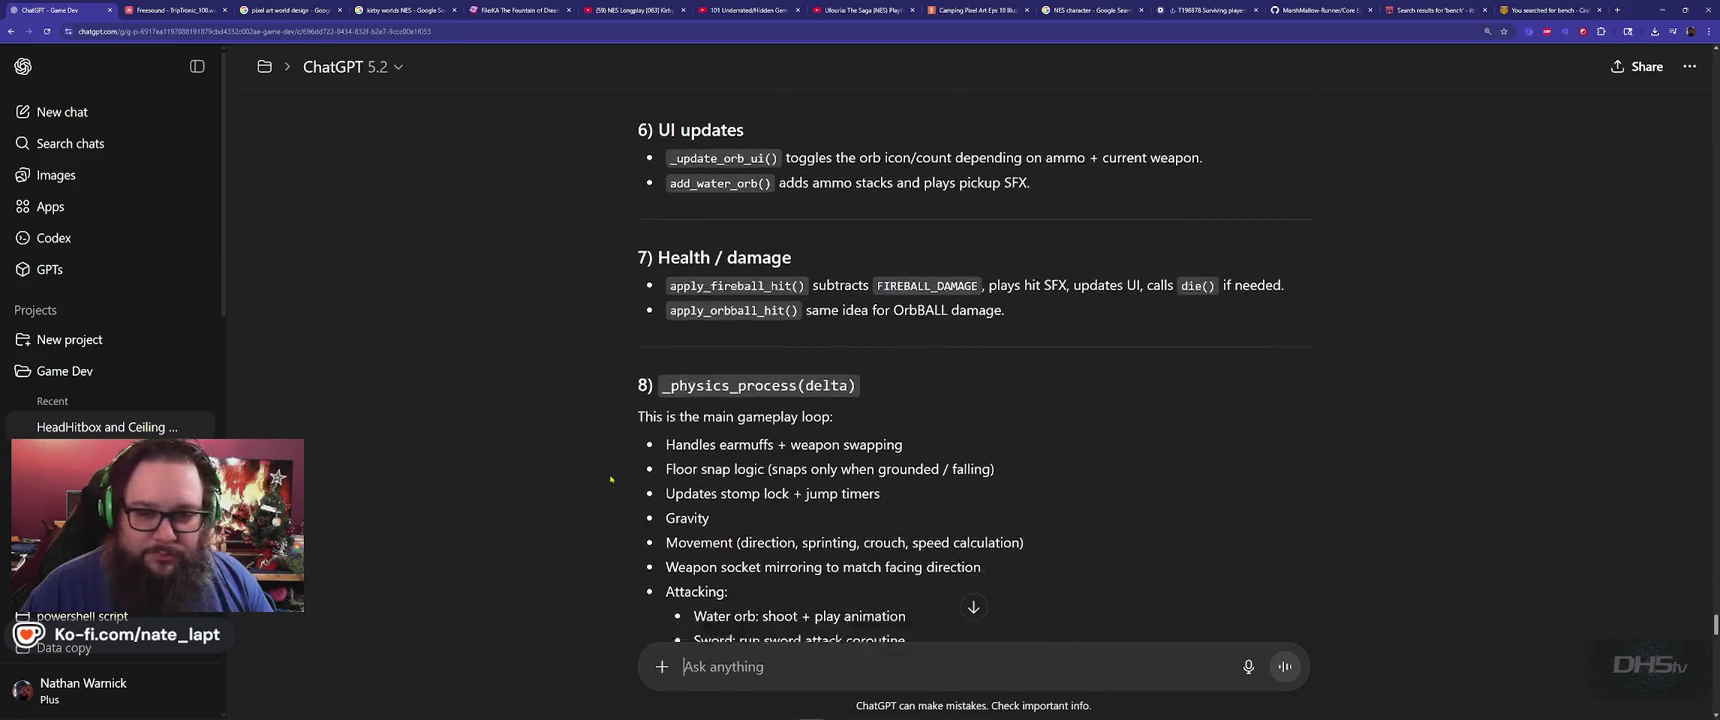
pyautogui.scroll(20, 610, 479)
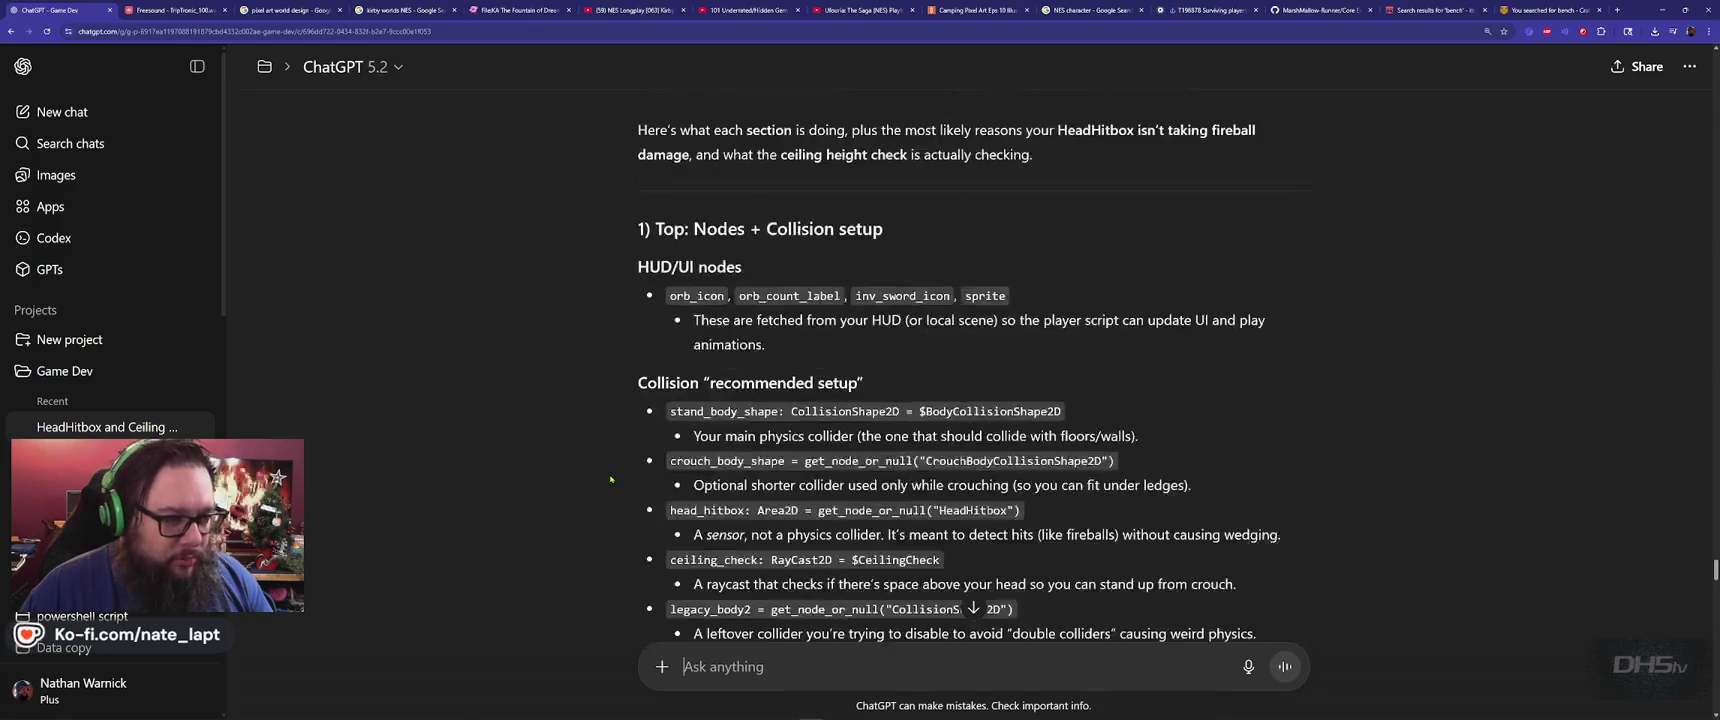
pyautogui.scroll(-10, 610, 479)
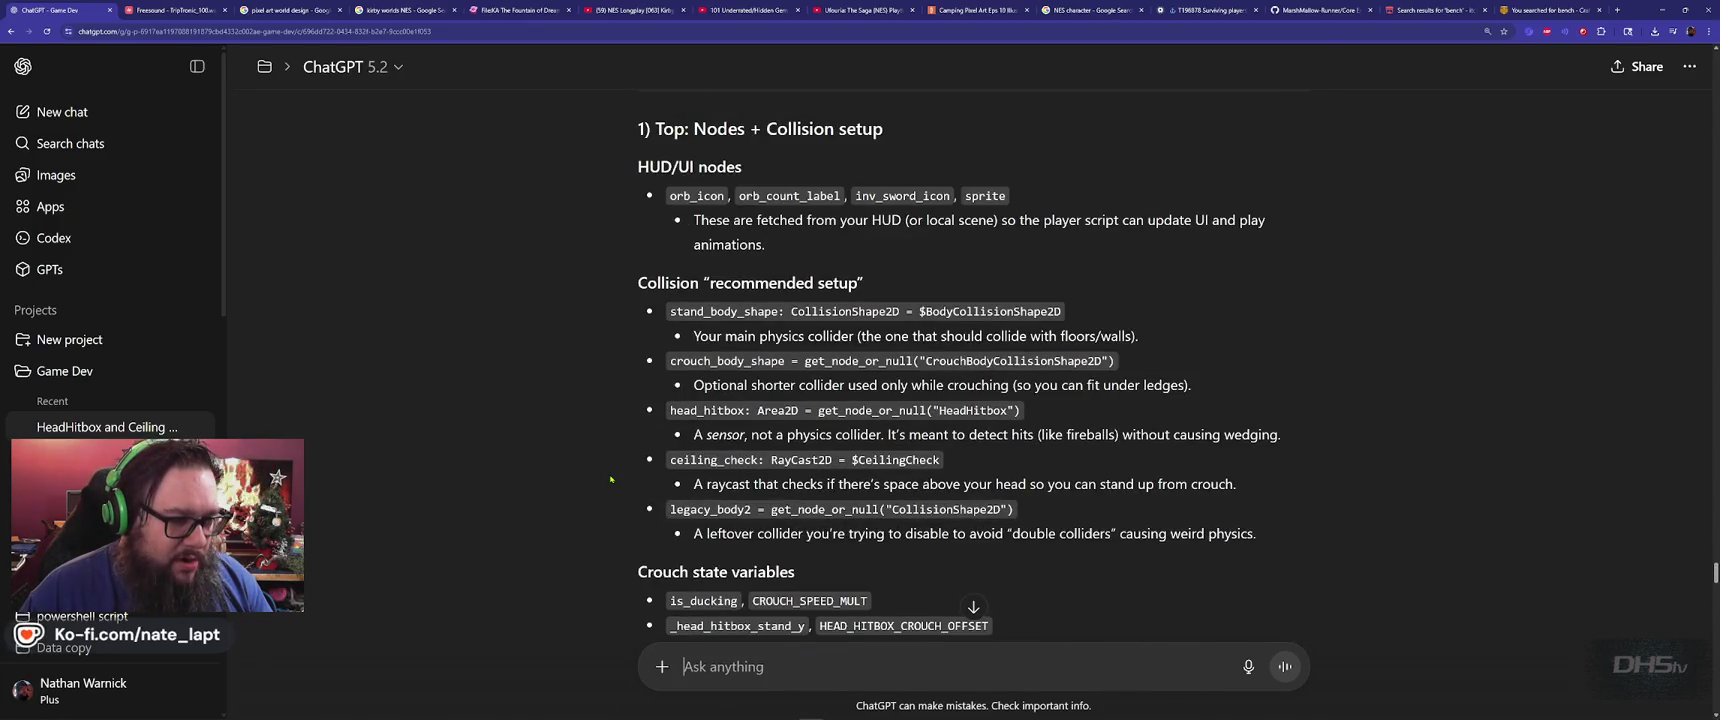
pyautogui.scroll(-1, 610, 479)
pyautogui.moveTo(668, 311); pyautogui.dragTo(1114, 311)
pyautogui.hotkey('ctrl', 'c')
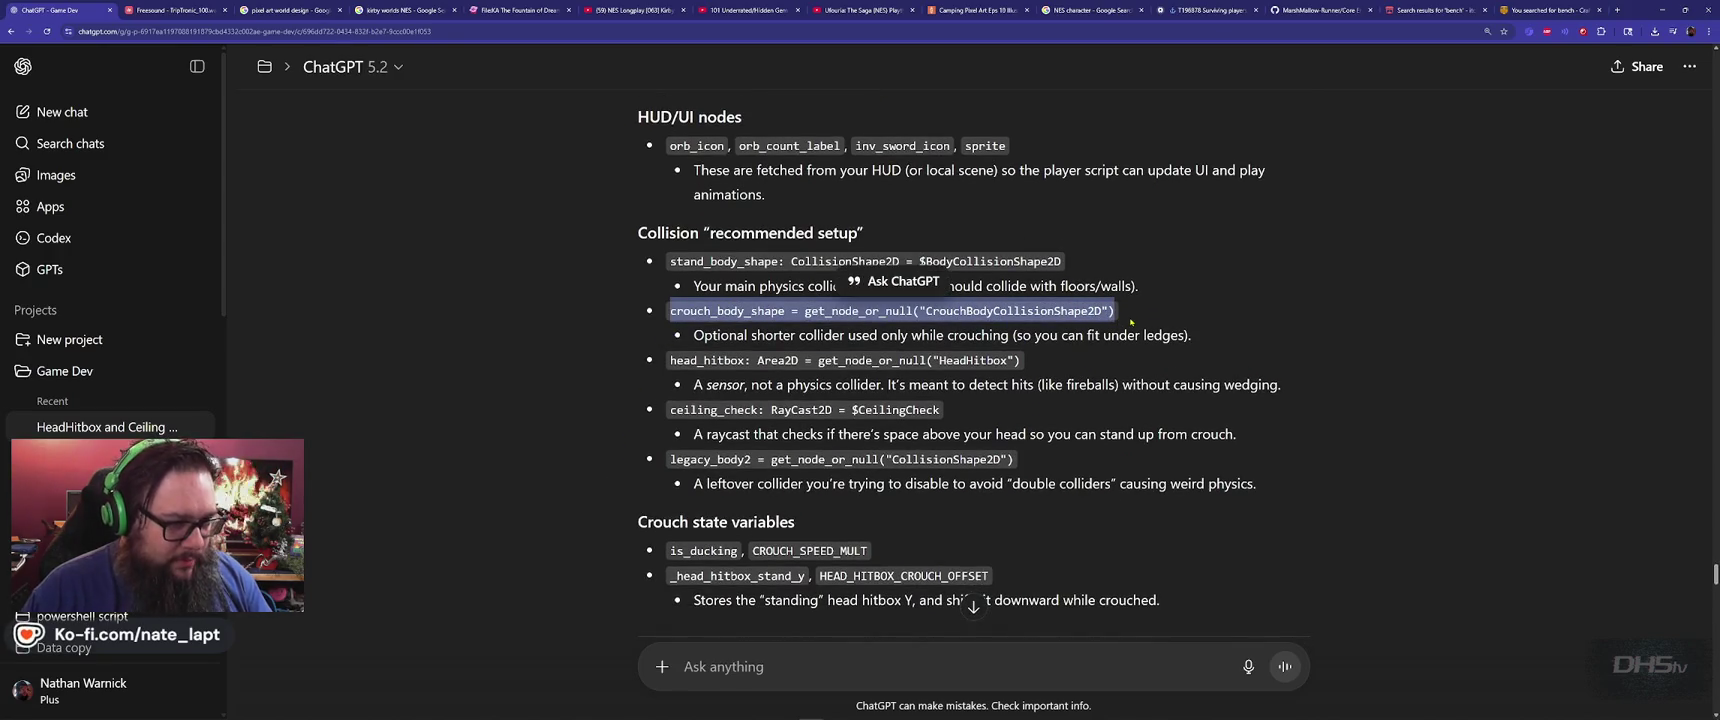
# Draft a reply 'ahh I see an issue here. I don't have this' with the crouch_body_shape line pasted below
pyautogui.click(822, 669)
pyautogui.write('ah')
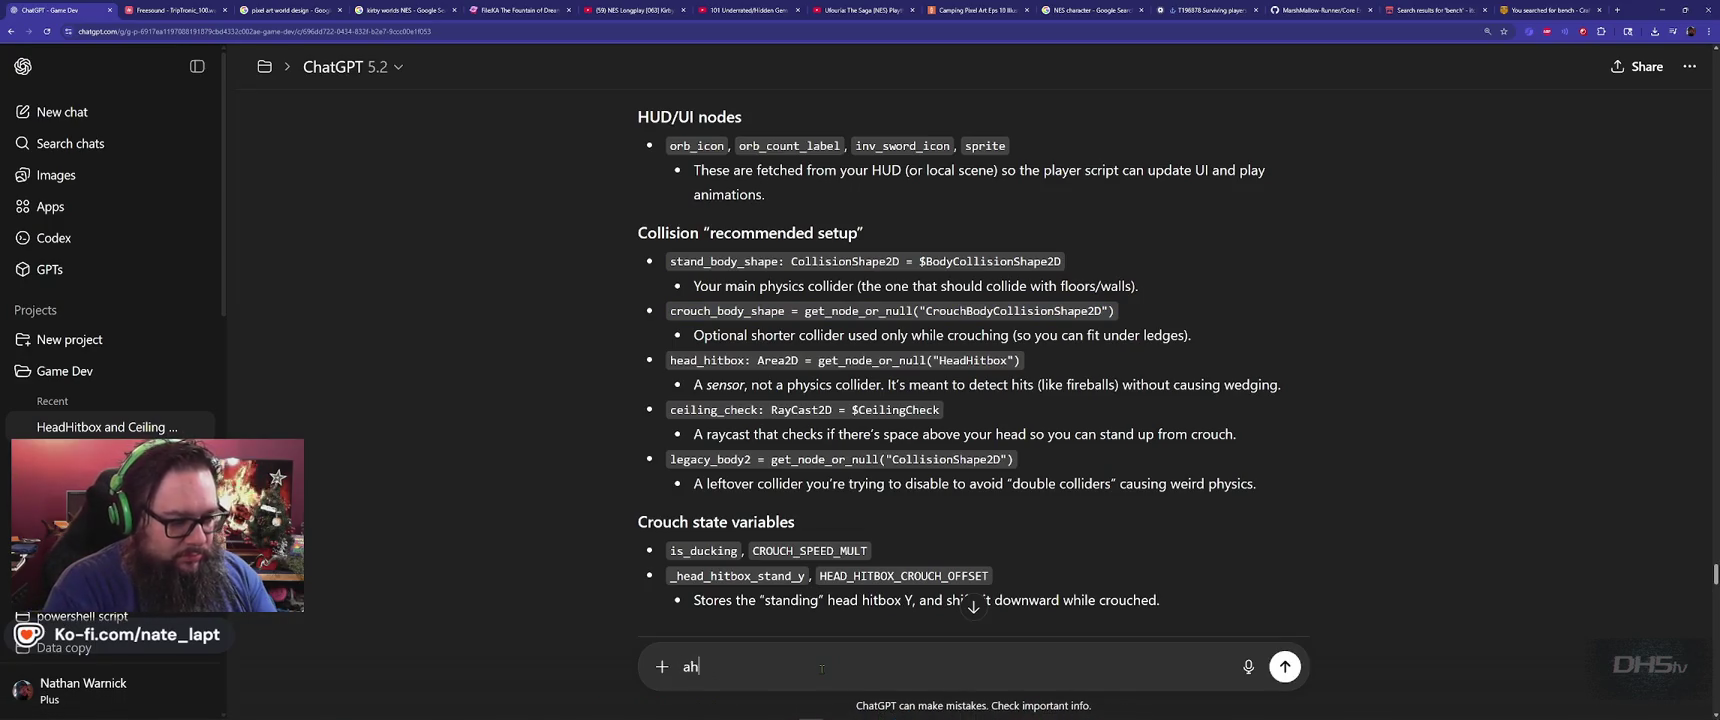
pyautogui.write('h I see an ')
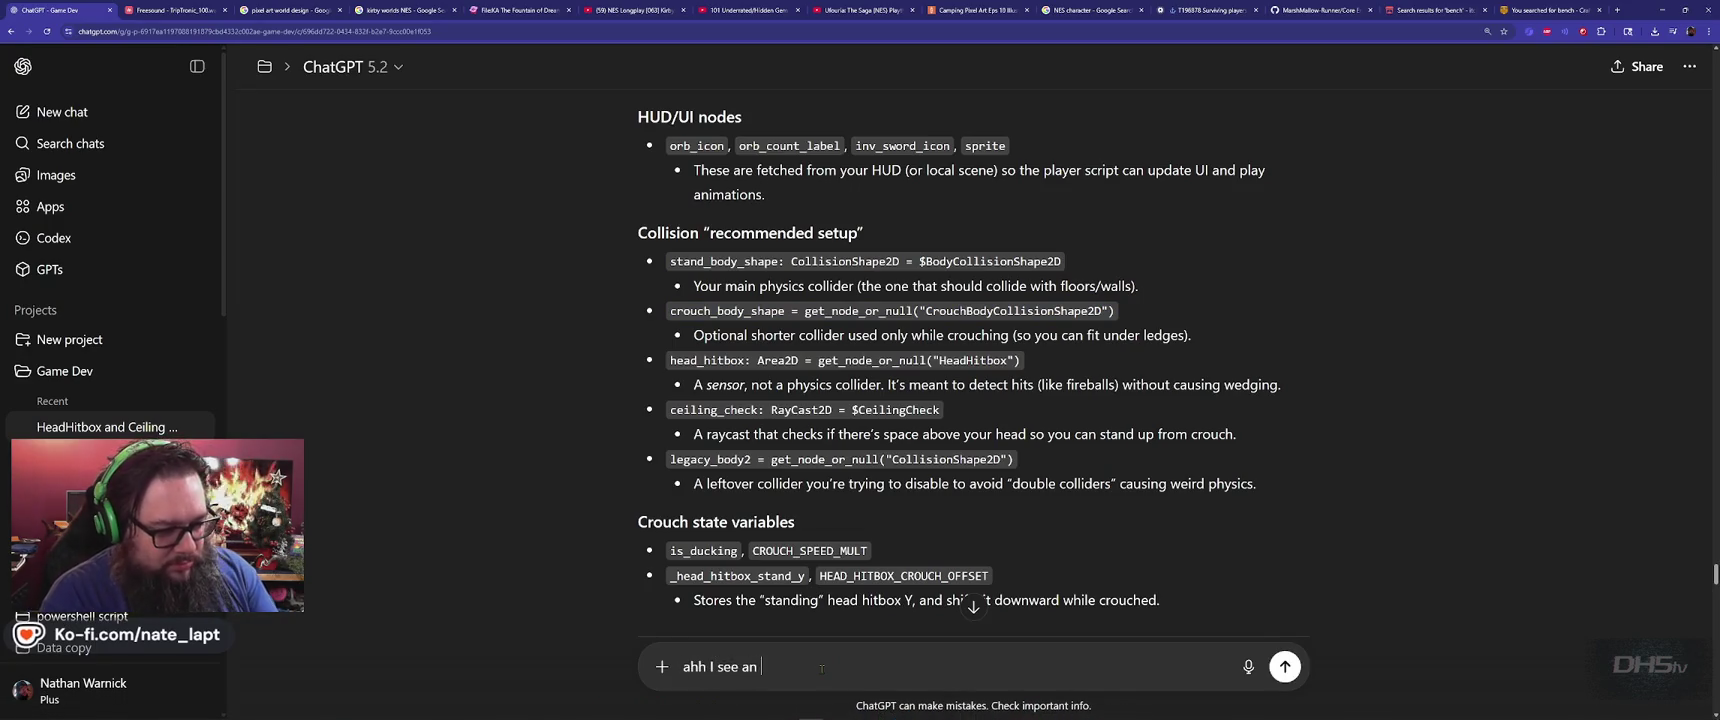
pyautogui.write('issue here.  ')
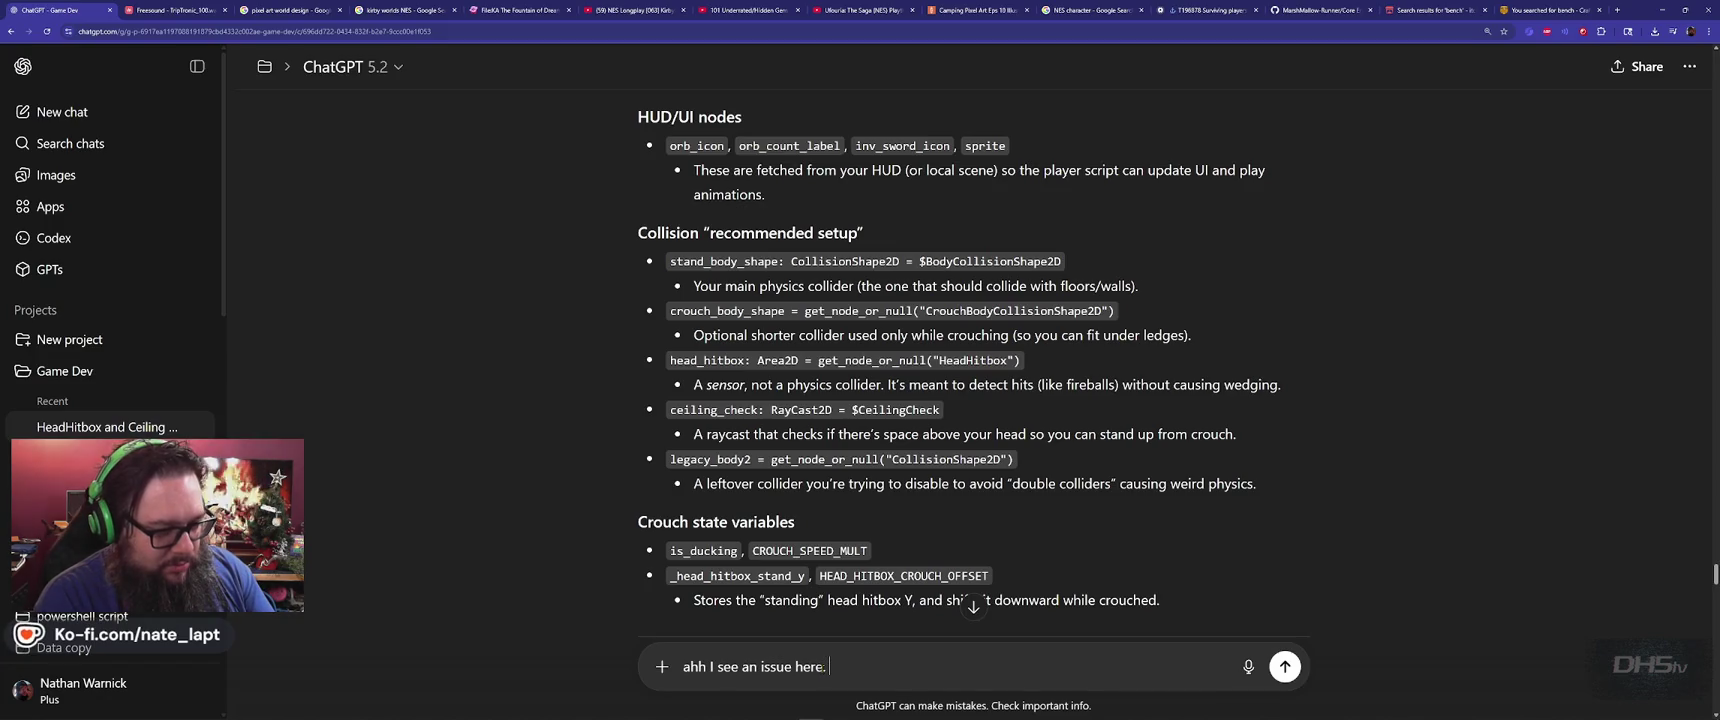
pyautogui.write("I don't have this")
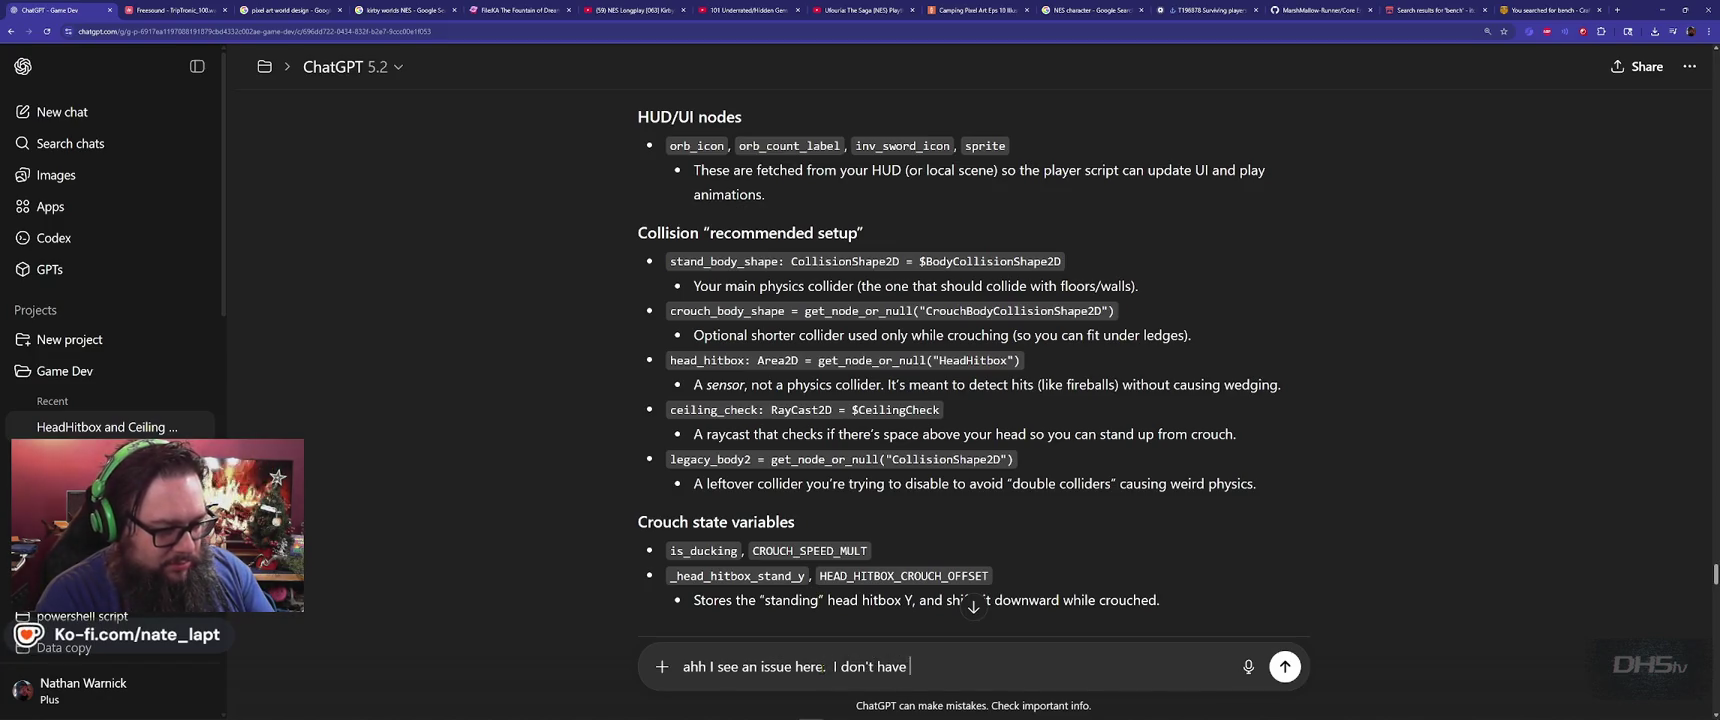
pyautogui.hotkey('shift', 'Return')
pyautogui.hotkey('ctrl', 'v')
pyautogui.hotkey('alt', 'Tab')
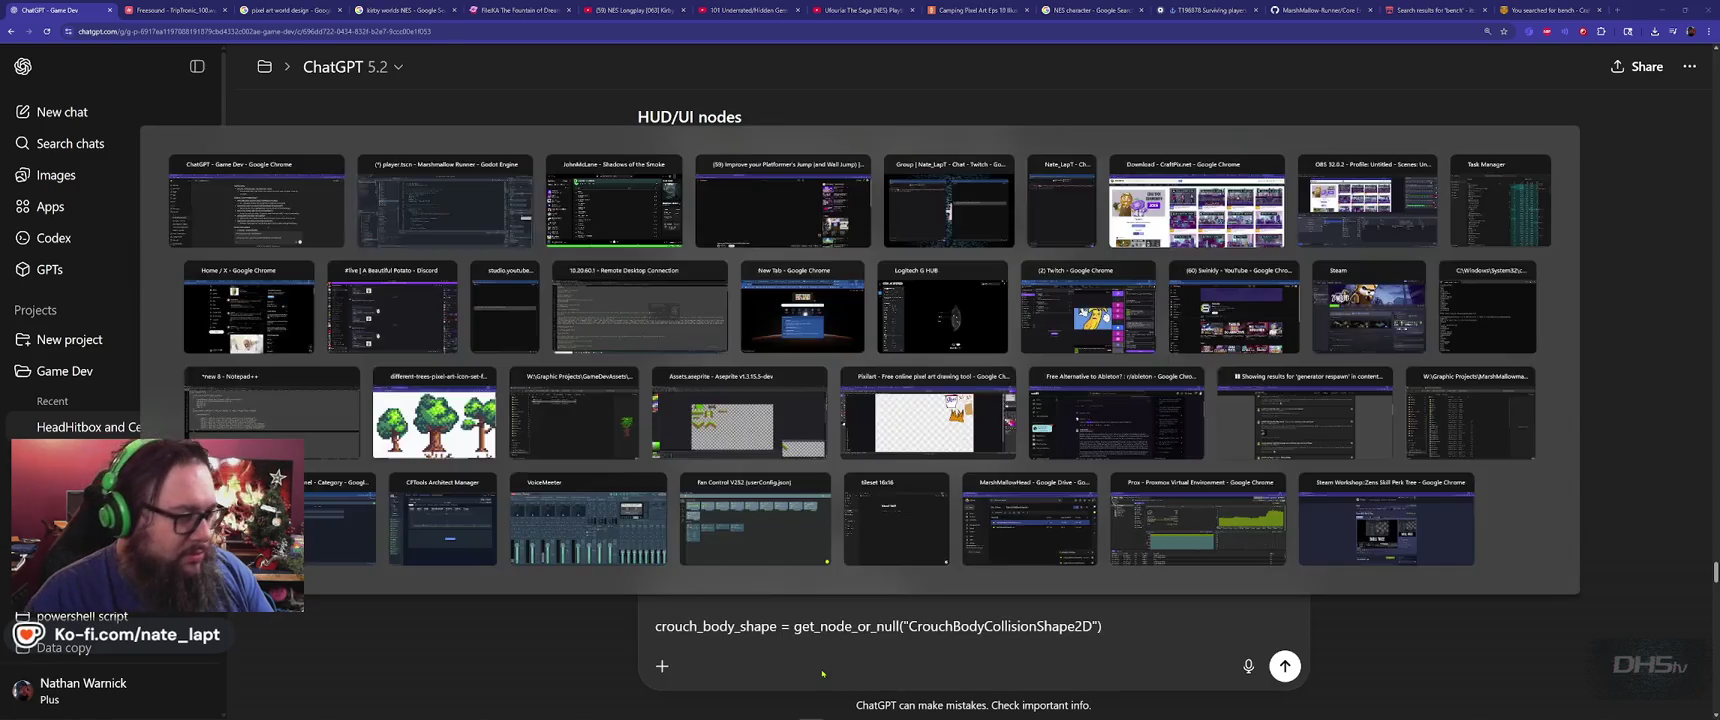
pyautogui.press('super')
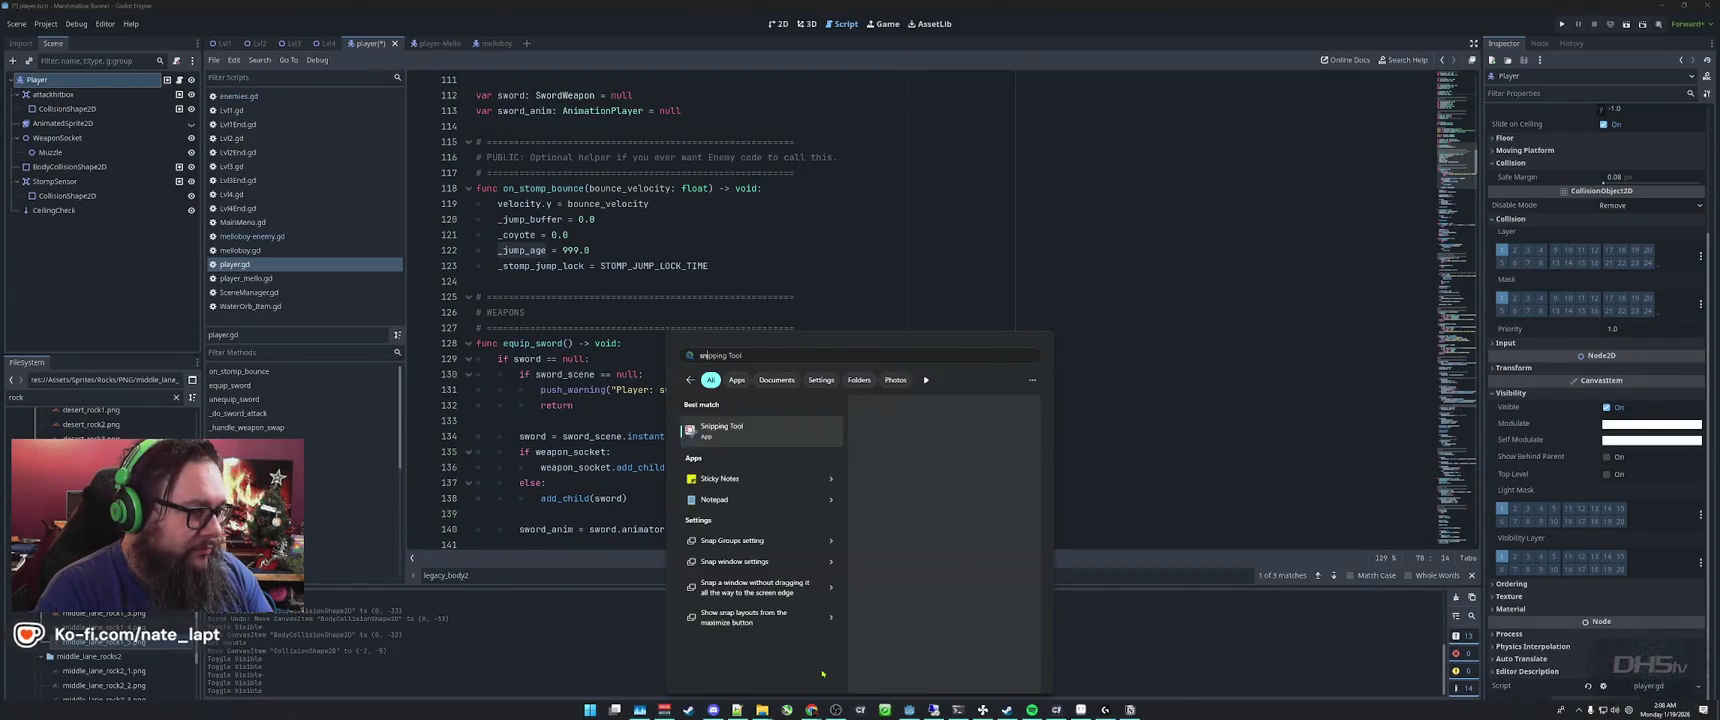
# Show the Player's collision shapes in the 2D view and snip that editor area
pyautogui.press('Escape')
pyautogui.click(778, 23)
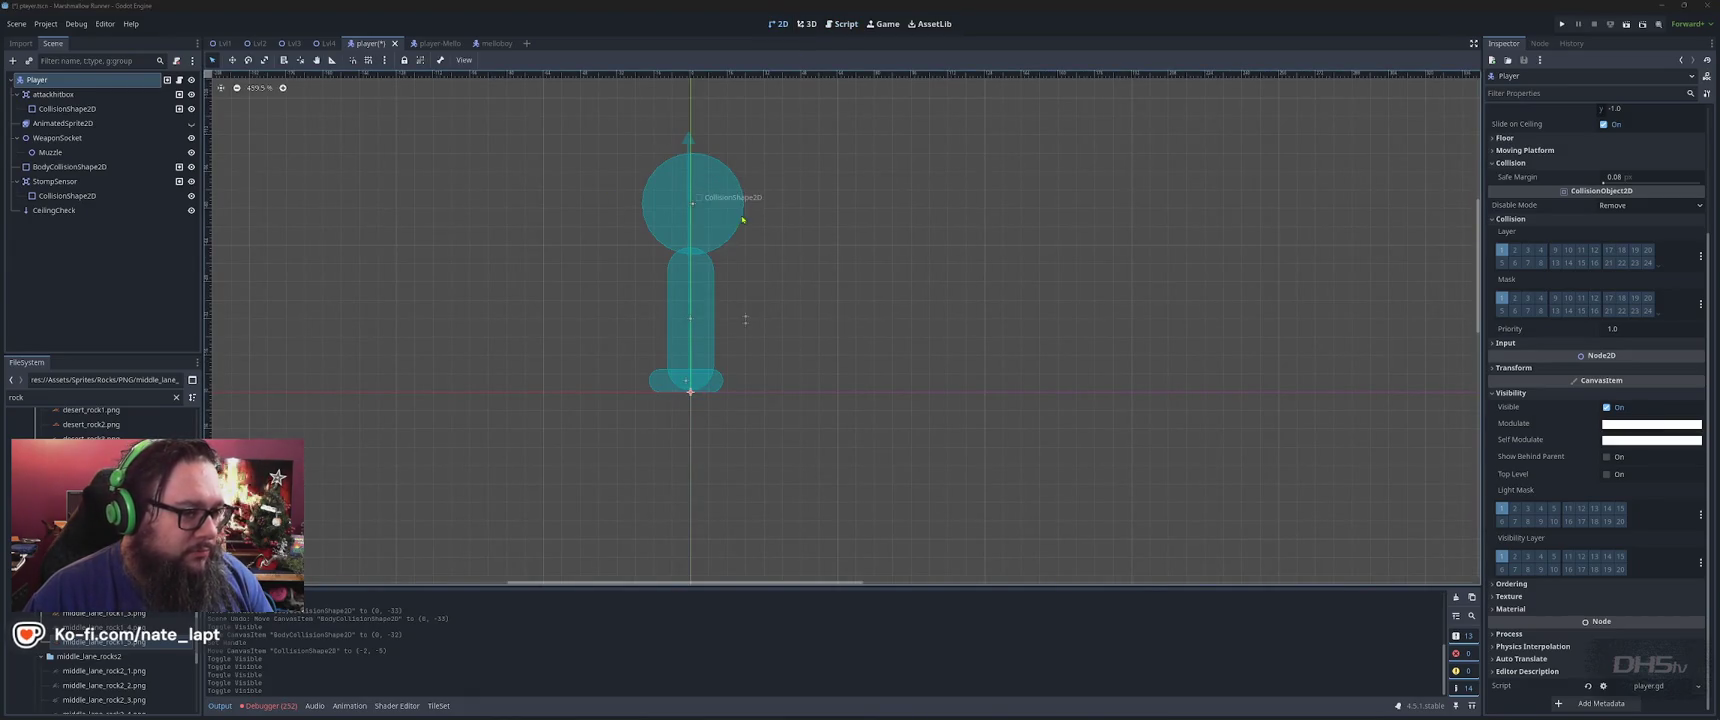
pyautogui.press('super+shift+s')
pyautogui.moveTo(3, 31); pyautogui.dragTo(818, 462)
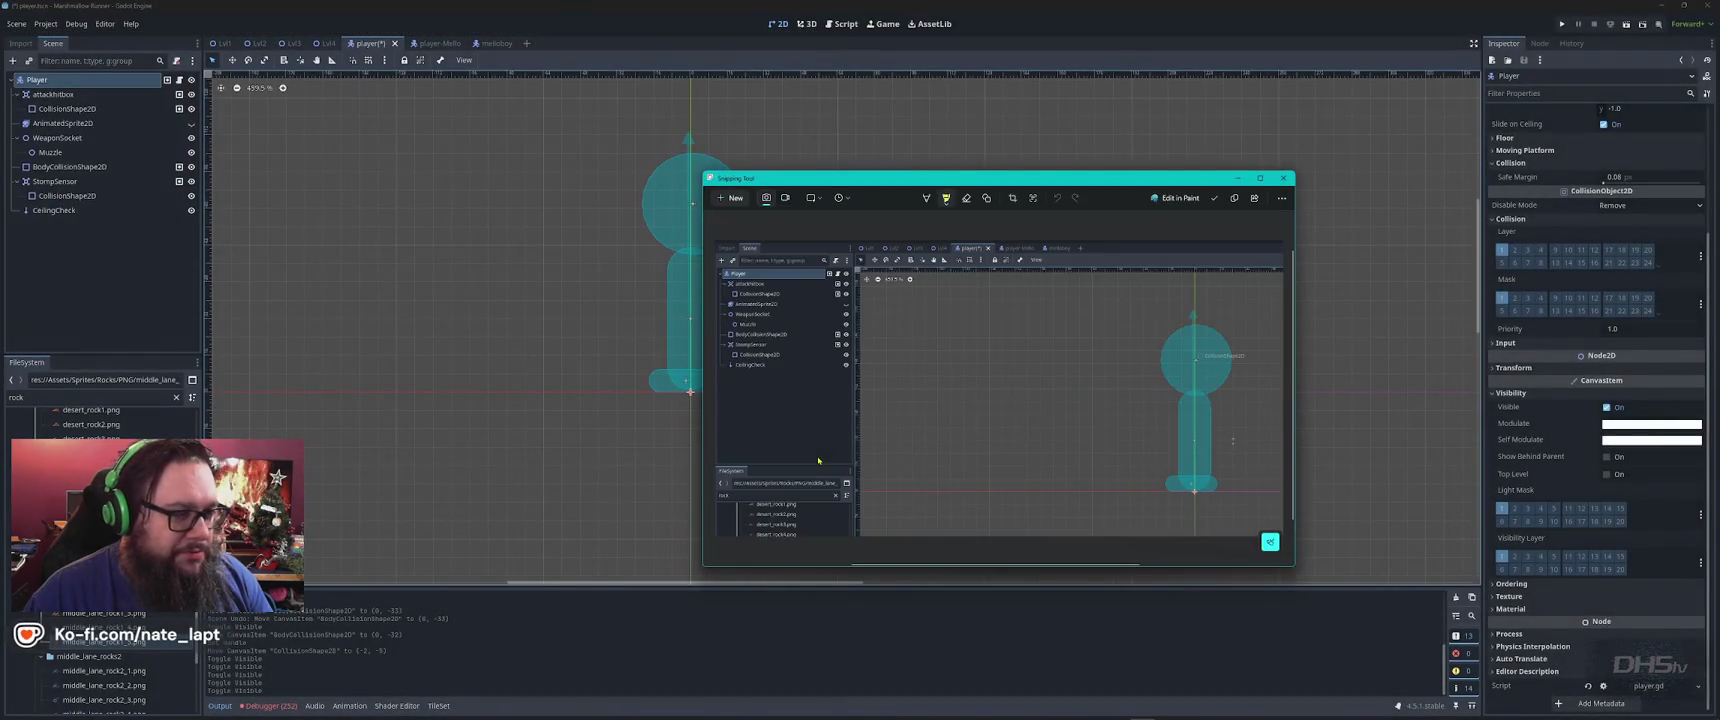
pyautogui.hotkey('alt', 'Tab')
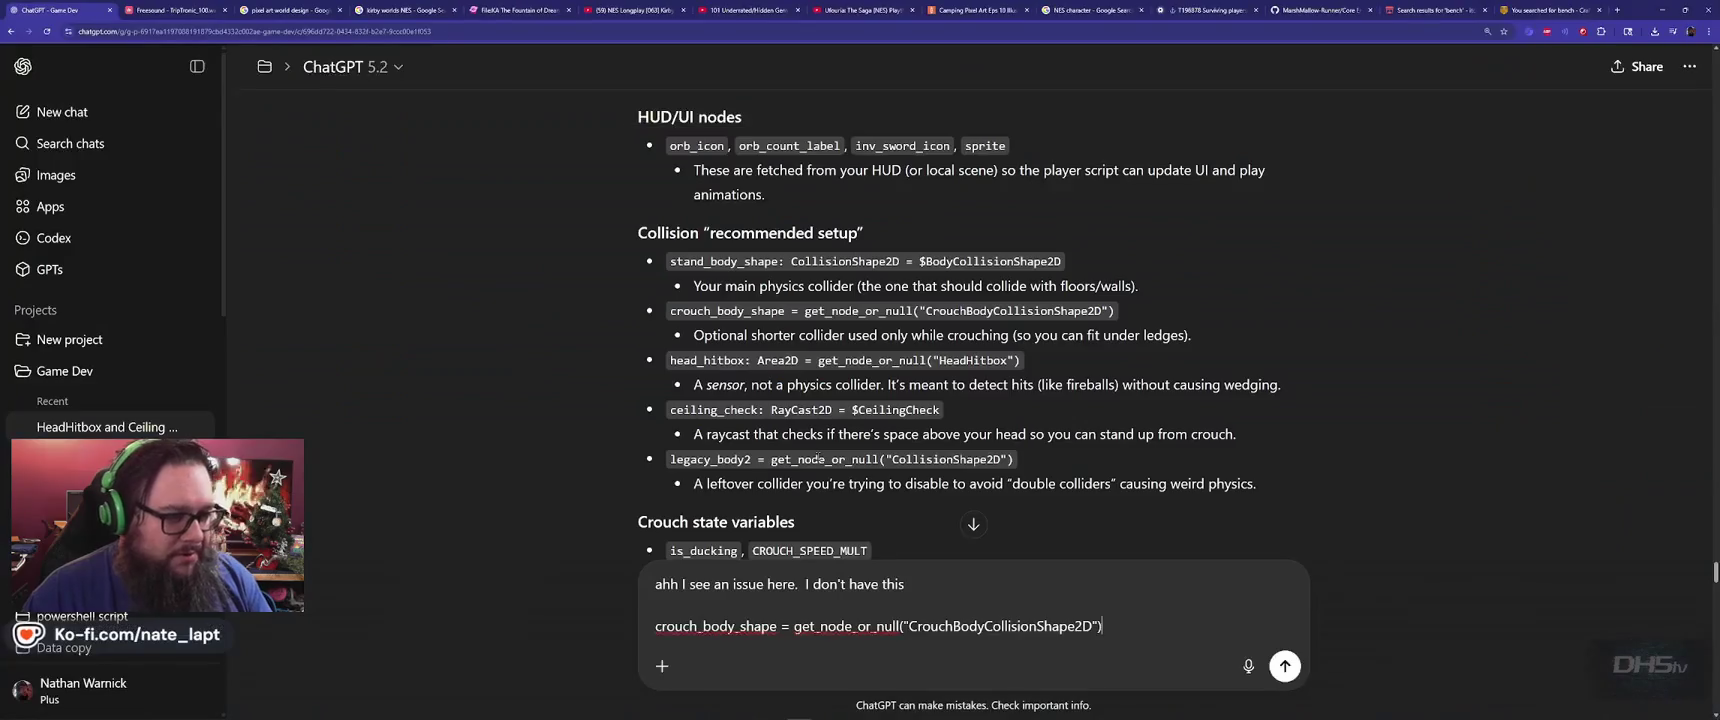
# Attach the screenshot and examine crouch_body_shape, CrouchBodyCollisionShape2D and ceiling_check in the answer
pyautogui.hotkey('ctrl', 'v')
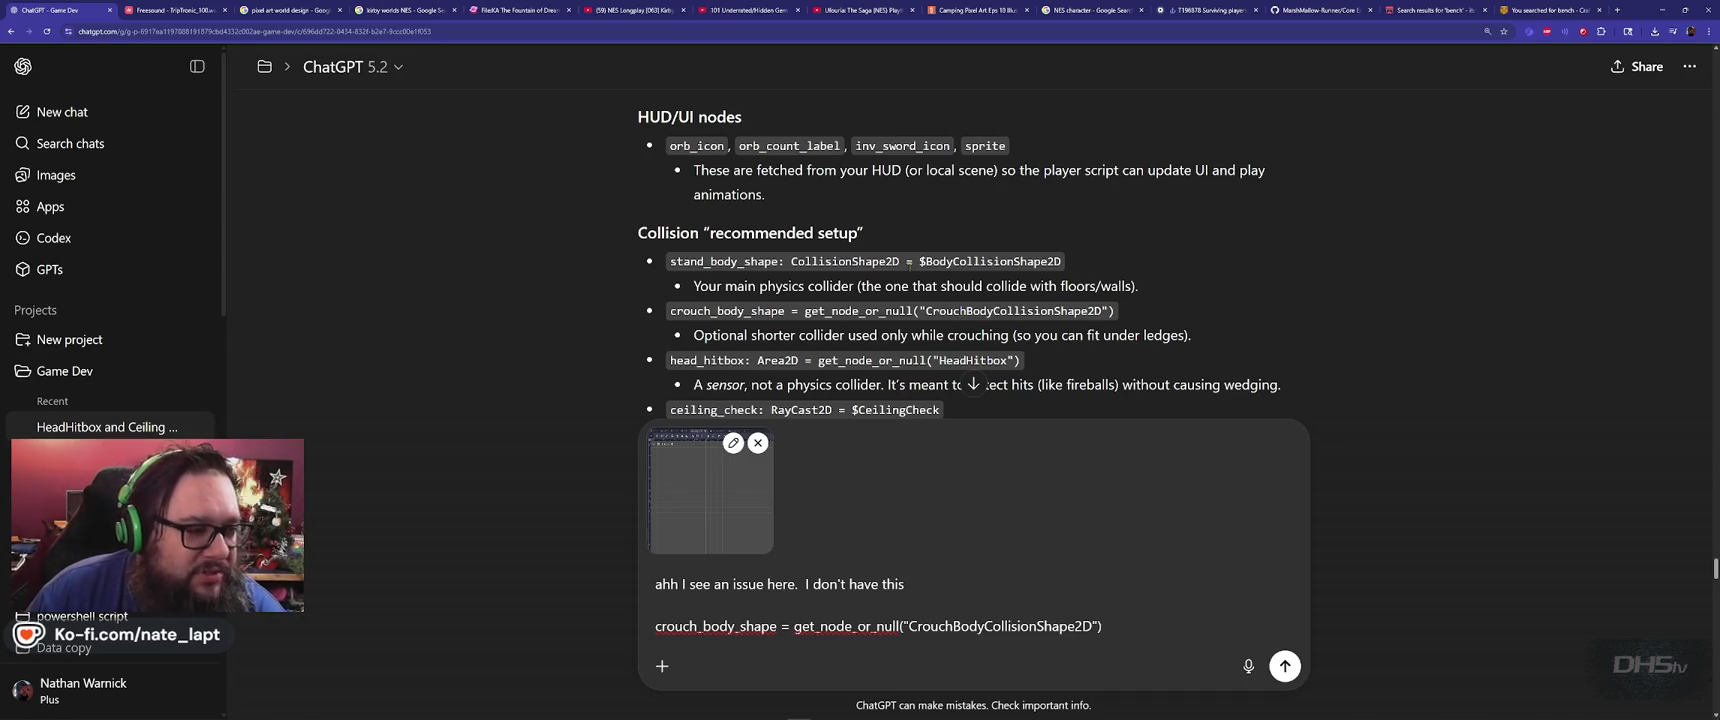
pyautogui.scroll(-1, 909, 262)
pyautogui.doubleClick(730, 261)
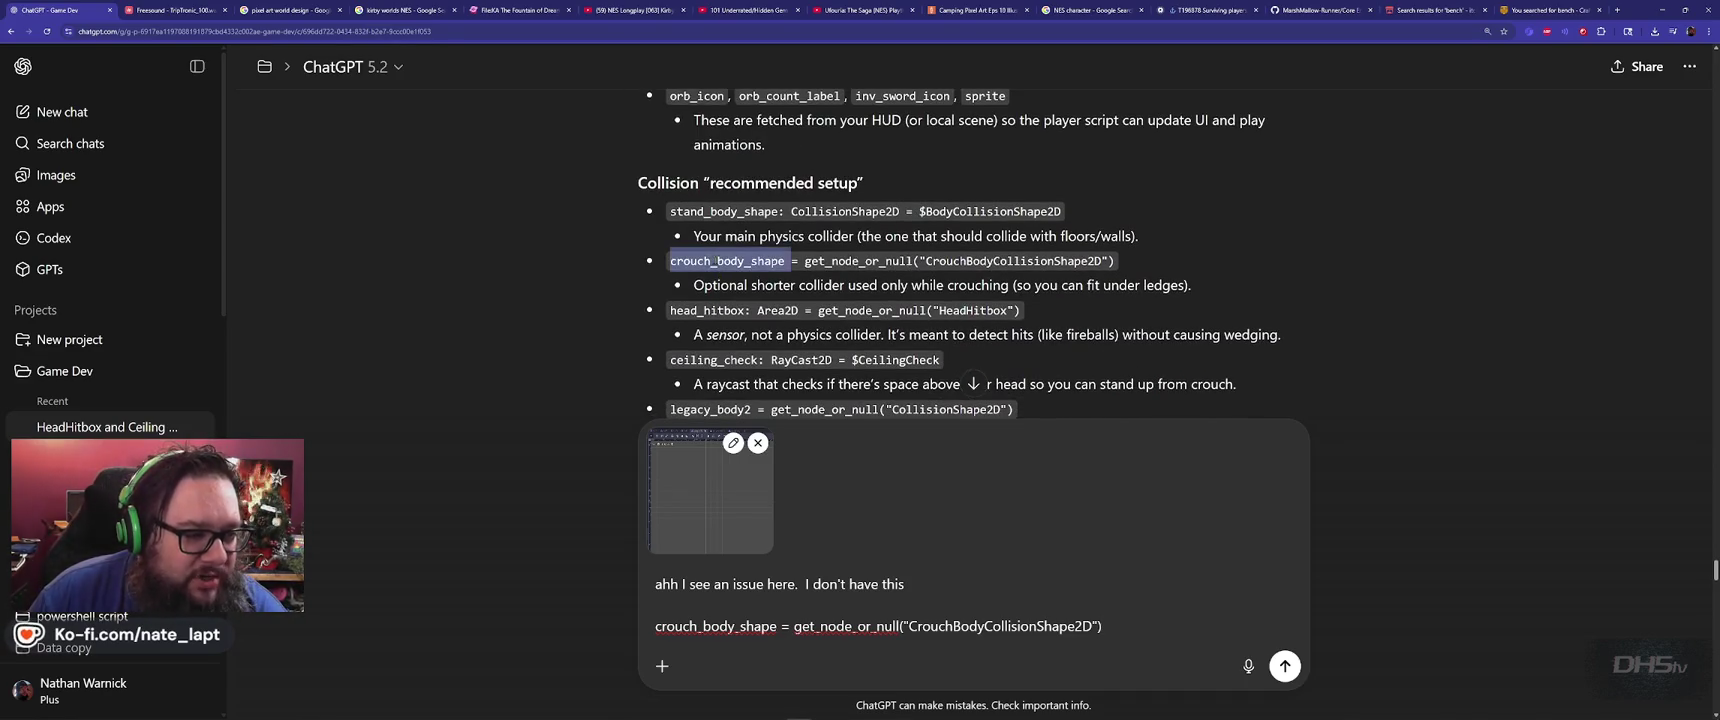
pyautogui.doubleClick(1013, 262)
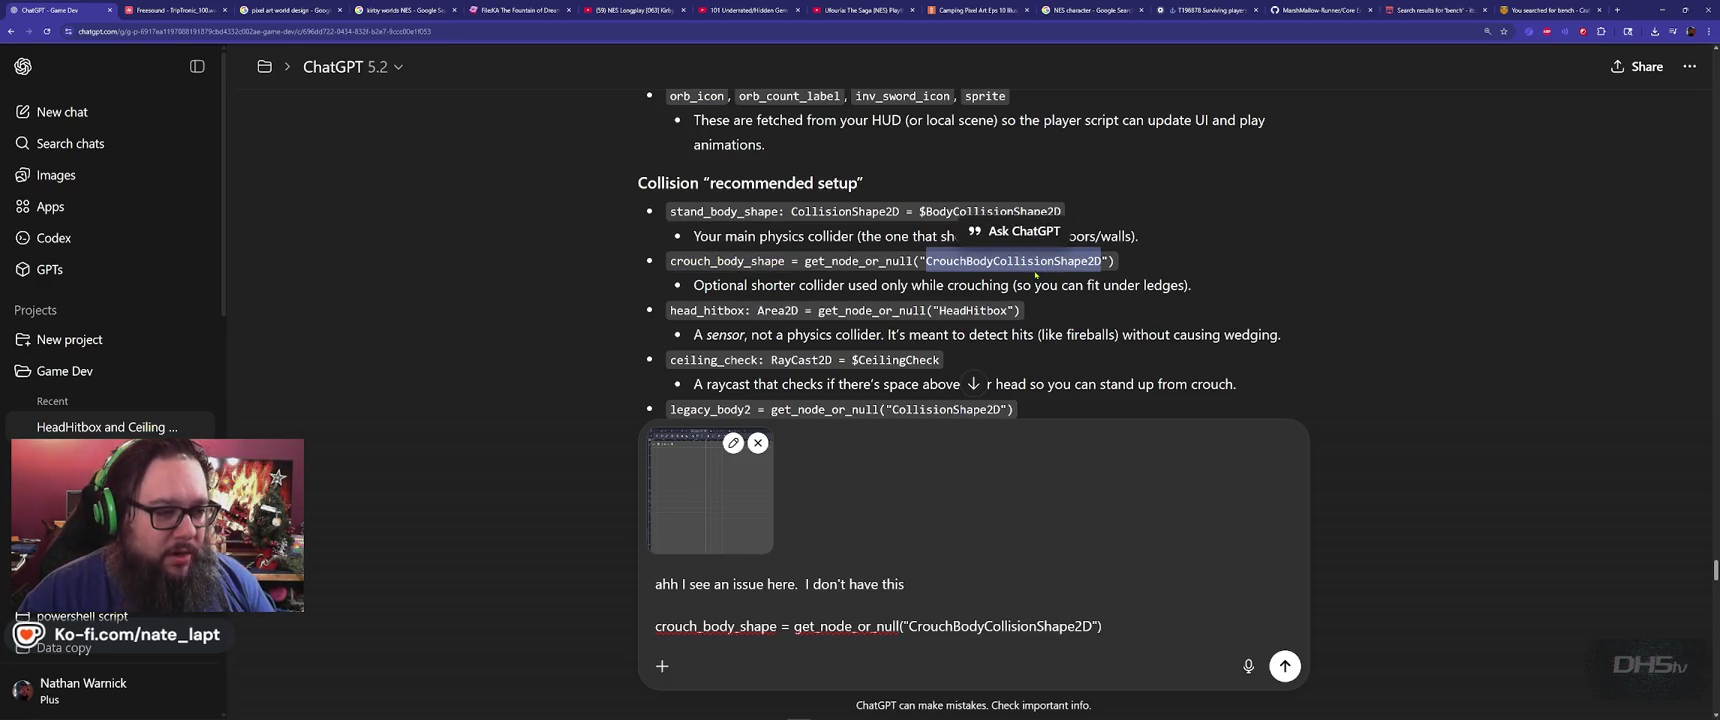
pyautogui.click(820, 262)
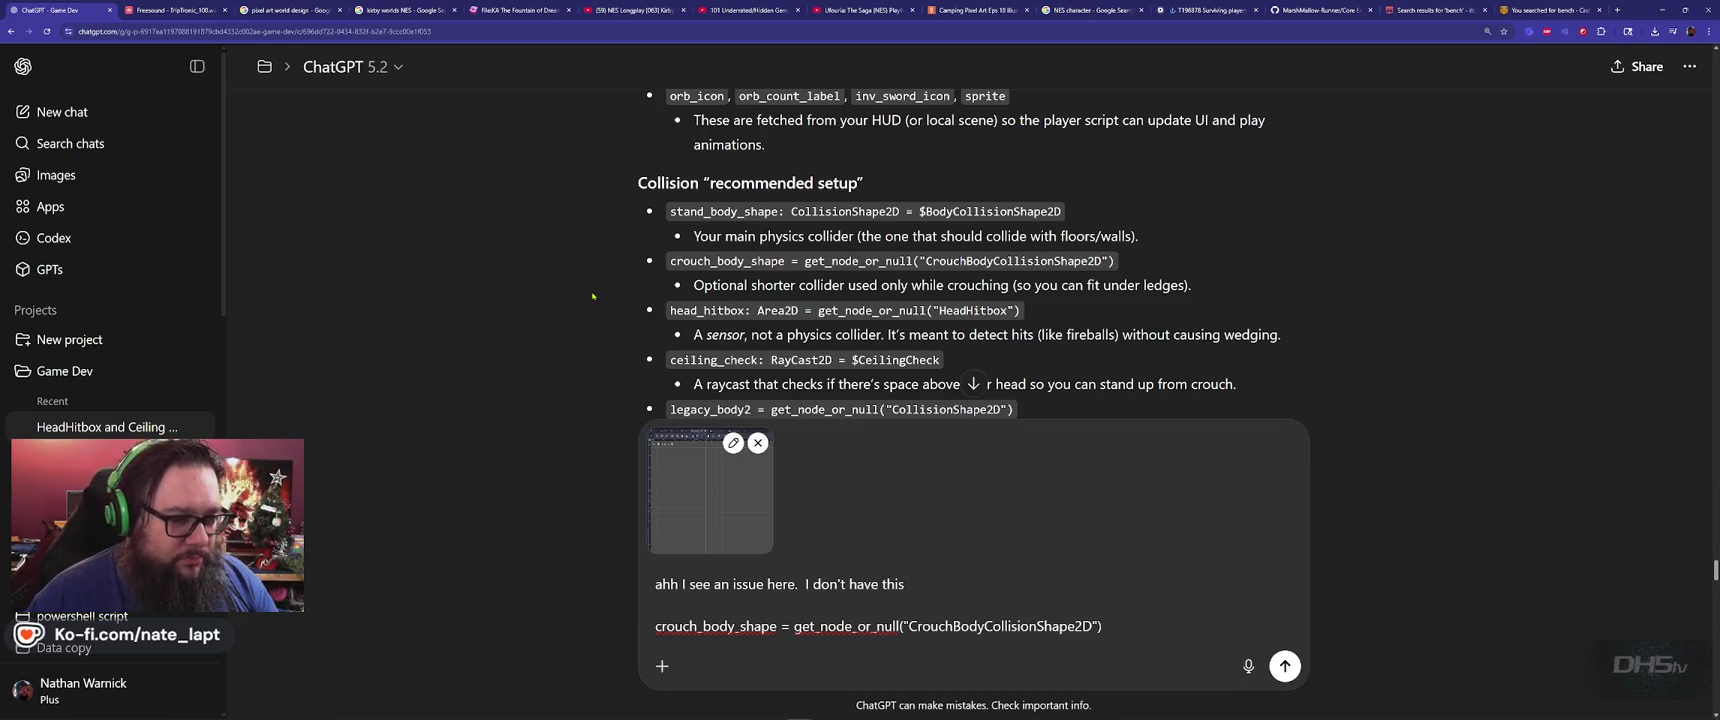
pyautogui.scroll(-2, 603, 303)
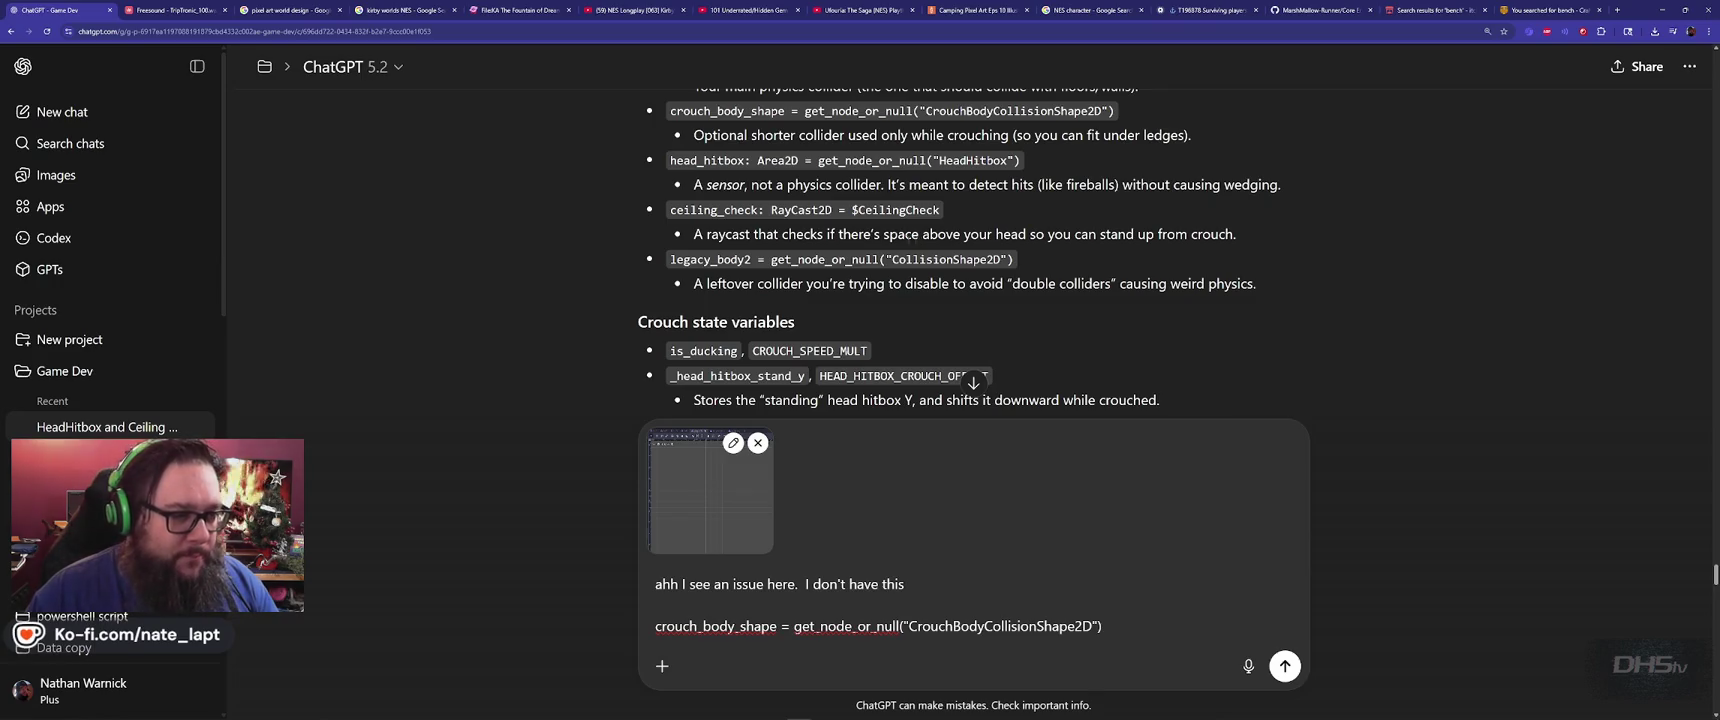
pyautogui.doubleClick(713, 210)
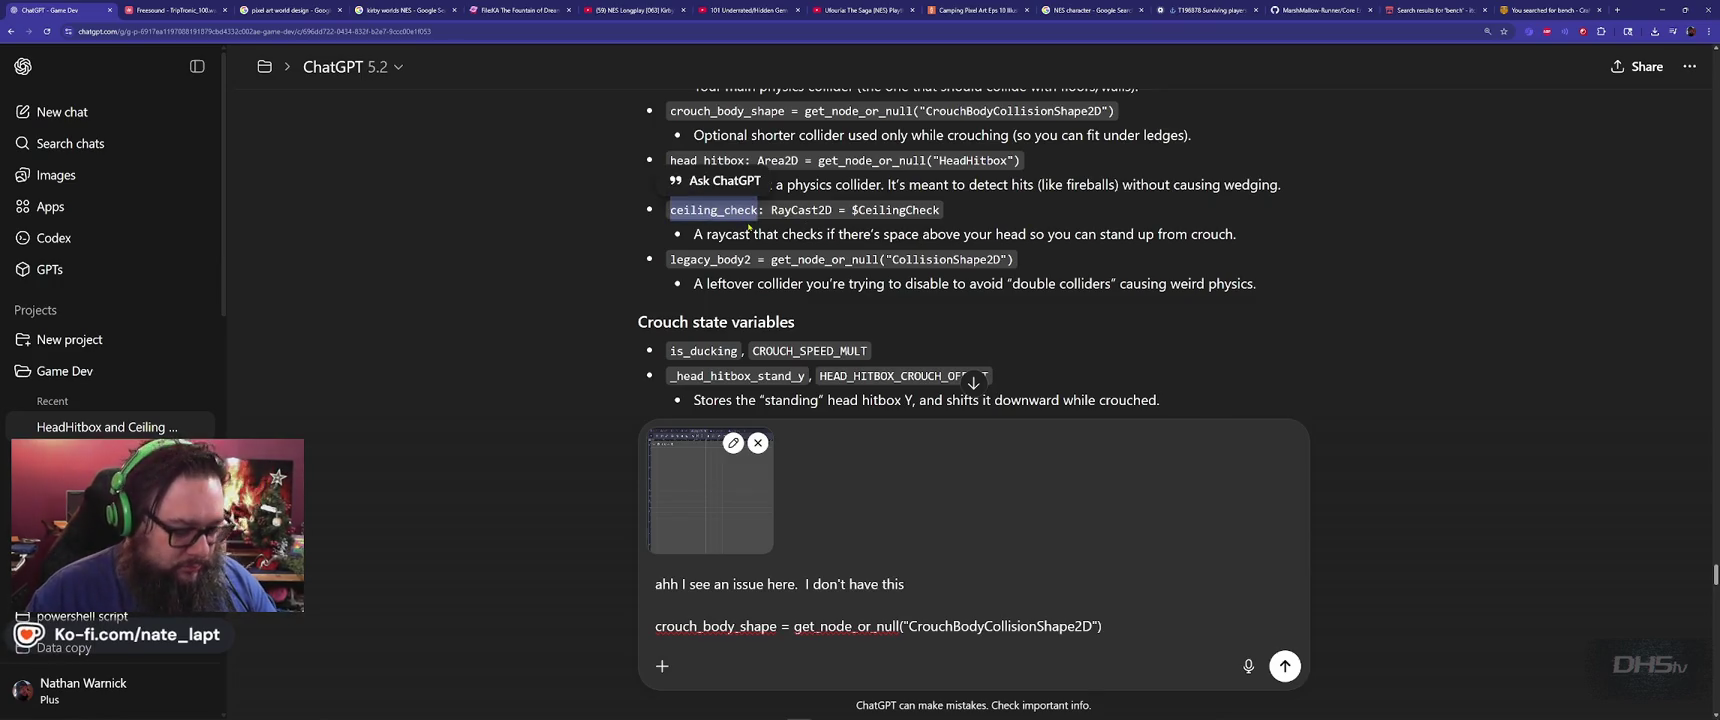
pyautogui.click(1153, 621)
pyautogui.scroll(-1, 1153, 621)
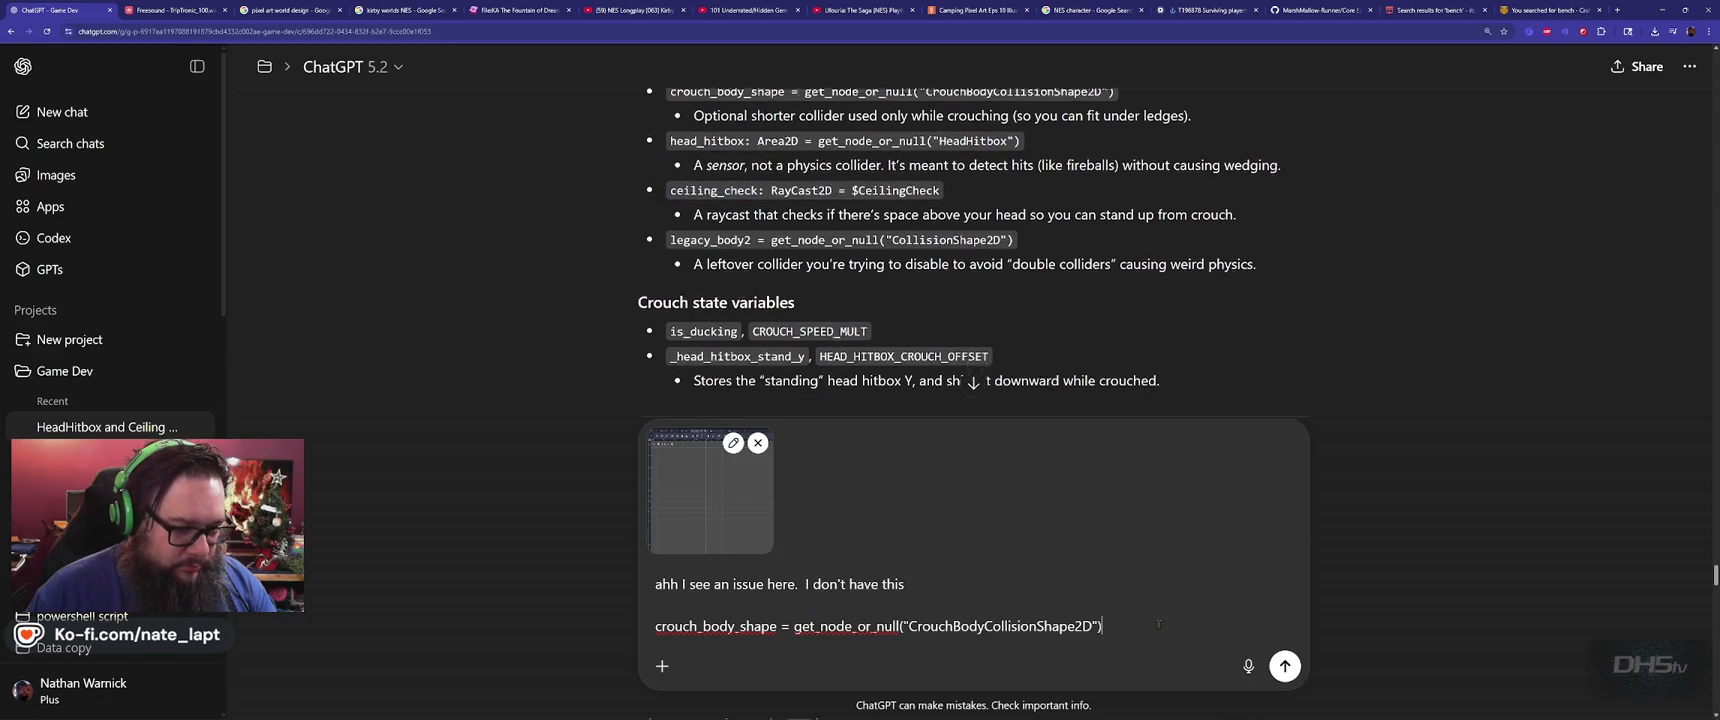
# Add the line 'as for ceiling_check, This should be pointed up?' and keep reading the answer
pyautogui.hotkey('shift', 'Return')
pyautogui.write('as for ceiling_check')
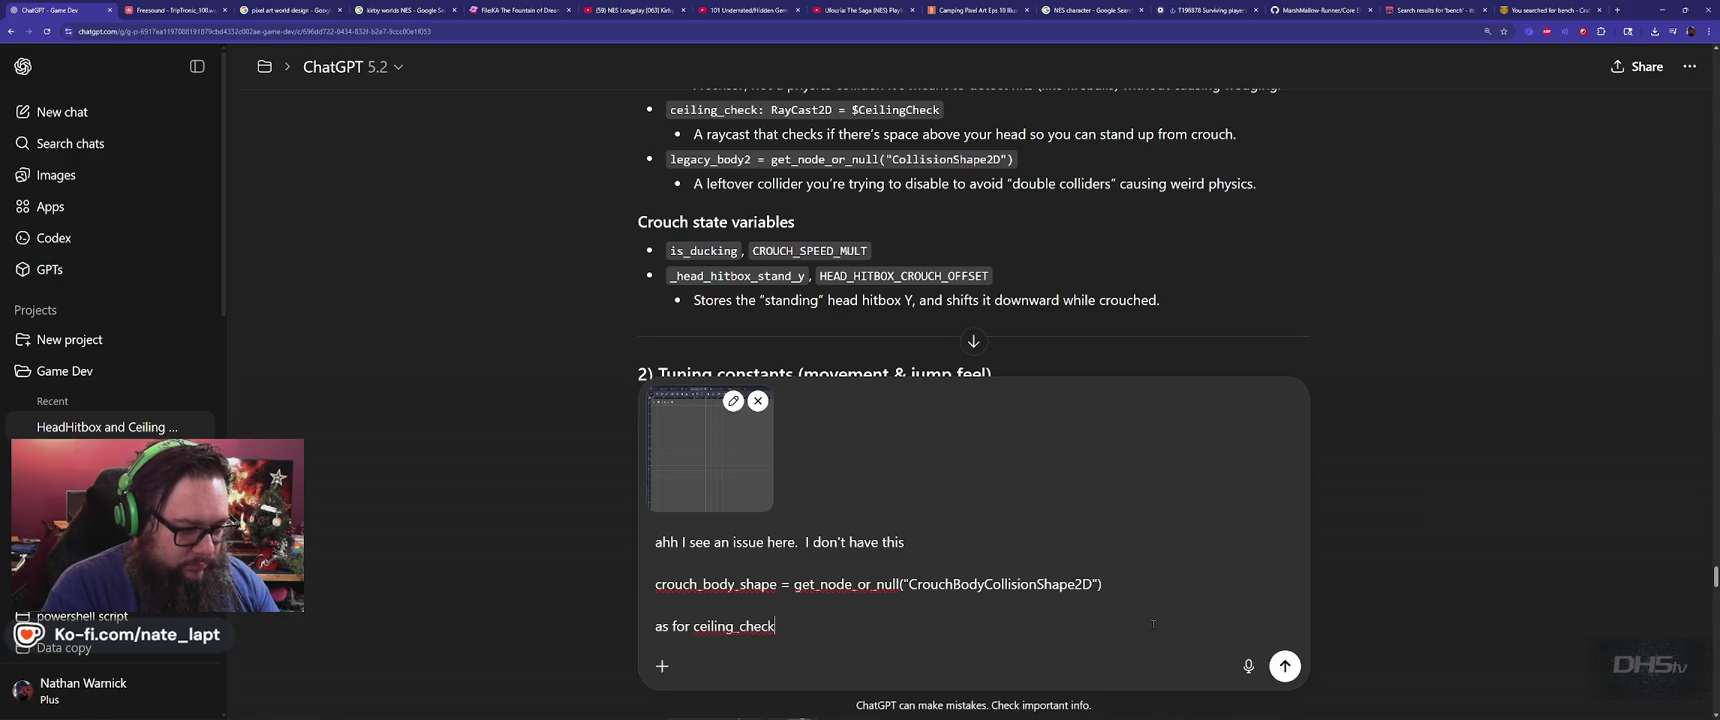
pyautogui.write(', This should ')
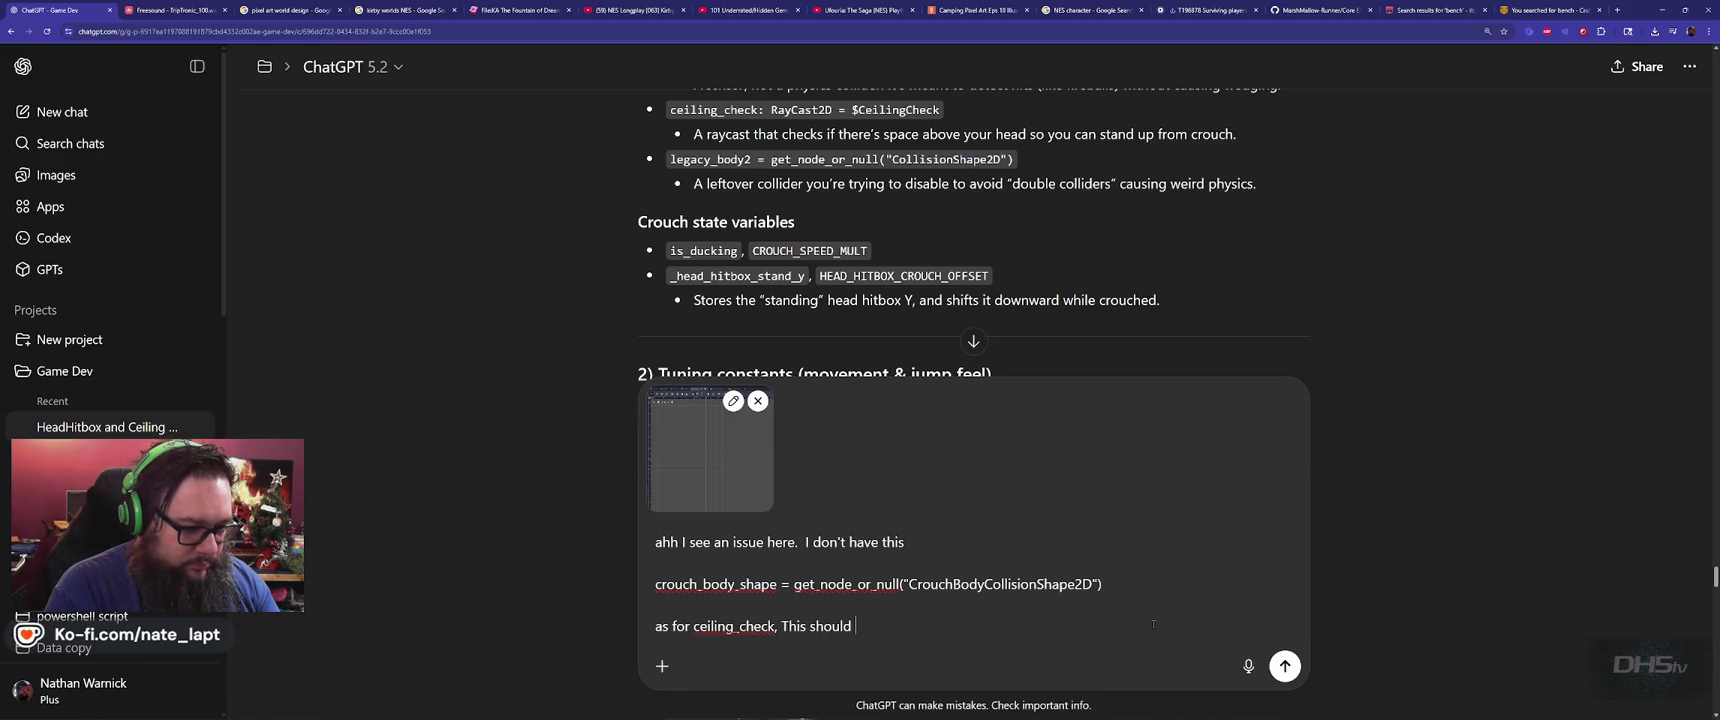
pyautogui.write('be pointed ')
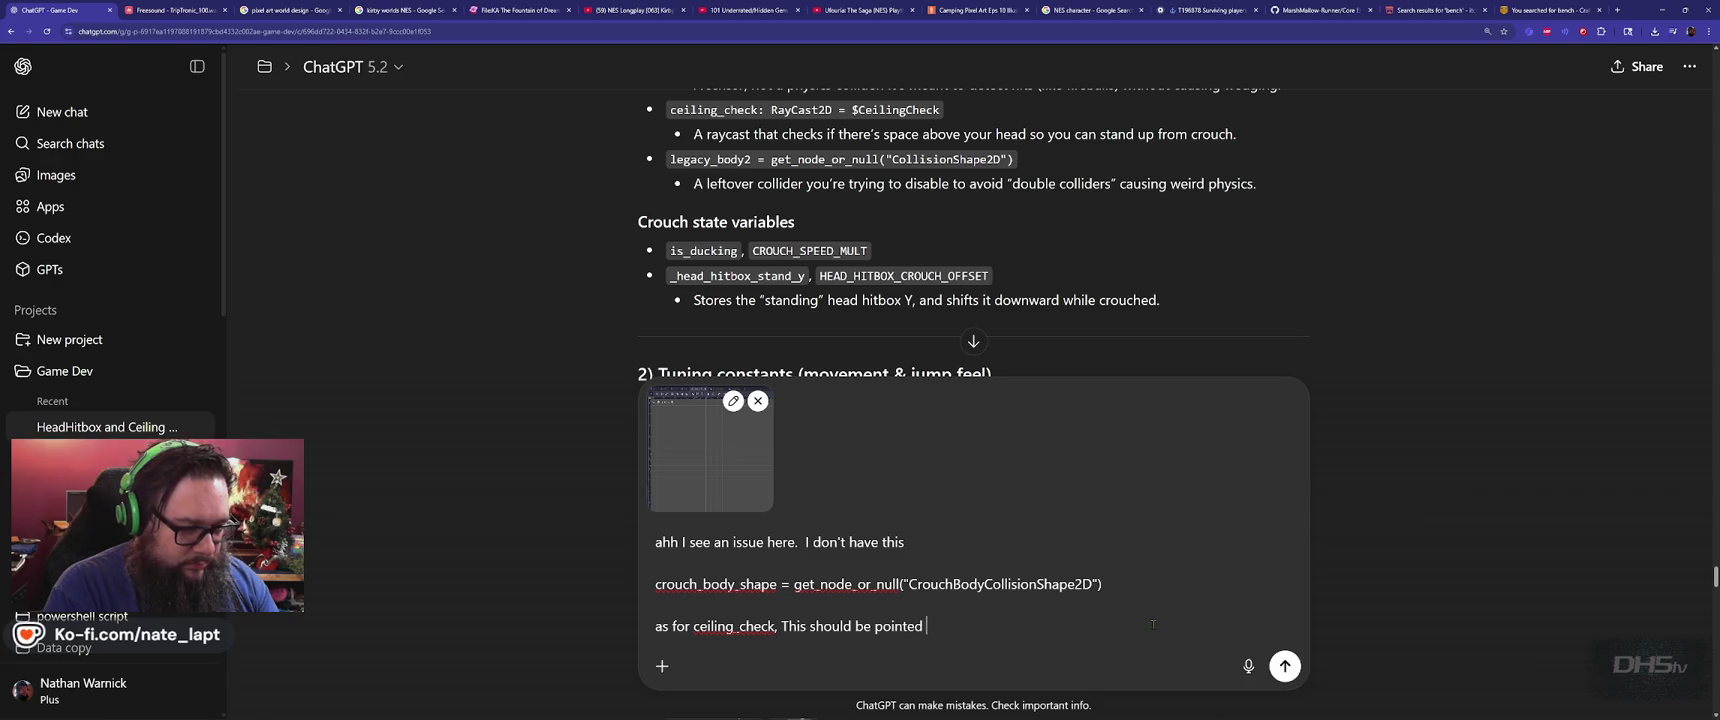
pyautogui.write('up?')
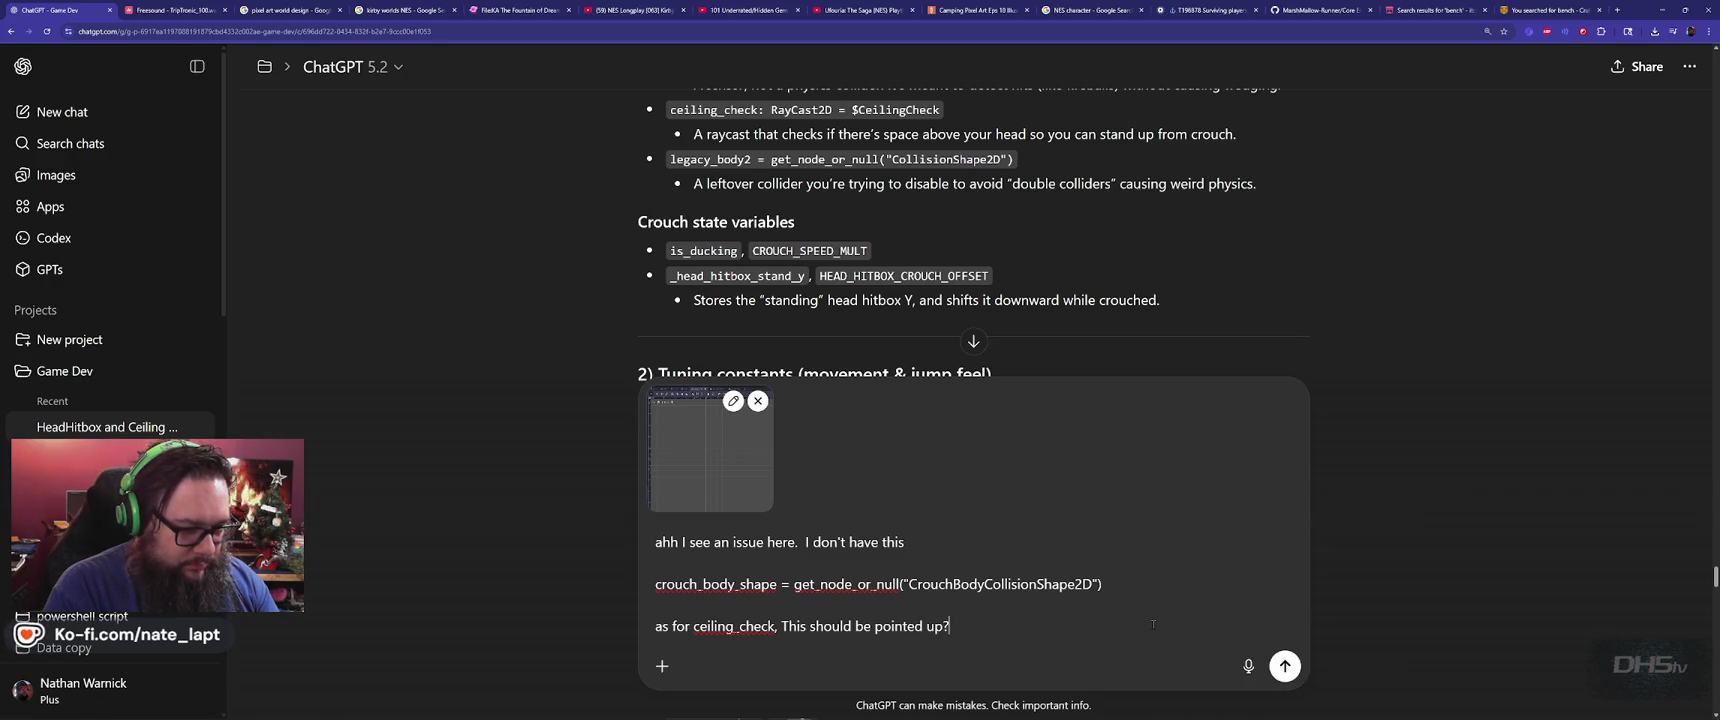
pyautogui.hotkey('shift', 'Return')
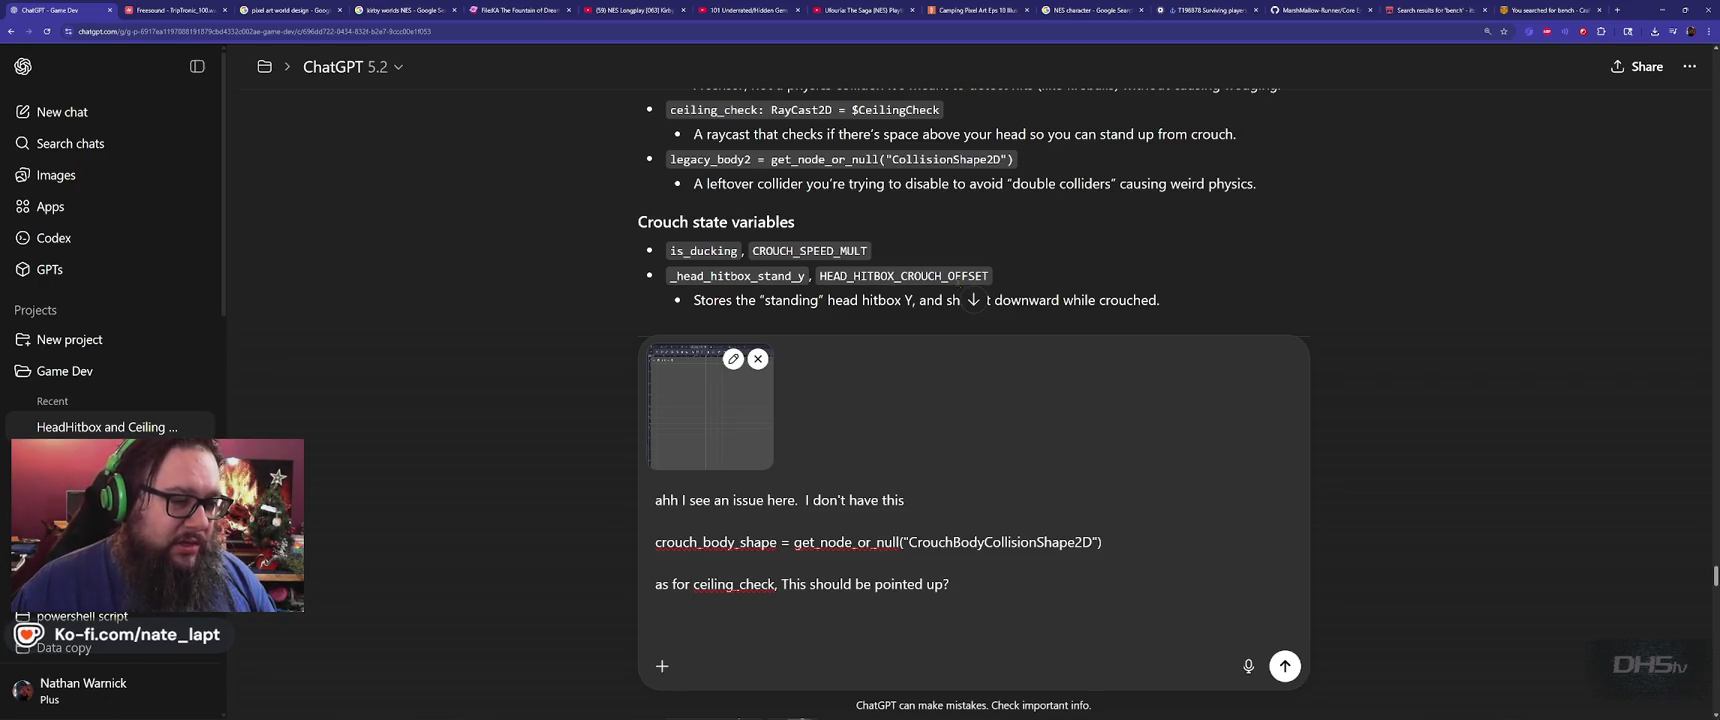
pyautogui.scroll(-1, 965, 280)
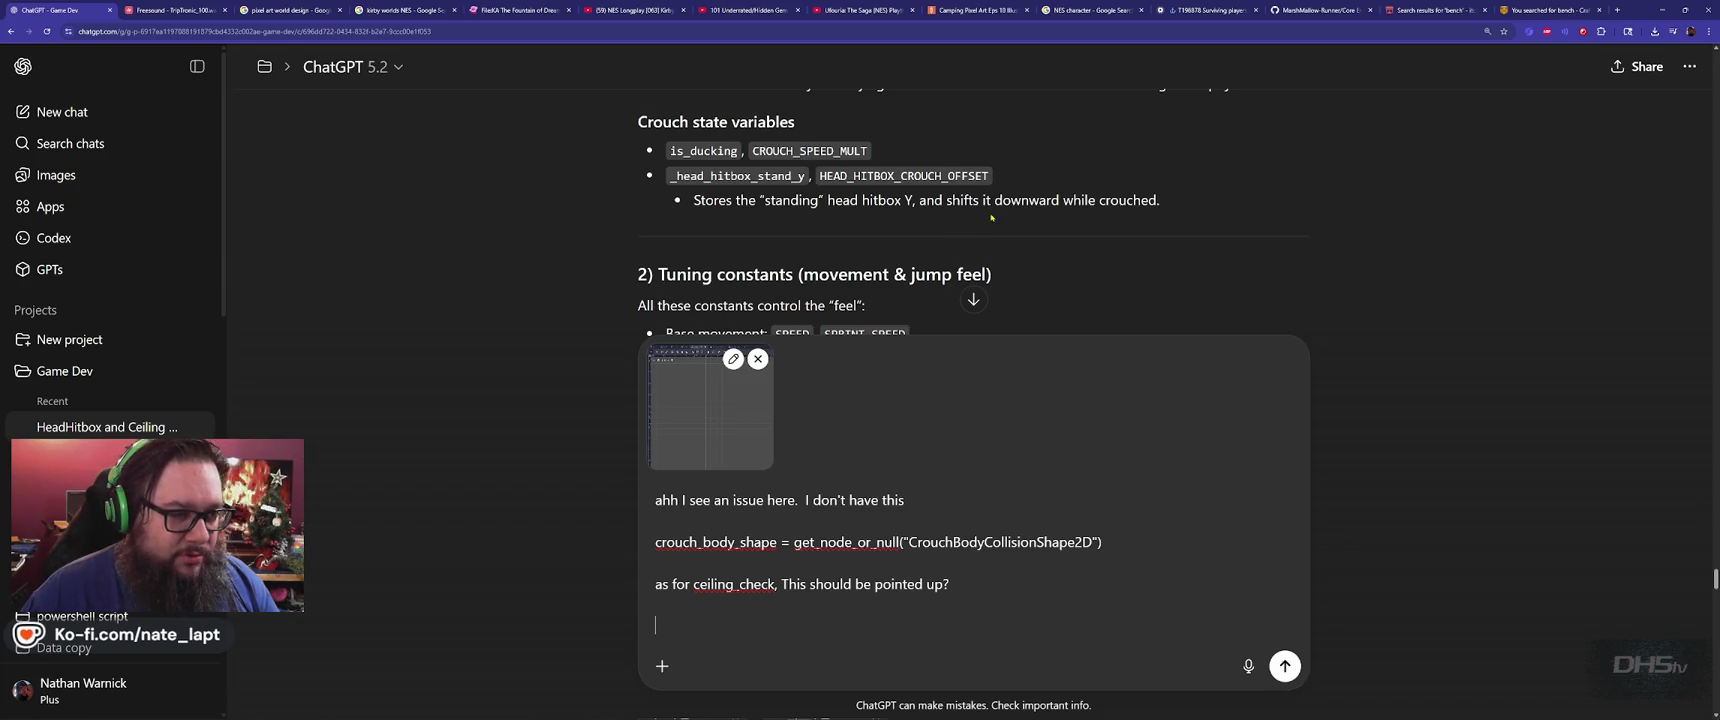
pyautogui.scroll(-3, 991, 217)
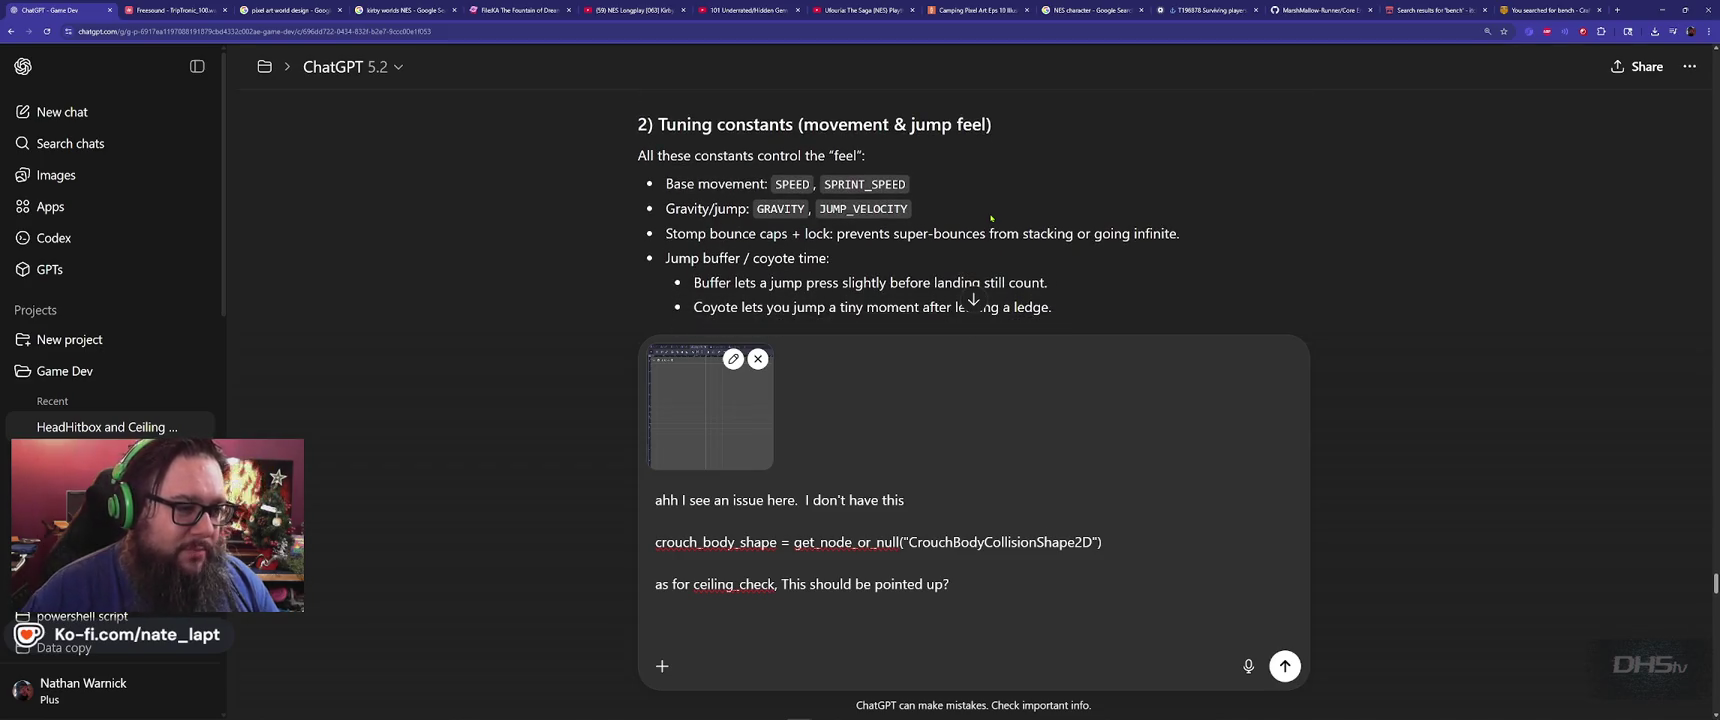
pyautogui.scroll(-4, 991, 217)
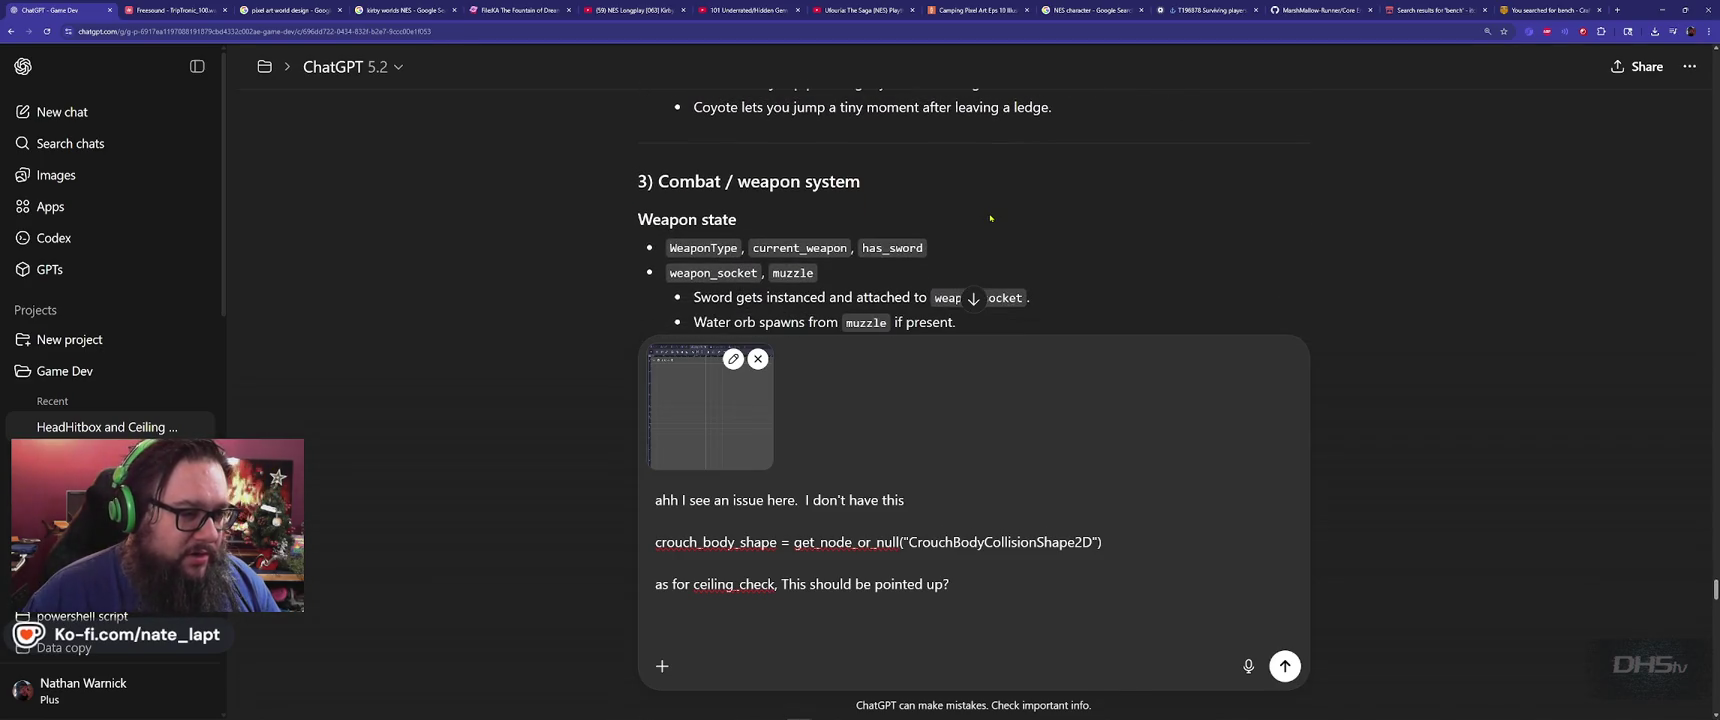
pyautogui.scroll(-1, 991, 217)
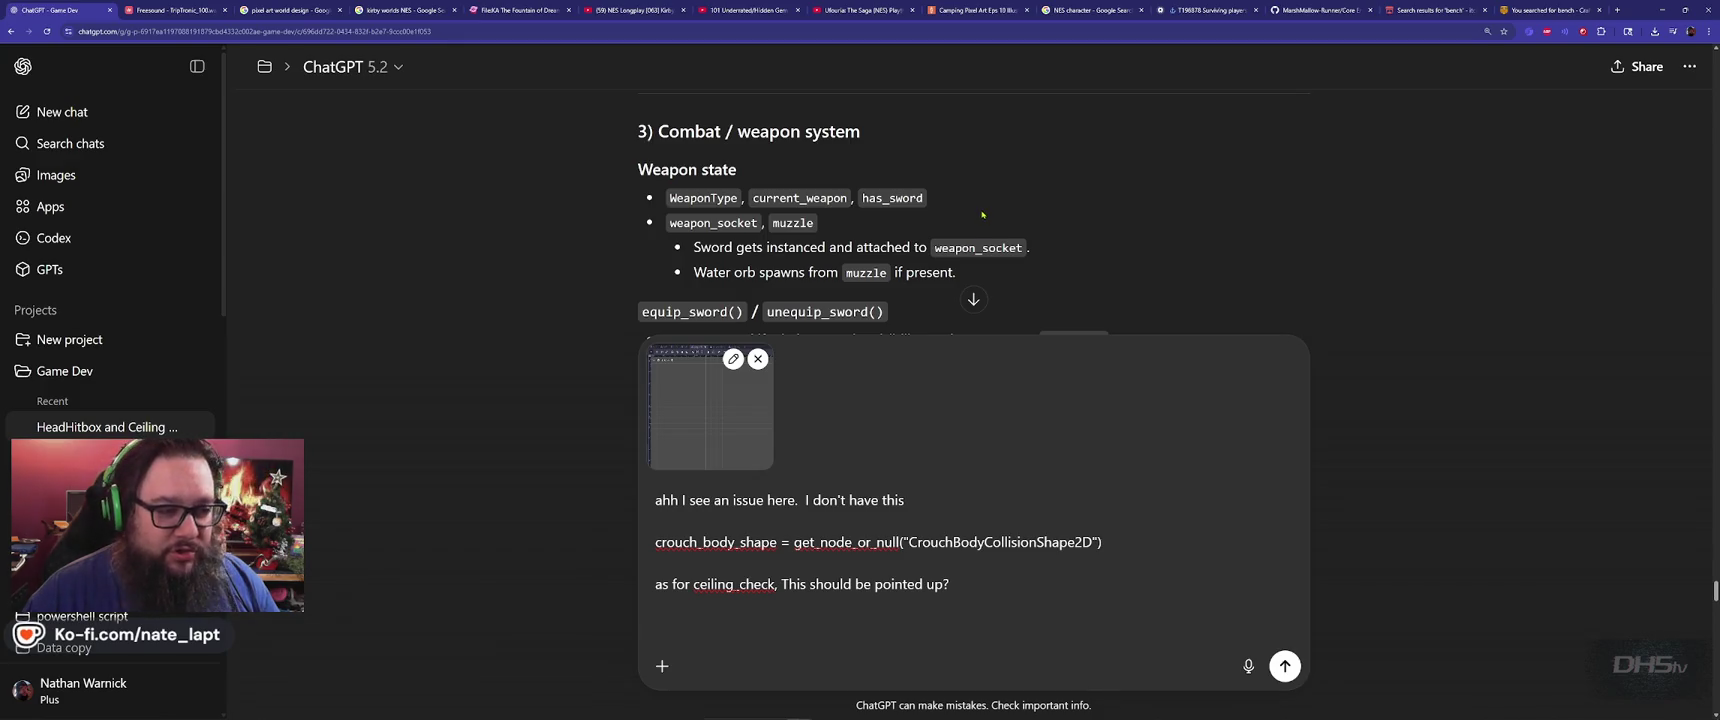
pyautogui.scroll(-1, 982, 214)
pyautogui.scroll(-4, 982, 214)
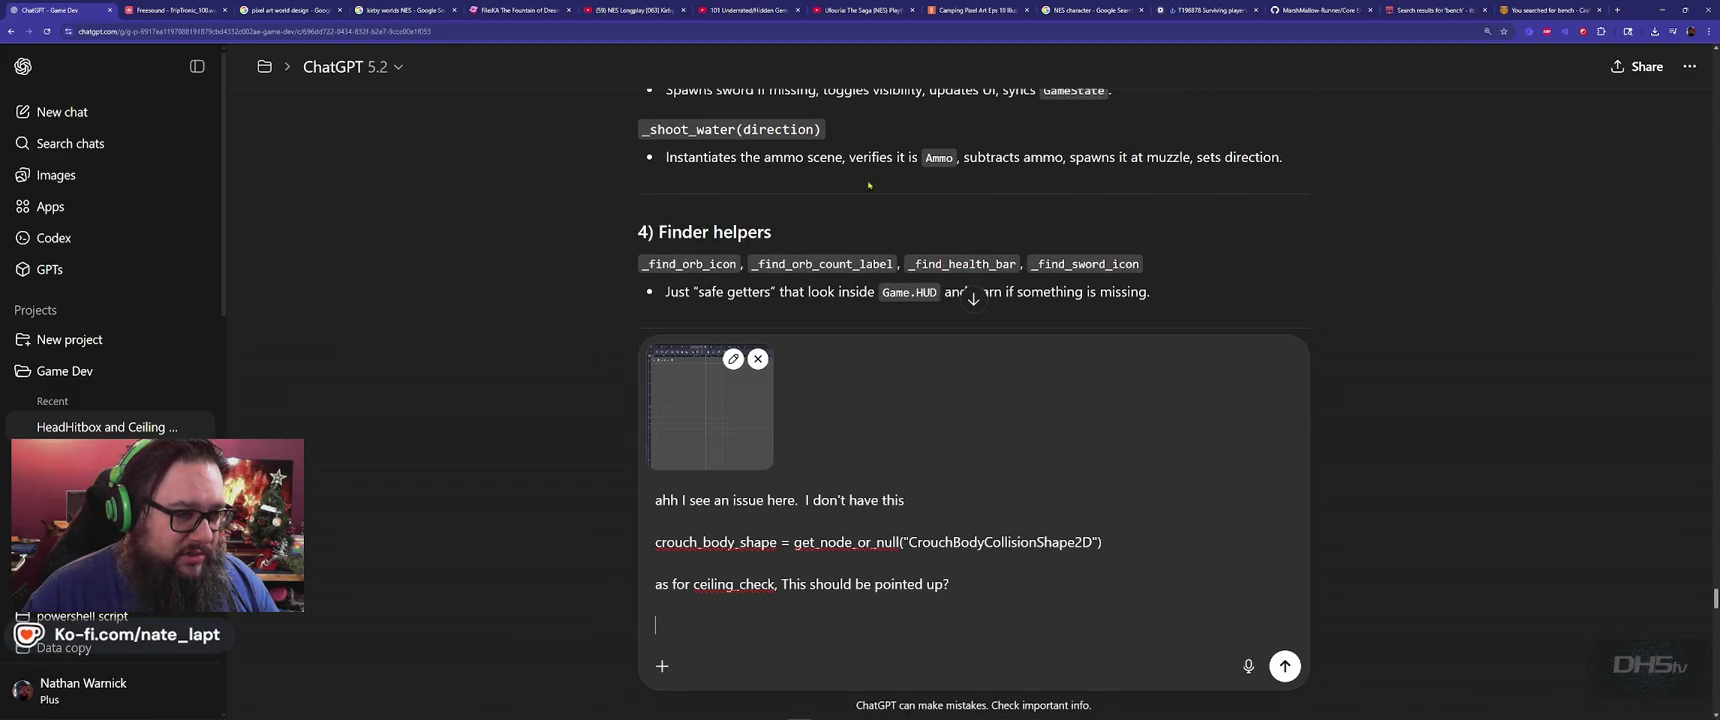
pyautogui.scroll(-1, 890, 187)
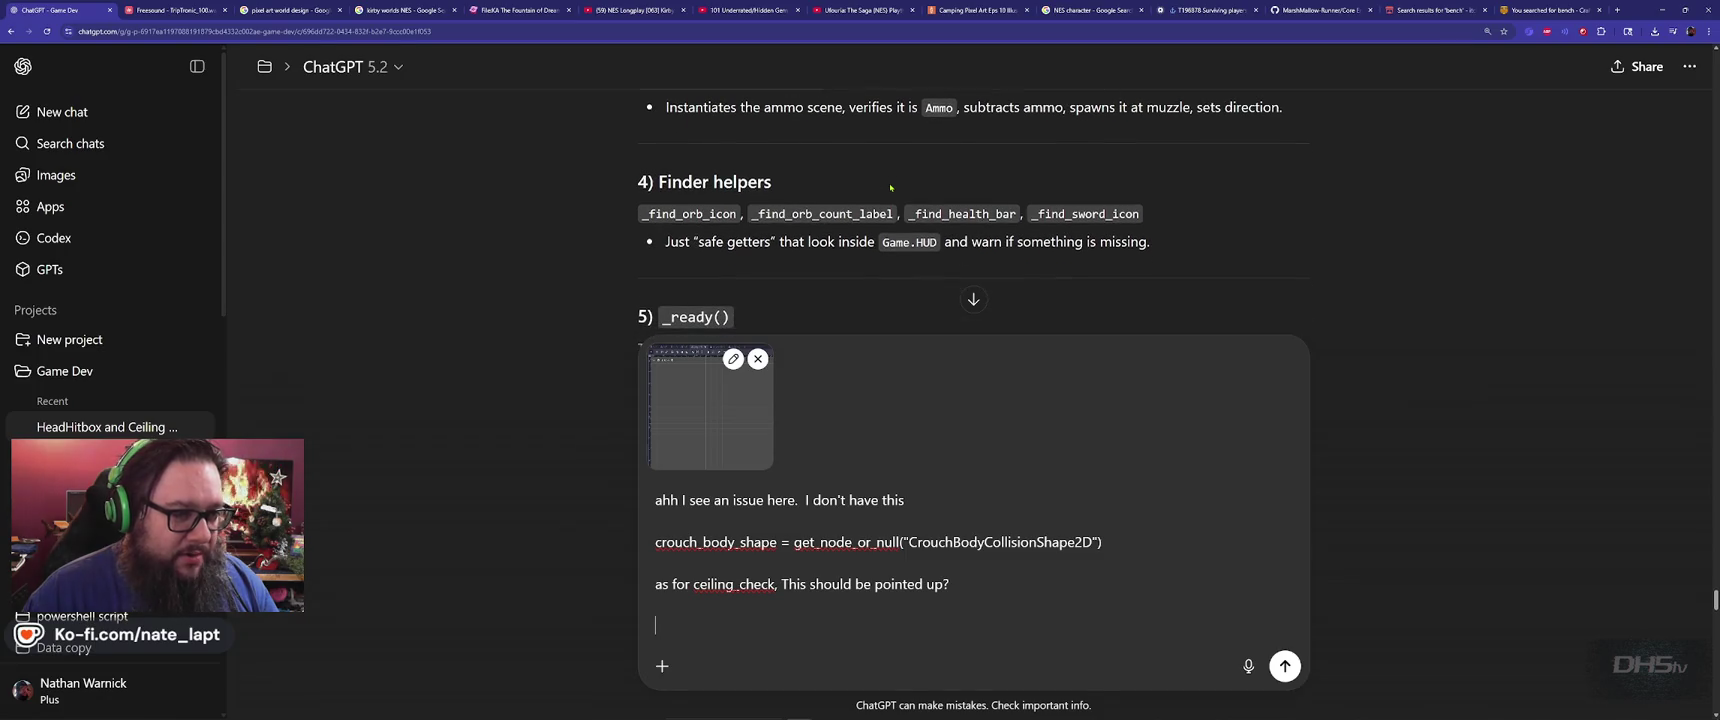
pyautogui.scroll(-5, 890, 187)
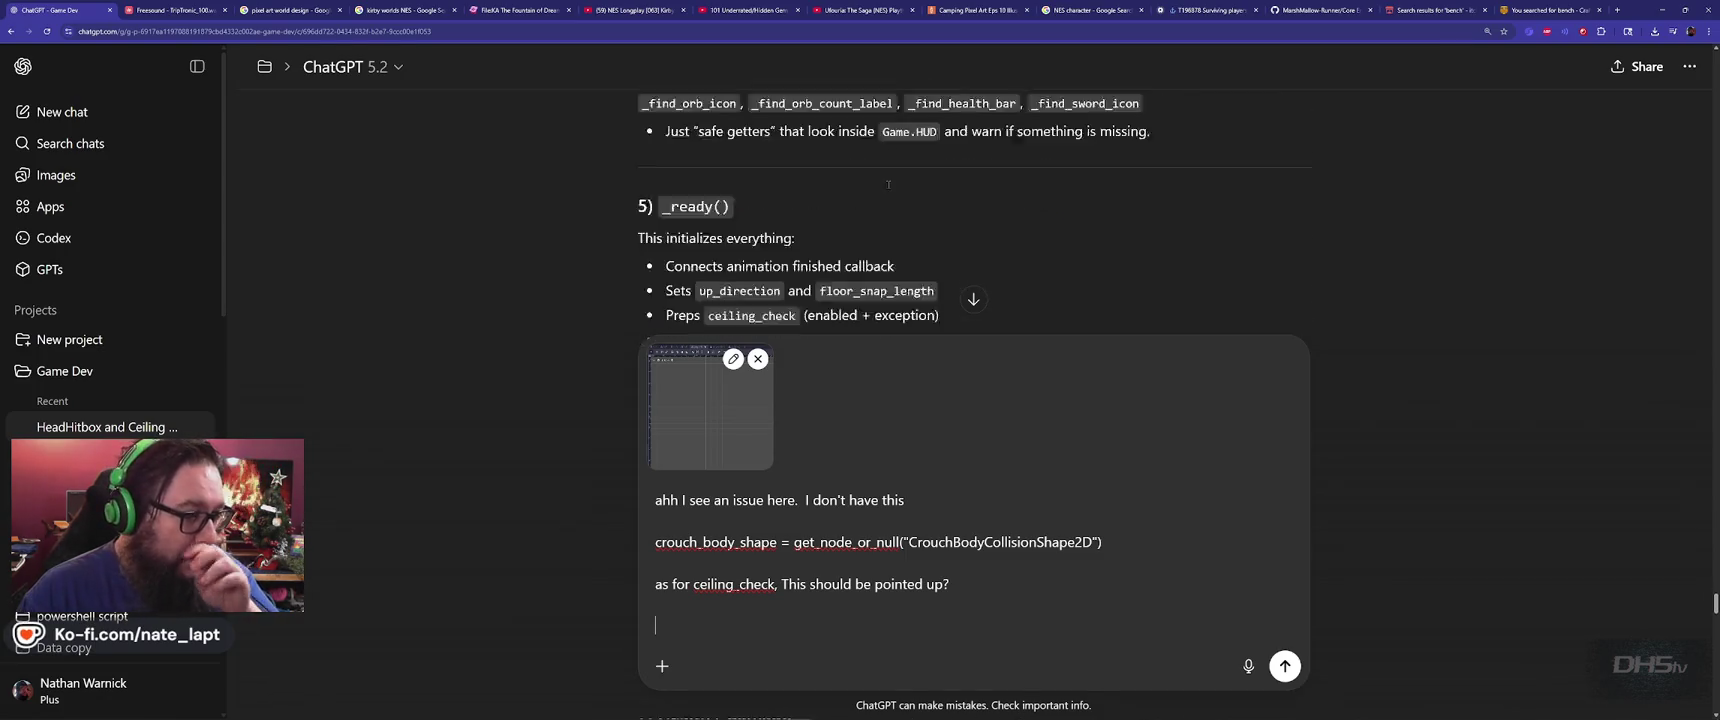
pyautogui.scroll(-2, 889, 185)
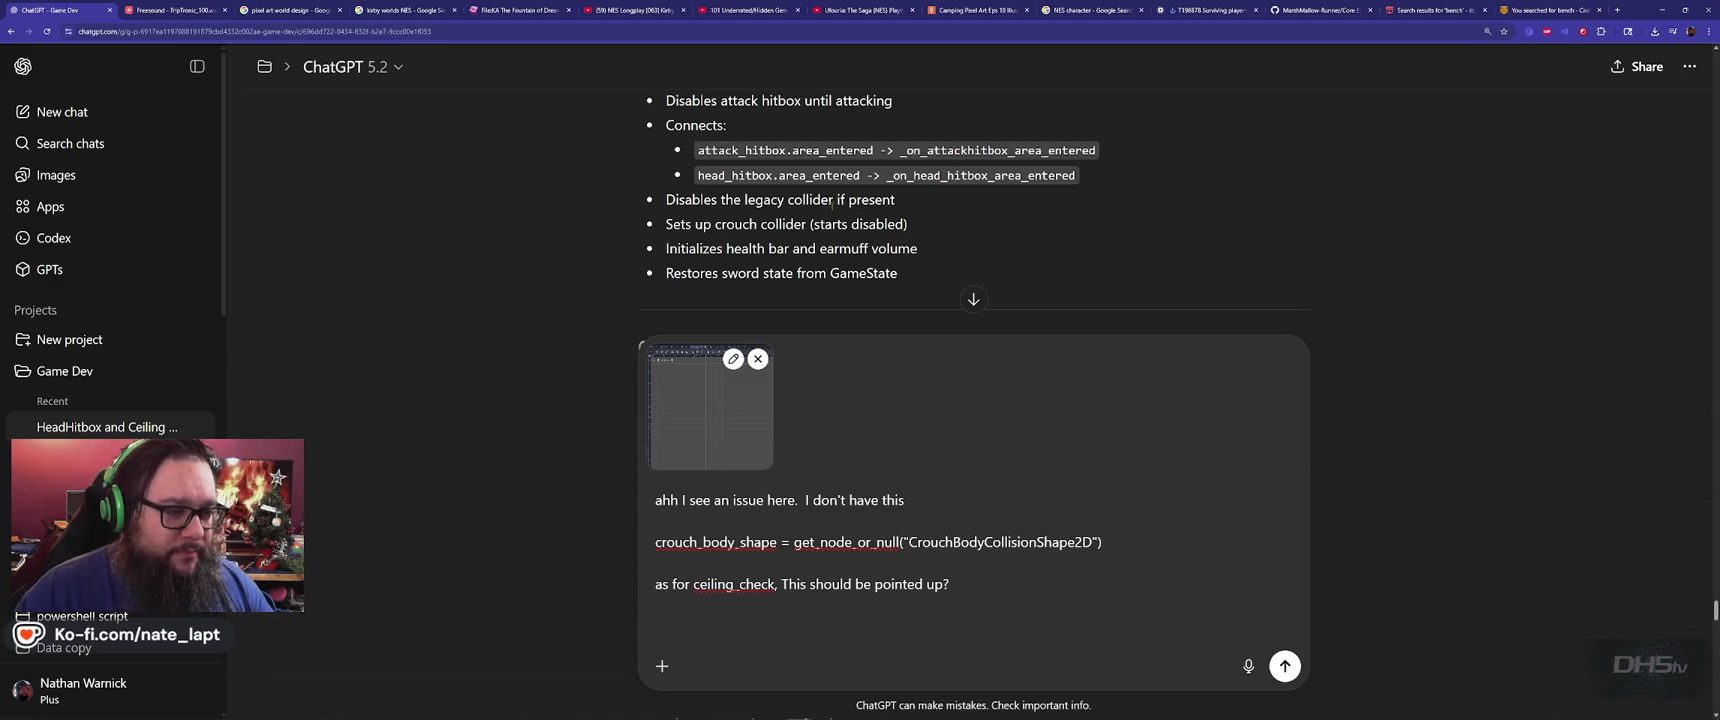
pyautogui.scroll(-1, 831, 204)
pyautogui.scroll(-2, 831, 206)
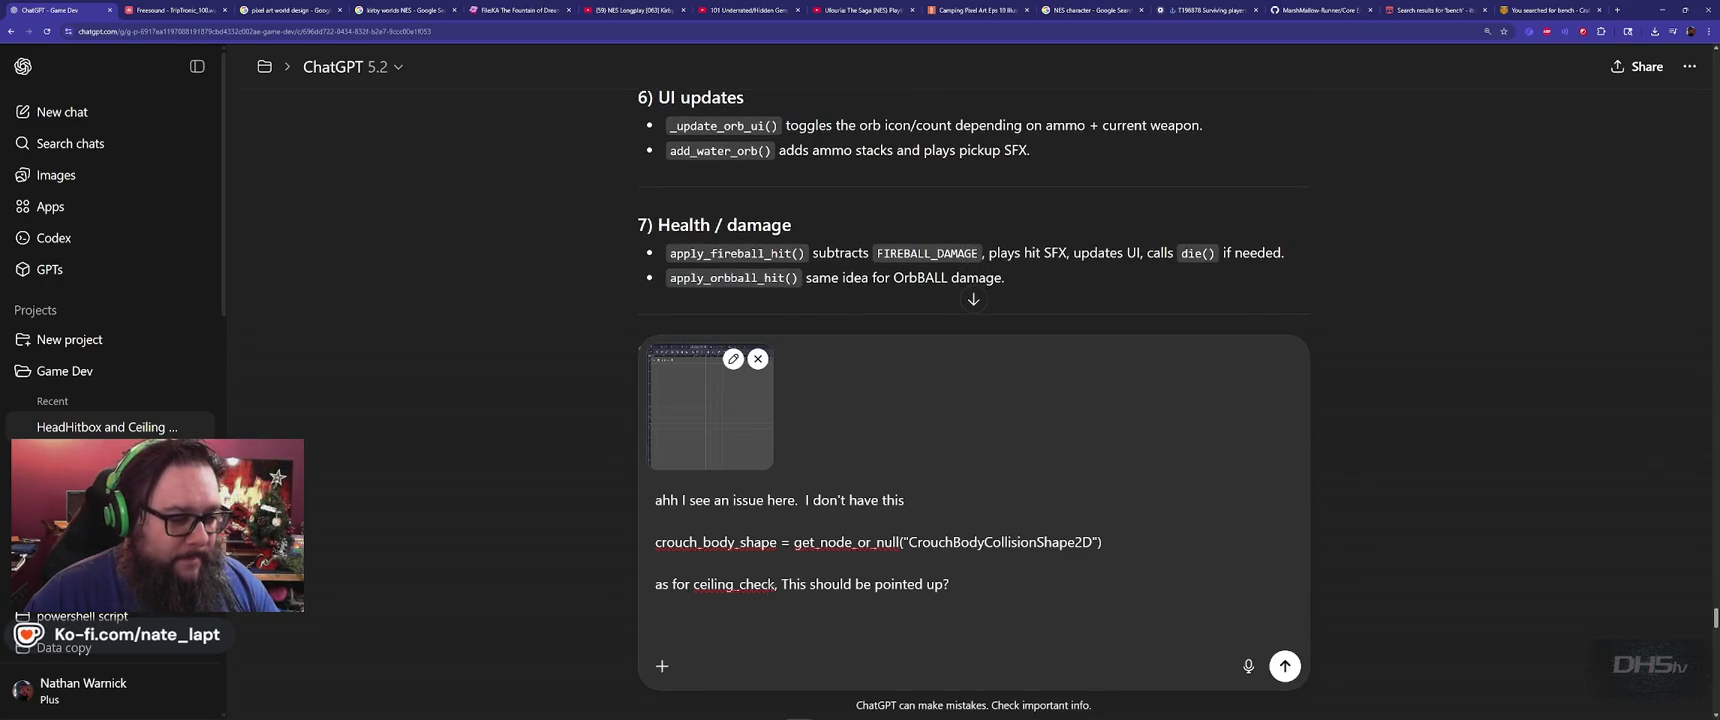
# Add 'we should probably delete legacy if it's not used.' and read down to section 10 'Head hit sensor'
pyautogui.write('we sho')
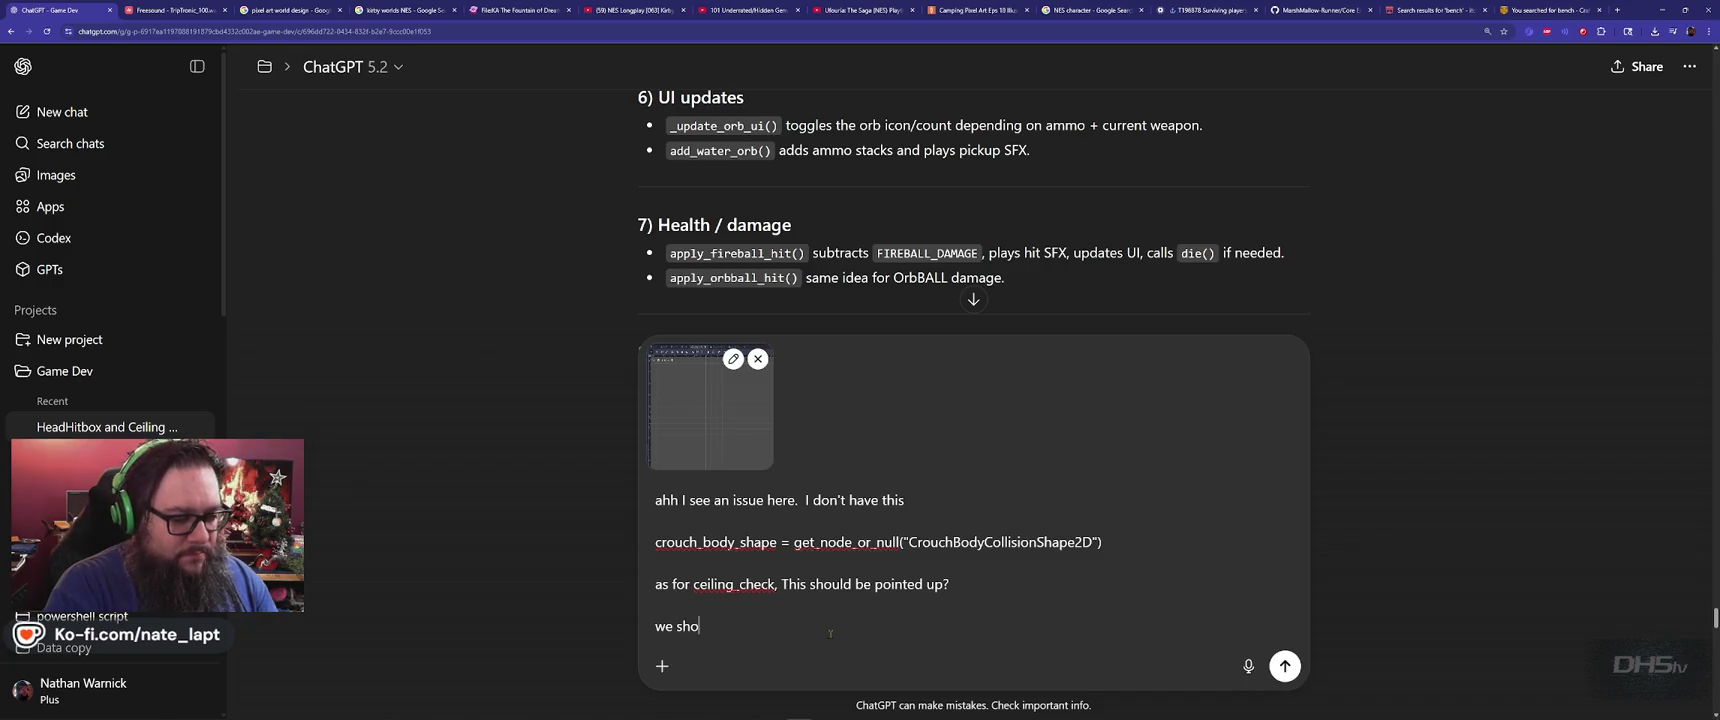
pyautogui.write('uld probably delet')
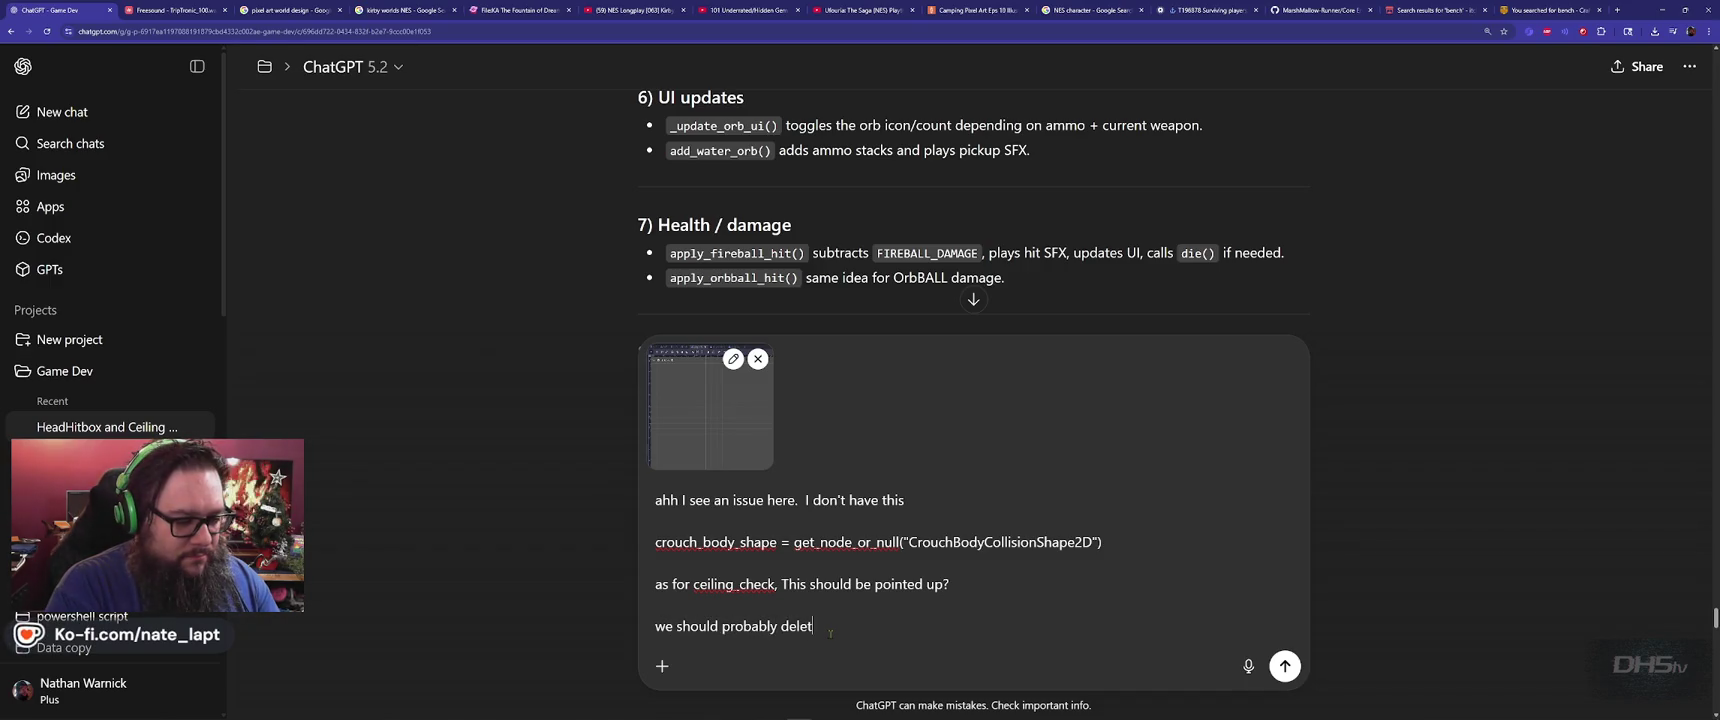
pyautogui.write('e legacy if ')
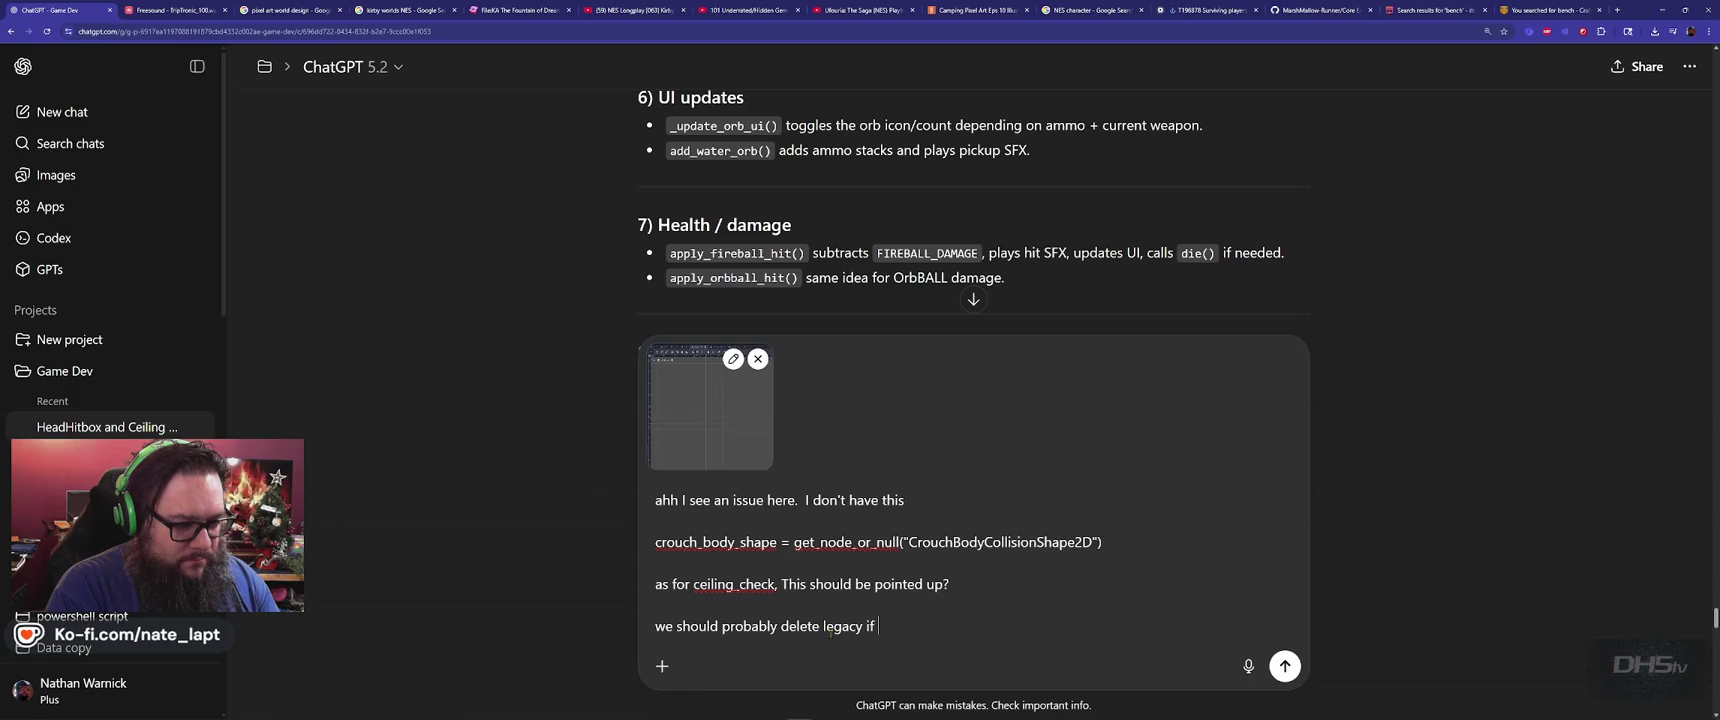
pyautogui.write("it's not used.")
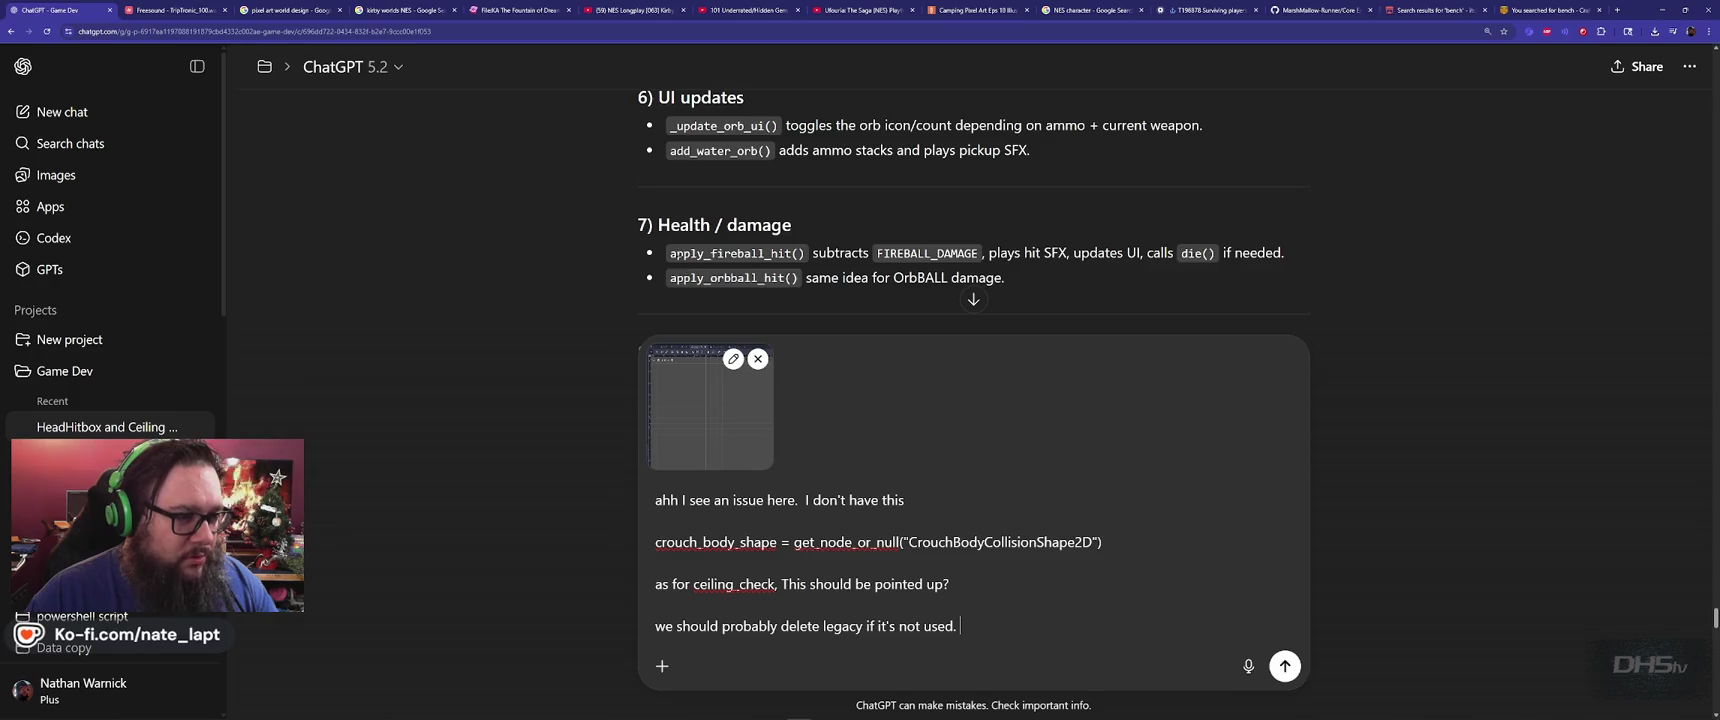
pyautogui.scroll(-3, 684, 267)
pyautogui.scroll(-1, 651, 207)
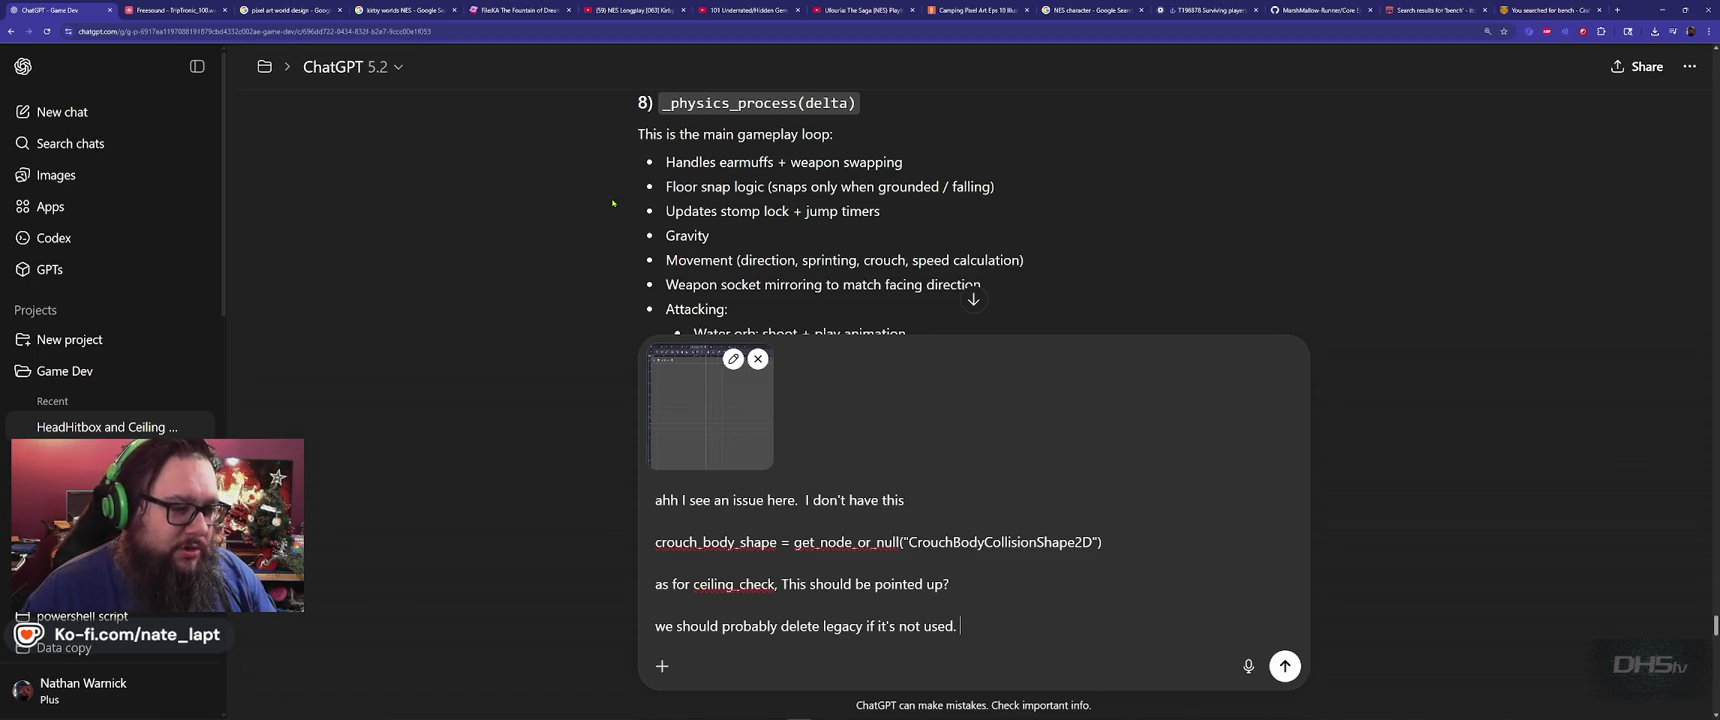
pyautogui.scroll(-2, 613, 203)
pyautogui.scroll(-1, 628, 204)
pyautogui.scroll(-1, 628, 204)
pyautogui.scroll(-2, 628, 204)
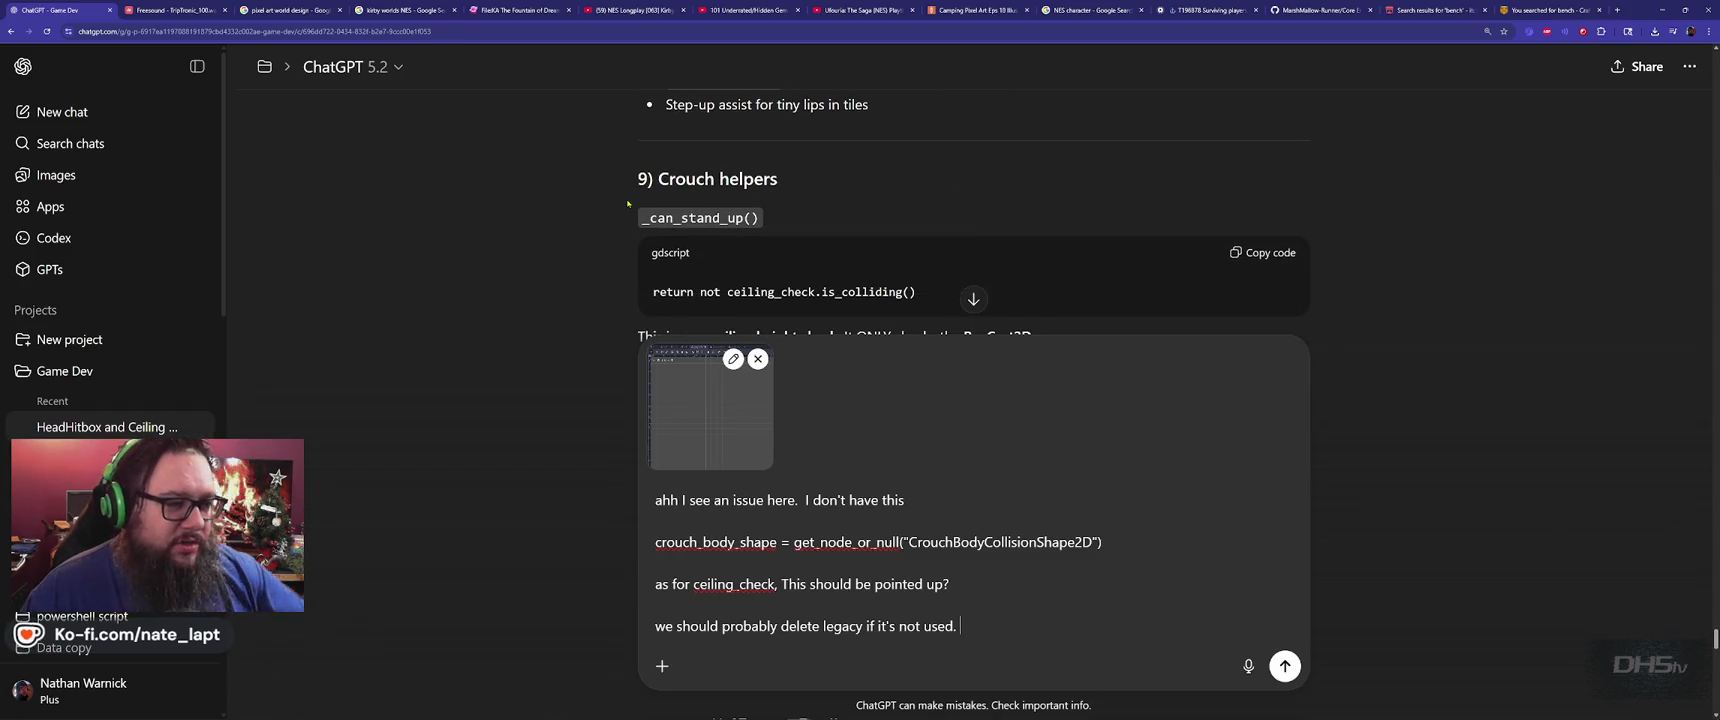
pyautogui.scroll(-1, 628, 204)
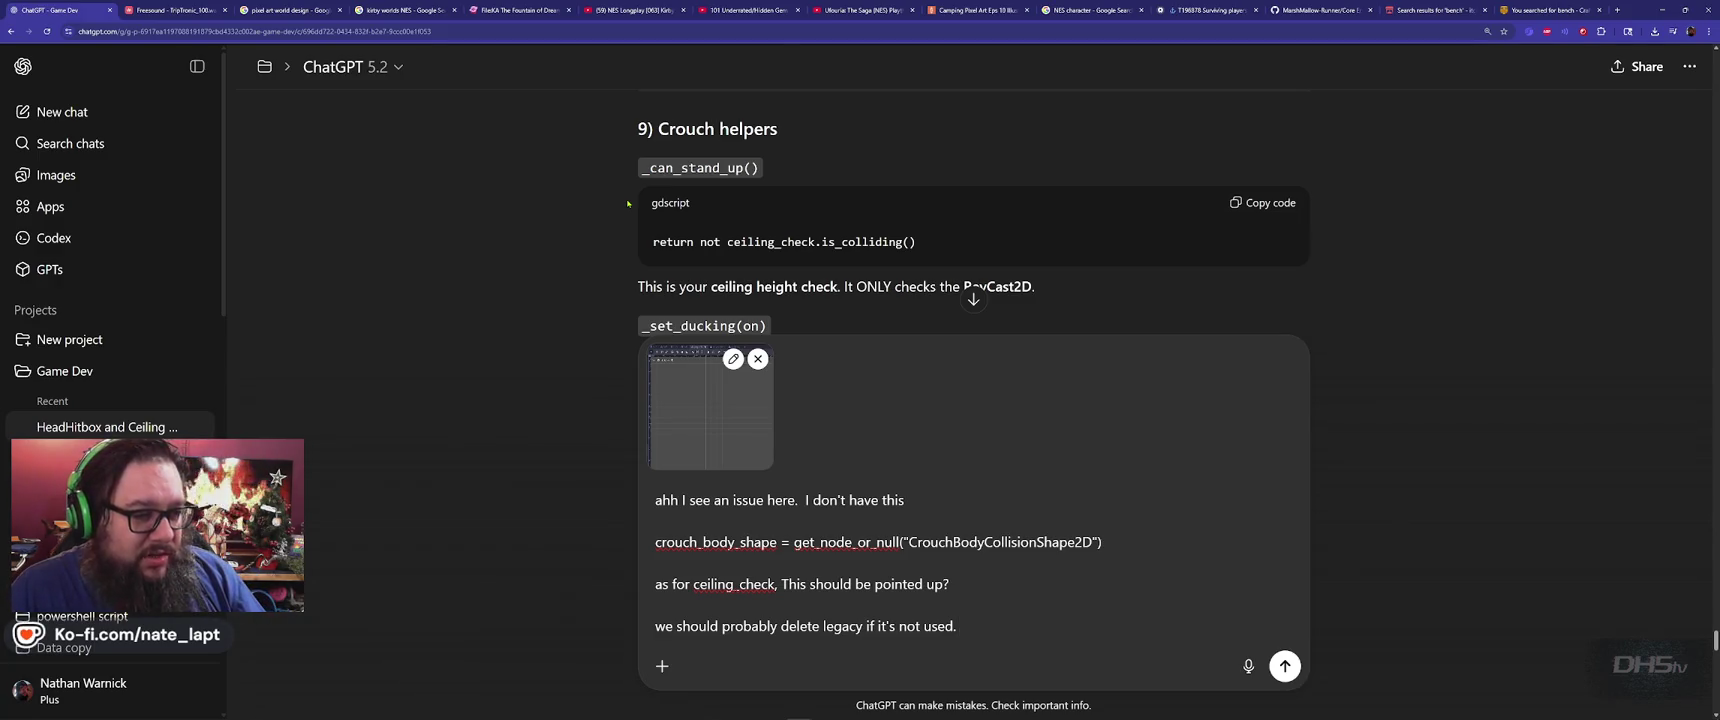
pyautogui.scroll(-2, 628, 204)
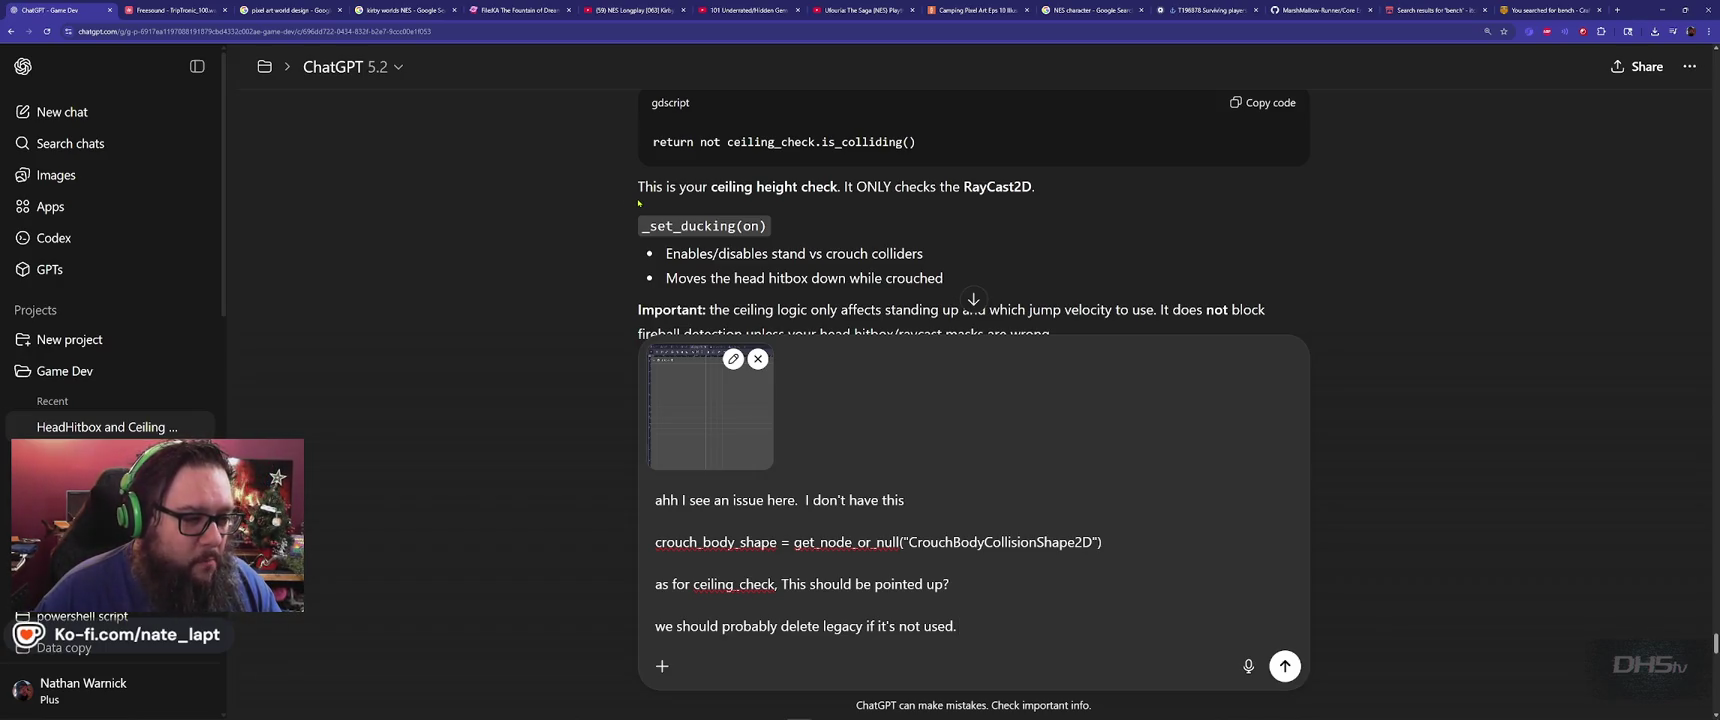
pyautogui.scroll(-2, 638, 203)
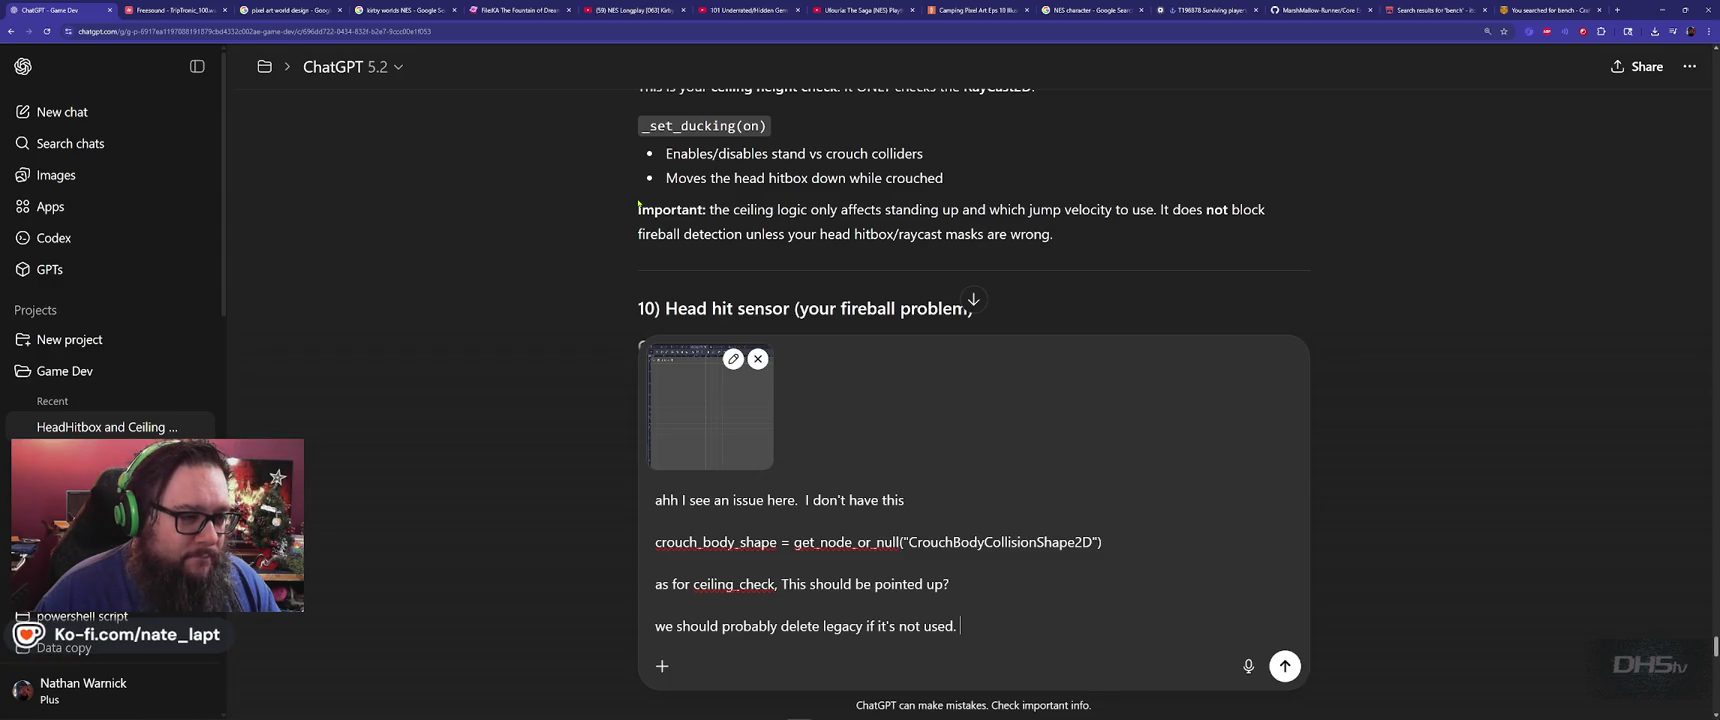
pyautogui.scroll(-3, 638, 203)
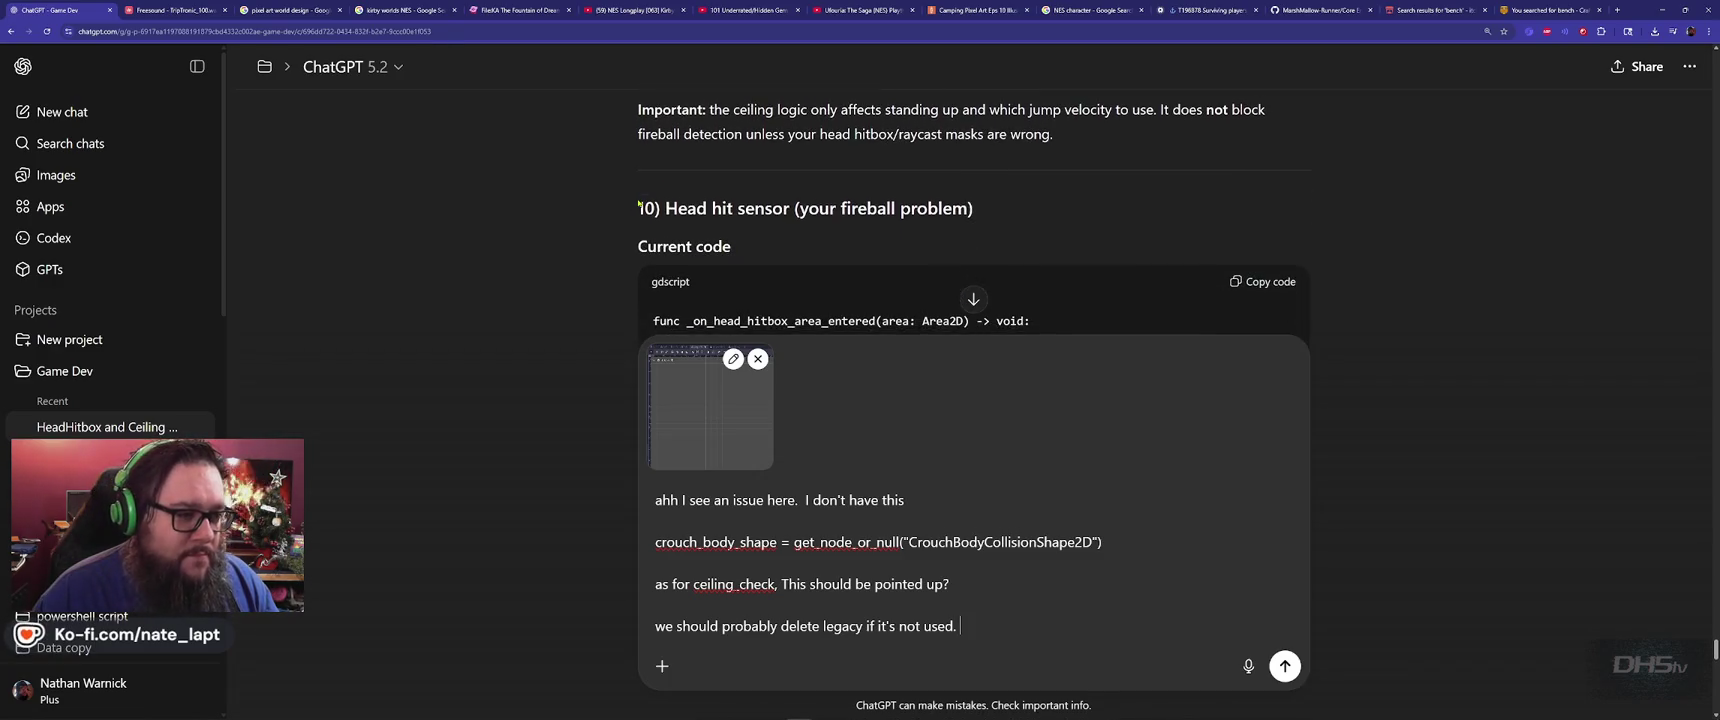
pyautogui.scroll(-4, 638, 203)
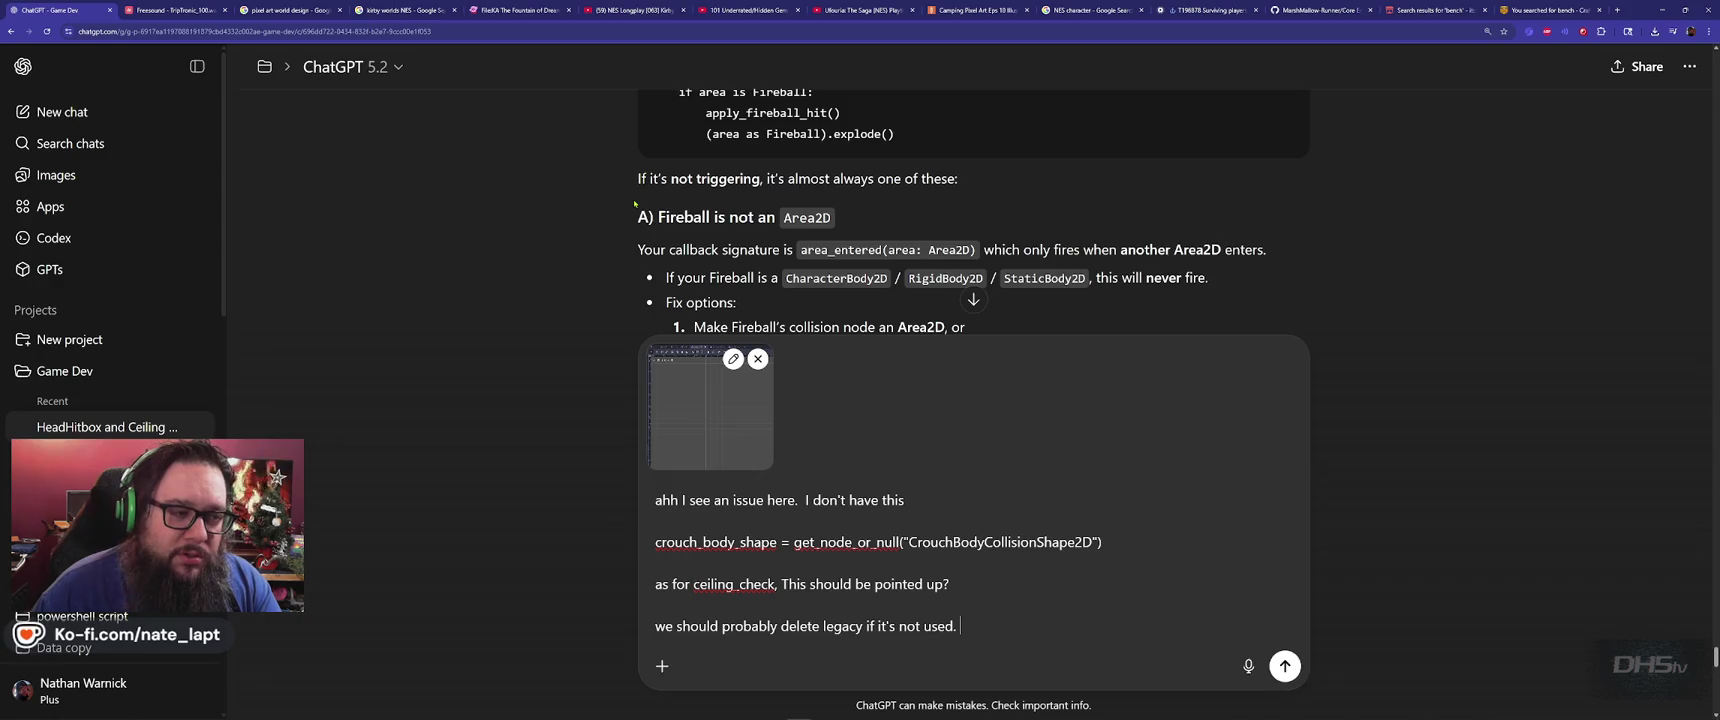
pyautogui.scroll(2, 634, 203)
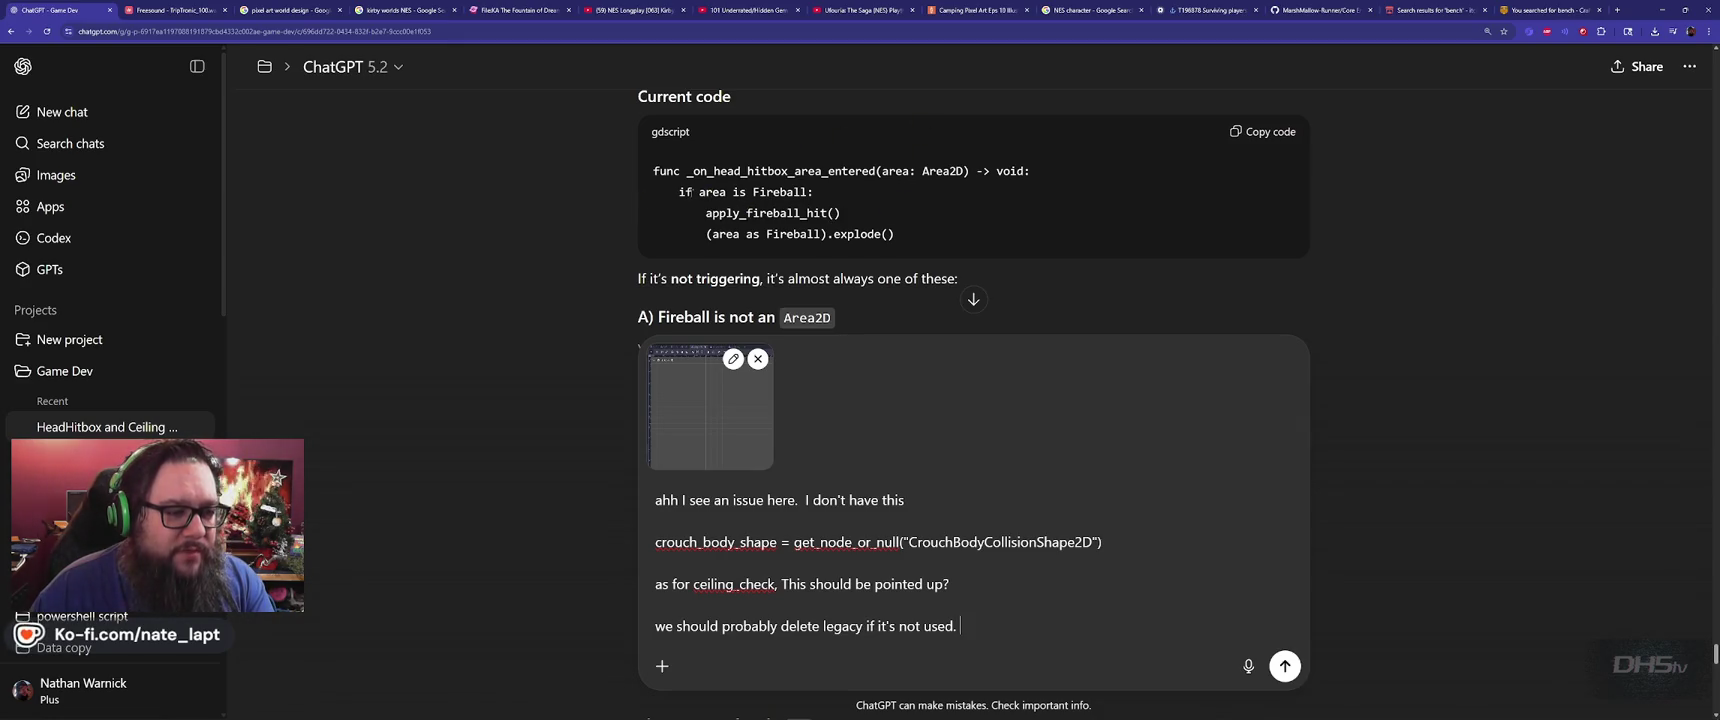
pyautogui.hotkey('alt', 'Tab')
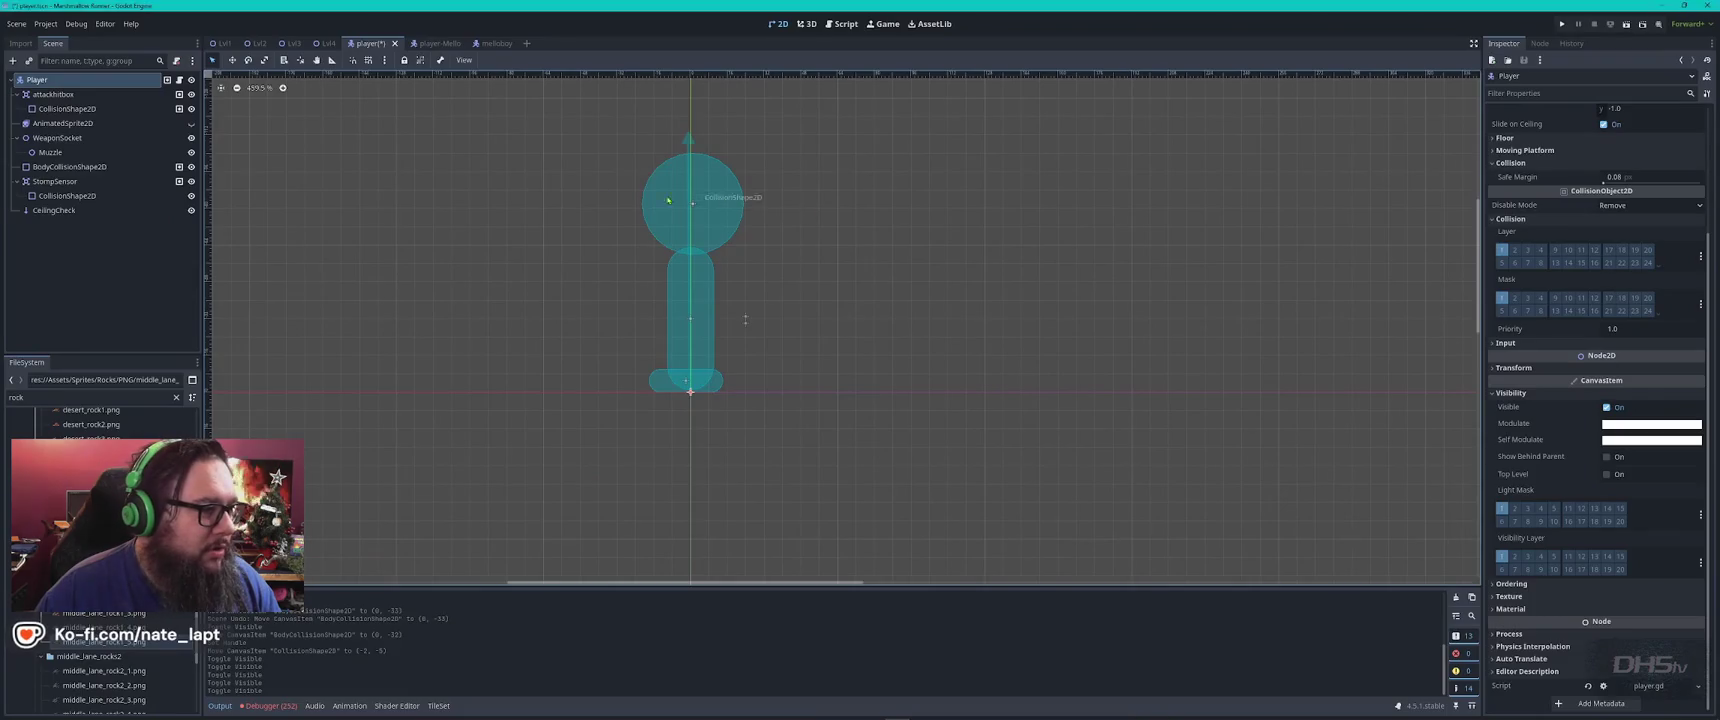
# Open fireball.tscn via a 'fireb' FileSystem filter and check the Fireball root node's type
pyautogui.hotkey('ctrl', 'a')
pyautogui.write('fireb')
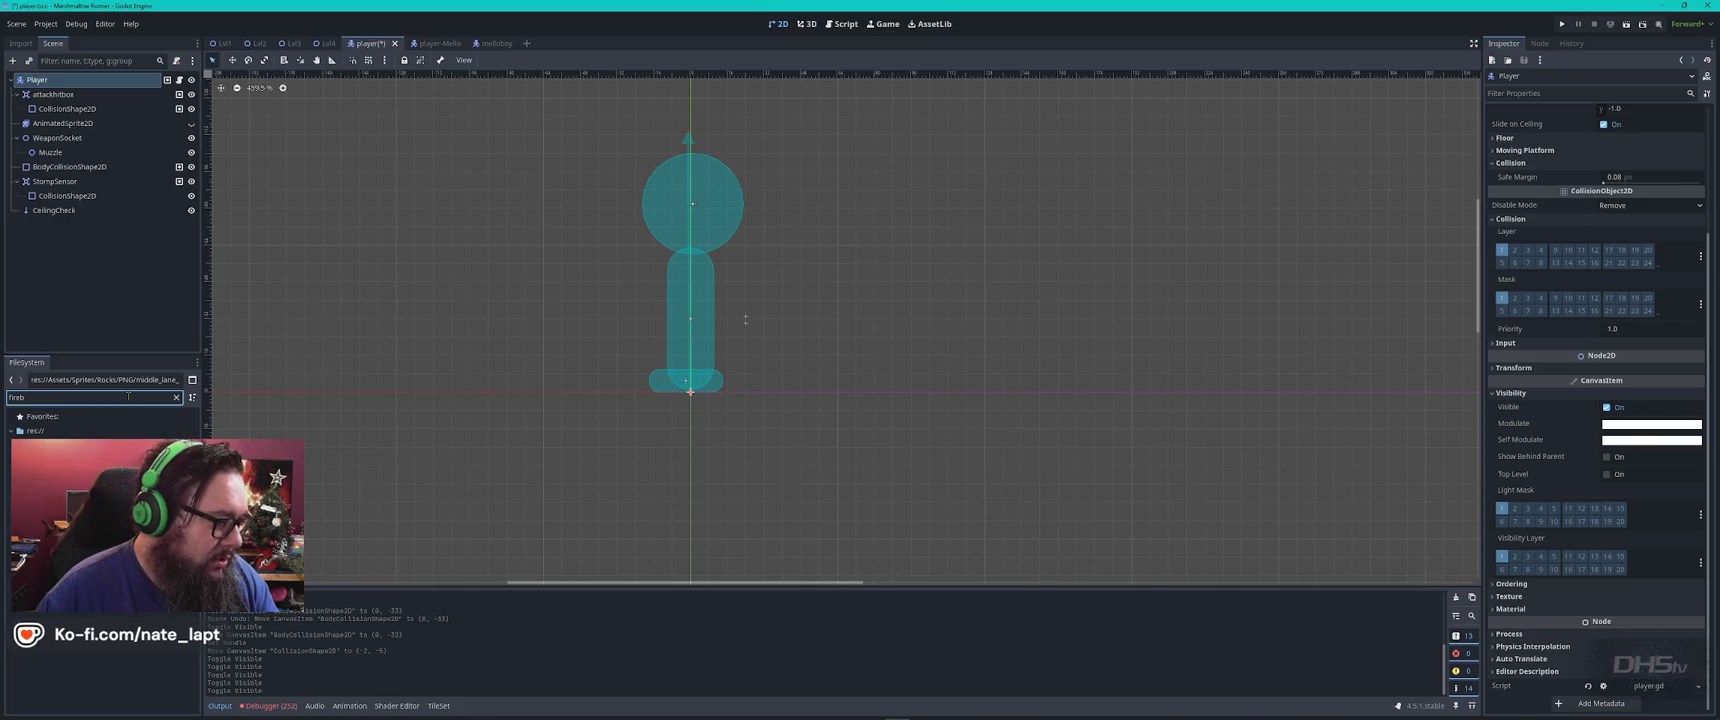
pyautogui.doubleClick(70, 459)
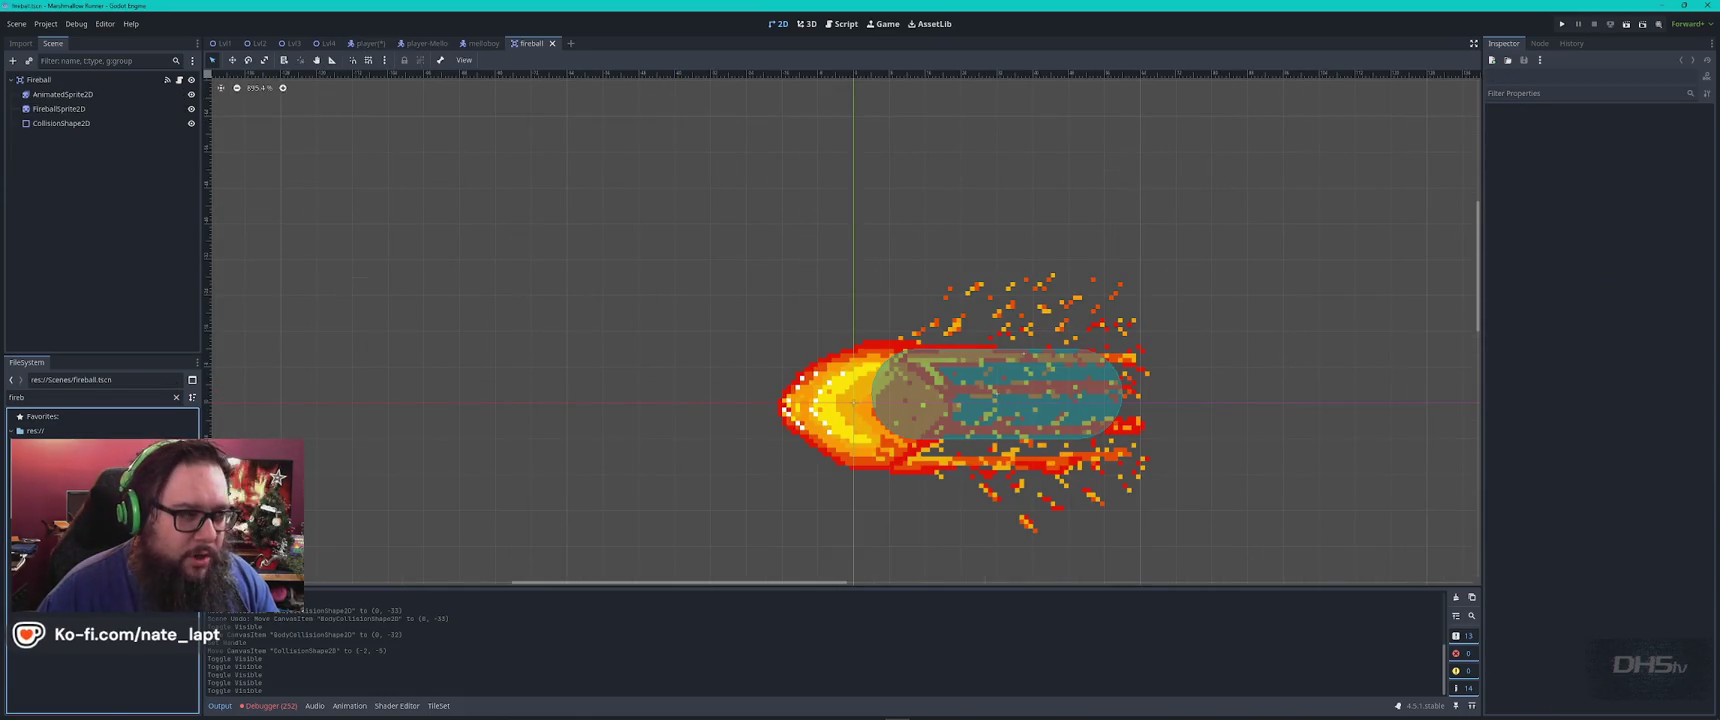
pyautogui.click(45, 80)
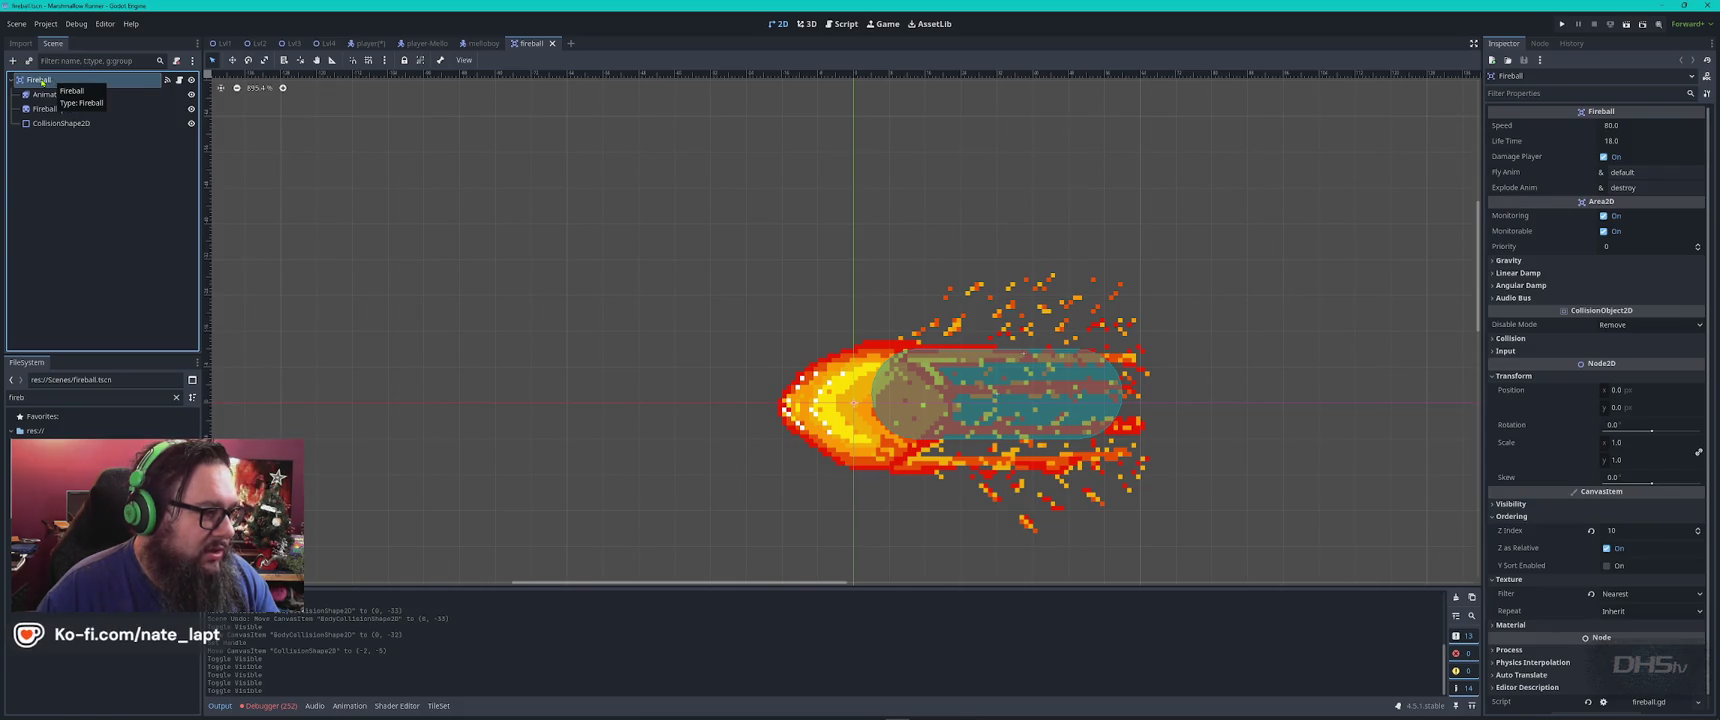
pyautogui.rightClick(45, 80)
pyautogui.click(95, 248)
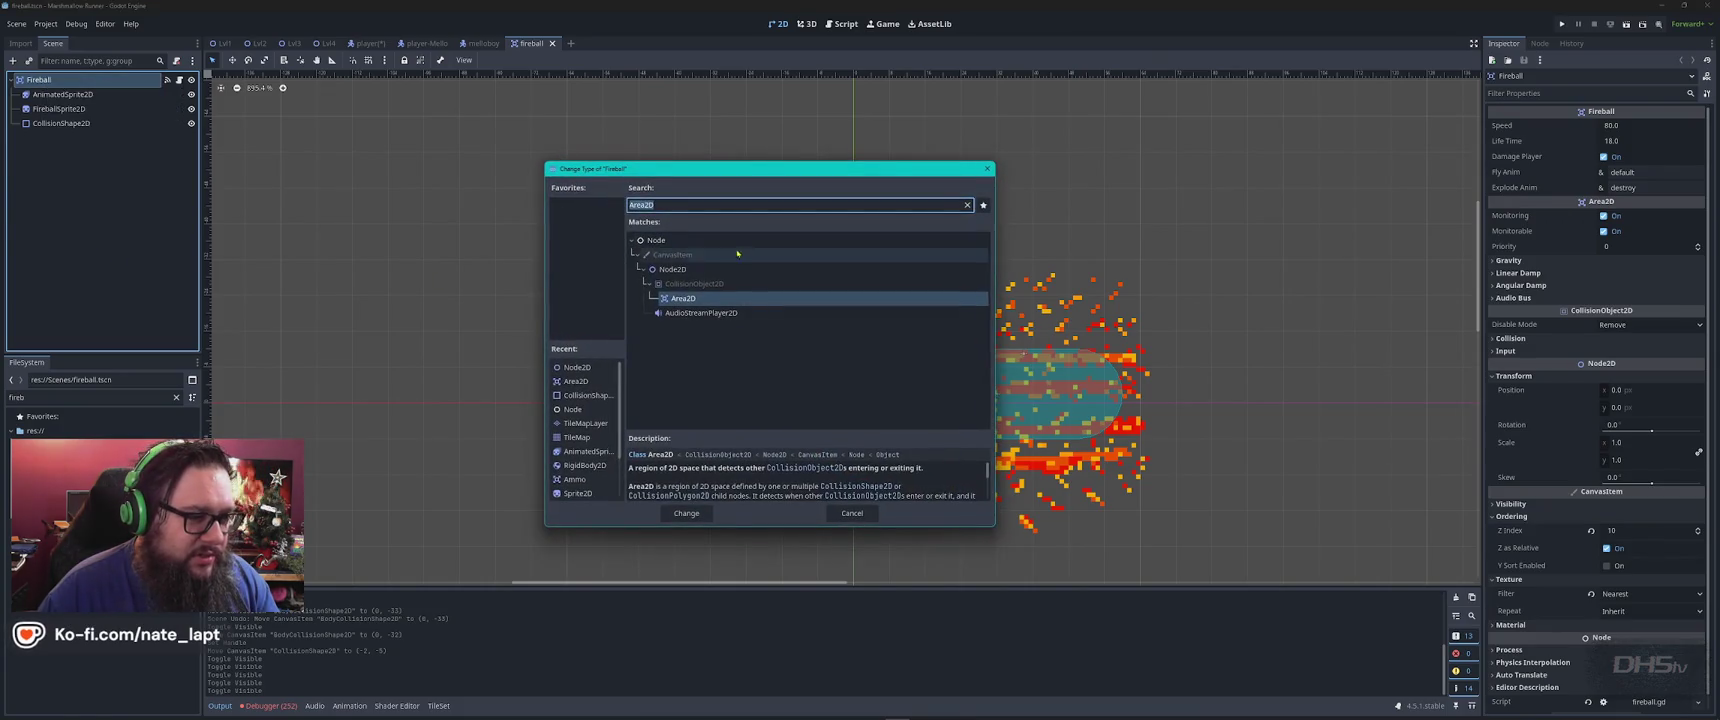
pyautogui.press('Escape')
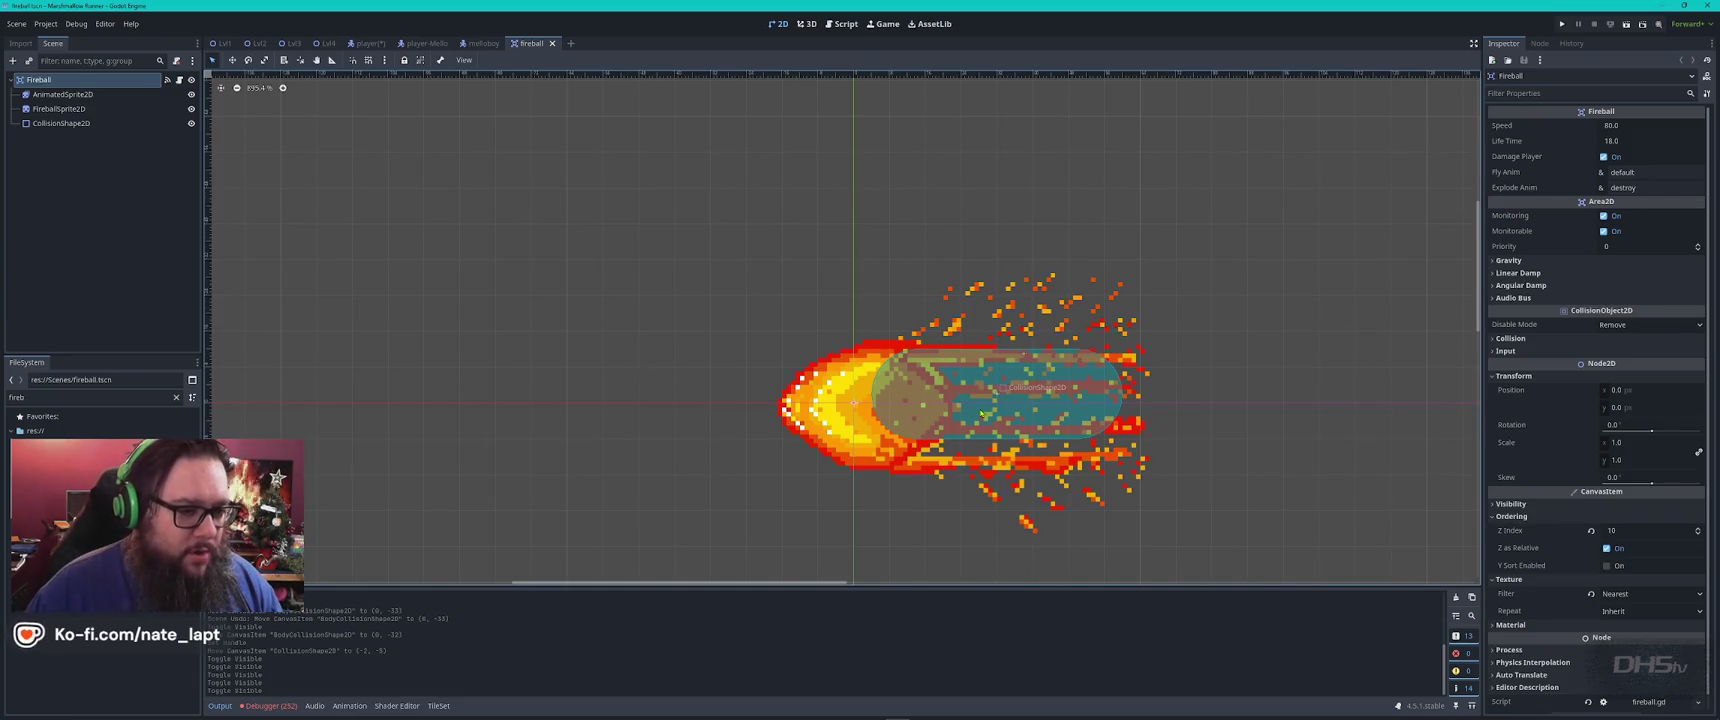
pyautogui.hotkey('alt', 'Tab')
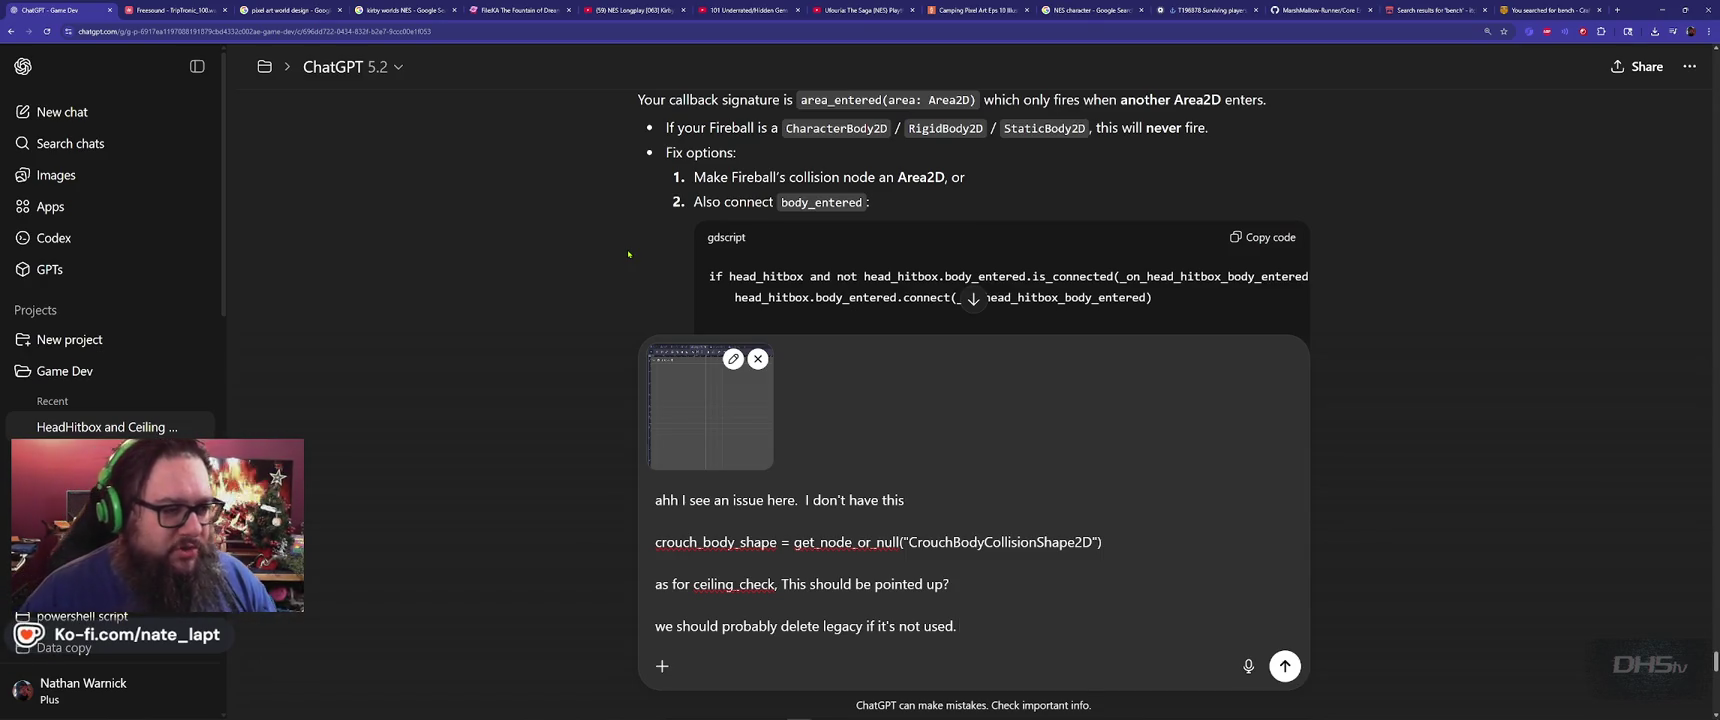
# Minimize the music player, find ChatGPT's body_entered fix and copy the _on_head_hitbox_body_entered name
pyautogui.hotkey('alt', 'Tab')
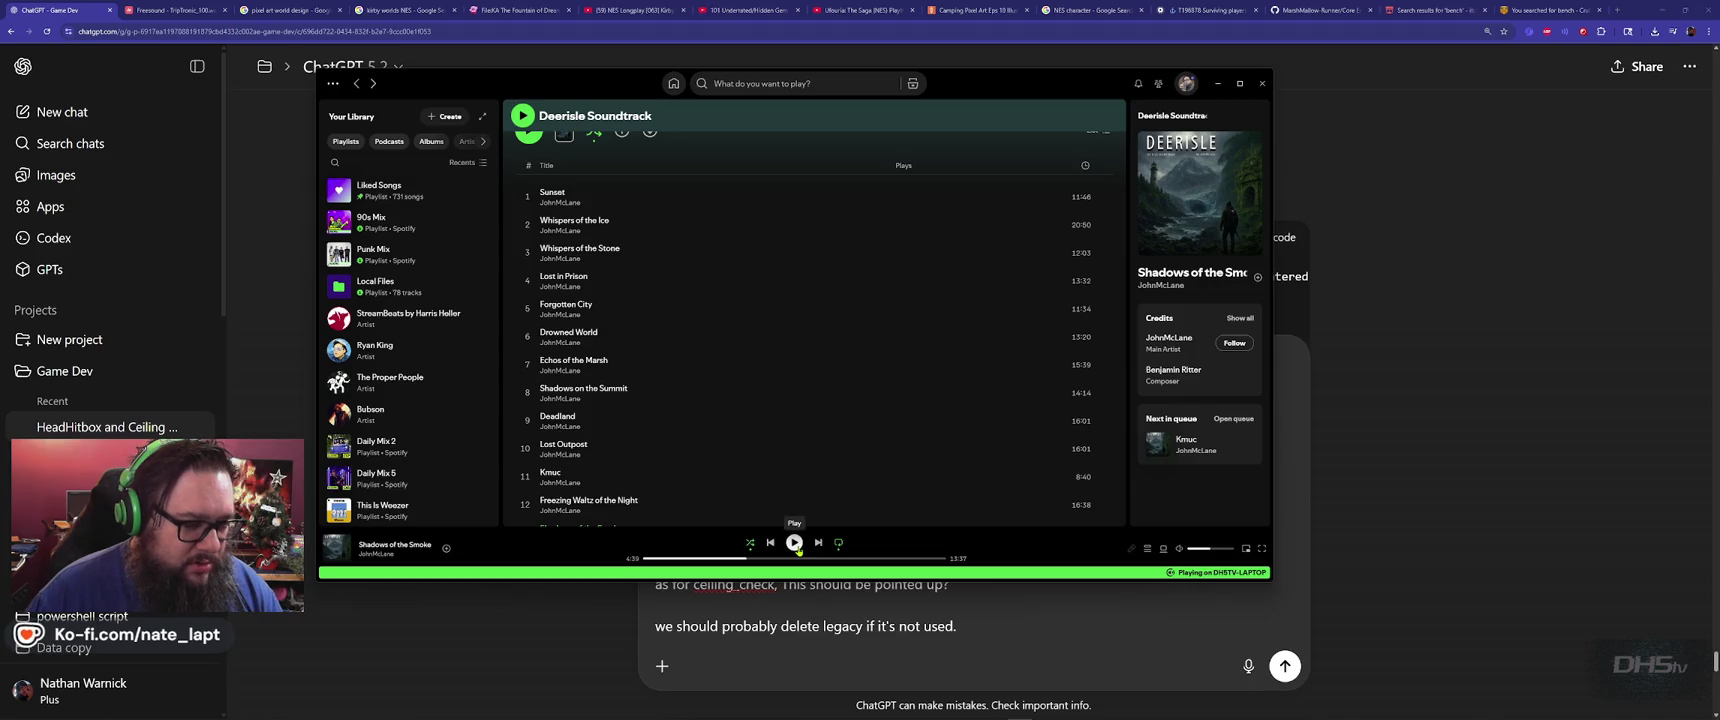
pyautogui.click(1217, 84)
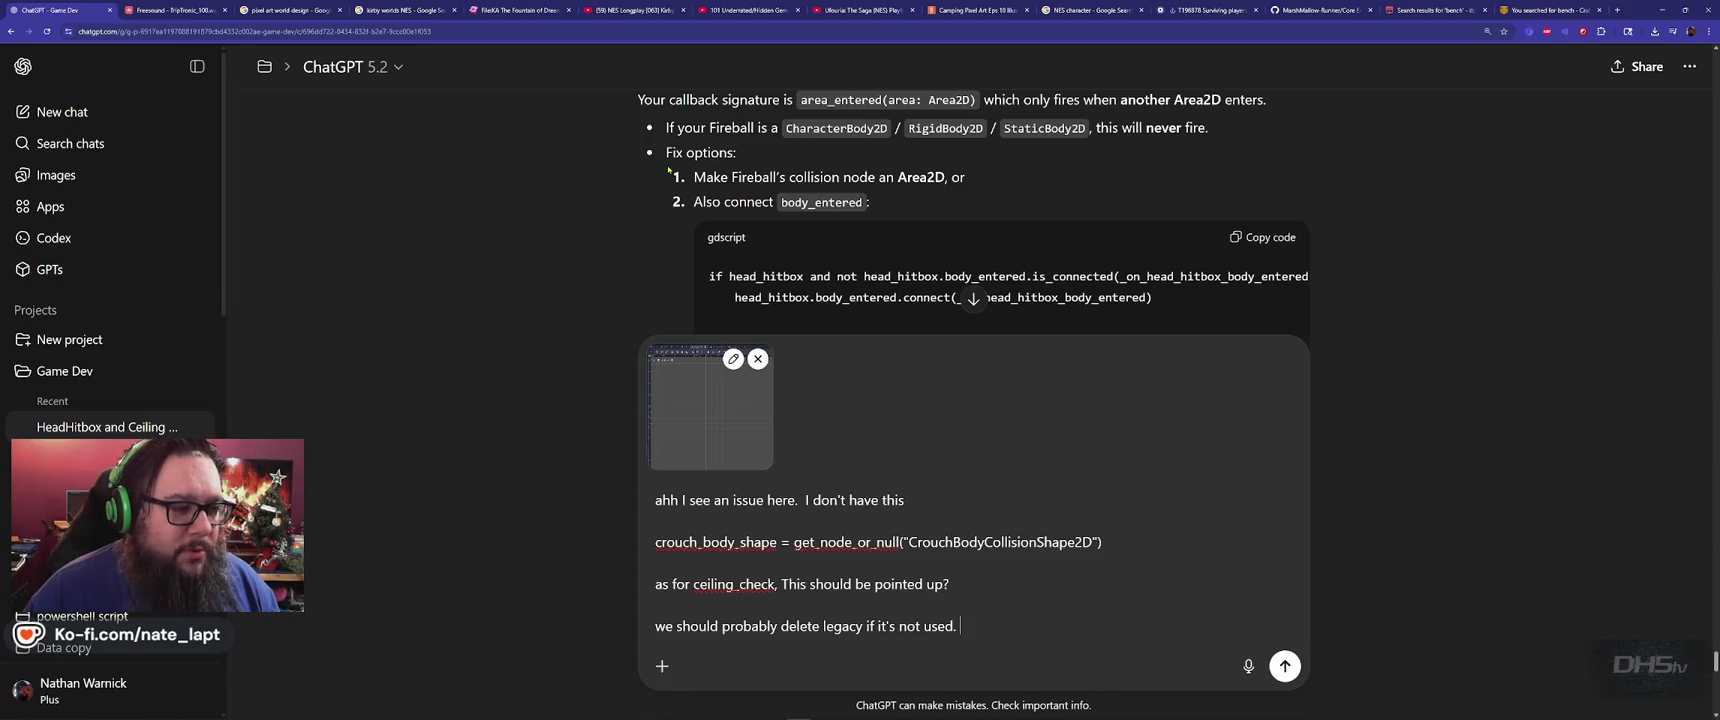
pyautogui.scroll(-1, 668, 170)
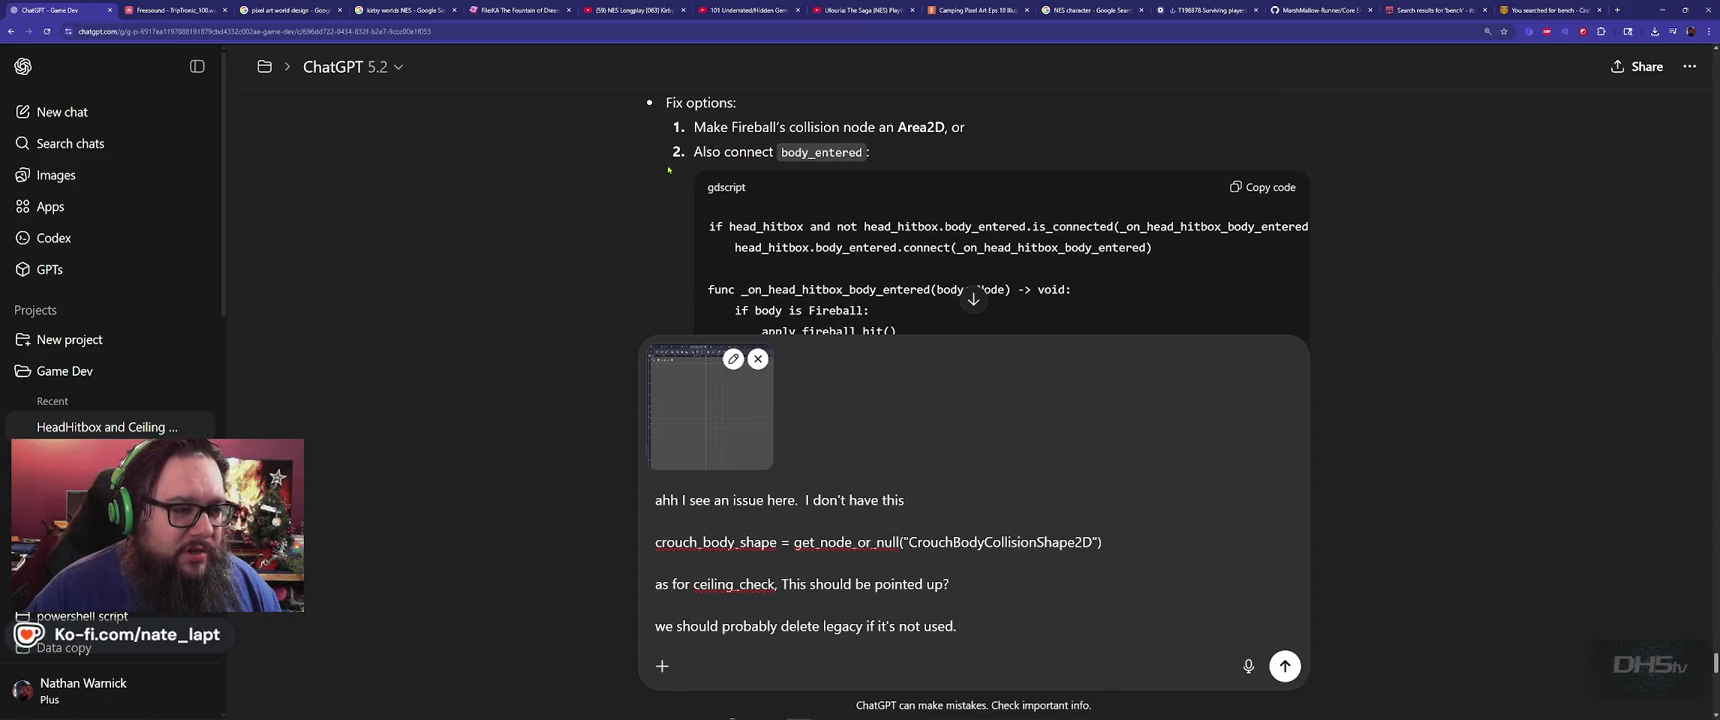
pyautogui.scroll(-1, 668, 170)
pyautogui.scroll(1, 668, 170)
pyautogui.scroll(-3, 668, 170)
pyautogui.scroll(2, 668, 170)
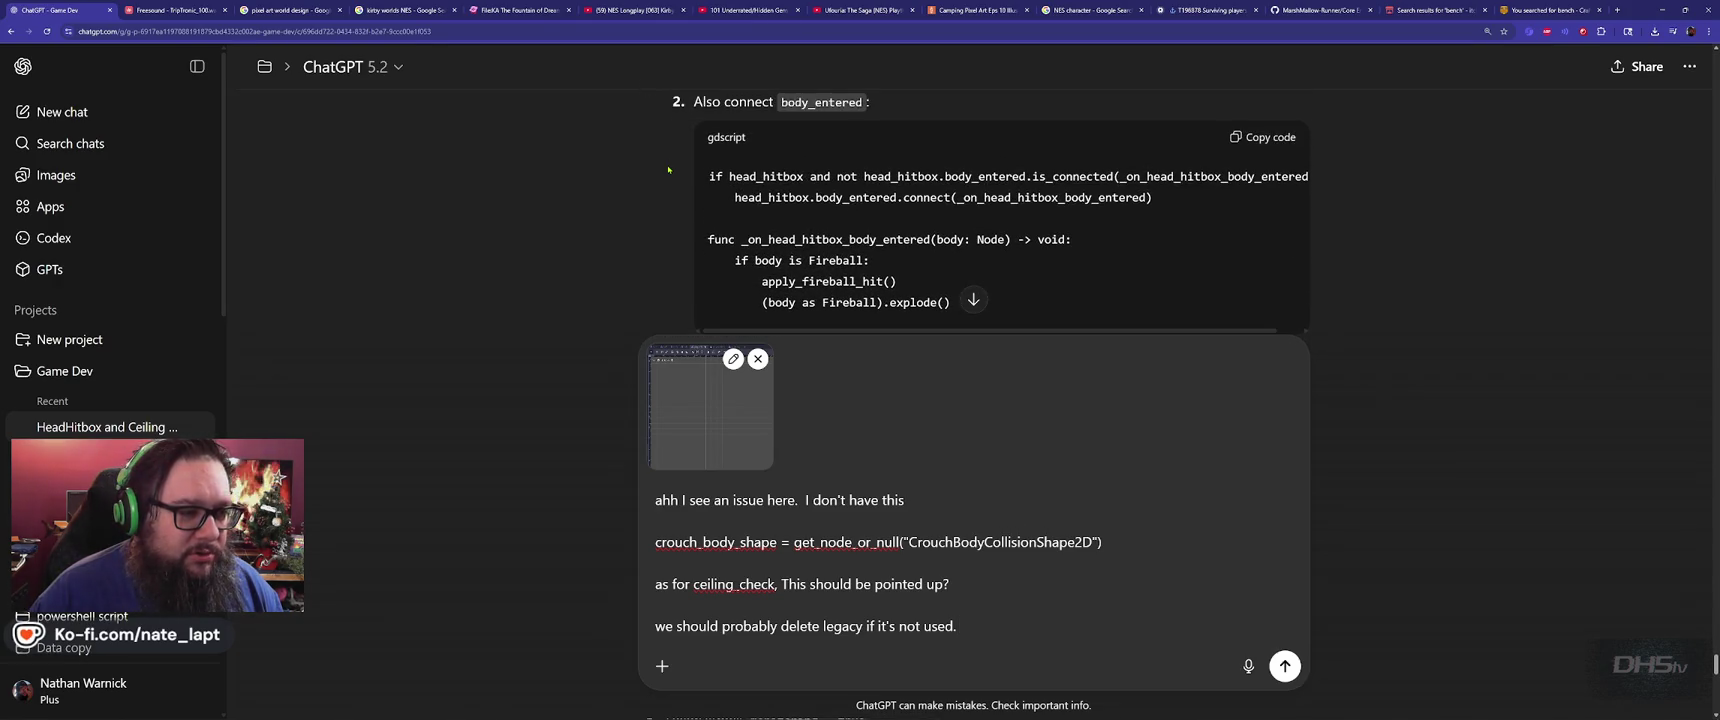
pyautogui.scroll(-2, 668, 170)
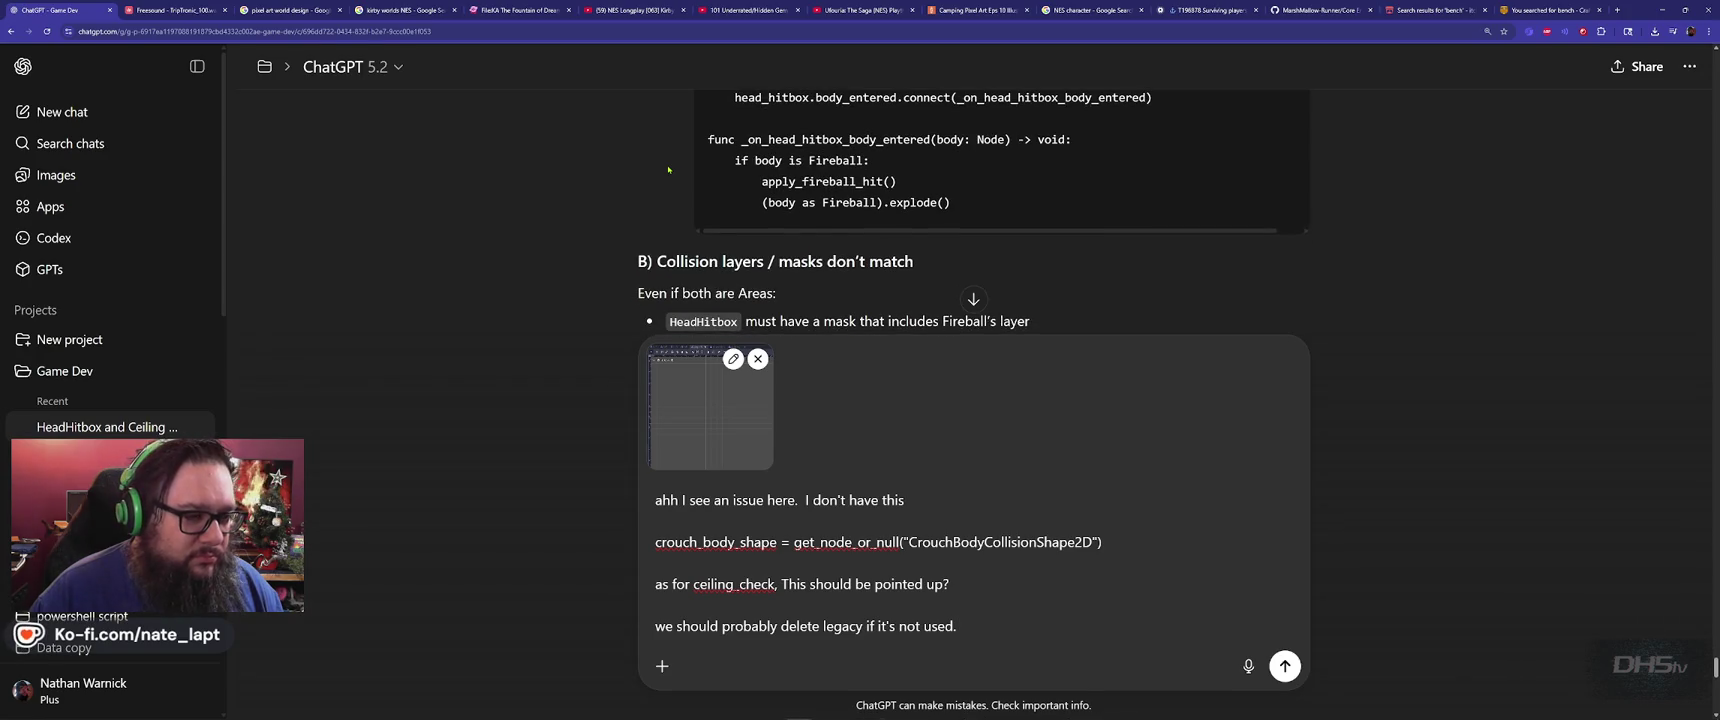
pyautogui.scroll(3, 668, 170)
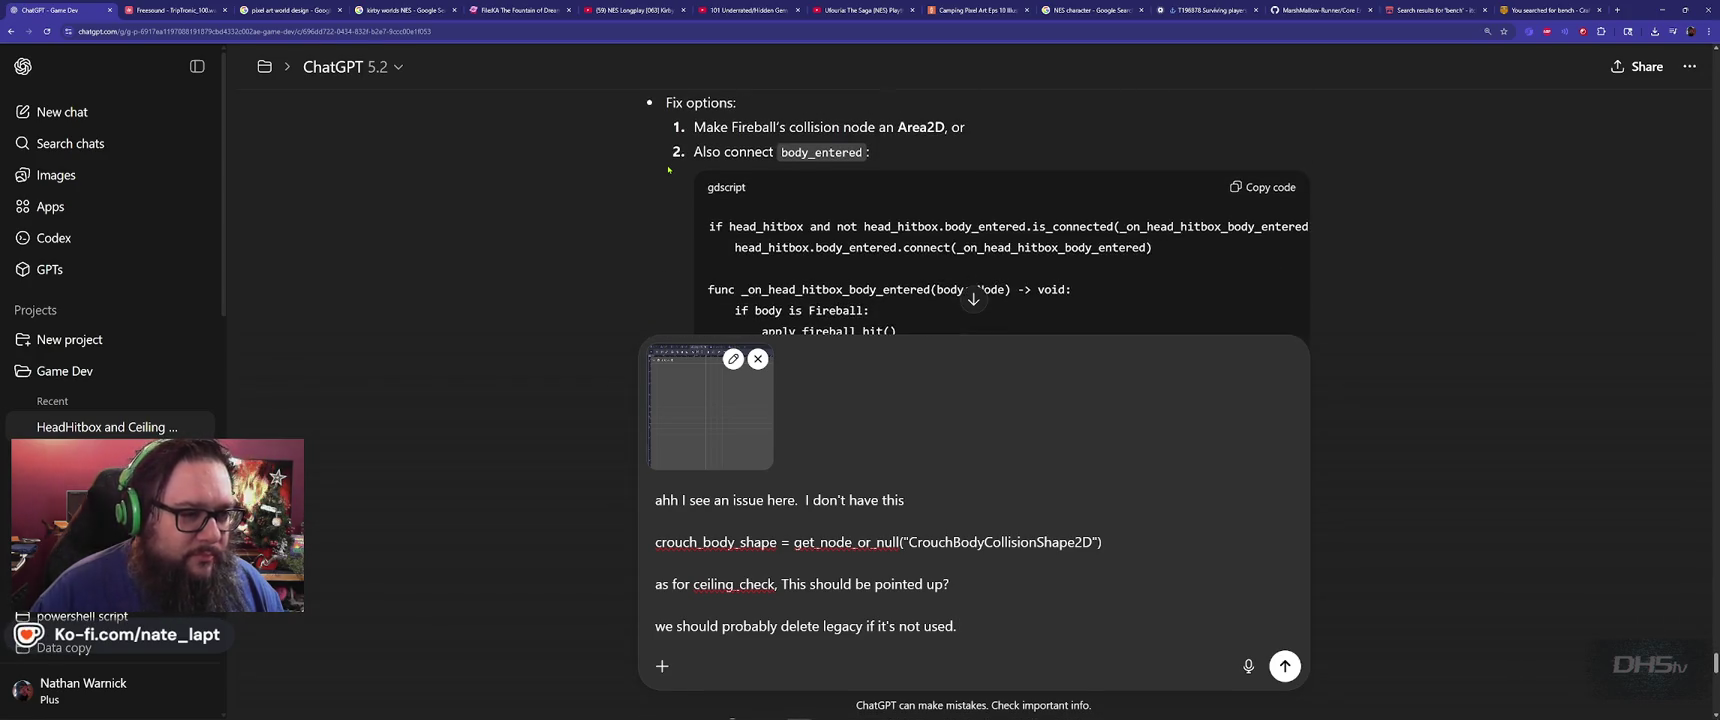
pyautogui.scroll(-1, 668, 170)
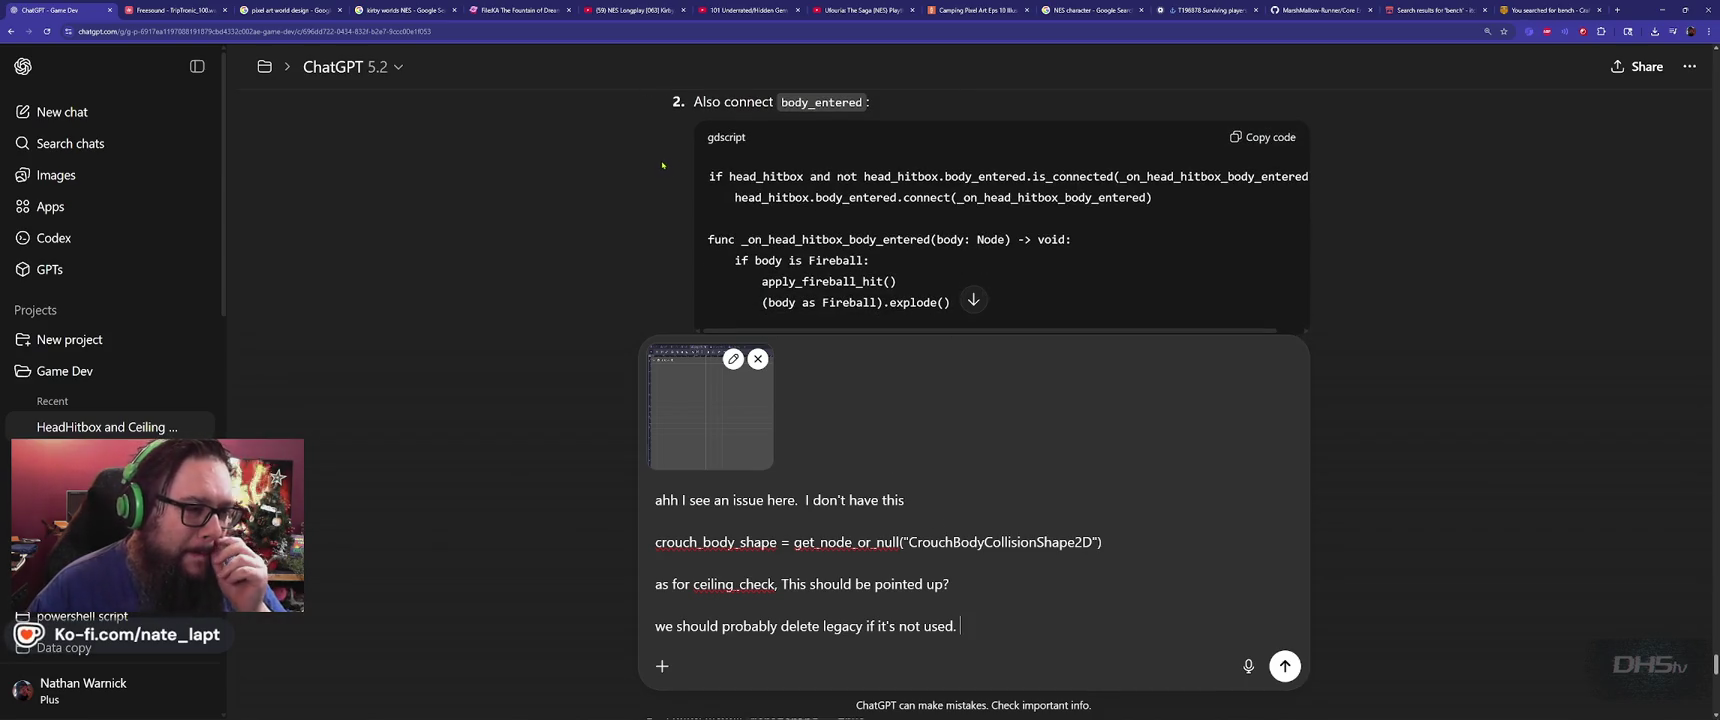
pyautogui.scroll(1, 822, 177)
pyautogui.scroll(-1, 822, 177)
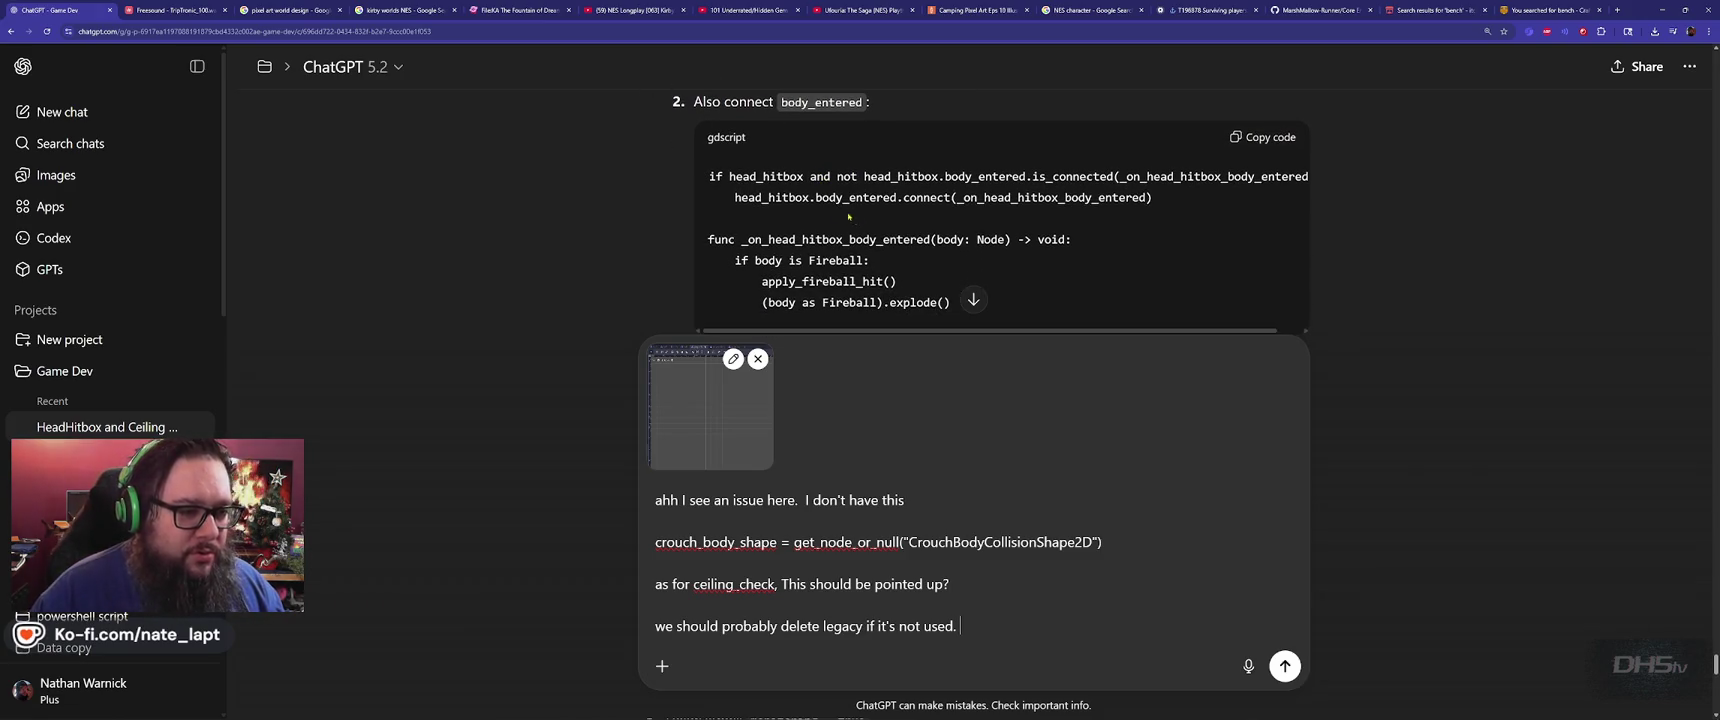
pyautogui.doubleClick(875, 239)
pyautogui.hotkey('ctrl', 'c')
pyautogui.hotkey('alt', 'Tab')
pyautogui.hotkey('alt', 'Tab')
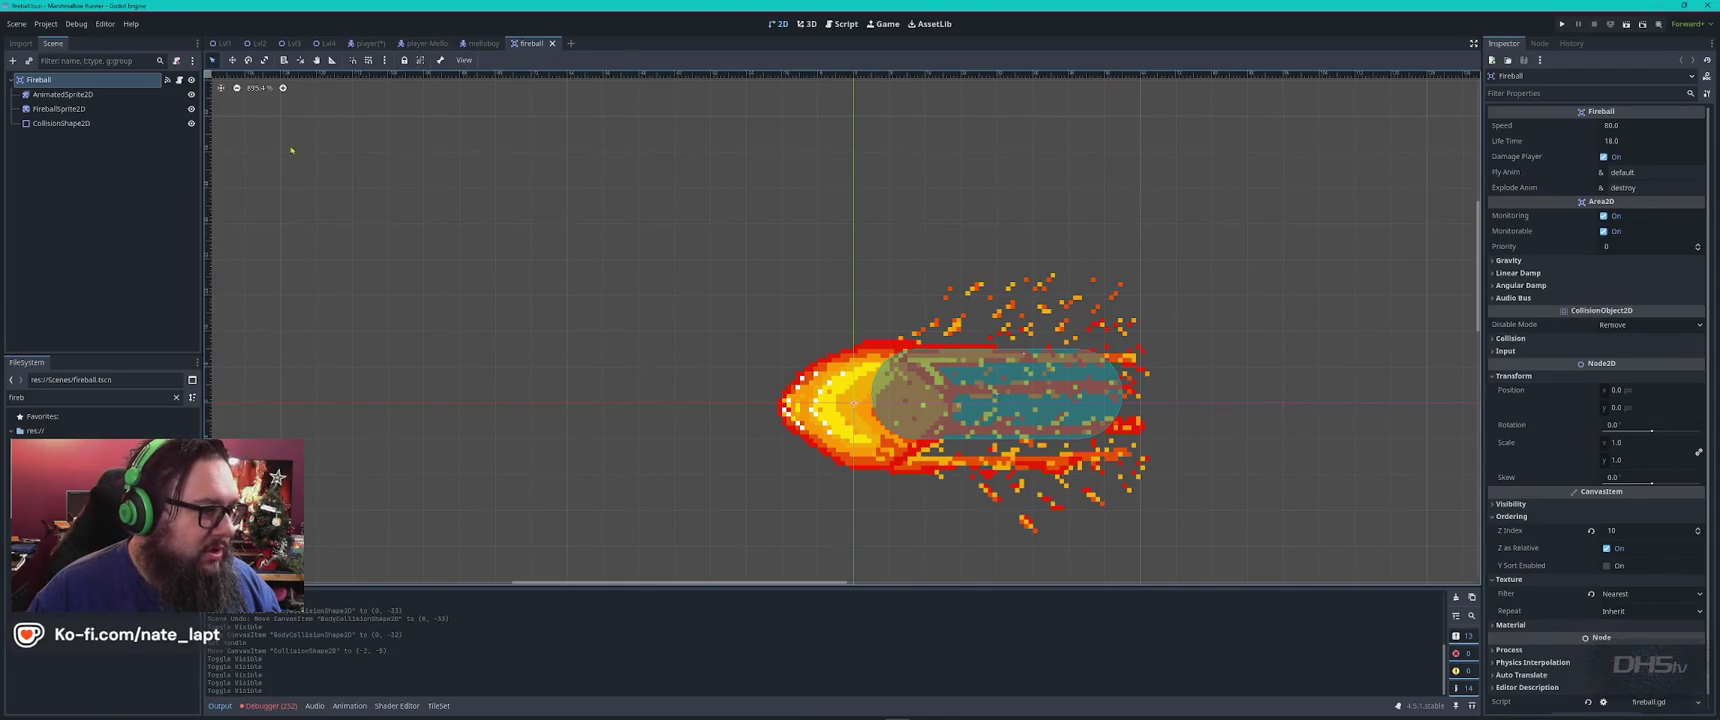
# Search player.gd for the copied _on_head_hitbox_body_entered function name
pyautogui.click(843, 23)
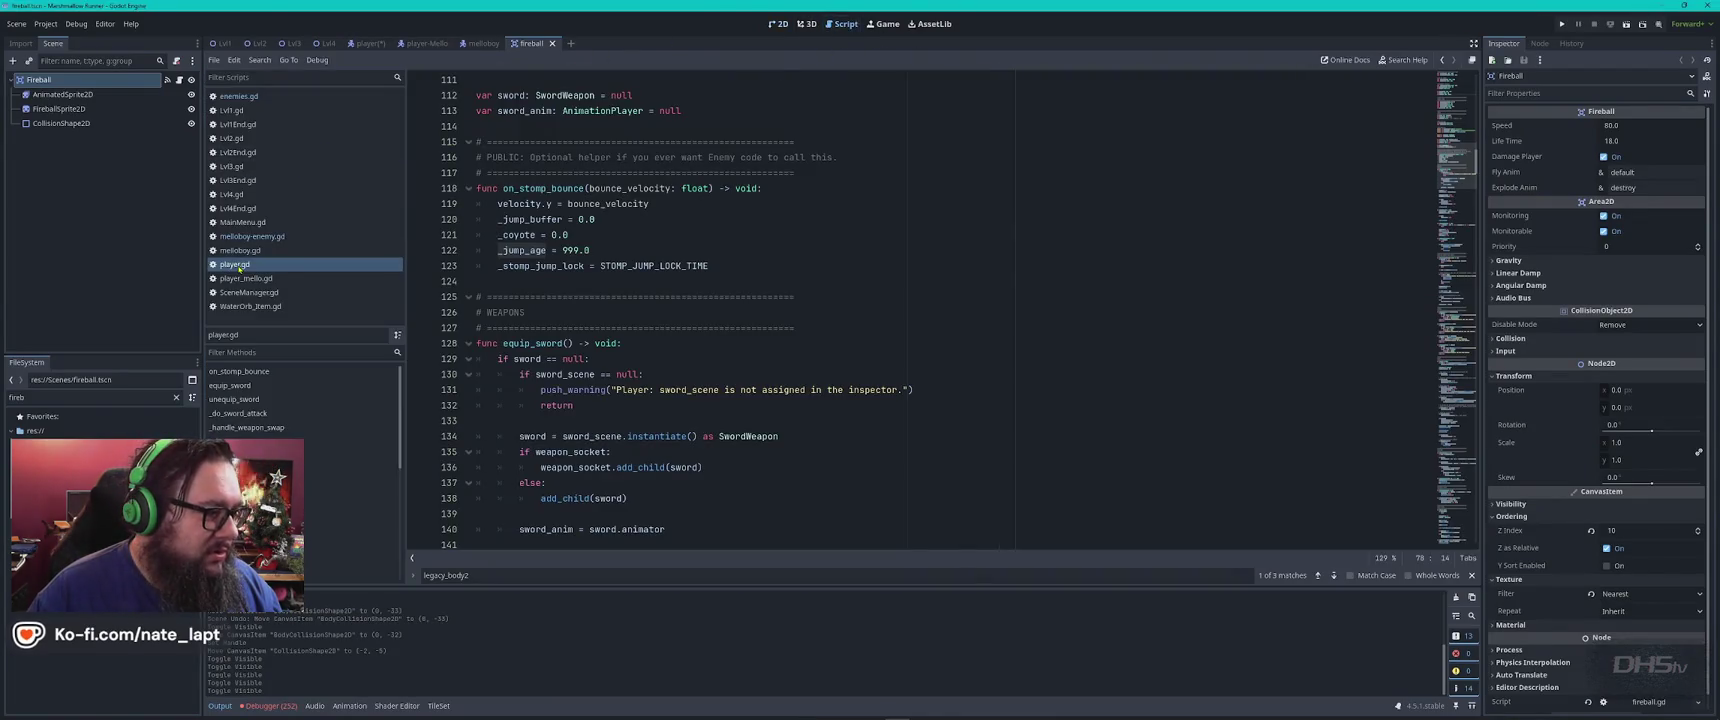
pyautogui.click(963, 286)
pyautogui.hotkey('ctrl', 'f')
pyautogui.hotkey('ctrl', 'v')
# Copy head_hitbox from ChatGPT's code and step through its matches in player.gd, including the ducking code
pyautogui.hotkey('alt', 'Tab')
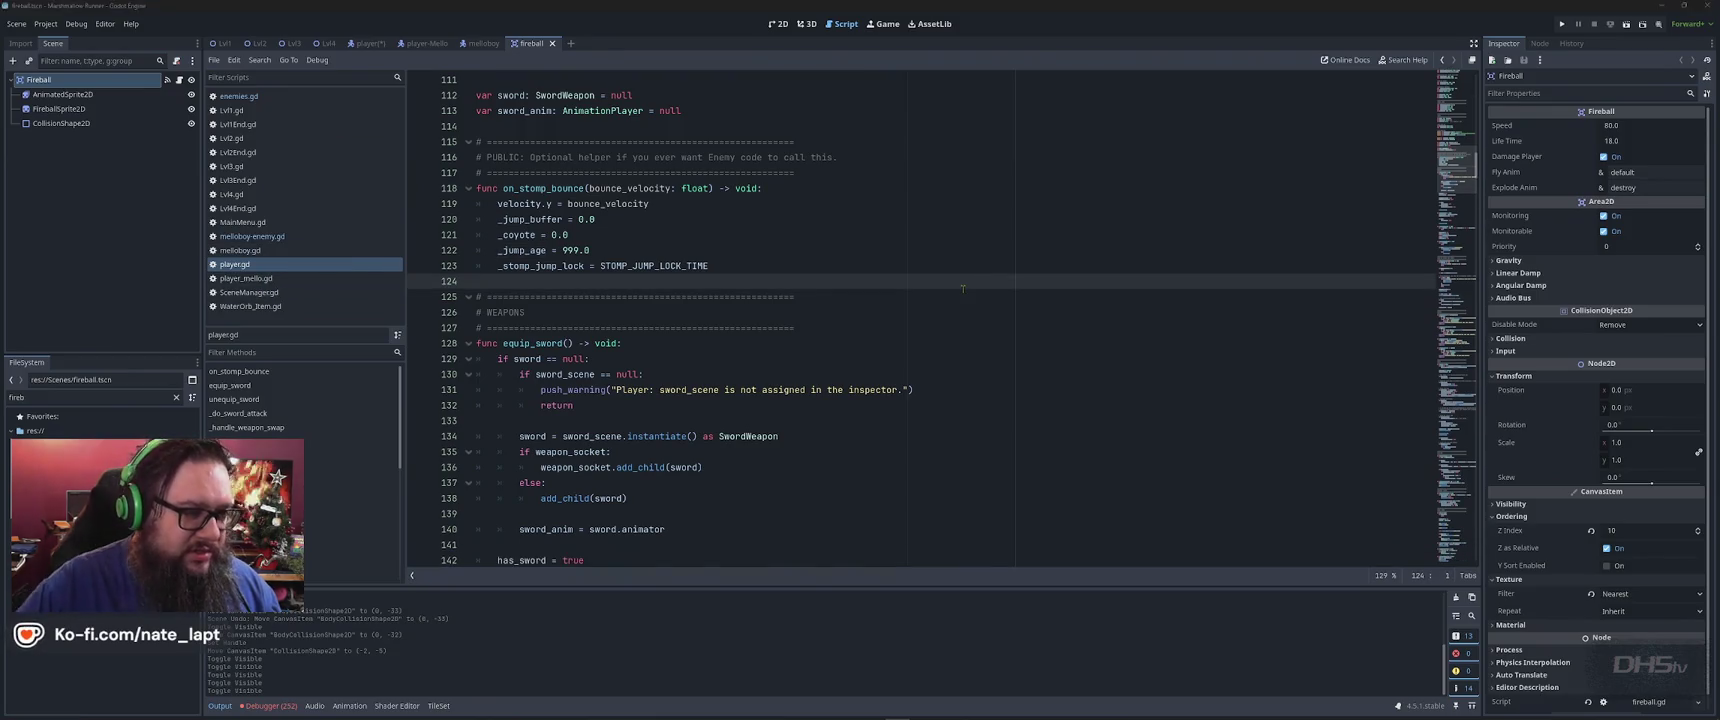
pyautogui.doubleClick(745, 177)
pyautogui.hotkey('ctrl', 'c')
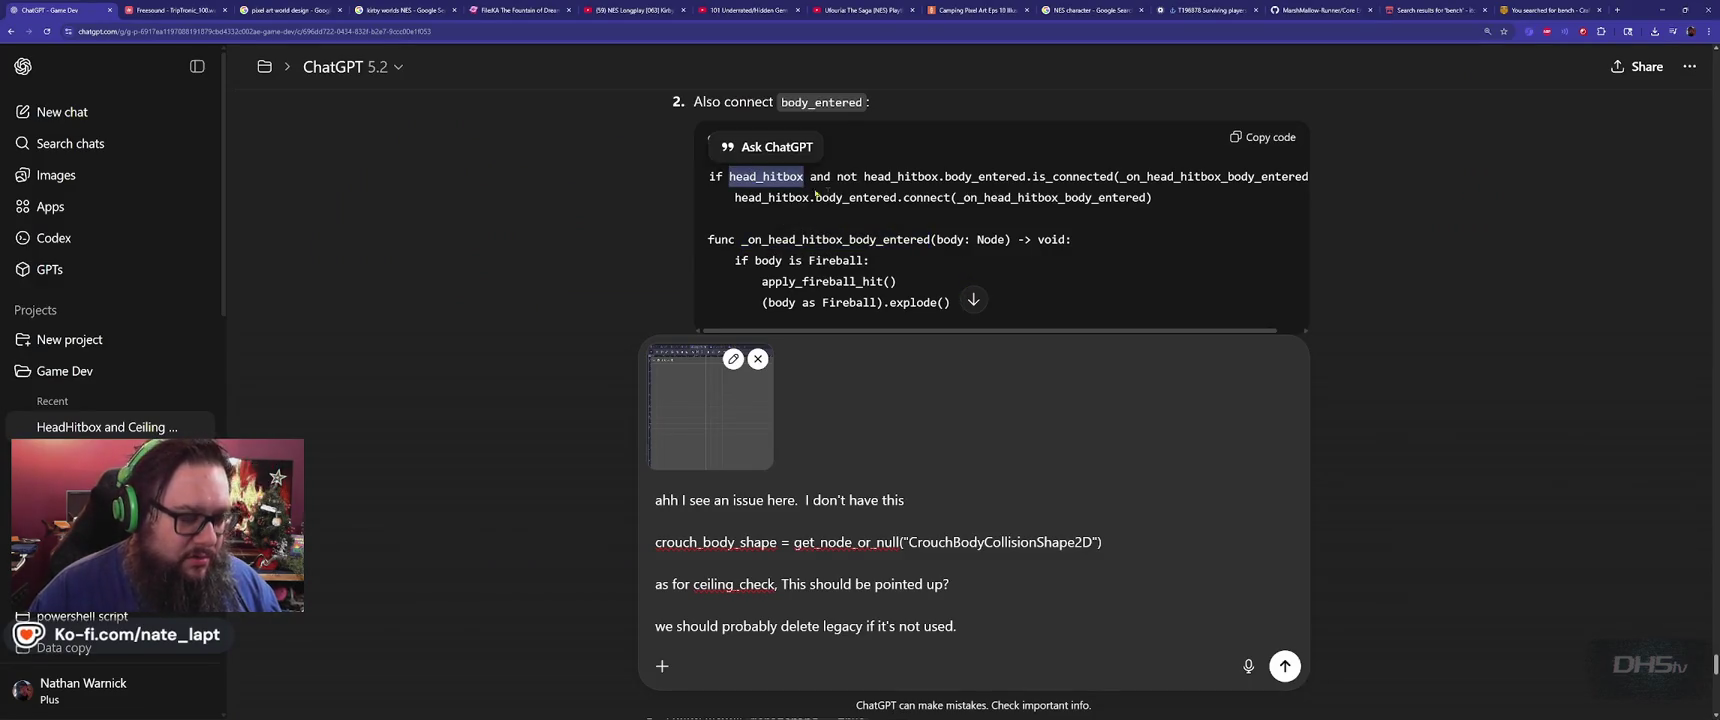
pyautogui.hotkey('alt', 'Tab')
pyautogui.hotkey('ctrl', 'v')
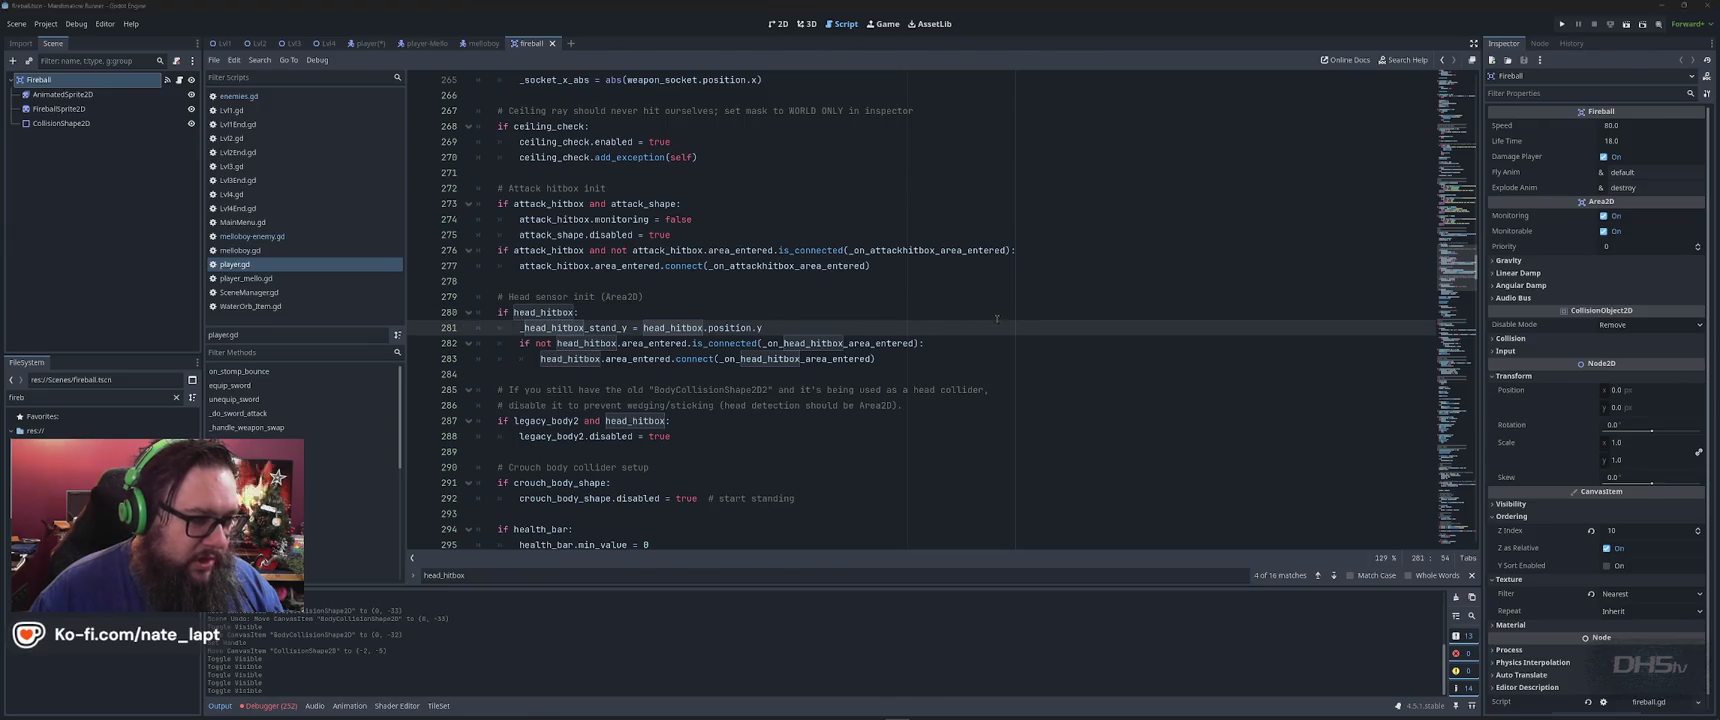
pyautogui.hotkey('alt', 'Tab')
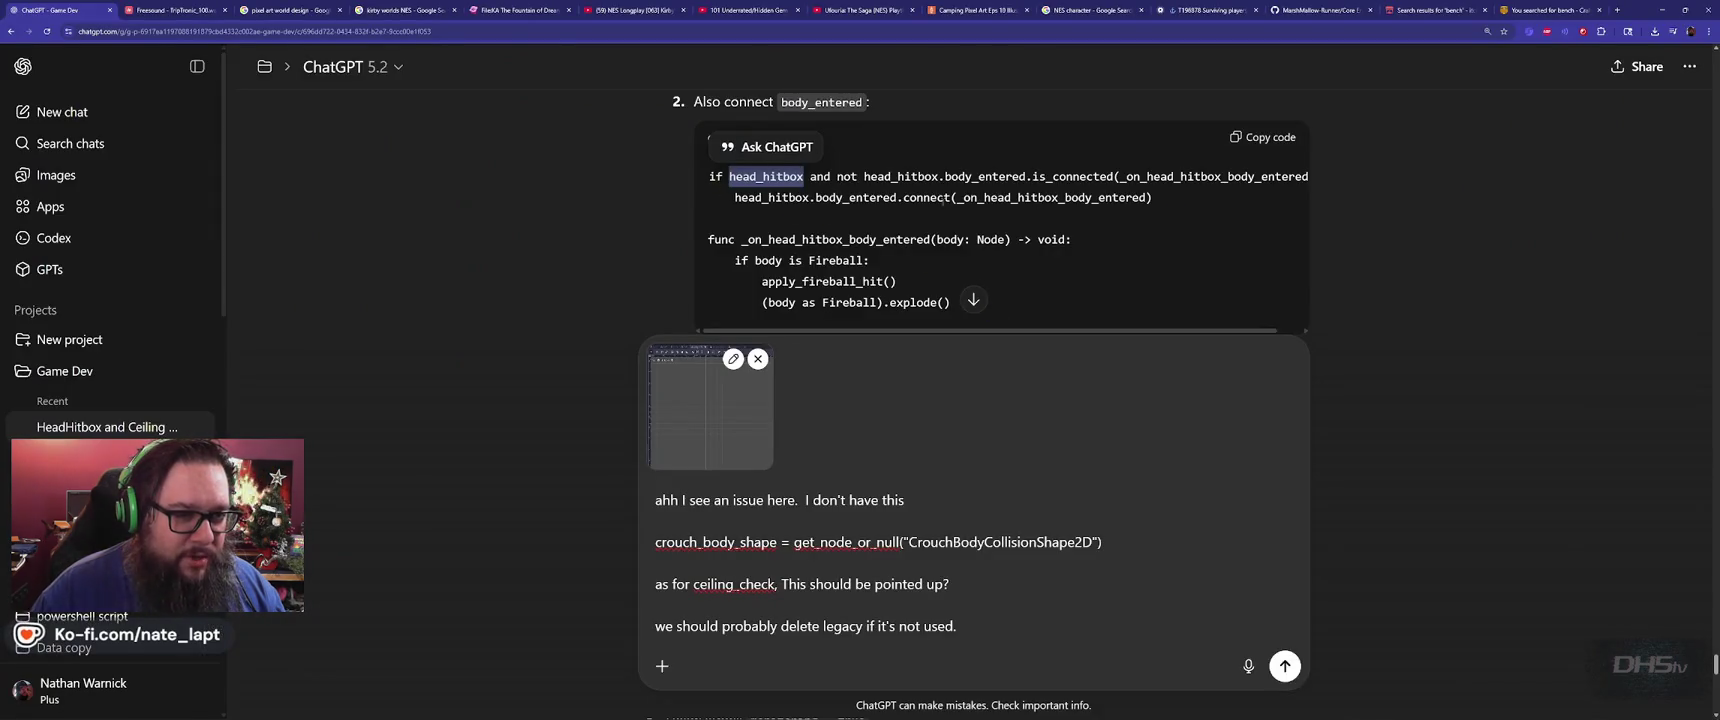
pyautogui.hotkey('alt', 'Tab')
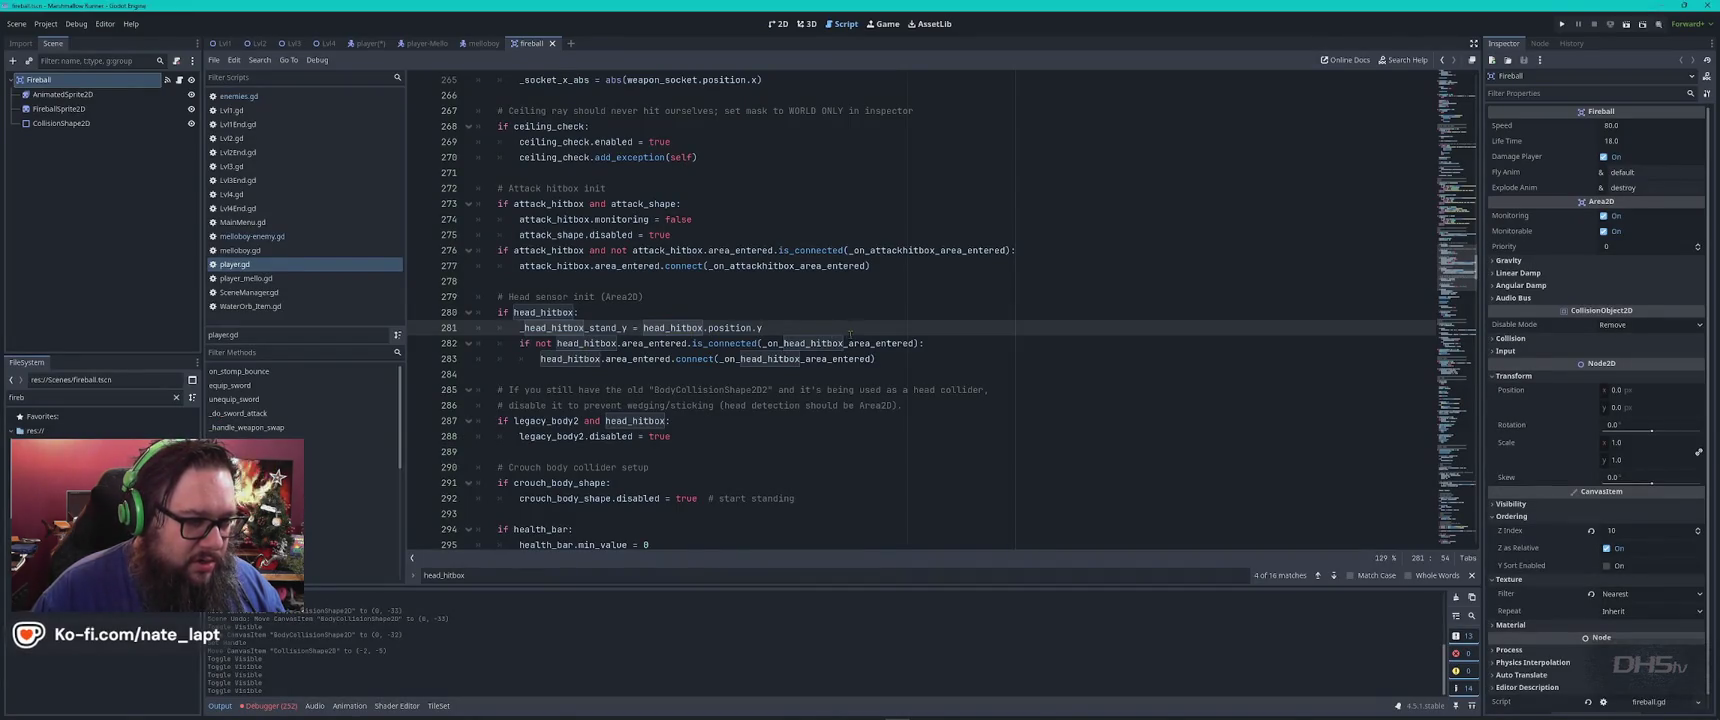
pyautogui.hotkey('alt', 'Tab')
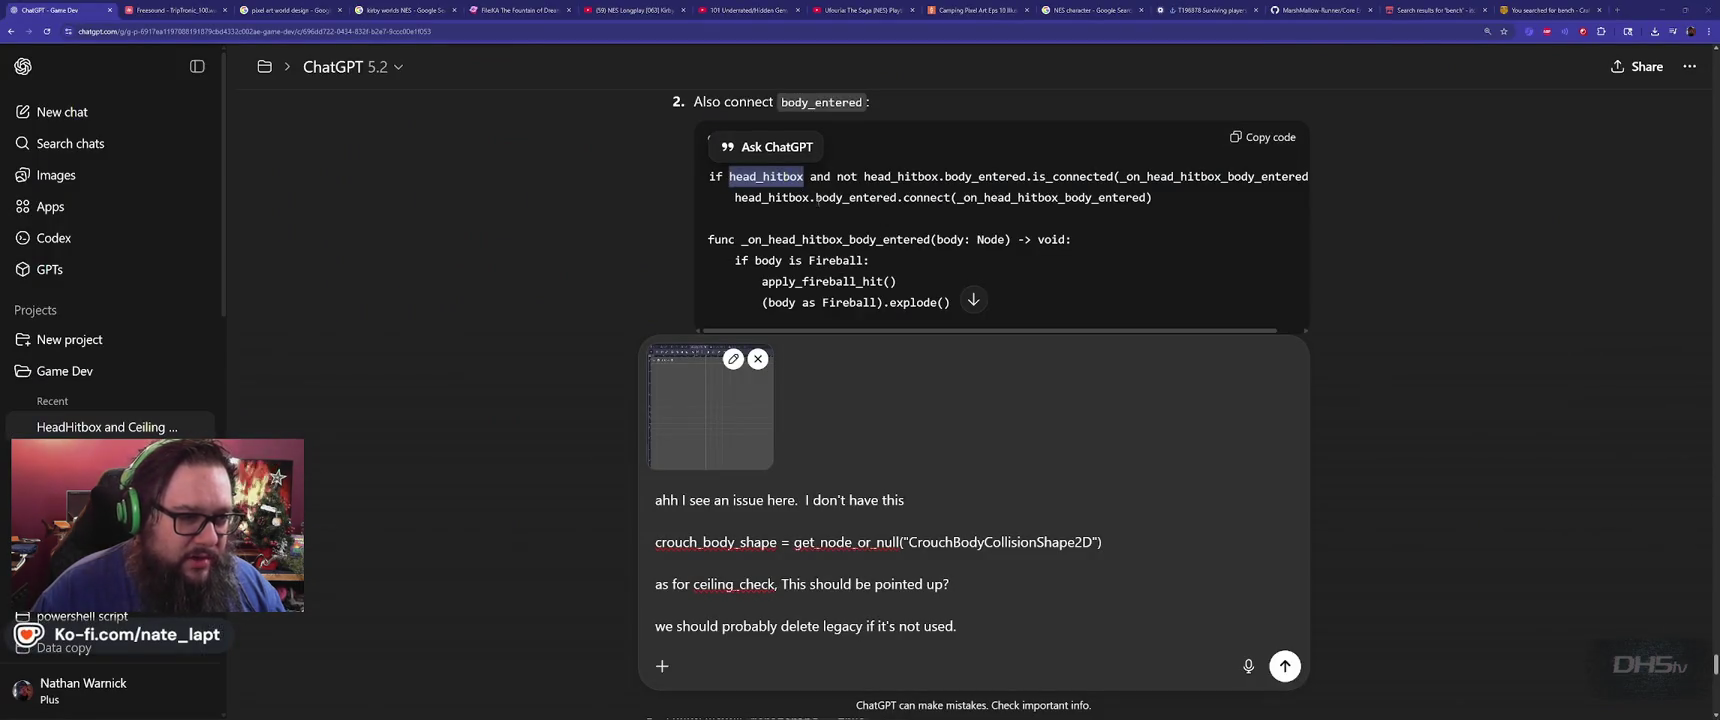
pyautogui.hotkey('alt', 'Tab')
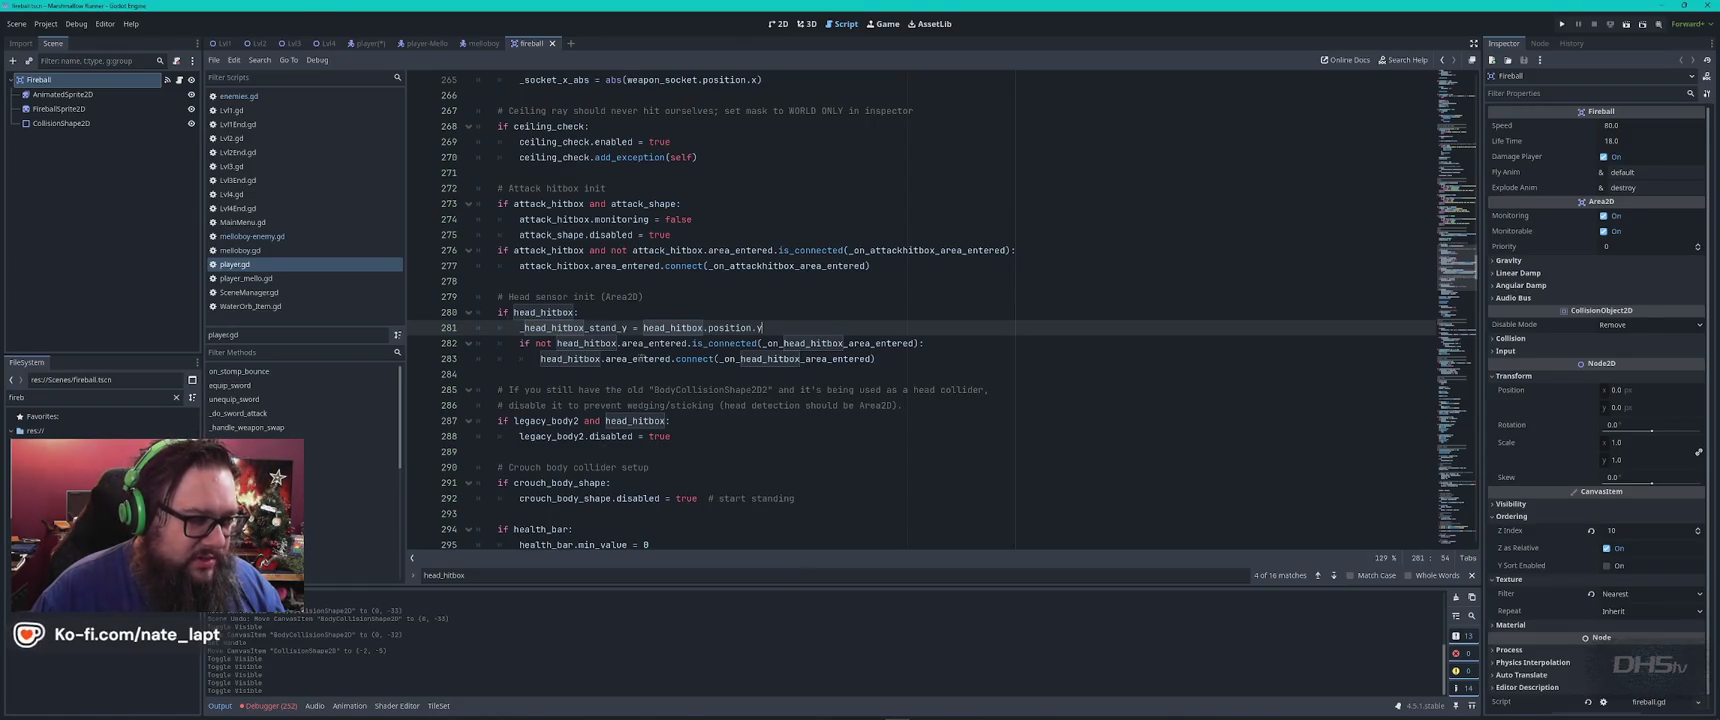
pyautogui.hotkey('ctrl', 'f')
pyautogui.press('Return')
pyautogui.press('Return')
pyautogui.press('Return')
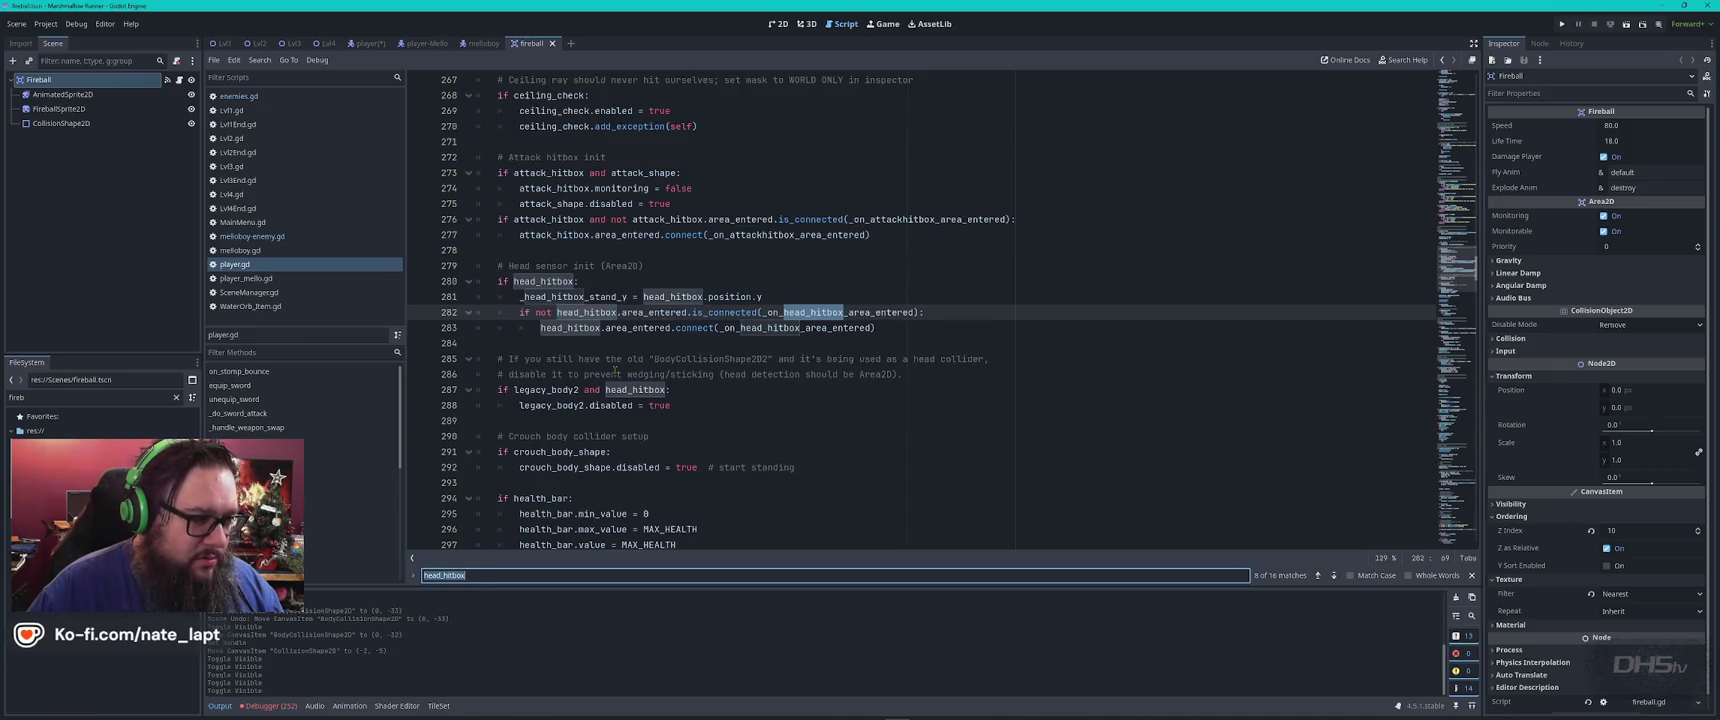
pyautogui.press('Return')
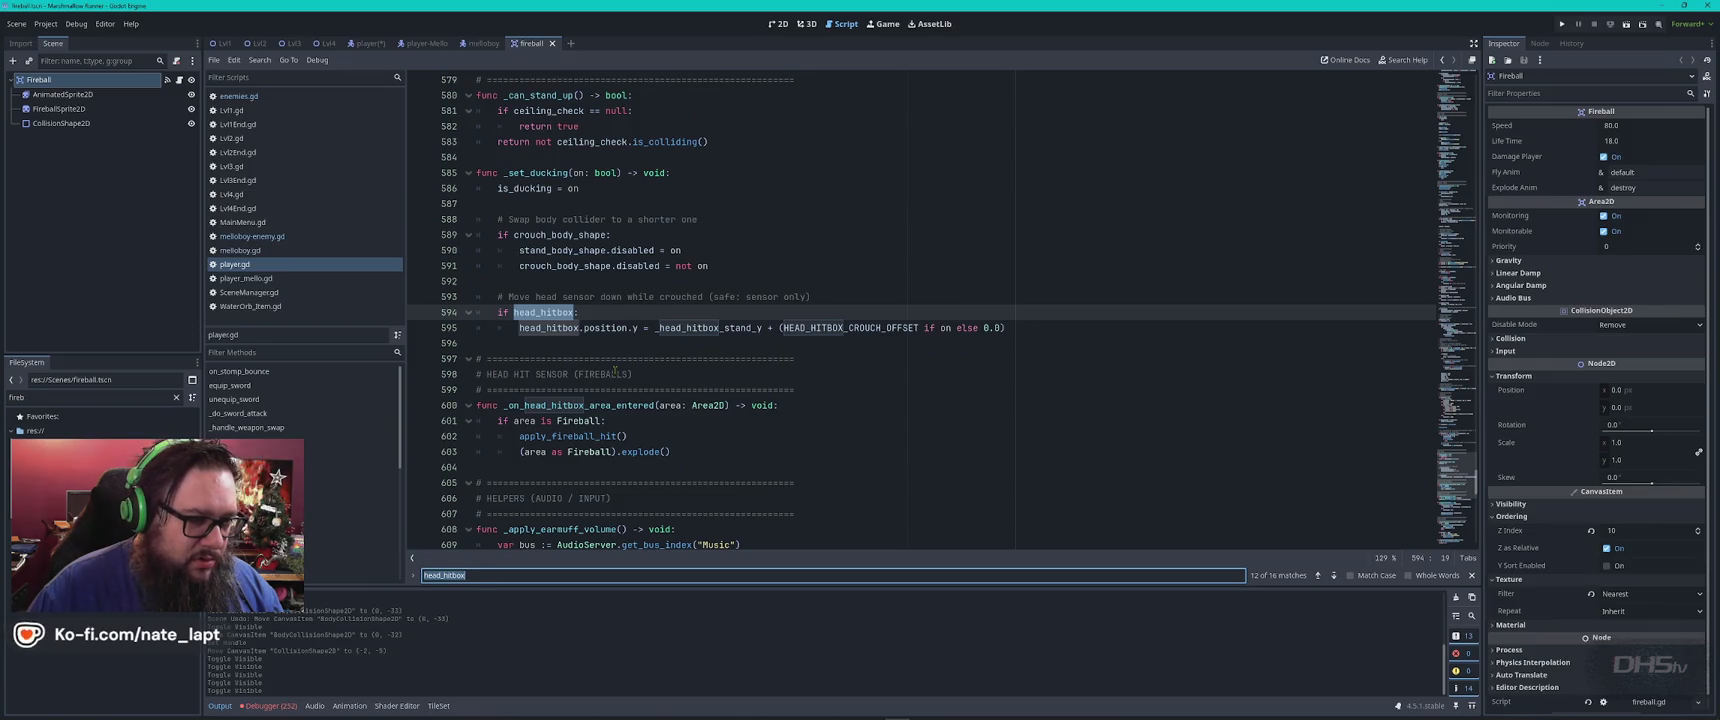
# Search player.gd for 'fireball' and compare the found handler with ChatGPT's suggestion
pyautogui.write('fireball')
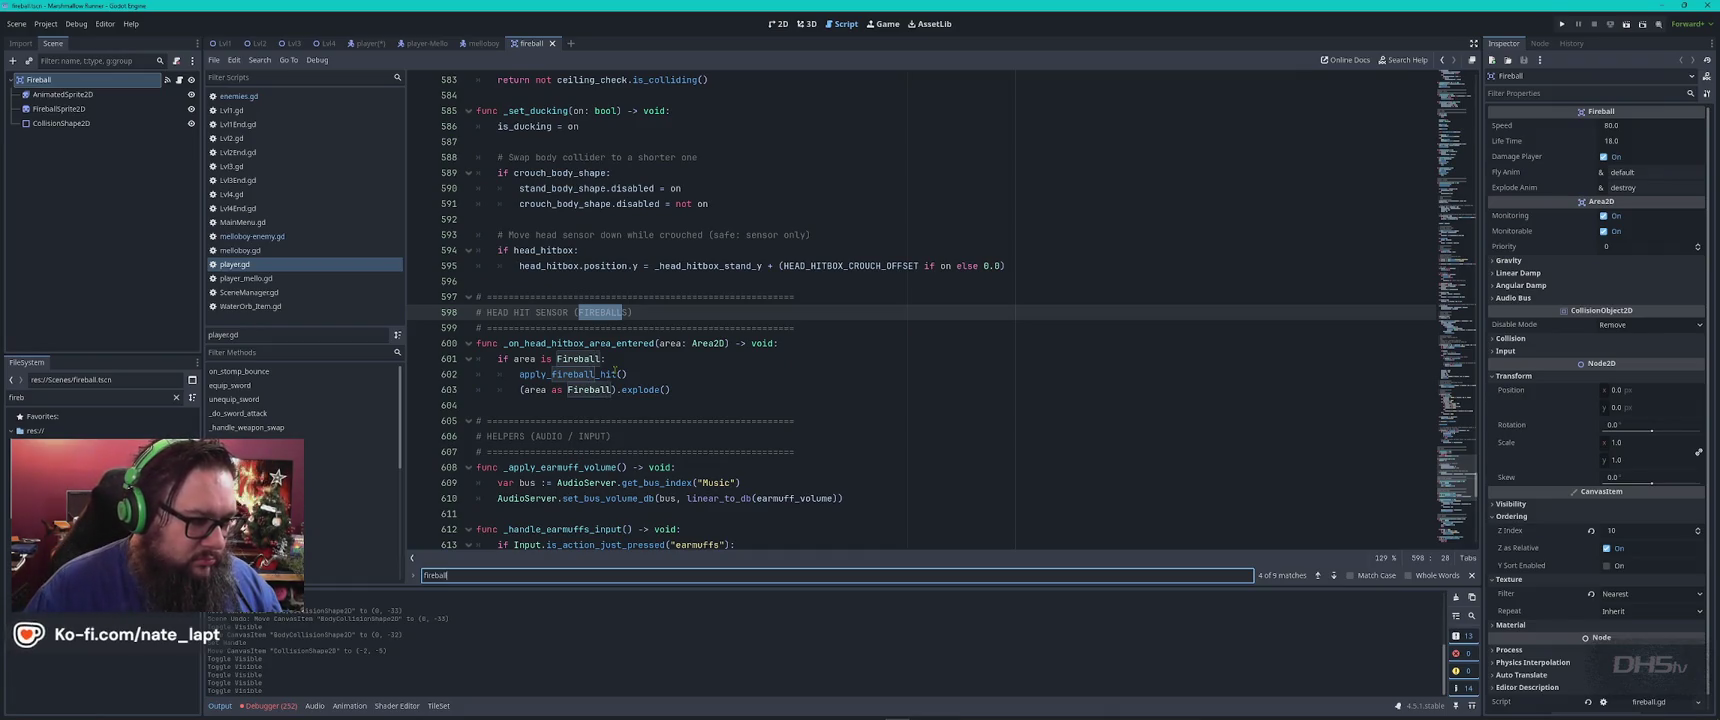
pyautogui.press('Escape')
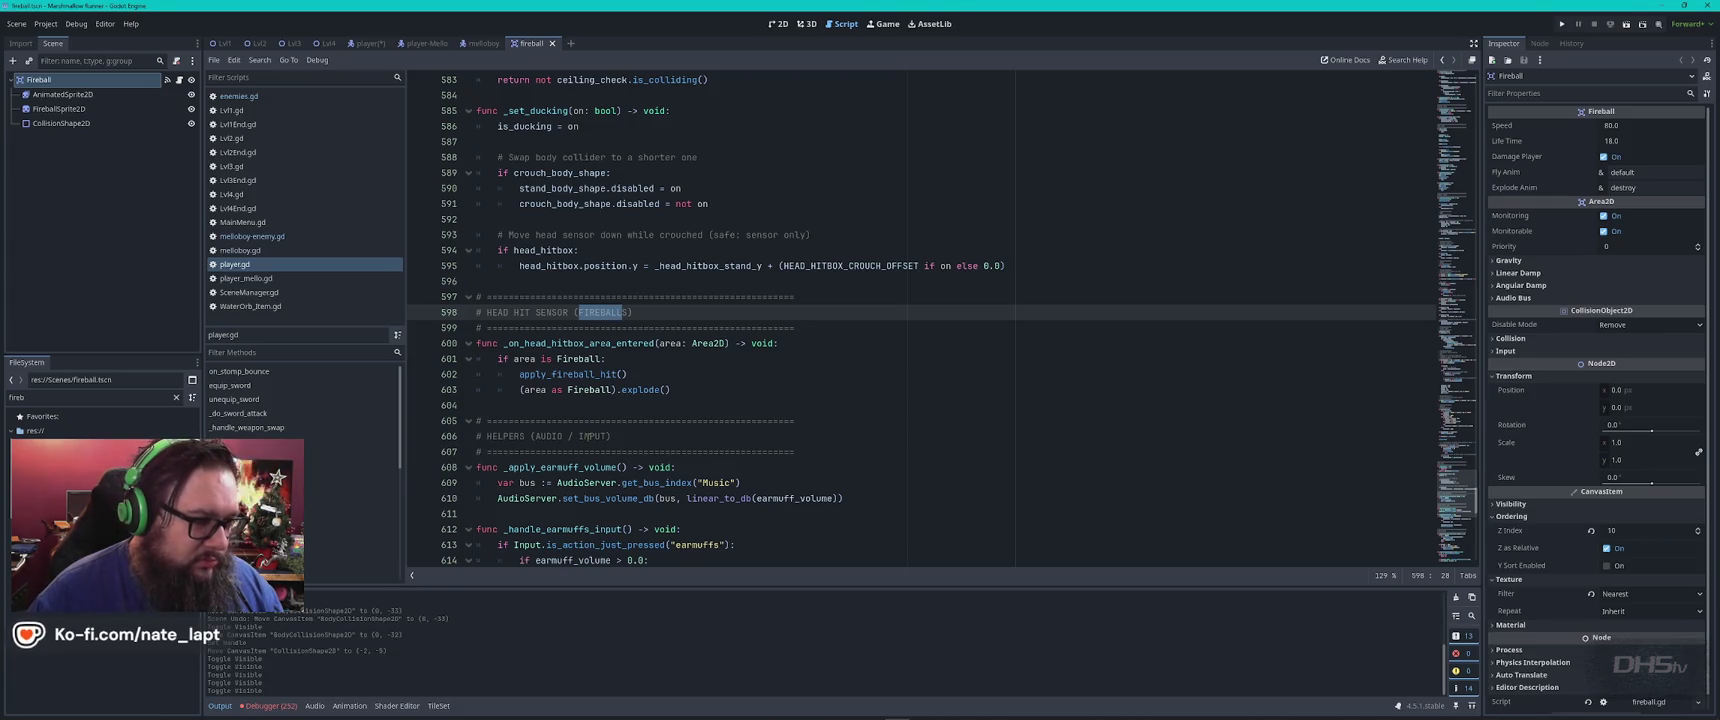
pyautogui.hotkey('alt', 'Tab')
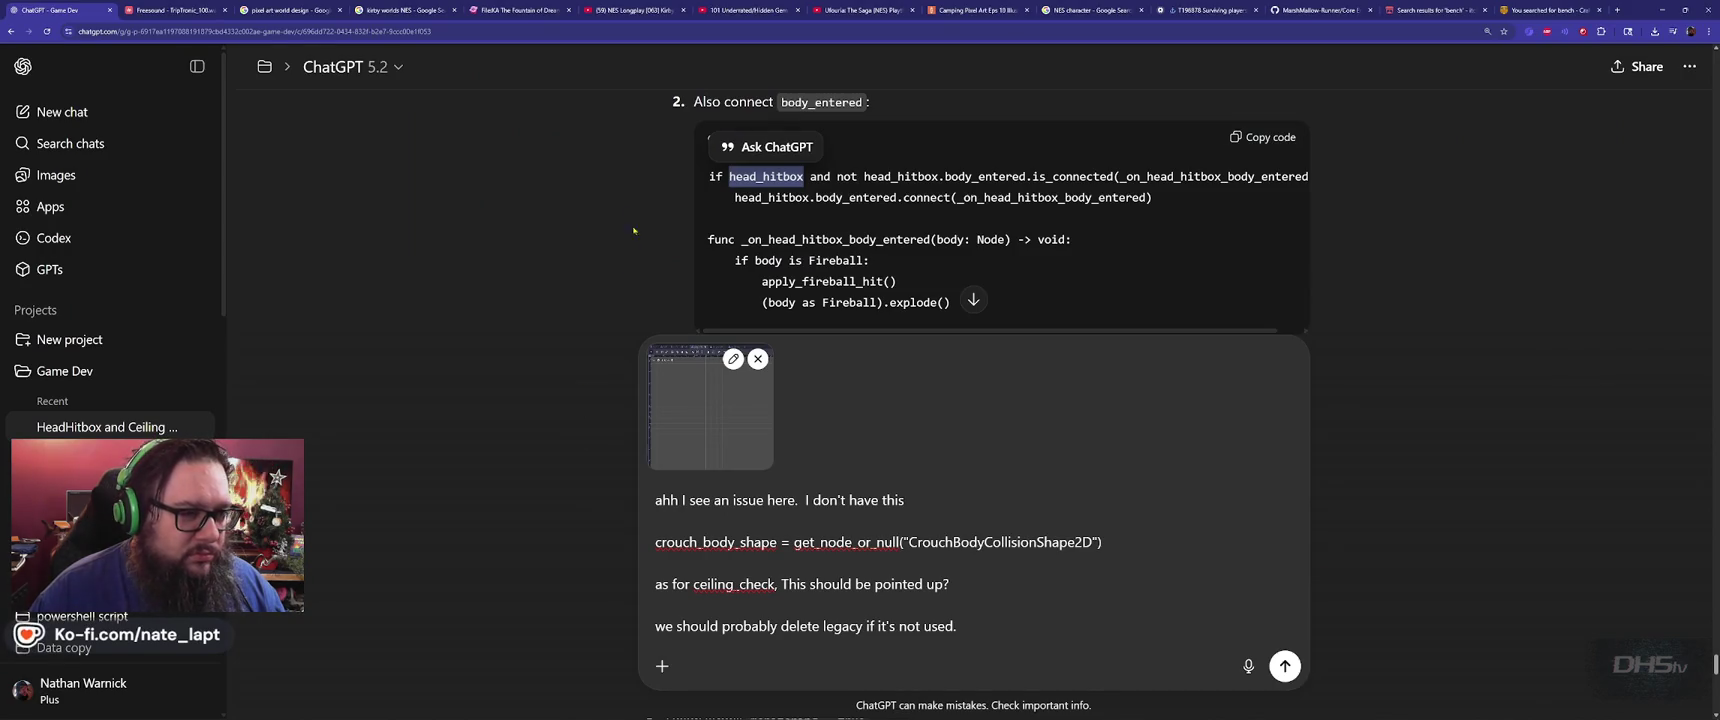
pyautogui.click(639, 206)
pyautogui.hotkey('alt', 'Tab')
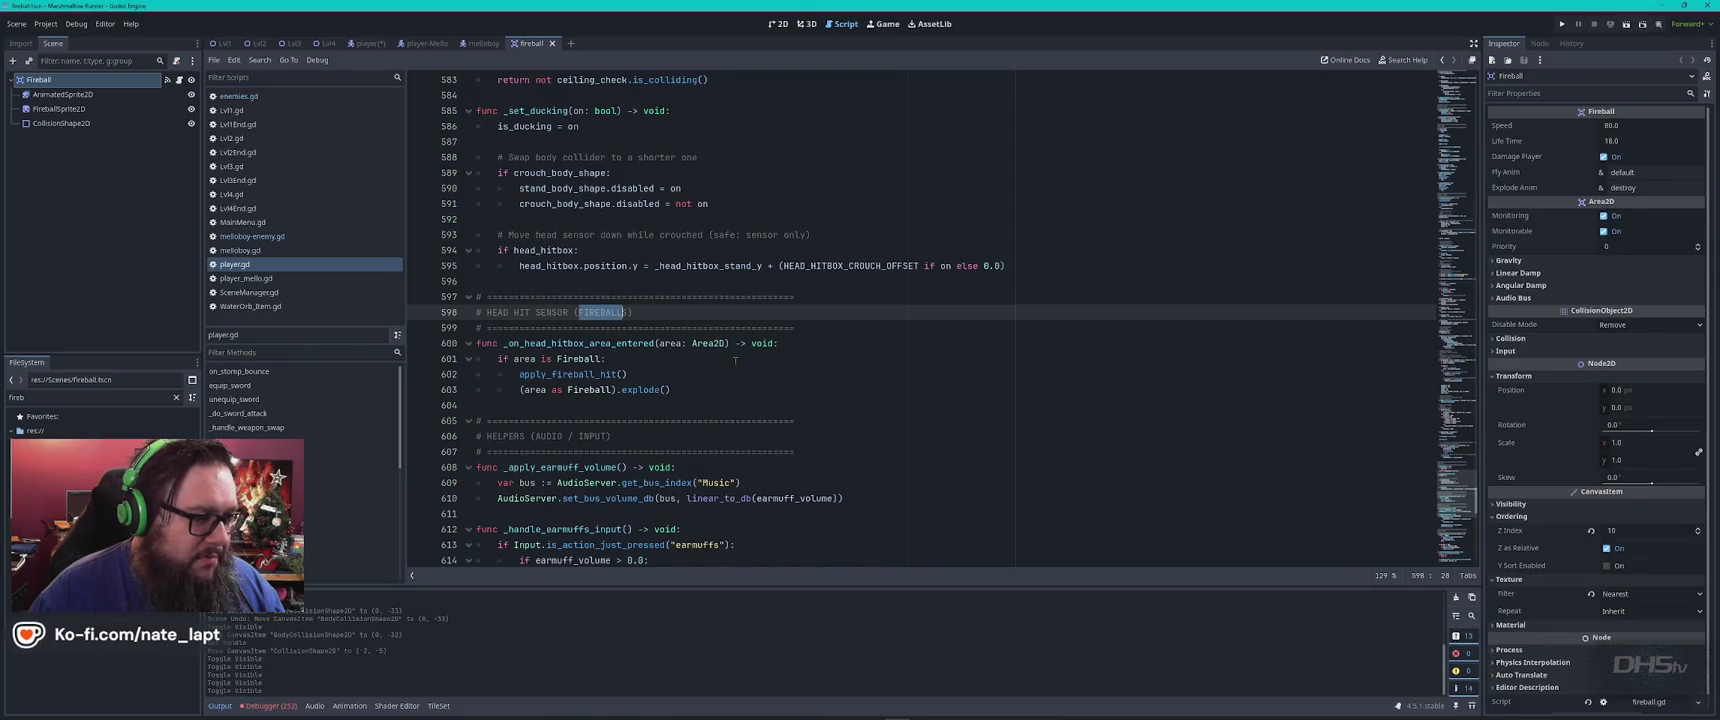
pyautogui.hotkey('alt', 'Tab')
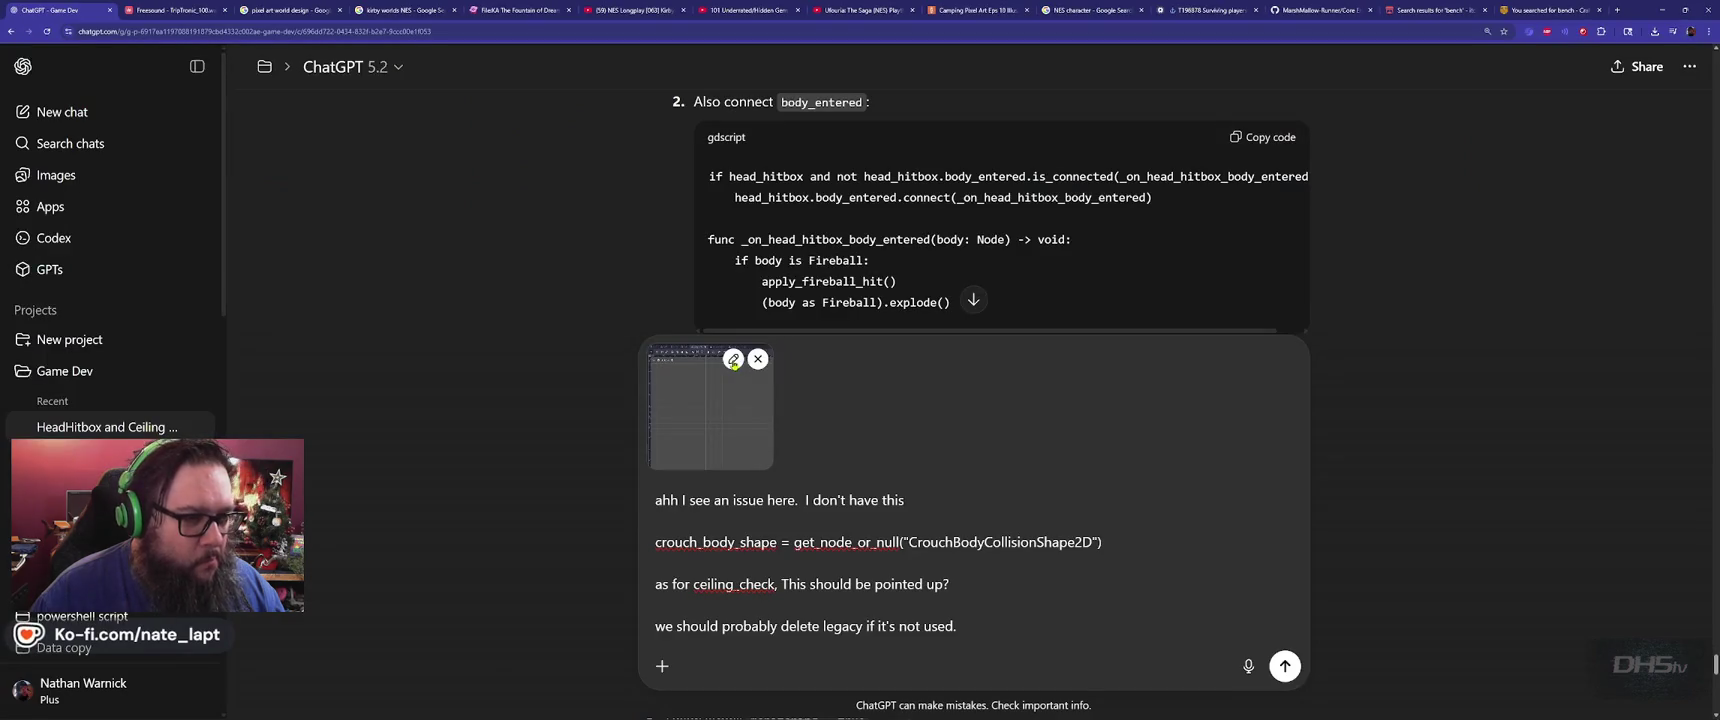
pyautogui.hotkey('alt', 'Tab')
pyautogui.scroll(1, 514, 309)
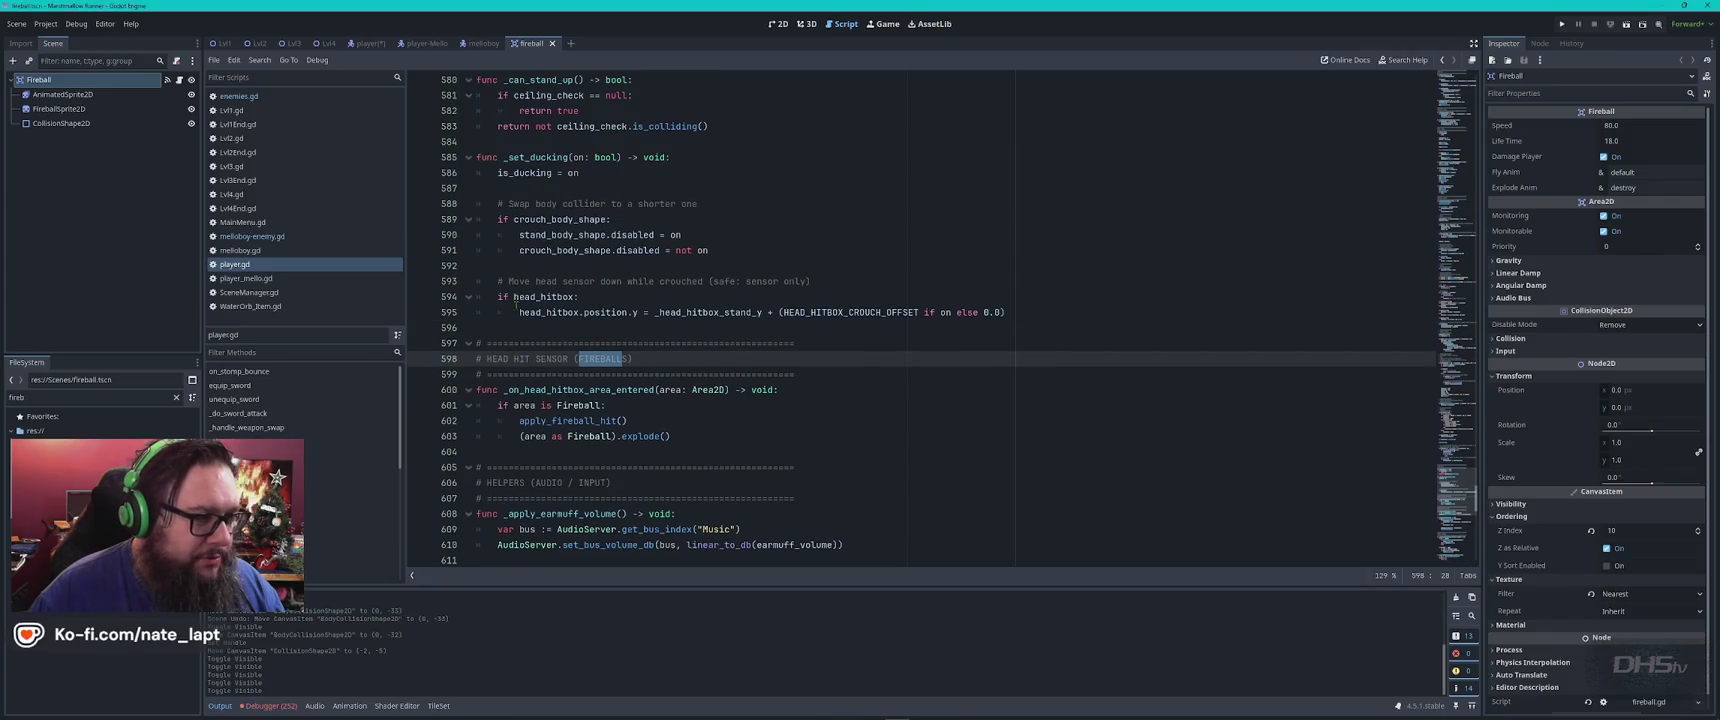
pyautogui.scroll(-1, 520, 310)
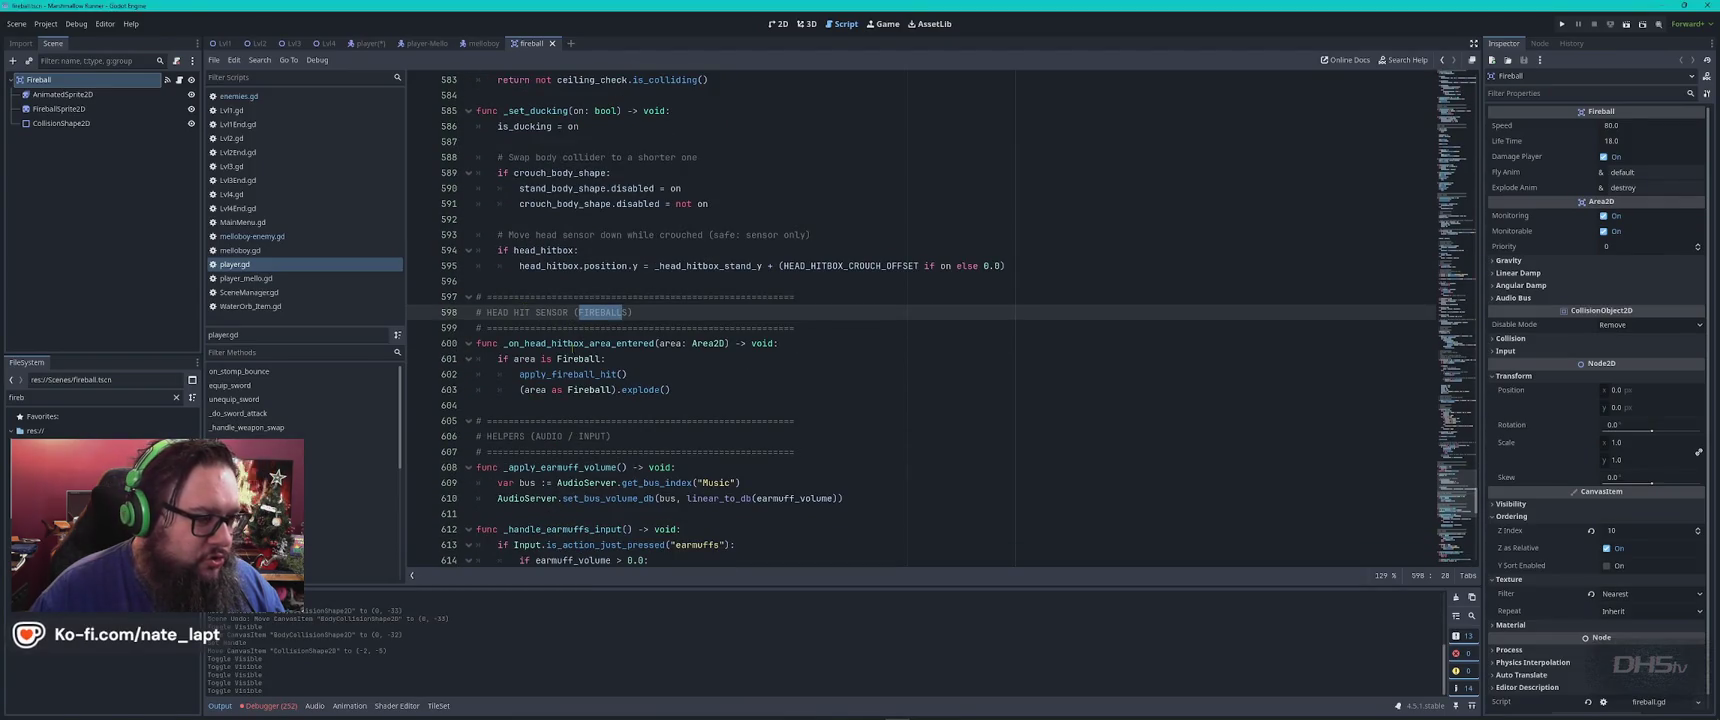
# Select the handler's Fireball check lines and copy ChatGPT's two body_entered connection lines
pyautogui.hotkey('alt', 'Tab')
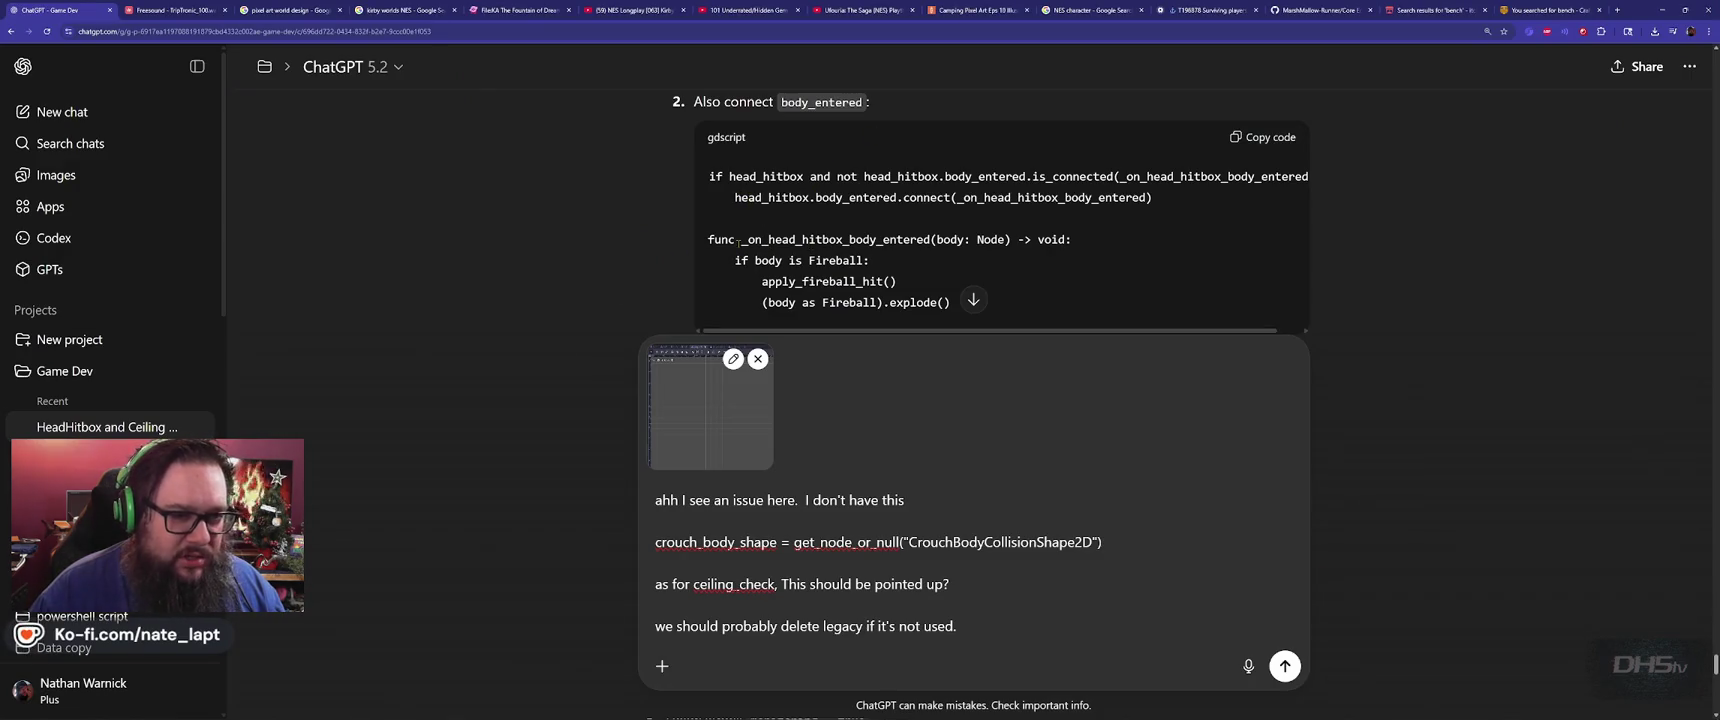
pyautogui.hotkey('alt', 'Tab')
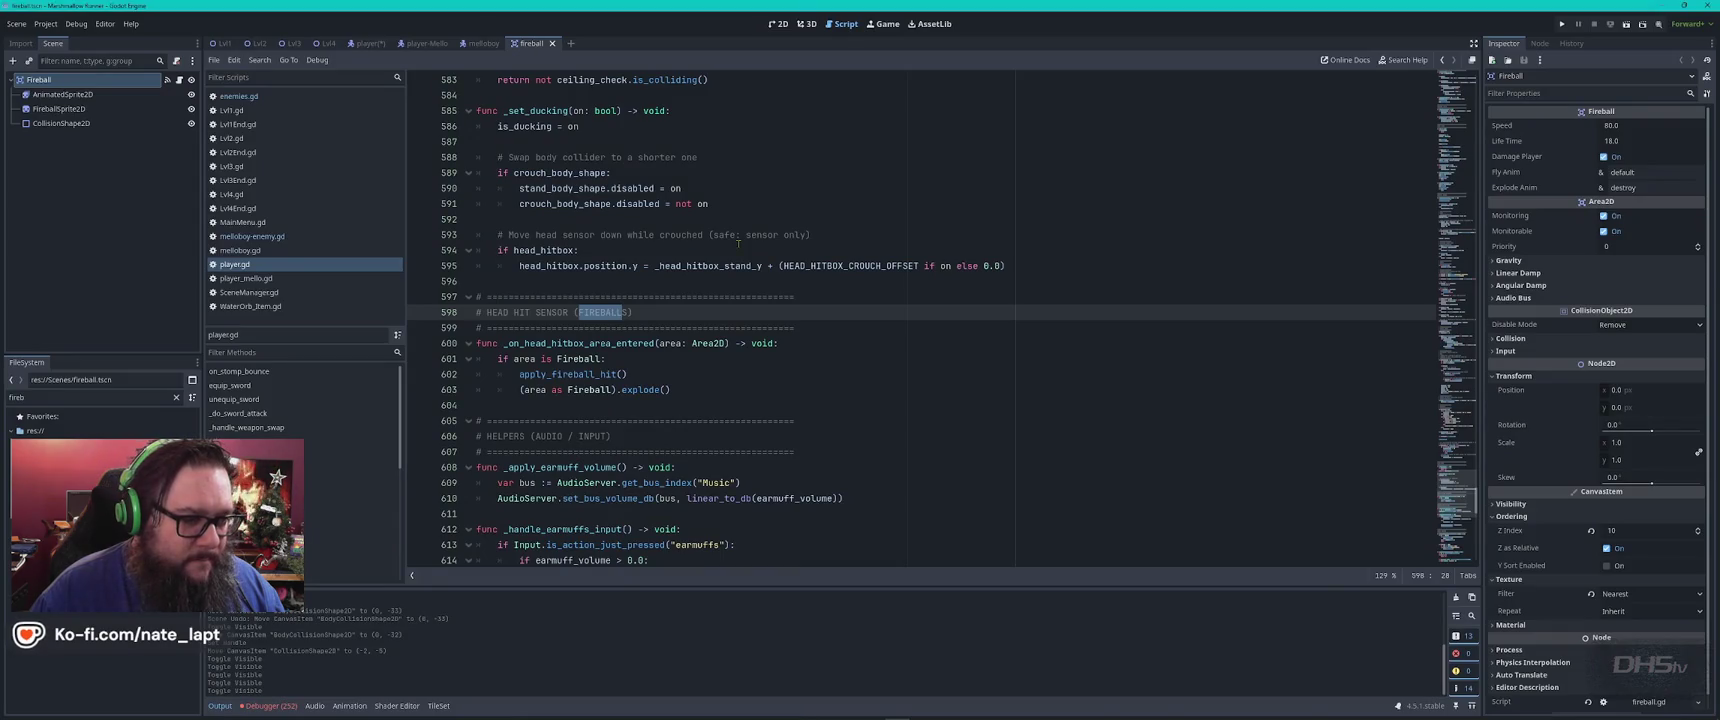
pyautogui.hotkey('alt', 'Tab')
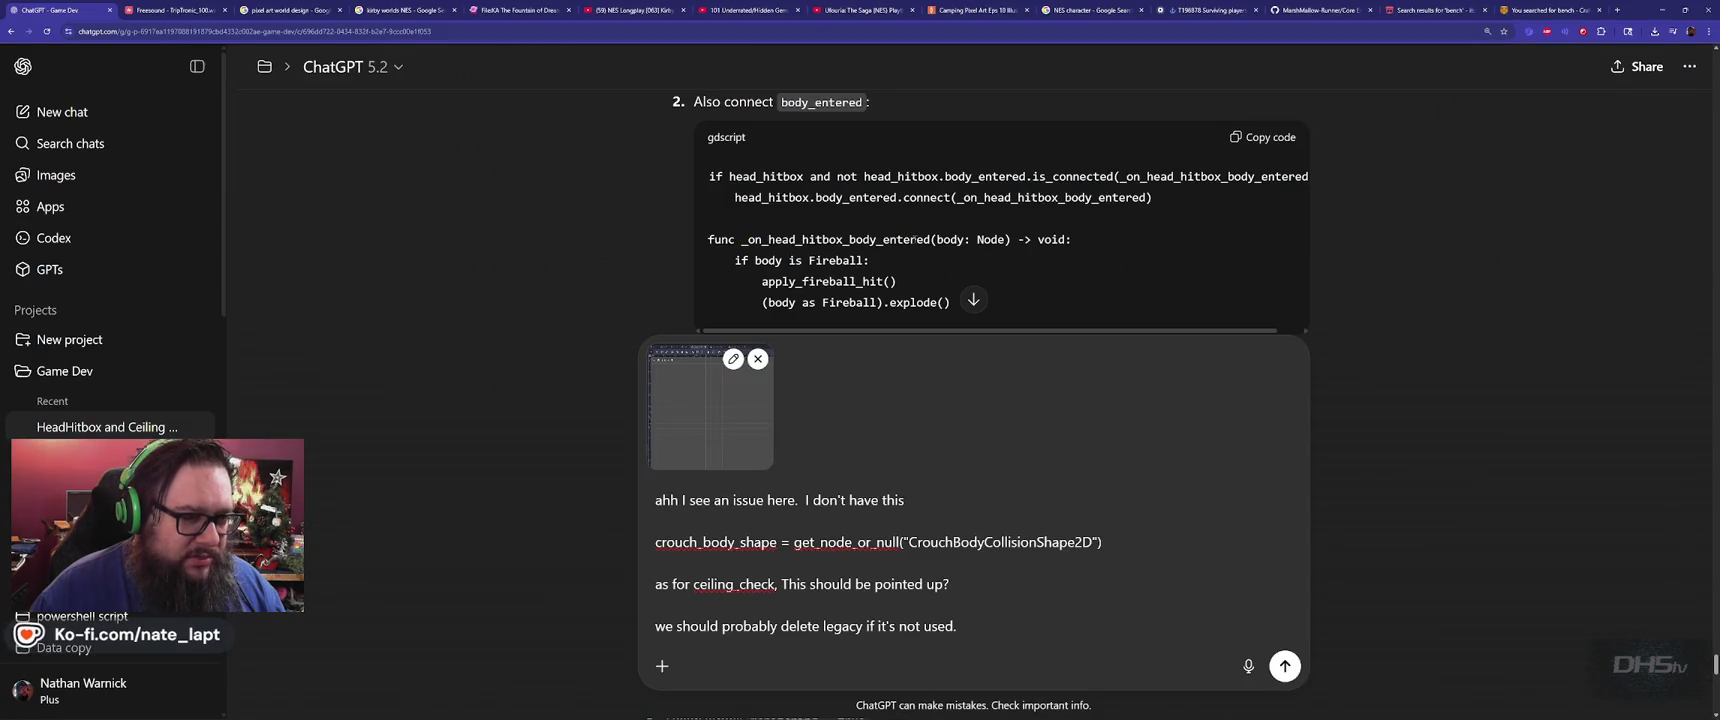
pyautogui.scroll(-1, 903, 240)
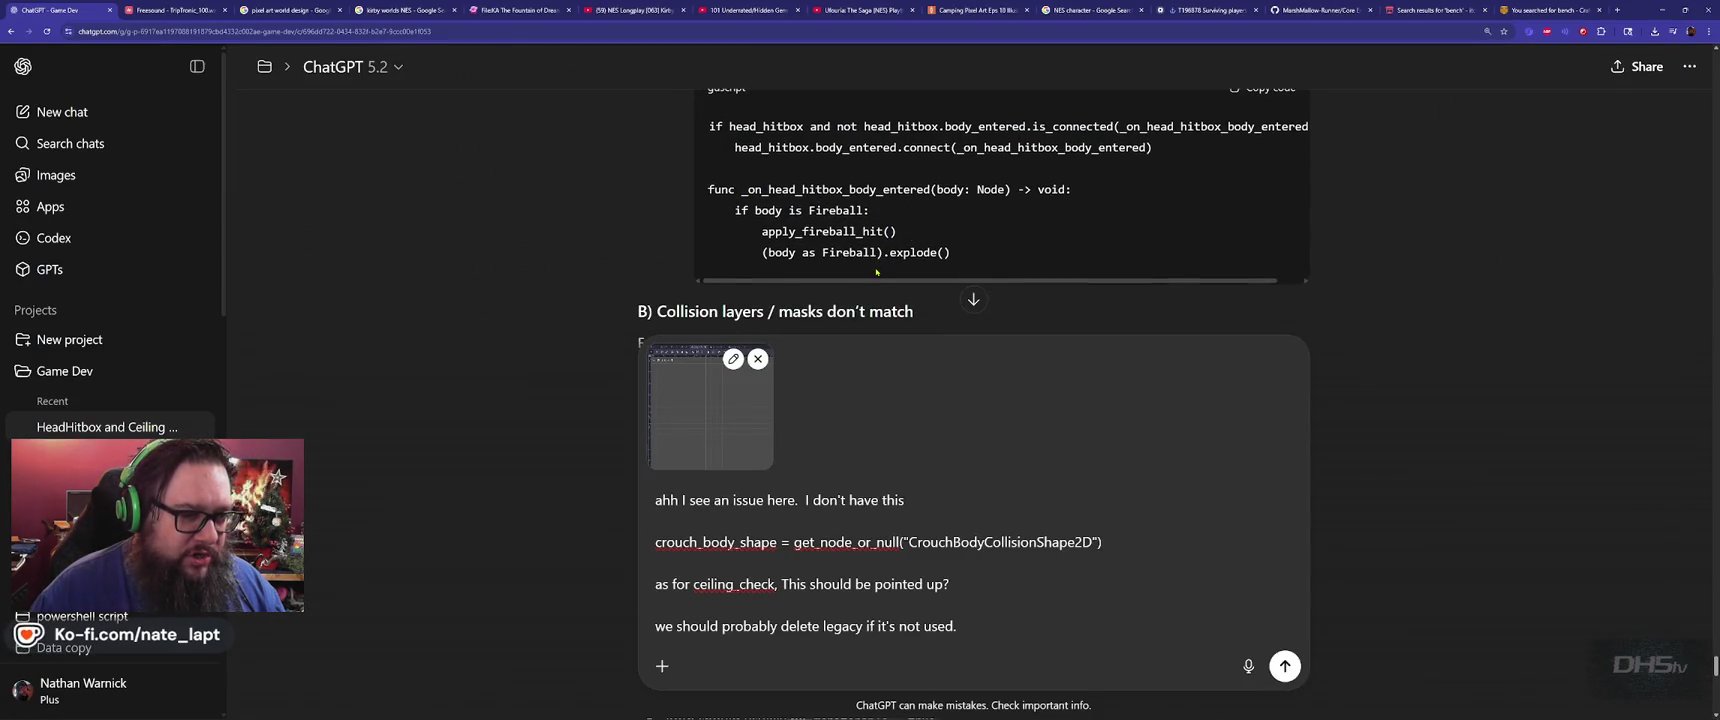
pyautogui.hotkey('alt', 'Tab')
pyautogui.moveTo(672, 390); pyautogui.dragTo(477, 343)
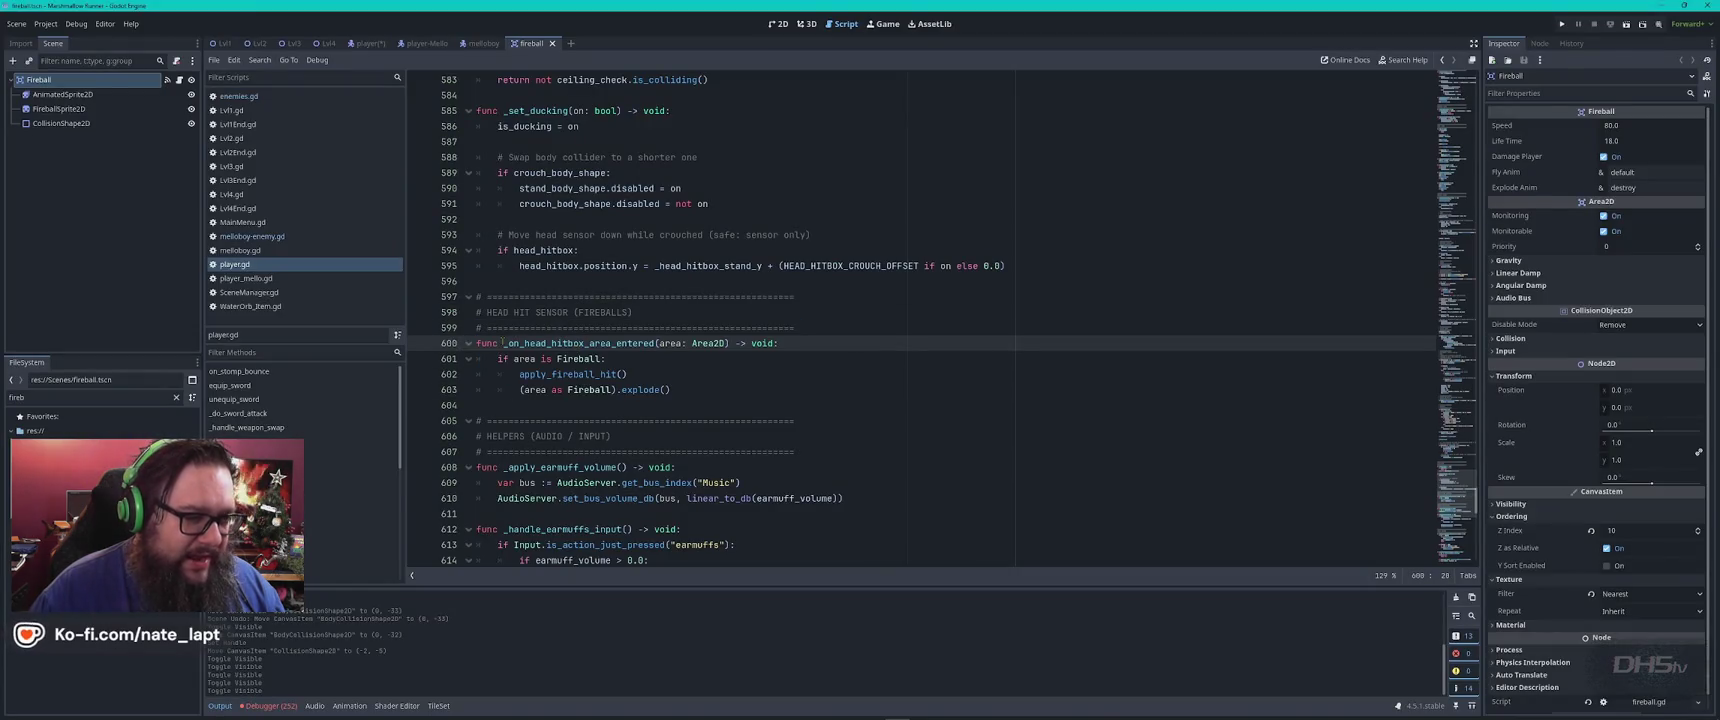
pyautogui.hotkey('alt', 'Tab')
pyautogui.scroll(2, 1009, 216)
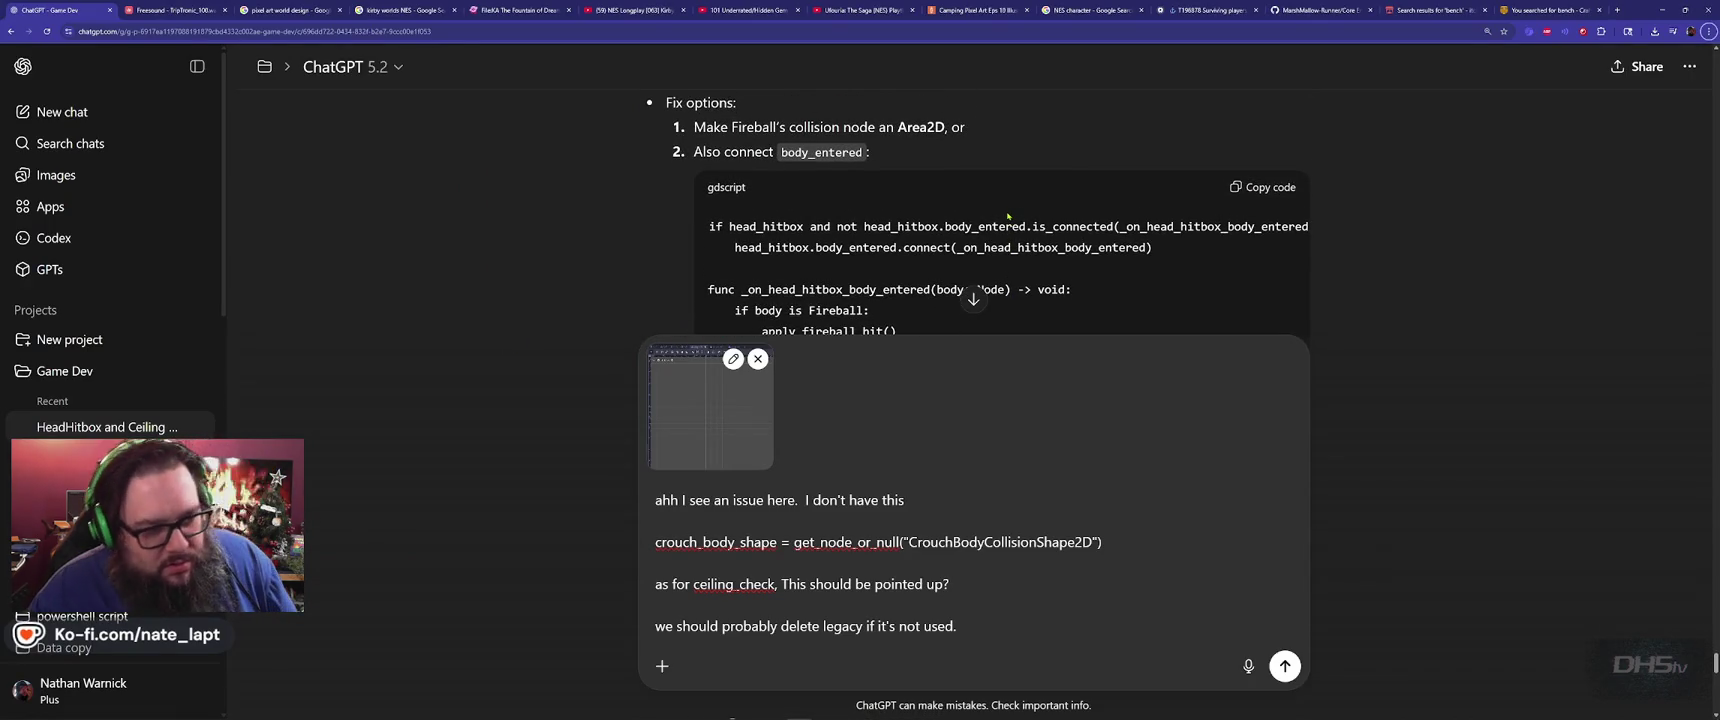
pyautogui.moveTo(1160, 250); pyautogui.dragTo(698, 217)
pyautogui.scroll(-2, 705, 221)
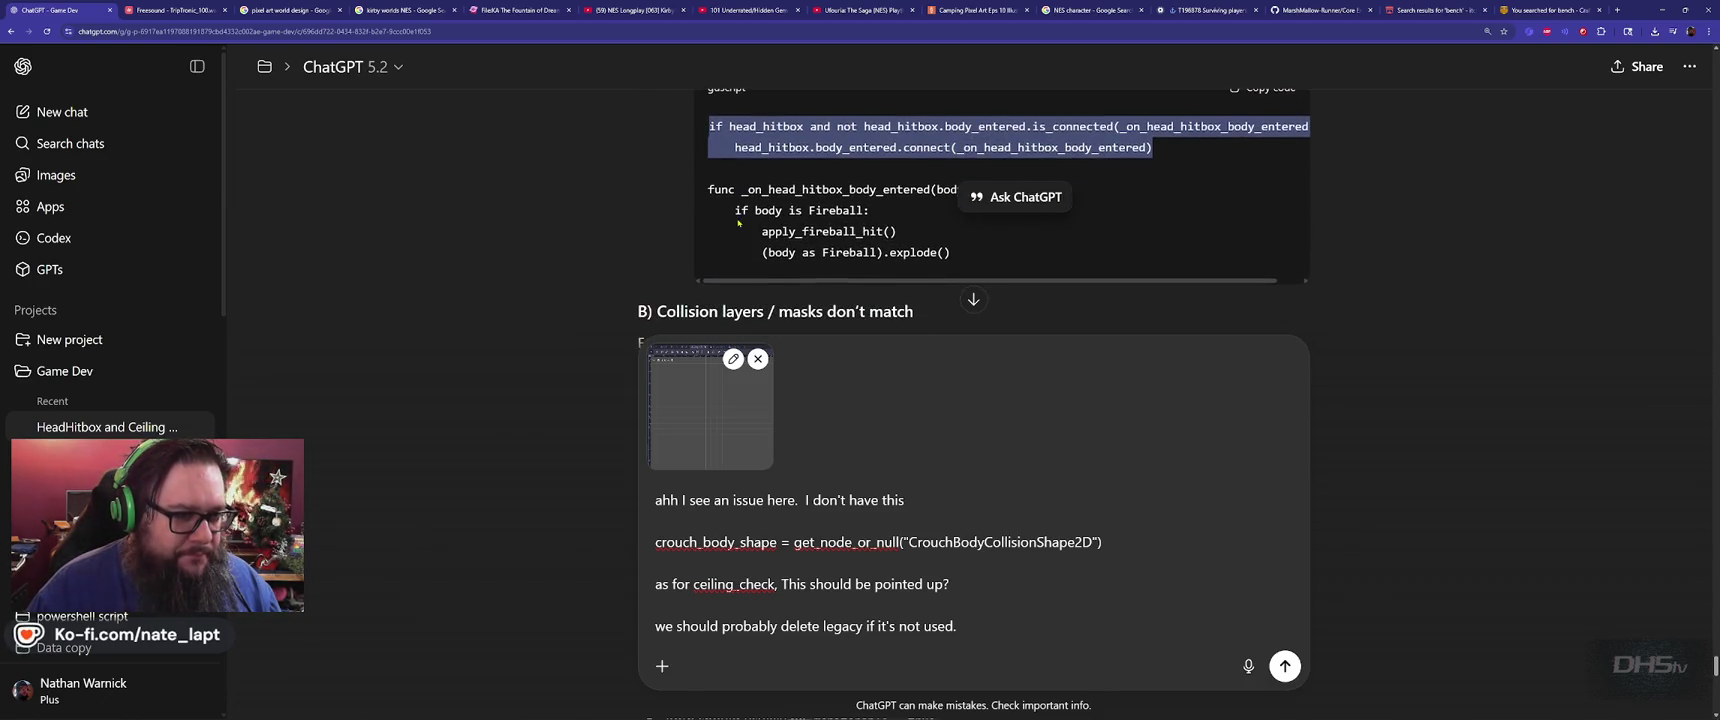
pyautogui.click(549, 235)
# Paste the body_entered connection lines at line 600 of player.gd, then delete them again
pyautogui.hotkey('alt', 'Tab')
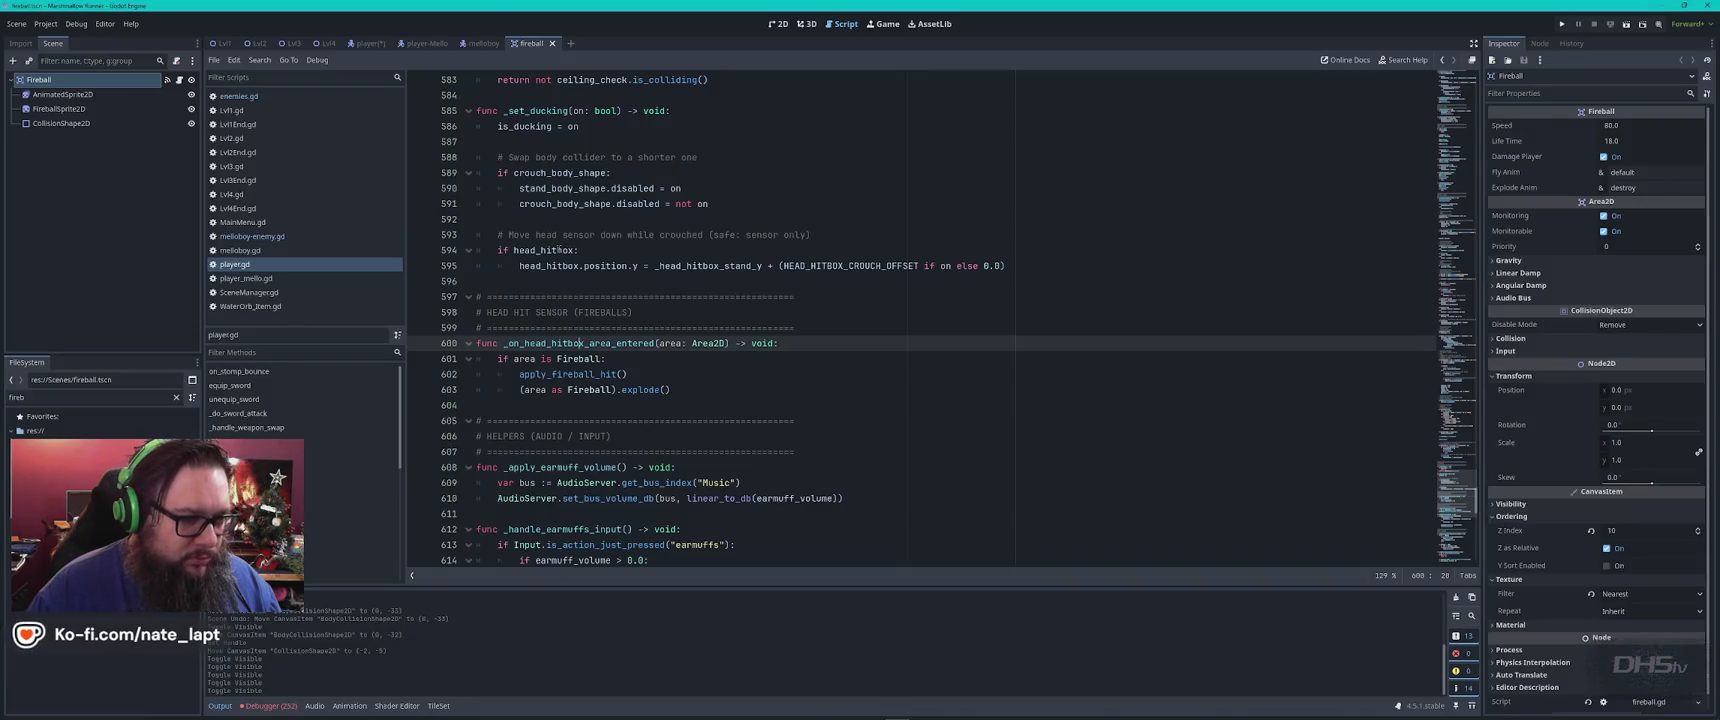
pyautogui.click(797, 328)
pyautogui.press('Return')
pyautogui.write('if head_hitbox and not head_hitbox.body_entered.is_connected(_on_head_hitbox_body_entered): \thead_hitbox.body_entered.connect(_on_head_hitbox_body_entered)')
pyautogui.press('Return')
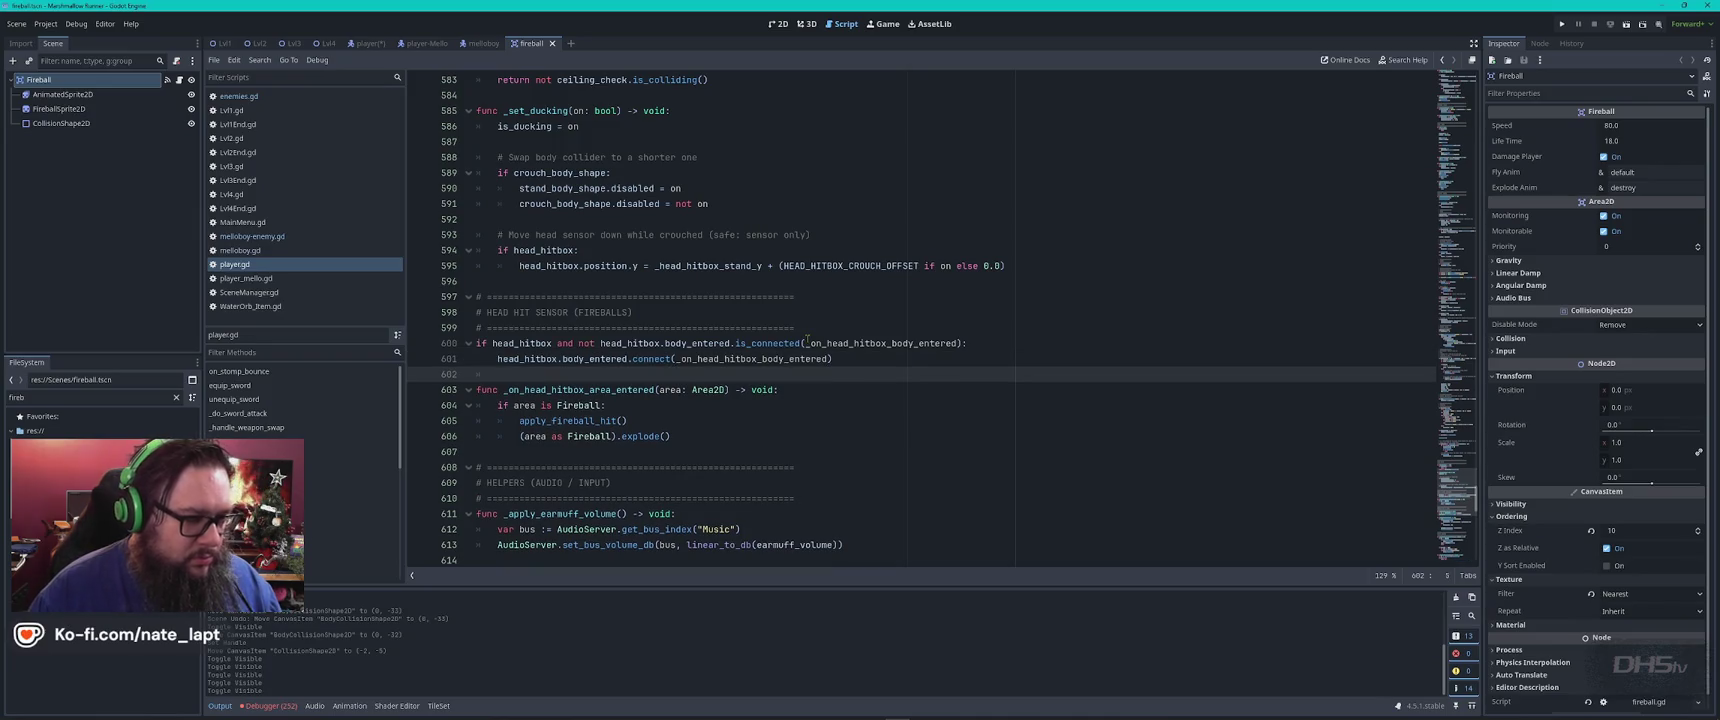
pyautogui.click(853, 409)
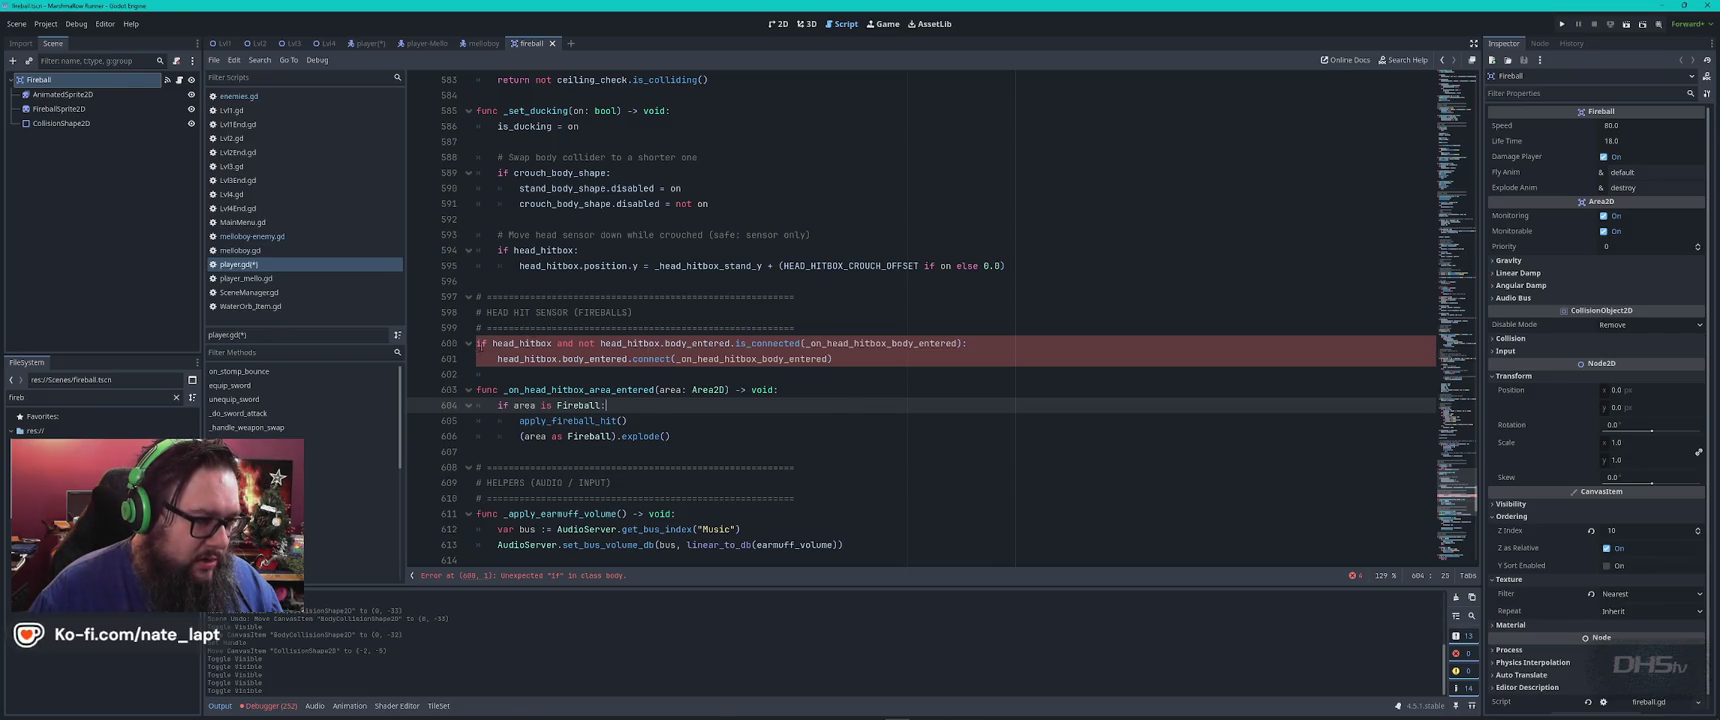
pyautogui.click(480, 343)
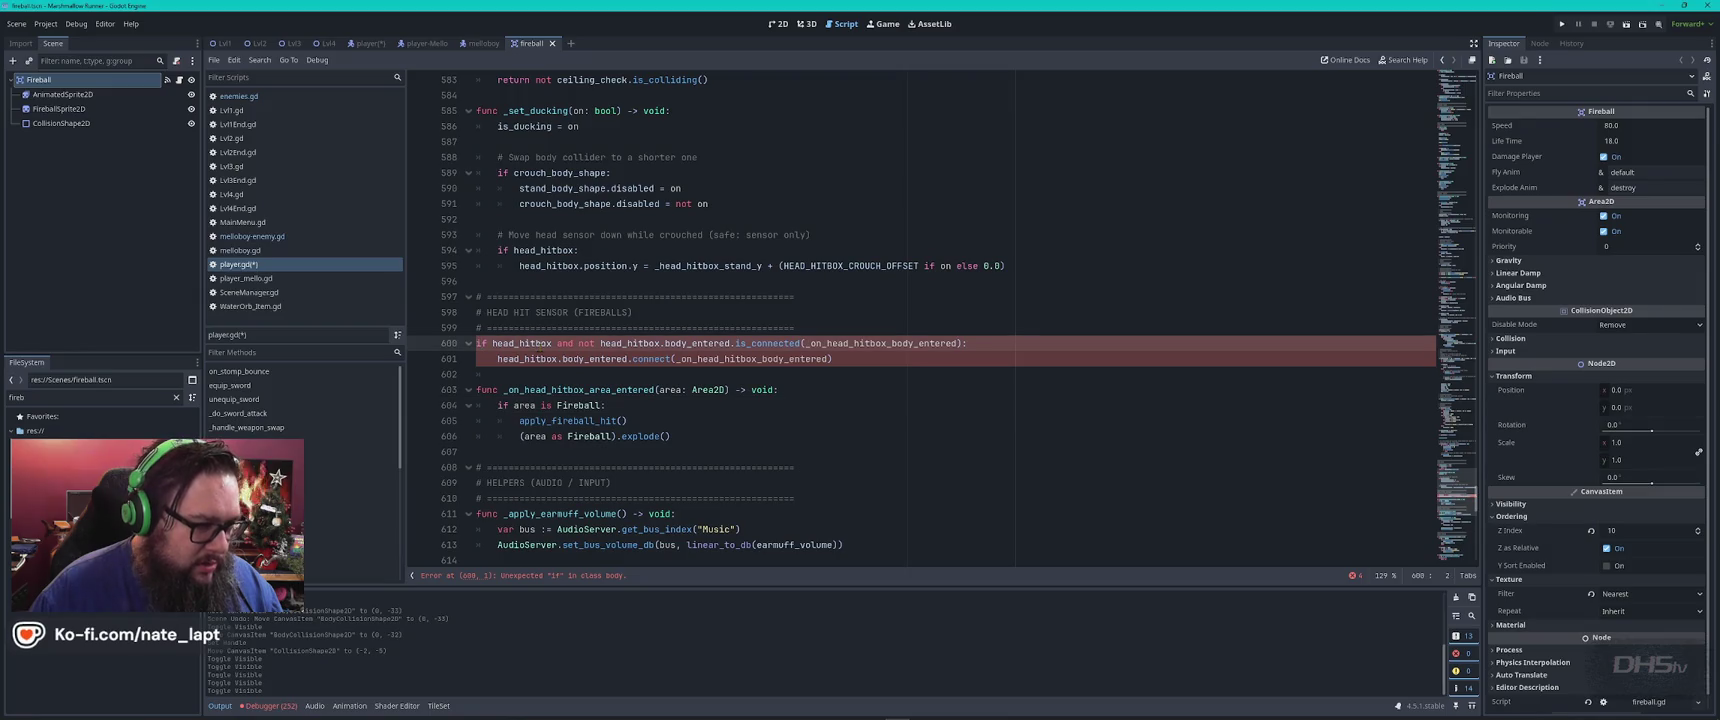
pyautogui.hotkey('ctrl', 'shift', 'k')
pyautogui.hotkey('ctrl', 'shift', 'k')
pyautogui.hotkey('ctrl', 'shift', 'k')
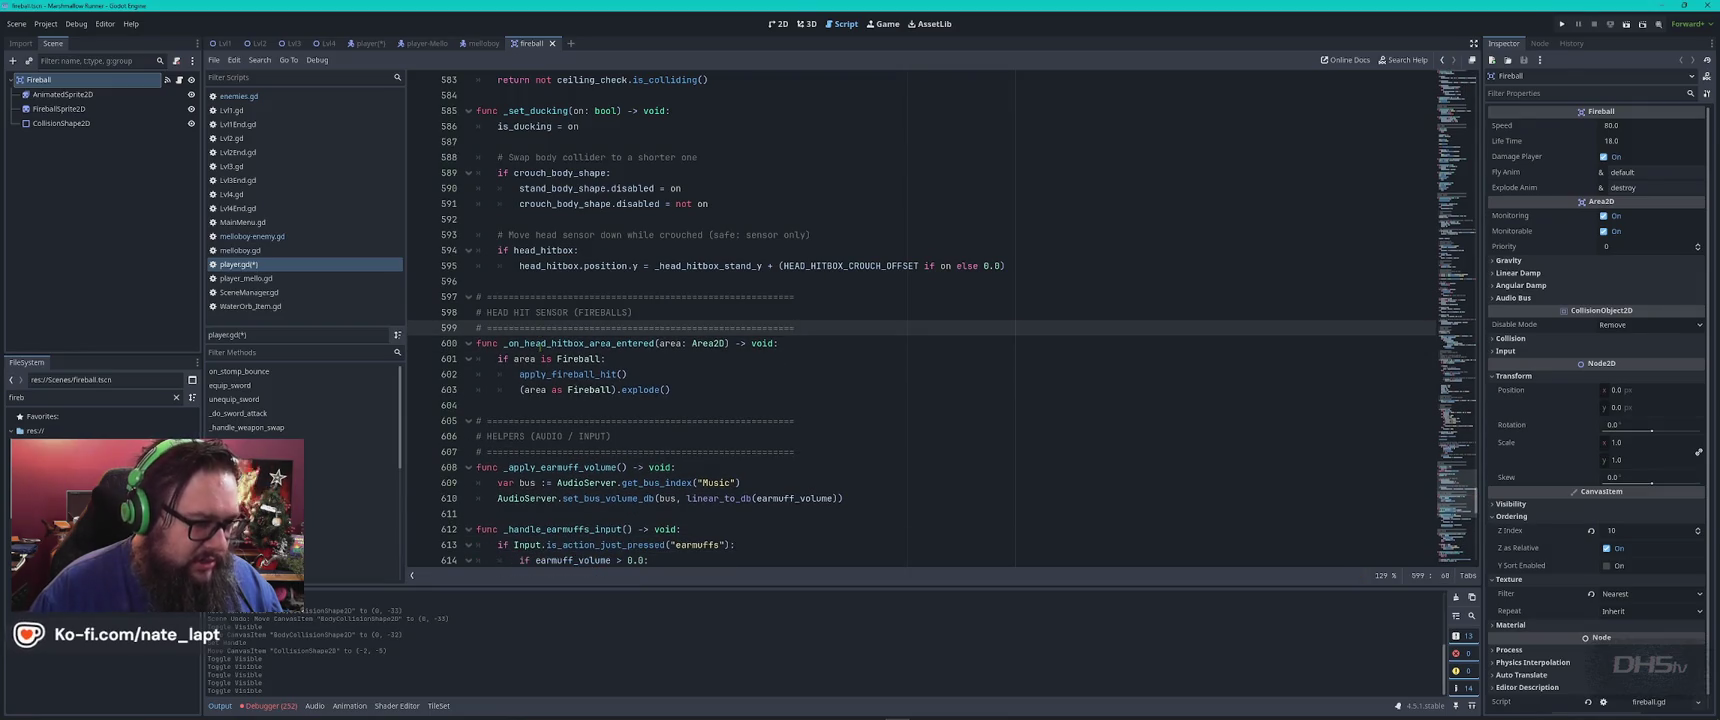
# Scroll ChatGPT's reply to section C and select the HeadHitbox monitoring advice
pyautogui.hotkey('alt', 'Tab')
pyautogui.scroll(-2, 565, 310)
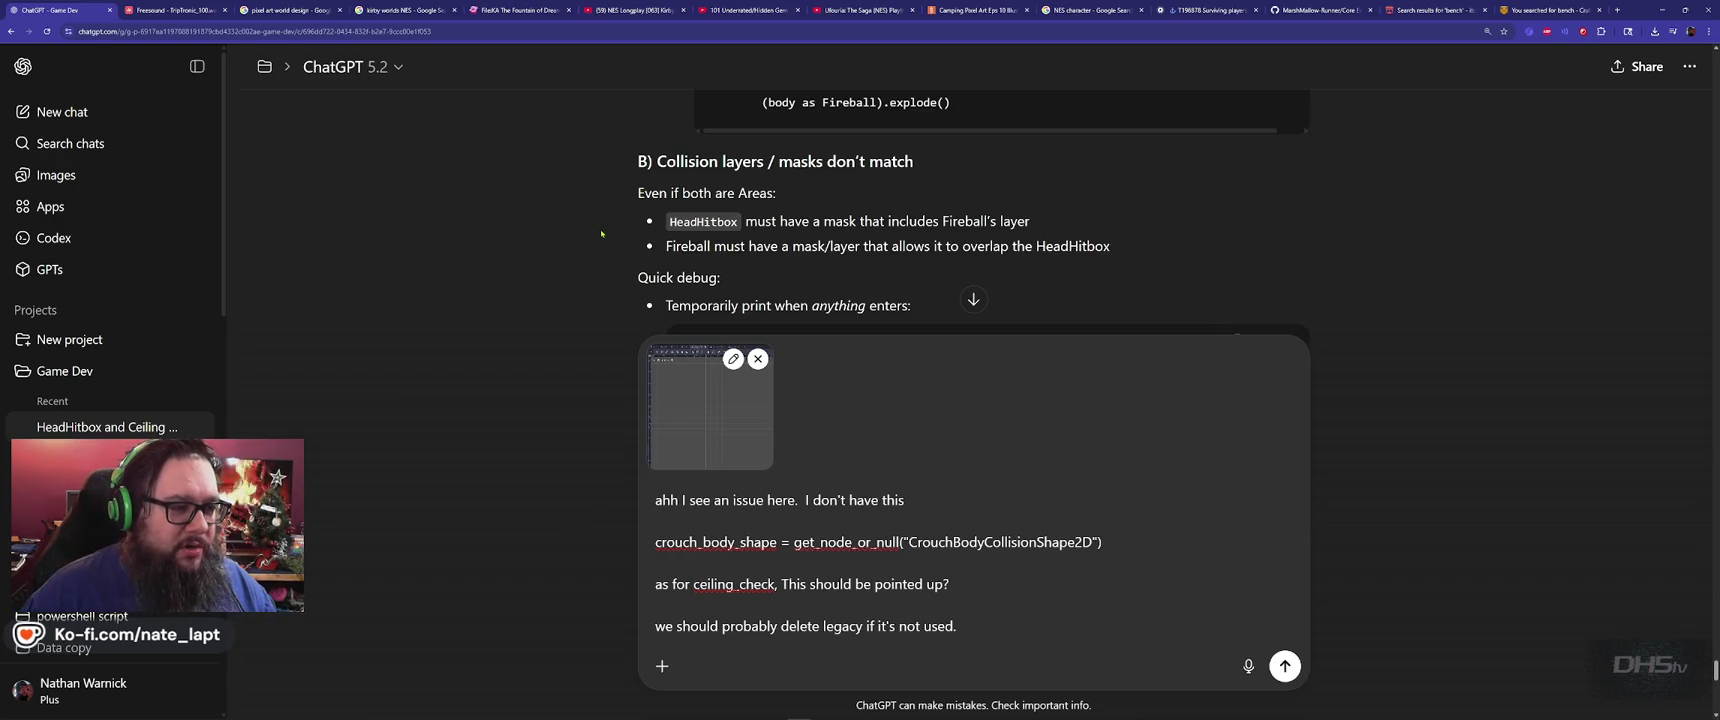
pyautogui.scroll(-5, 617, 232)
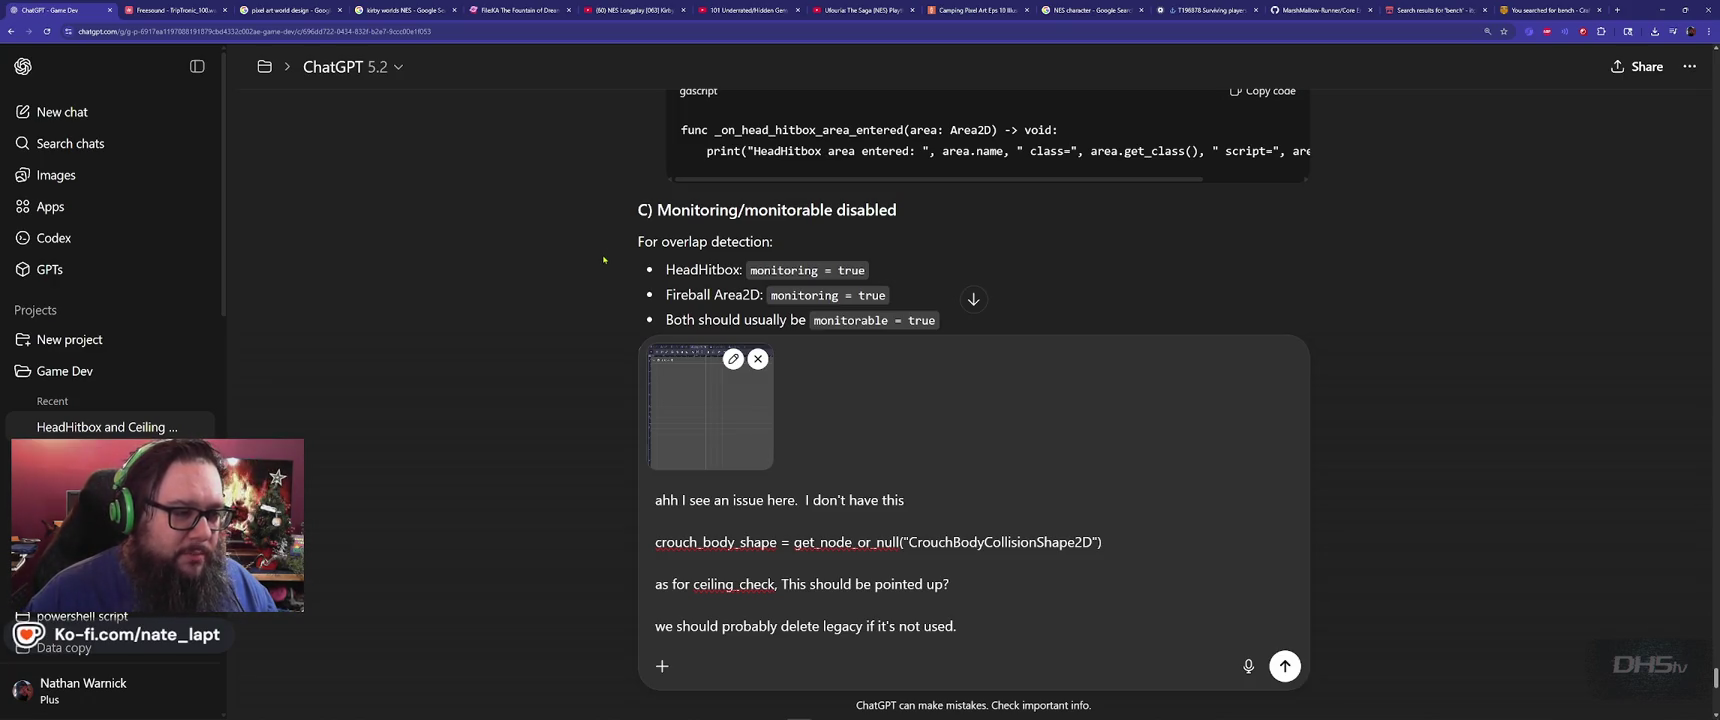
pyautogui.scroll(-1, 603, 255)
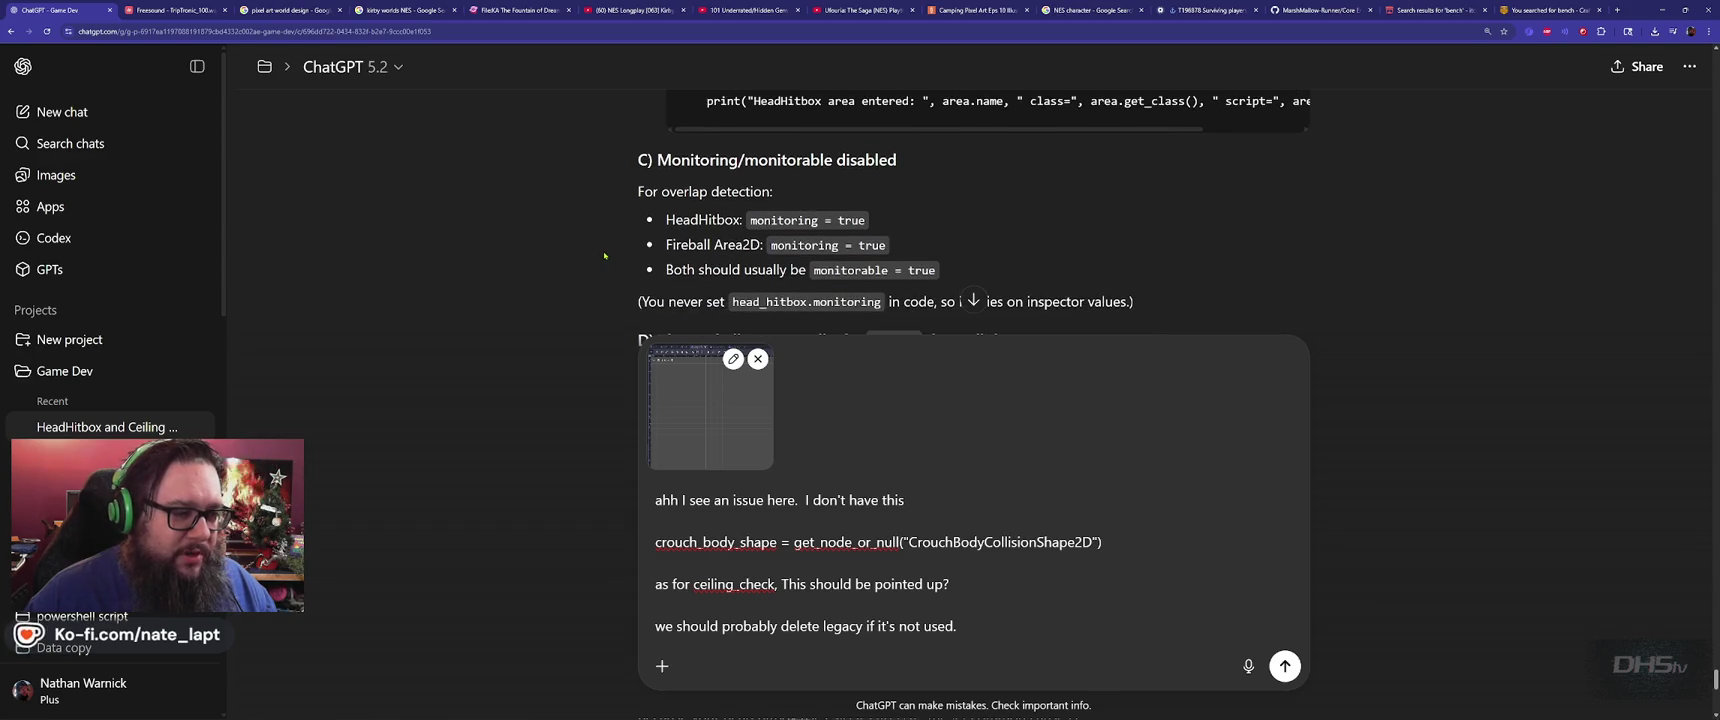
pyautogui.doubleClick(703, 219)
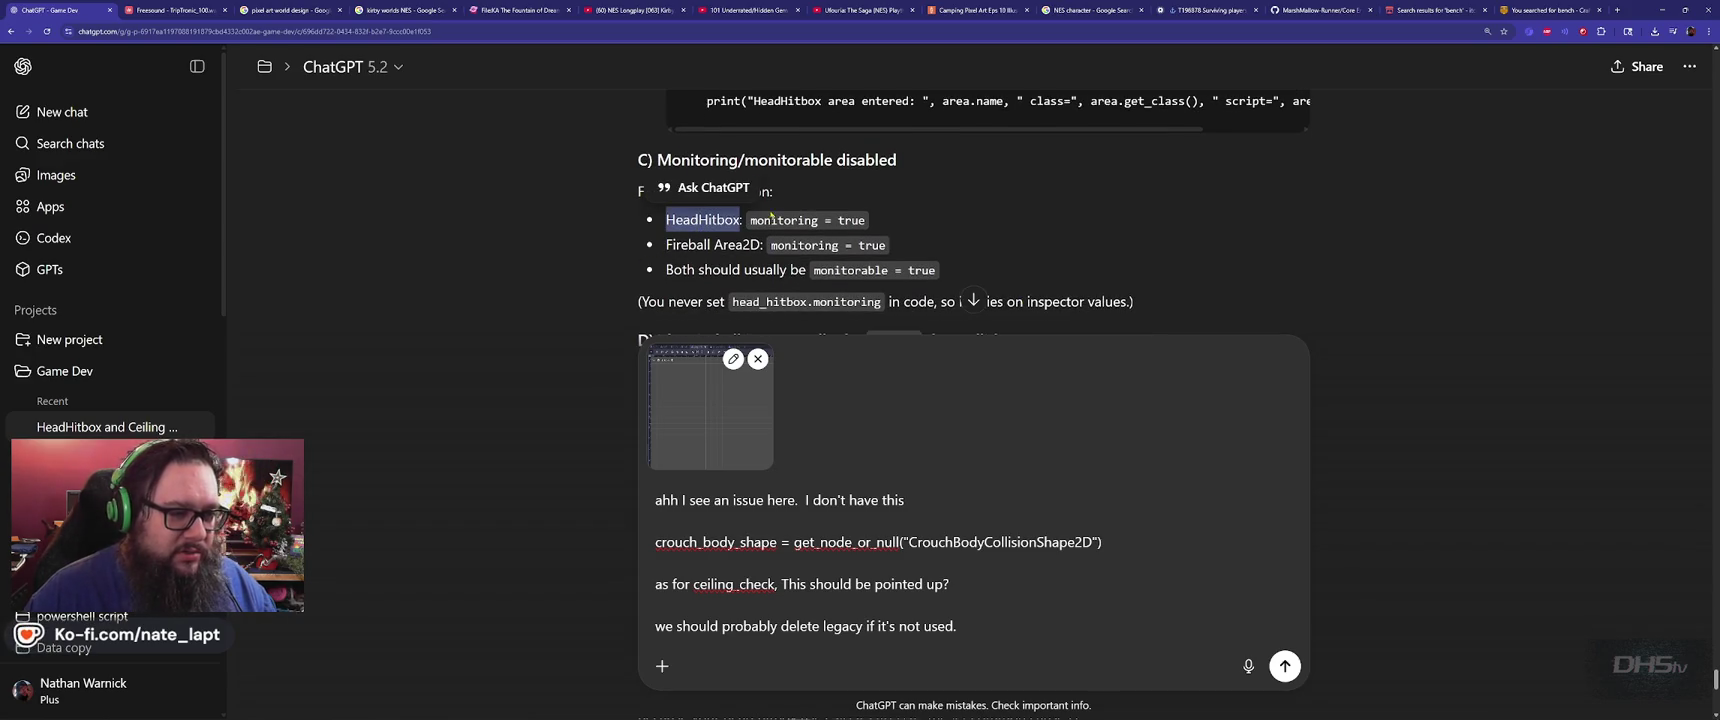
pyautogui.doubleClick(793, 219)
pyautogui.hotkey('alt', 'Tab')
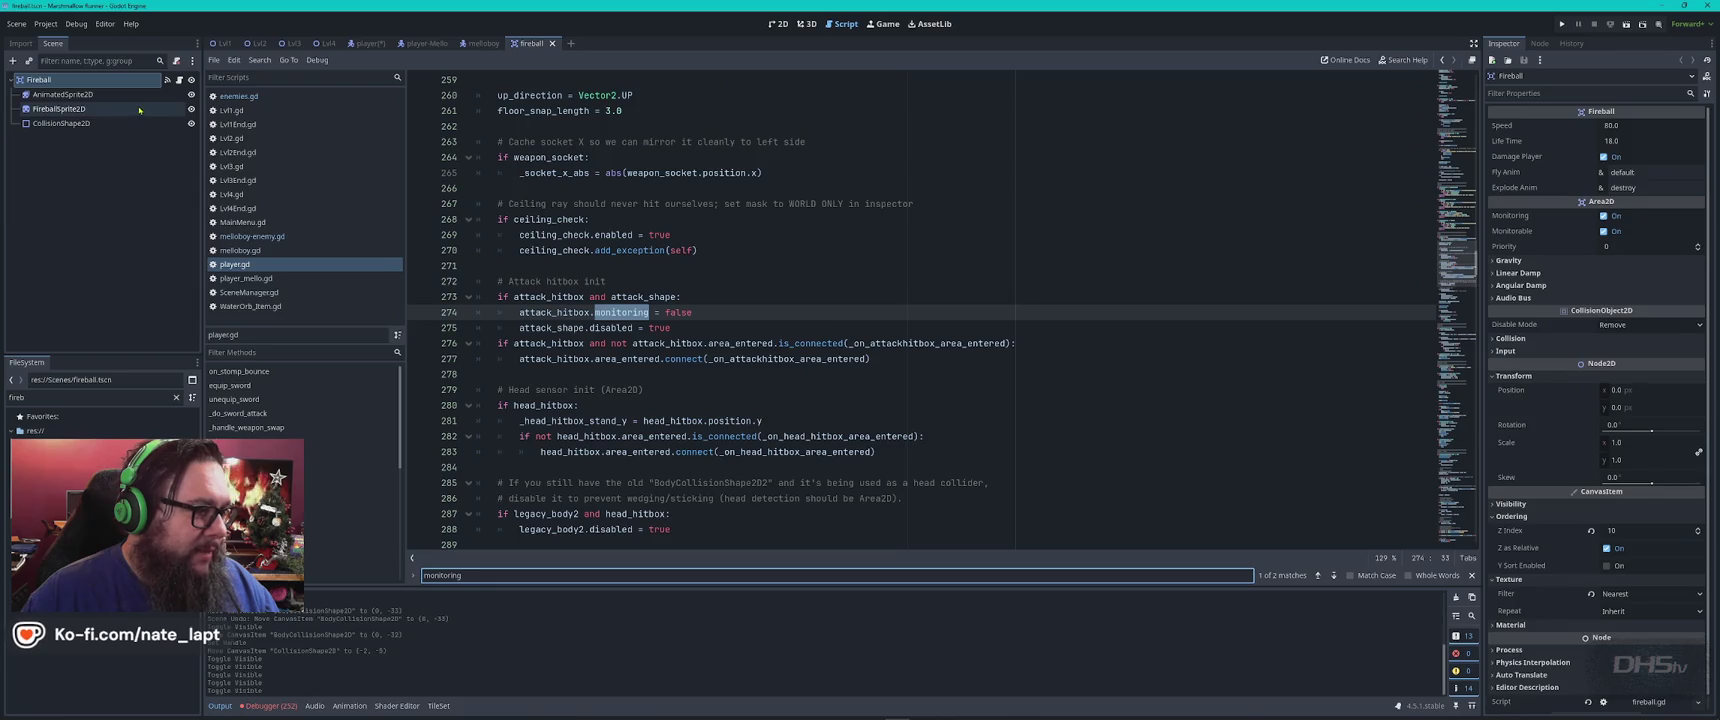
# Inspect the player's attackhitbox node and its collision shape in the 2D view
pyautogui.click(368, 43)
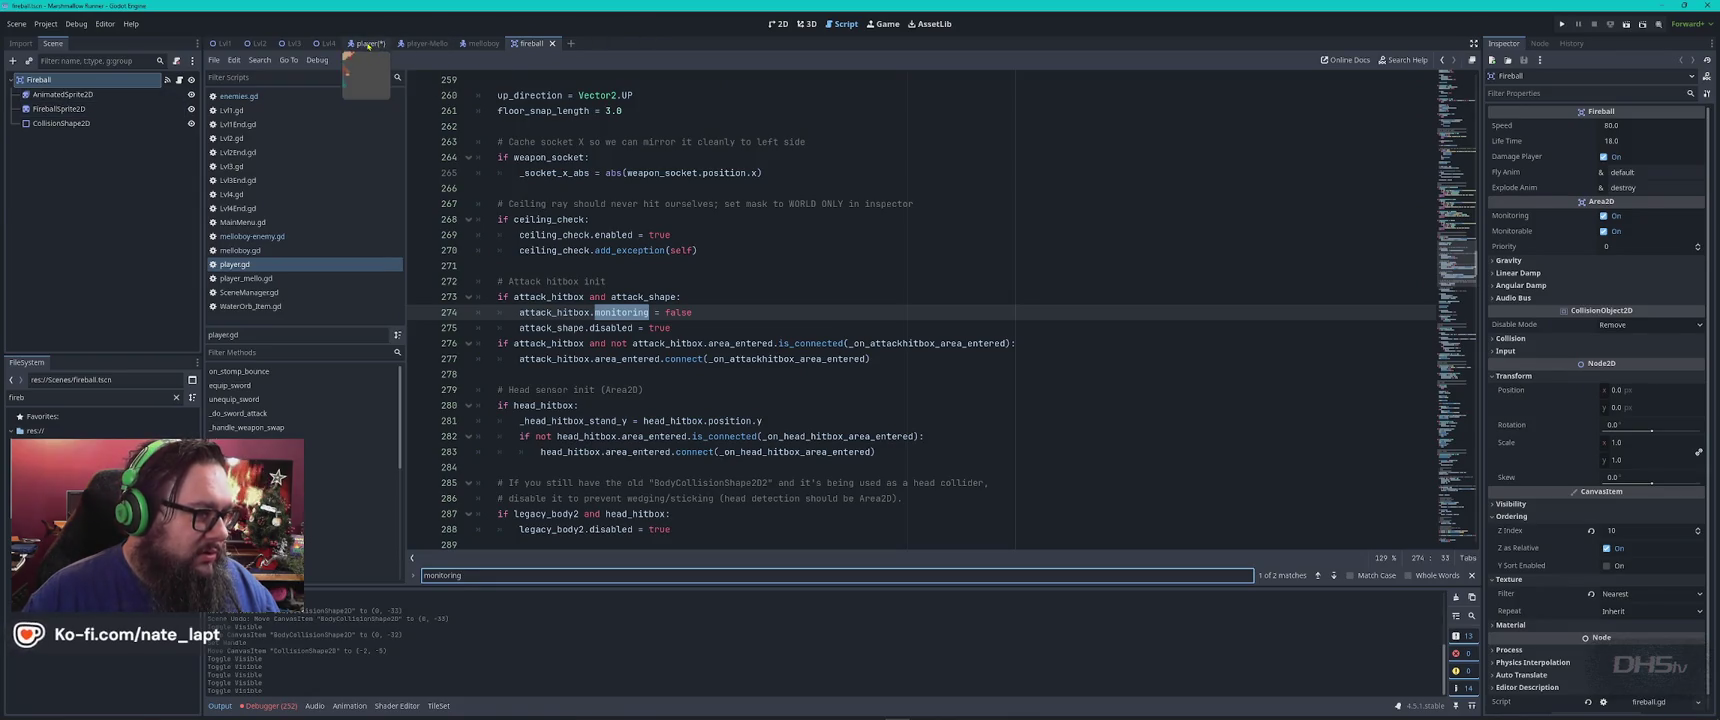
pyautogui.click(66, 96)
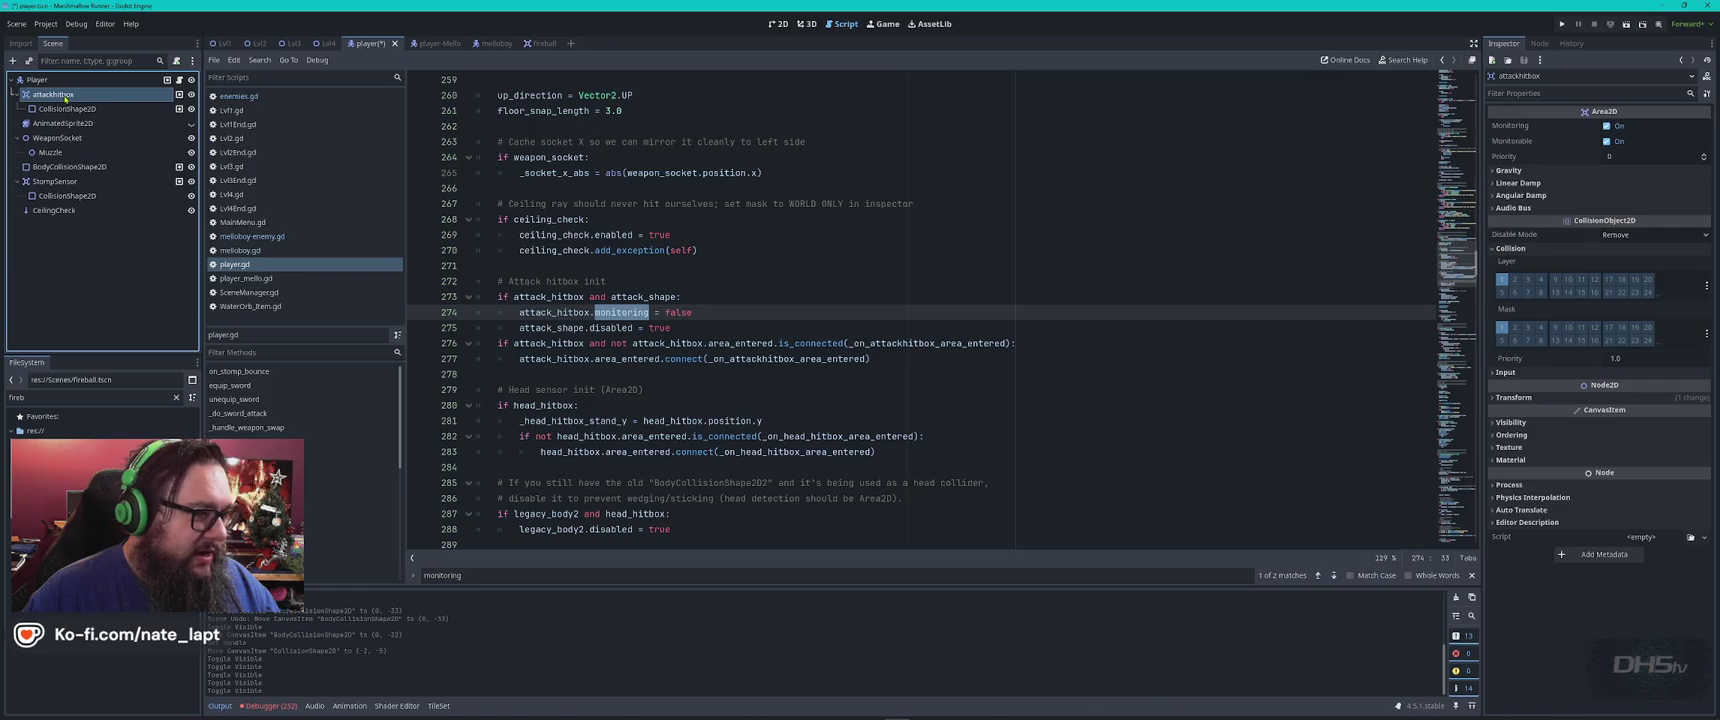
pyautogui.click(777, 23)
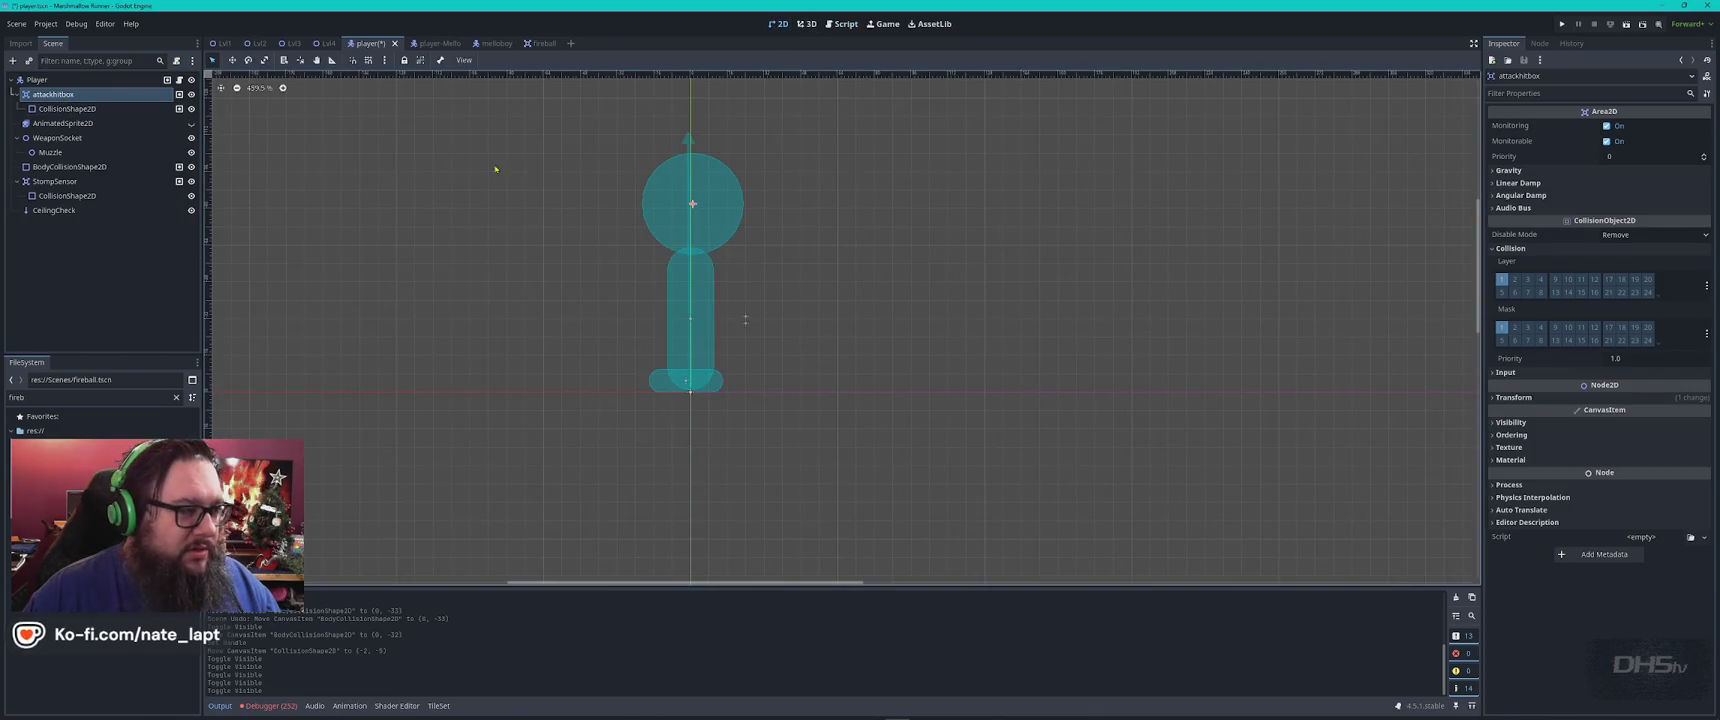
pyautogui.click(62, 108)
pyautogui.click(55, 94)
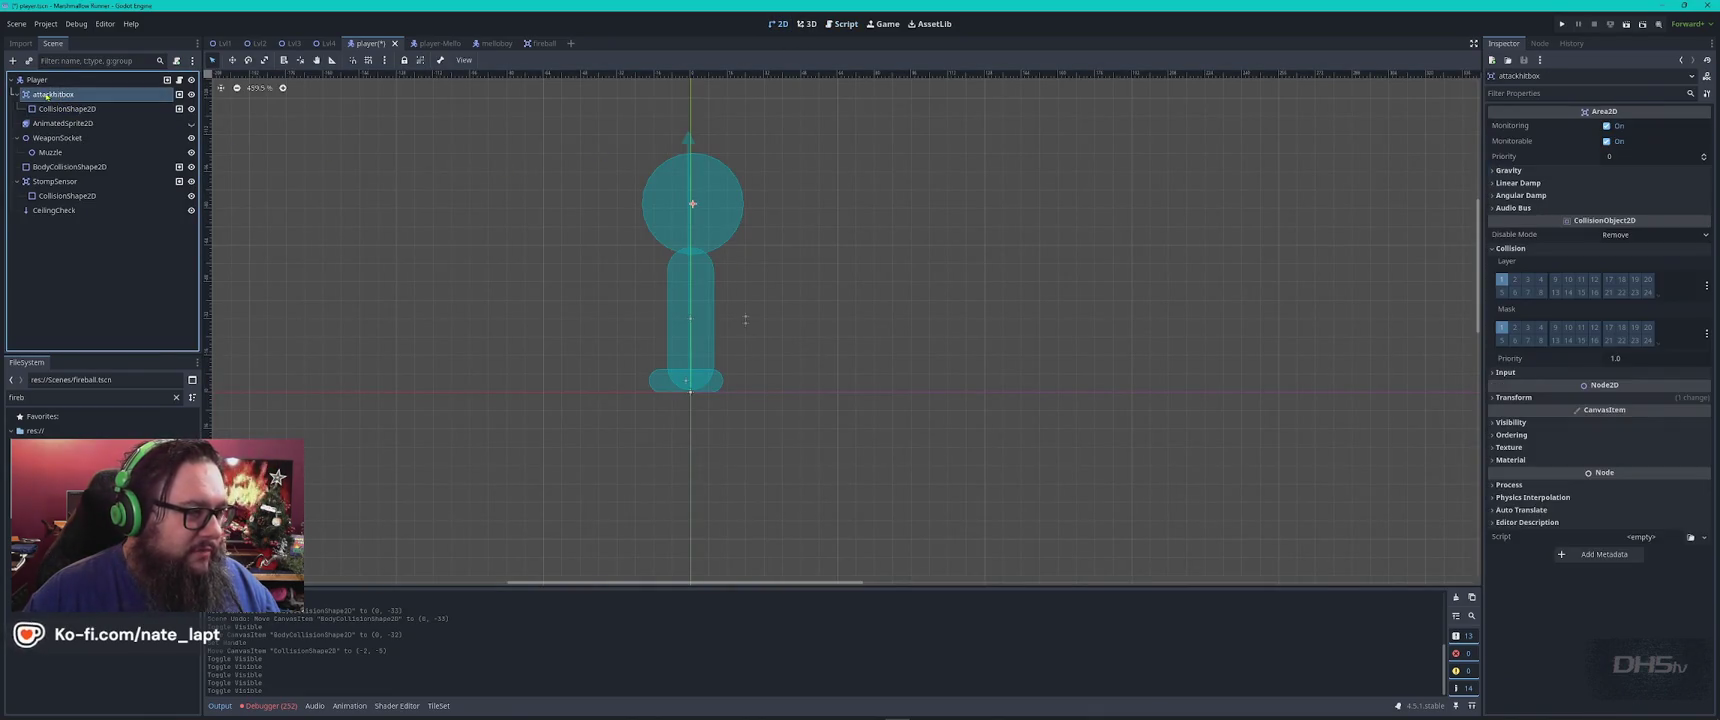
pyautogui.click(842, 23)
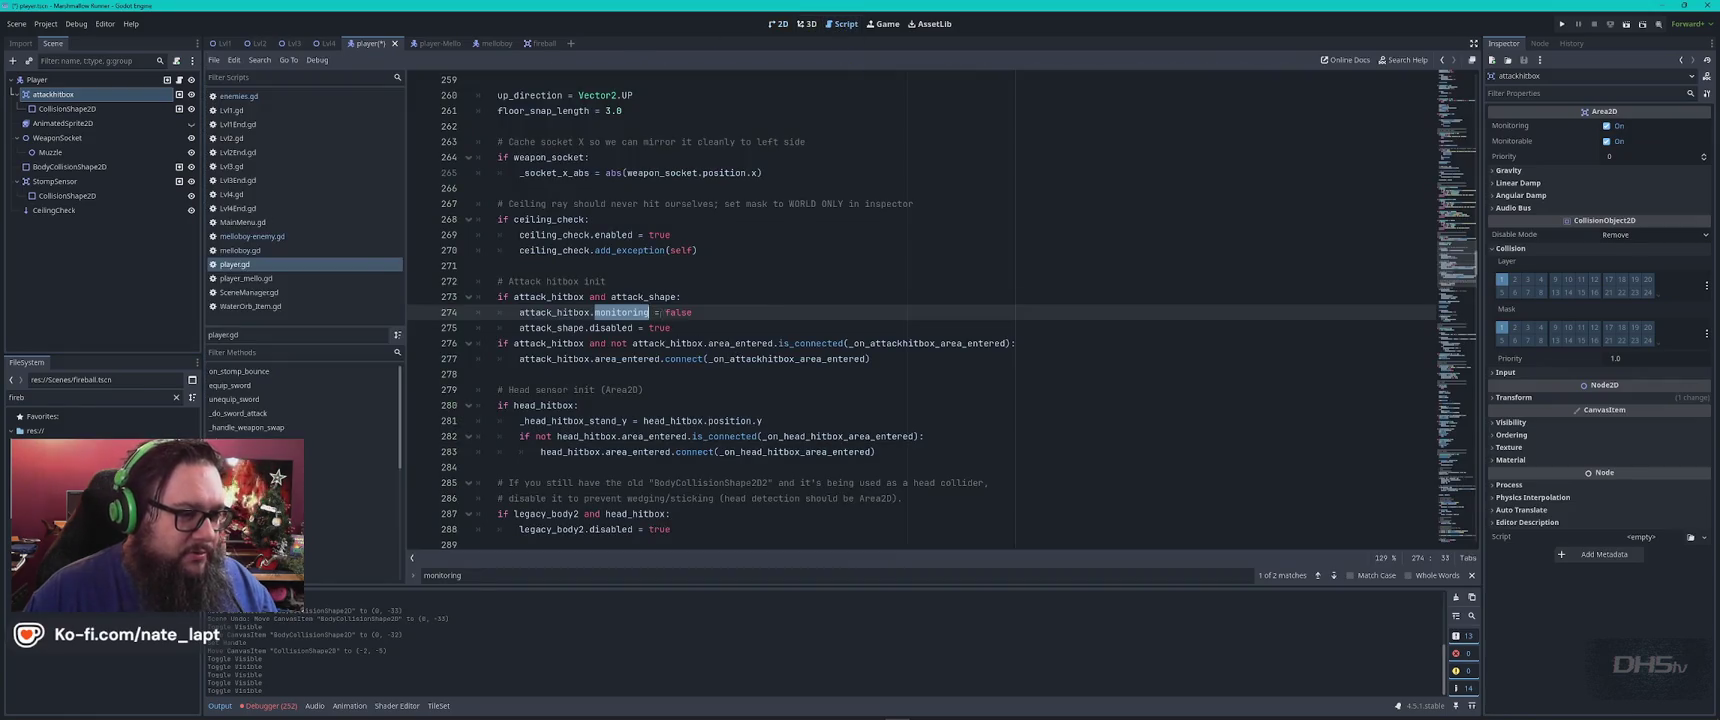
# Change false to true on line 274 of player.gd and check ChatGPT's next section
pyautogui.doubleClick(678, 312)
pyautogui.write('true')
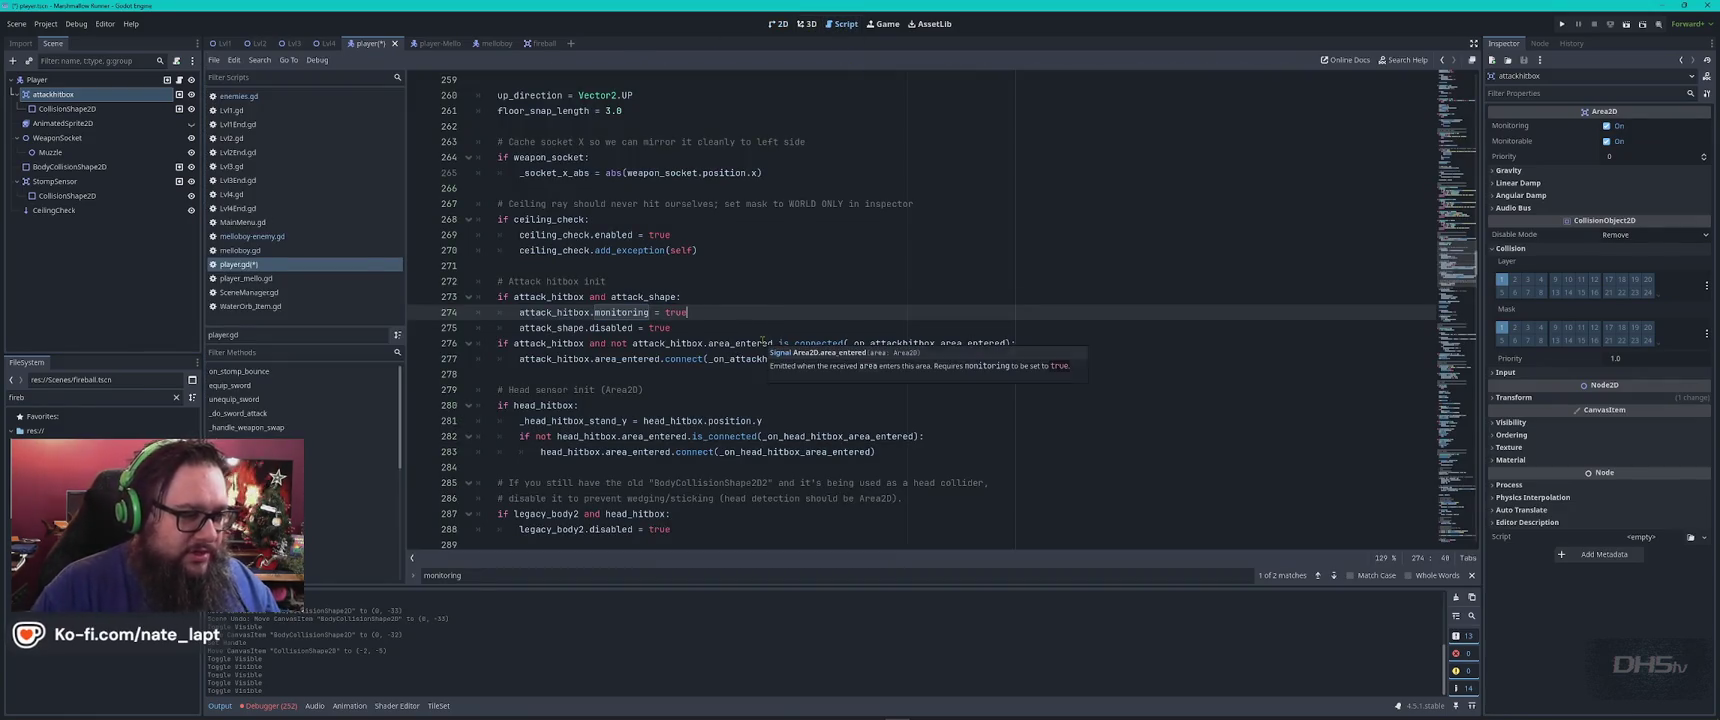
pyautogui.hotkey('alt', 'Tab')
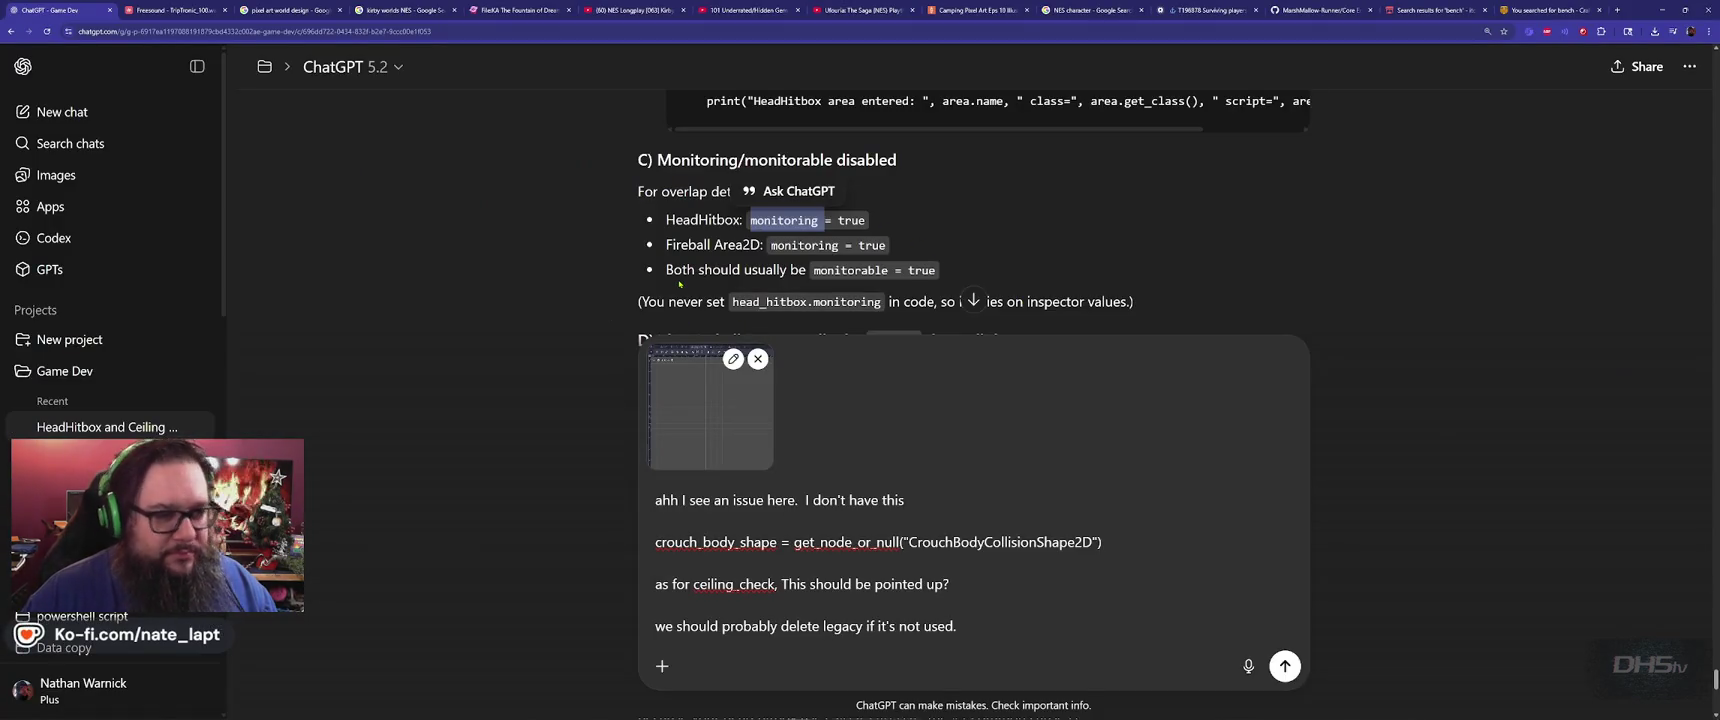
pyautogui.hotkey('alt', 'Tab')
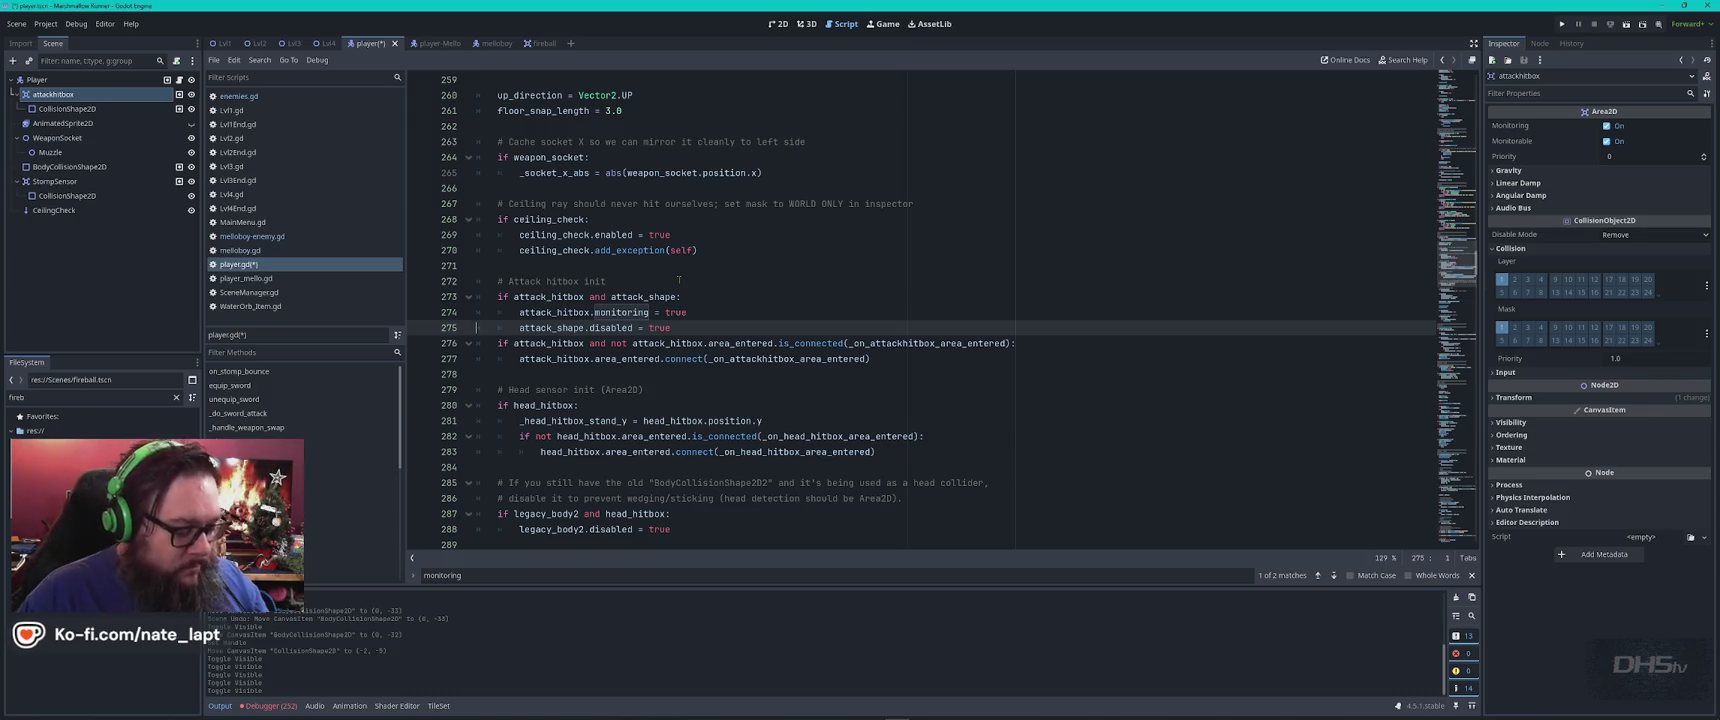
pyautogui.hotkey('alt', 'Tab')
pyautogui.scroll(-1, 604, 296)
# Send ChatGPT the drafted screenshot follow-up about crouch shape, ceiling_check direction and legacy code
pyautogui.scroll(1, 604, 296)
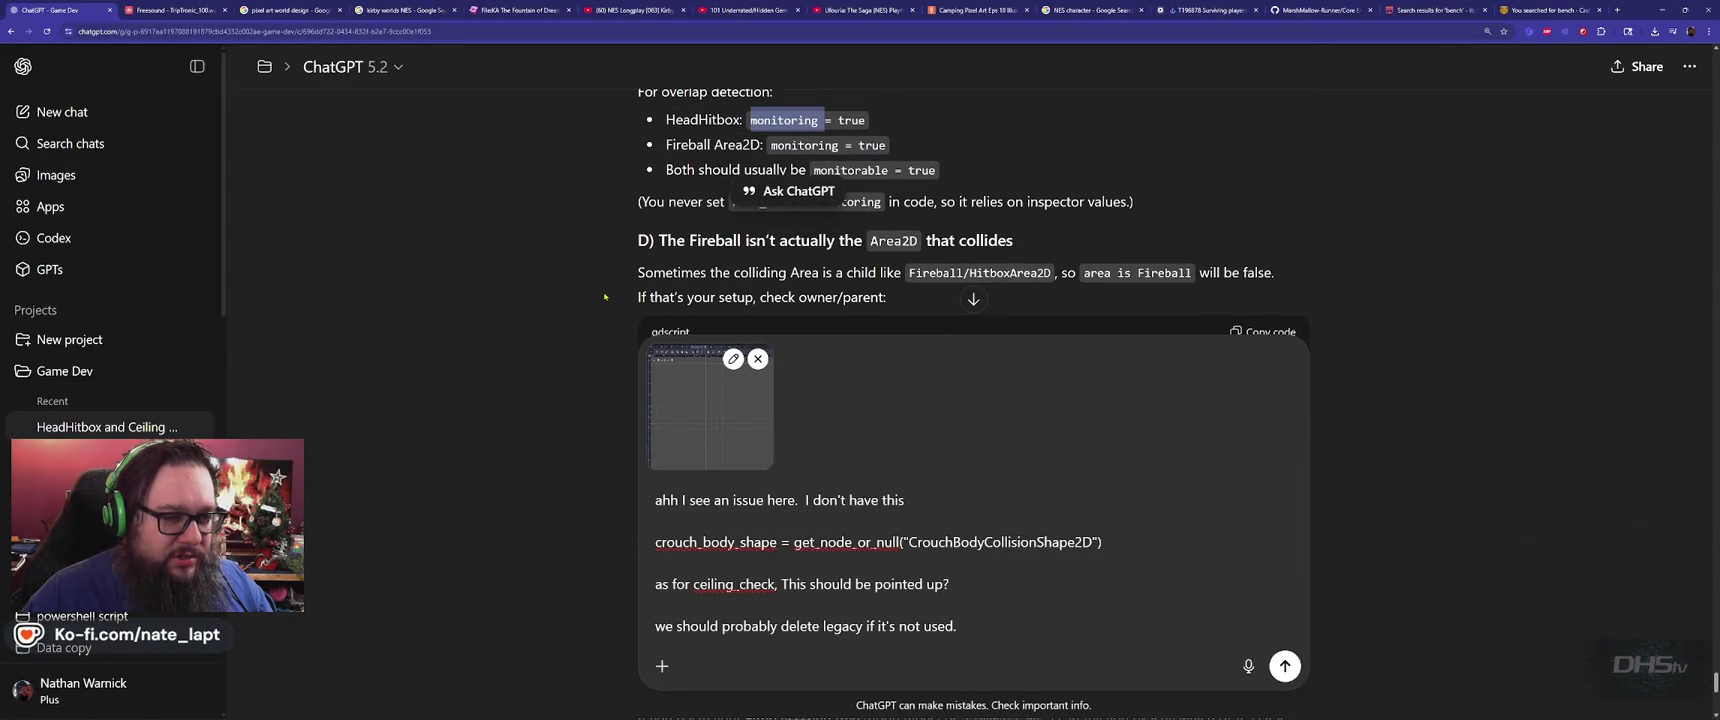
pyautogui.scroll(-10, 603, 283)
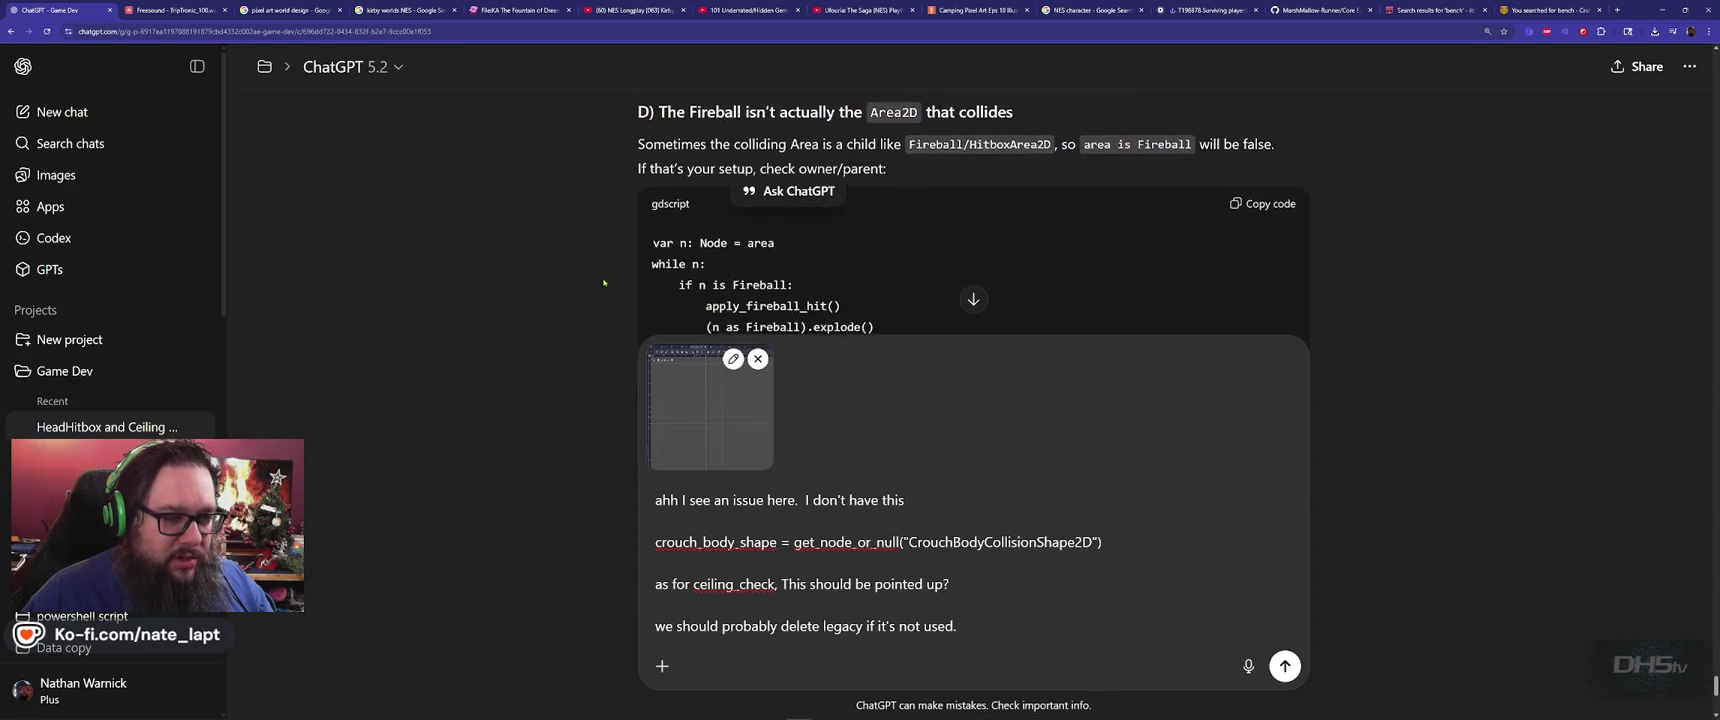
pyautogui.scroll(1, 603, 283)
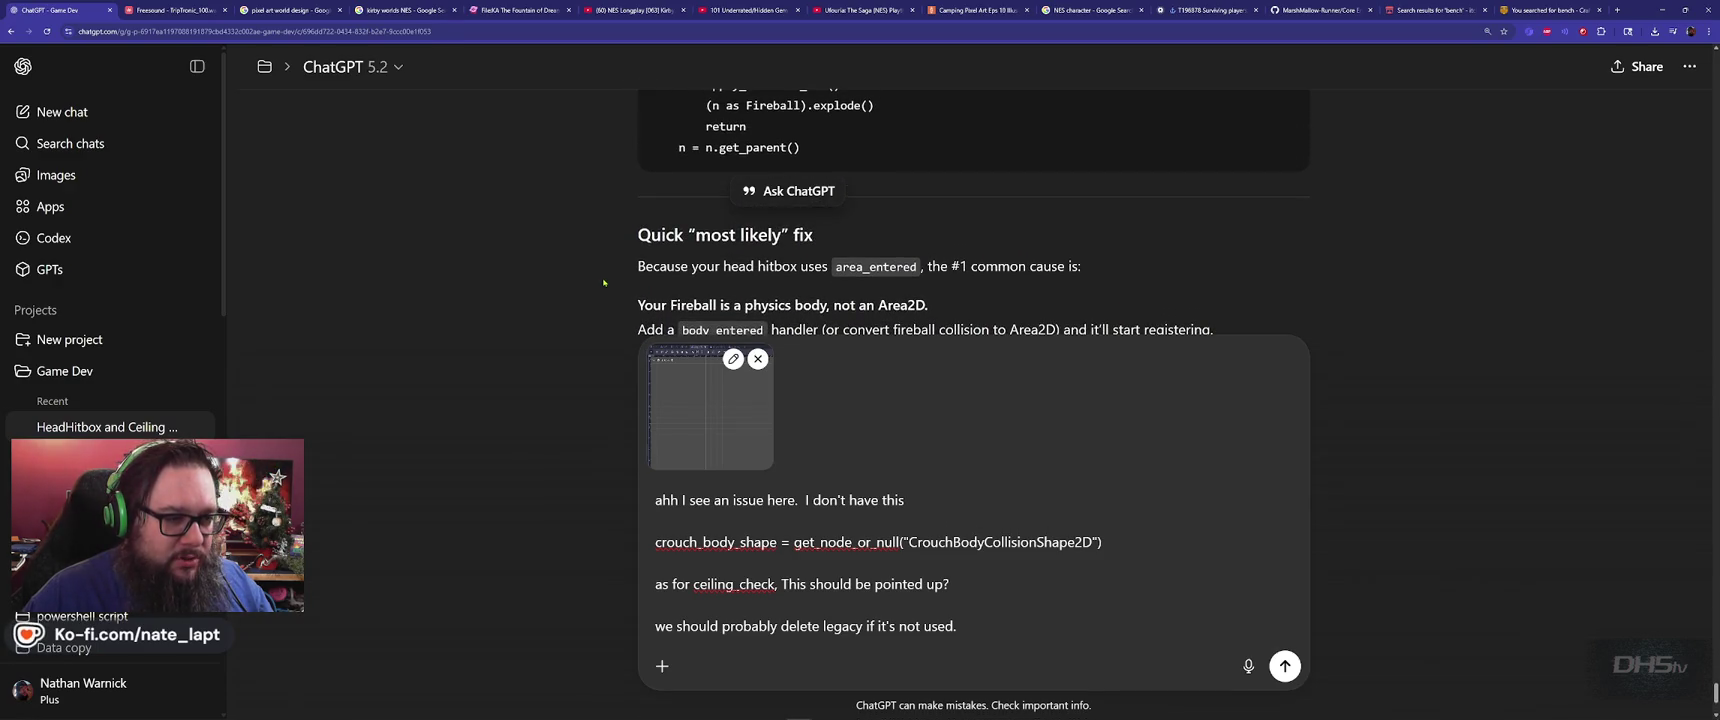
pyautogui.scroll(-5, 603, 283)
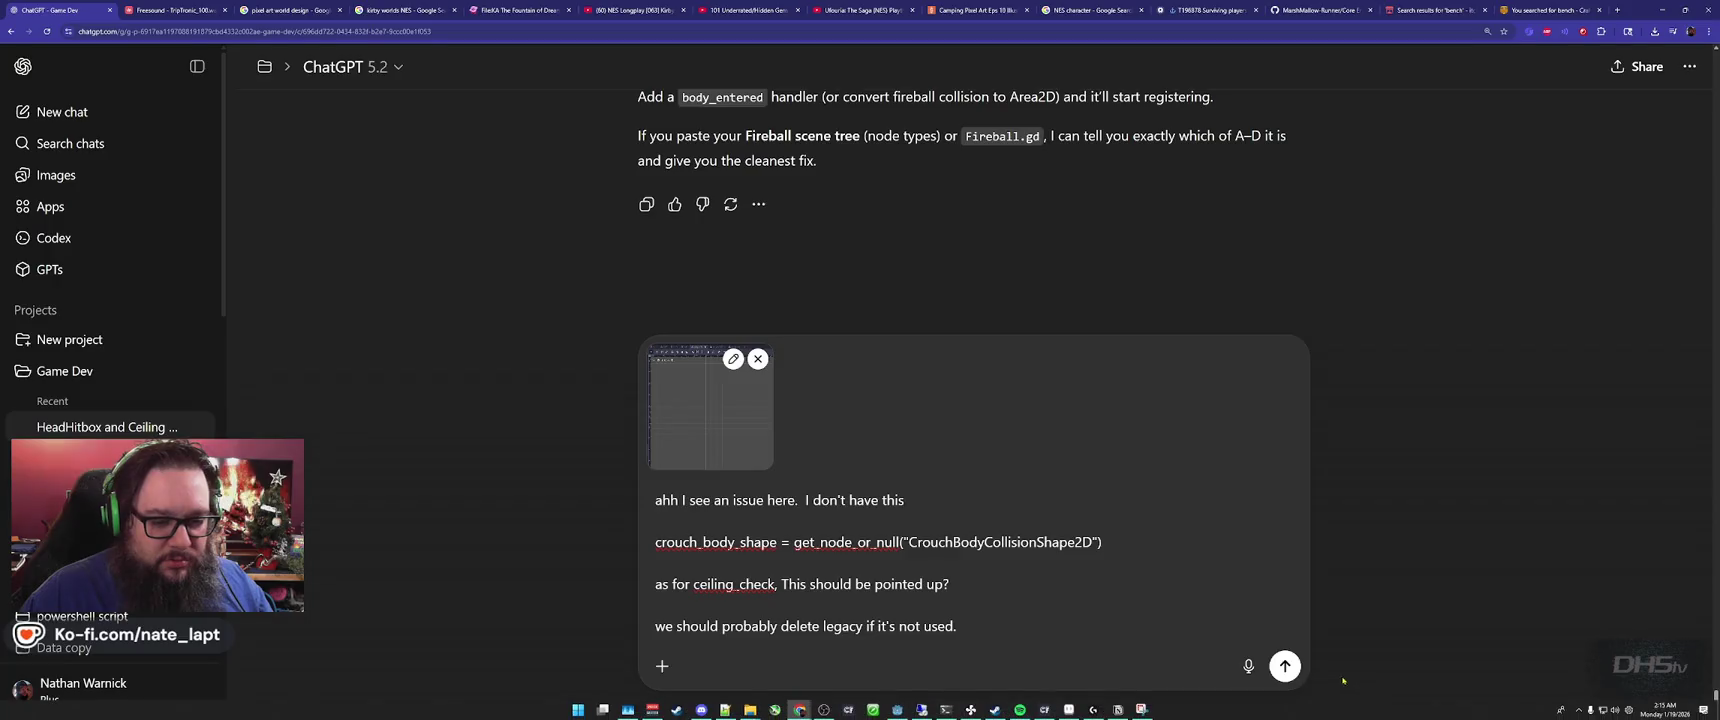
pyautogui.click(1285, 667)
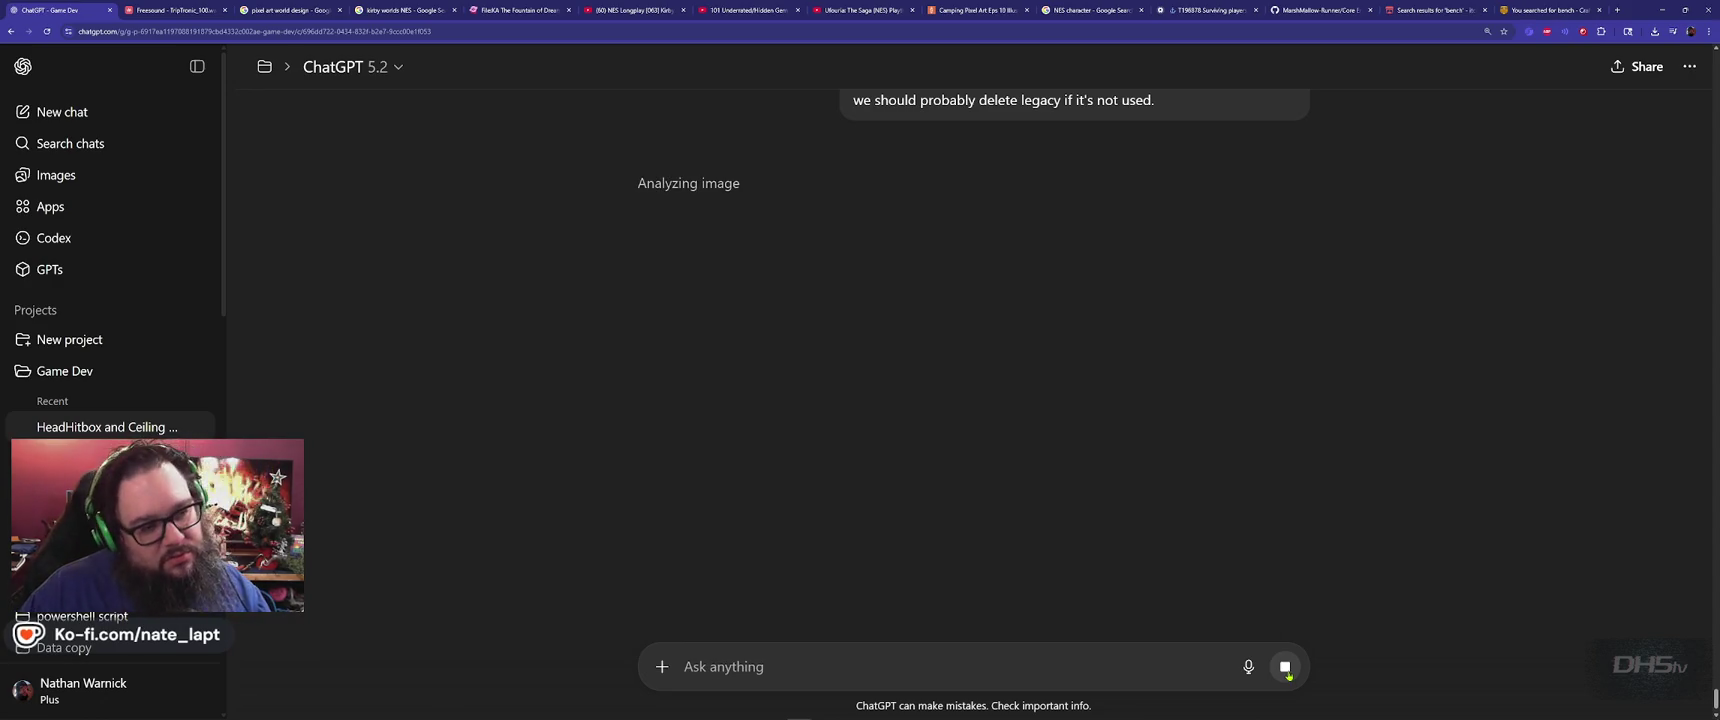
pyautogui.hotkey('alt', 'Tab')
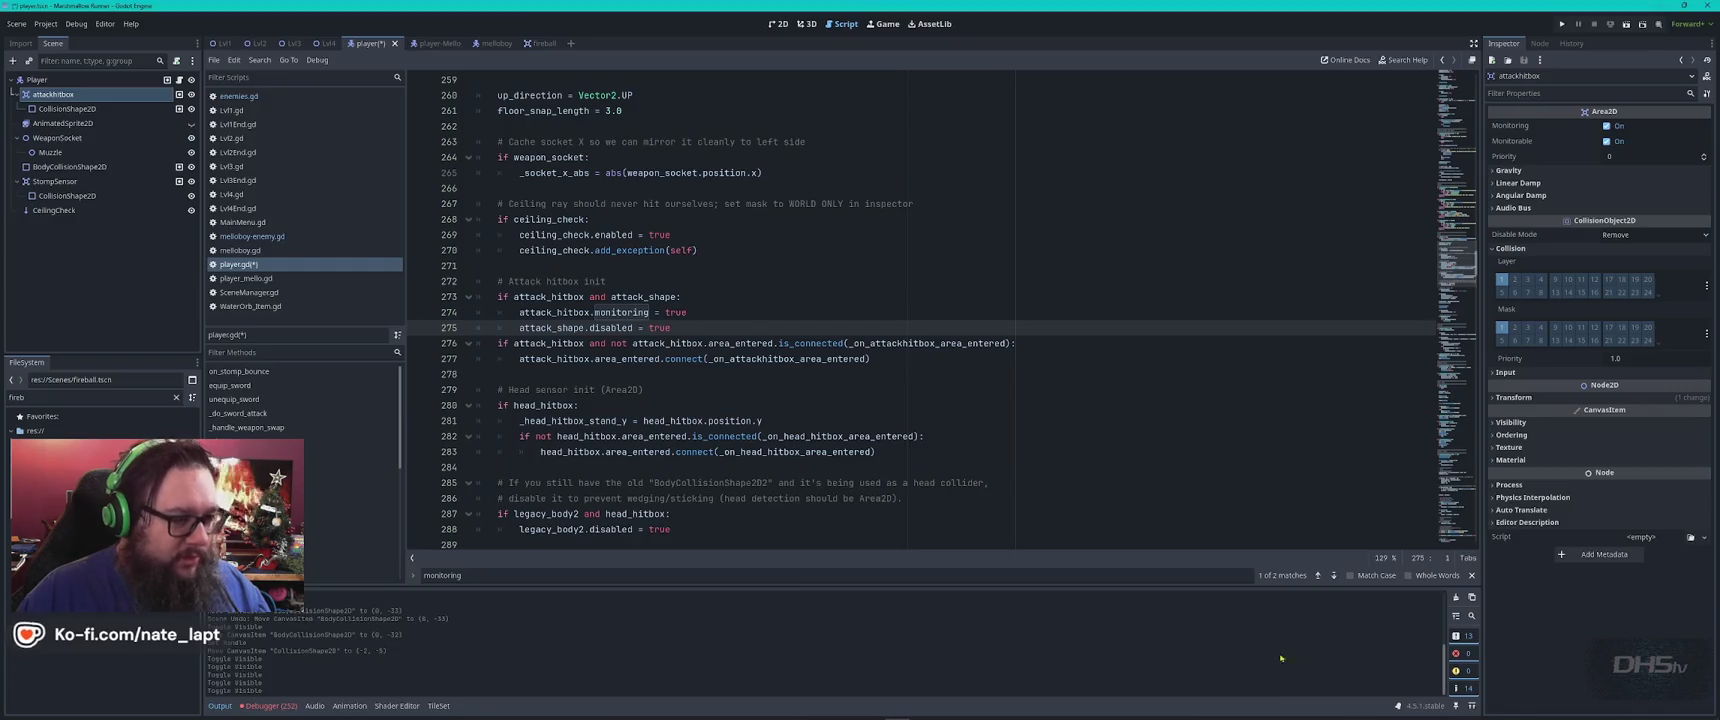
# Save and run the game with F5, start a level from the main menu, then stop it
pyautogui.press('F5')
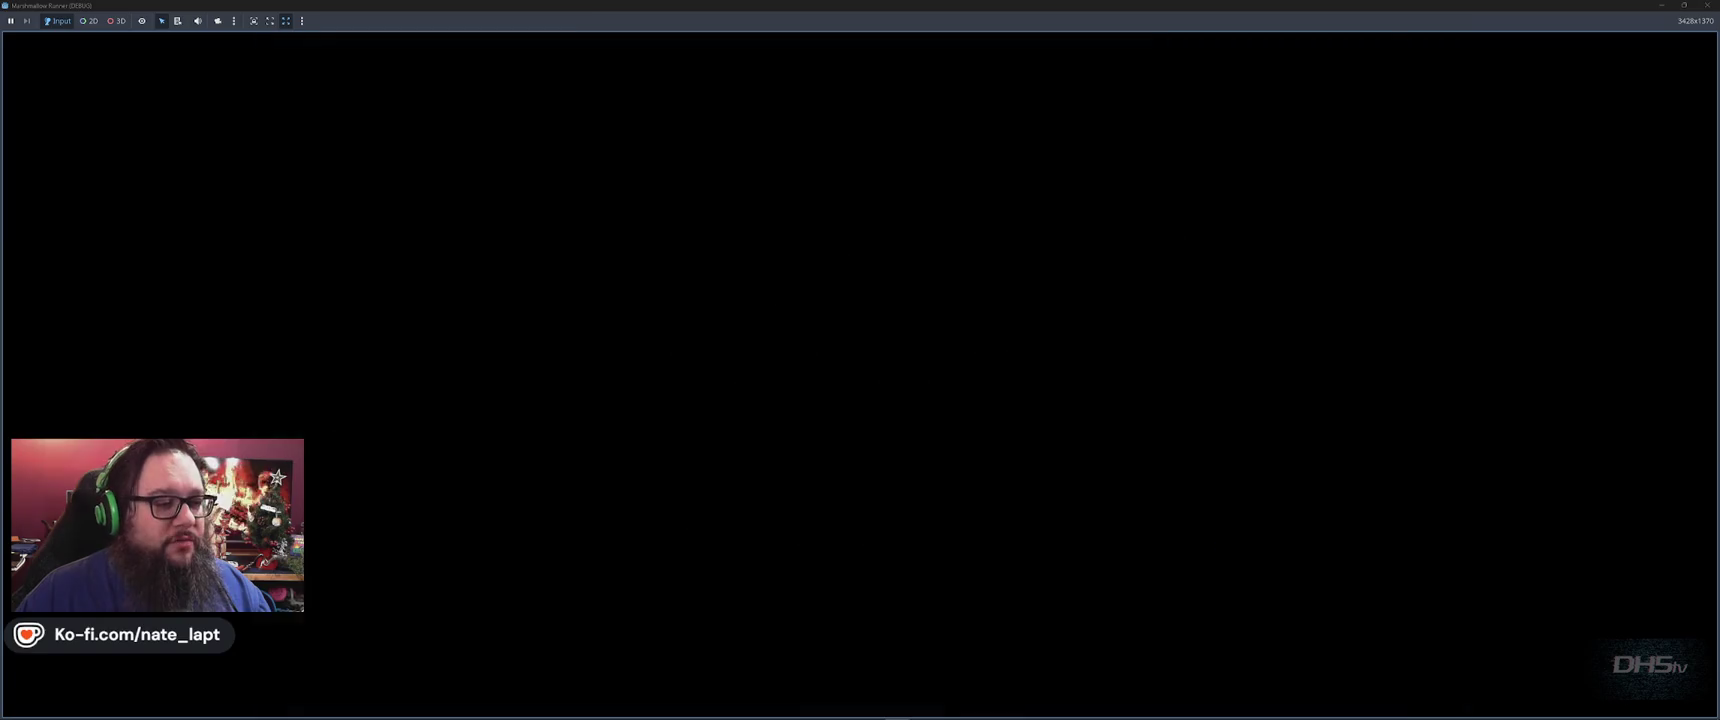
pyautogui.press('Return')
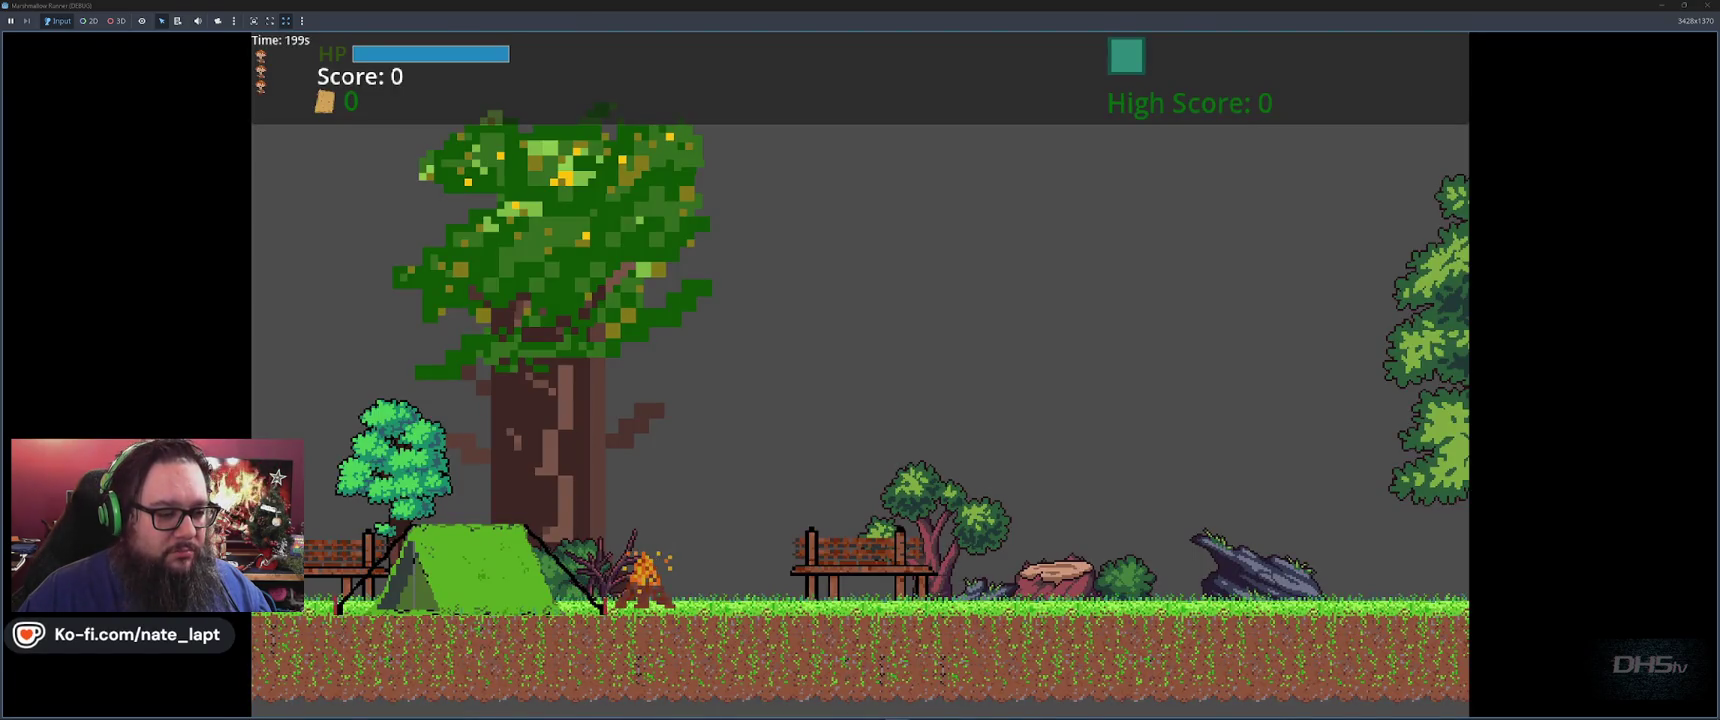
pyautogui.press('F8')
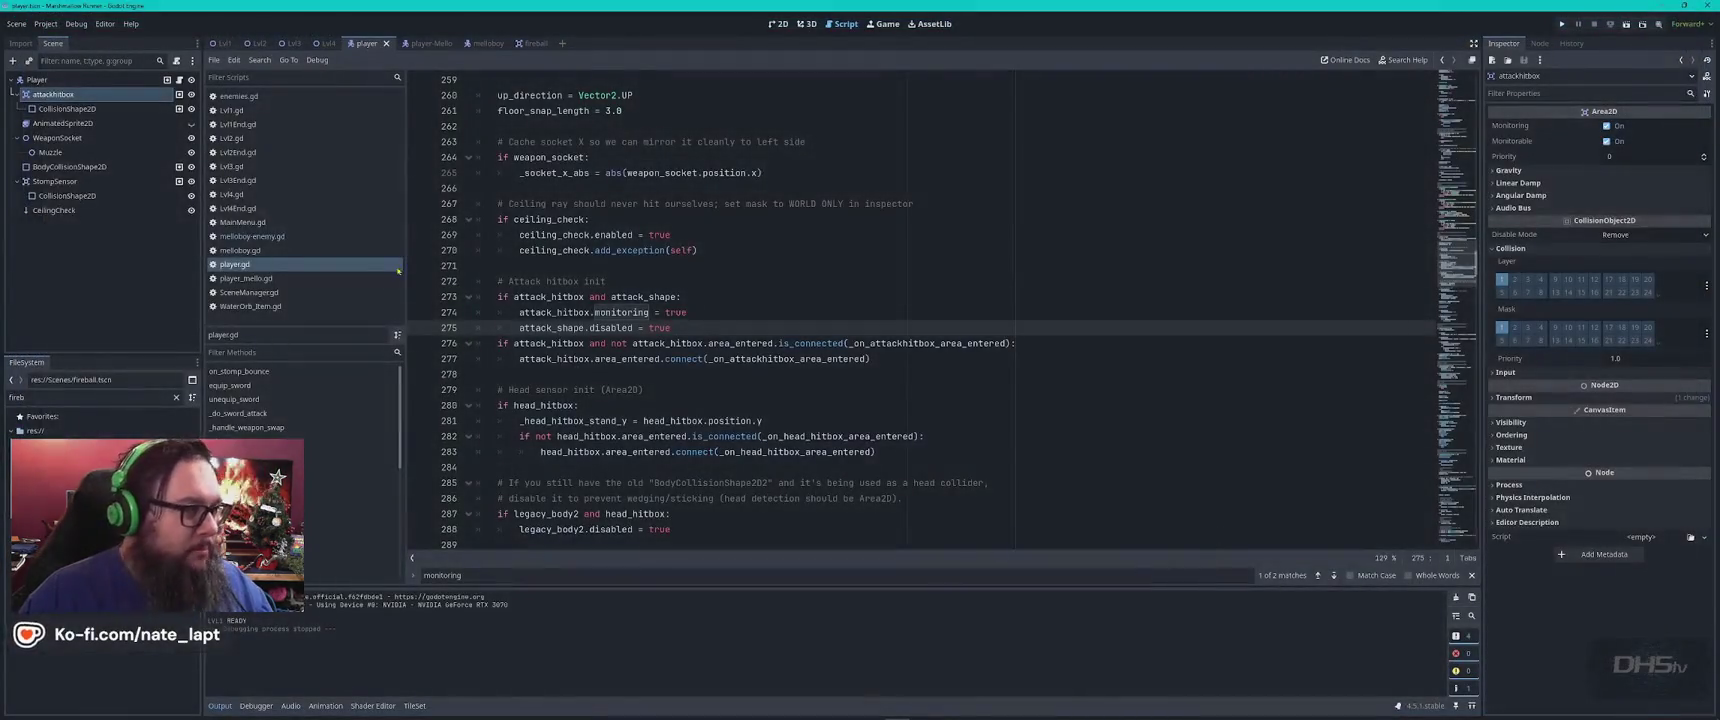
pyautogui.click(47, 23)
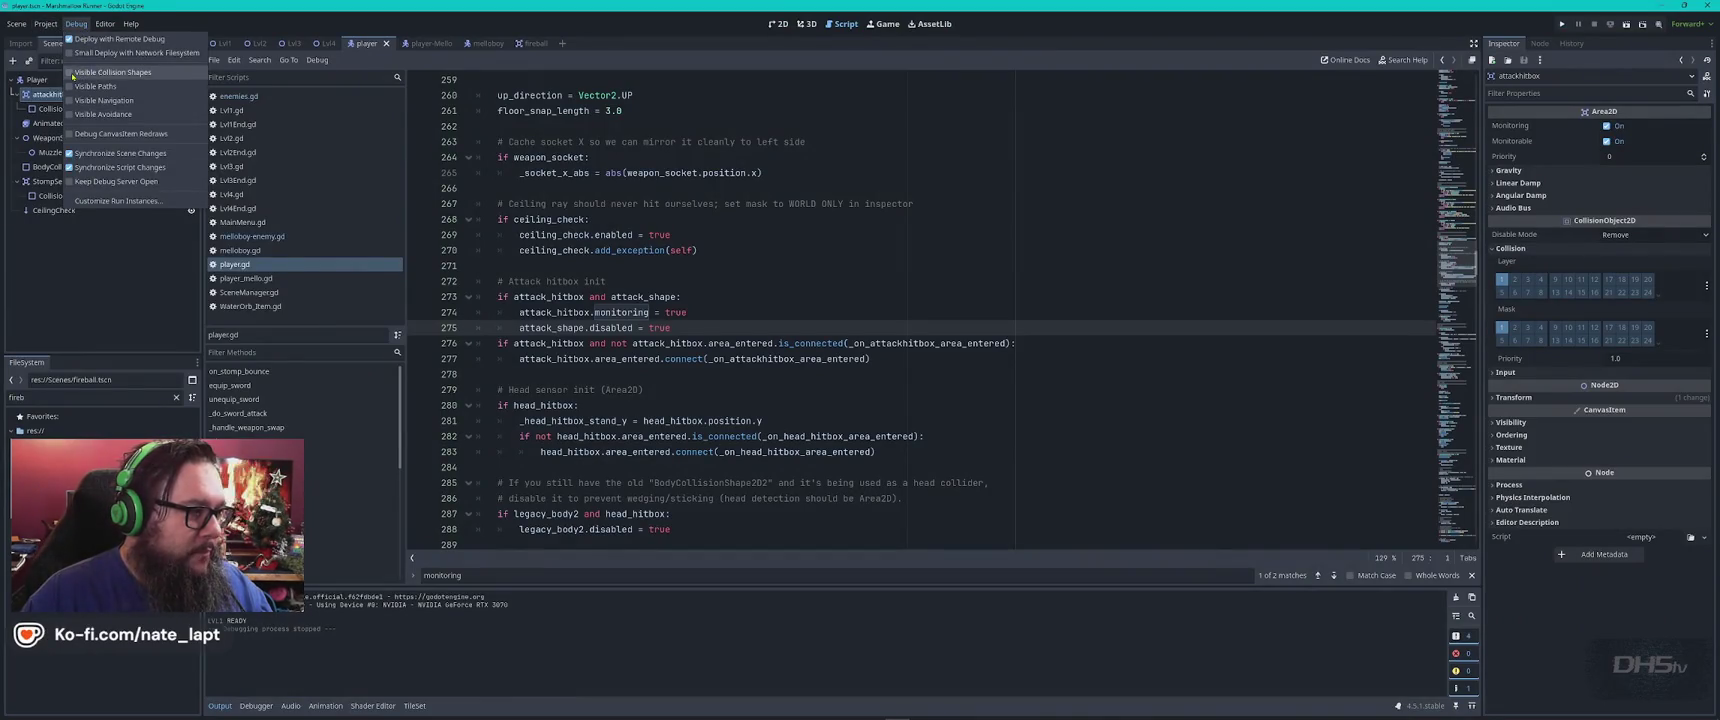
# Playtest the forest level with collision shapes visible, walking and jumping, then stop the game
pyautogui.doubleClick(676, 312)
pyautogui.press('F5')
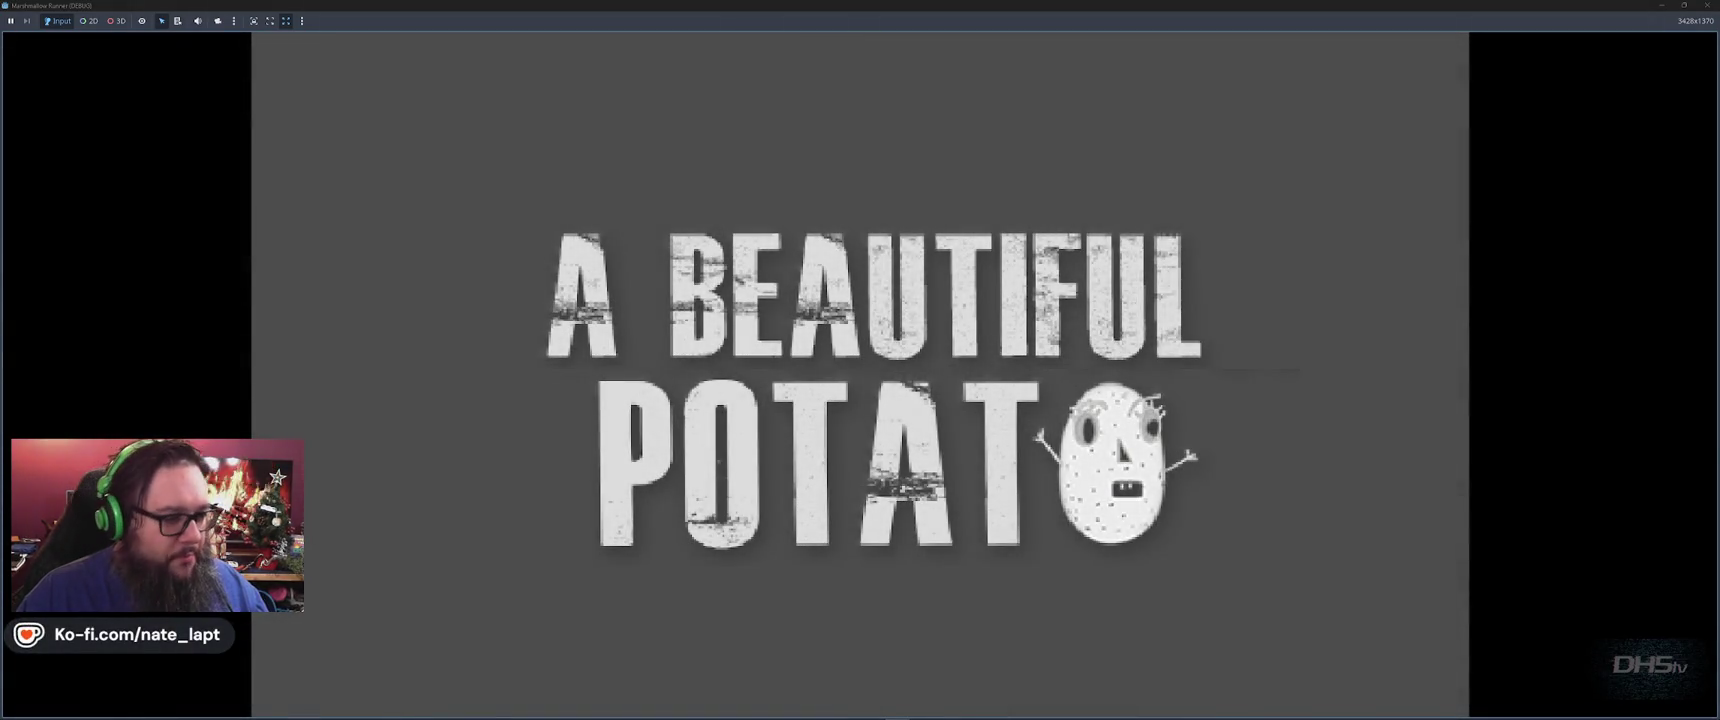
pyautogui.press('Return')
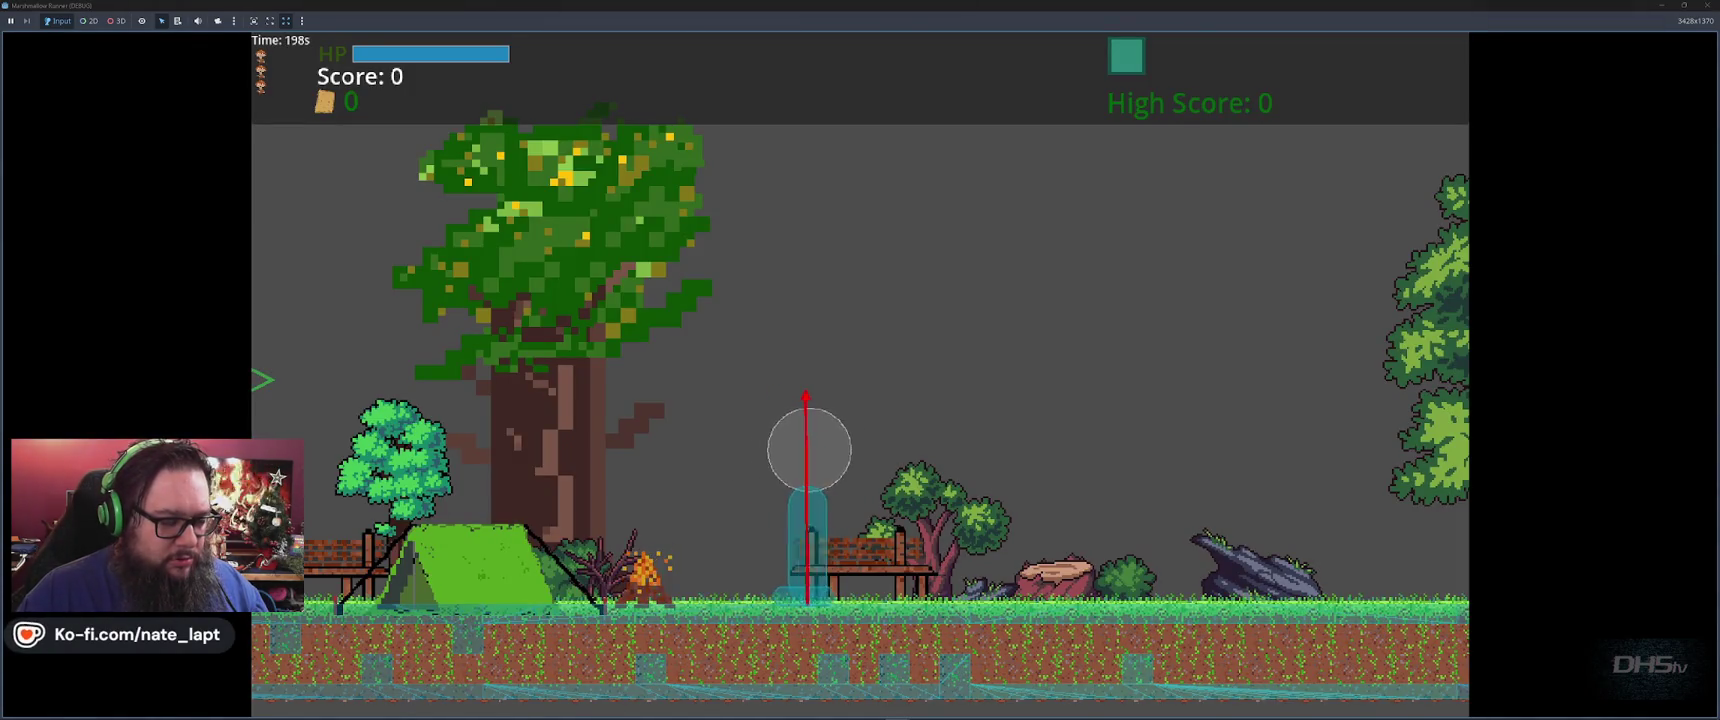
pyautogui.press('Left')
pyautogui.press('Up')
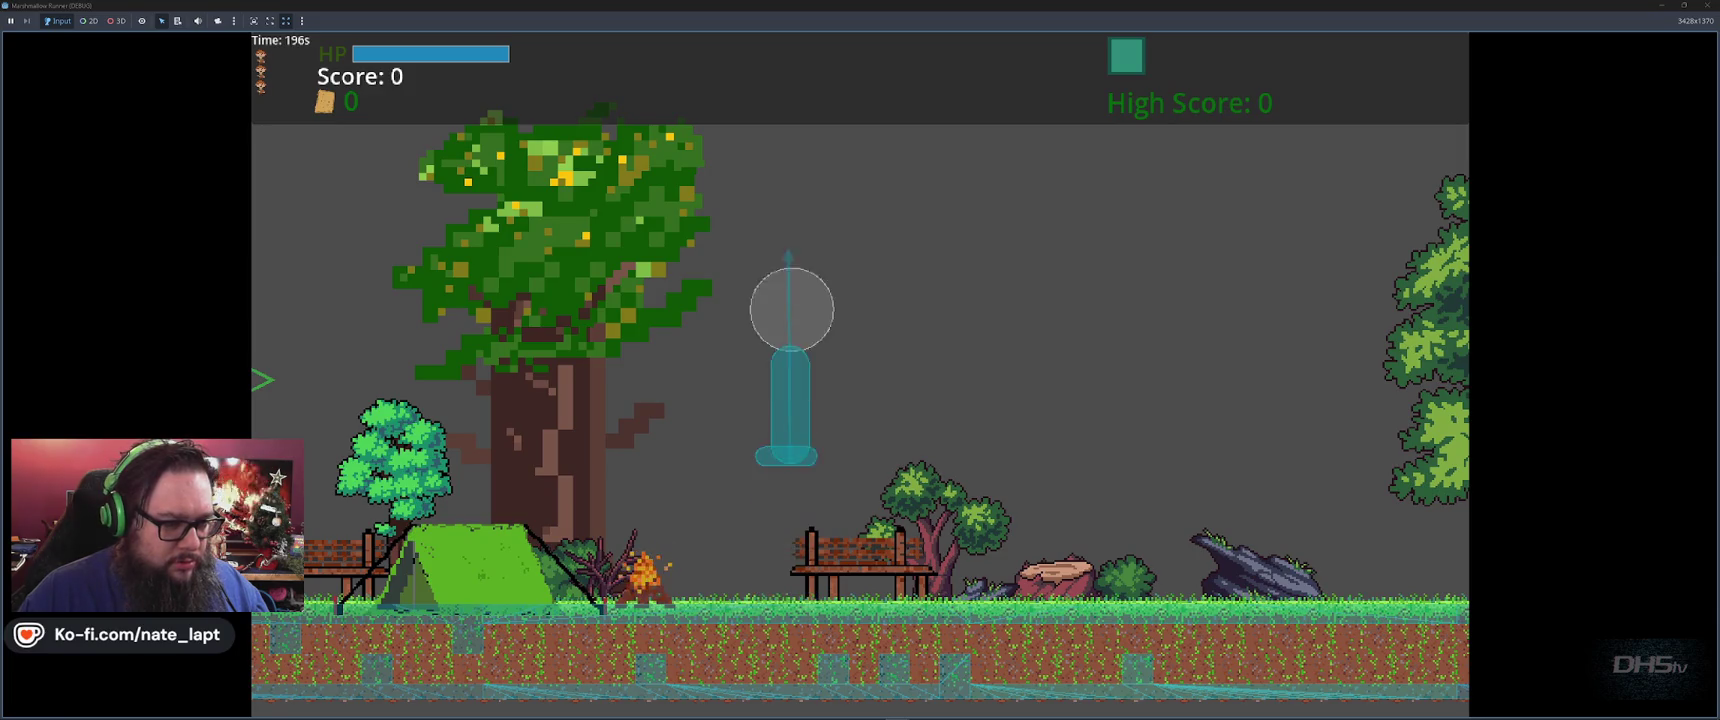
pyautogui.press('Right')
pyautogui.press('Right')
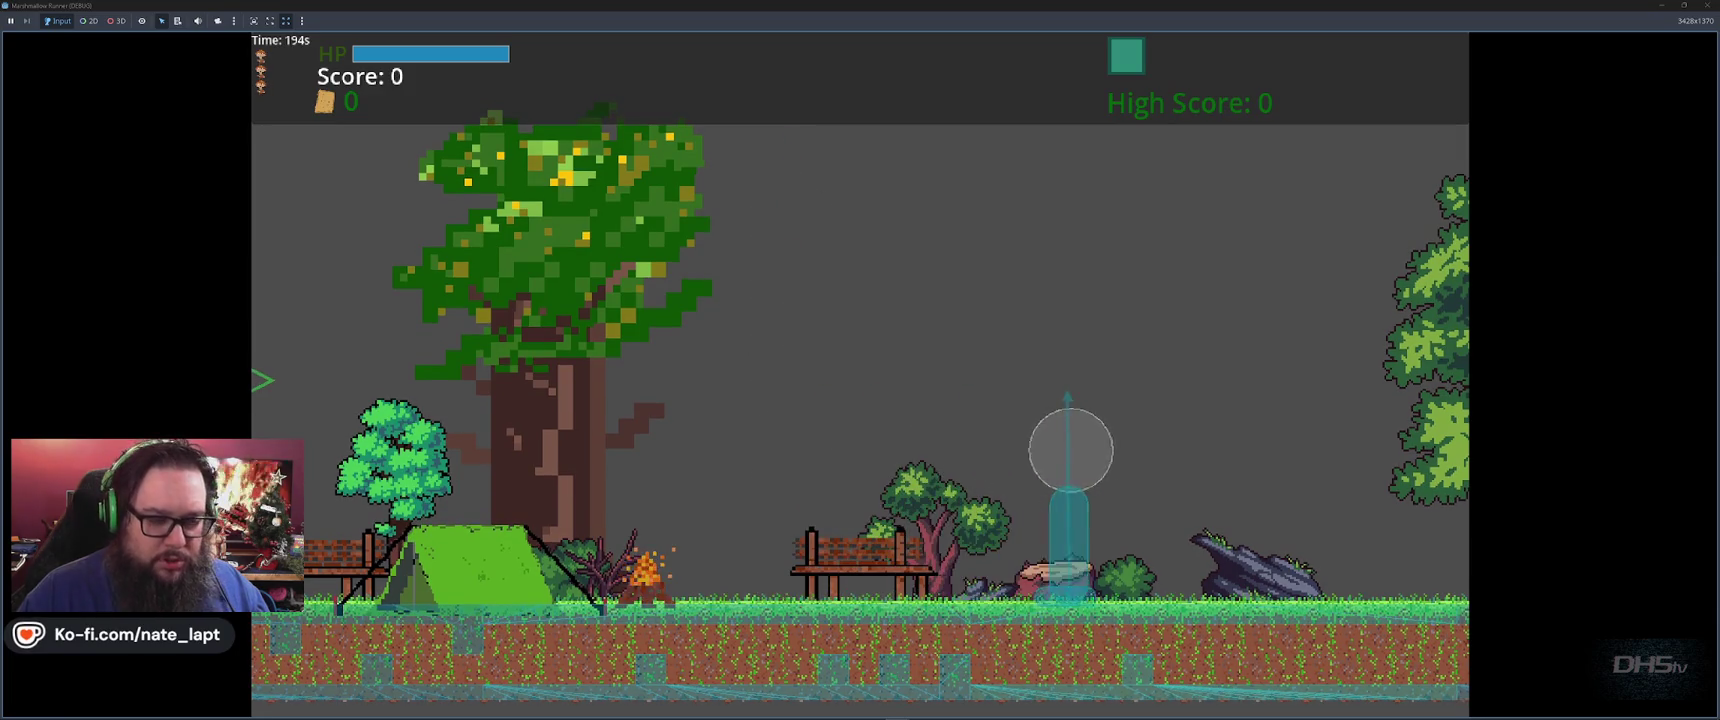
pyautogui.press('Left')
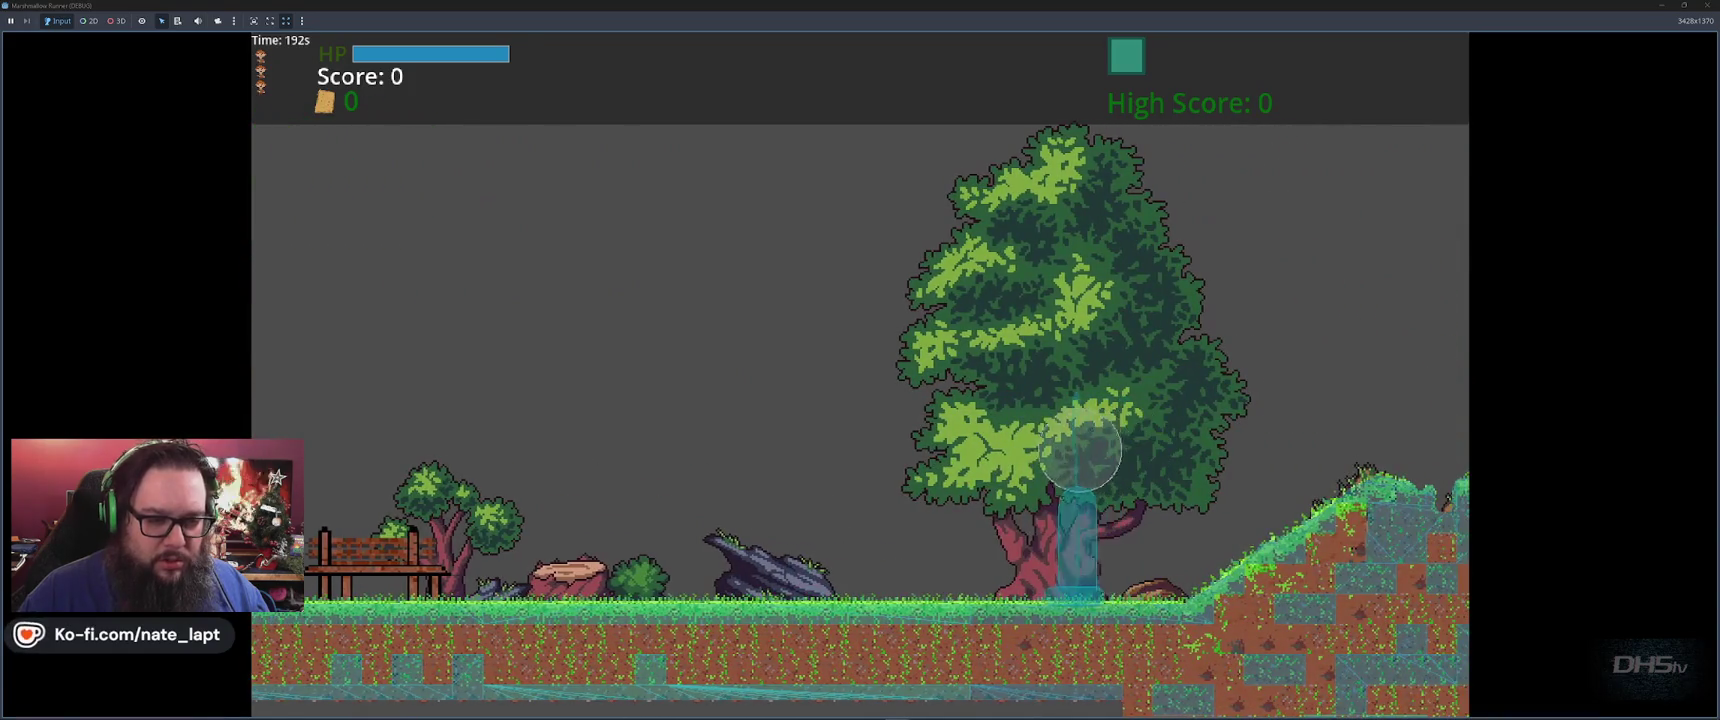
pyautogui.press('Right')
pyautogui.press('Left')
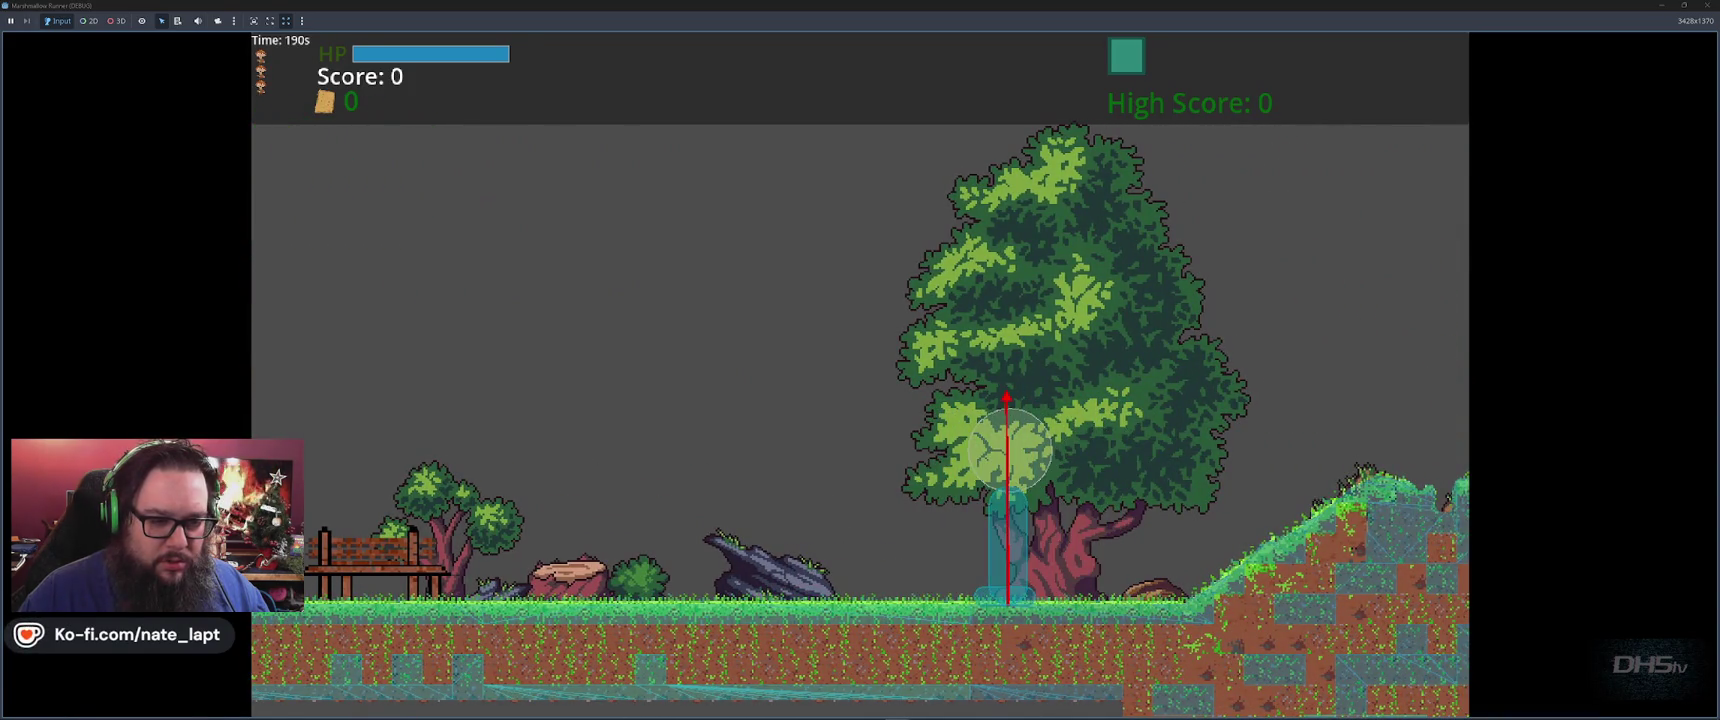
pyautogui.press('Left')
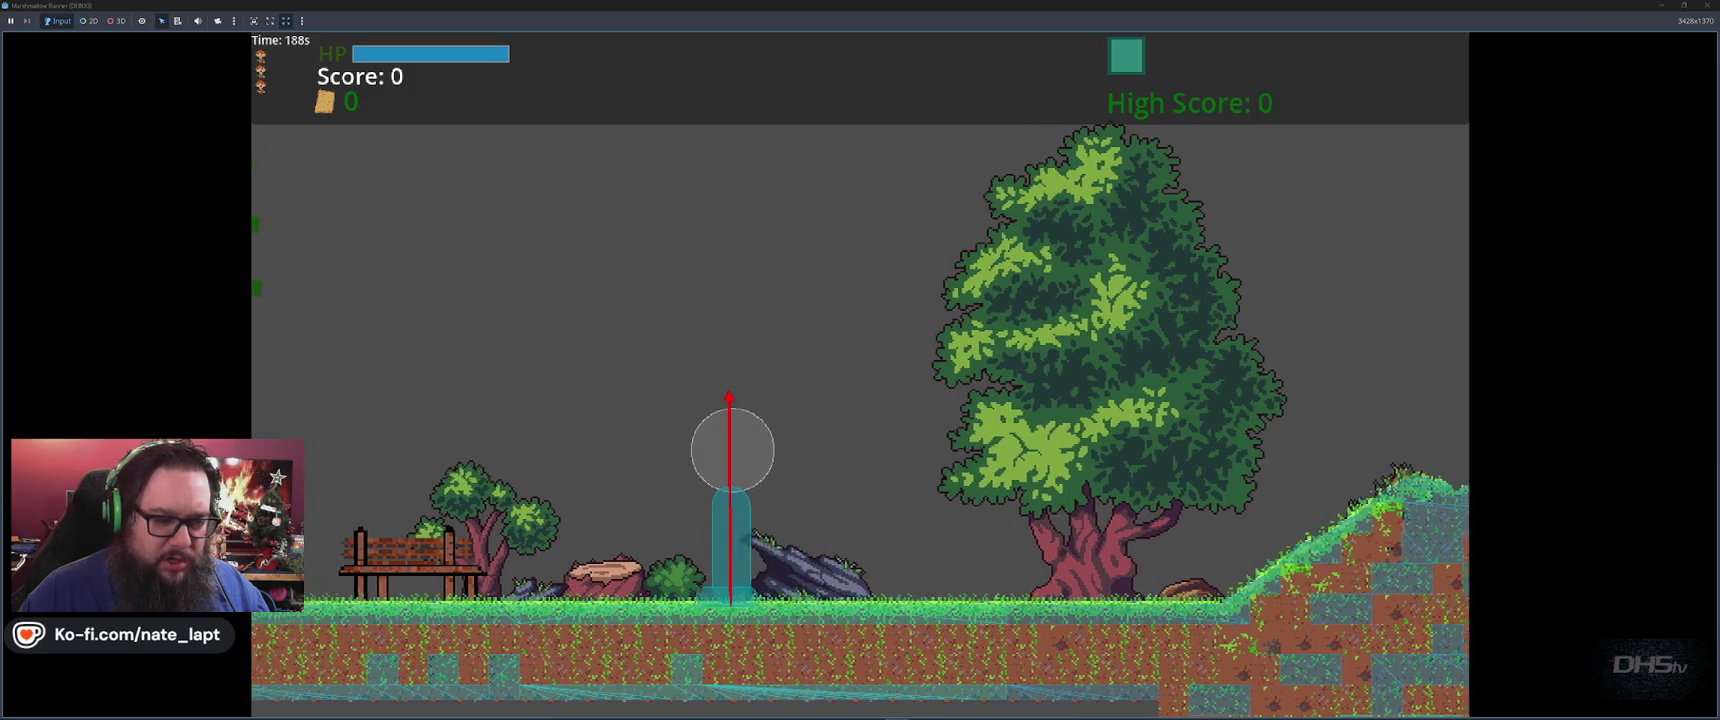
pyautogui.press('Left')
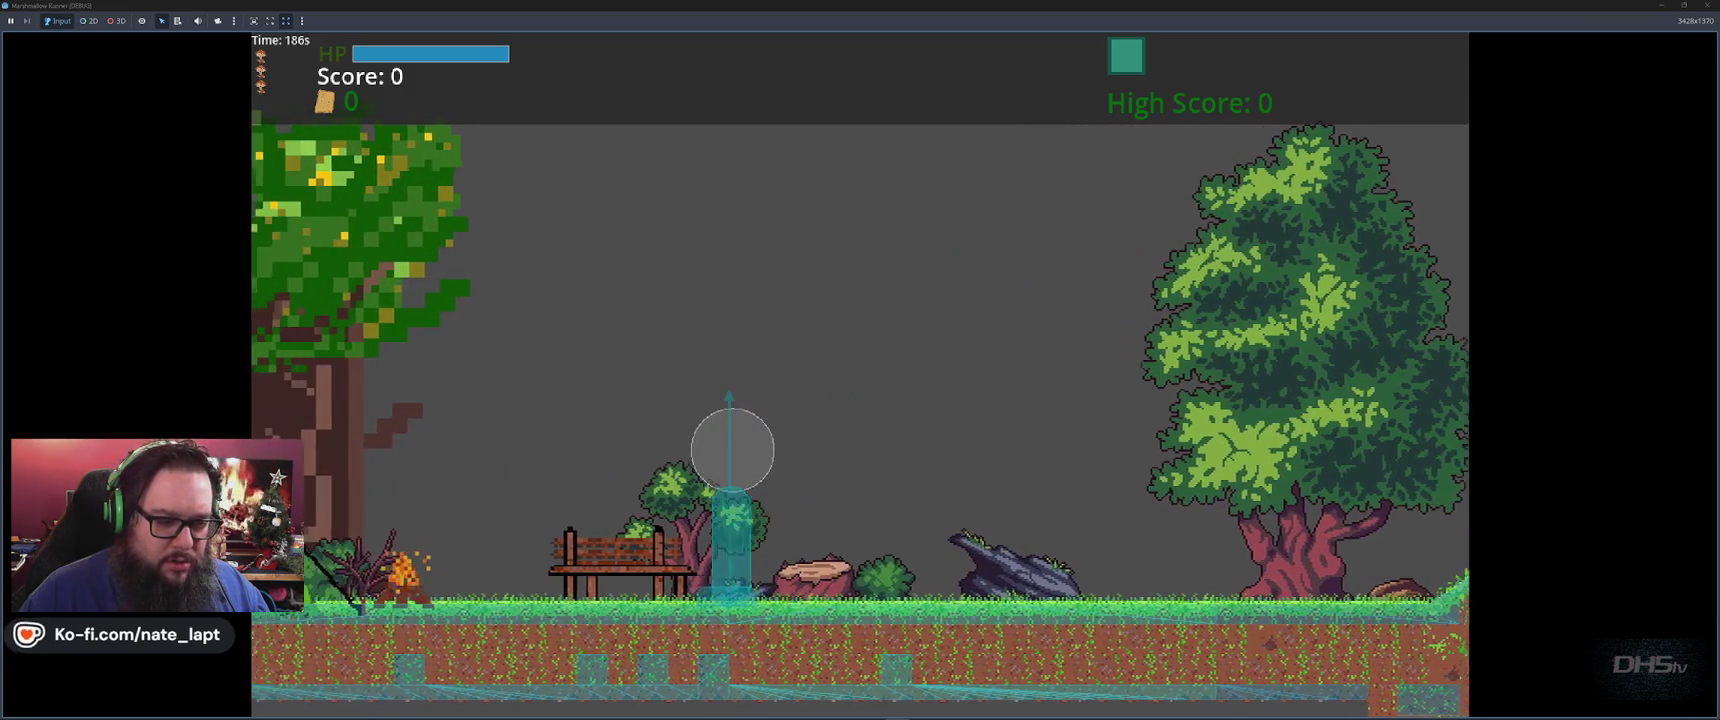
pyautogui.press('Right')
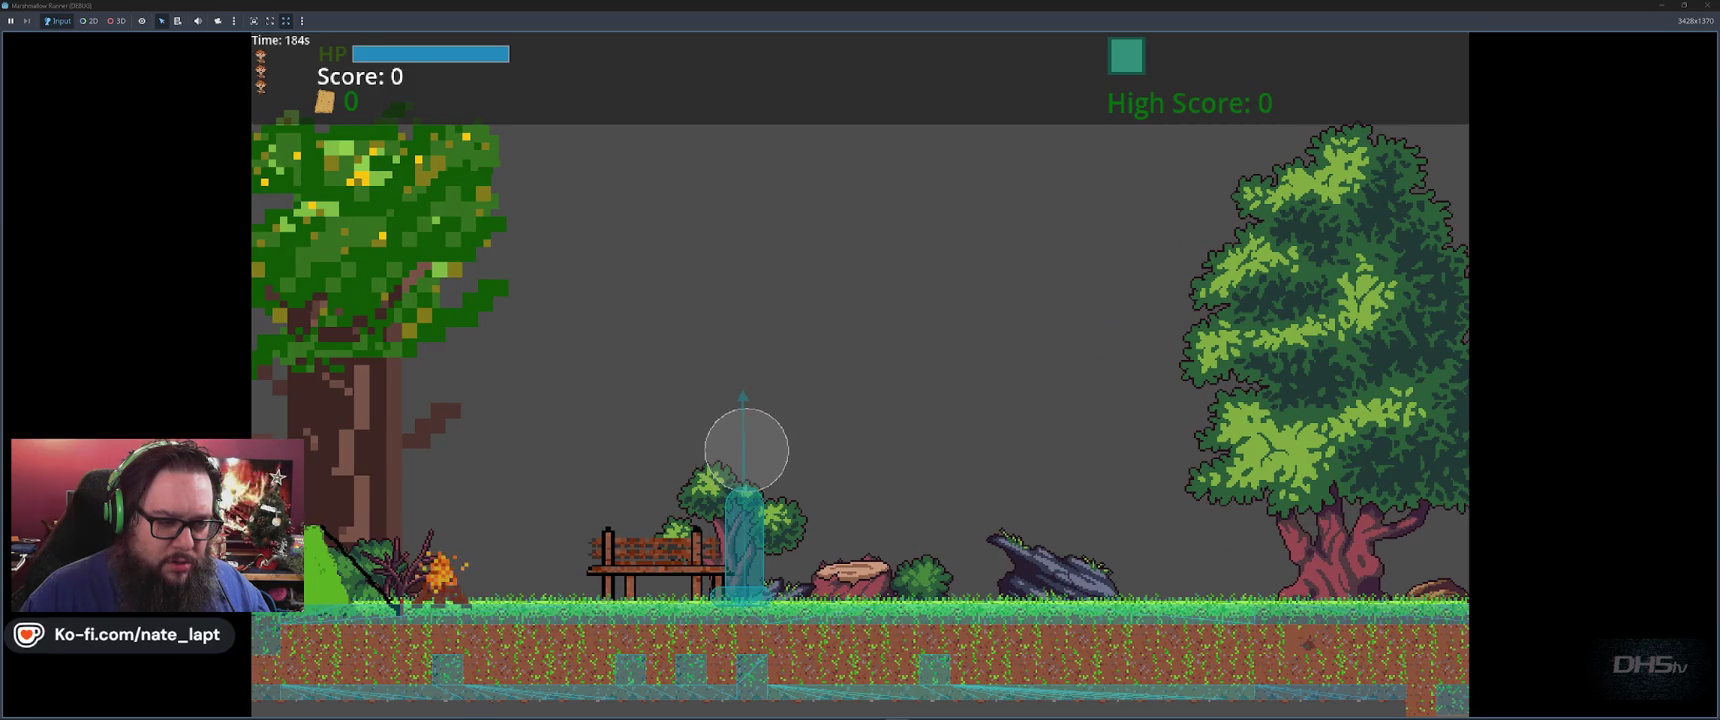
pyautogui.press('F8')
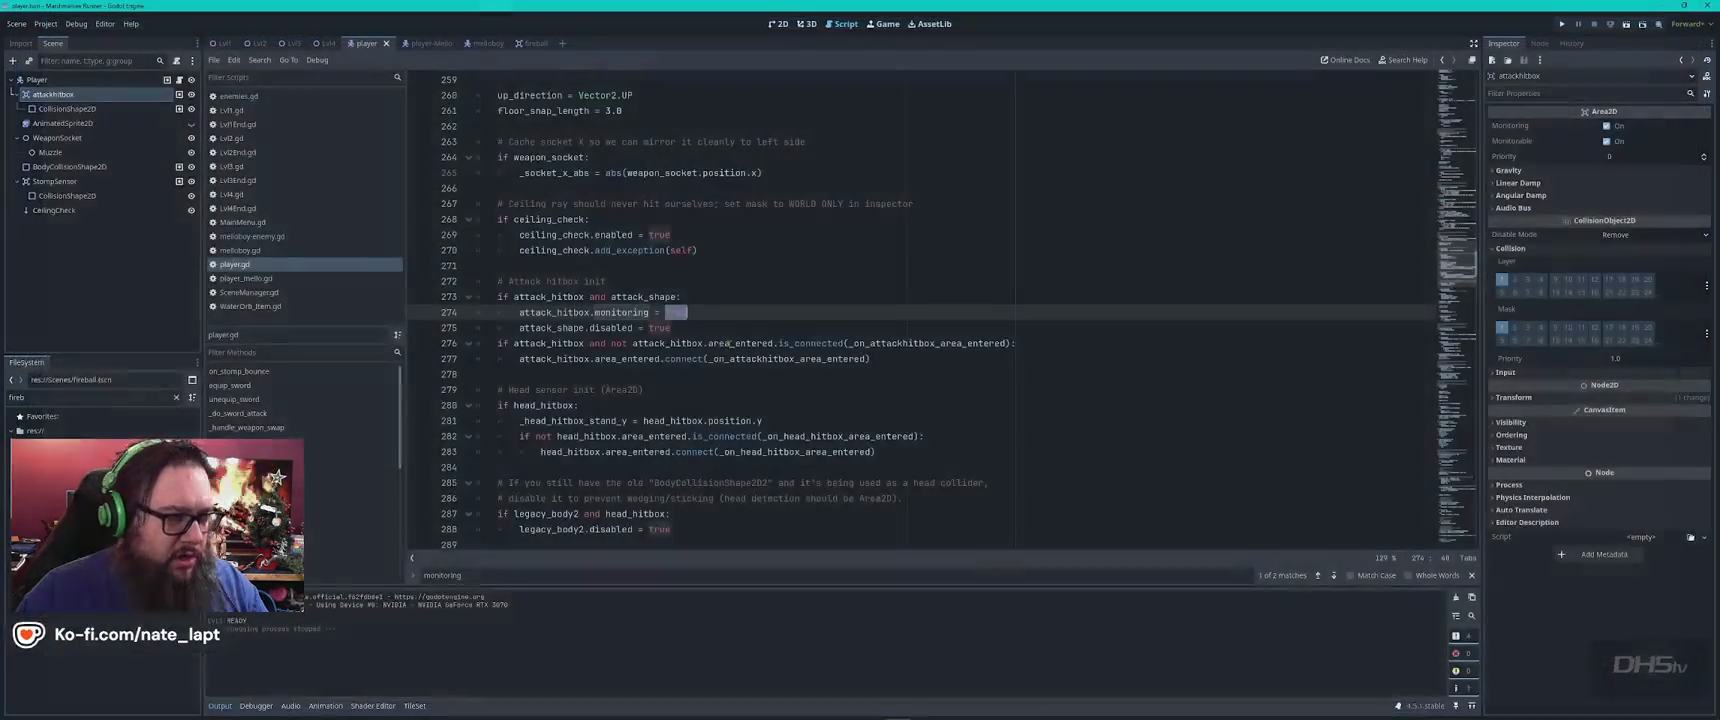
# Run the game again with F5 and switch over to ChatGPT's reply
pyautogui.click(190, 127)
pyautogui.press('F5')
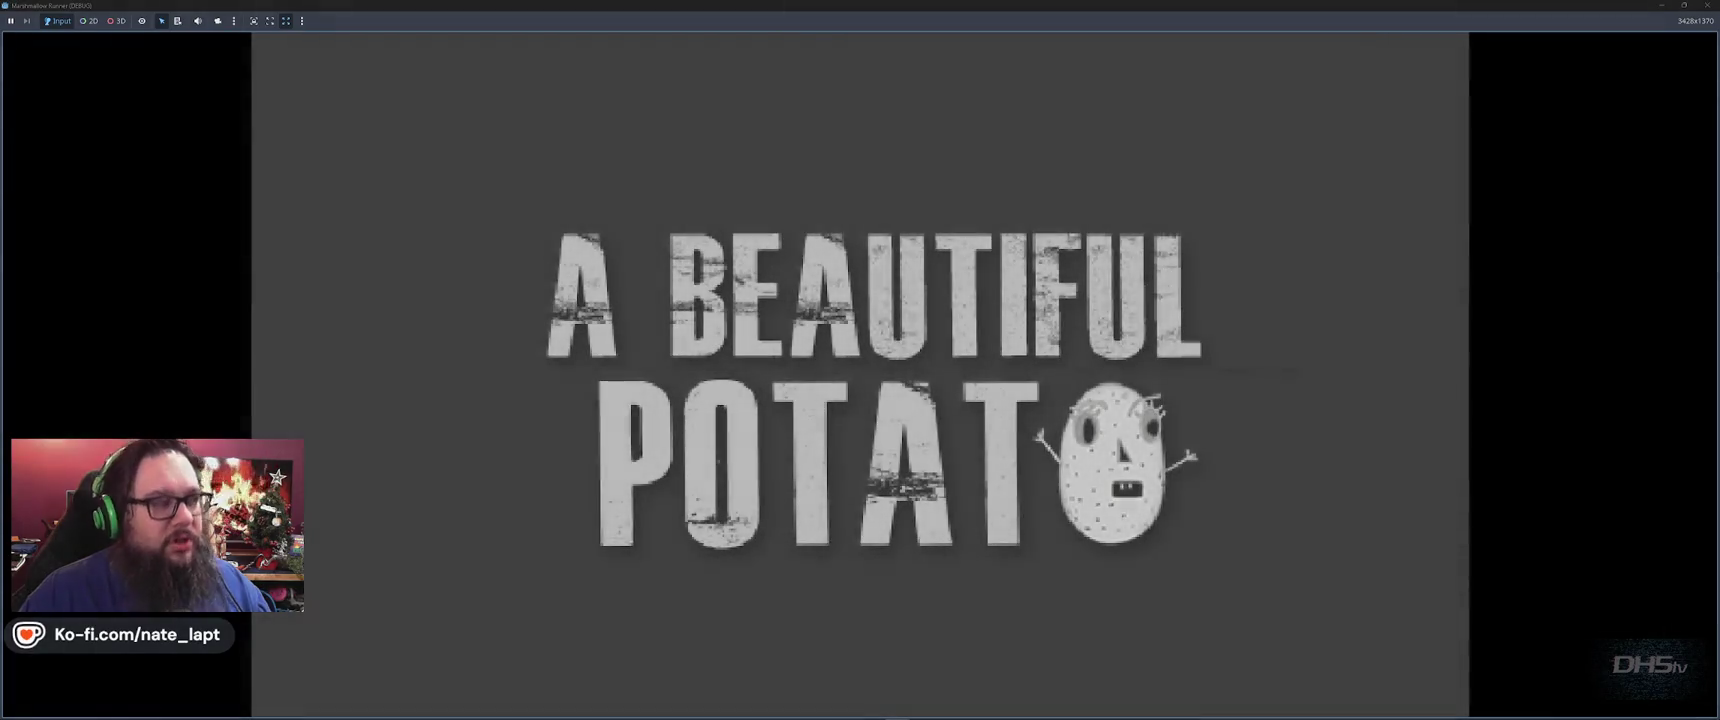
pyautogui.hotkey('alt', 'Tab')
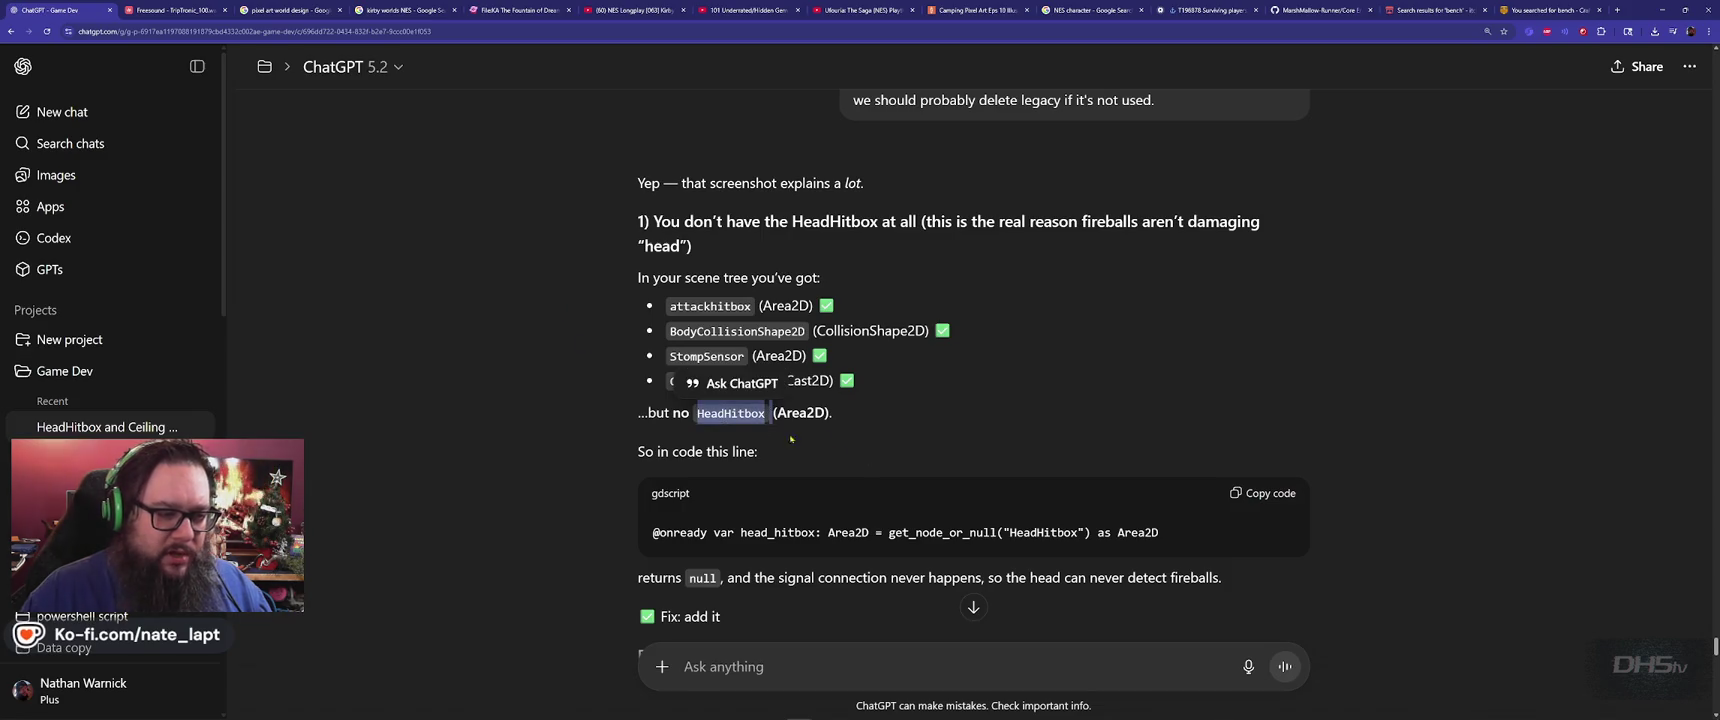
# Compare ChatGPT's listed nodes with the Godot scene and show the player scene in 2D
pyautogui.hotkey('alt', 'Tab')
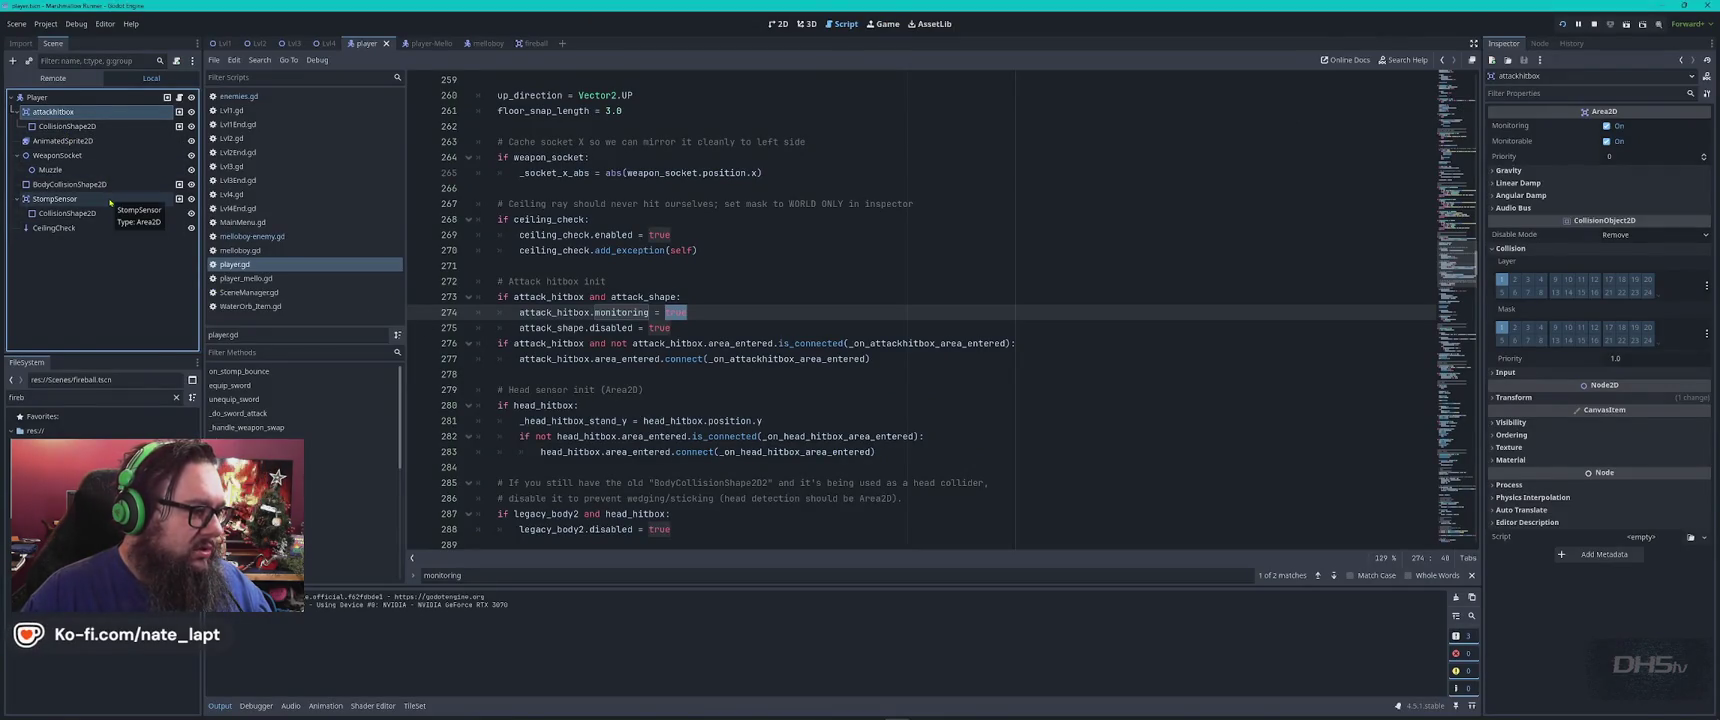
pyautogui.hotkey('alt', 'Tab')
pyautogui.click(518, 347)
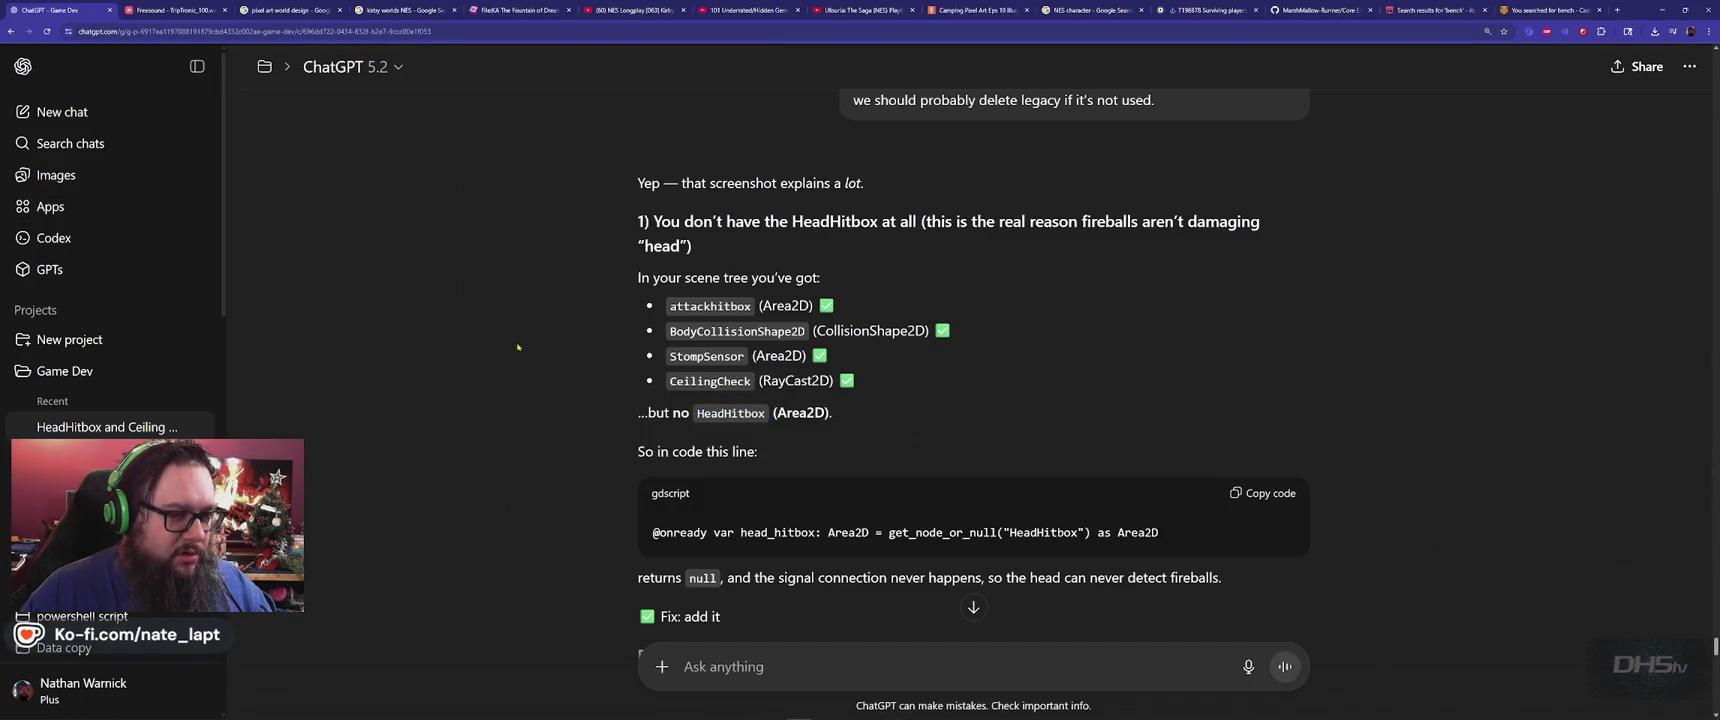
pyautogui.hotkey('alt', 'Tab')
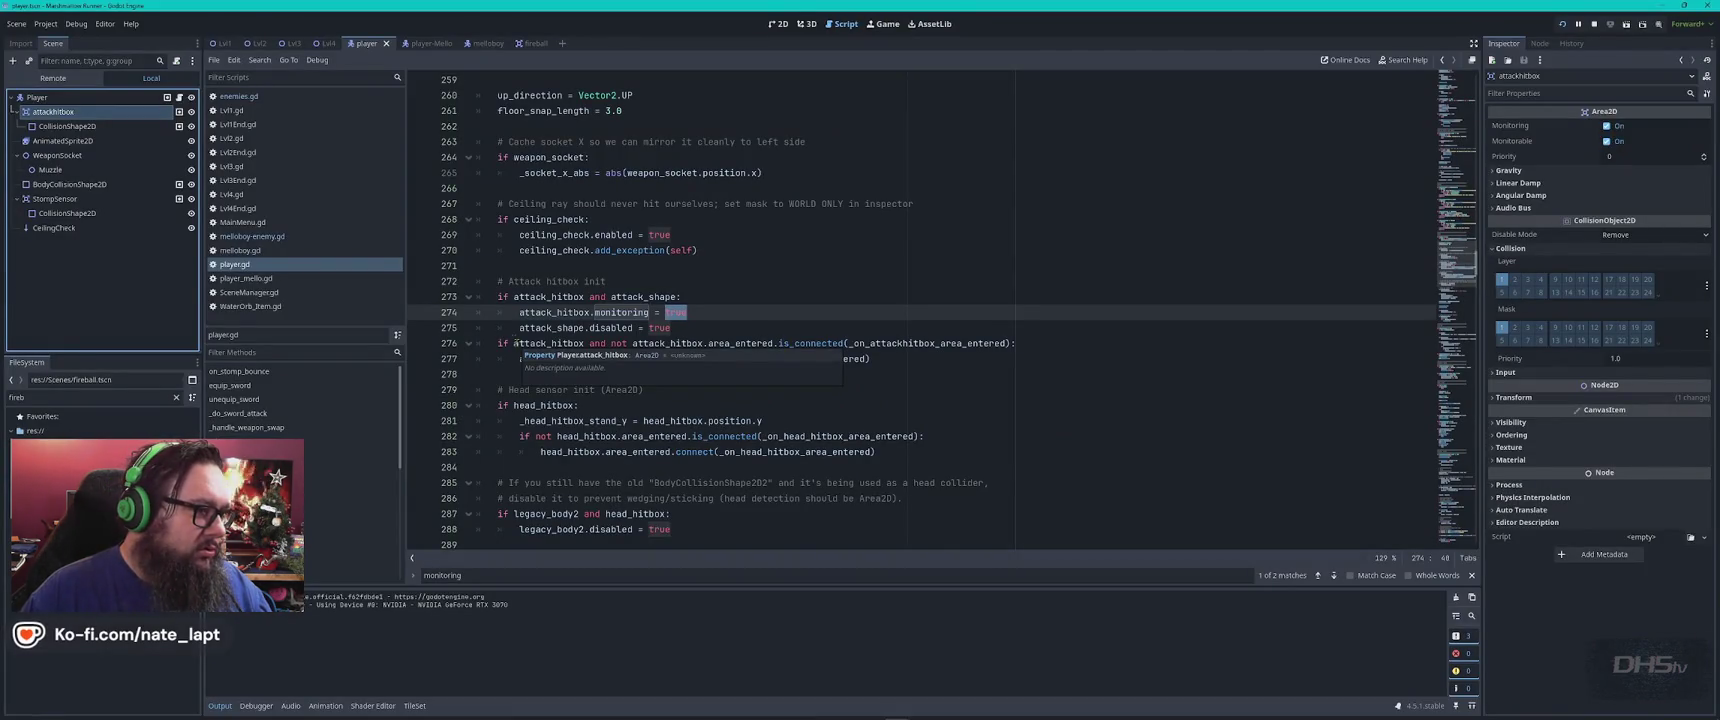
pyautogui.click(778, 23)
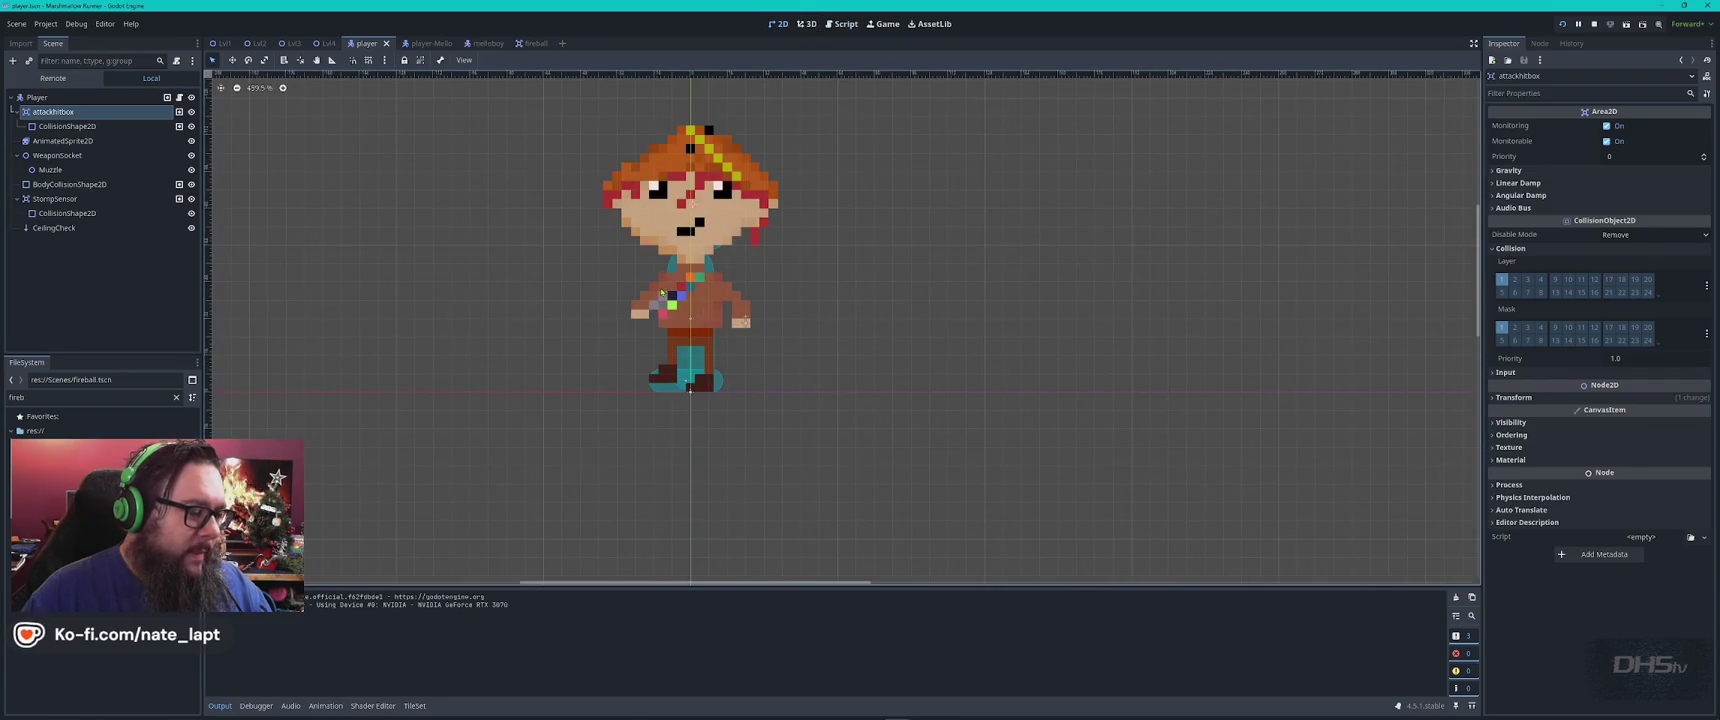
# Hide the AnimatedSprite2D node in the player scene and read further down ChatGPT's reply
pyautogui.click(191, 141)
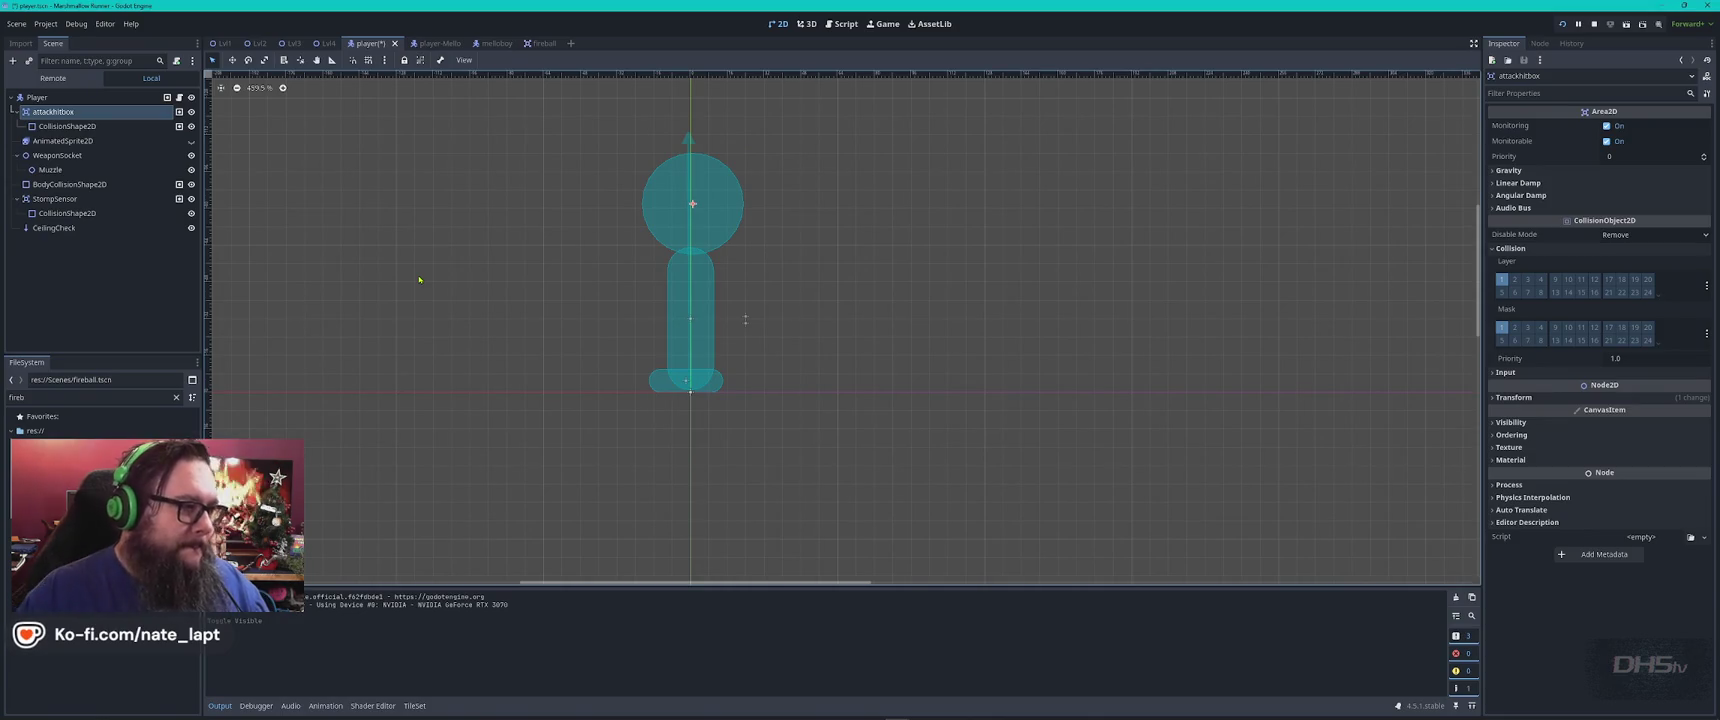
pyautogui.hotkey('alt', 'Tab')
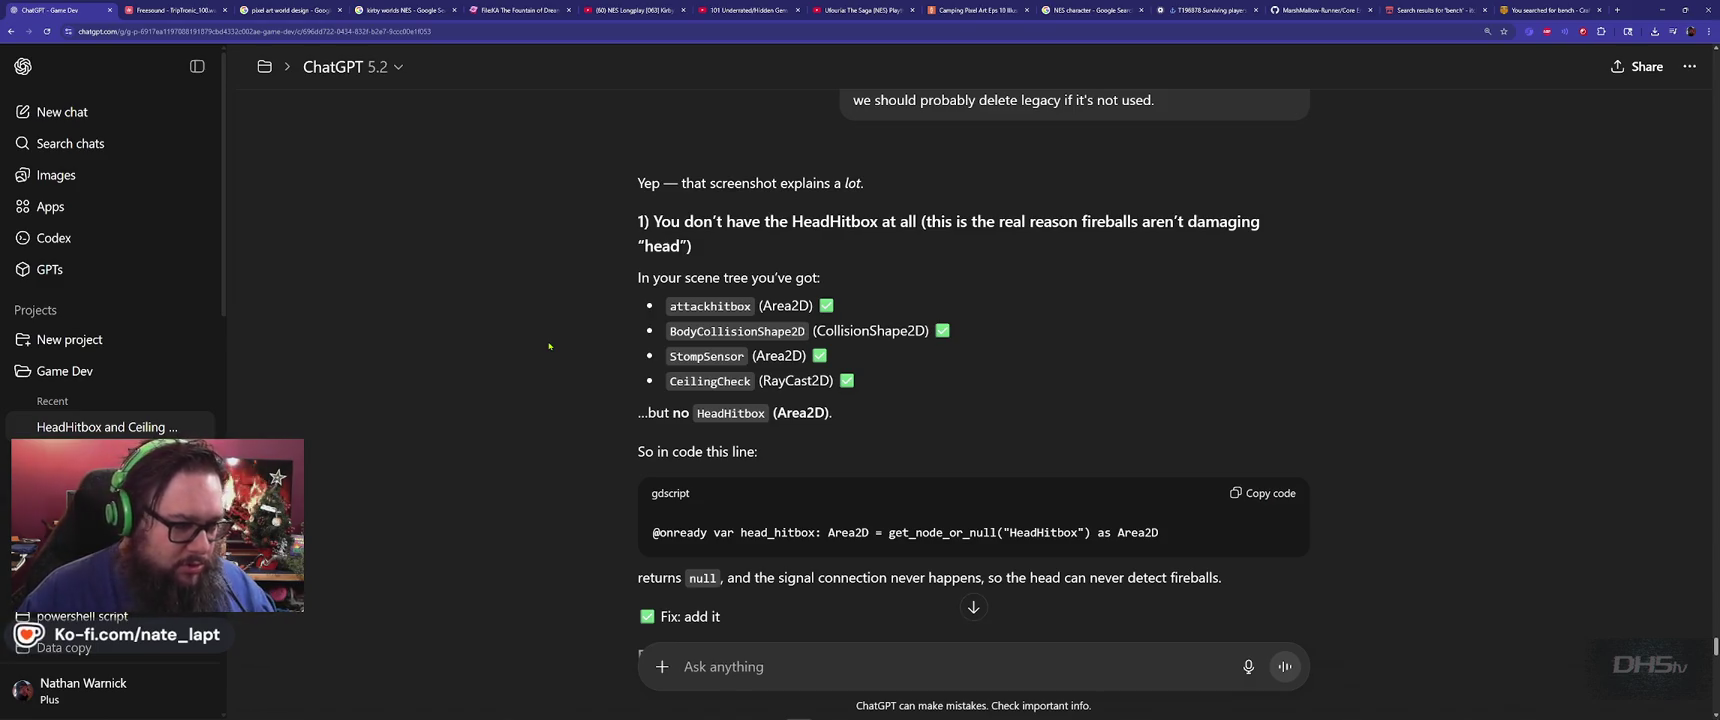
pyautogui.scroll(-1, 549, 346)
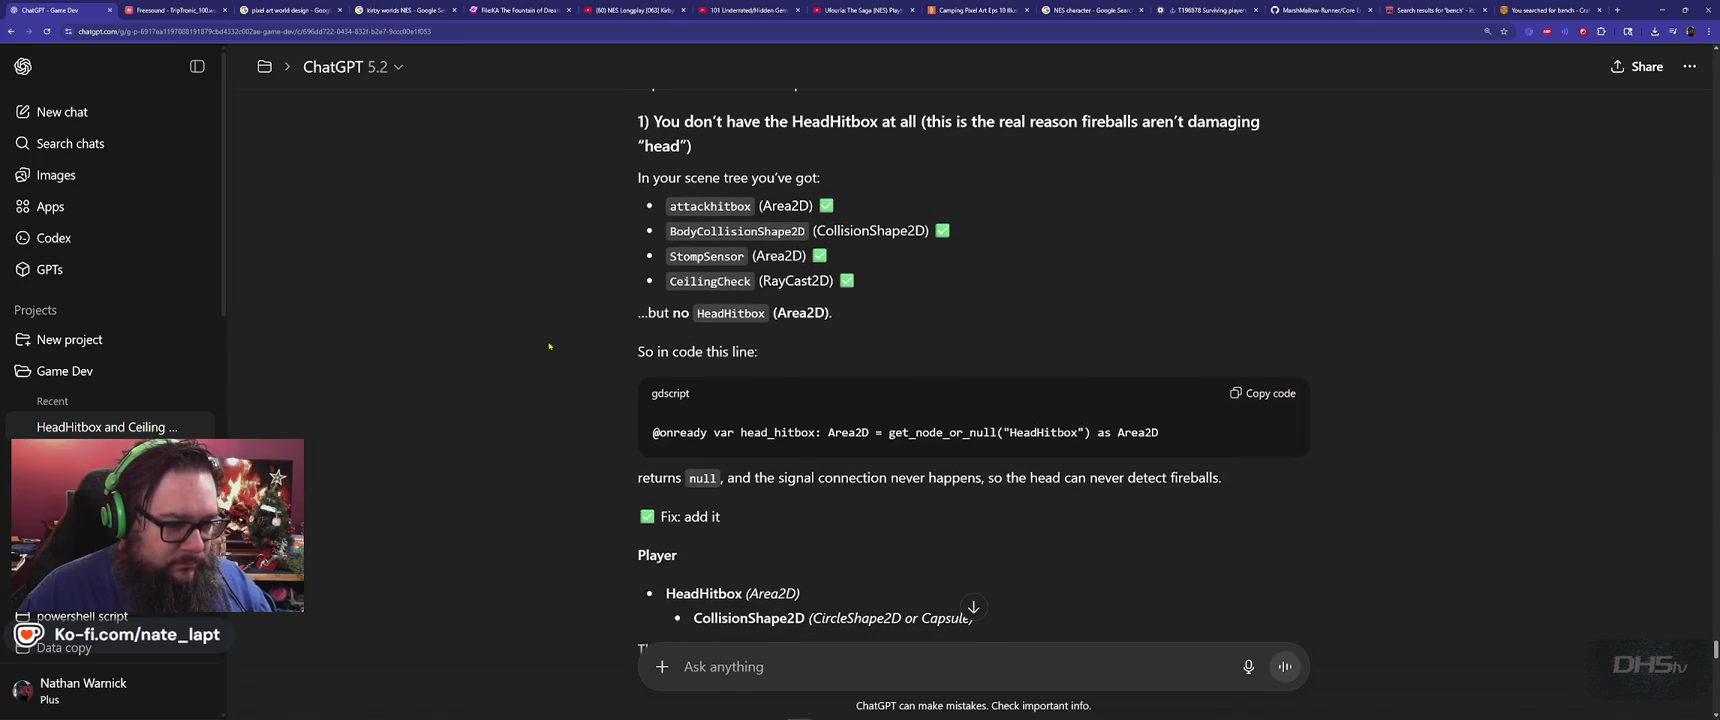
pyautogui.scroll(-1, 549, 346)
pyautogui.scroll(-1, 549, 346)
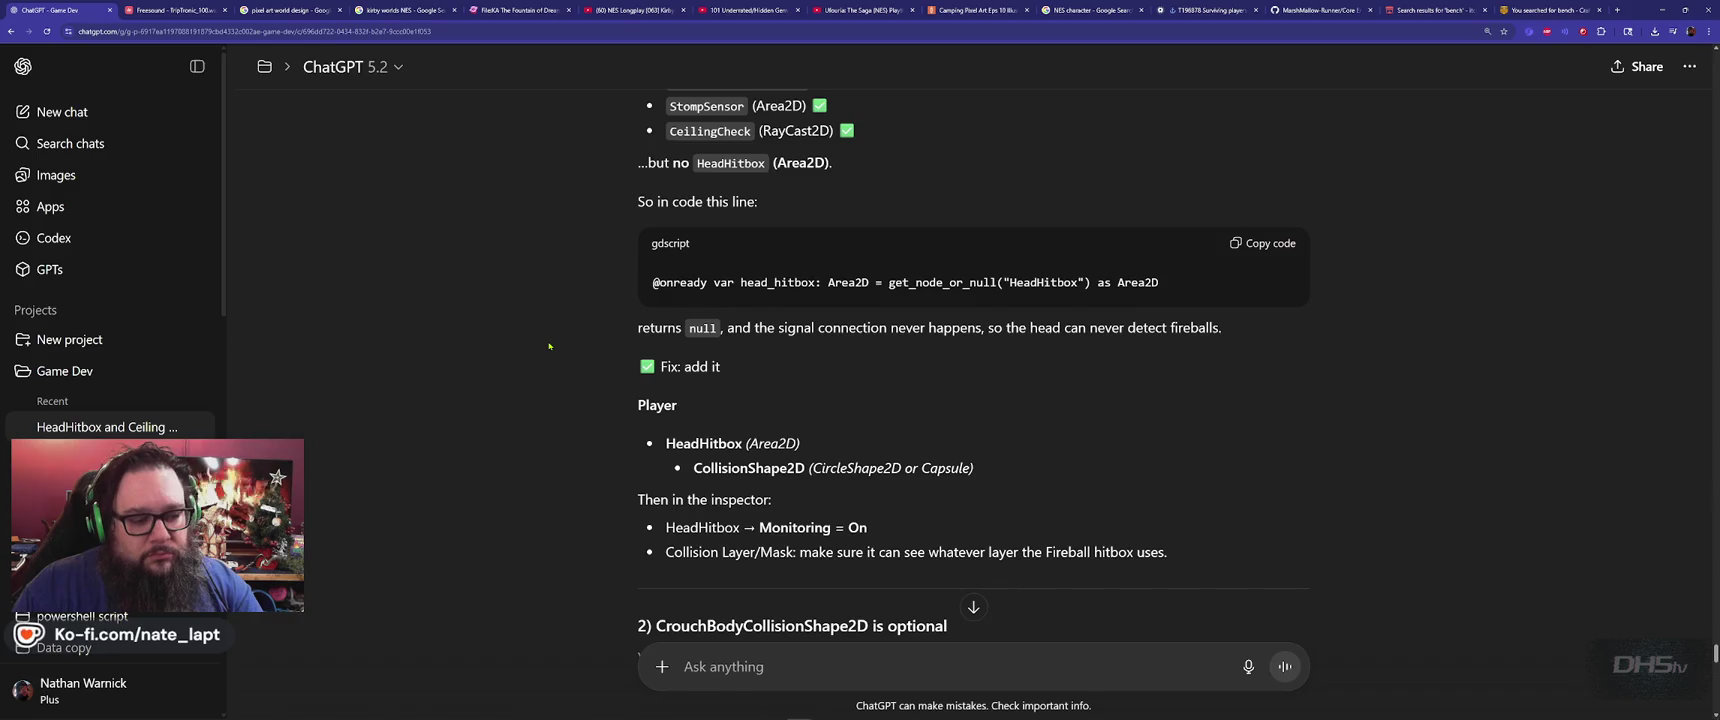
pyautogui.scroll(-2, 549, 346)
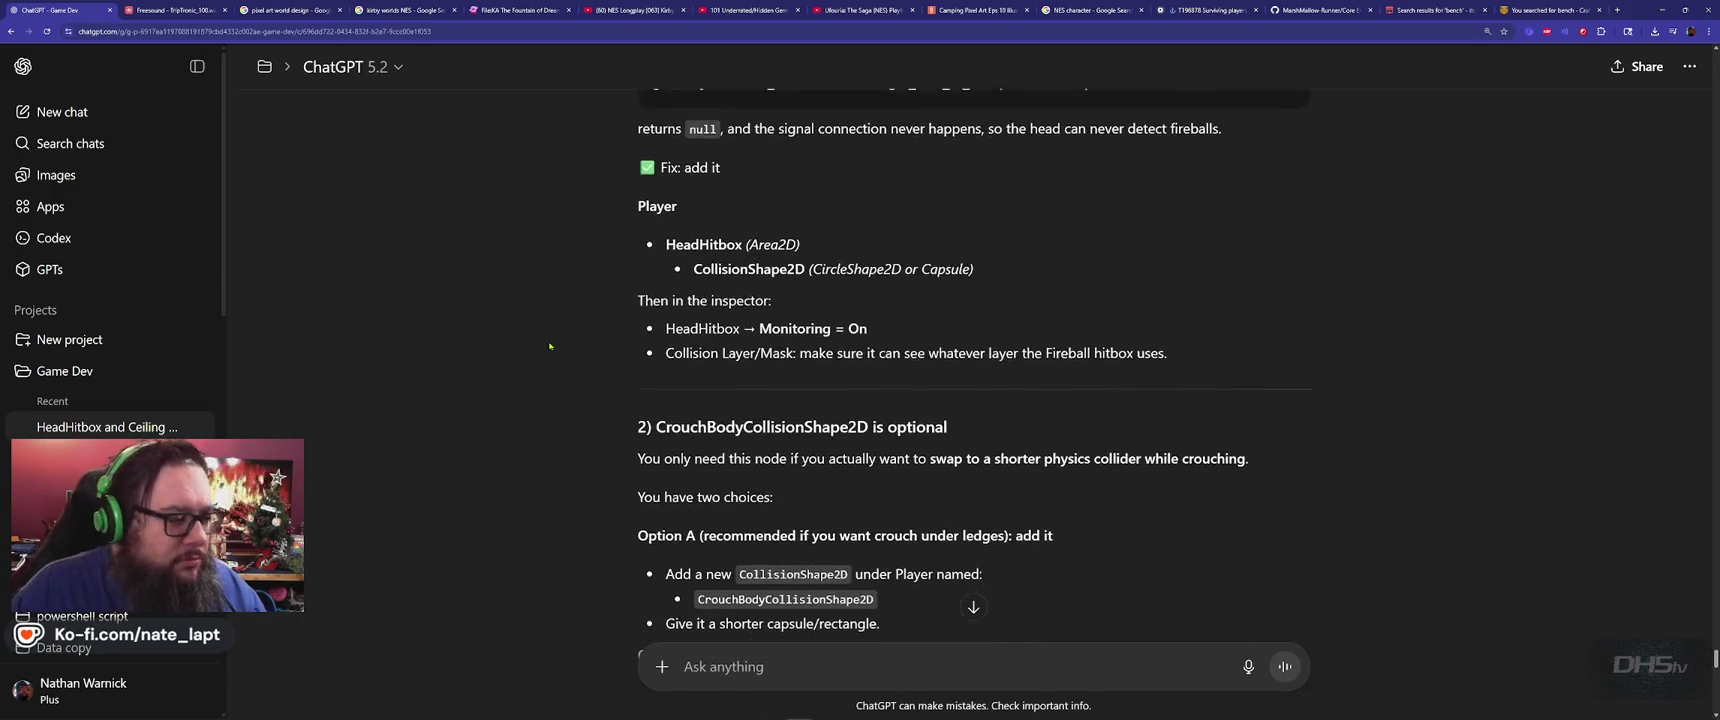
pyautogui.hotkey('alt', 'Tab')
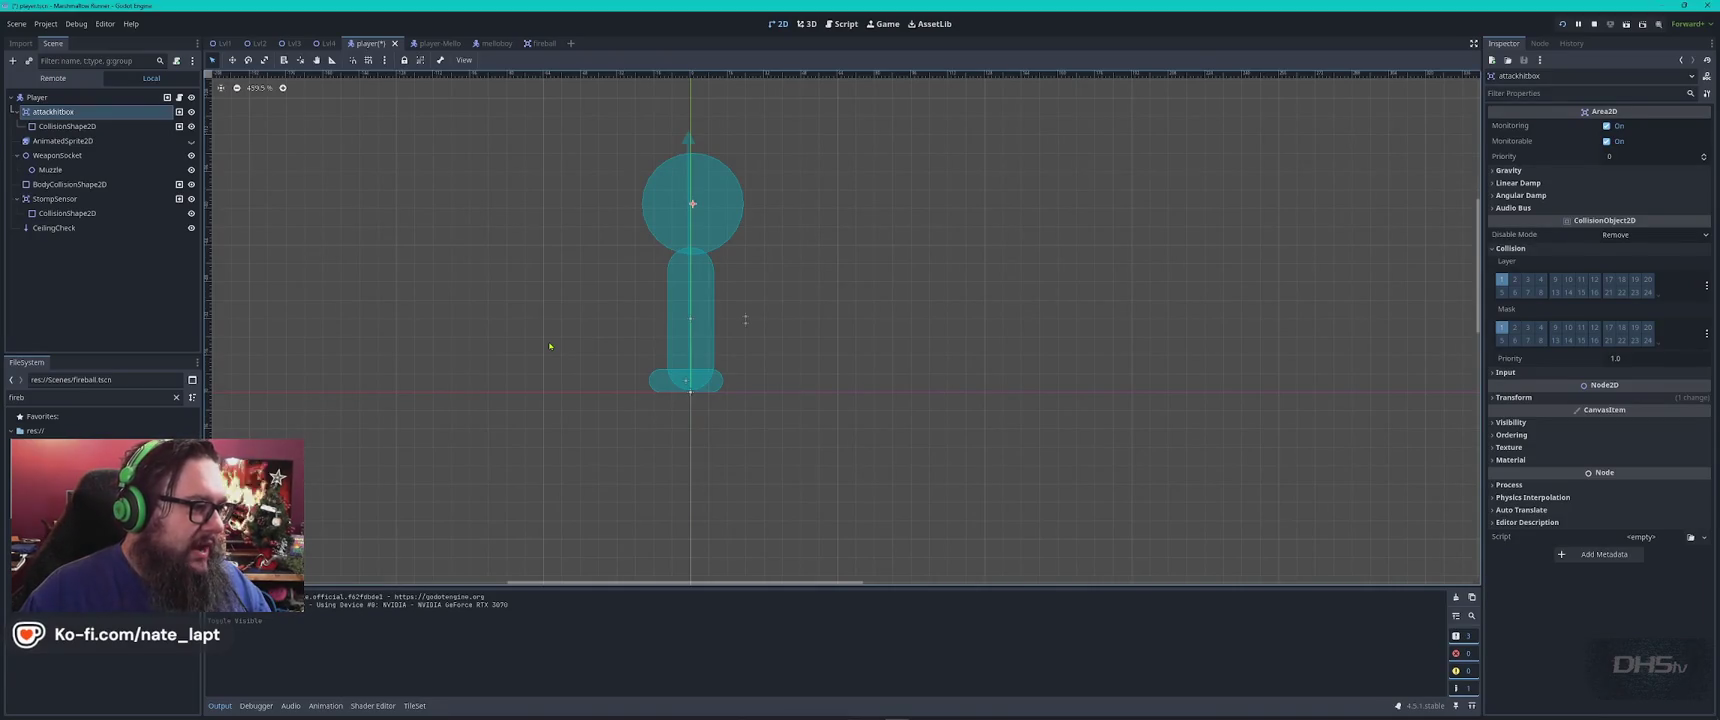
# Open player.gd and search it for 'attackhitbox' references
pyautogui.click(841, 23)
pyautogui.hotkey('ctrl', 'f')
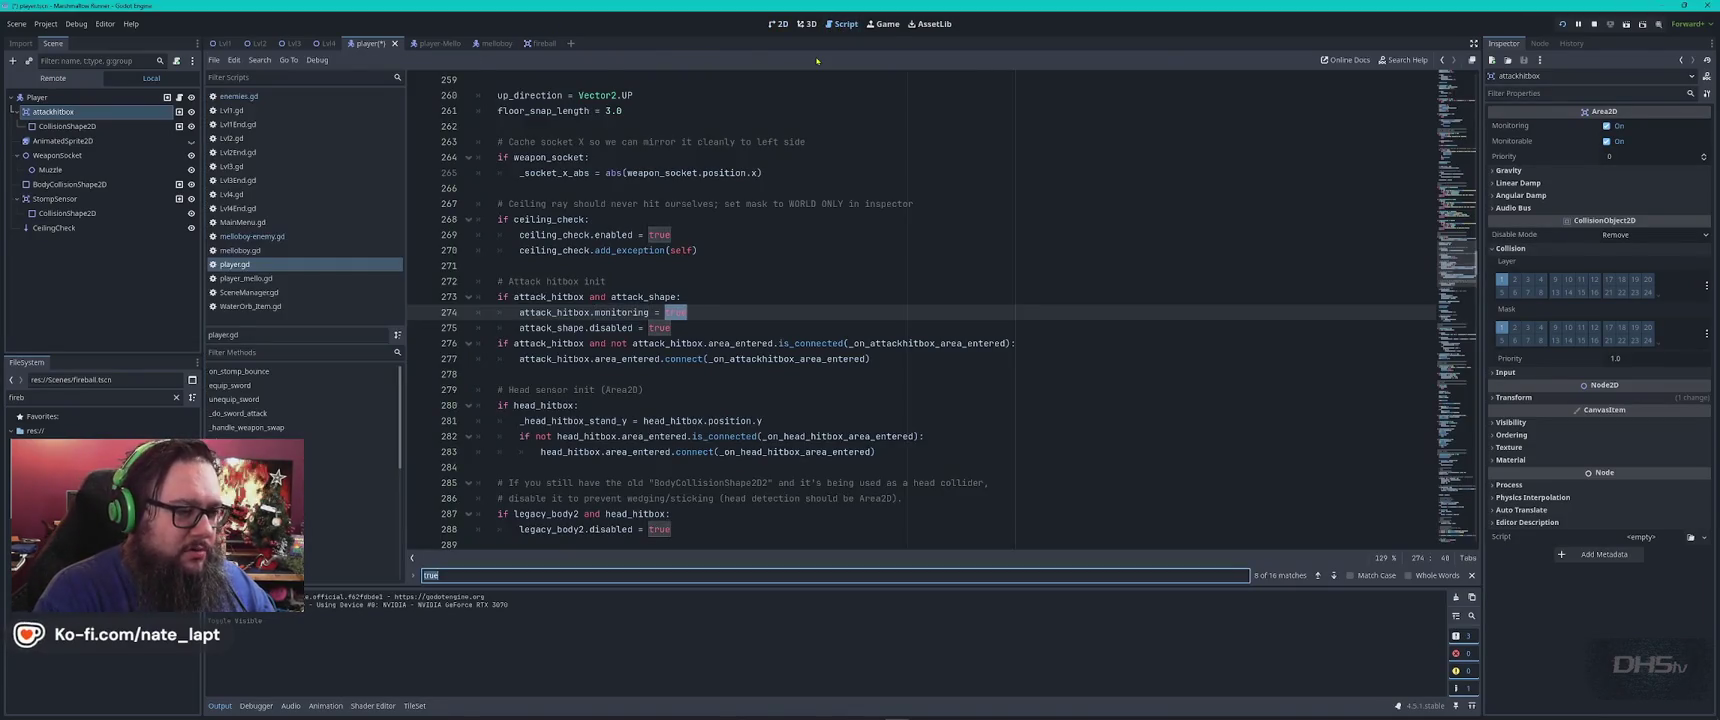
pyautogui.write('attack')
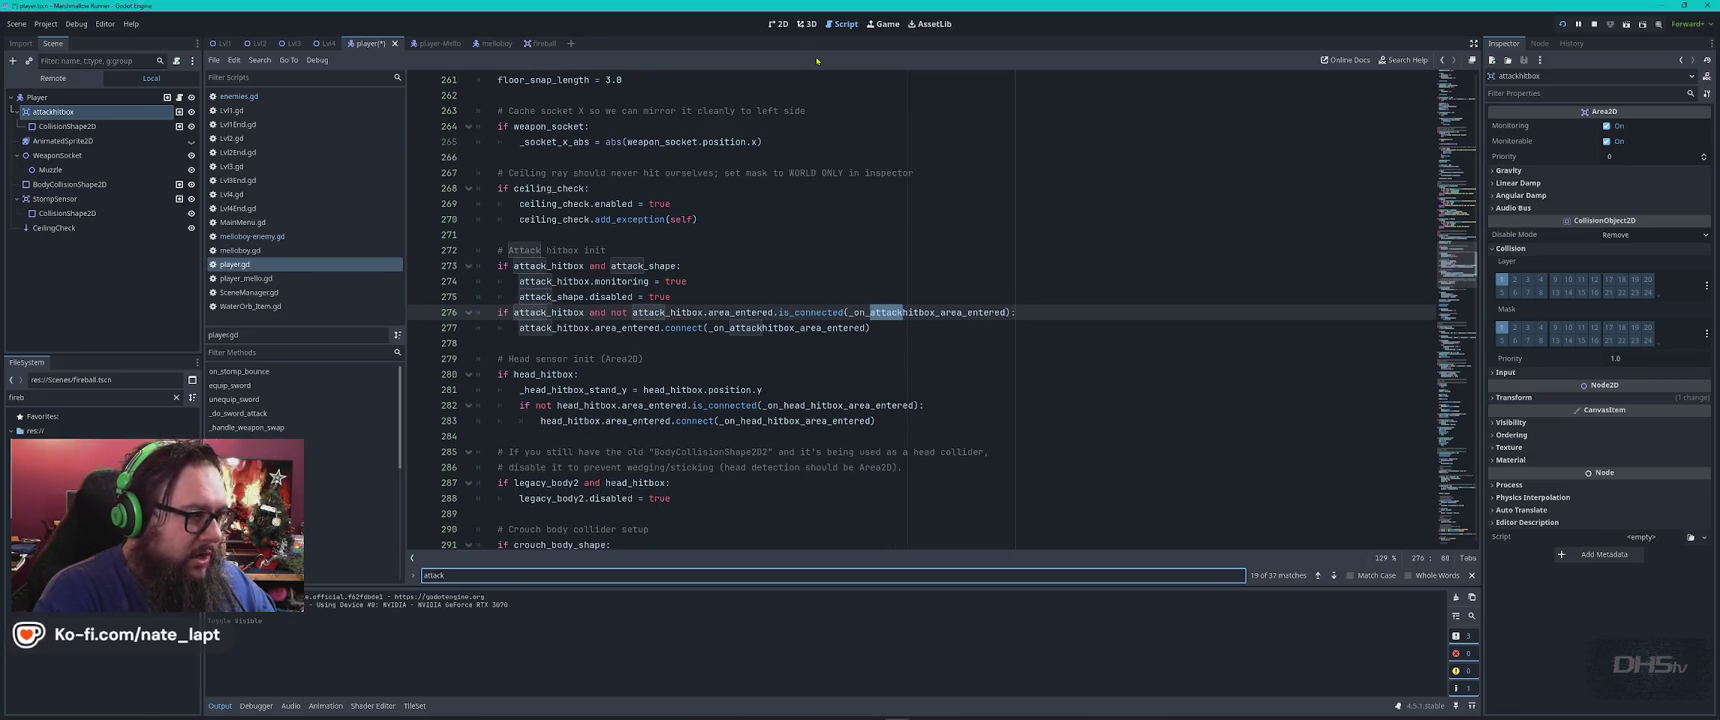
pyautogui.write('hitbox')
pyautogui.press('Return')
pyautogui.press('Return')
pyautogui.press('Return')
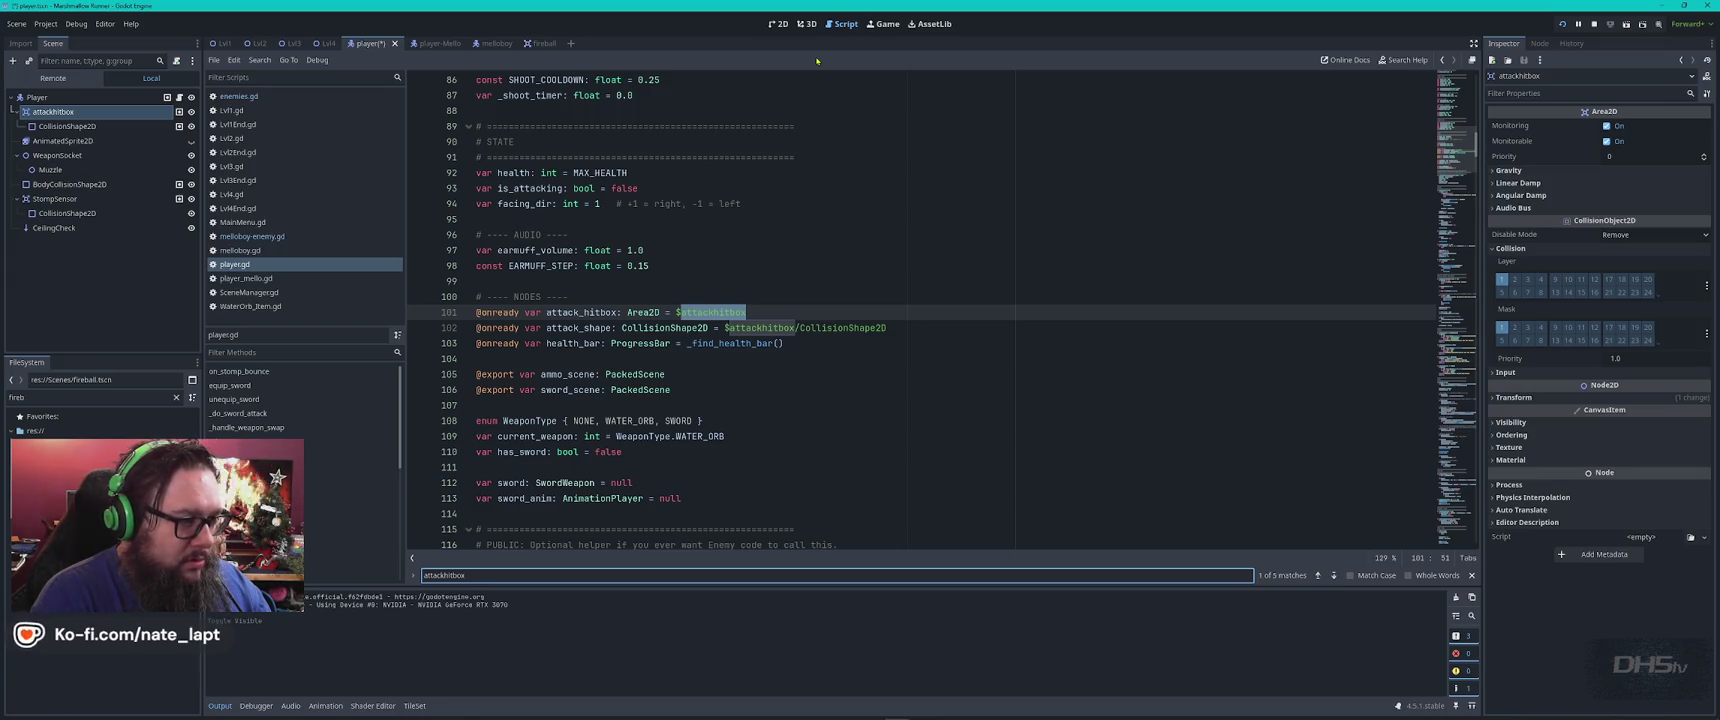
# Search for 'headhitbox' and inspect line 21's get_node_or_null("HeadHitbox") Area2D lookup
pyautogui.hotkey('ctrl', 'a')
pyautogui.write('hea')
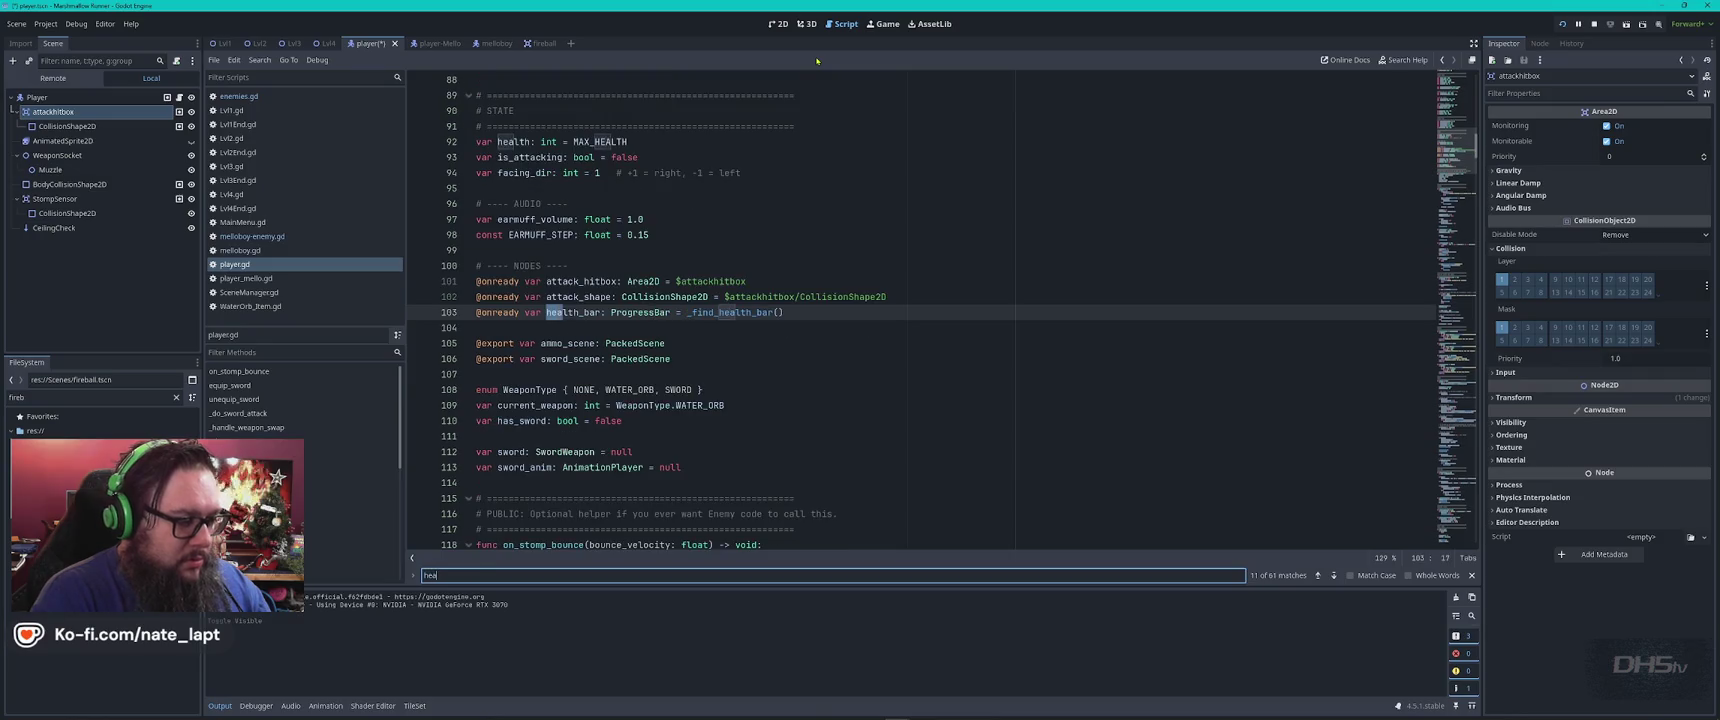
pyautogui.write('dhitbox')
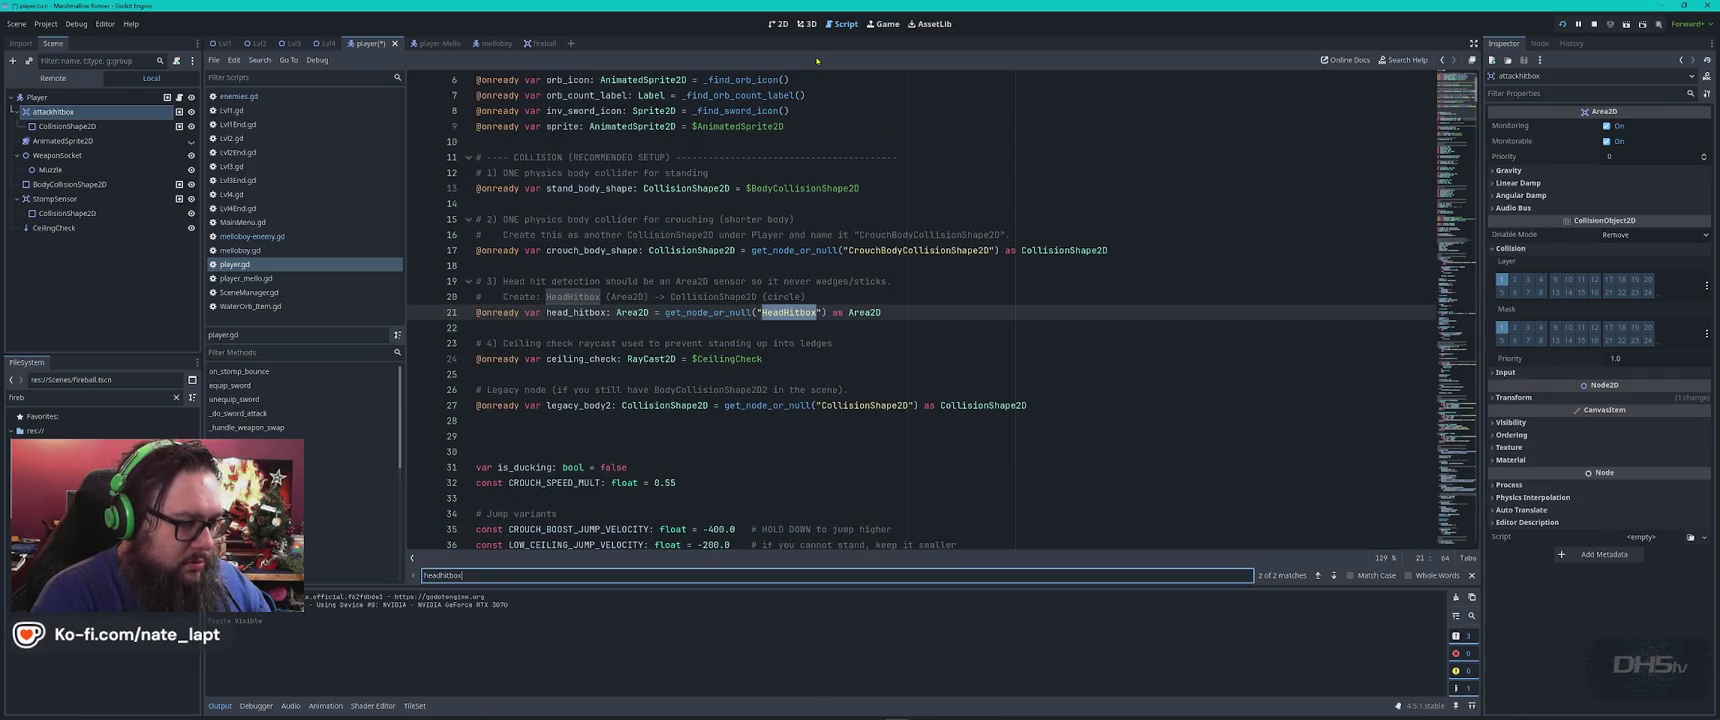
pyautogui.press('Return')
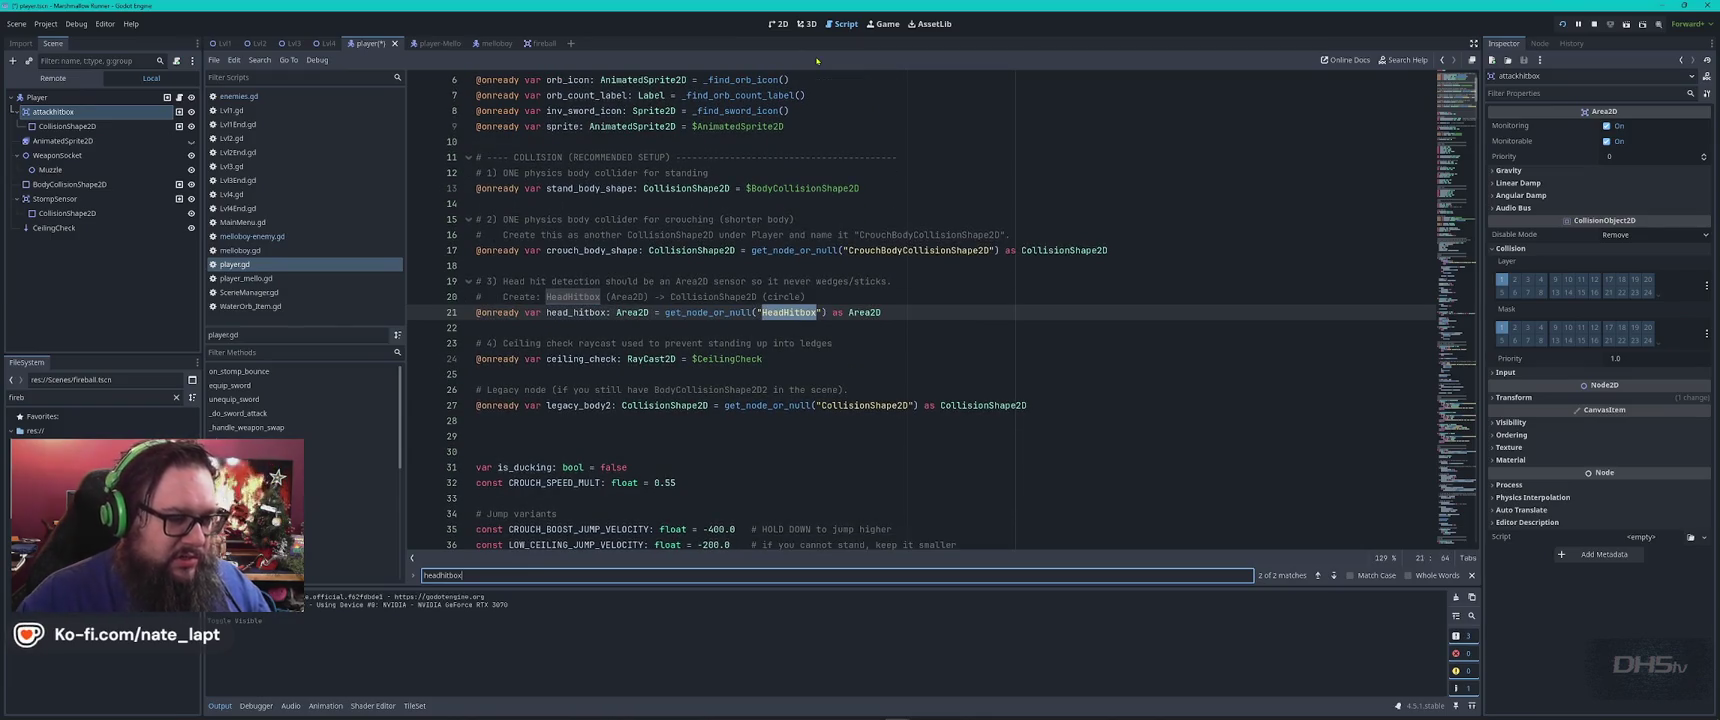
pyautogui.click(722, 312)
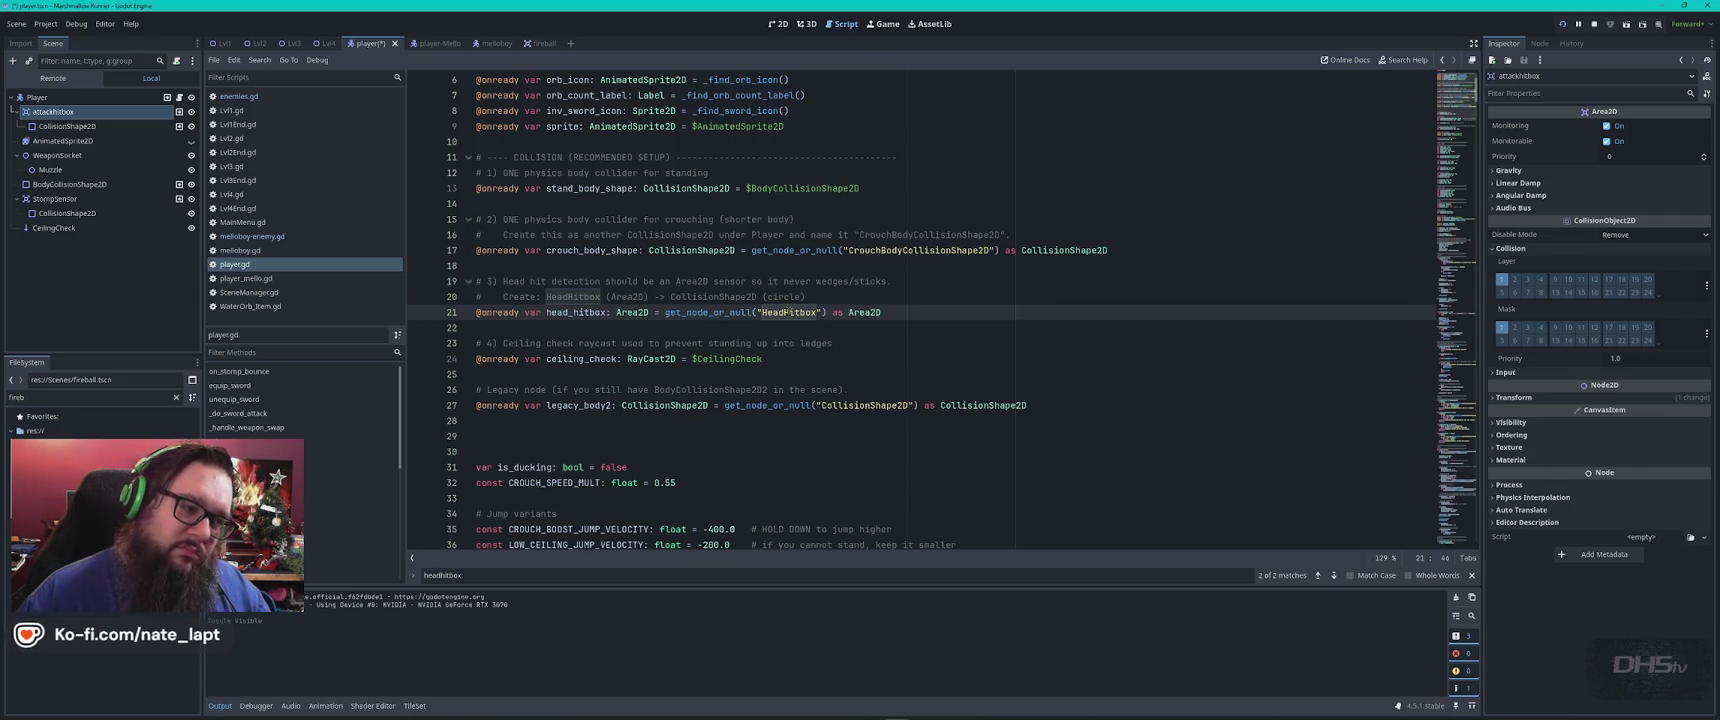
pyautogui.scroll(2, 788, 312)
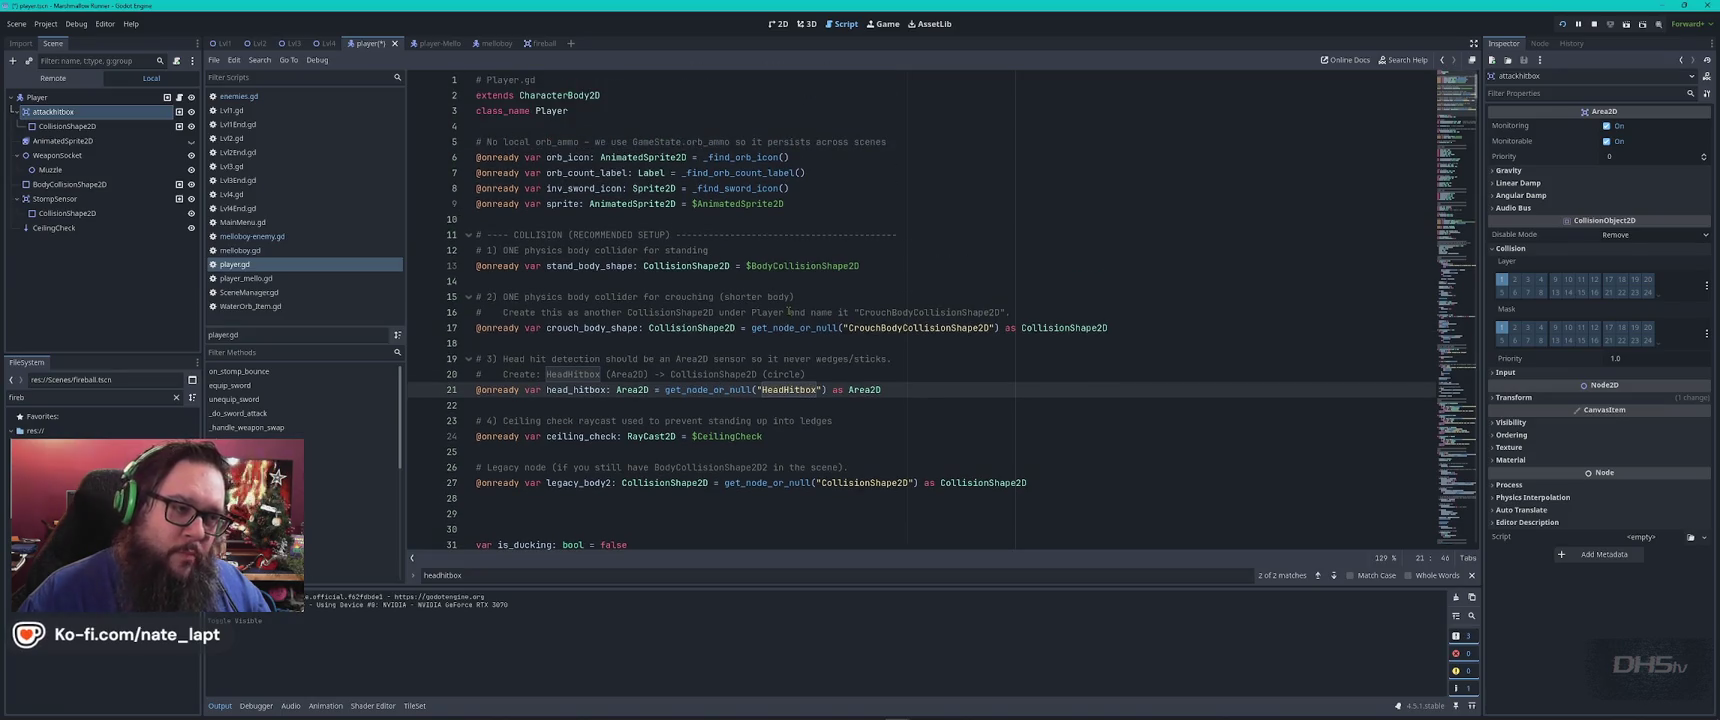
pyautogui.scroll(-6, 788, 312)
pyautogui.scroll(6, 788, 312)
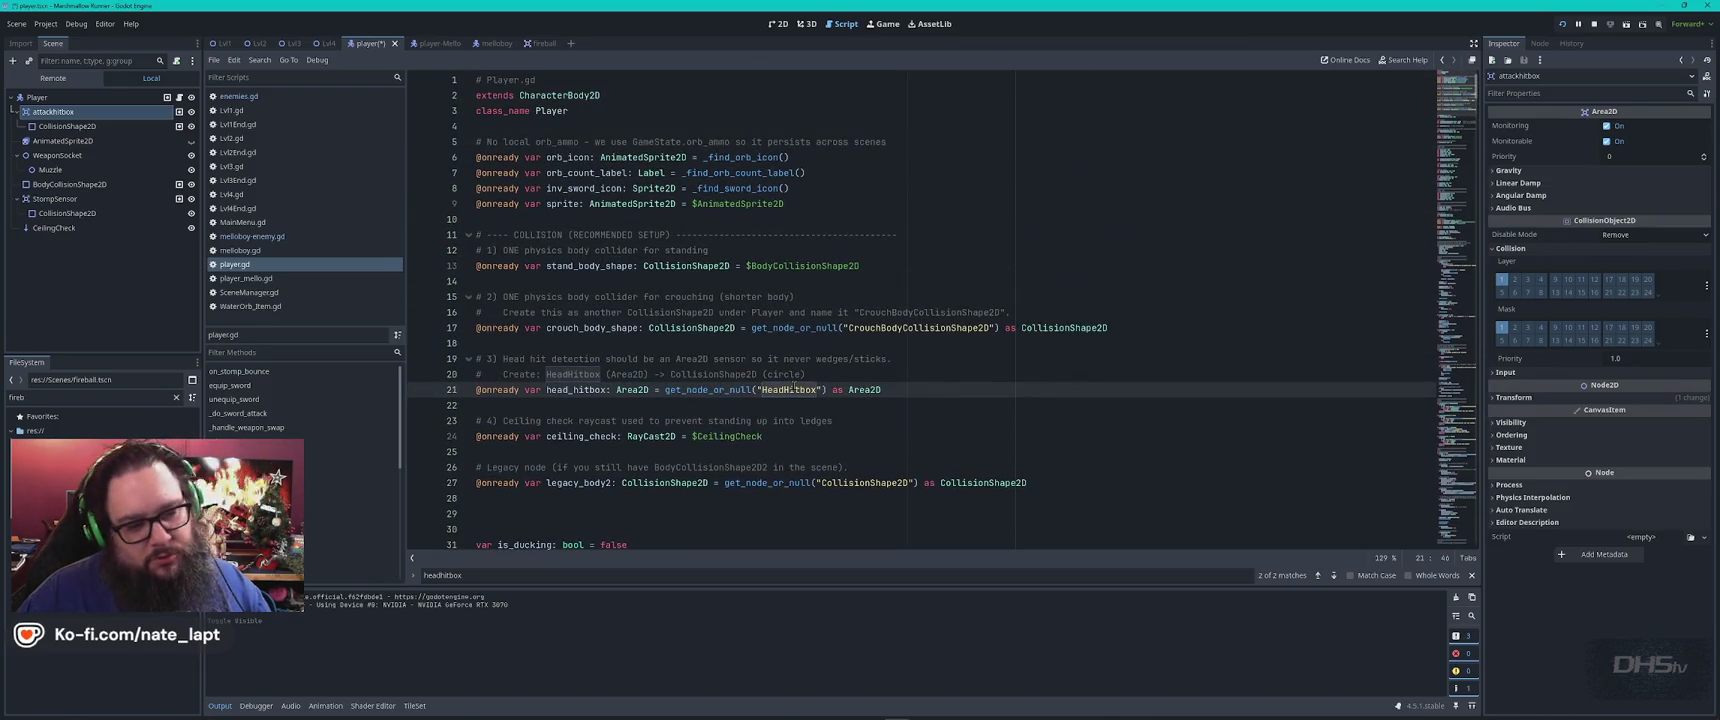
pyautogui.hotkey('alt', 'Tab')
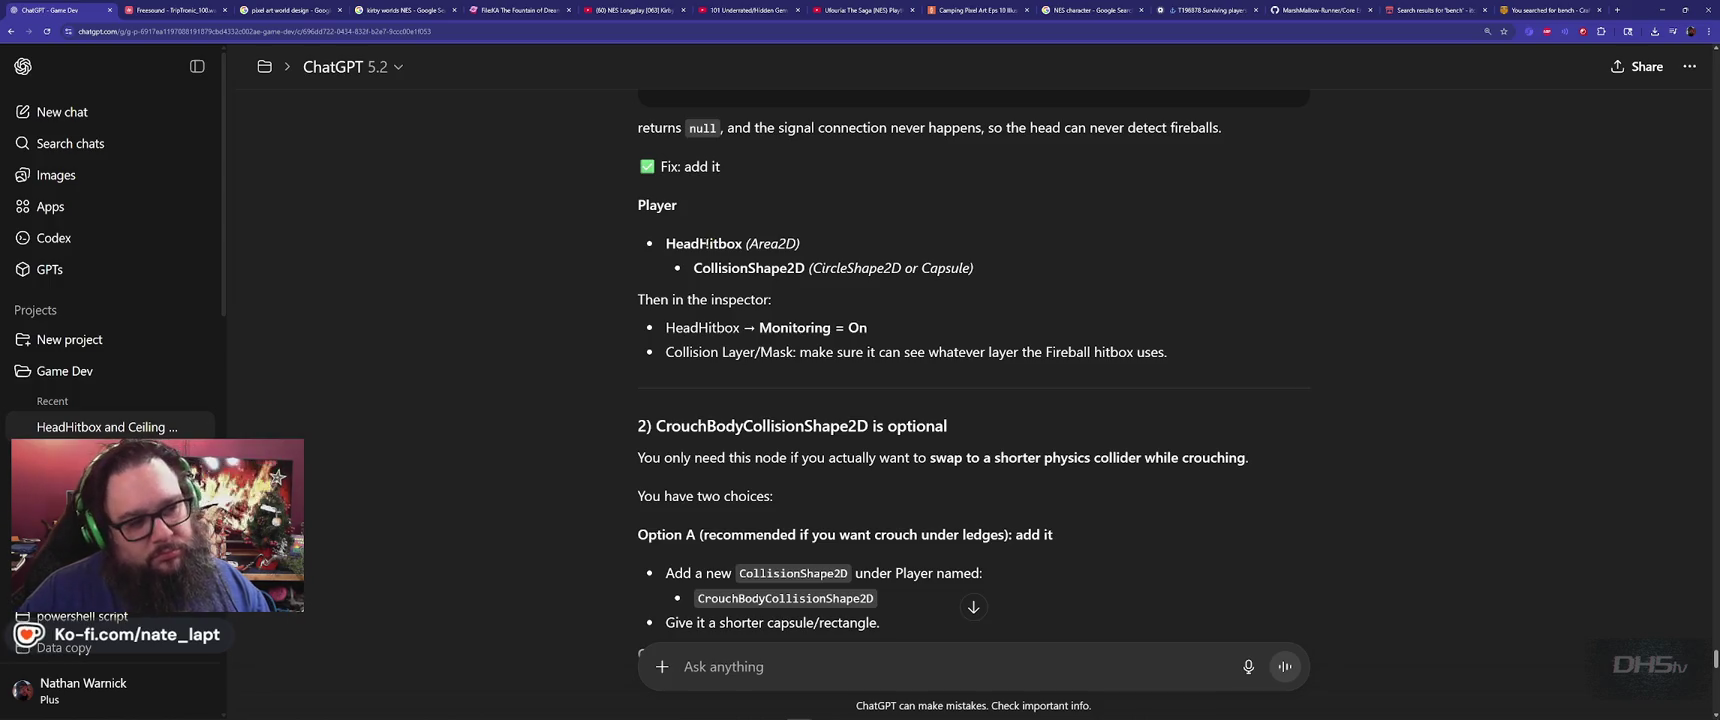
pyautogui.doubleClick(703, 244)
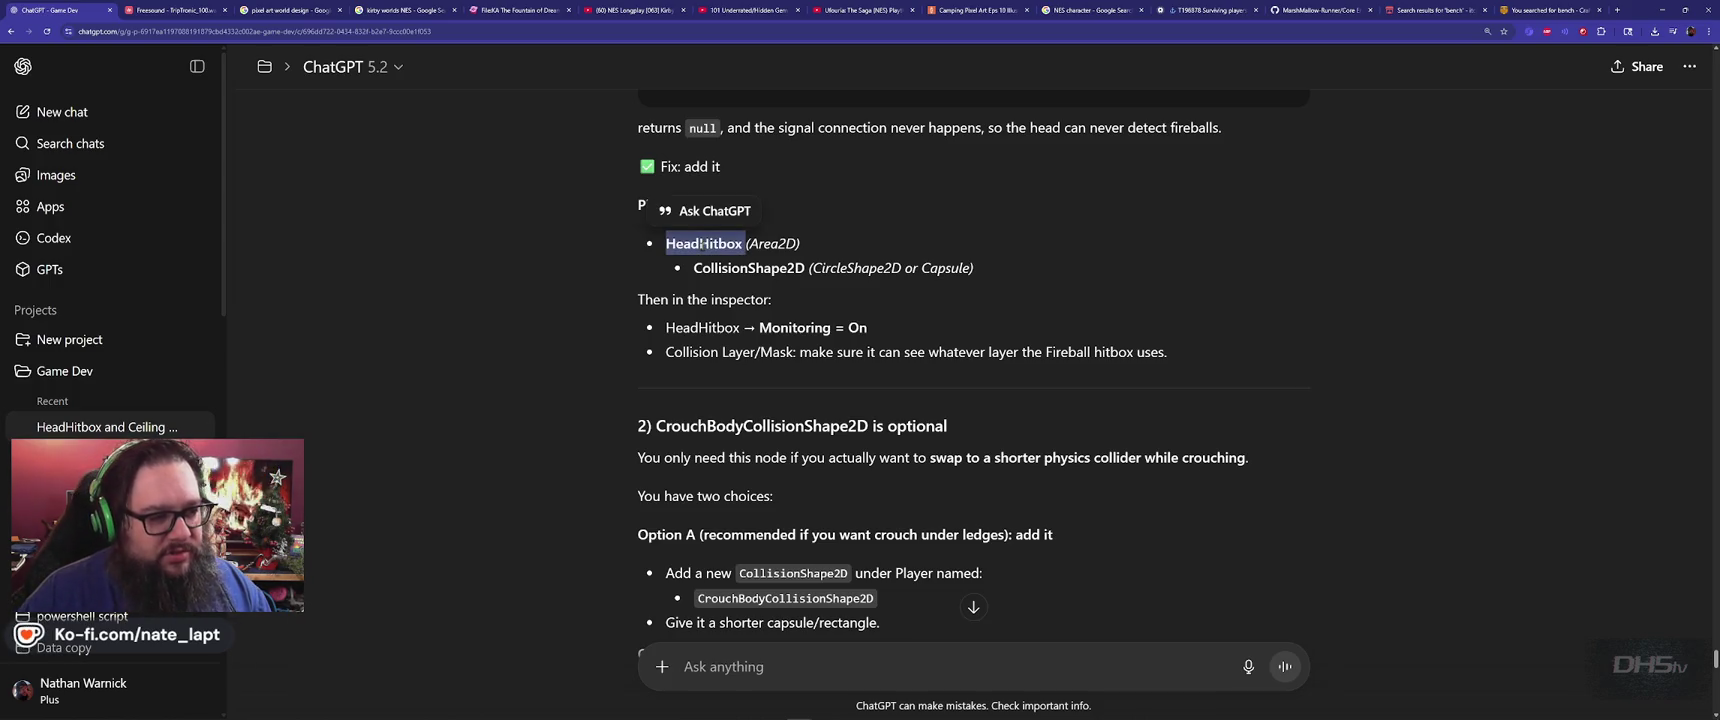
pyautogui.click(570, 263)
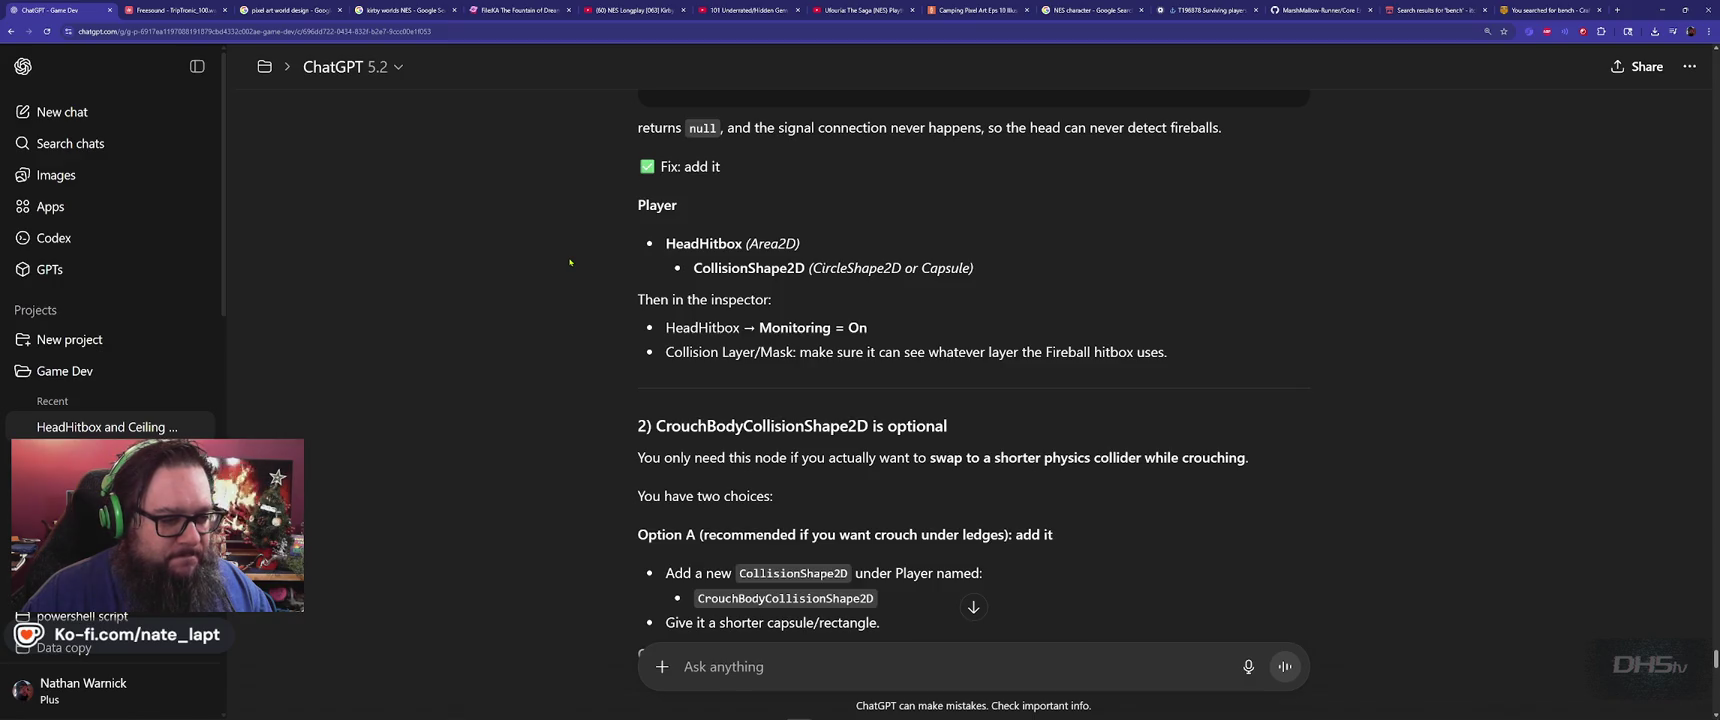
pyautogui.scroll(3, 570, 263)
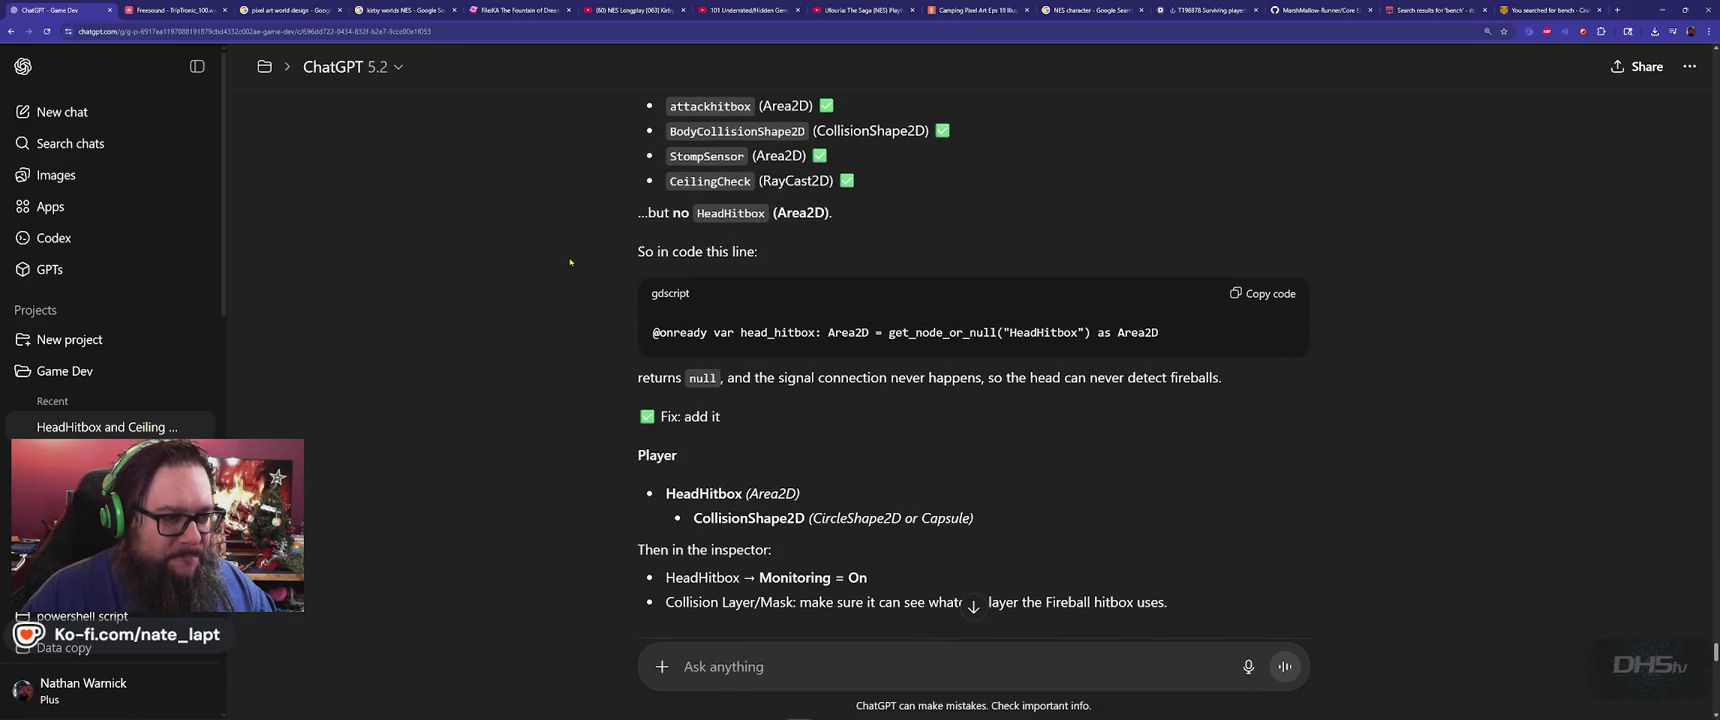
pyautogui.scroll(1, 570, 263)
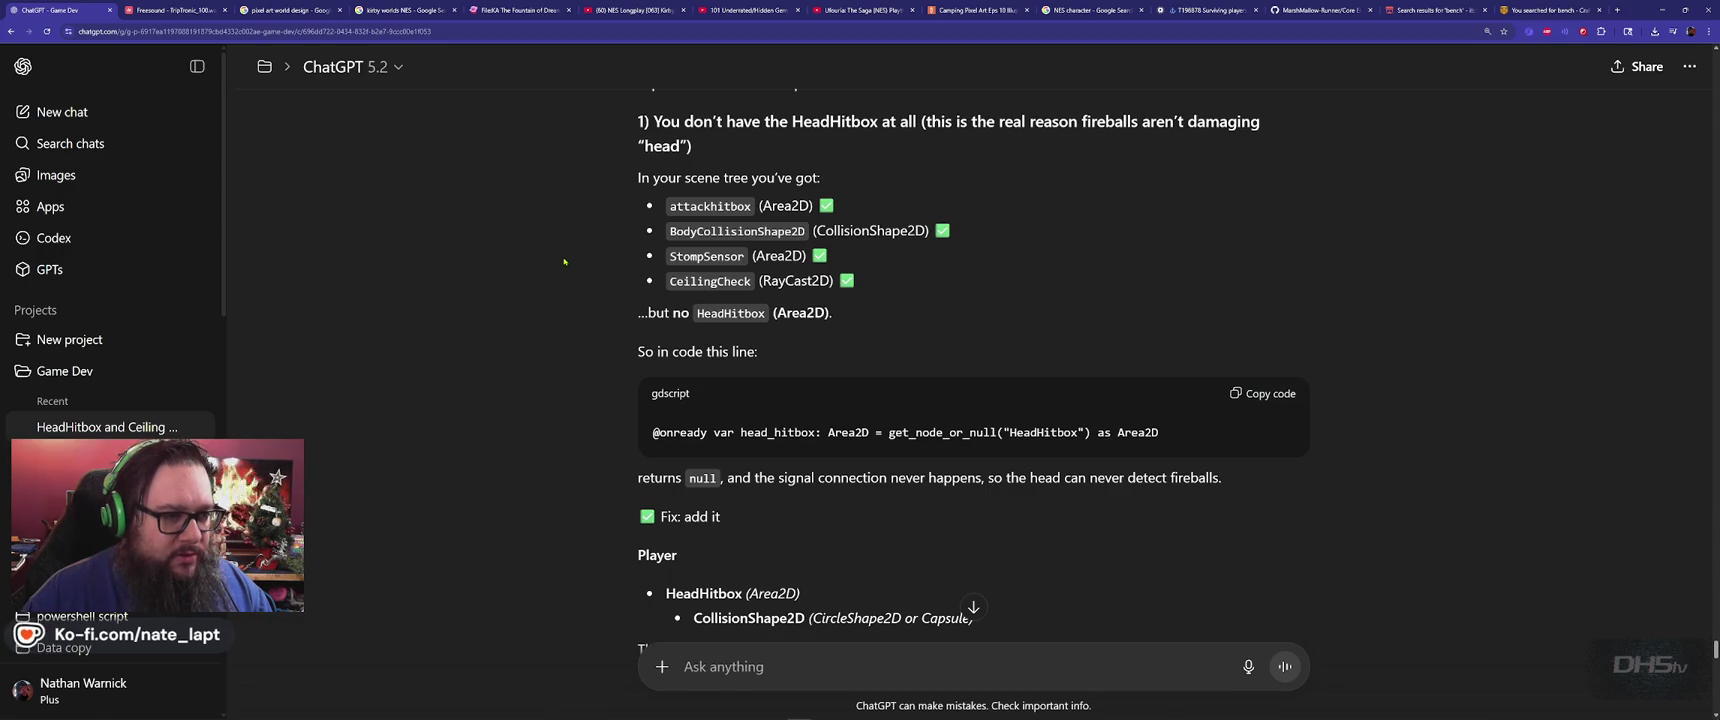
pyautogui.scroll(-10, 564, 262)
pyautogui.scroll(4, 570, 300)
pyautogui.scroll(-1, 575, 340)
pyautogui.scroll(1, 575, 340)
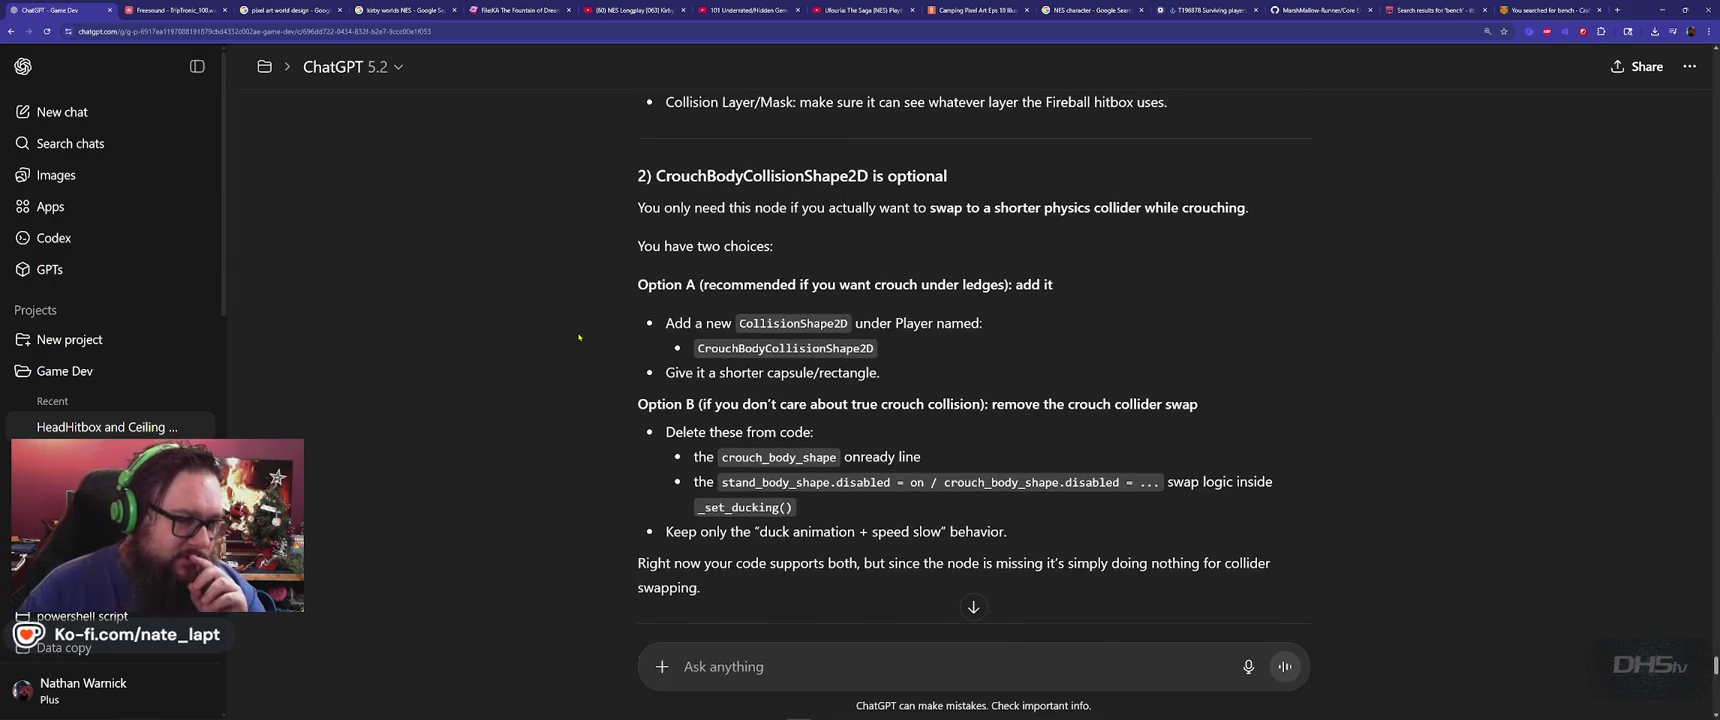
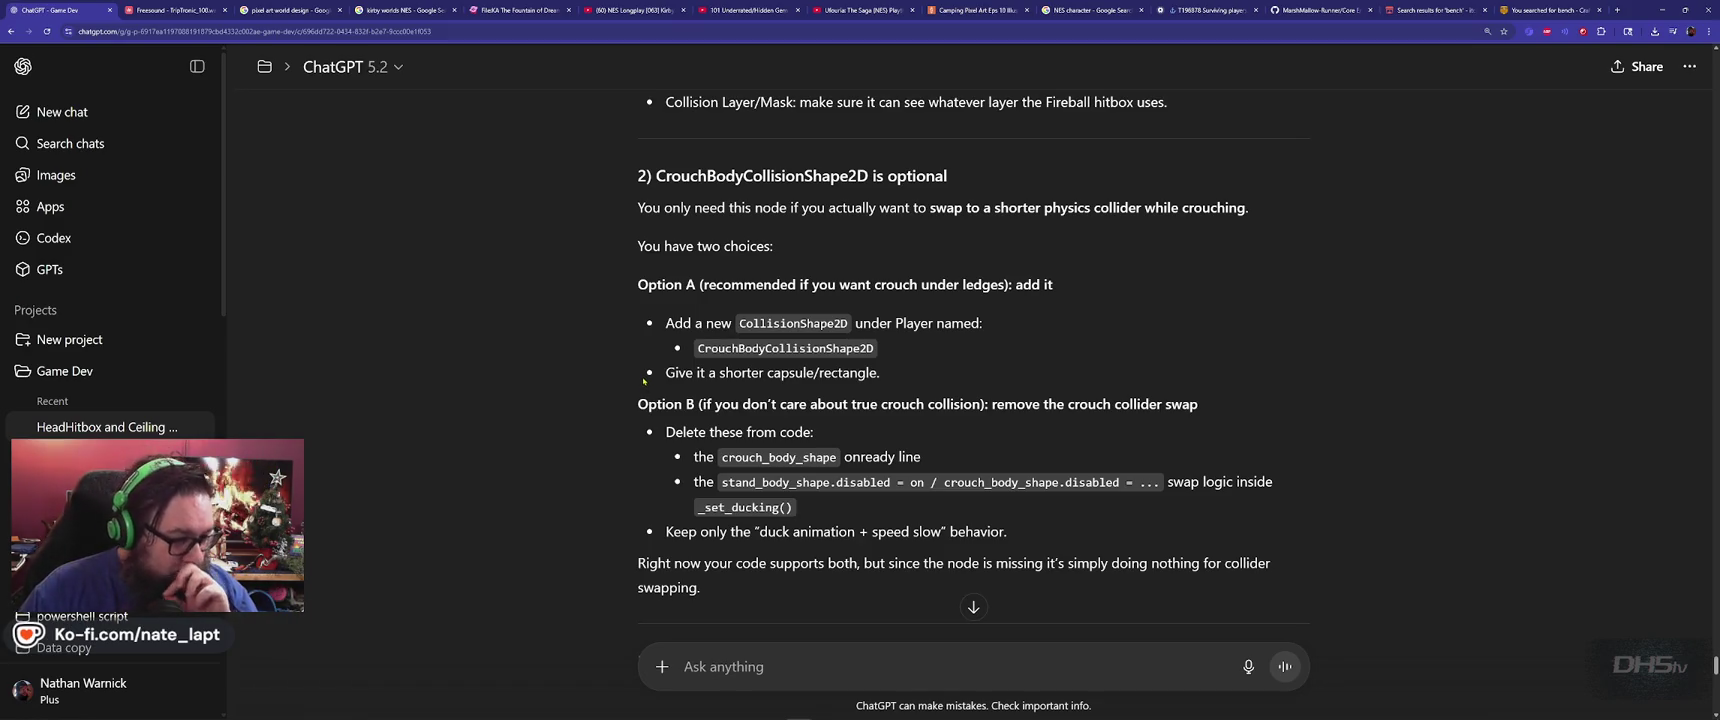
# Read down ChatGPT's earlier reply and highlight the word HeadHitbox
pyautogui.scroll(-2, 643, 380)
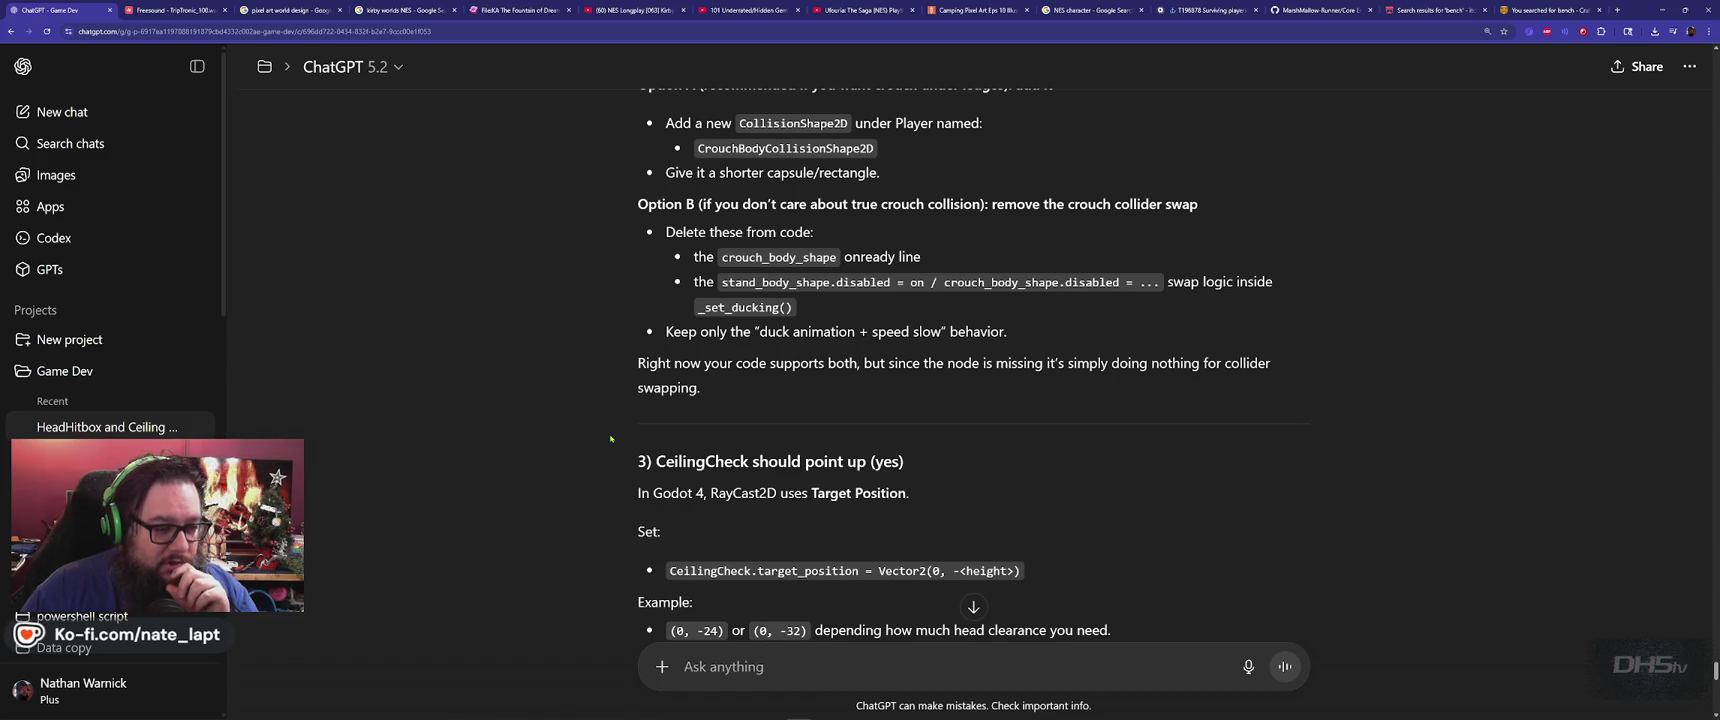
pyautogui.scroll(-2, 610, 438)
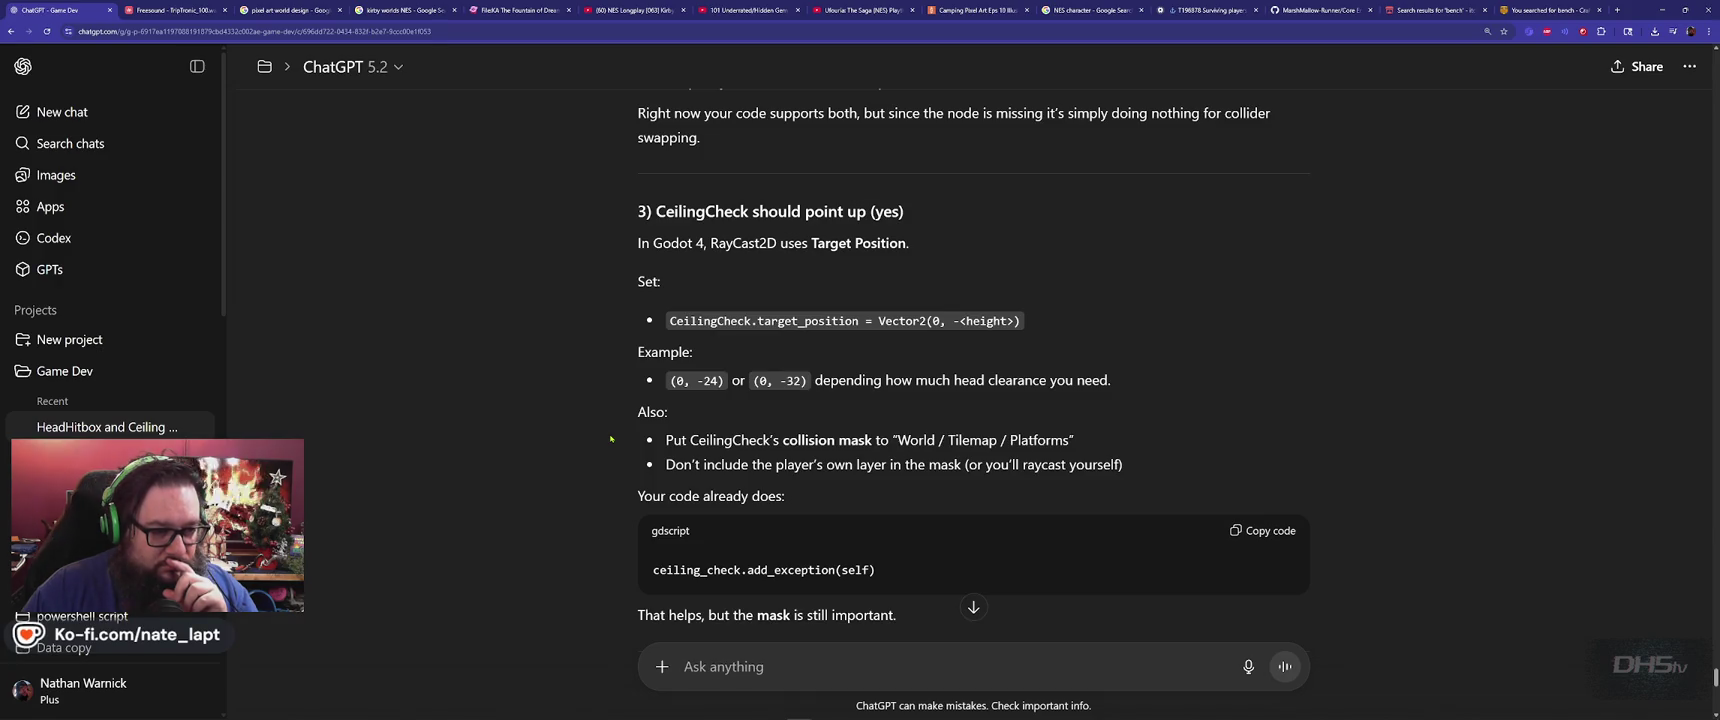
pyautogui.scroll(-2, 616, 438)
pyautogui.scroll(-3, 617, 438)
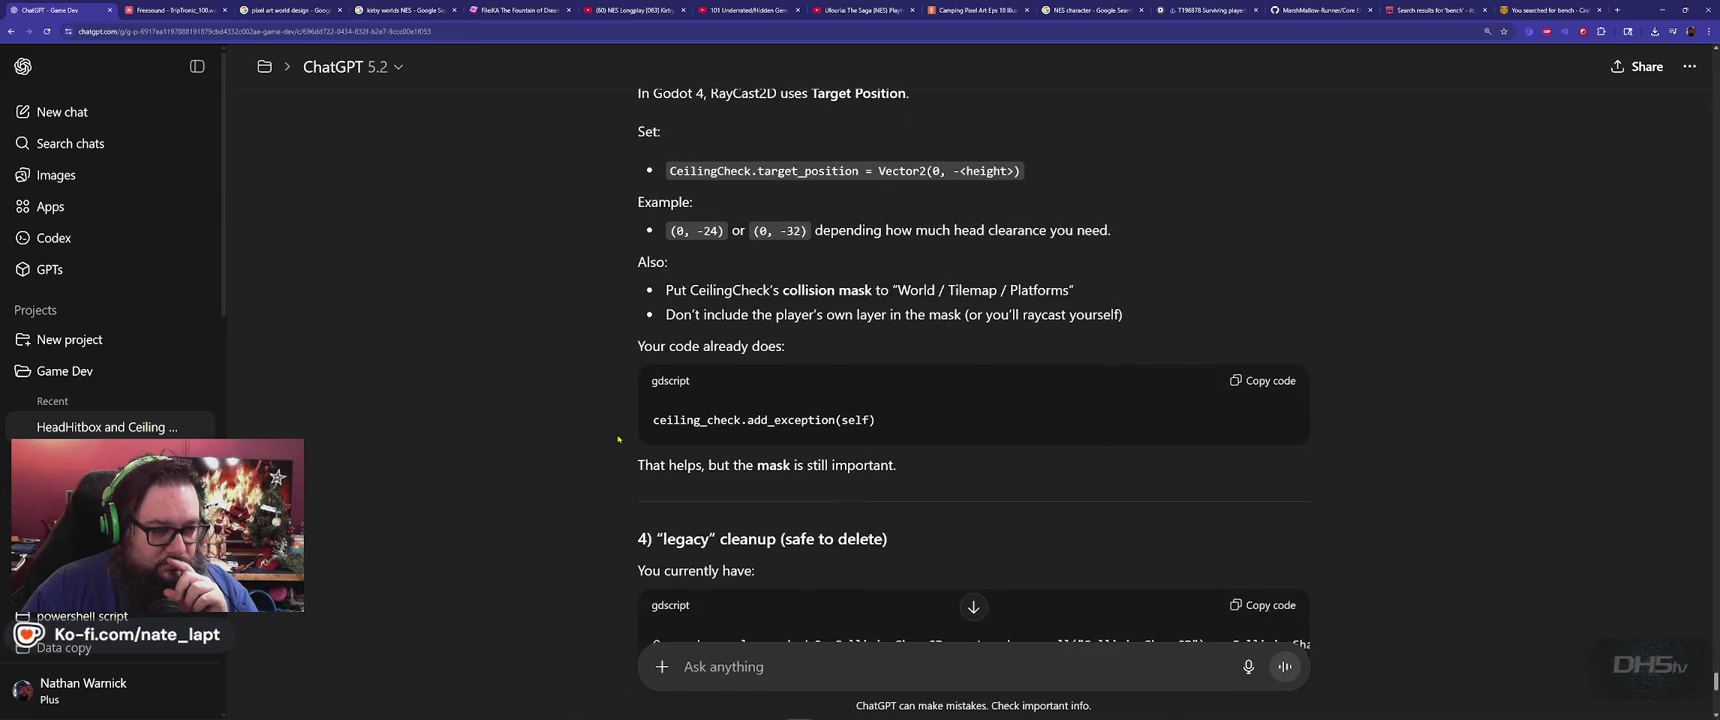
pyautogui.scroll(-5, 619, 438)
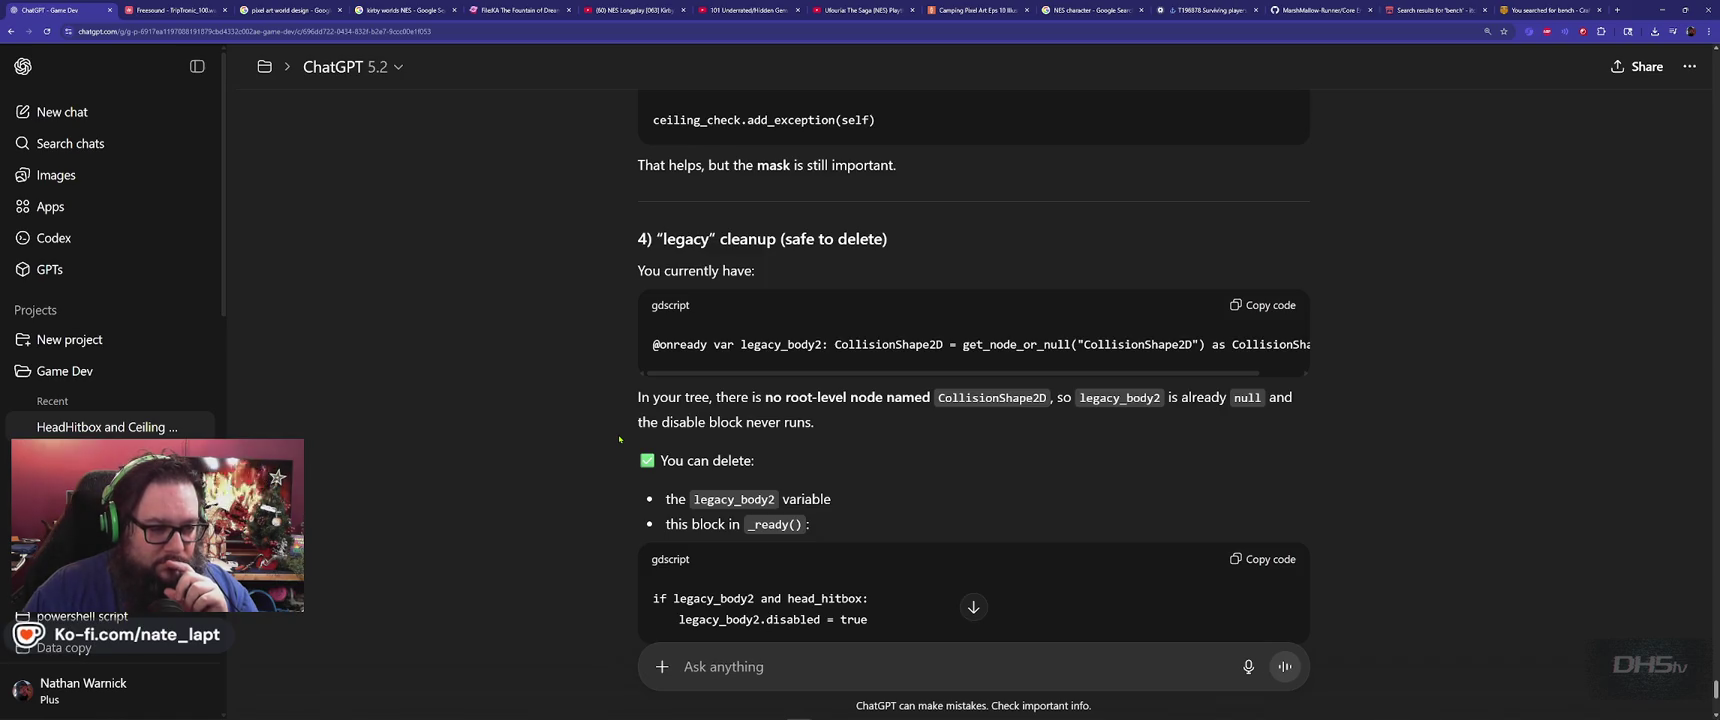
pyautogui.scroll(-2, 619, 438)
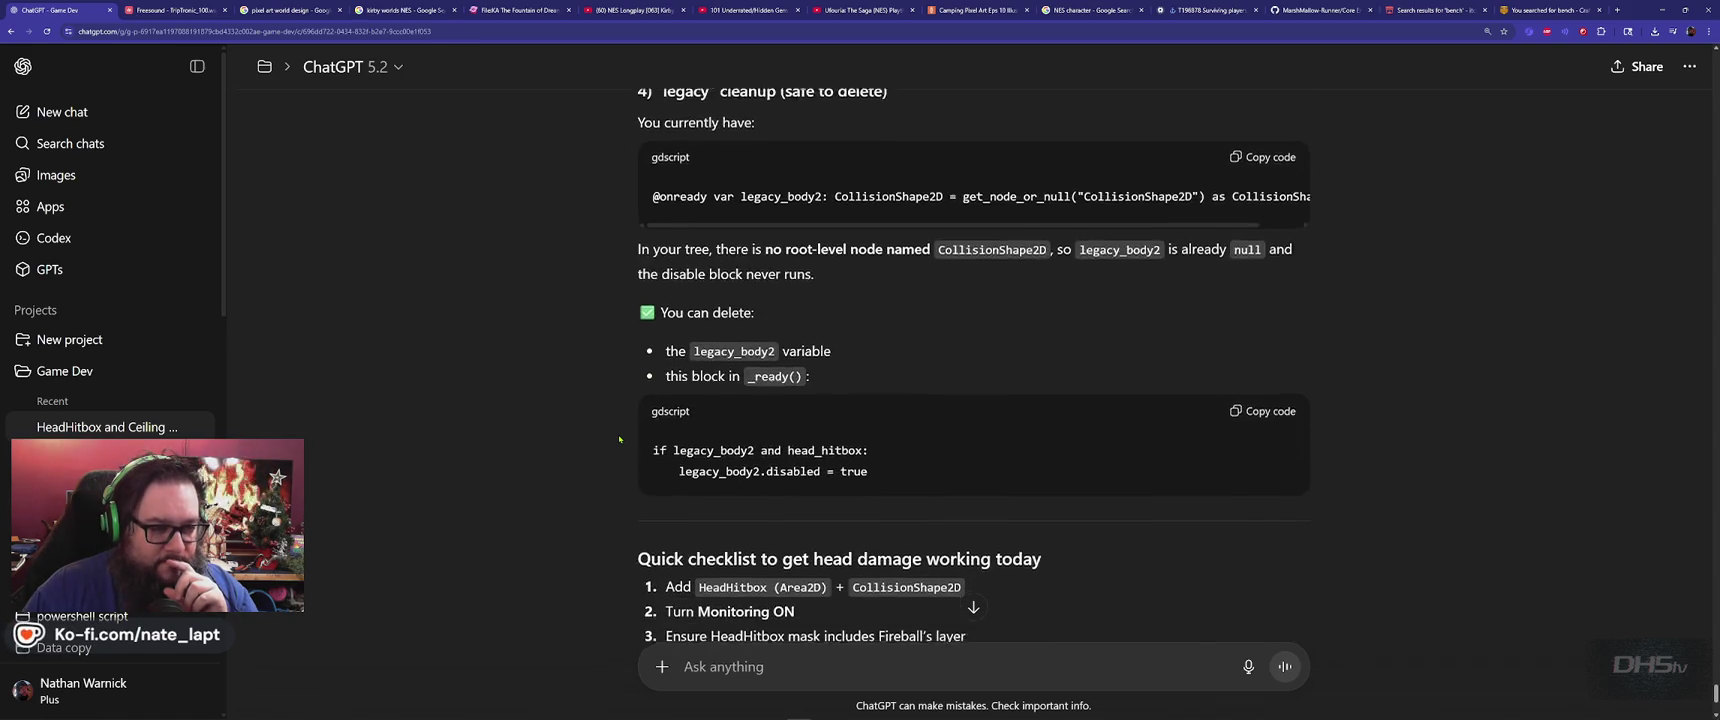
pyautogui.scroll(-1, 619, 438)
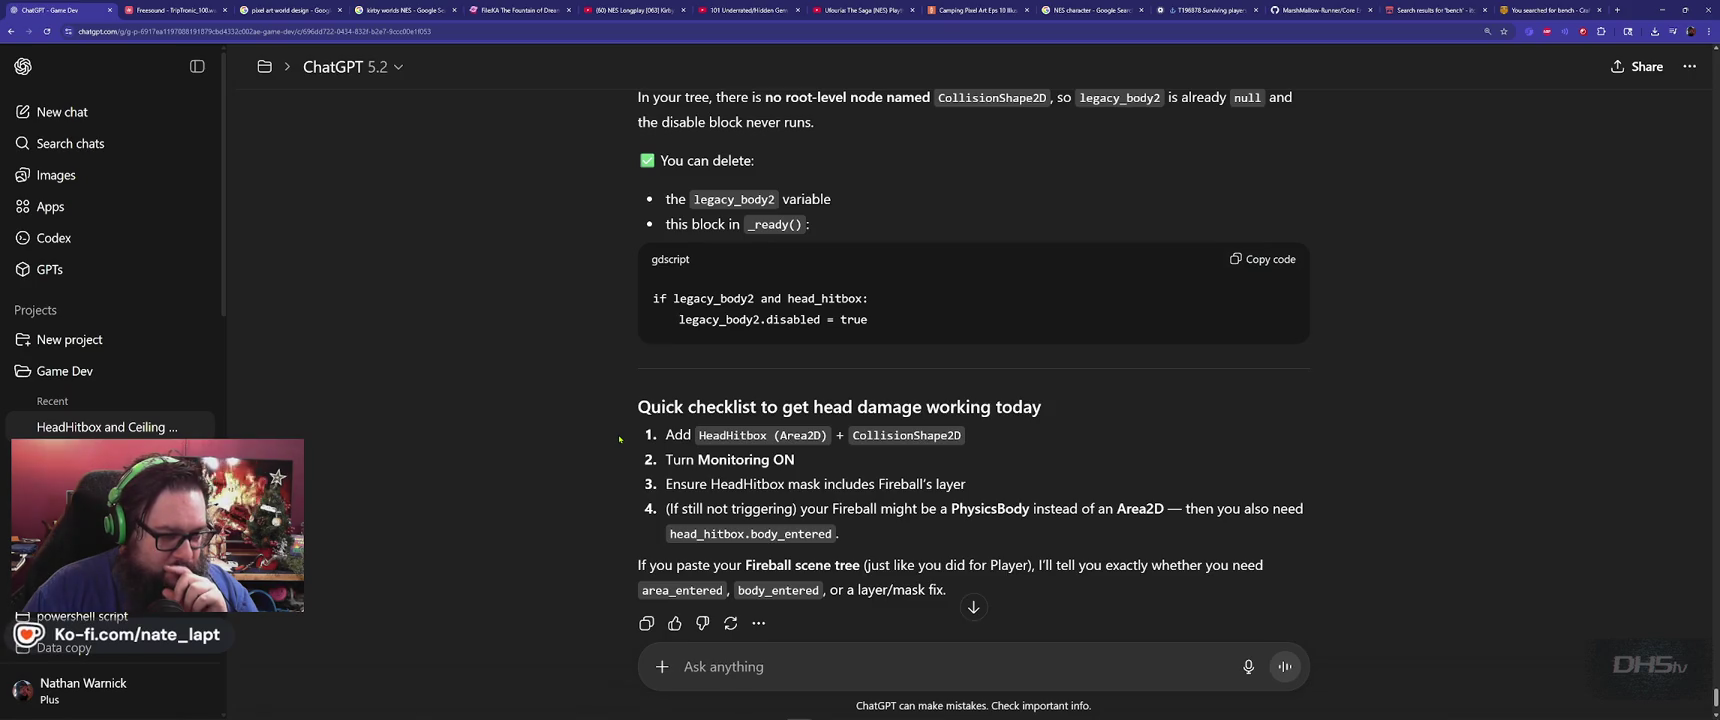
pyautogui.doubleClick(722, 435)
# In Godot, inspect the Player node's and the attackhitbox node's properties
pyautogui.hotkey('alt', 'Tab')
pyautogui.click(40, 97)
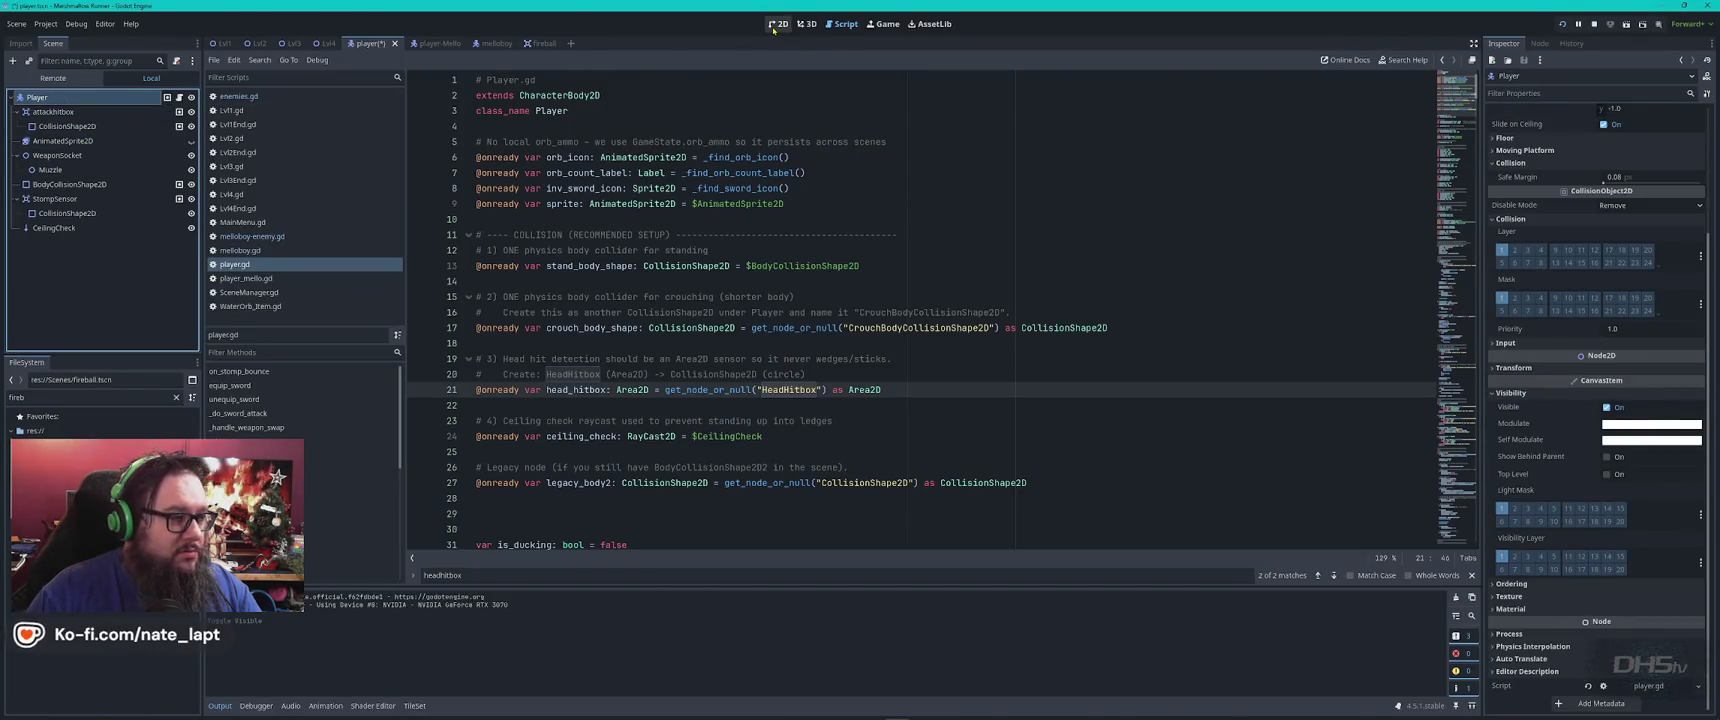
pyautogui.click(53, 111)
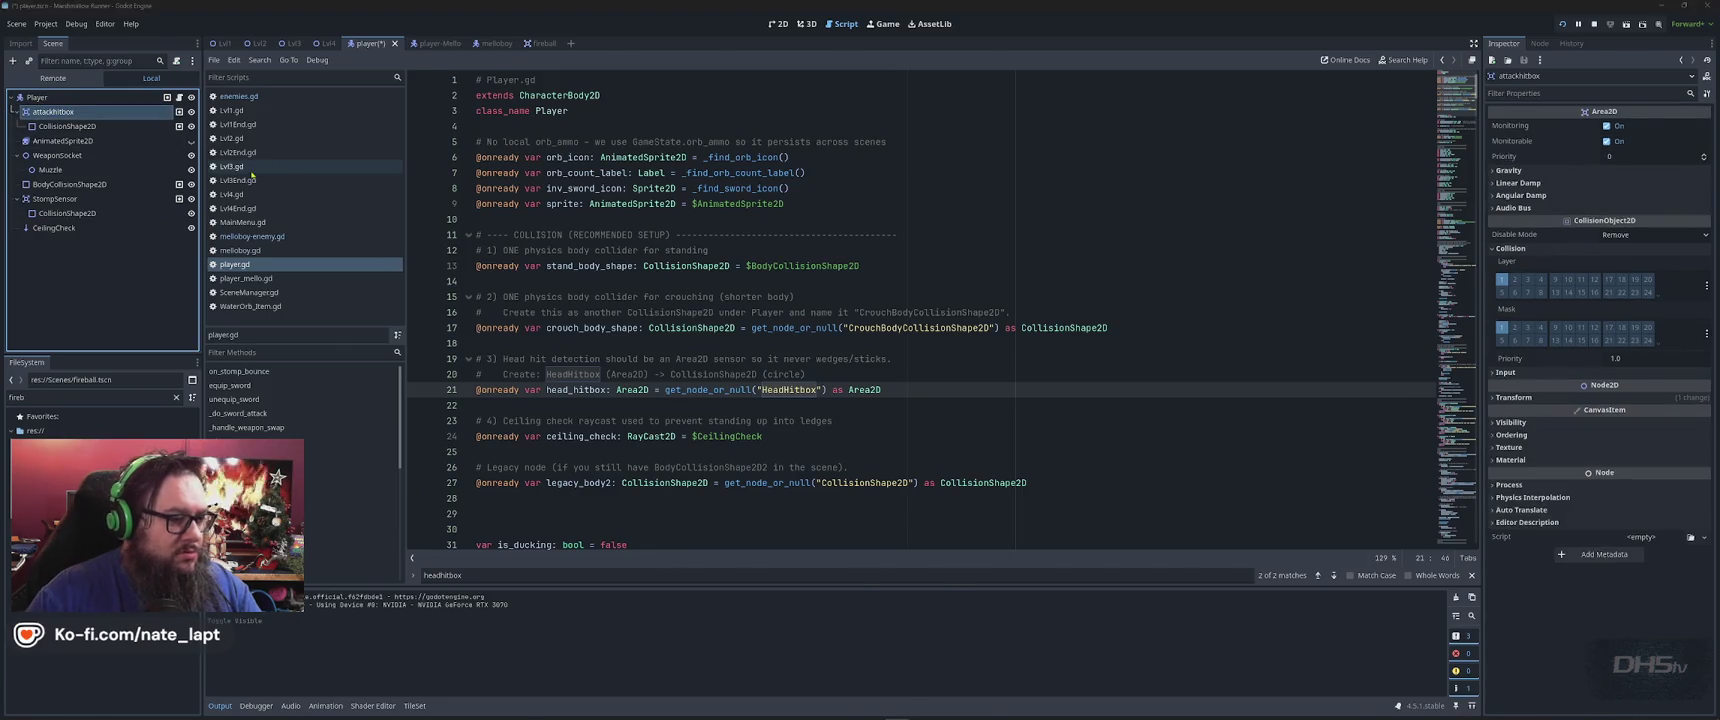
pyautogui.hotkey('alt', 'Tab')
# Ask ChatGPT 'is attackhitbox even used' and read its answer
pyautogui.scroll(-2, 671, 387)
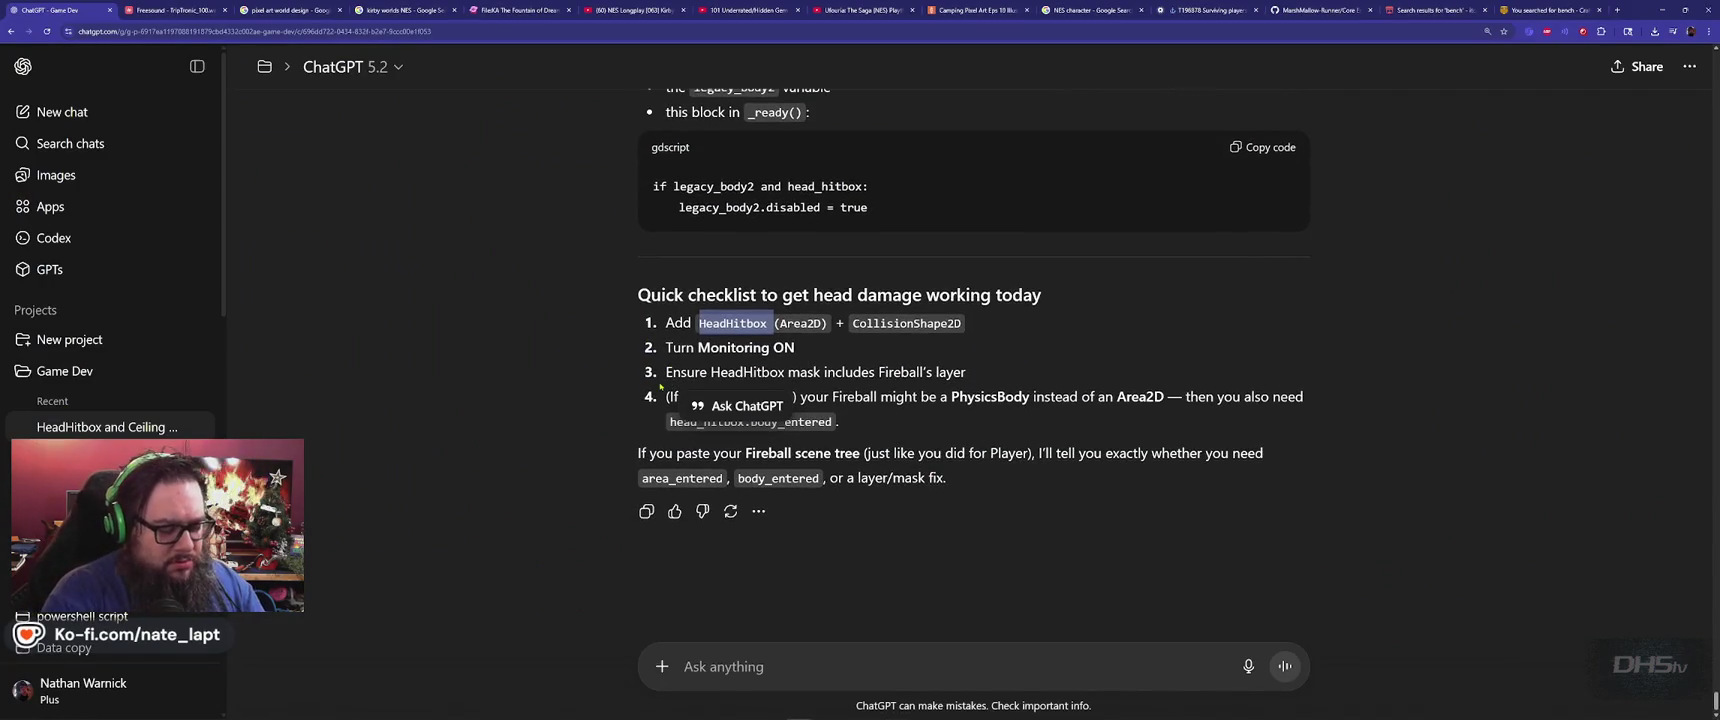
pyautogui.write('is attackh')
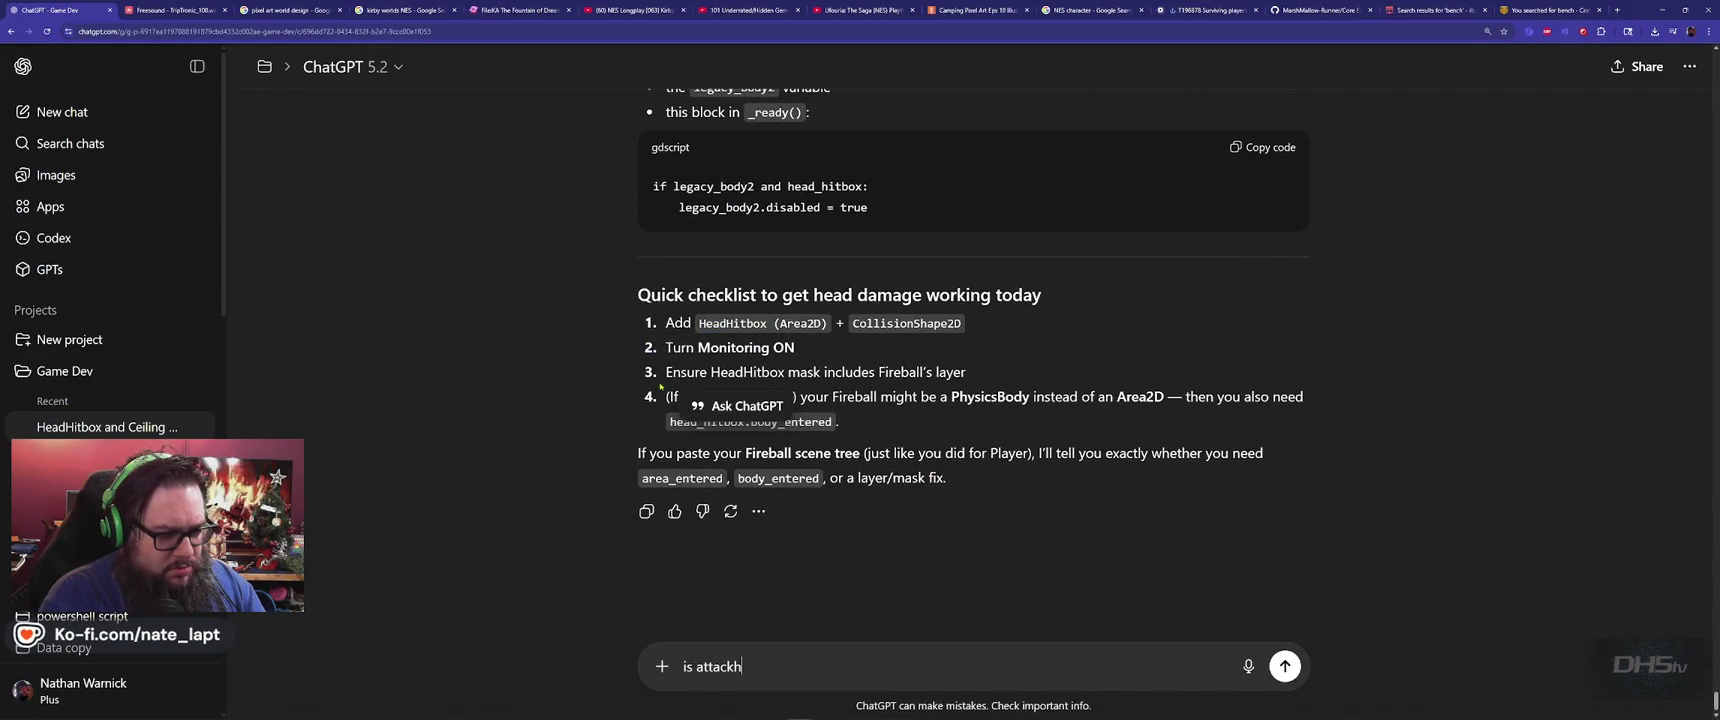
pyautogui.write('itbox even used?')
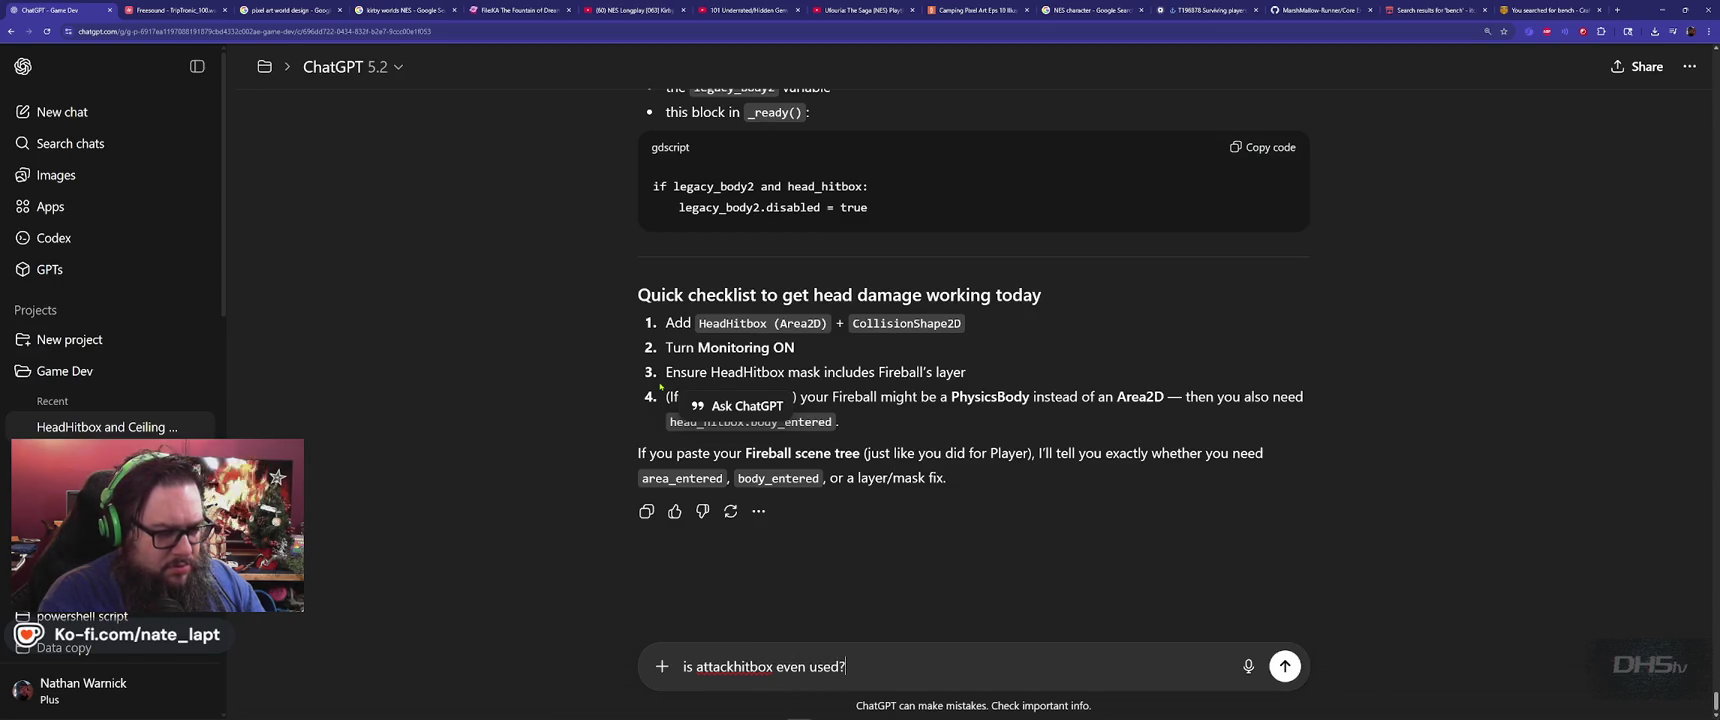
pyautogui.hotkey('alt', 'Tab')
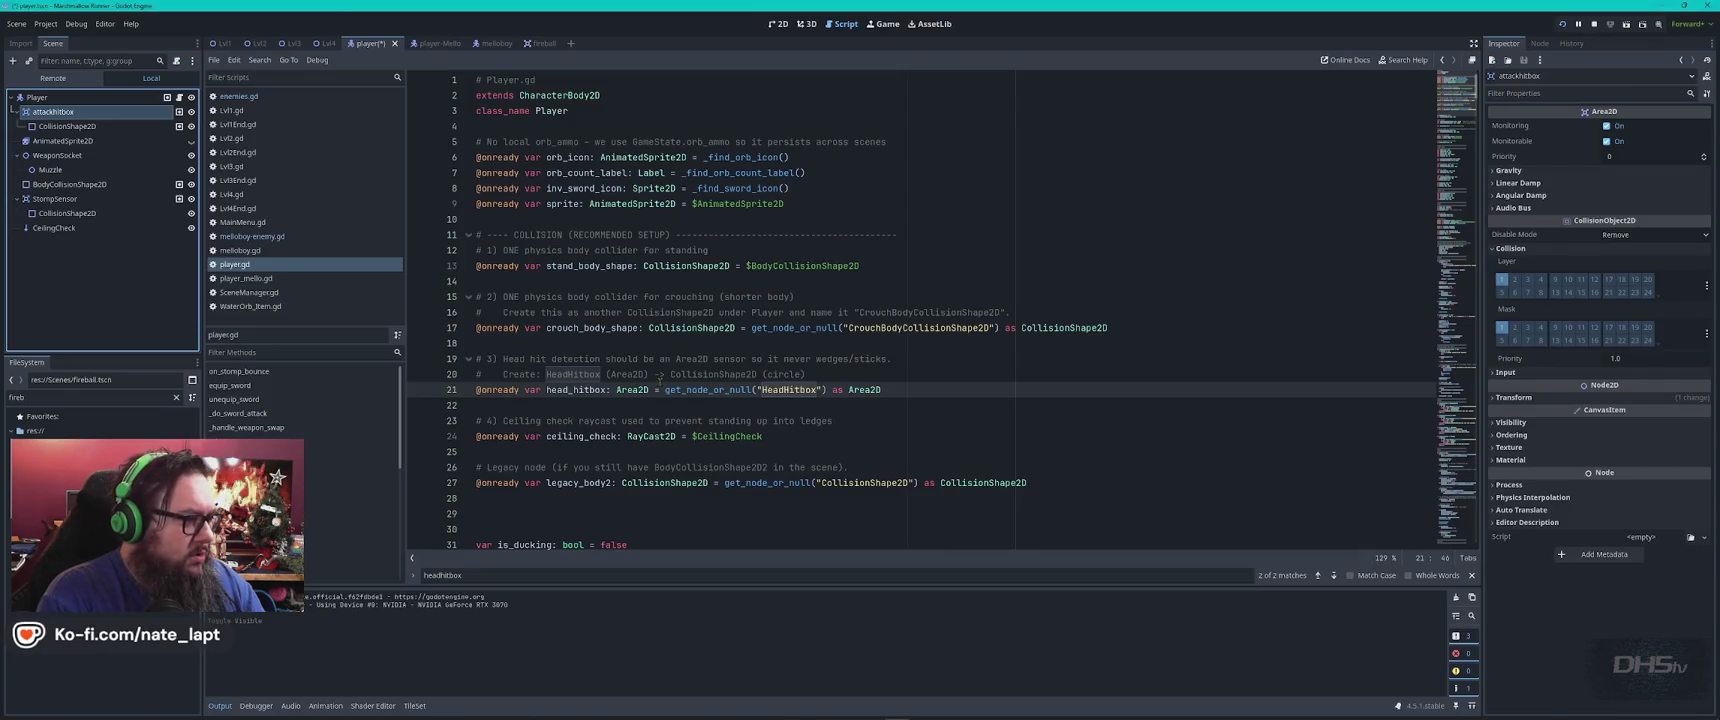
pyautogui.hotkey('alt', 'Tab')
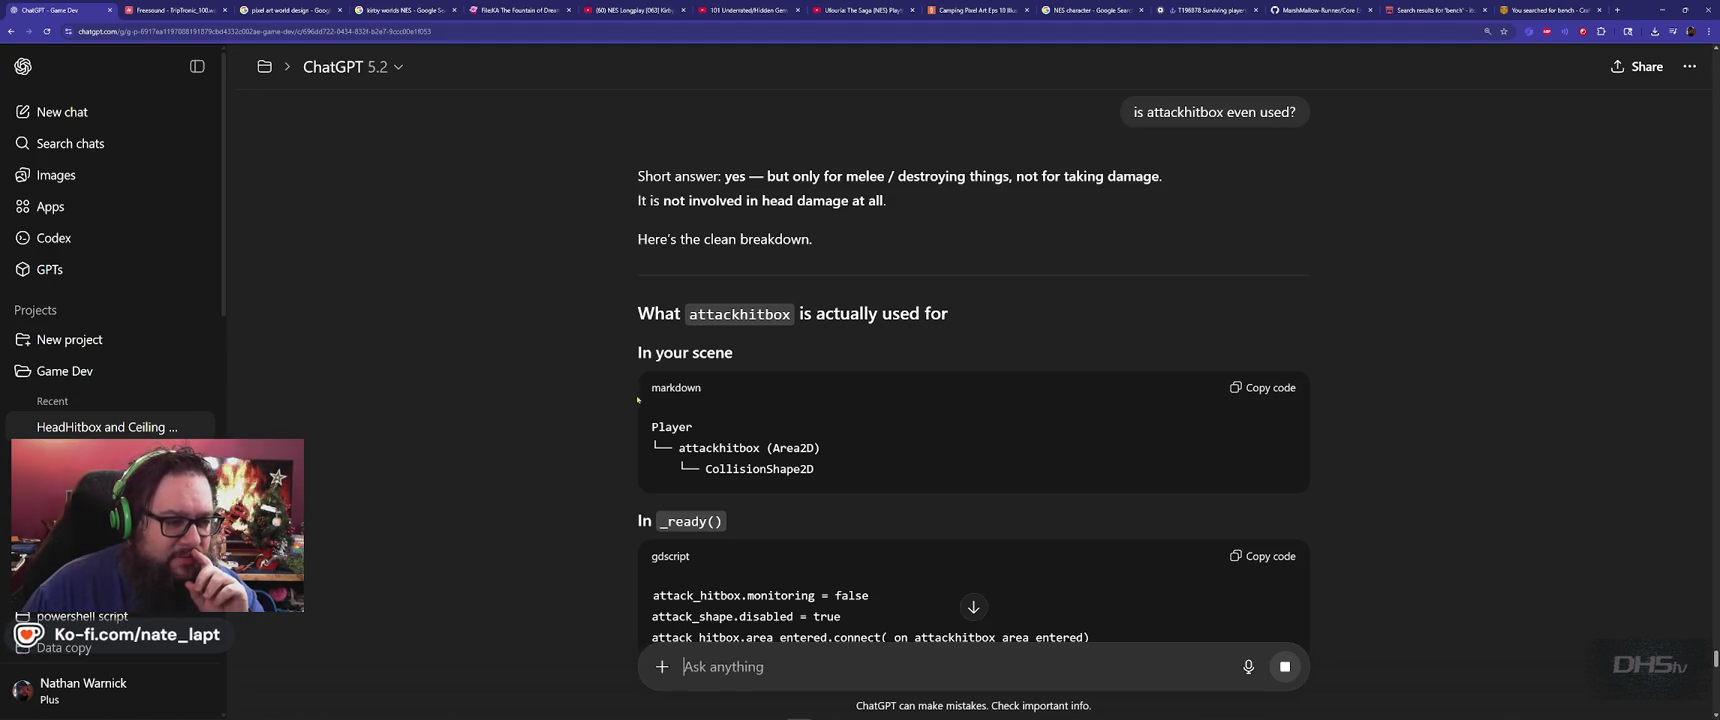
pyautogui.scroll(-3, 552, 427)
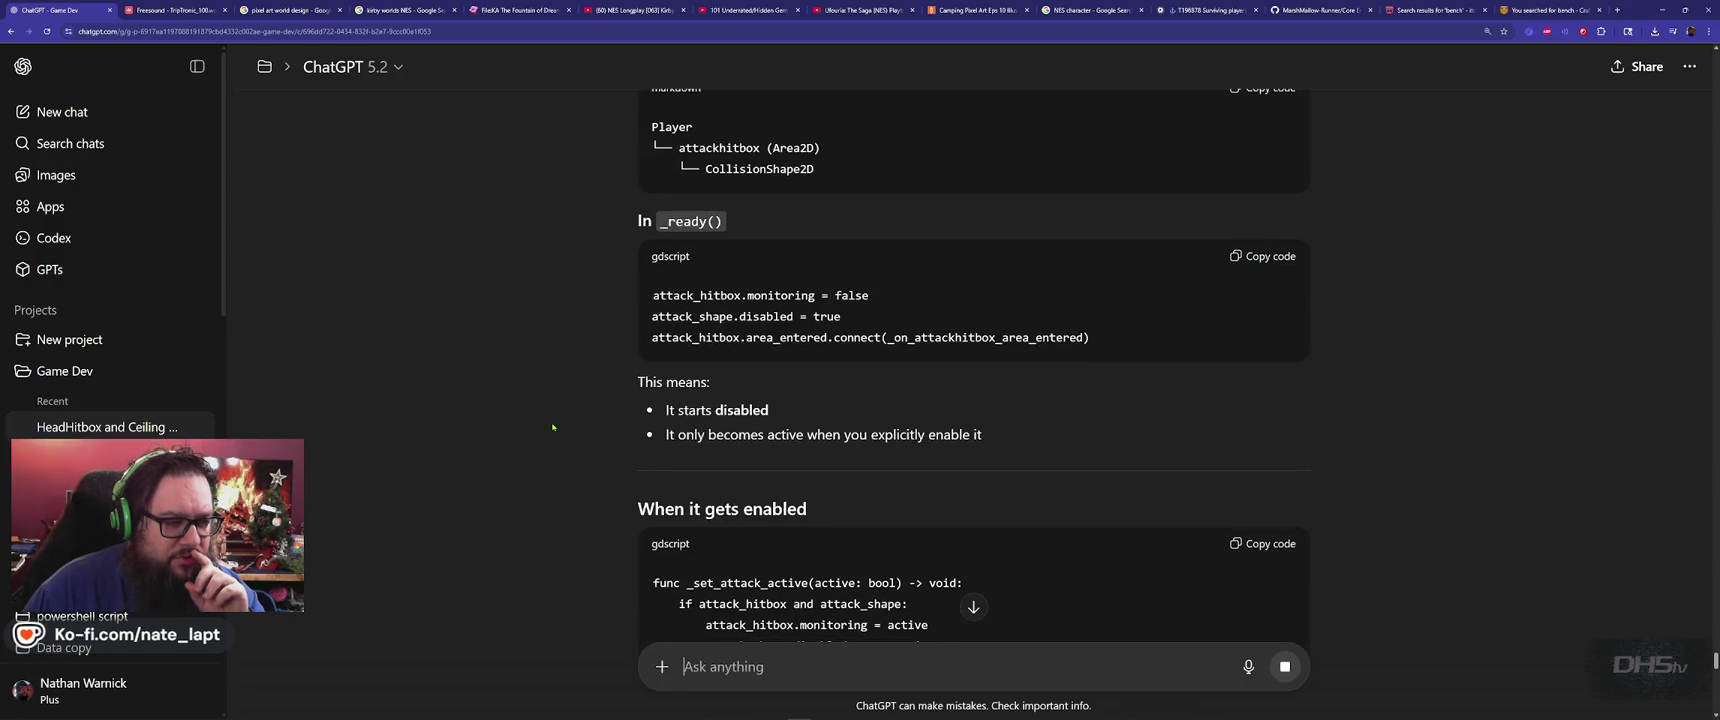
pyautogui.scroll(-2, 553, 427)
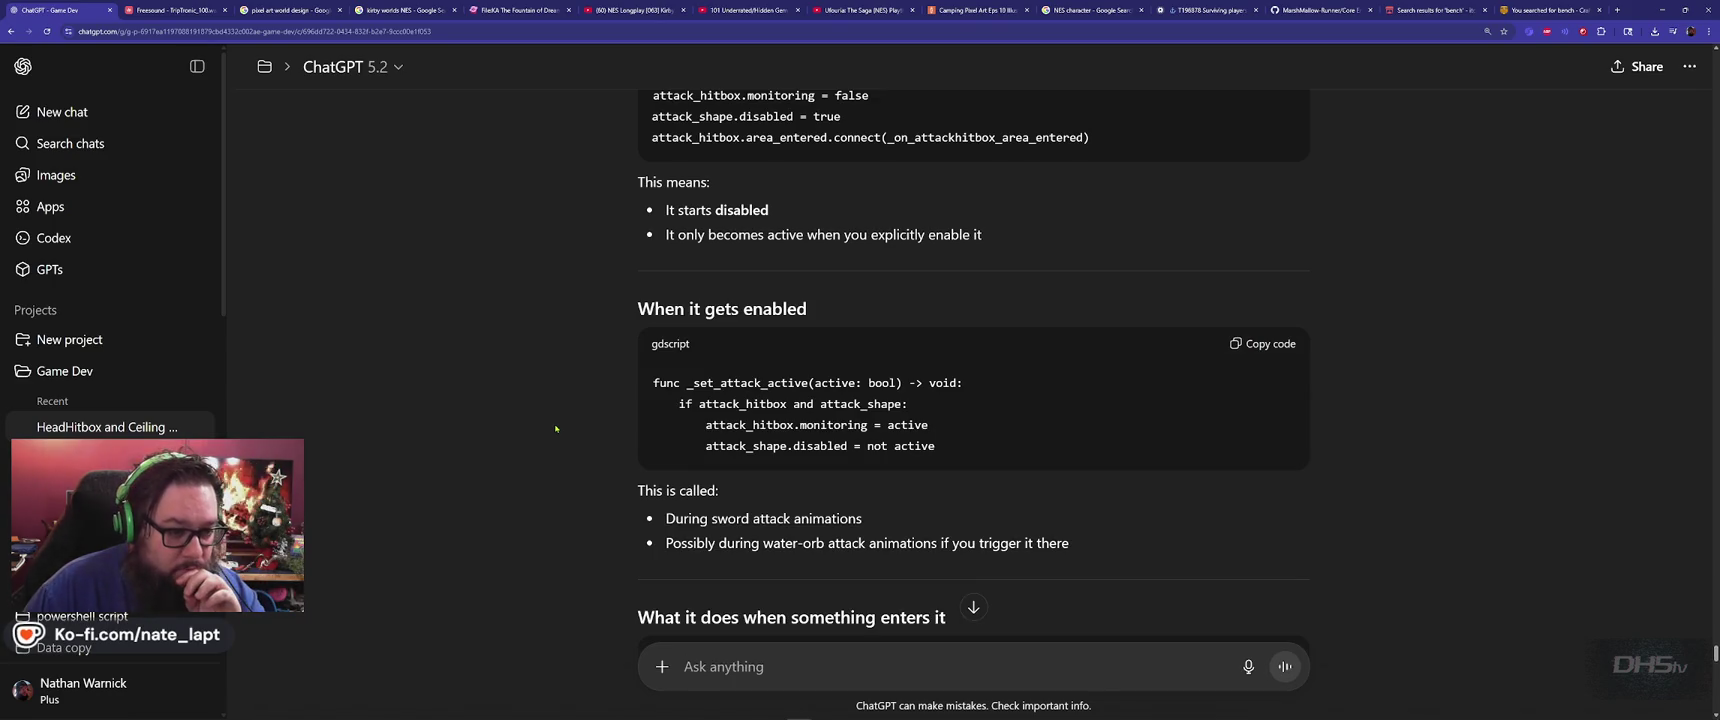
pyautogui.scroll(-2, 553, 432)
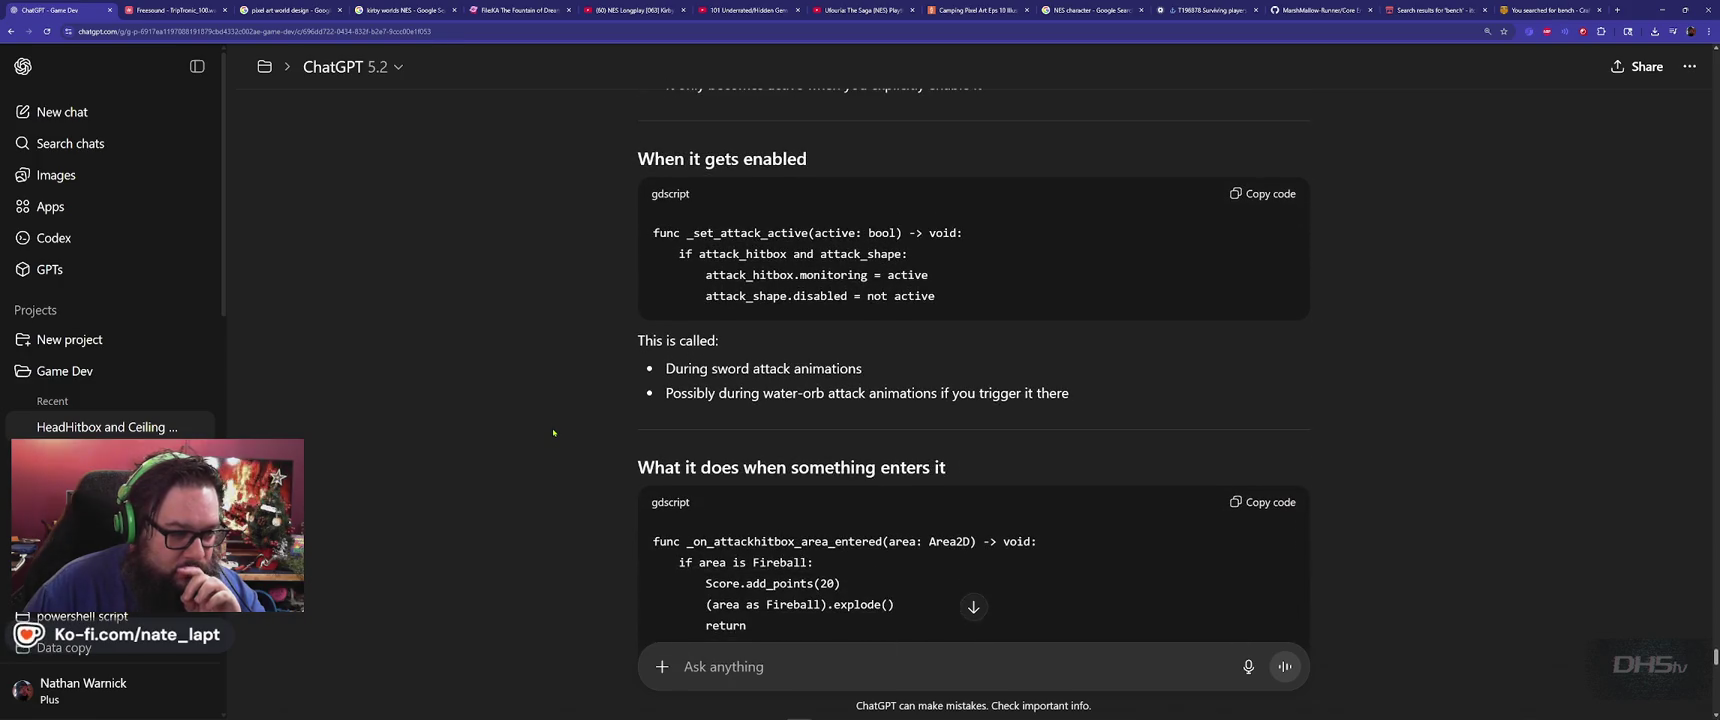
pyautogui.scroll(-2, 553, 432)
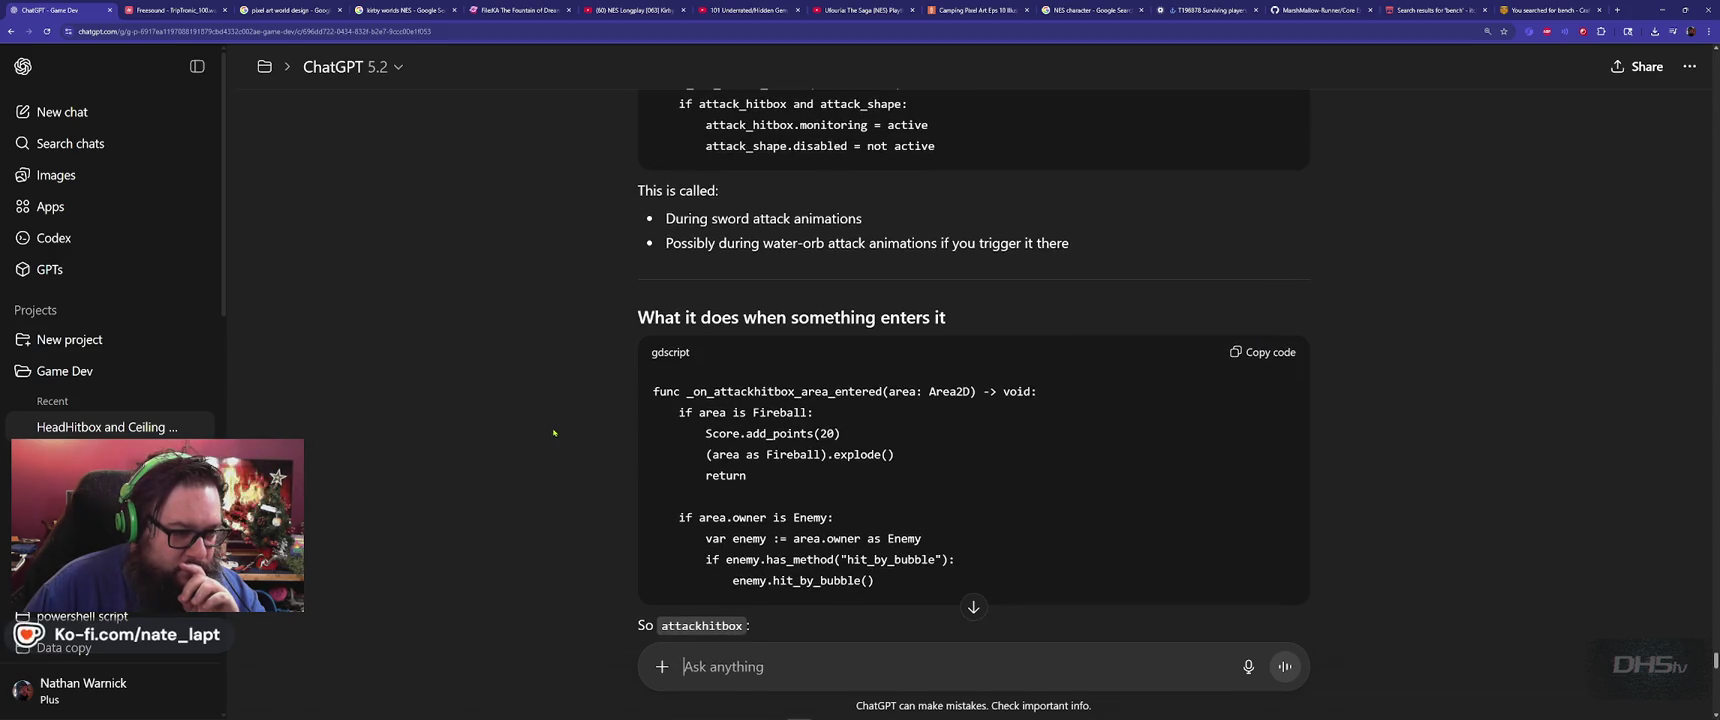
pyautogui.scroll(-3, 553, 432)
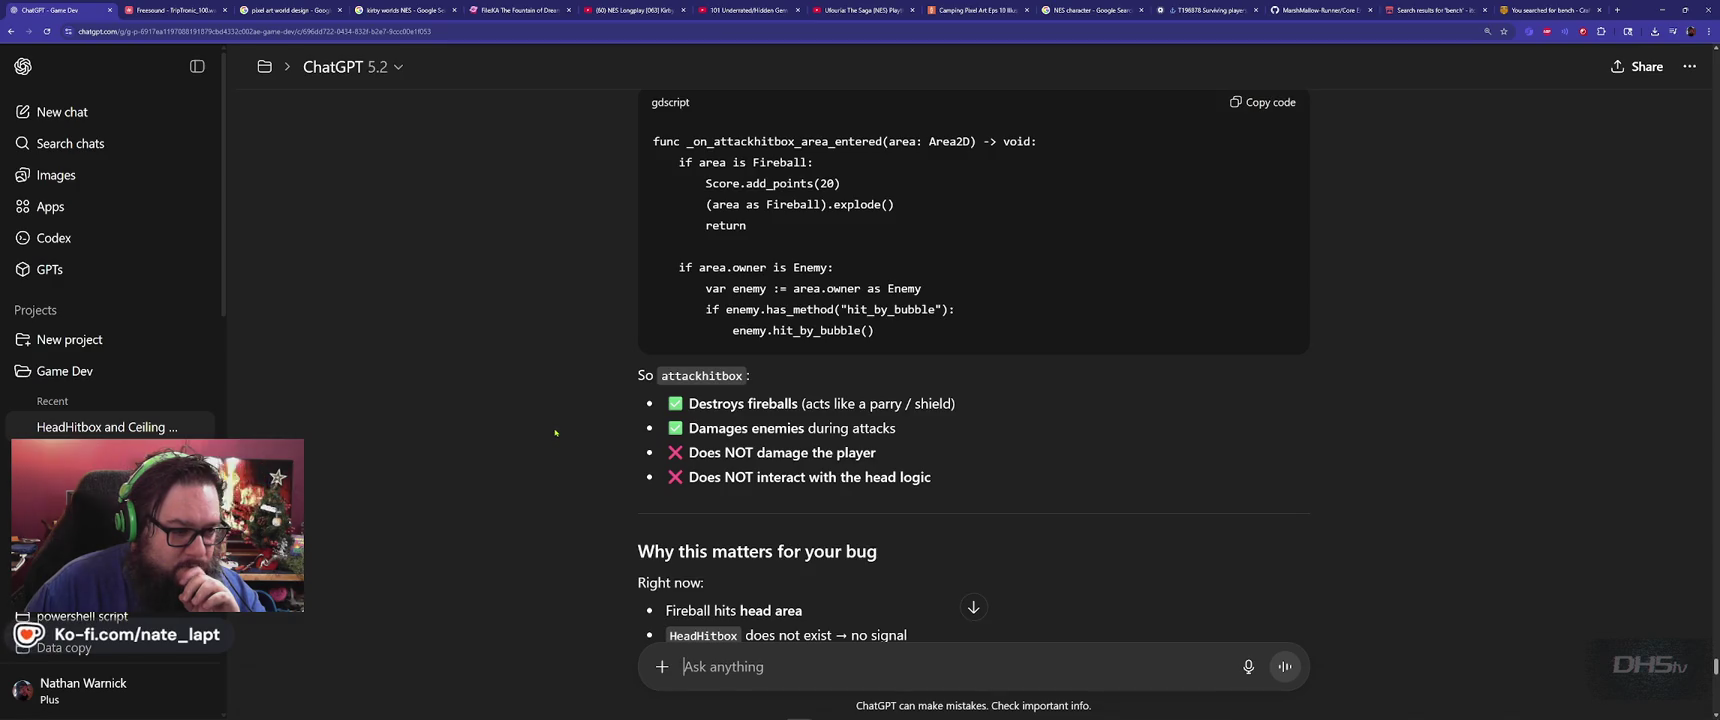
pyautogui.scroll(-2, 555, 432)
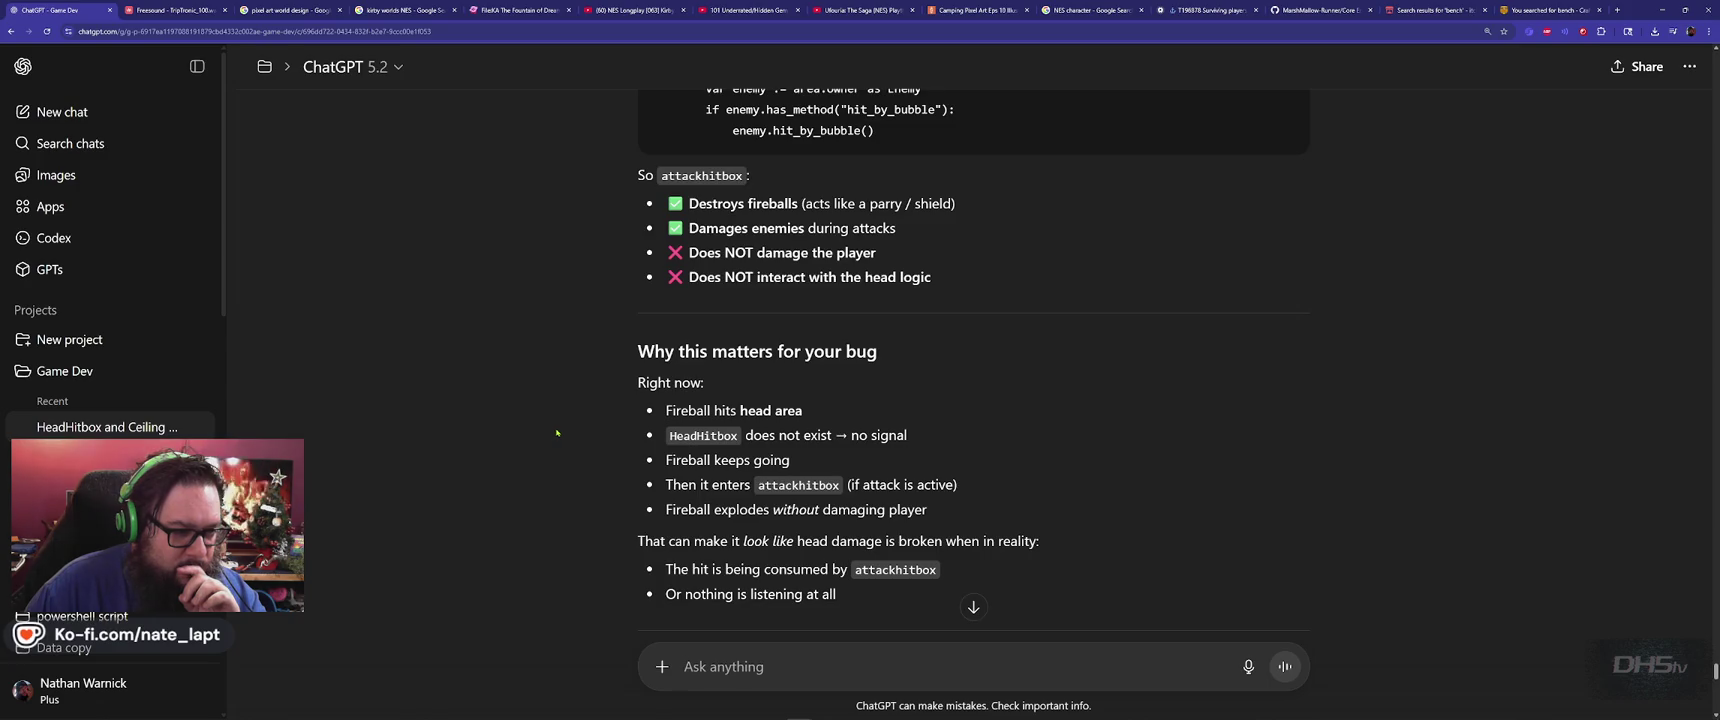
pyautogui.scroll(-3, 555, 432)
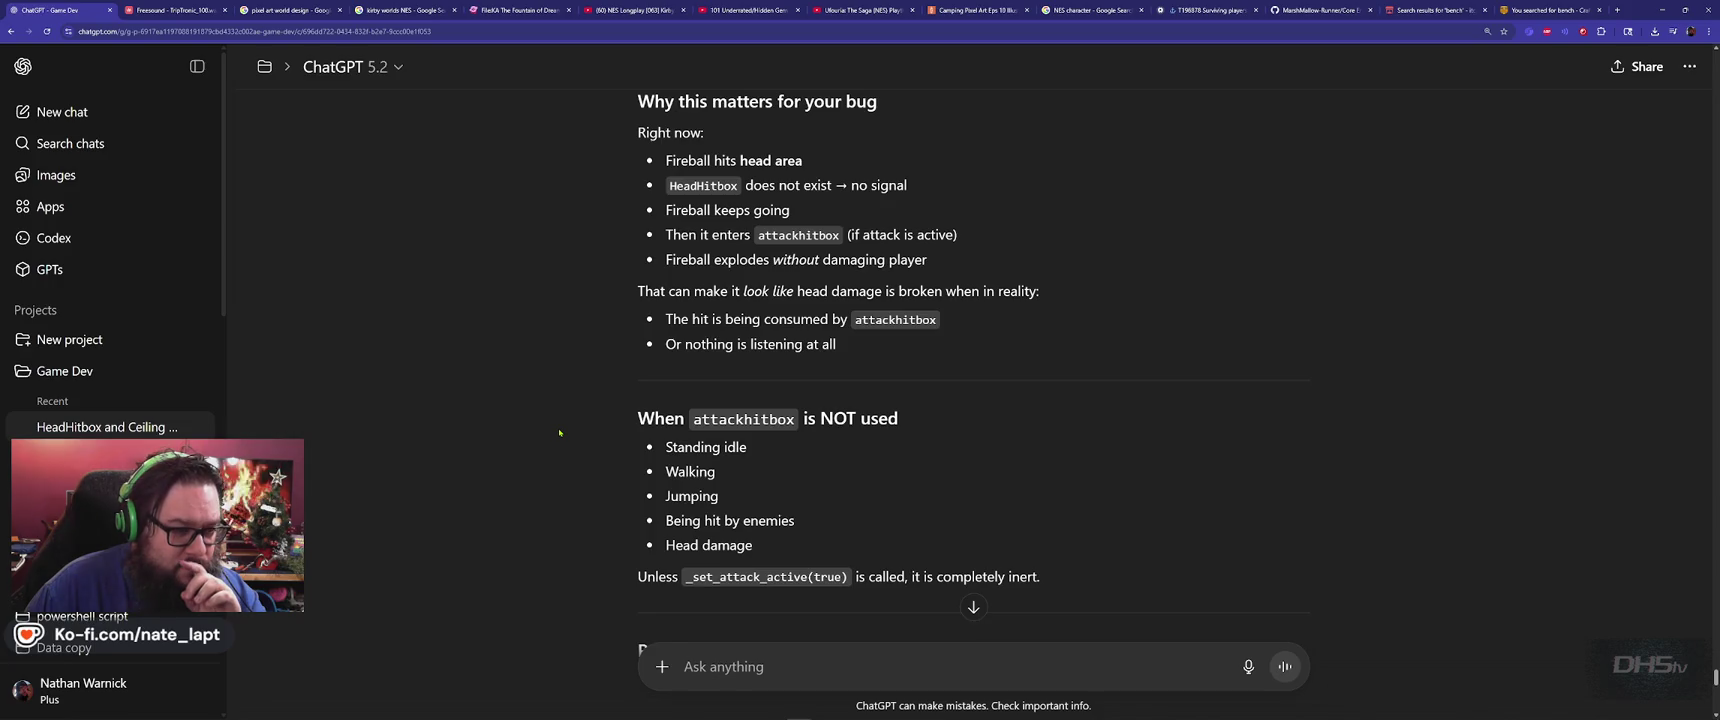
pyautogui.scroll(-1, 560, 432)
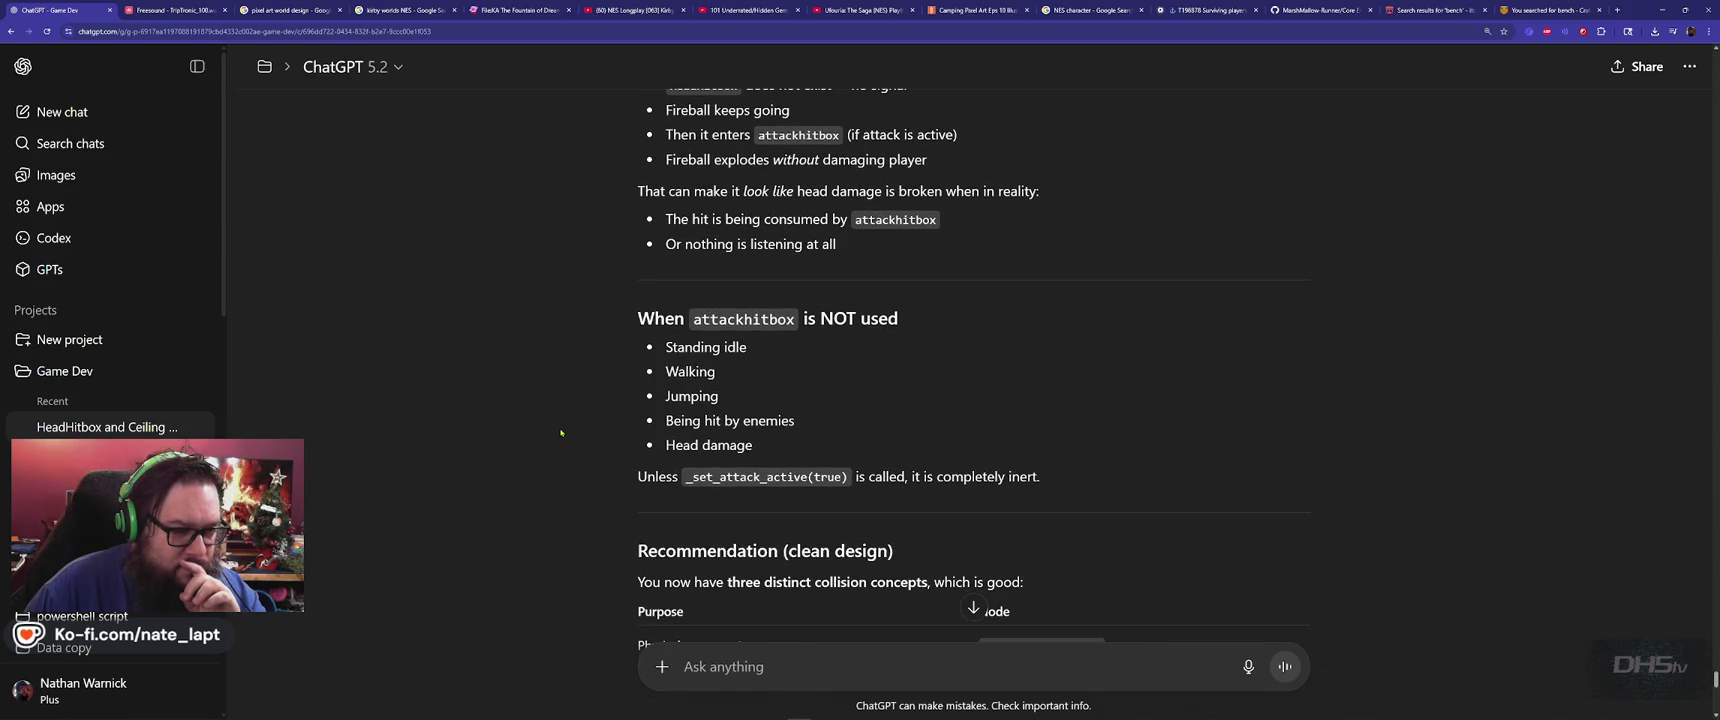
pyautogui.scroll(-3, 562, 432)
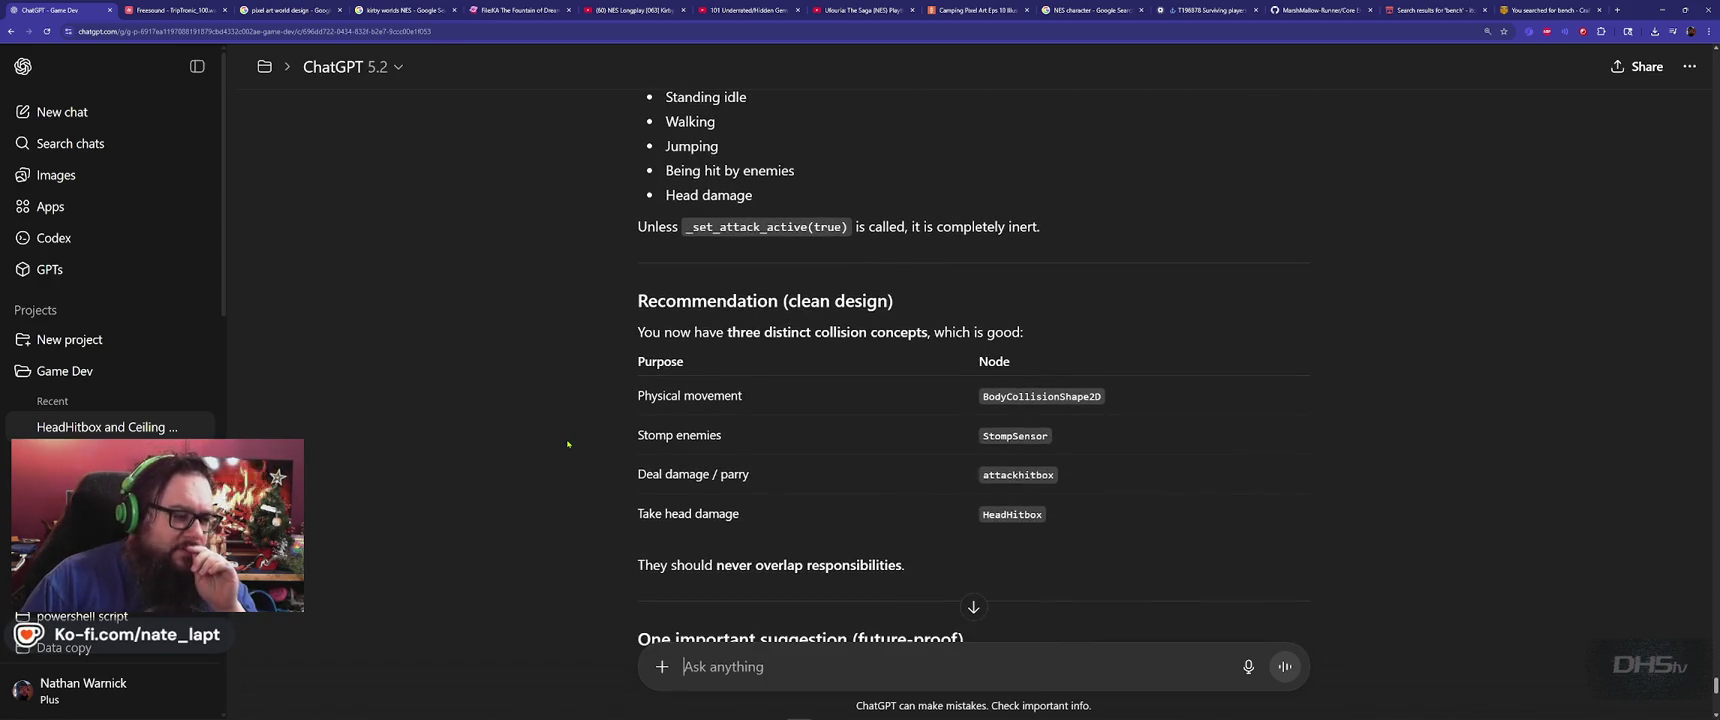
pyautogui.scroll(-2, 566, 440)
pyautogui.scroll(-1, 568, 448)
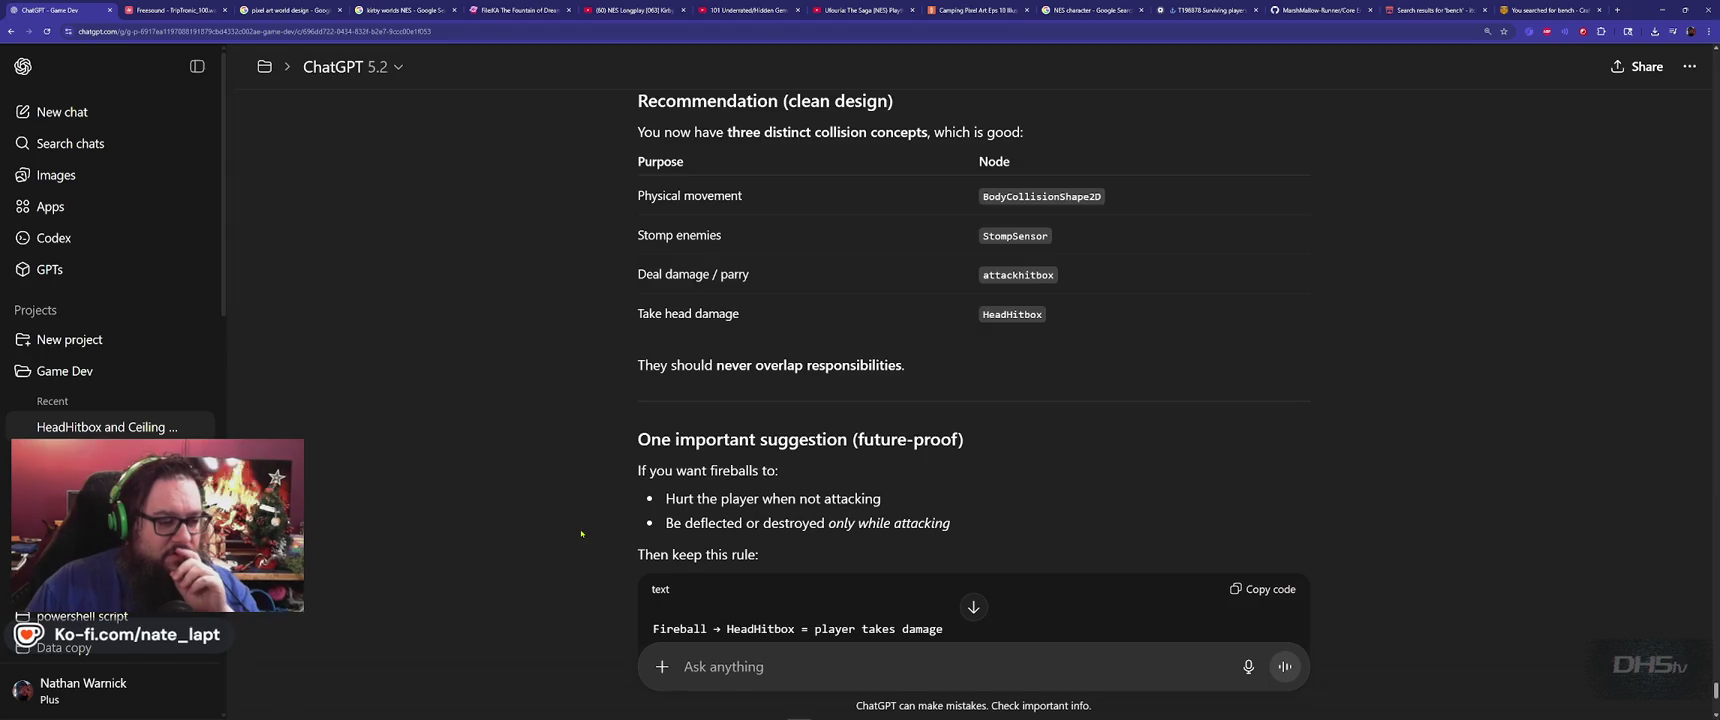
pyautogui.scroll(-5, 612, 532)
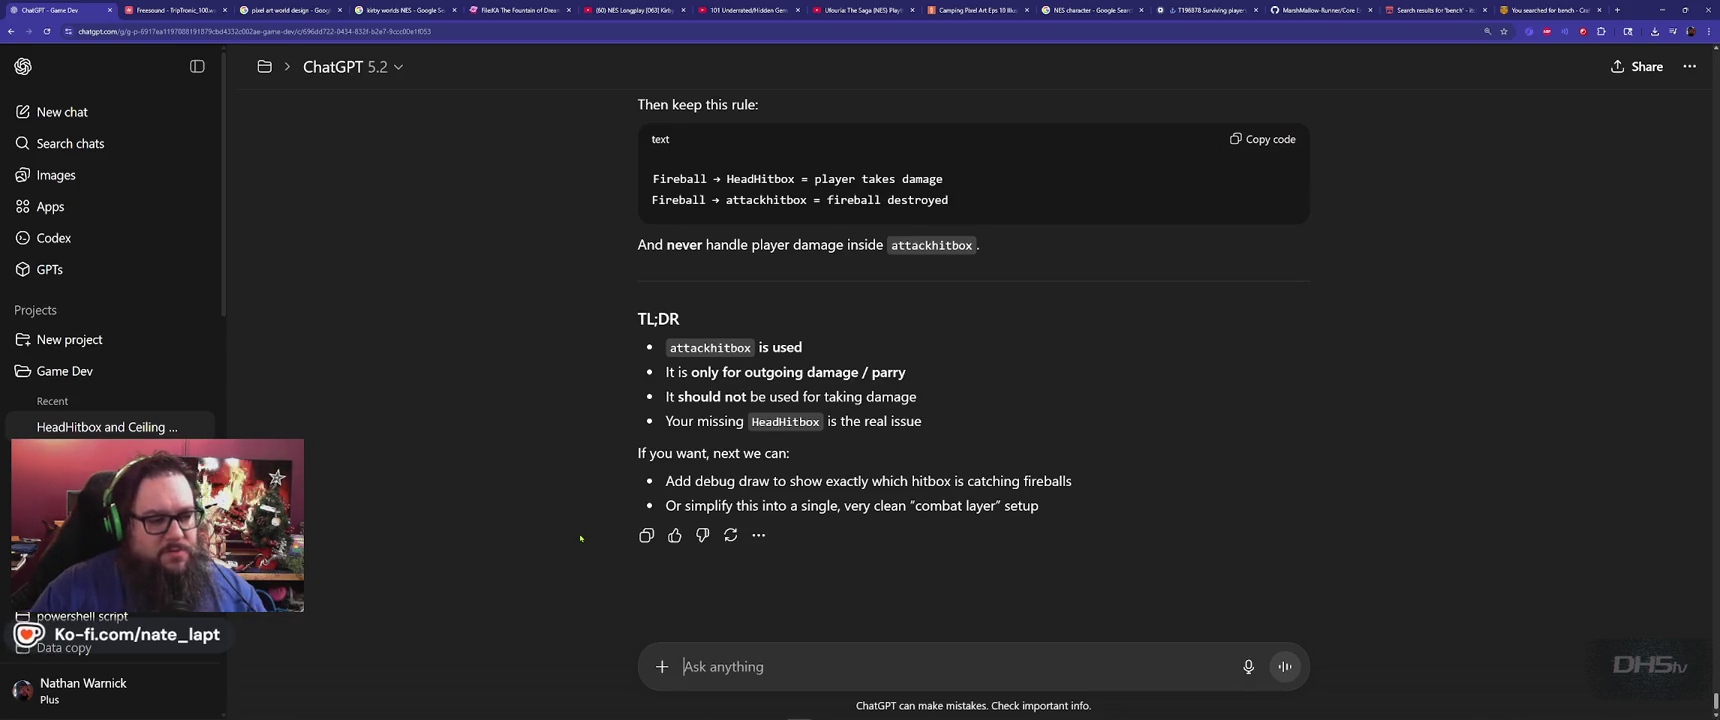
pyautogui.scroll(-1, 627, 550)
# Ask ChatGPT 'wait, so attackhitbox is used to damage enemies?' and read the streaming reply
pyautogui.write('wait, so attackhitbo')
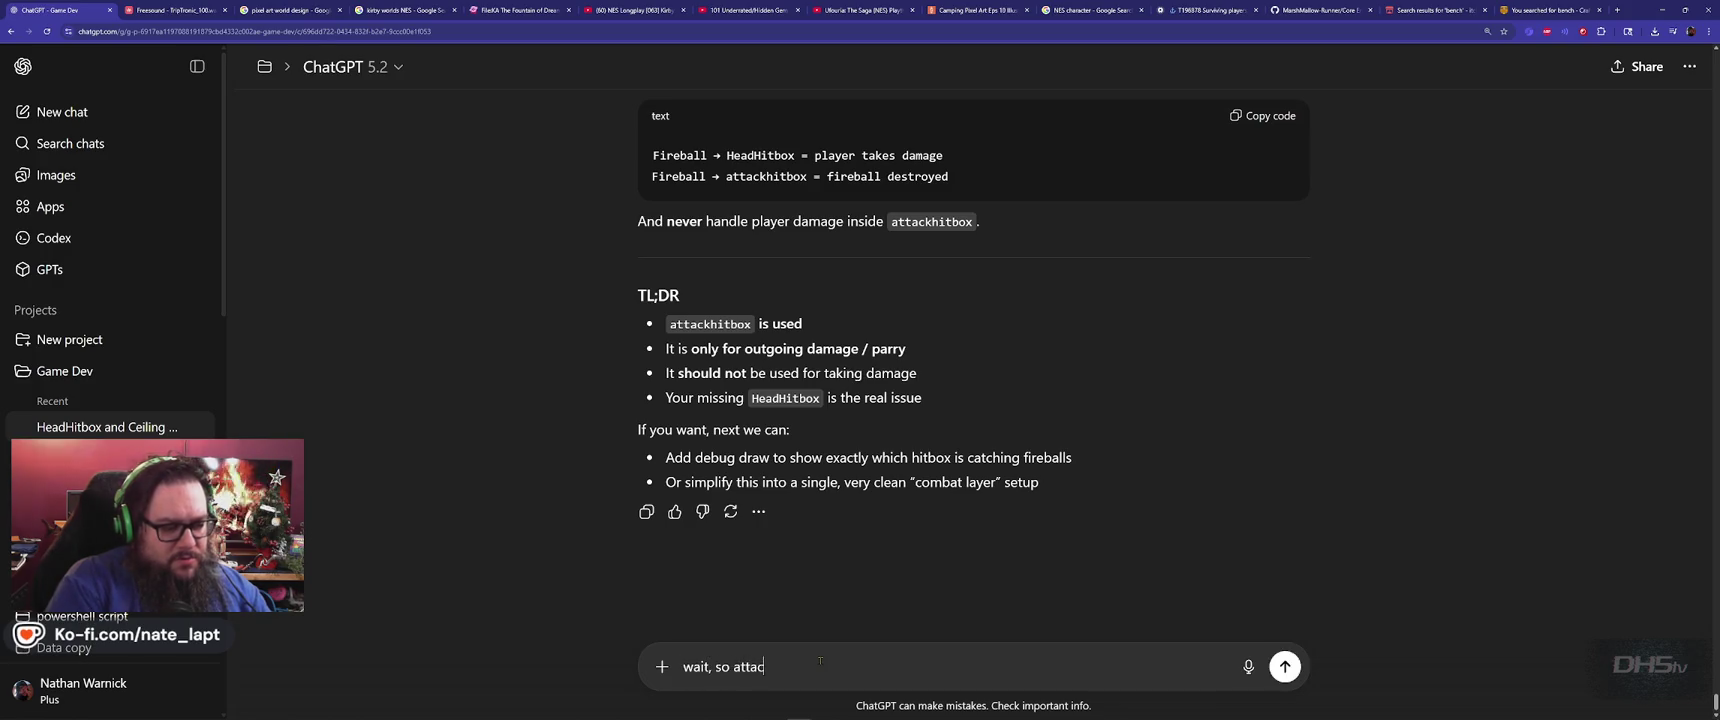
pyautogui.write('x is use')
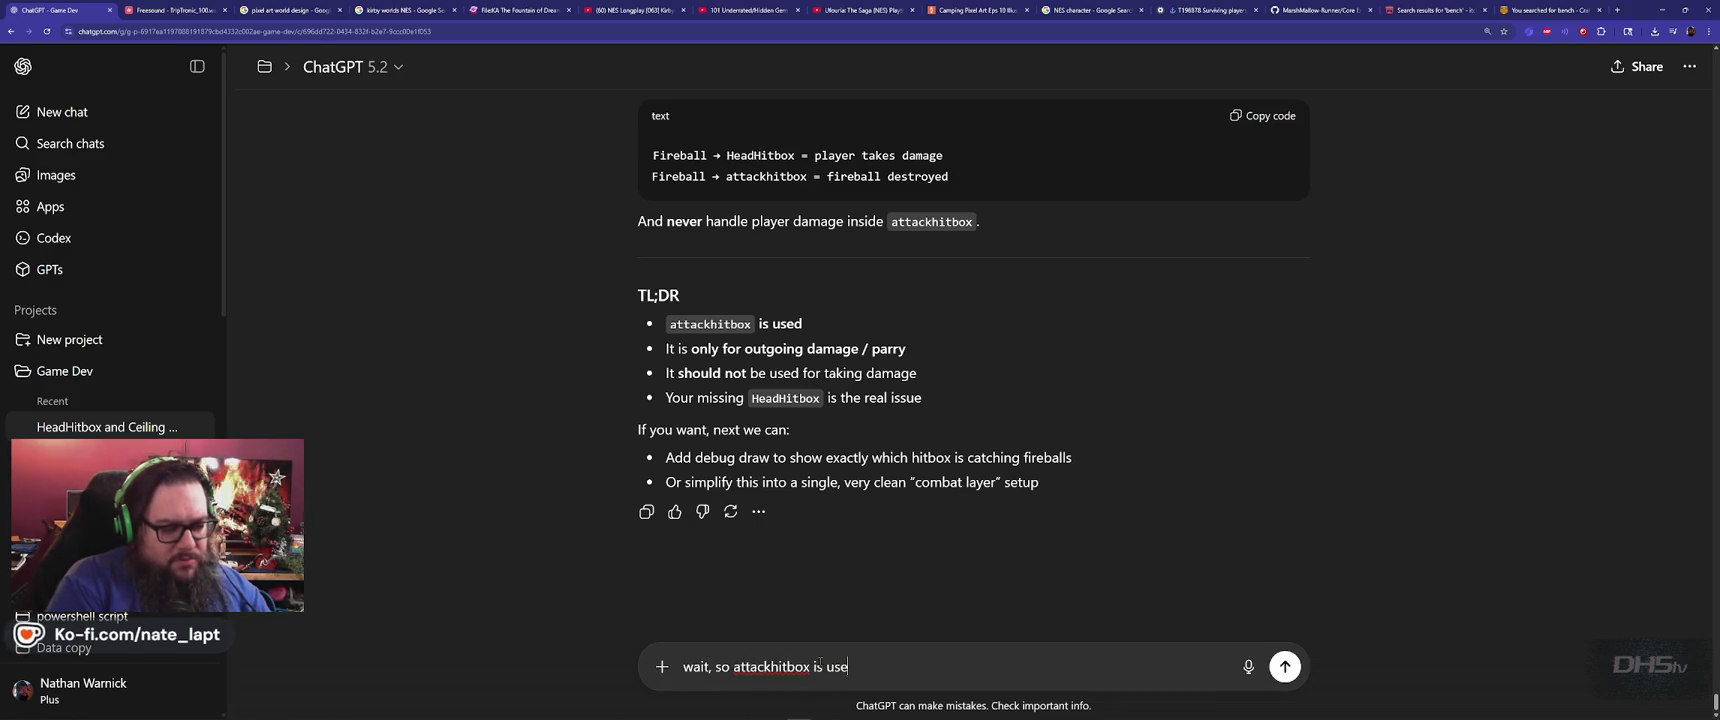
pyautogui.write('d to damage en')
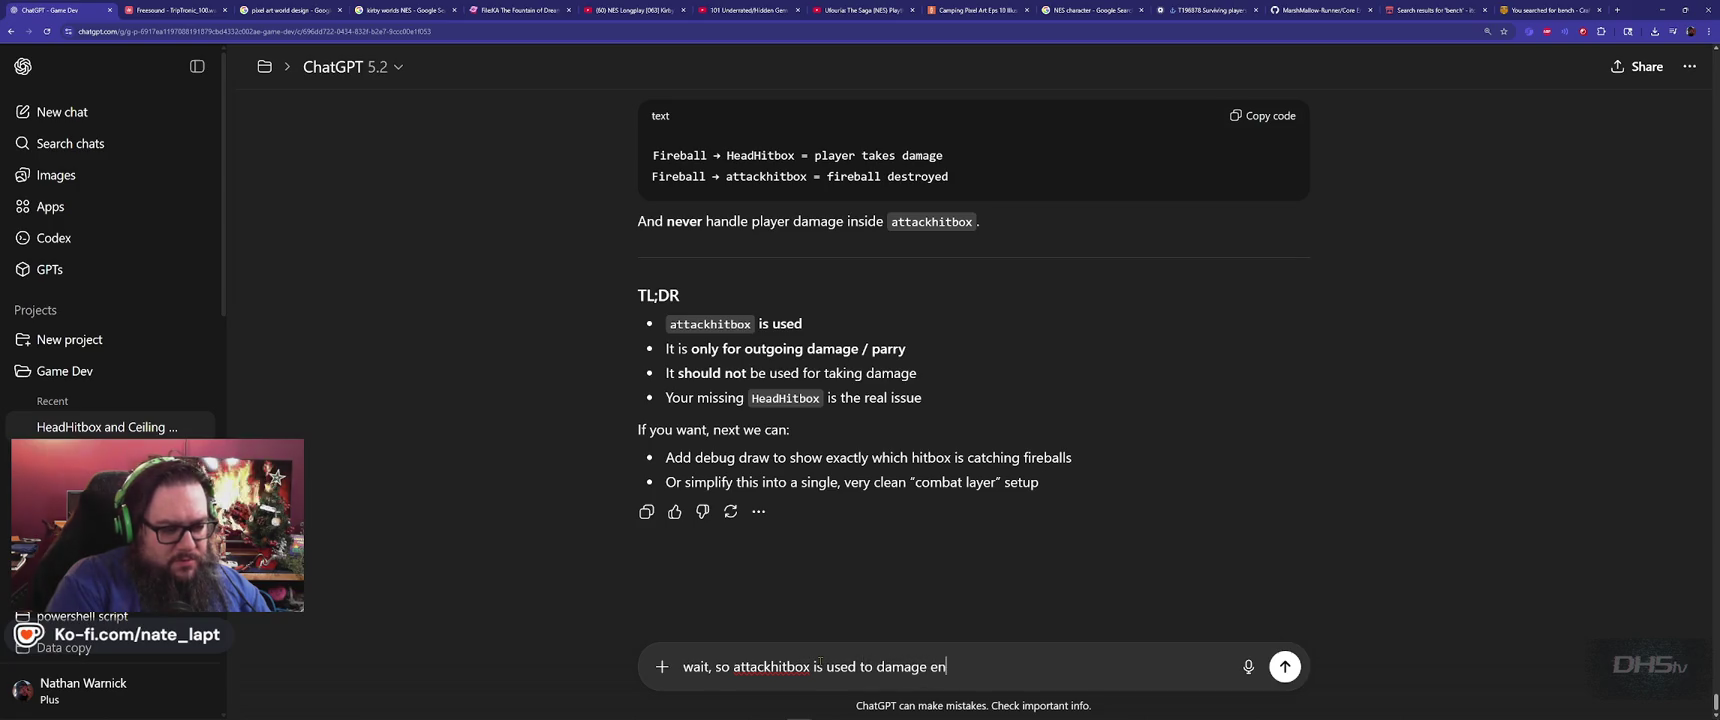
pyautogui.write('emies?')
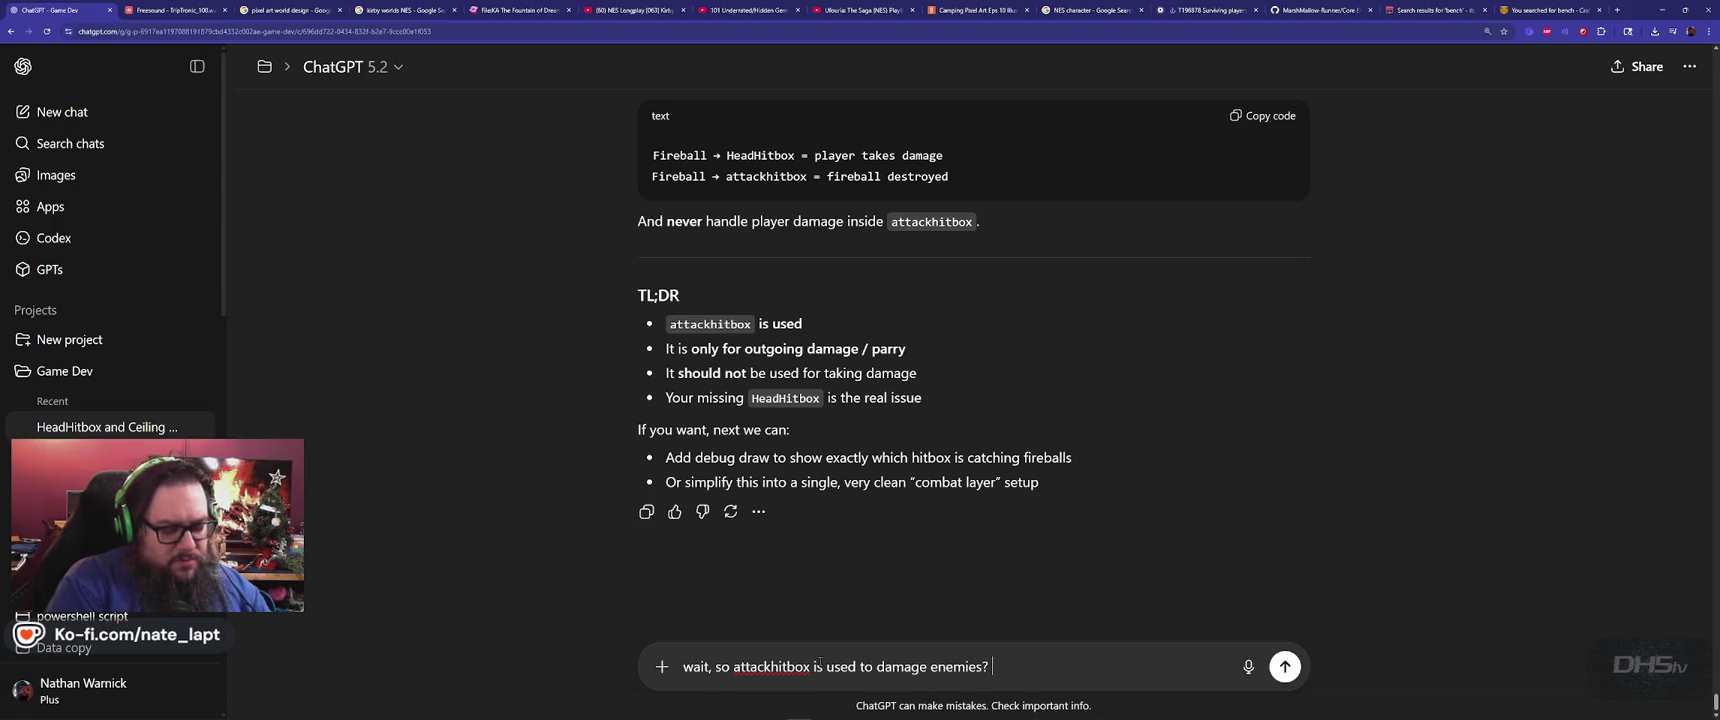
pyautogui.press('Return')
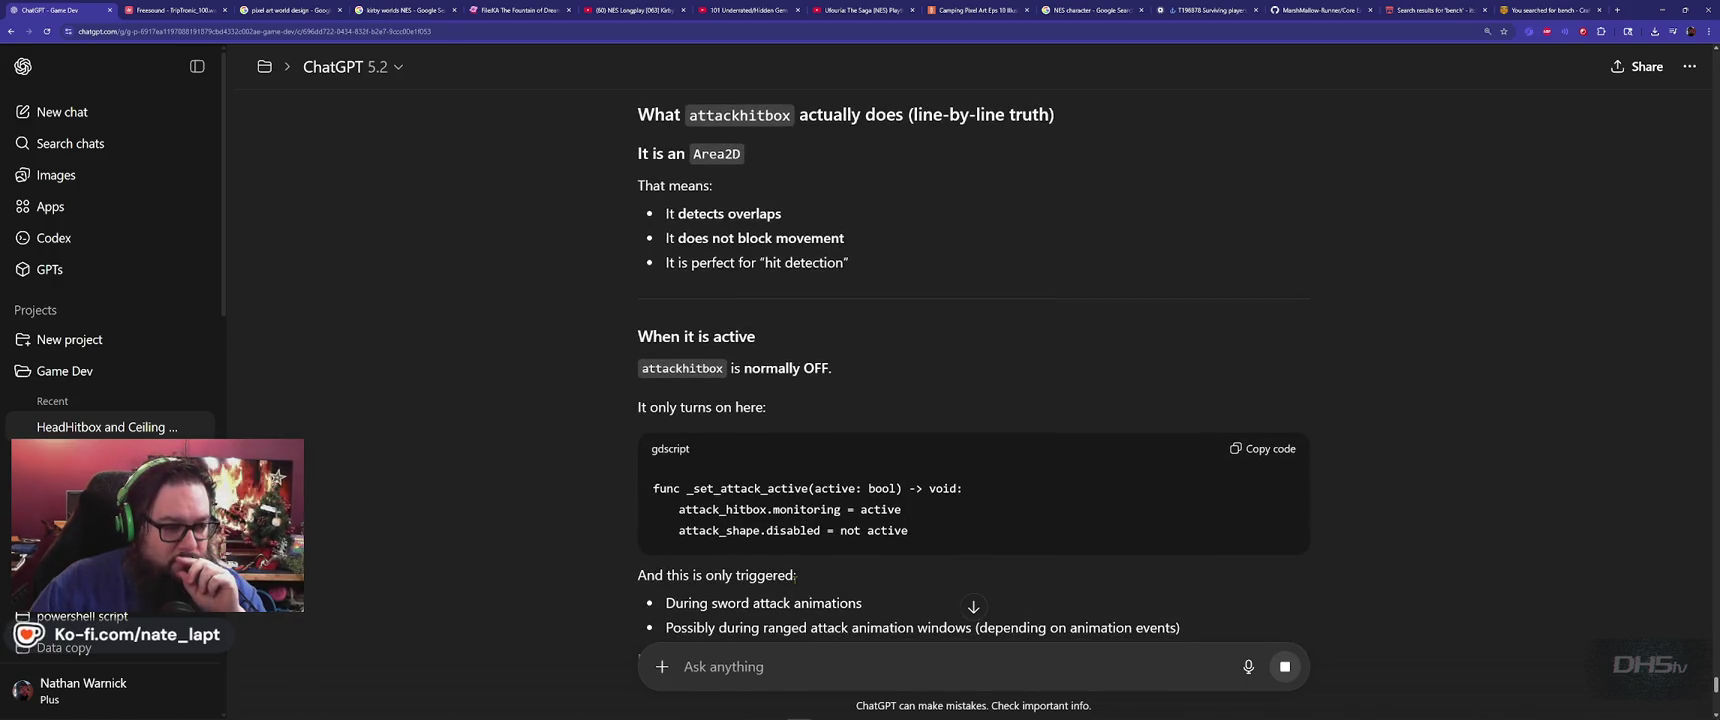
pyautogui.scroll(-3, 805, 575)
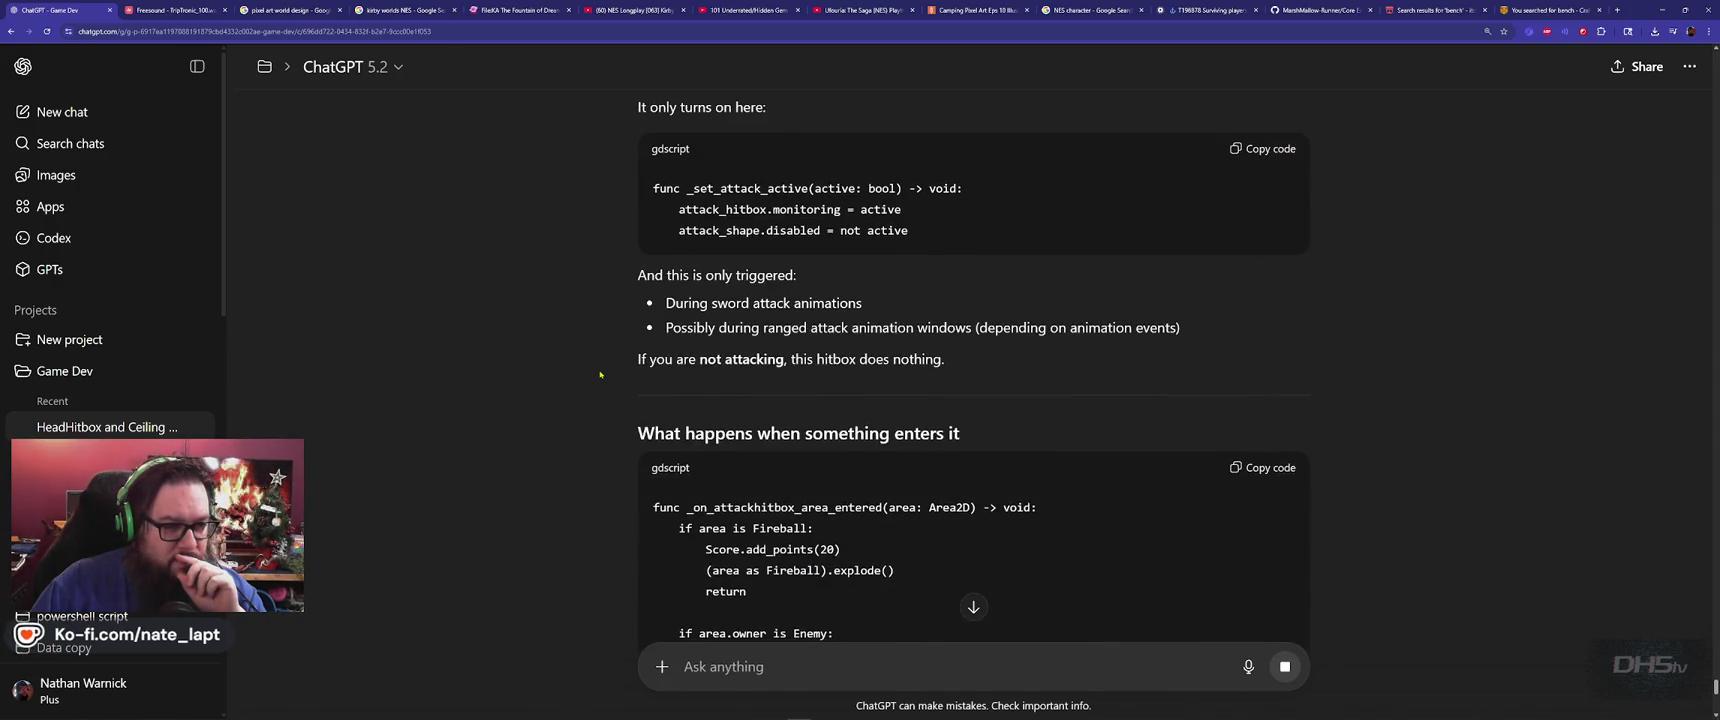
pyautogui.scroll(-7, 600, 374)
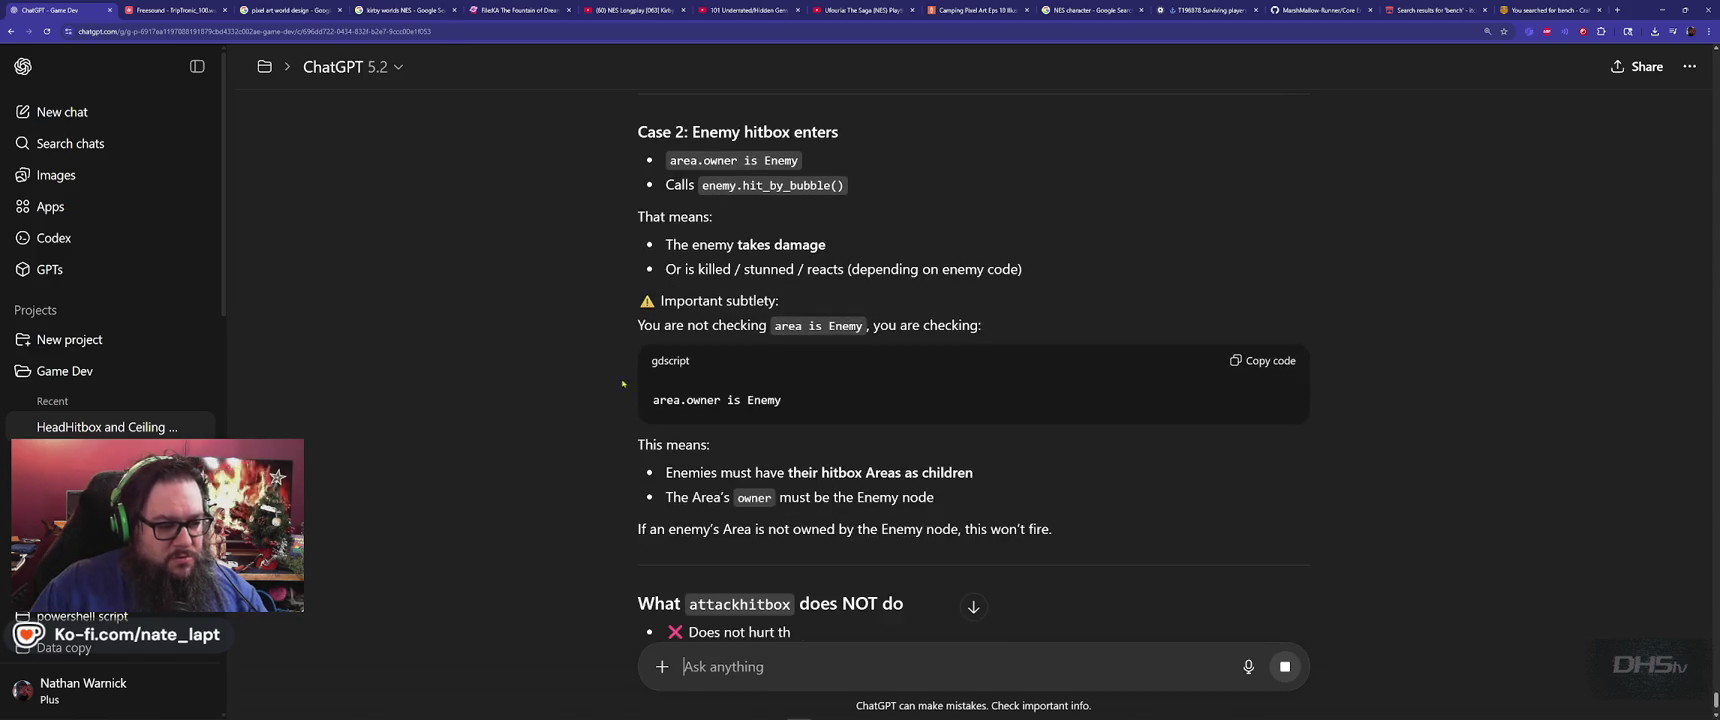
pyautogui.scroll(-4, 716, 514)
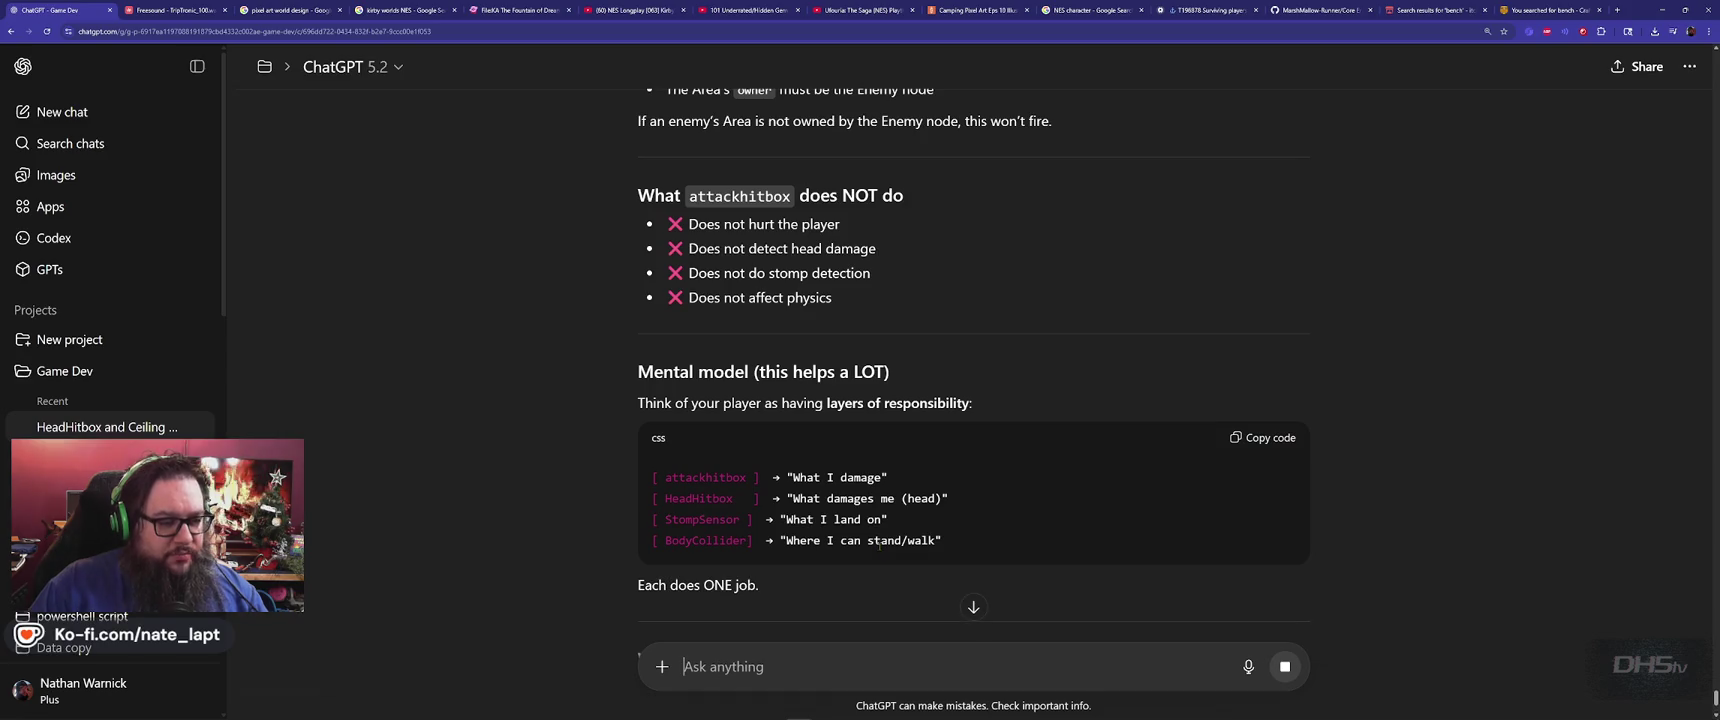
pyautogui.scroll(-3, 879, 545)
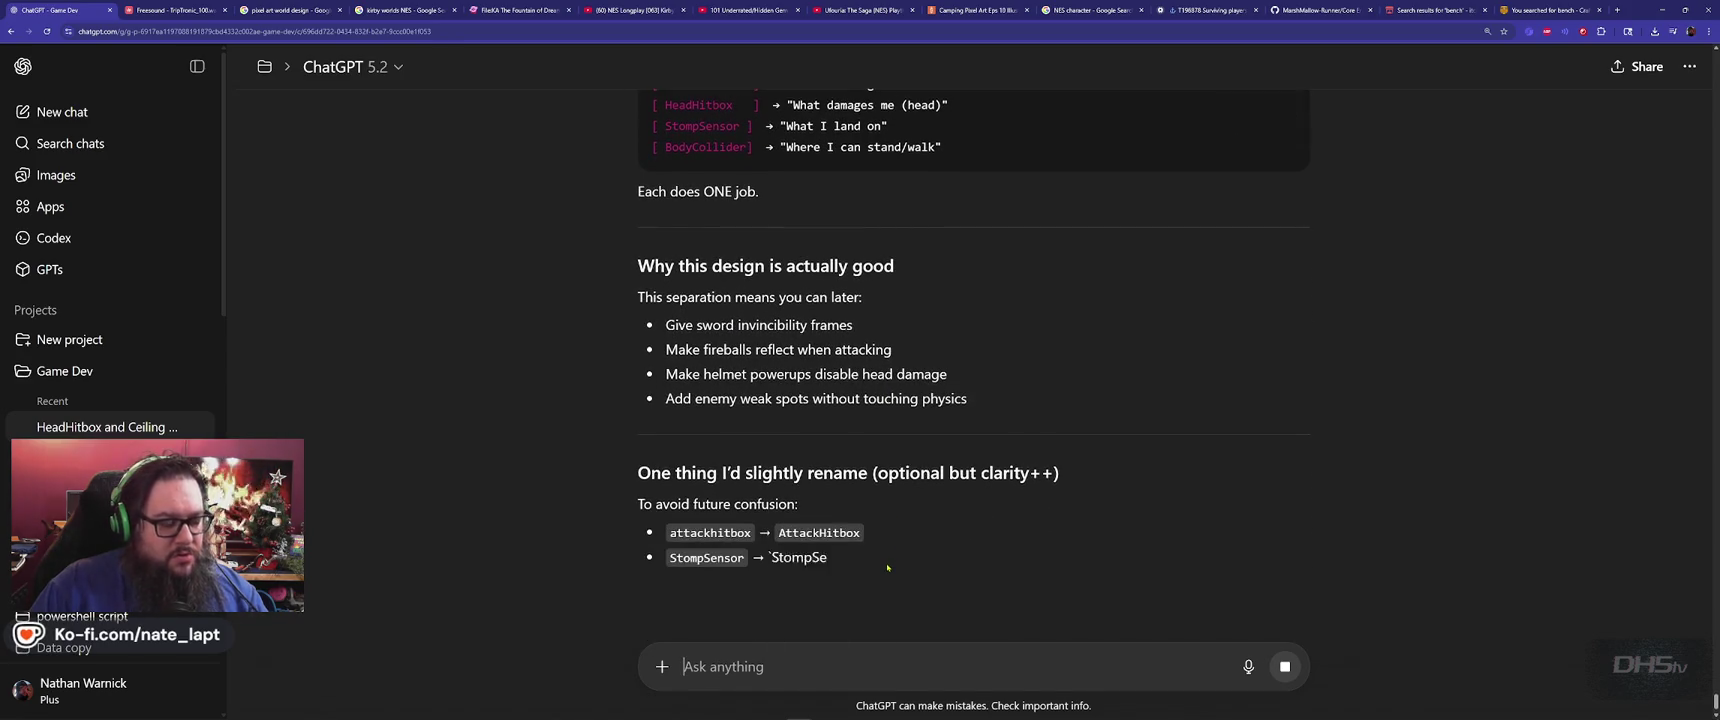
pyautogui.hotkey('alt', 'Tab')
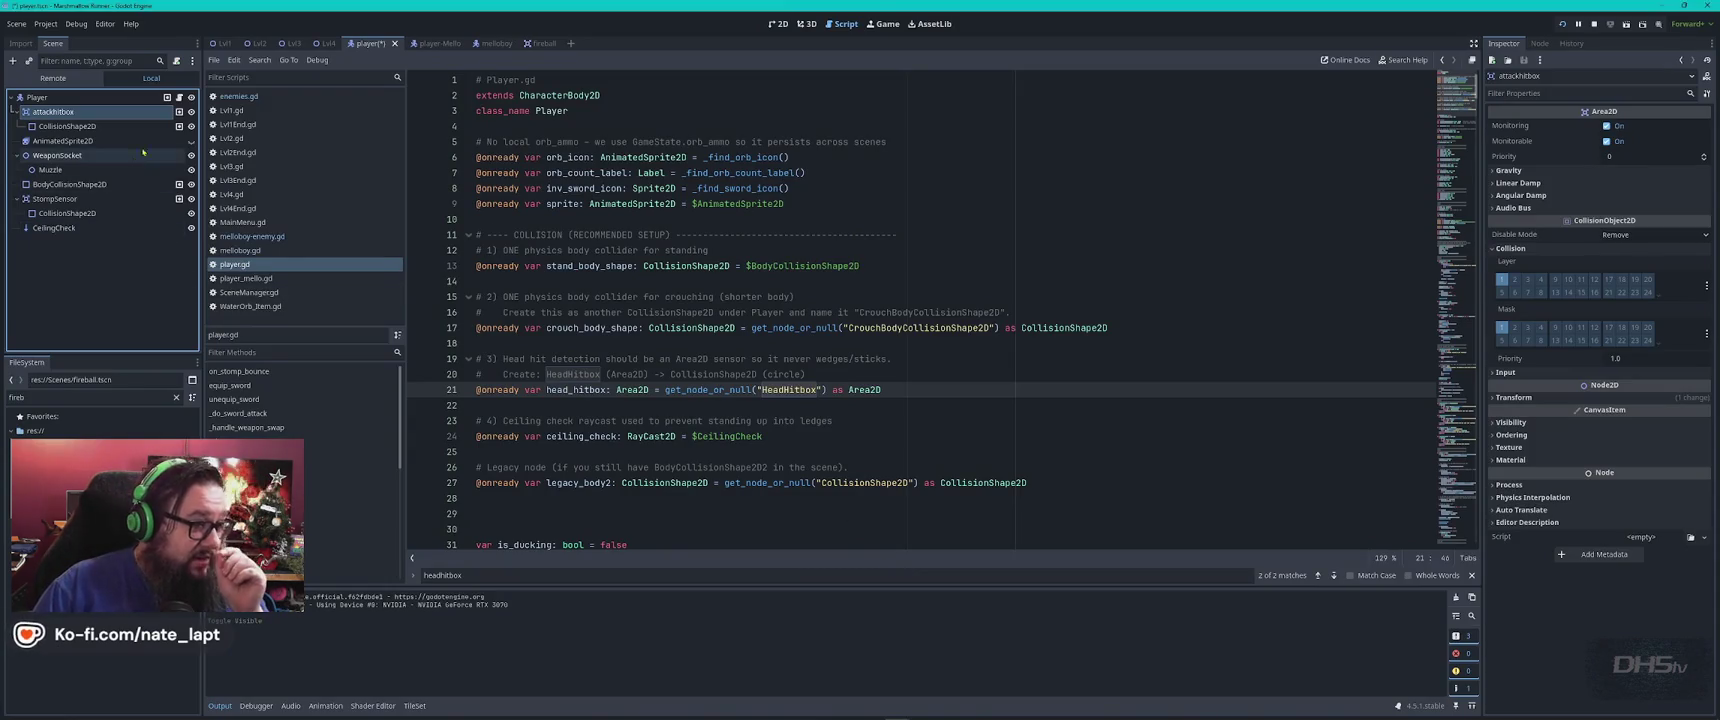
# In the 2D view, compare attackhitbox's head circle shape with BodyCollisionShape2D
pyautogui.click(778, 23)
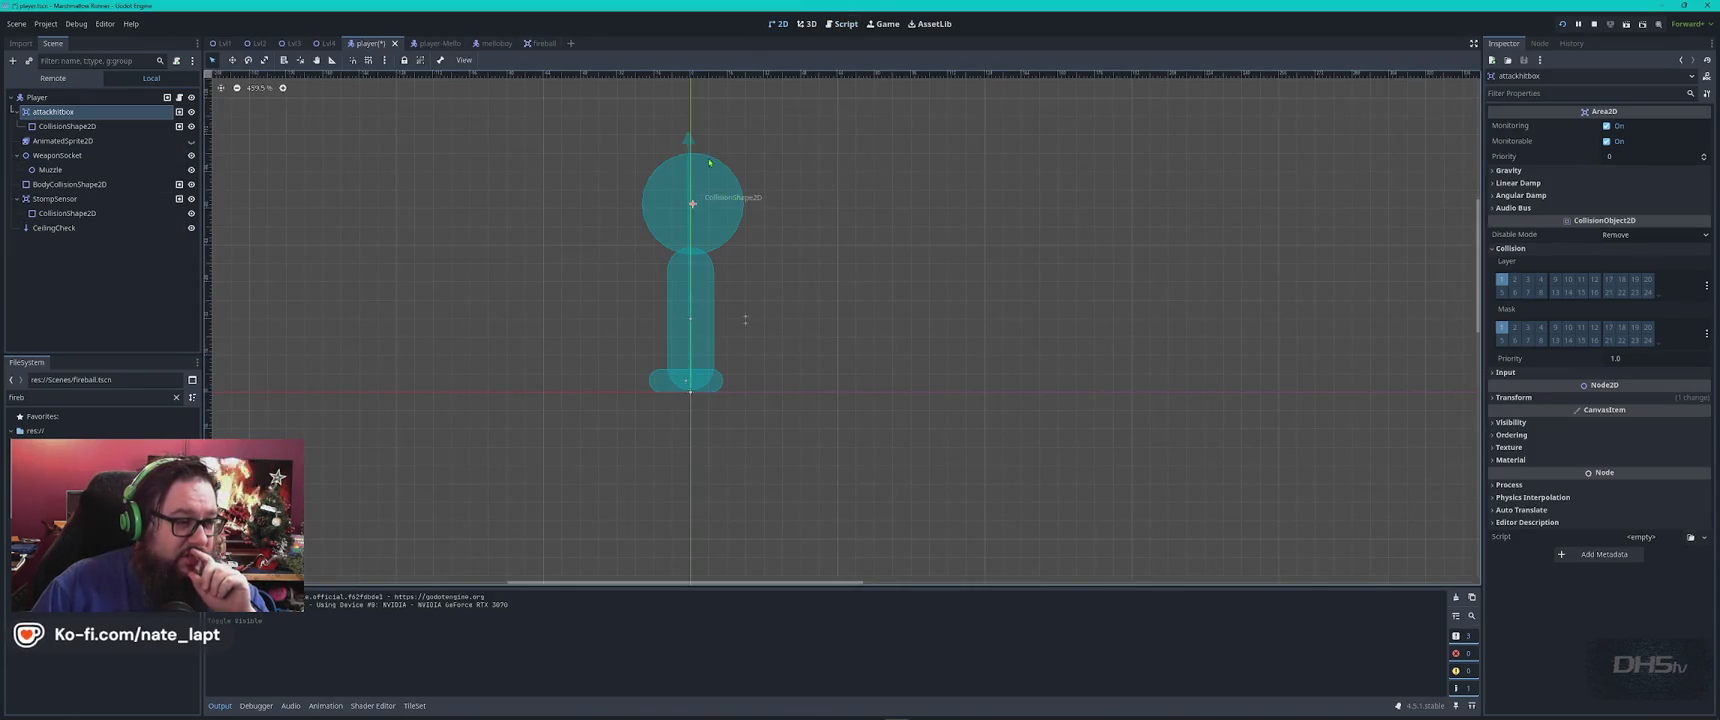
pyautogui.click(713, 195)
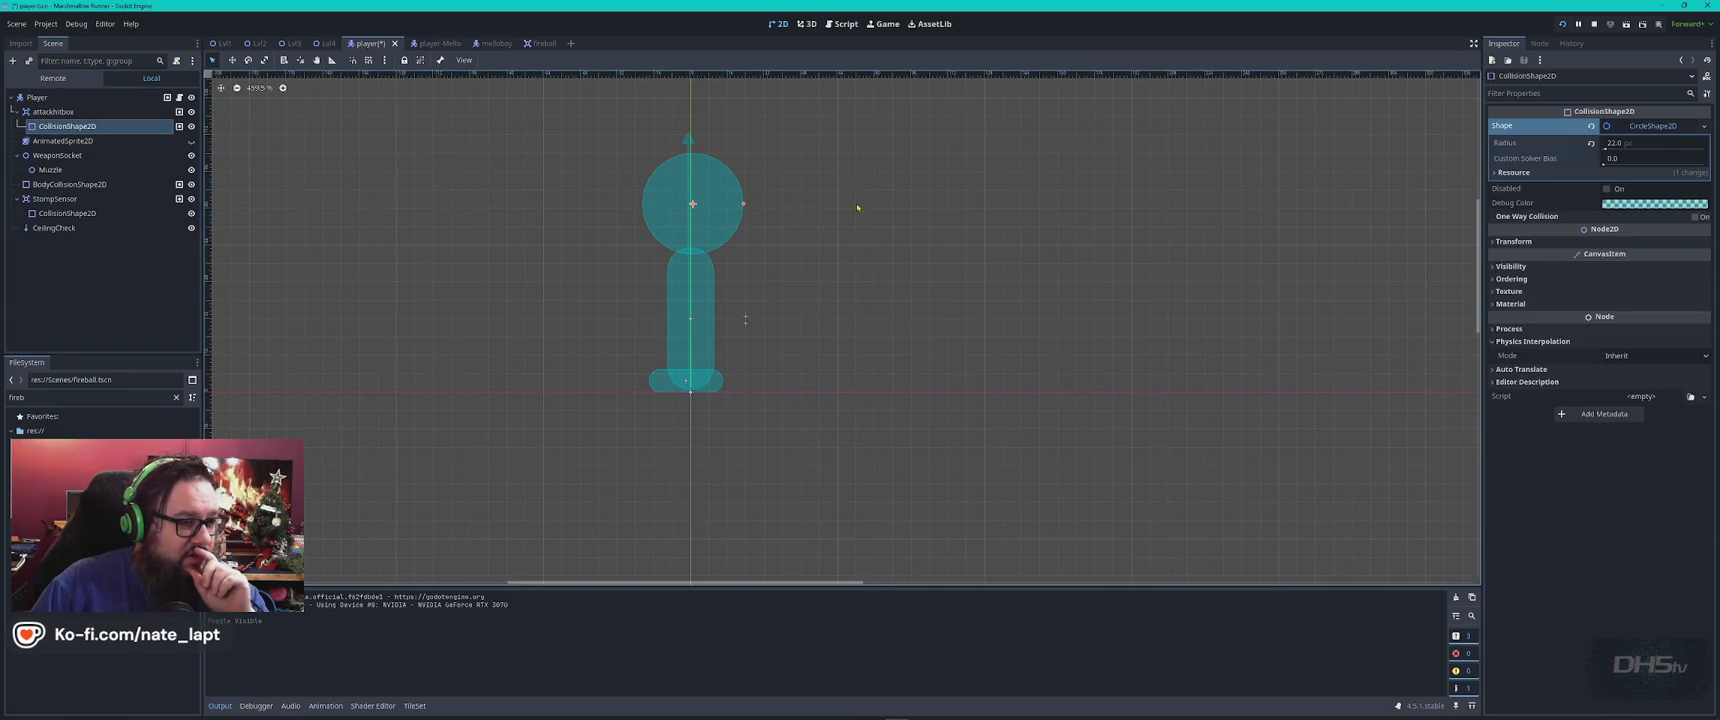
pyautogui.click(700, 305)
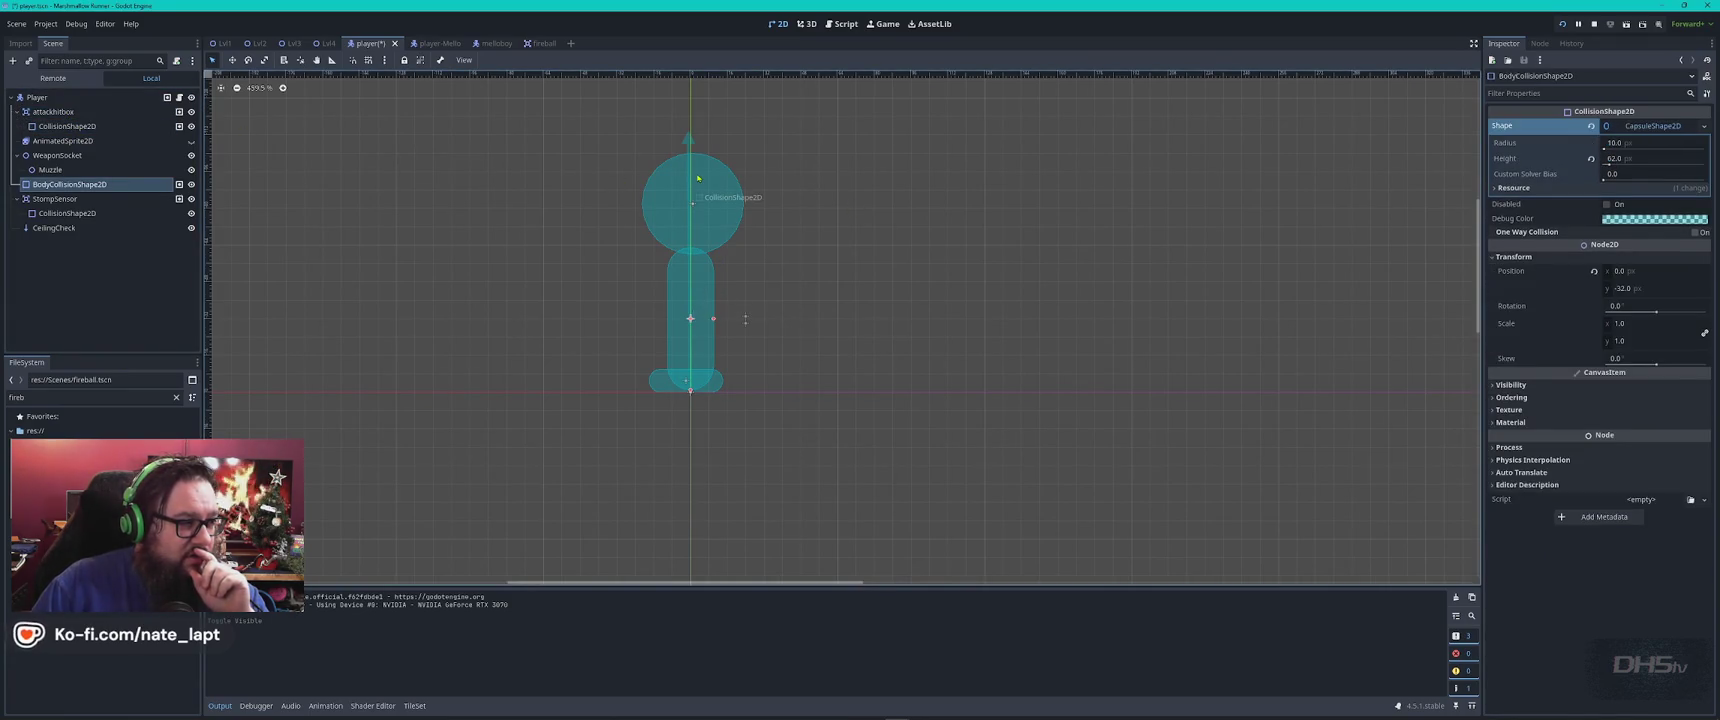
pyautogui.click(727, 168)
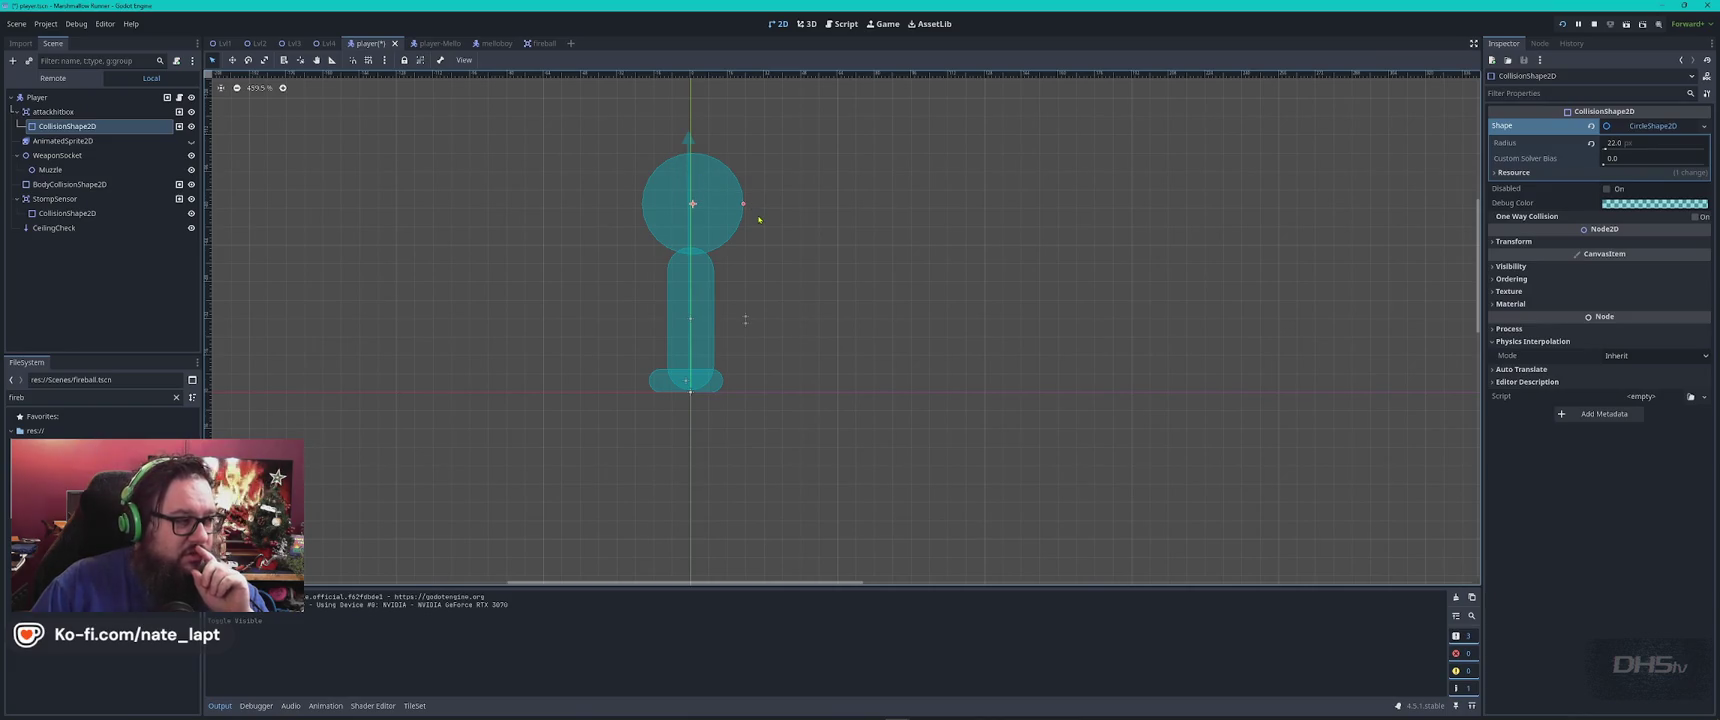
pyautogui.hotkey('alt', 'Tab')
pyautogui.scroll(-4, 885, 349)
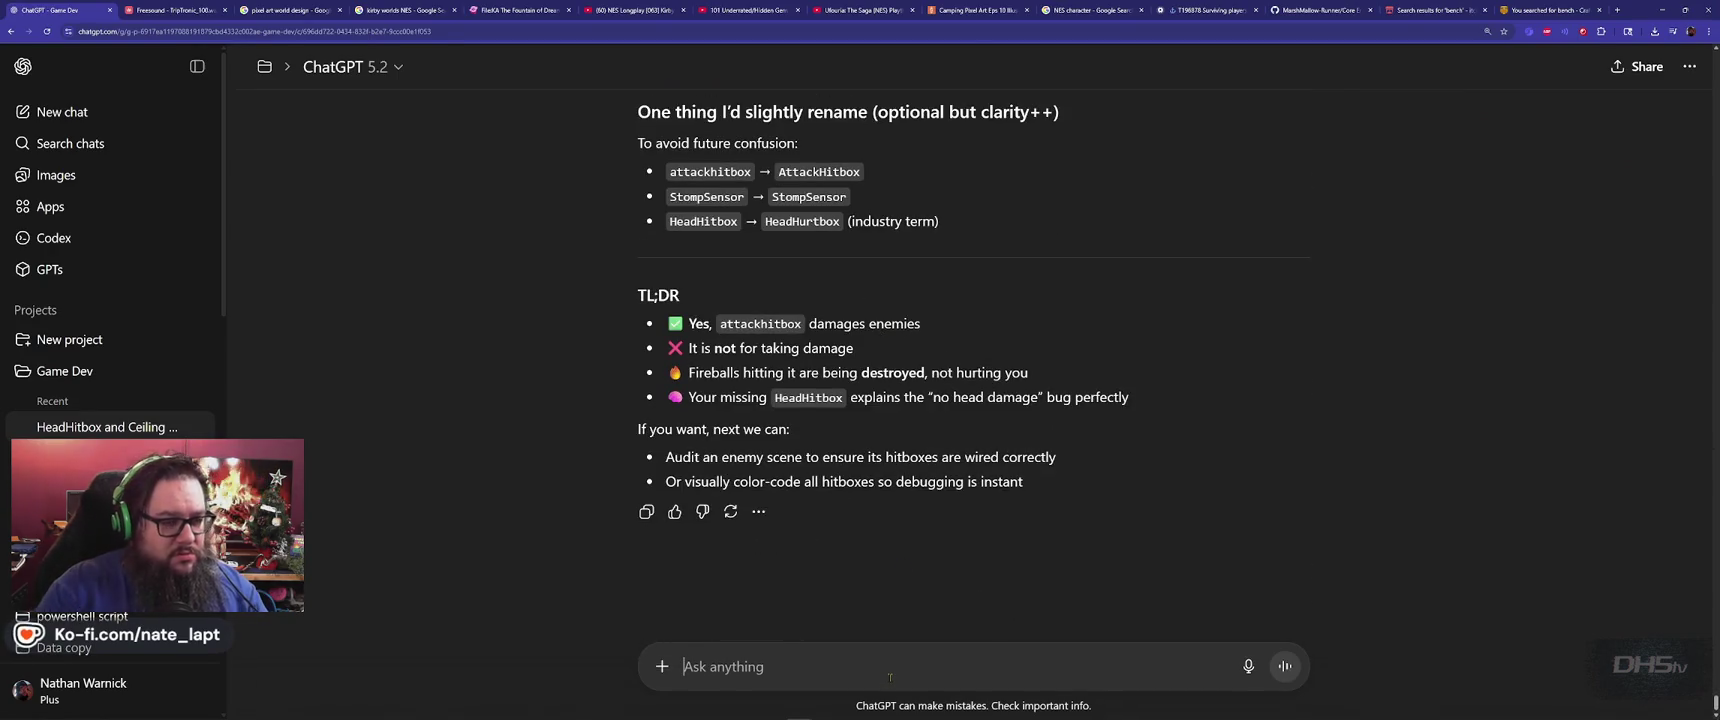
# Tell ChatGPT 'This is wrong. This hitbox is where the players head is!' and suggest swapping for HeadHitbox
pyautogui.click(890, 677)
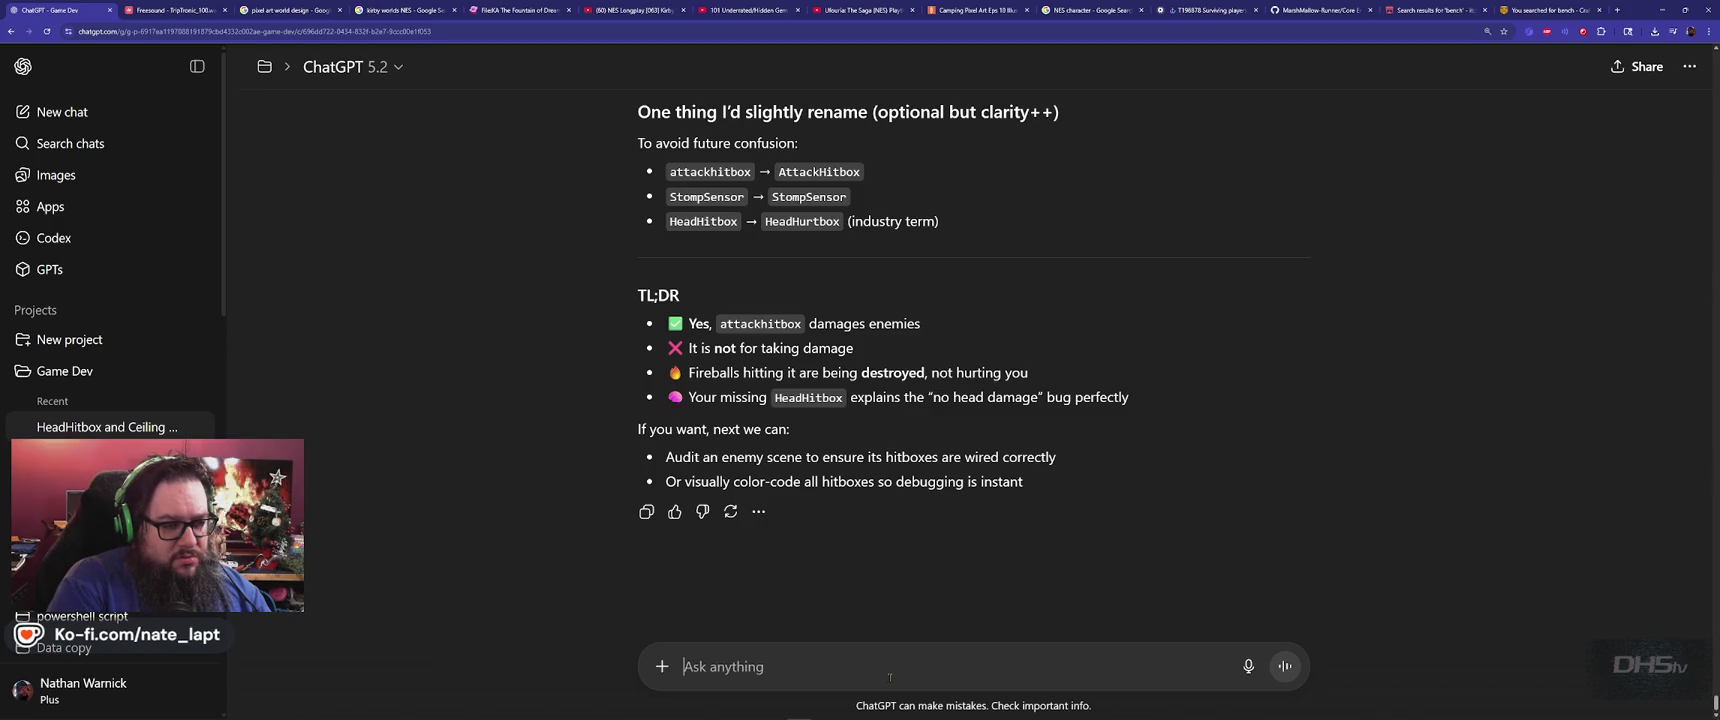
pyautogui.write('This is wron')
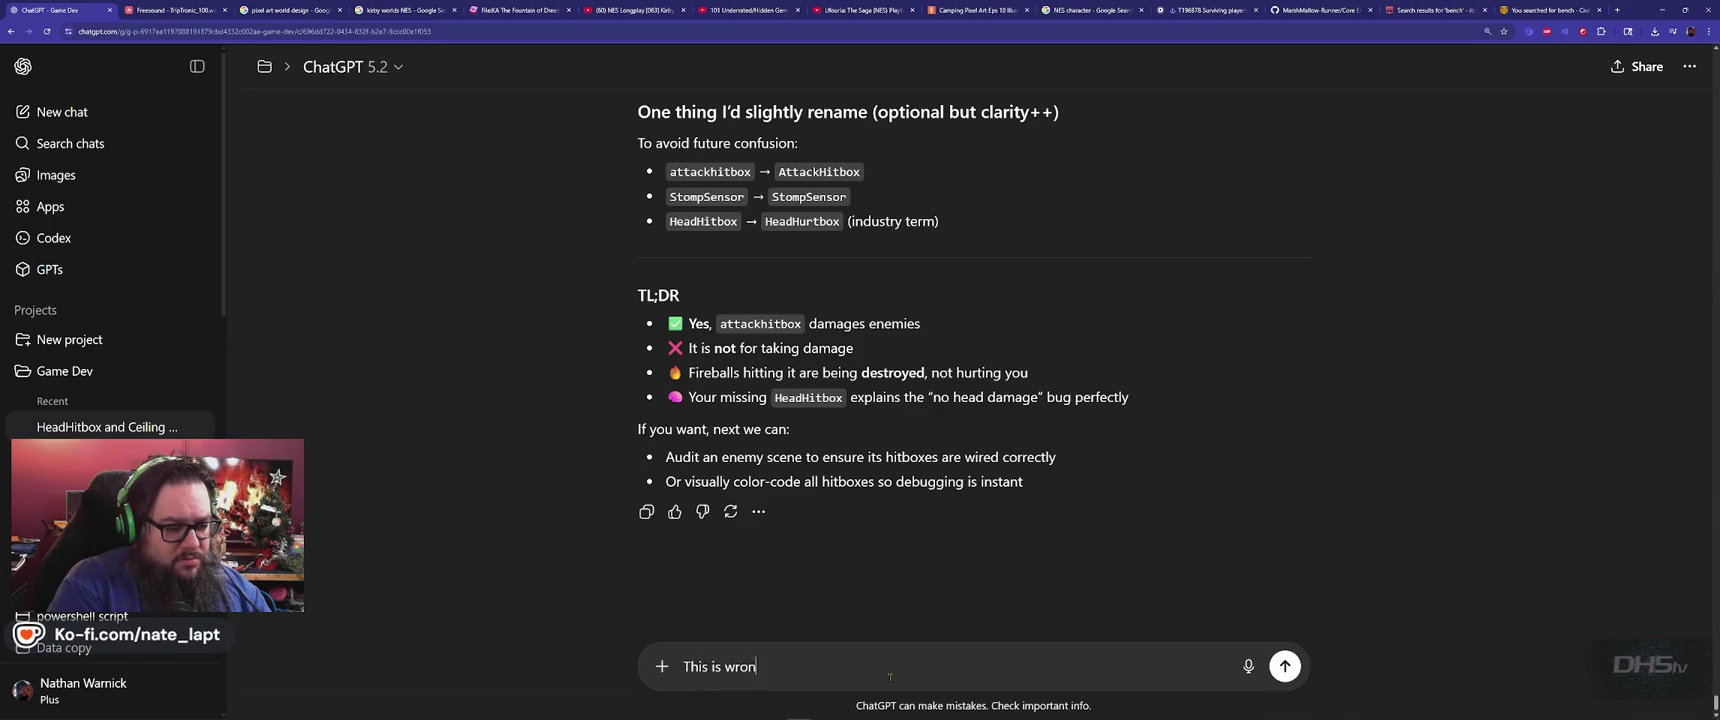
pyautogui.write('g. This hitbox')
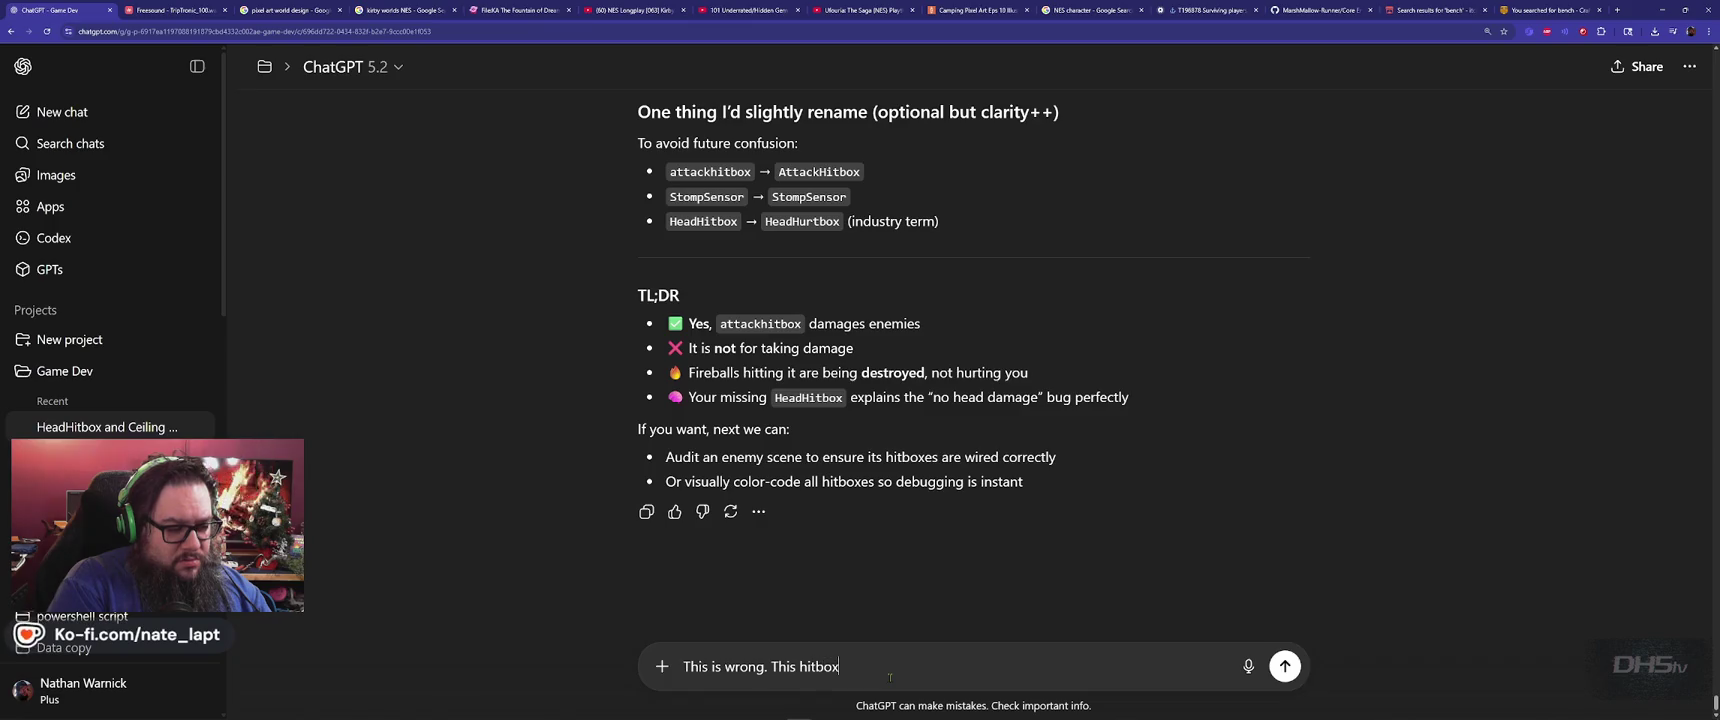
pyautogui.write(' is where the play')
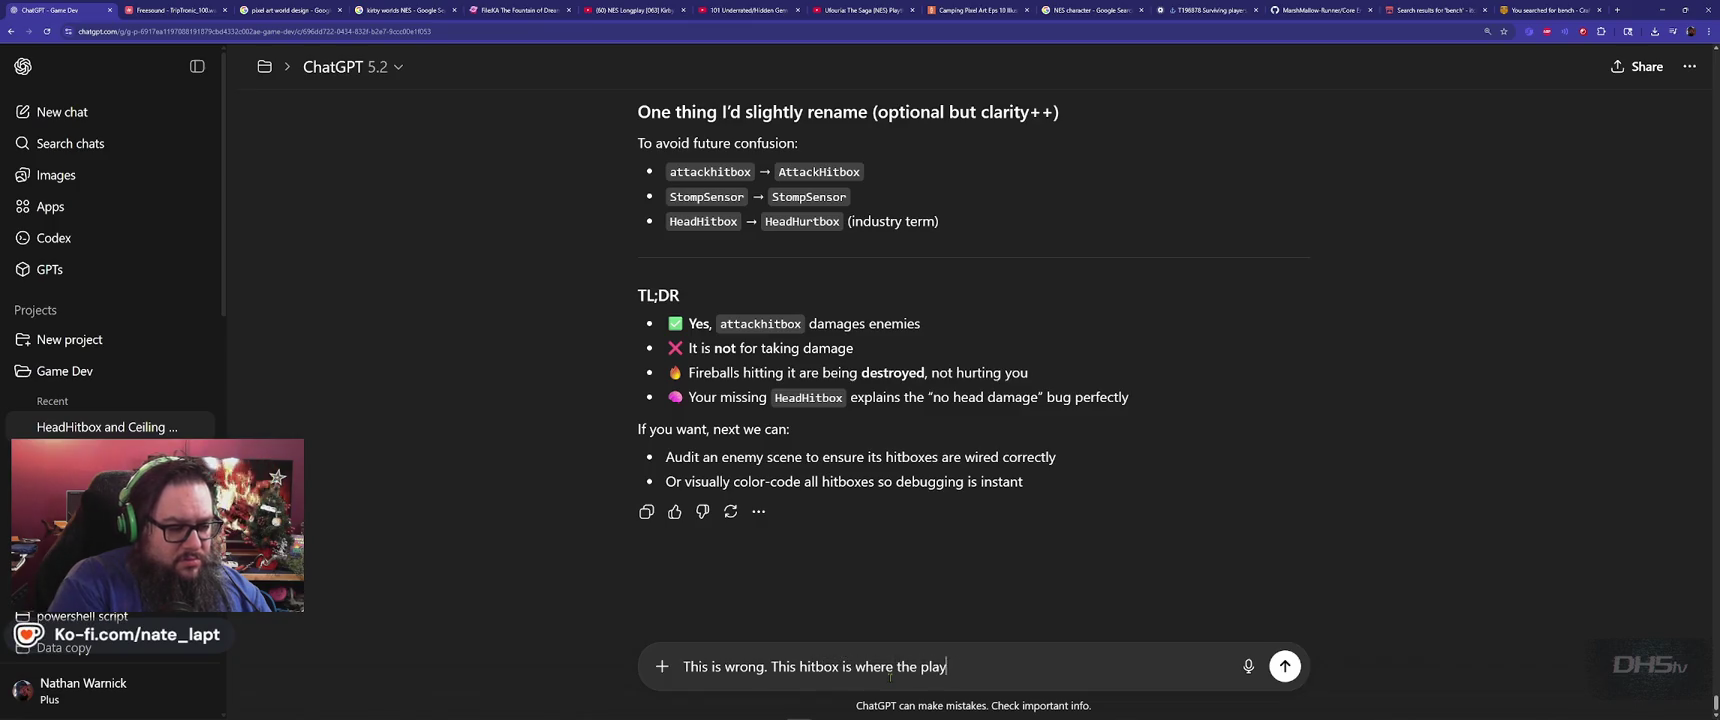
pyautogui.write('ers head is!')
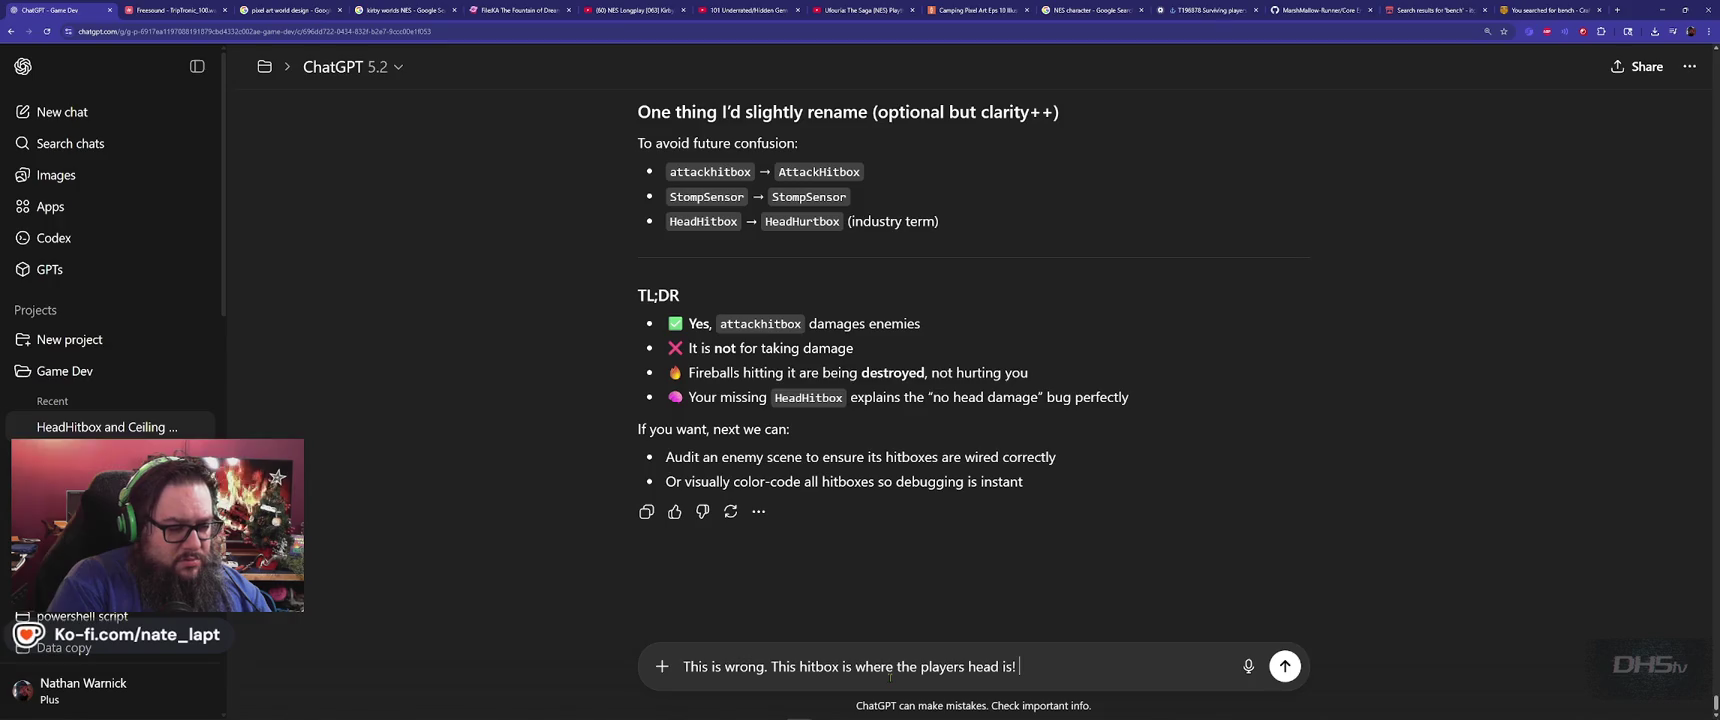
pyautogui.hotkey('shift', 'Return')
pyautogui.hotkey('shift', 'Return')
pyautogui.write('Let')
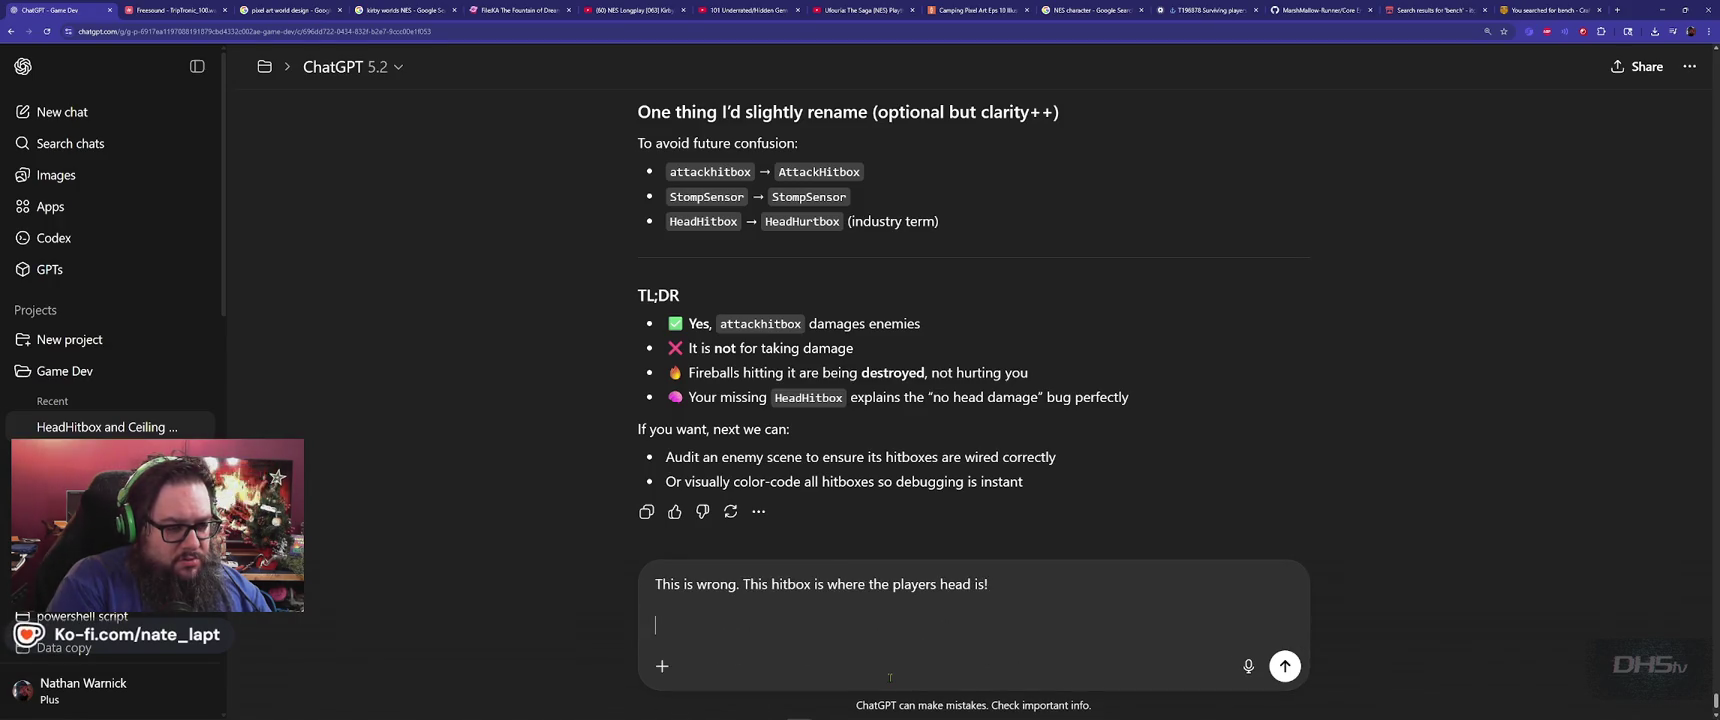
pyautogui.write('s swap')
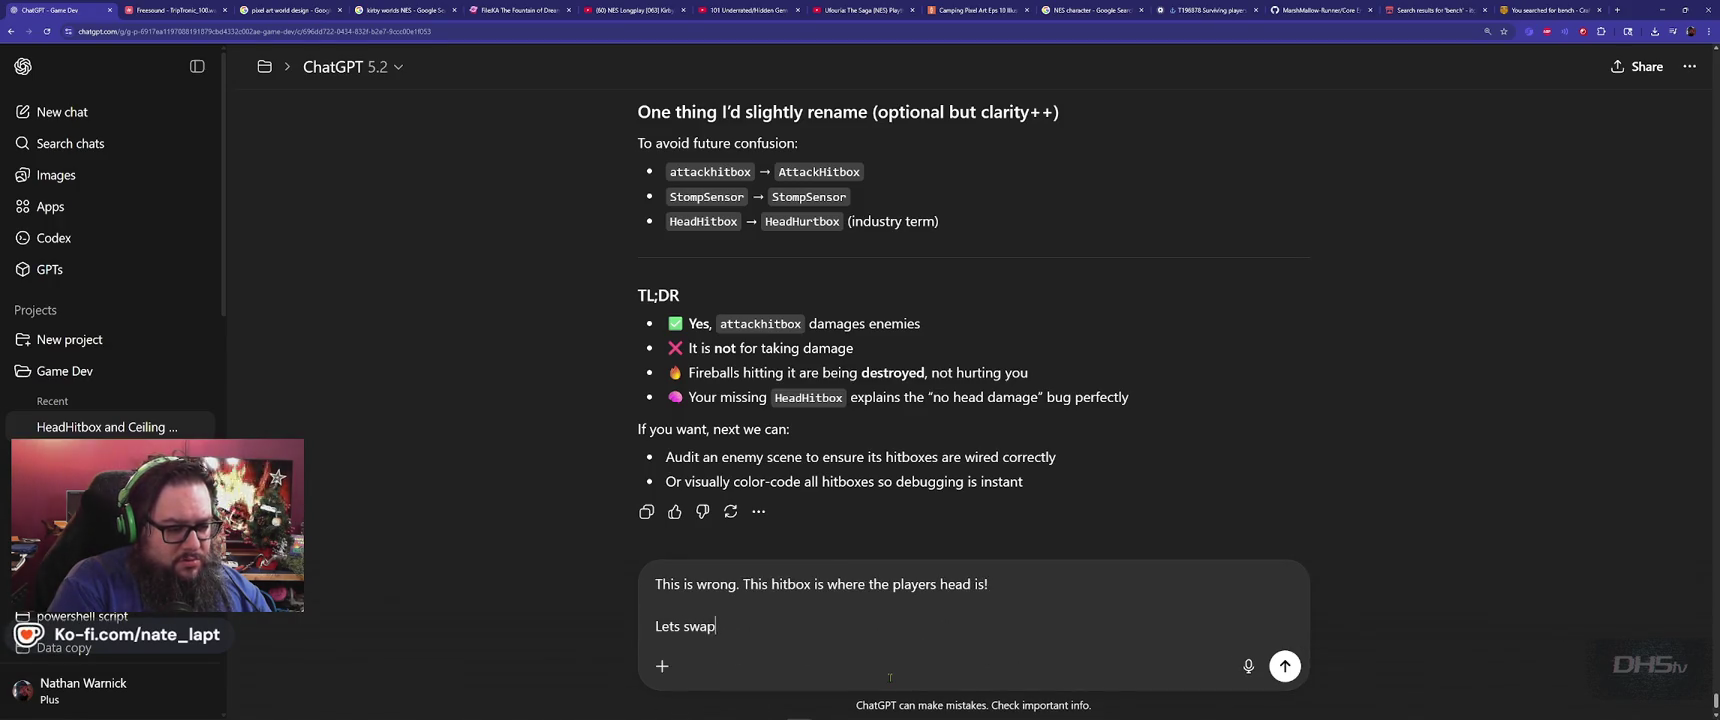
pyautogui.write(' this for the HeadHitbox')
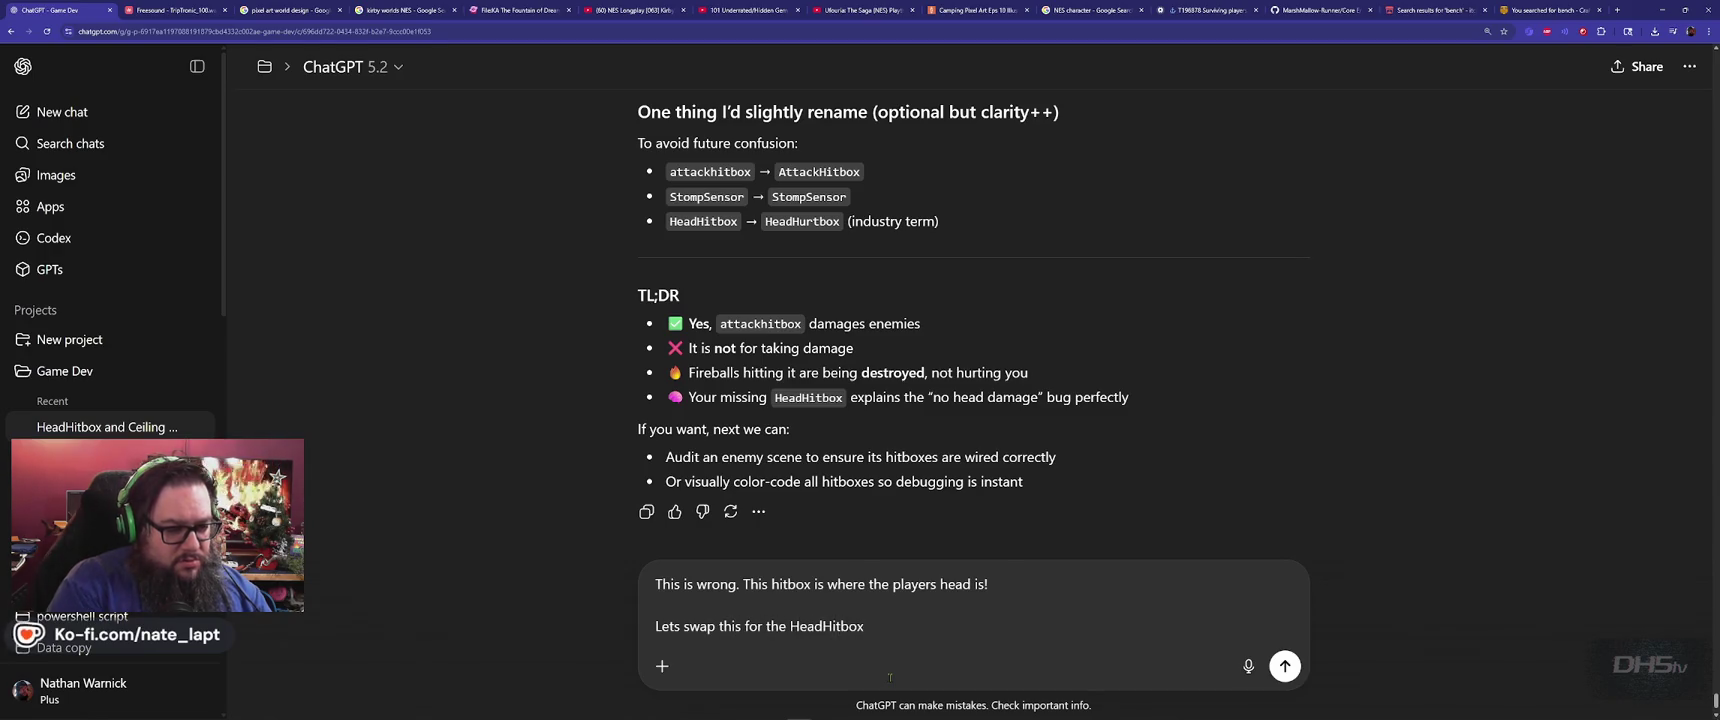
pyautogui.press('Return')
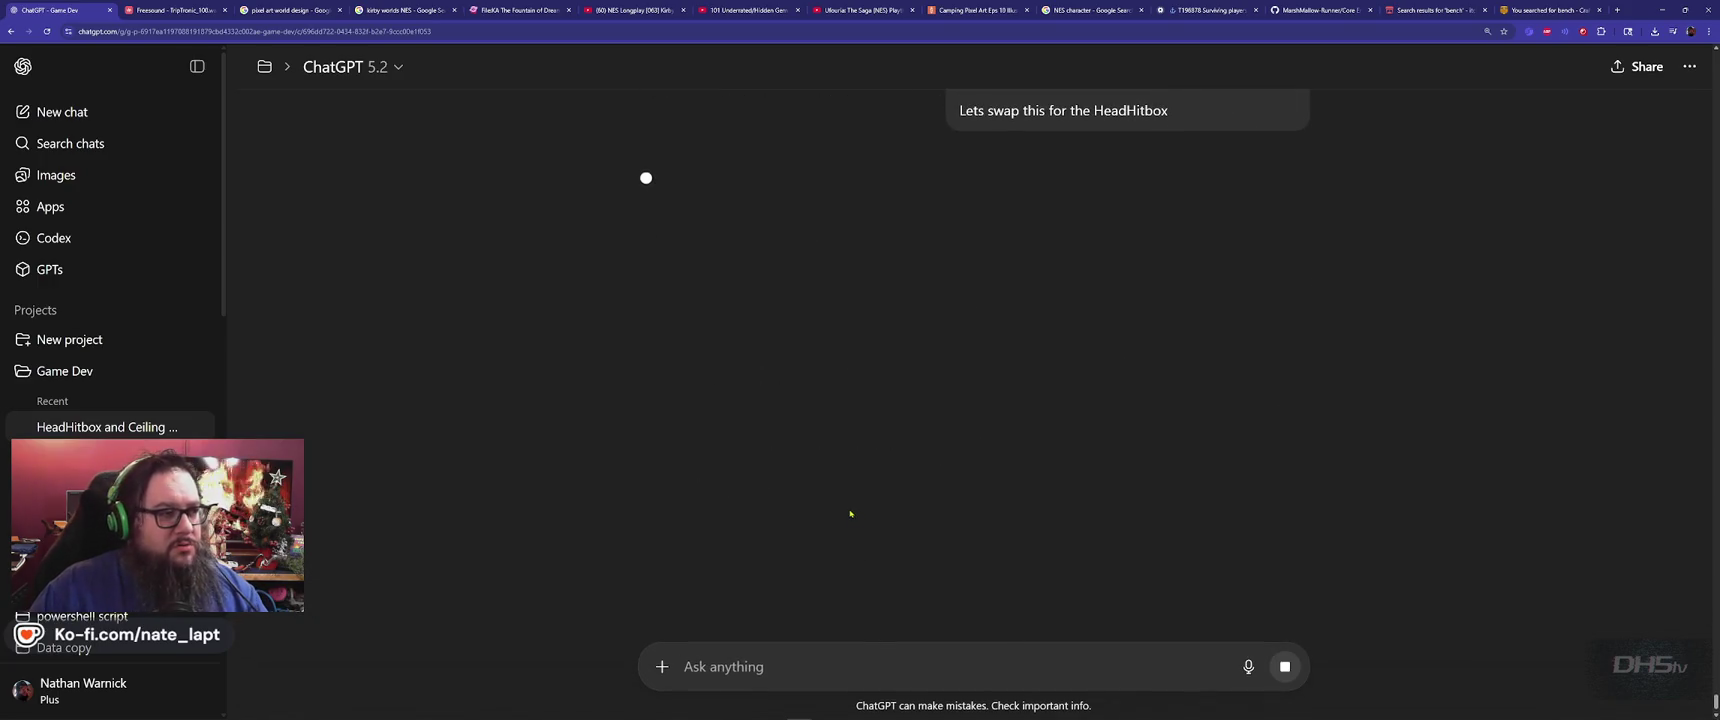
# Rename the attackhitbox node to HeadHitBox in the Scene tree
pyautogui.hotkey('alt', 'Tab')
pyautogui.doubleClick(138, 112)
pyautogui.write('HitBox')
pyautogui.press('Return')
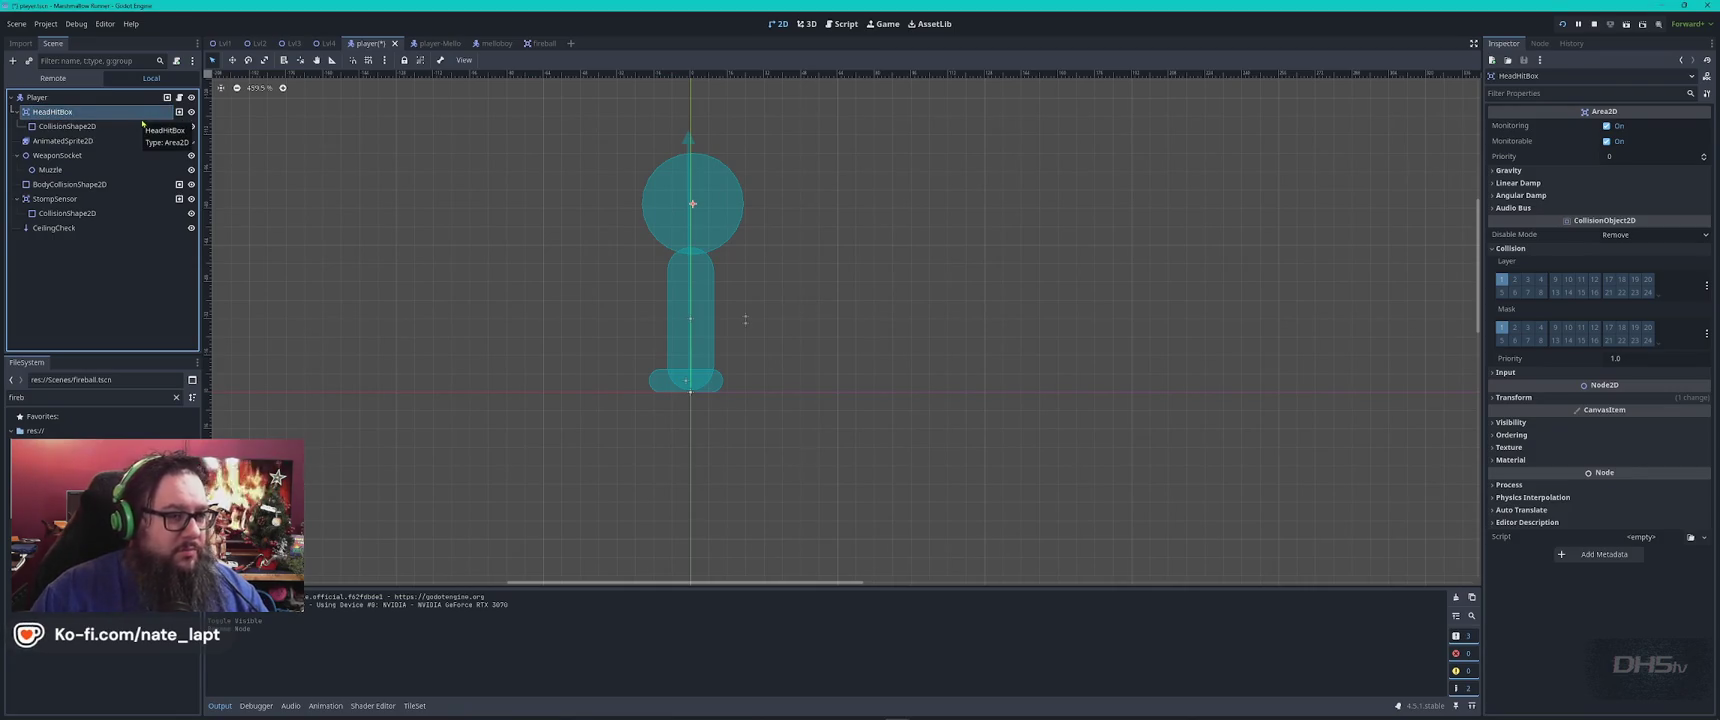
# Search player.gd for the attackhitbox references
pyautogui.click(844, 27)
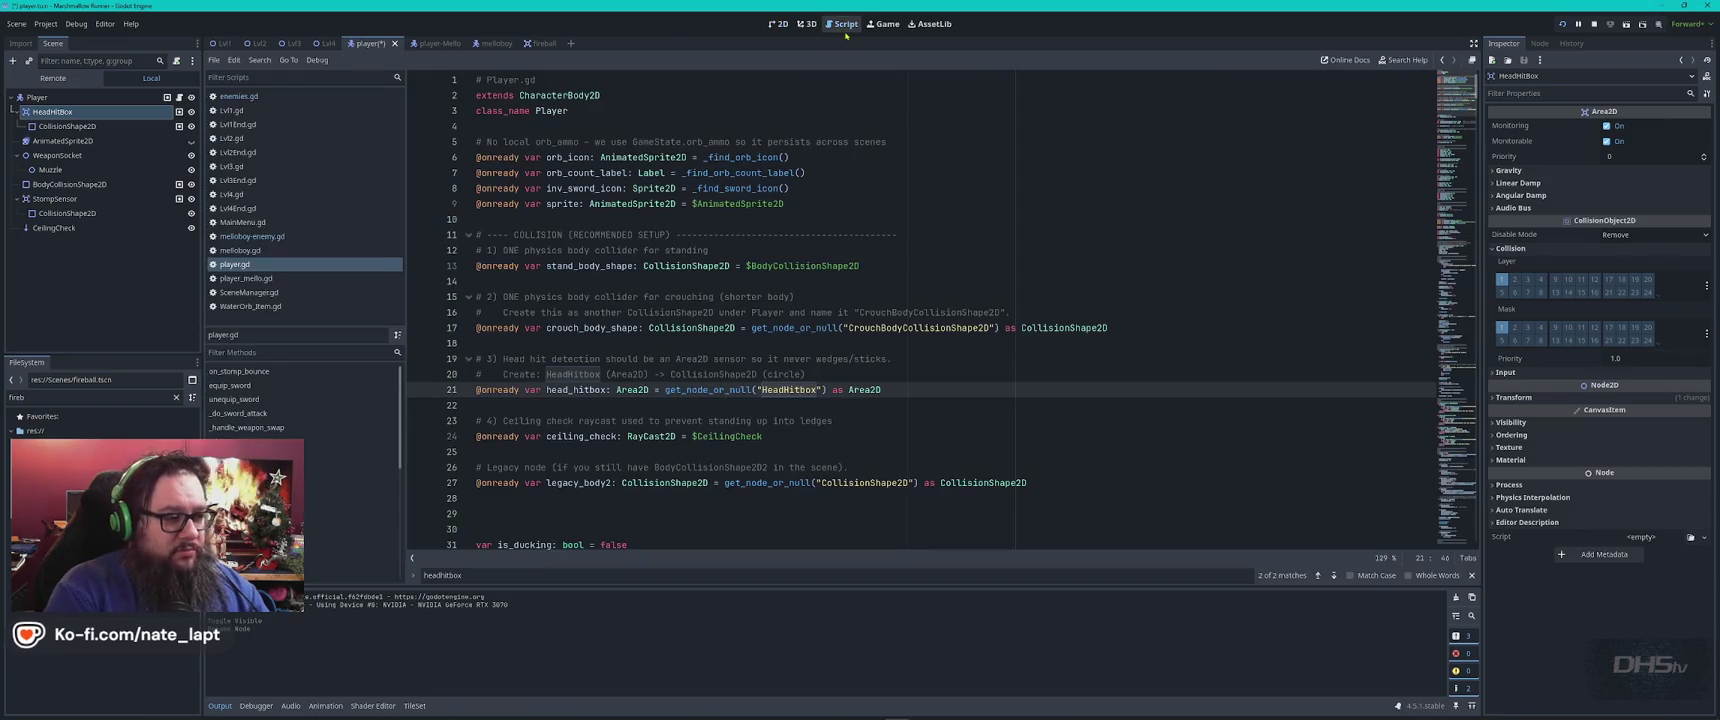
pyautogui.hotkey('ctrl', 'f')
pyautogui.write('attac')
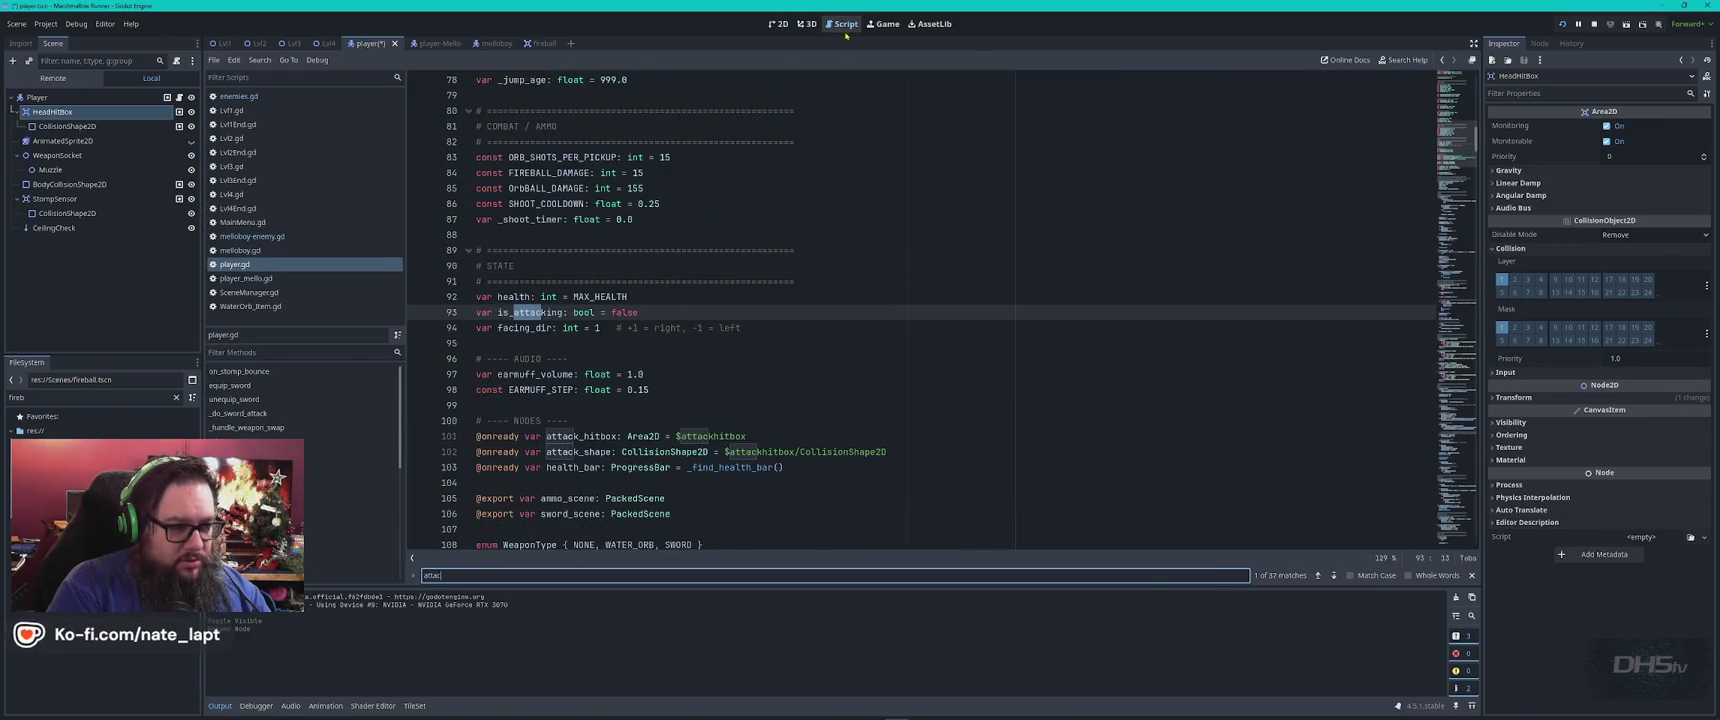
pyautogui.write('khitbox')
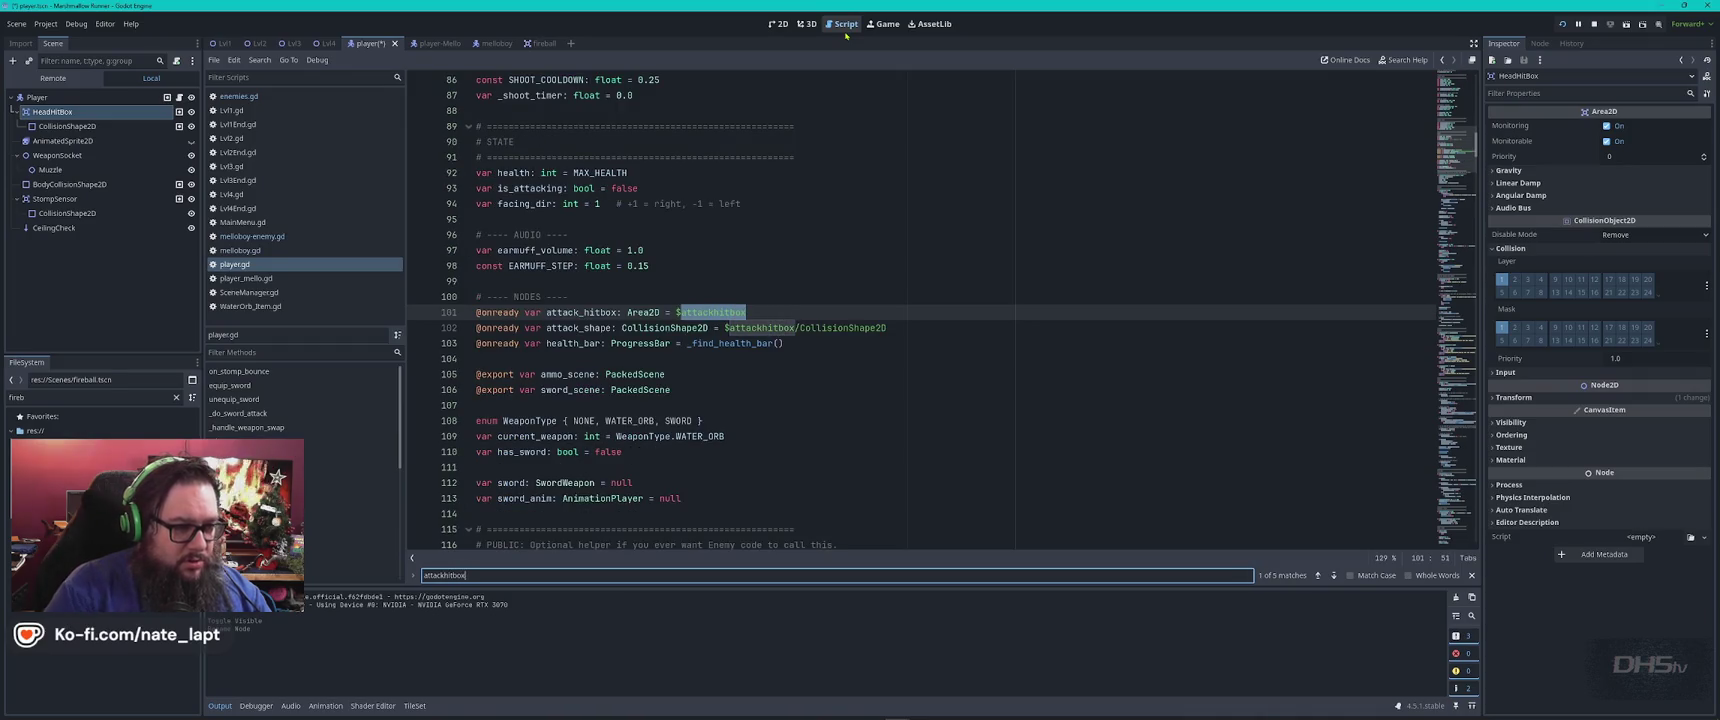
pyautogui.press('Return')
pyautogui.press('Return')
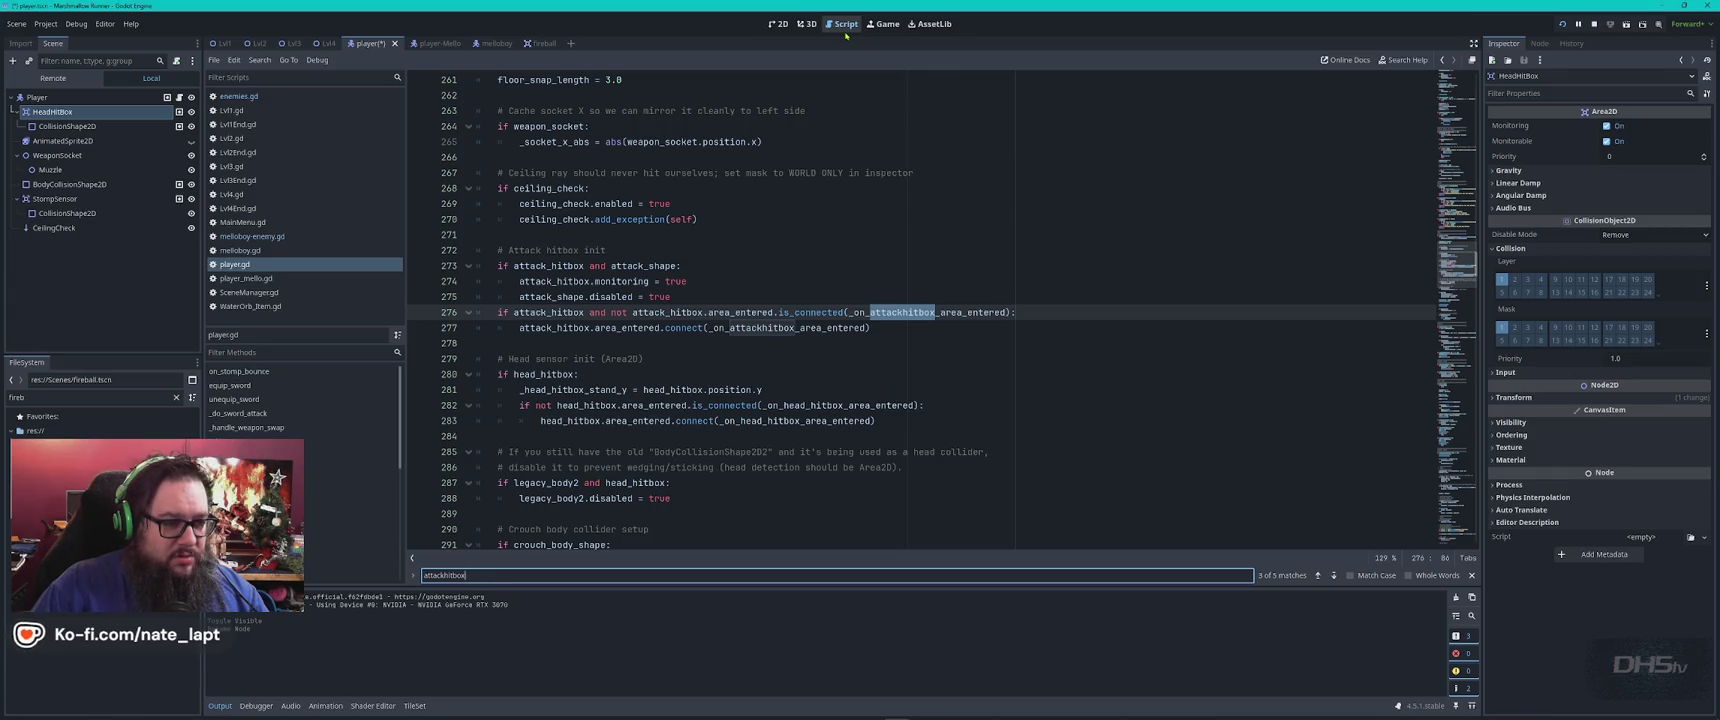
pyautogui.hotkey('alt', 'Tab')
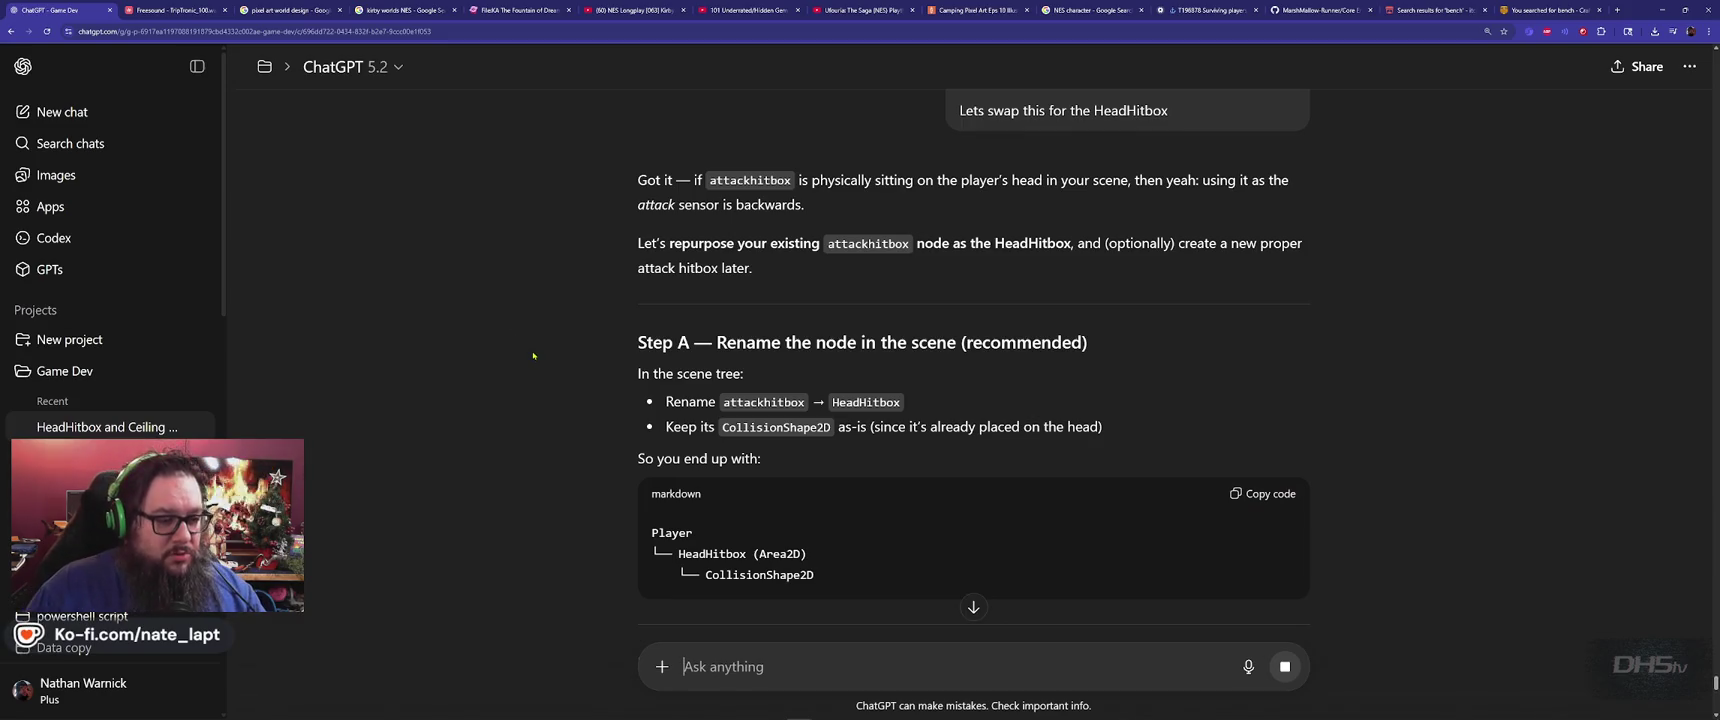
# Read ChatGPT's Step A and Step B, then cycle through the attackhitbox matches in player.gd
pyautogui.scroll(-3, 875, 317)
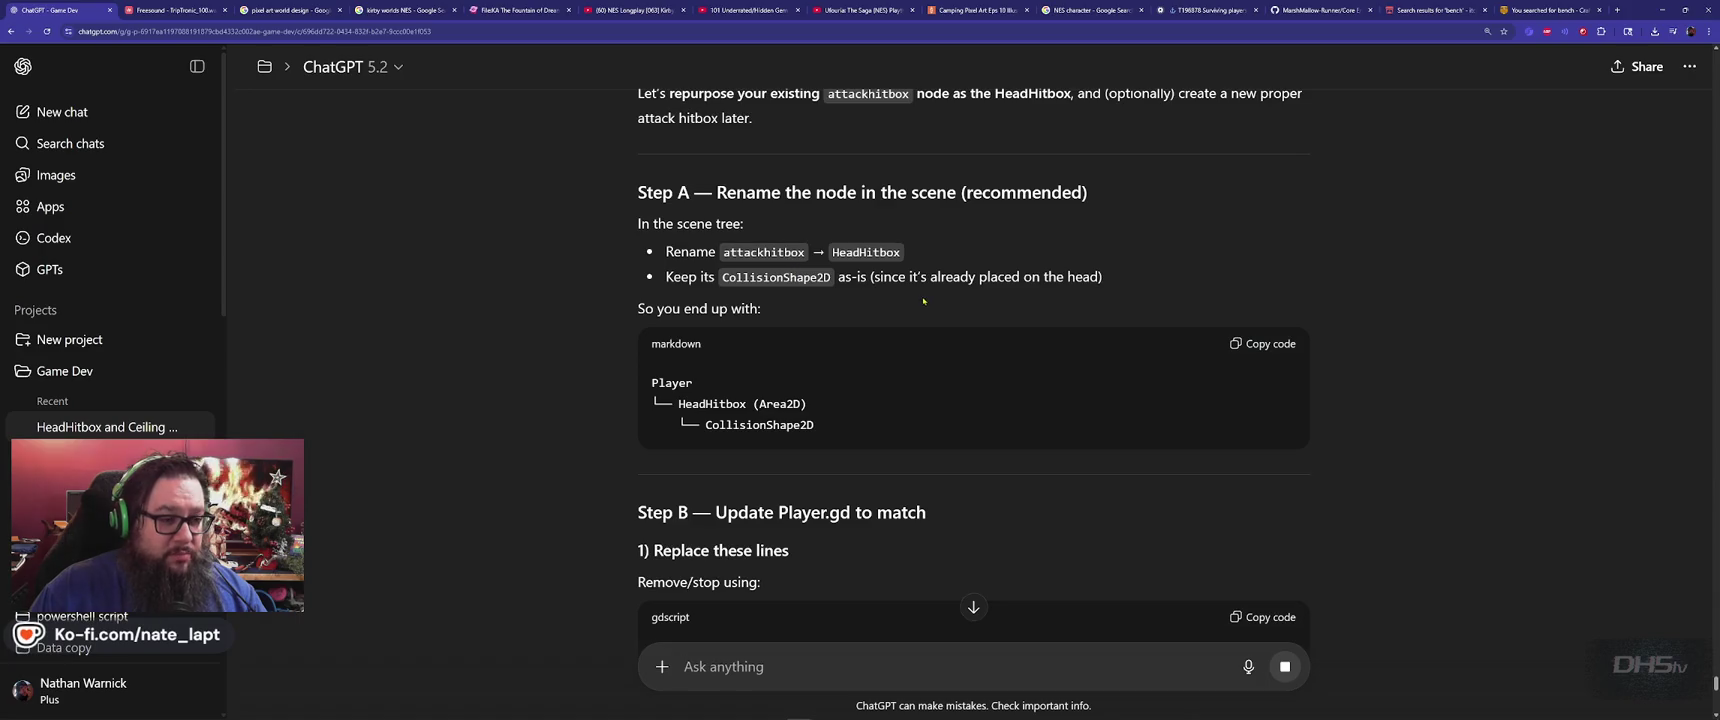
pyautogui.scroll(-3, 742, 301)
pyautogui.scroll(-3, 742, 301)
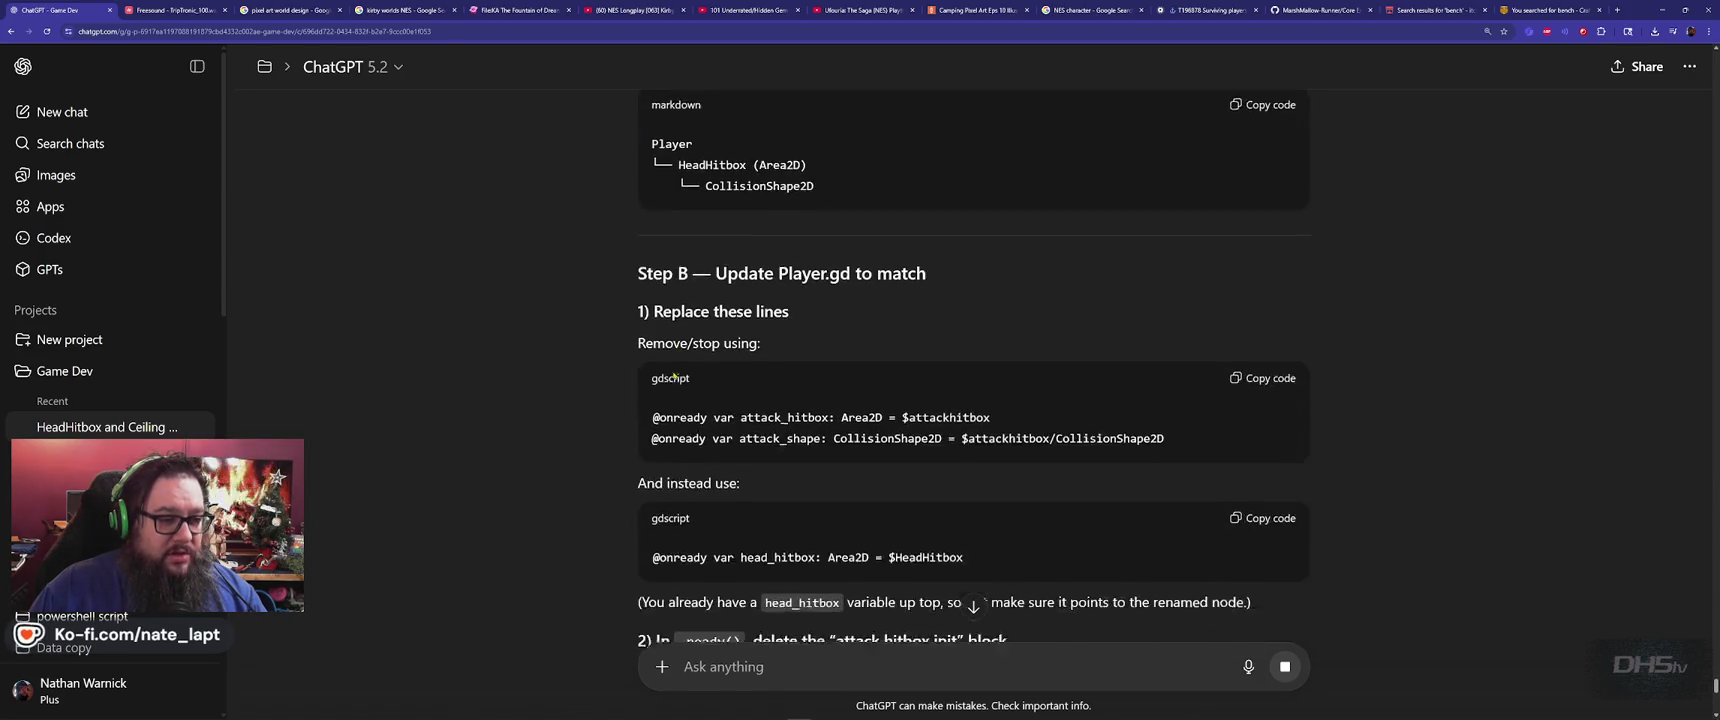
pyautogui.scroll(-1, 737, 308)
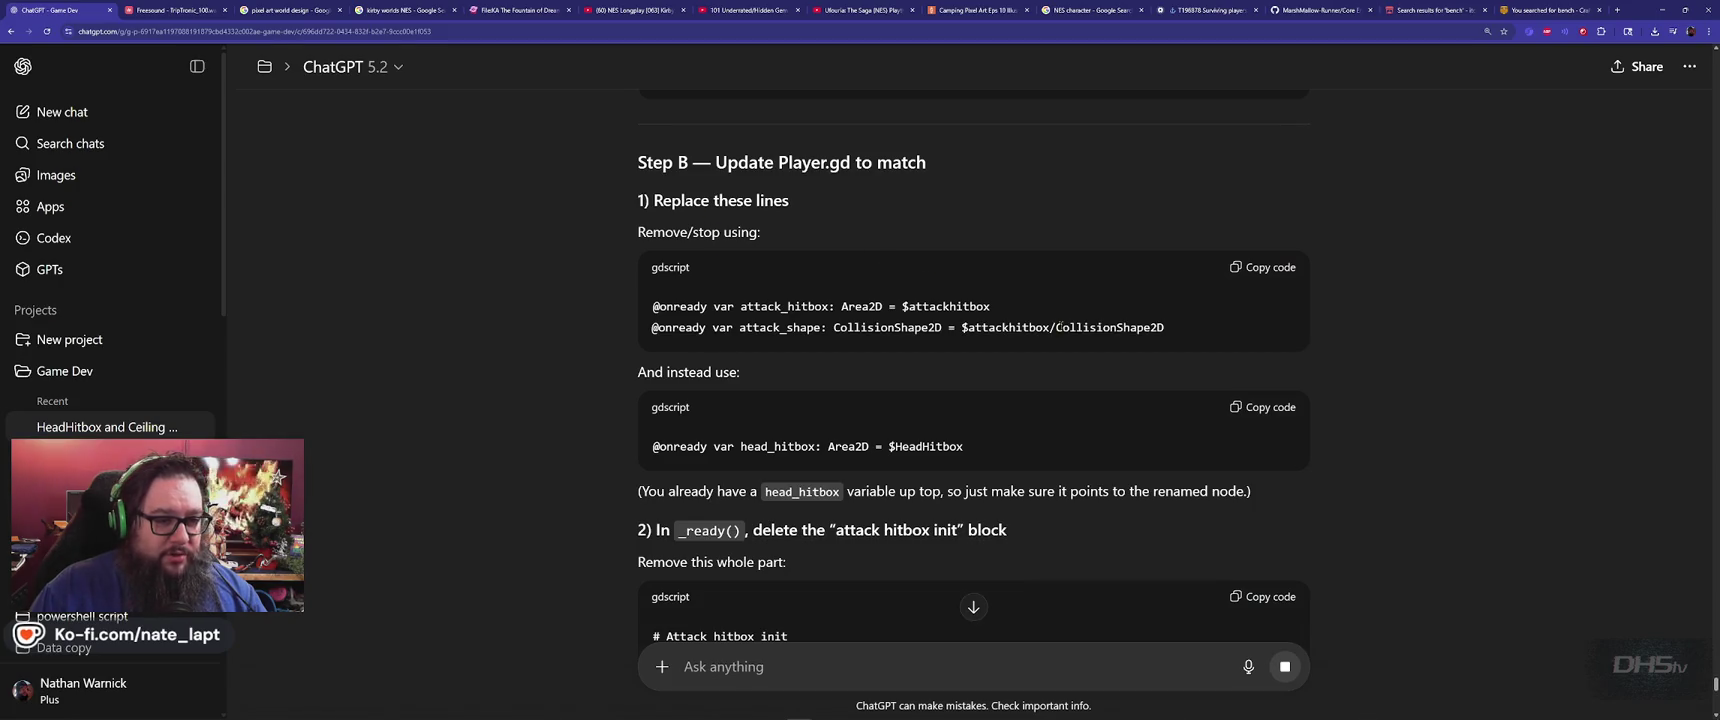
pyautogui.hotkey('alt', 'Tab')
pyautogui.press('Return')
pyautogui.press('Return')
pyautogui.press('Return')
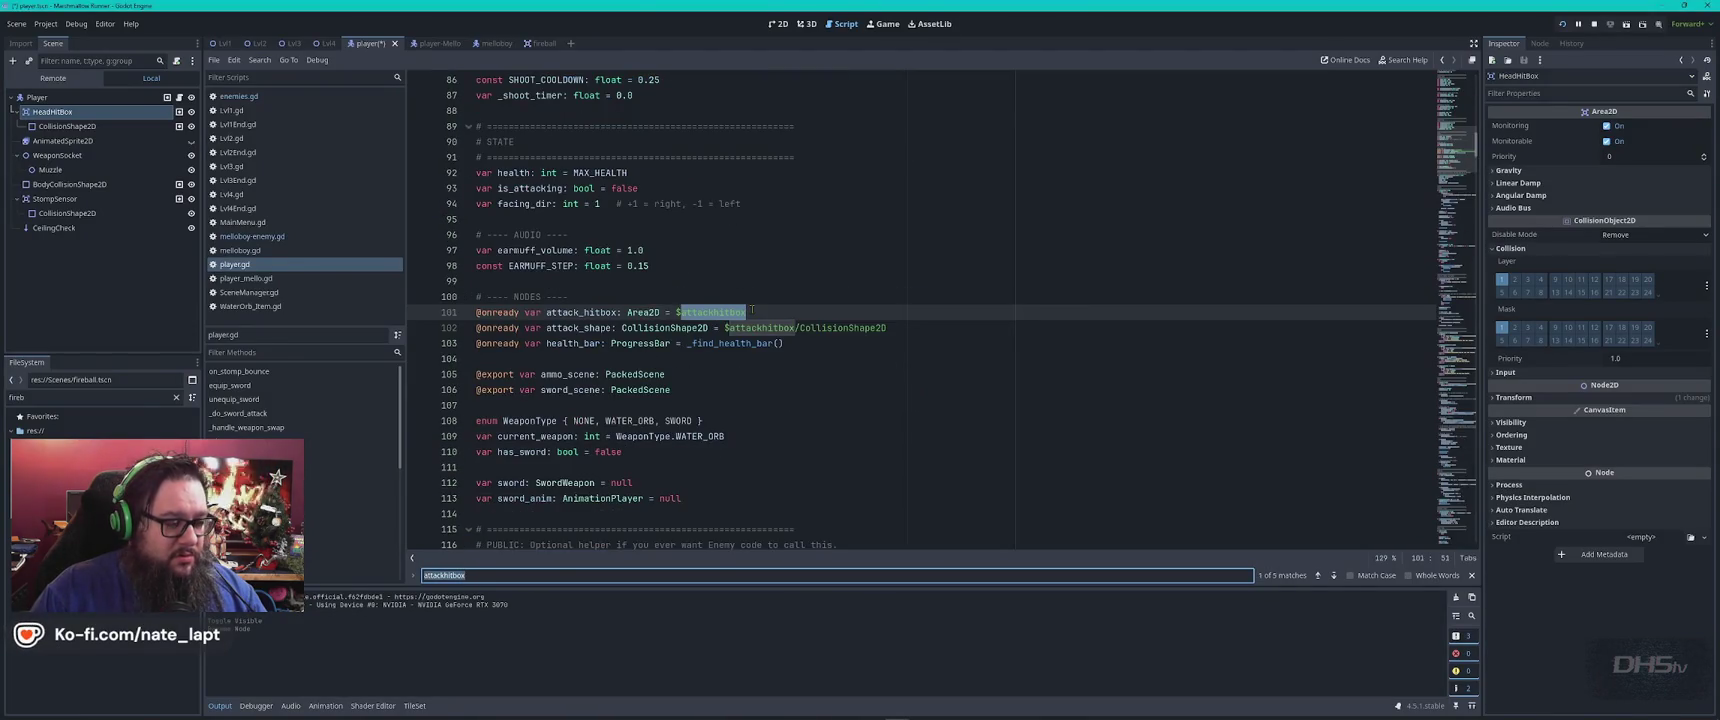
# Replace the attack_hitbox and attack_shape declarations with ChatGPT's head_hitbox line
pyautogui.scroll(-1, 745, 290)
pyautogui.moveTo(738, 248); pyautogui.dragTo(983, 278)
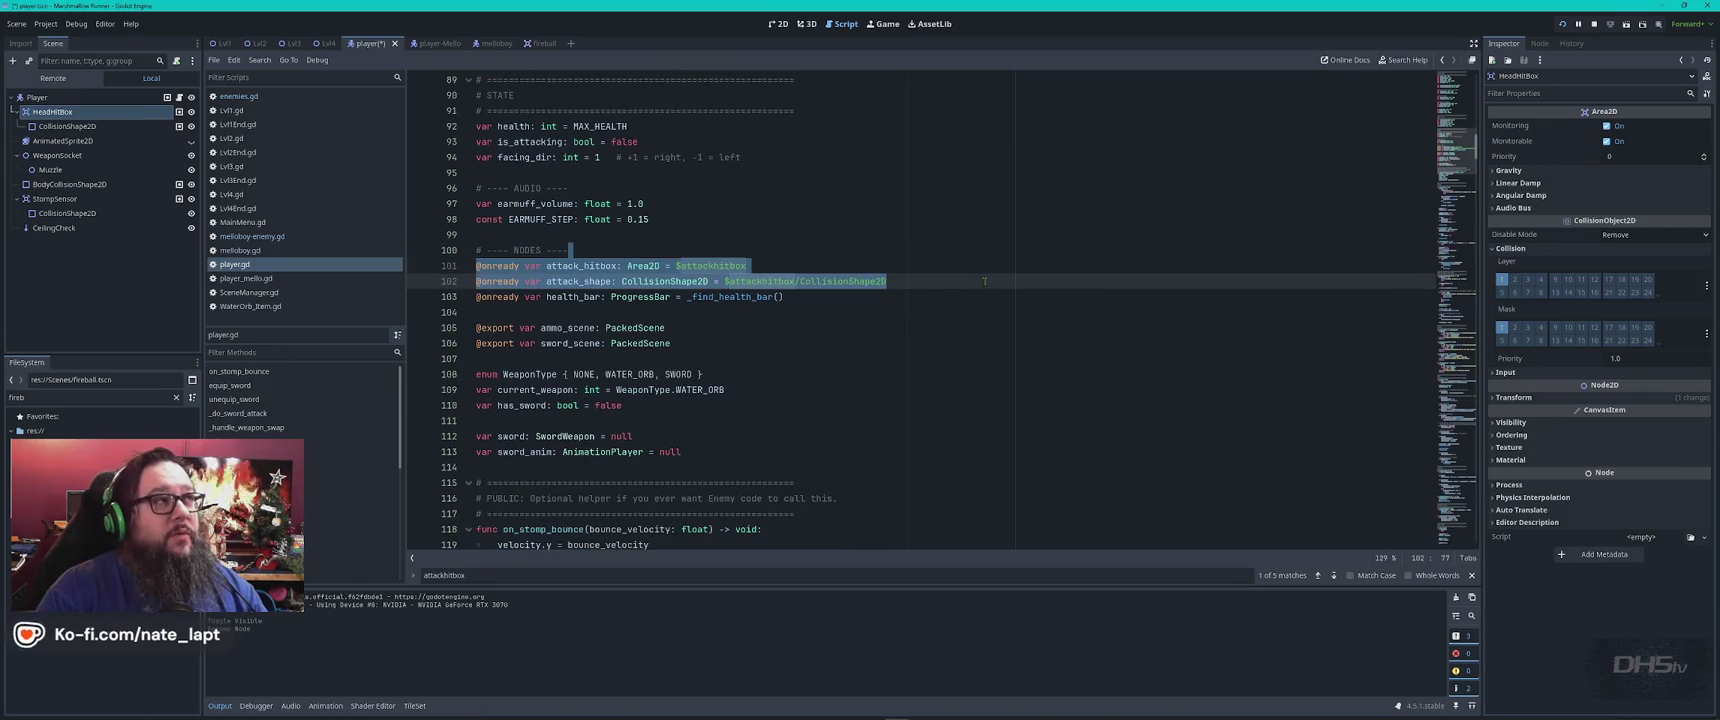
pyautogui.press('BackSpace')
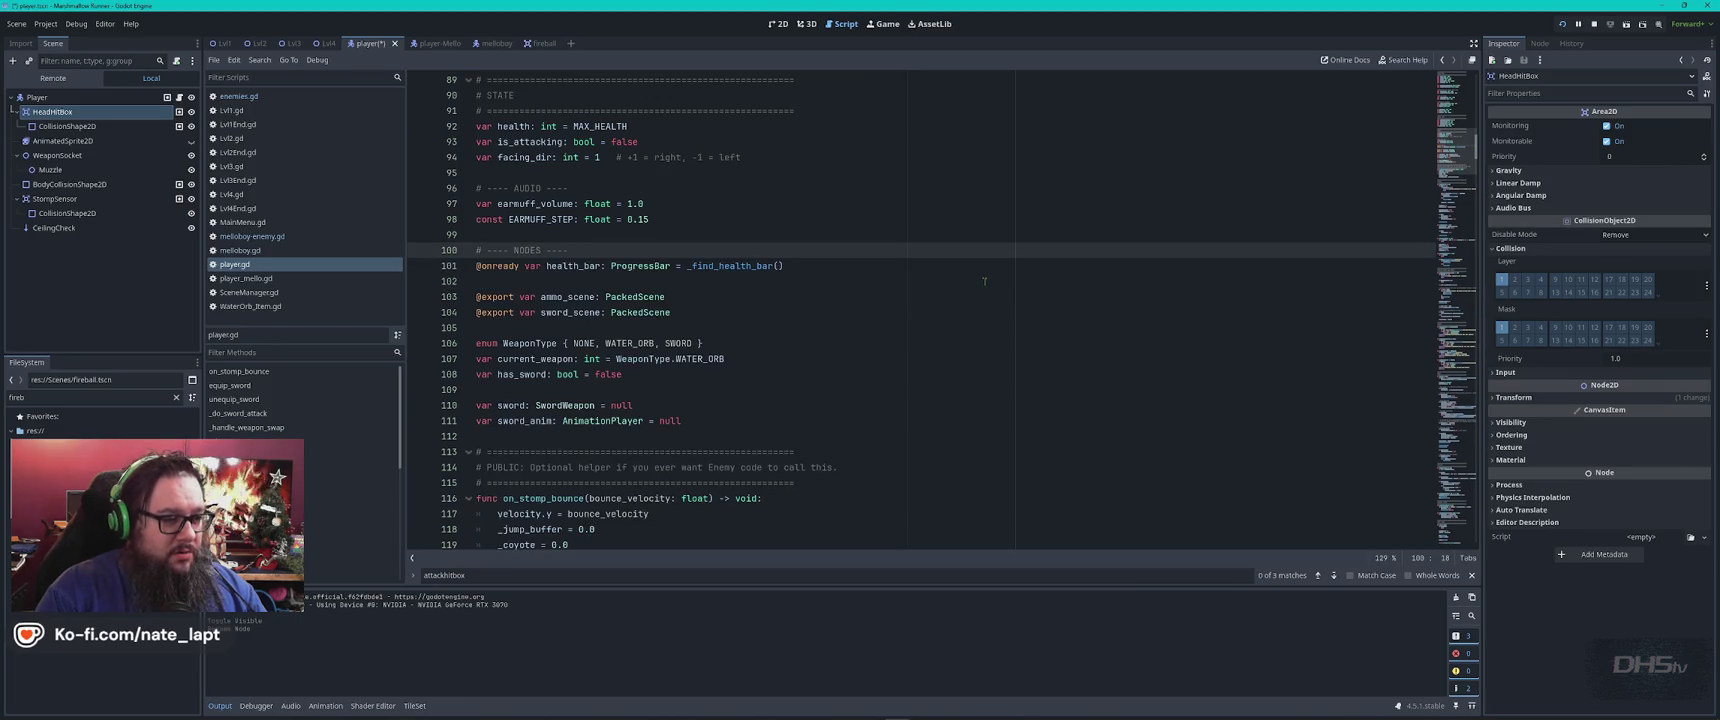
pyautogui.hotkey('alt', 'Tab')
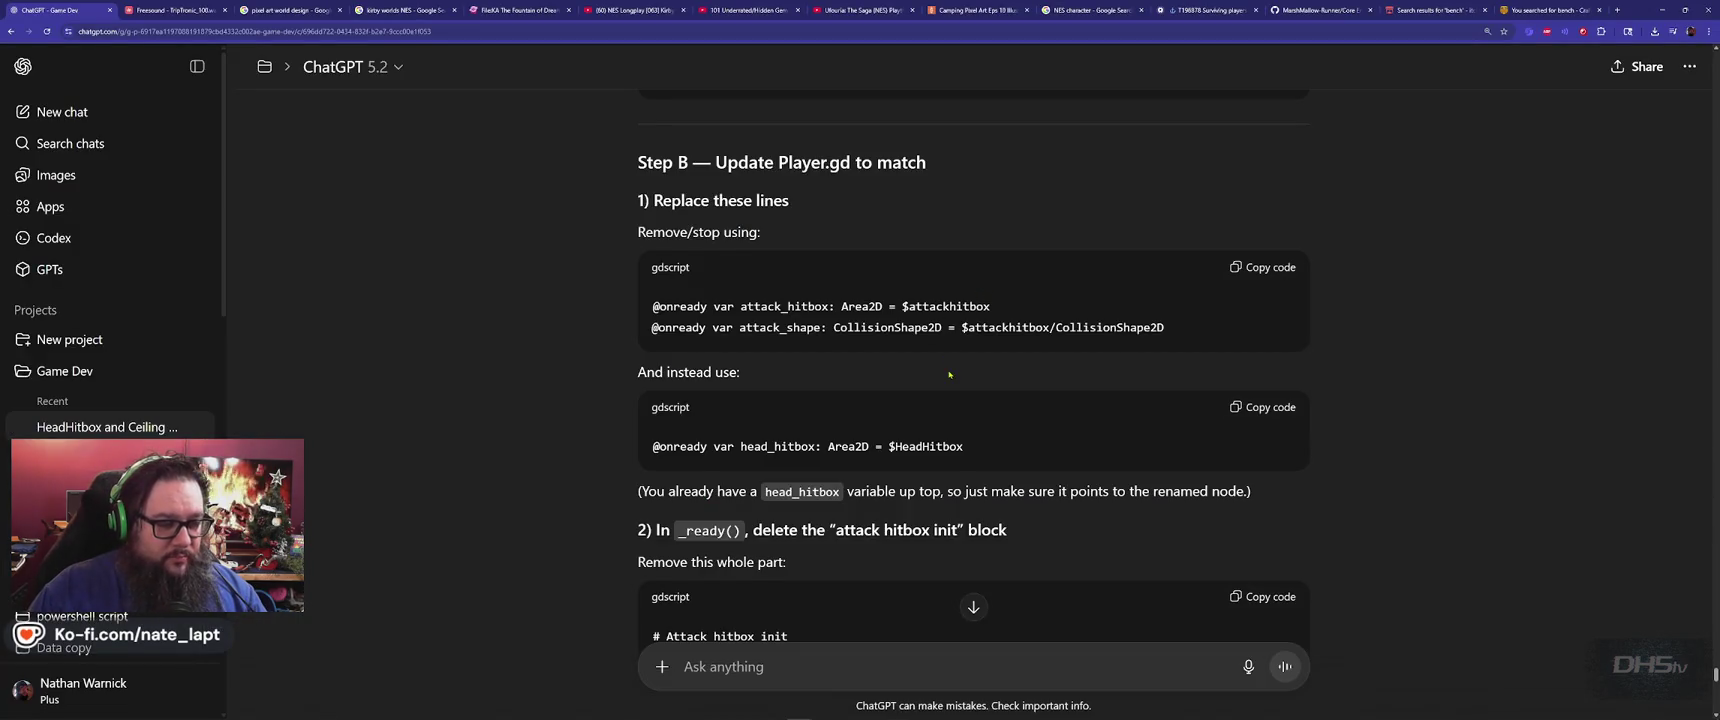
pyautogui.scroll(-1, 949, 374)
pyautogui.click(1264, 309)
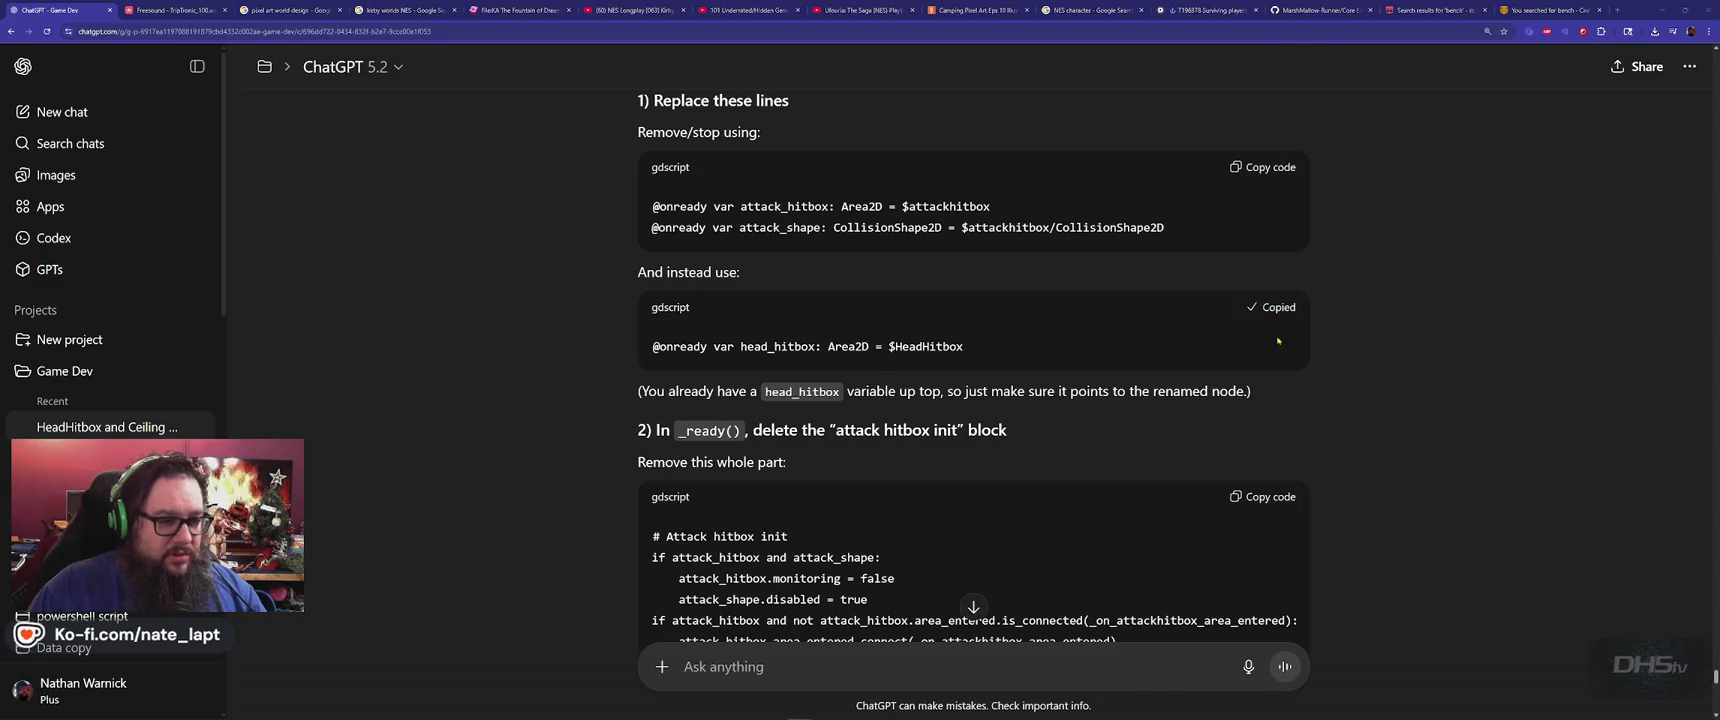
pyautogui.hotkey('alt', 'Tab')
pyautogui.press('Down')
pyautogui.press('Home')
pyautogui.write('@onready var head_hitbox: Area2D = $HeadHitbox')
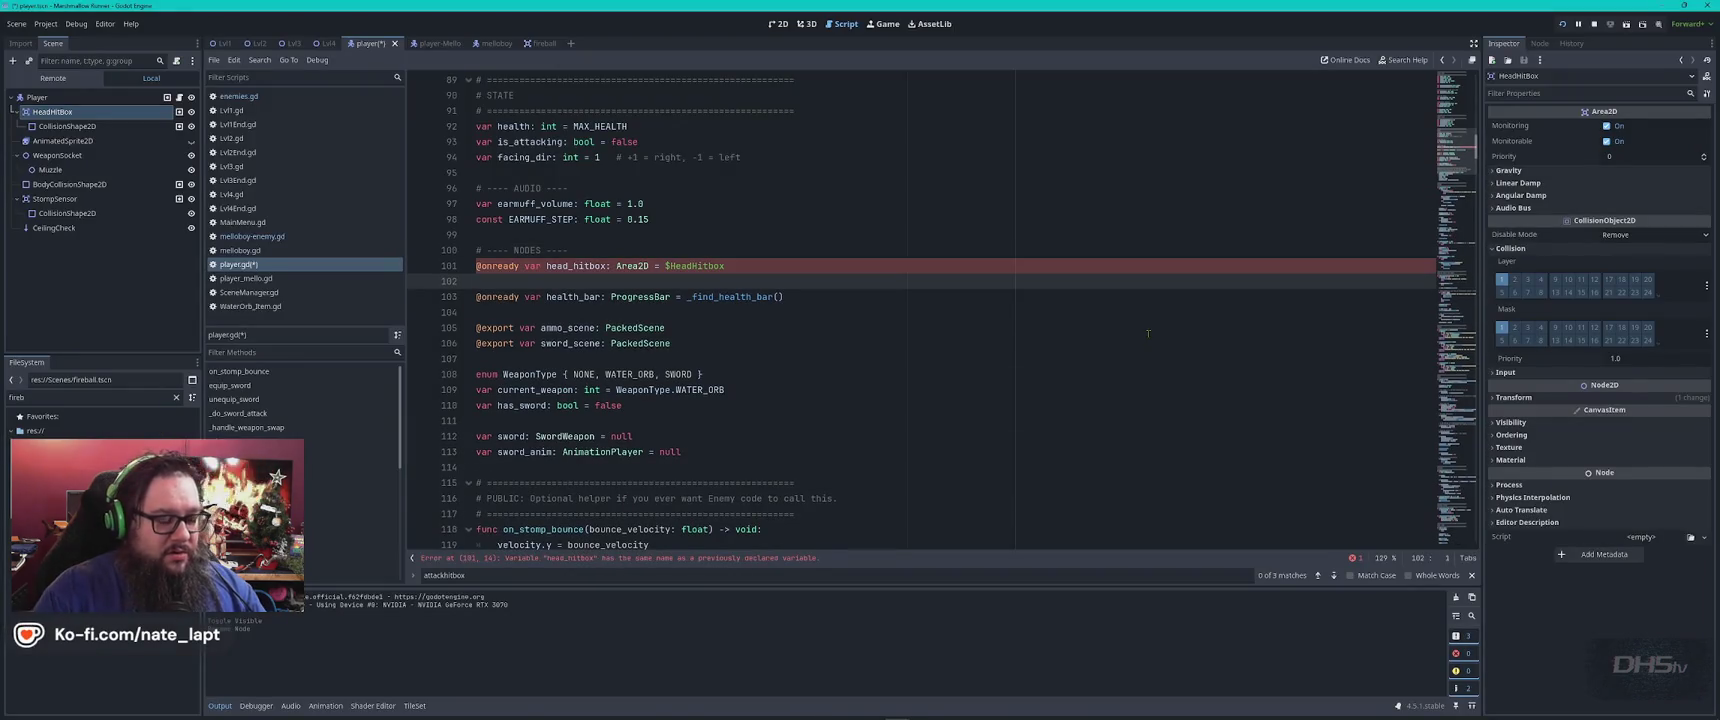
# Check the HeadHitBox node spelling against the $HeadHitbox path on line 101
pyautogui.hotkey('alt', 'Tab')
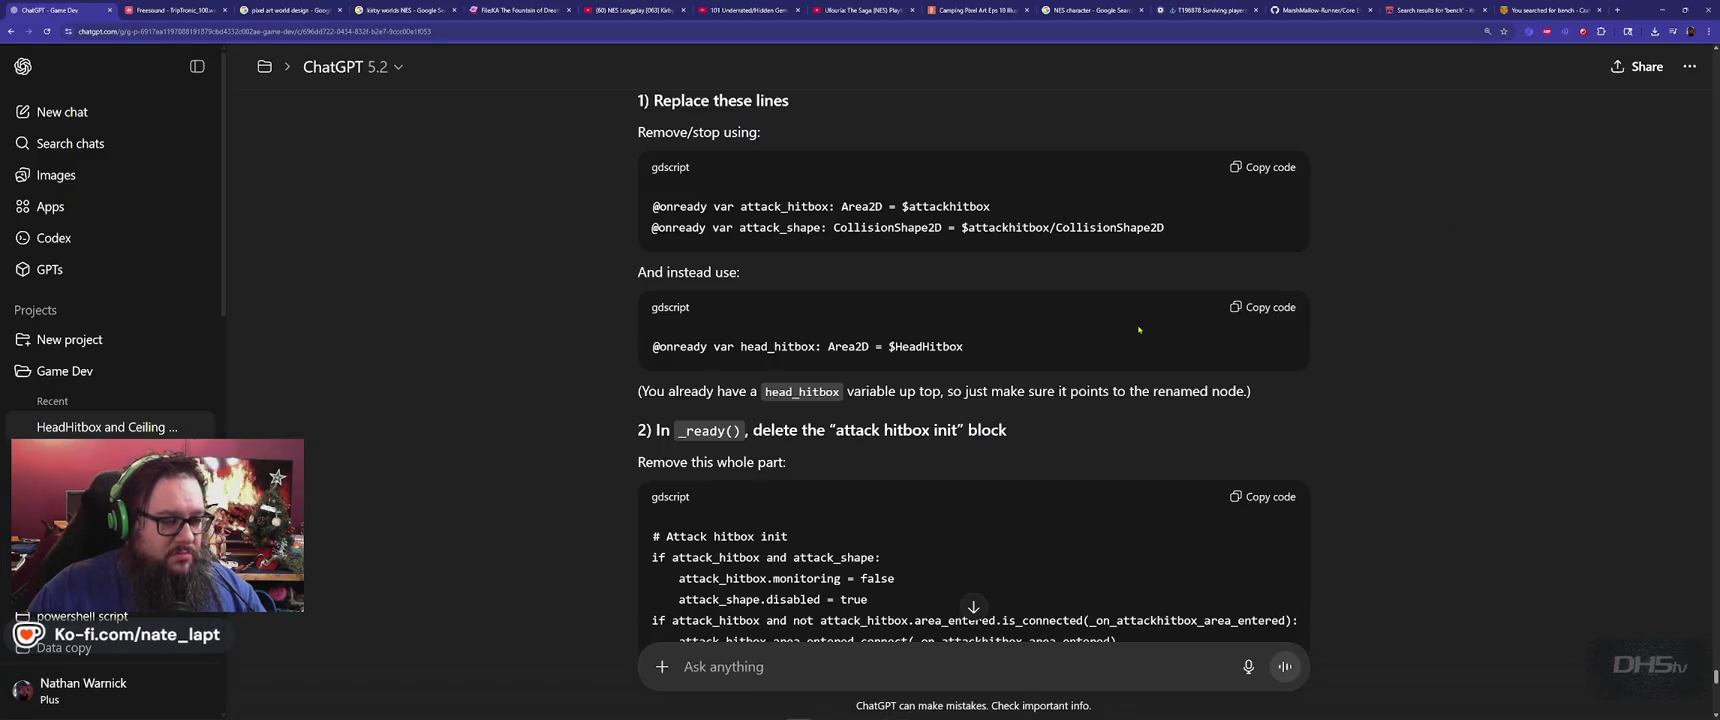
pyautogui.hotkey('alt', 'Tab')
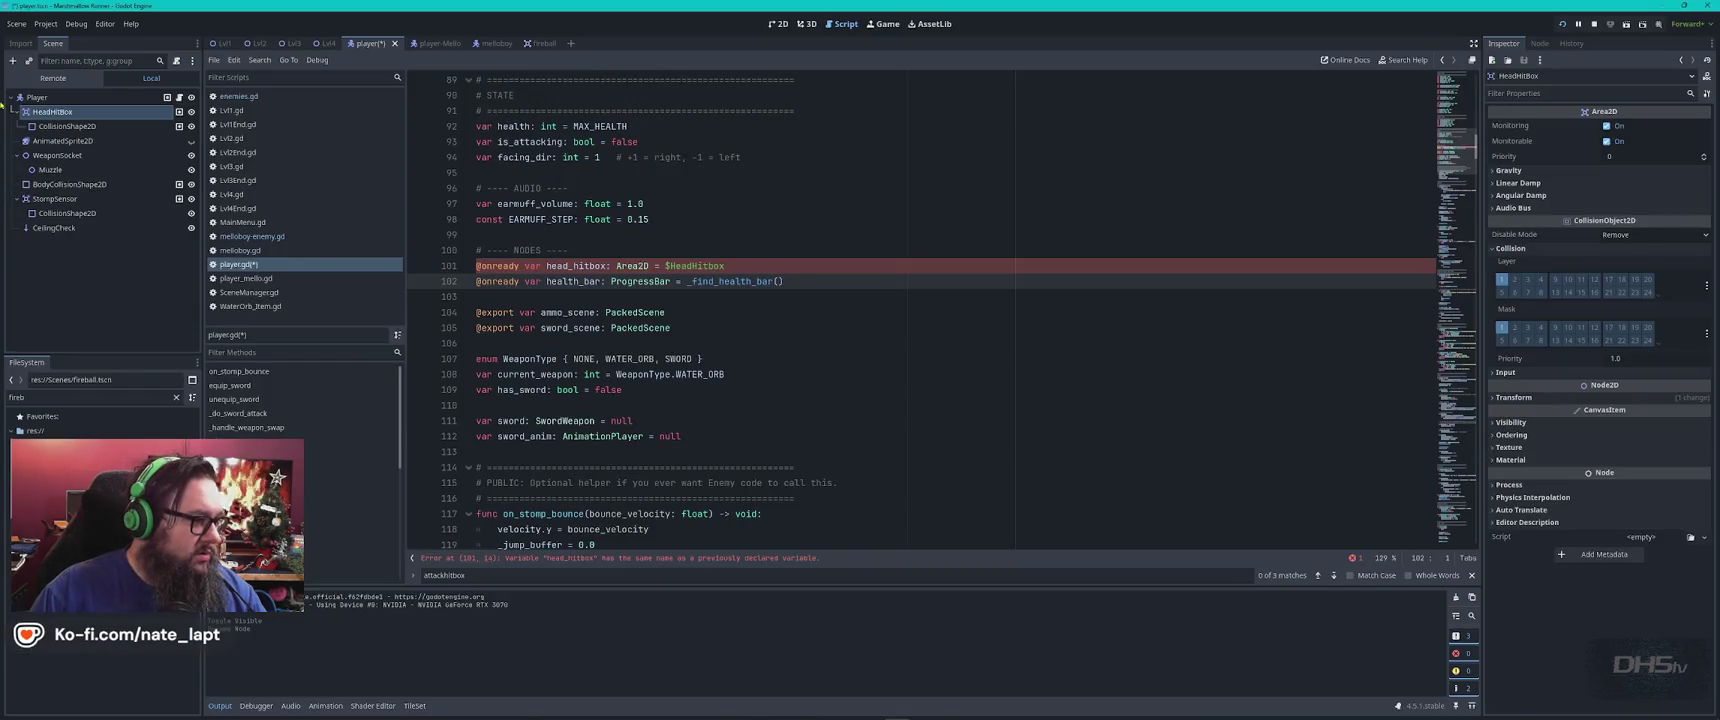
pyautogui.doubleClick(80, 111)
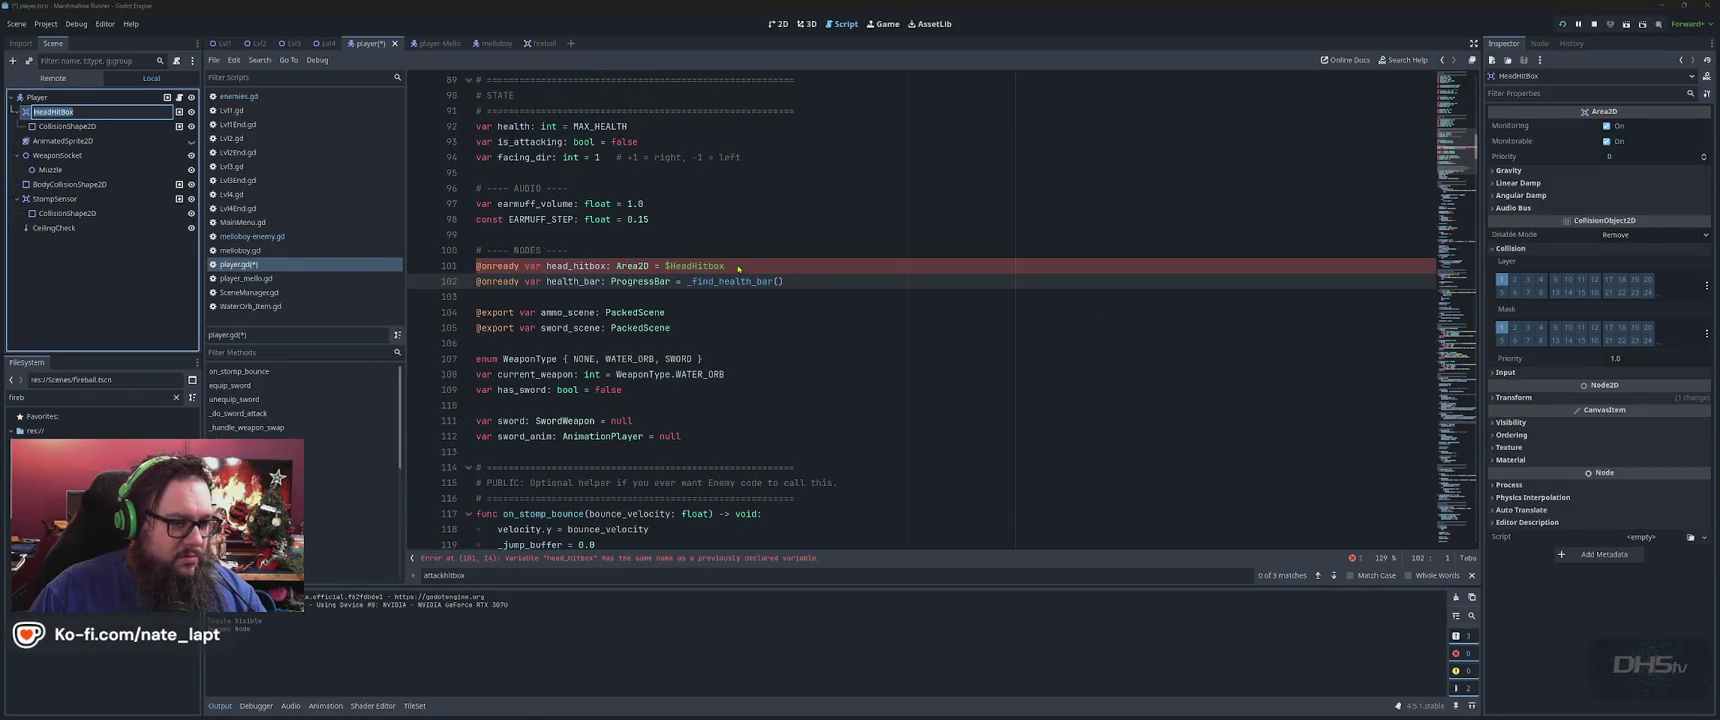
pyautogui.moveTo(570, 250); pyautogui.dragTo(722, 266)
pyautogui.press('Down')
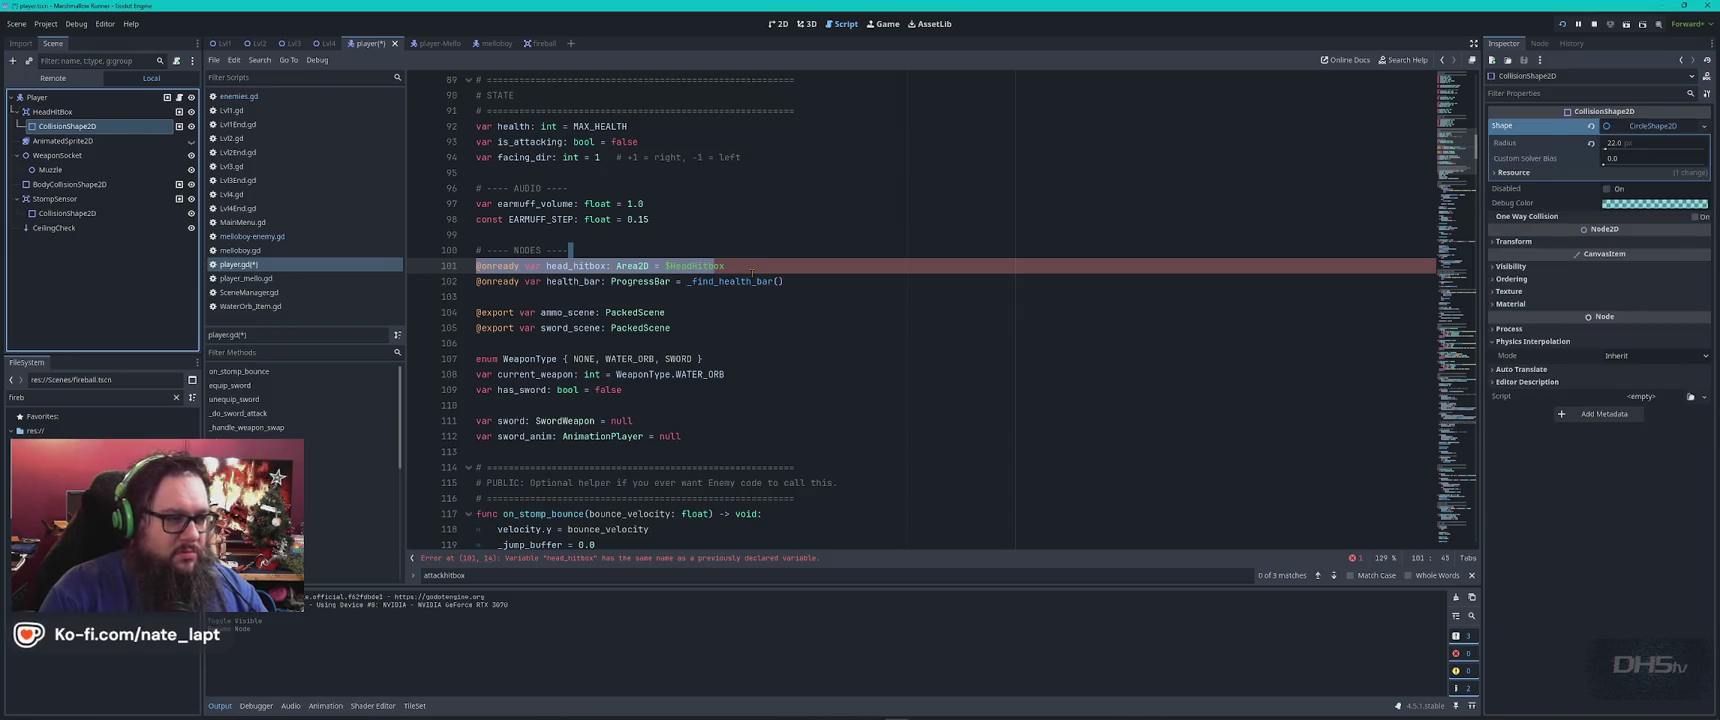
pyautogui.click(748, 269)
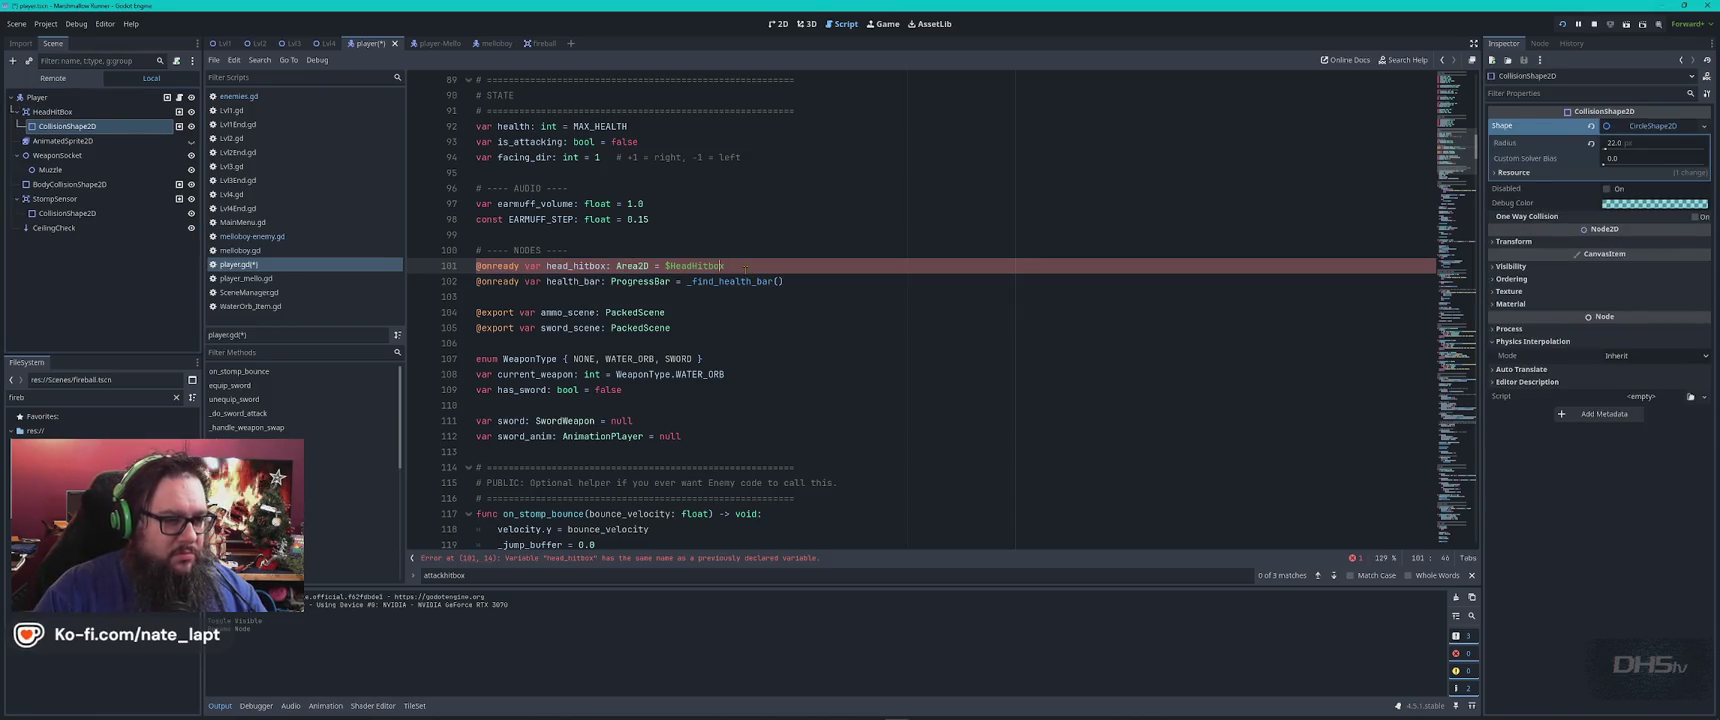
pyautogui.write('x')
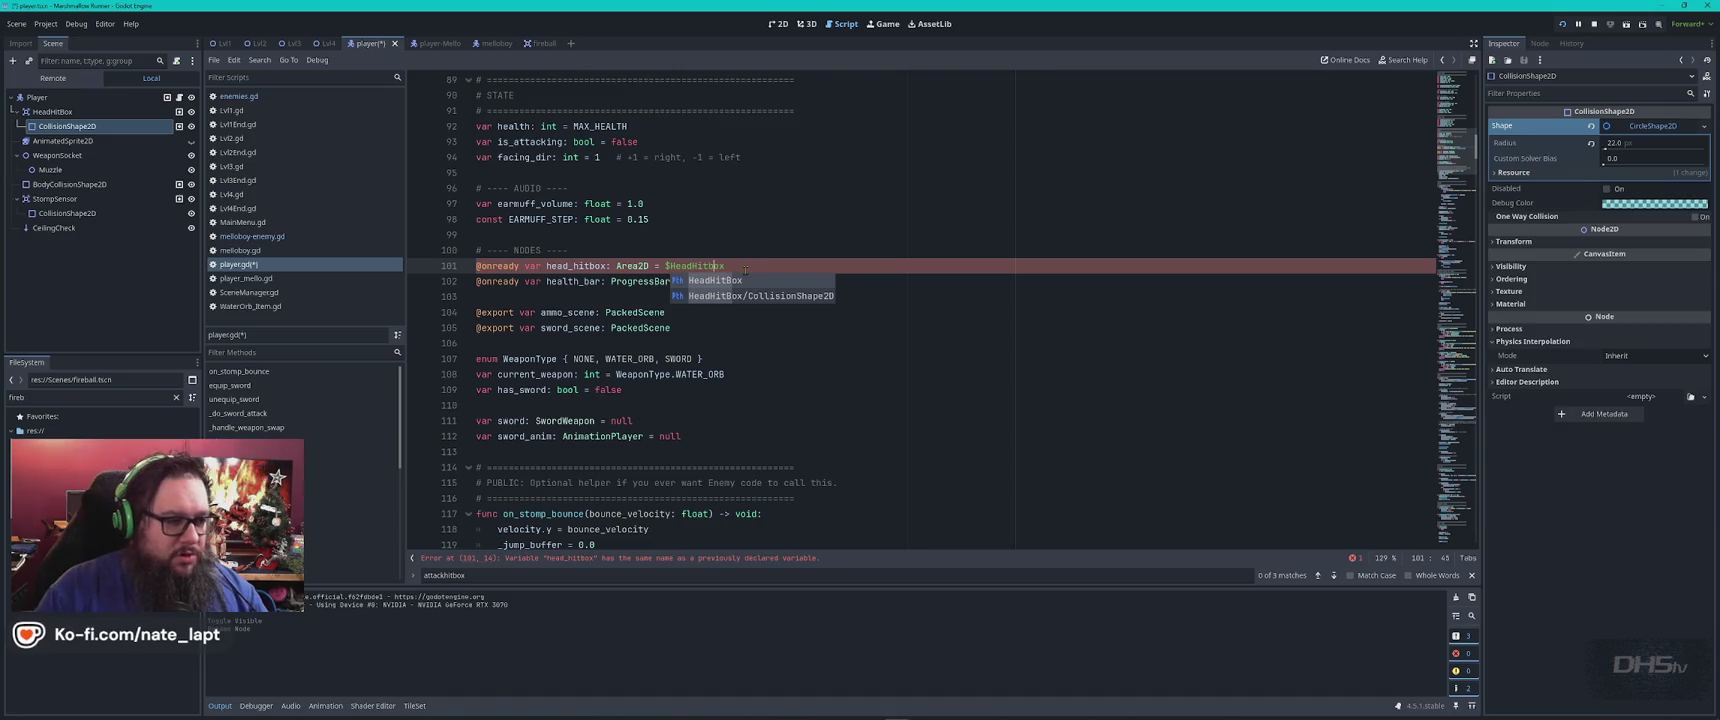
pyautogui.doubleClick(70, 112)
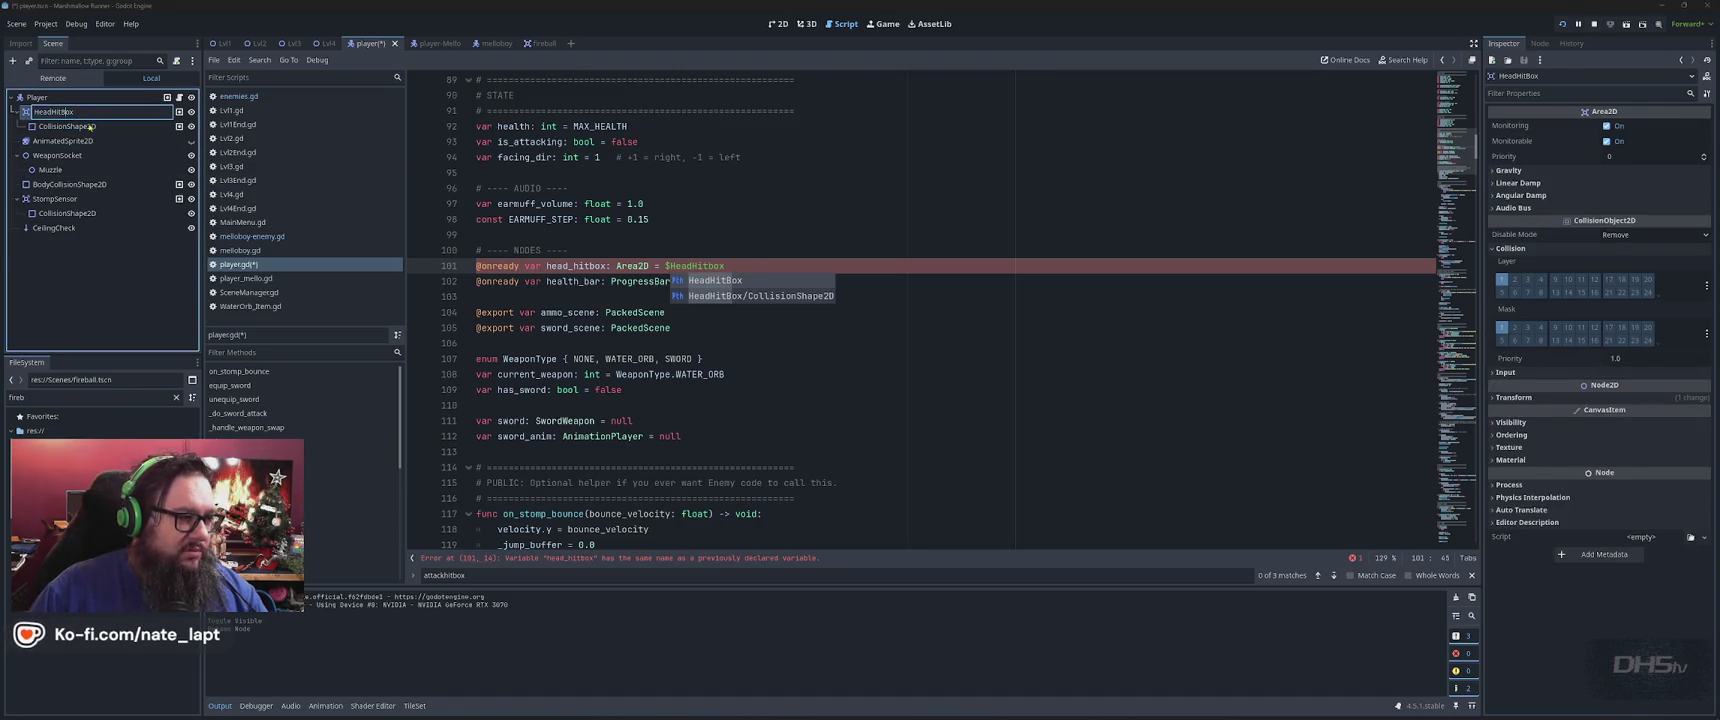
pyautogui.moveTo(869, 172); pyautogui.dragTo(940, 300)
pyautogui.click(963, 315)
pyautogui.click(817, 250)
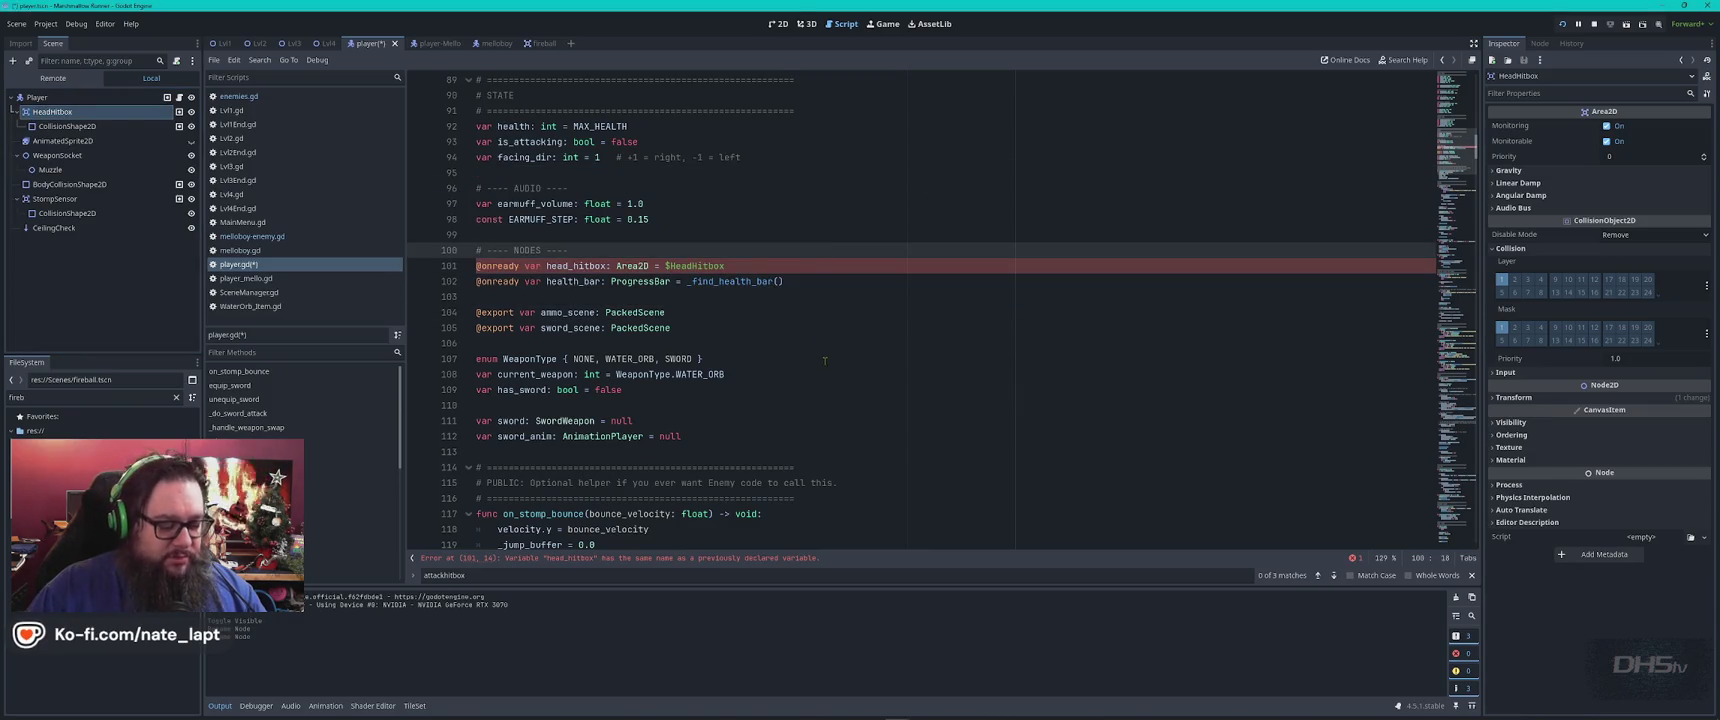
# Recheck ChatGPT's instructions for the head_hitbox change
pyautogui.hotkey('alt', 'Tab')
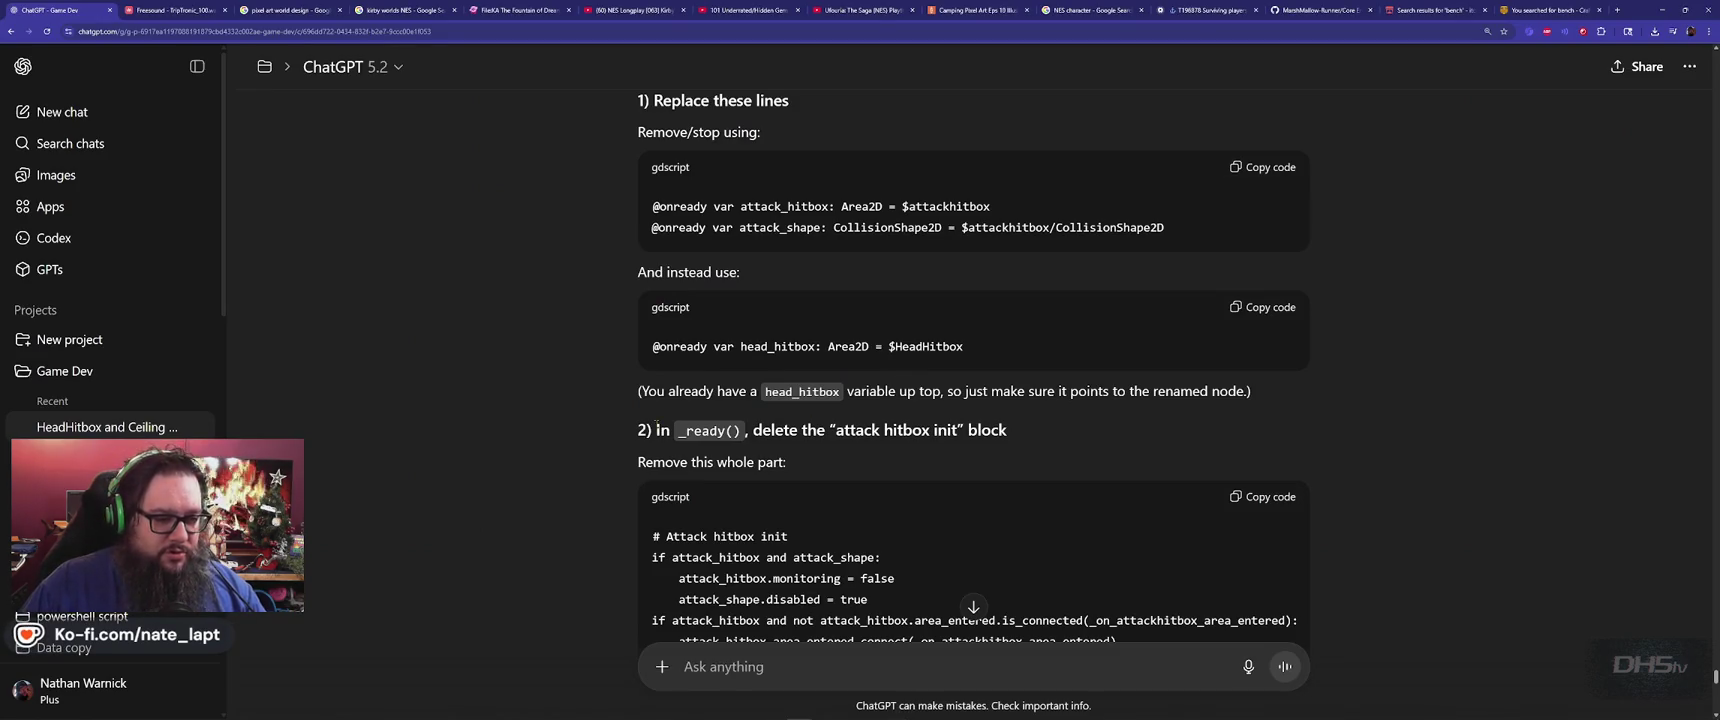
pyautogui.scroll(-2, 656, 424)
pyautogui.scroll(1, 656, 424)
pyautogui.hotkey('alt', 'Tab')
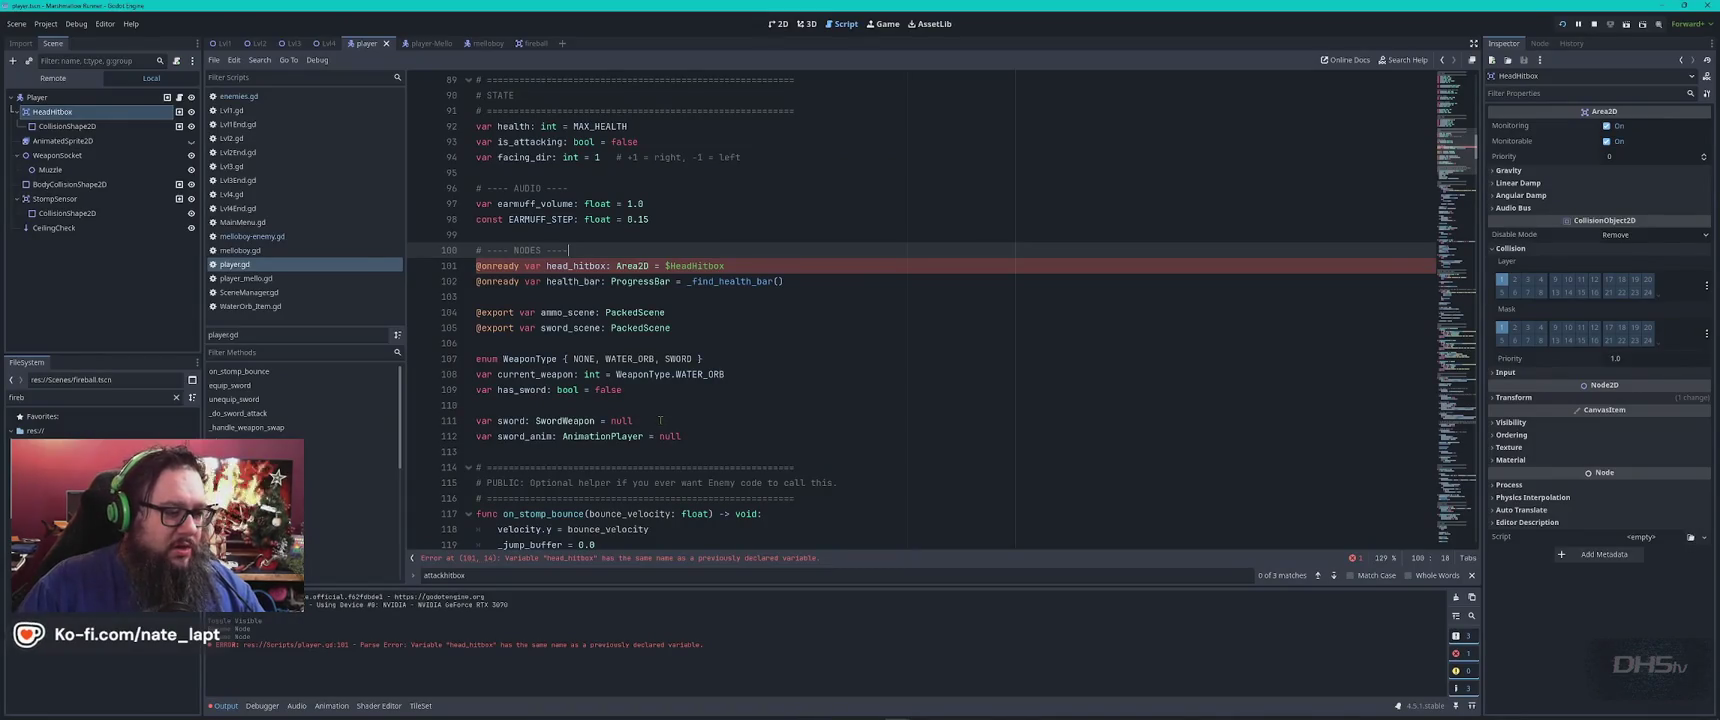
# Search player.gd for _ready to locate the _ready() function
pyautogui.scroll(-6, 660, 420)
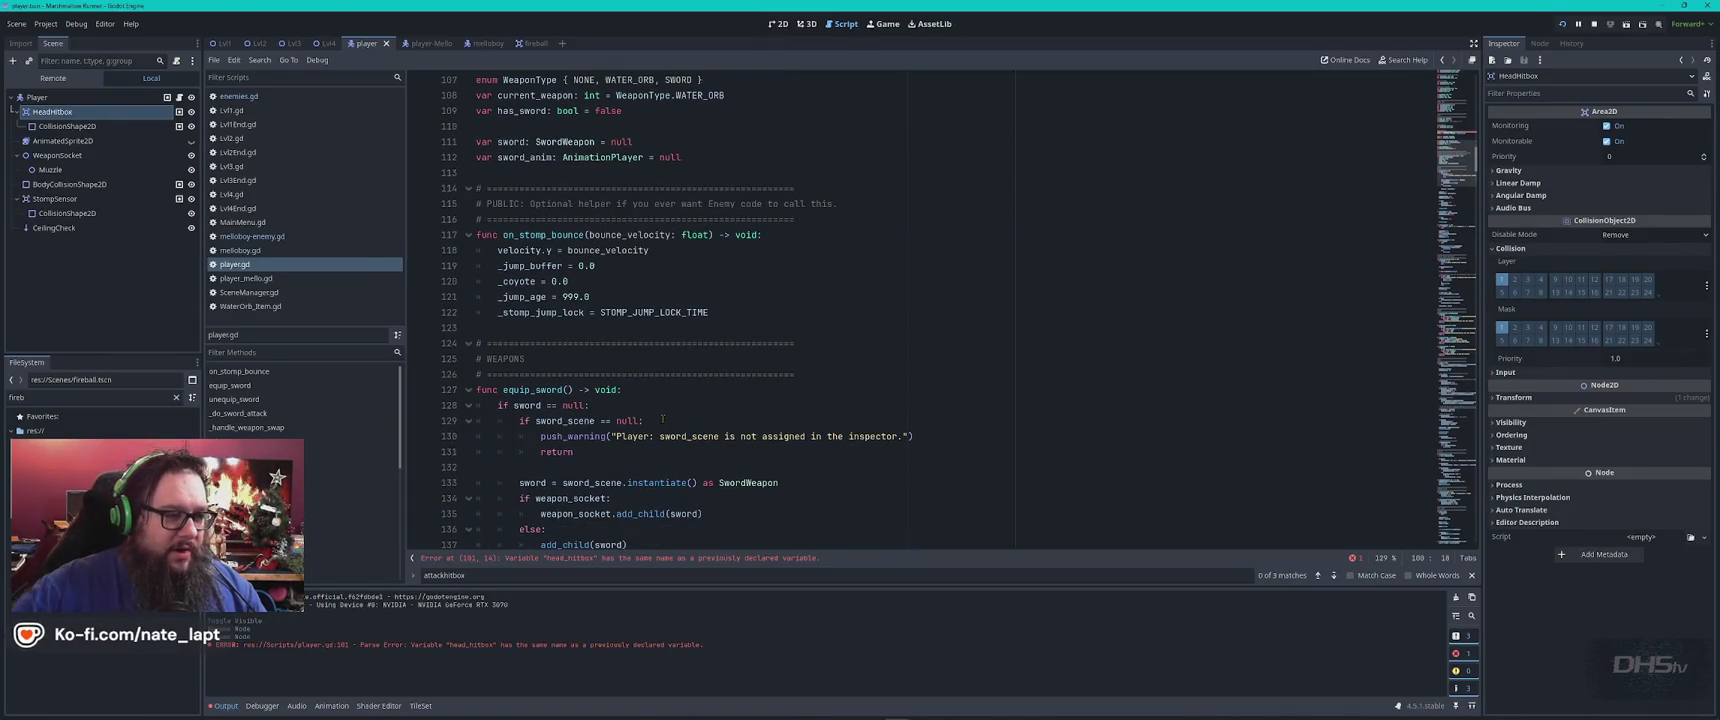
pyautogui.scroll(-11, 662, 419)
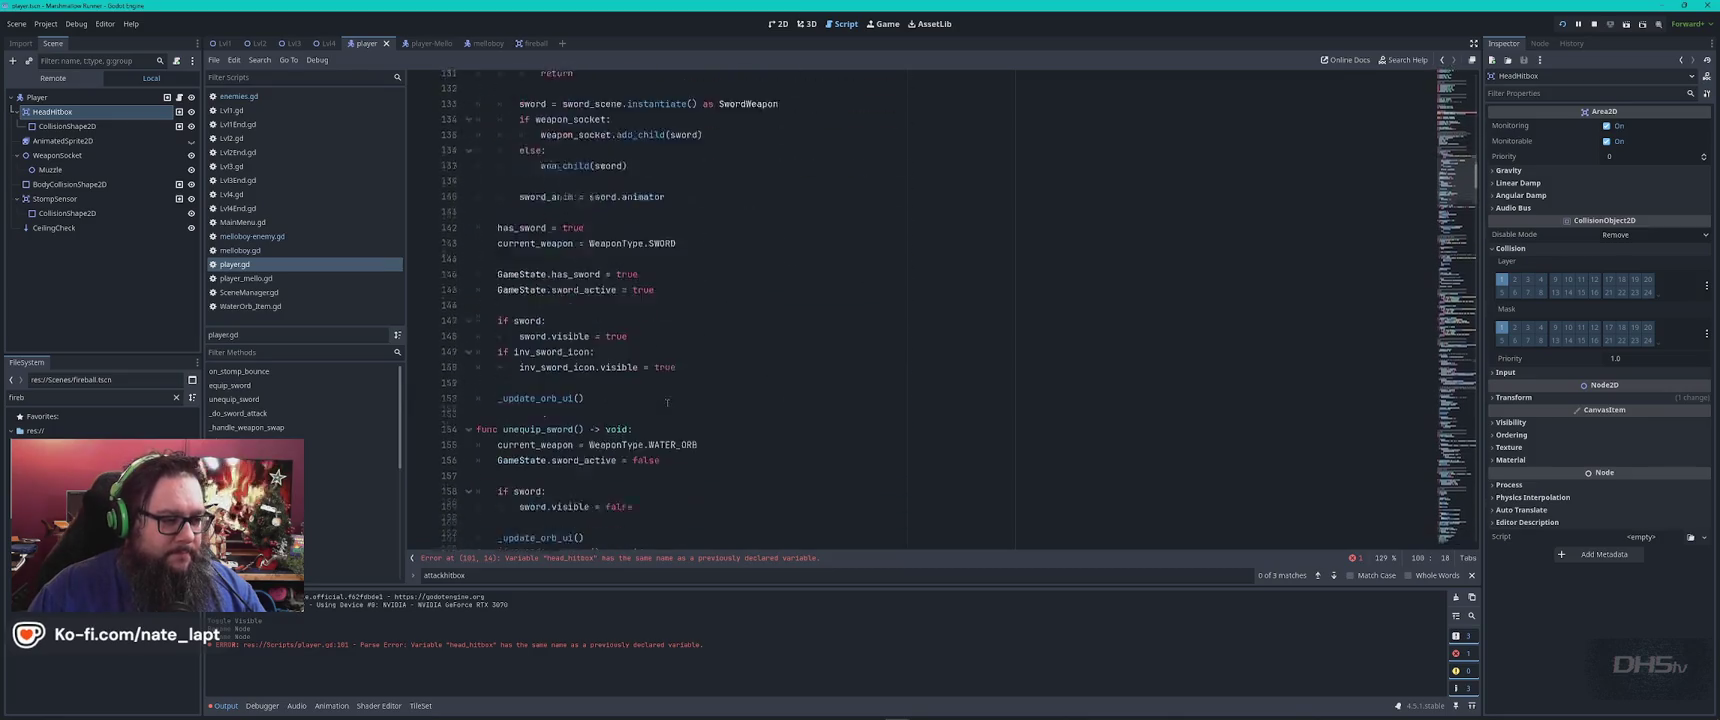
pyautogui.scroll(20, 668, 400)
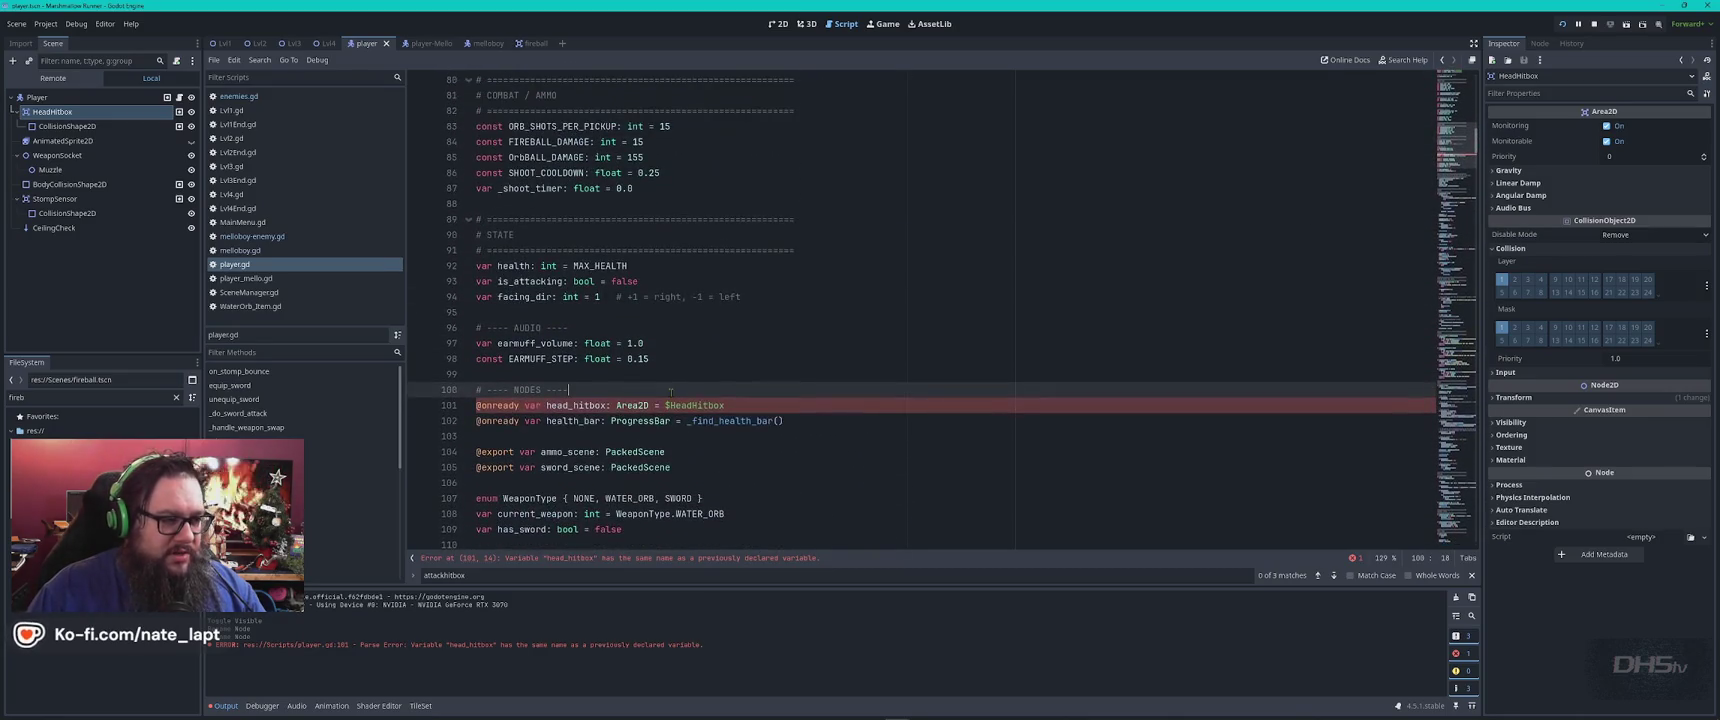
pyautogui.scroll(18, 670, 391)
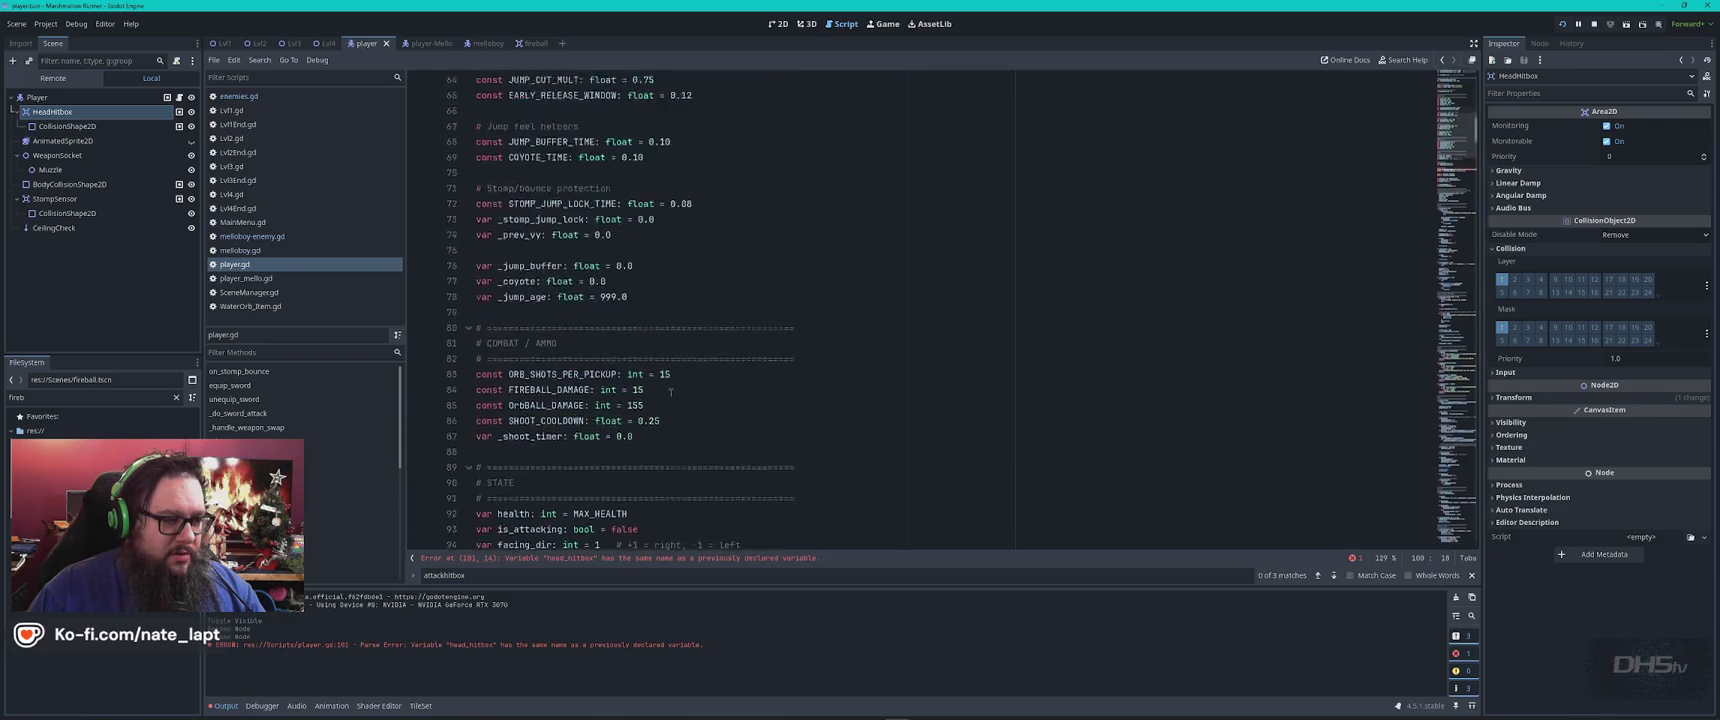
pyautogui.scroll(8, 670, 391)
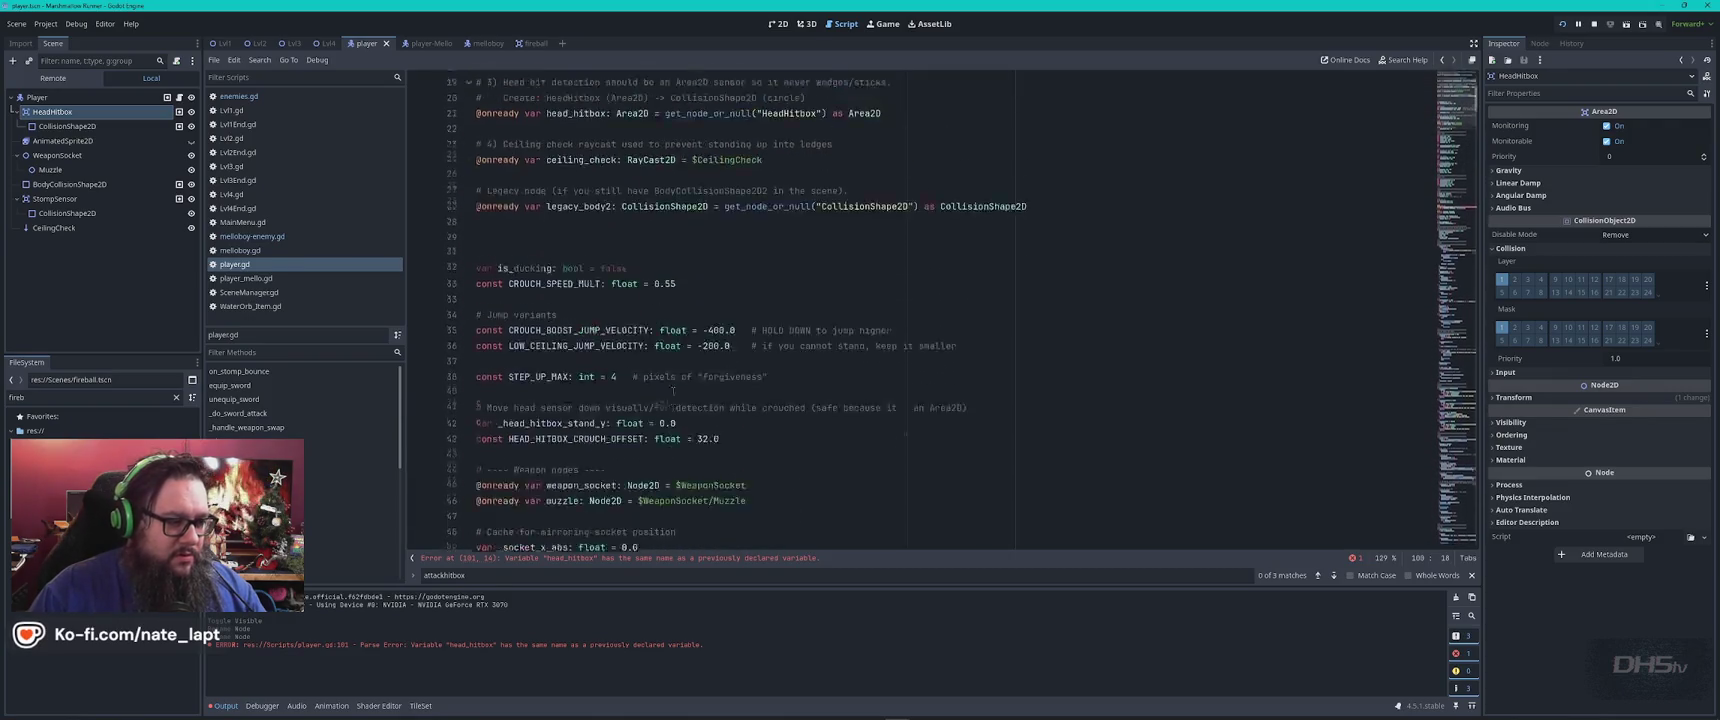
pyautogui.click(835, 217)
pyautogui.hotkey('ctrl', 'f')
pyautogui.write('_ready')
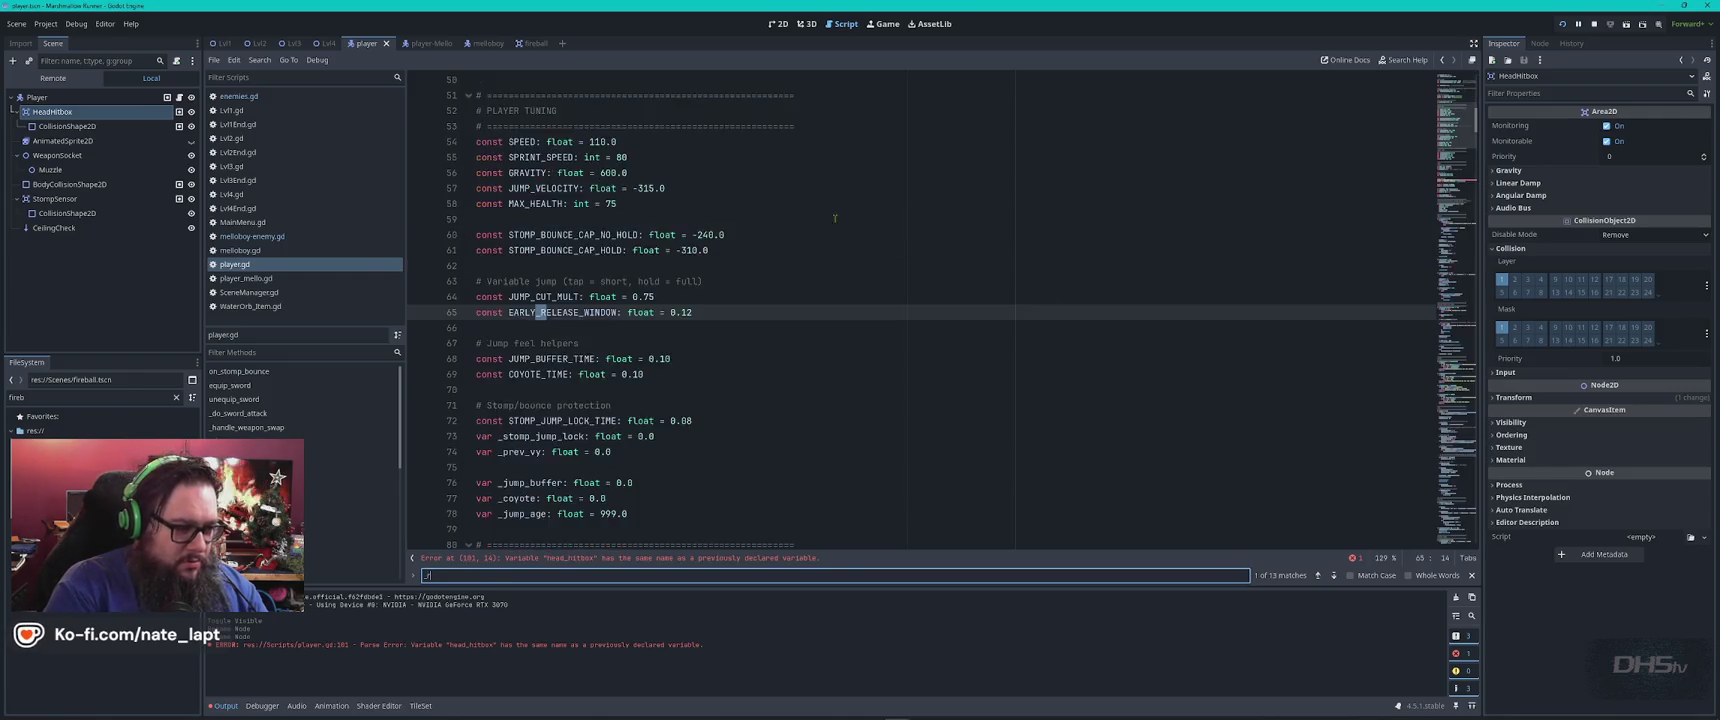
pyautogui.press('Escape')
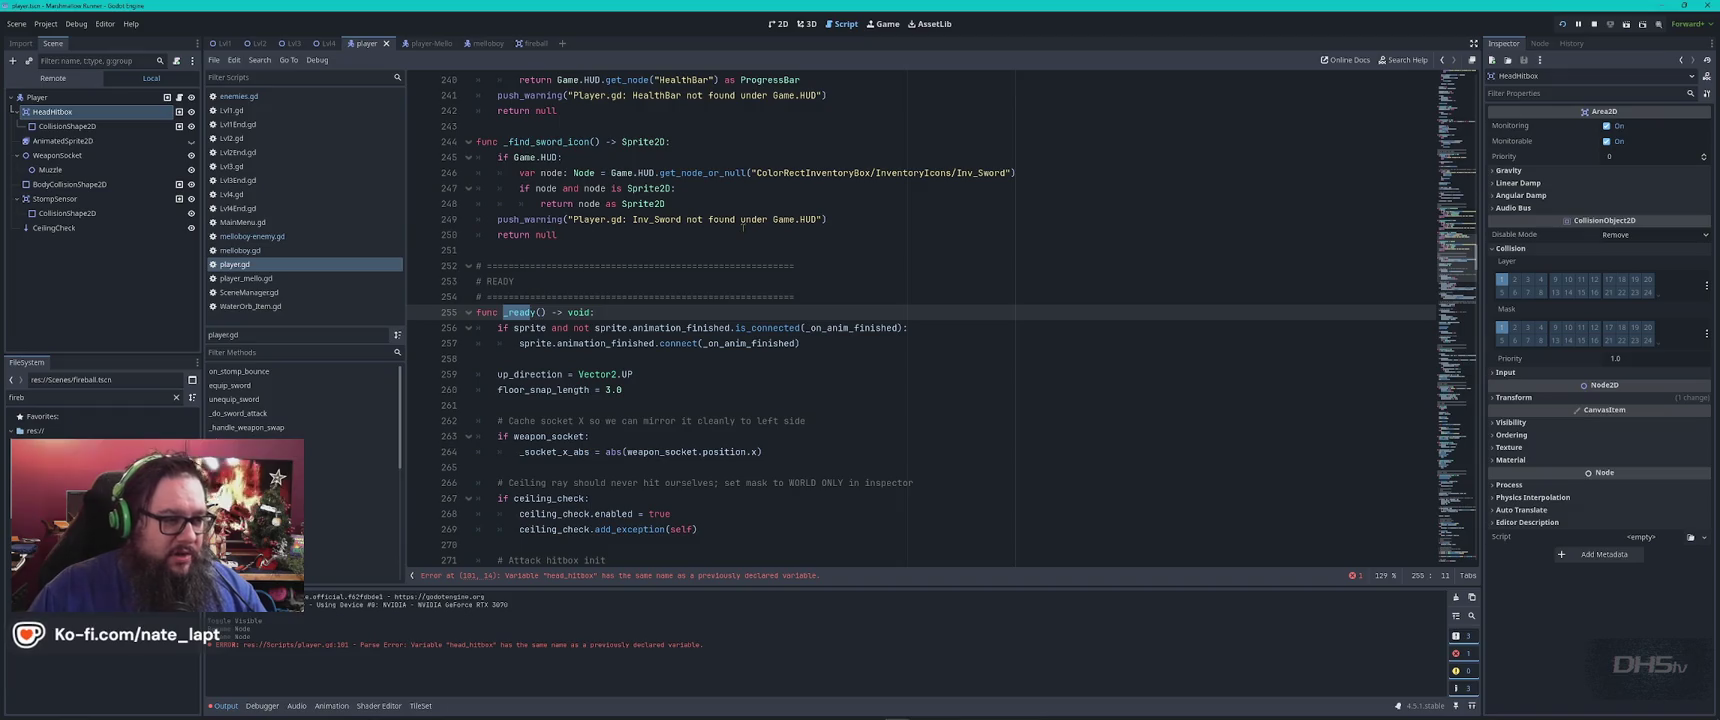
pyautogui.hotkey('alt', 'Tab')
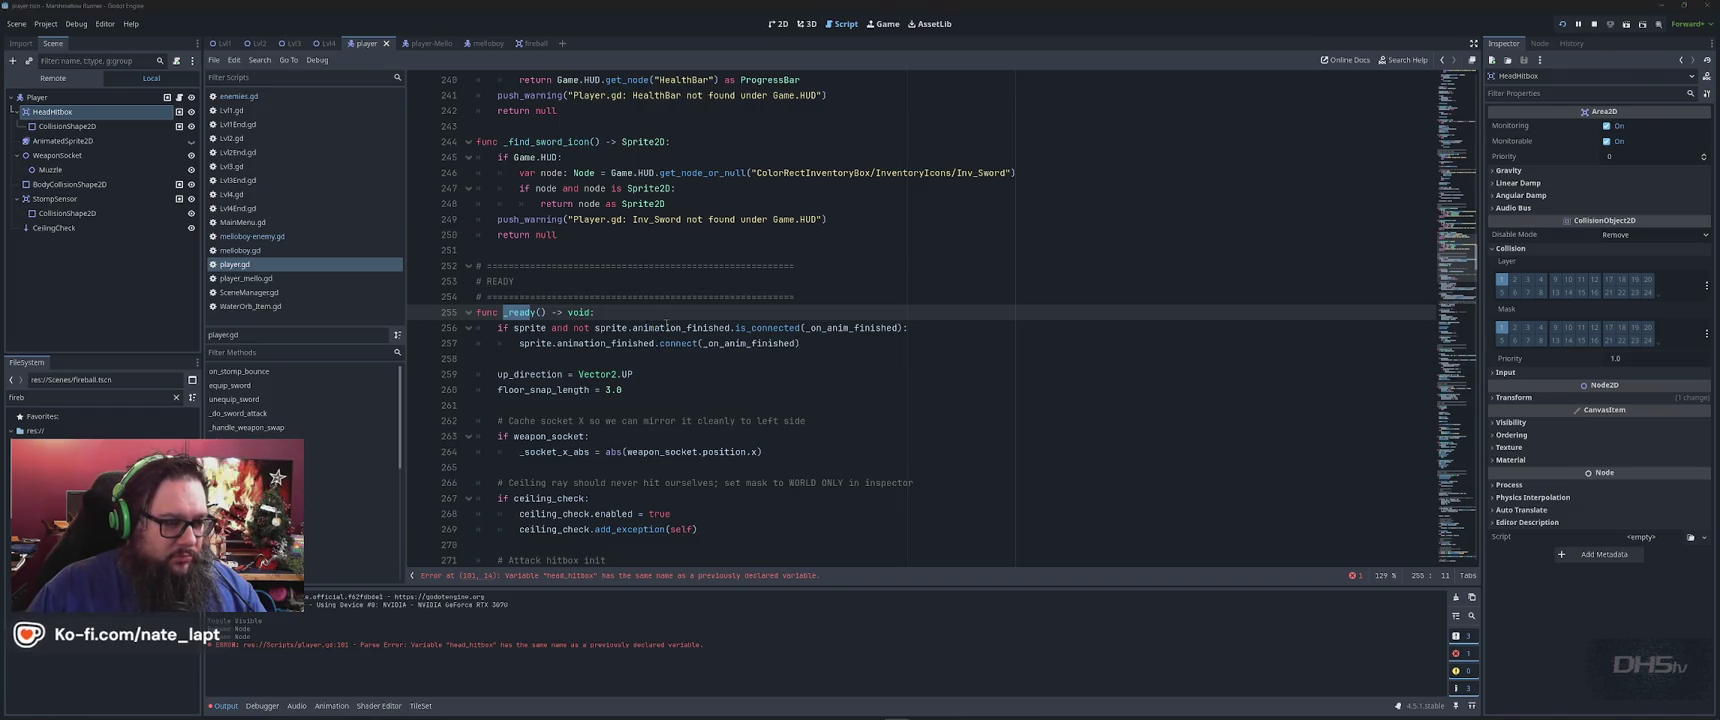
pyautogui.hotkey('alt', 'Tab')
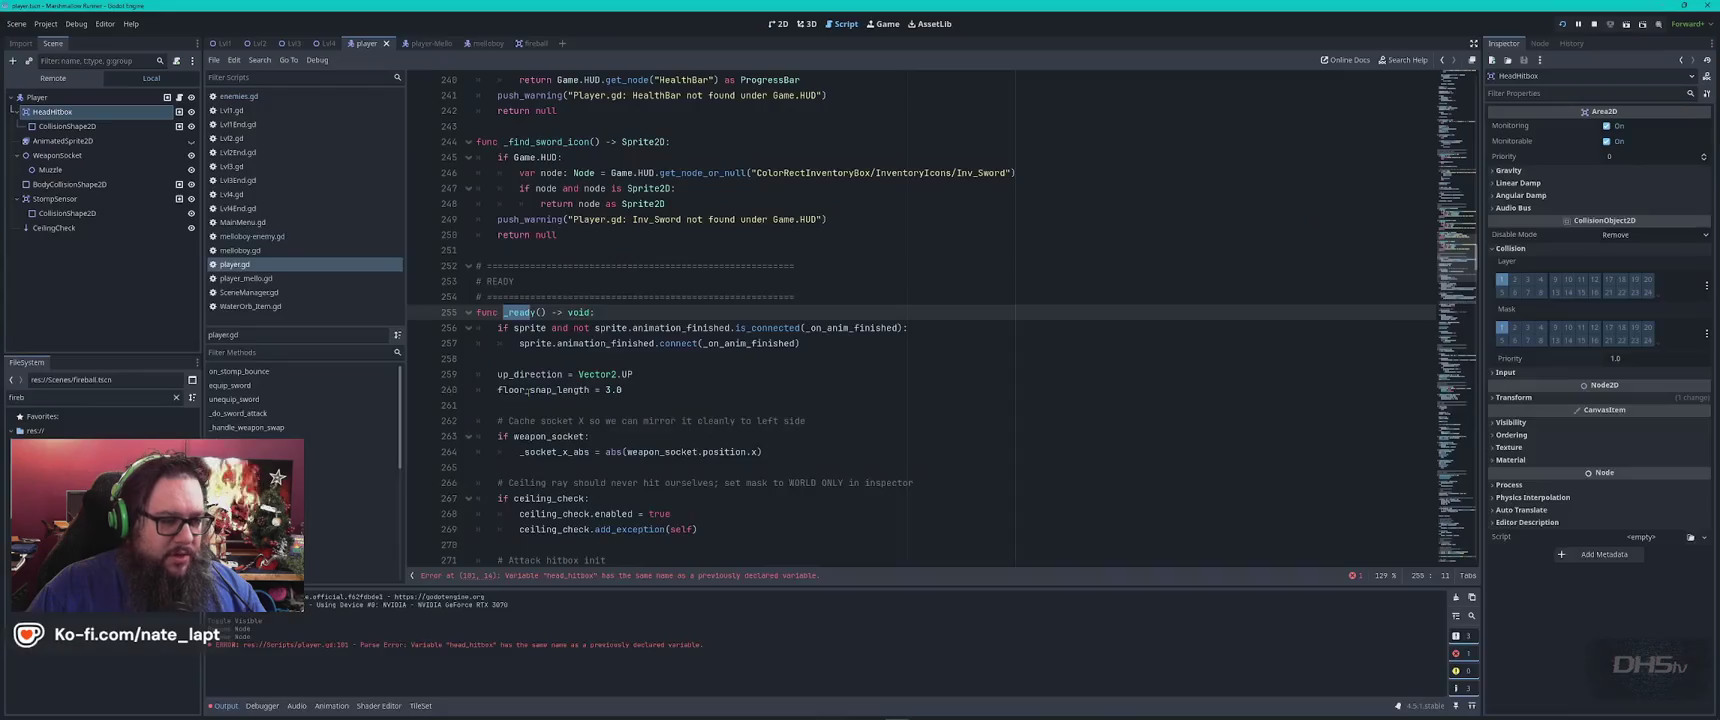
# Select the attack hitbox init block (lines 270–276) and delete it
pyautogui.scroll(-4, 677, 390)
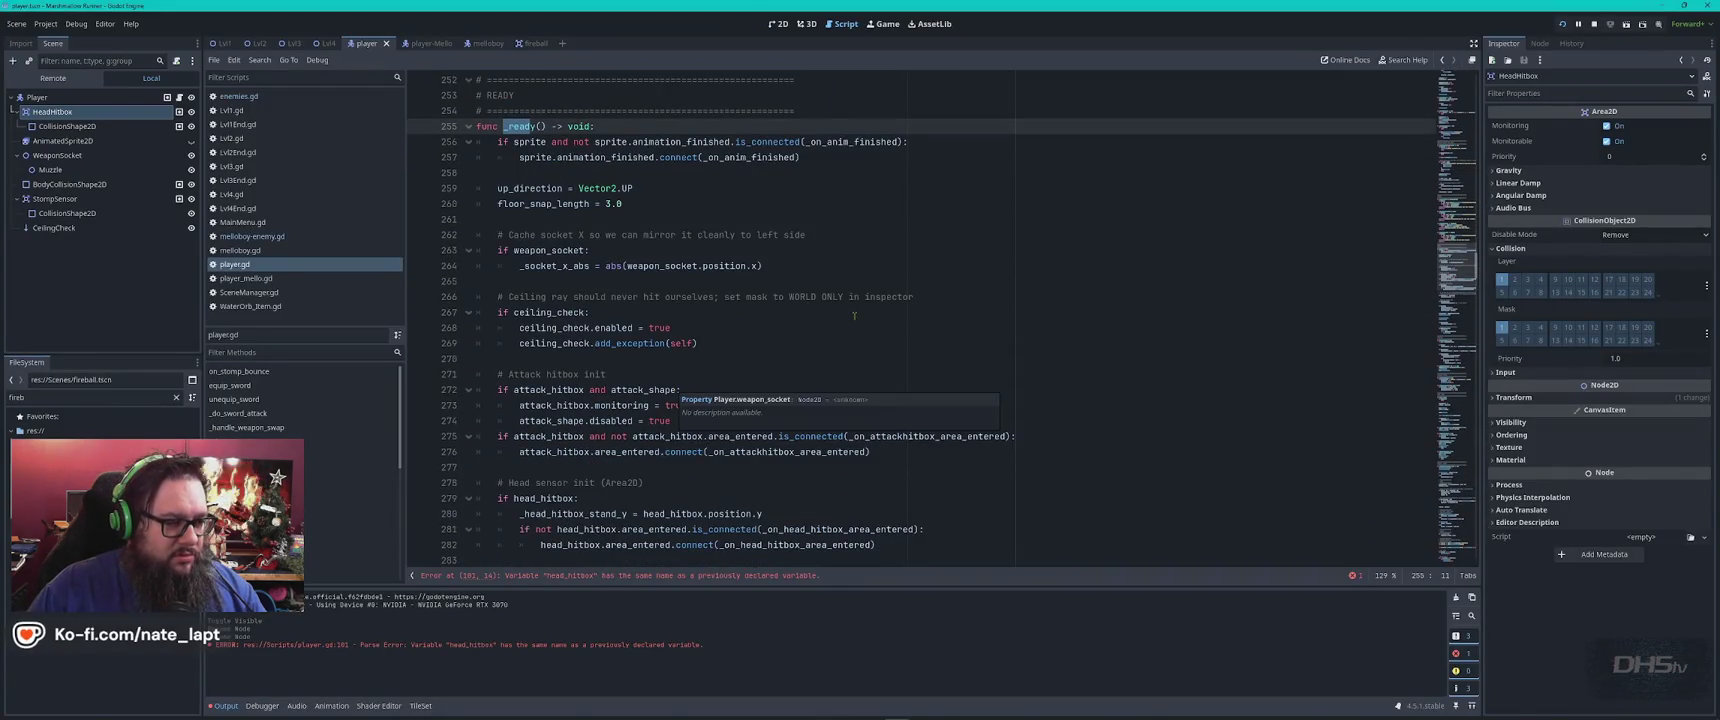
pyautogui.scroll(-1, 854, 316)
pyautogui.click(573, 312)
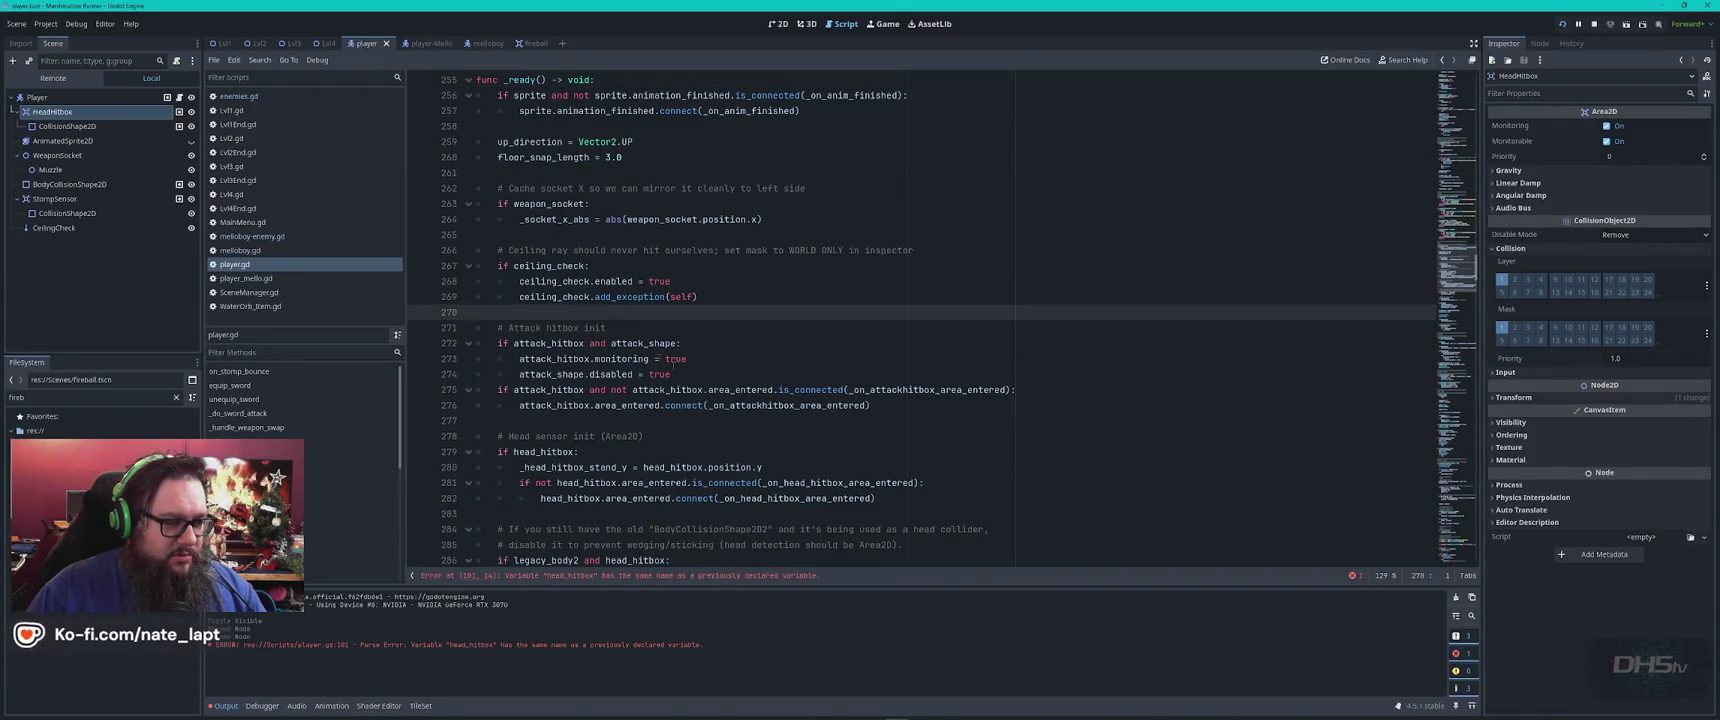
pyautogui.keyDown('shift'); pyautogui.click(932, 408); pyautogui.keyUp('shift')
pyautogui.hotkey('alt', 'Tab')
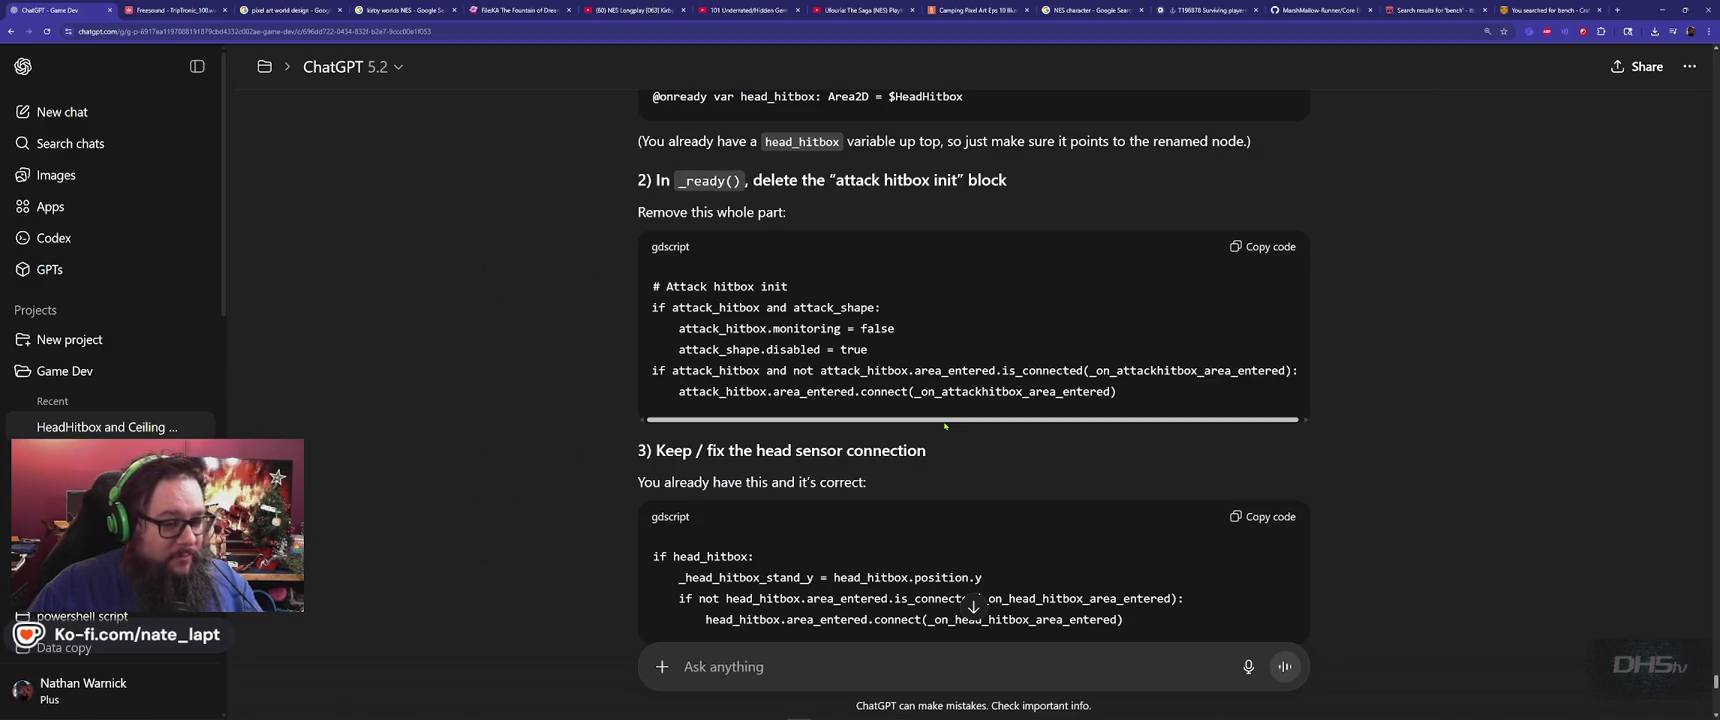
pyautogui.scroll(-2, 944, 425)
pyautogui.hotkey('alt', 'Tab')
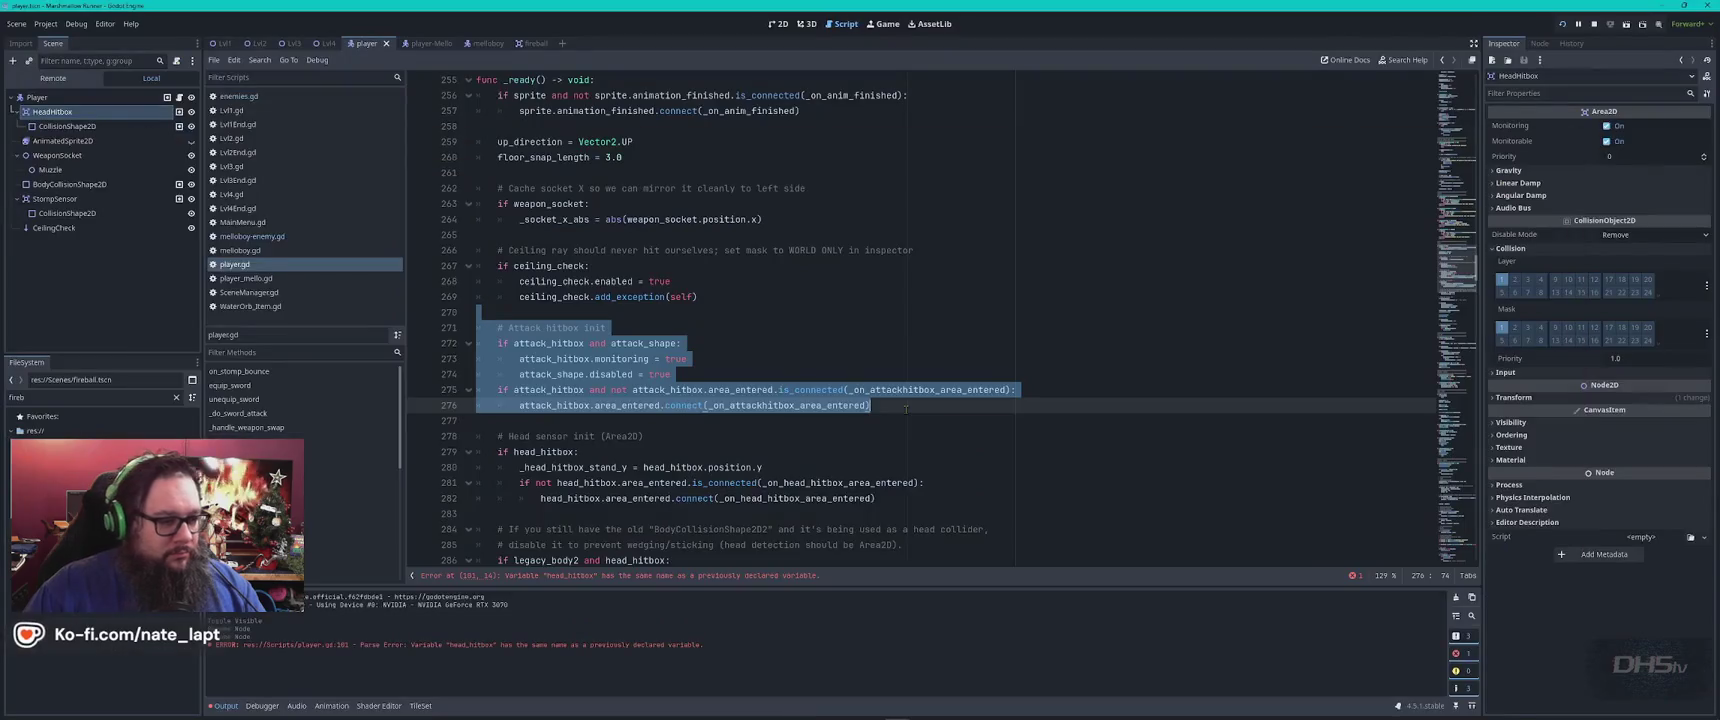
pyautogui.press('BackSpace')
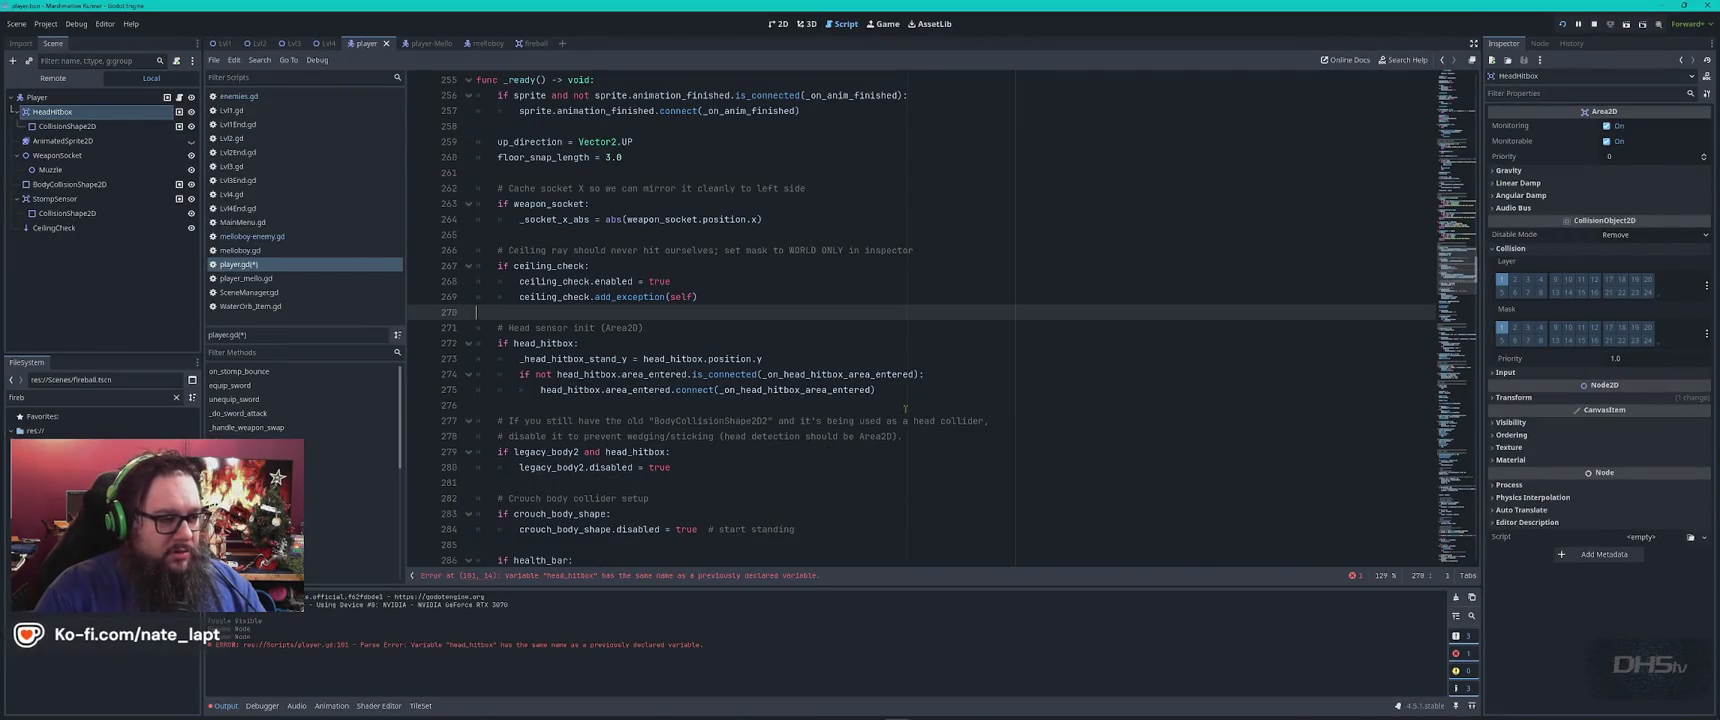
pyautogui.hotkey('alt', 'Tab')
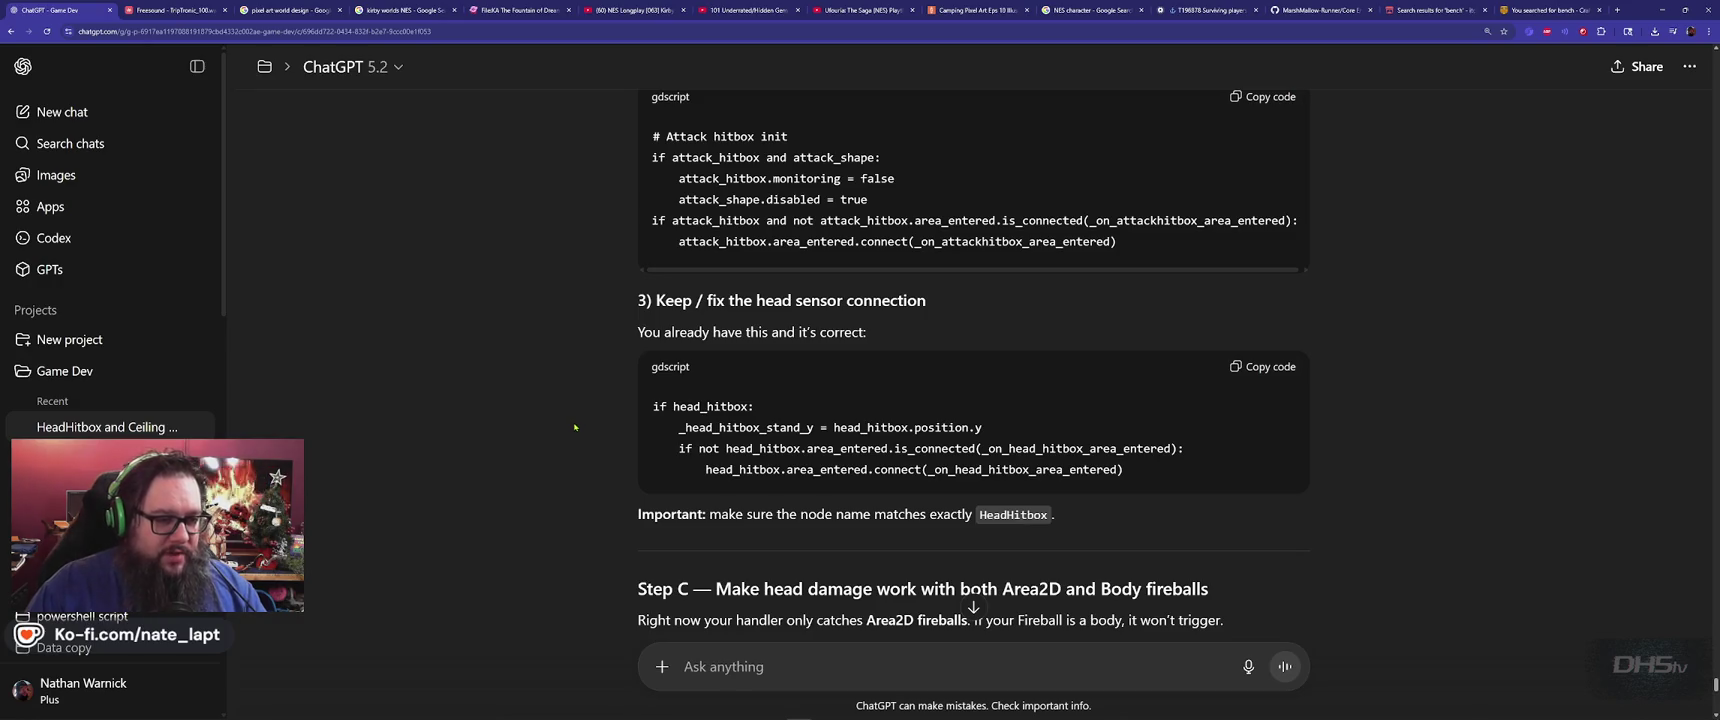
# Read ChatGPT's step 3 on keeping the head sensor connection, noting the HeadHitbox node name
pyautogui.hotkey('alt', 'Tab')
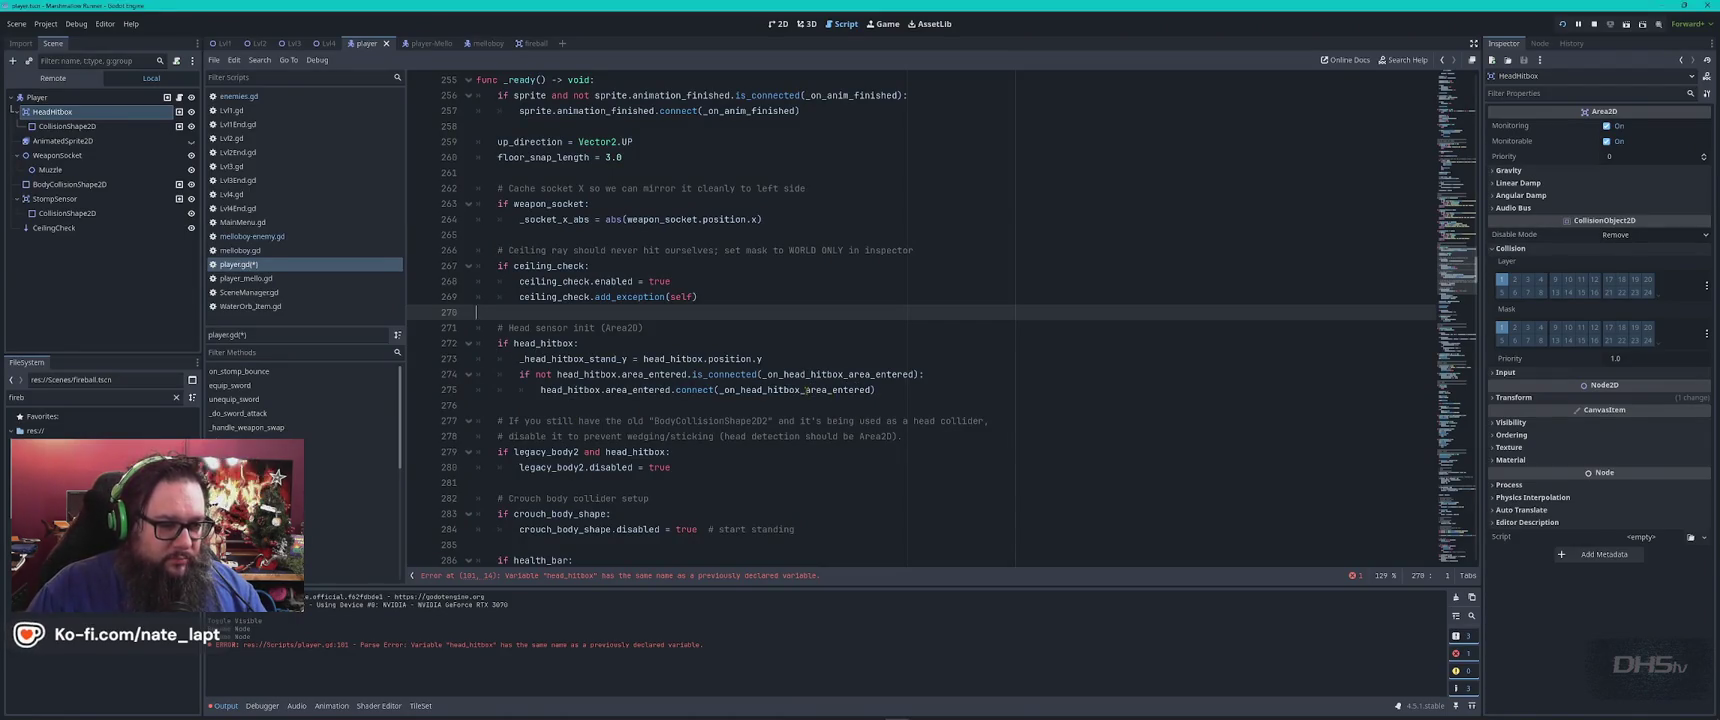
pyautogui.hotkey('alt', 'Tab')
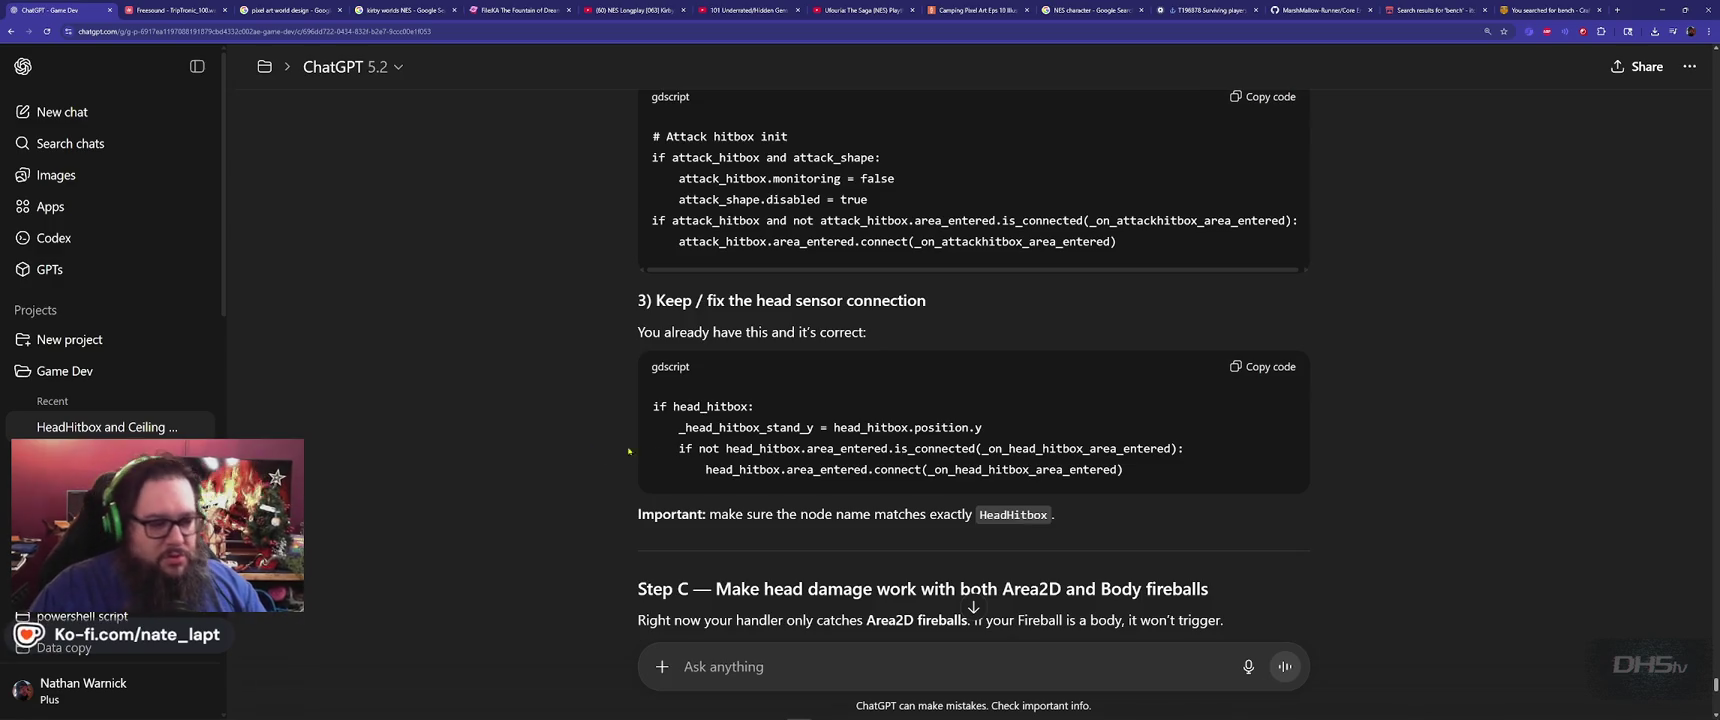
pyautogui.doubleClick(1005, 515)
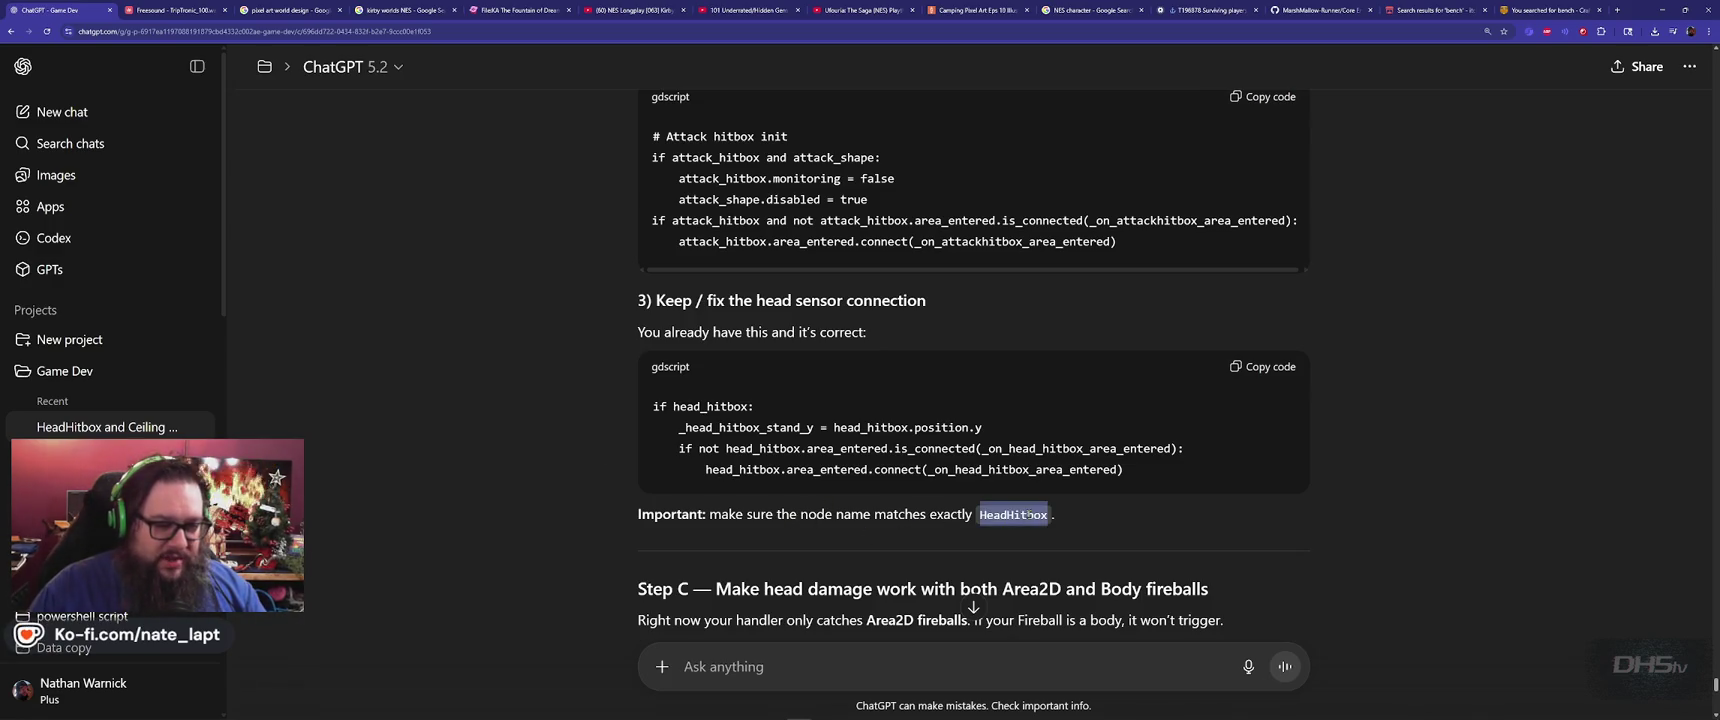
pyautogui.click(1081, 443)
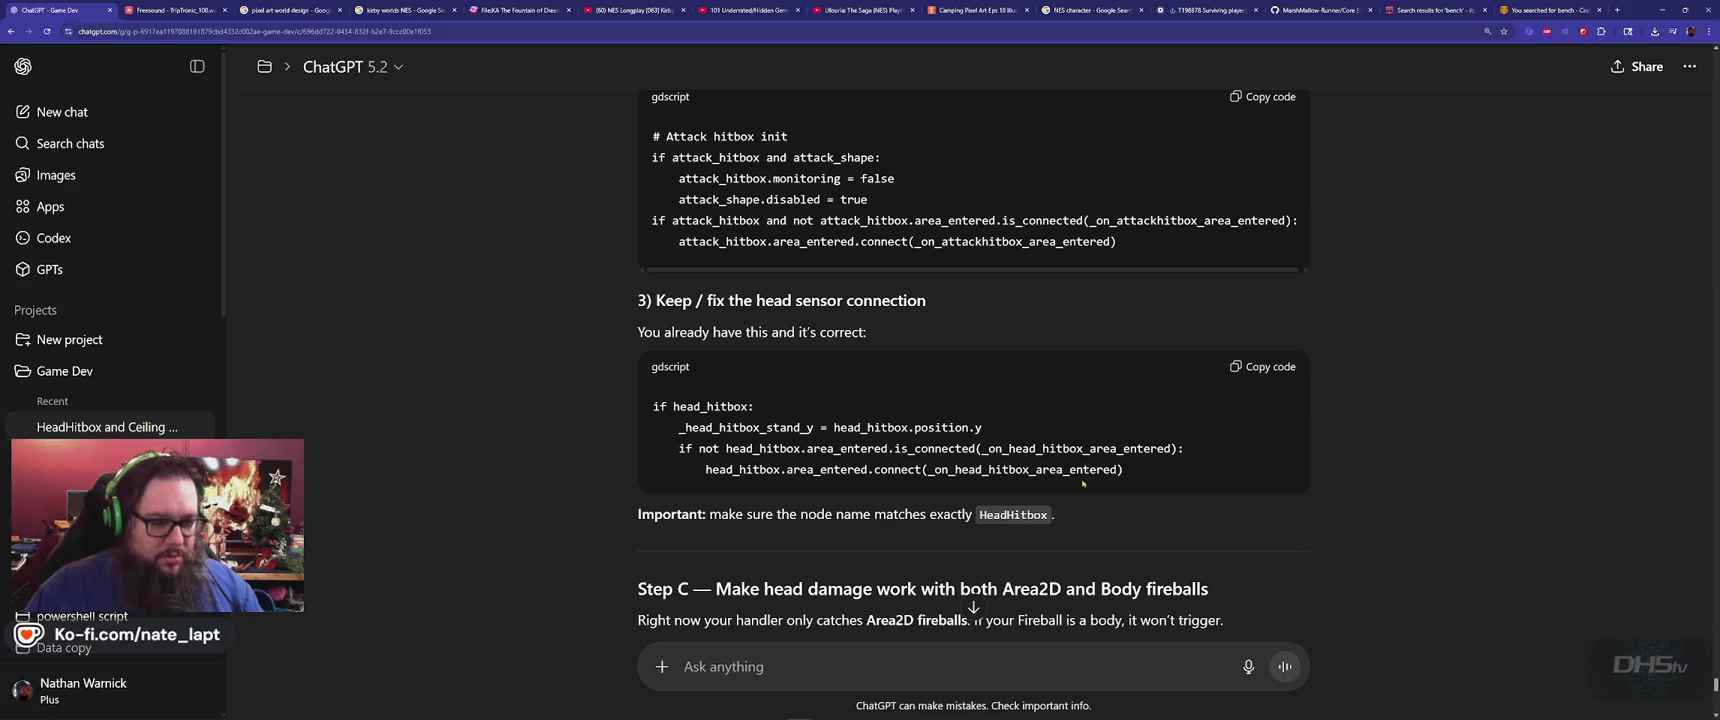
pyautogui.scroll(-3, 989, 527)
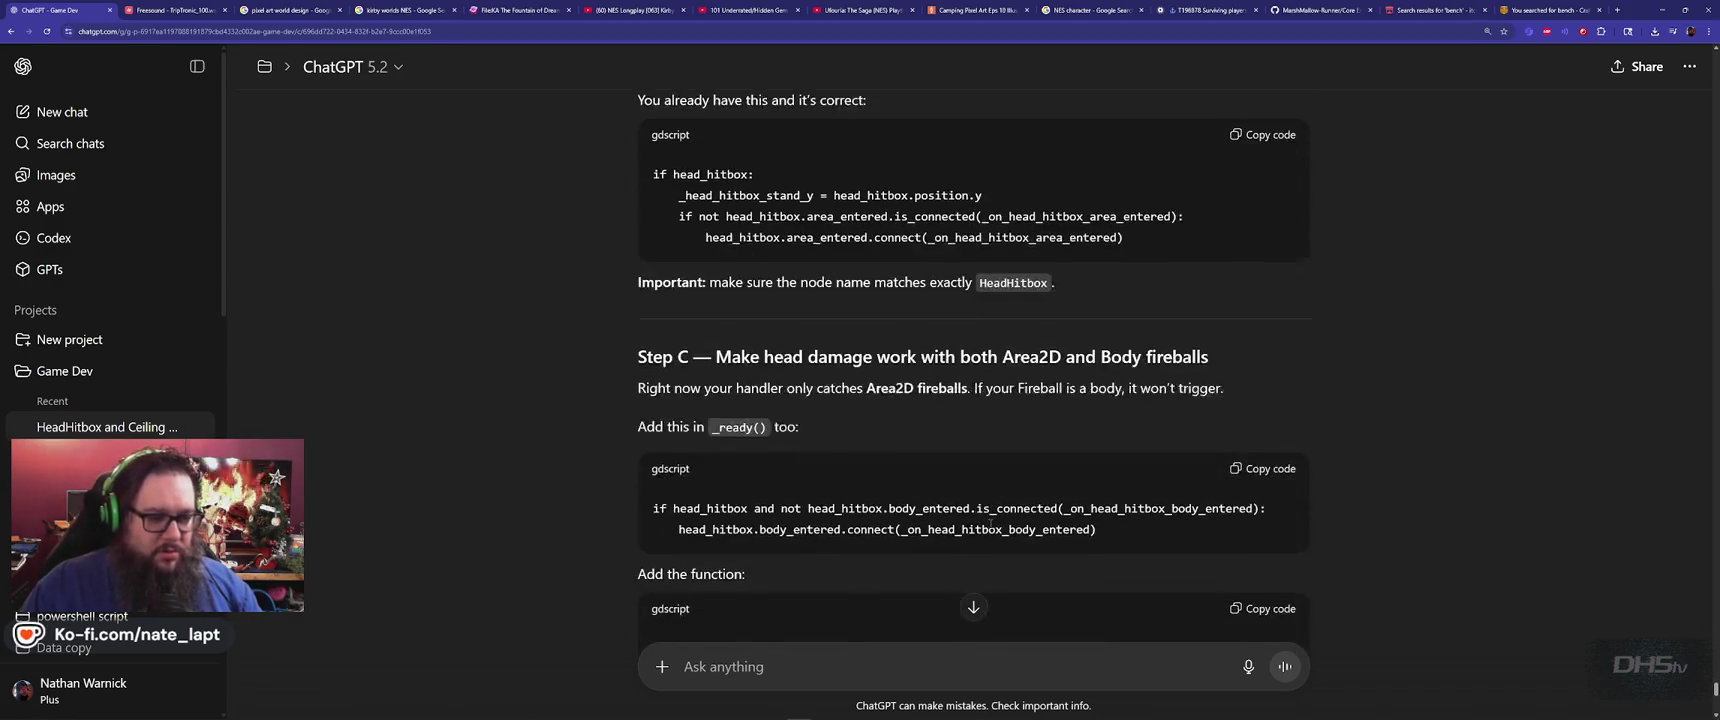
pyautogui.scroll(2, 990, 531)
pyautogui.hotkey('alt', 'Tab')
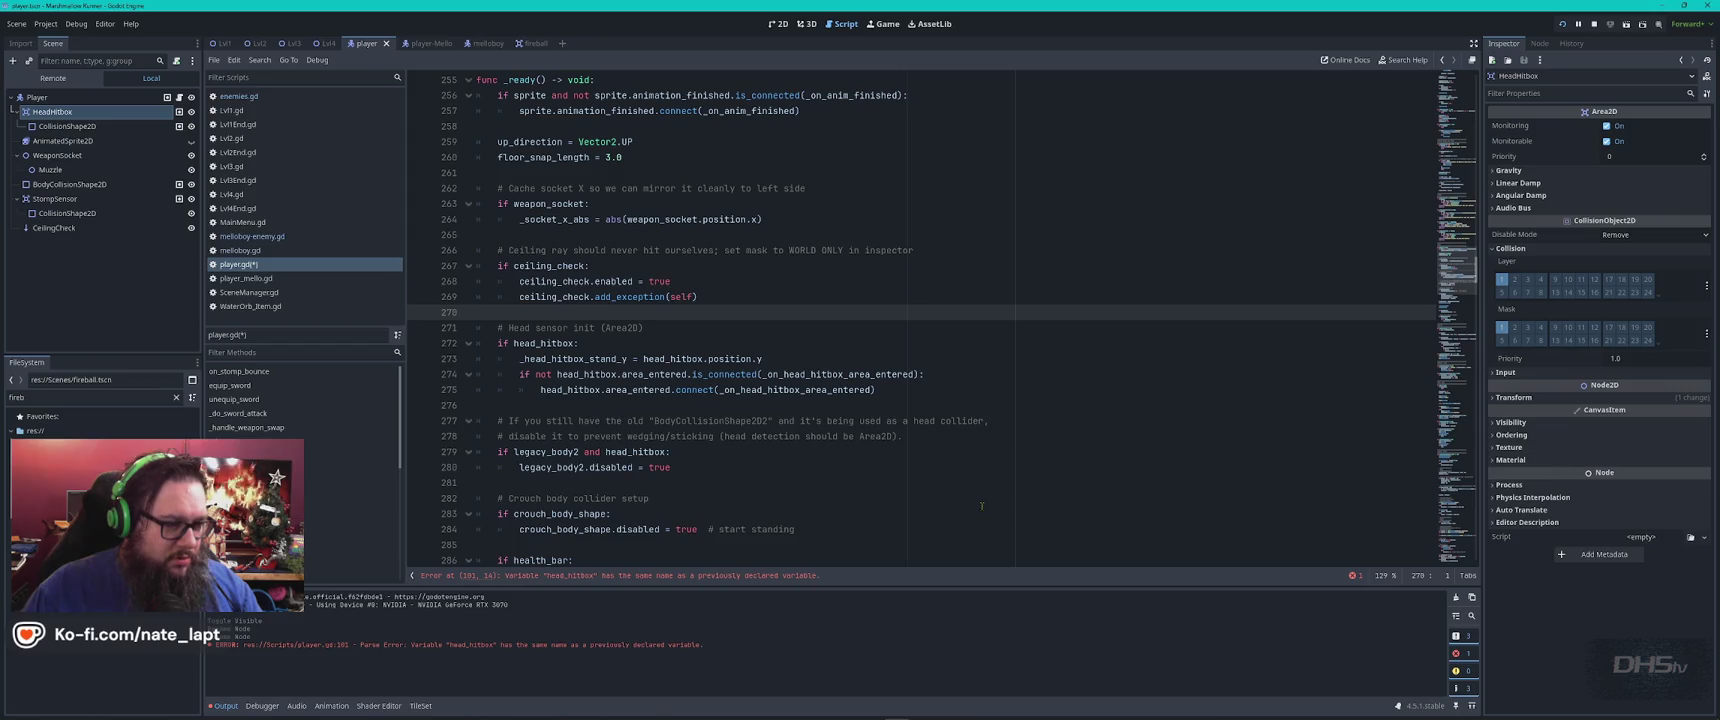
# Find the head_hitbox matches, comparing the declarations on lines 21 and 101
pyautogui.doubleClick(543, 343)
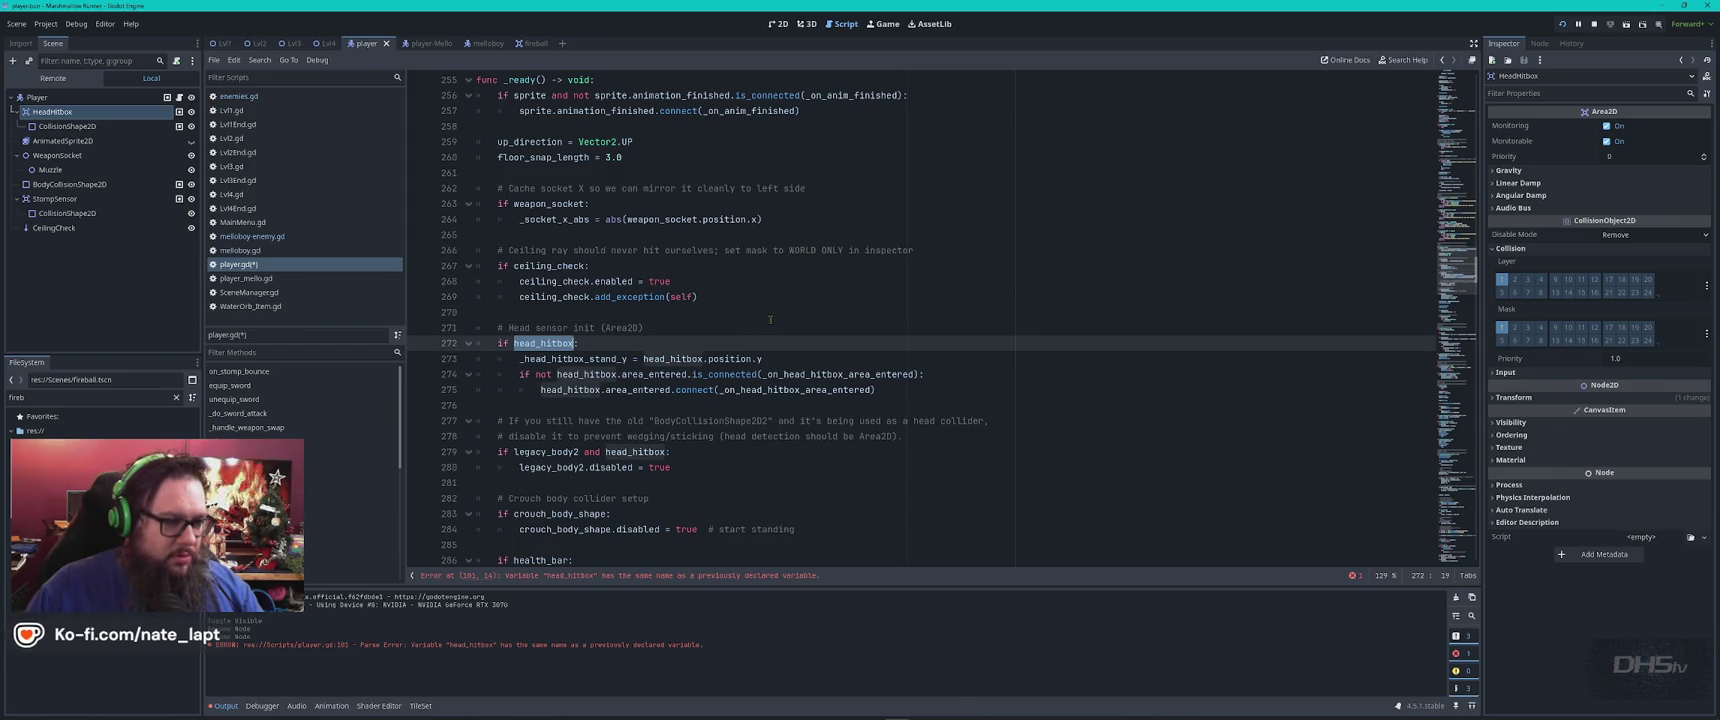
pyautogui.hotkey('ctrl', 'f')
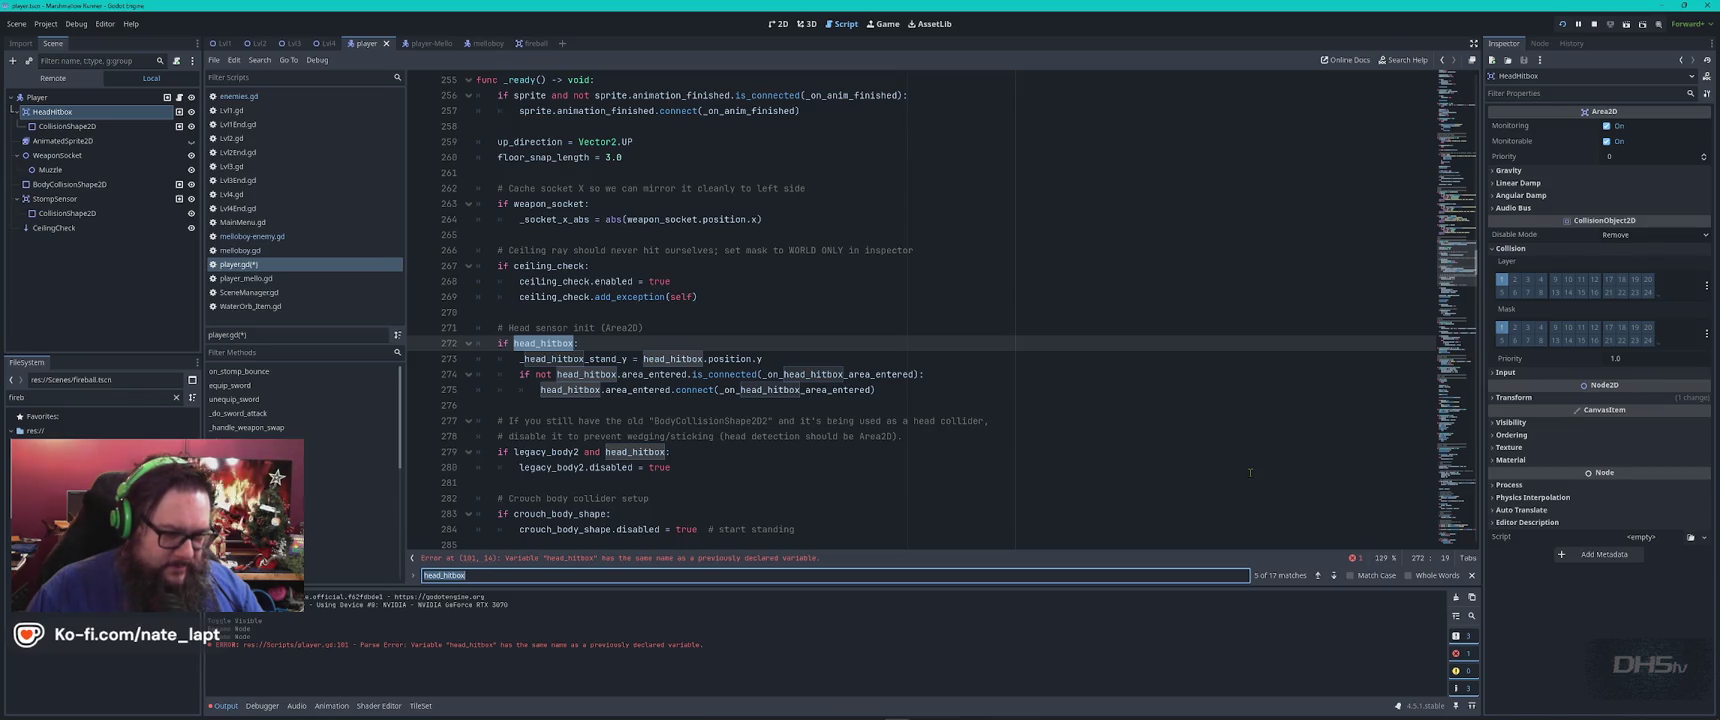
pyautogui.click(1318, 575)
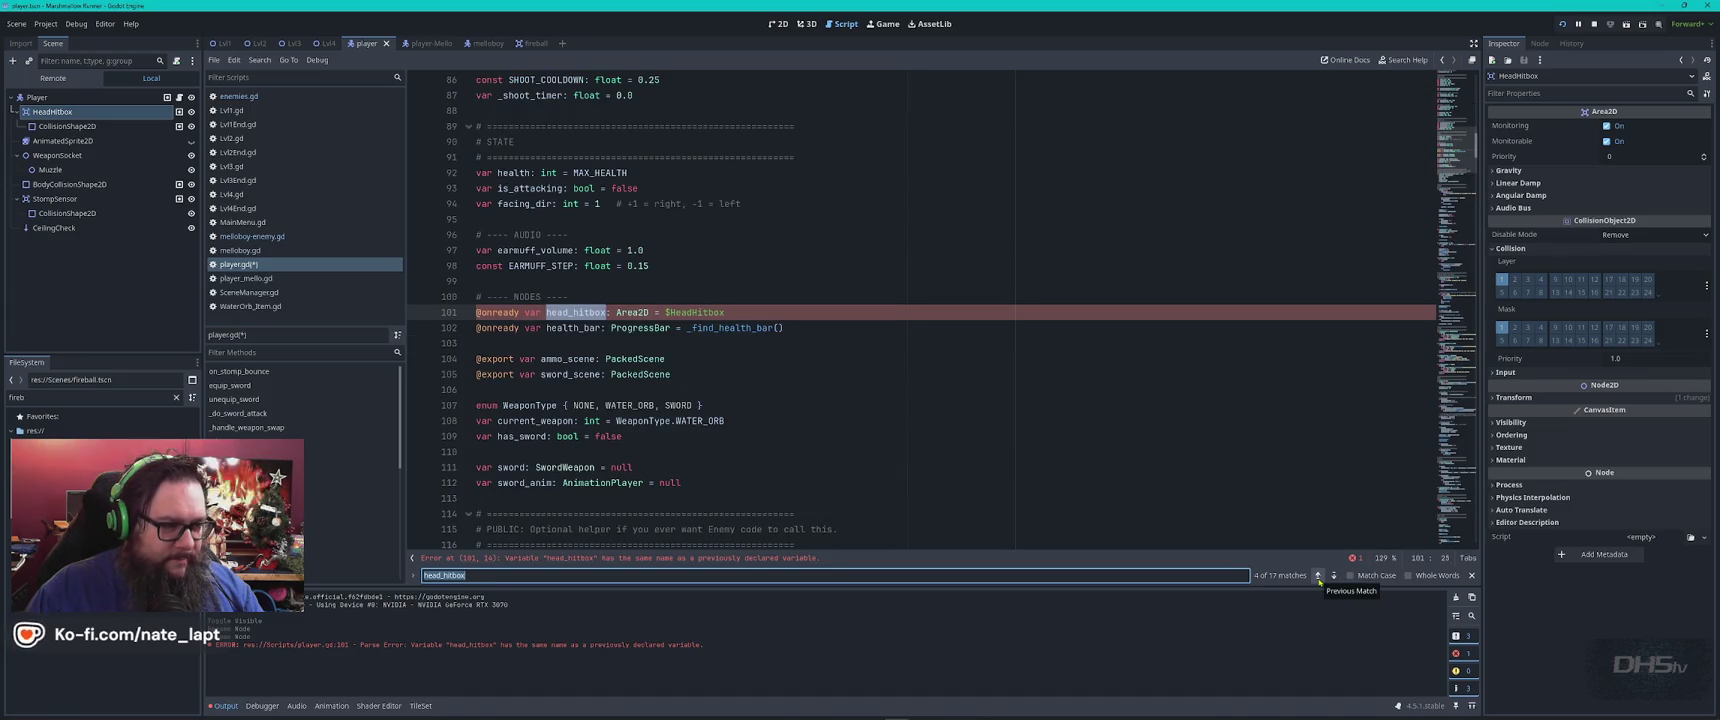
pyautogui.click(1333, 576)
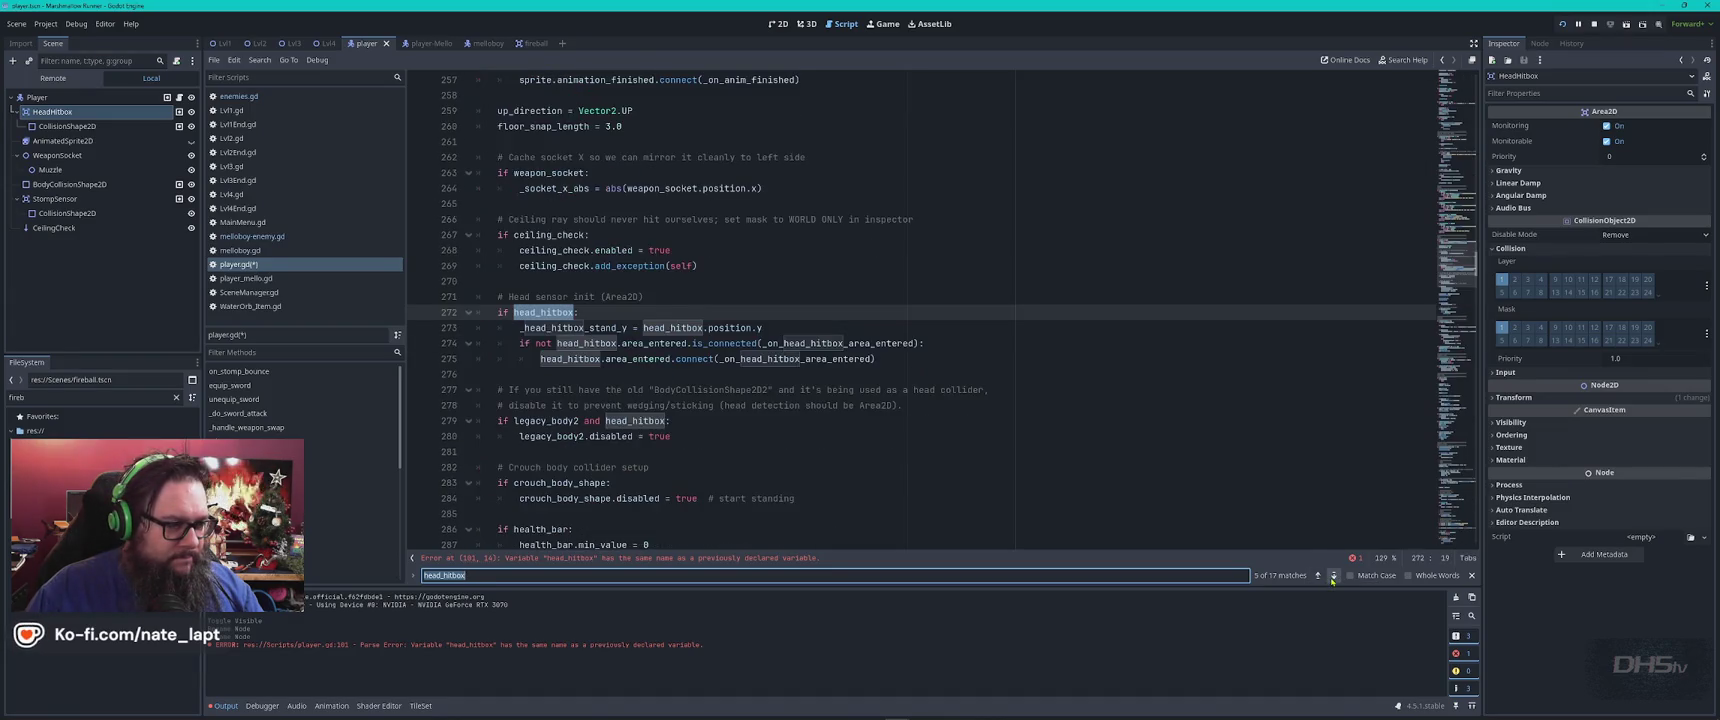
pyautogui.click(1318, 576)
pyautogui.click(1318, 576)
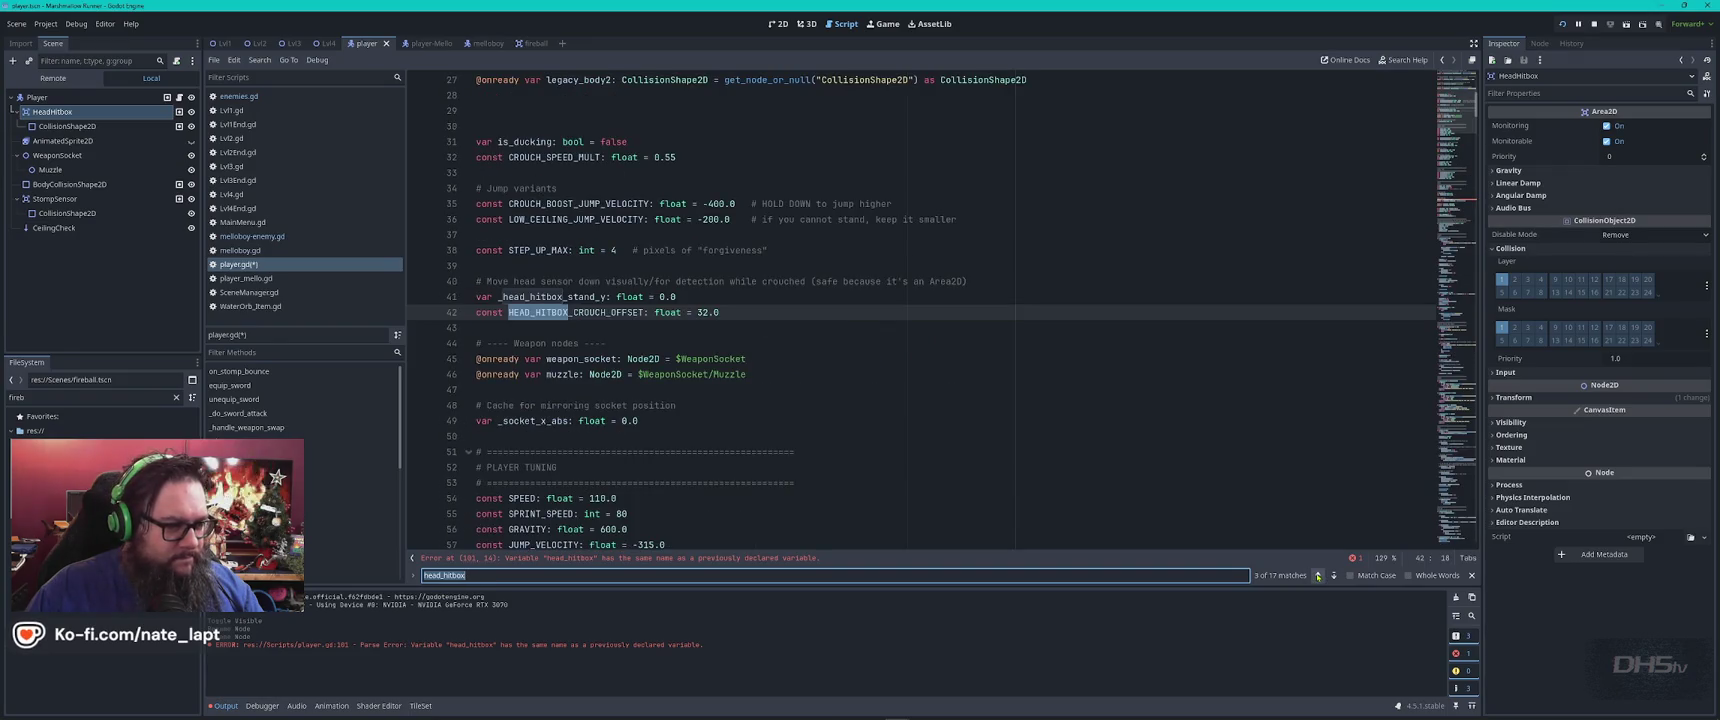
pyautogui.click(1333, 576)
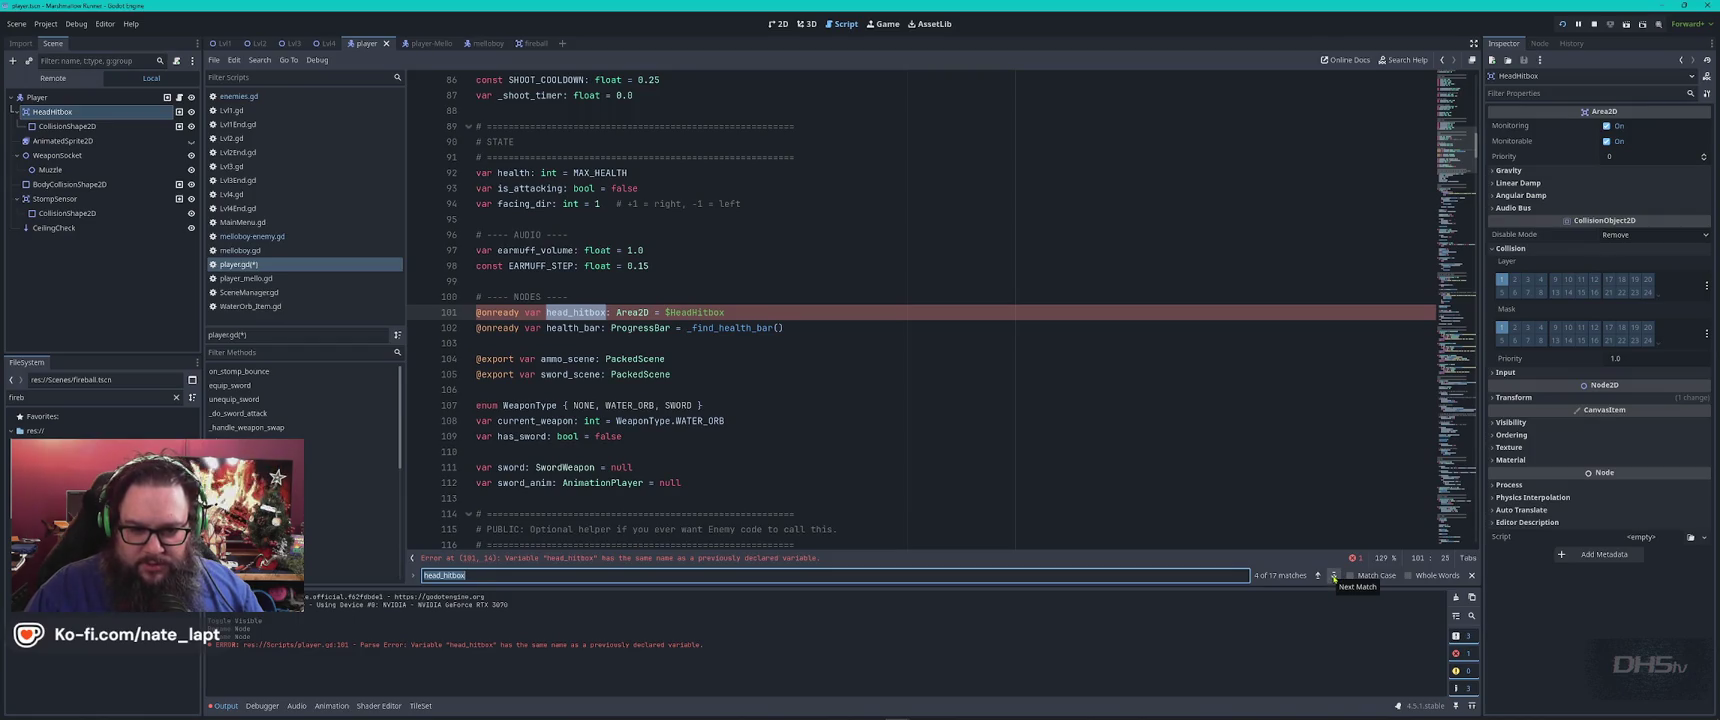
pyautogui.click(1318, 576)
pyautogui.click(1318, 576)
pyautogui.click(1318, 576)
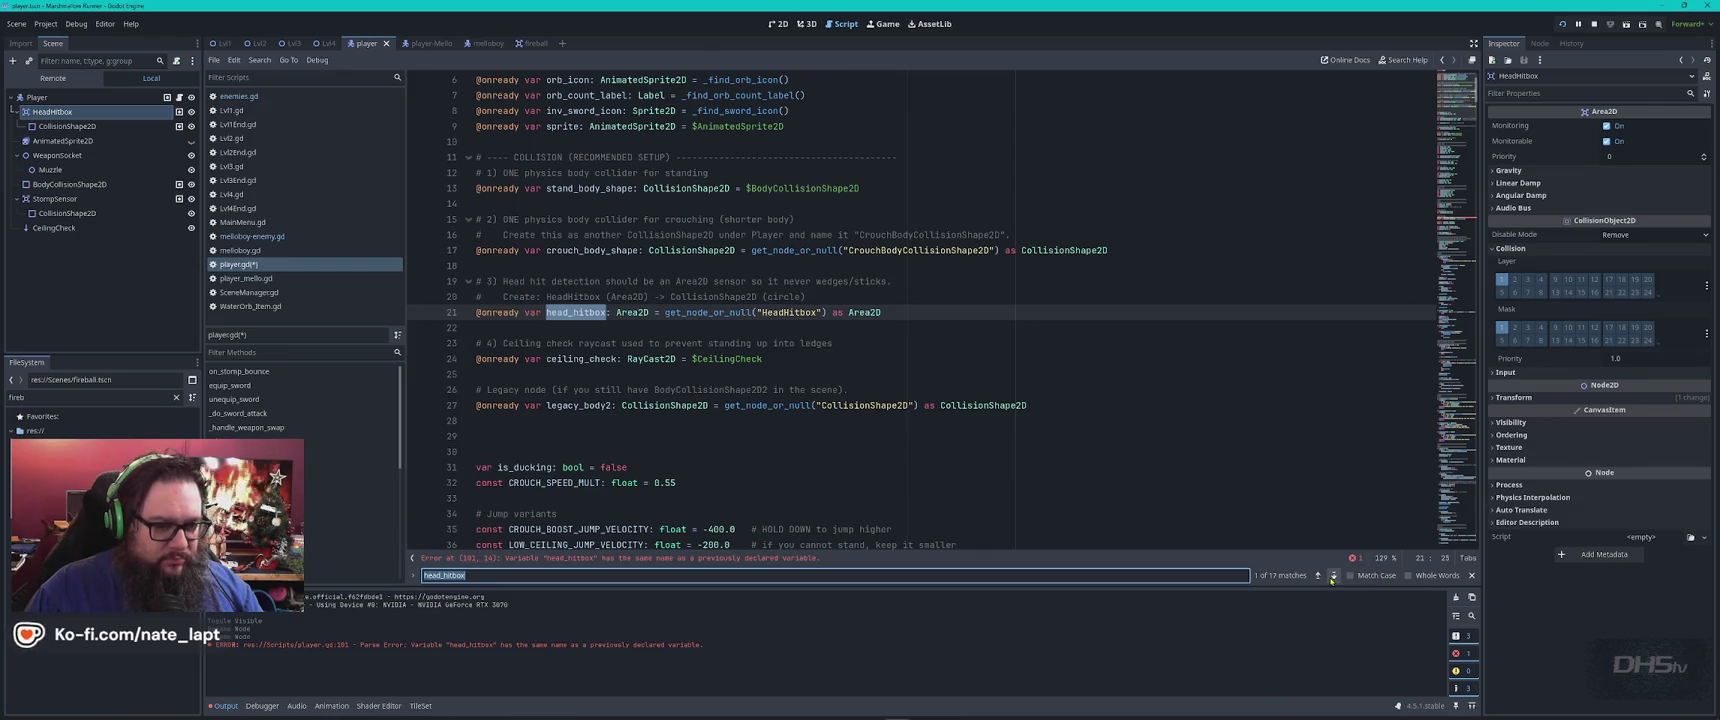
pyautogui.click(1333, 576)
pyautogui.click(1333, 576)
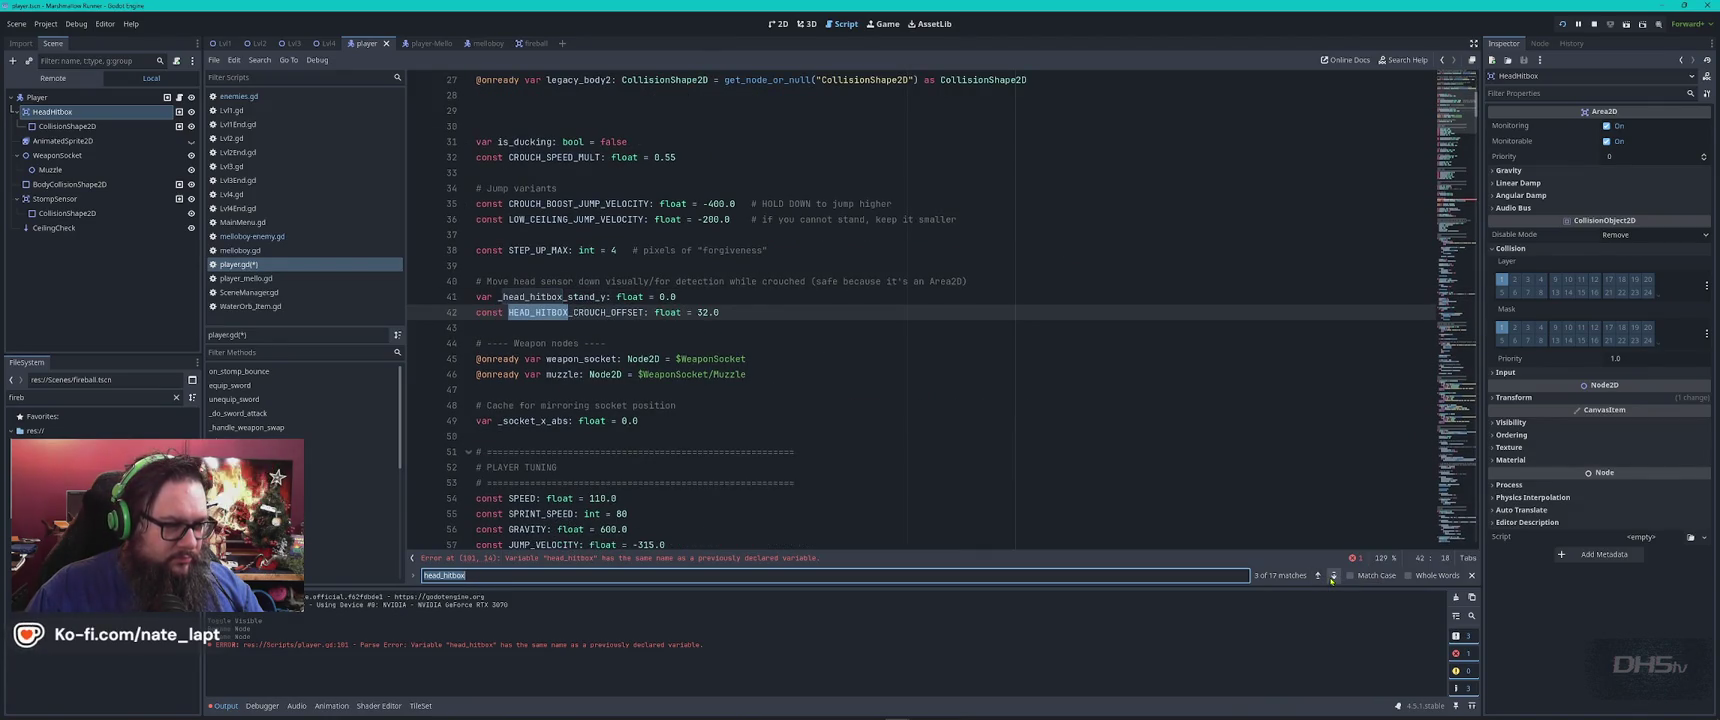
pyautogui.click(1333, 576)
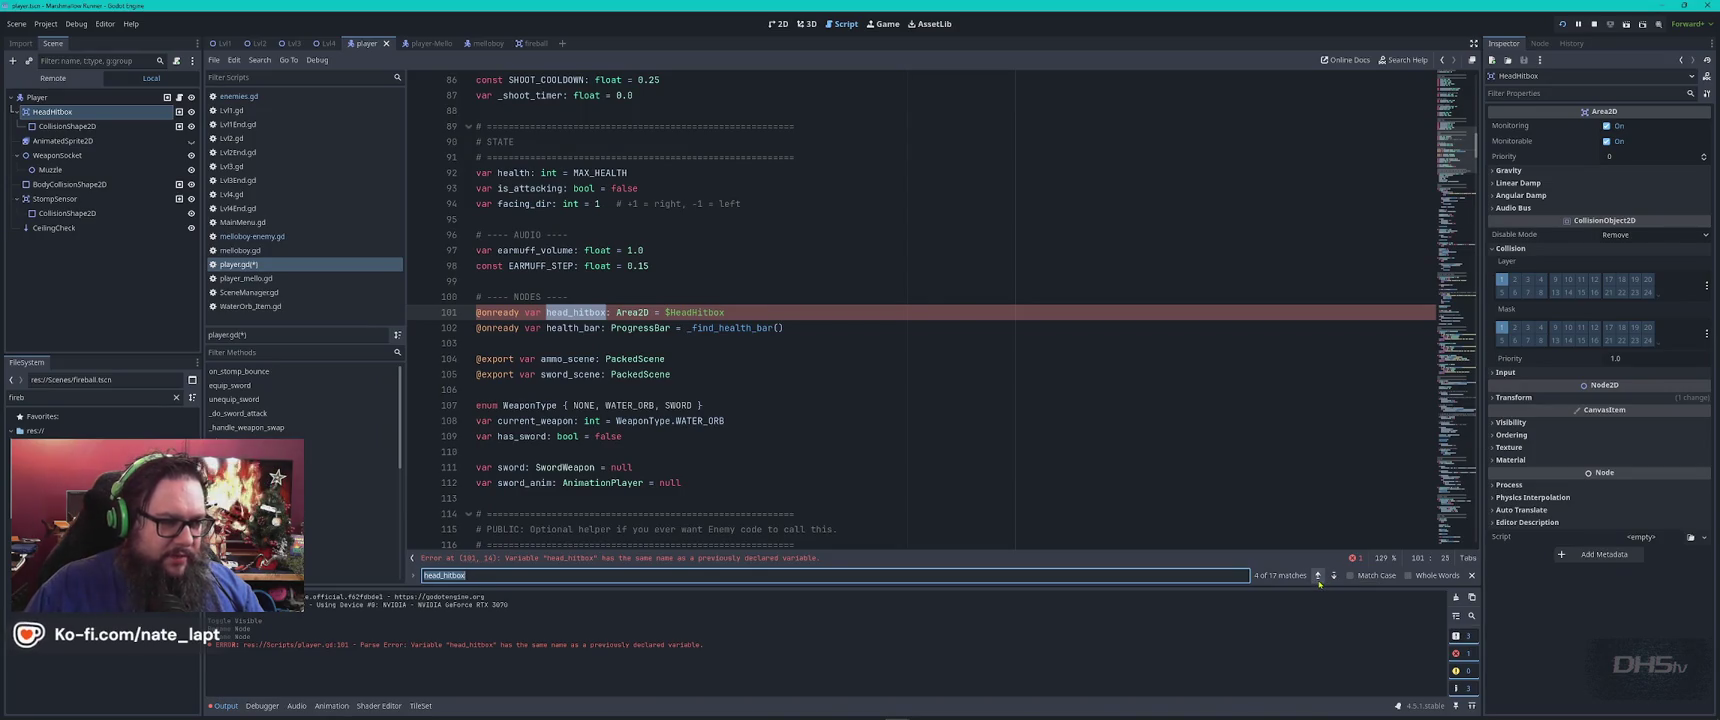
pyautogui.click(1317, 576)
pyautogui.click(1317, 576)
pyautogui.click(1317, 576)
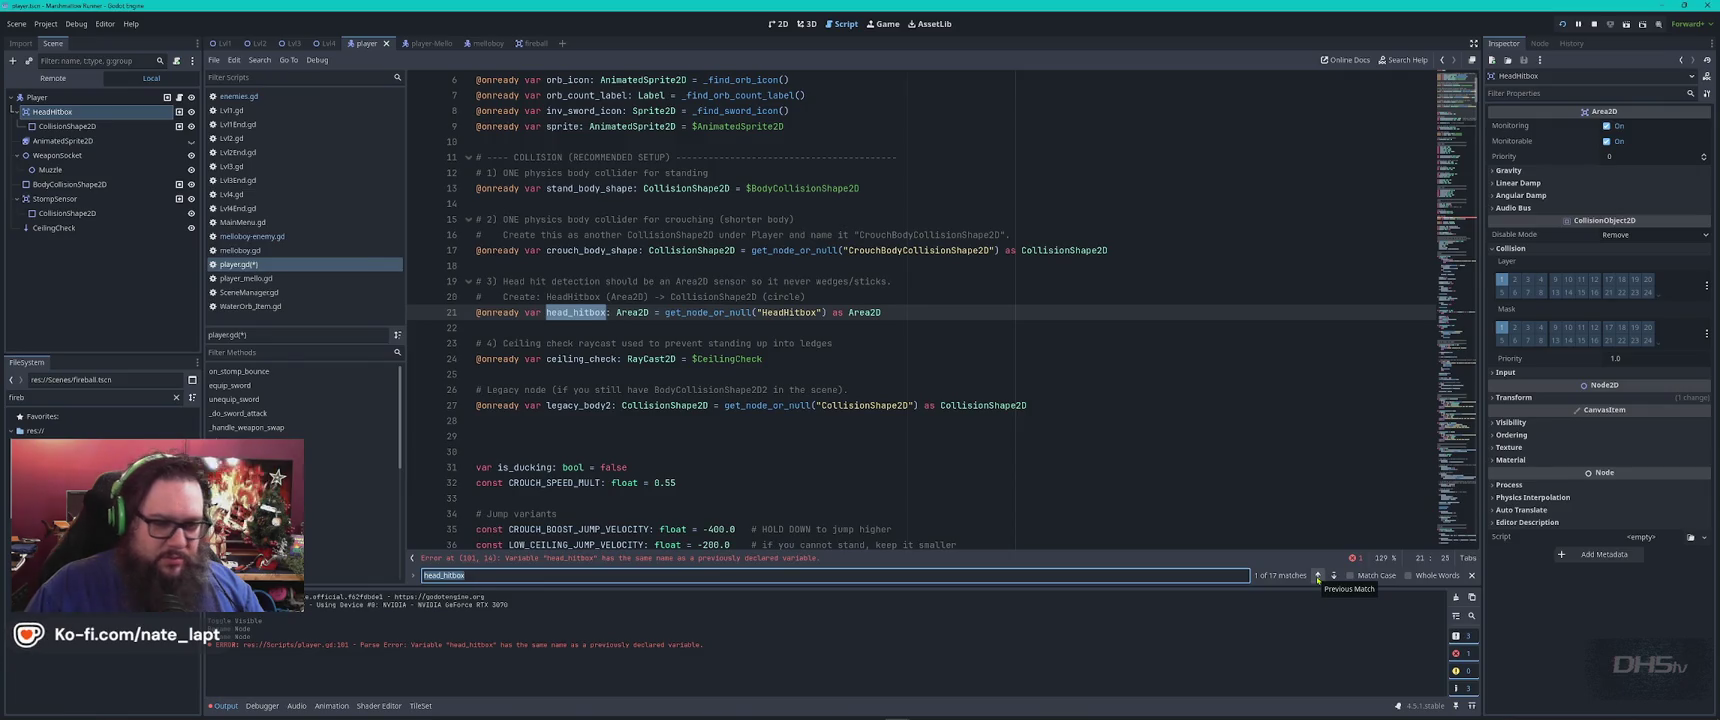
pyautogui.click(1333, 576)
pyautogui.click(1333, 576)
pyautogui.click(1333, 576)
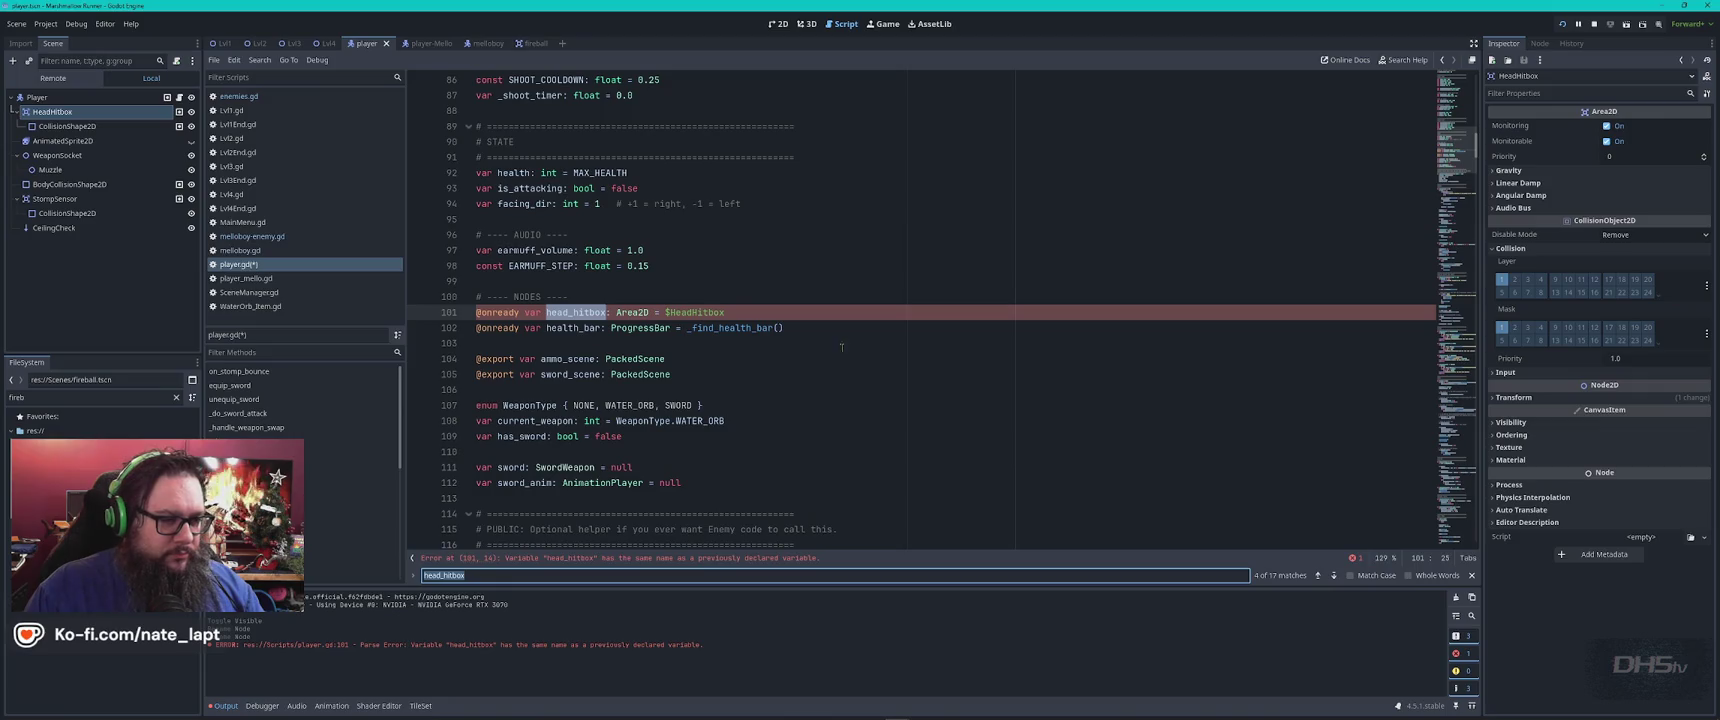
# Comment out the duplicate head_hitbox declaration on line 101 and save player.gd
pyautogui.click(865, 313)
pyautogui.hotkey('ctrl', 'k')
pyautogui.click(893, 347)
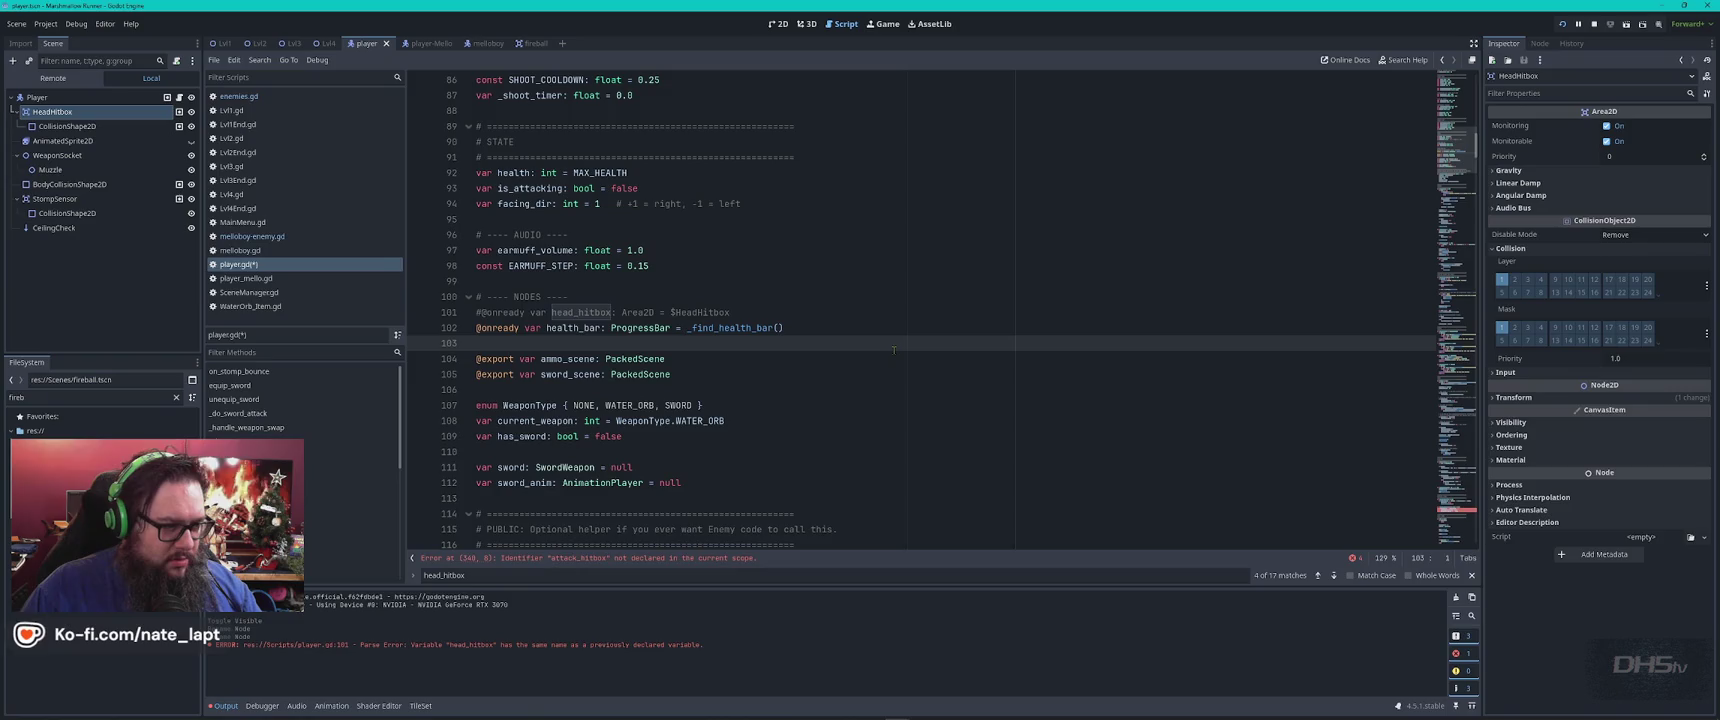
pyautogui.hotkey('ctrl', 's')
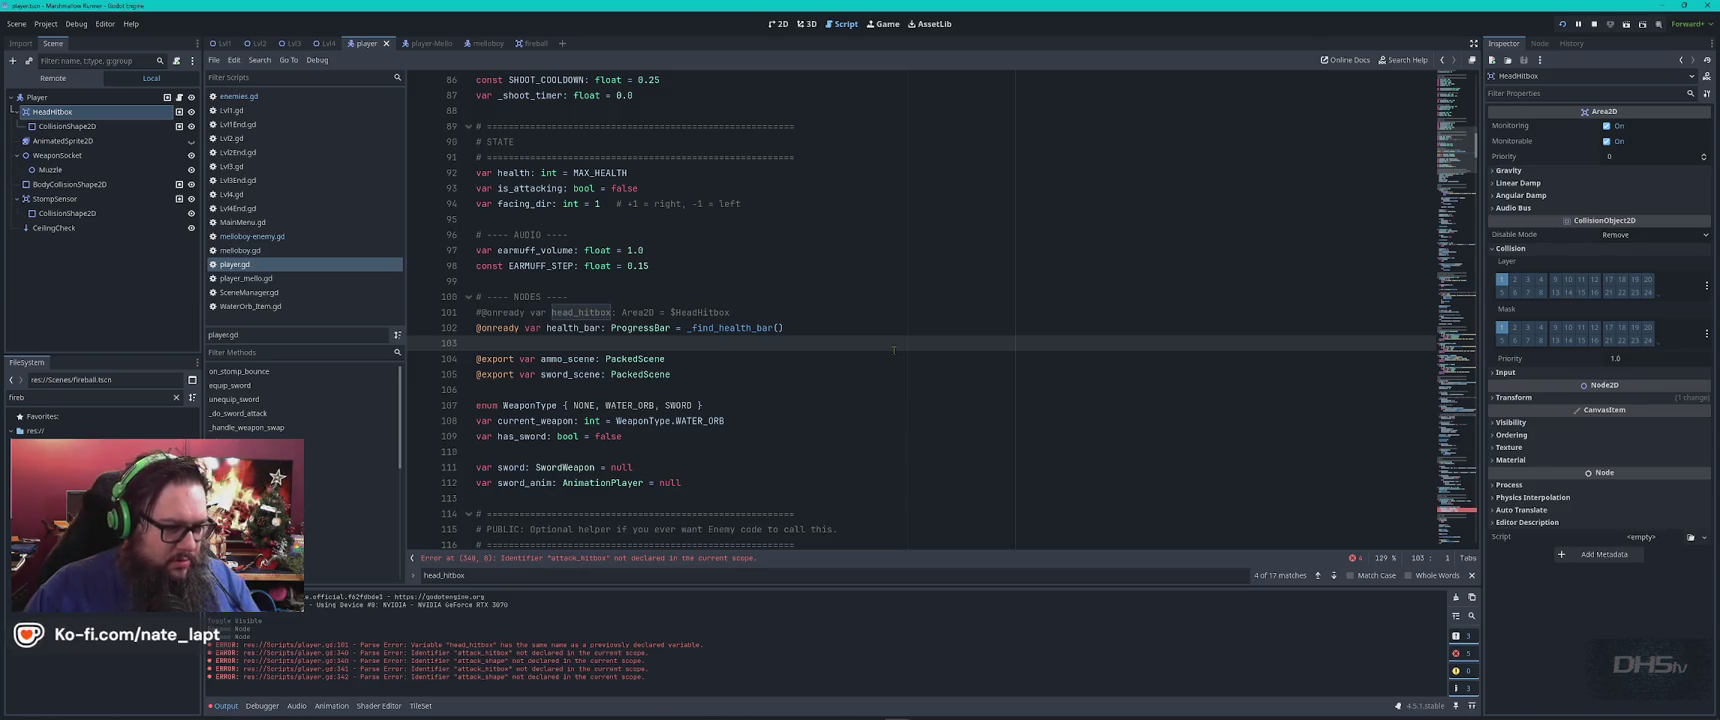
pyautogui.hotkey('alt', 'Tab')
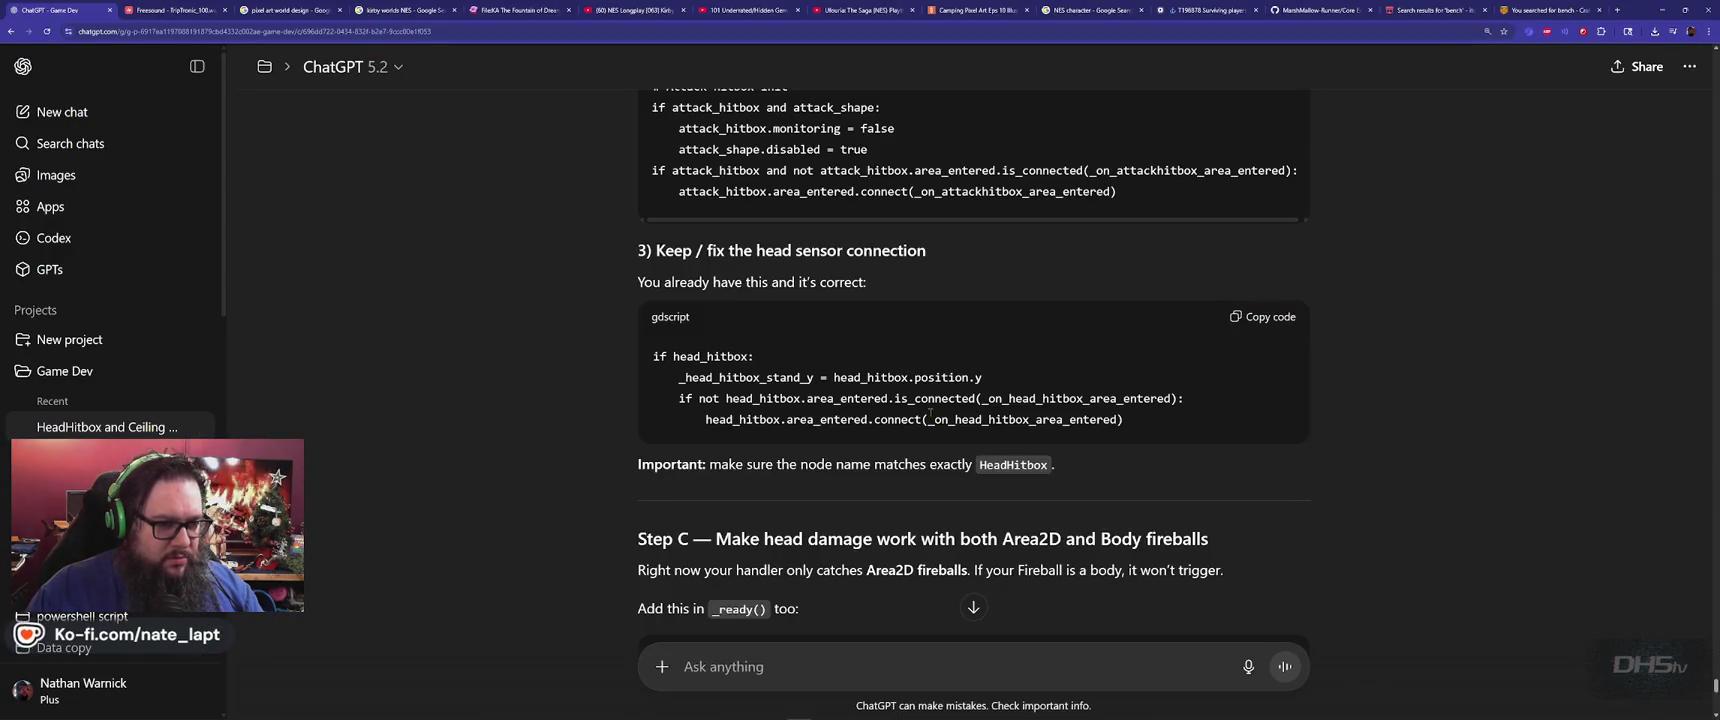
# Copy Step C's head_hitbox body_entered connection code from the ChatGPT answer
pyautogui.scroll(-3, 638, 399)
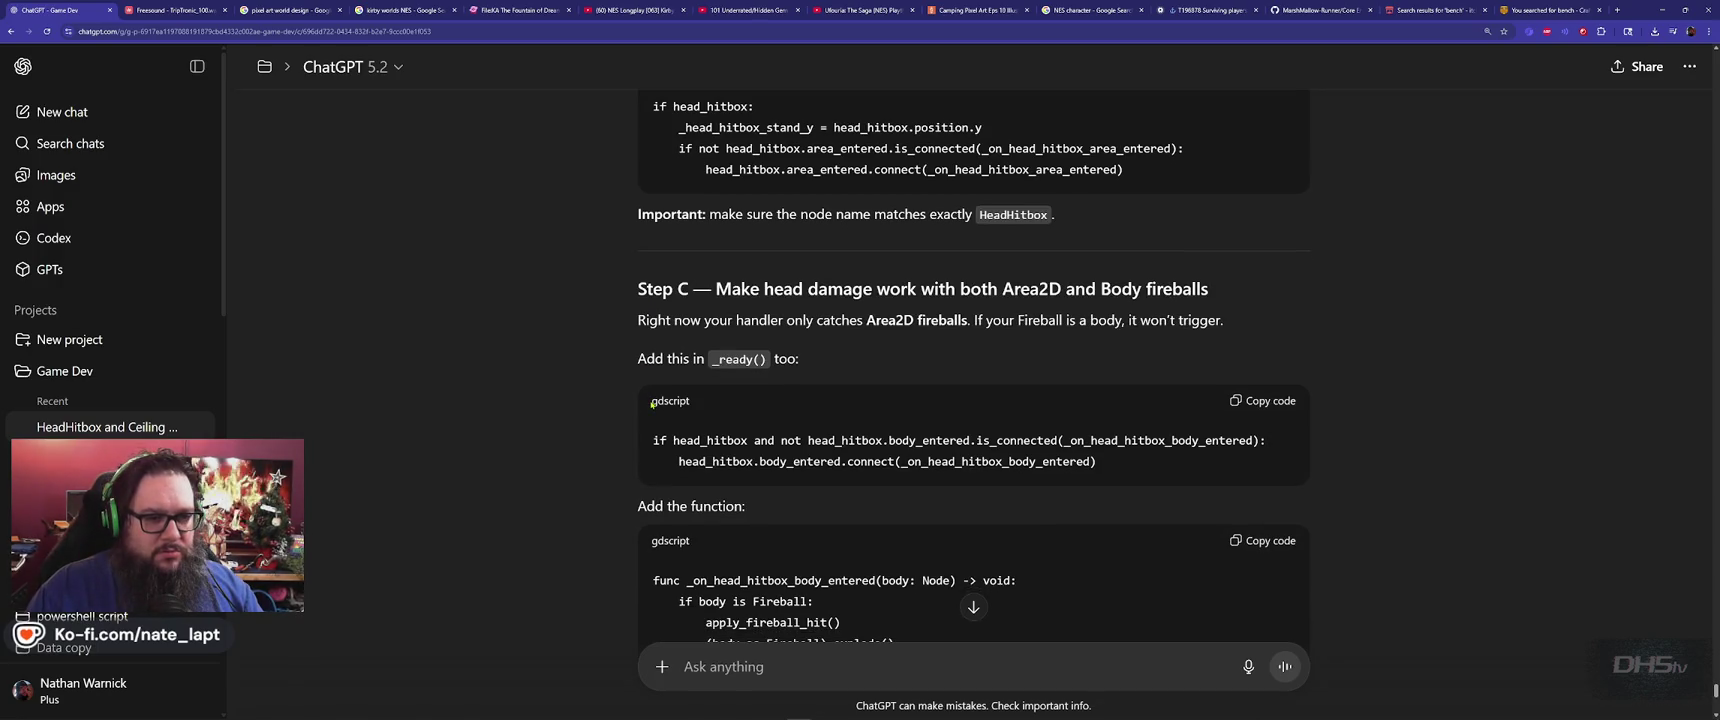
pyautogui.scroll(-1, 651, 403)
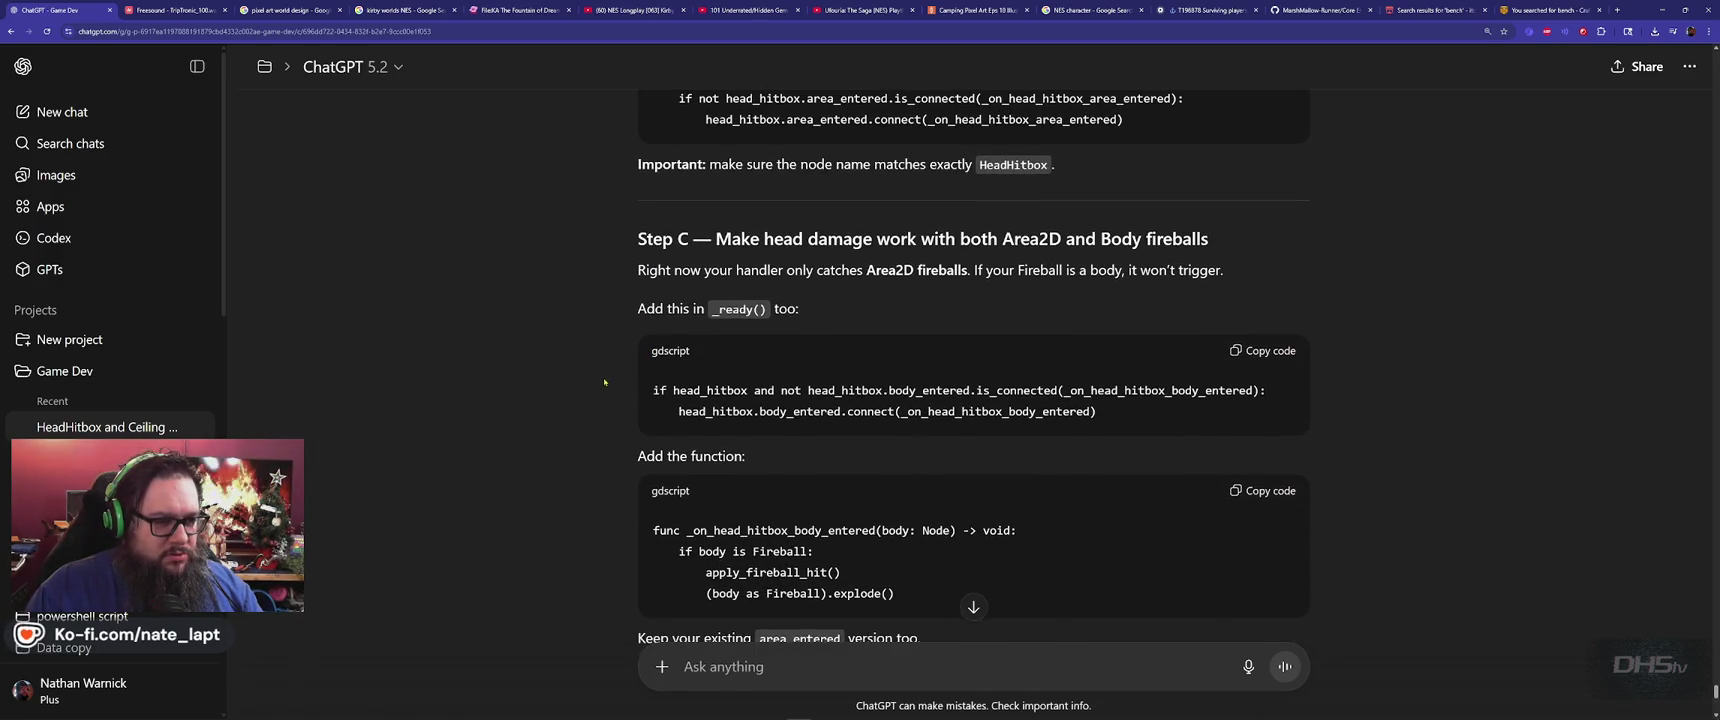
pyautogui.scroll(-1, 590, 389)
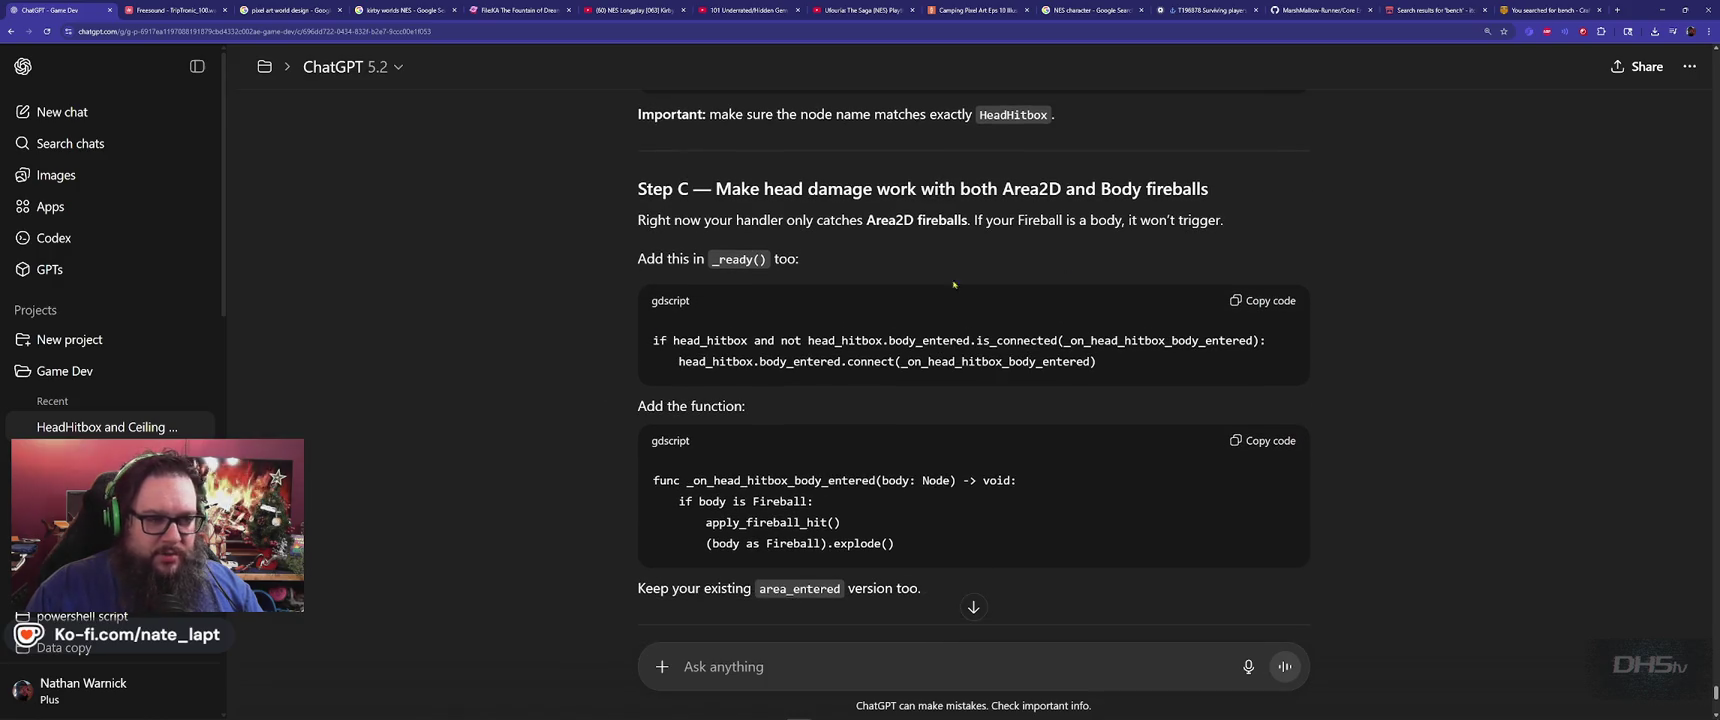
pyautogui.click(1270, 302)
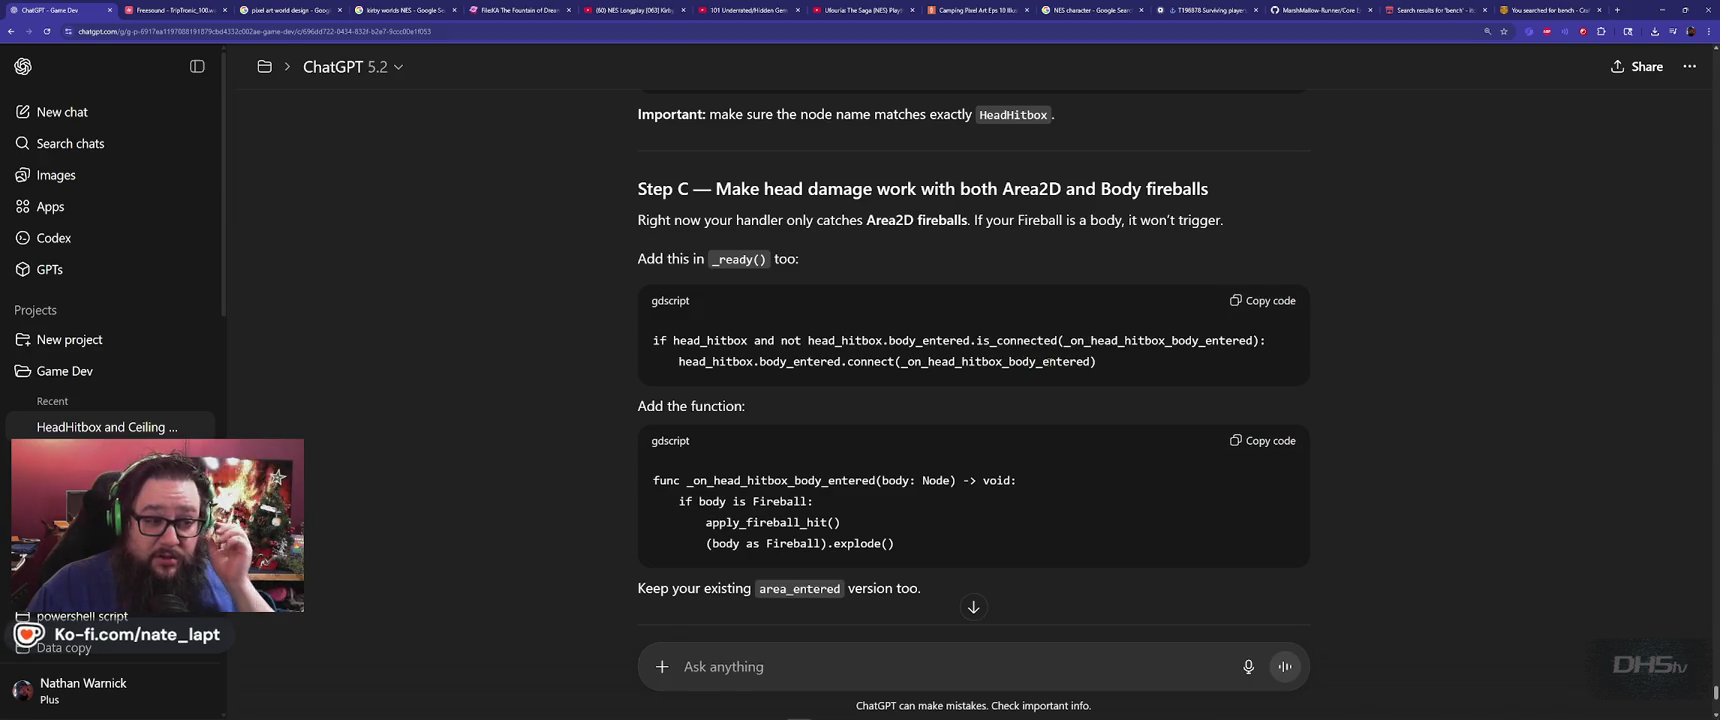
pyautogui.hotkey('alt', 'Tab')
pyautogui.hotkey('alt', 'Tab')
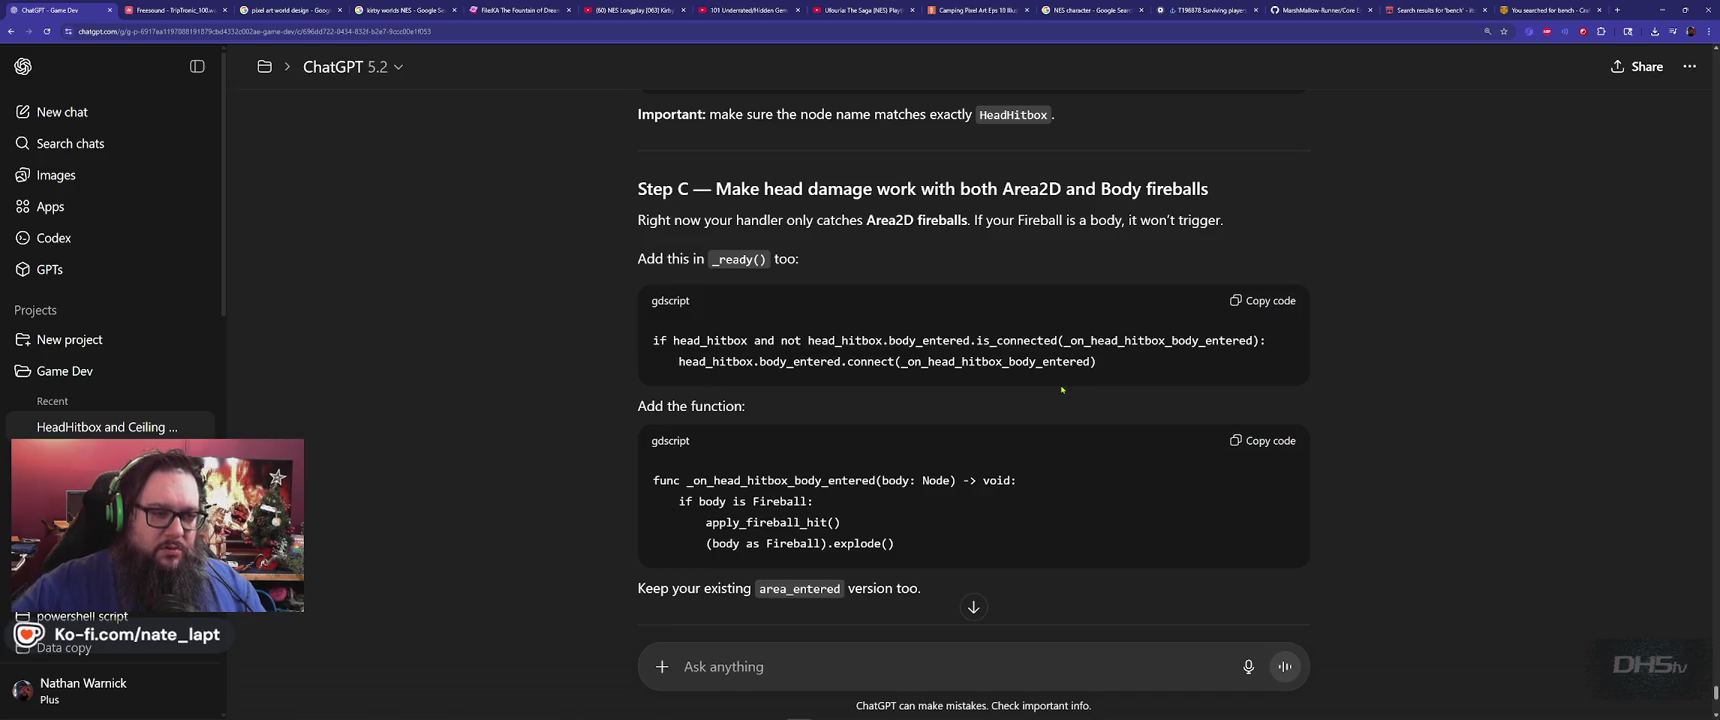
# Copy the opening of the body_entered line and search player.gd for it
pyautogui.moveTo(655, 341); pyautogui.dragTo(863, 341)
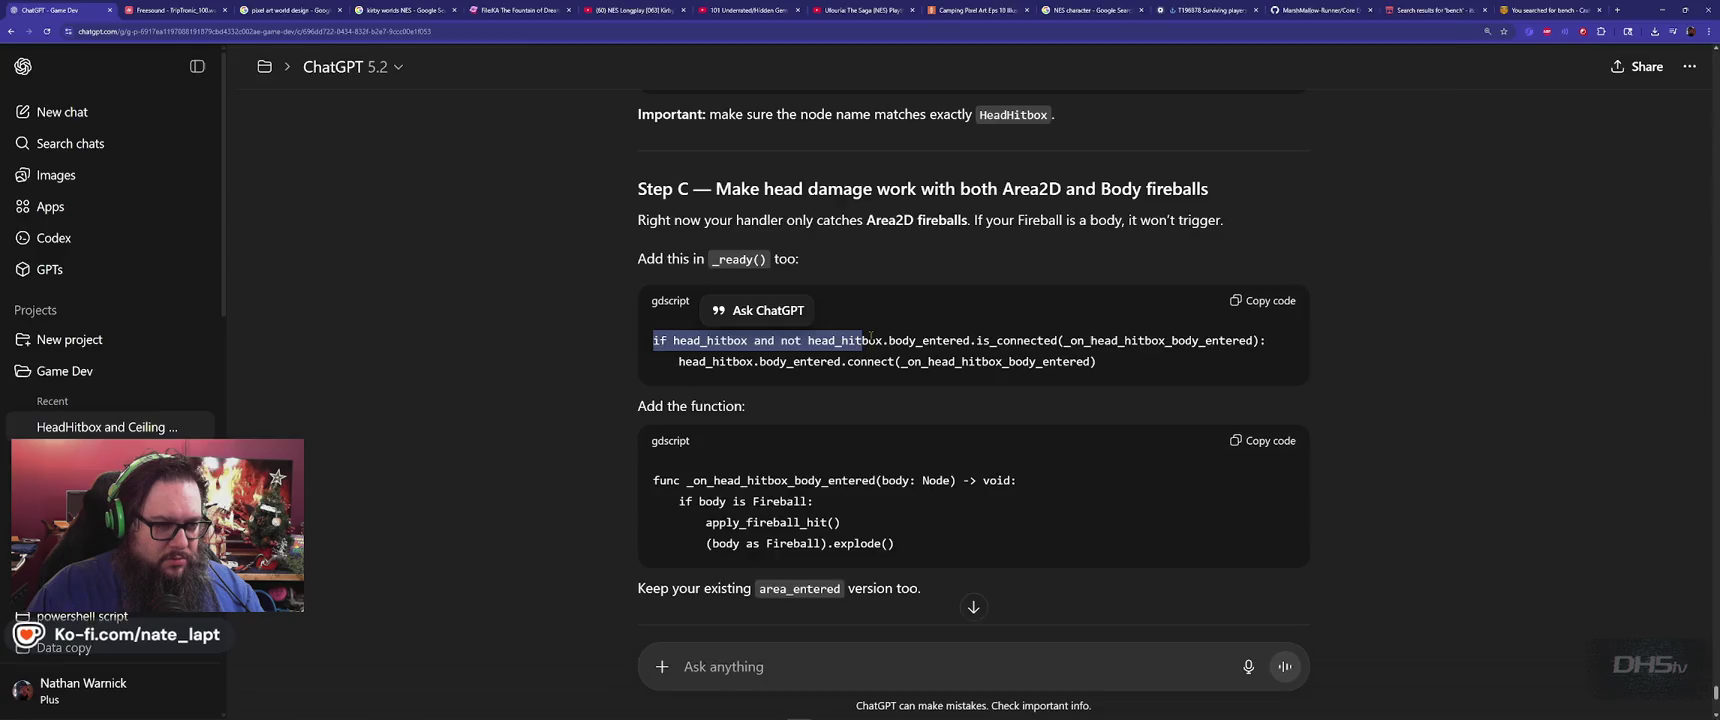
pyautogui.hotkey('ctrl', 'c')
pyautogui.hotkey('alt', 'Tab')
pyautogui.hotkey('ctrl', 'f')
pyautogui.hotkey('ctrl', 'v')
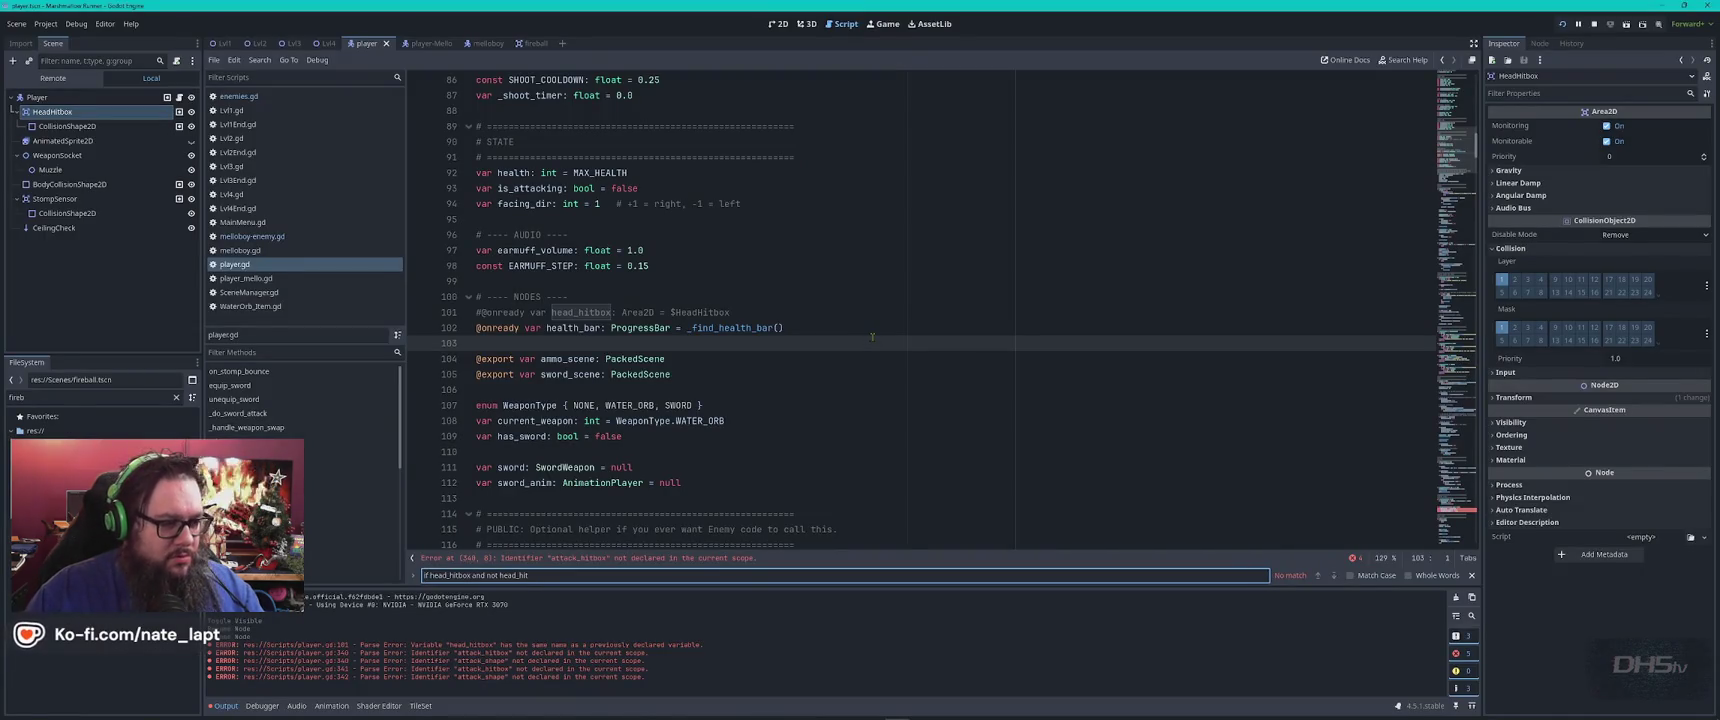
# Find _ready in player.gd and move to the head sensor comment on line 271
pyautogui.press('Escape')
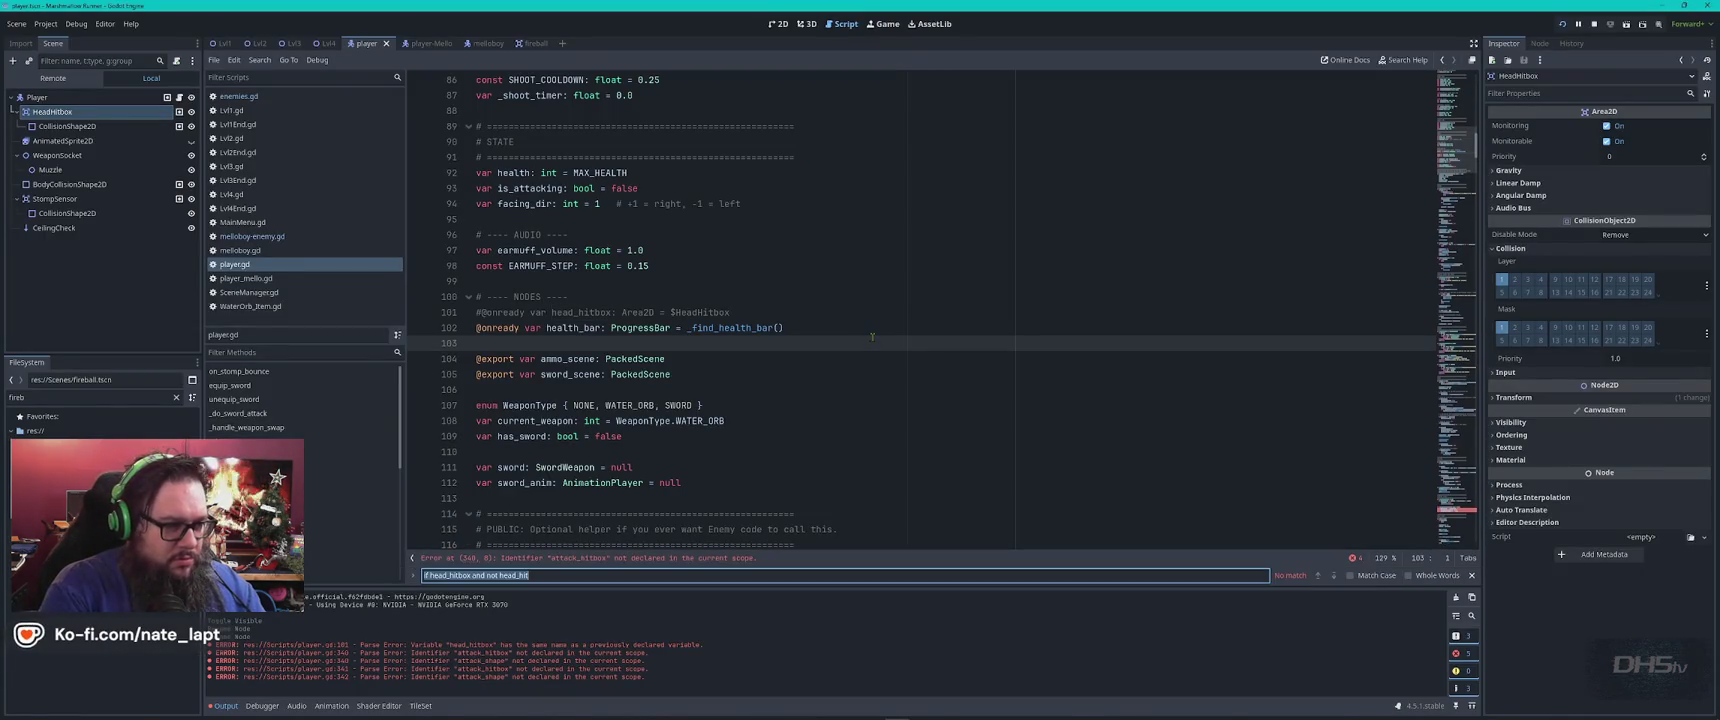
pyautogui.hotkey('ctrl', 'f')
pyautogui.write('_ready')
pyautogui.press('Escape')
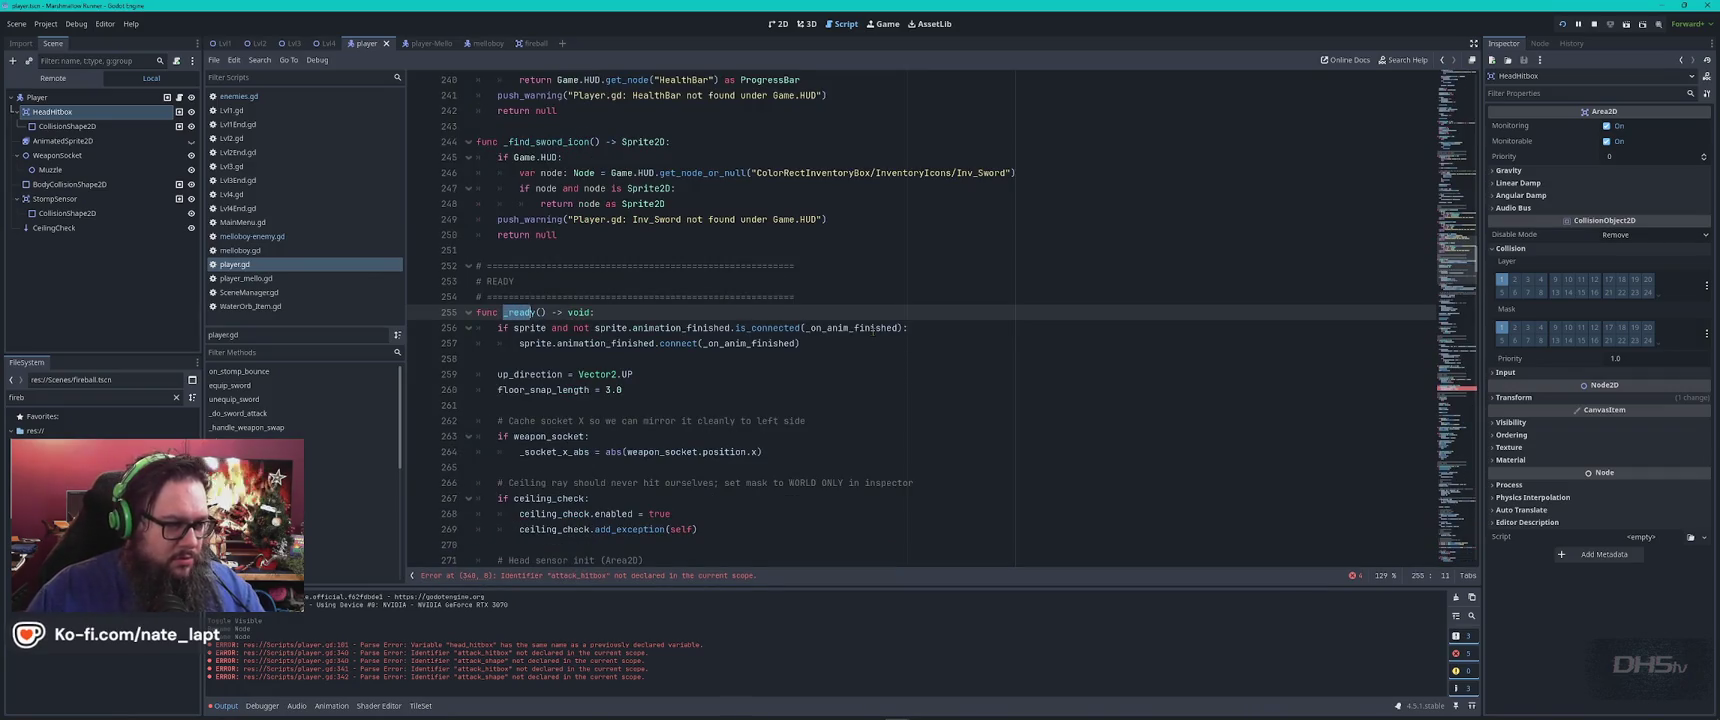
pyautogui.scroll(-5, 604, 354)
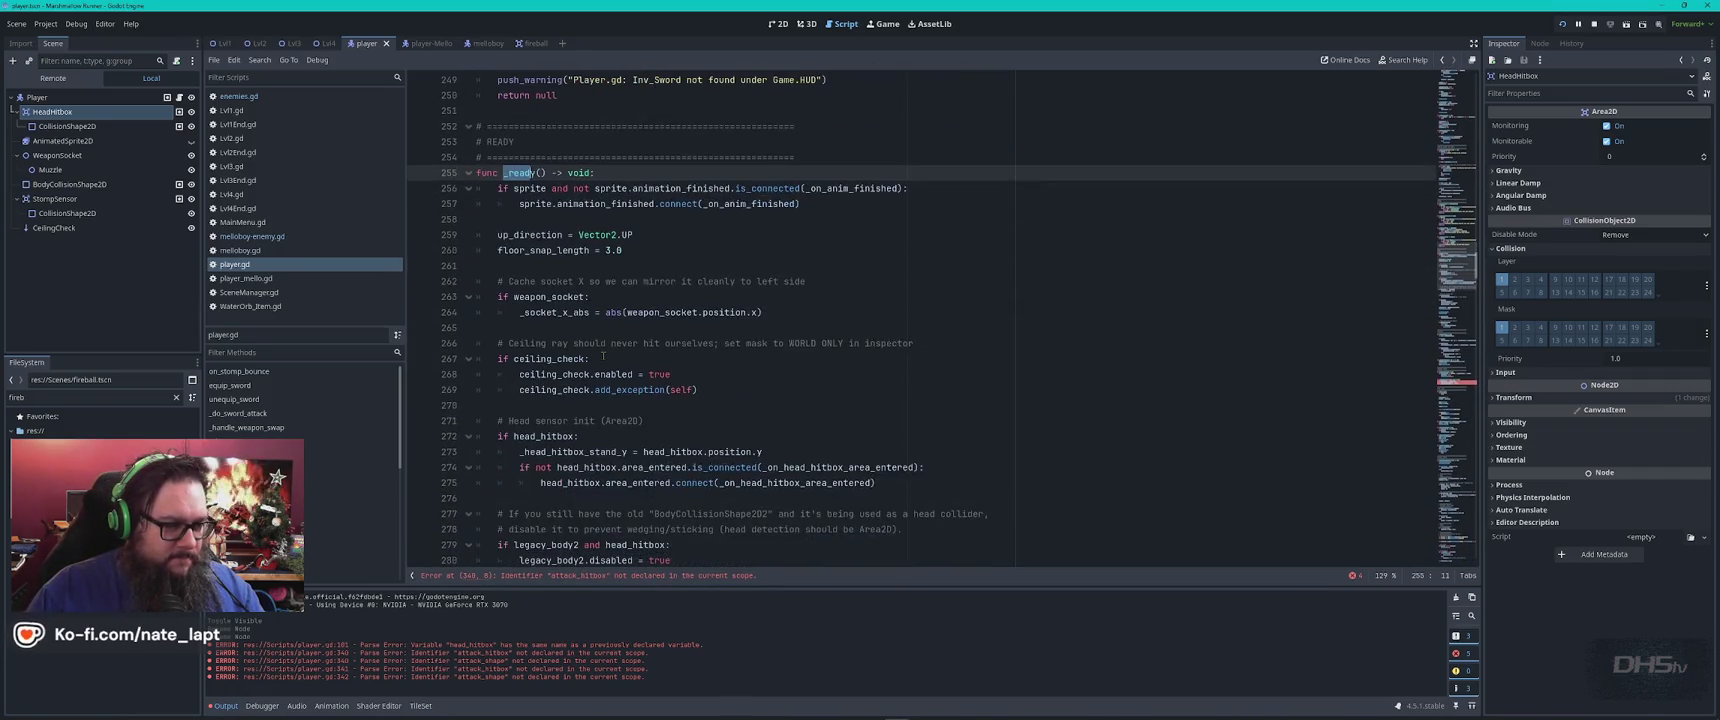
pyautogui.click(690, 328)
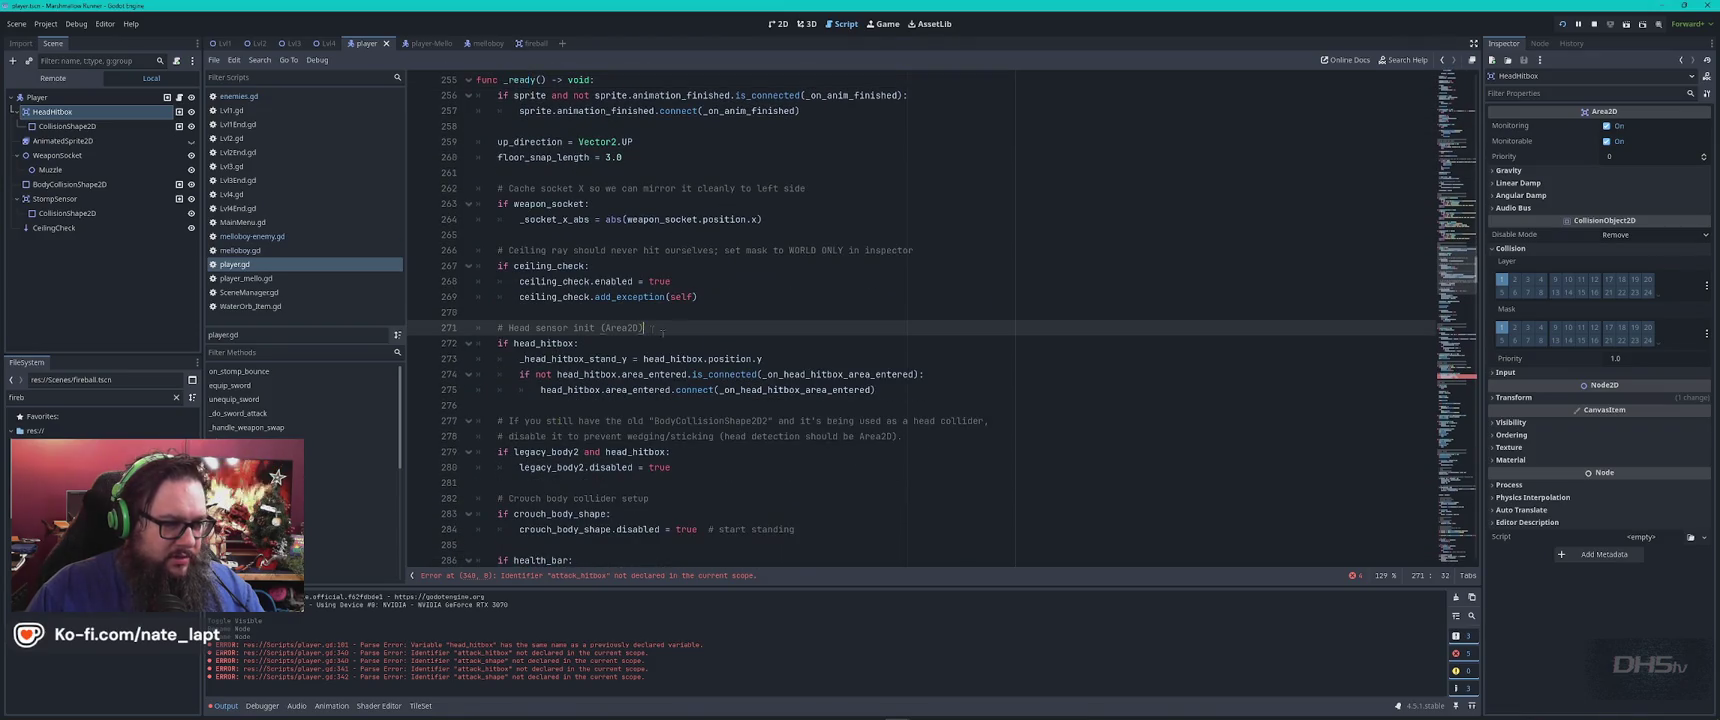
pyautogui.scroll(-2, 693, 343)
# Compare ChatGPT's suggested head_hitbox code with the head hitbox setup on lines 272–273
pyautogui.hotkey('alt', 'Tab')
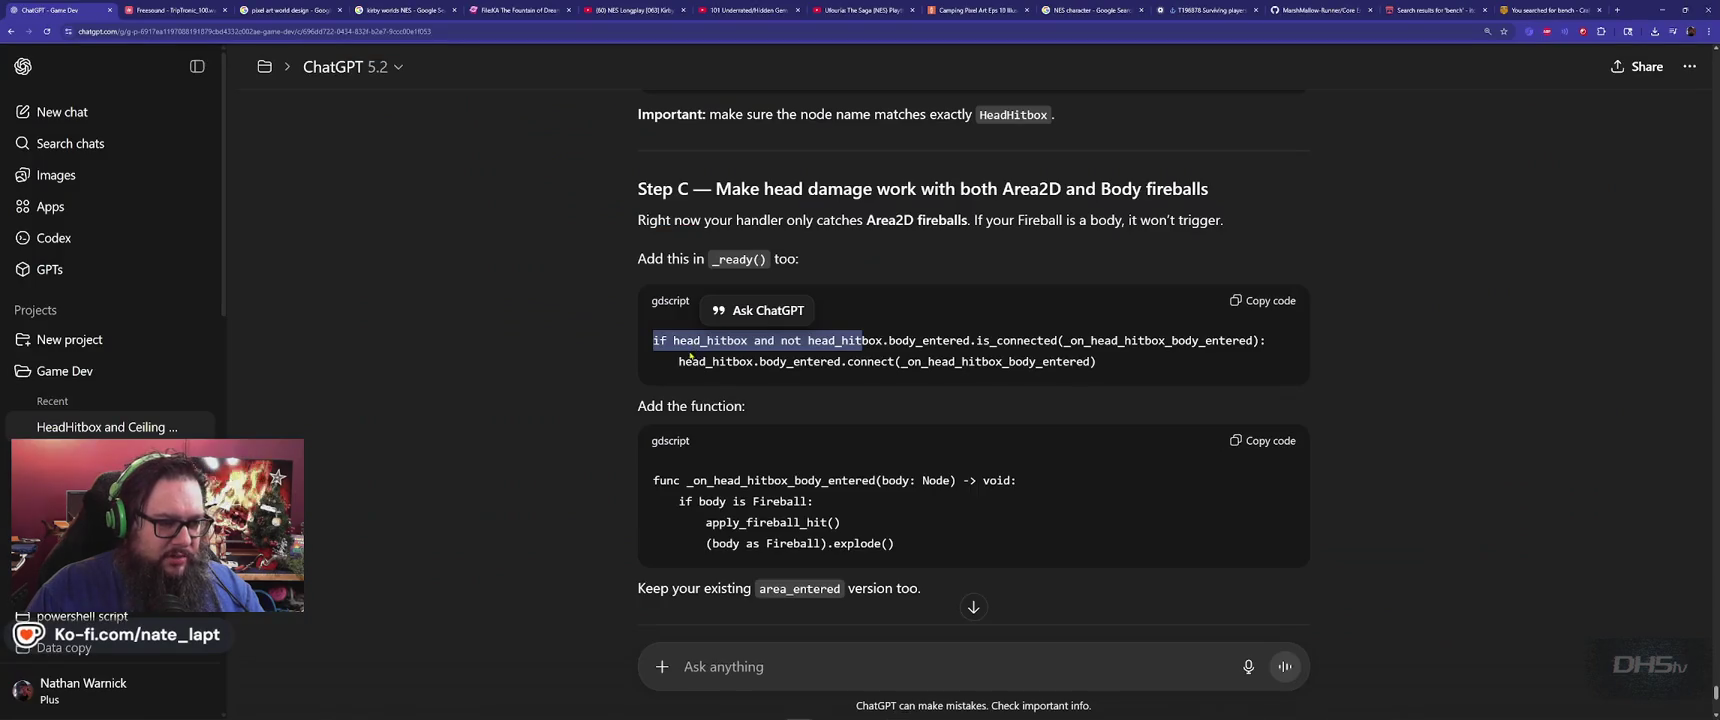
pyautogui.scroll(-1, 551, 440)
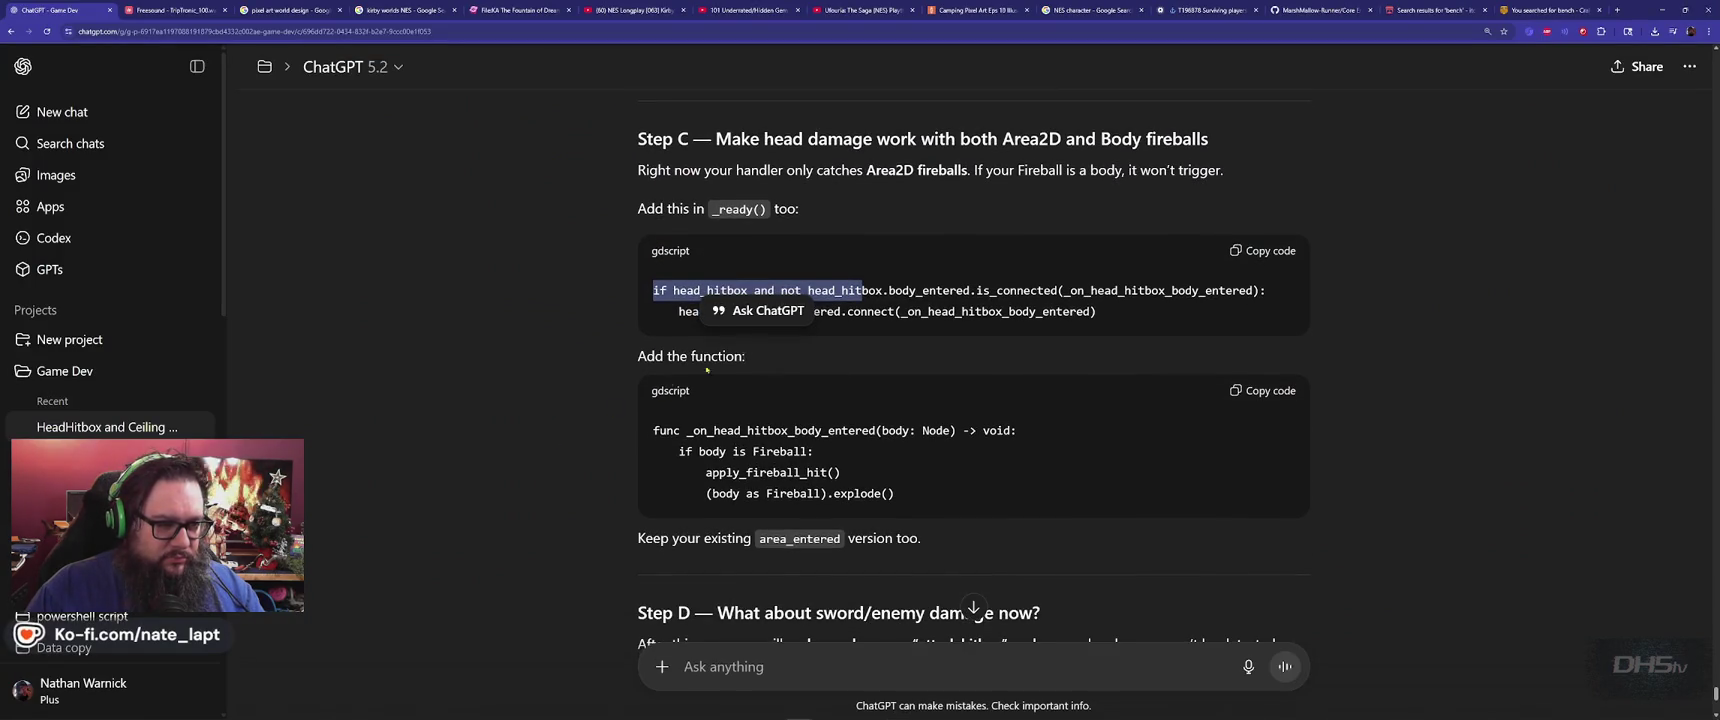
pyautogui.click(976, 323)
pyautogui.hotkey('alt', 'Tab')
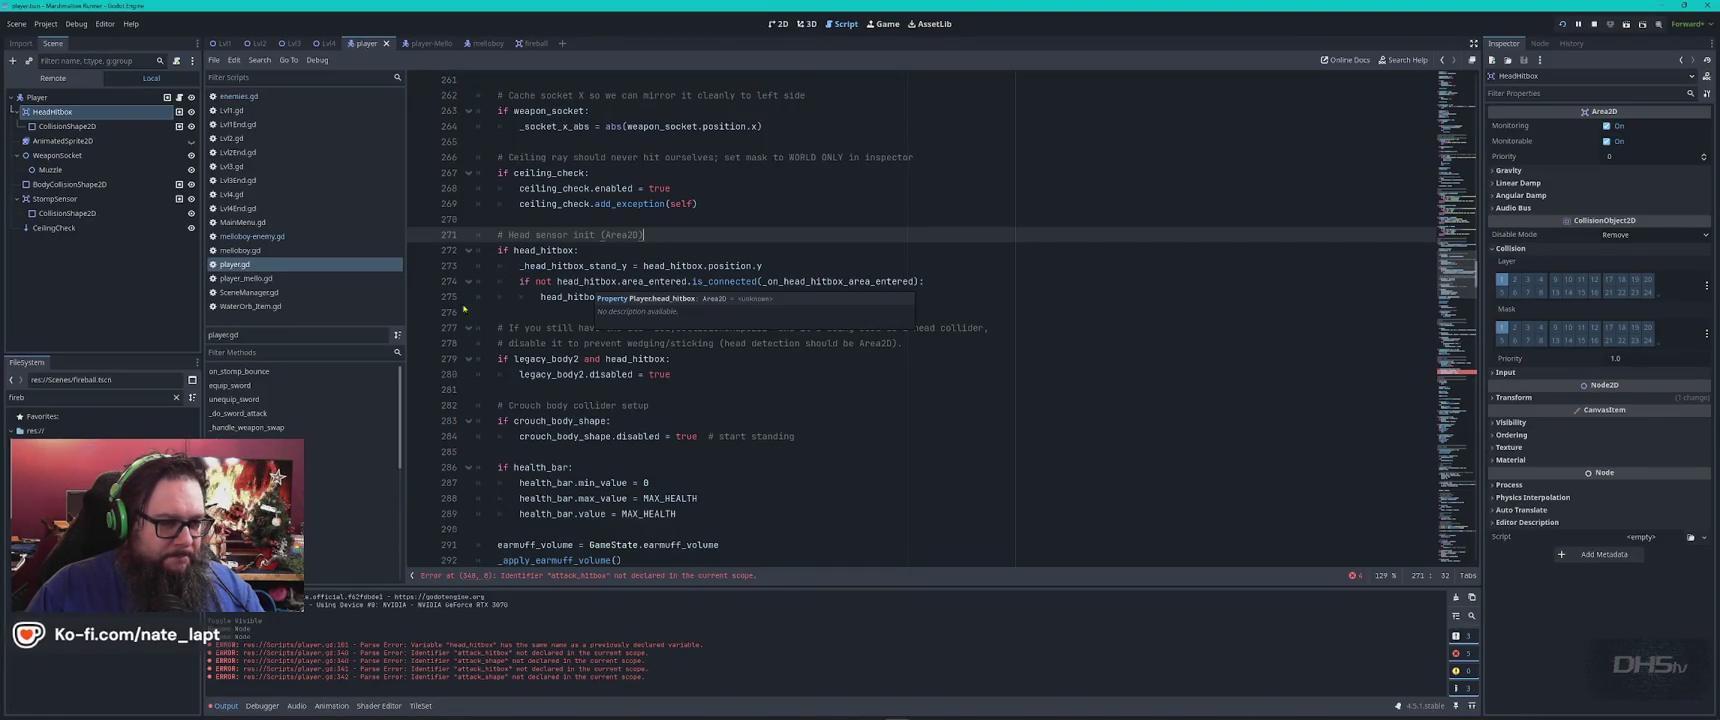
pyautogui.hotkey('alt', 'Tab')
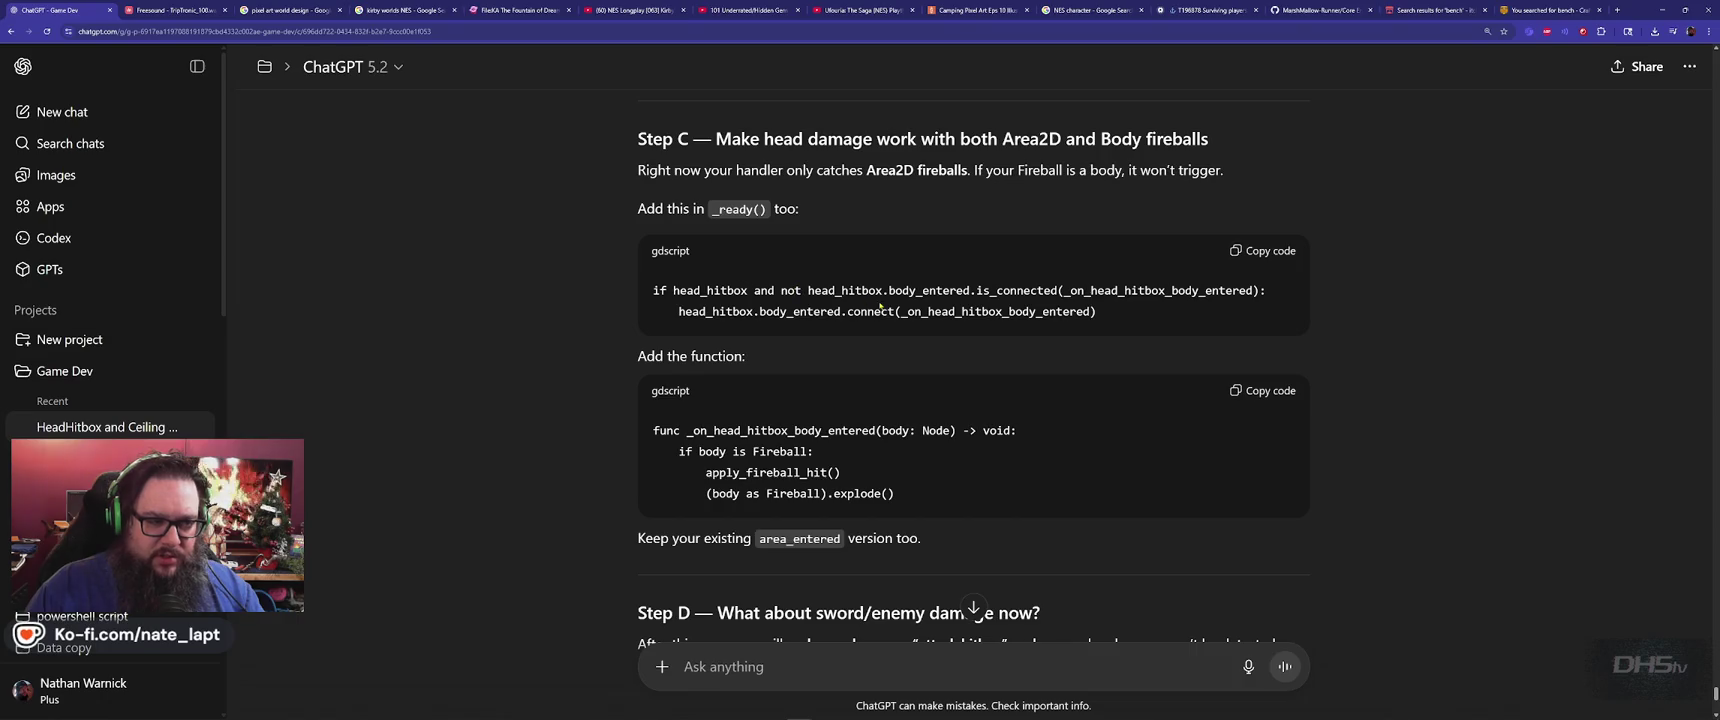
pyautogui.doubleClick(830, 290)
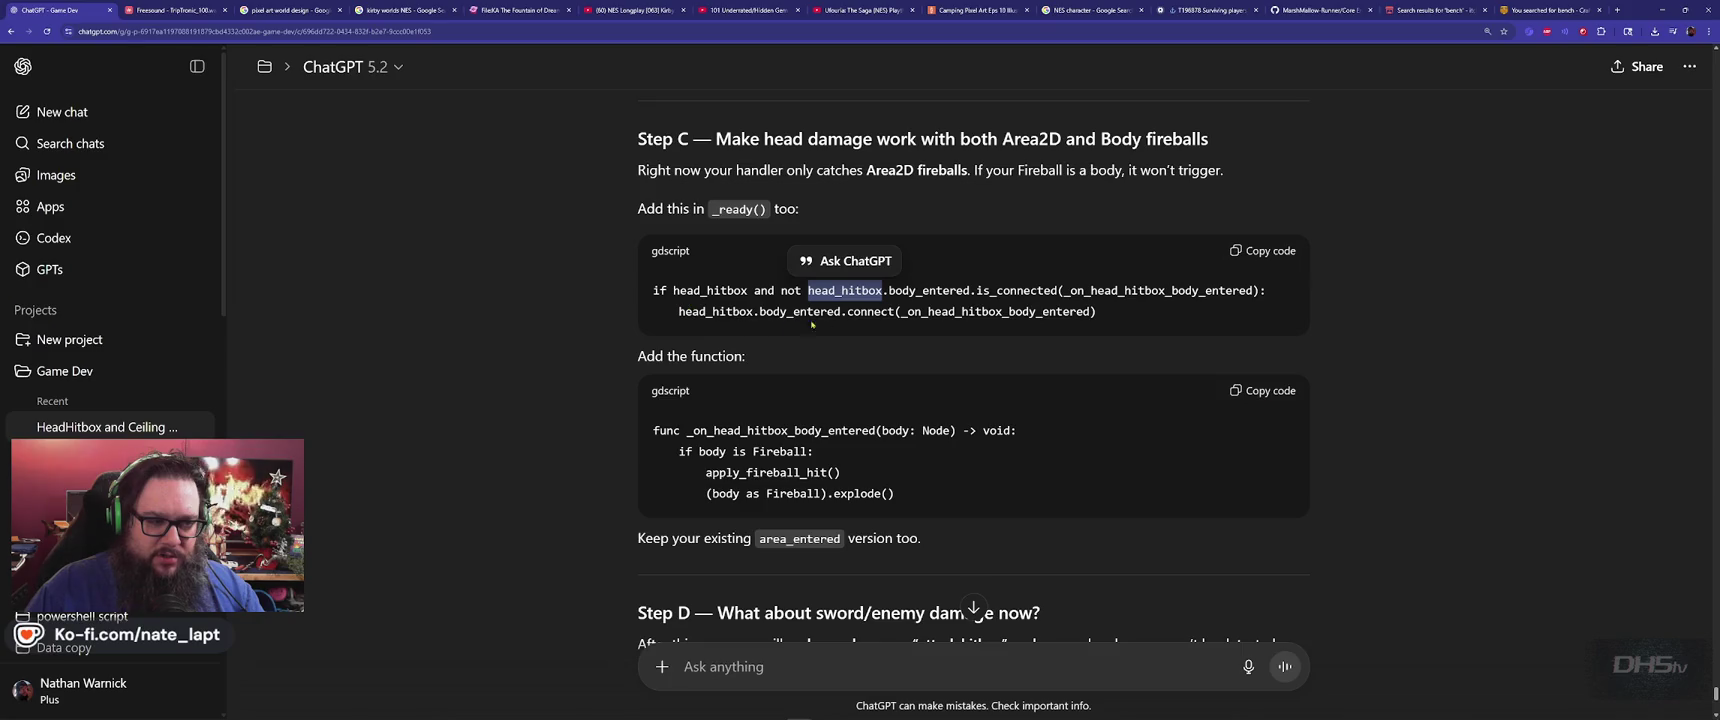
pyautogui.hotkey('alt', 'Tab')
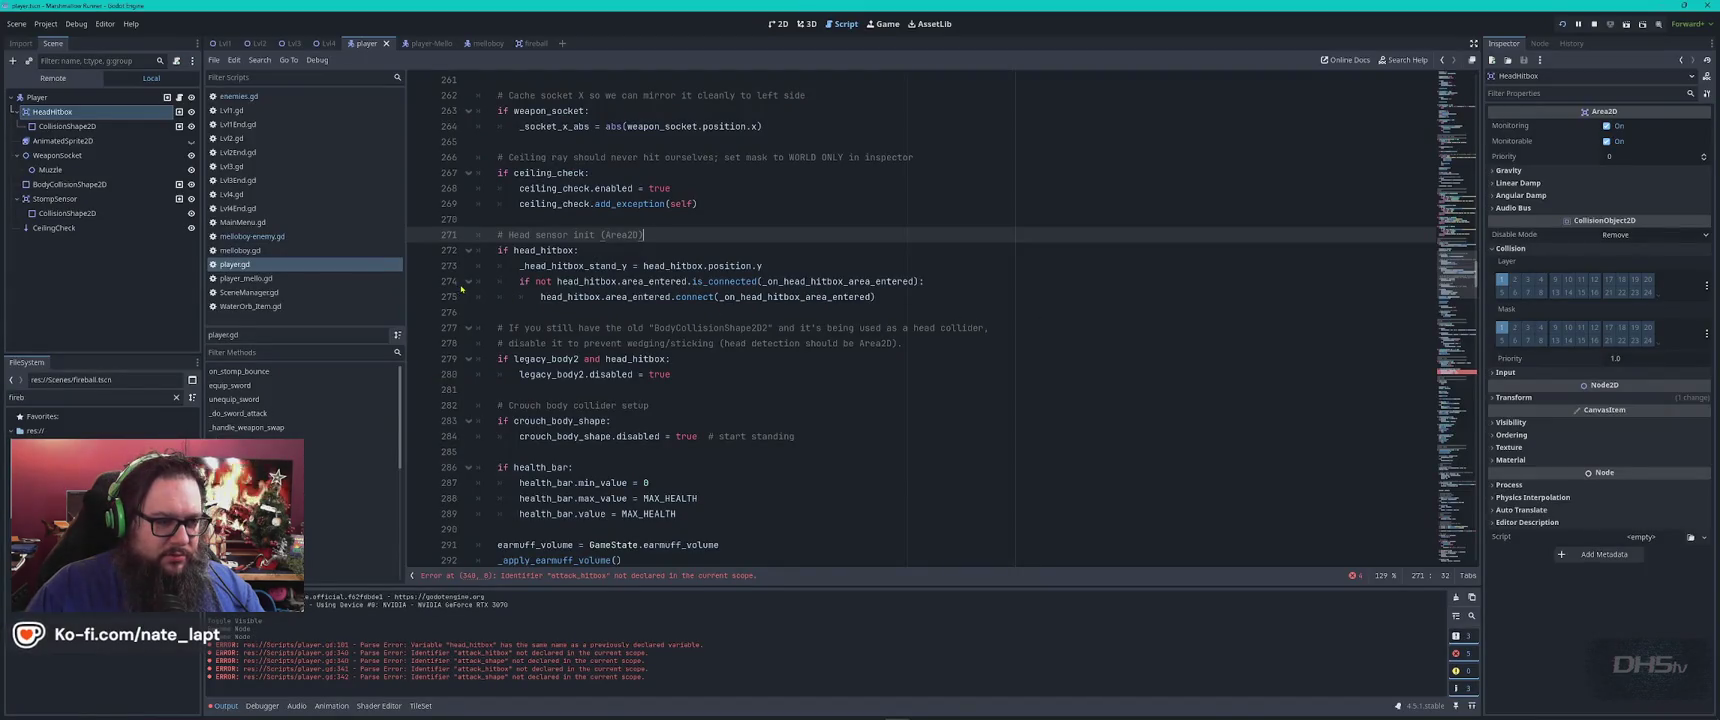
pyautogui.click(655, 266)
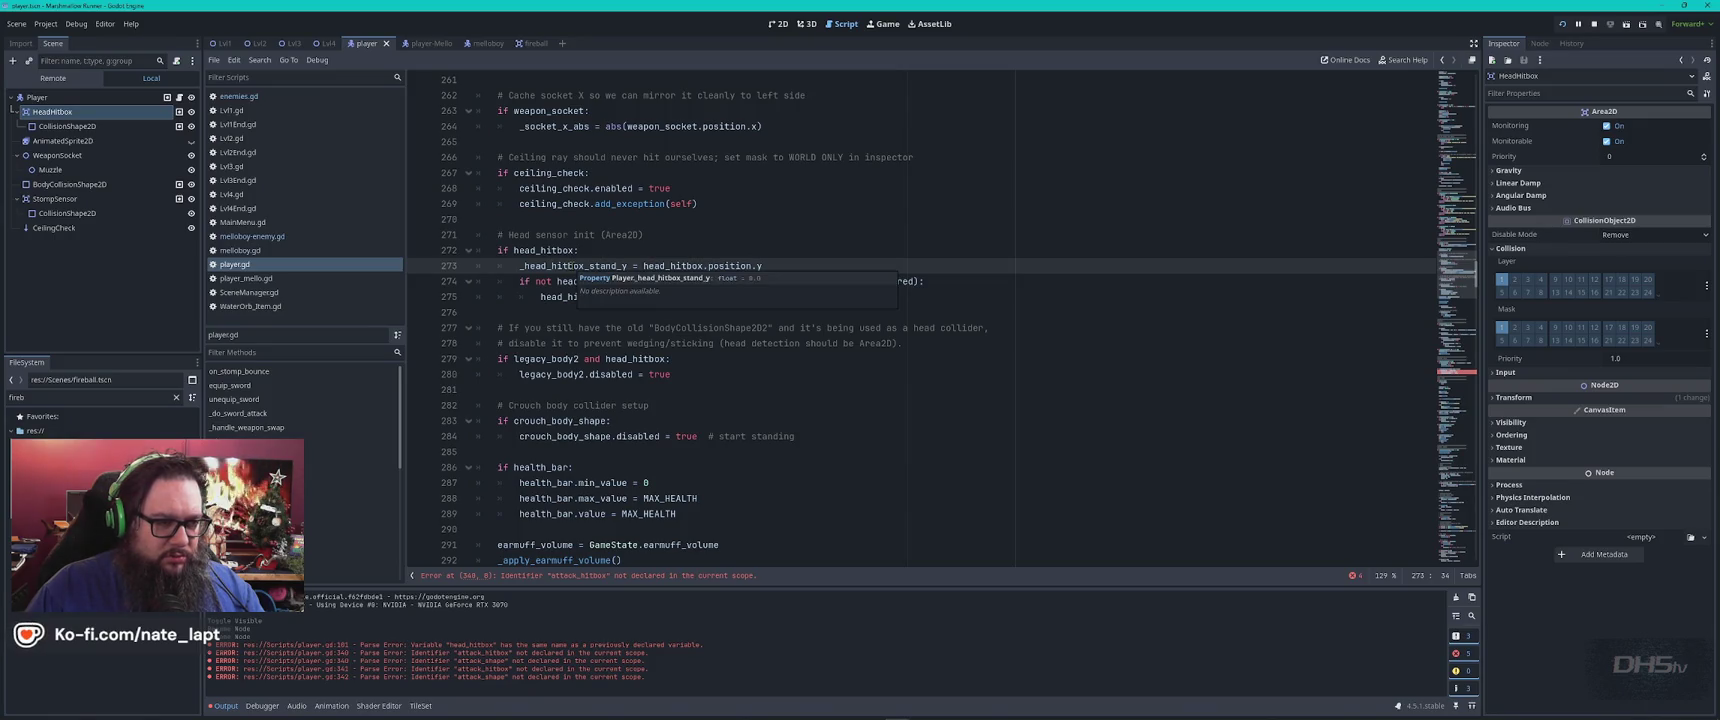
pyautogui.click(687, 251)
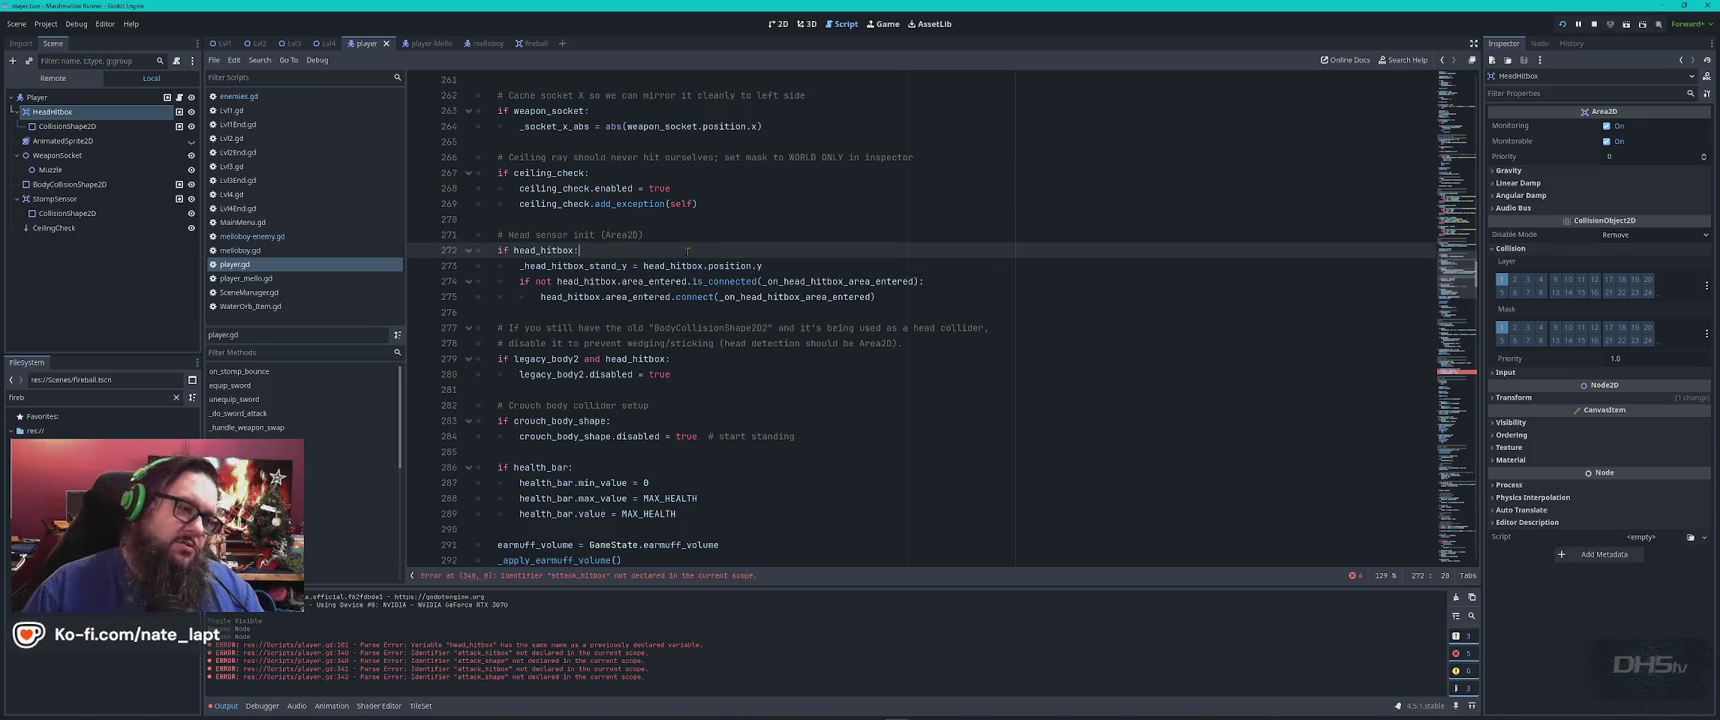
# Delete the old legacy_body2 comment and disabling block on lines 277–280
pyautogui.hotkey('alt', 'Tab')
pyautogui.hotkey('alt', 'Tab')
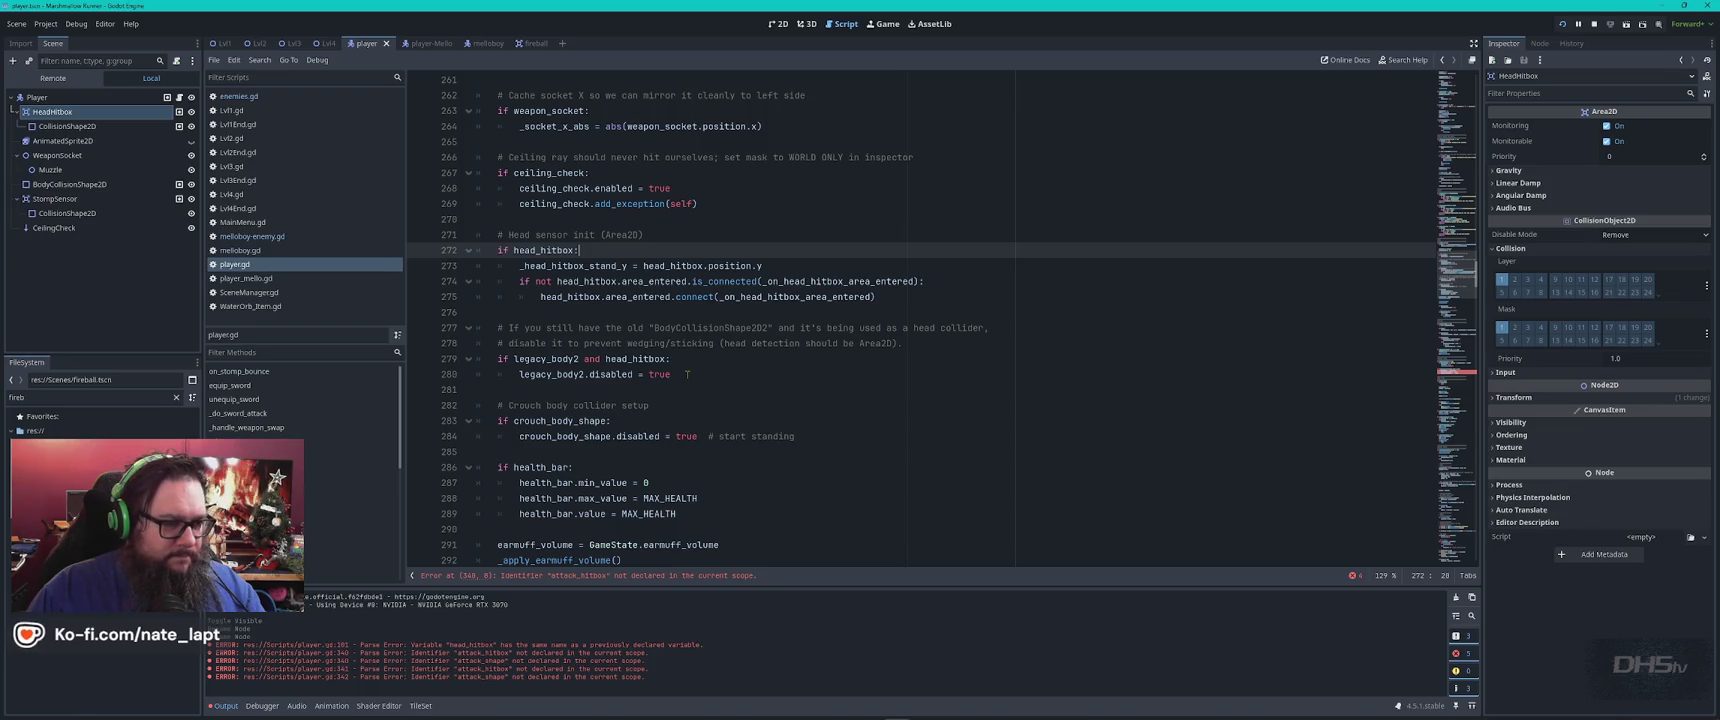
pyautogui.moveTo(687, 374)
pyautogui.mouseDown()
pyautogui.moveTo(472, 359)
pyautogui.moveTo(477, 328)
pyautogui.mouseUp()
pyautogui.press('Delete')
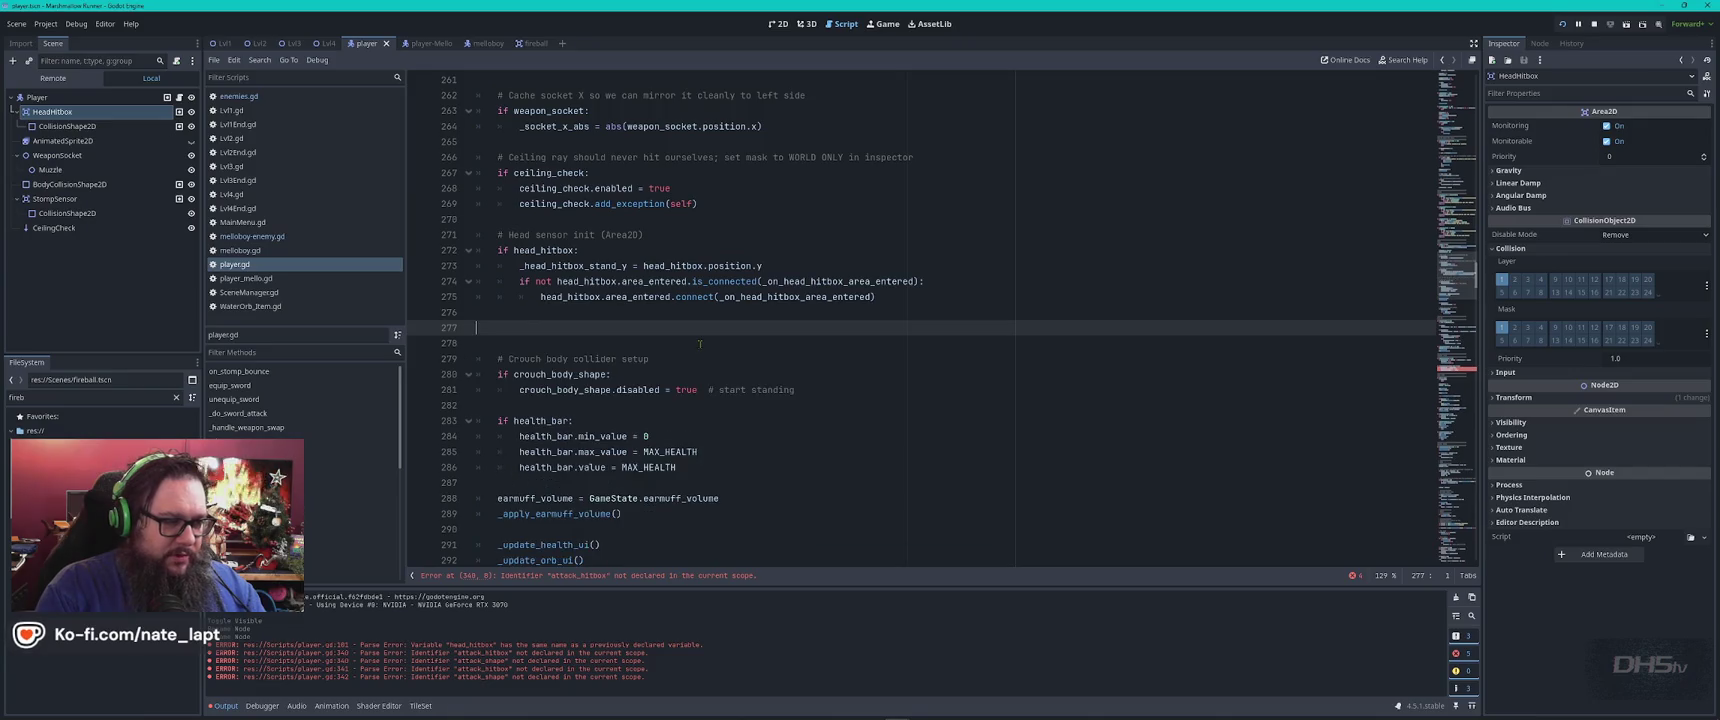
pyautogui.hotkey('alt', 'Tab')
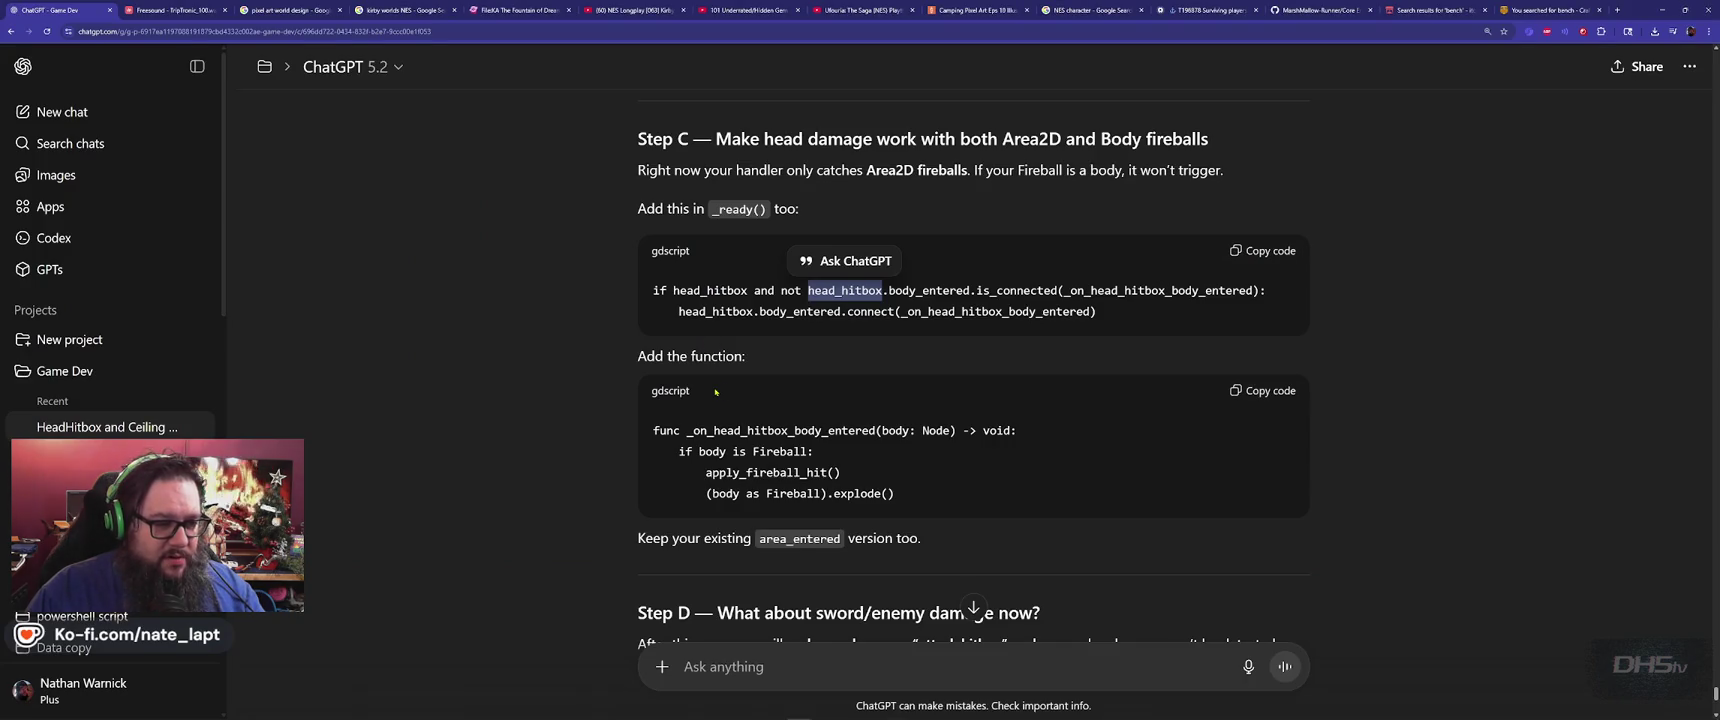
# Paste ChatGPT's head hitbox body handler into player.gd at line 277
pyautogui.click(1282, 397)
pyautogui.hotkey('alt', 'Tab')
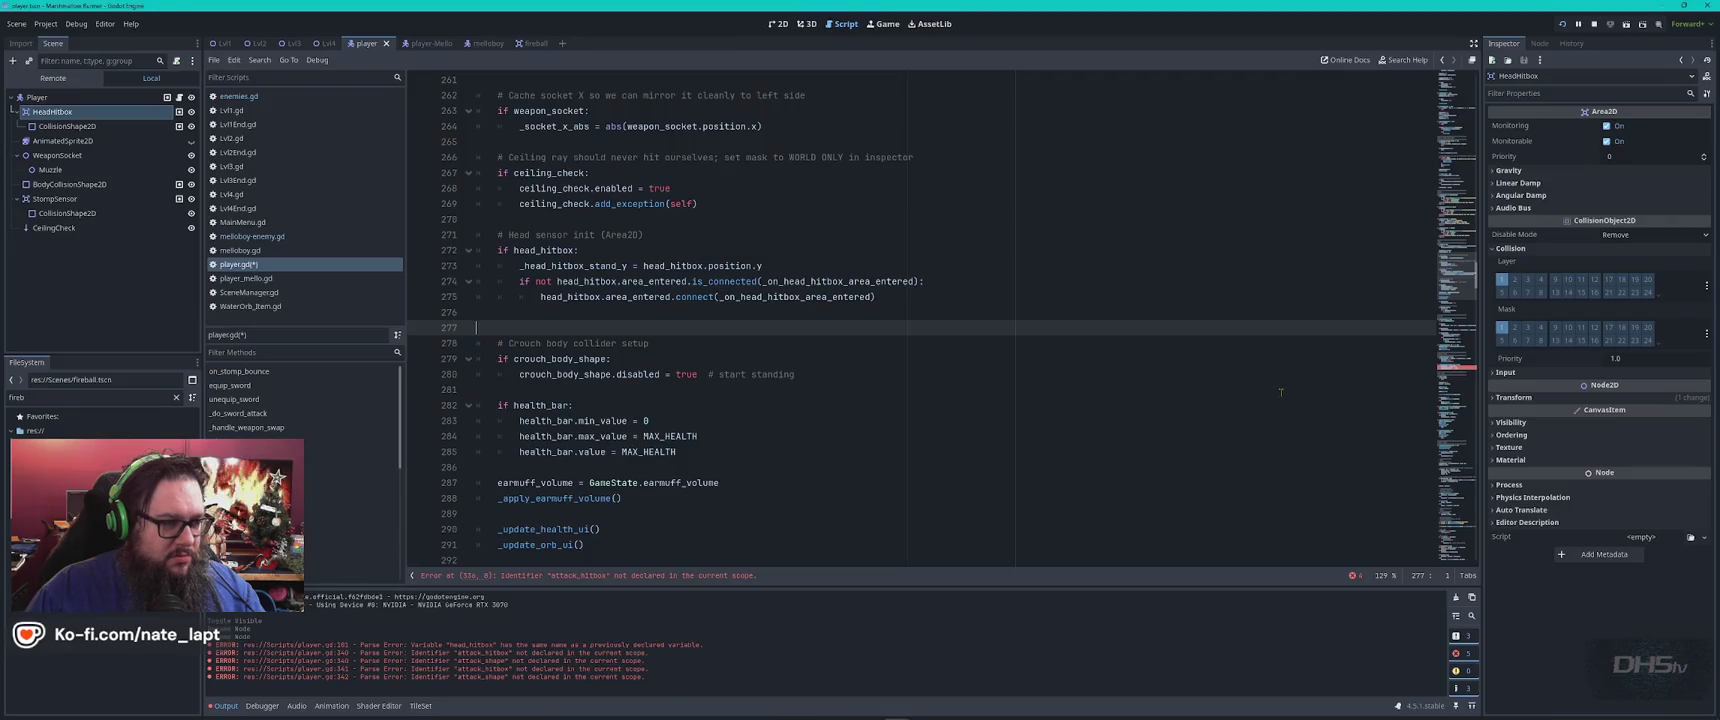
pyautogui.hotkey('ctrl', 'v')
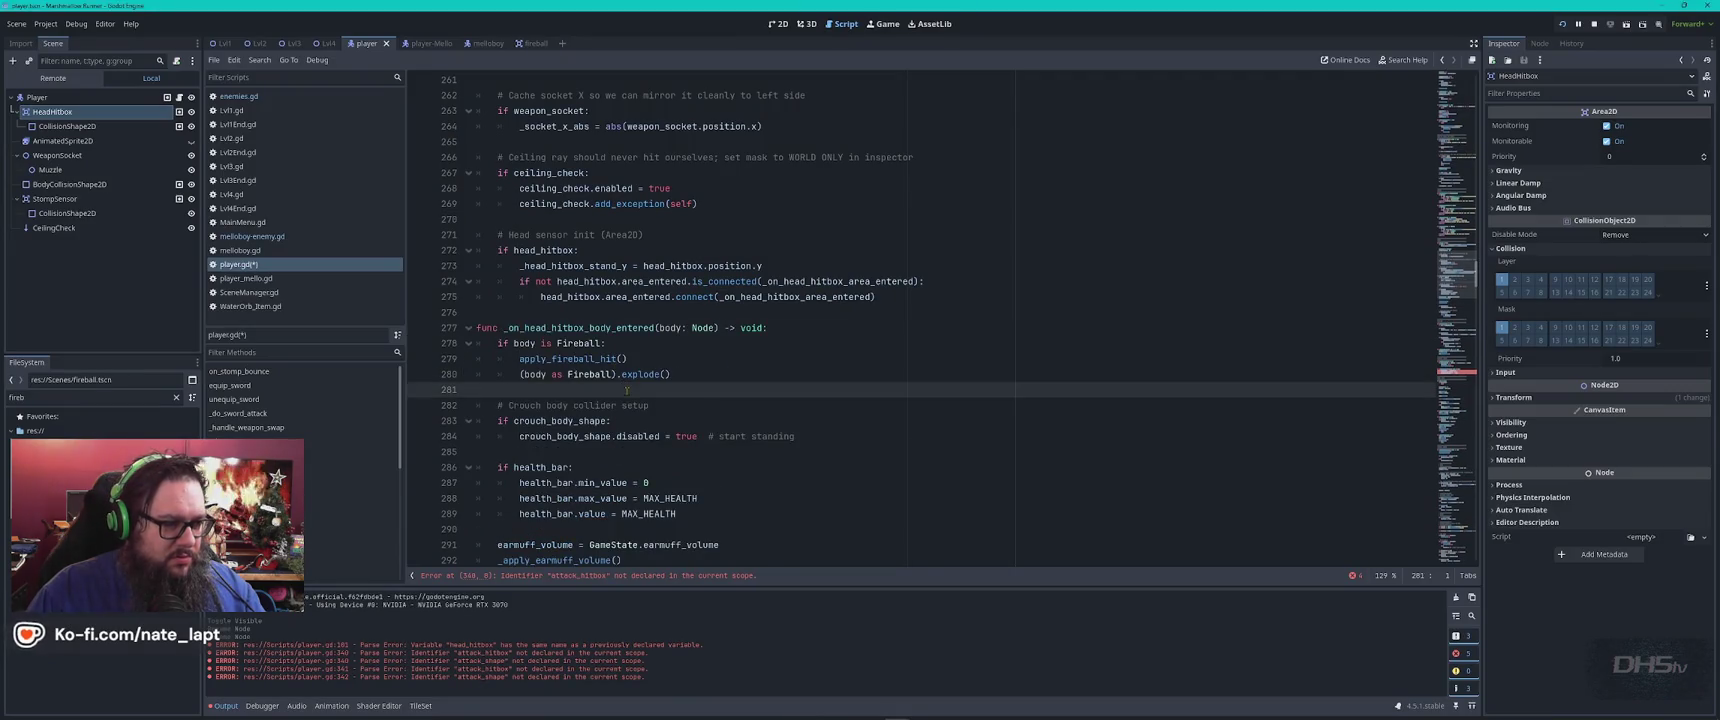
pyautogui.doubleClick(565, 327)
pyautogui.click(724, 365)
# Send the current player script to ChatGPT for review
pyautogui.hotkey('alt', 'Tab')
pyautogui.scroll(-5, 736, 396)
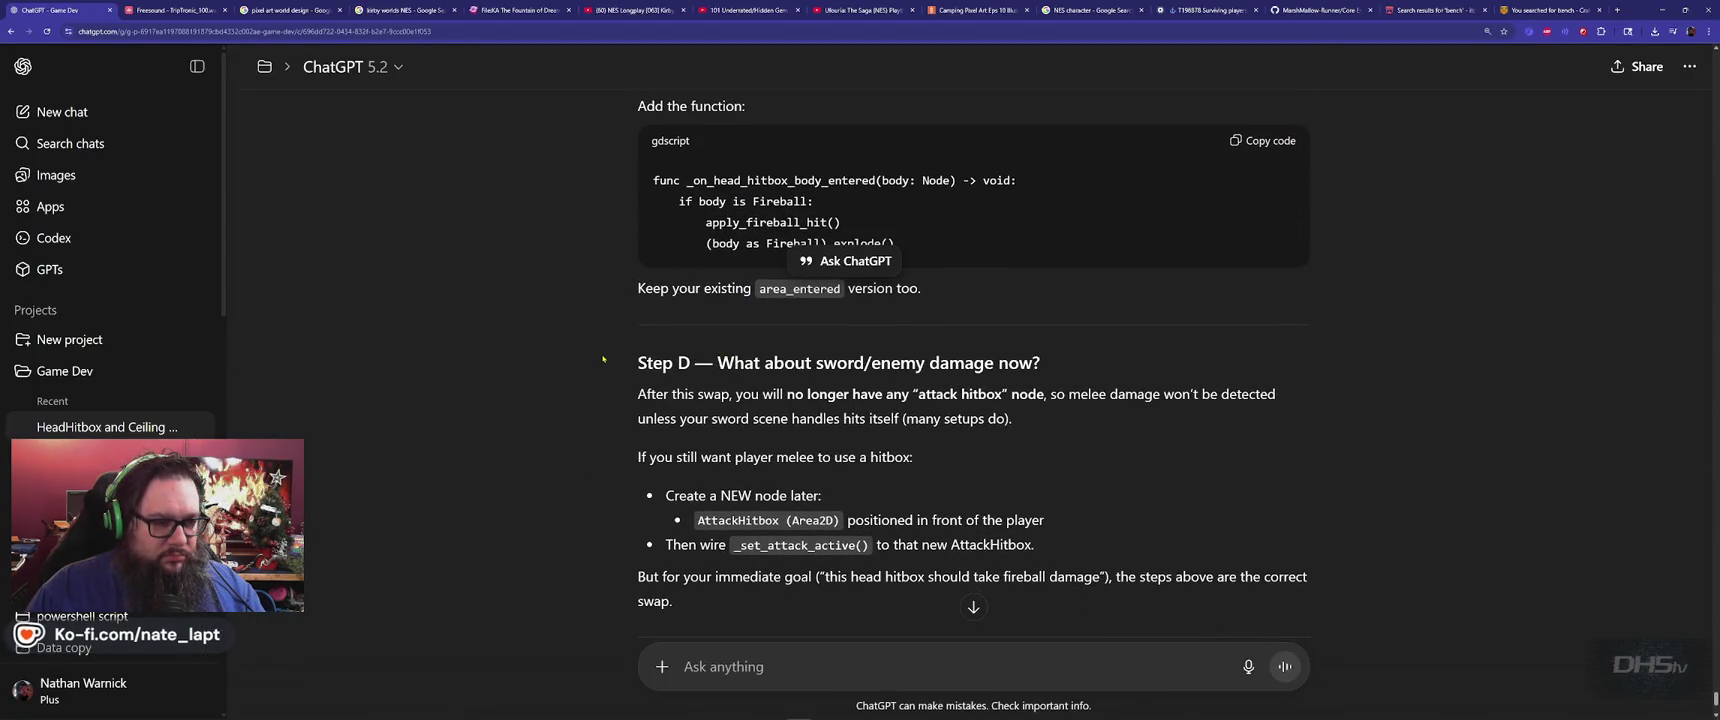
pyautogui.hotkey('ctrl', 'v')
pyautogui.press('Return')
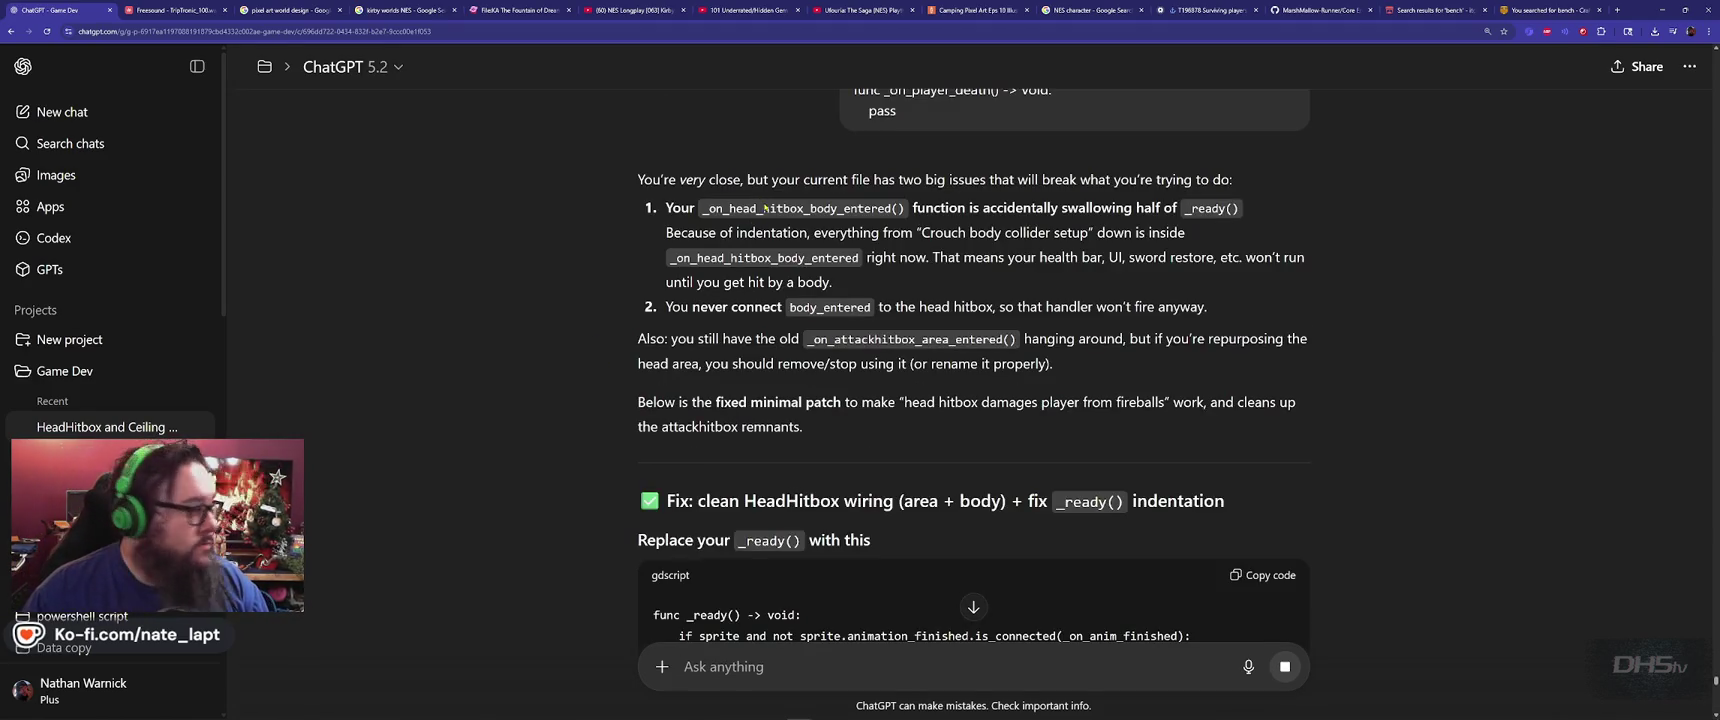
# Search player.gd for _on_head_hitbox_body_entered and inspect the code around it
pyautogui.doubleClick(795, 208)
pyautogui.hotkey('ctrl', 'c')
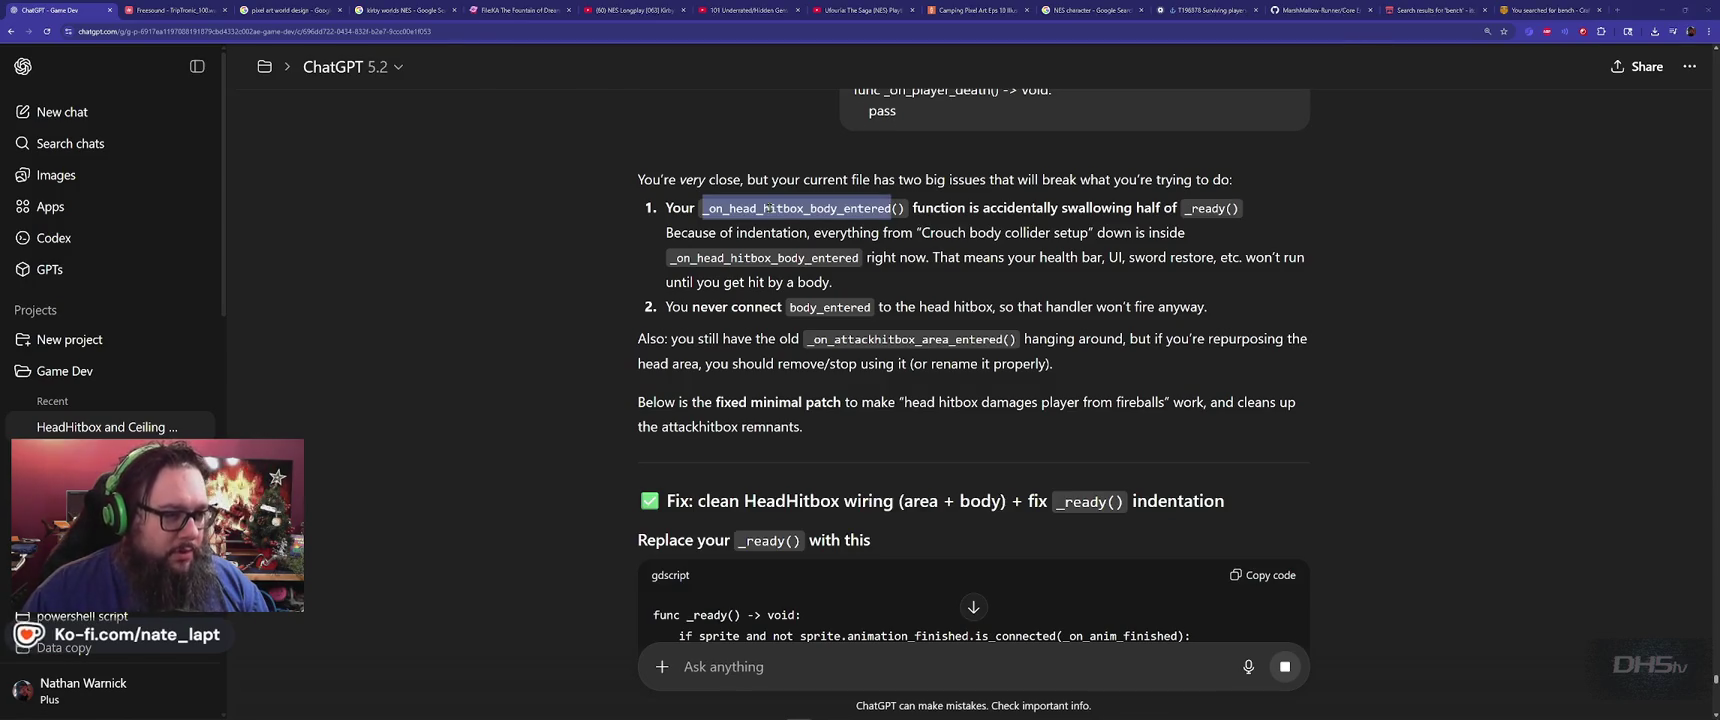
pyautogui.hotkey('alt', 'Tab')
pyautogui.hotkey('ctrl', 'f')
pyautogui.hotkey('ctrl', 'v')
pyautogui.press('Escape')
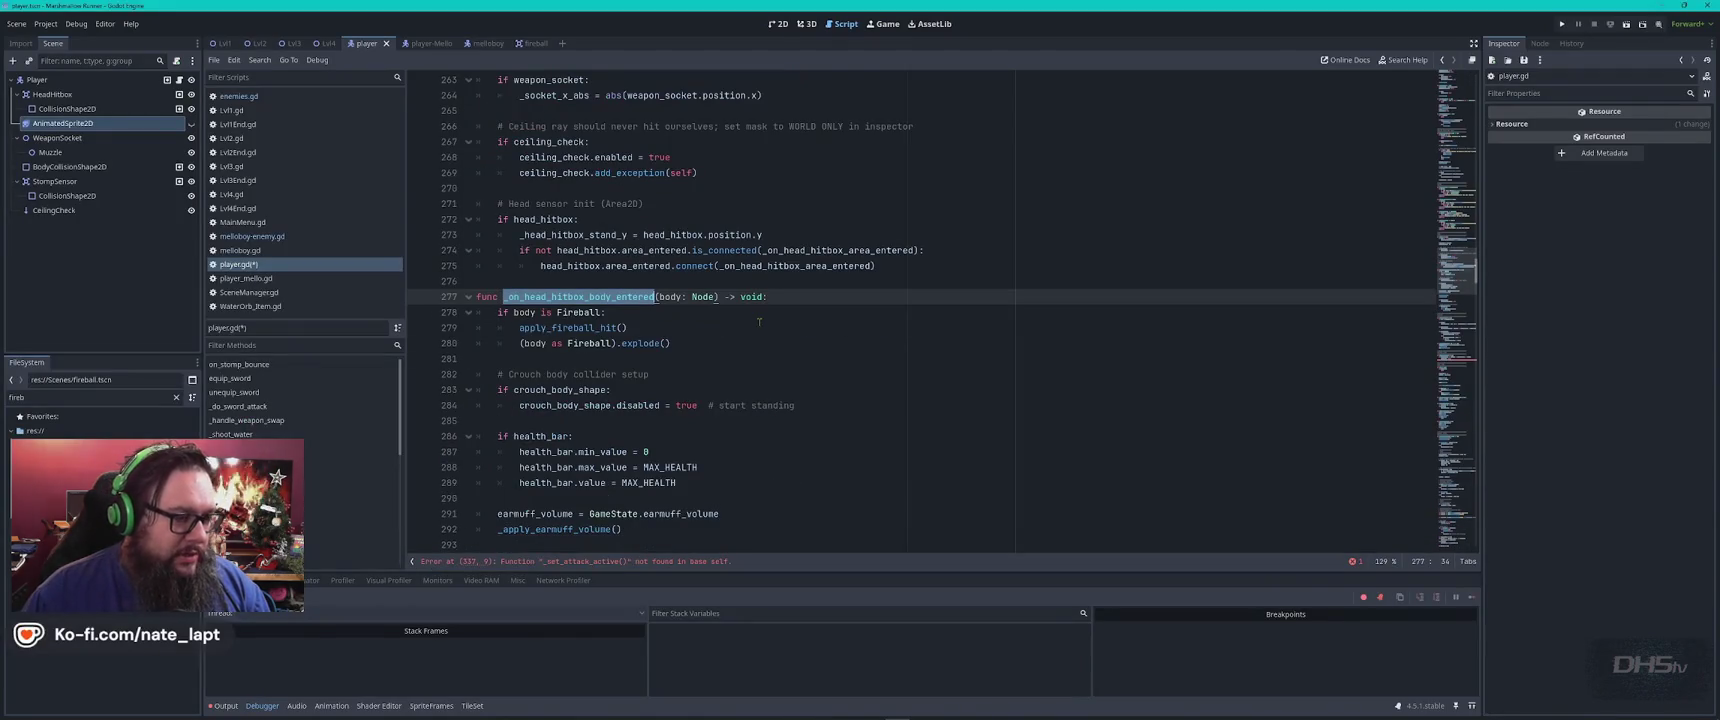
pyautogui.scroll(4, 725, 308)
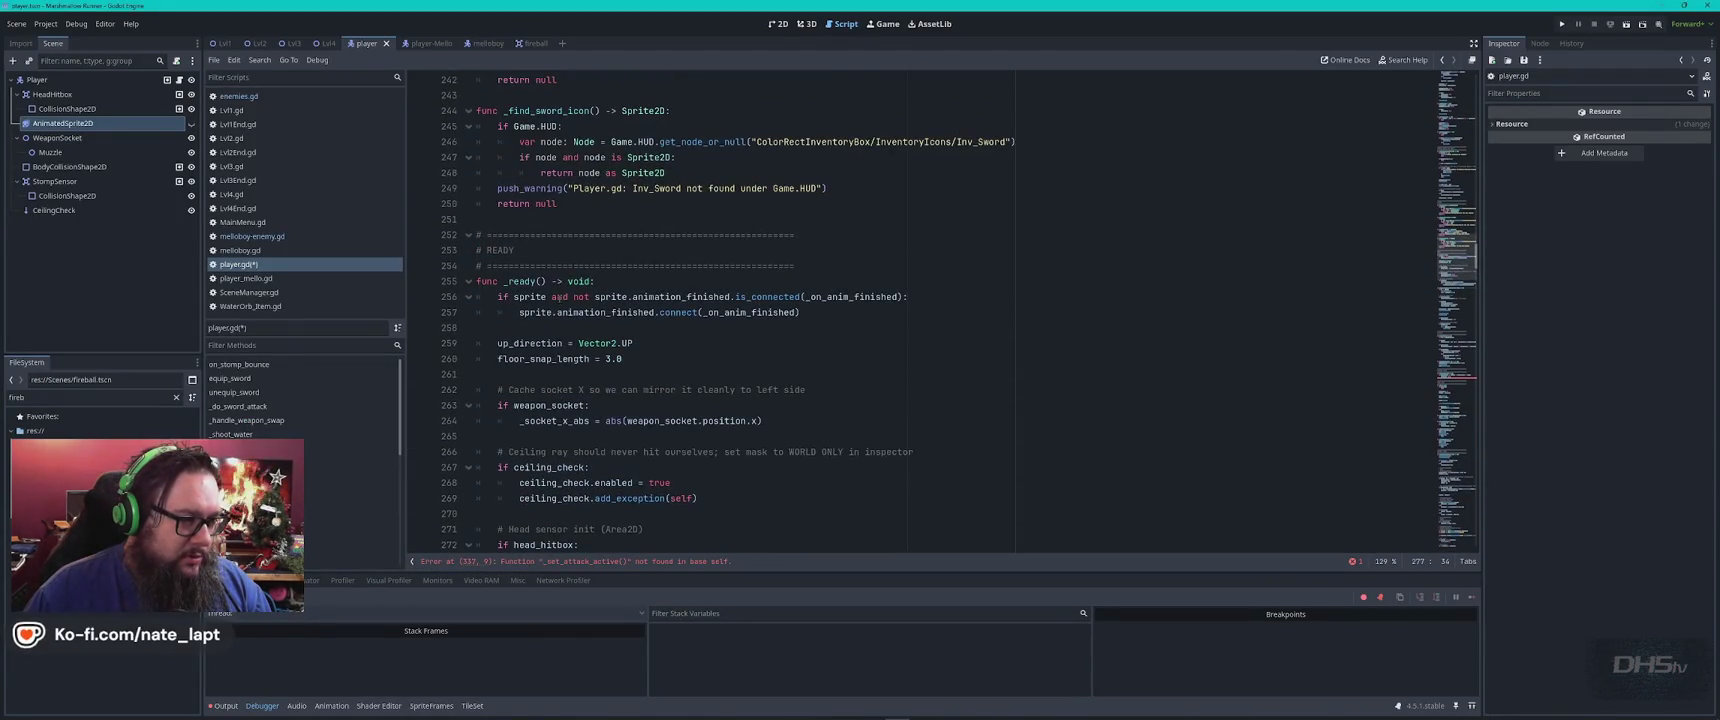
pyautogui.scroll(-3, 474, 358)
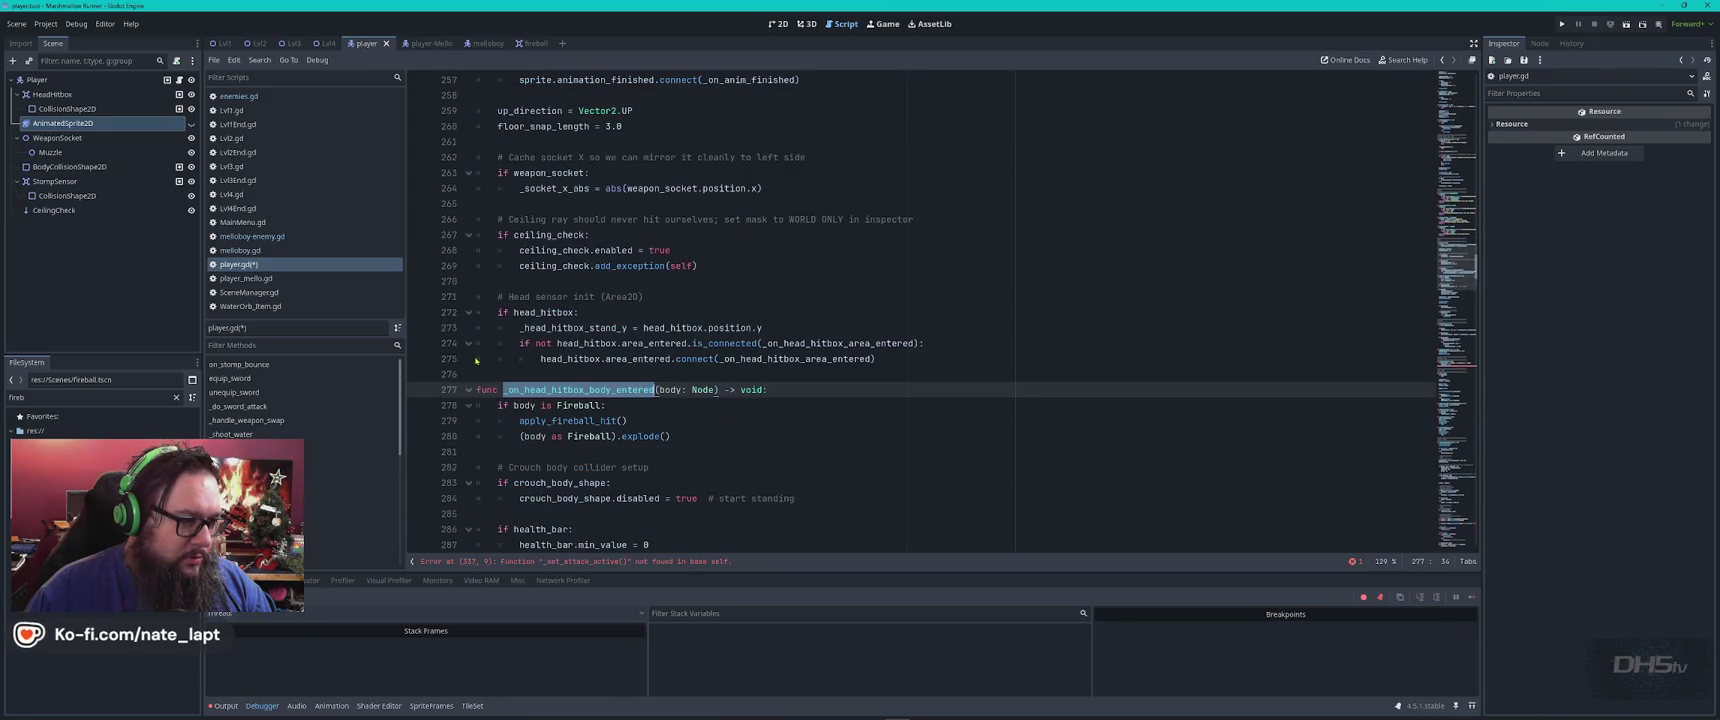
pyautogui.scroll(-2, 475, 360)
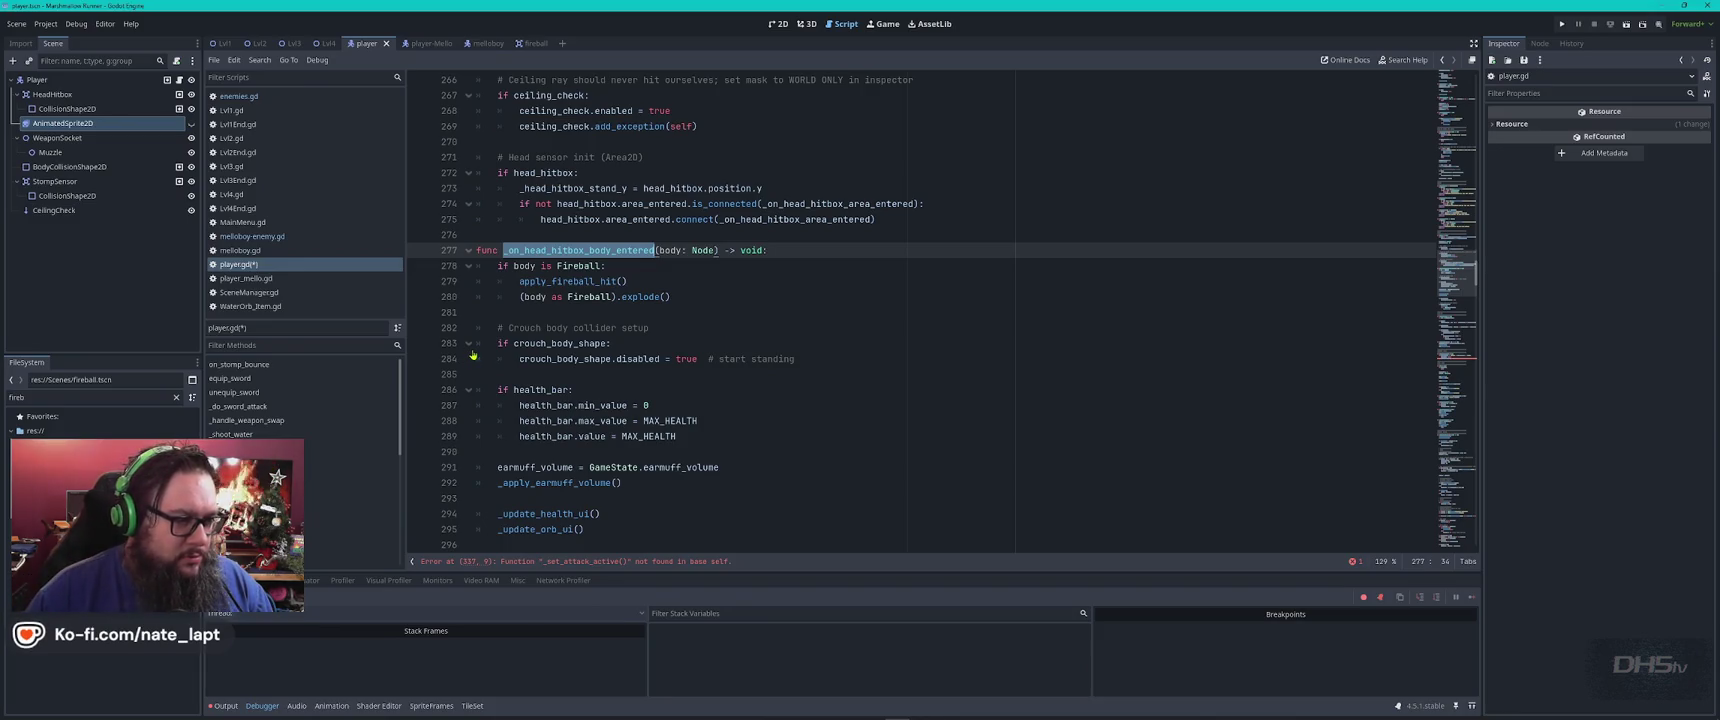
pyautogui.scroll(-8, 488, 373)
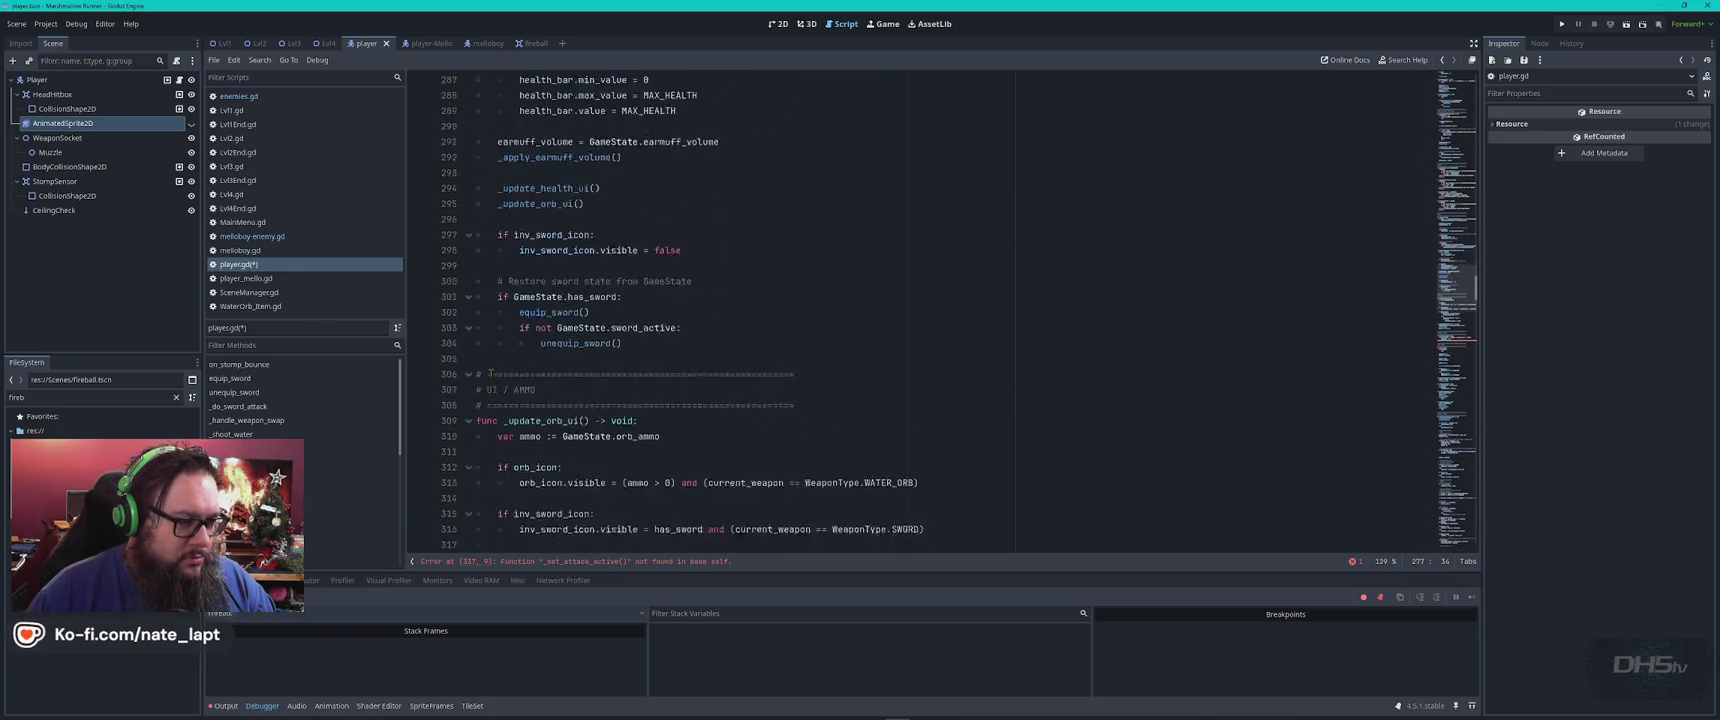
pyautogui.scroll(5, 490, 373)
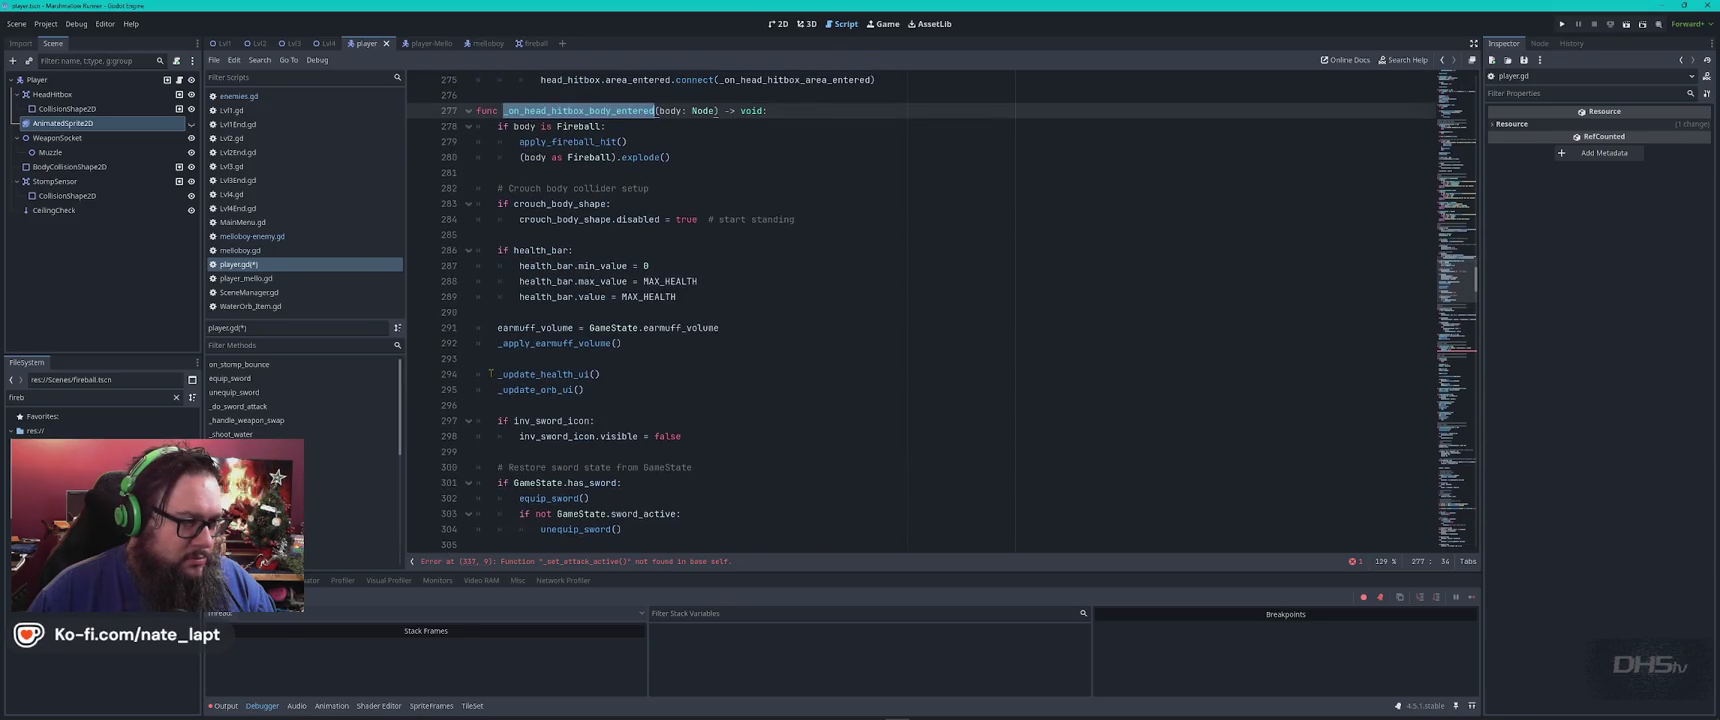
pyautogui.scroll(-2, 467, 332)
# Check ChatGPT's feedback against the script, where the handler splits _ready() unconnected
pyautogui.hotkey('alt', 'Tab')
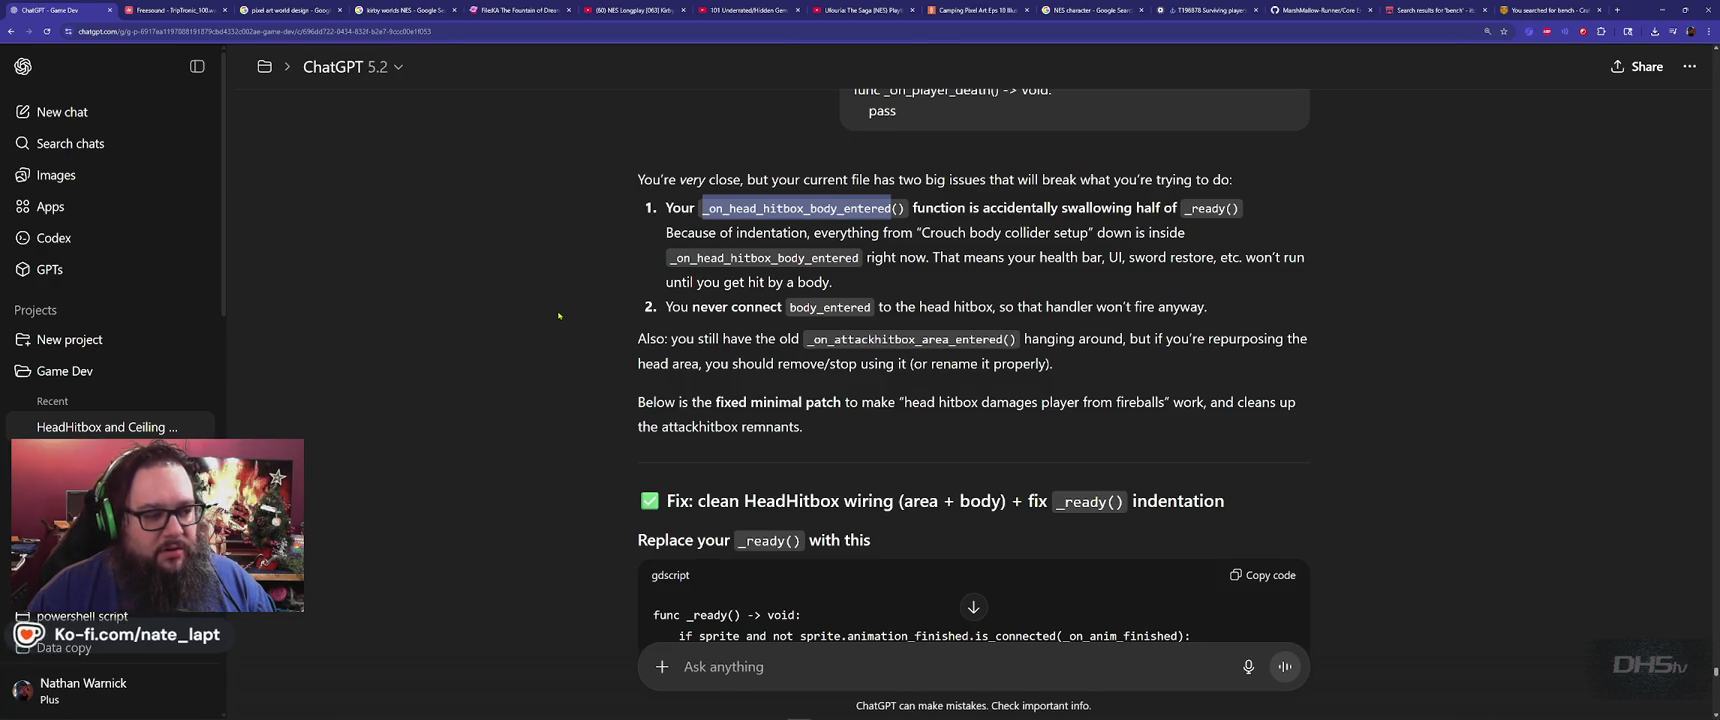
pyautogui.hotkey('alt', 'Tab')
pyautogui.scroll(-2, 557, 303)
pyautogui.scroll(6, 557, 303)
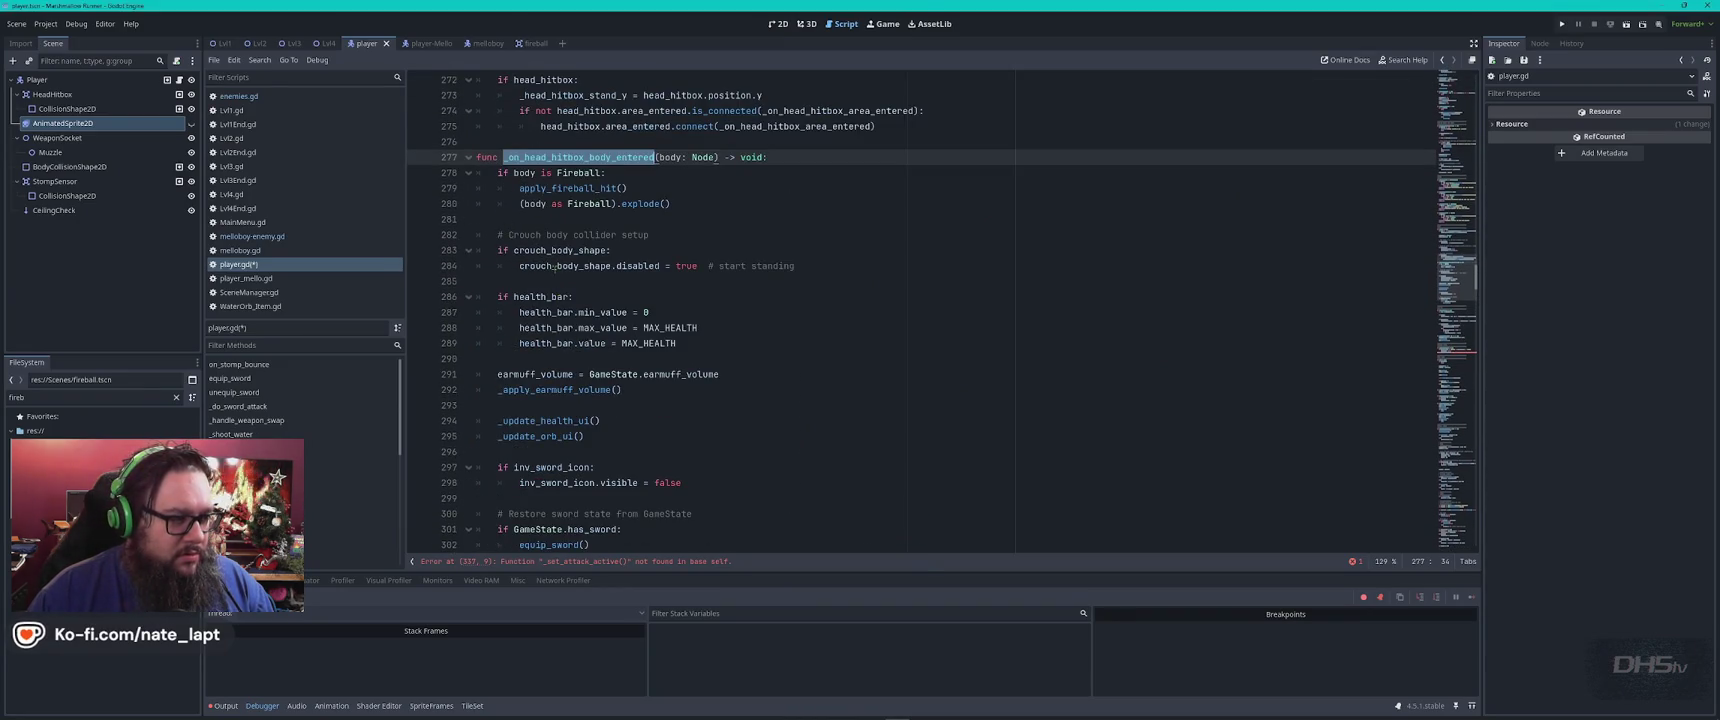
pyautogui.scroll(-2, 559, 275)
pyautogui.scroll(3, 559, 277)
pyautogui.scroll(3, 559, 277)
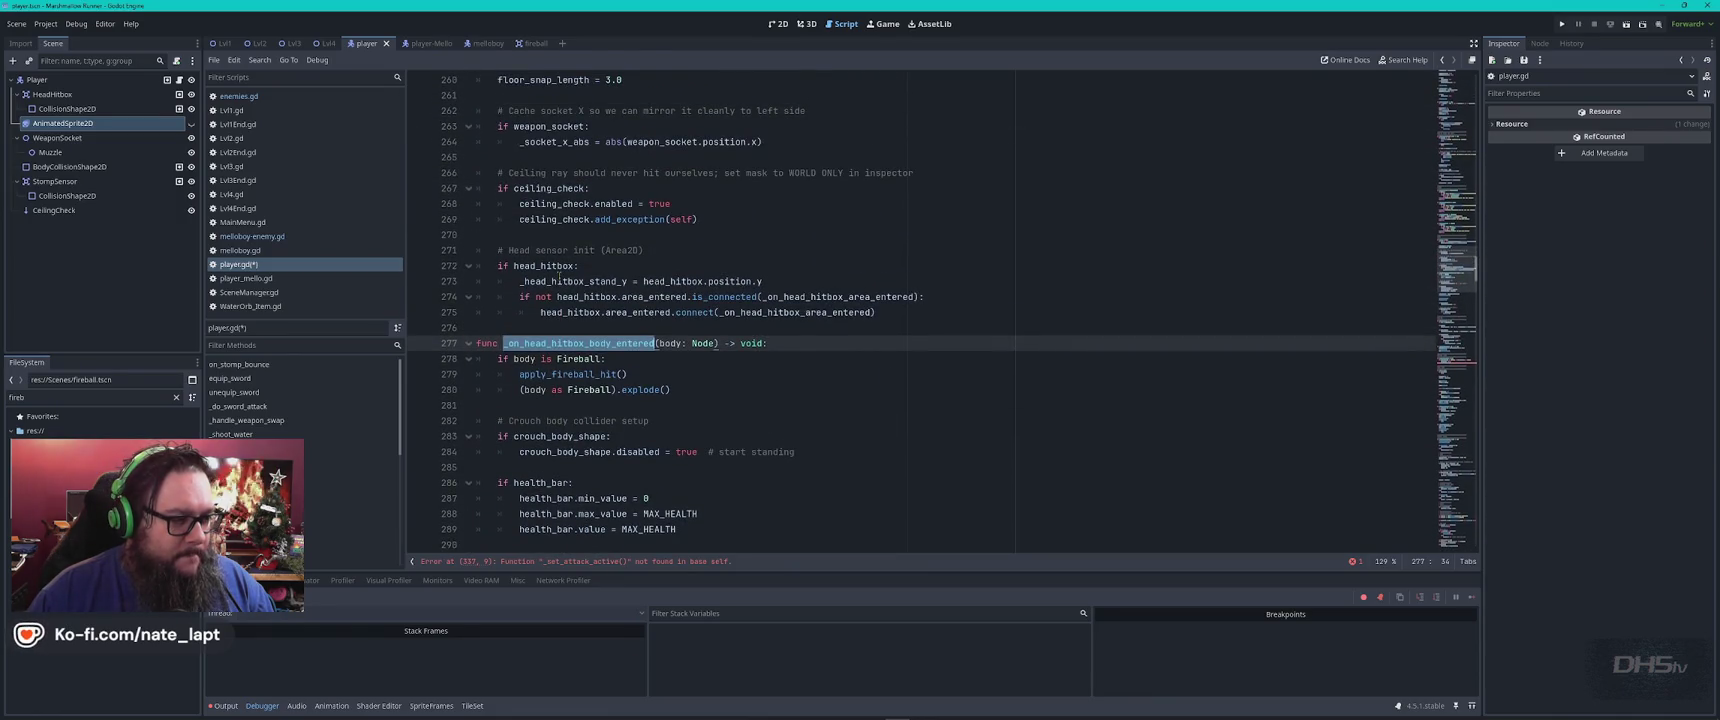
pyautogui.scroll(-3, 559, 277)
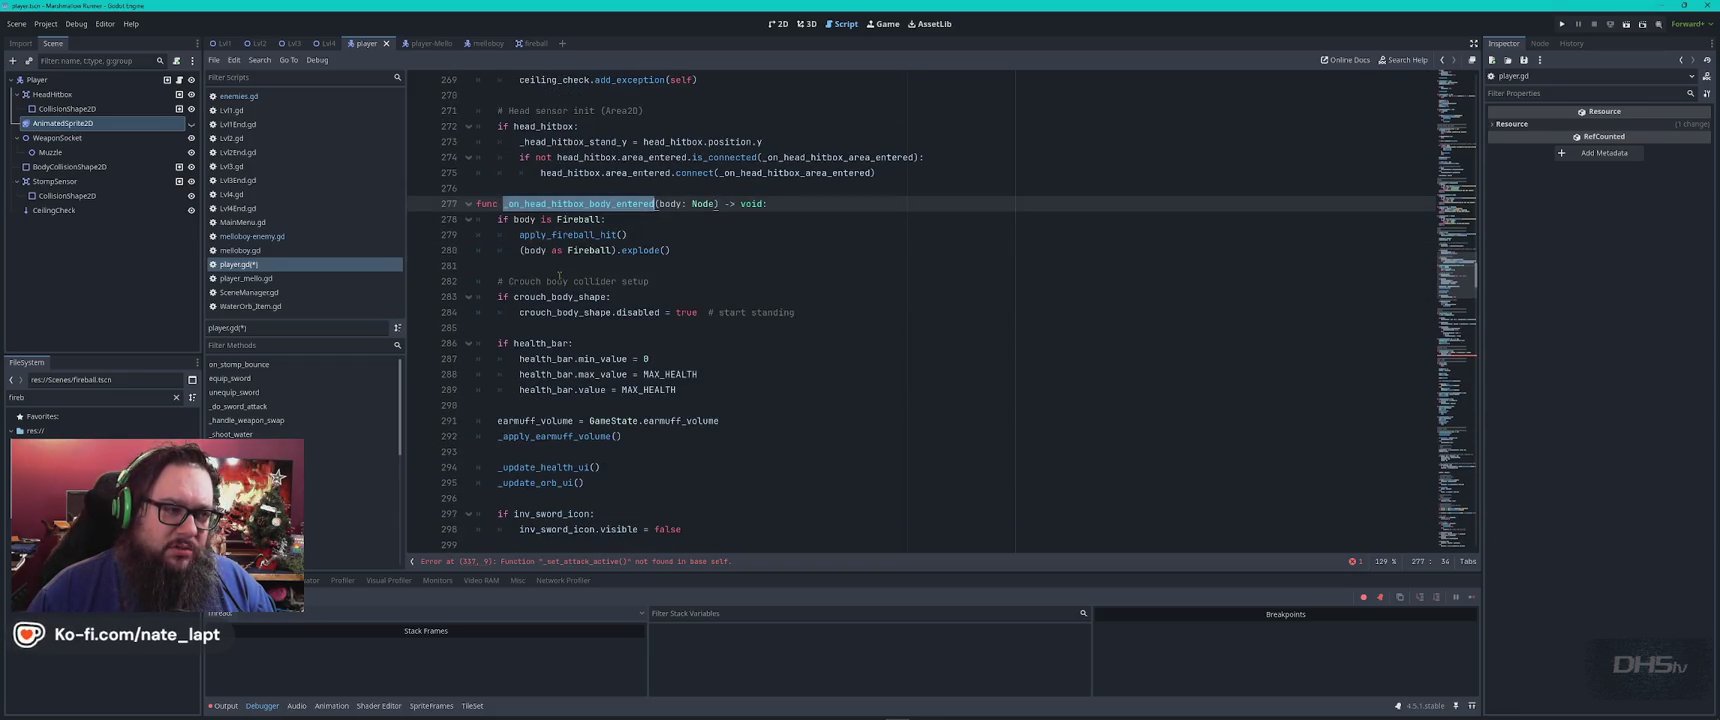
pyautogui.scroll(8, 559, 277)
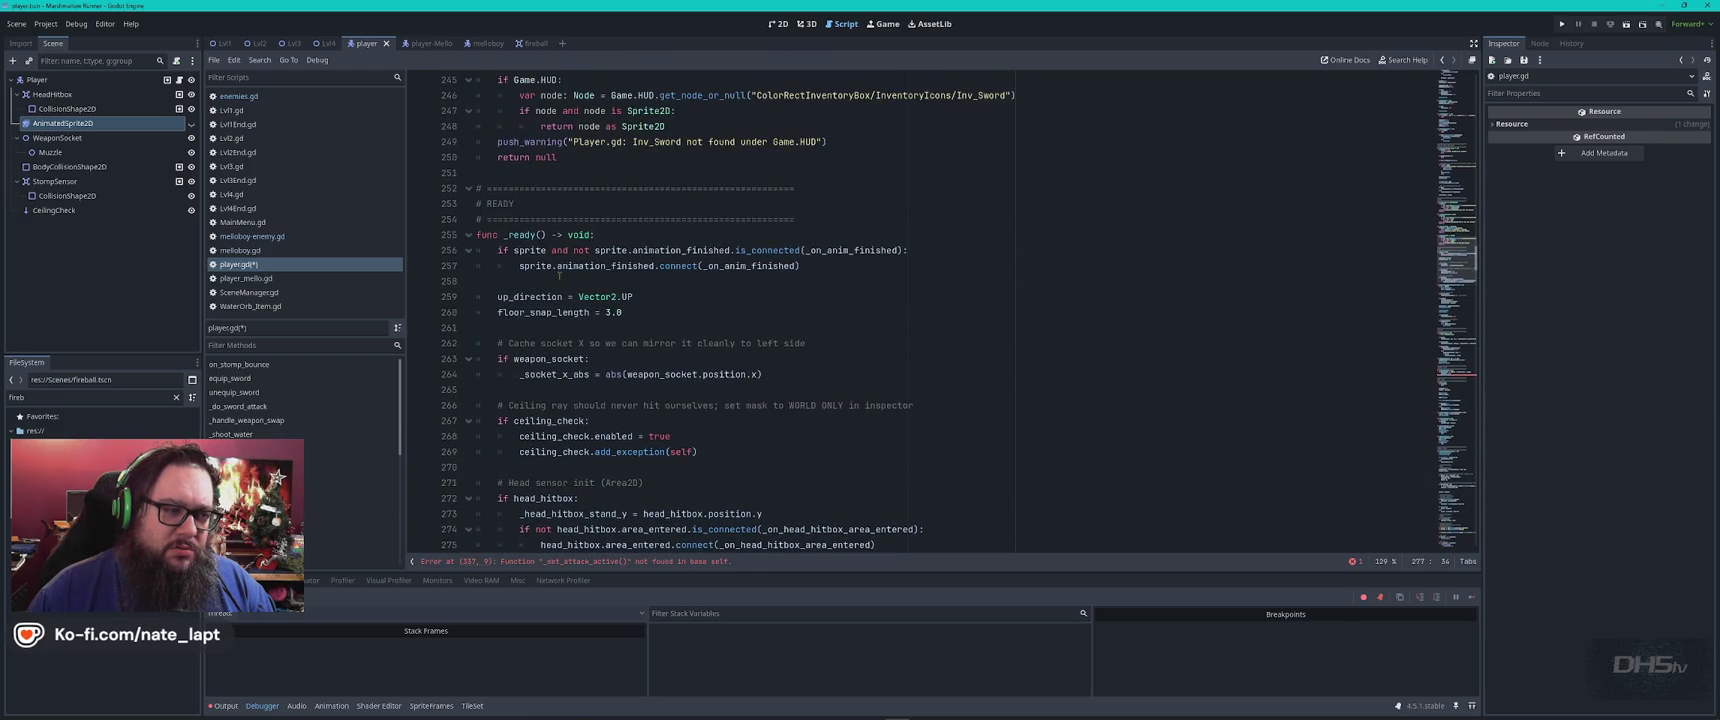
pyautogui.scroll(-6, 499, 313)
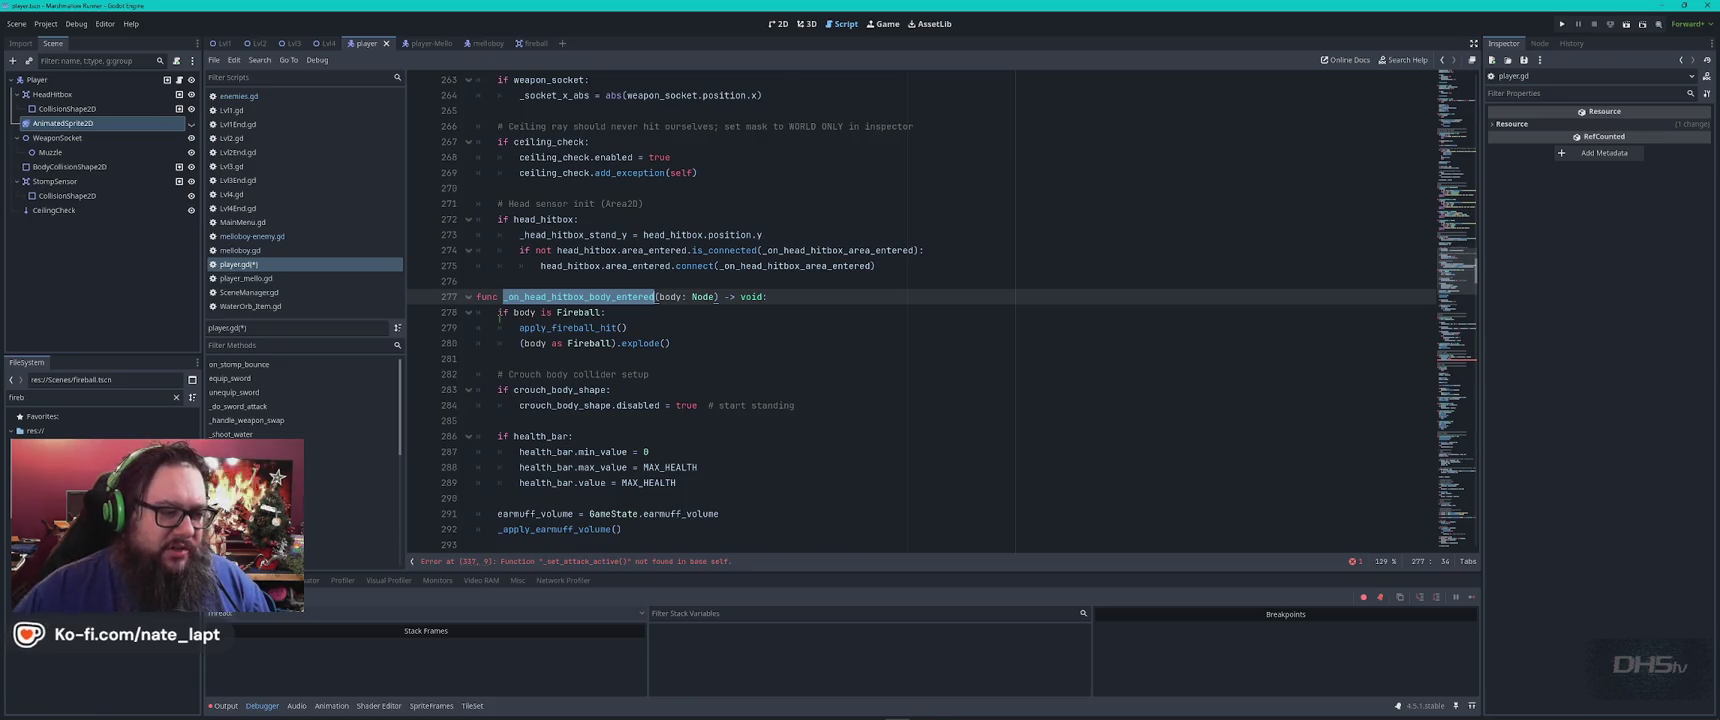
pyautogui.hotkey('alt', 'Tab')
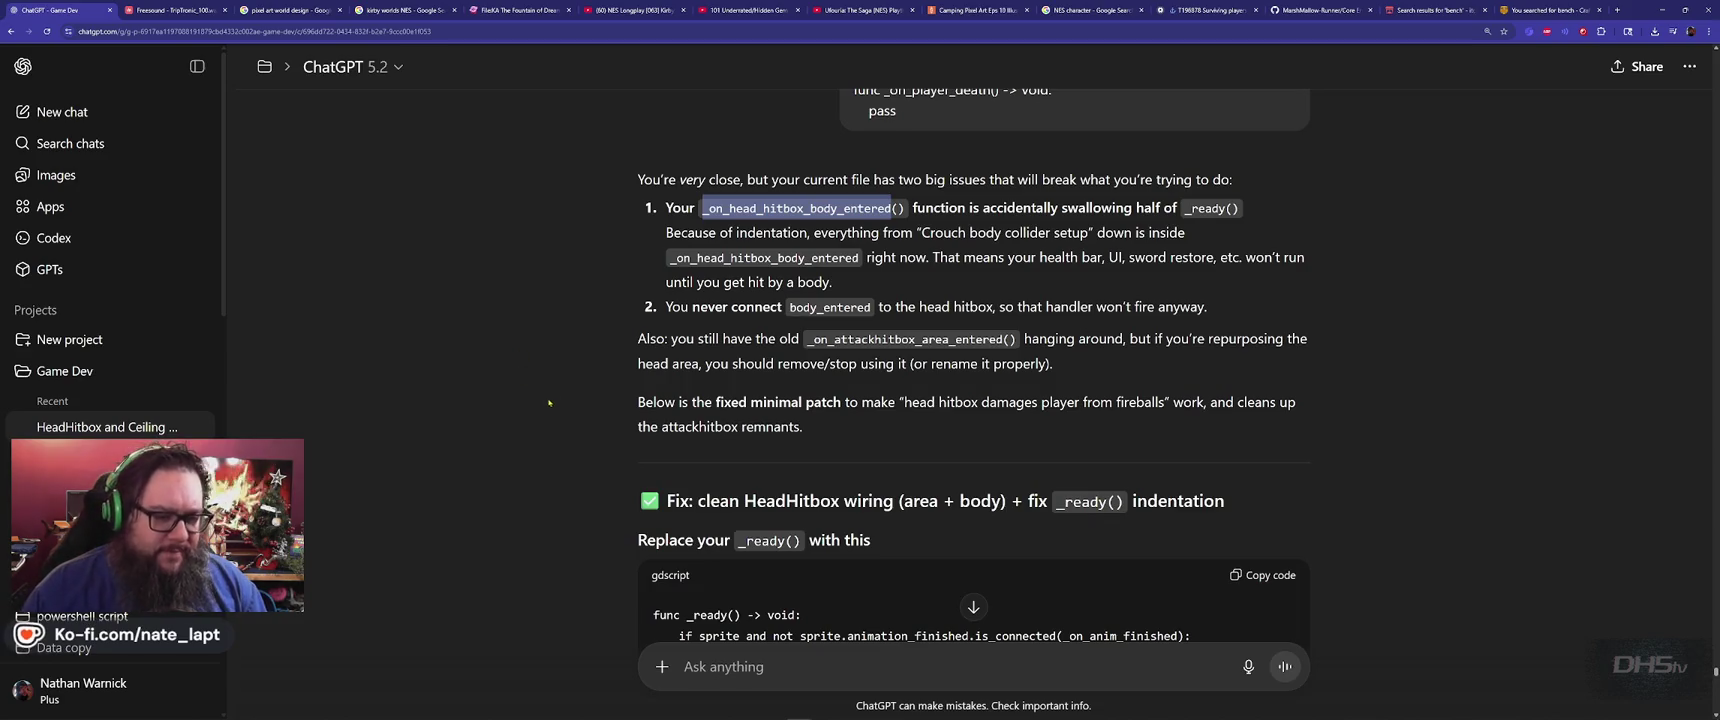
# Review ChatGPT's replacement _ready() and head hitbox handlers, copying the new _ready() code
pyautogui.scroll(-3, 518, 366)
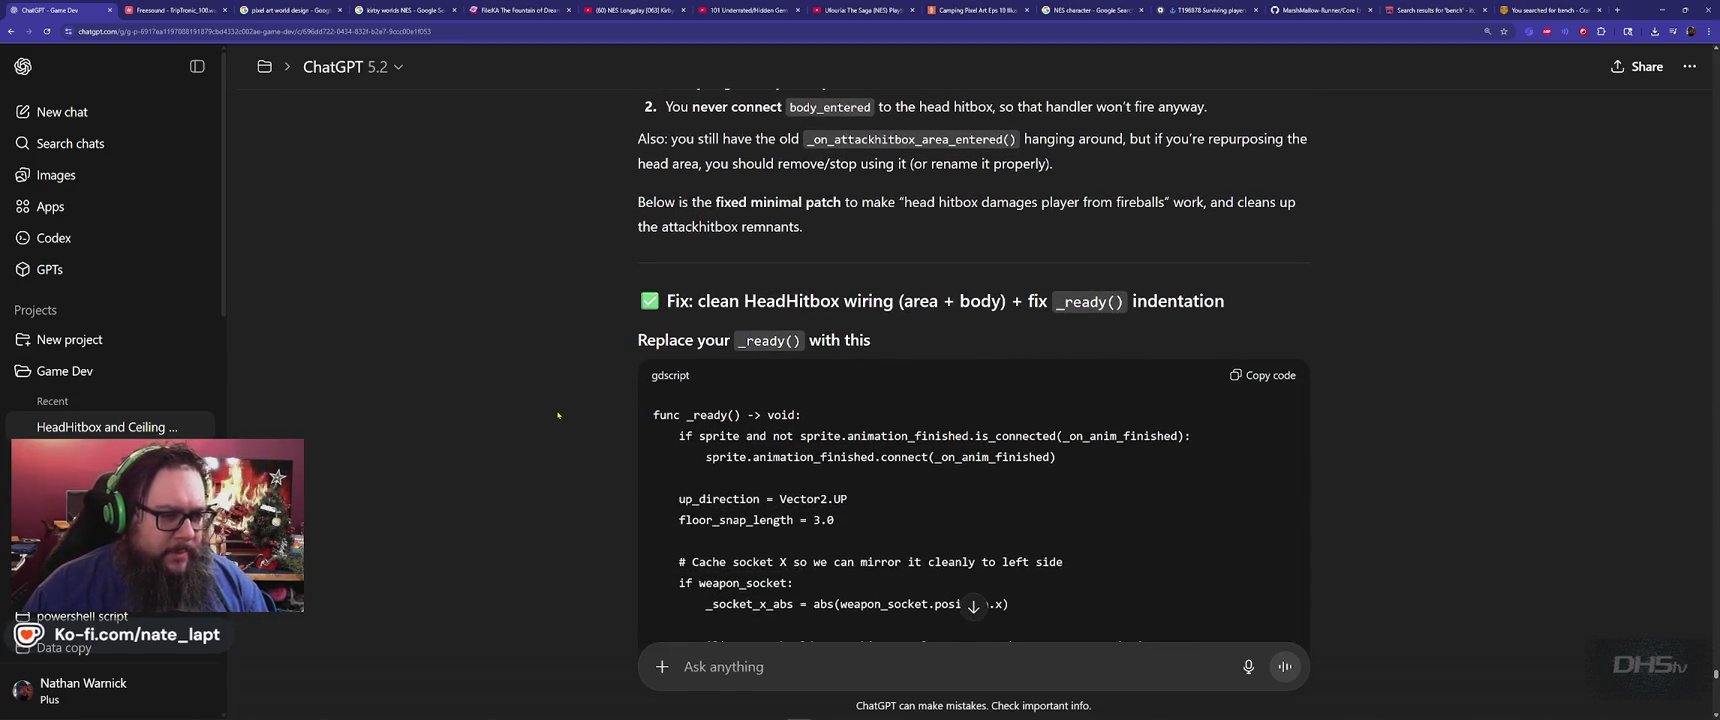
pyautogui.scroll(-10, 558, 414)
pyautogui.scroll(4, 1210, 365)
pyautogui.scroll(5, 1210, 365)
pyautogui.click(1272, 275)
pyautogui.scroll(-10, 1123, 414)
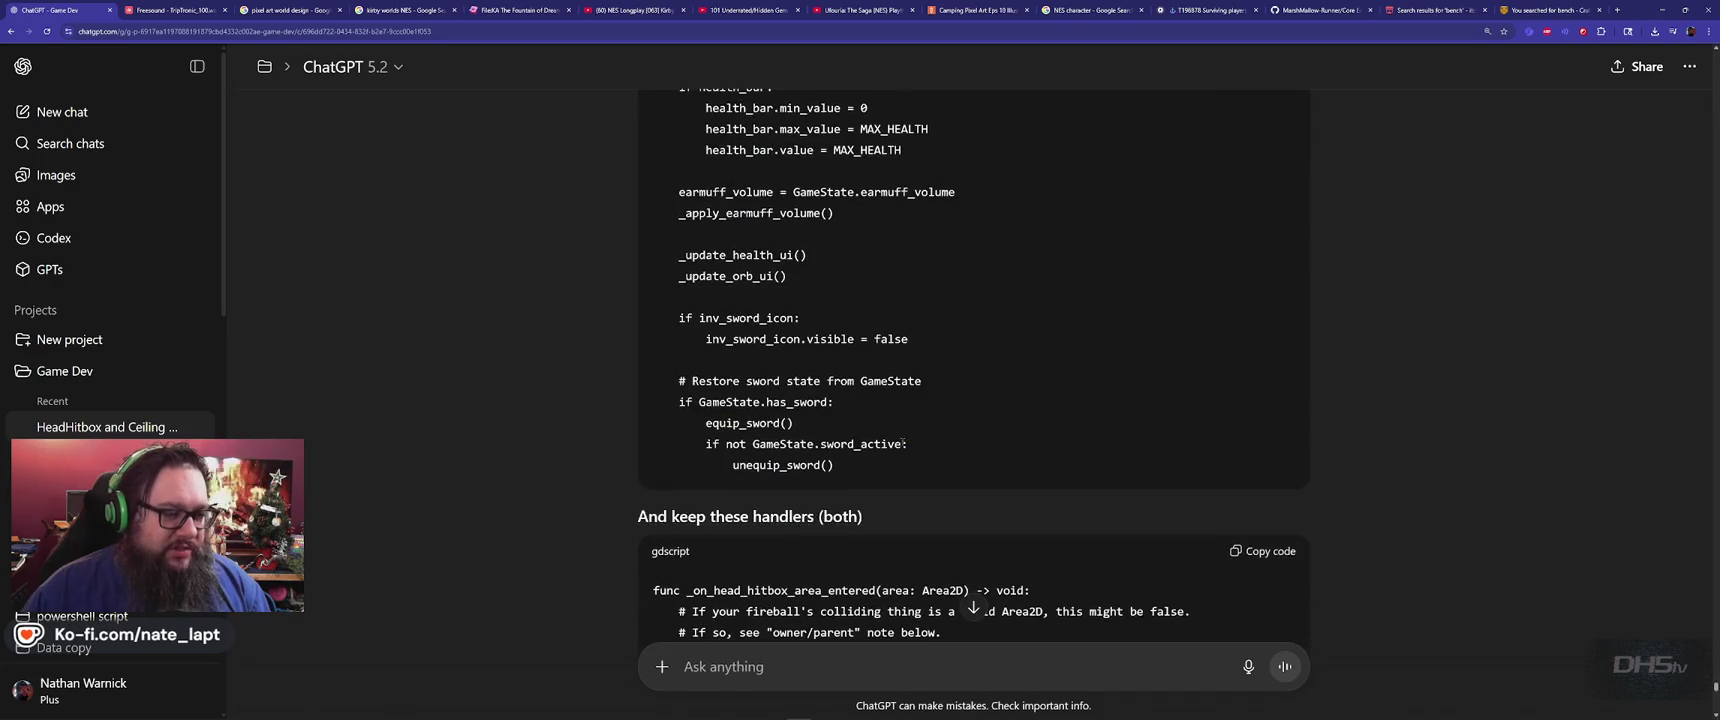
pyautogui.scroll(10, 905, 438)
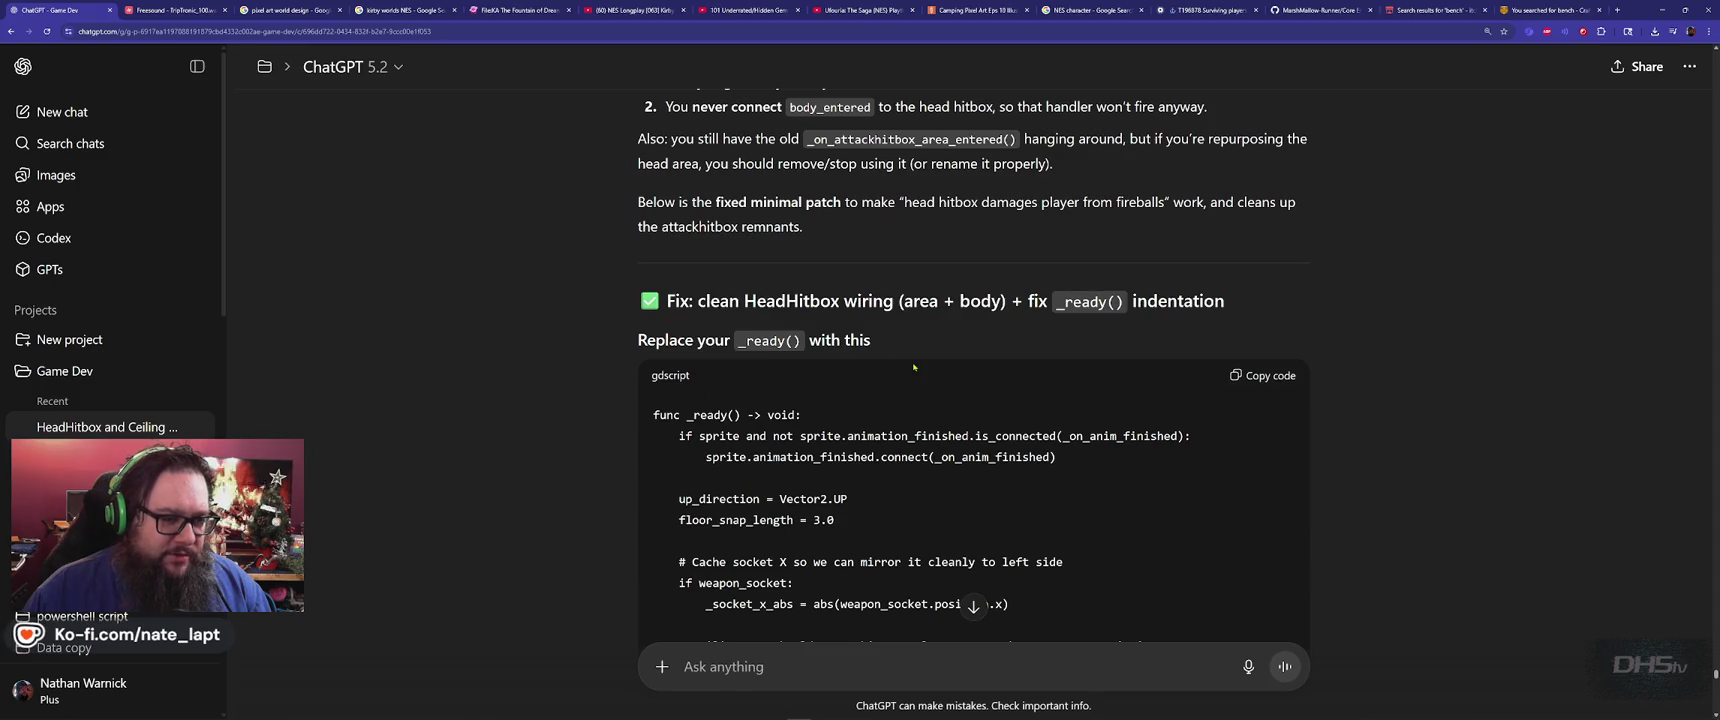
pyautogui.scroll(-10, 905, 362)
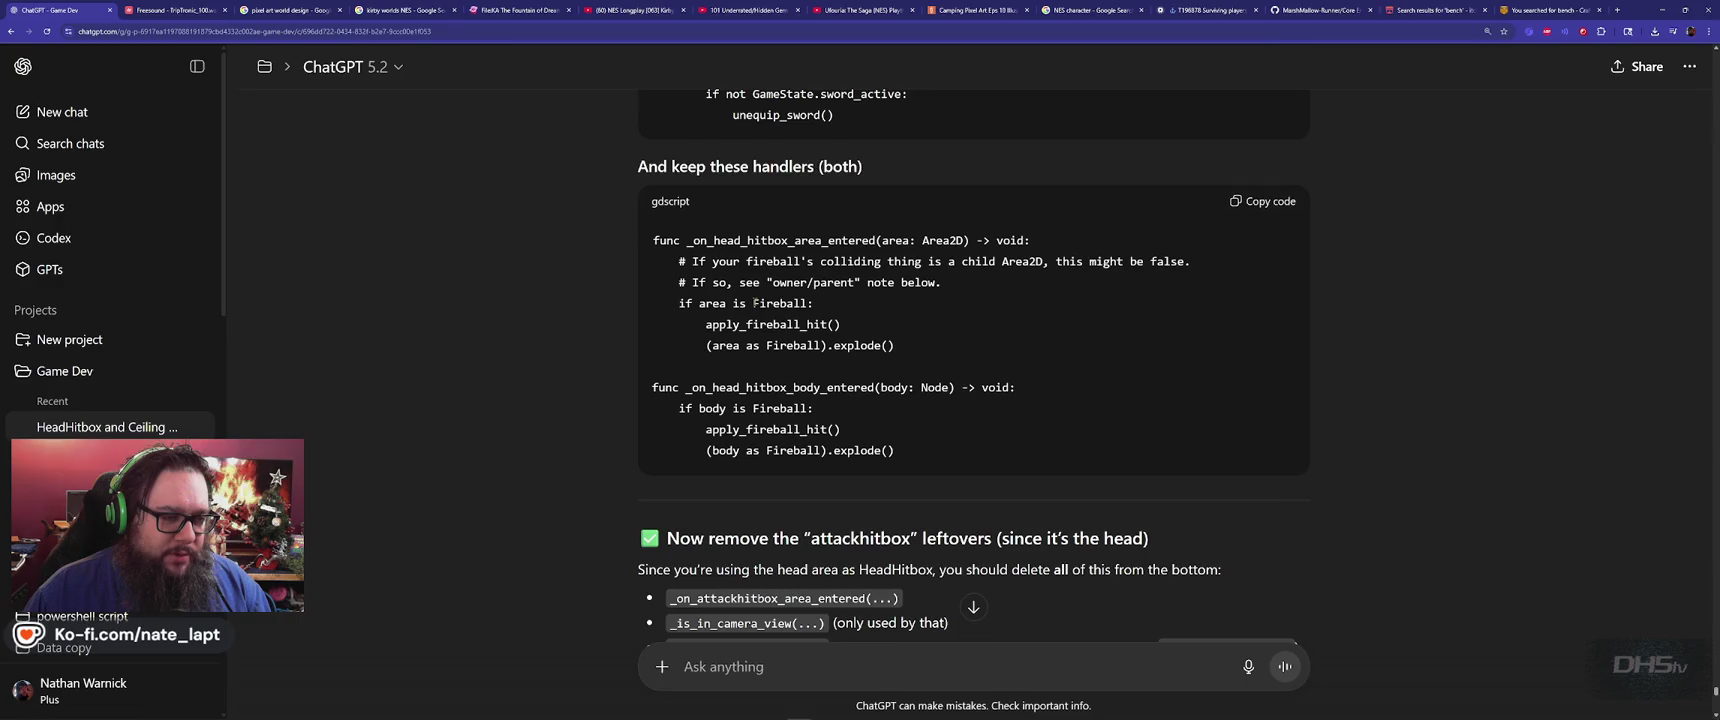
pyautogui.hotkey('alt', 'Tab')
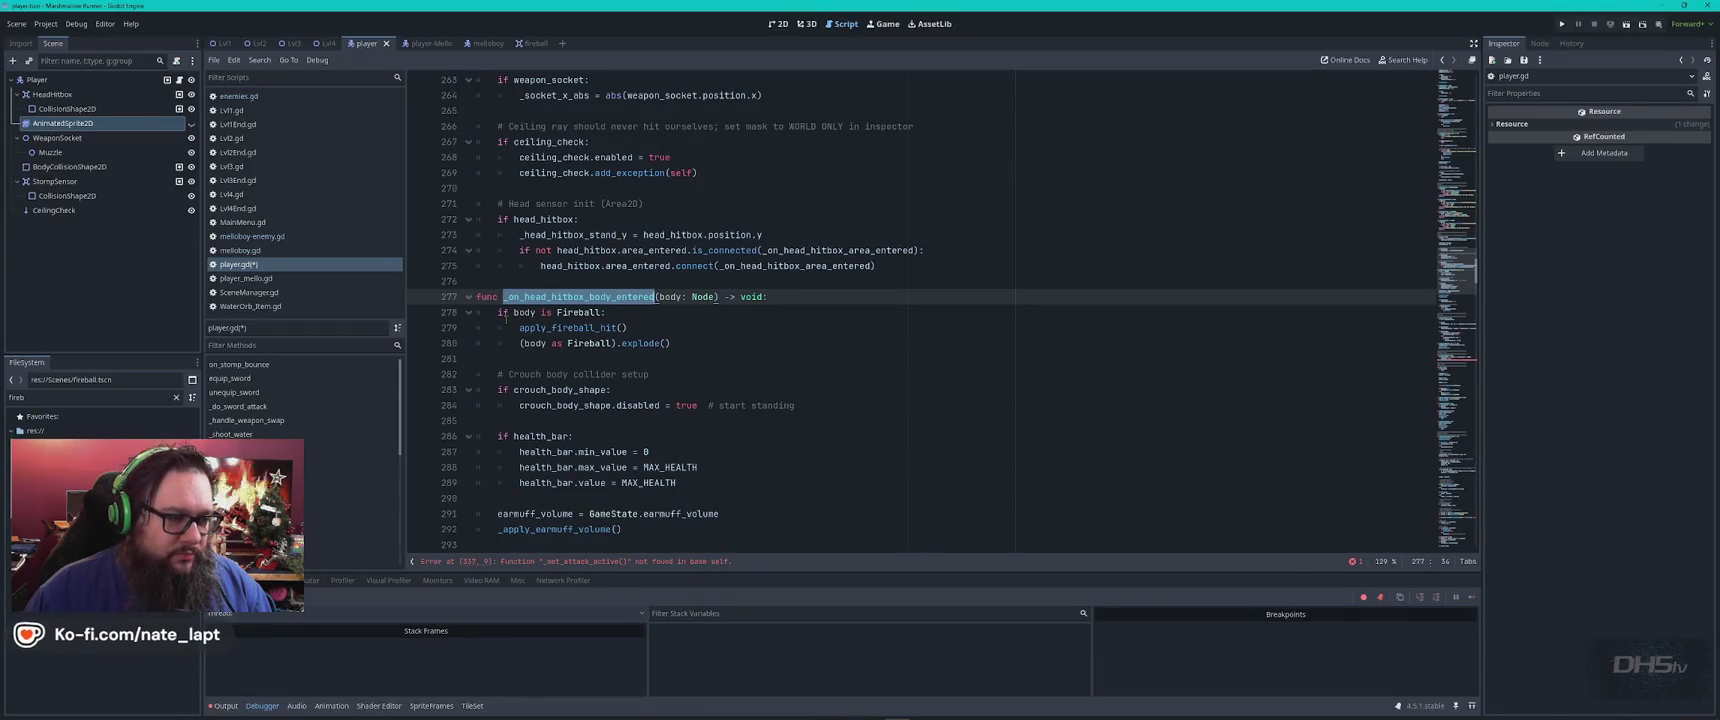
# Locate _ready() in player.gd and compare it with ChatGPT's corrected version
pyautogui.hotkey('ctrl', 'f')
pyautogui.write('_ready')
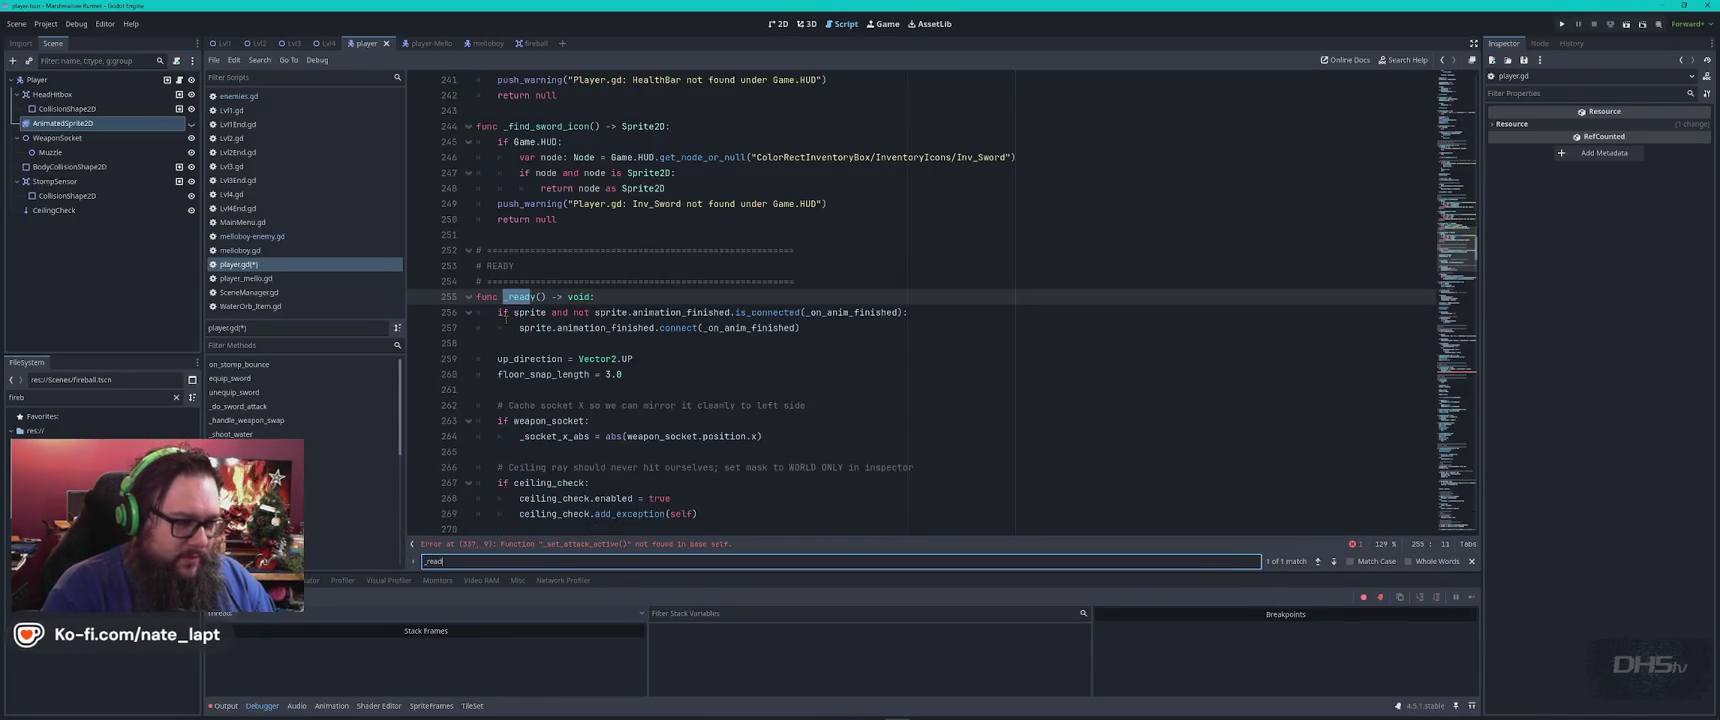
pyautogui.press('Escape')
pyautogui.press('Home')
pyautogui.hotkey('alt', 'Tab')
pyautogui.scroll(15, 712, 318)
pyautogui.scroll(-1, 712, 318)
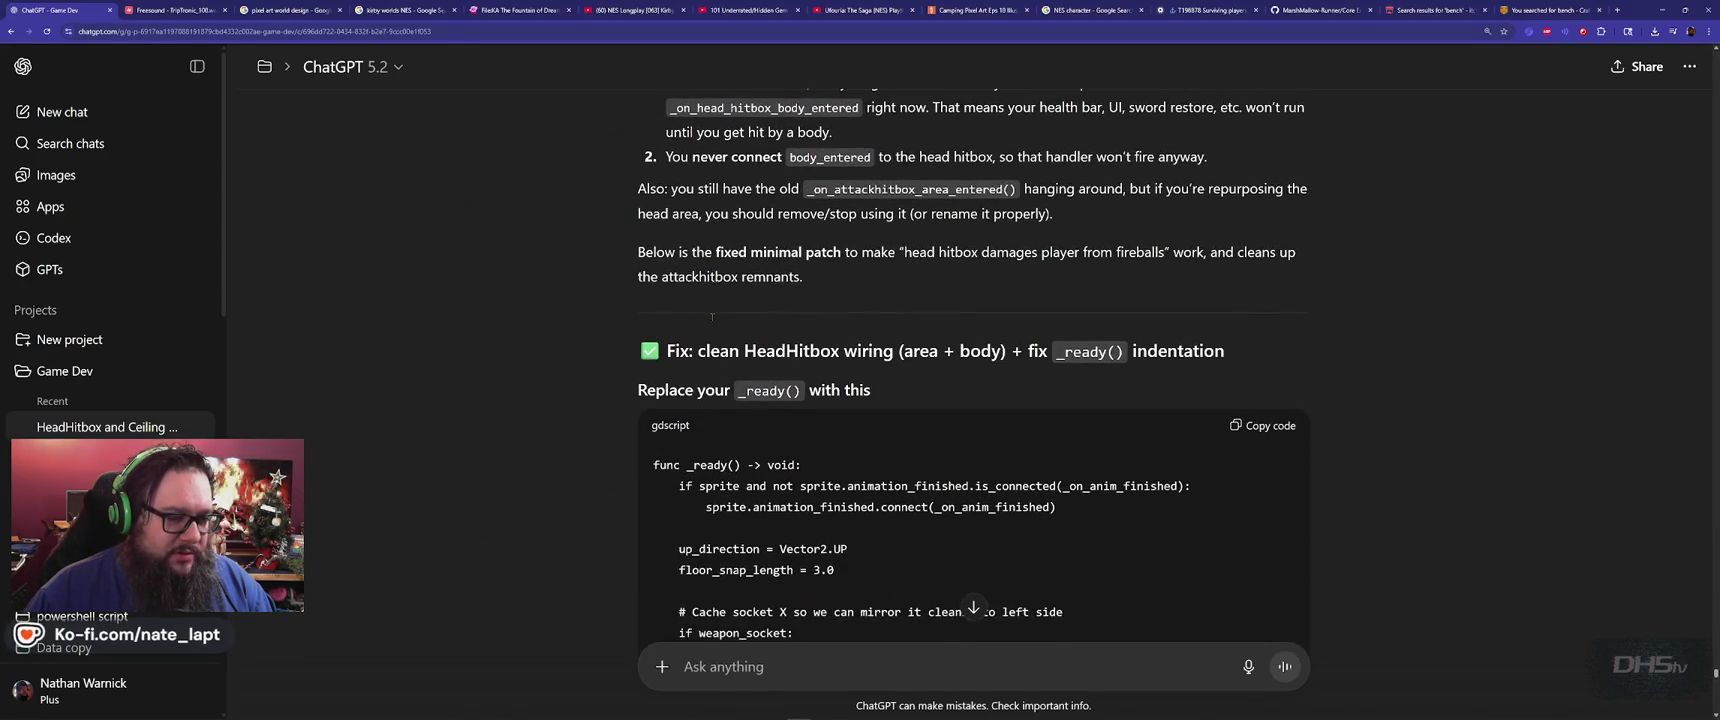
pyautogui.hotkey('alt', 'Tab')
pyautogui.scroll(-7, 526, 344)
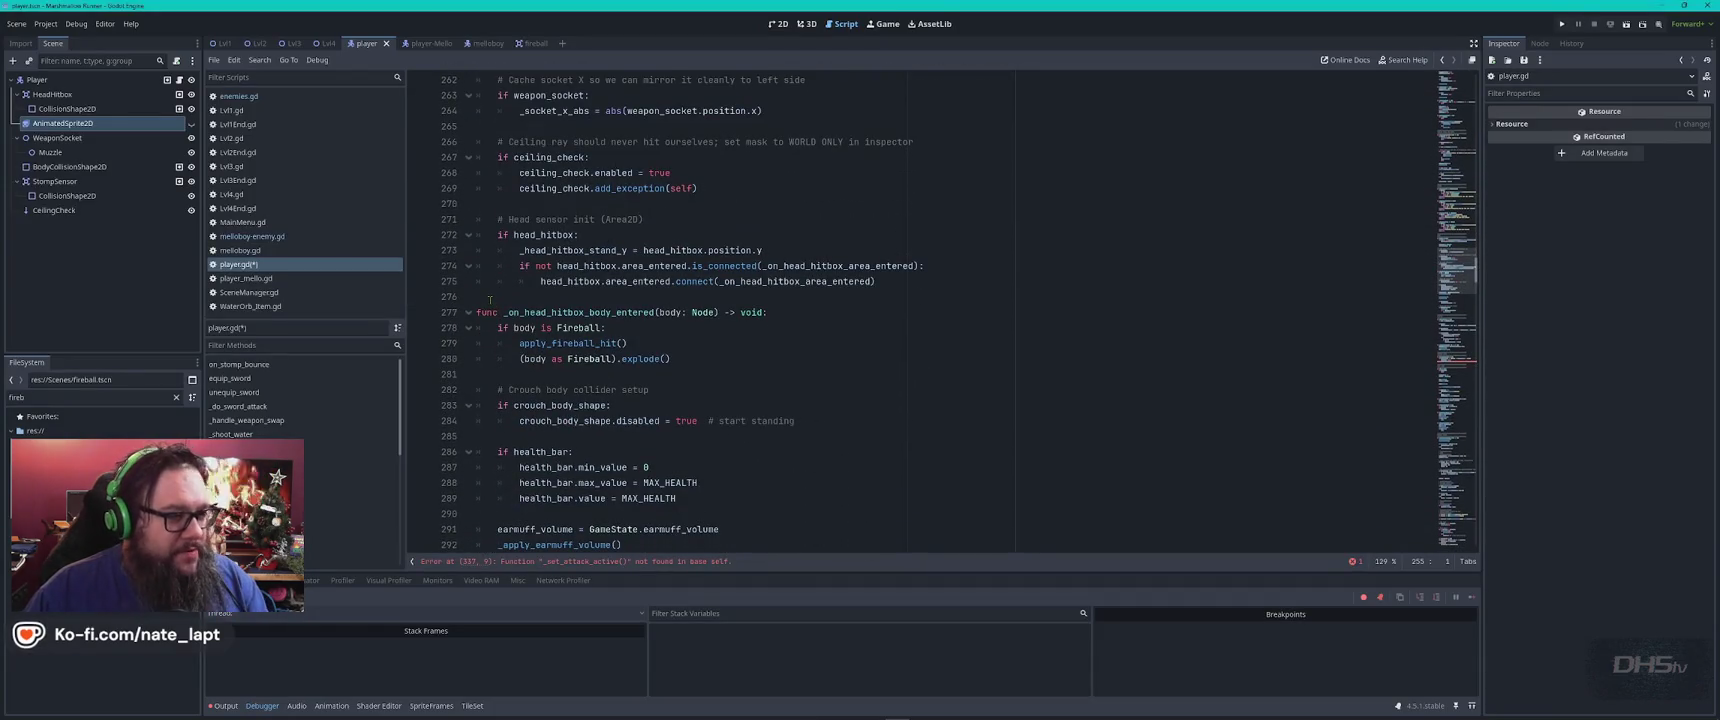
pyautogui.scroll(2, 490, 298)
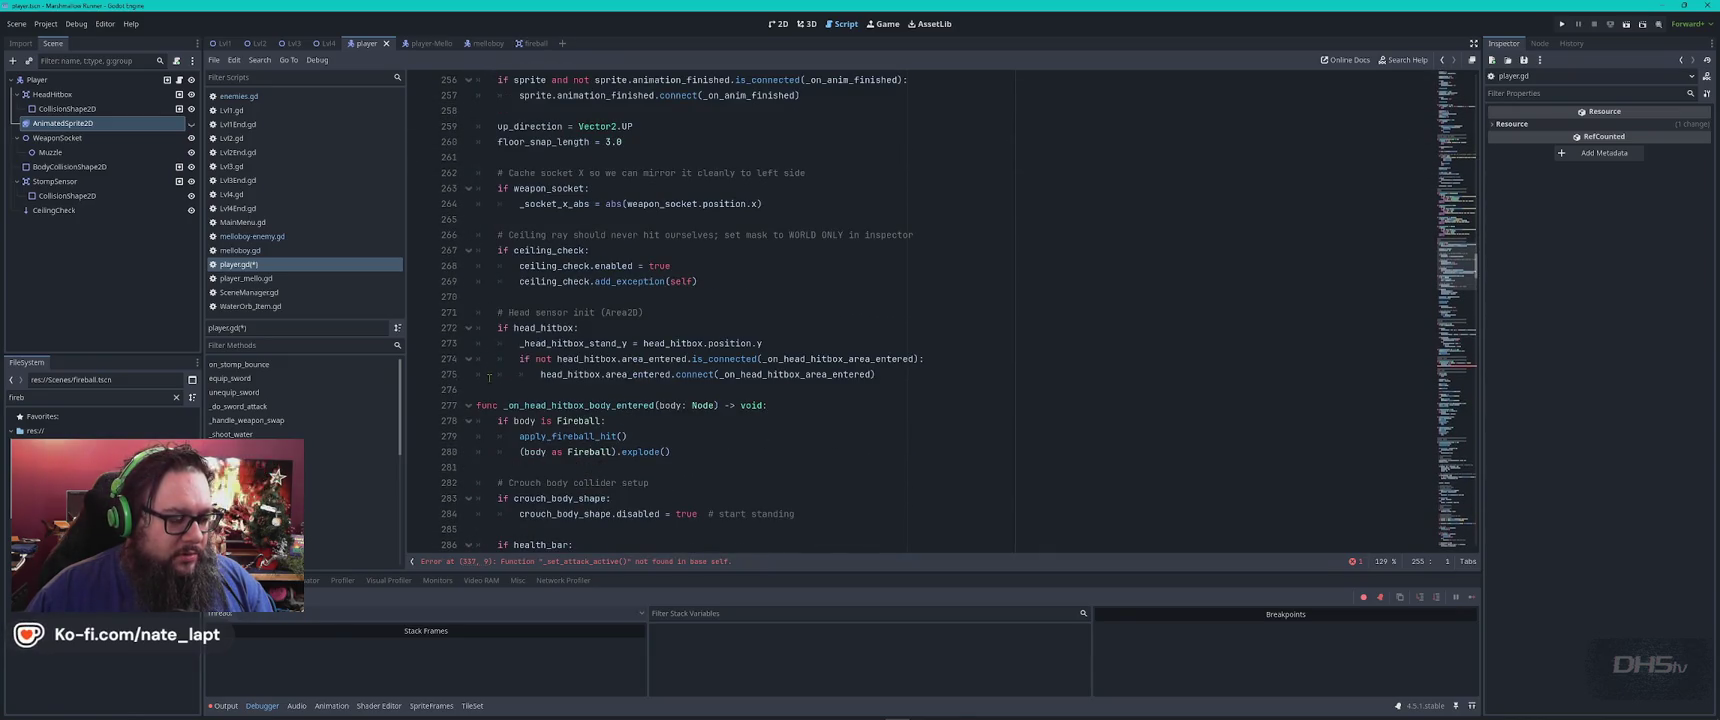
pyautogui.hotkey('alt', 'Tab')
pyautogui.scroll(-5, 491, 381)
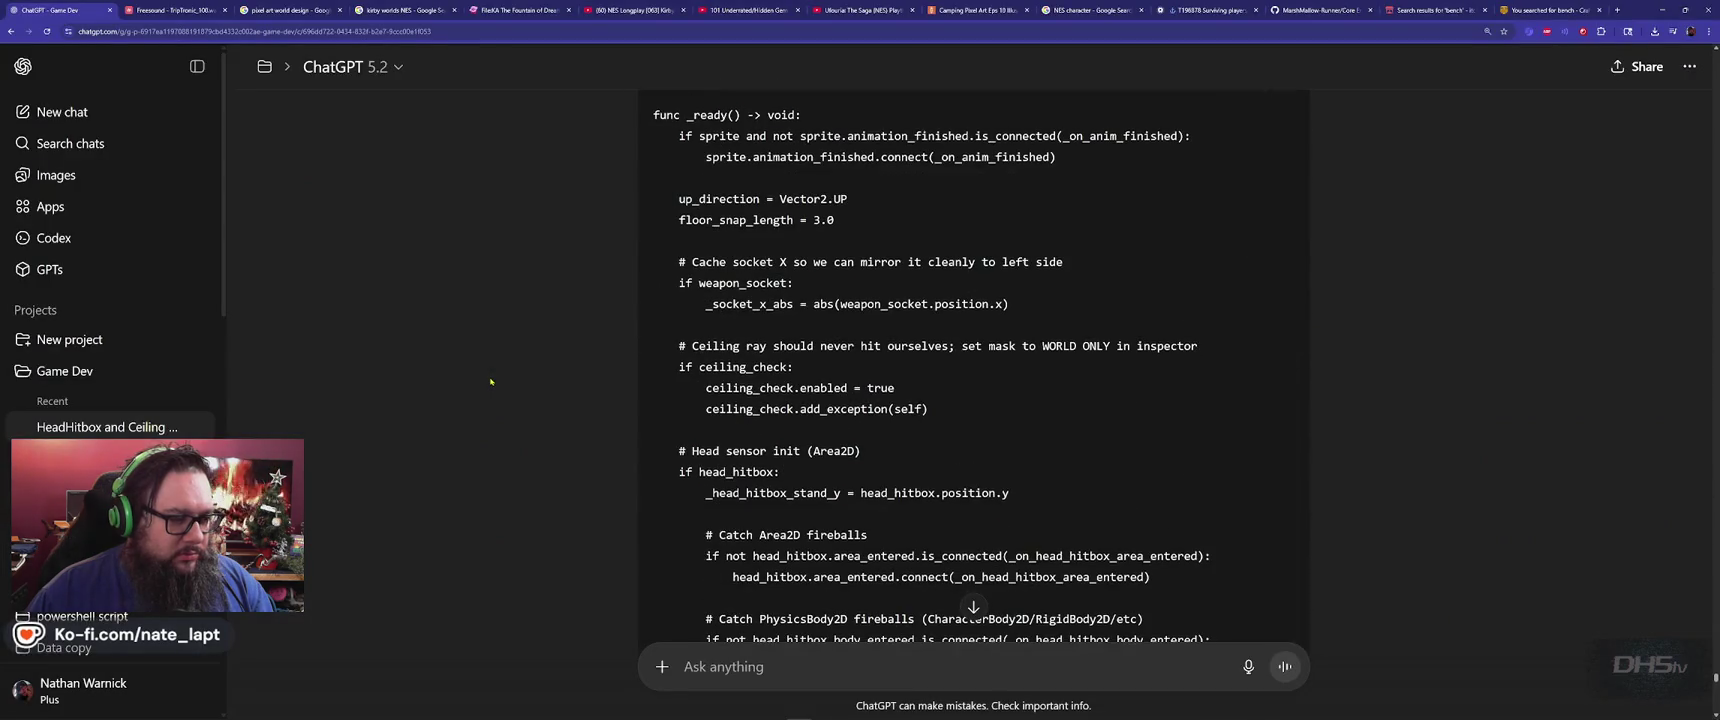
pyautogui.scroll(-4, 500, 382)
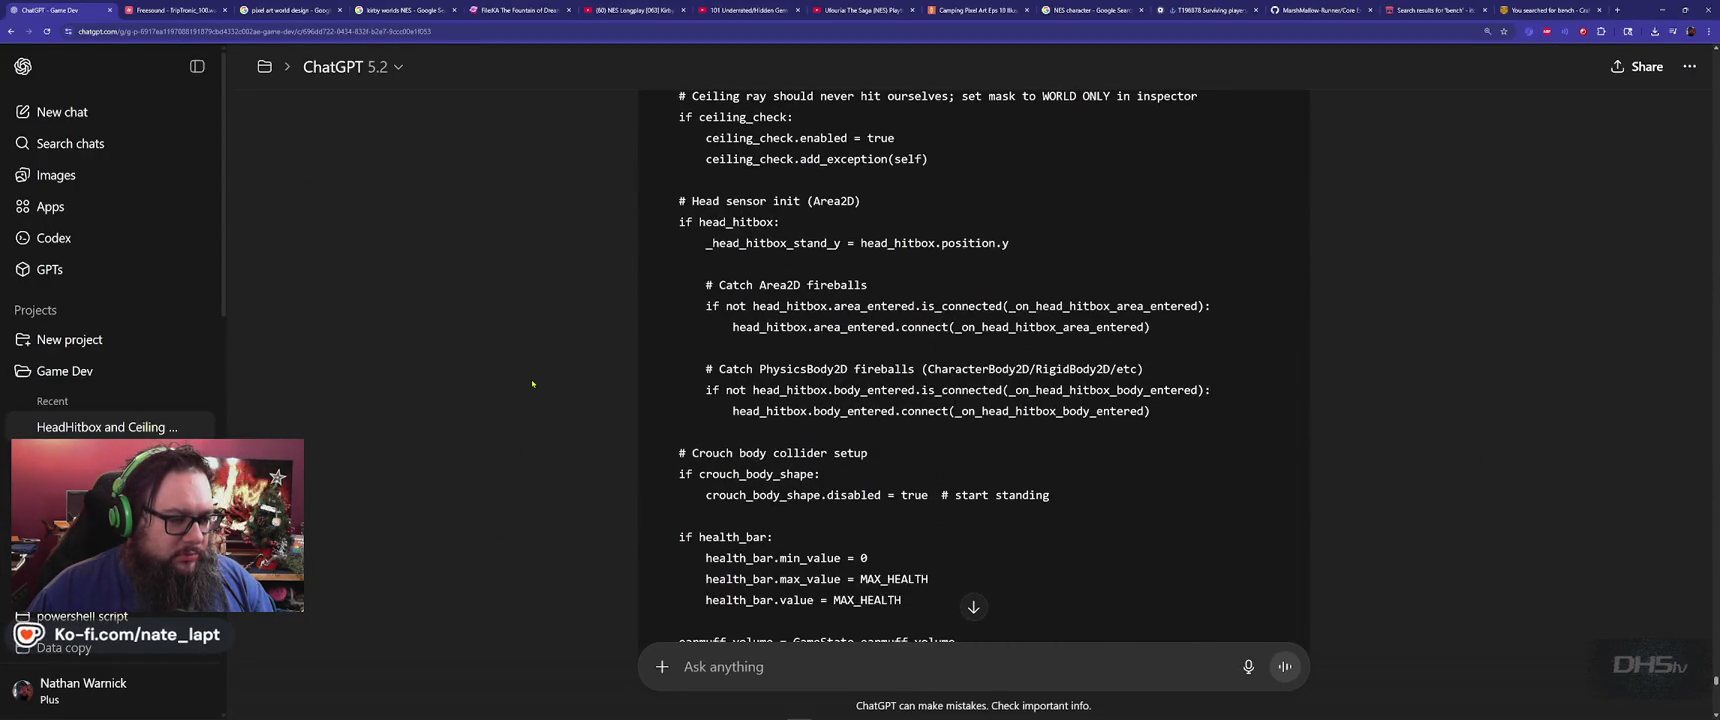
pyautogui.scroll(-2, 533, 383)
pyautogui.hotkey('alt', 'Tab')
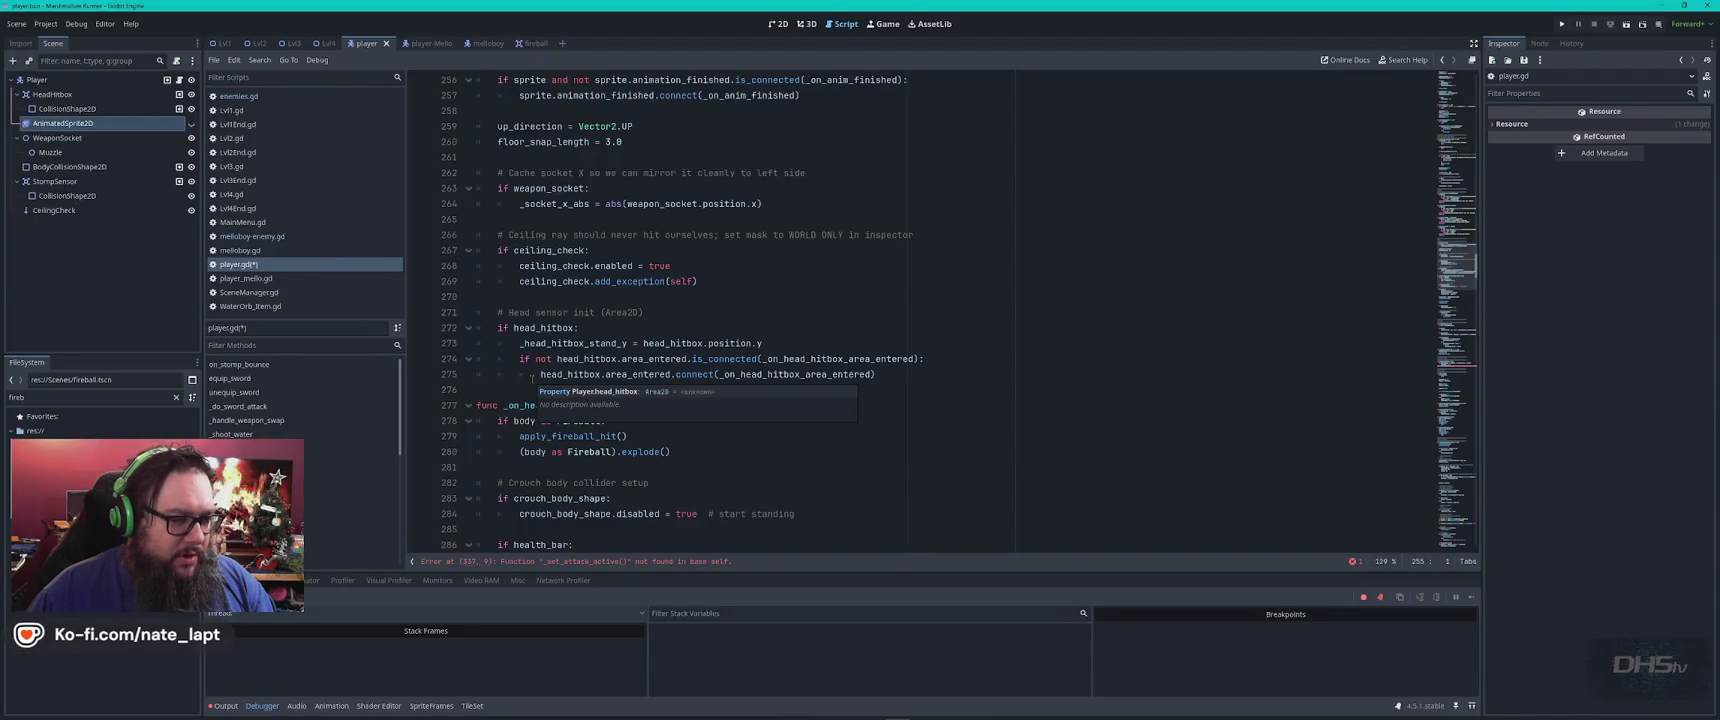
# Paste the corrected _ready() over the old function code in player.gd
pyautogui.scroll(-6, 532, 377)
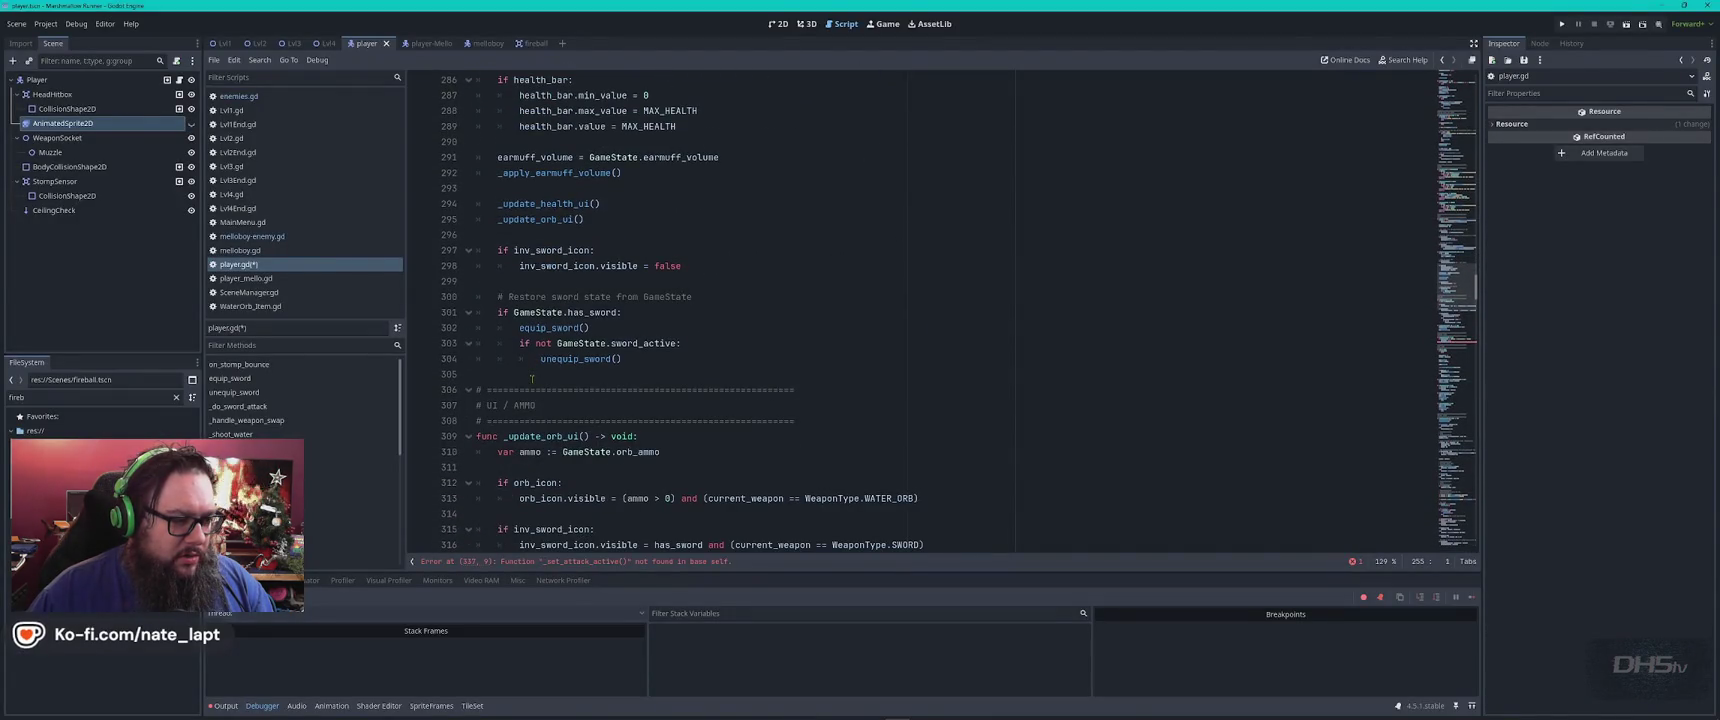
pyautogui.scroll(5, 532, 378)
pyautogui.scroll(4, 532, 378)
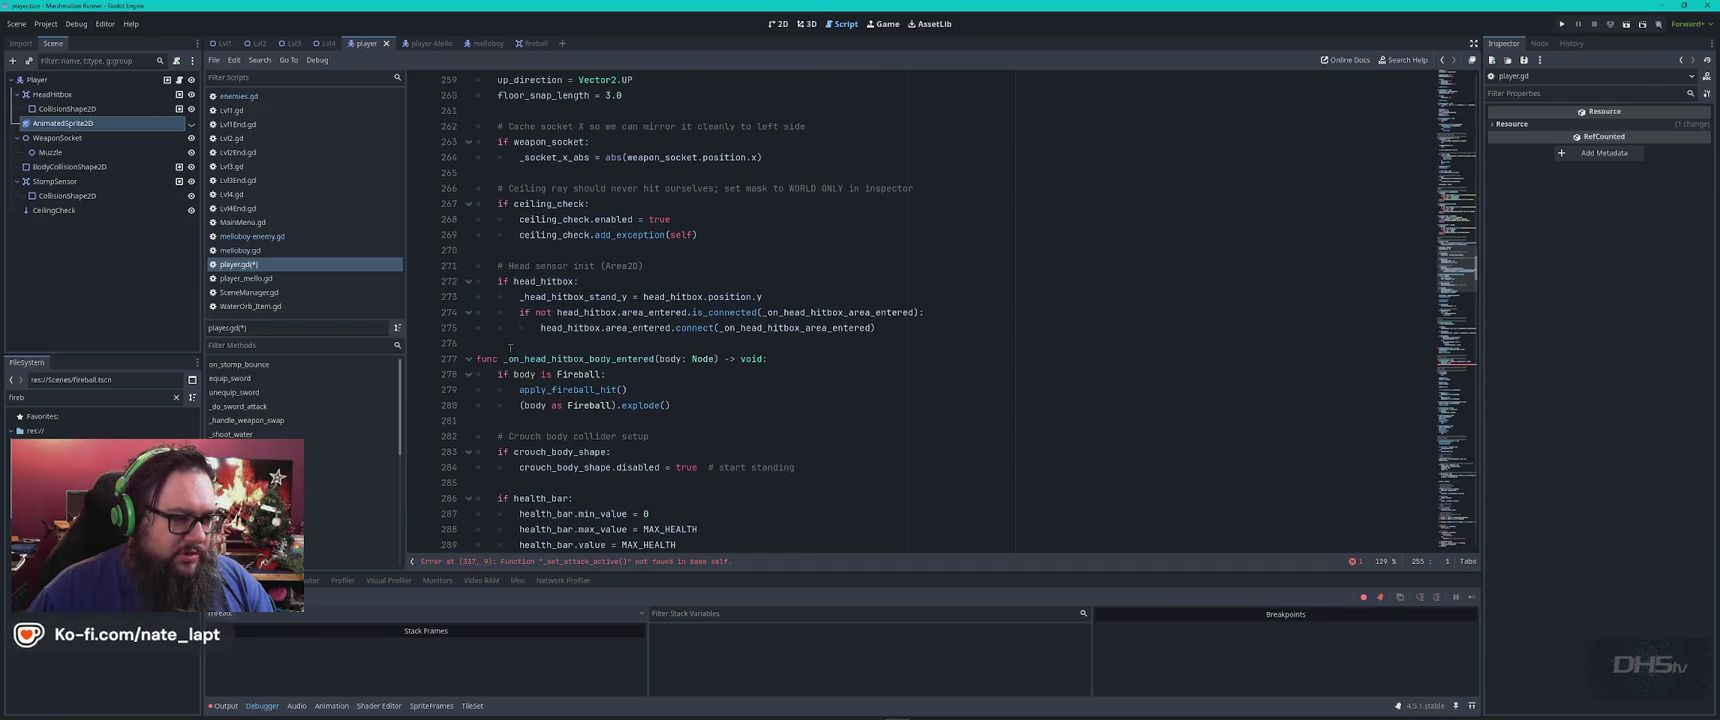
pyautogui.scroll(4, 507, 343)
pyautogui.scroll(-2, 915, 337)
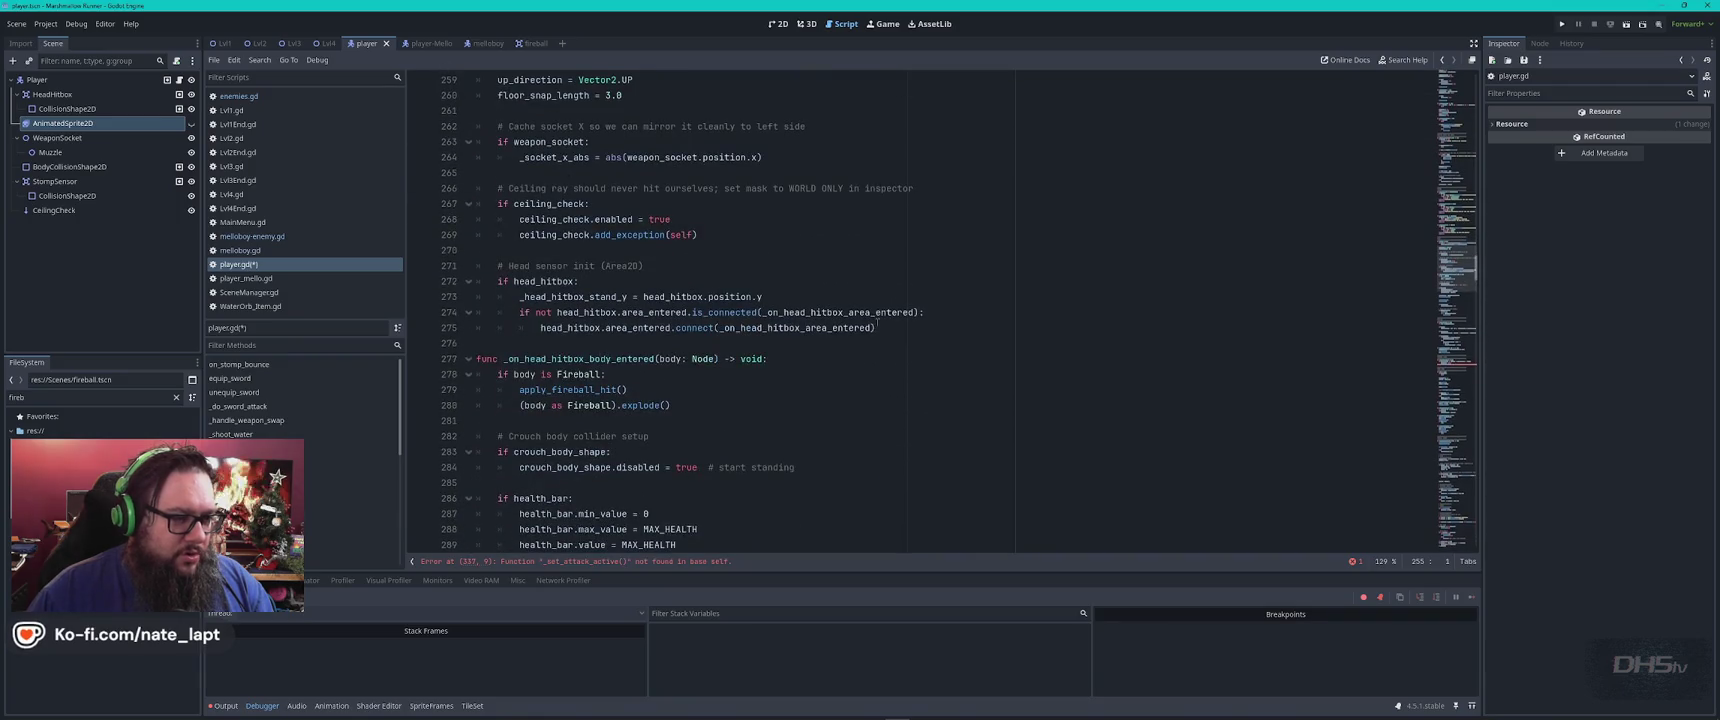
pyautogui.keyDown('shift'); pyautogui.click(915, 337); pyautogui.keyUp('shift')
pyautogui.hotkey('ctrl', 'v')
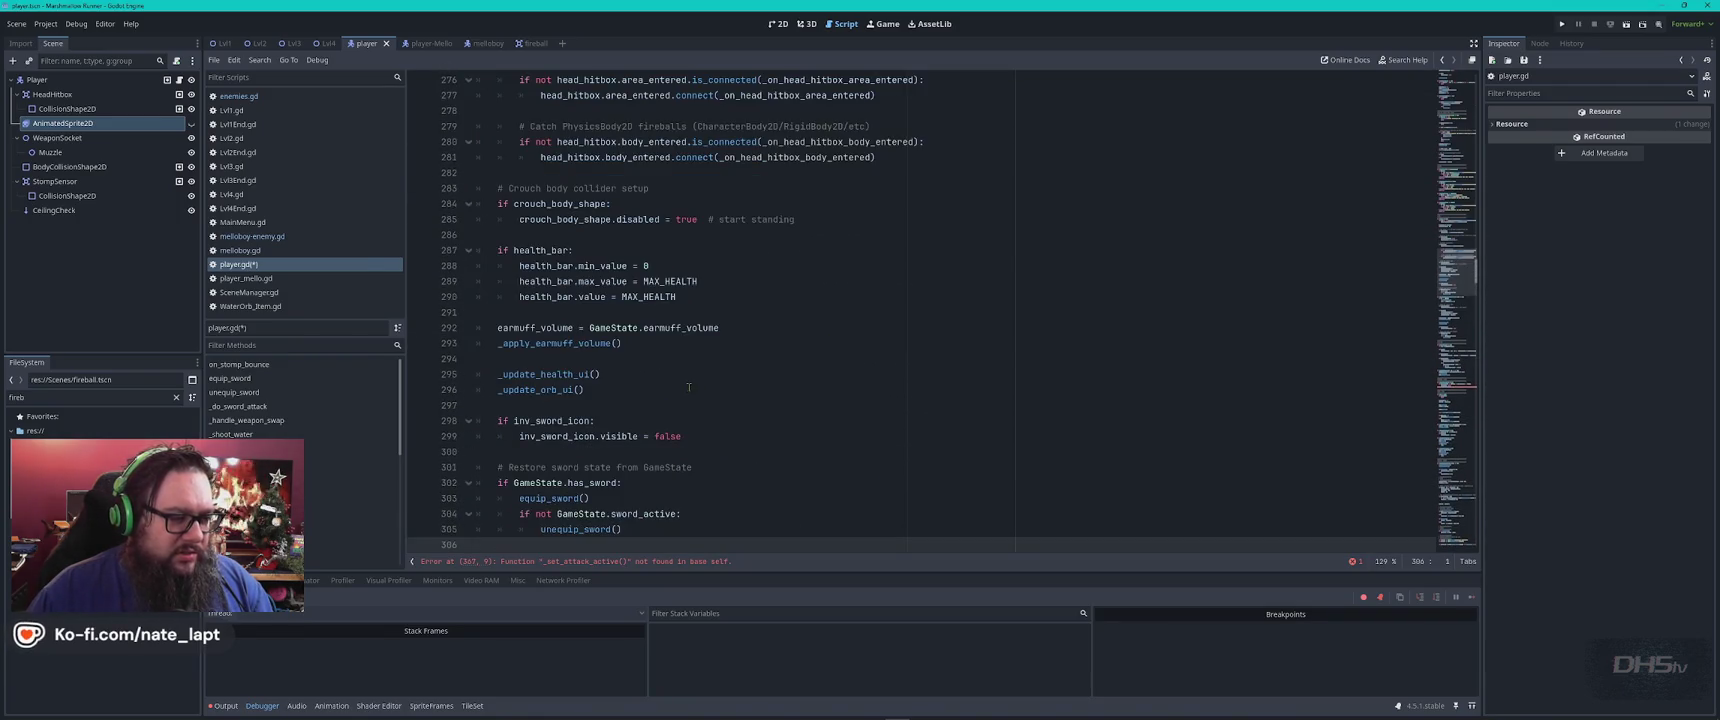
pyautogui.scroll(-6, 689, 386)
pyautogui.hotkey('alt', 'Tab')
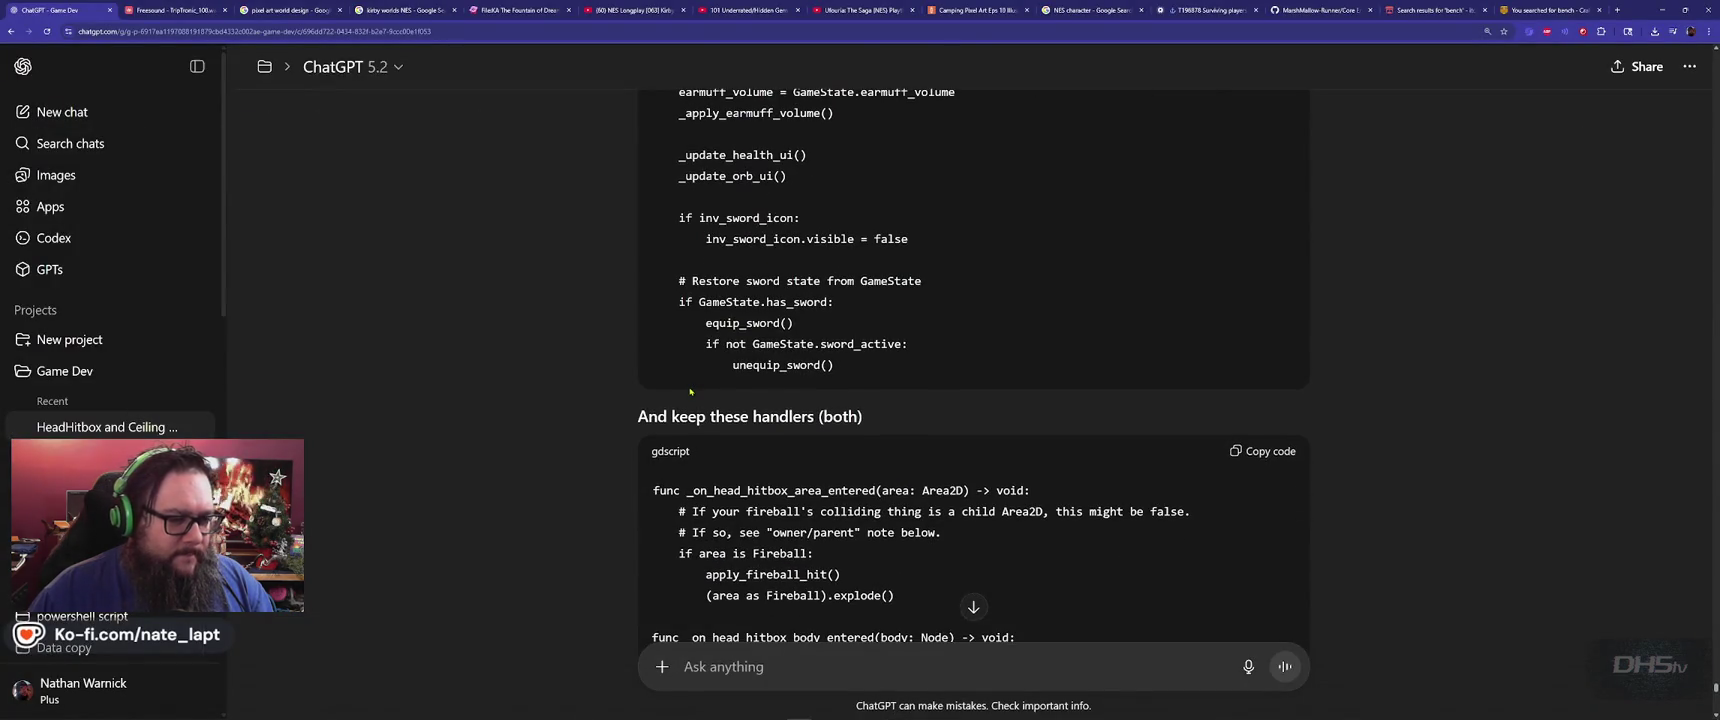
pyautogui.scroll(-3, 690, 391)
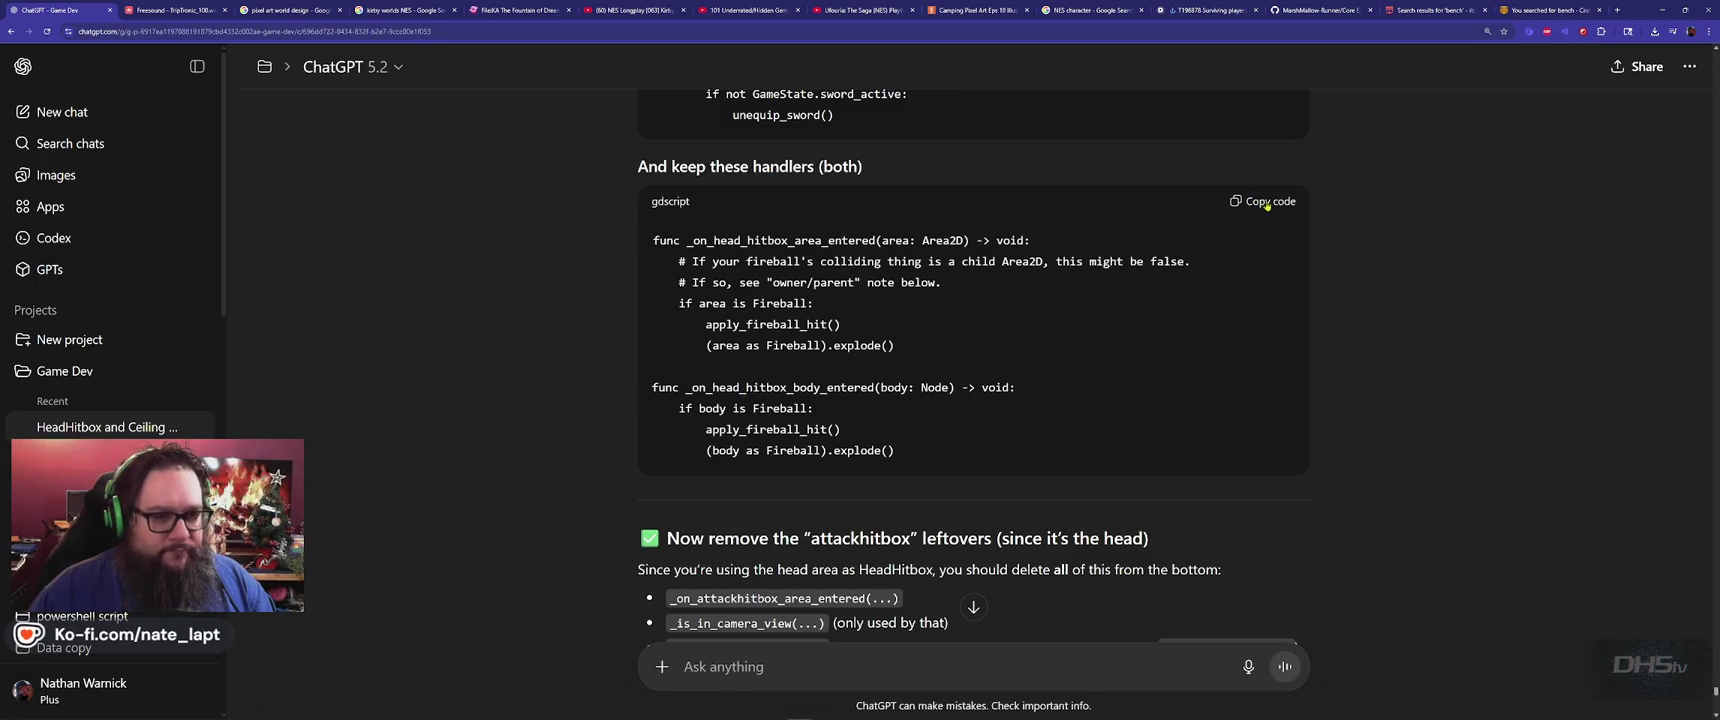
pyautogui.doubleClick(751, 240)
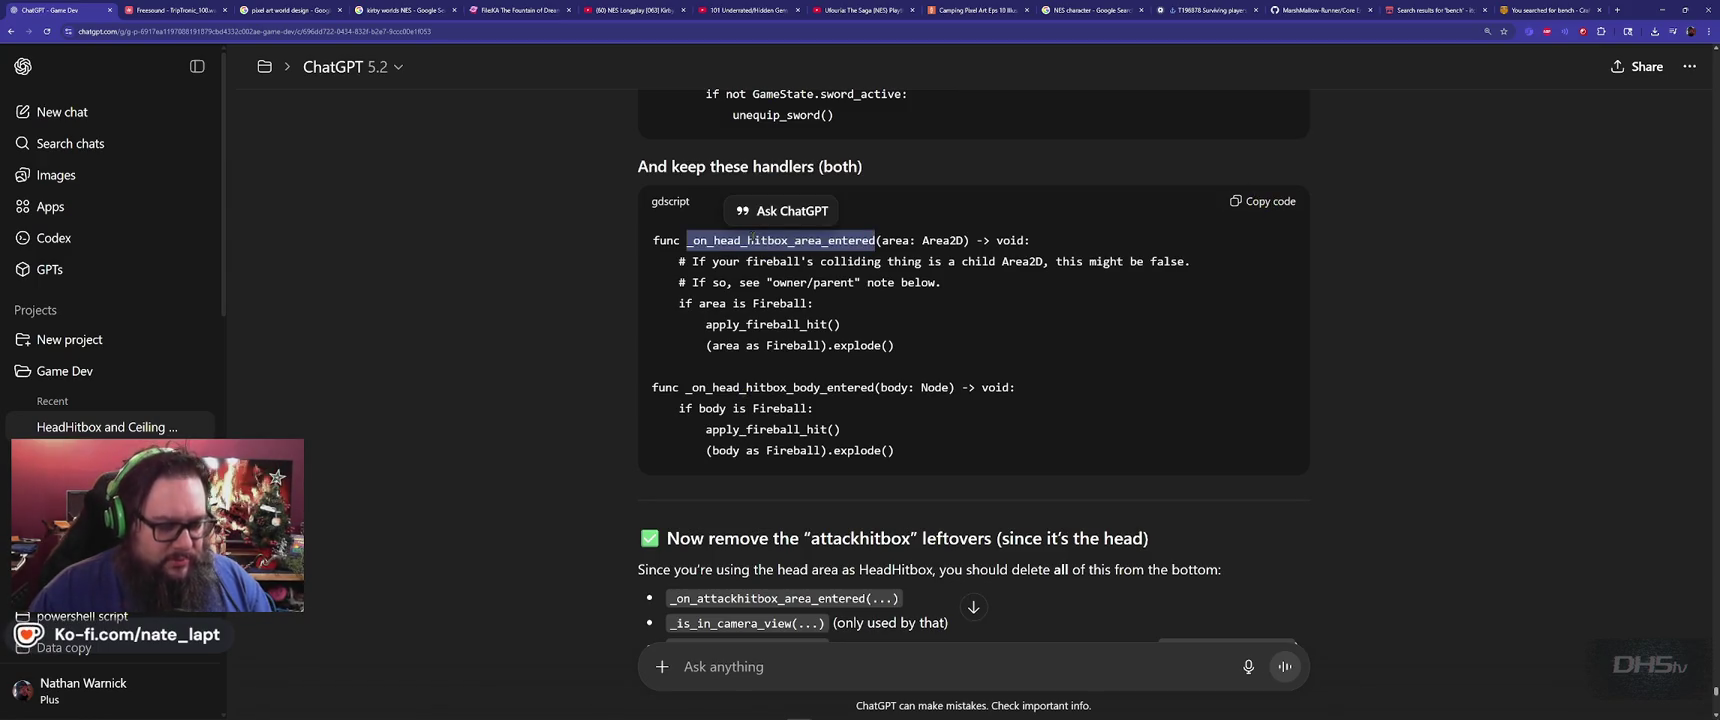
pyautogui.hotkey('ctrl', 'c')
pyautogui.hotkey('alt', 'Tab')
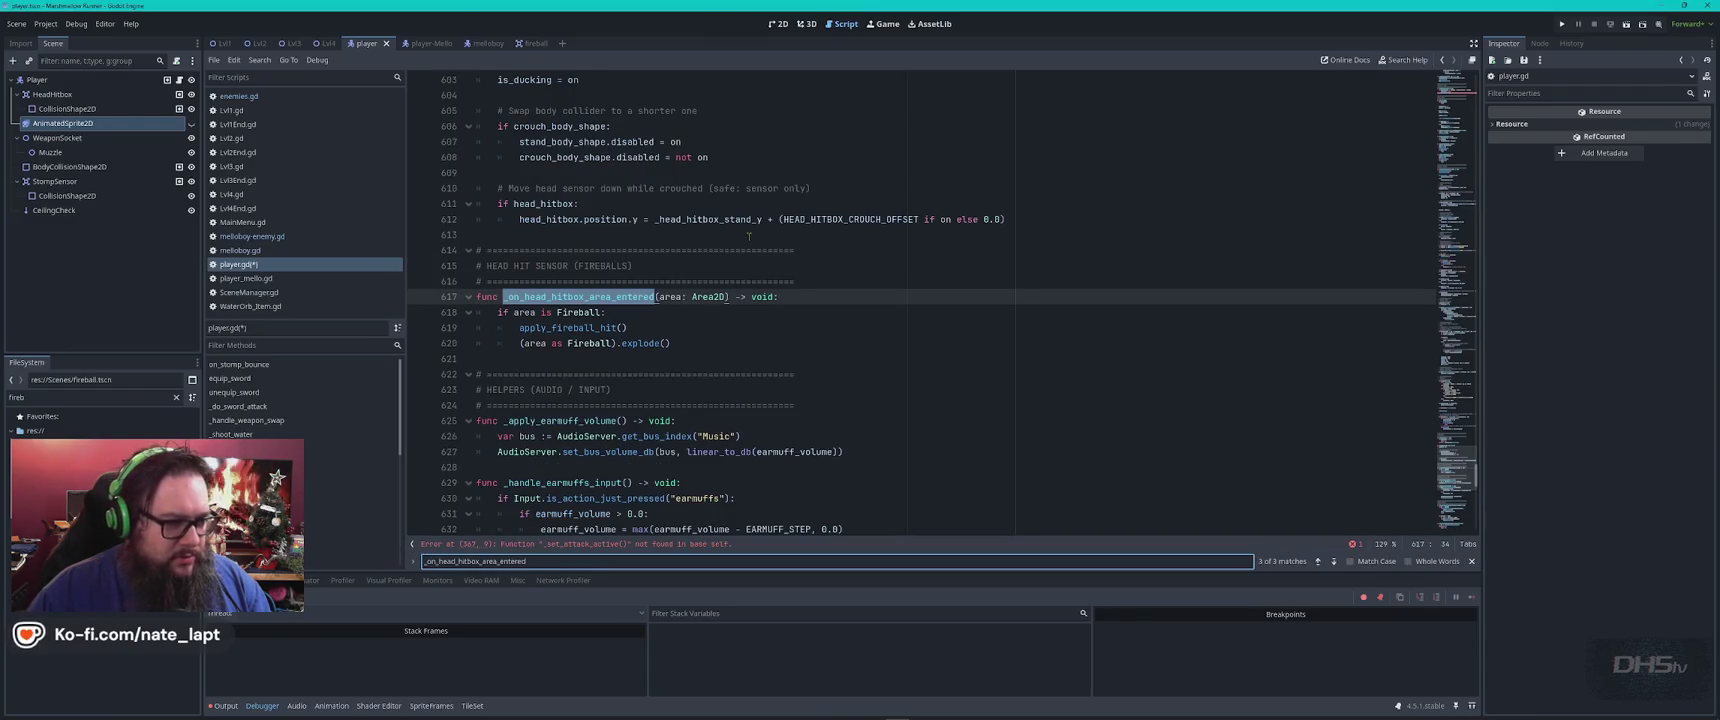
pyautogui.hotkey('ctrl', 'v')
pyautogui.press('Return')
pyautogui.press('Return')
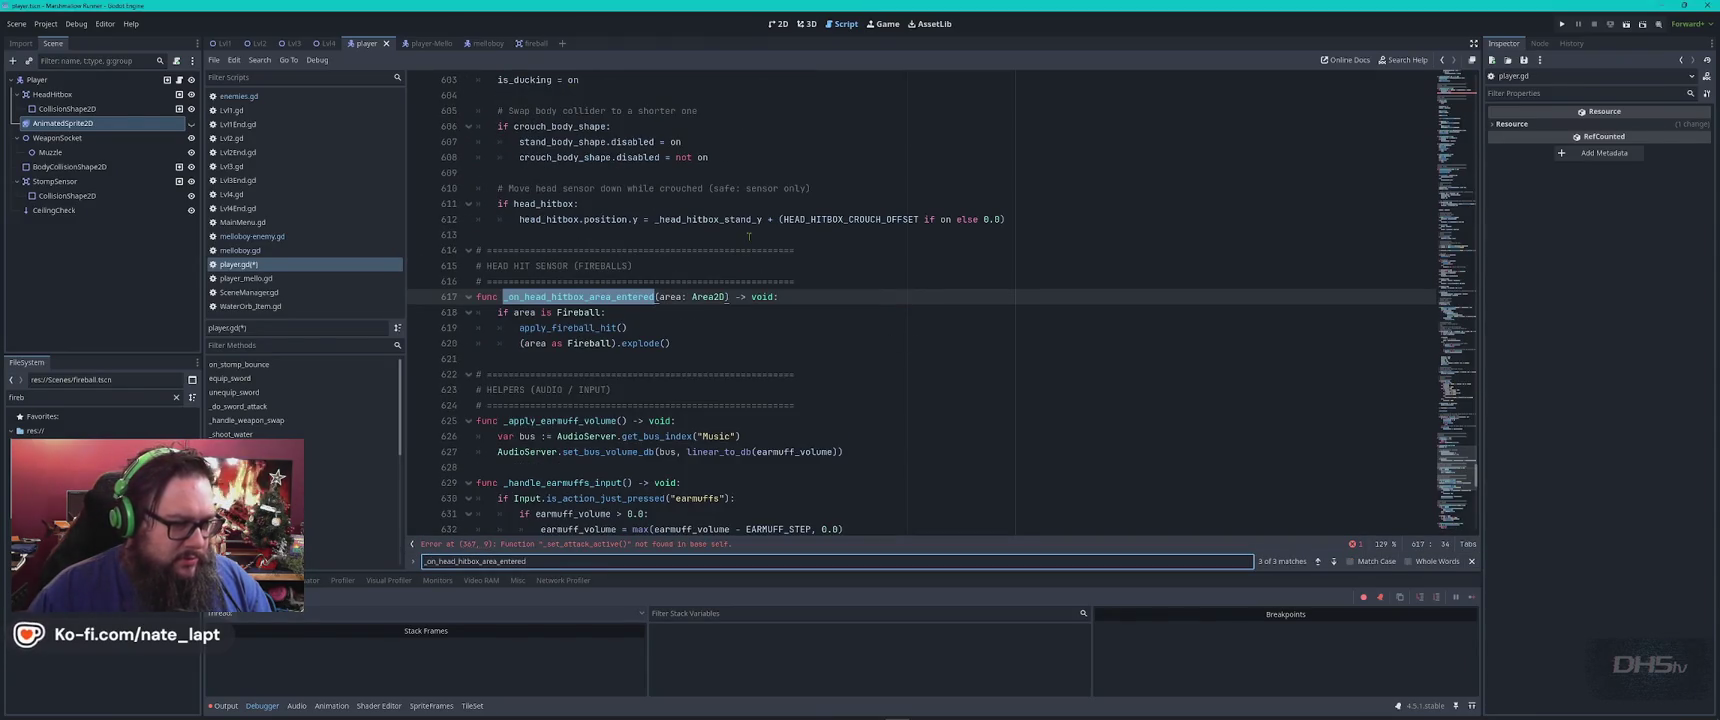
pyautogui.press('Escape')
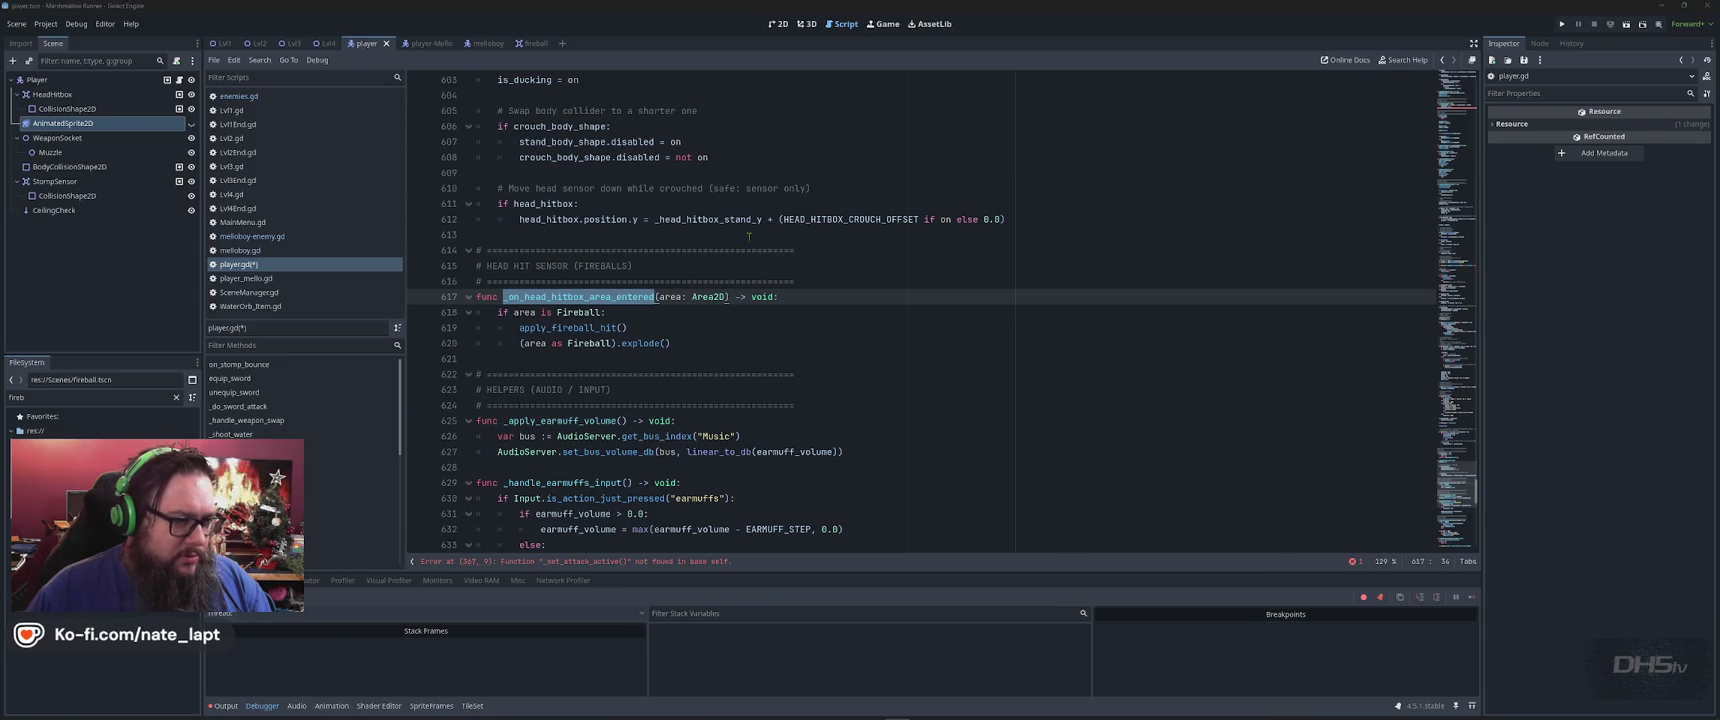
pyautogui.hotkey('alt', 'Tab')
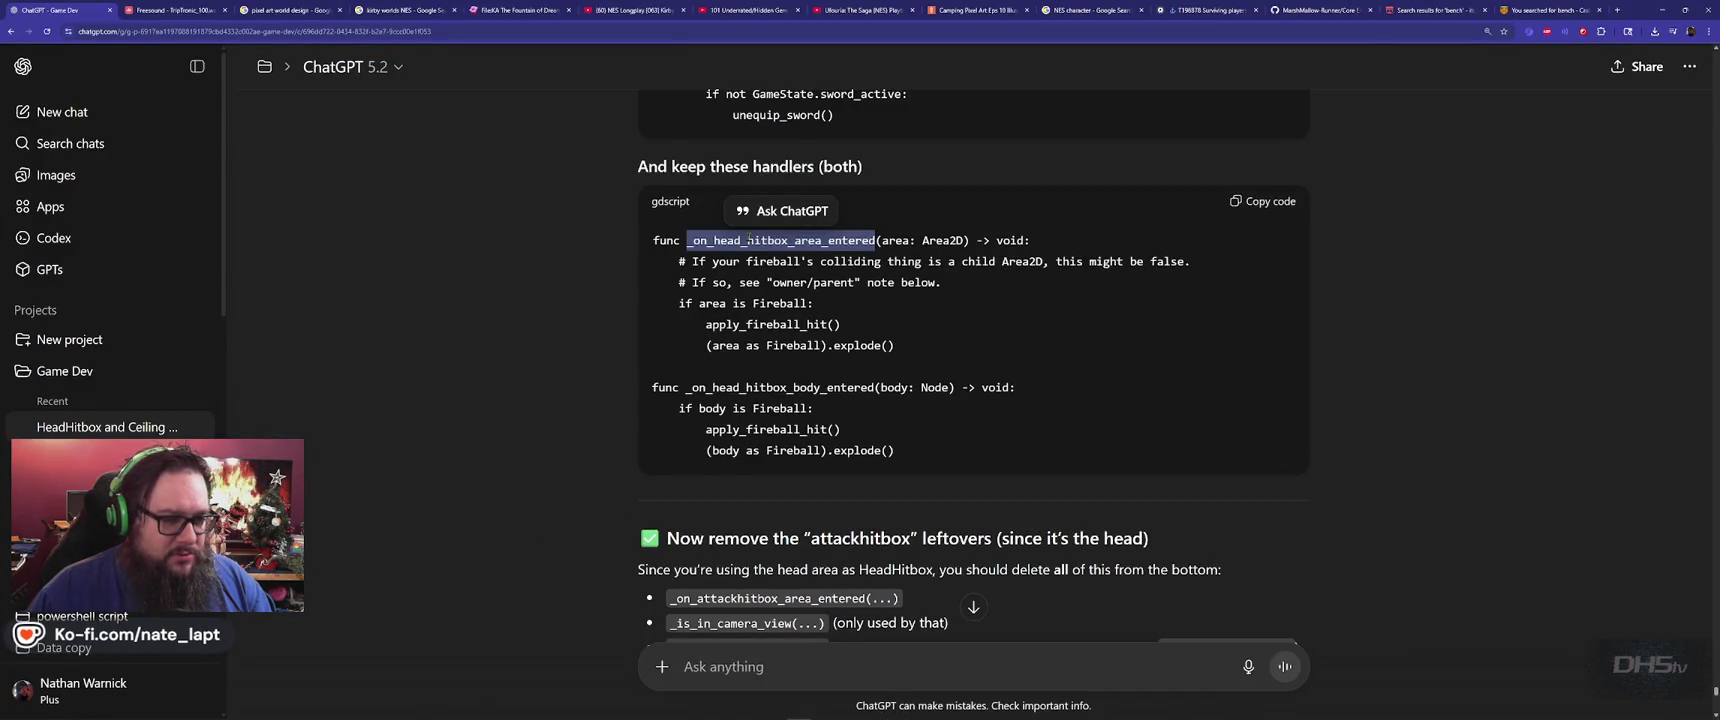
pyautogui.click(747, 387)
pyautogui.doubleClick(747, 387)
pyautogui.hotkey('ctrl', 'c')
pyautogui.hotkey('alt', 'Tab')
pyautogui.hotkey('ctrl', 'f')
pyautogui.hotkey('ctrl', 'v')
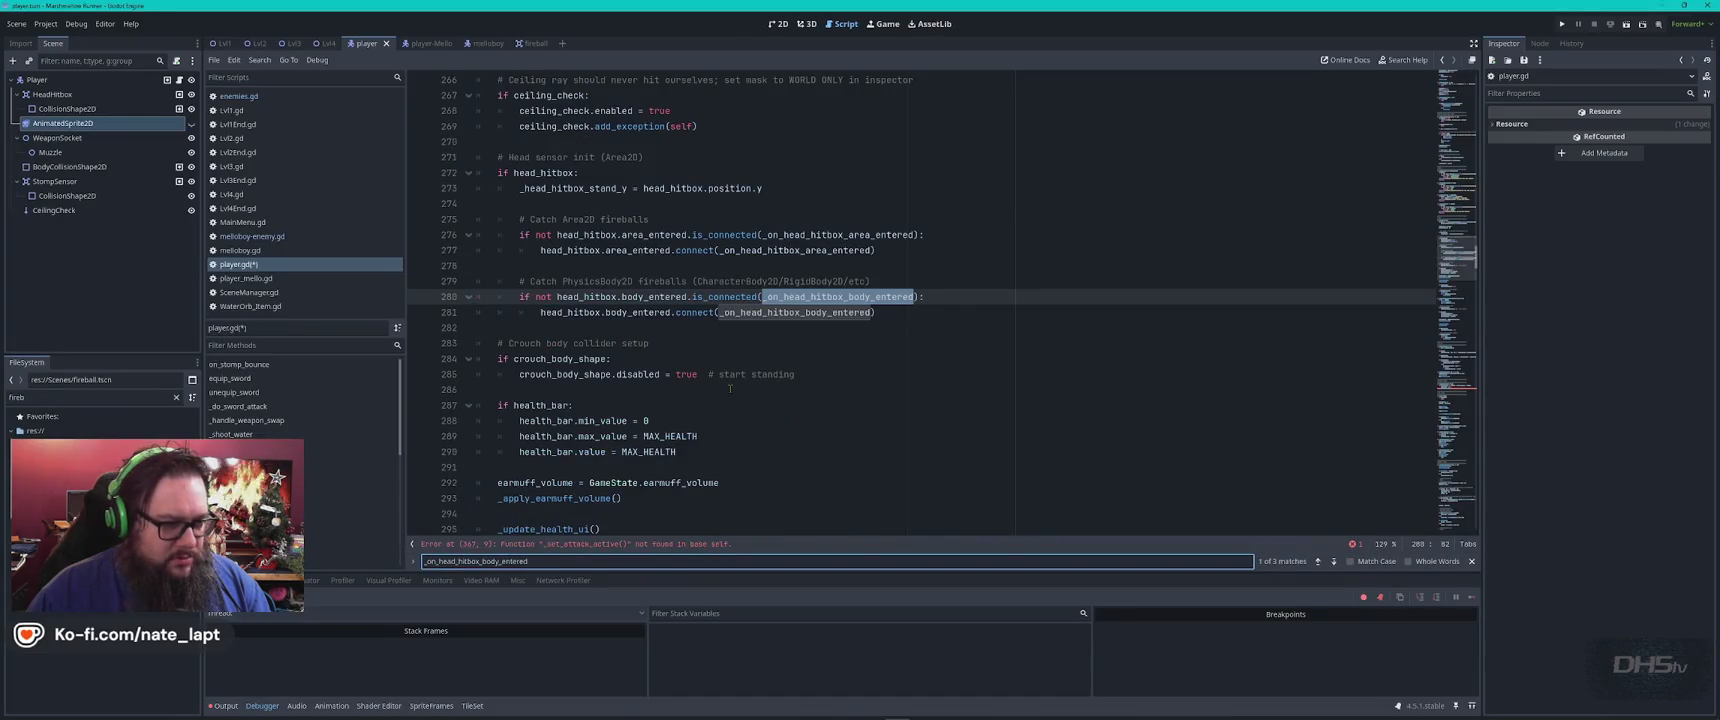
pyautogui.press('Return')
pyautogui.press('Return')
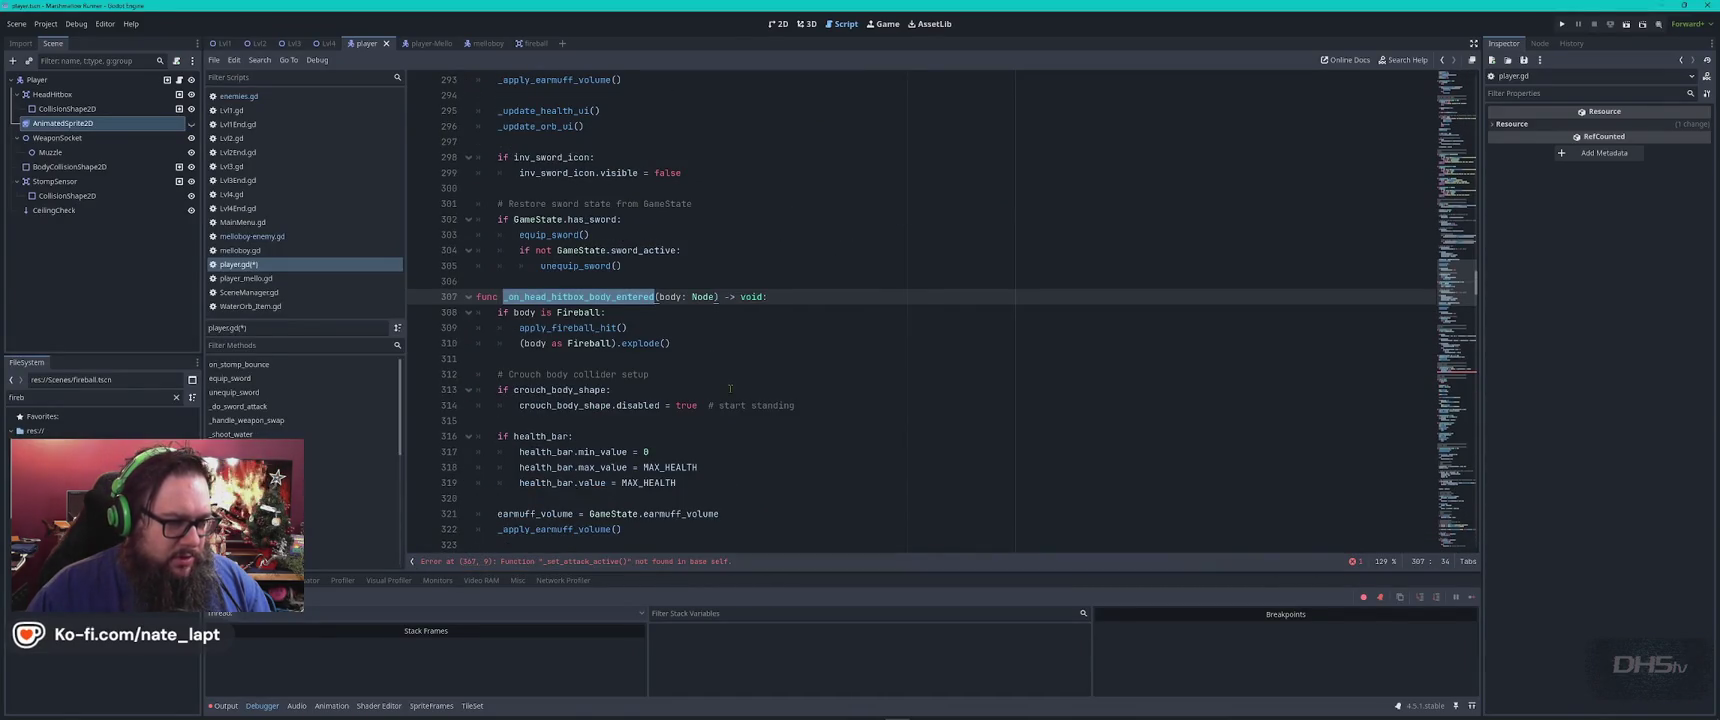
pyautogui.hotkey('alt', 'Tab')
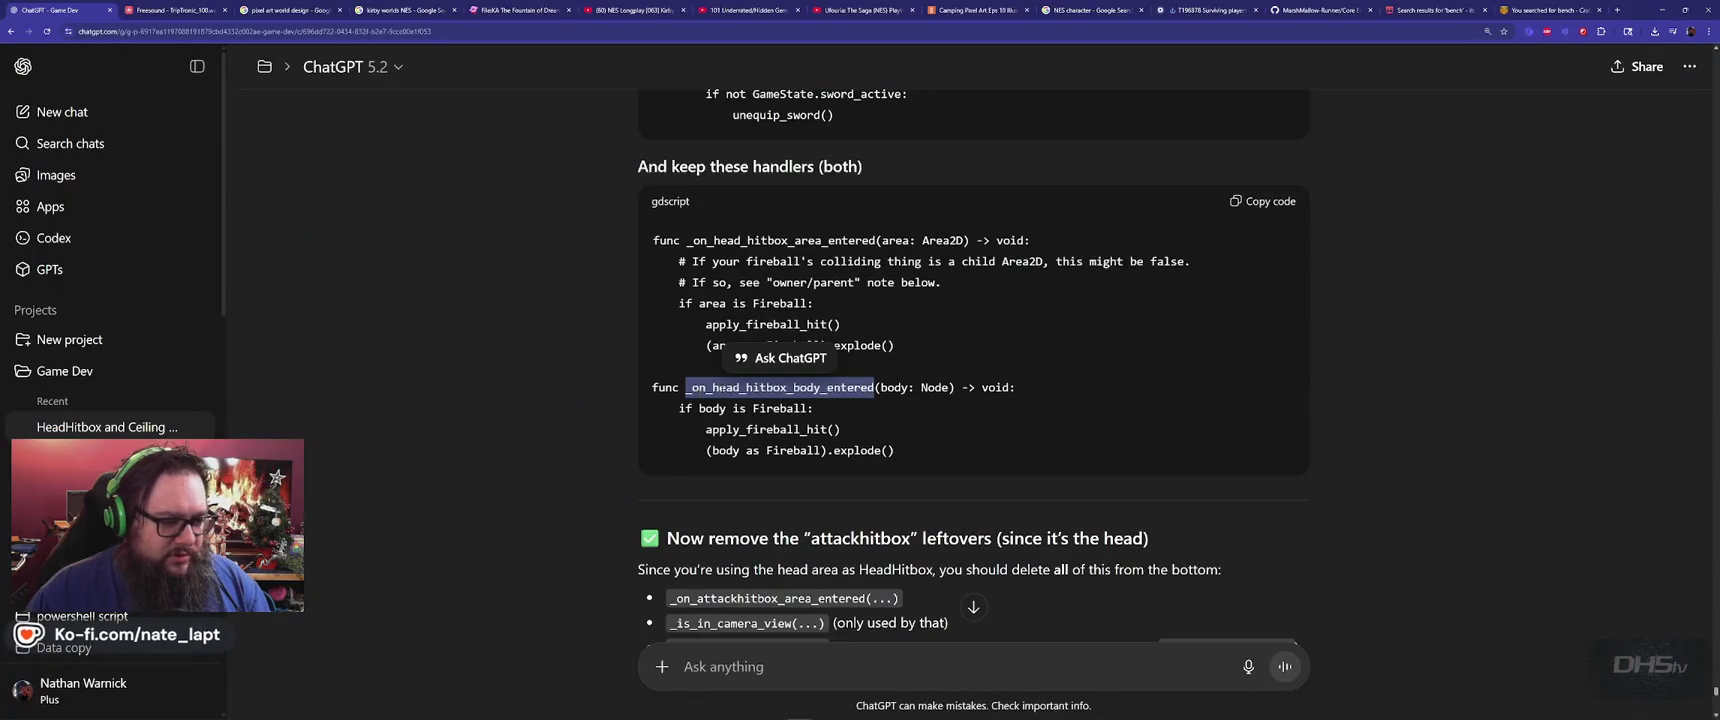
pyautogui.scroll(-2, 602, 420)
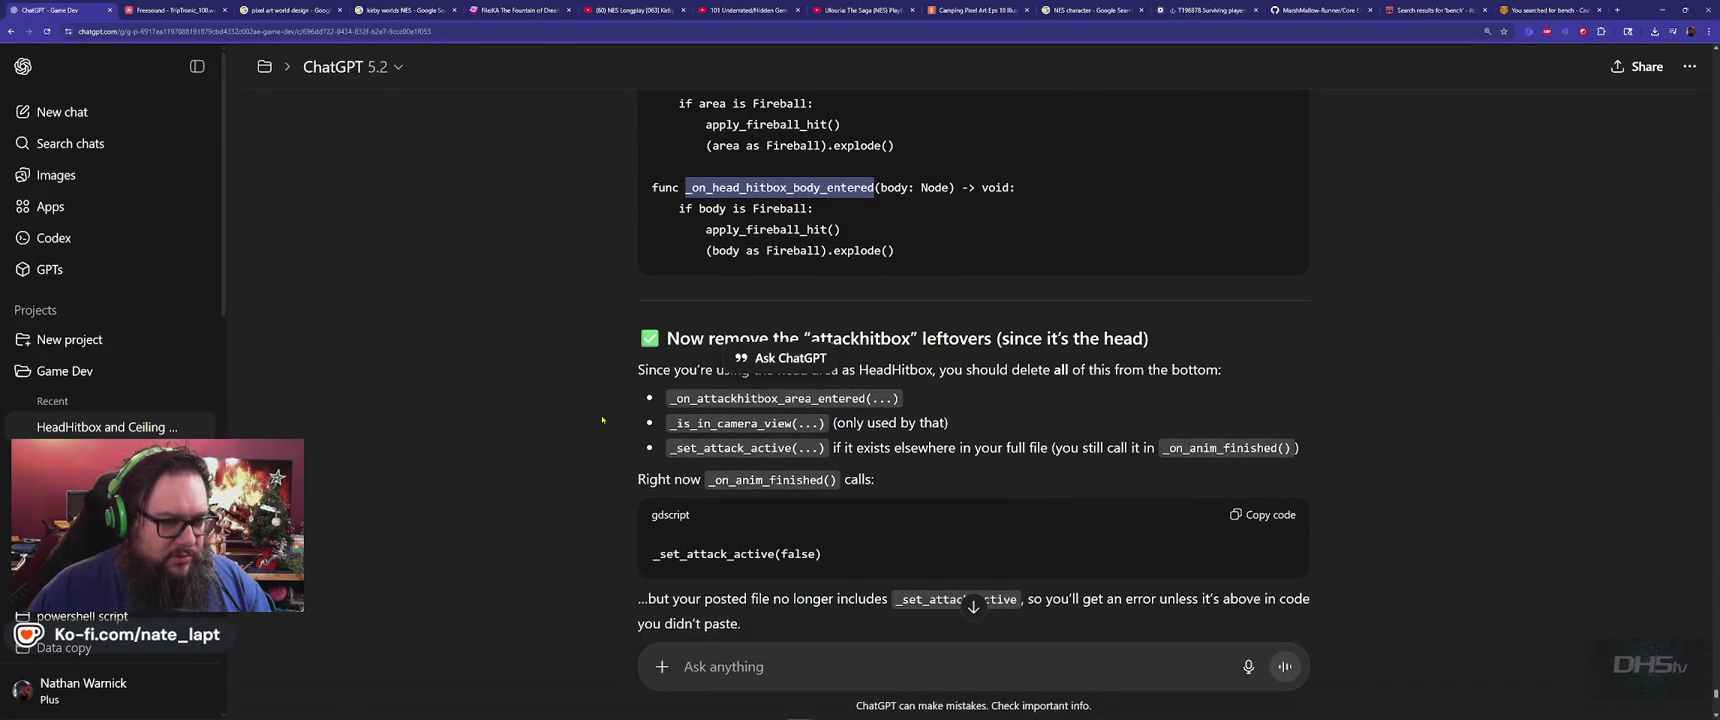
# Pick out _set_attack_active in ChatGPT's advice about _on_anim_finished
pyautogui.click(570, 427)
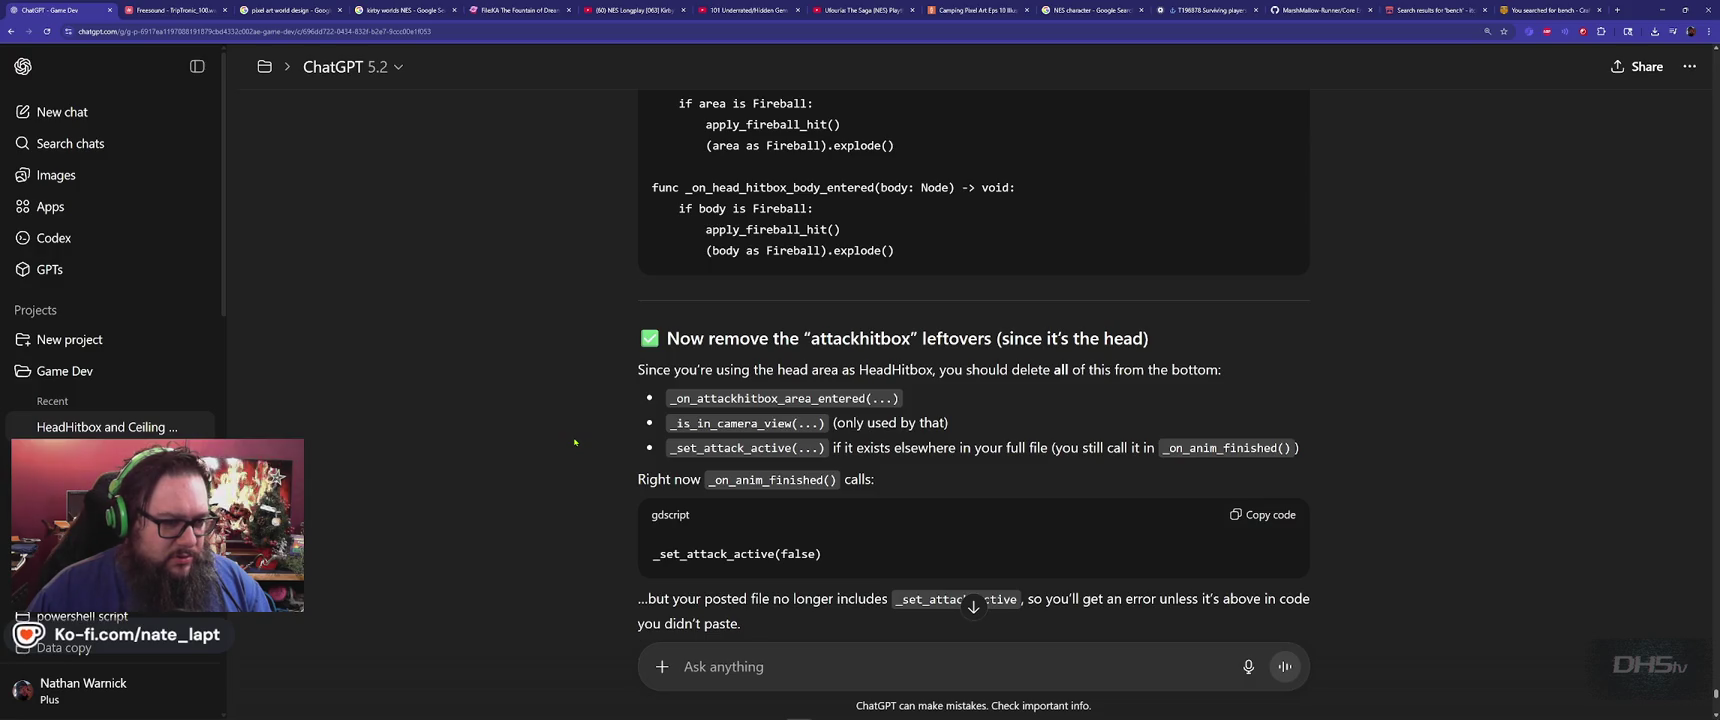
pyautogui.scroll(-1, 575, 441)
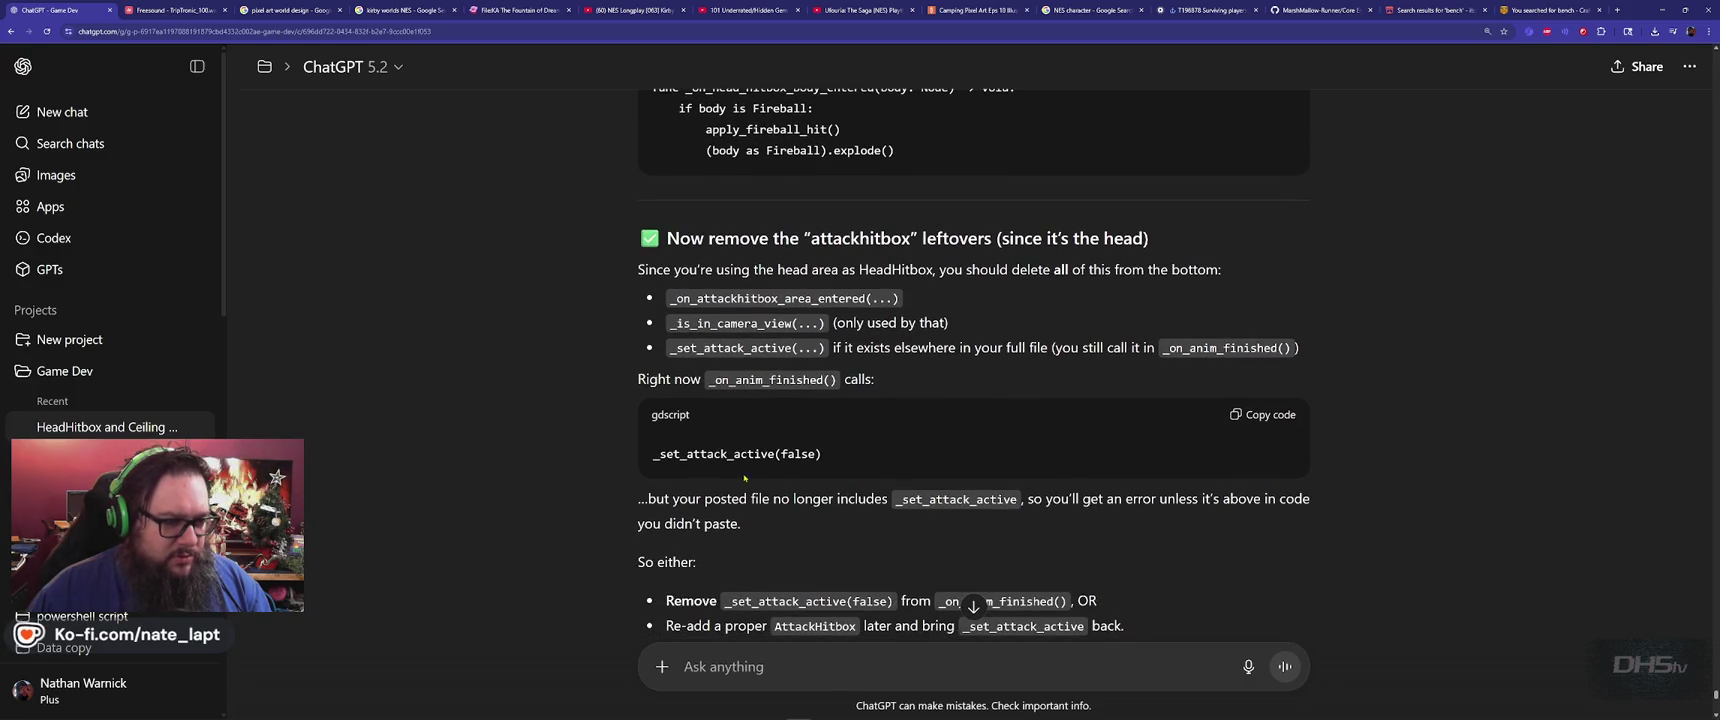
pyautogui.doubleClick(716, 453)
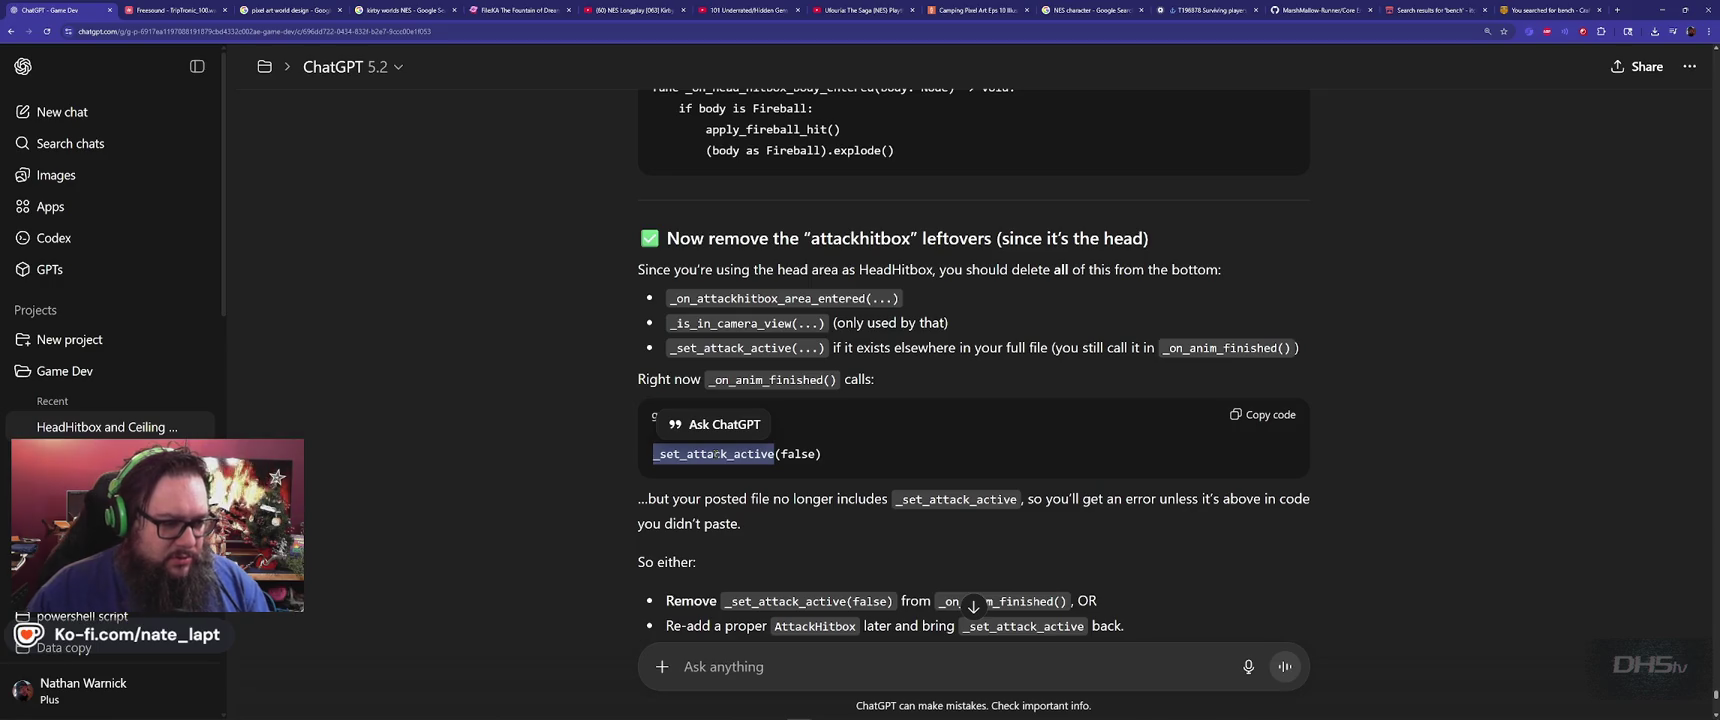
pyautogui.scroll(-2, 602, 459)
pyautogui.scroll(-1, 602, 459)
pyautogui.click(589, 442)
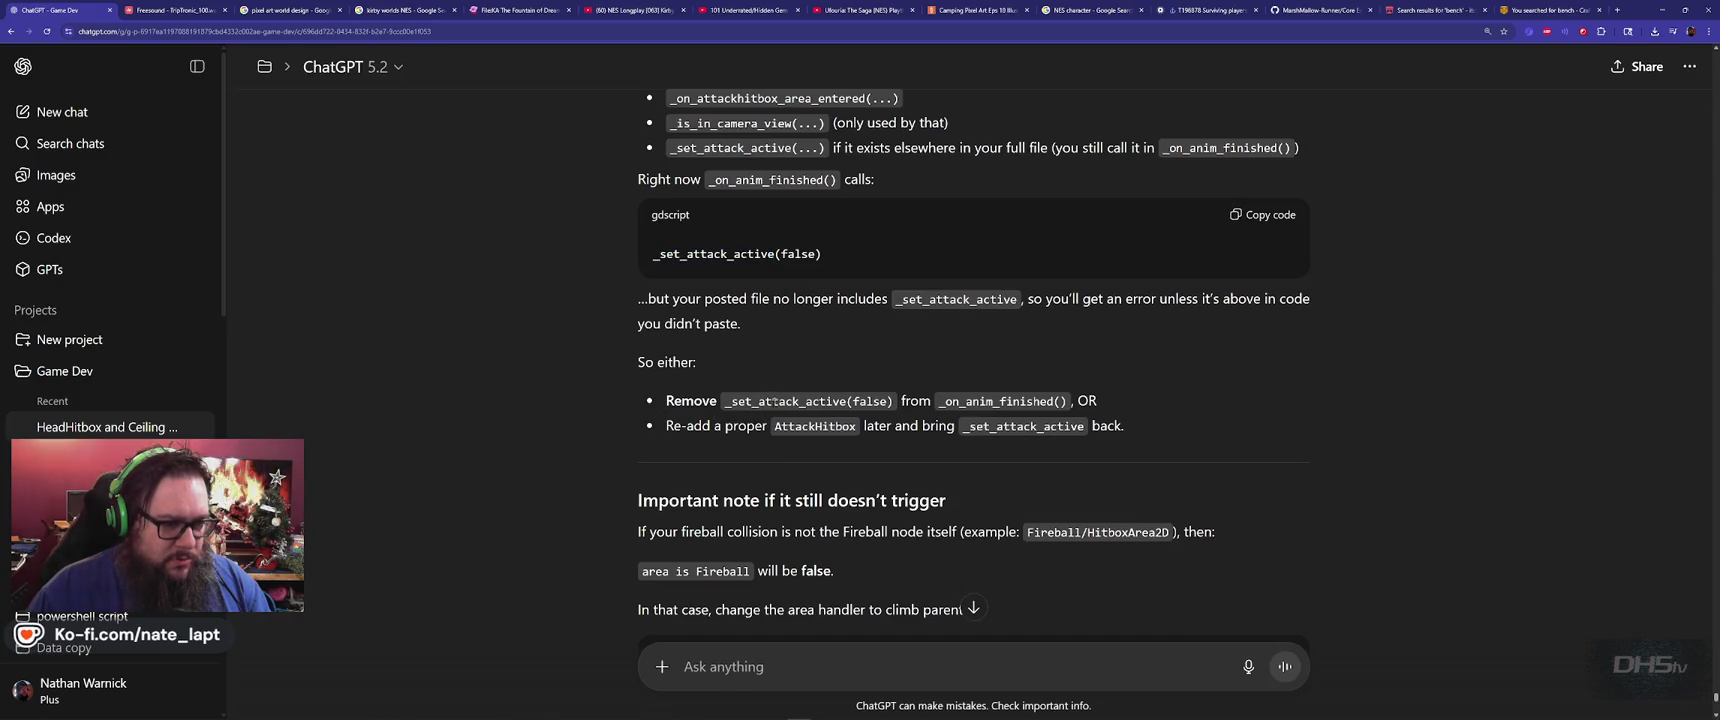
pyautogui.doubleClick(774, 399)
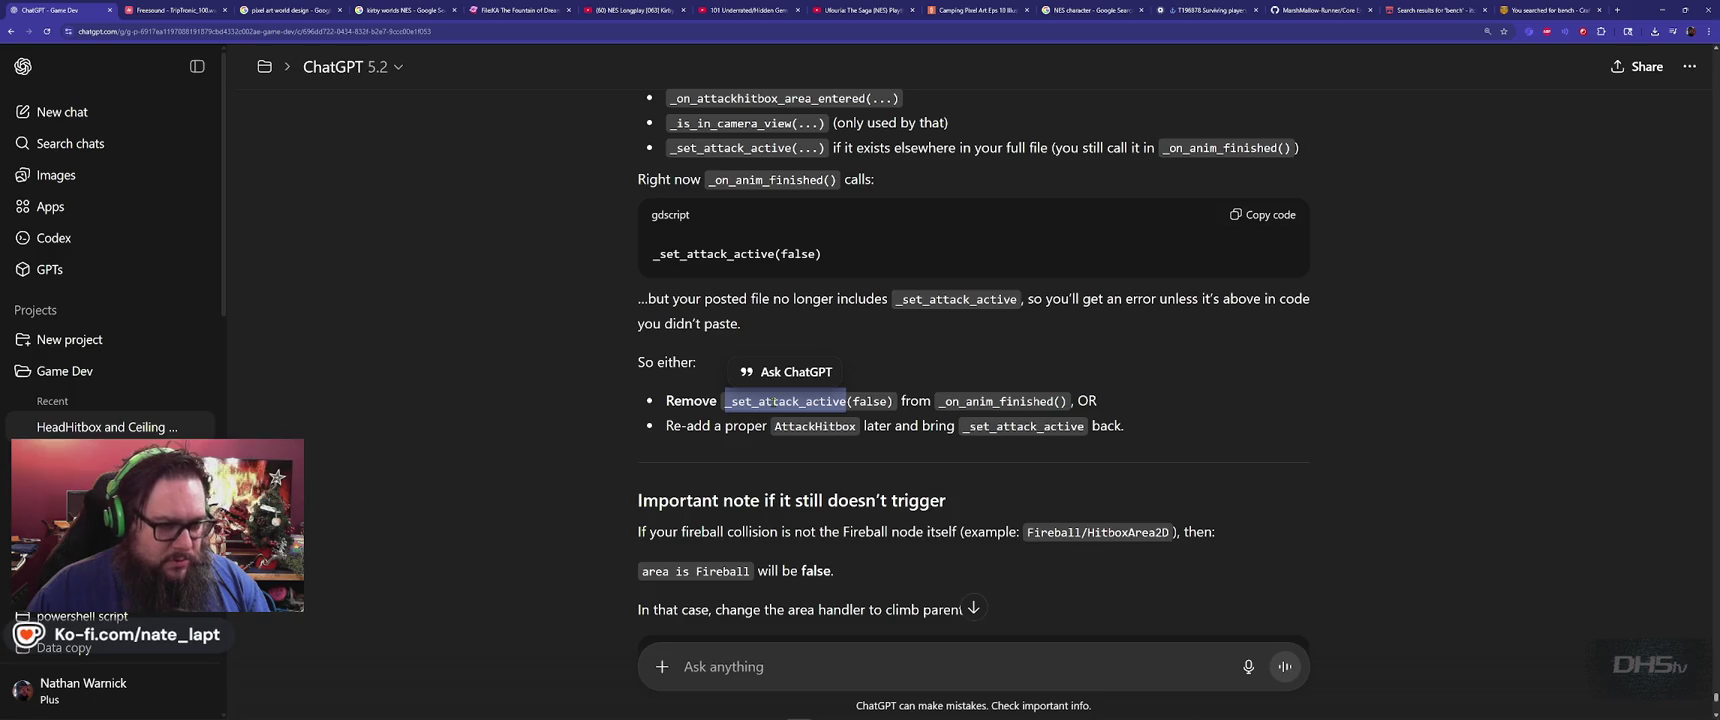
# Delete the _set_attack_active(false) call on line 367 of player.gd
pyautogui.hotkey('alt', 'Tab')
pyautogui.press('Escape')
pyautogui.press('Home')
pyautogui.hotkey('shift', 'End')
pyautogui.press('Delete')
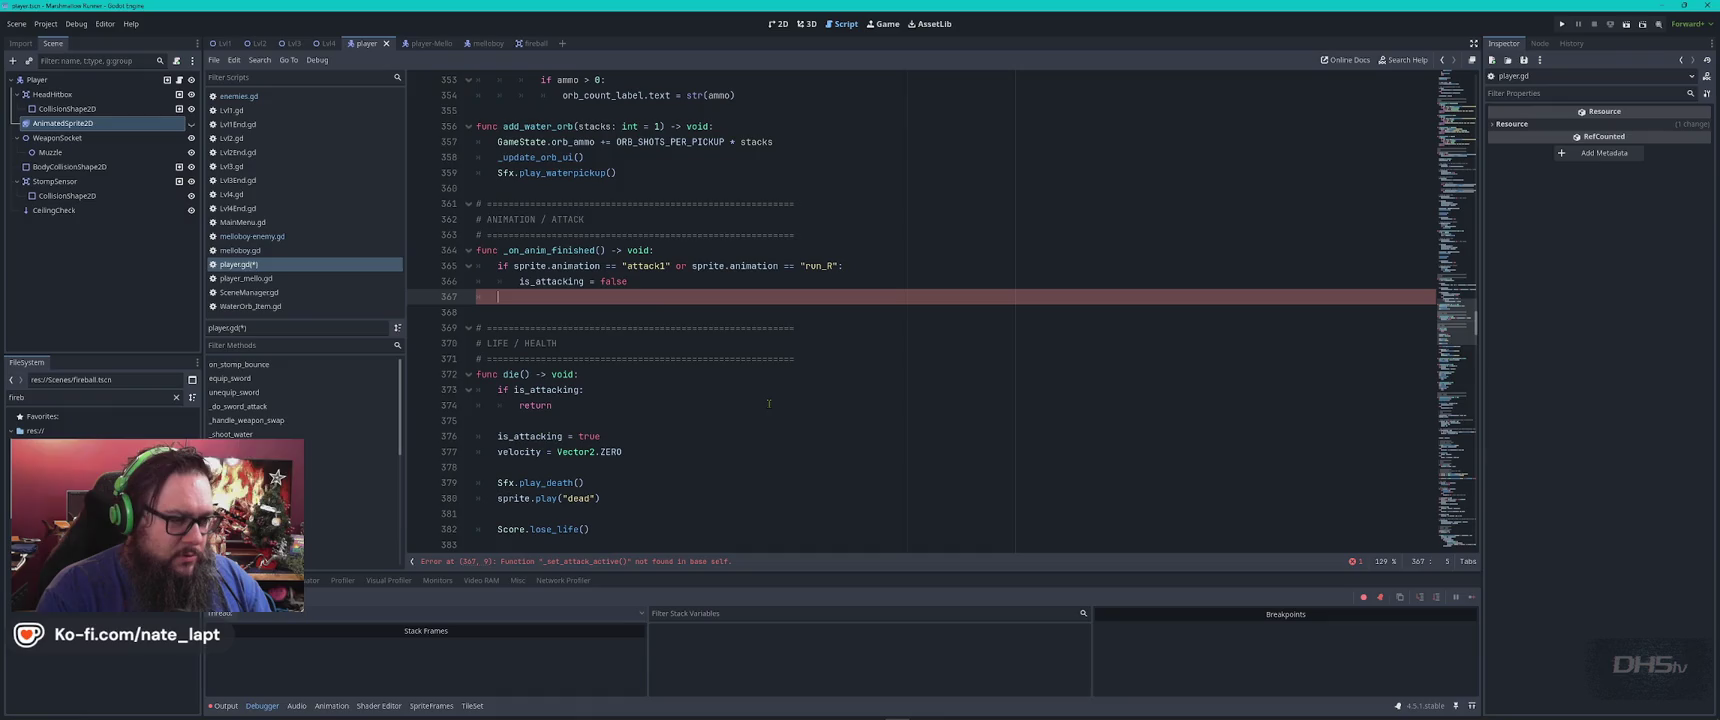
# Read ChatGPT's parent-climbing fireball detection note, then return to the player scene
pyautogui.hotkey('alt', 'Tab')
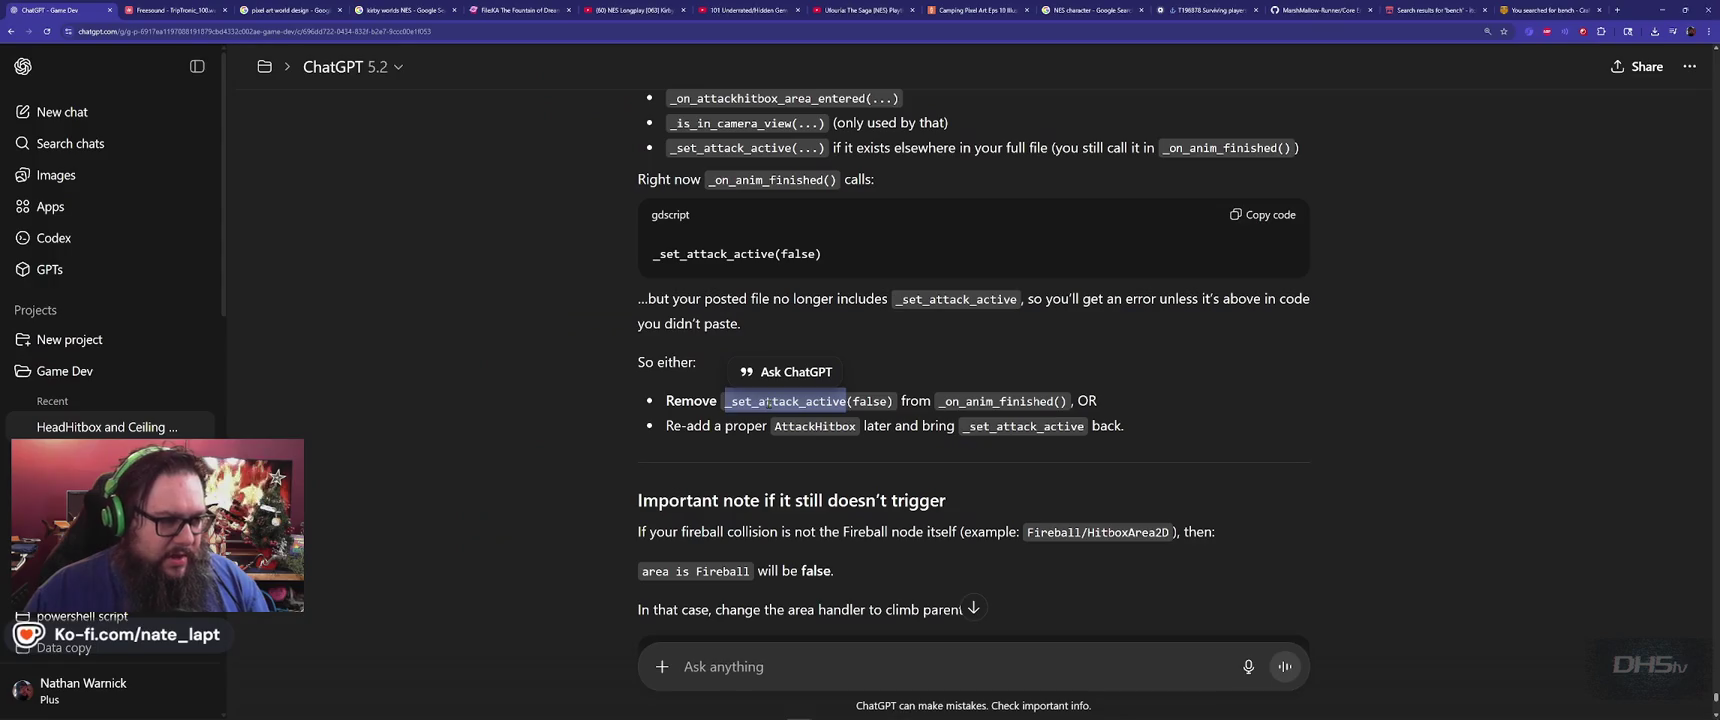
pyautogui.click(768, 401)
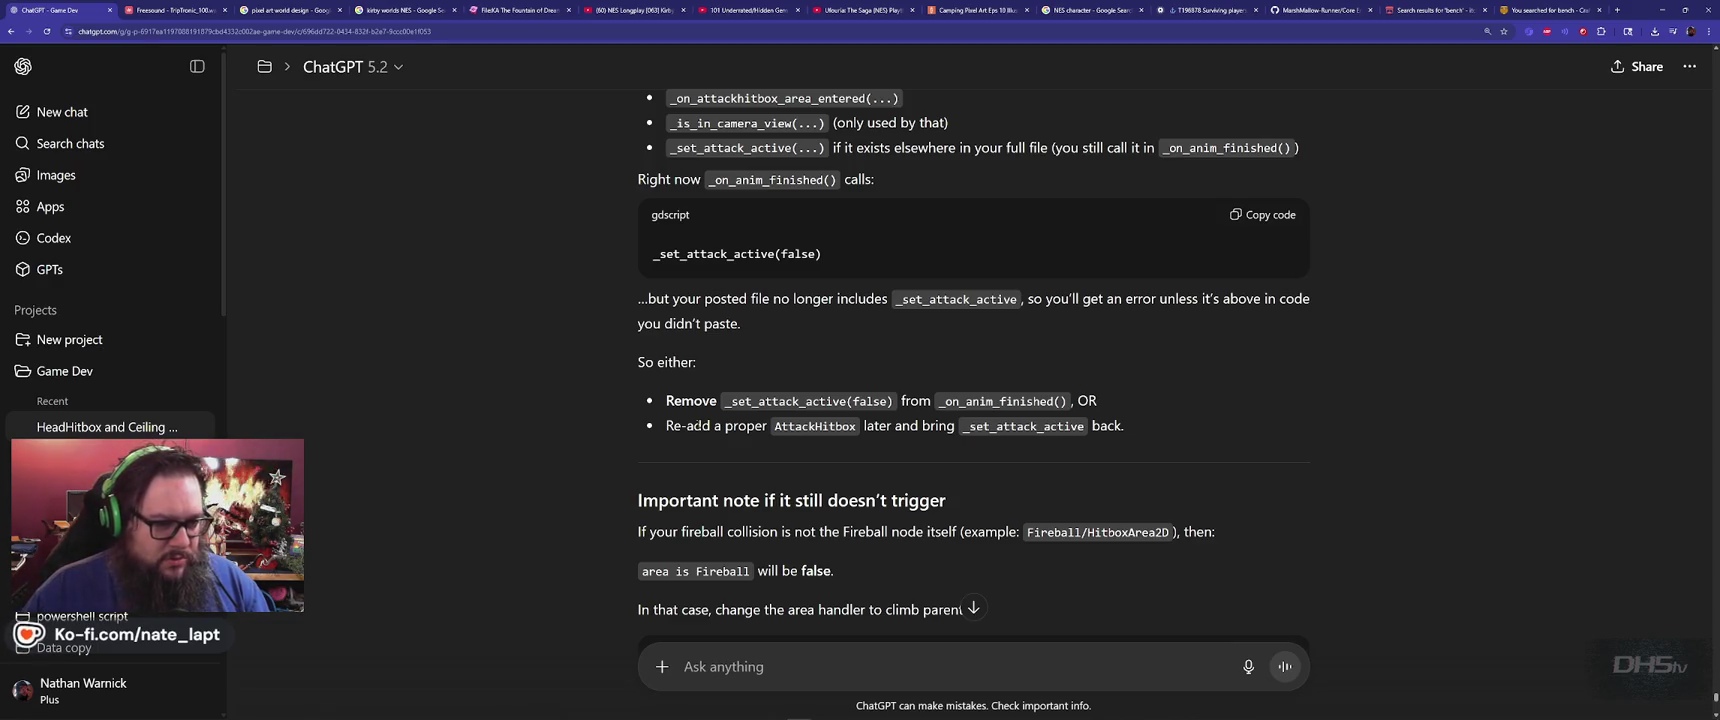
pyautogui.scroll(-3, 585, 444)
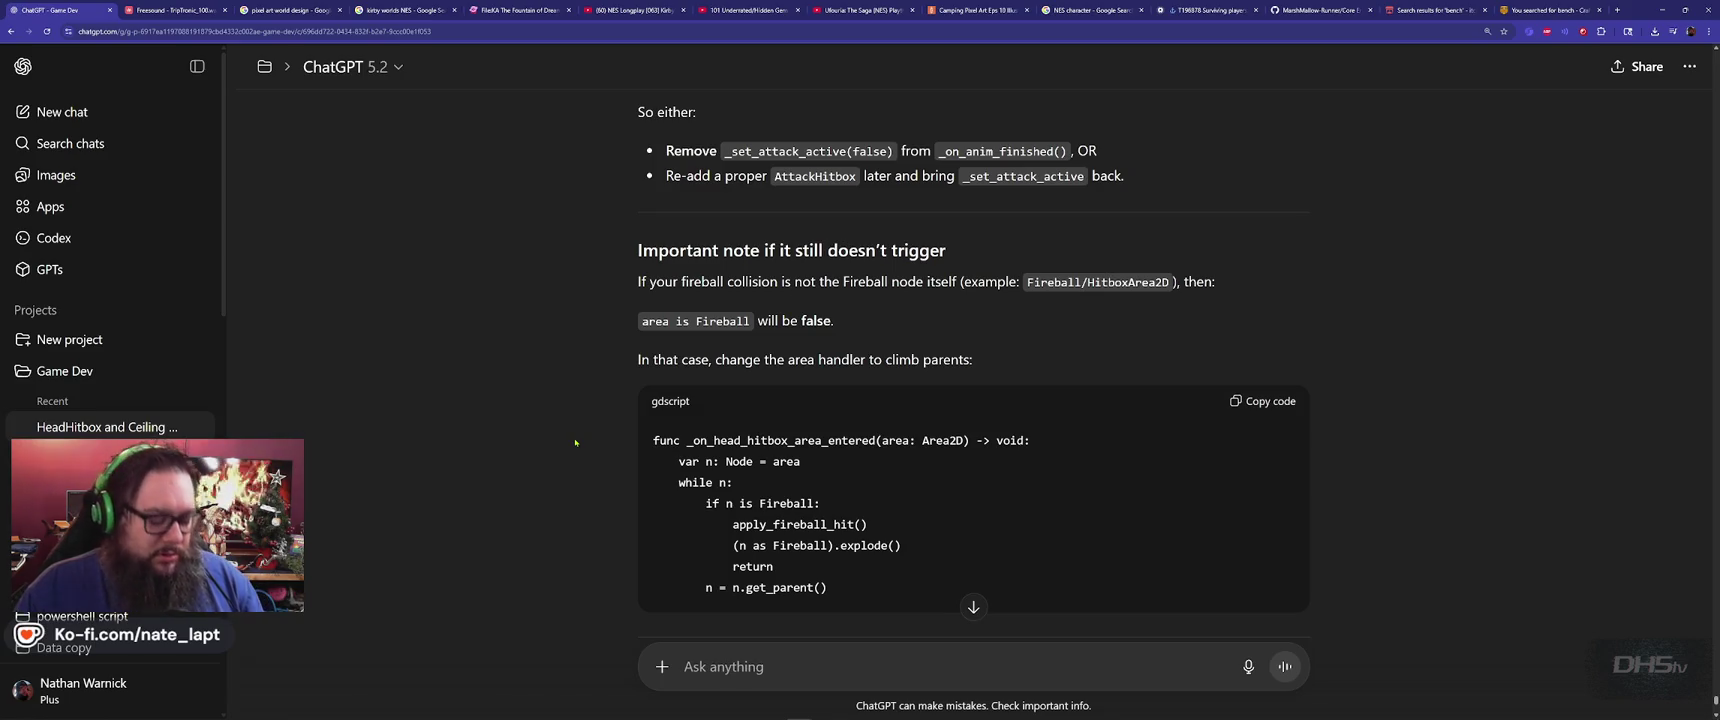
pyautogui.hotkey('alt', 'Tab')
pyautogui.hotkey('alt', 'Tab')
pyautogui.hotkey('alt', 'Tab')
pyautogui.click(778, 23)
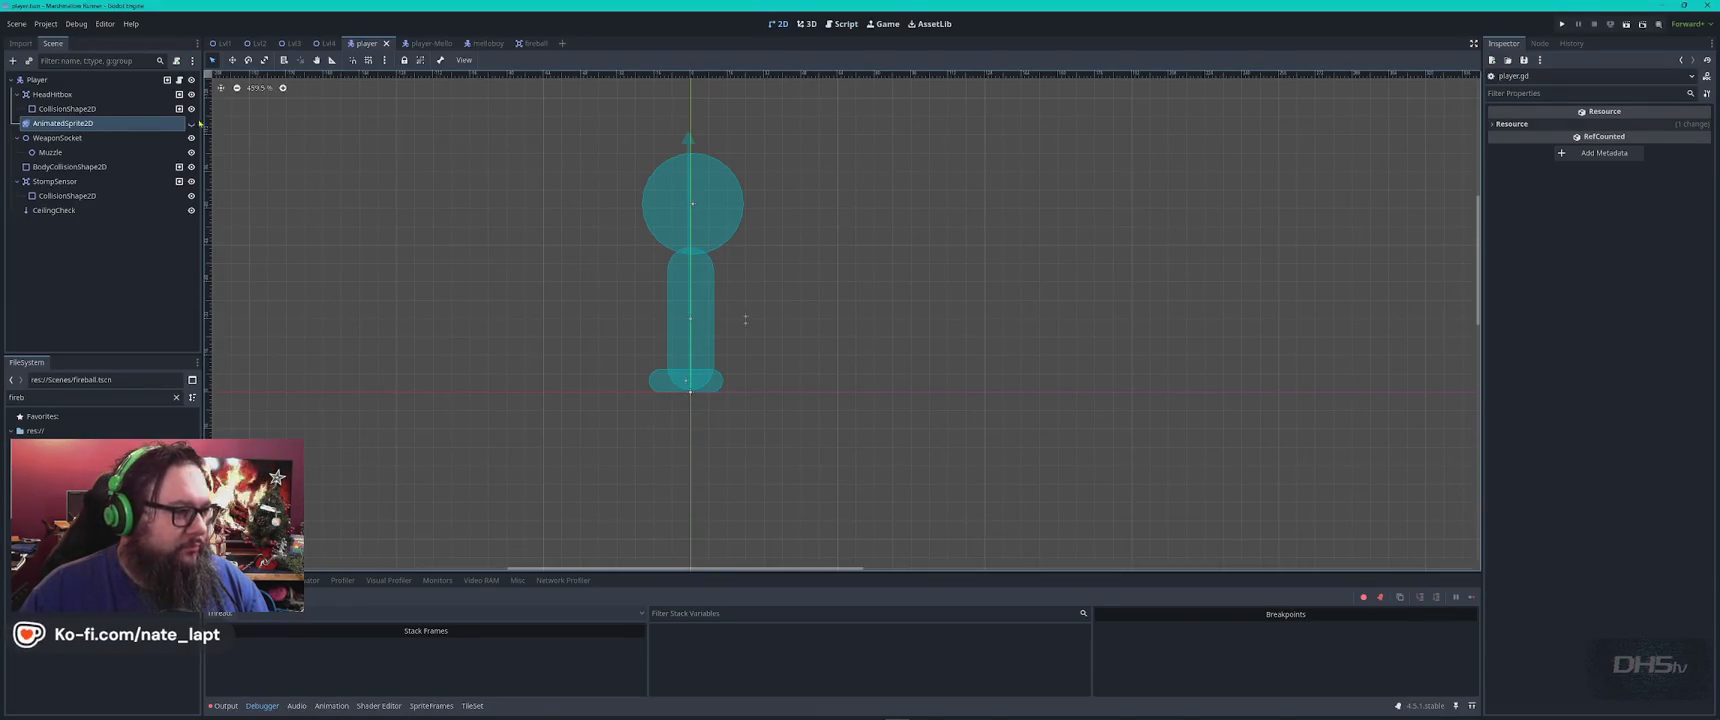
# Unhide the player's AnimatedSprite2D and preview its idle and roll animations
pyautogui.click(191, 123)
pyautogui.moveTo(773, 259)
pyautogui.mouseDown()
pyautogui.moveTo(948, 345)
pyautogui.moveTo(918, 315)
pyautogui.mouseUp()
pyautogui.click(62, 123)
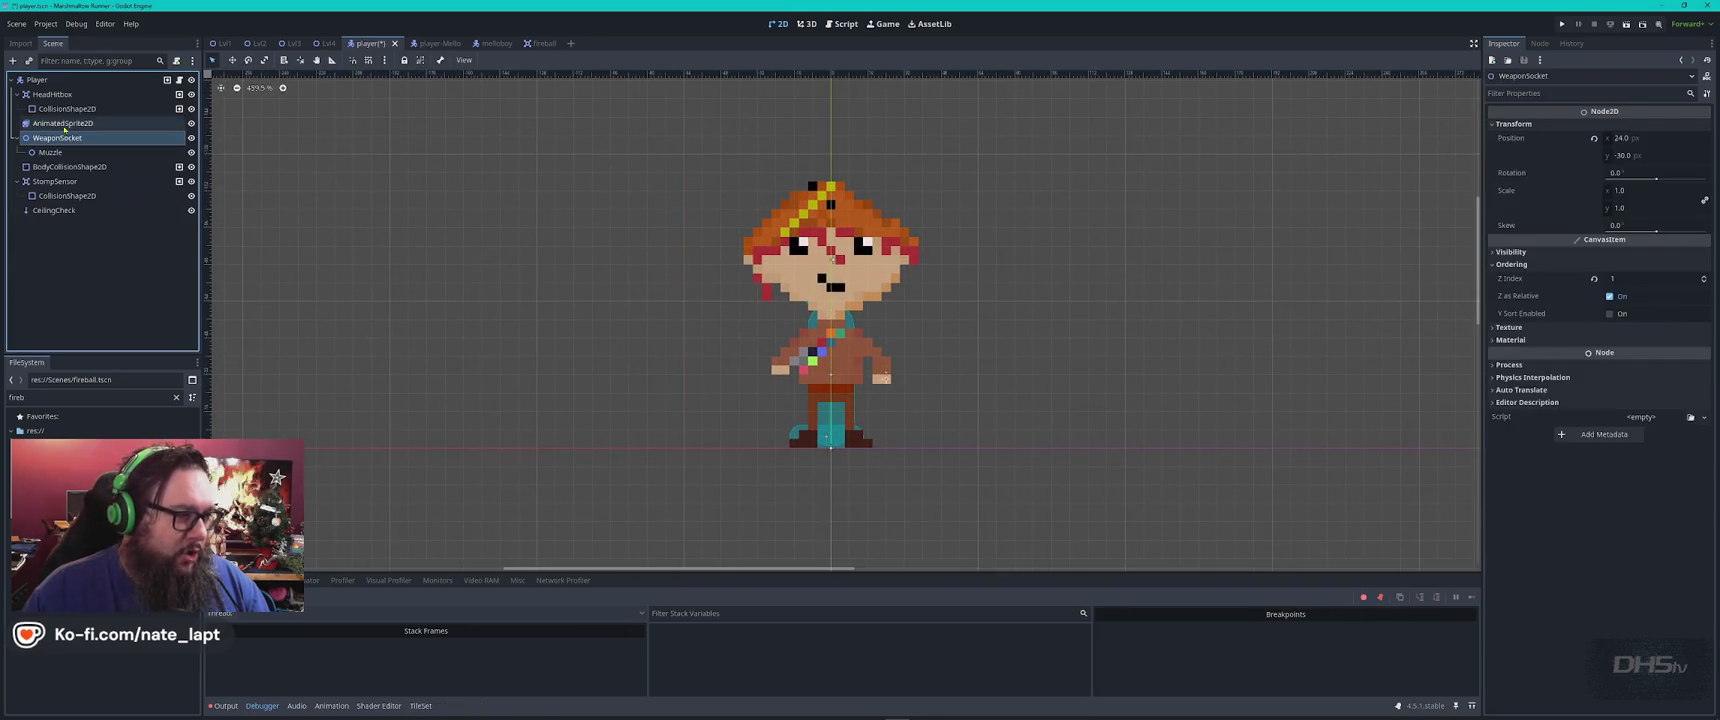
pyautogui.click(266, 652)
pyautogui.scroll(-2, 260, 665)
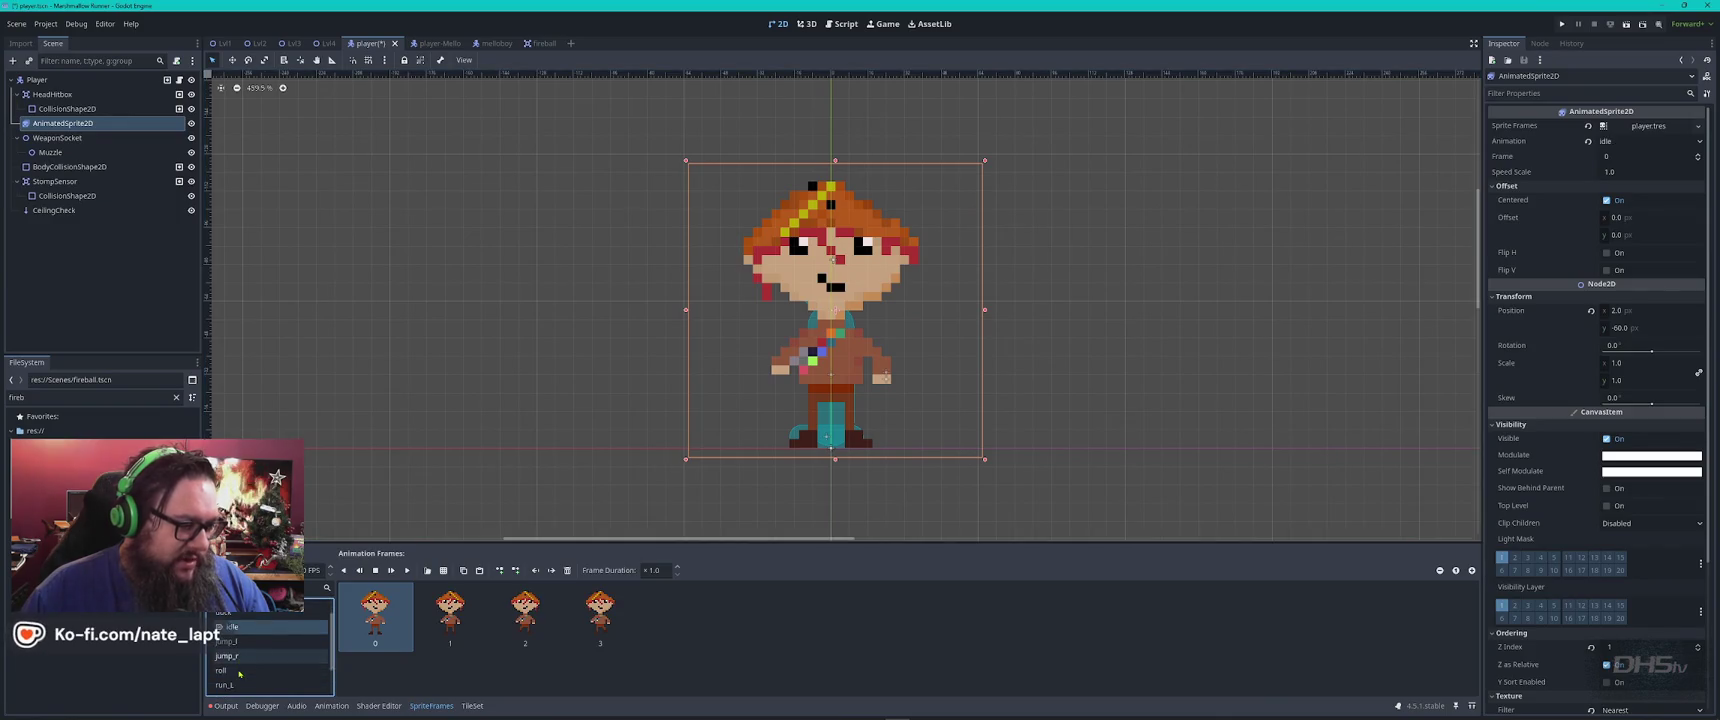
pyautogui.click(242, 660)
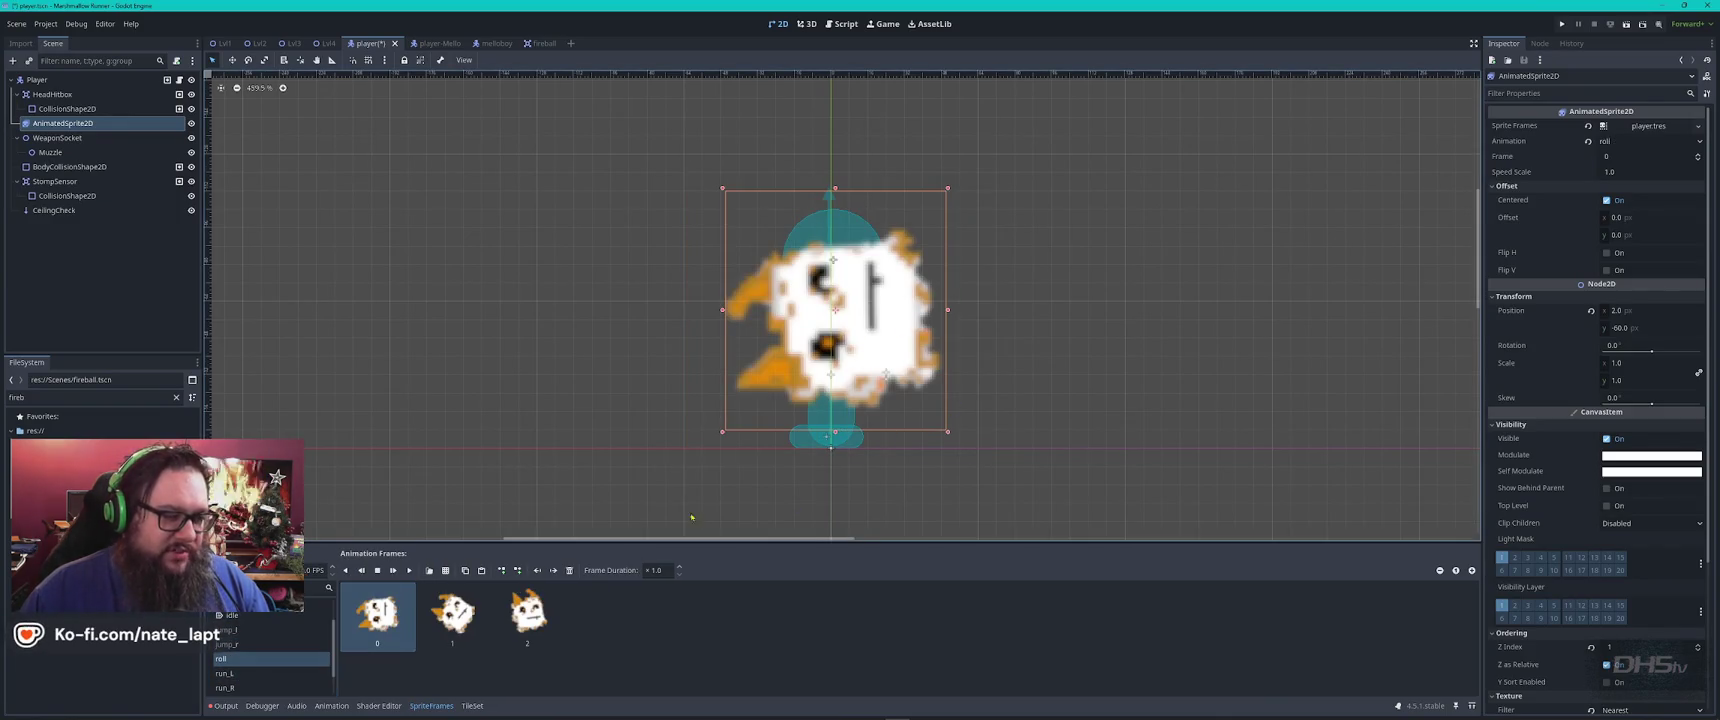
pyautogui.click(409, 570)
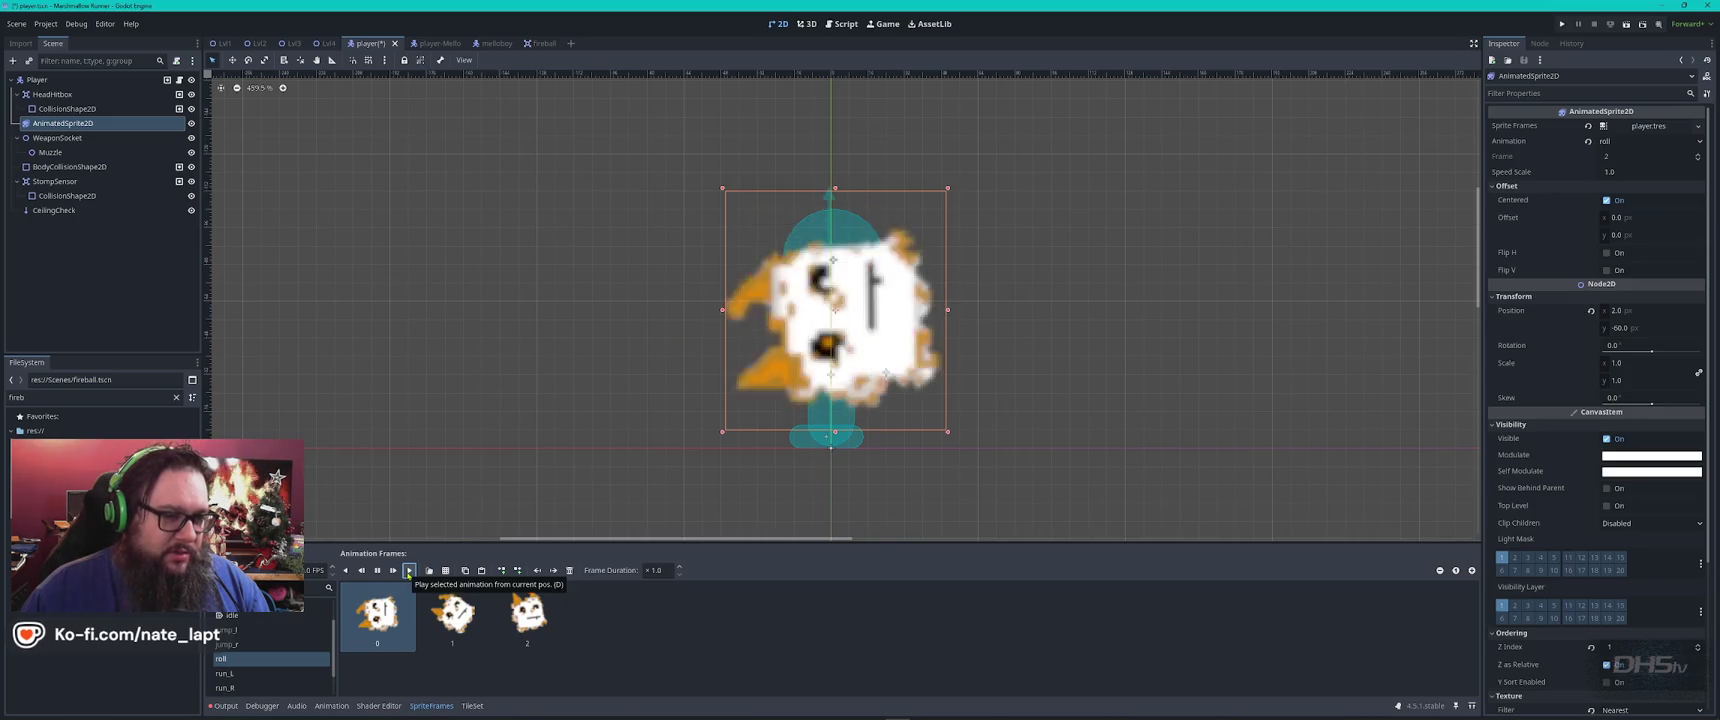
pyautogui.click(380, 571)
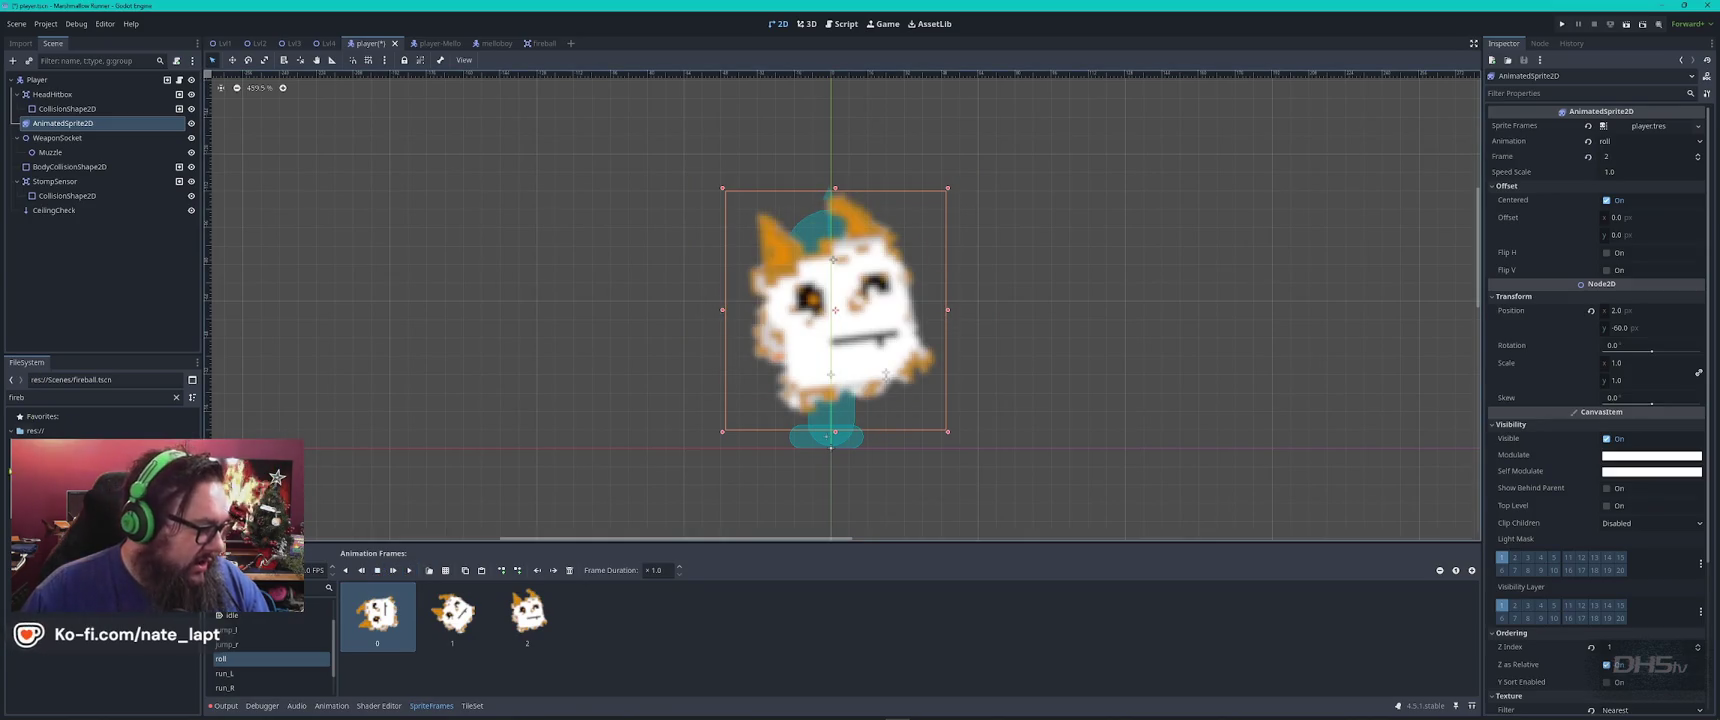
# Preview the walk_R animation in the player-Mello scene
pyautogui.click(430, 43)
pyautogui.click(409, 570)
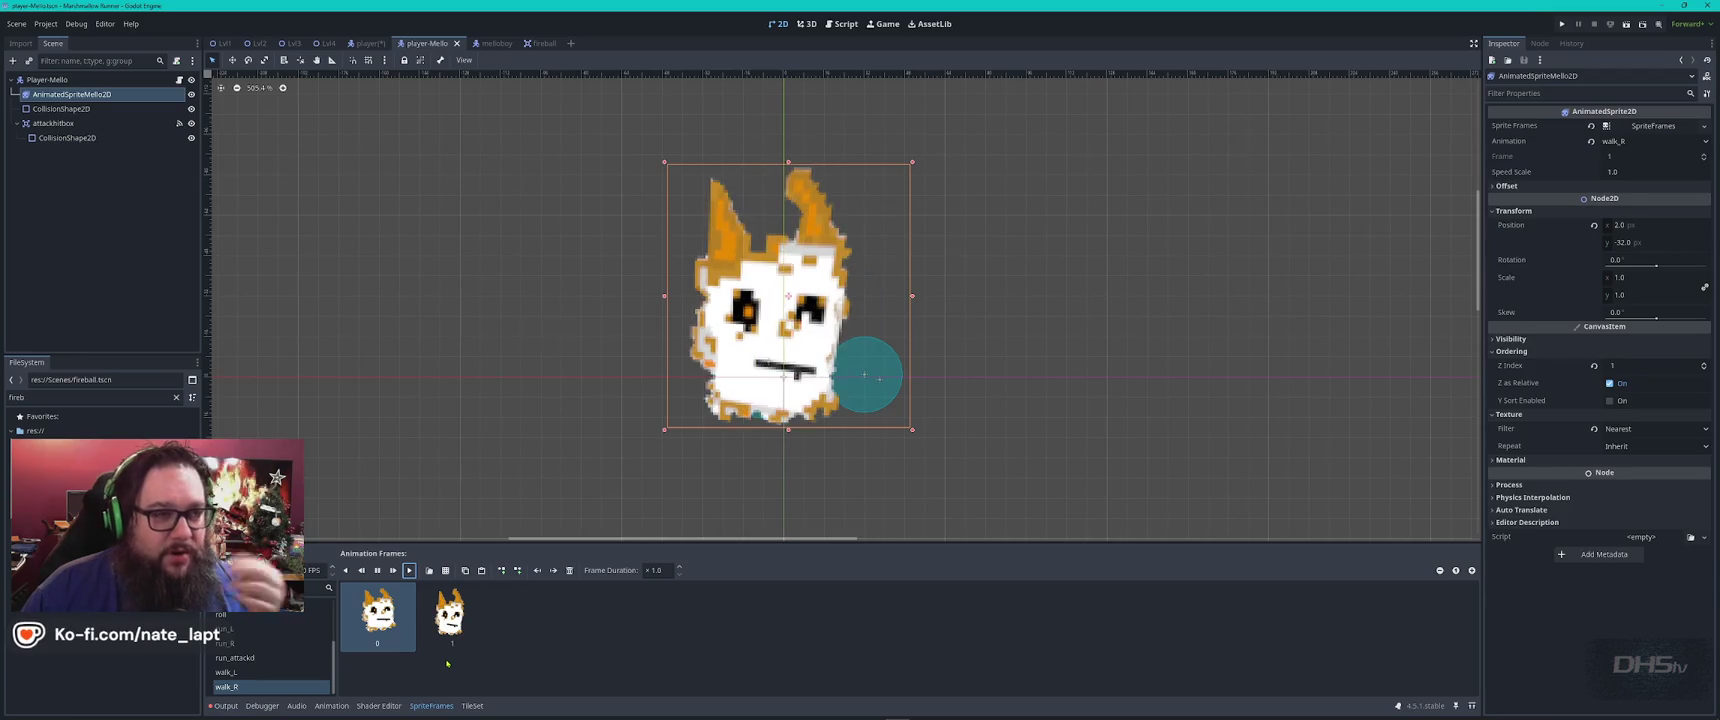
pyautogui.click(222, 43)
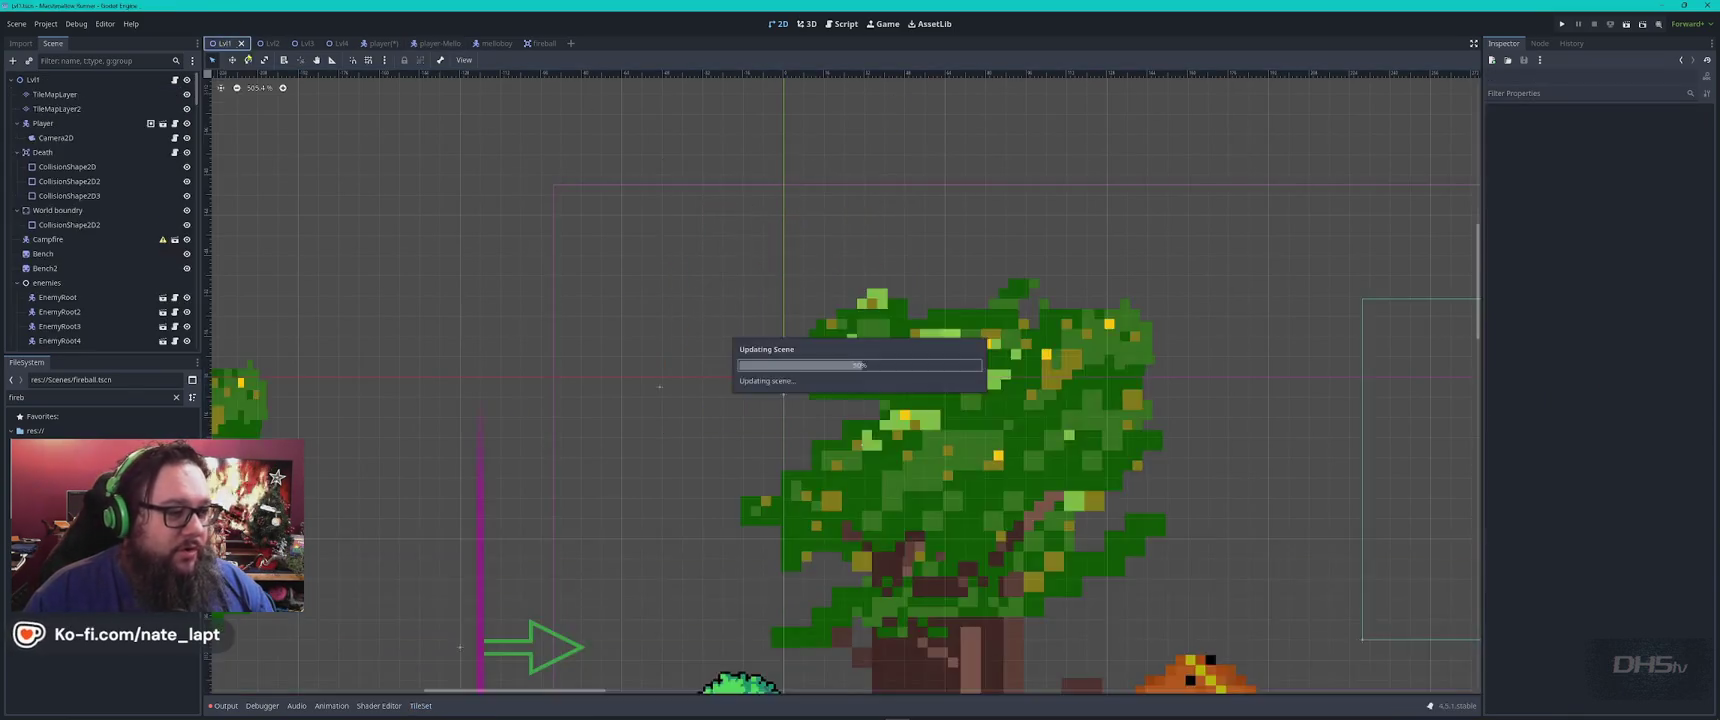
# Open the Lvl4 scene and zoom and pan around the level
pyautogui.click(330, 43)
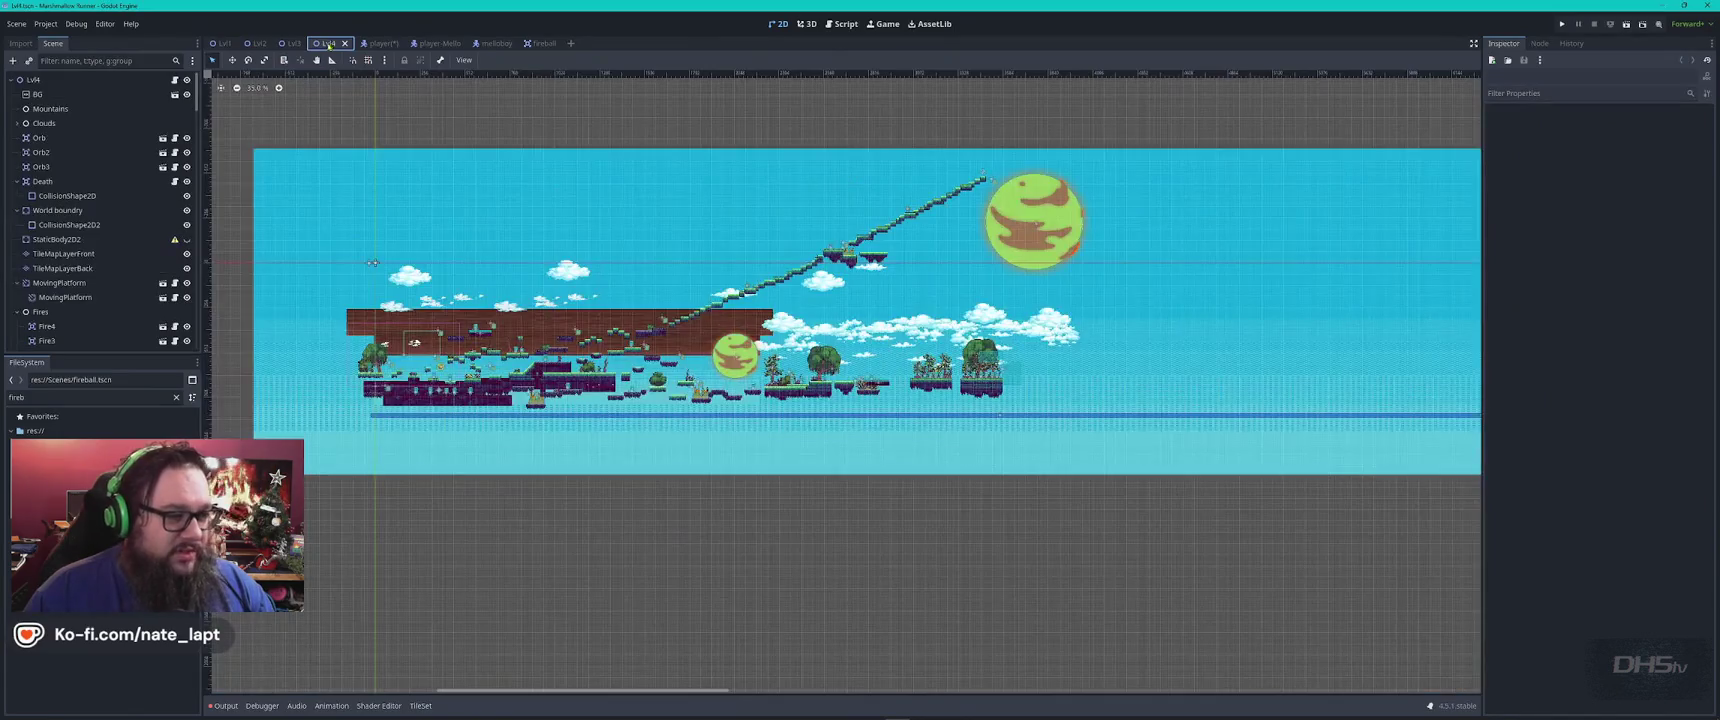
pyautogui.scroll(10, 410, 360)
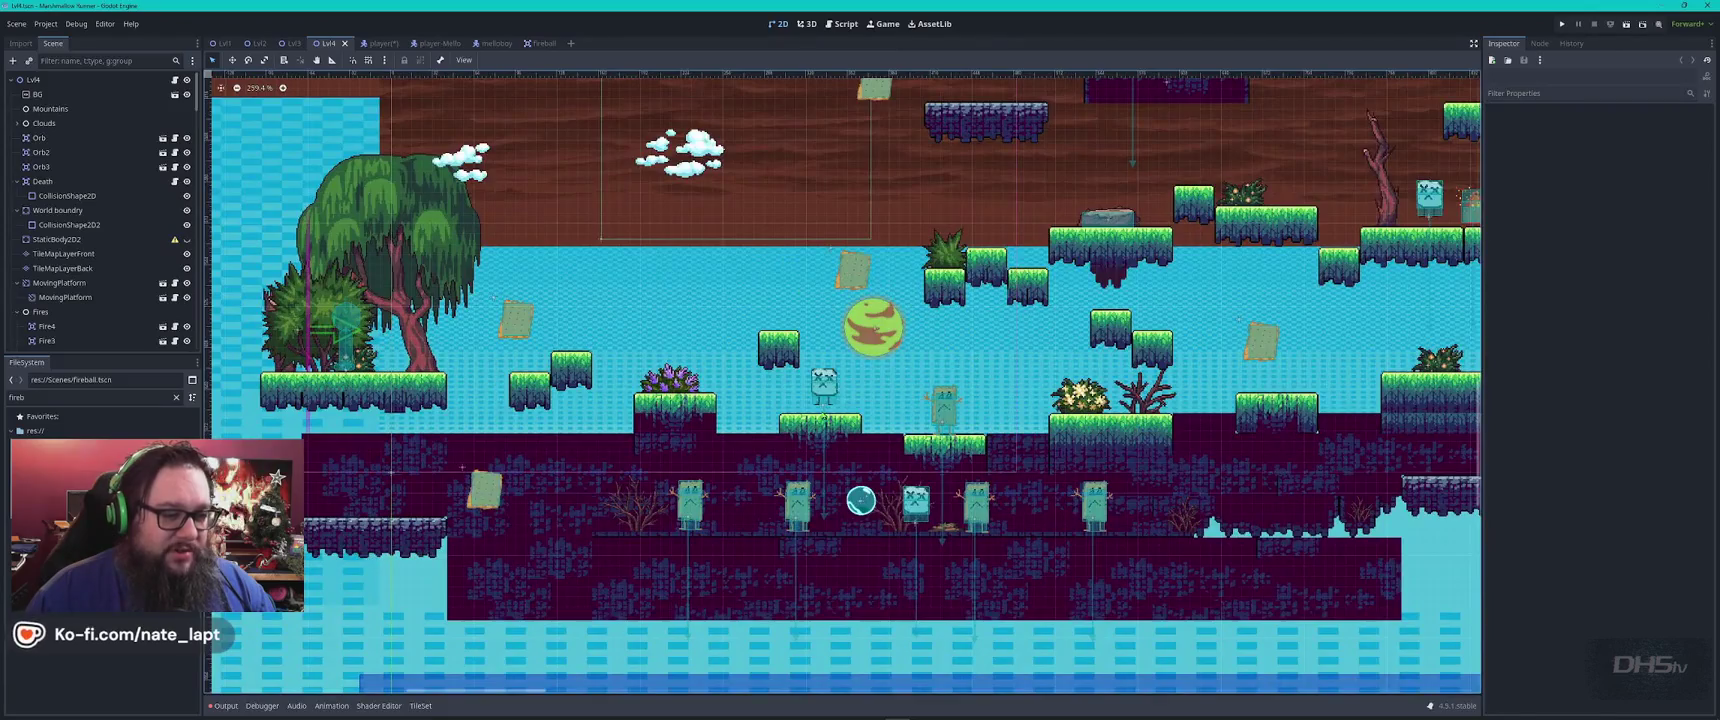
pyautogui.scroll(4, 824, 372)
pyautogui.scroll(-5, 815, 380)
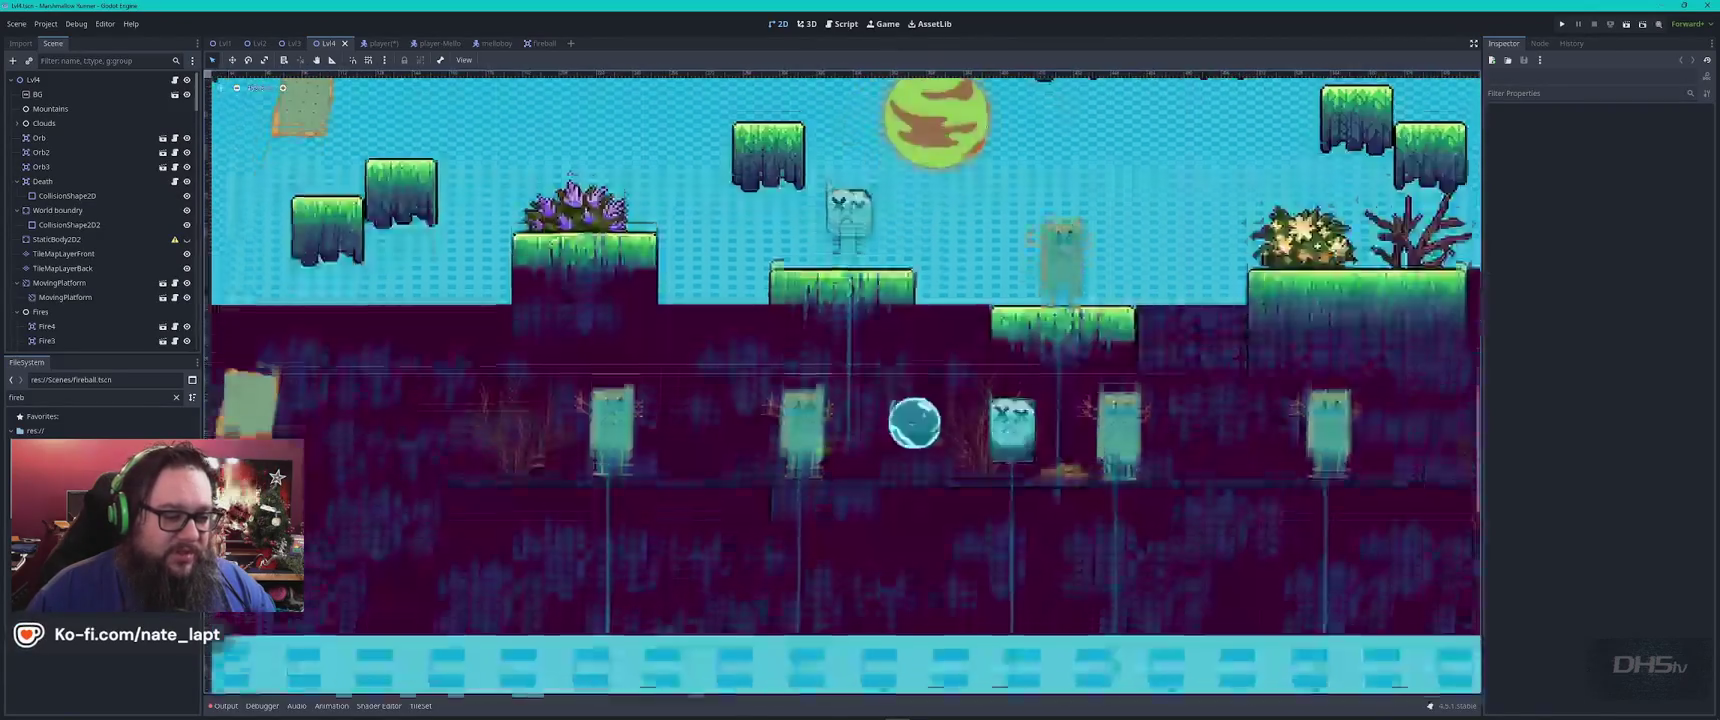
pyautogui.scroll(3, 850, 435)
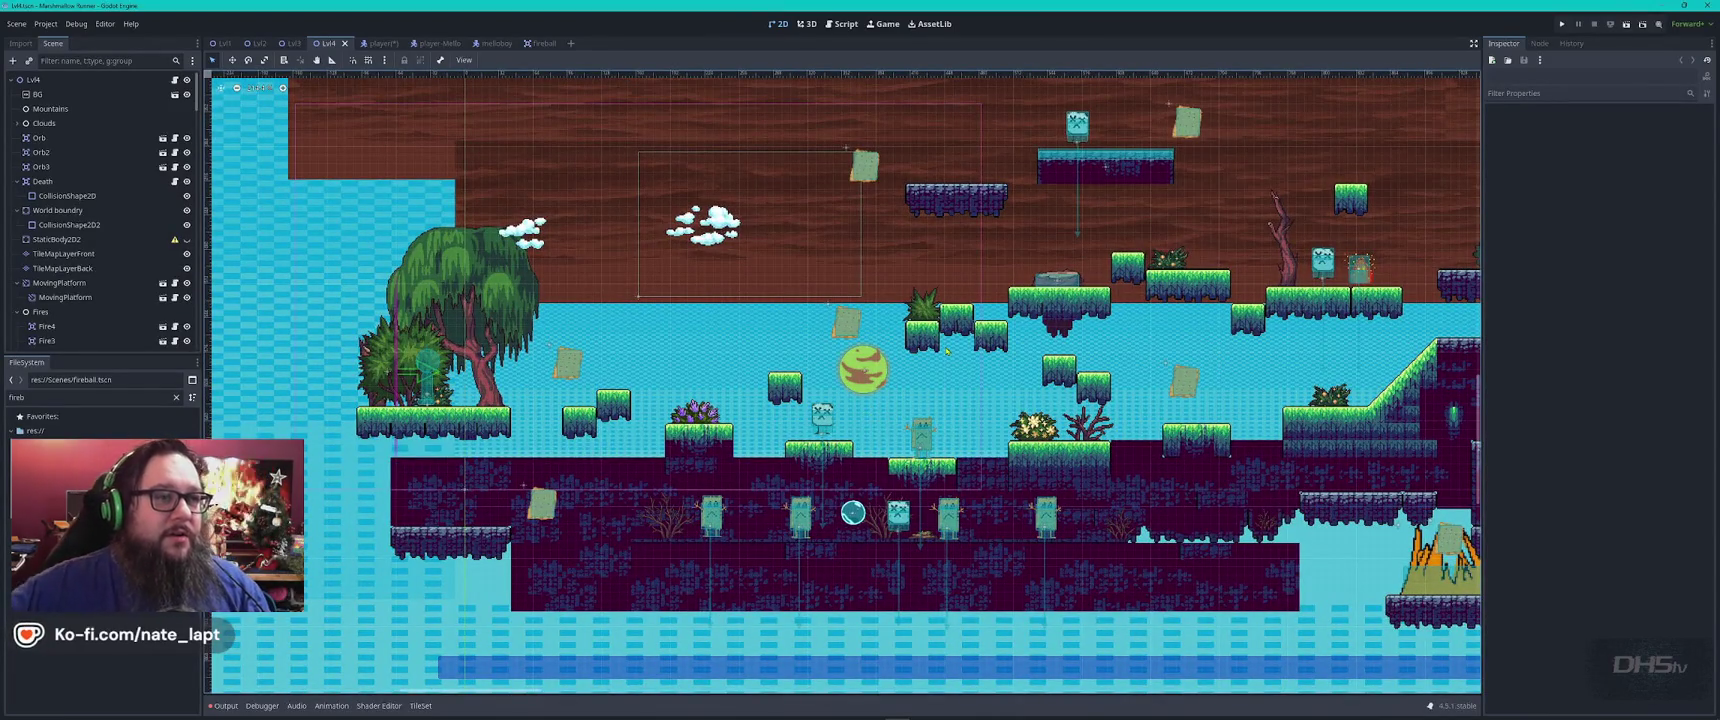
pyautogui.scroll(-2, 946, 340)
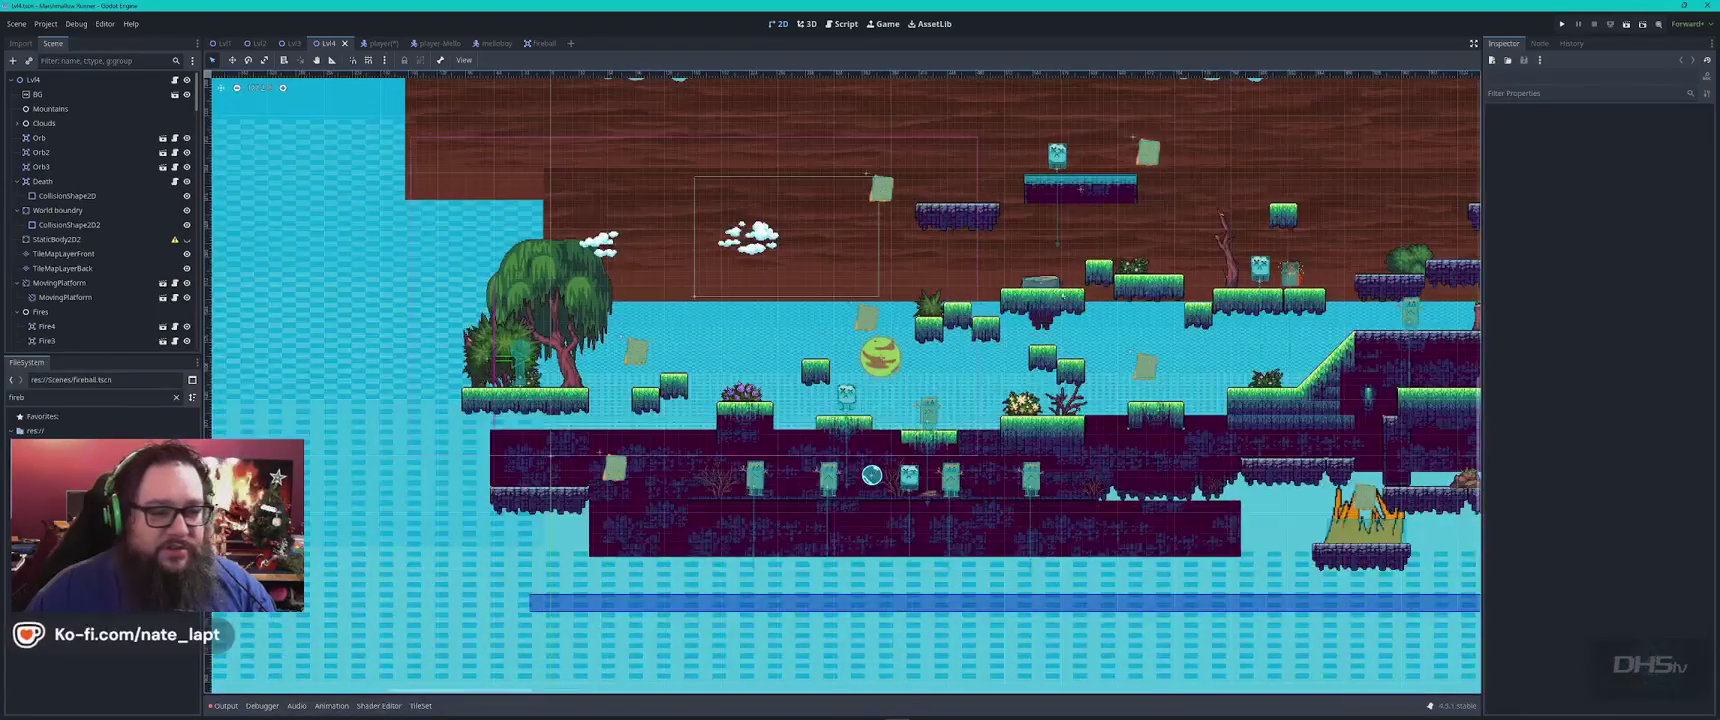
pyautogui.hscroll(5, 736, 348)
pyautogui.scroll(3, 736, 348)
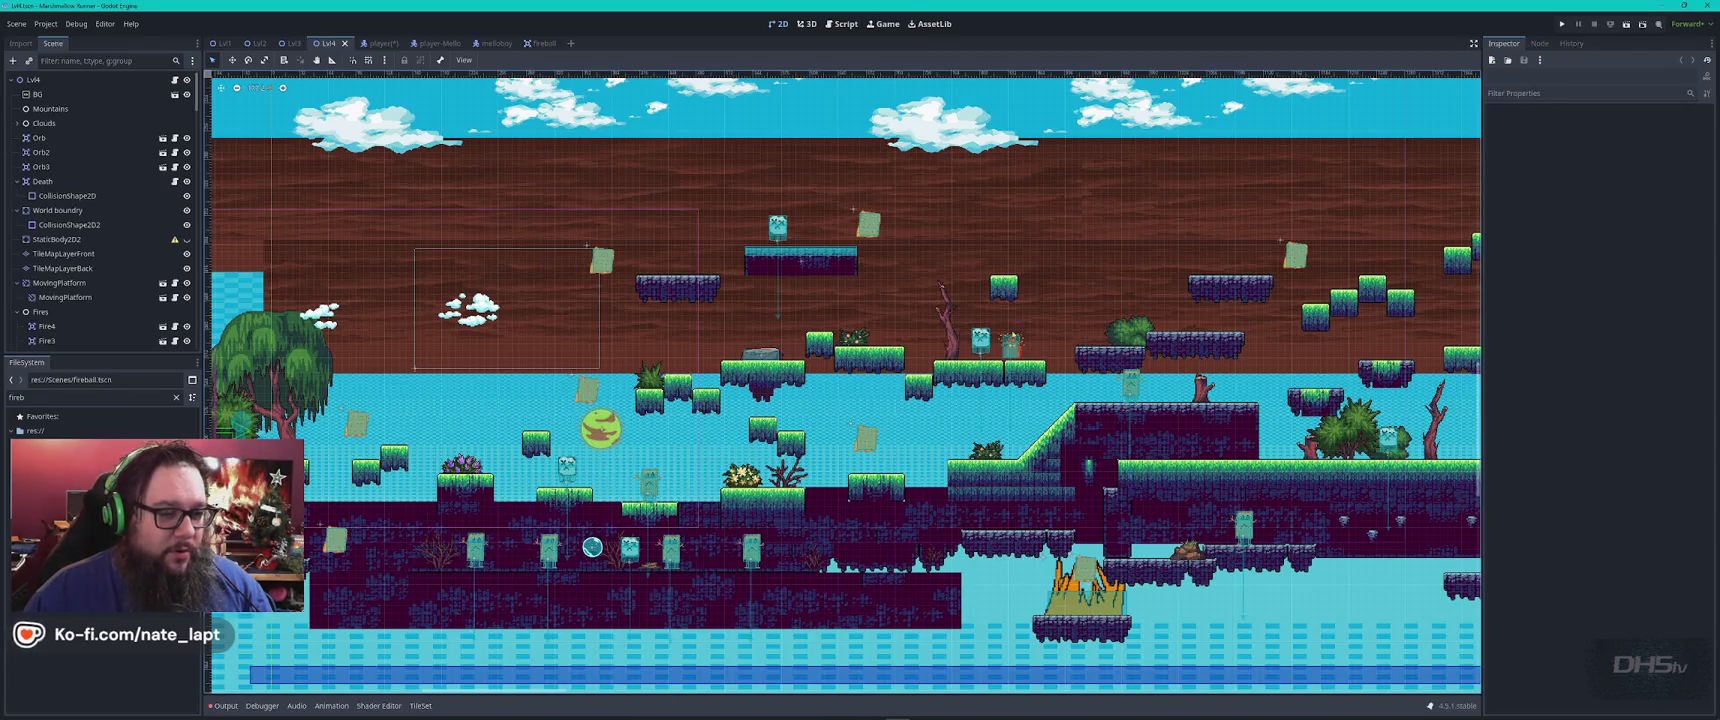
pyautogui.scroll(10, 1025, 340)
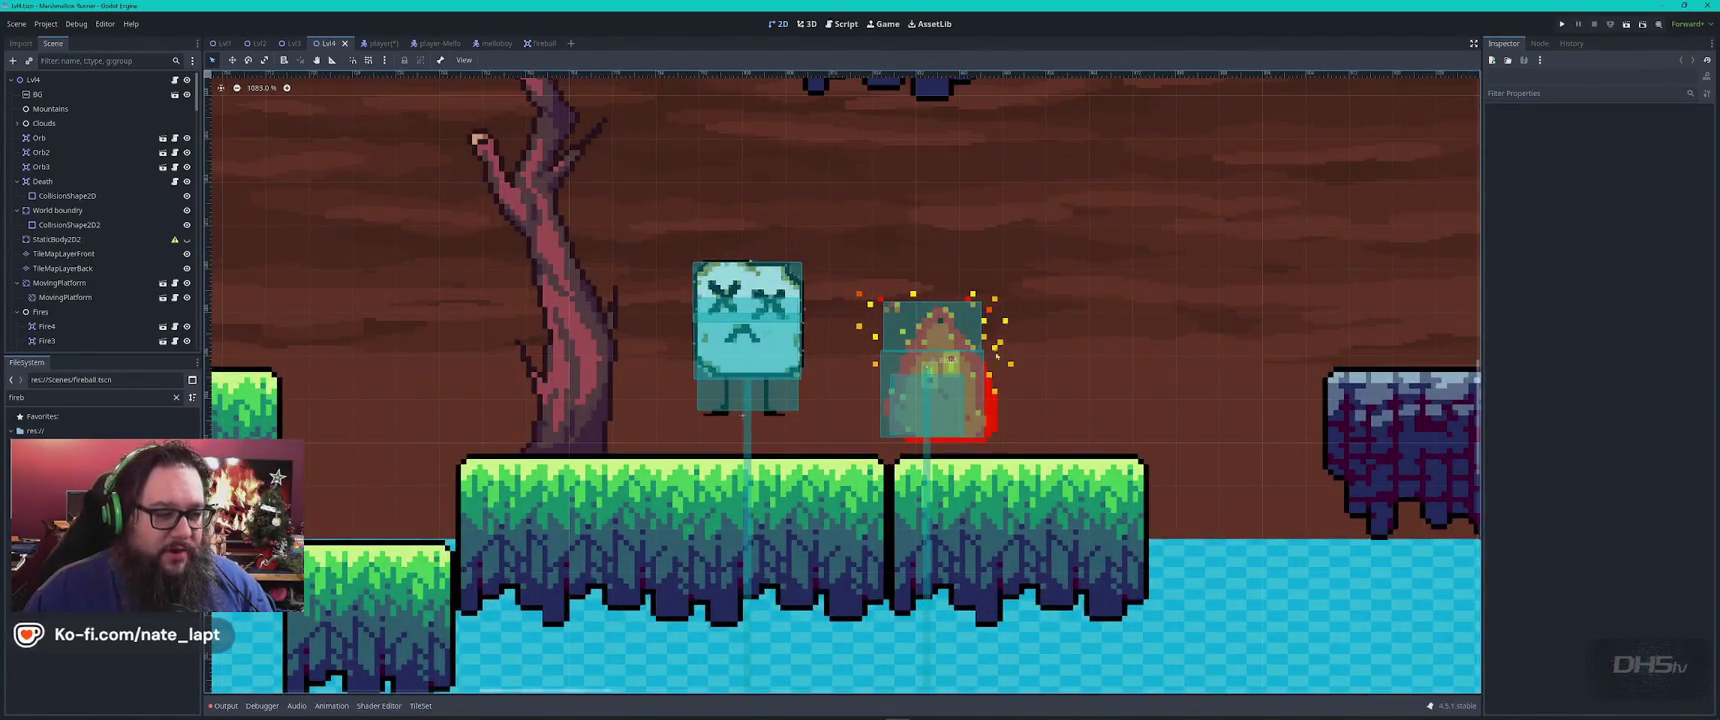
# Glance at the Debug menu and Lvl3, then zoom onto Lvl4's fire enemy
pyautogui.click(76, 23)
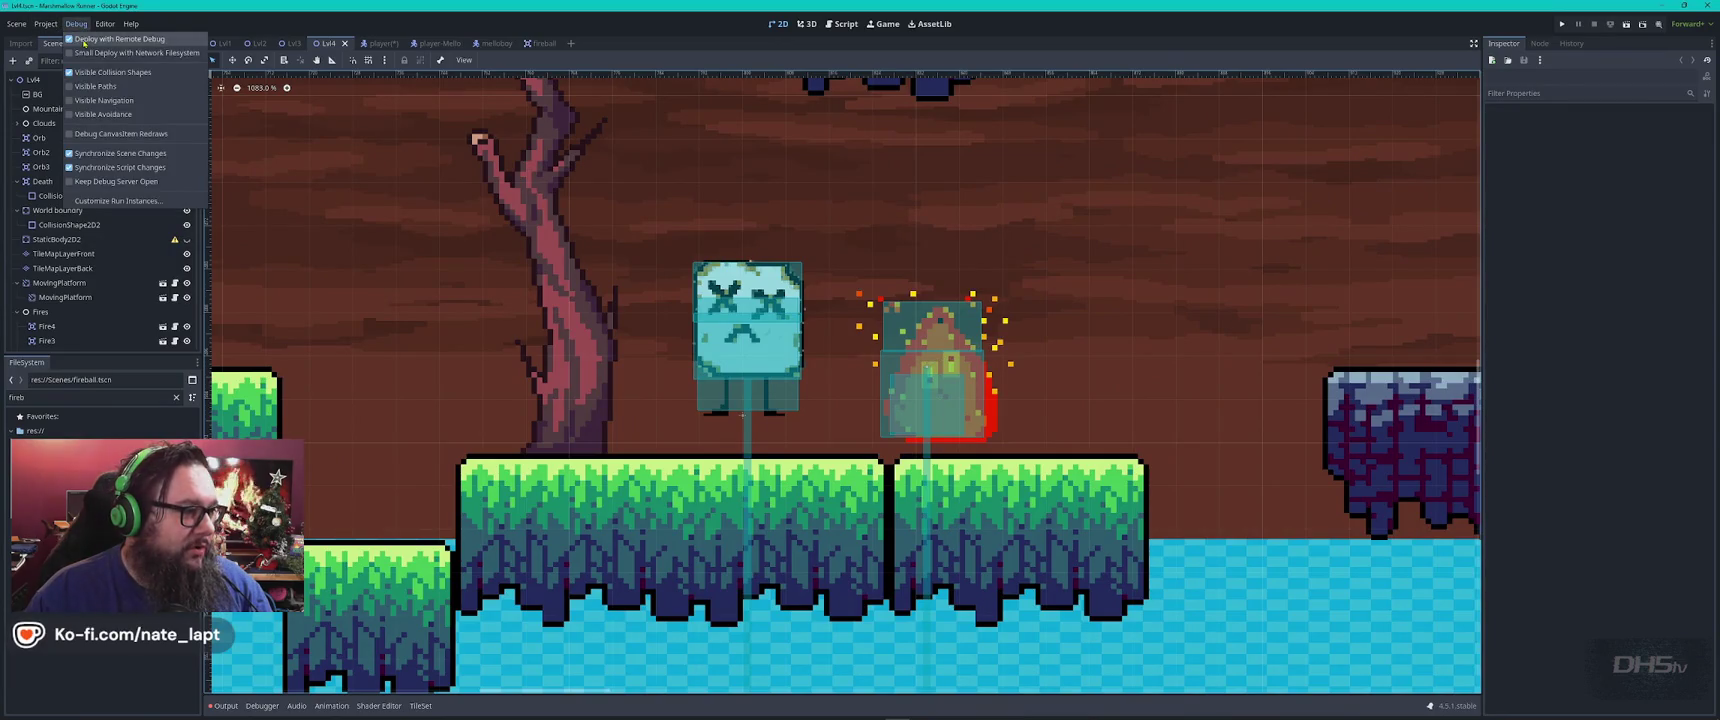
pyautogui.click(810, 132)
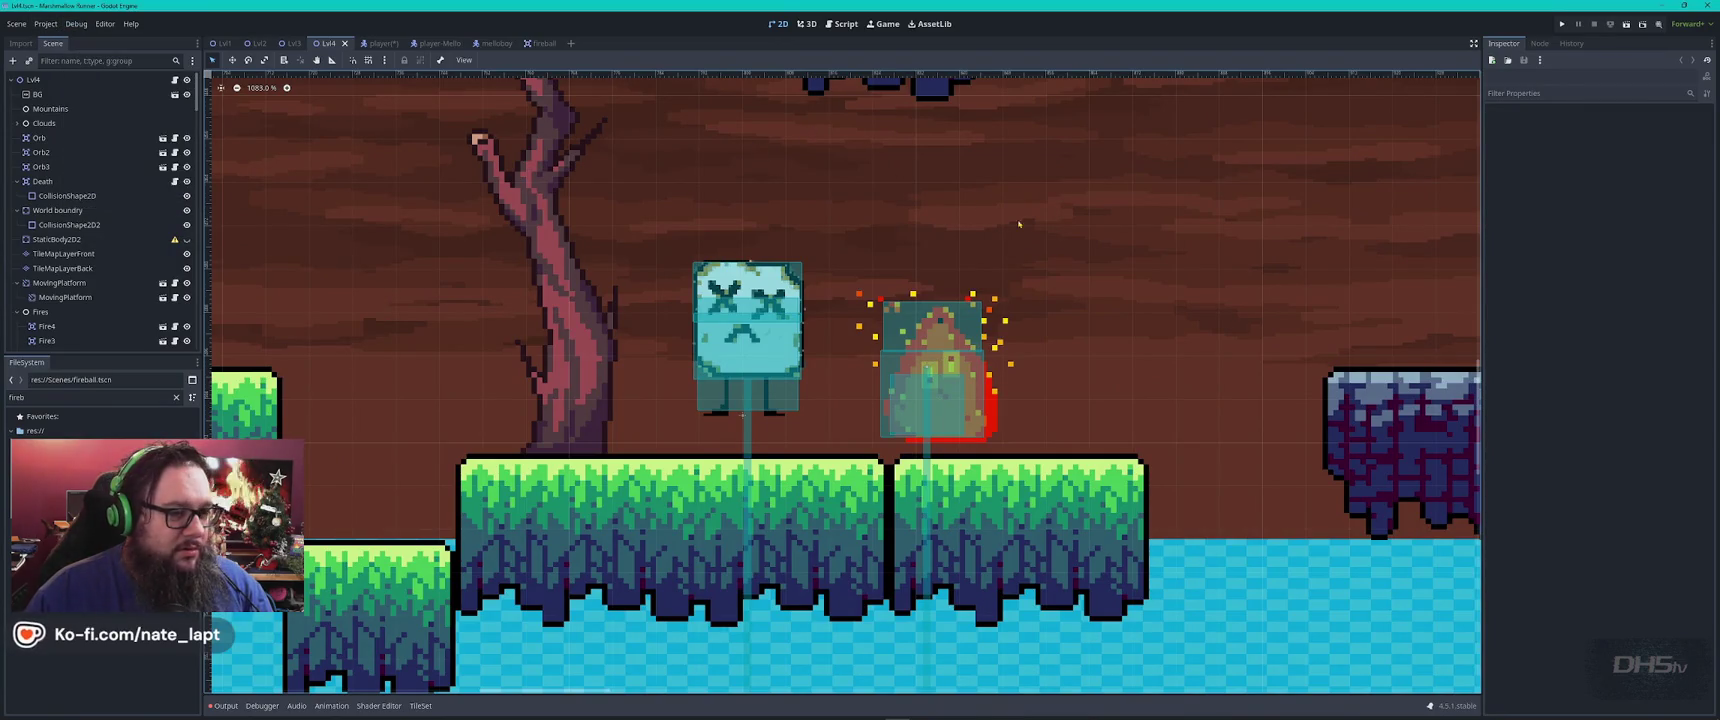
pyautogui.click(316, 44)
pyautogui.click(330, 44)
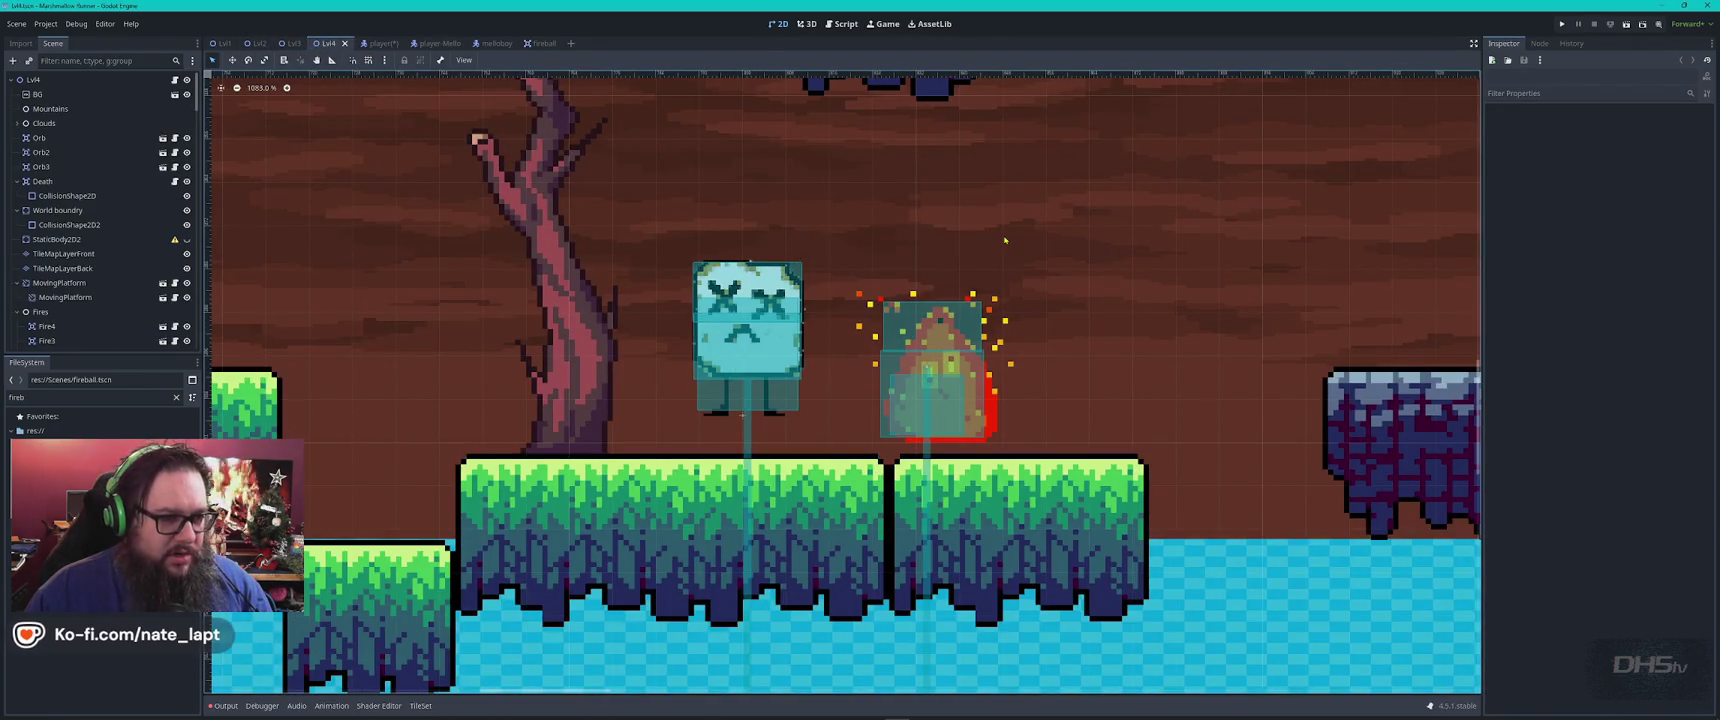
pyautogui.scroll(-2, 890, 310)
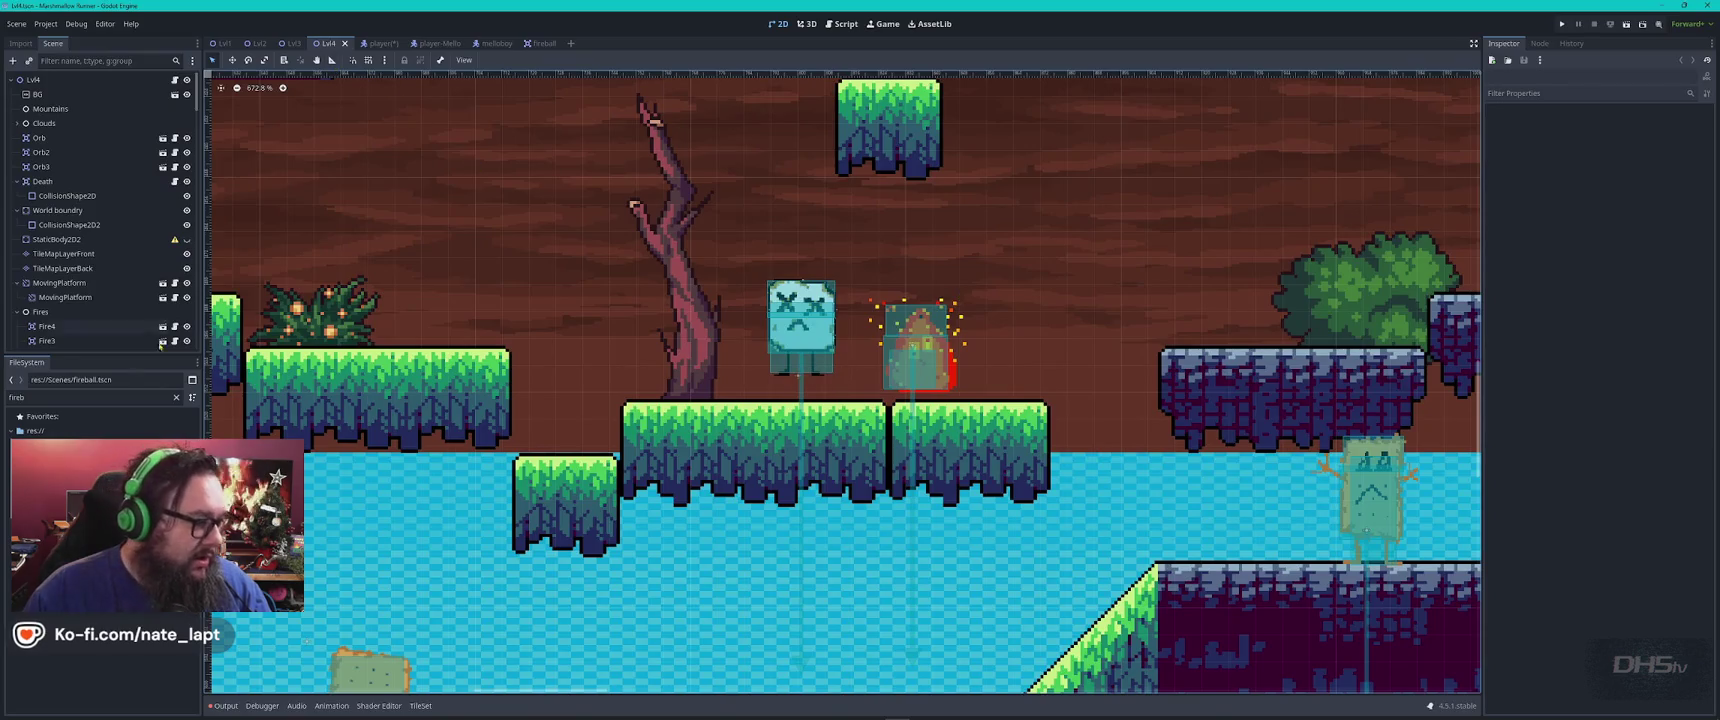
pyautogui.doubleClick(124, 397)
# Open the blob enemy scene and preview its animated sprite's flame animation
pyautogui.write('blob')
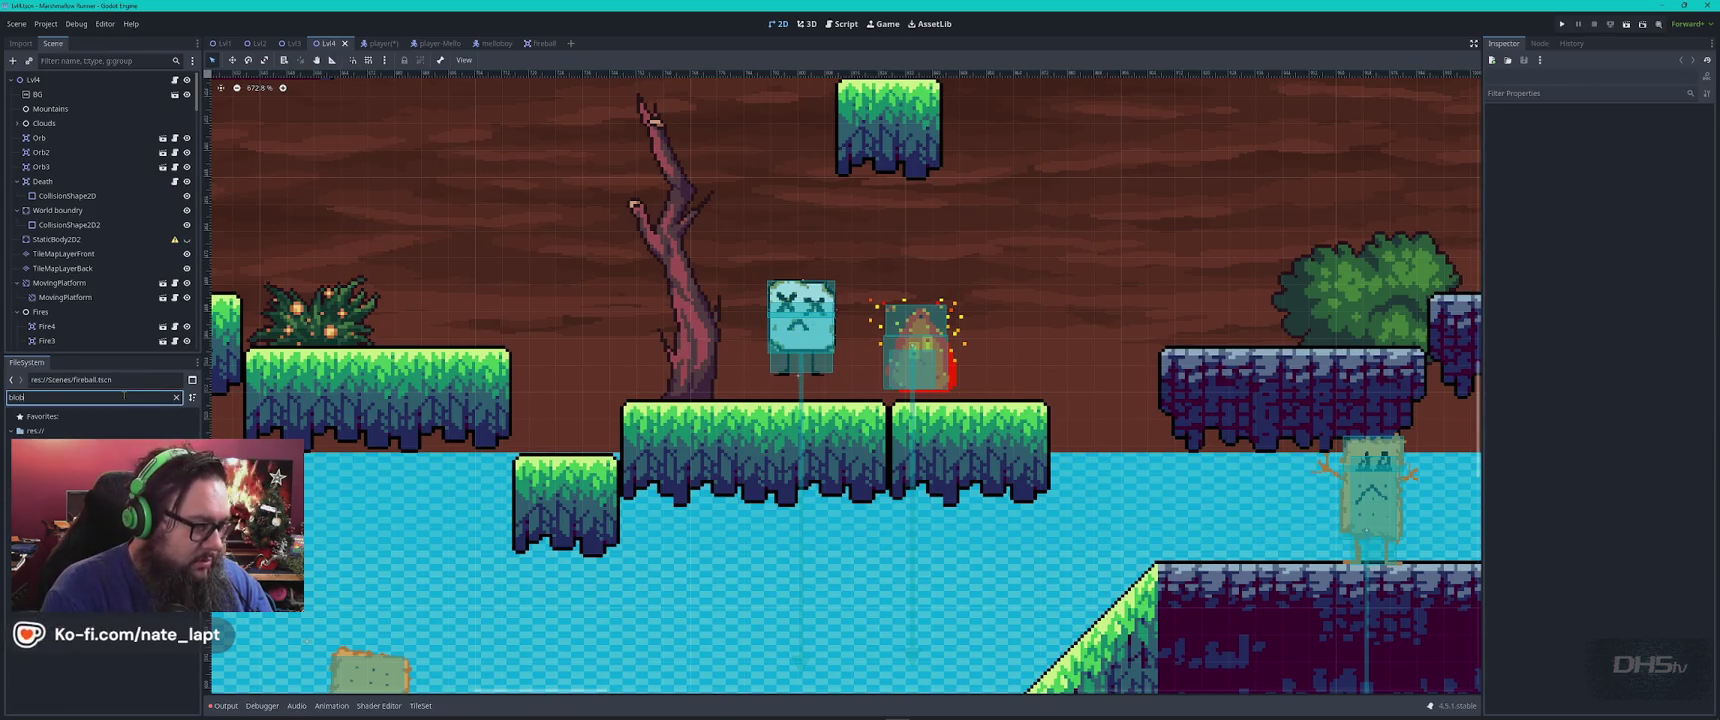
pyautogui.doubleClick(70, 503)
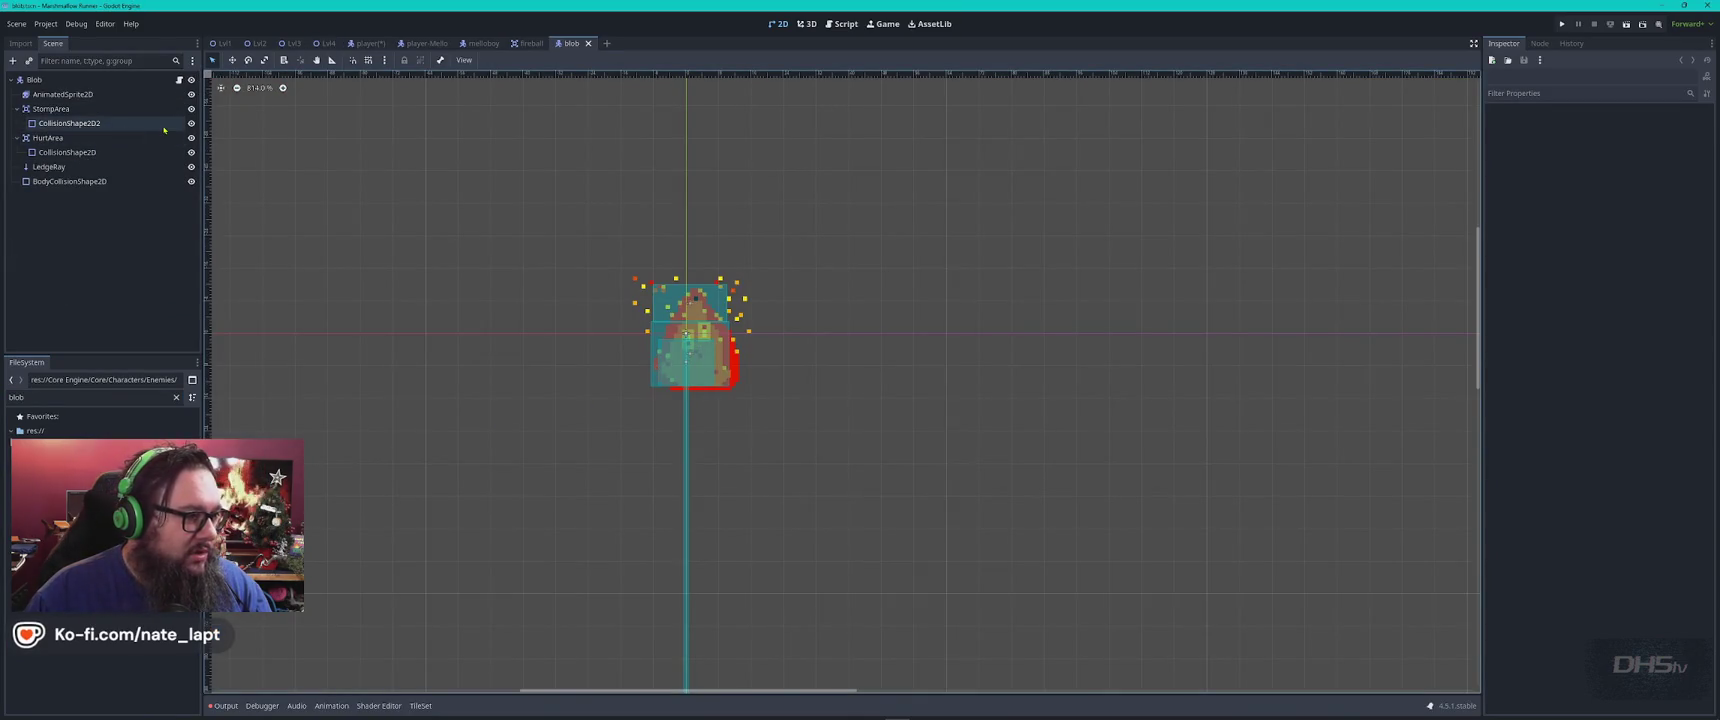
pyautogui.click(62, 94)
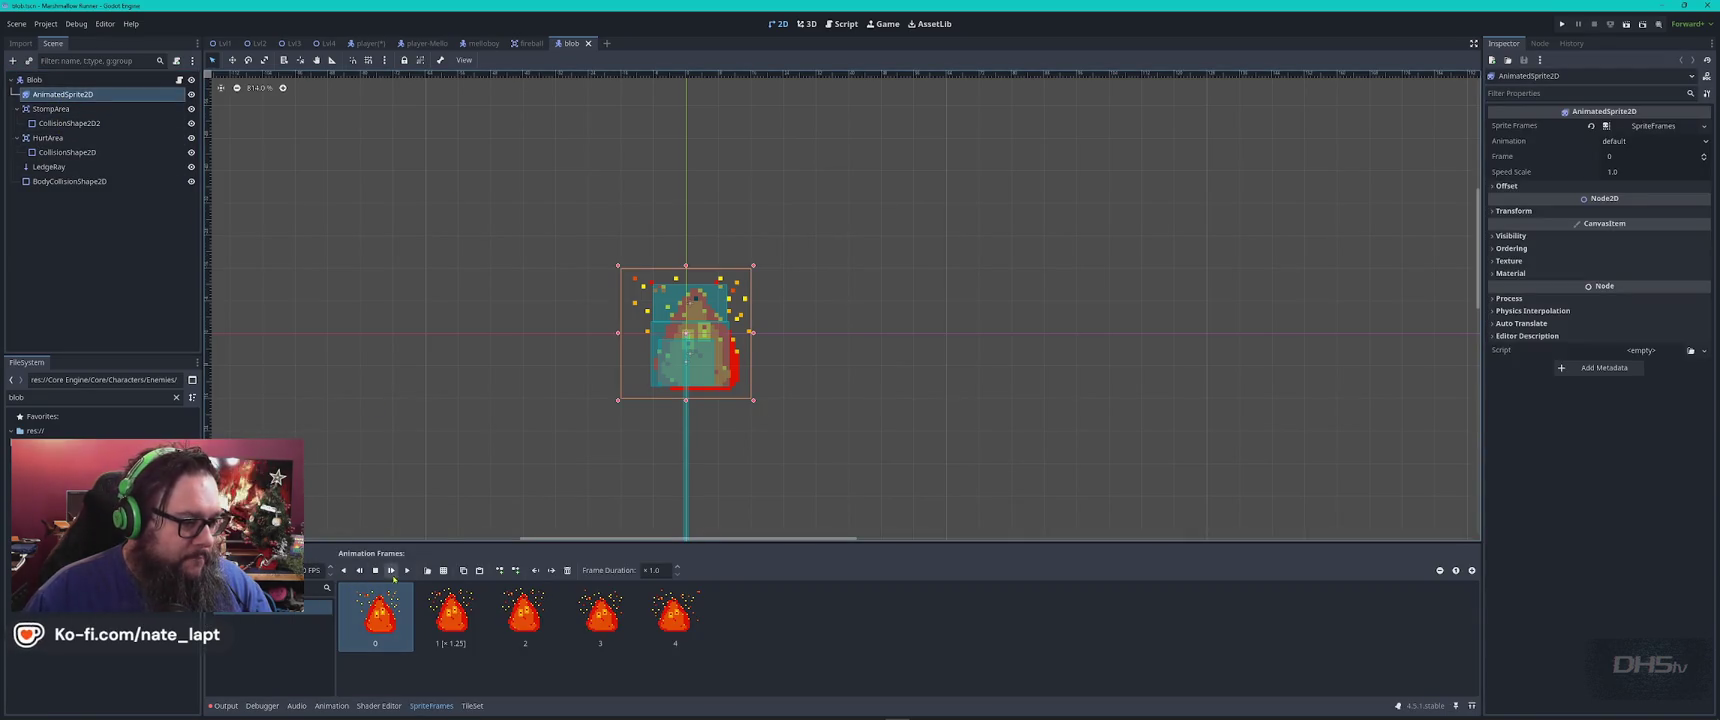
pyautogui.click(407, 570)
pyautogui.scroll(5, 581, 301)
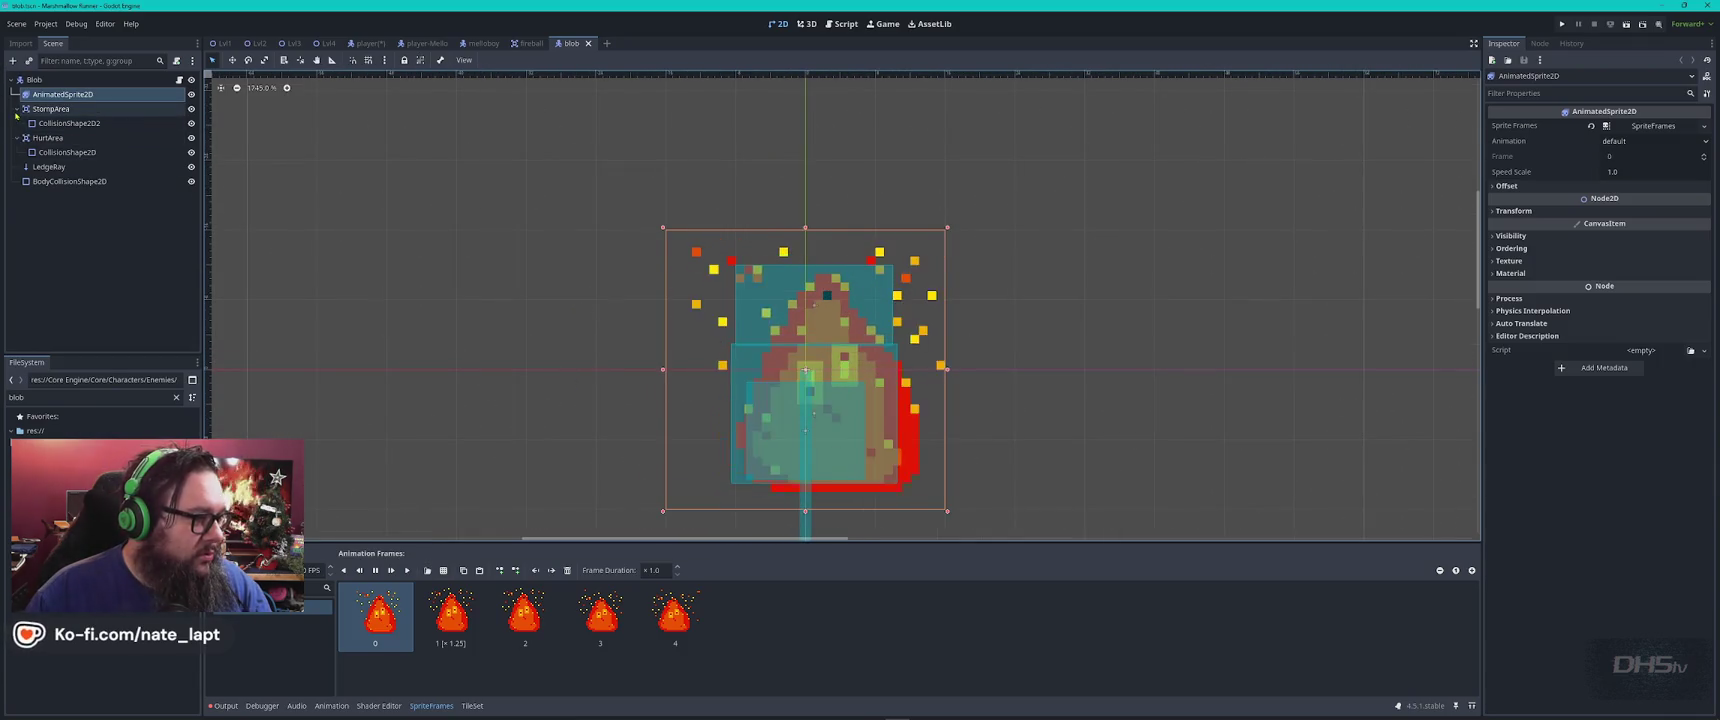
# Hide and then re-show the stomp area and hurt area collision boxes
pyautogui.click(191, 108)
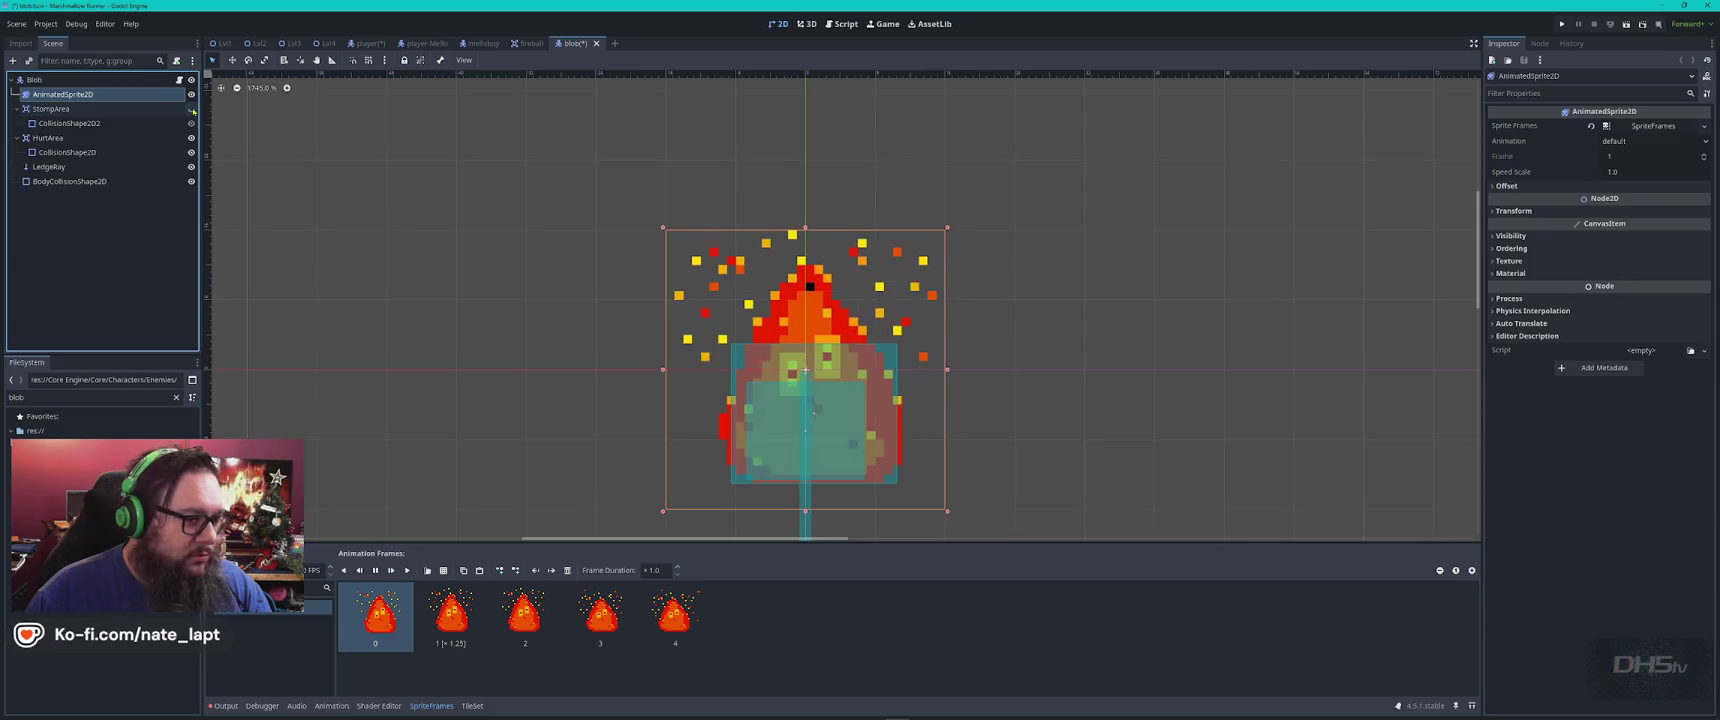
pyautogui.click(191, 153)
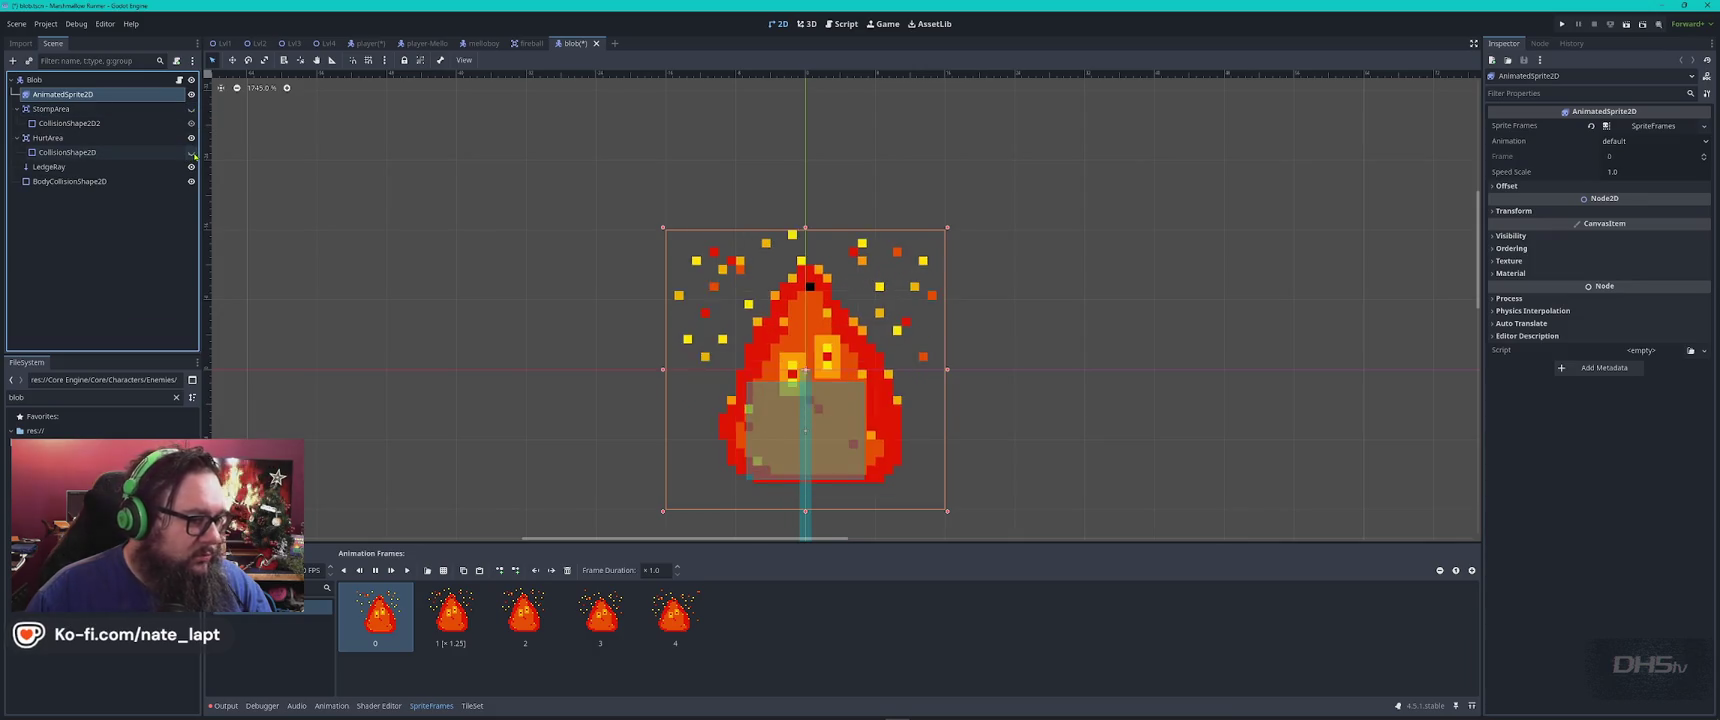
pyautogui.click(191, 152)
pyautogui.click(191, 108)
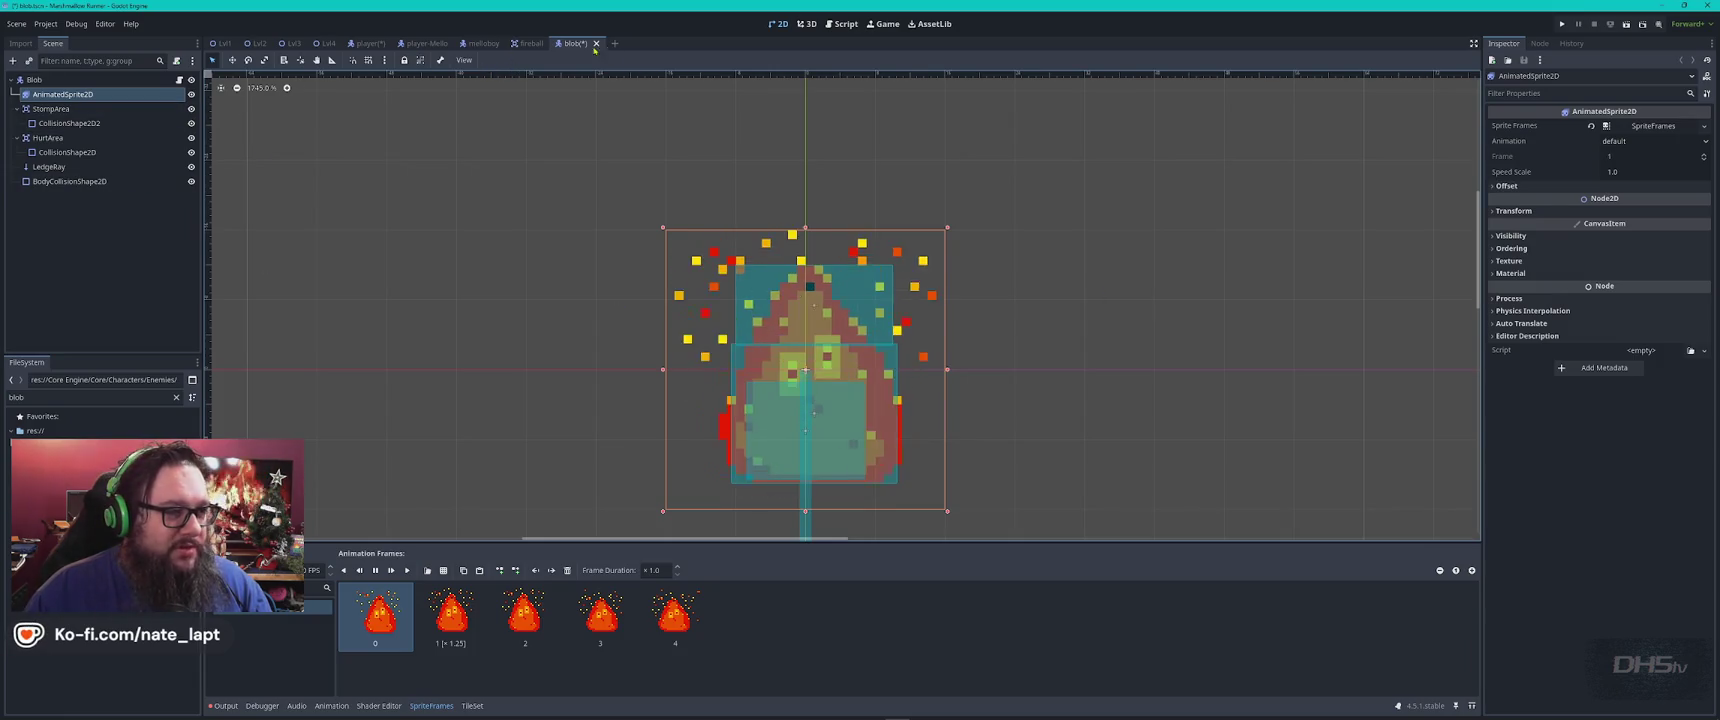
# Close the blob scene with Don't Save, discarding its changes
pyautogui.hotkey('ctrl', 'shift', 'w')
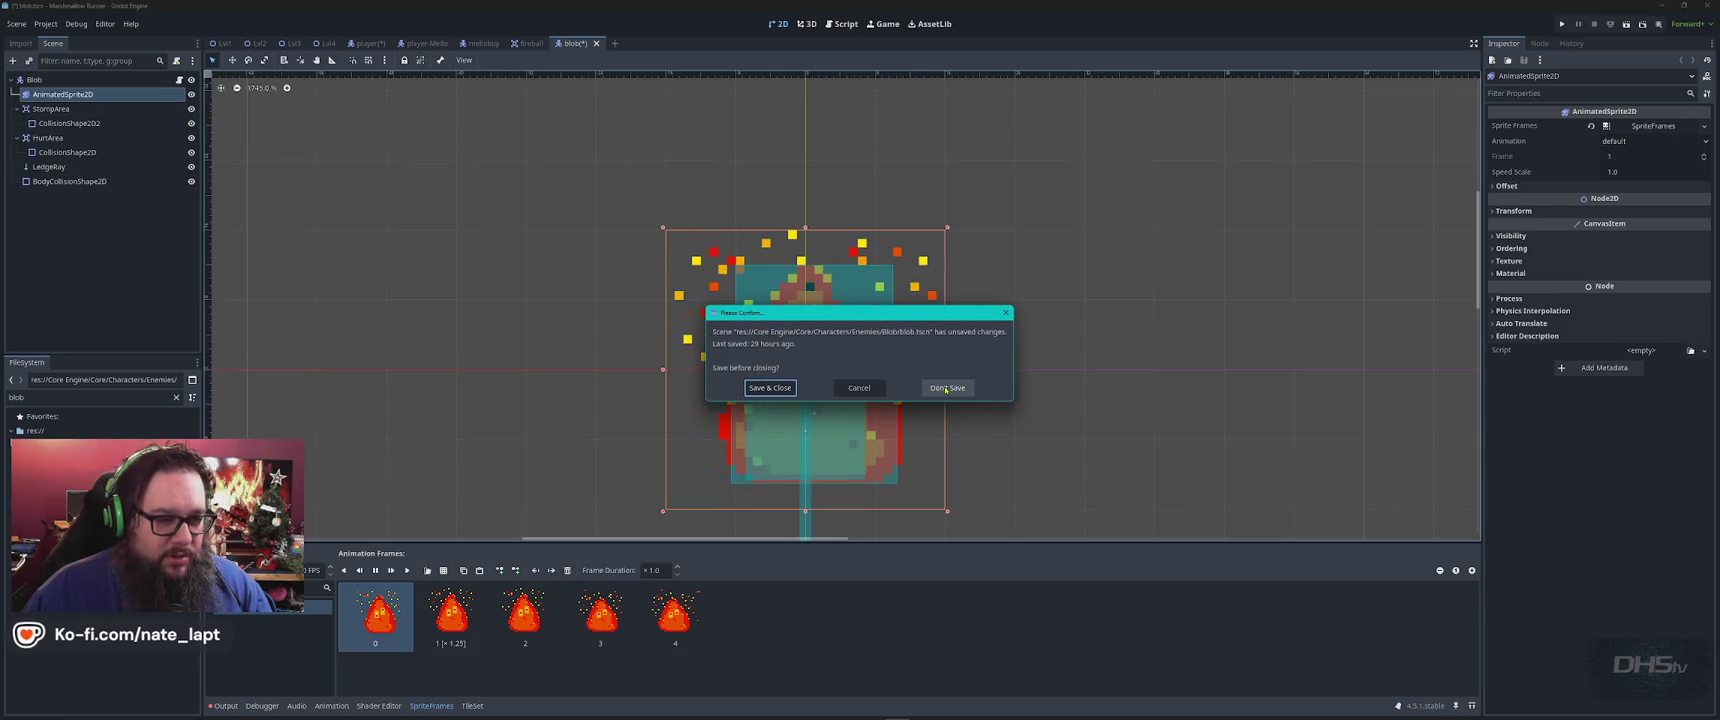
pyautogui.click(770, 387)
pyautogui.scroll(-2, 755, 313)
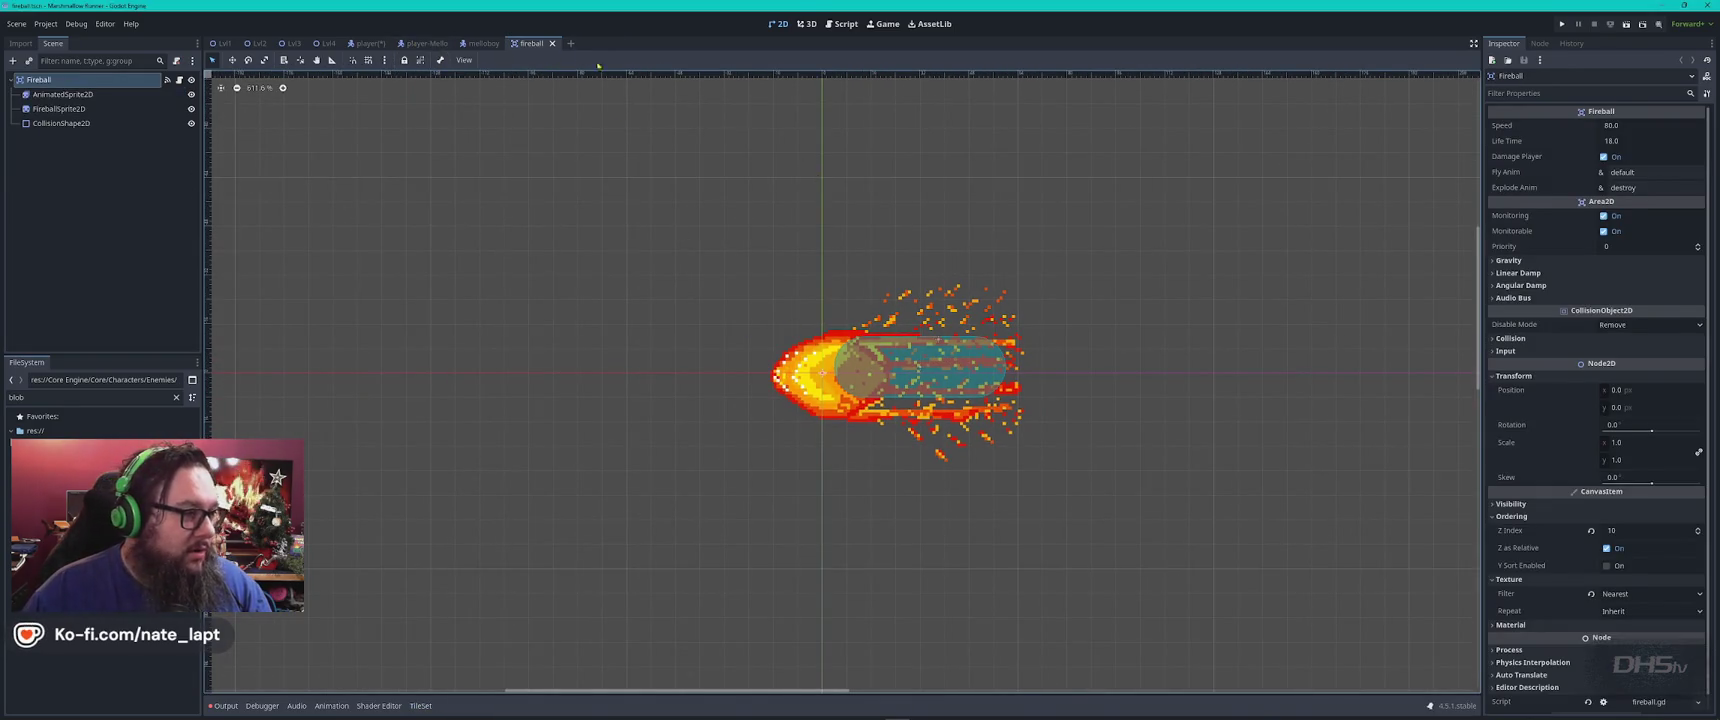
# Show the Lvl1 scene zoomed out to the full level map, then go to ChatGPT
pyautogui.click(222, 43)
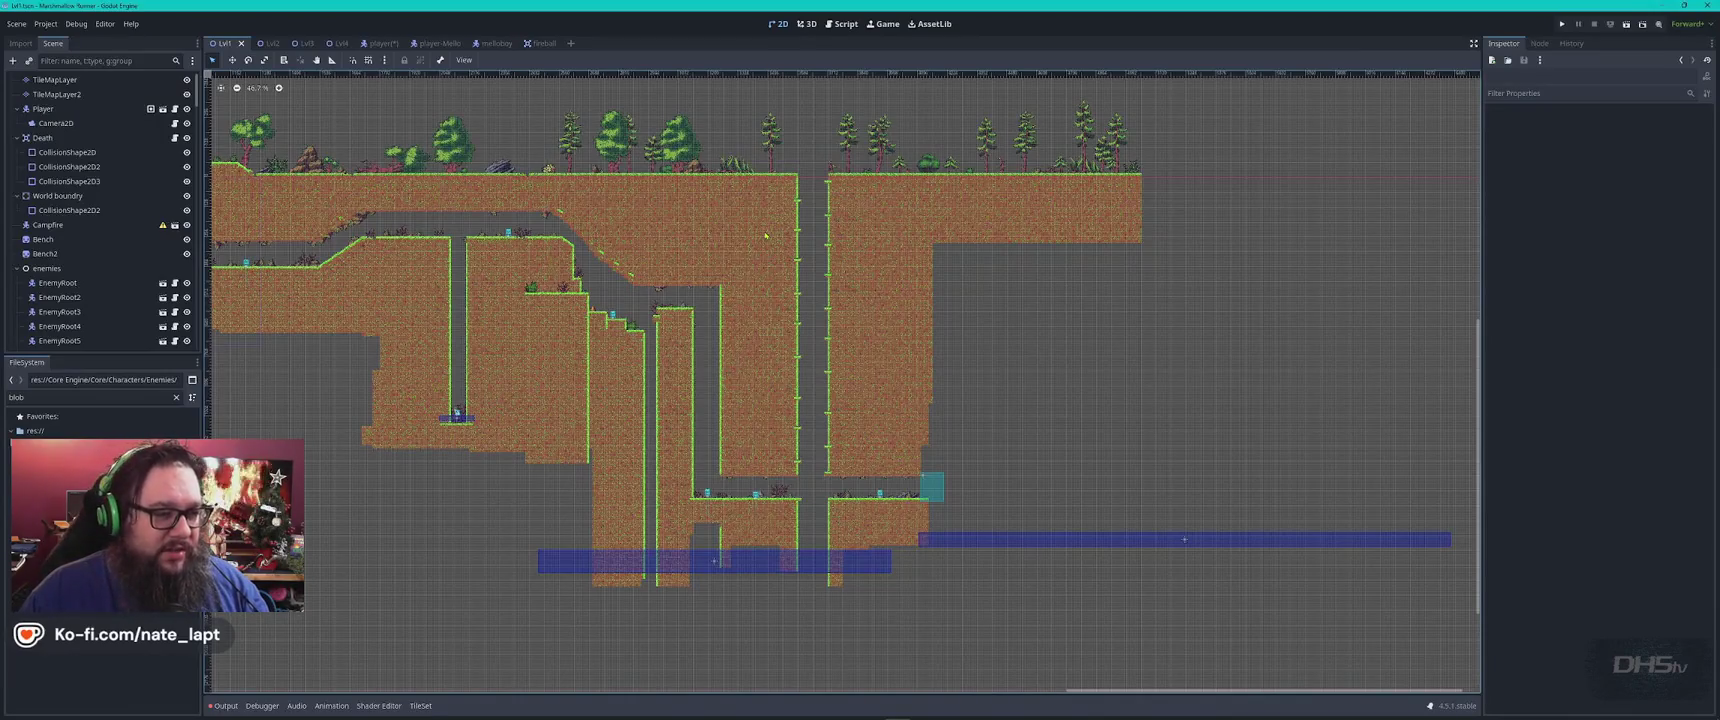
pyautogui.scroll(-2, 765, 236)
pyautogui.moveTo(611, 290); pyautogui.dragTo(836, 293)
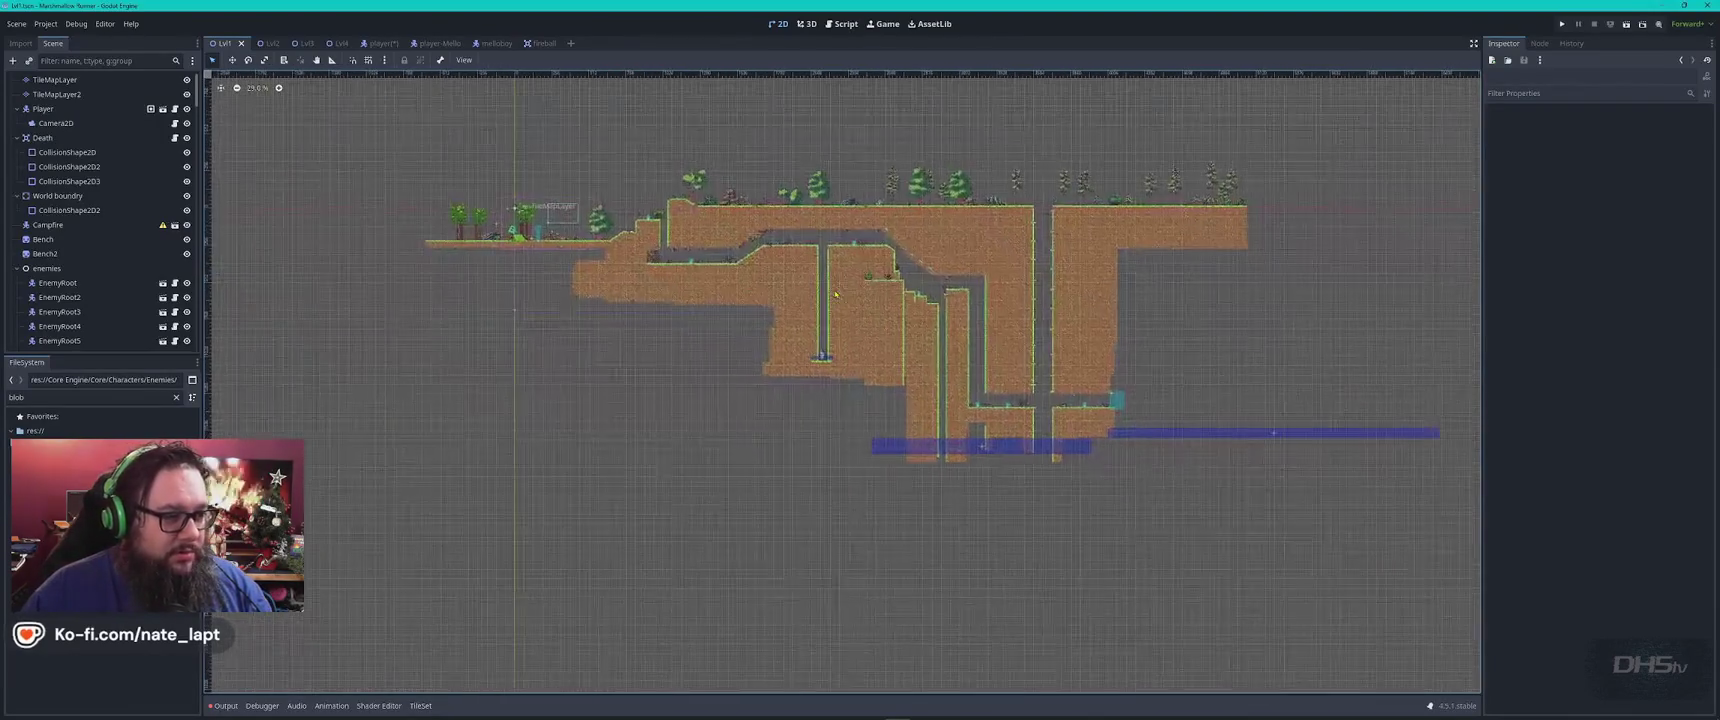
pyautogui.hotkey('alt', 'Tab')
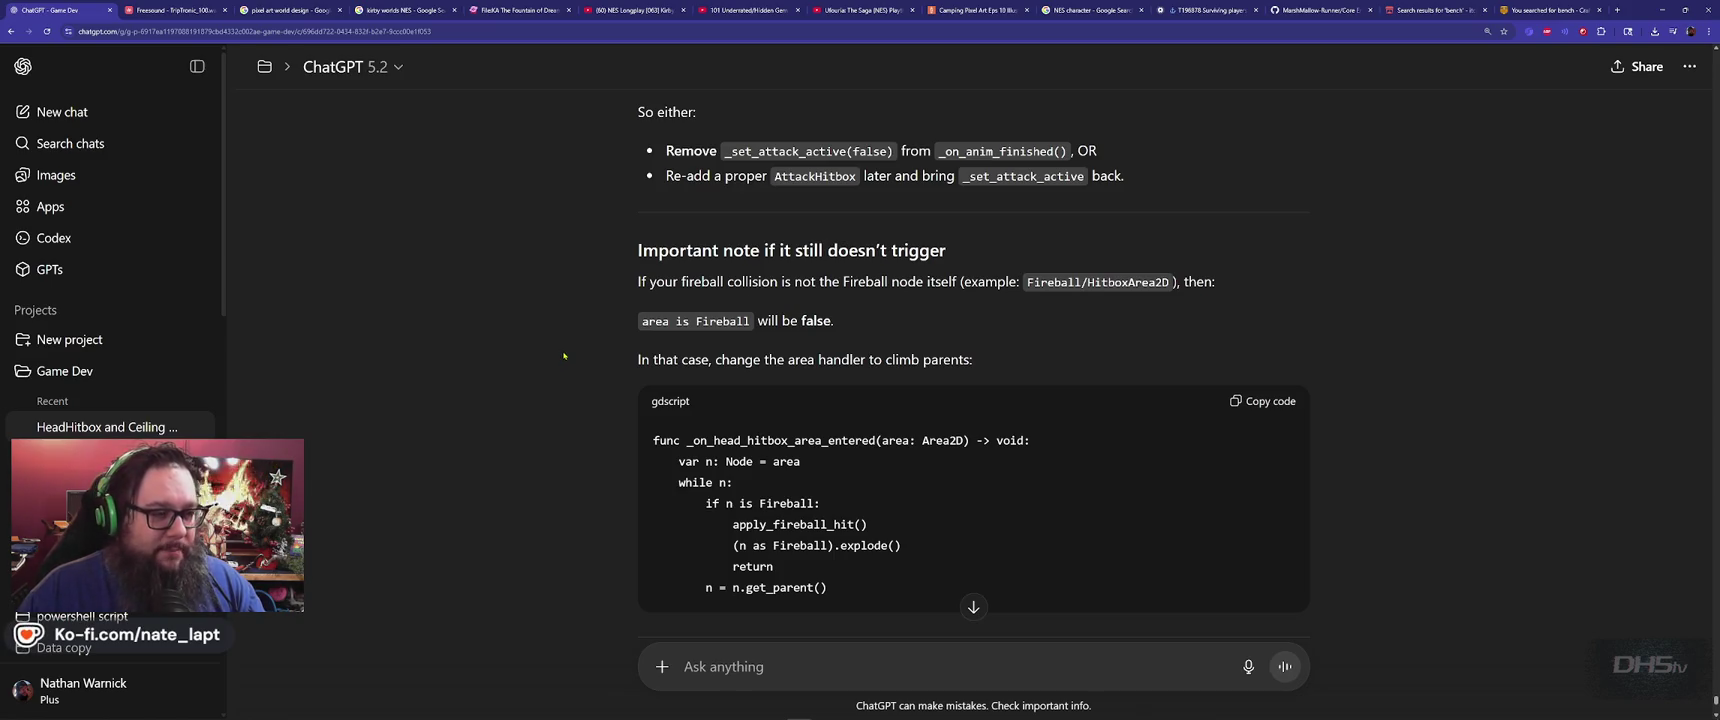
# Send the whole player.gd script to ChatGPT after 'Please fix', then run the game with F5
pyautogui.scroll(-4, 563, 355)
pyautogui.scroll(1, 563, 355)
pyautogui.hotkey('alt', 'Tab')
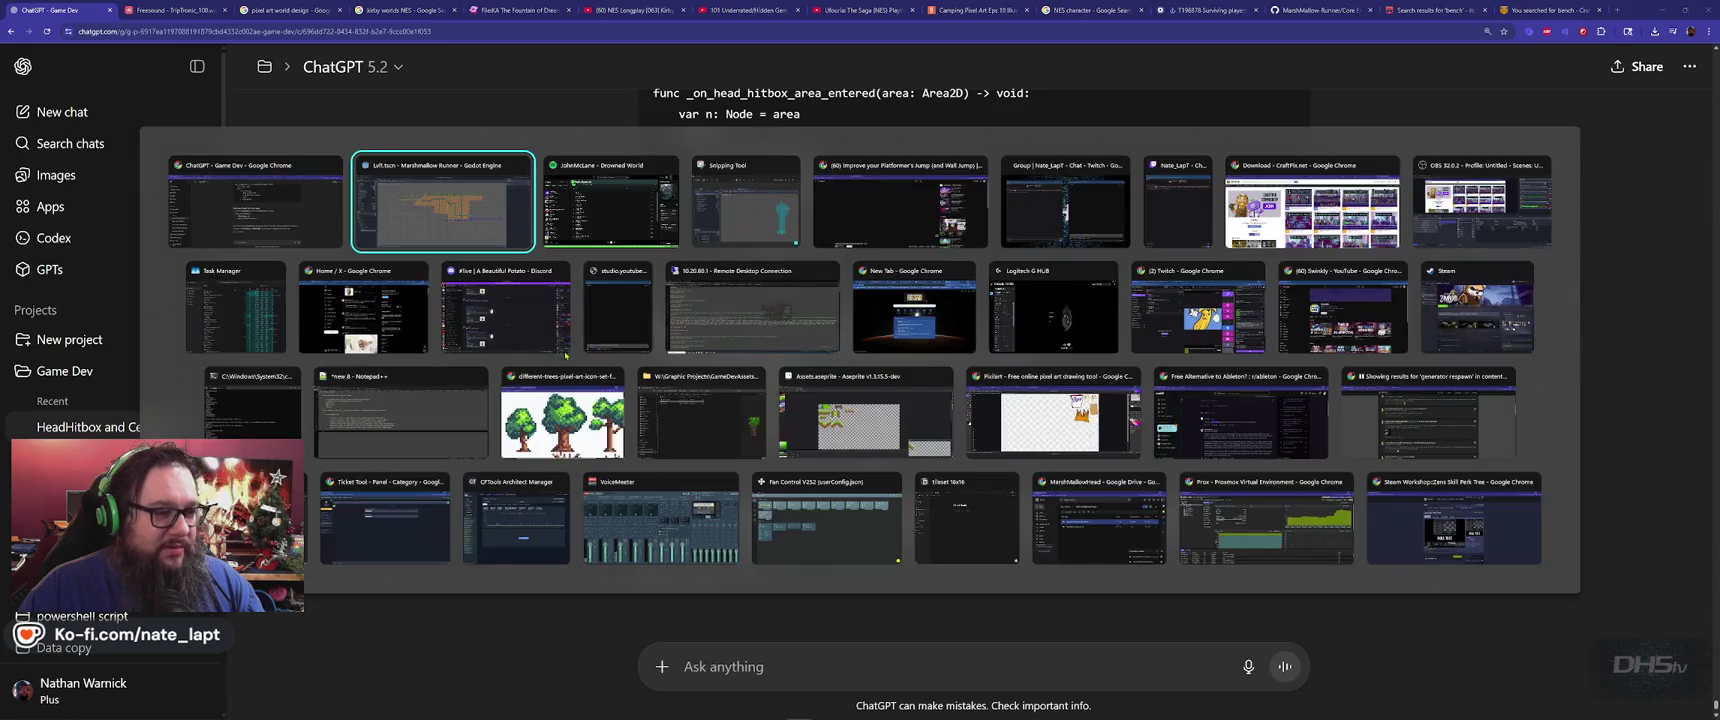
pyautogui.click(710, 299)
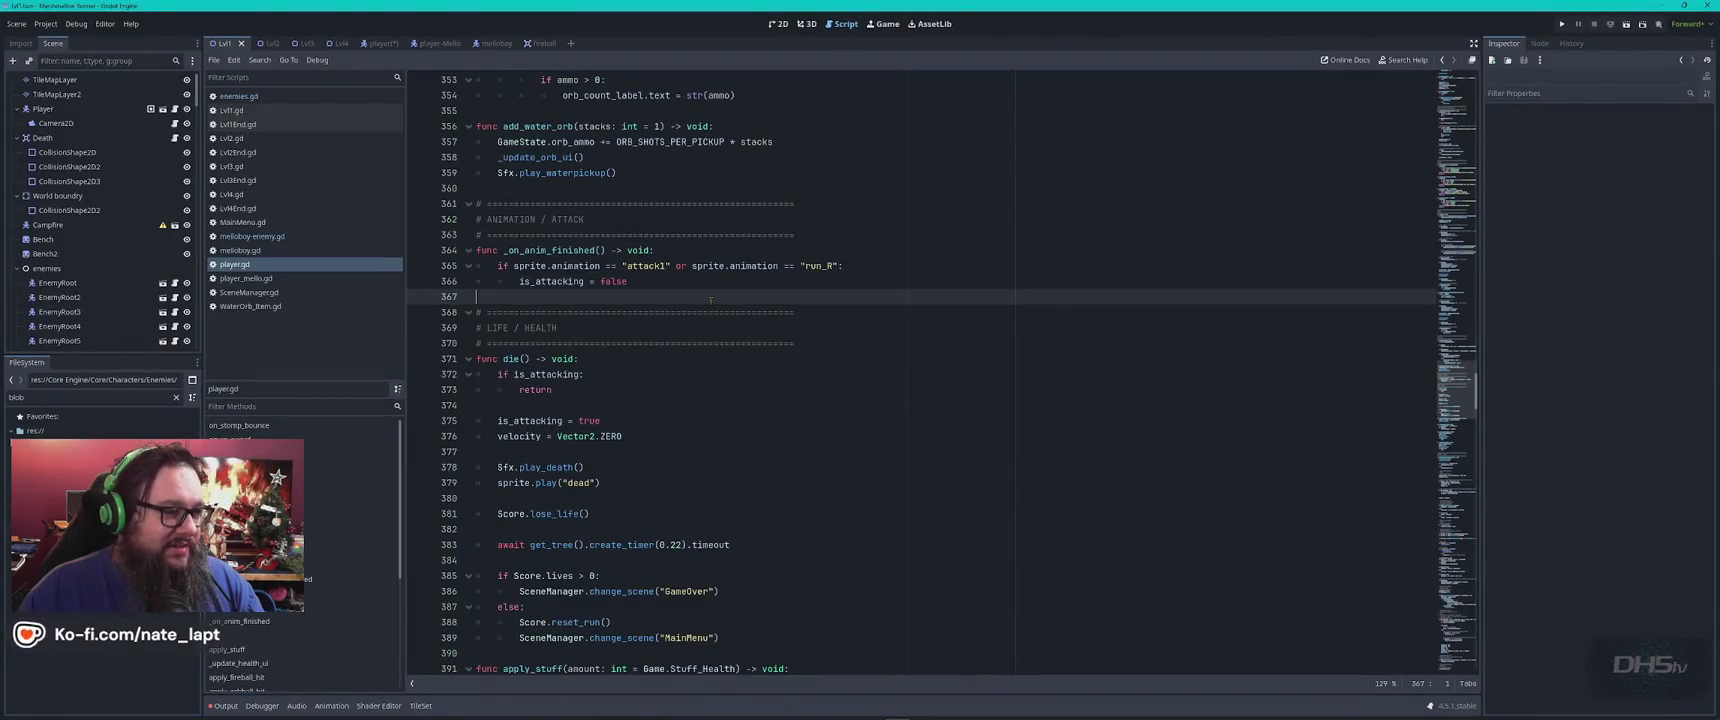
pyautogui.hotkey('ctrl', 'a')
pyautogui.hotkey('alt', 'Tab')
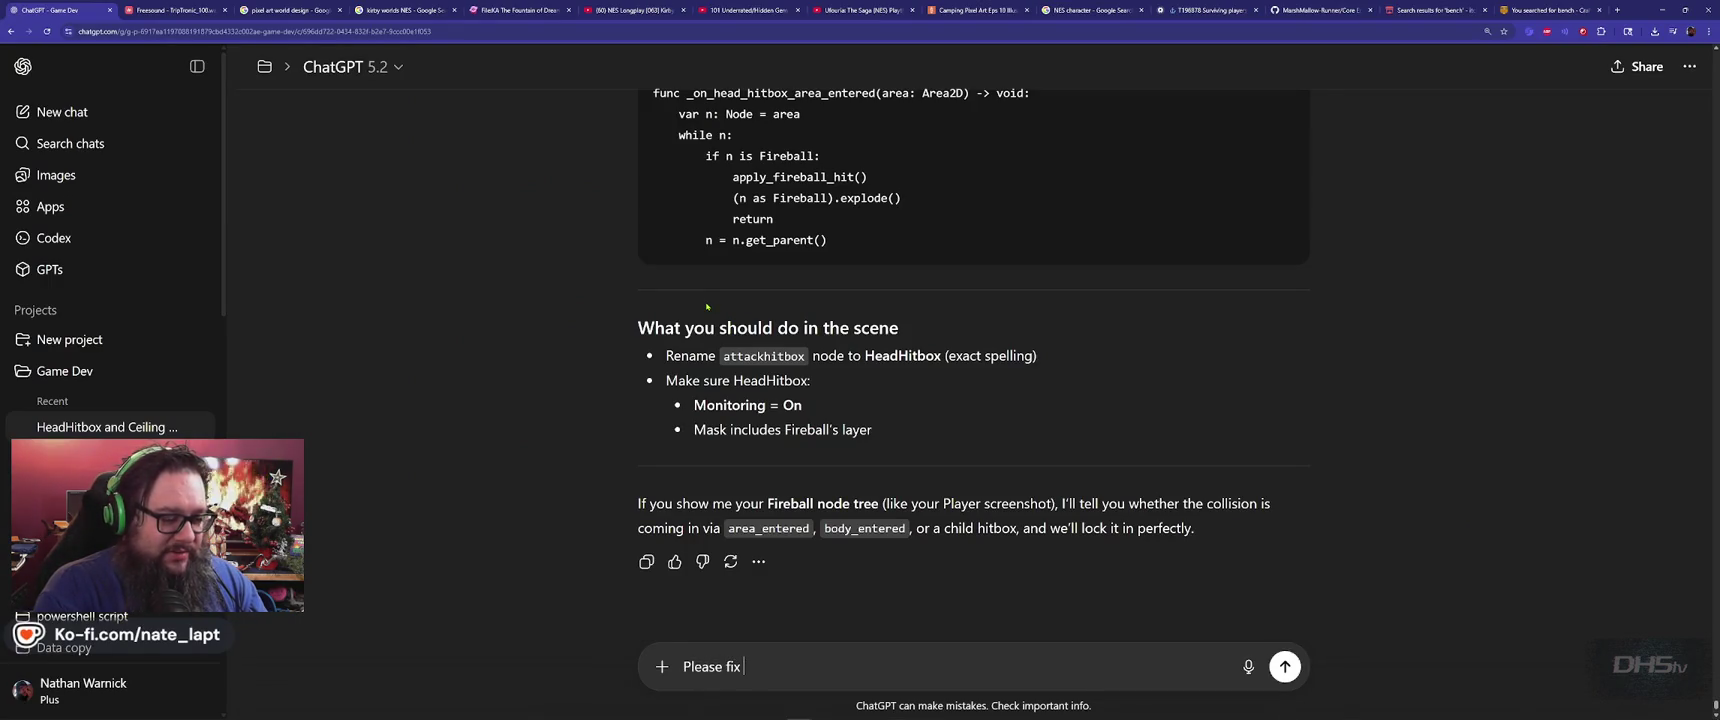
pyautogui.hotkey('ctrl', 'v')
pyautogui.press('Return')
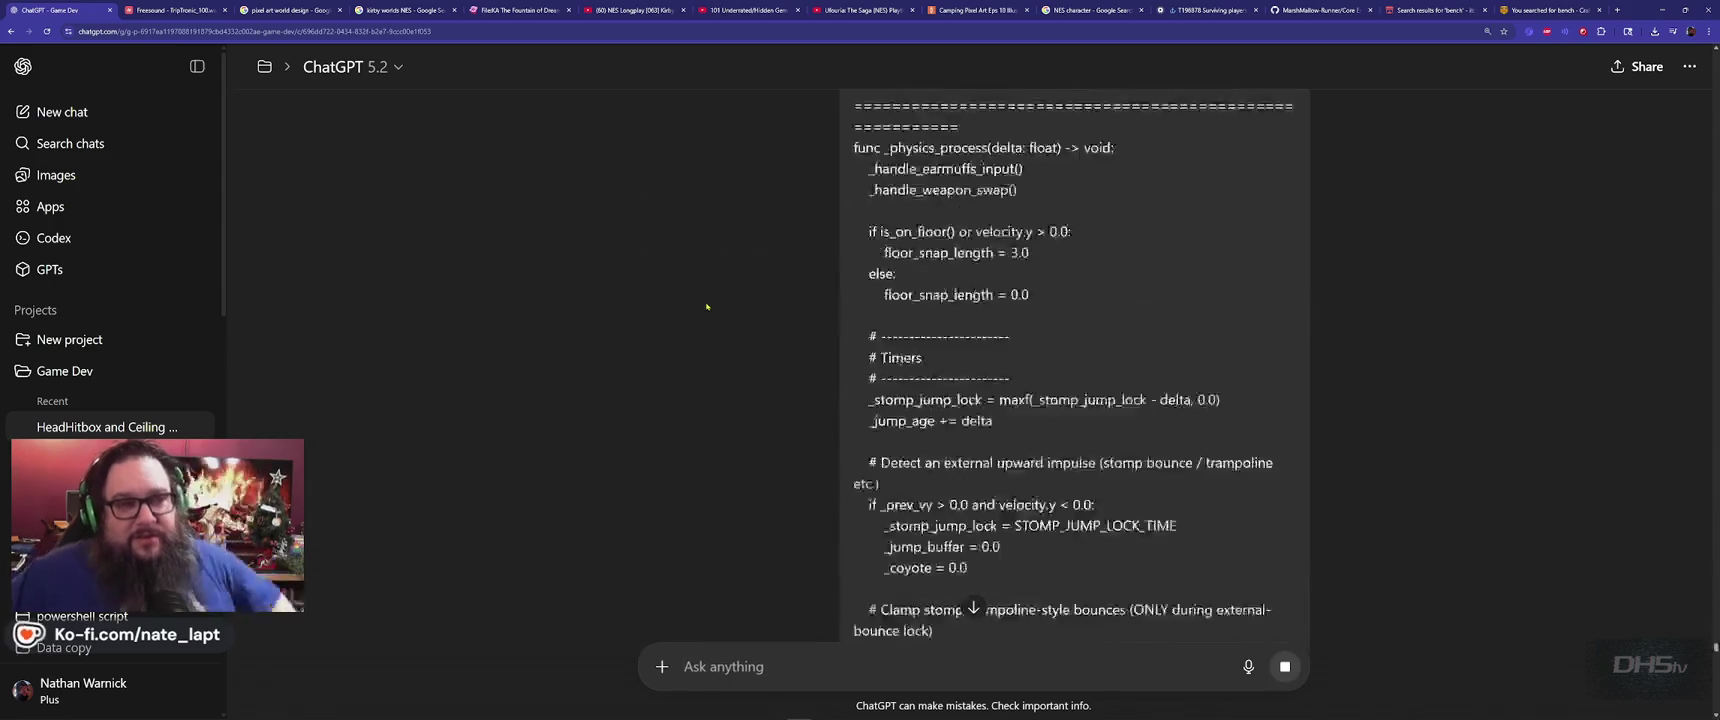
pyautogui.hotkey('alt', 'Tab')
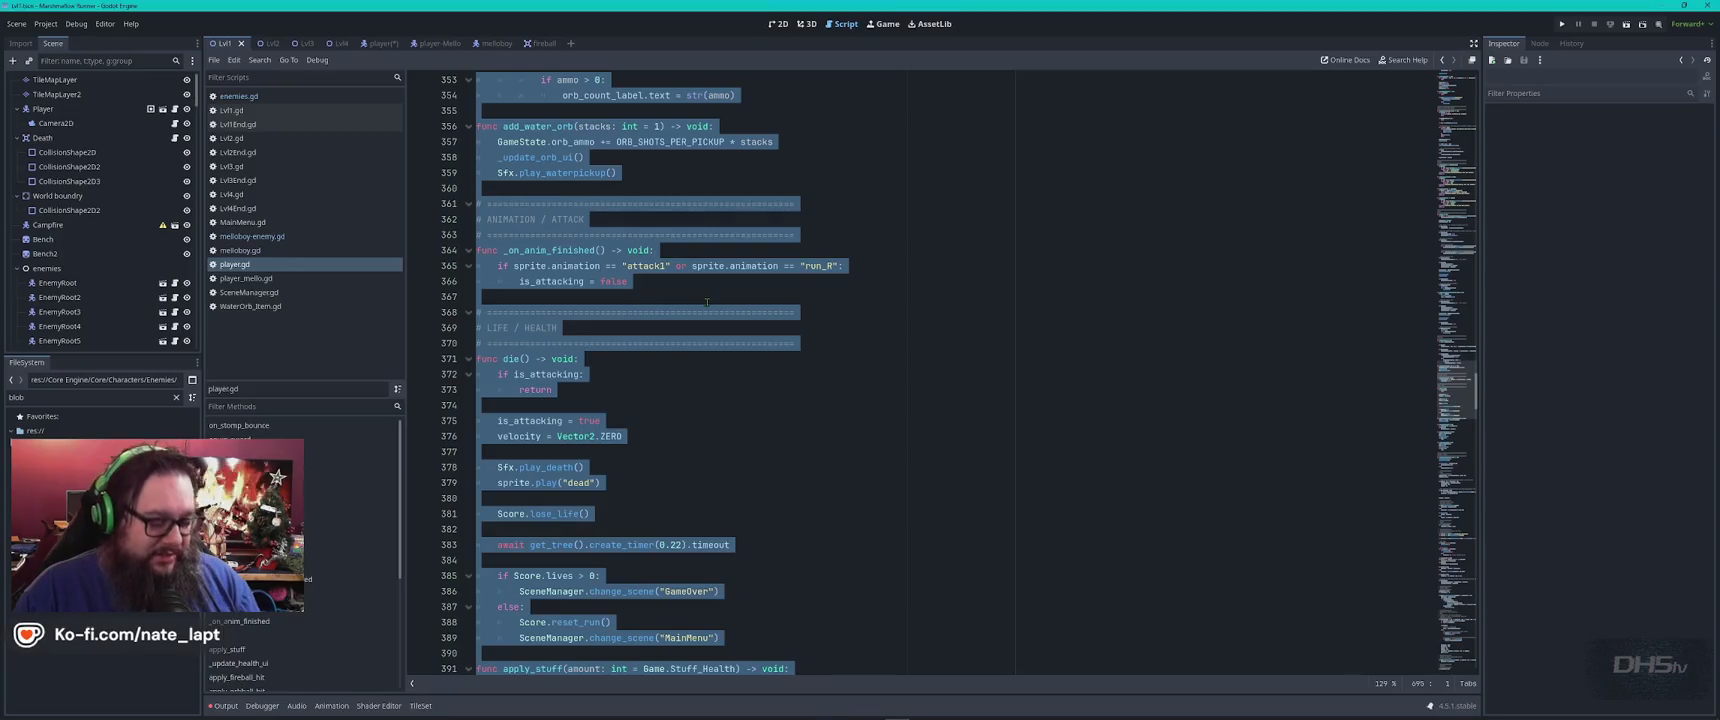
pyautogui.press('F5')
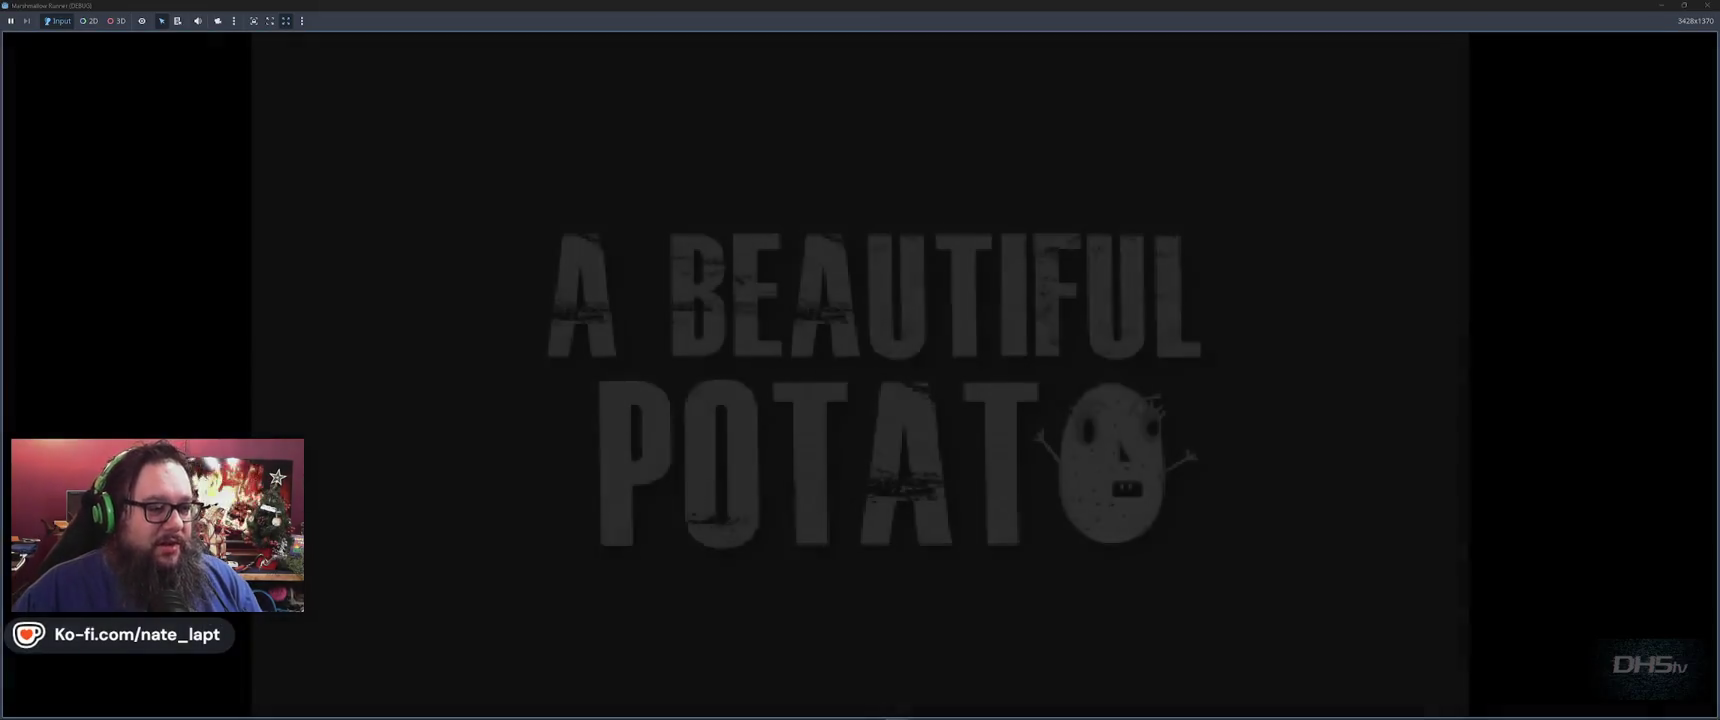
# Bring the running game window forward and start a new game from the main menu
pyautogui.hotkey('alt', 'Tab')
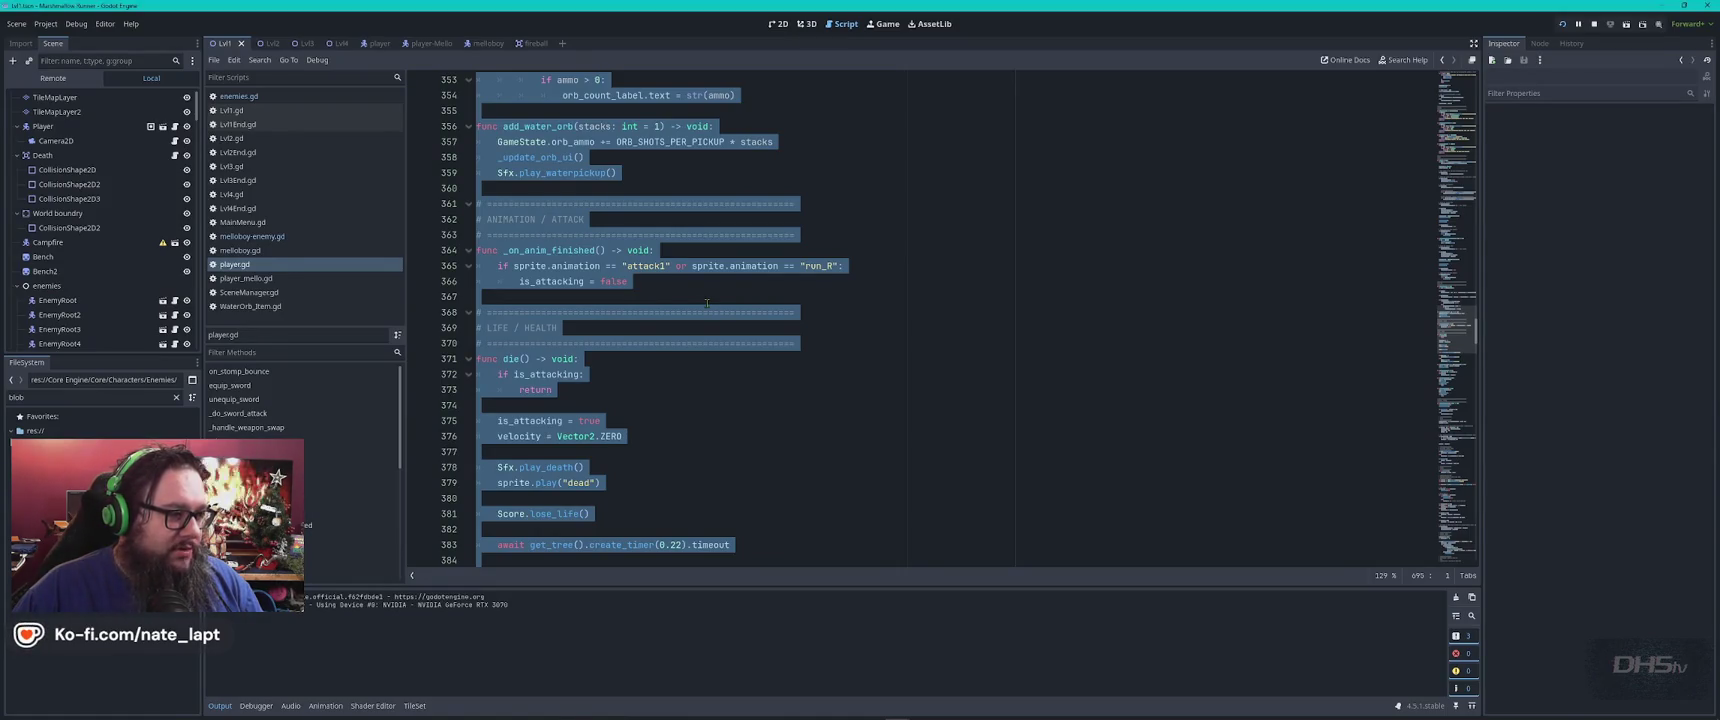
pyautogui.hotkey('alt', 'Tab')
pyautogui.click(808, 431)
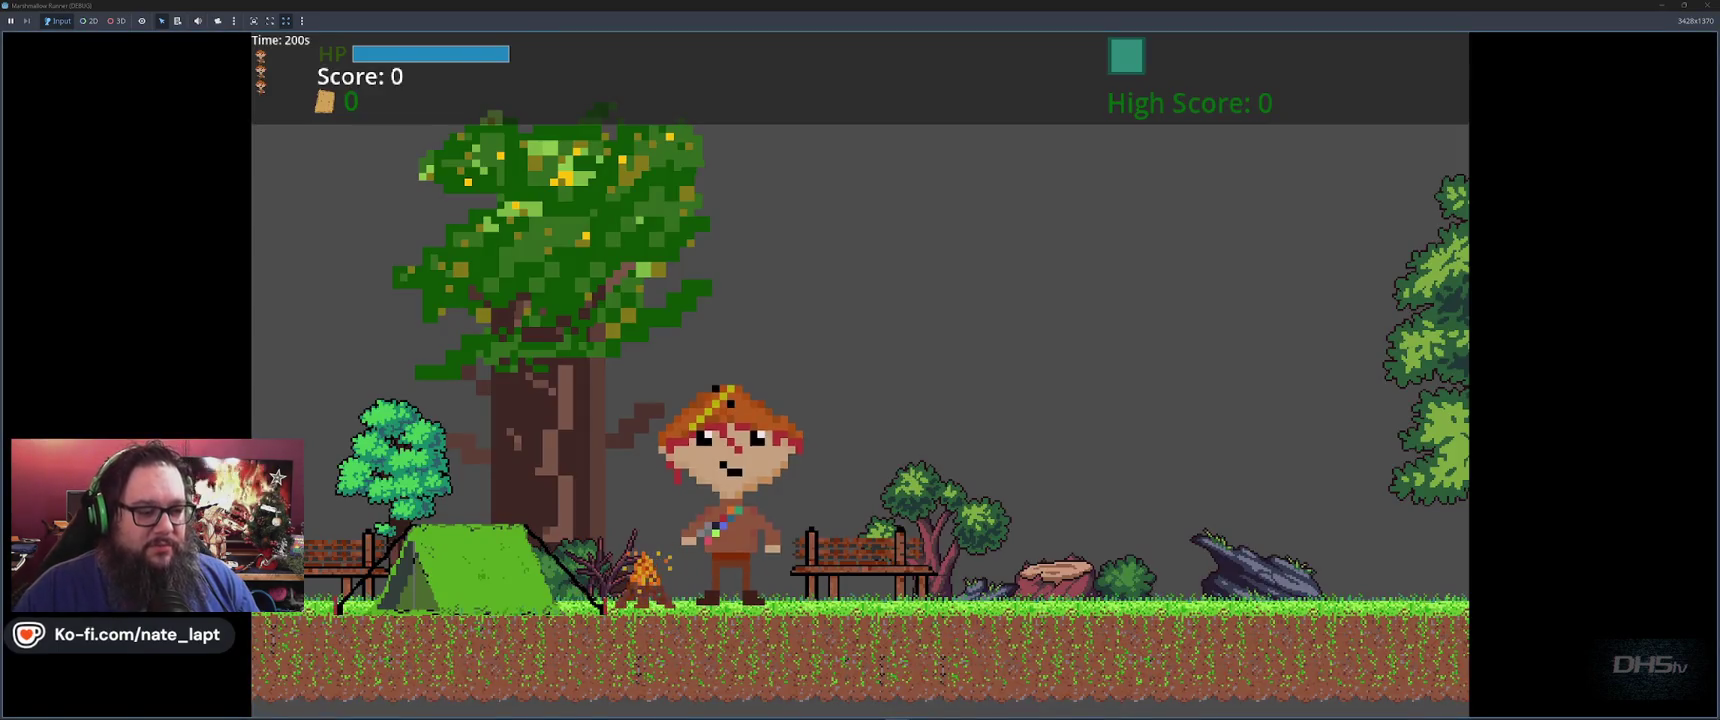
# Jump and walk the player left and right around the starting camp
pyautogui.press('space')
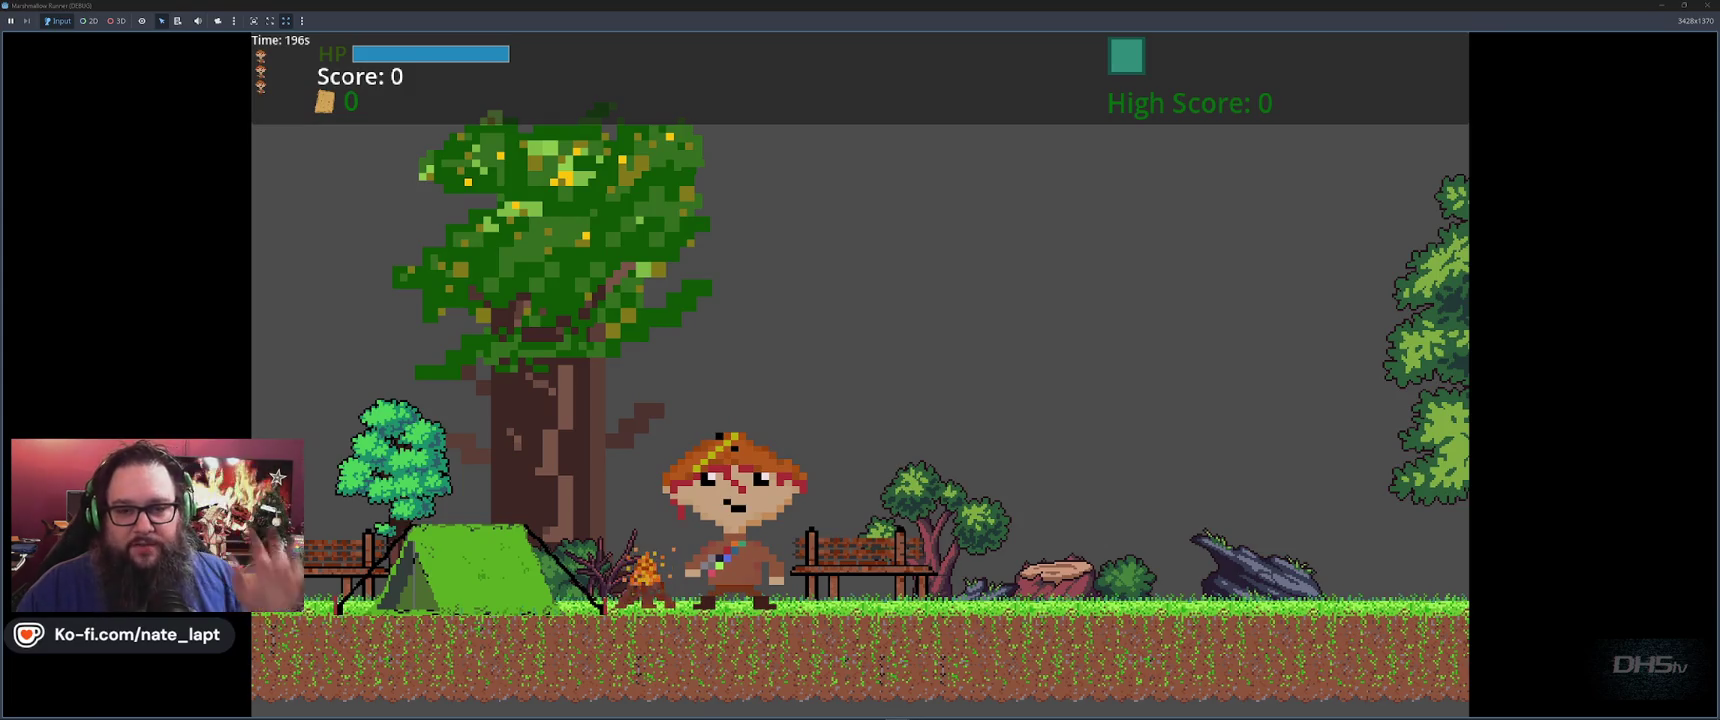
pyautogui.press('space')
pyautogui.press('Left')
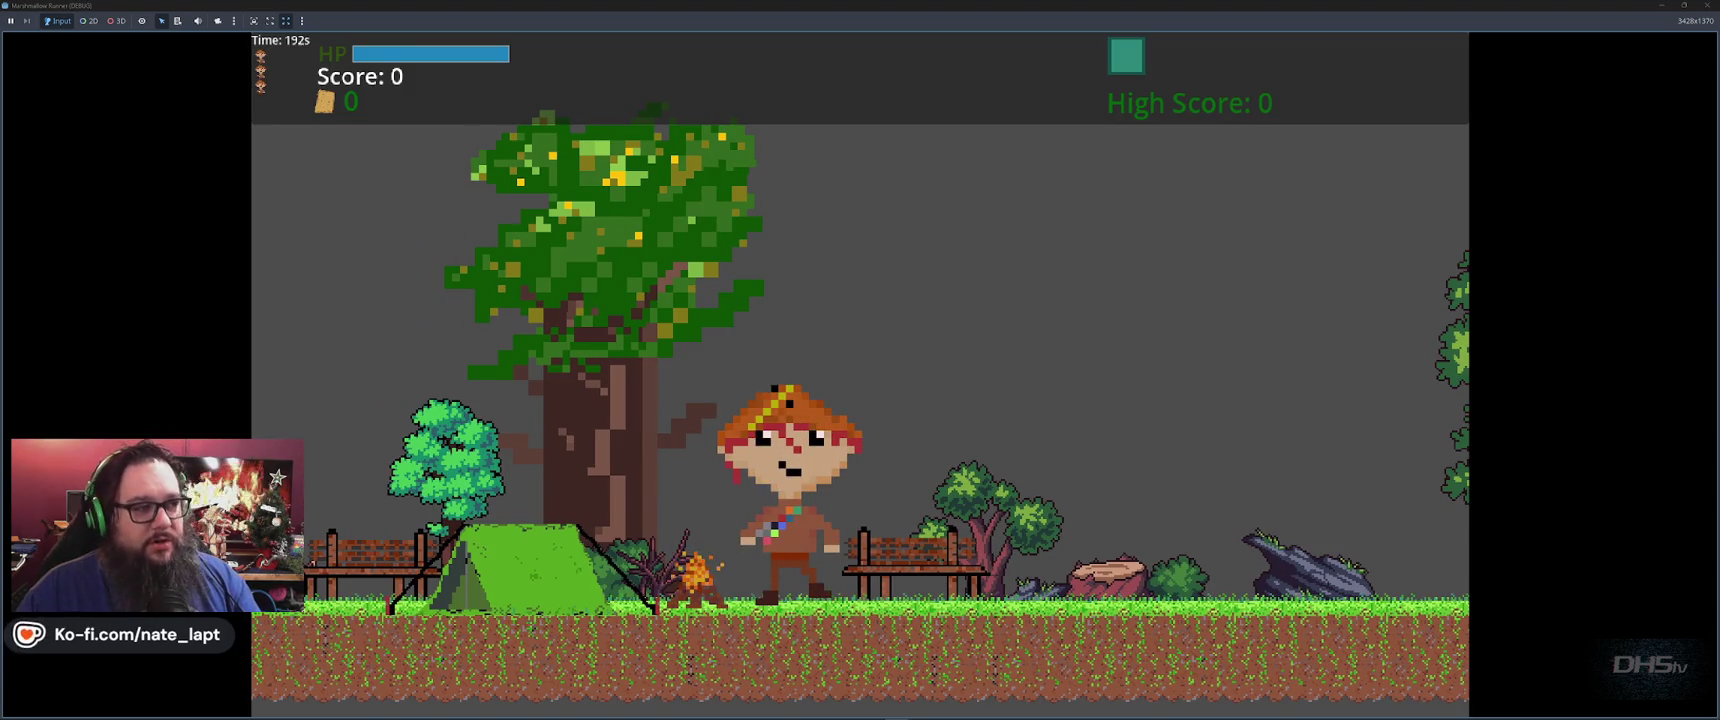
pyautogui.press('Left')
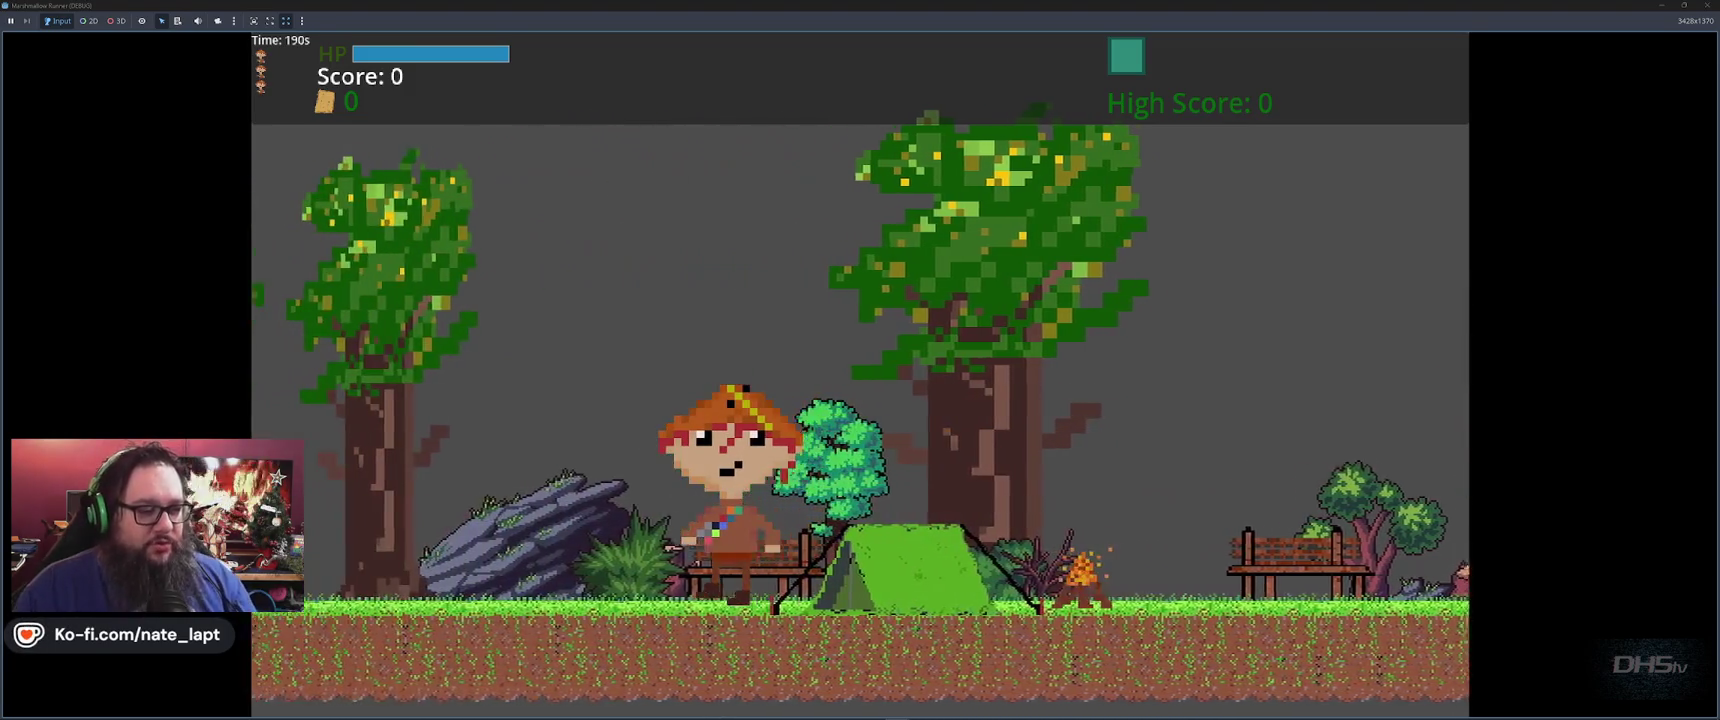
pyautogui.press('Right')
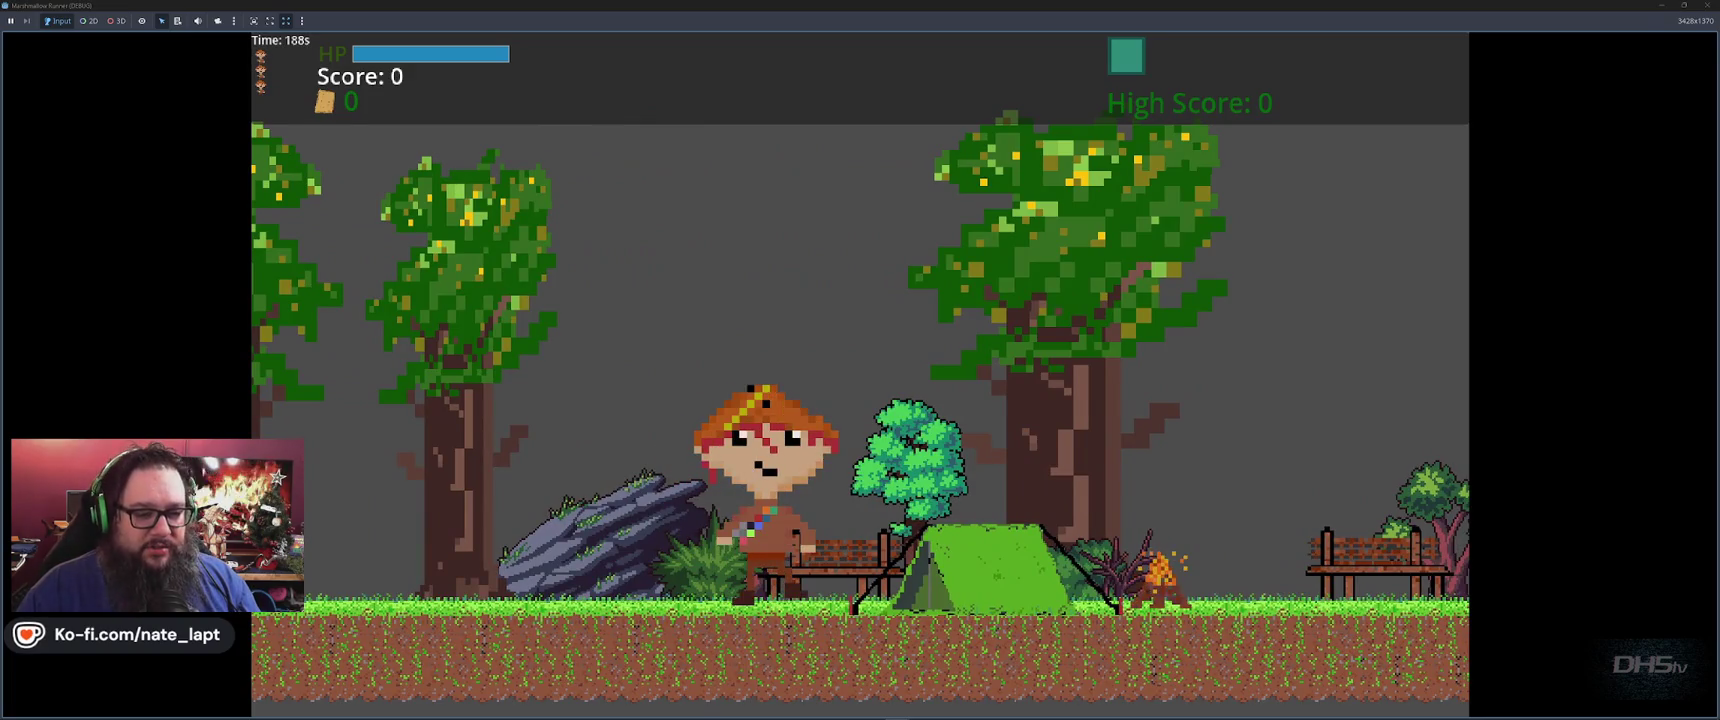
pyautogui.press('Right')
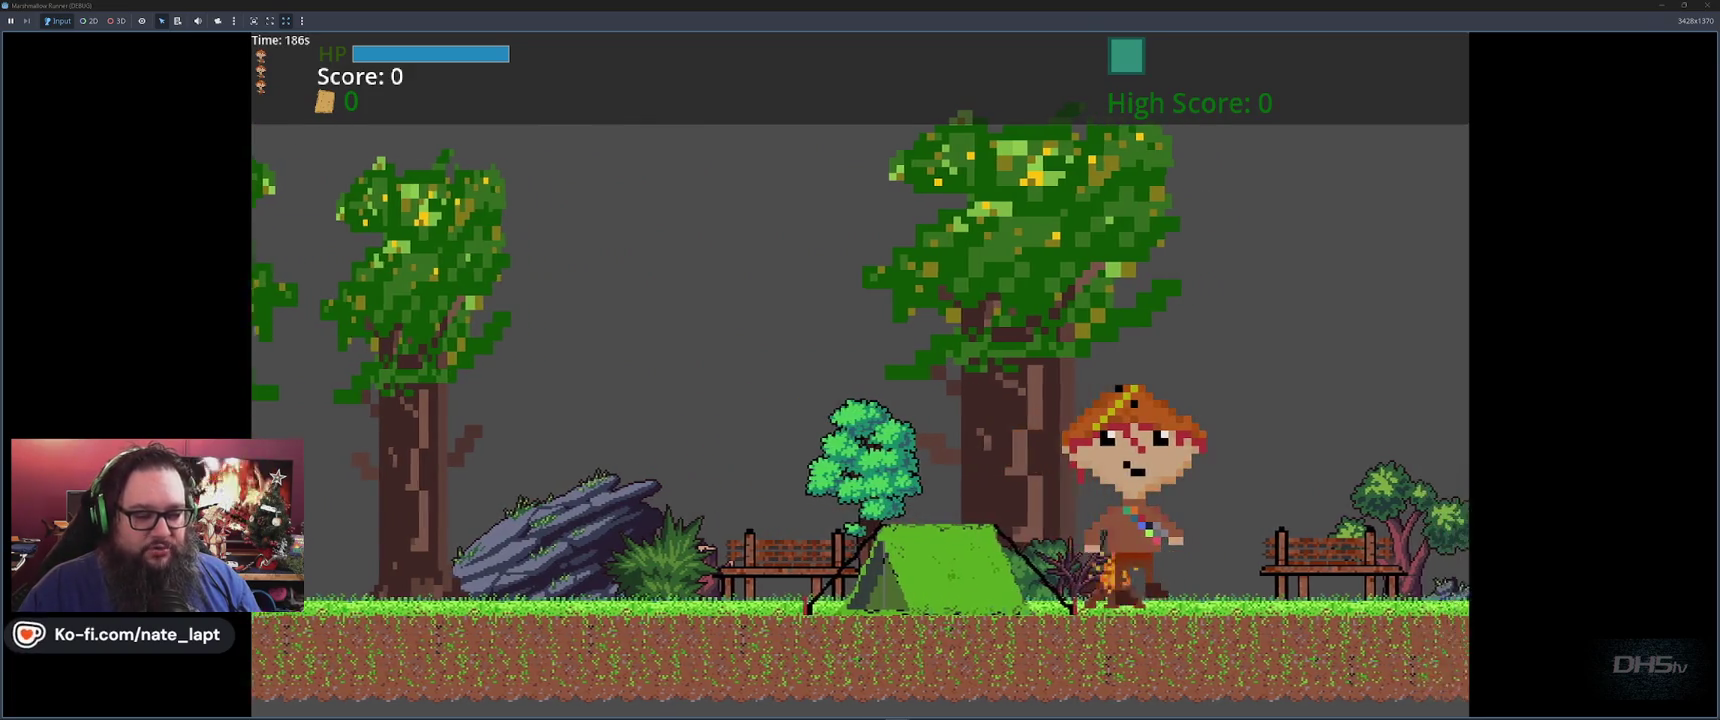
pyautogui.press('Right')
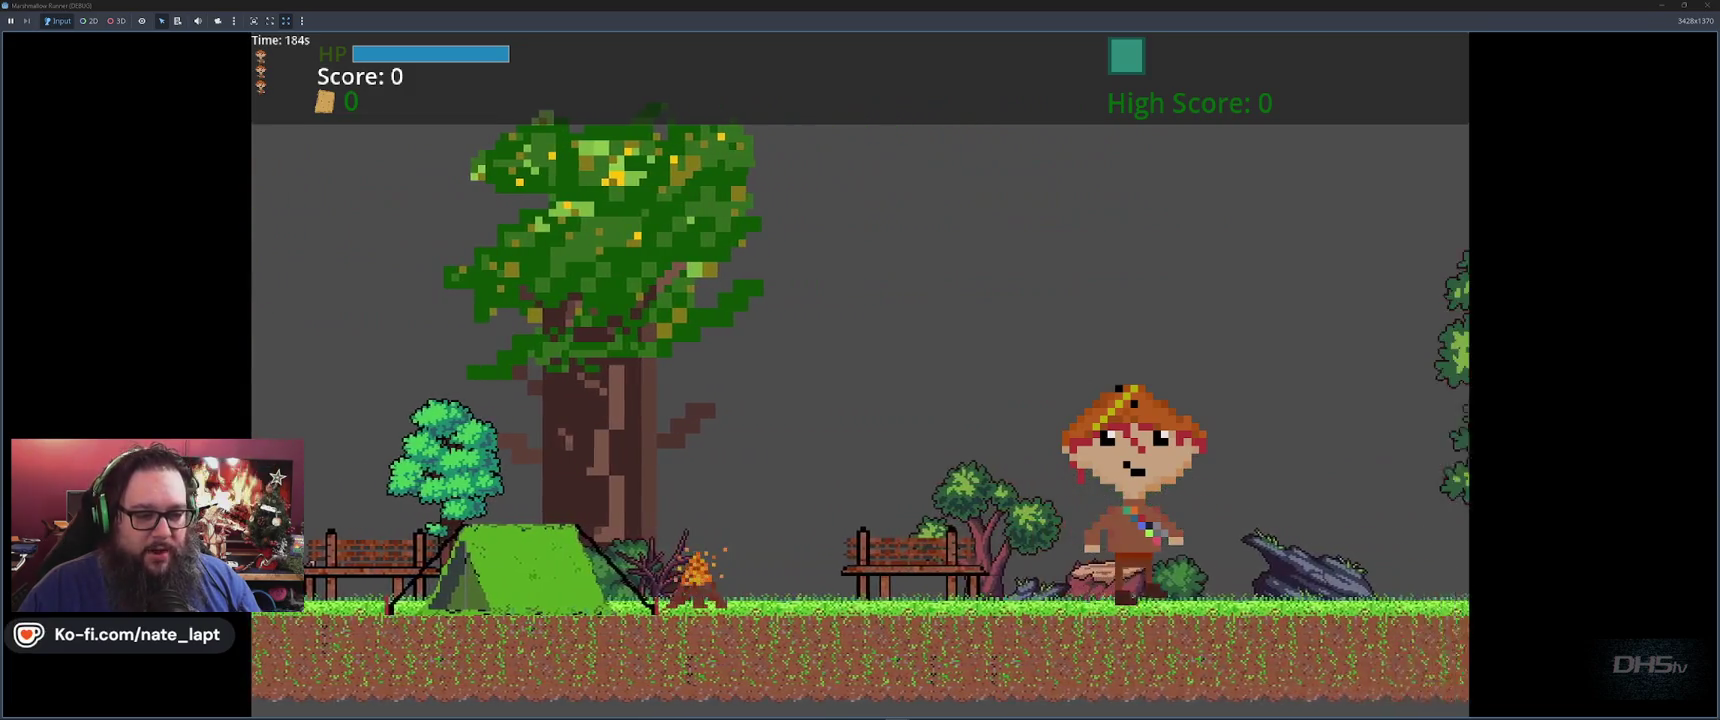
pyautogui.press('Left')
pyautogui.press('Right')
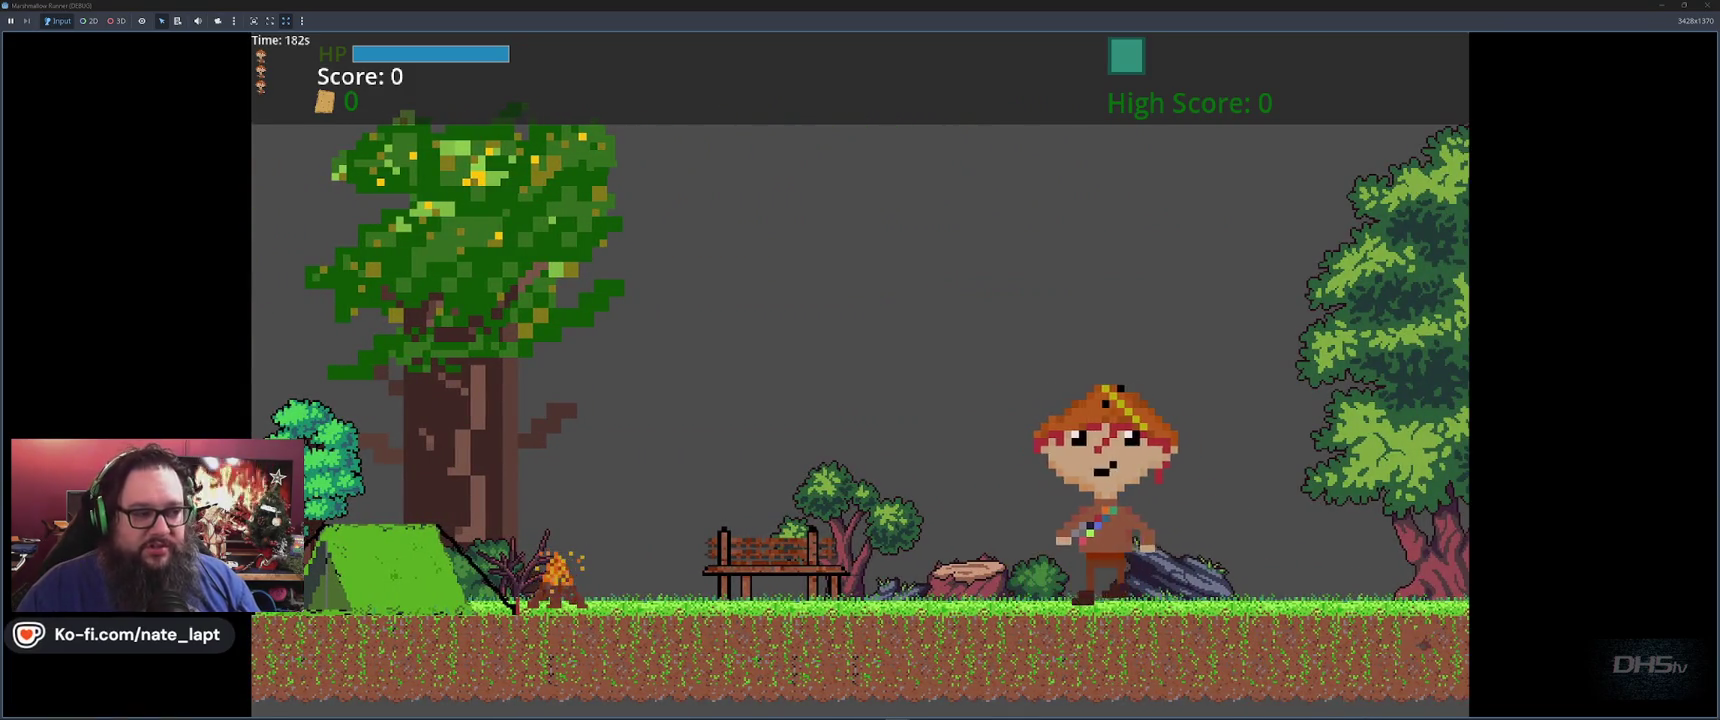
pyautogui.press('Left')
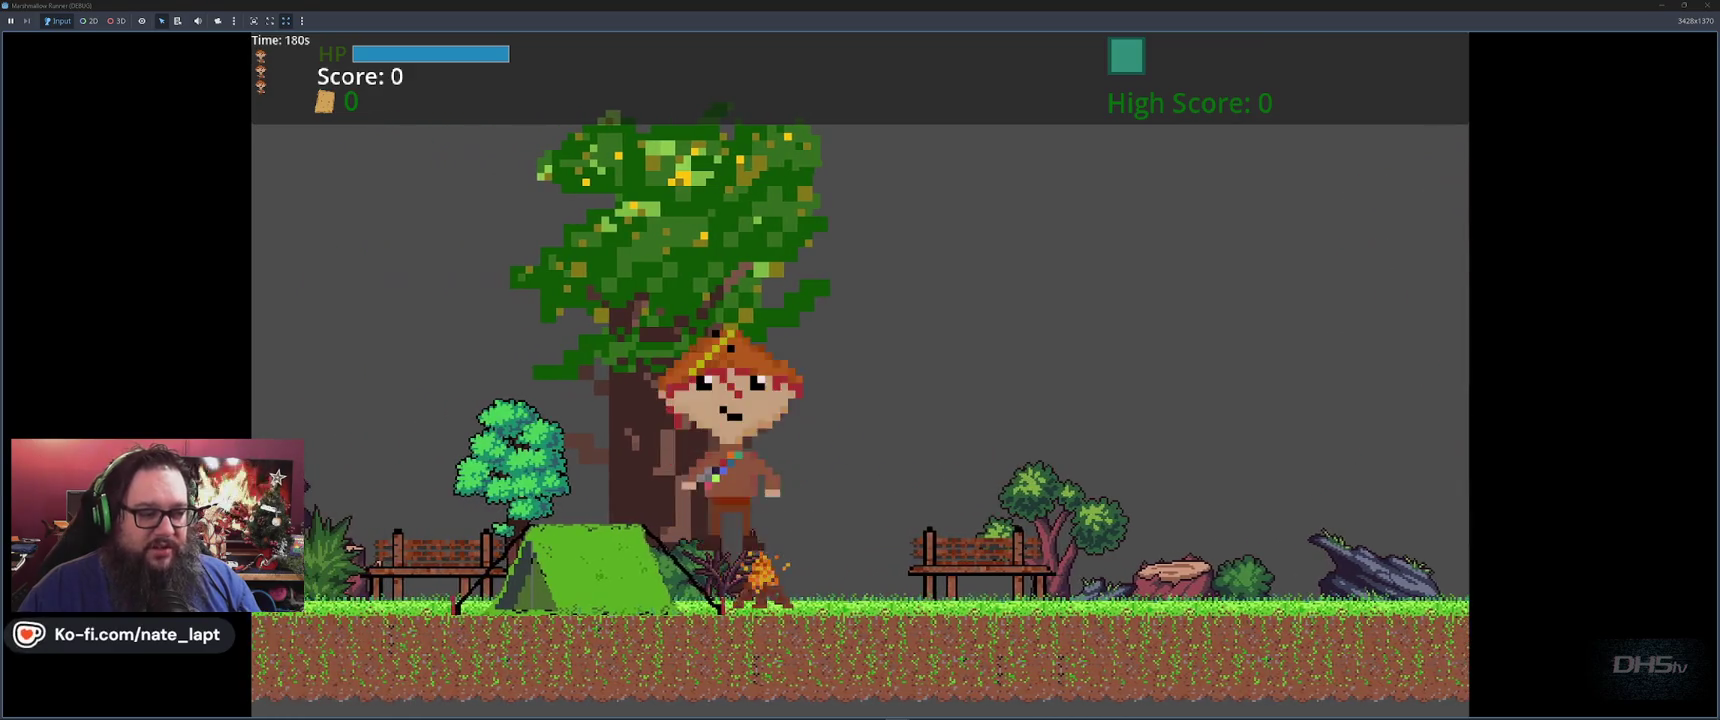
# Run right, jump onto the ledge, stomp the marshmallow enemy, and drop into the cave
pyautogui.press('Right')
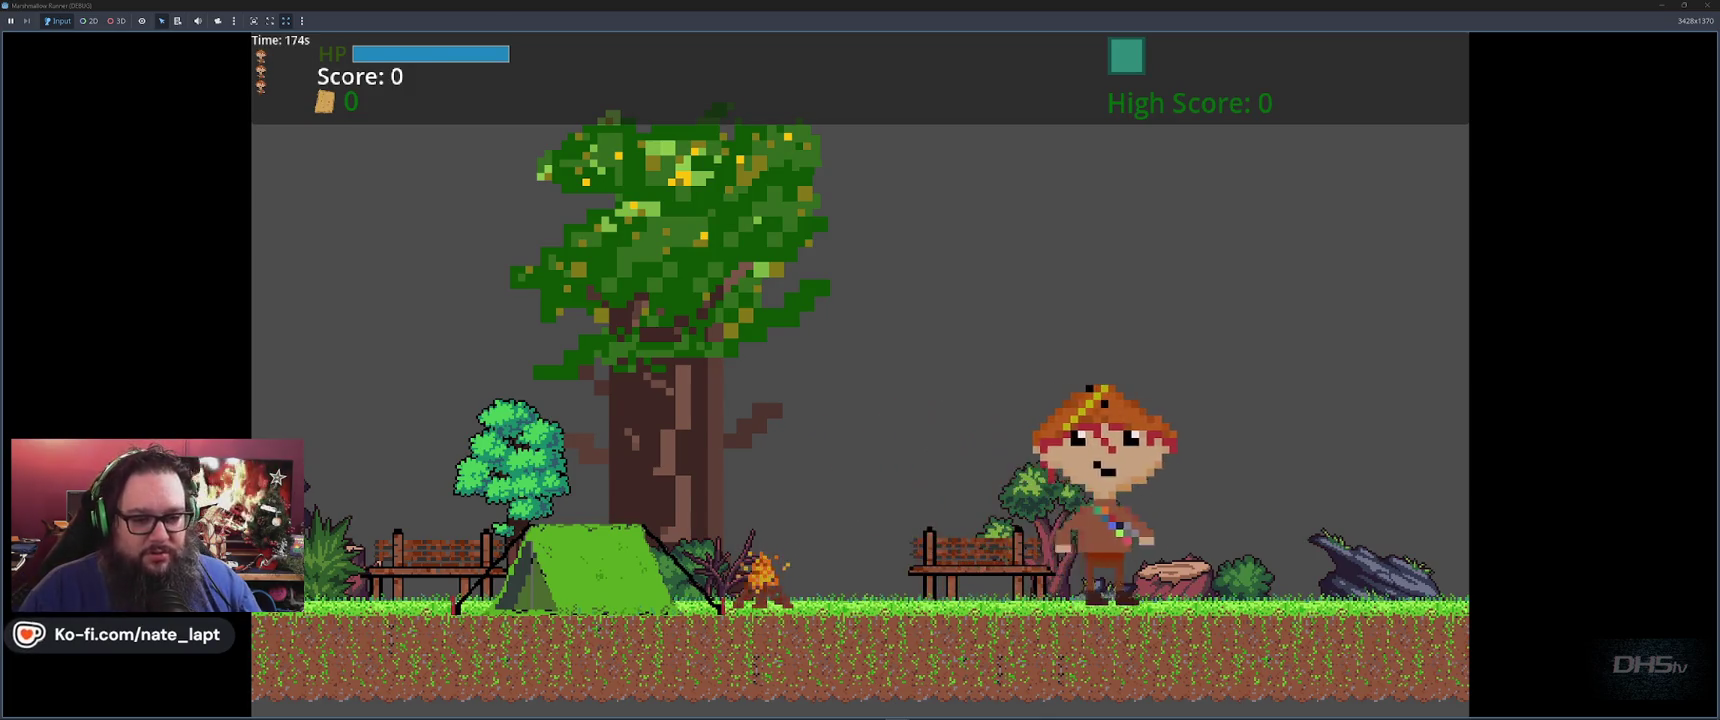
pyautogui.press('Right')
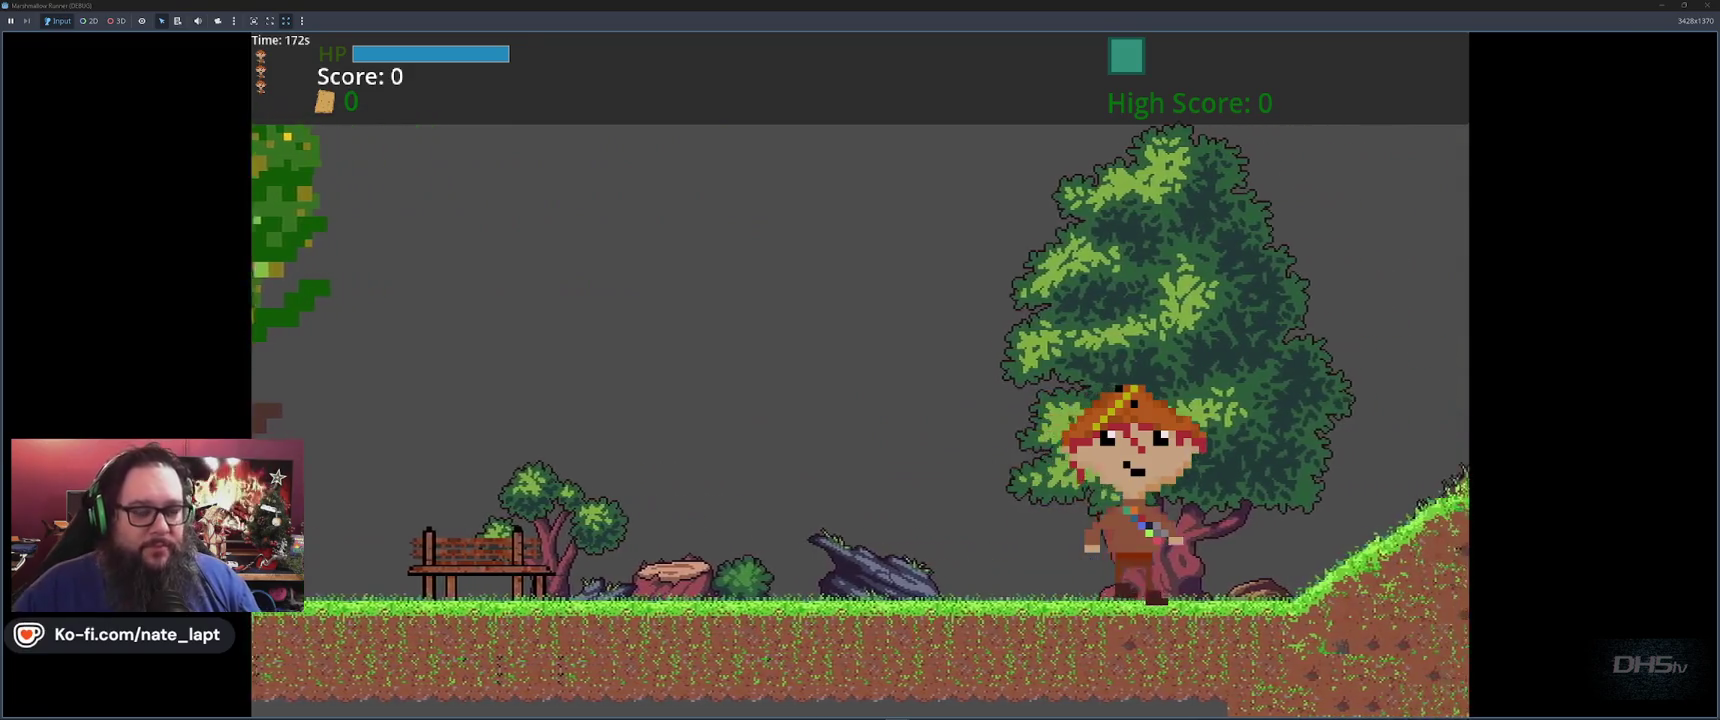
pyautogui.press('space')
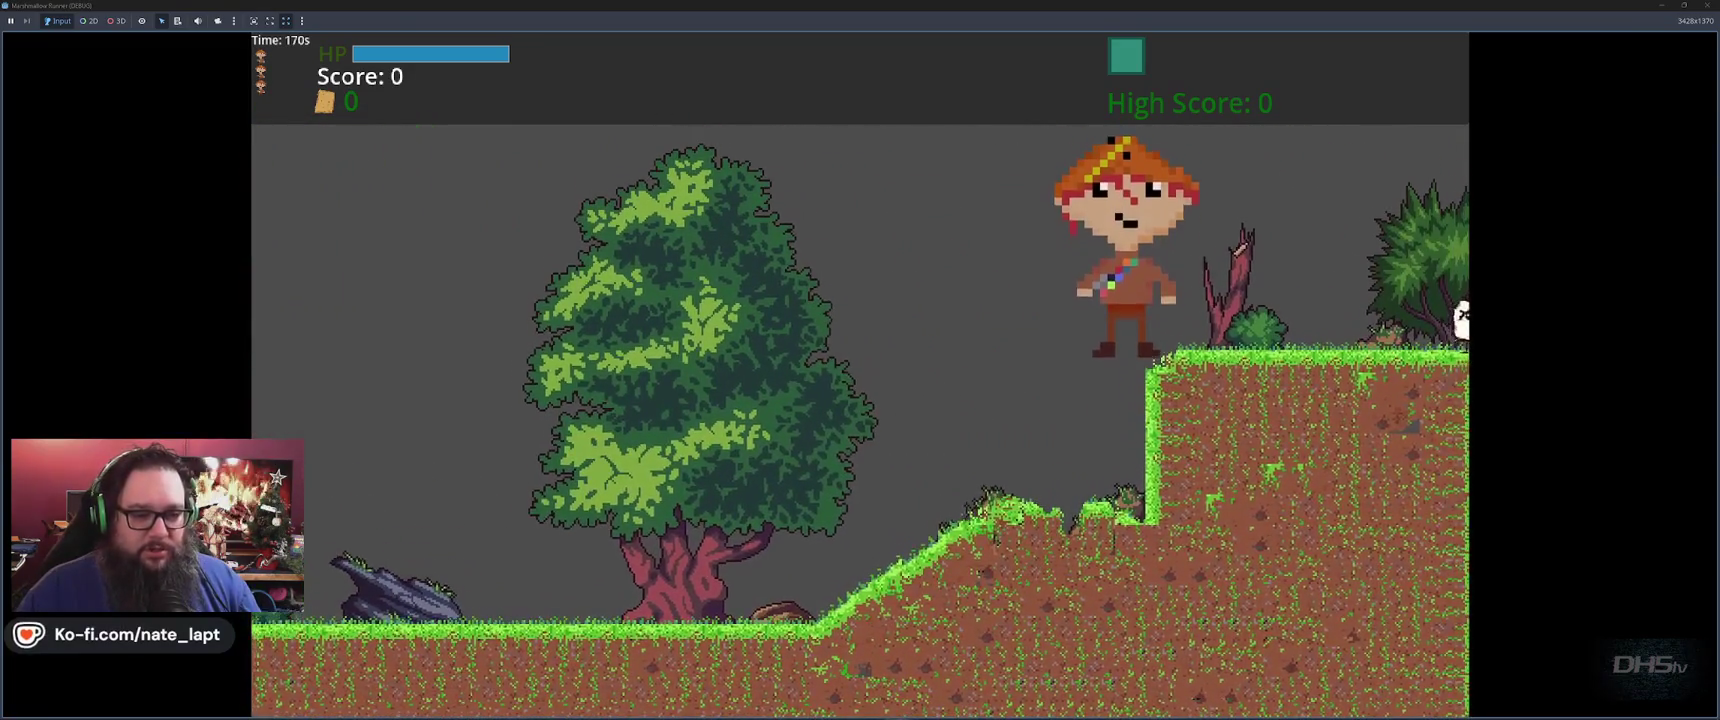
pyautogui.press('space')
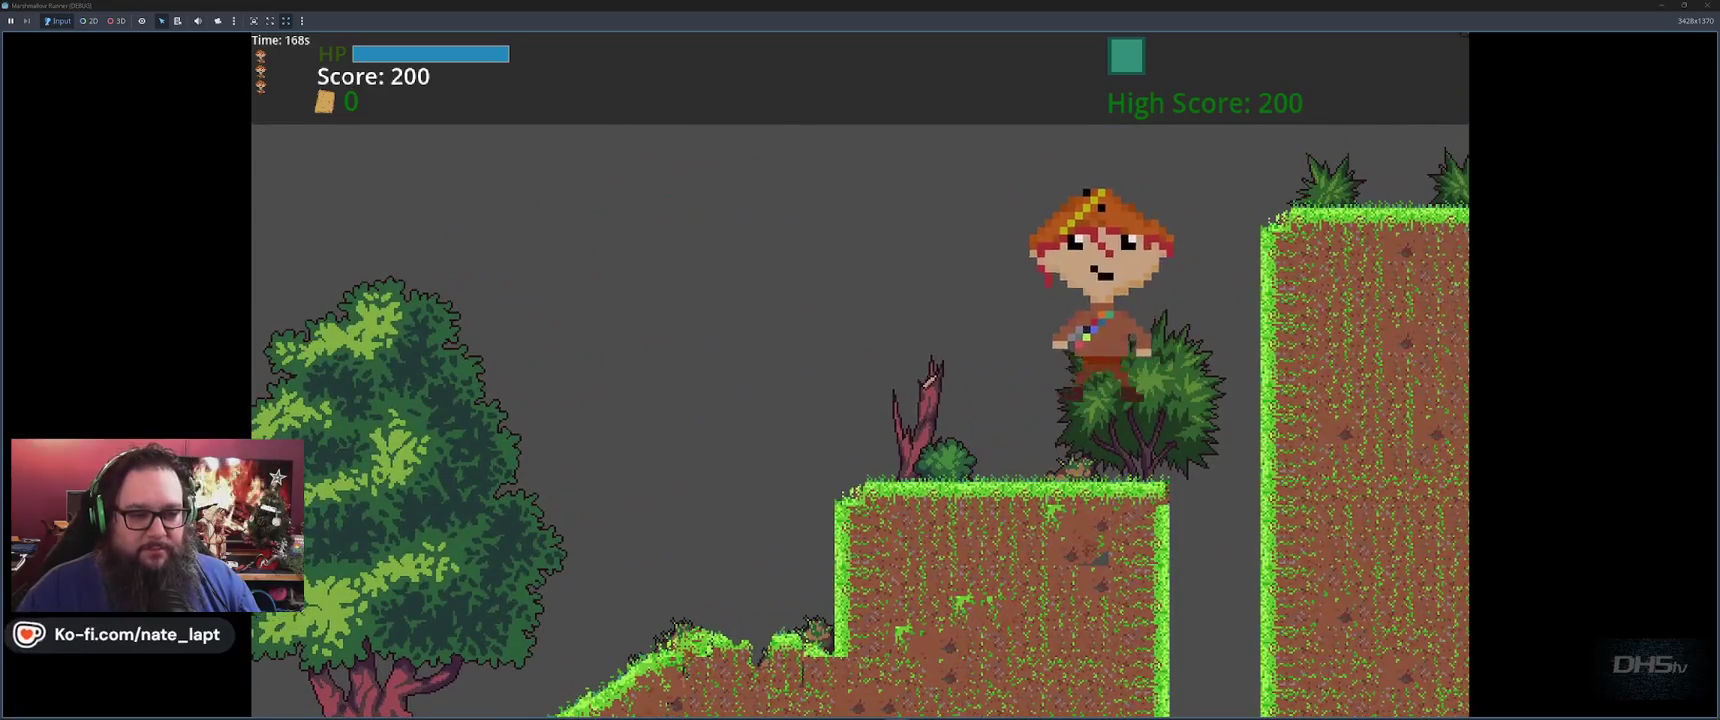
pyautogui.press('Right')
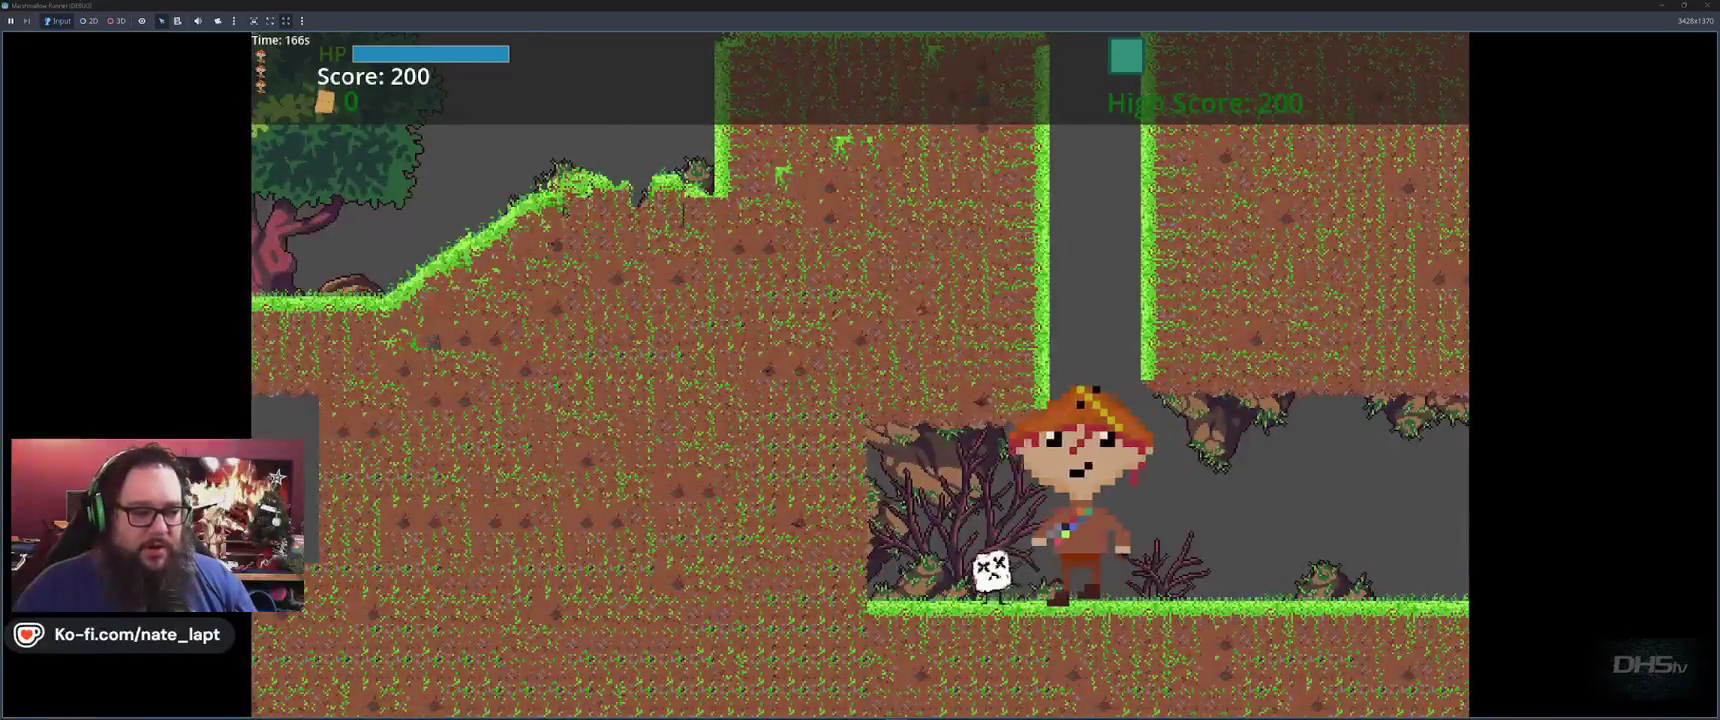
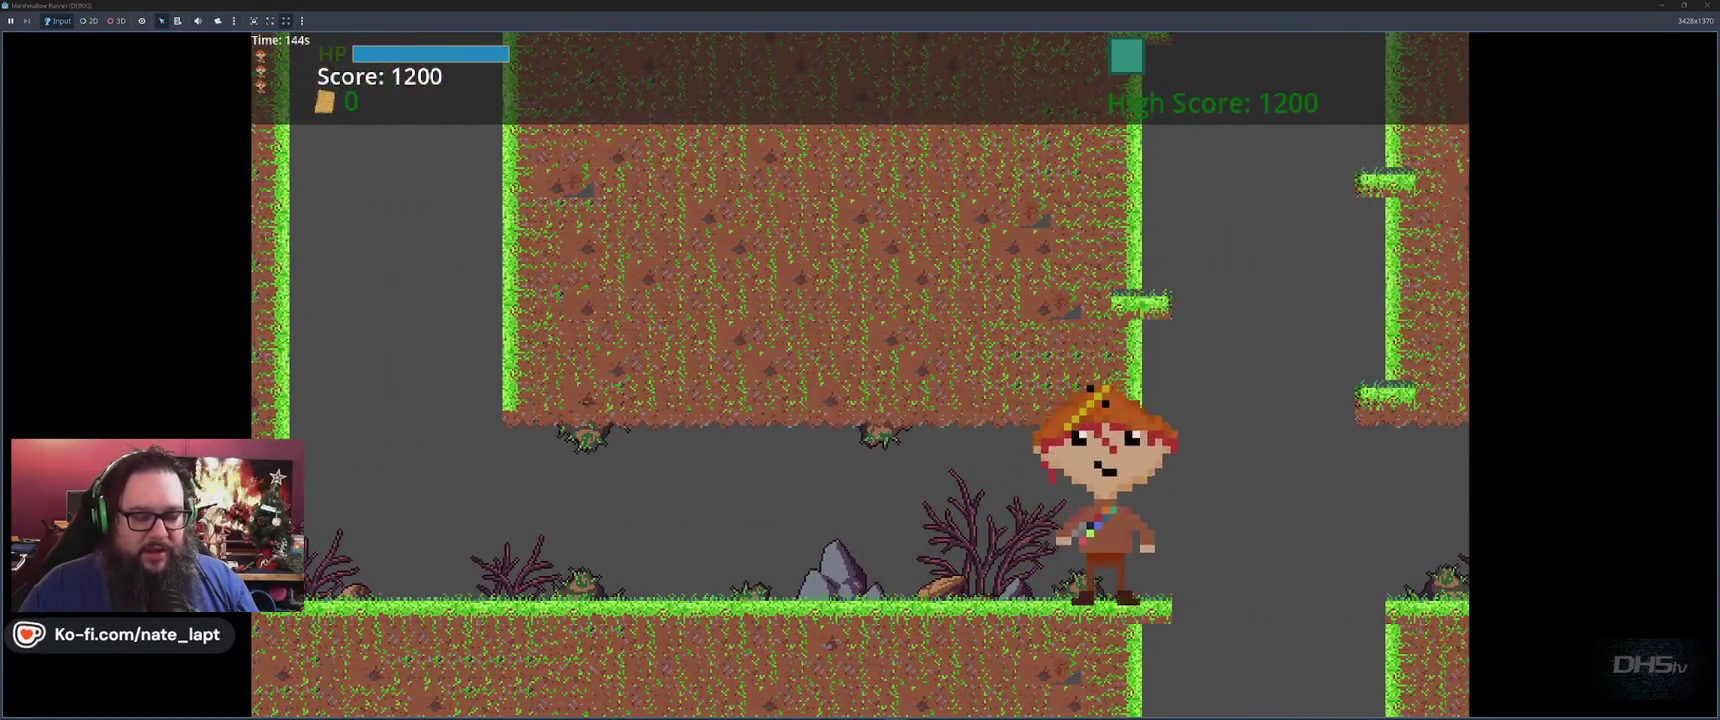
# Jump, walk right past the sword and off the platform edge, then restart after game over
pyautogui.press('space')
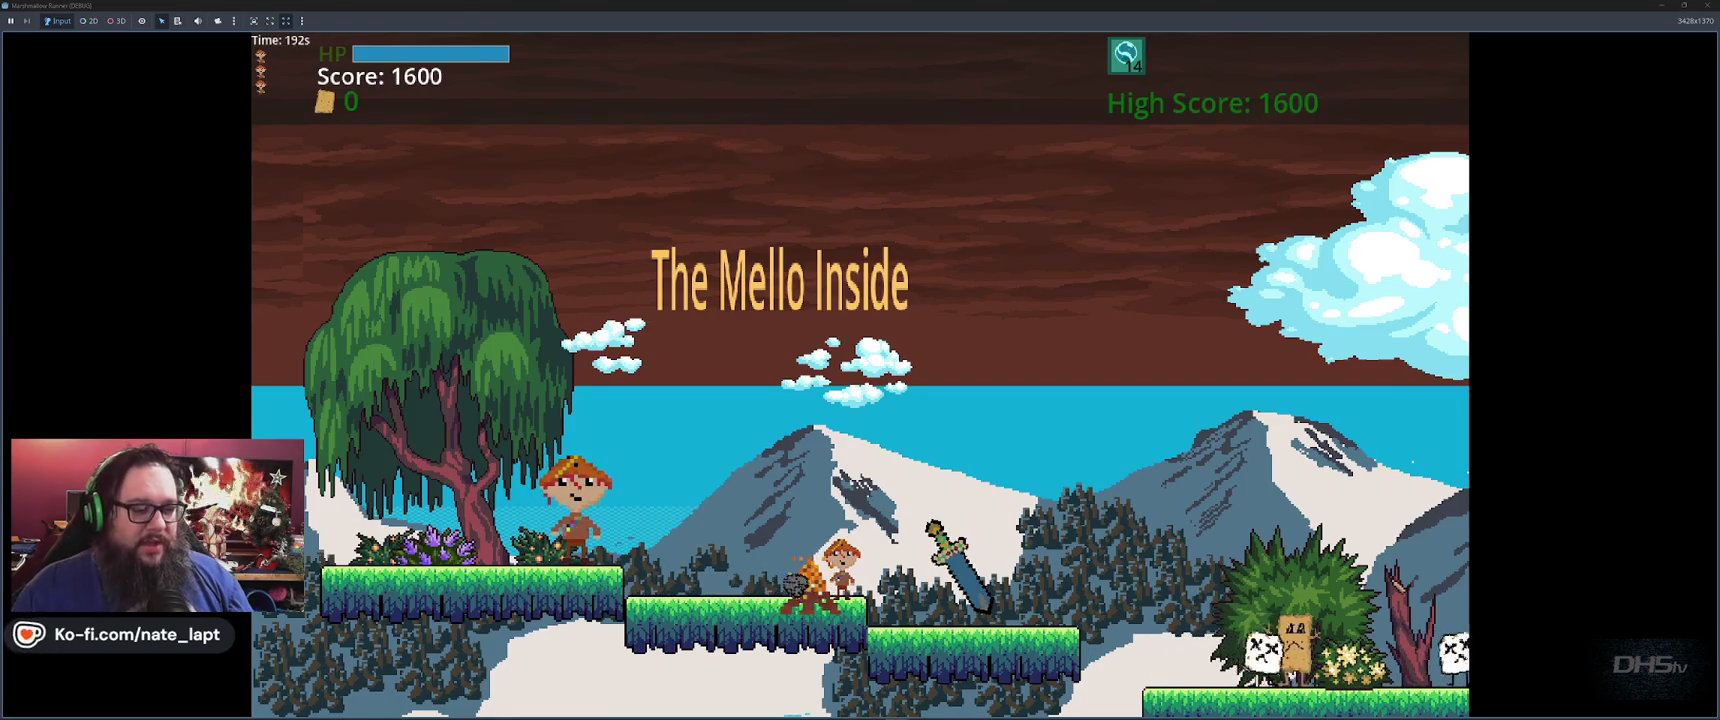
pyautogui.press('Right')
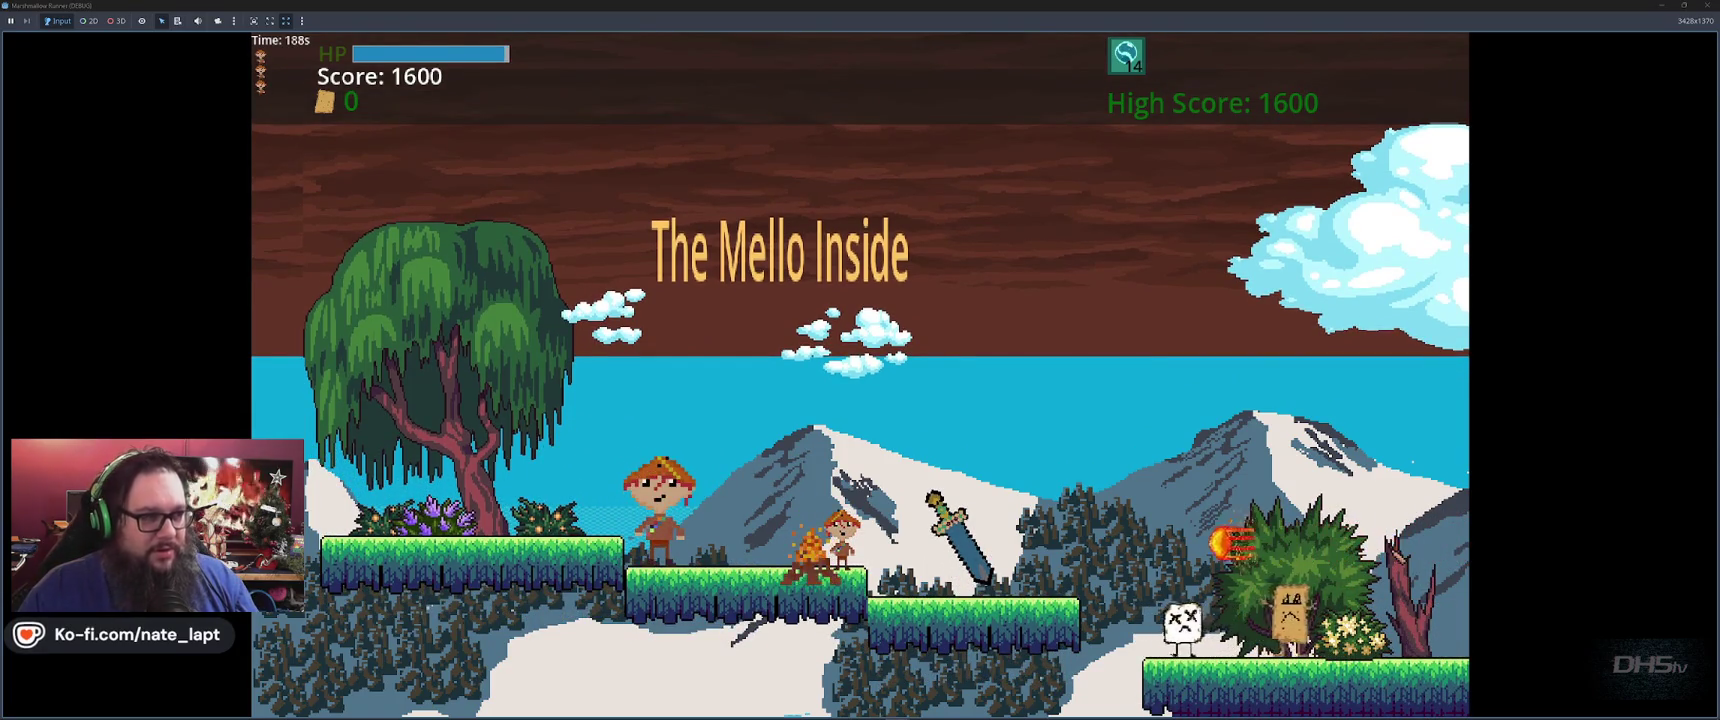
pyautogui.press('Right')
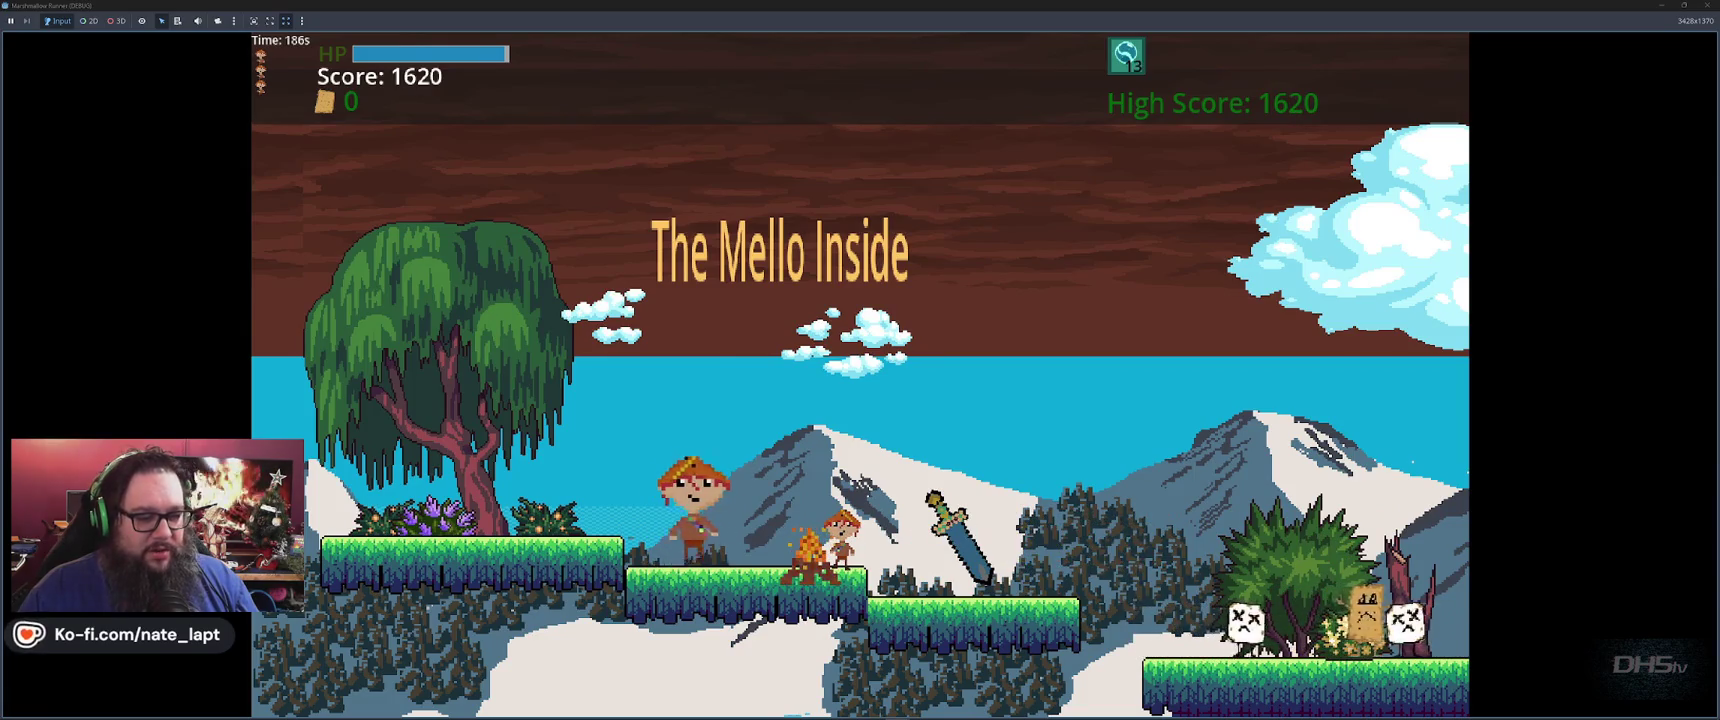
pyautogui.press('Right')
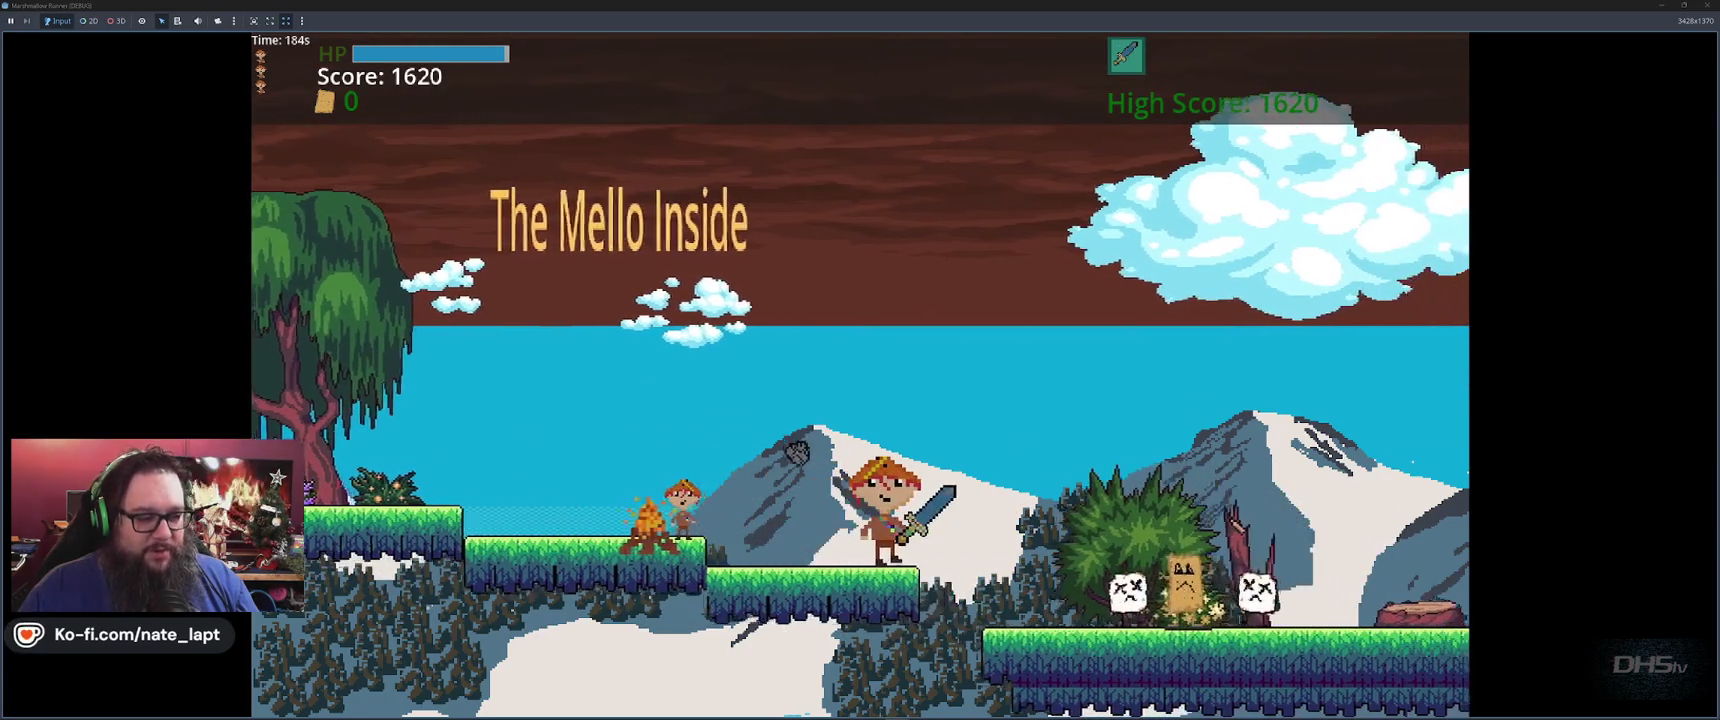
pyautogui.press('Right')
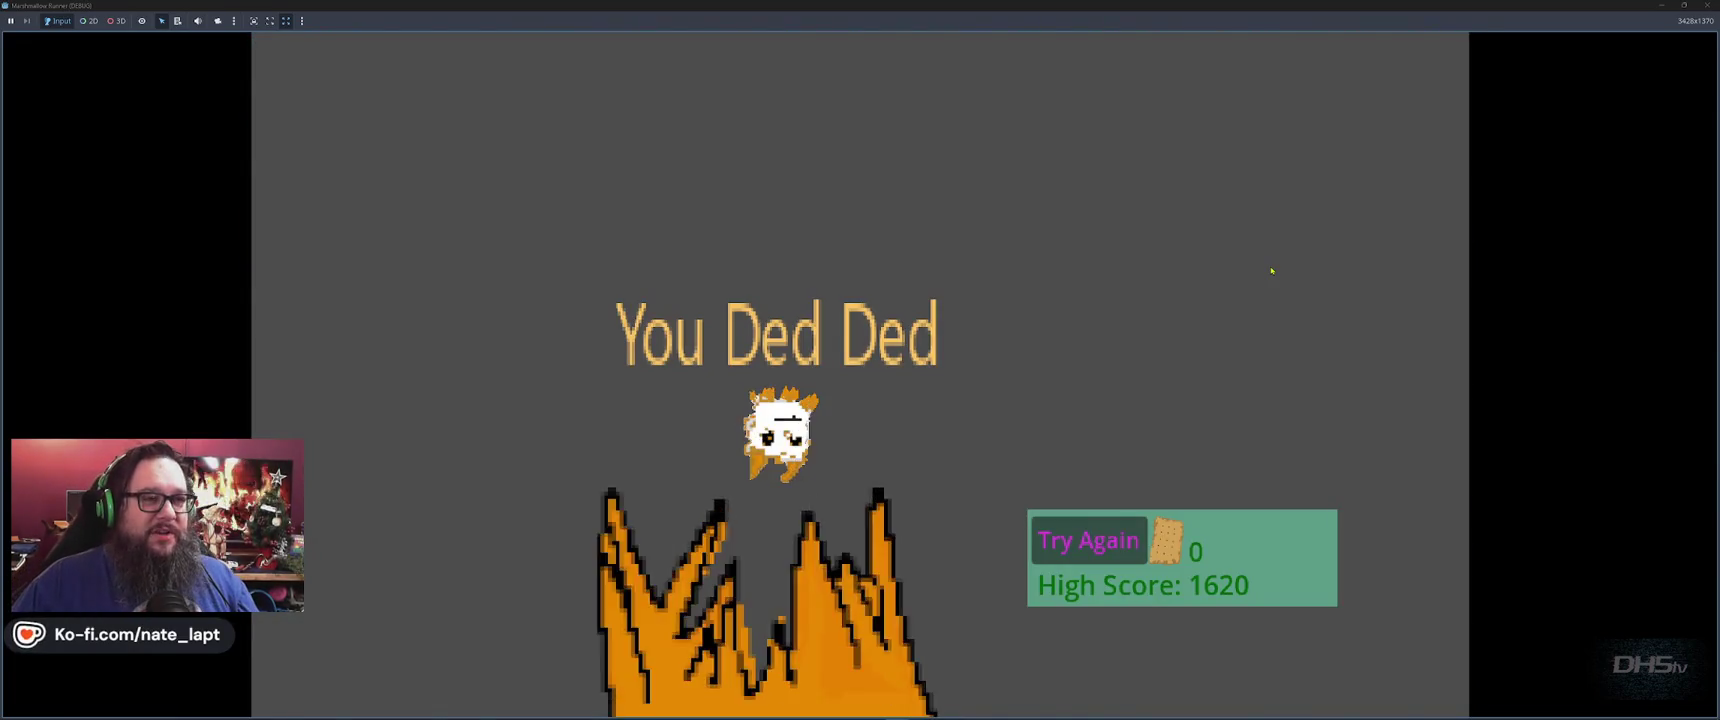
pyautogui.press('Return')
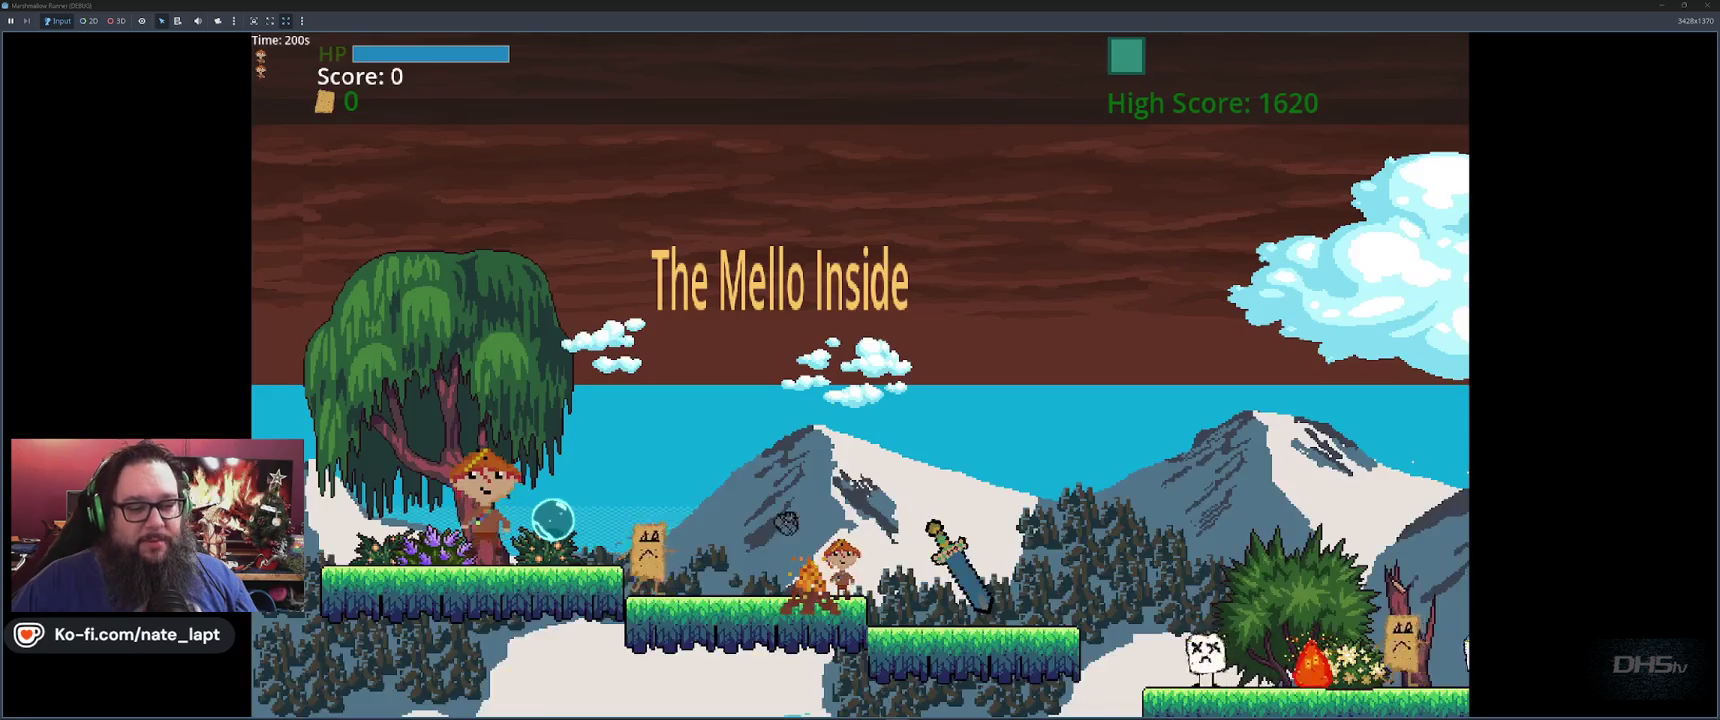
# Jump to collect the bubble, defeat the toast enemy, and grab the sword
pyautogui.press('space')
pyautogui.press('Right')
pyautogui.press('space')
pyautogui.press('e')
pyautogui.press('space')
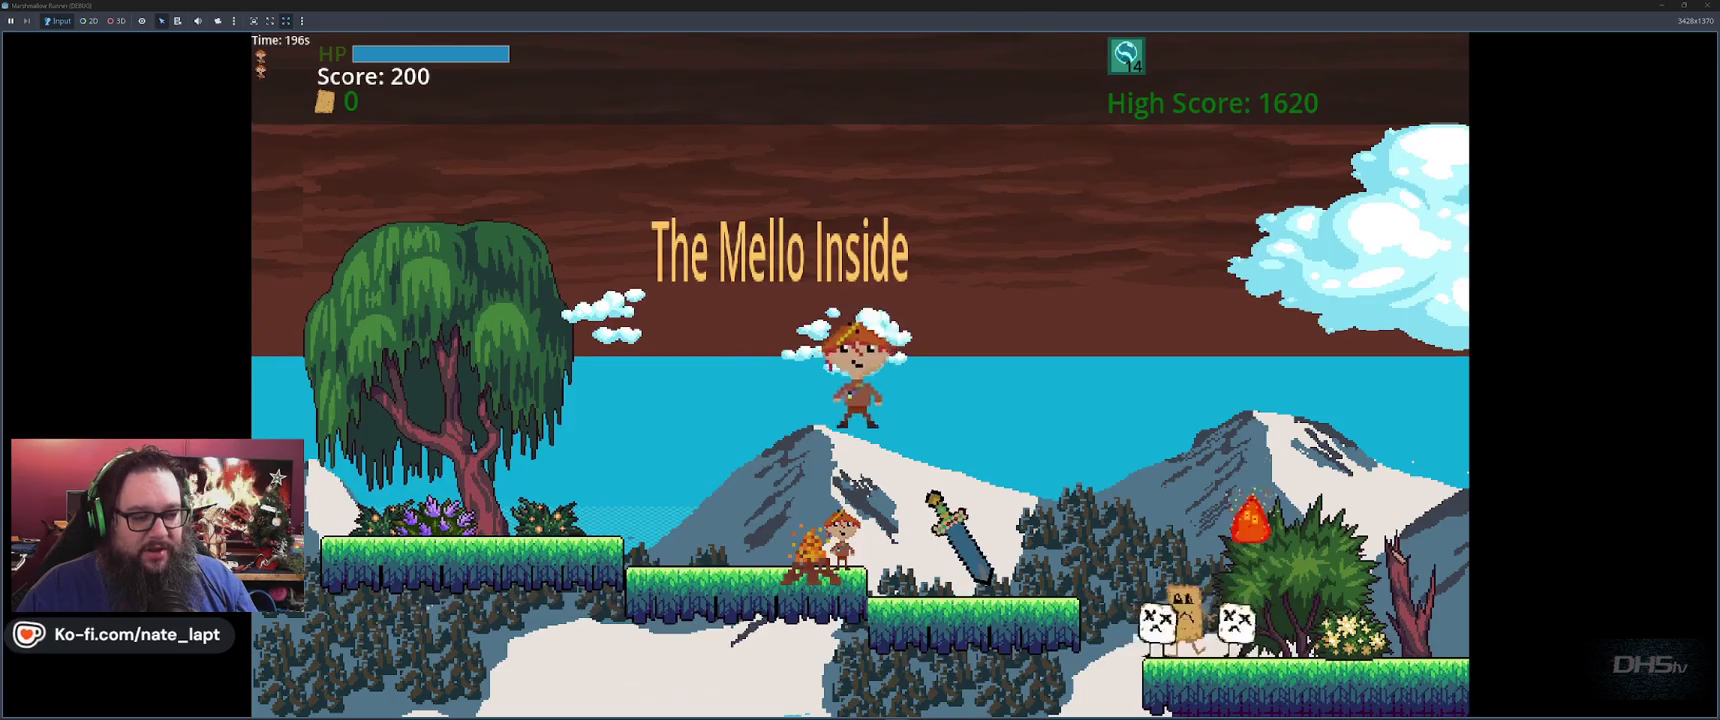
pyautogui.press('Right')
pyautogui.press('space')
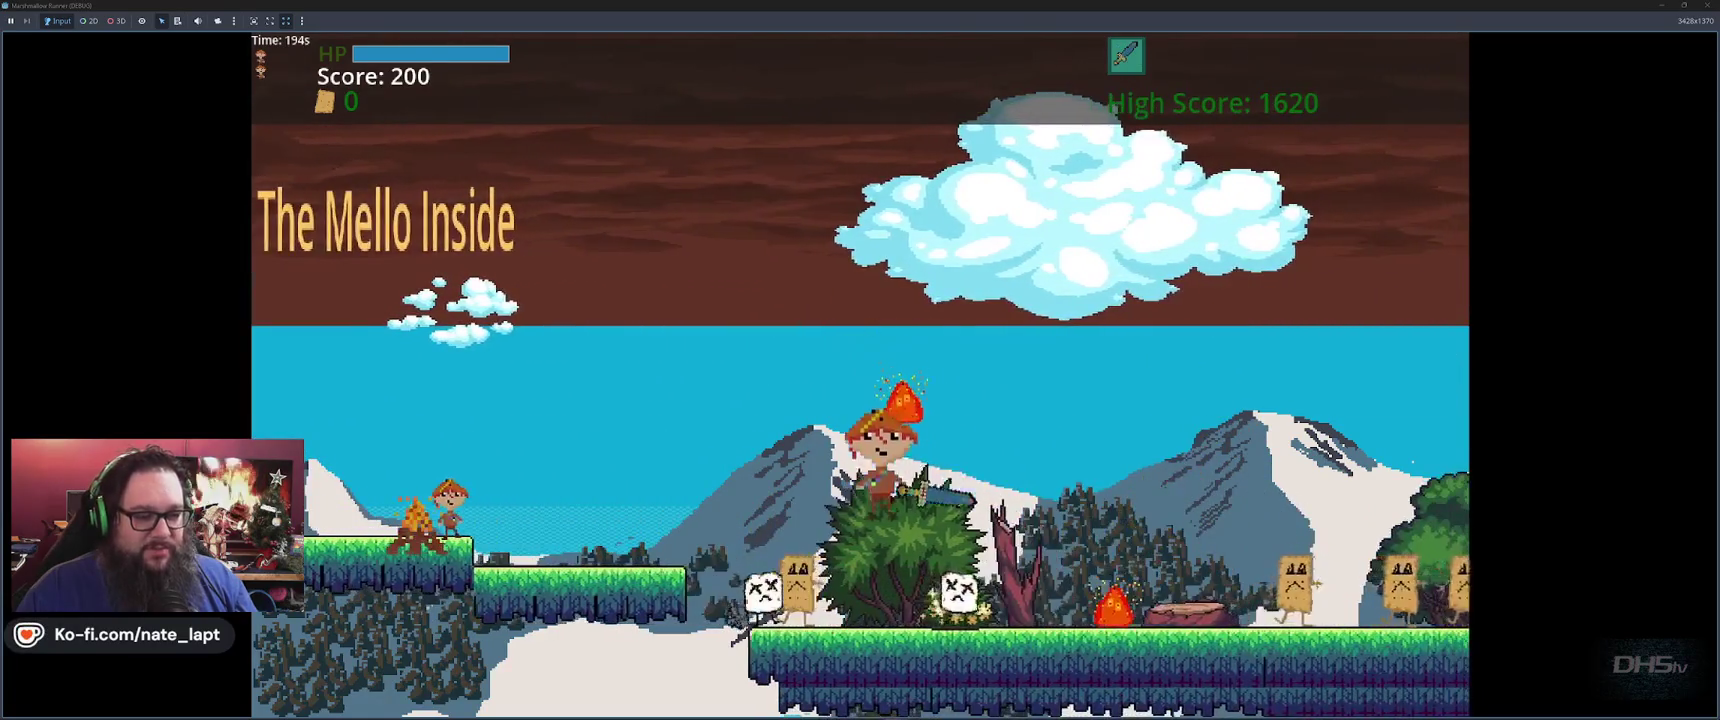
# Run right through the level, jumping and swinging the sword at enemies
pyautogui.press('Right')
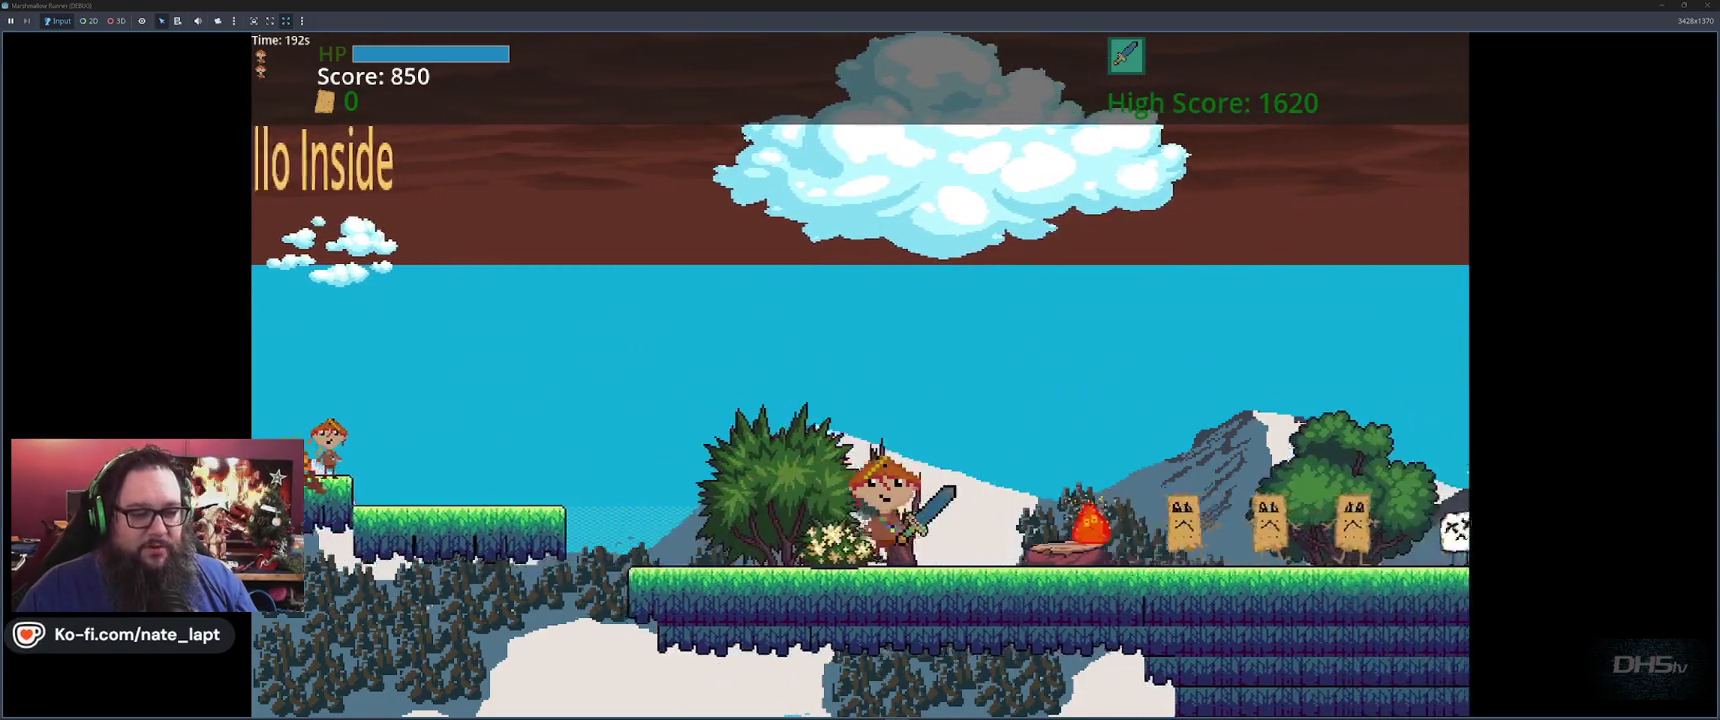
pyautogui.press('space')
pyautogui.press('e')
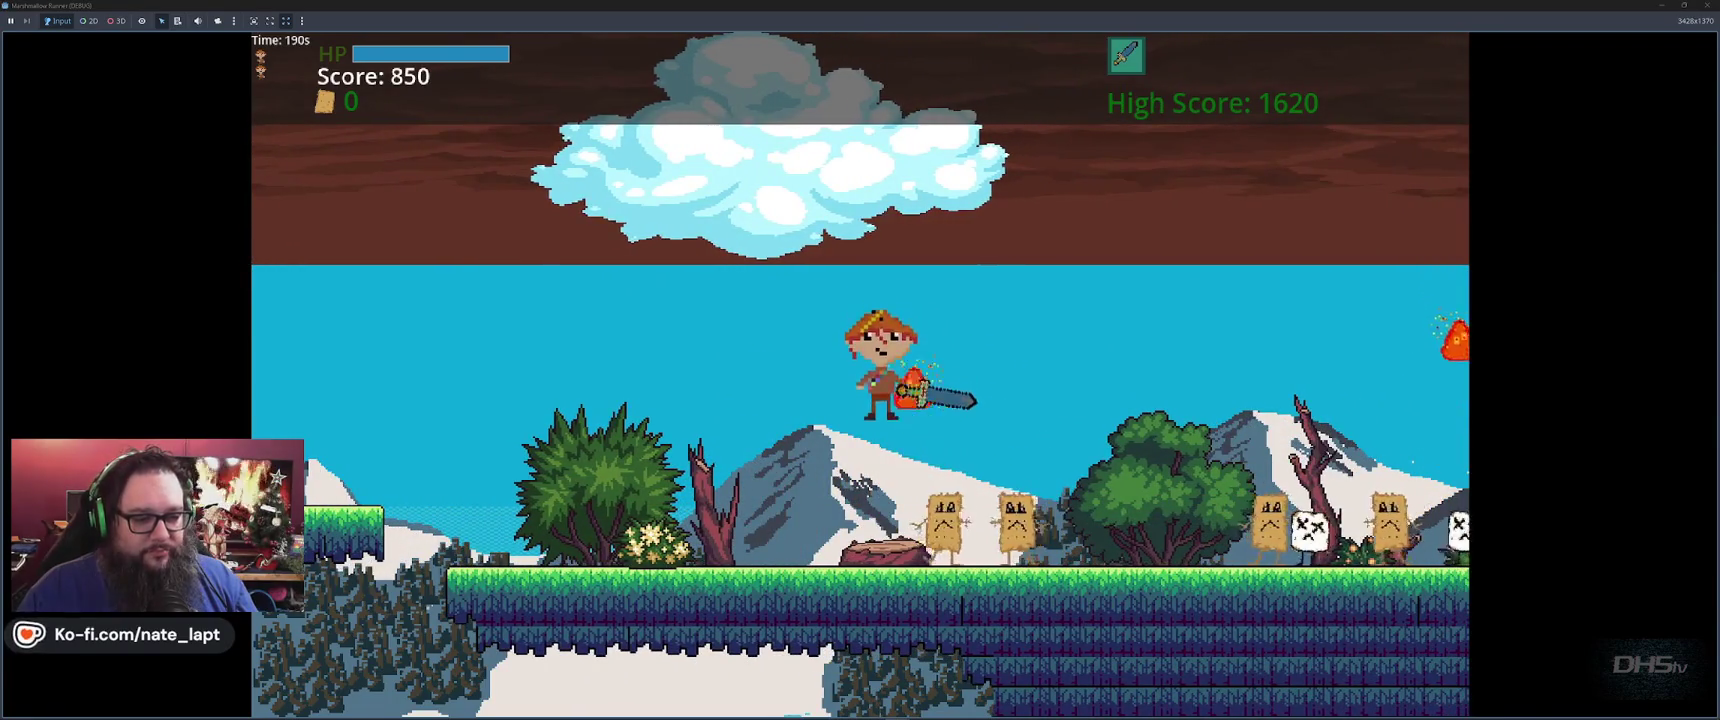
pyautogui.press('e')
pyautogui.press('Right')
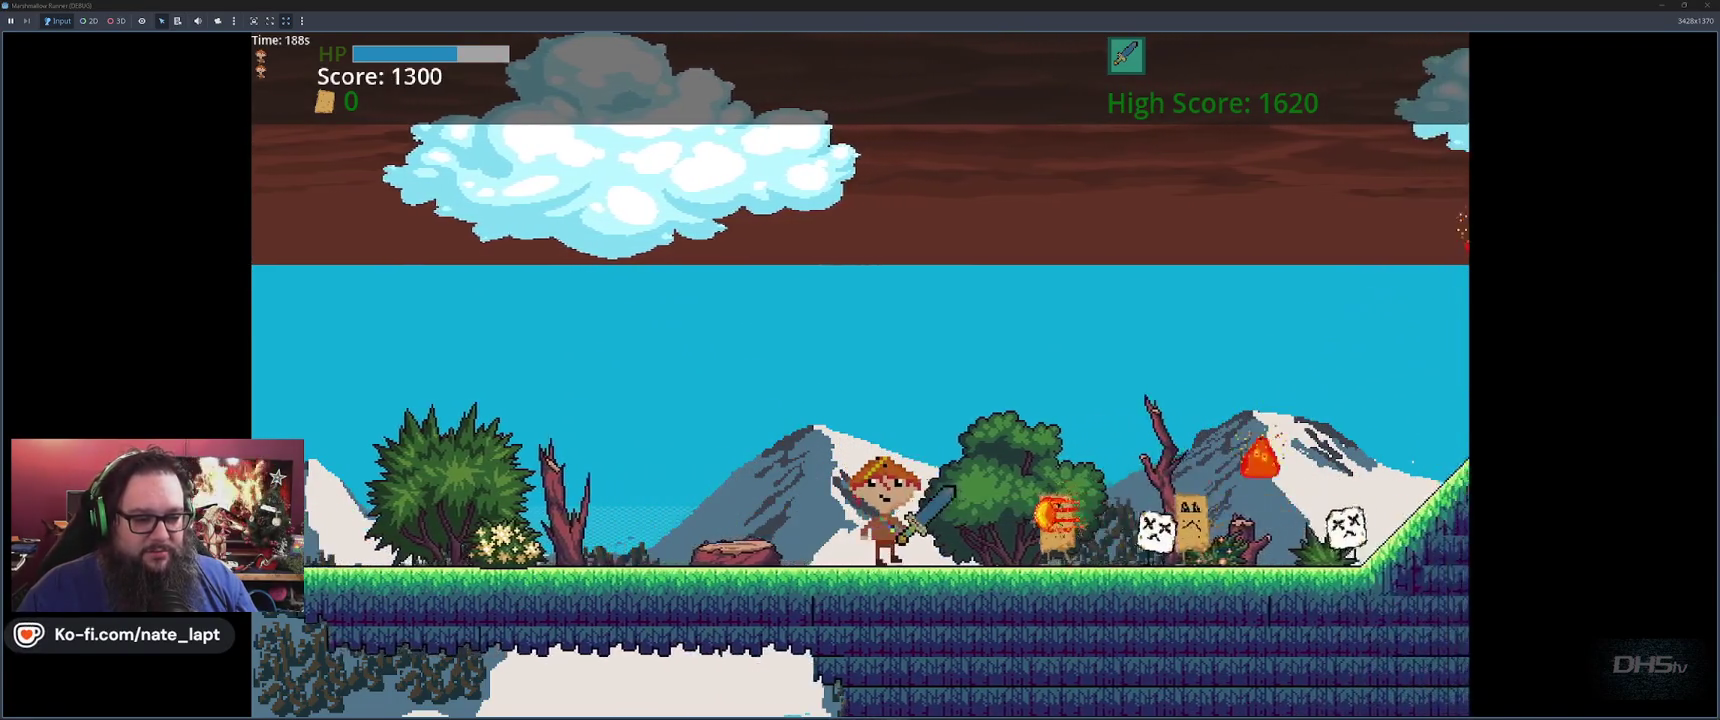
pyautogui.press('e')
pyautogui.press('e')
pyautogui.press('e')
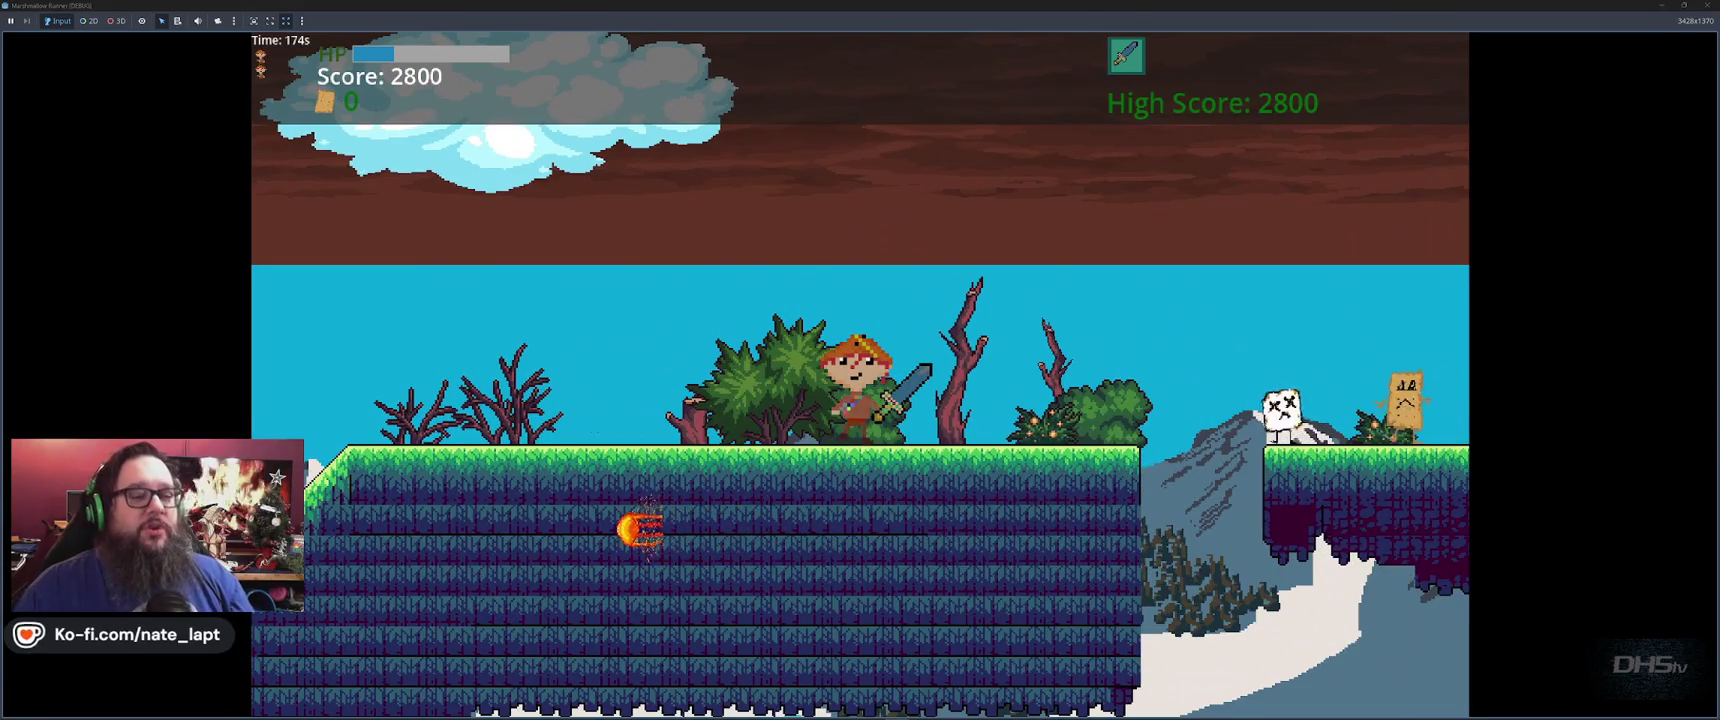
# Jump onto the higher ledge, over enemies and a fireball, destroy the fire enemy, and leap onto the hill
pyautogui.press('space')
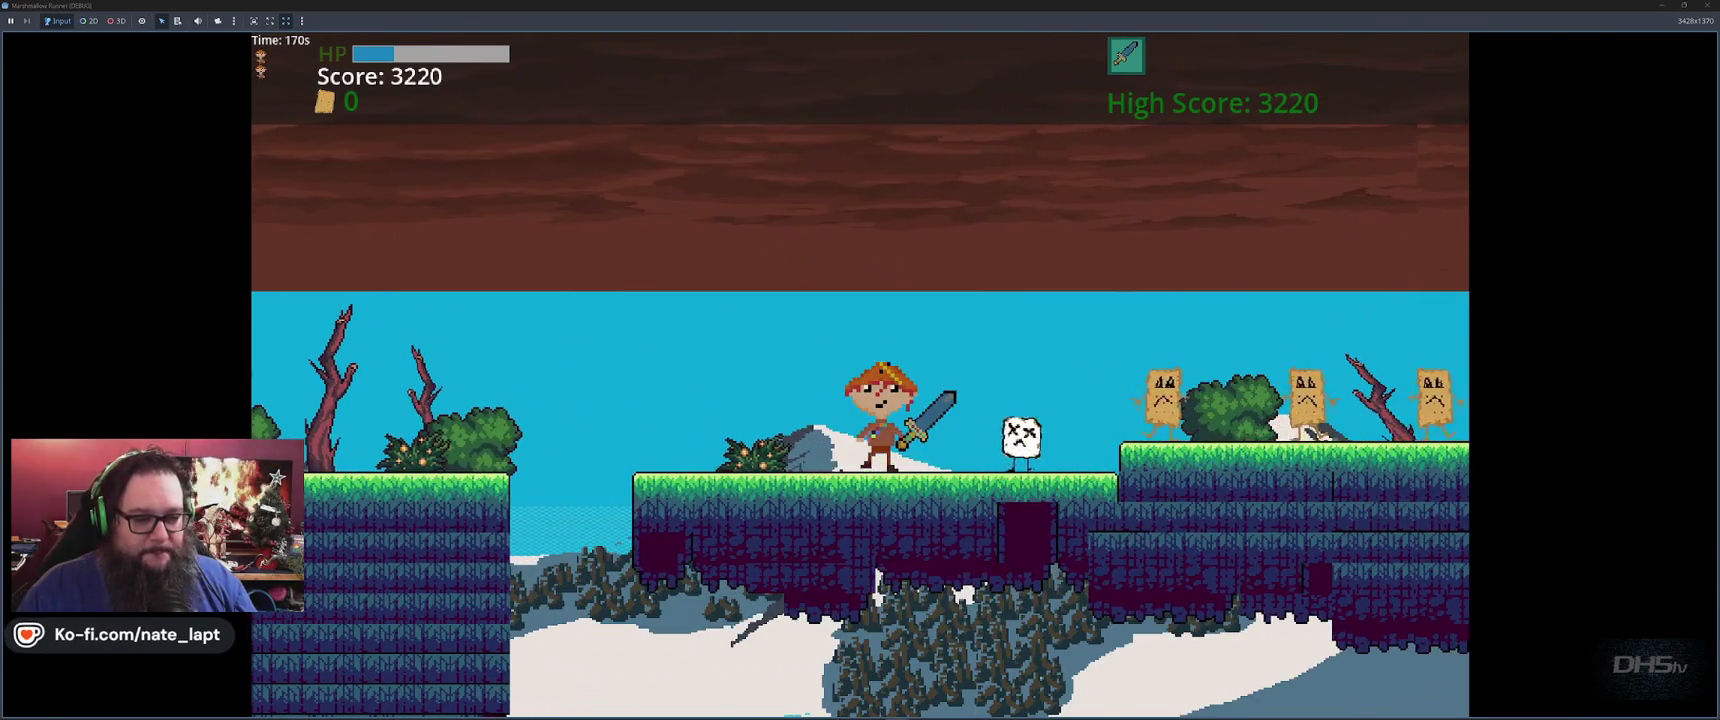
pyautogui.press('space')
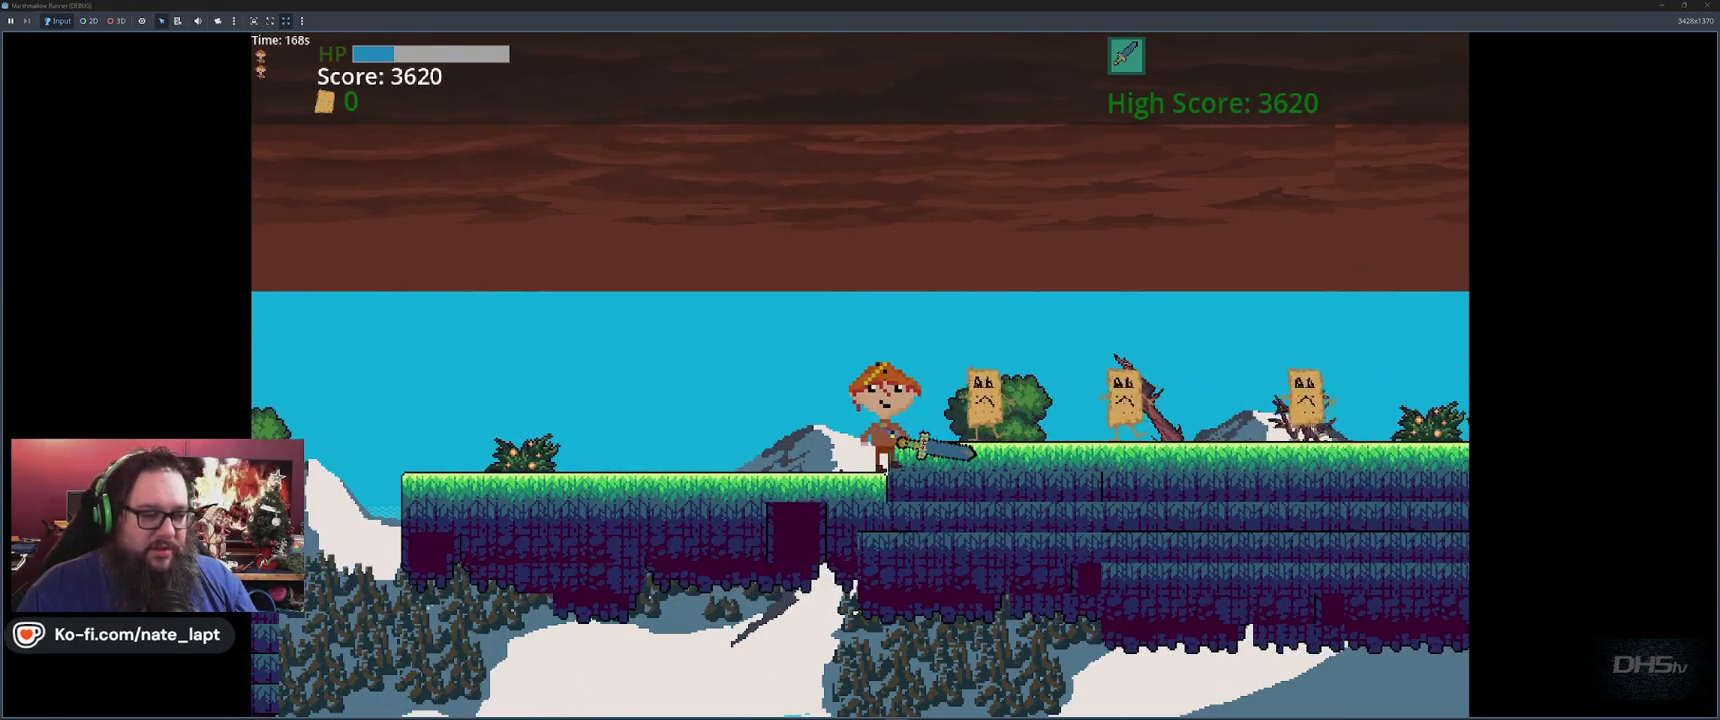
pyautogui.press('space')
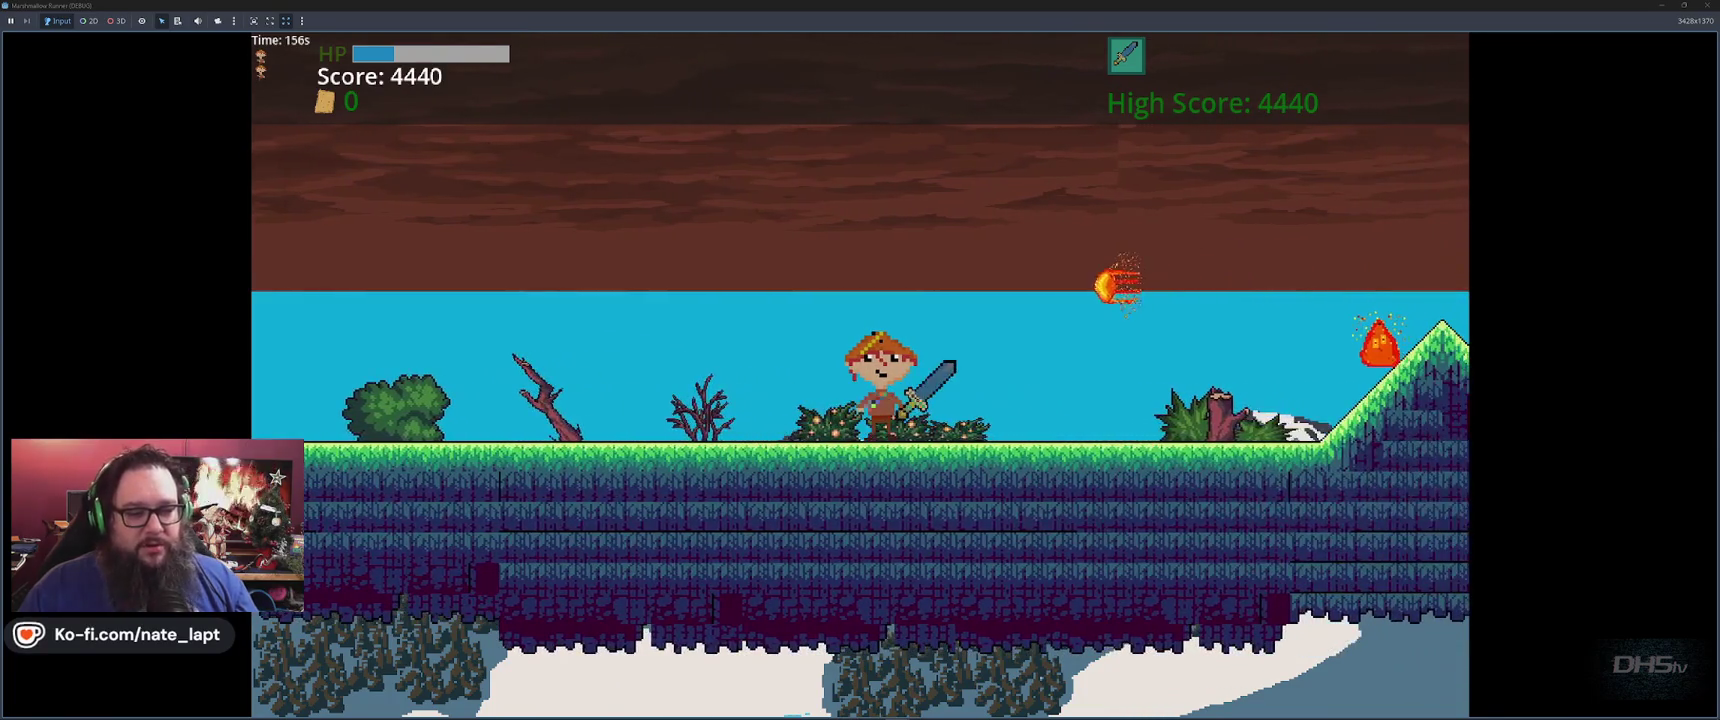
pyautogui.press('space')
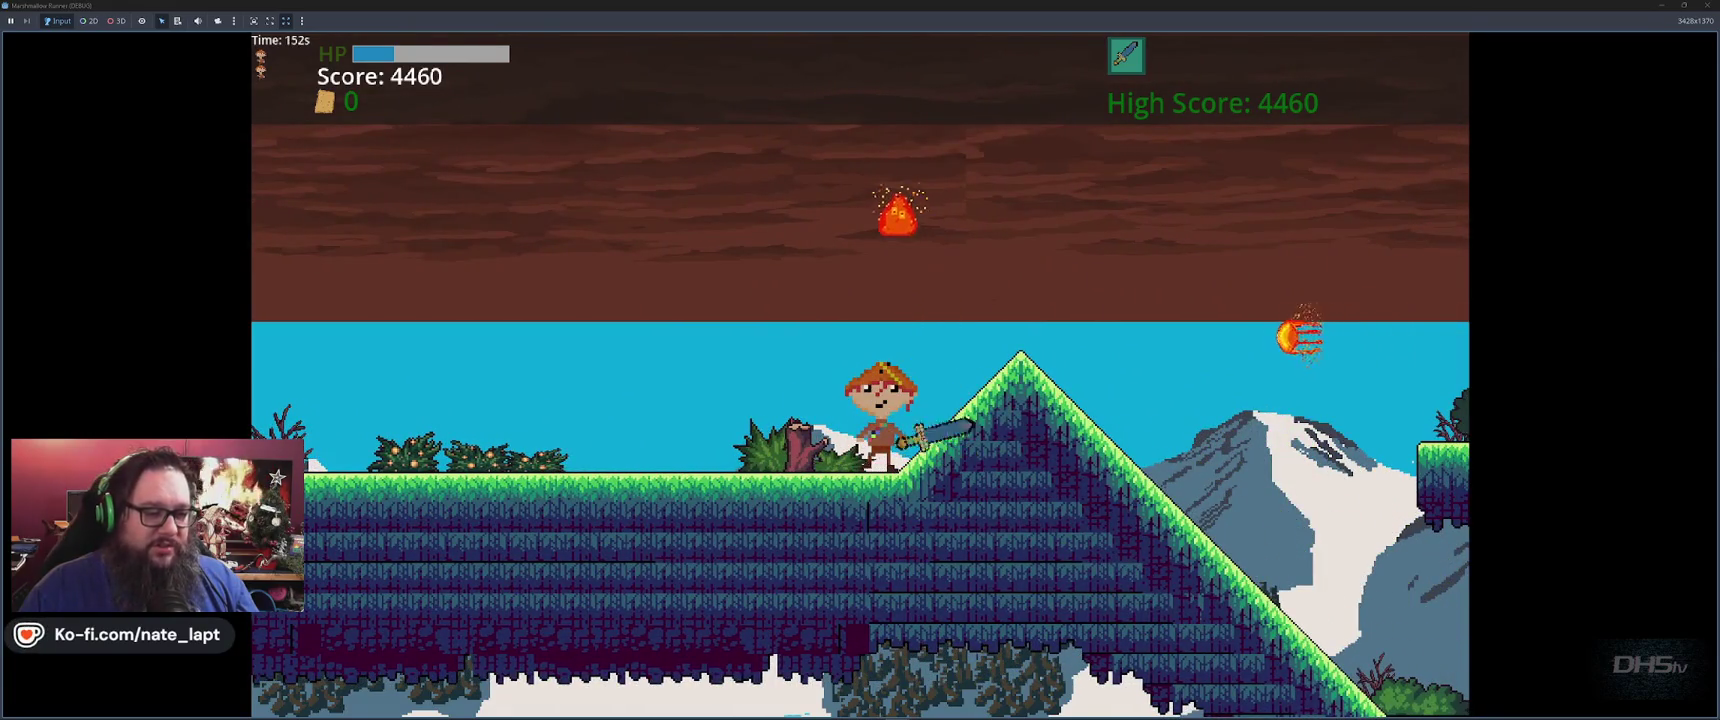
pyautogui.press('Left')
pyautogui.press('space')
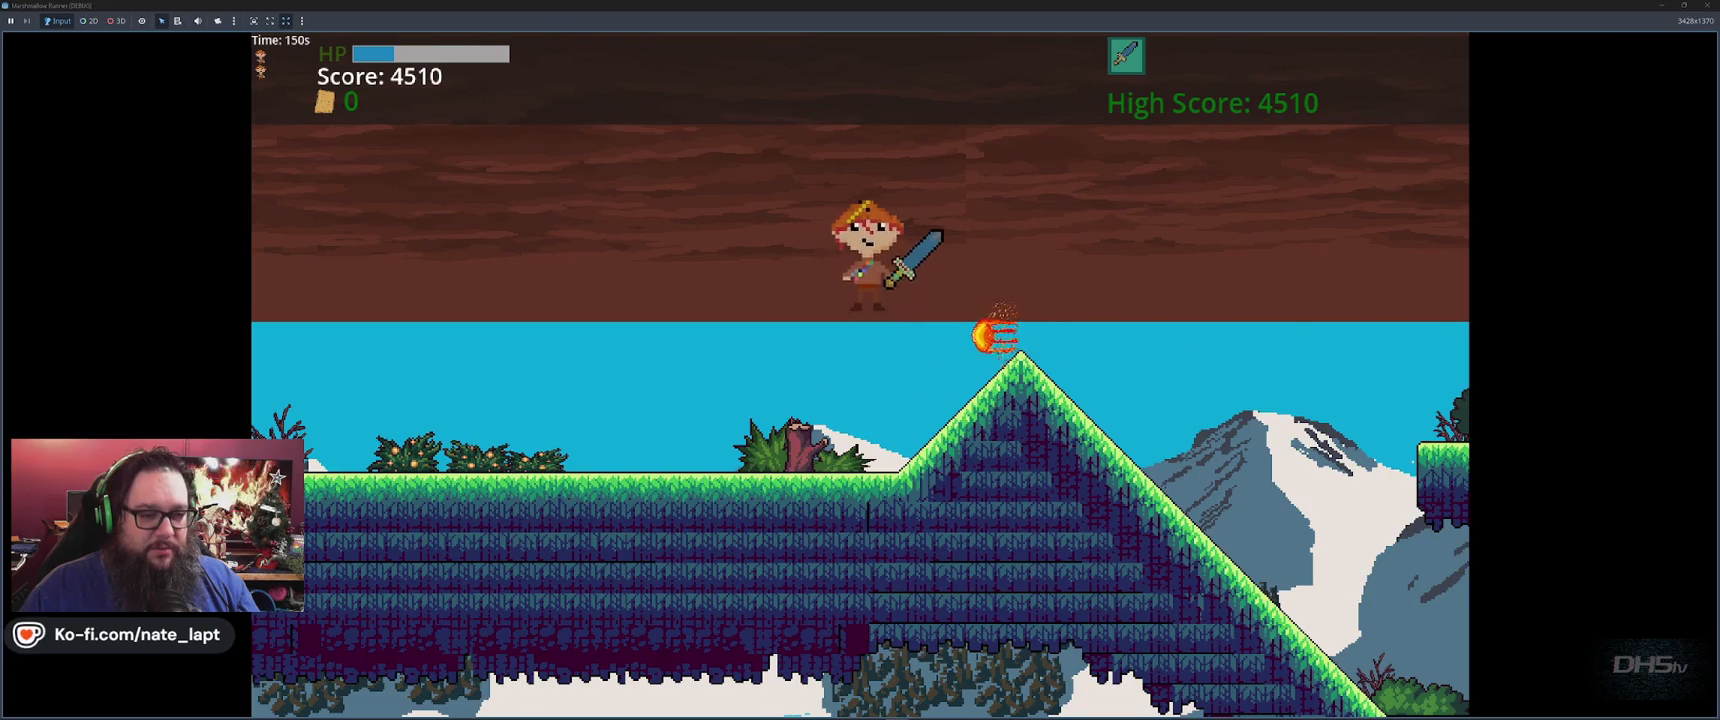
pyautogui.press('space')
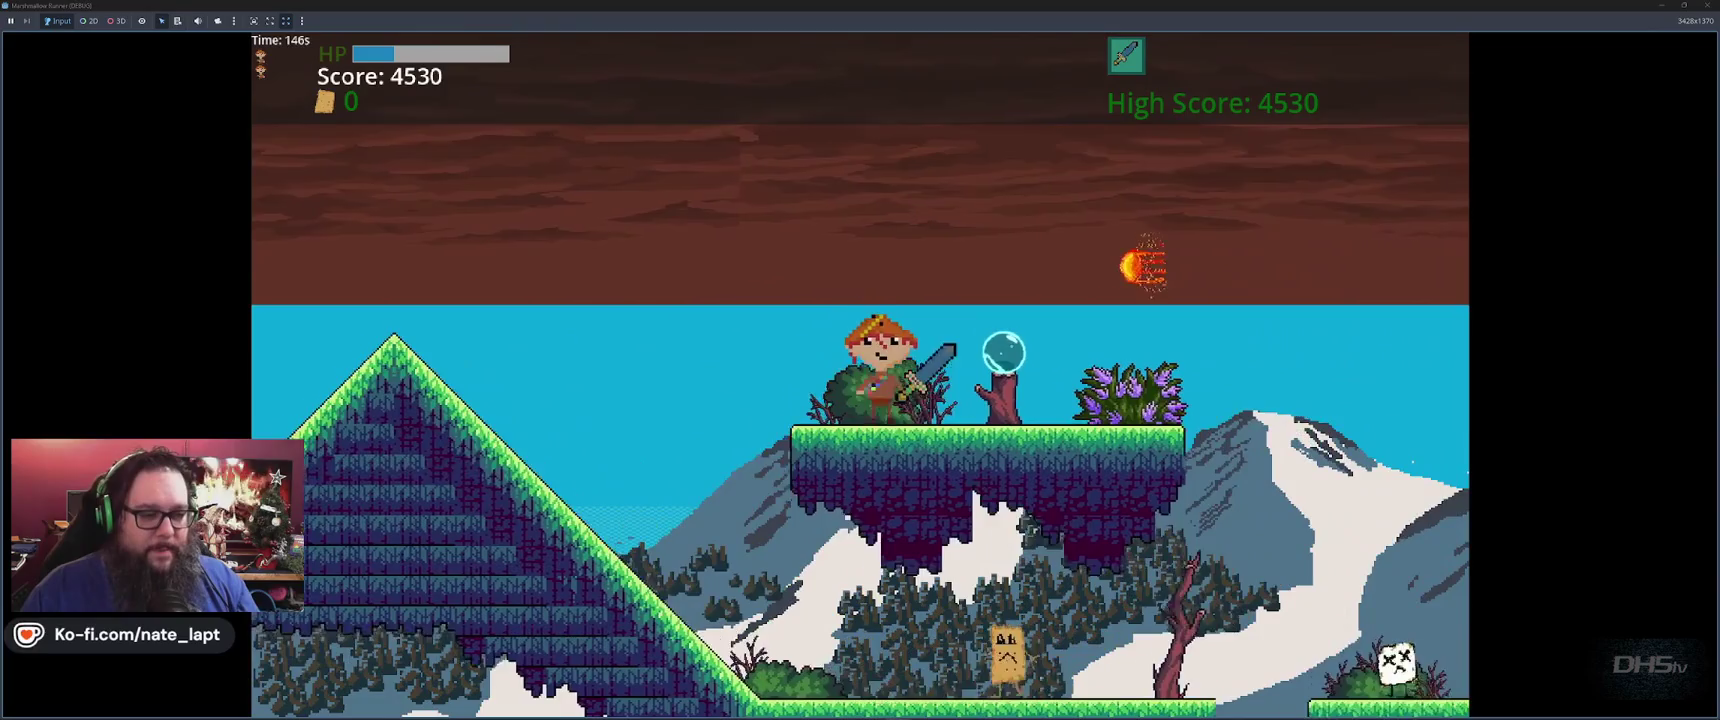
# Drop from the floating platform, attack the sign enemy, and jump toward the higher platforms
pyautogui.press('space')
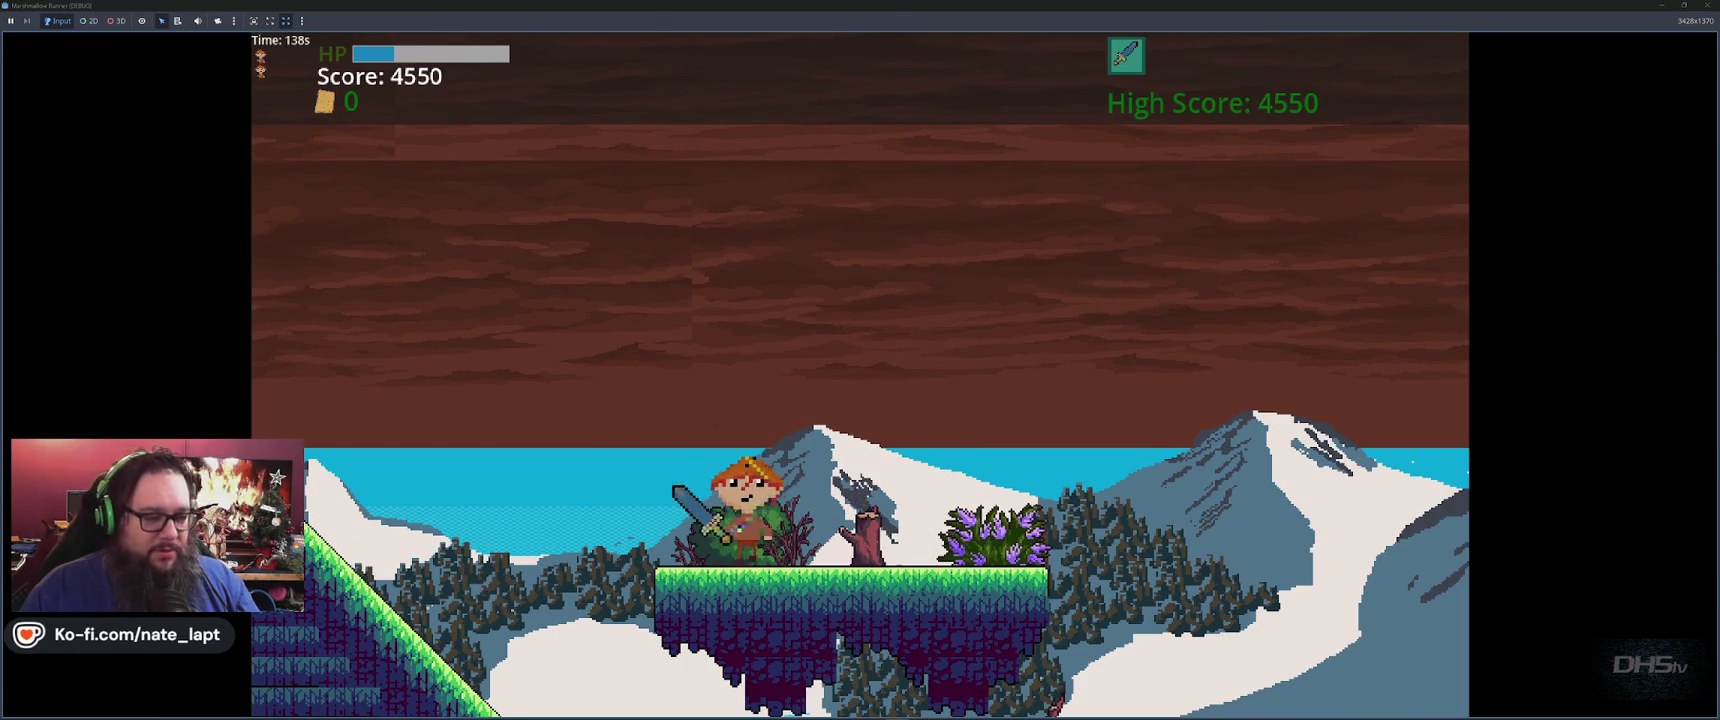
pyautogui.press('Left')
pyautogui.press('Right')
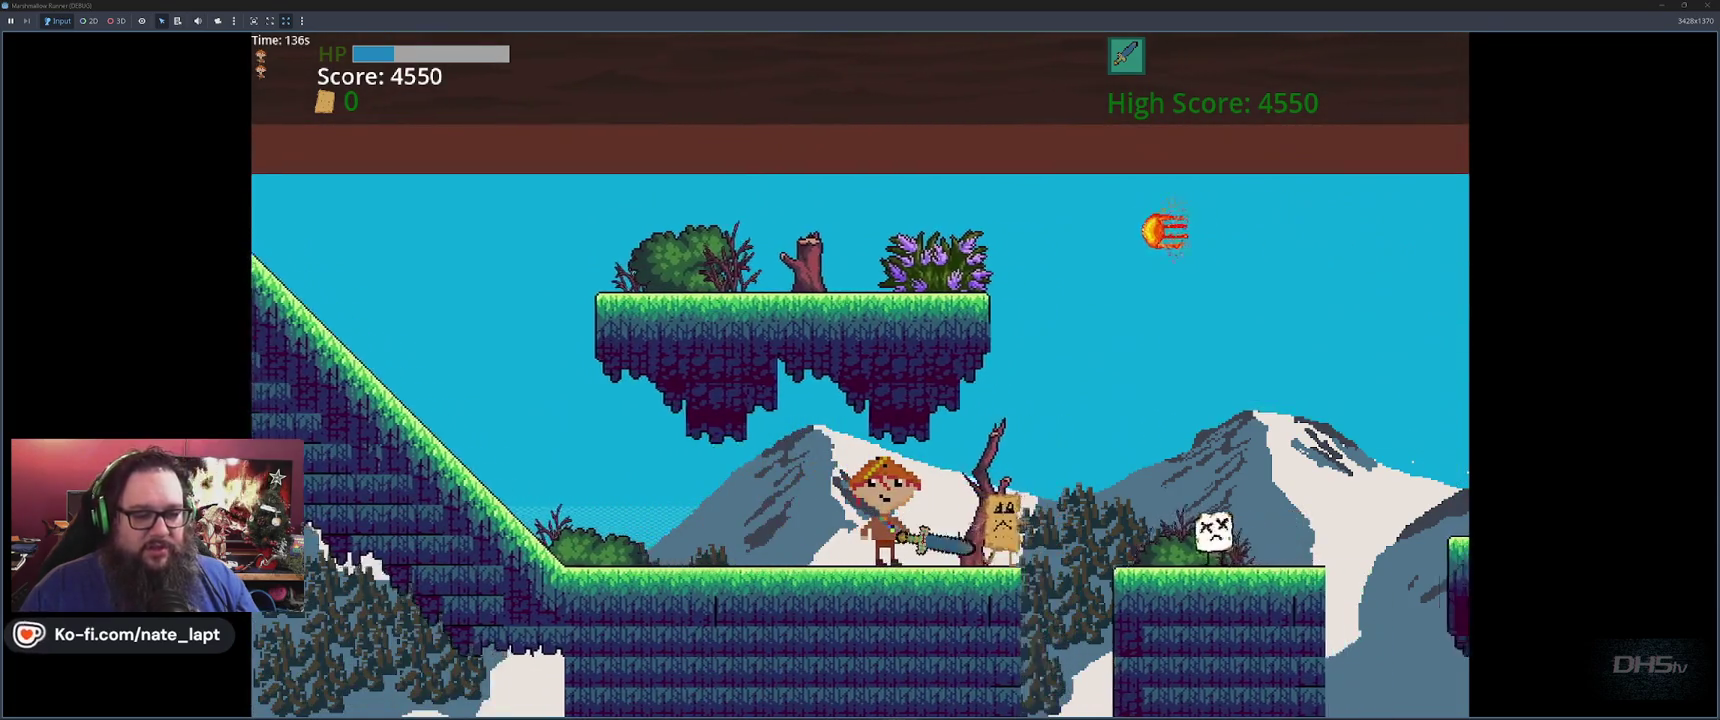
pyautogui.press('space')
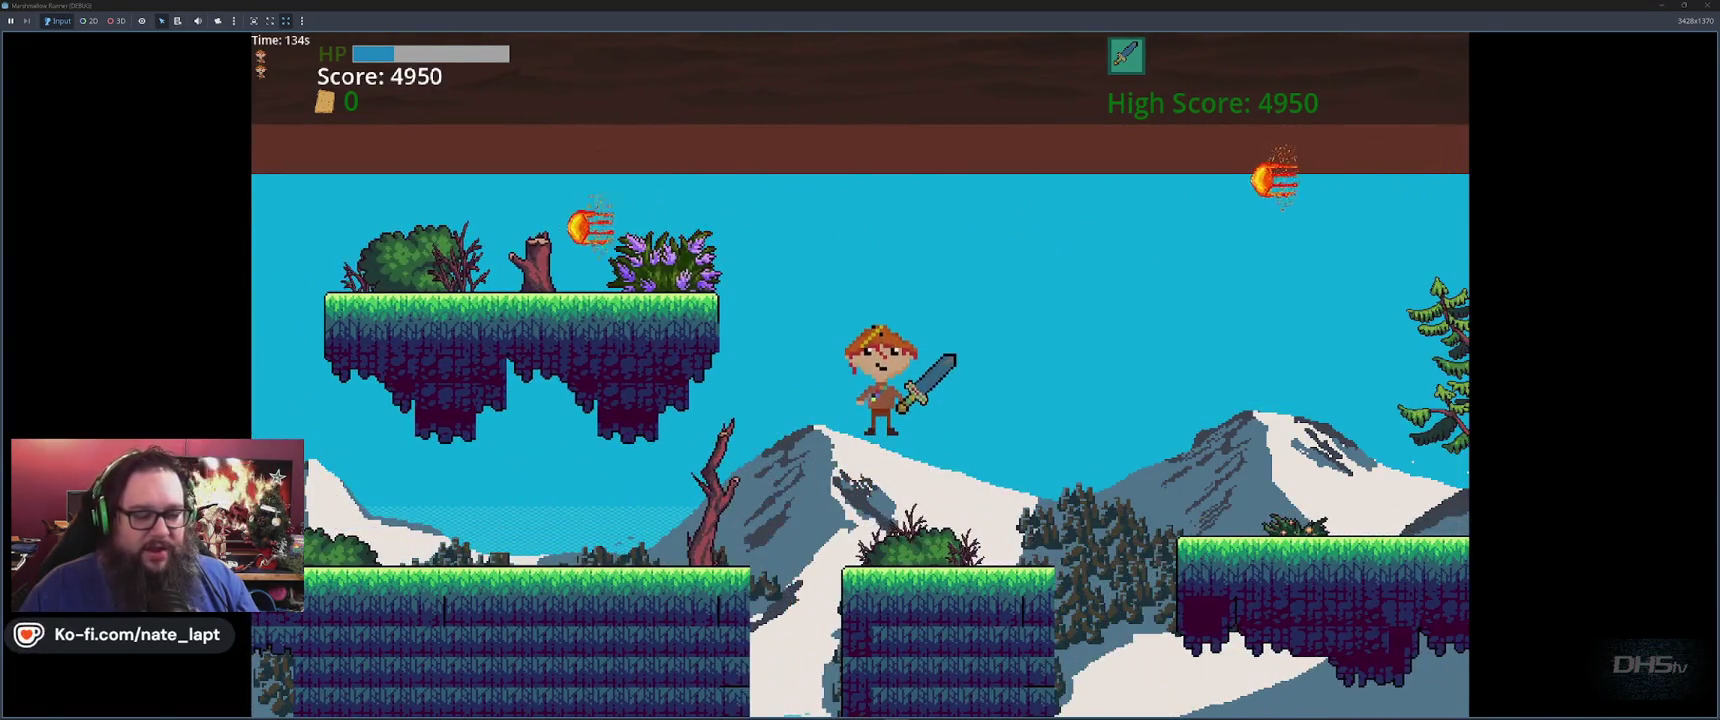
pyautogui.press('space')
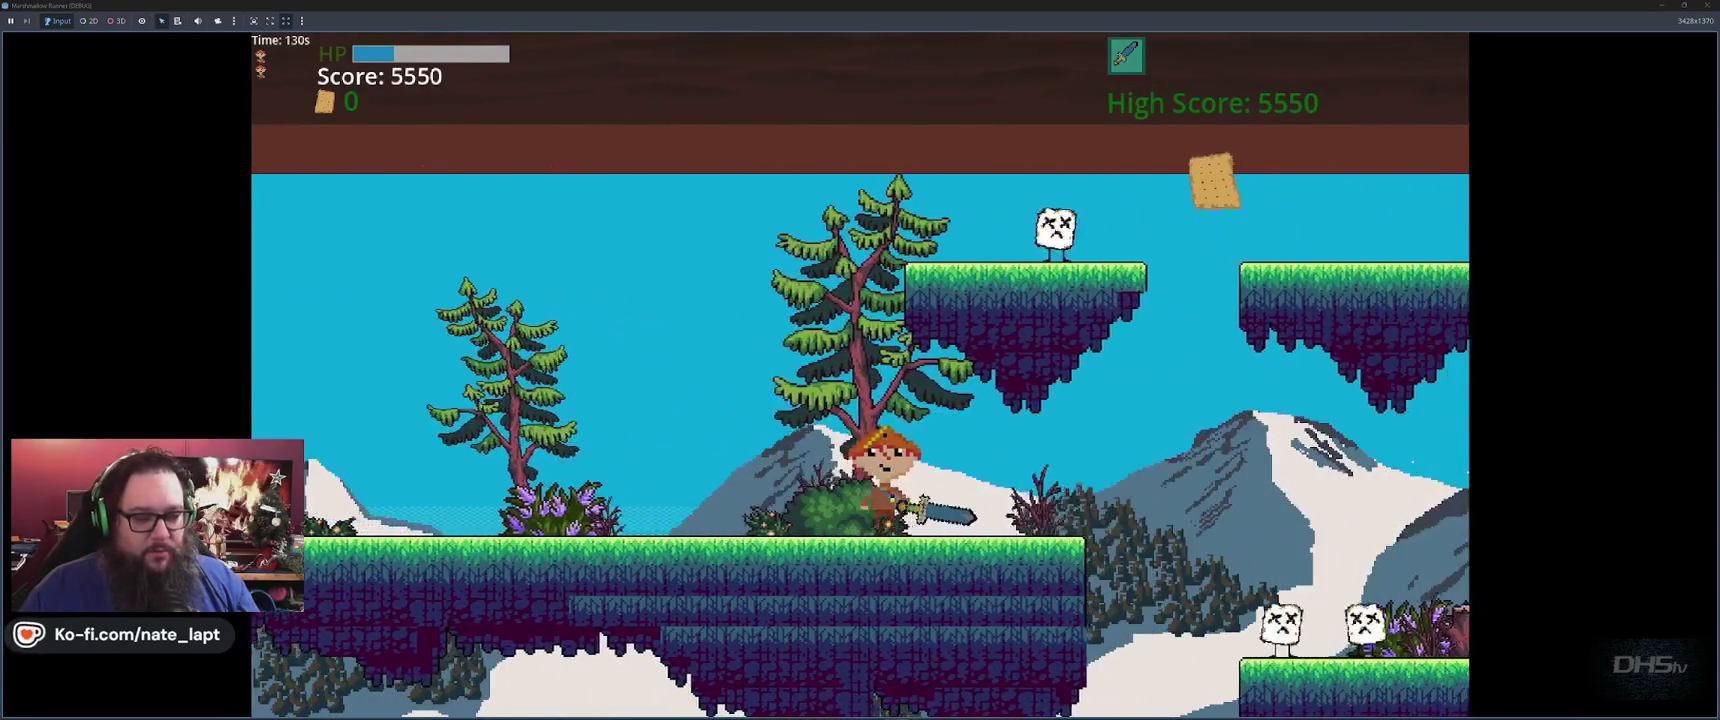
pyautogui.press('space')
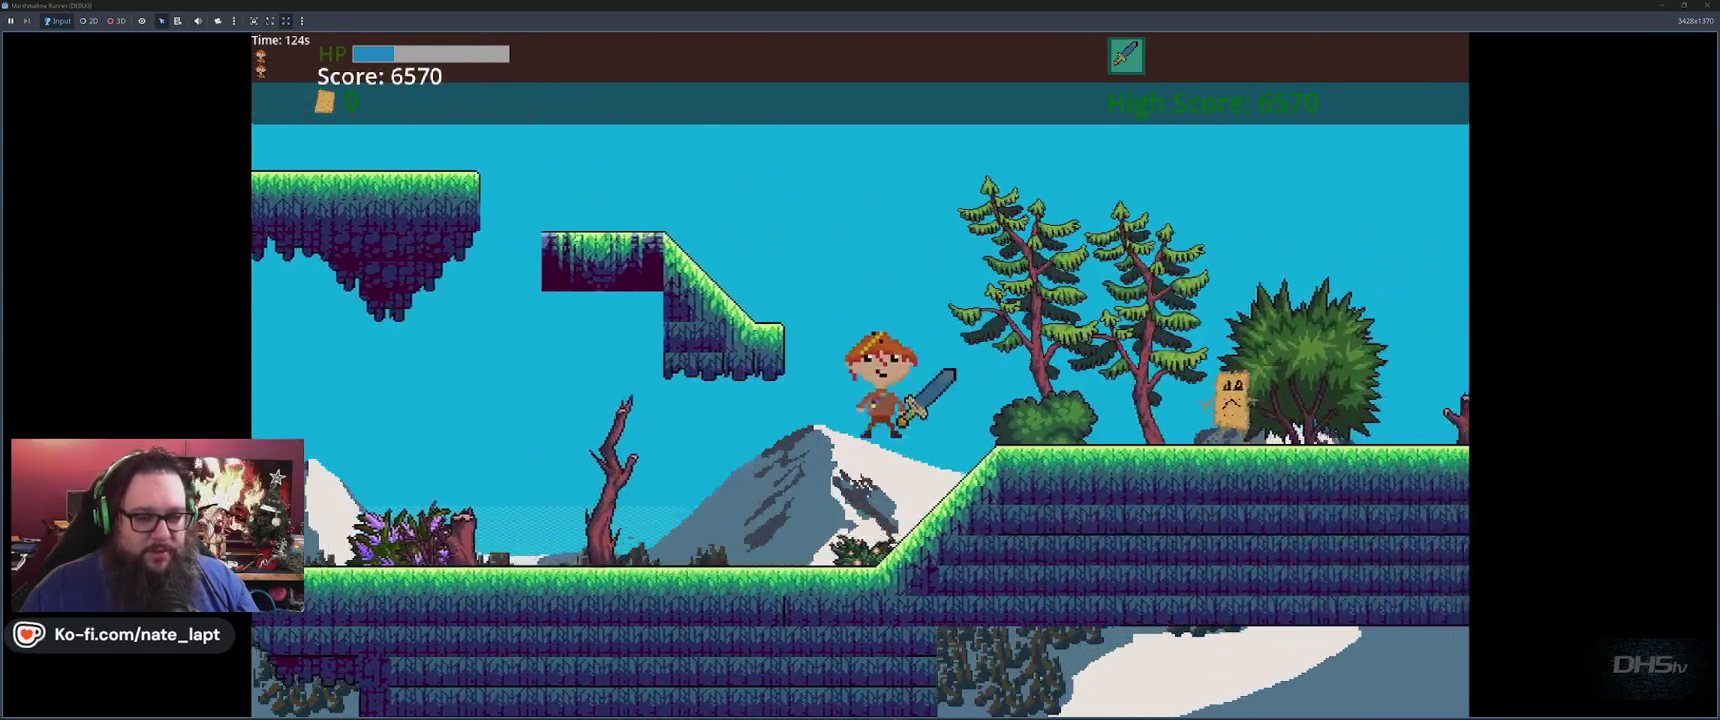
# Leap across the floating platforms to the right and land on the grass
pyautogui.press('space')
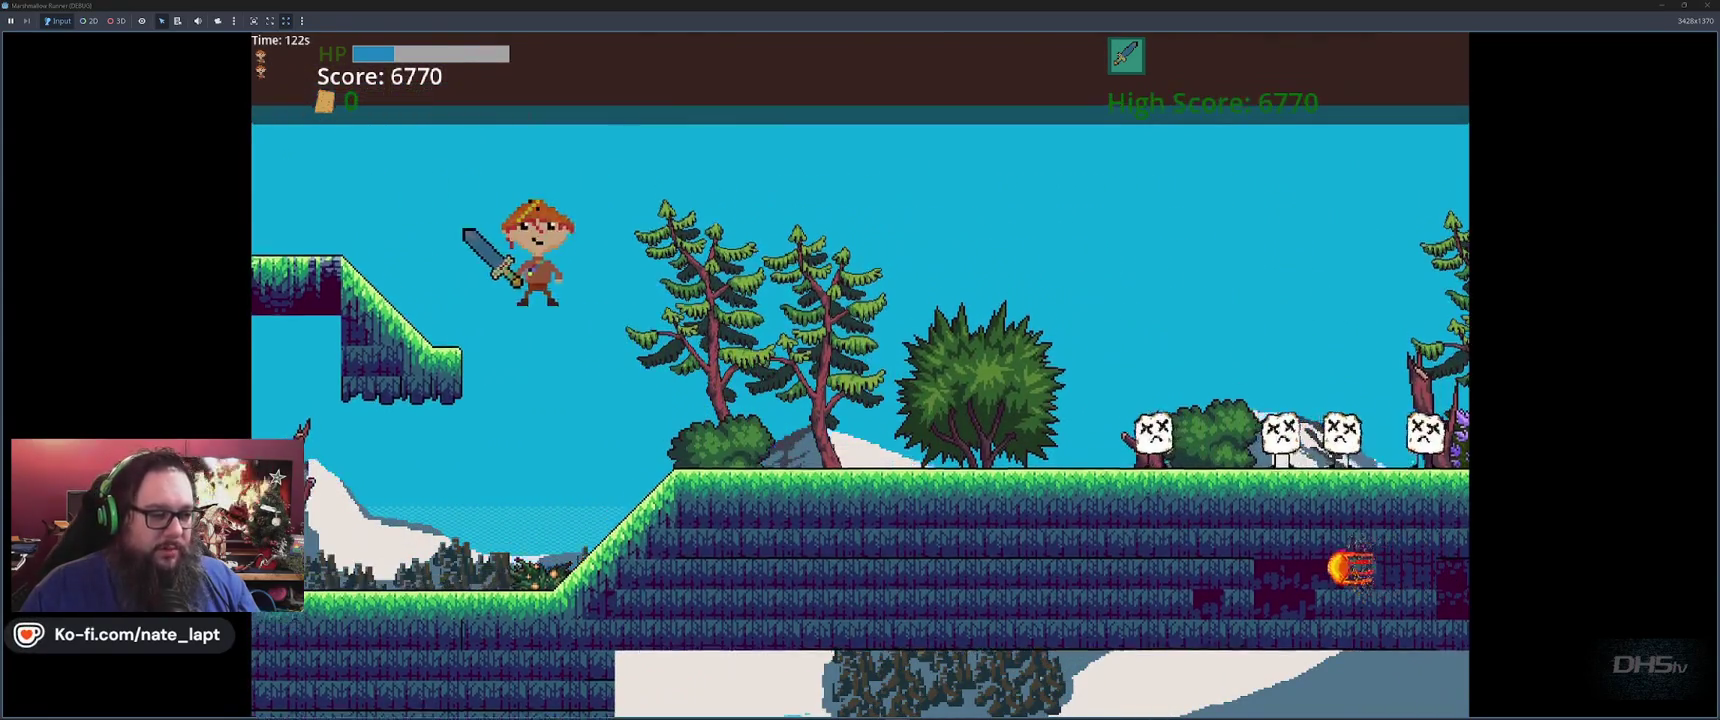
pyautogui.press('space')
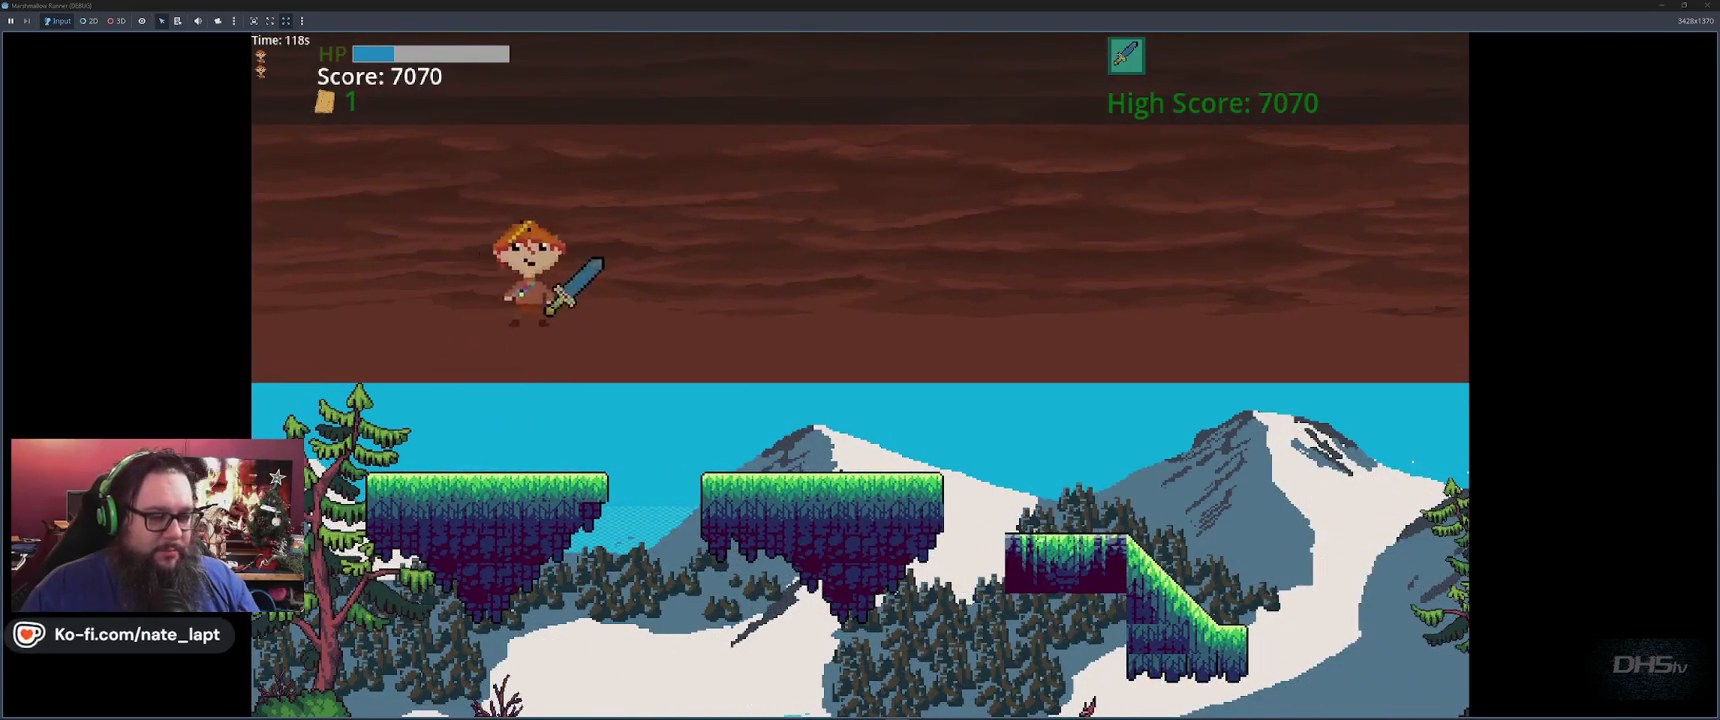
pyautogui.press('space')
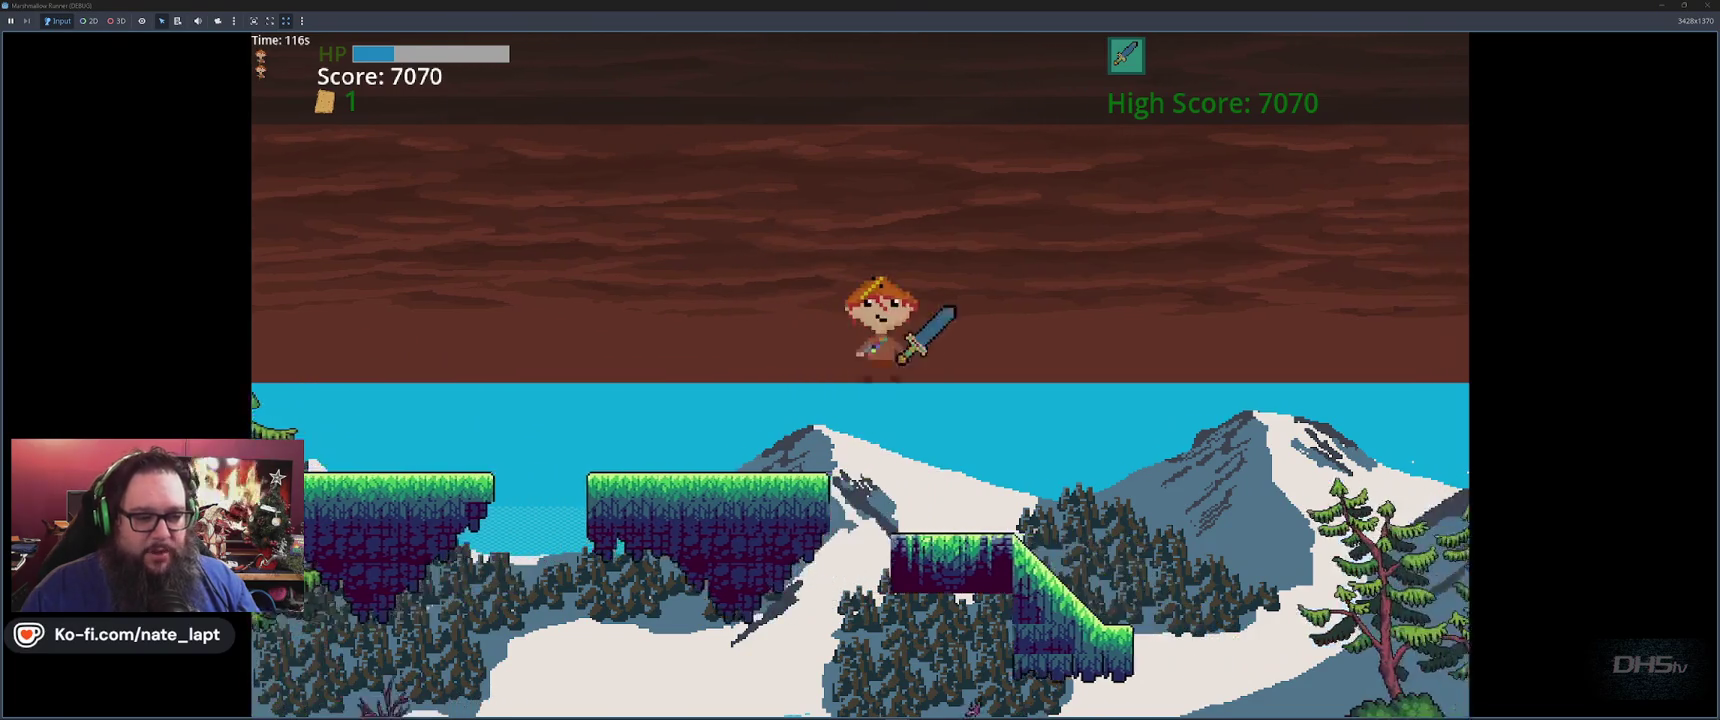
pyautogui.press('space')
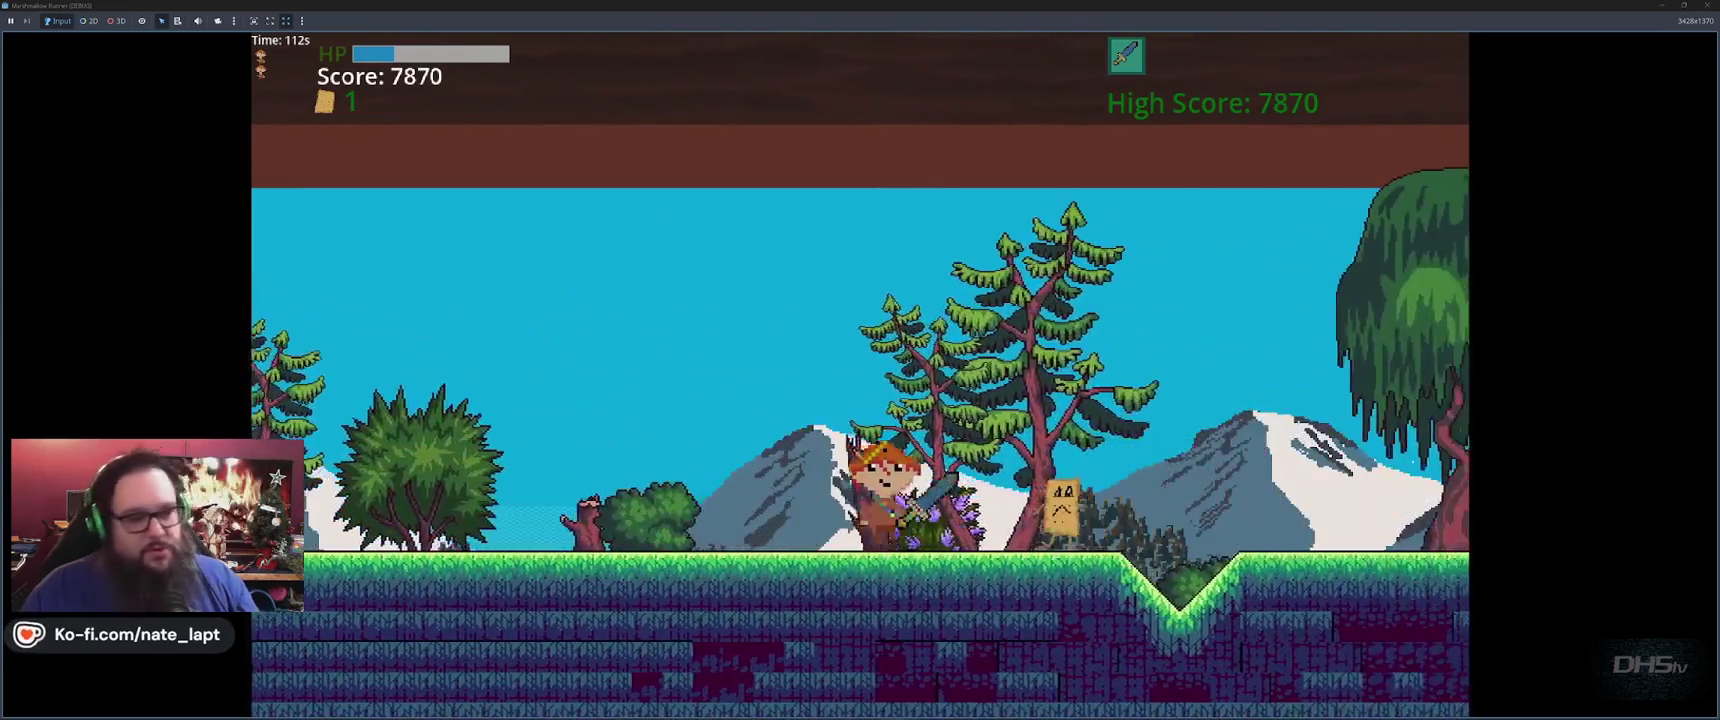
pyautogui.press('space')
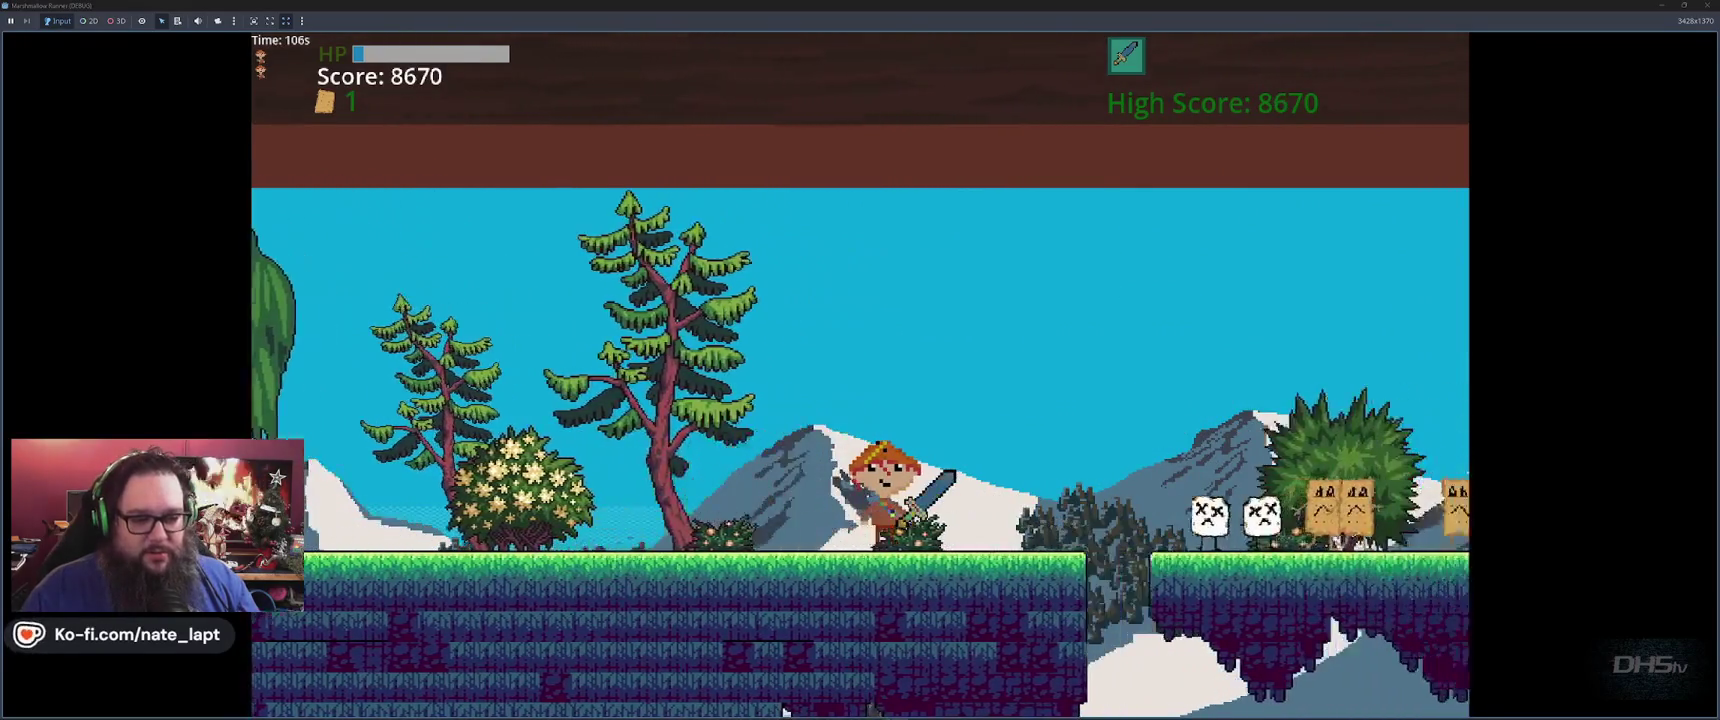
pyautogui.press('space')
pyautogui.press('space')
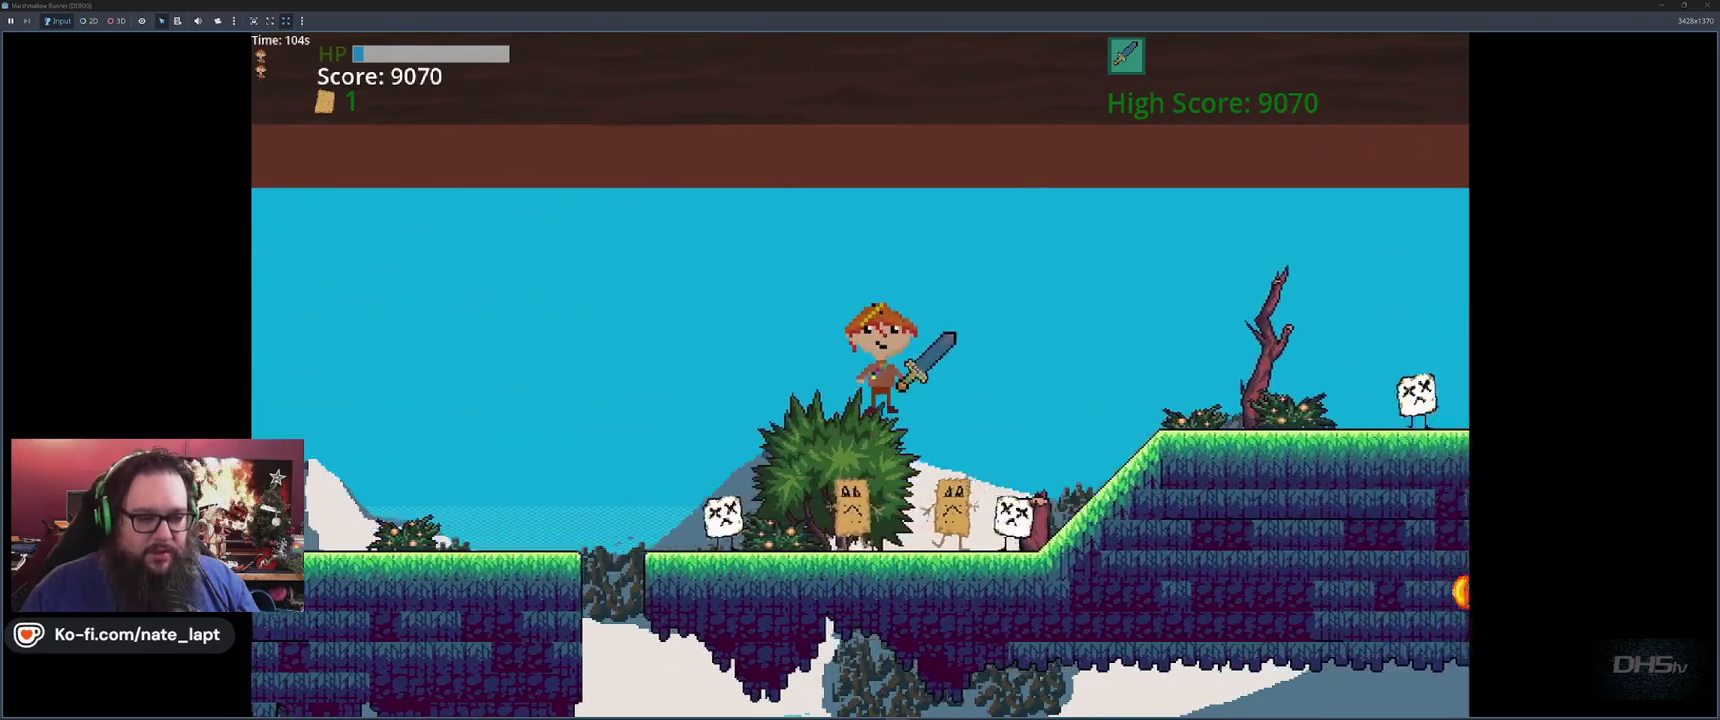
# Steer the knight up the grass slope and ledges, then jump off the last ledge to finish the level
pyautogui.press('Left')
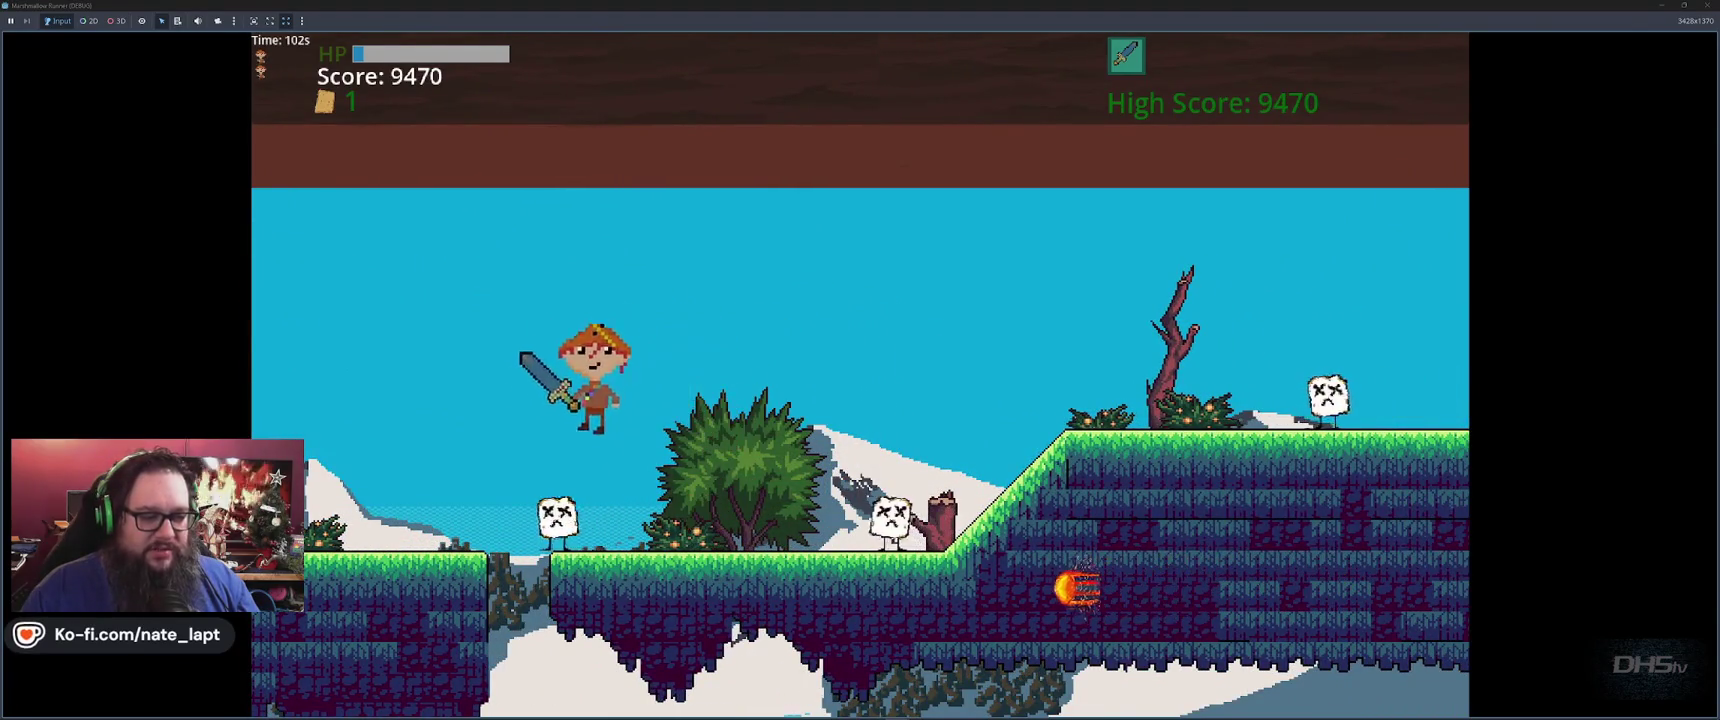
pyautogui.press('space')
pyautogui.press('Right')
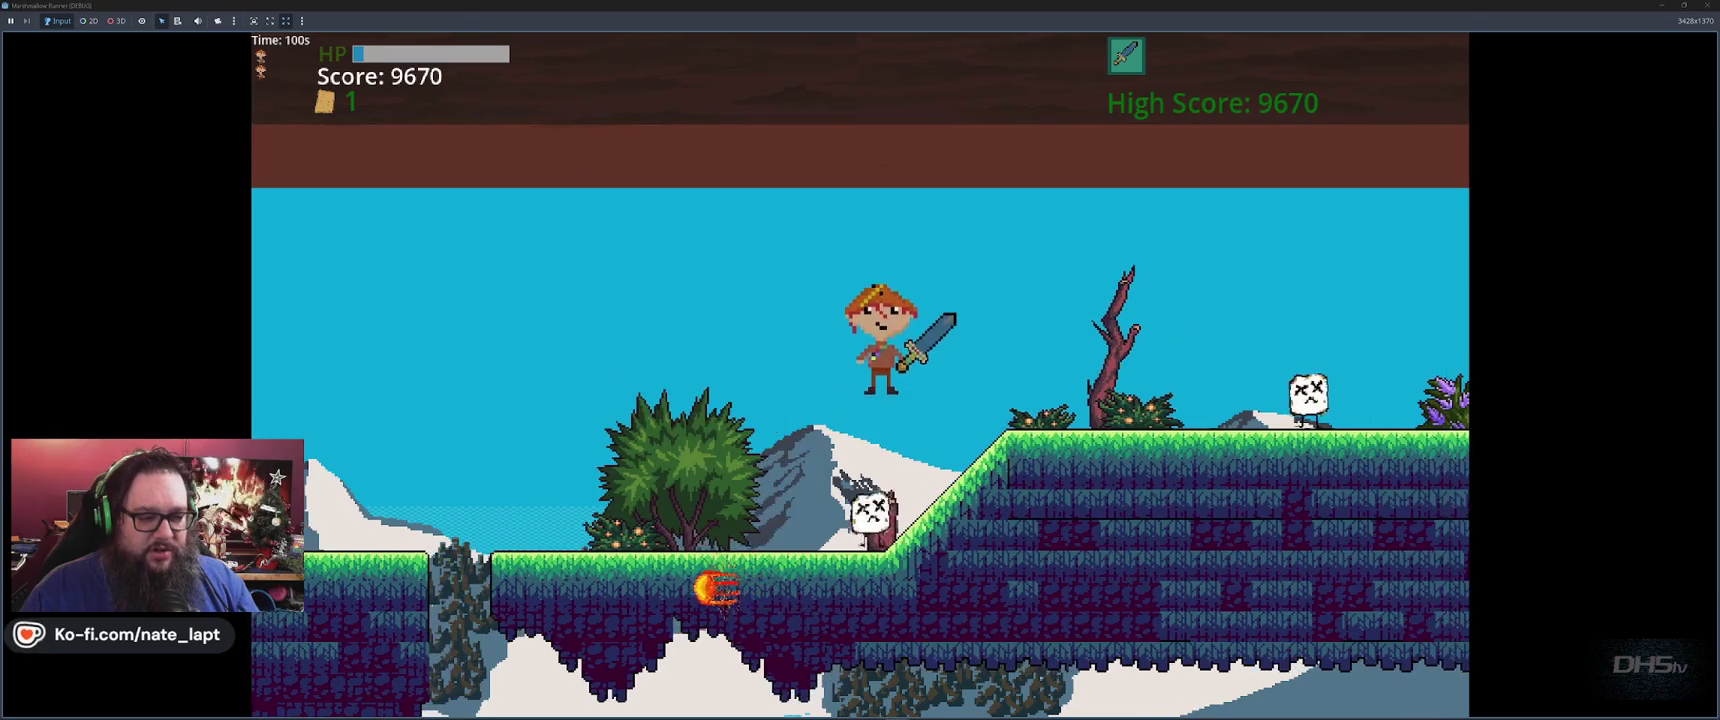
pyautogui.press('Right')
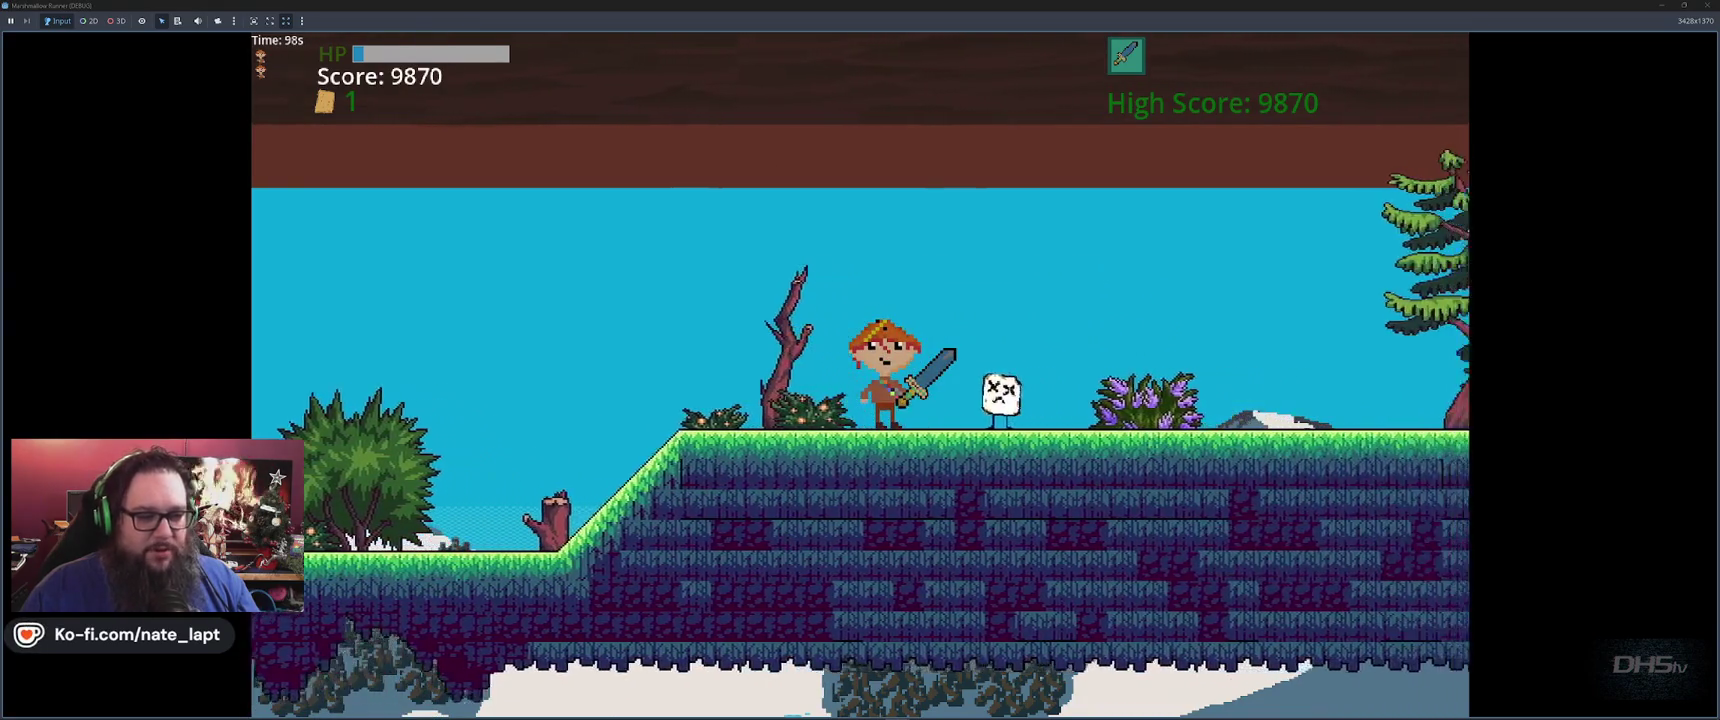
pyautogui.press('space')
pyautogui.press('space')
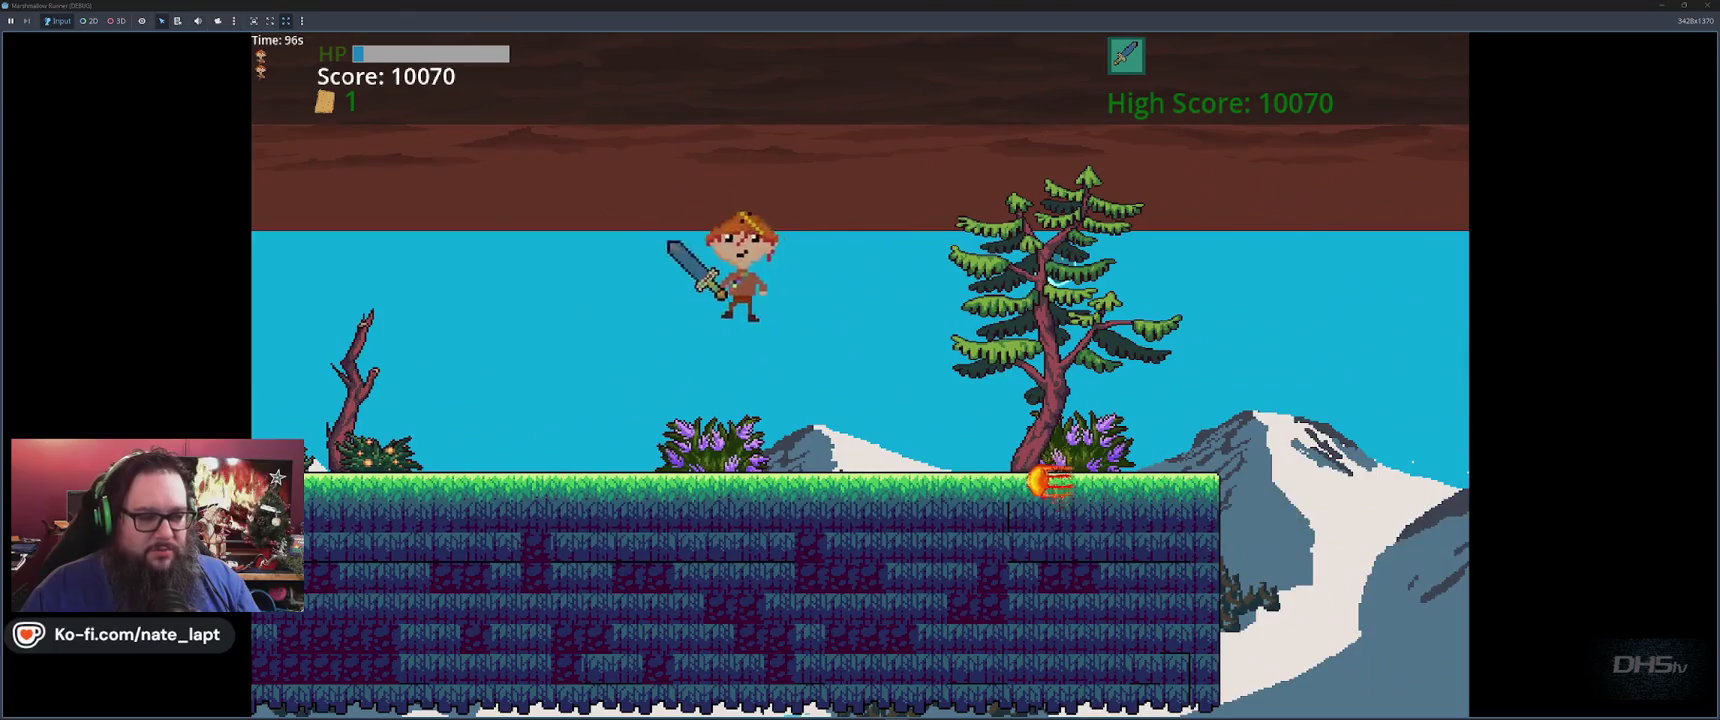
pyautogui.press('space')
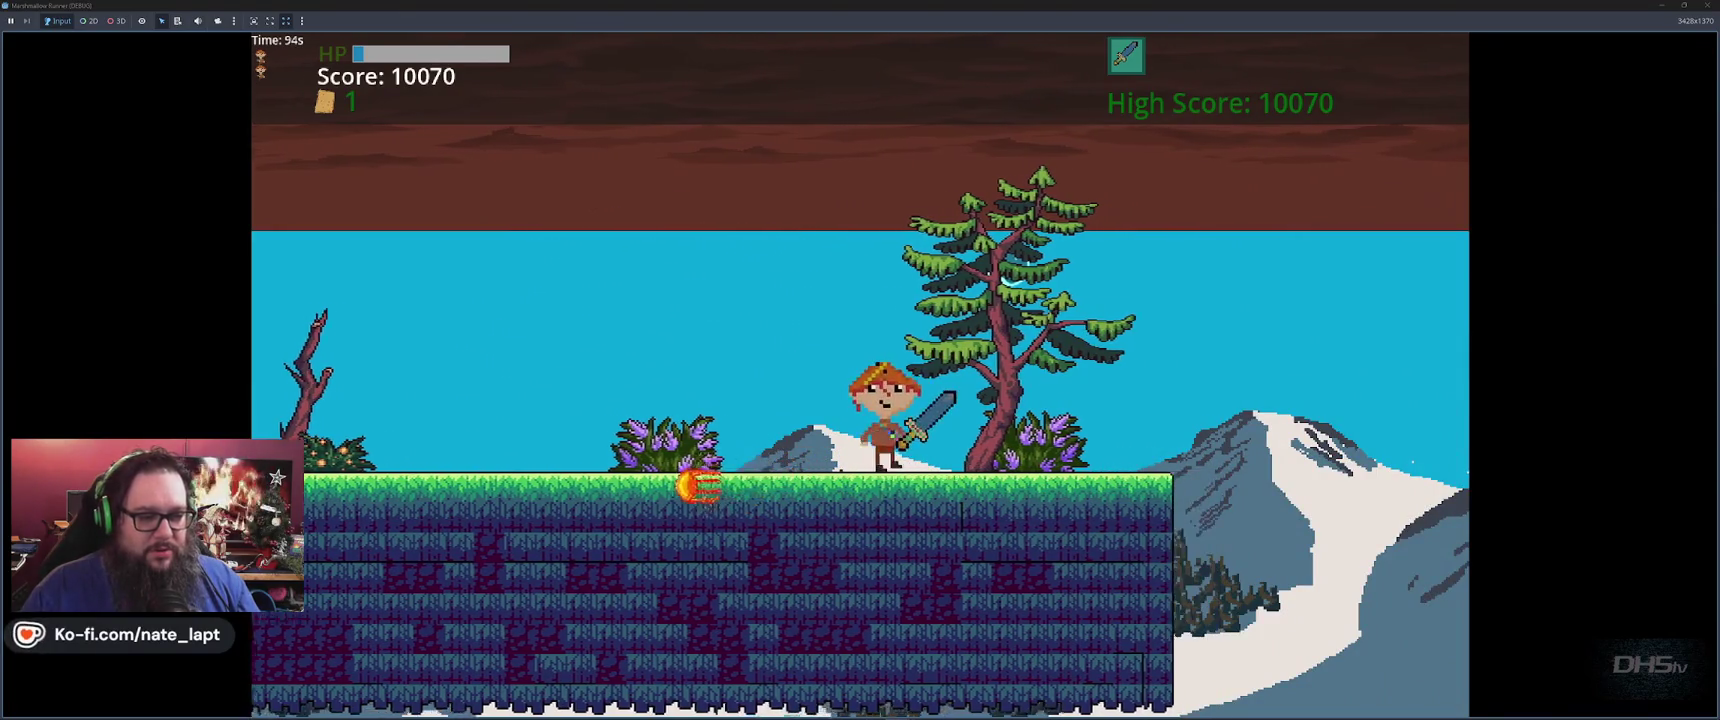
pyautogui.press('space')
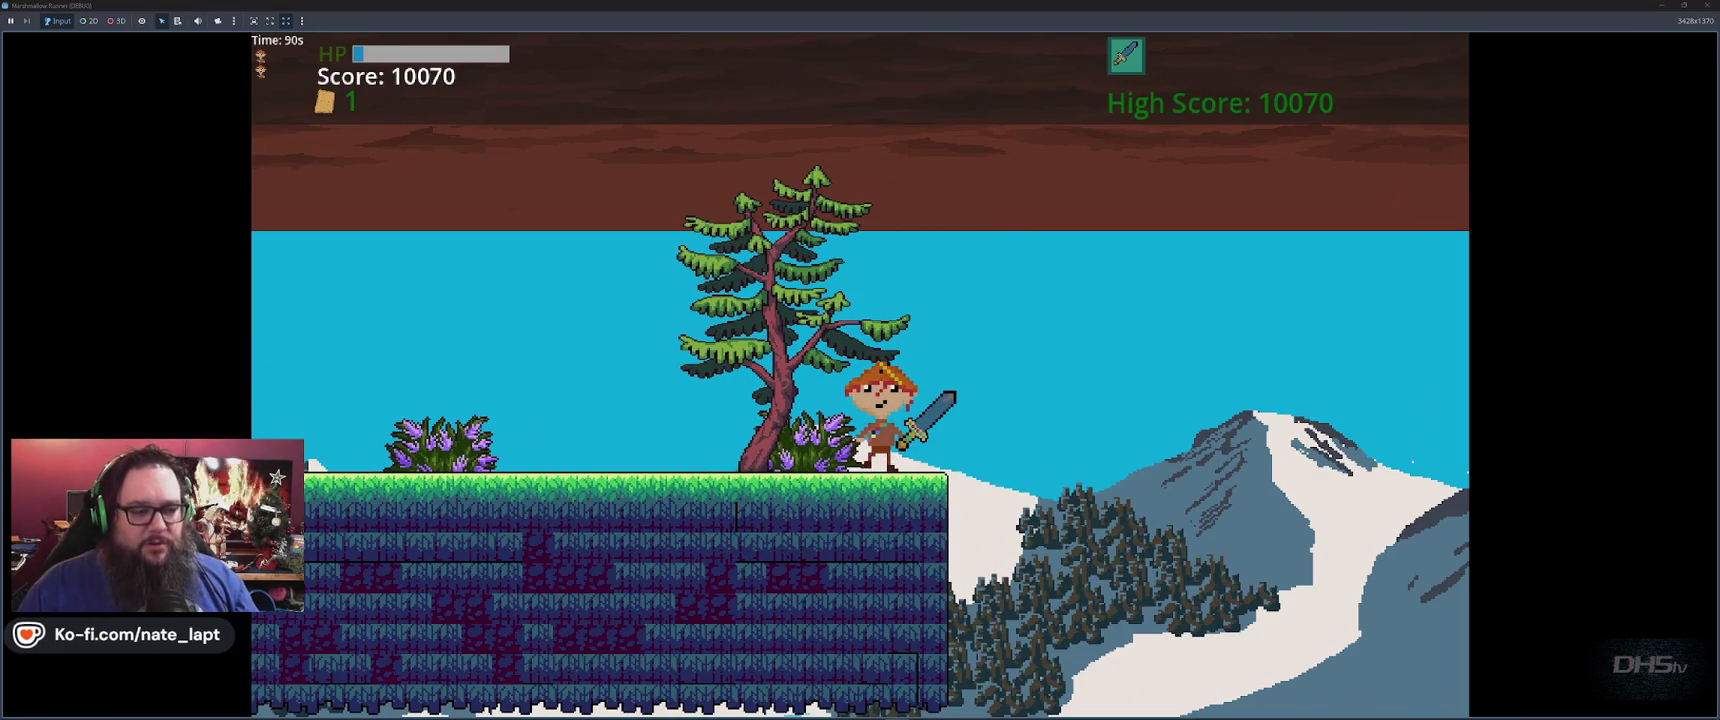
pyautogui.press('space')
pyautogui.press('Right')
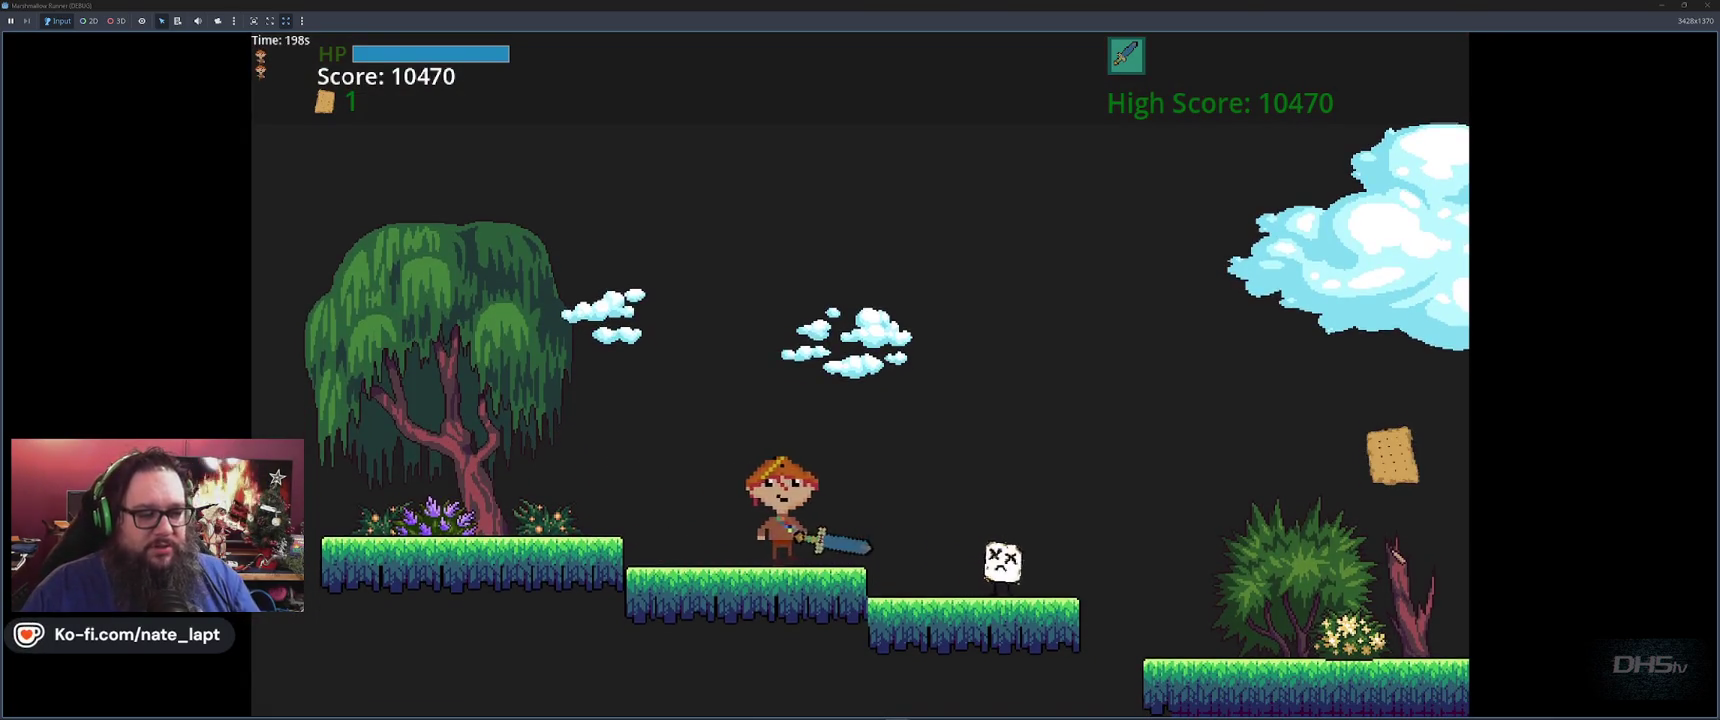
# Attack the enemies ahead, collect the cracker, and defeat the cracker enemy
pyautogui.press('space')
pyautogui.press('Right')
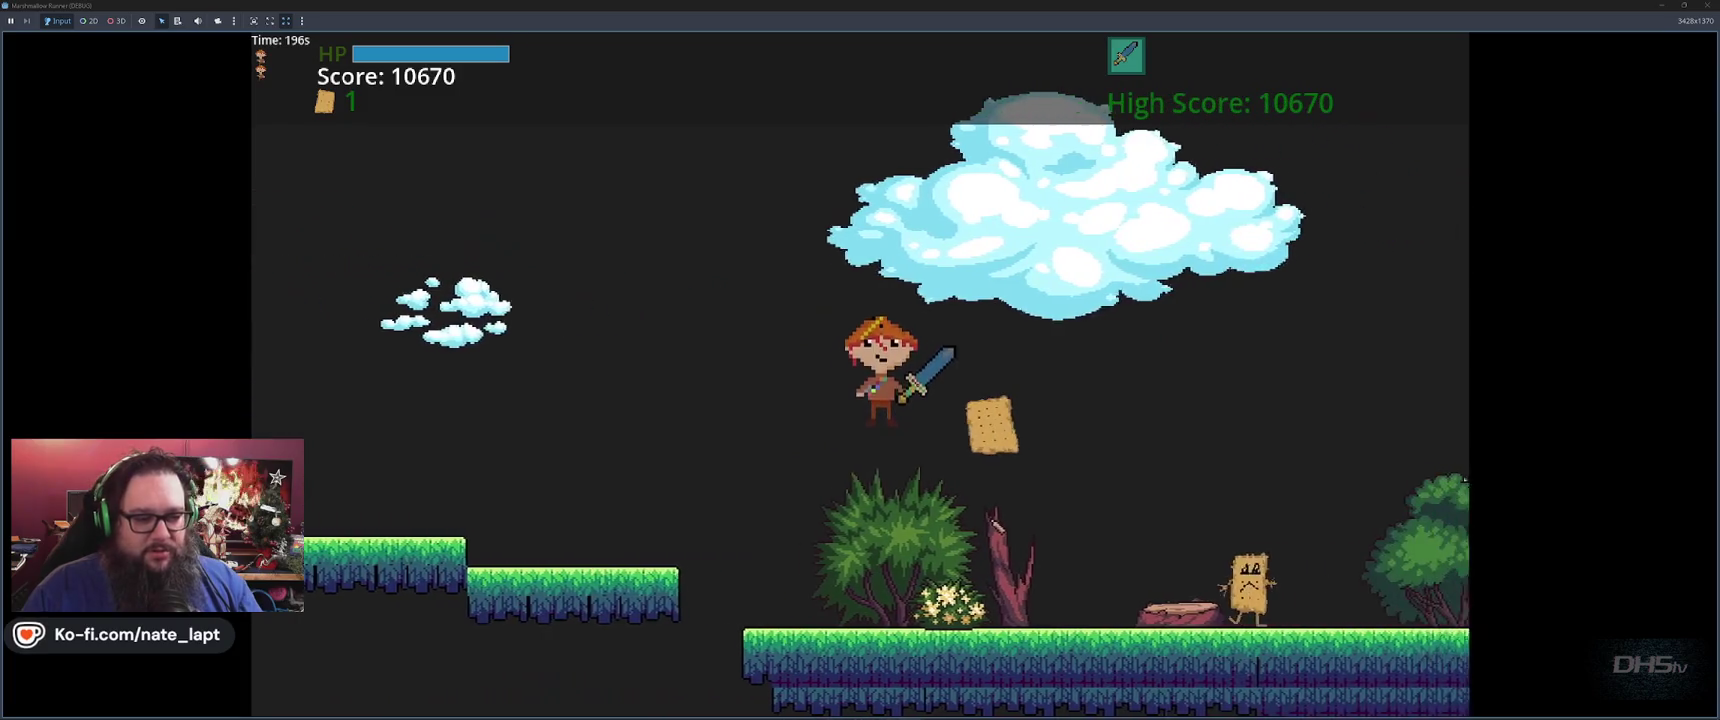
pyautogui.press('Left')
pyautogui.press('space')
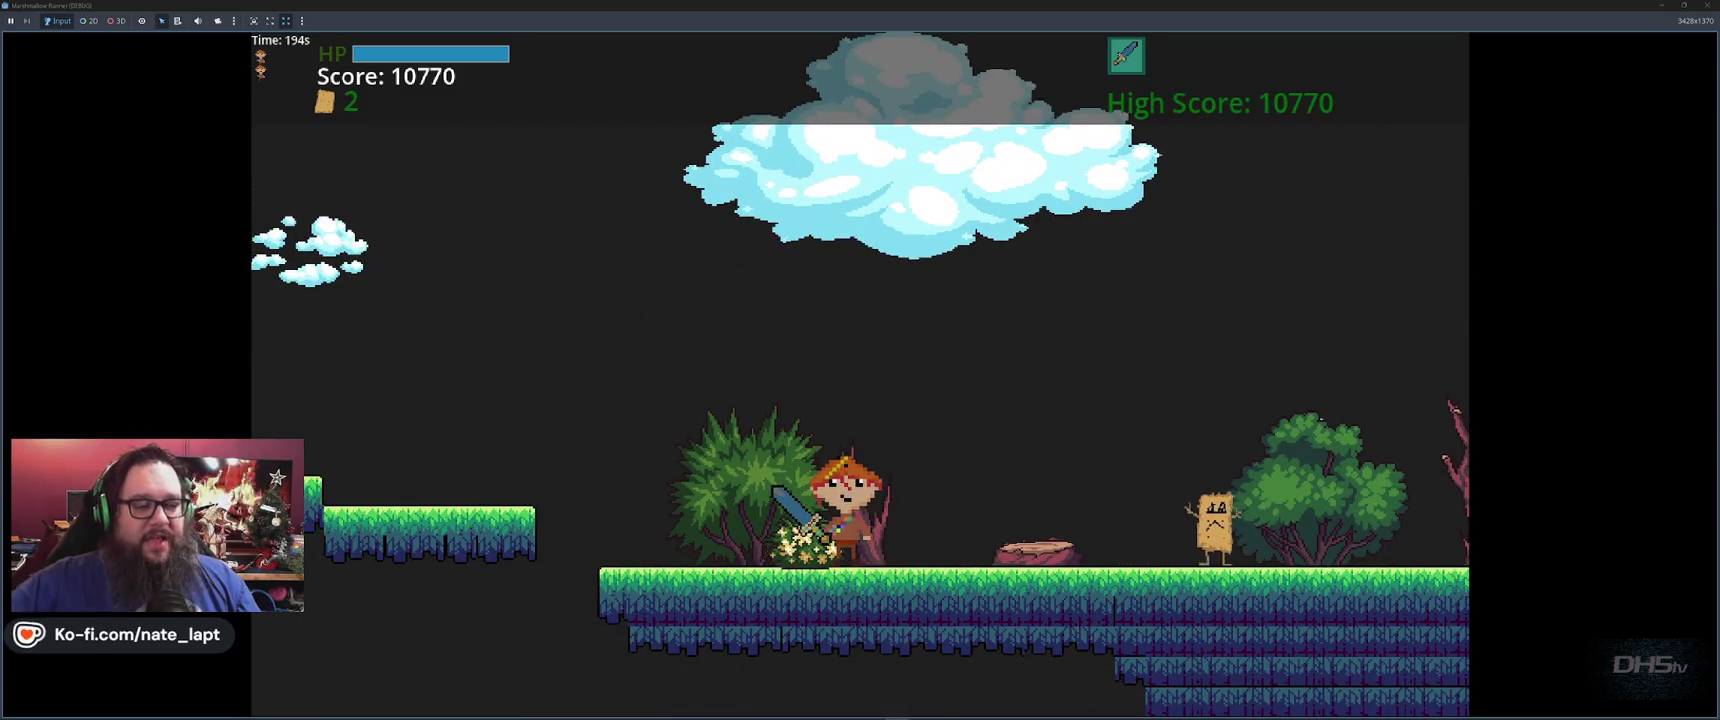
pyautogui.press('Right')
pyautogui.press('space')
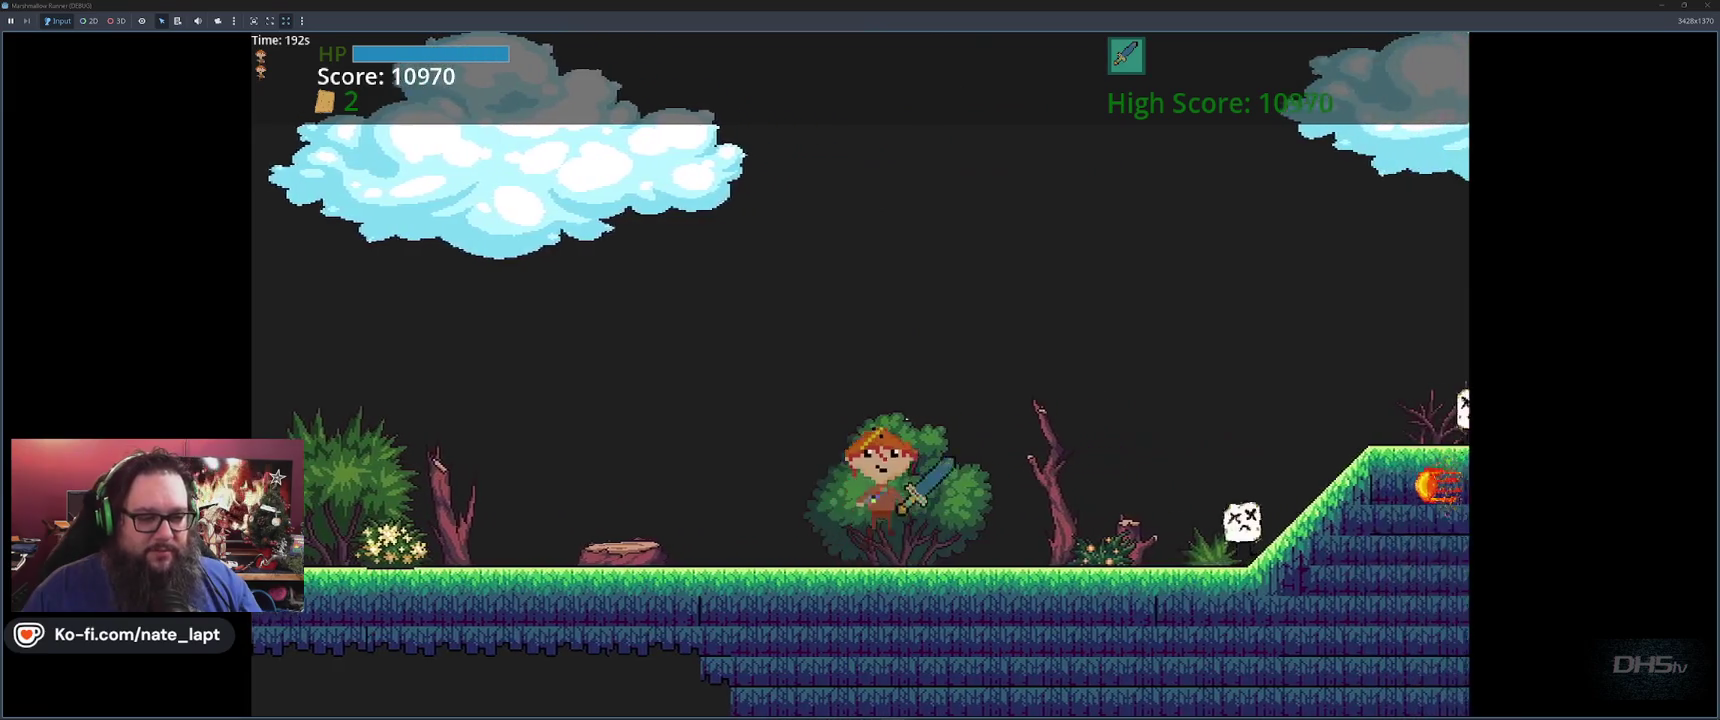
pyautogui.press('space')
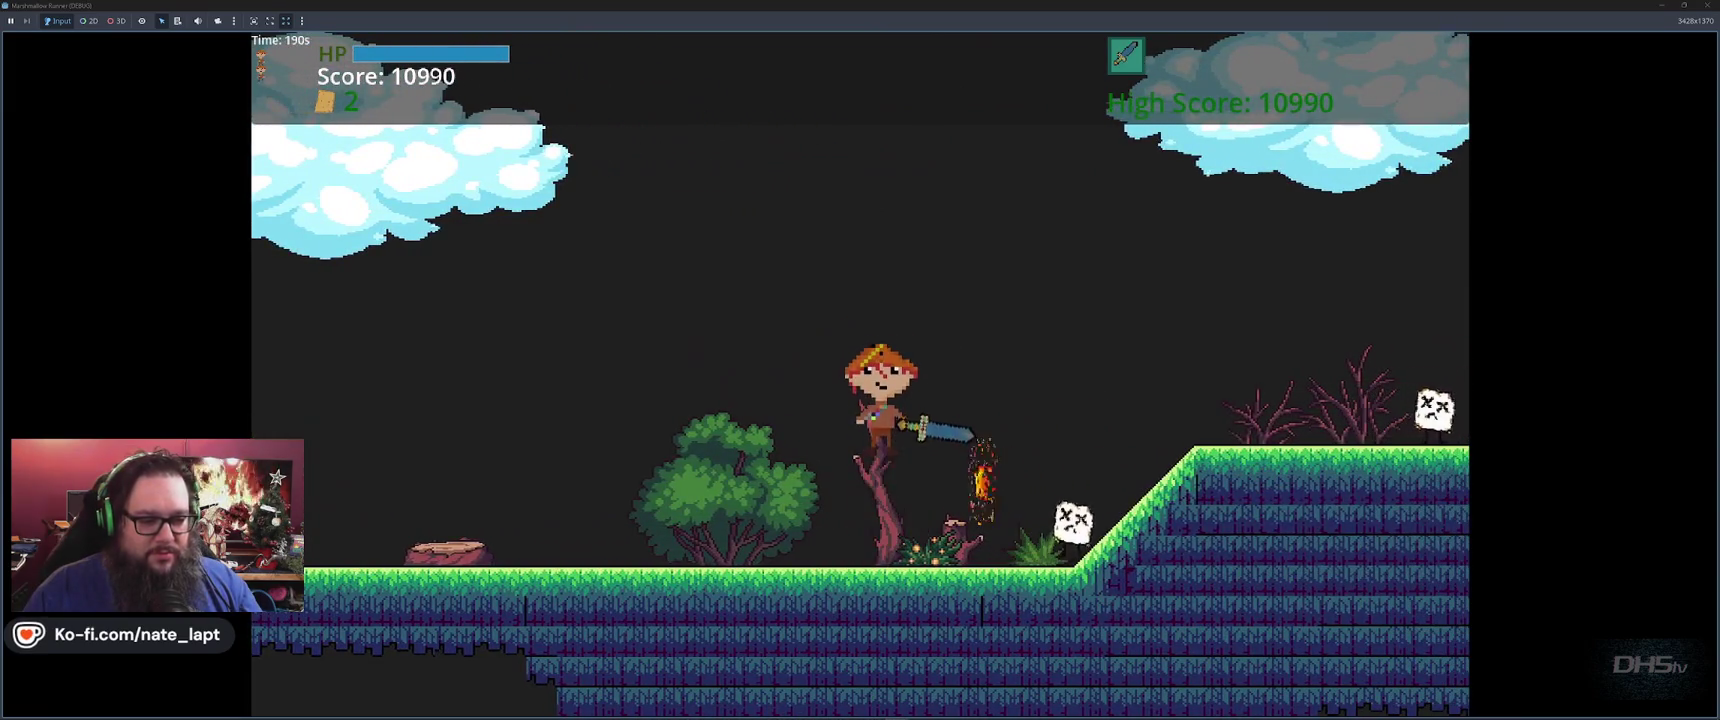
# Run up the slope slashing enemies and jump for the floating cracker
pyautogui.press('Right')
pyautogui.press('space')
pyautogui.press('Right')
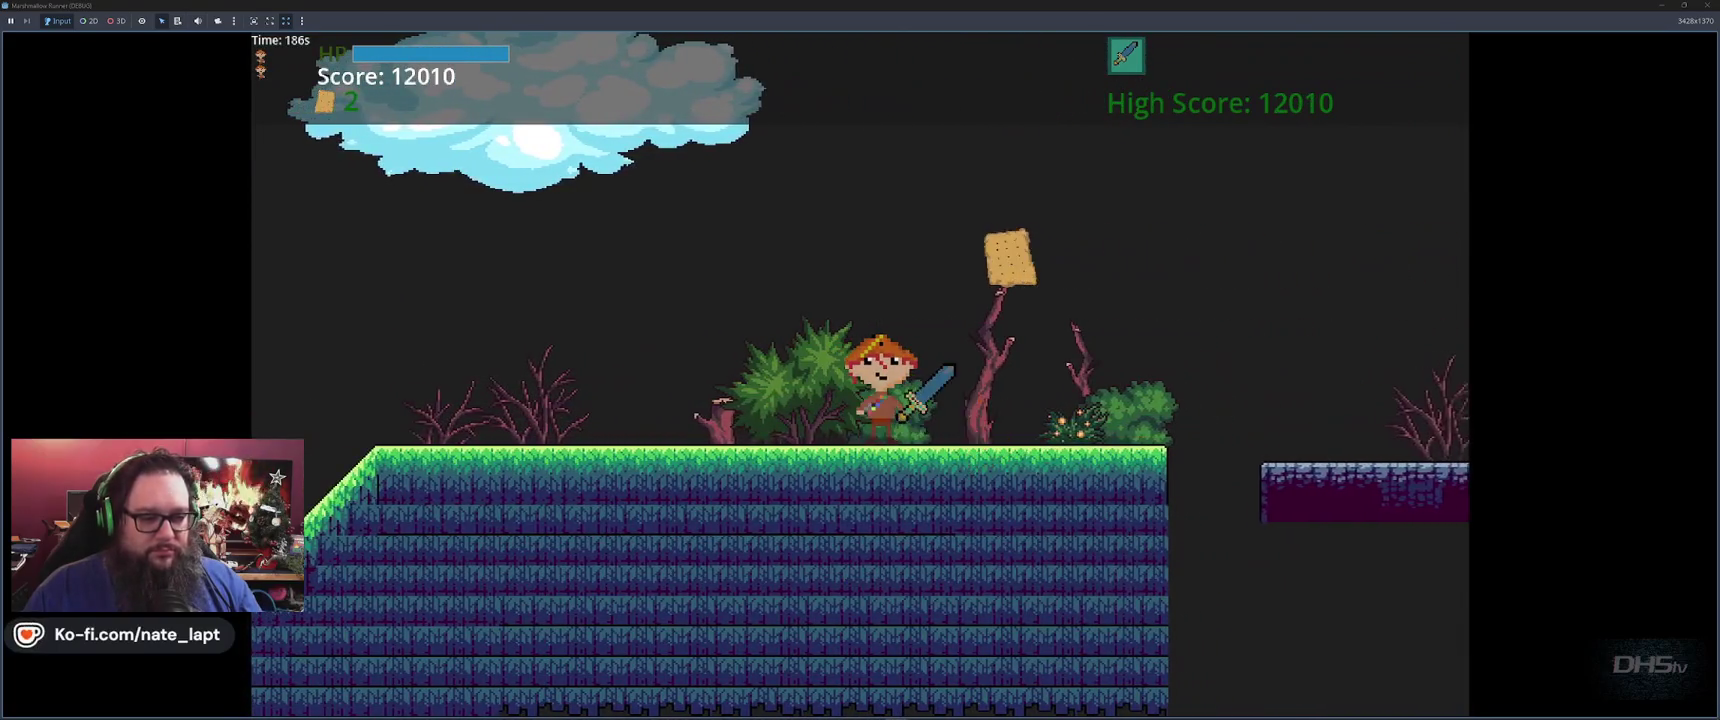
pyautogui.press('space')
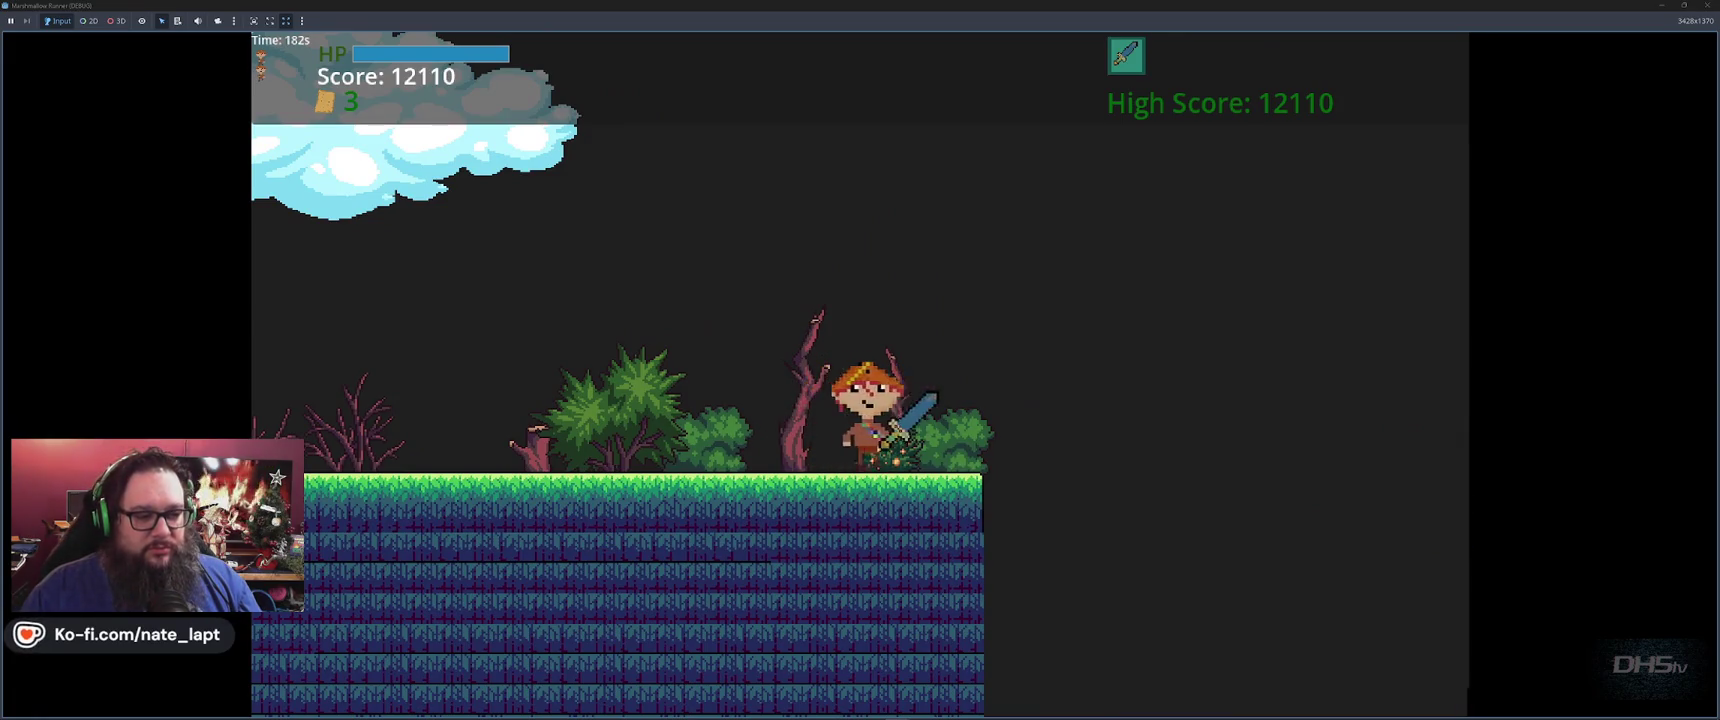
# Hop across the stone platforms and jump clear after a fireball hit
pyautogui.press('Left')
pyautogui.press('Right')
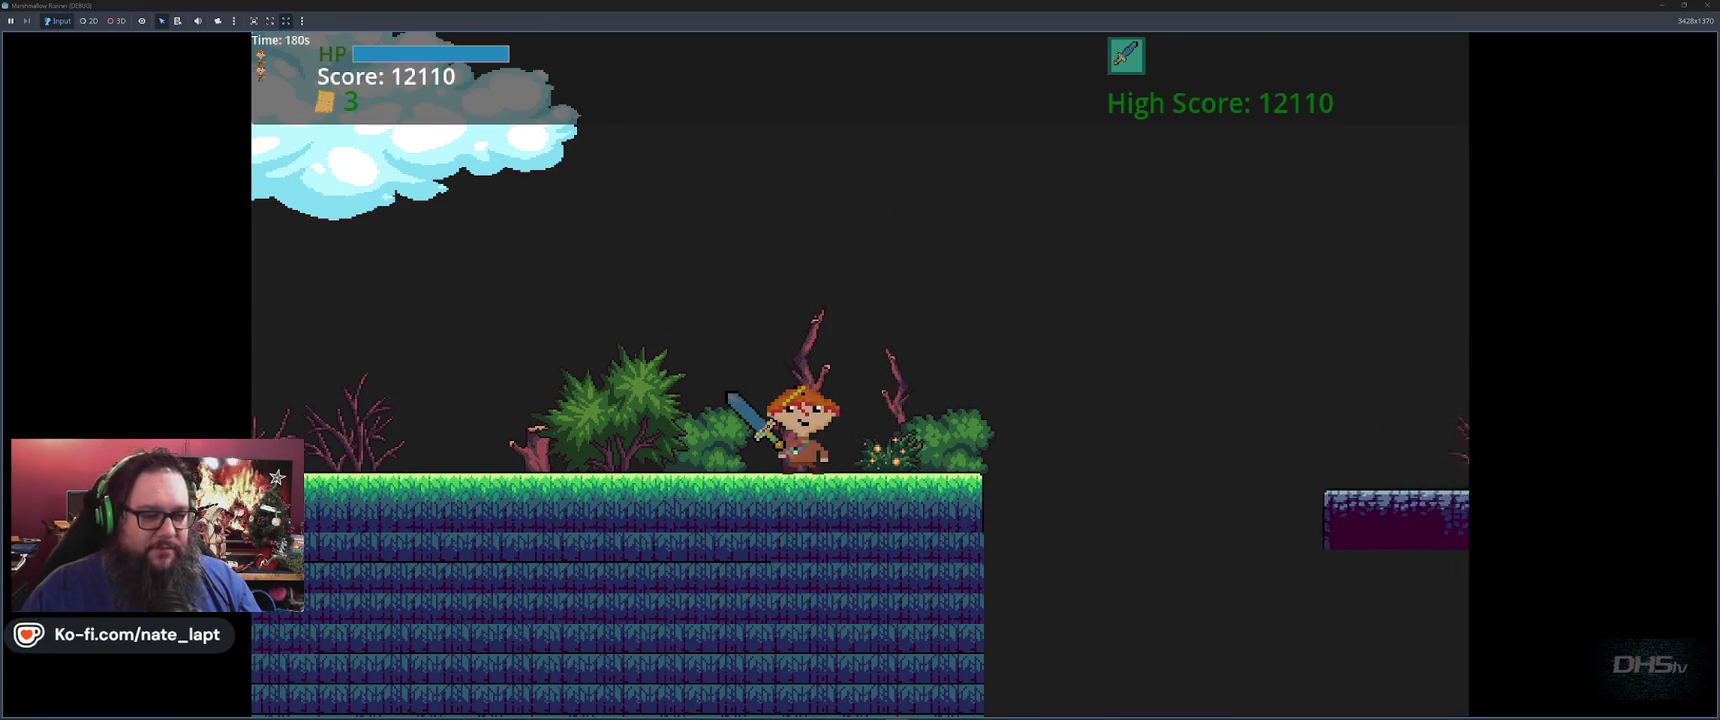
pyautogui.press('space')
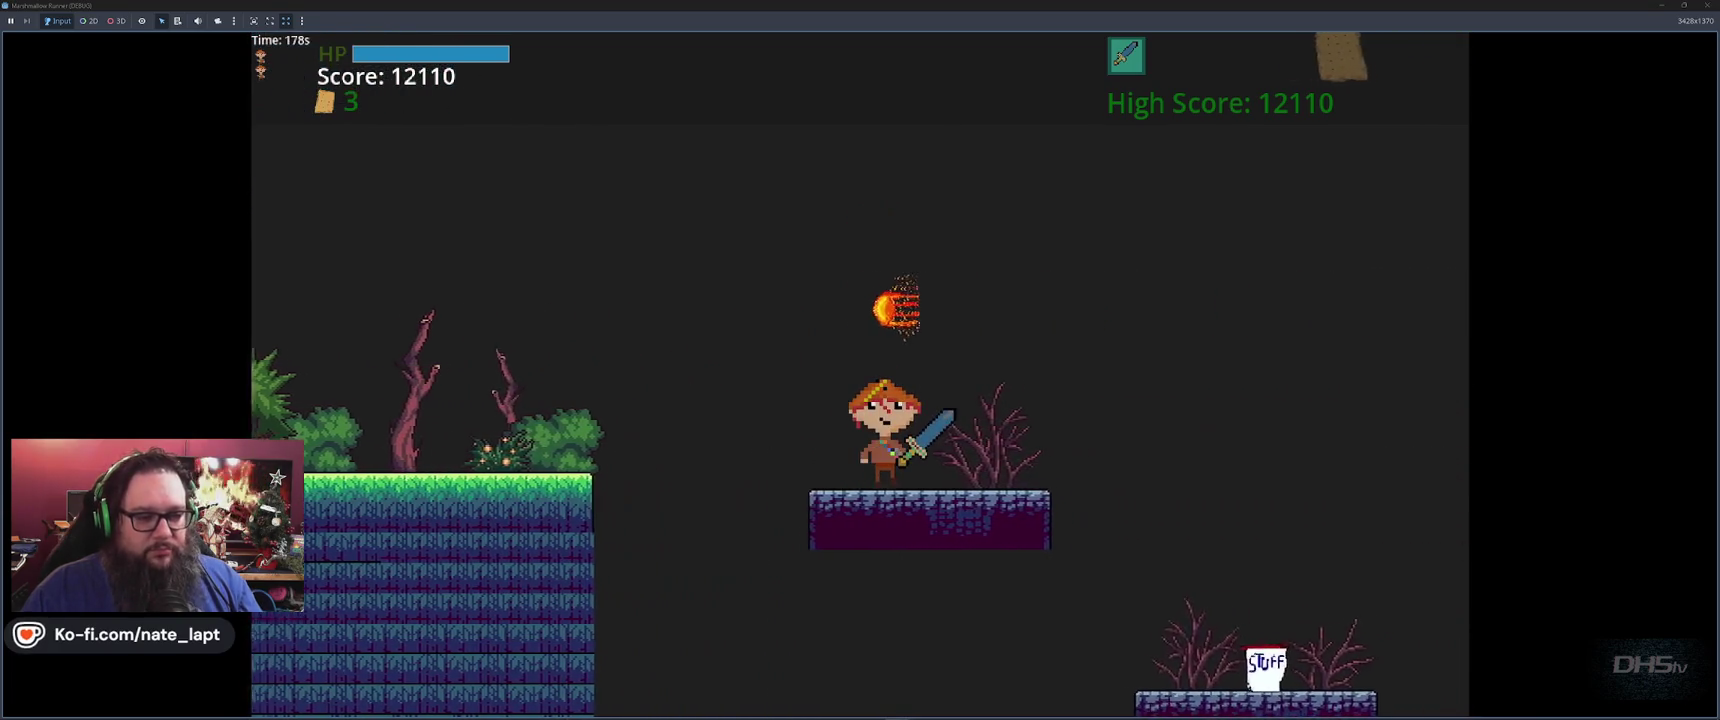
pyautogui.press('space')
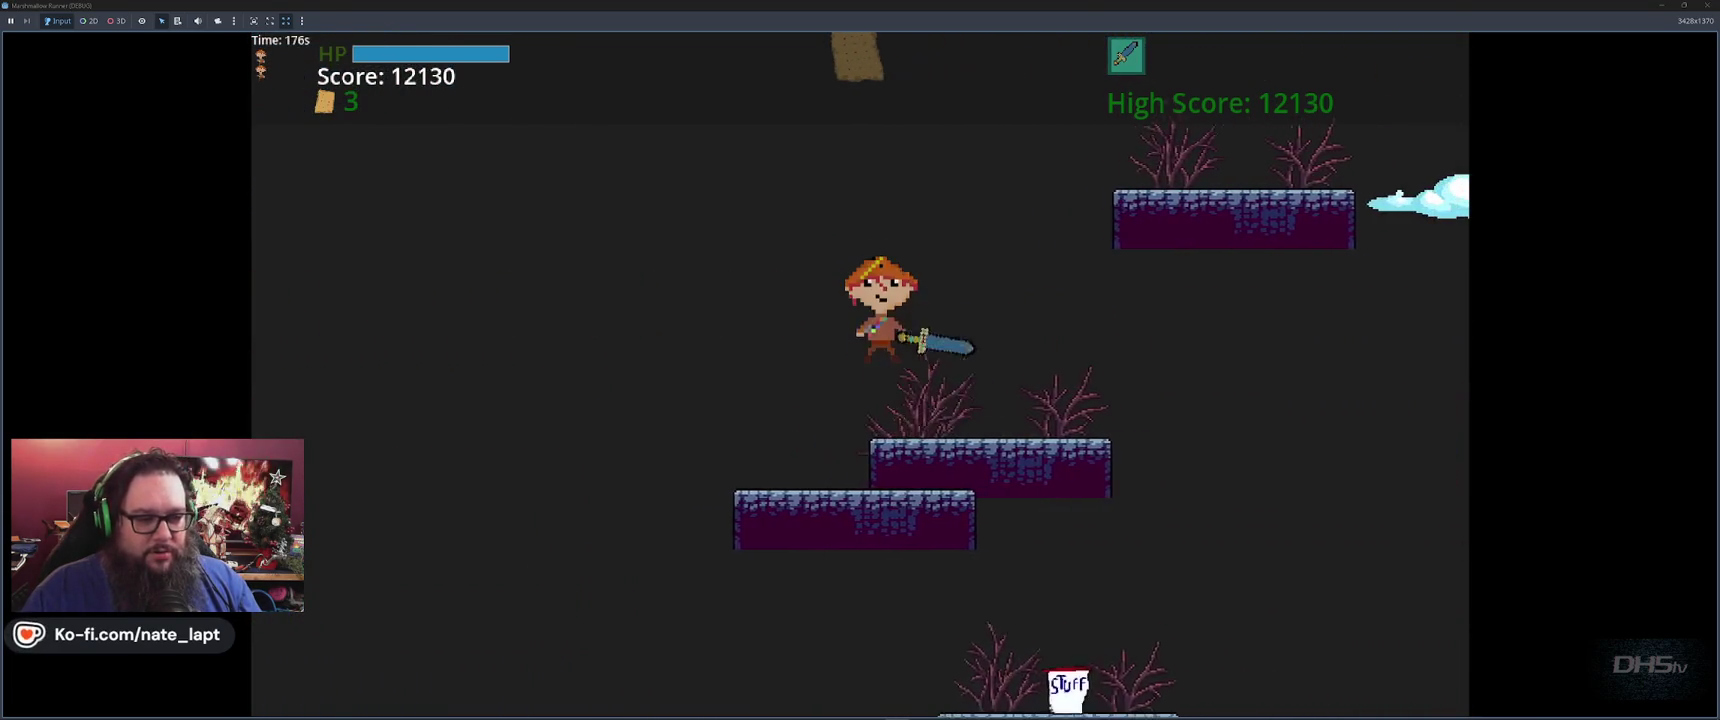
pyautogui.press('space')
pyautogui.press('space')
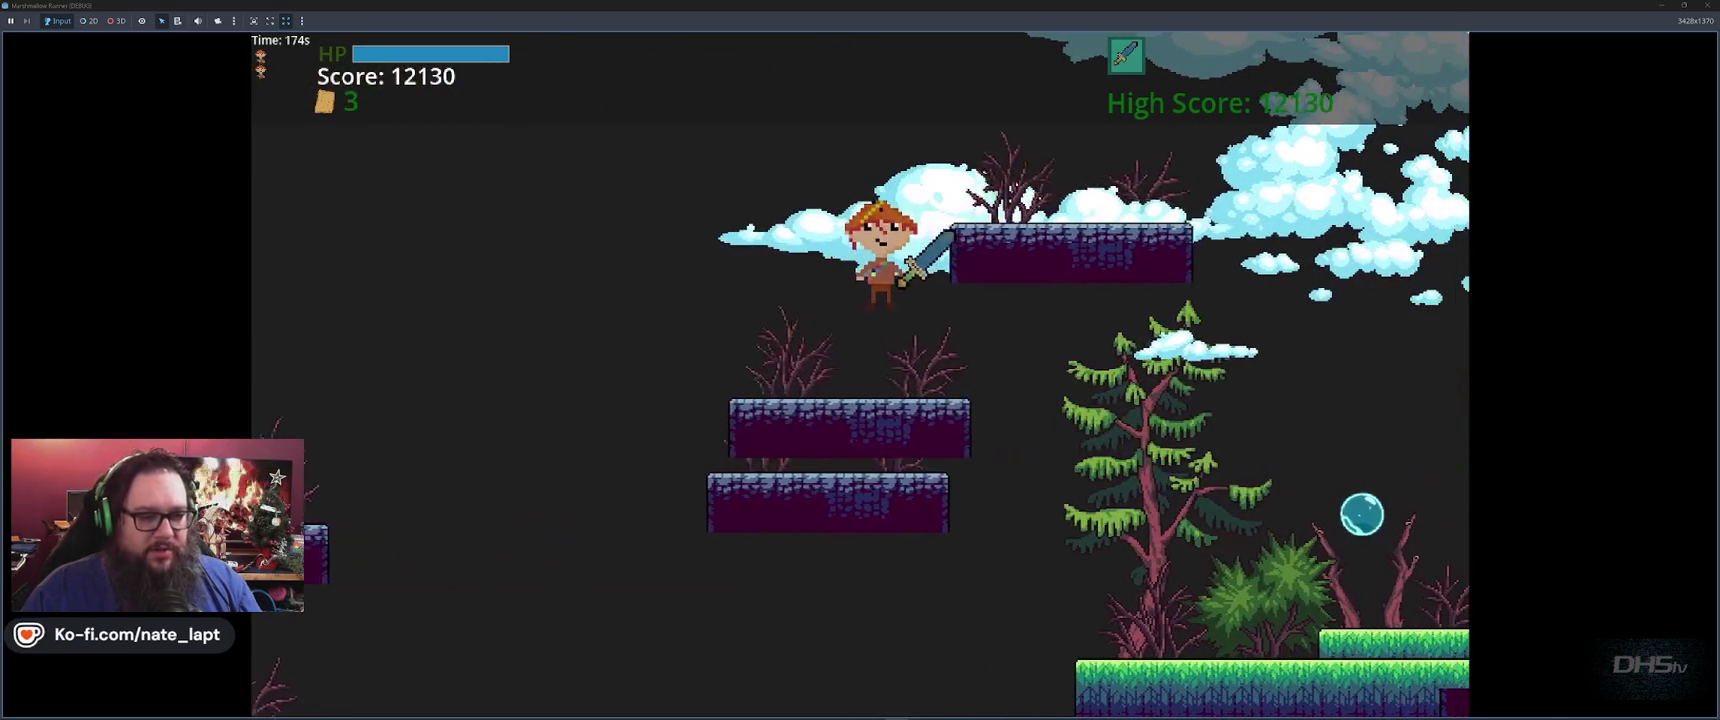
pyautogui.press('space')
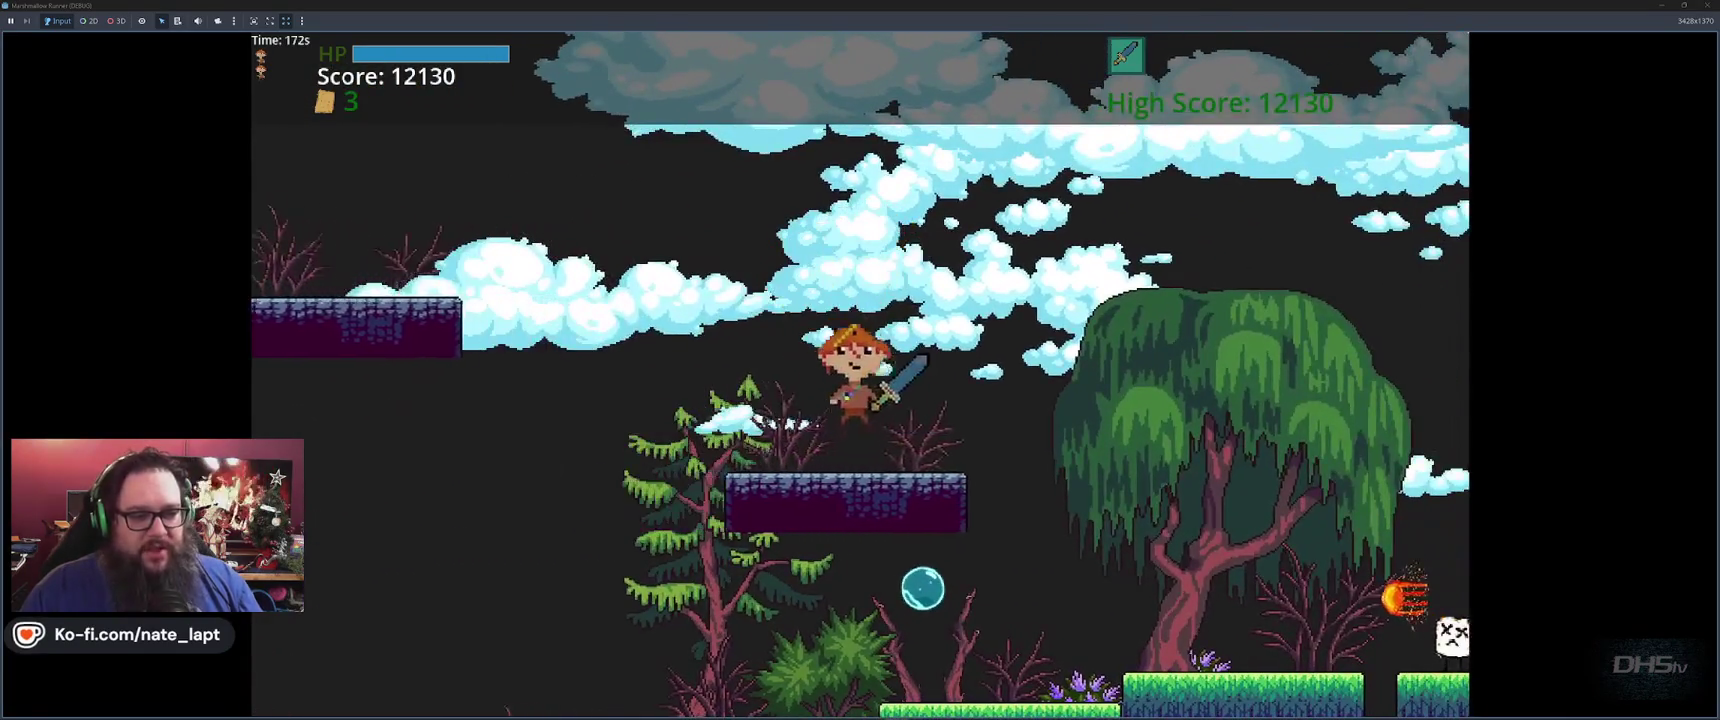
pyautogui.press('space')
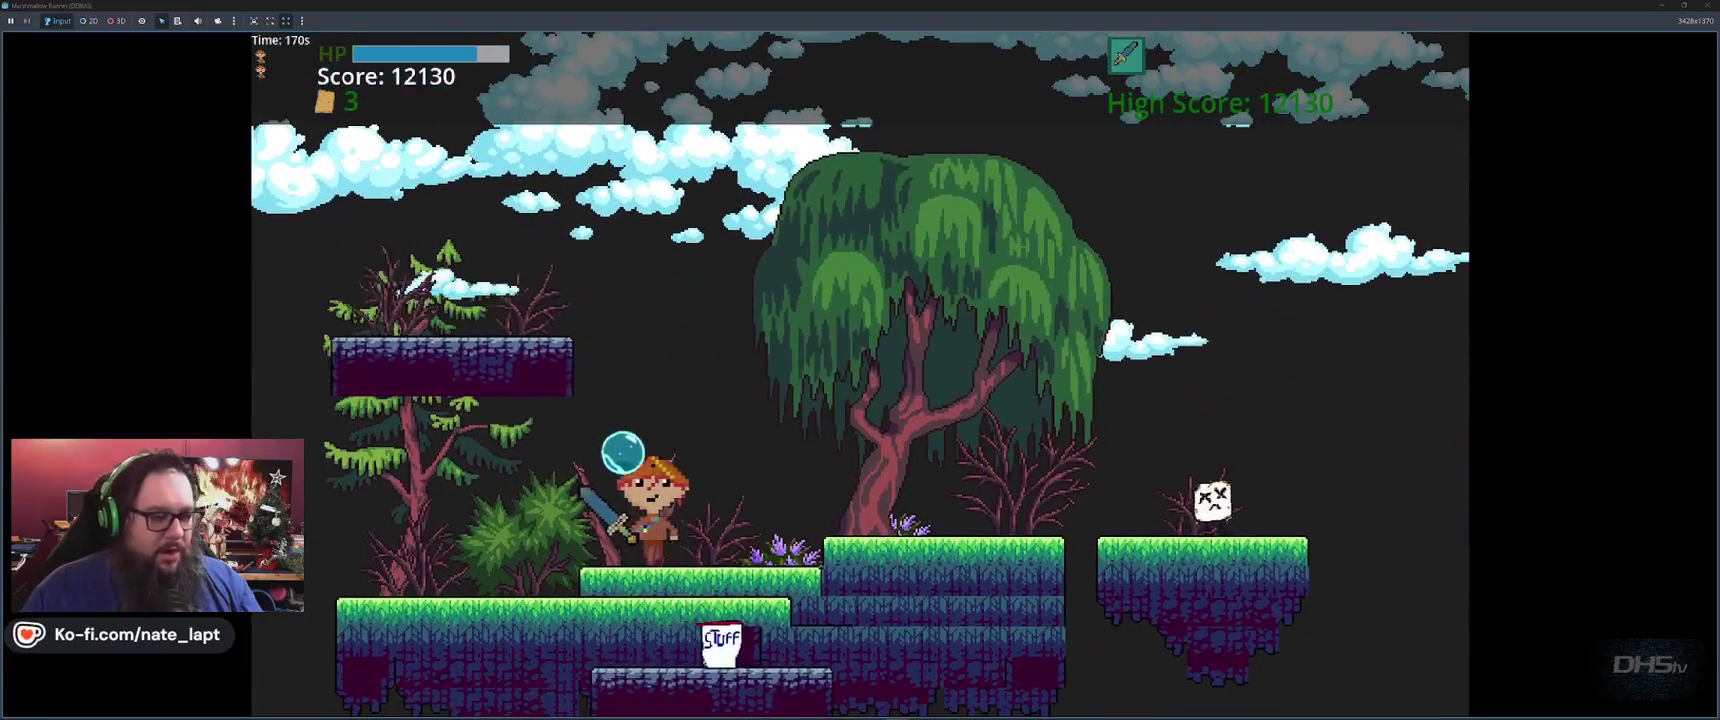
# Jump across the gaps between the grass and stone platforms
pyautogui.press('space')
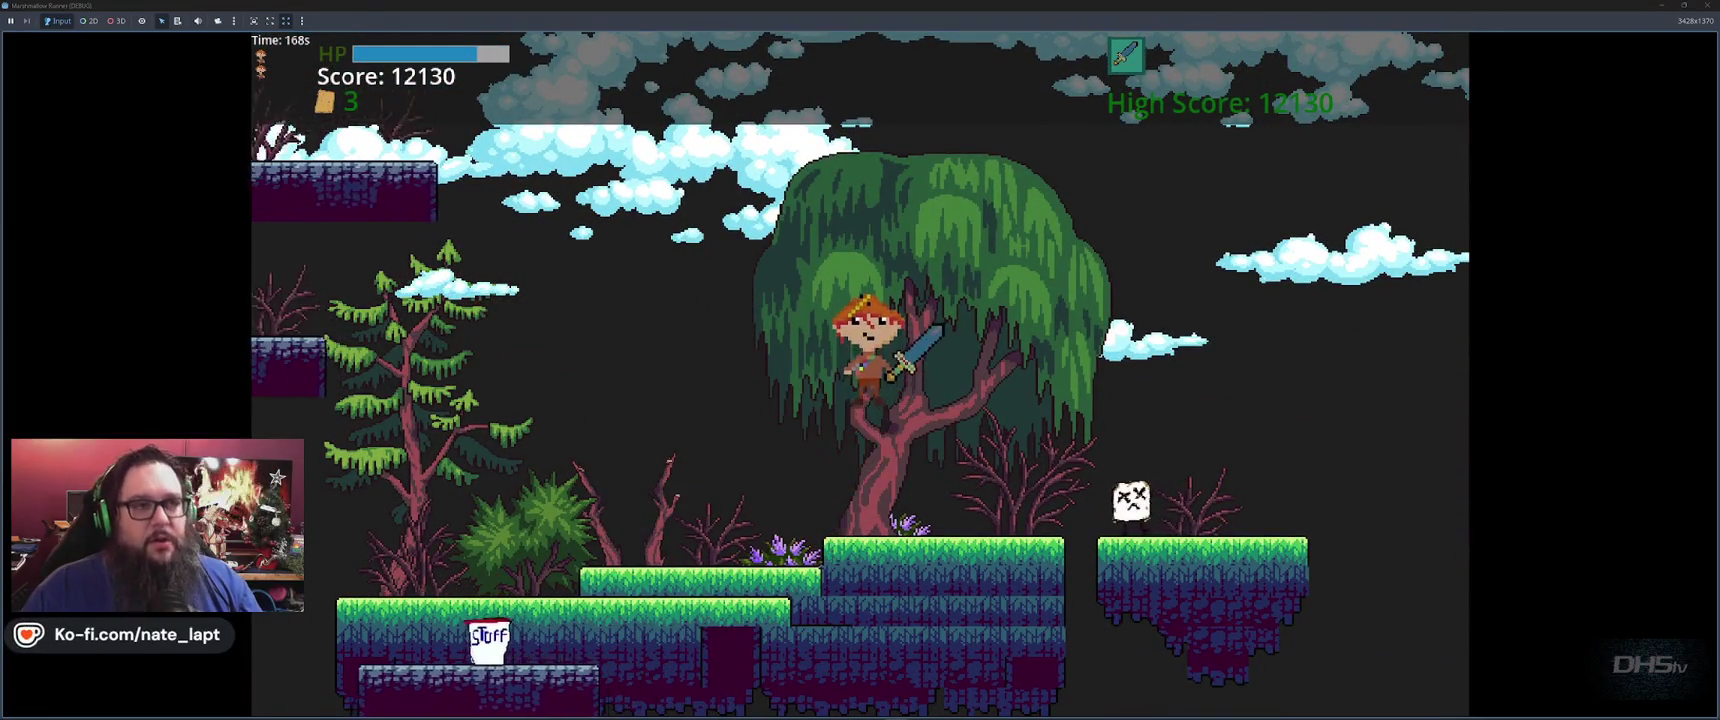
pyautogui.press('space')
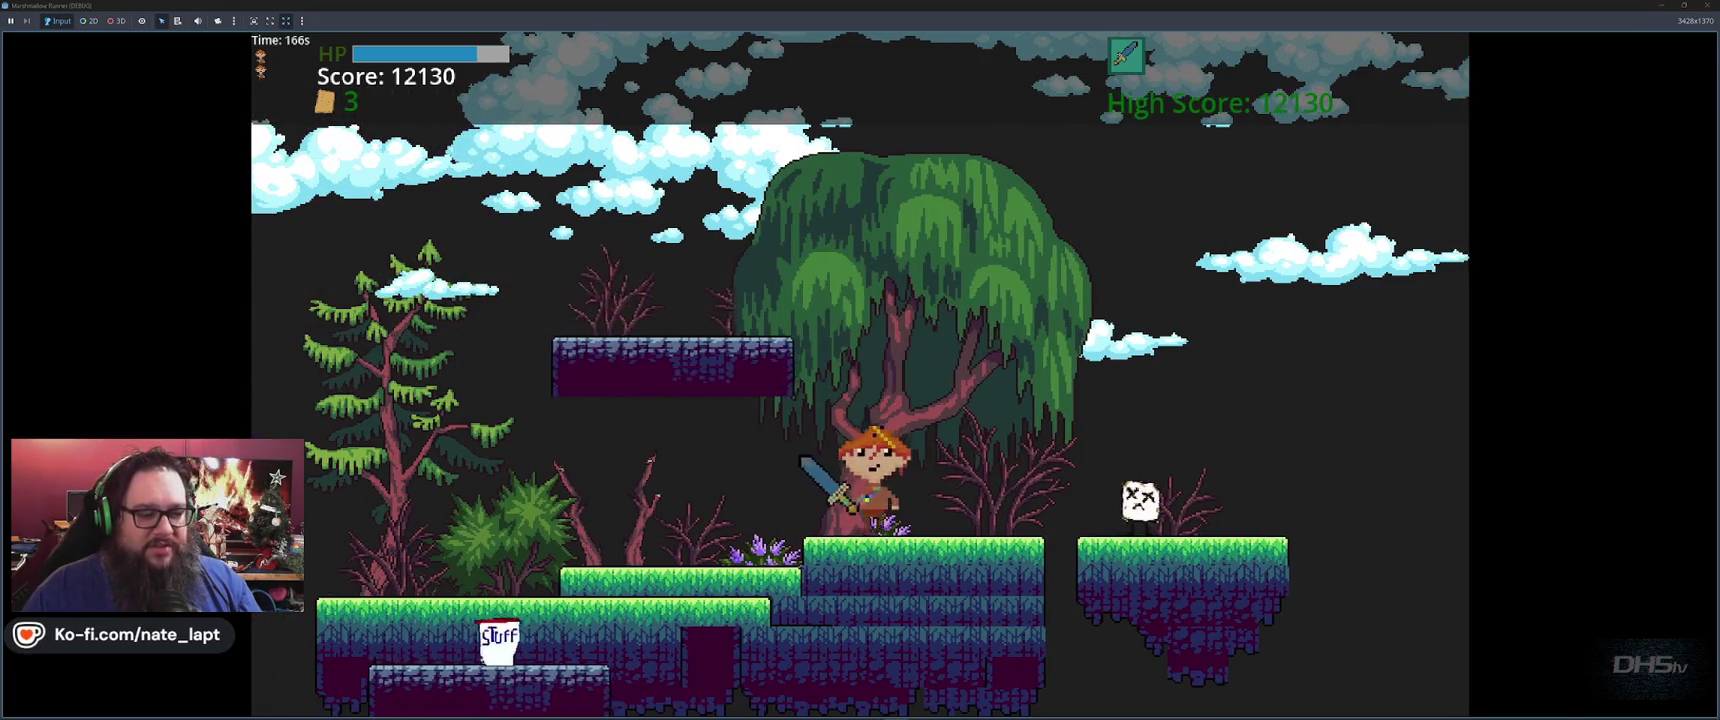
pyautogui.press('space')
pyautogui.press('space')
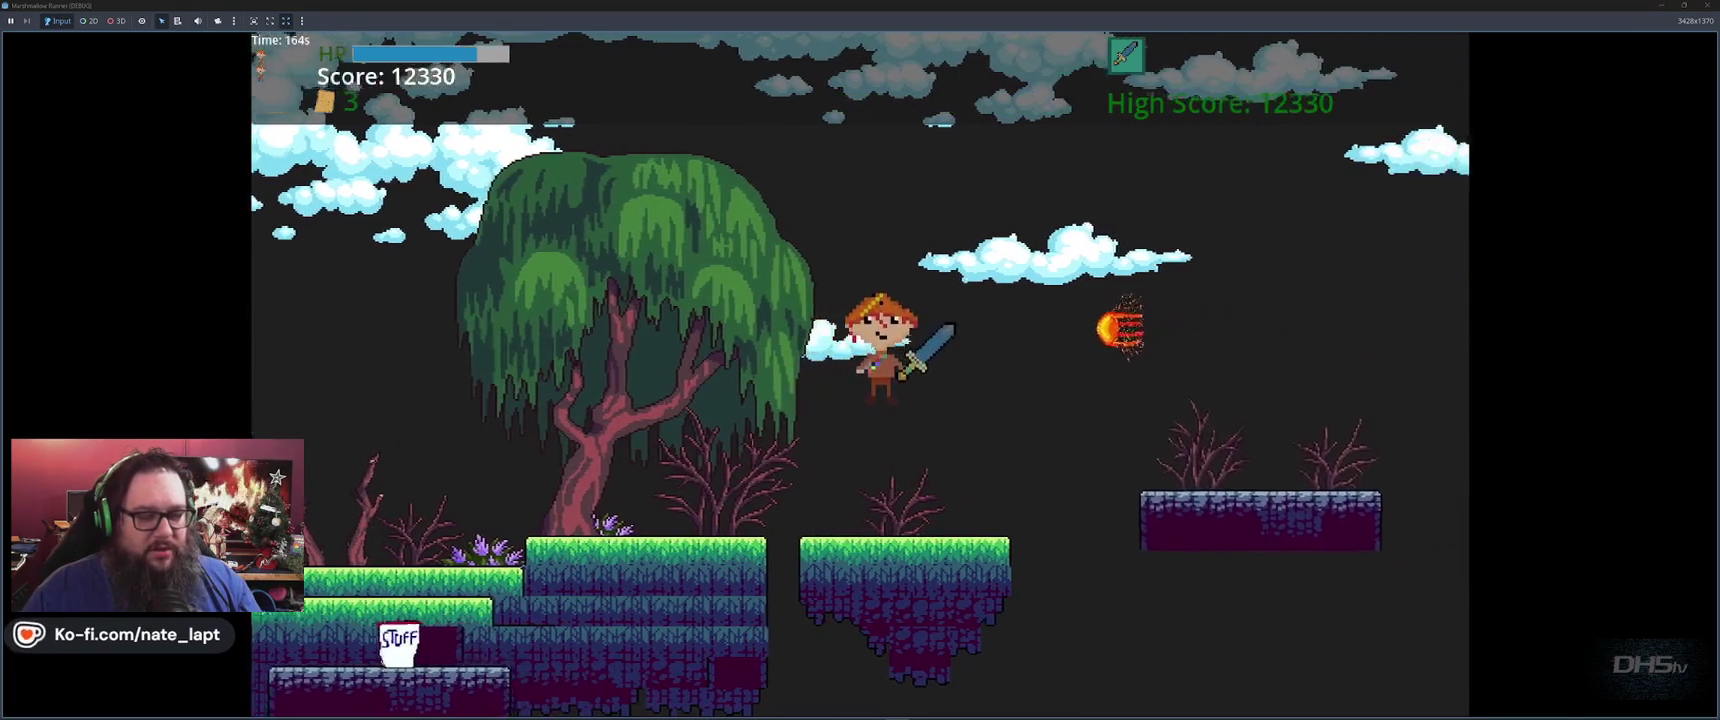
pyautogui.press('space')
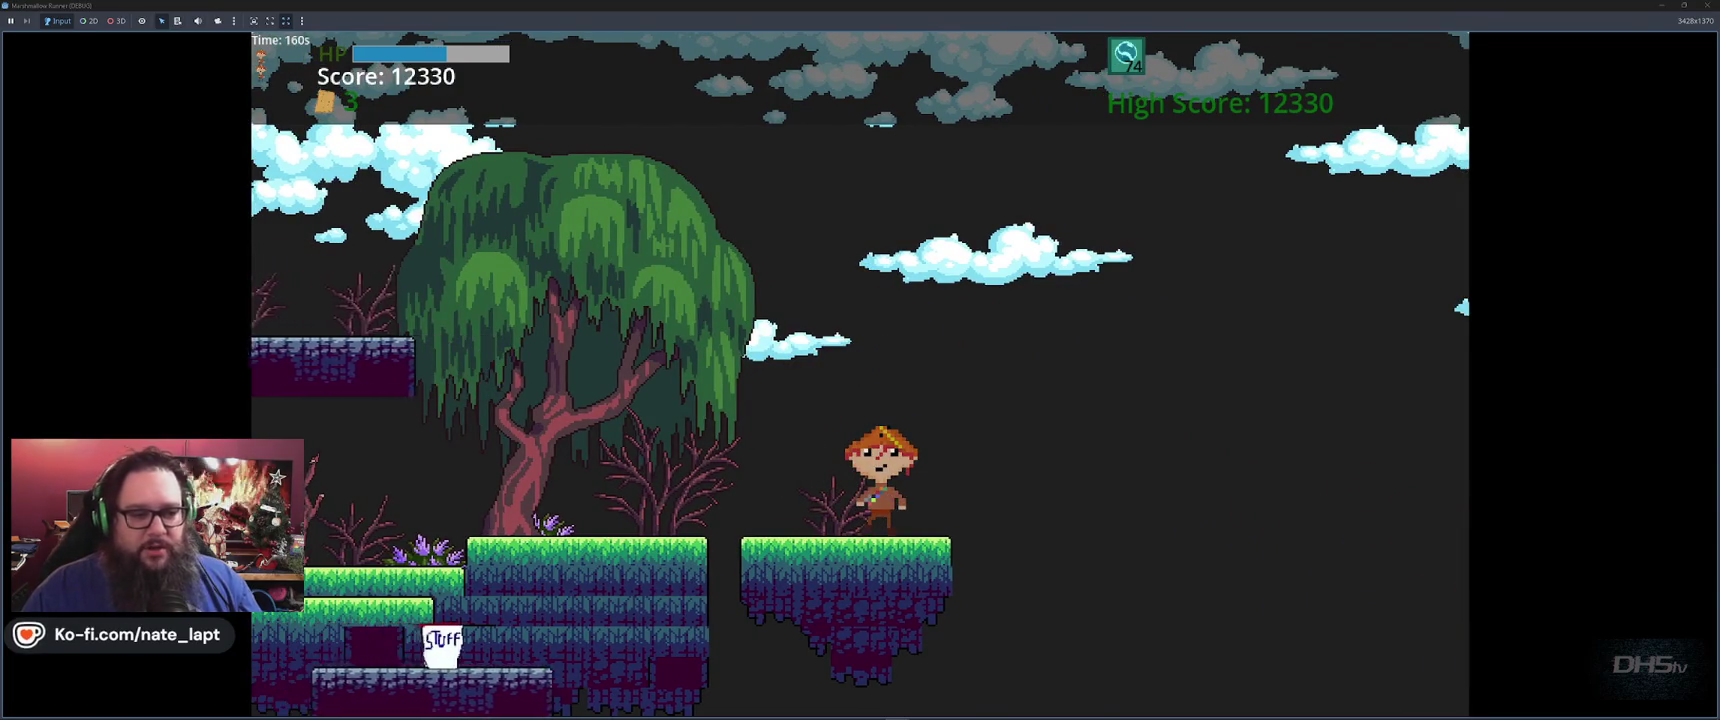
pyautogui.press('space')
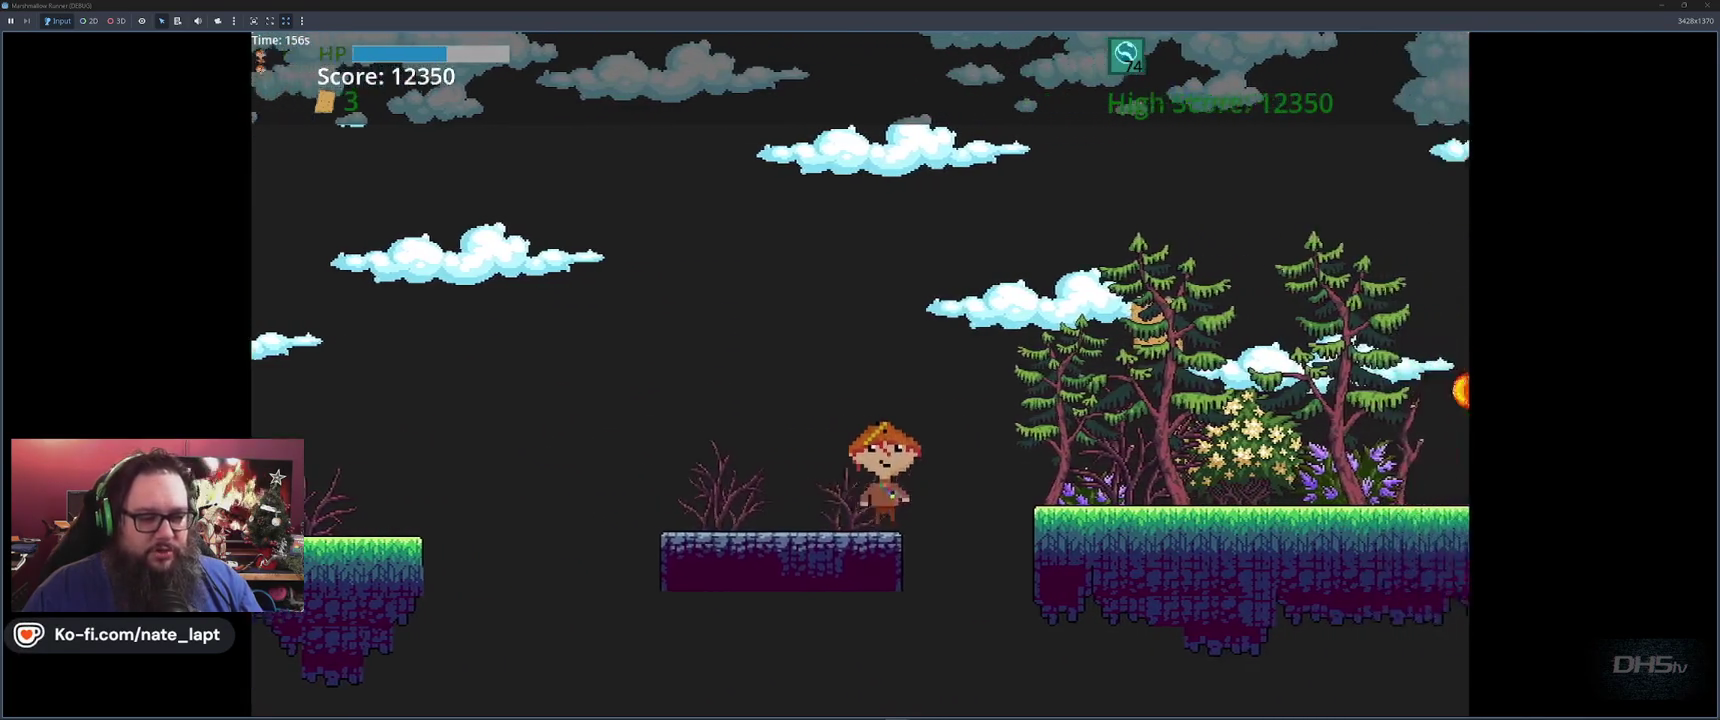
pyautogui.press('space')
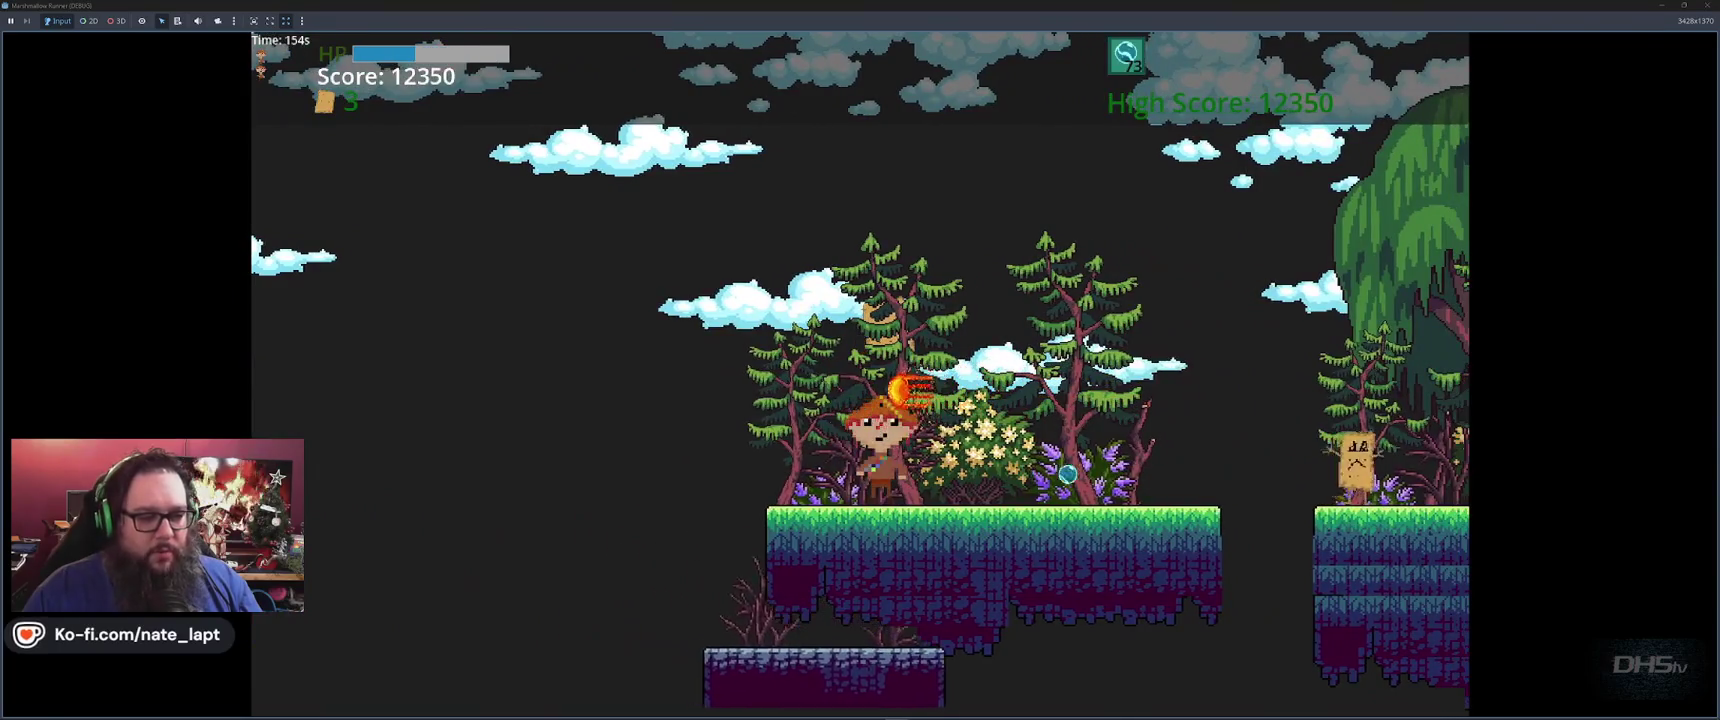
# Fire a projectile at the sign enemy, strike a fireball, collect pickups, then stop the game with F8
pyautogui.press('f')
pyautogui.press('space')
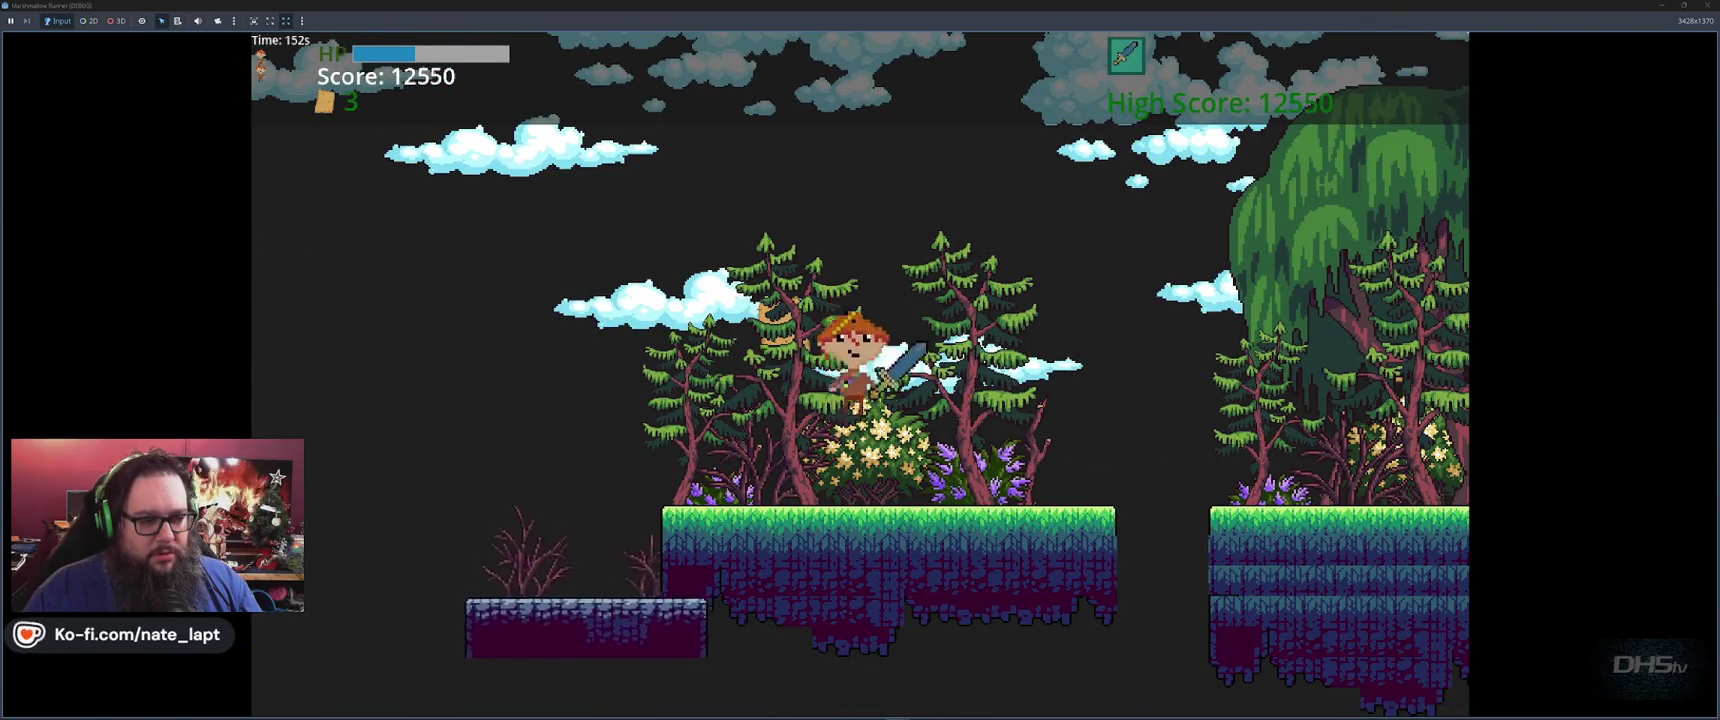
pyautogui.press('space')
pyautogui.press('space')
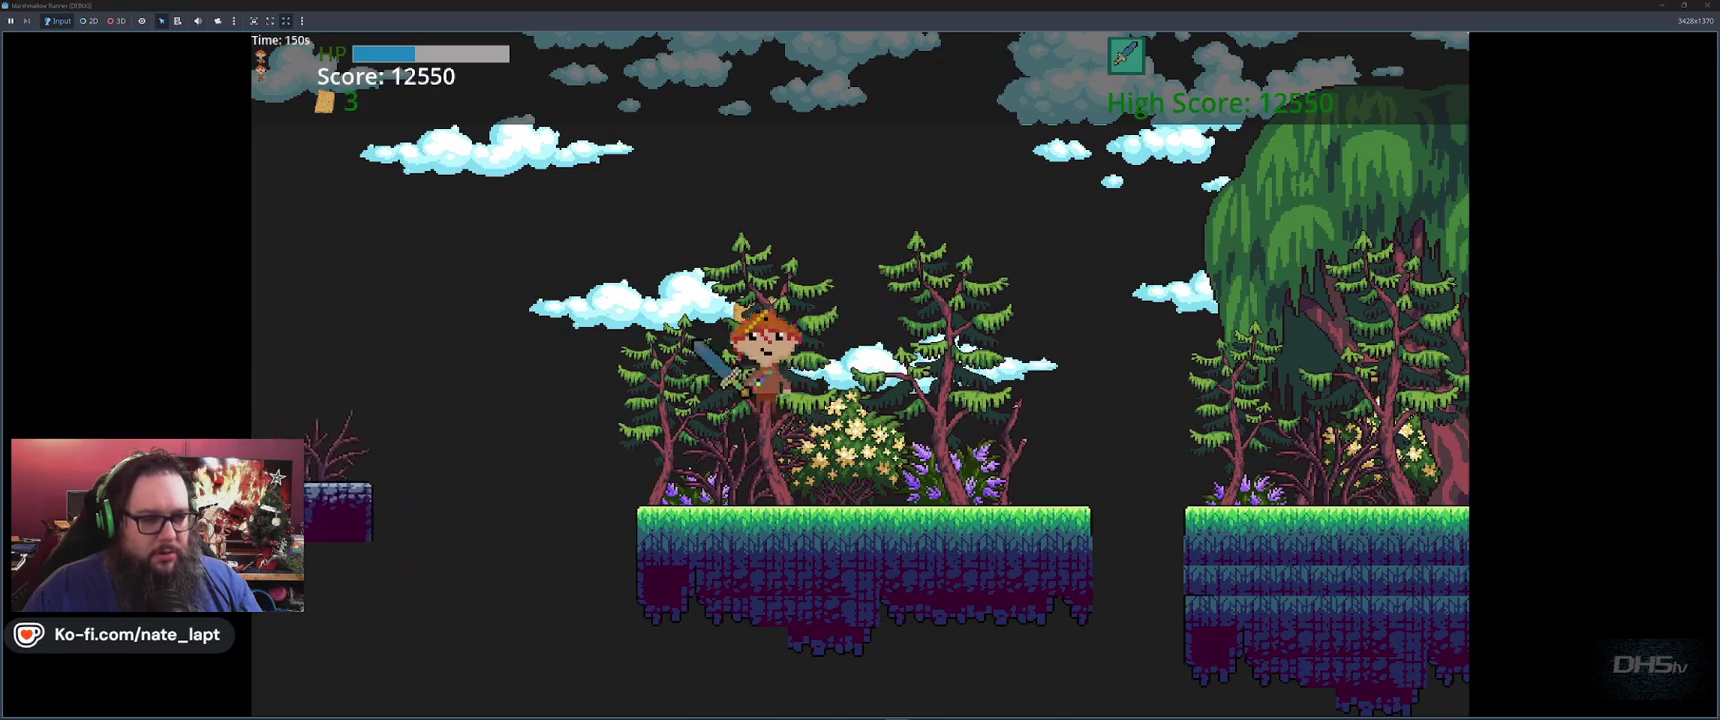
pyautogui.press('space')
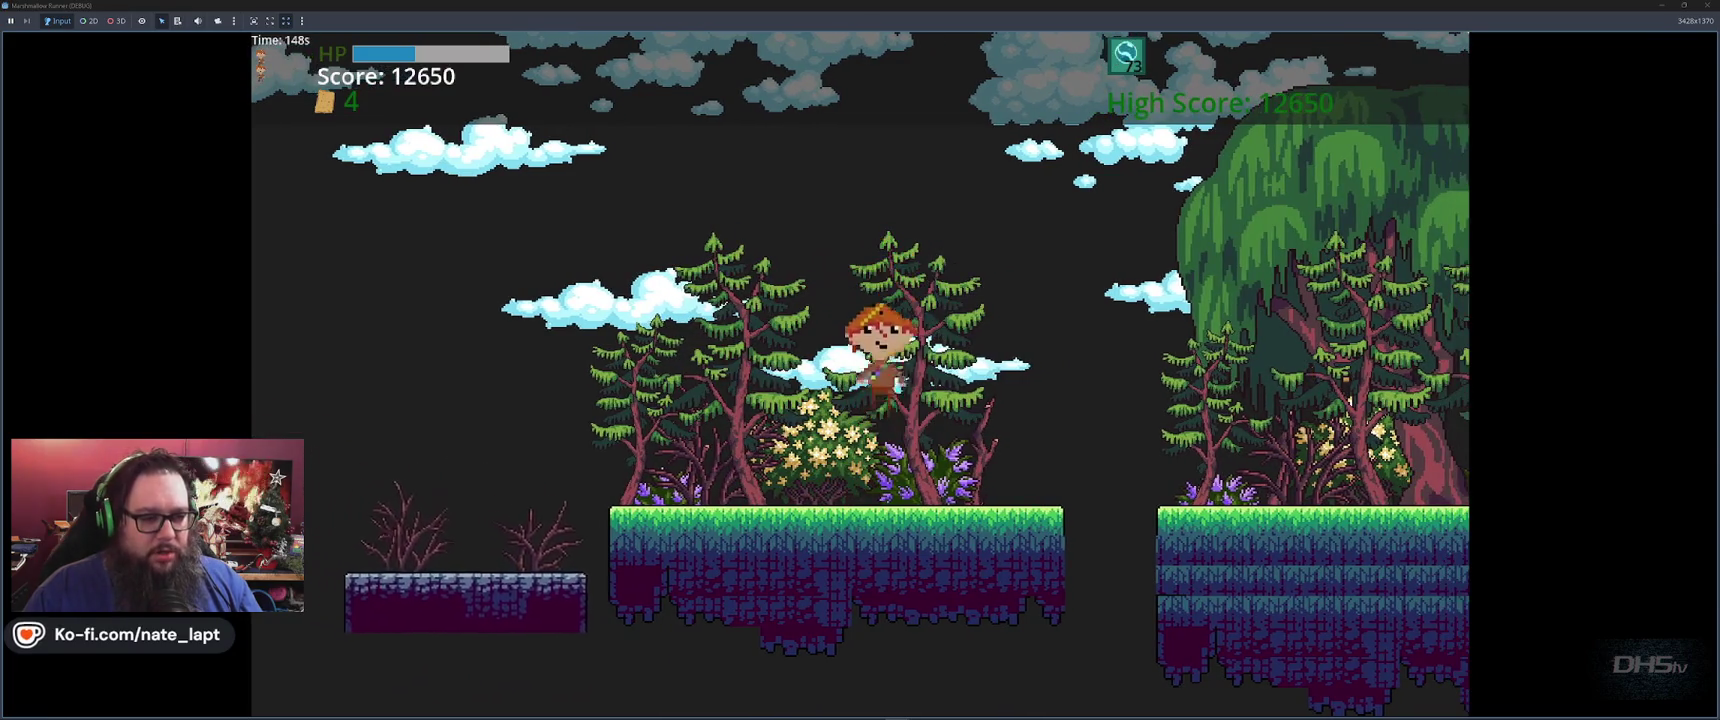
pyautogui.press('space')
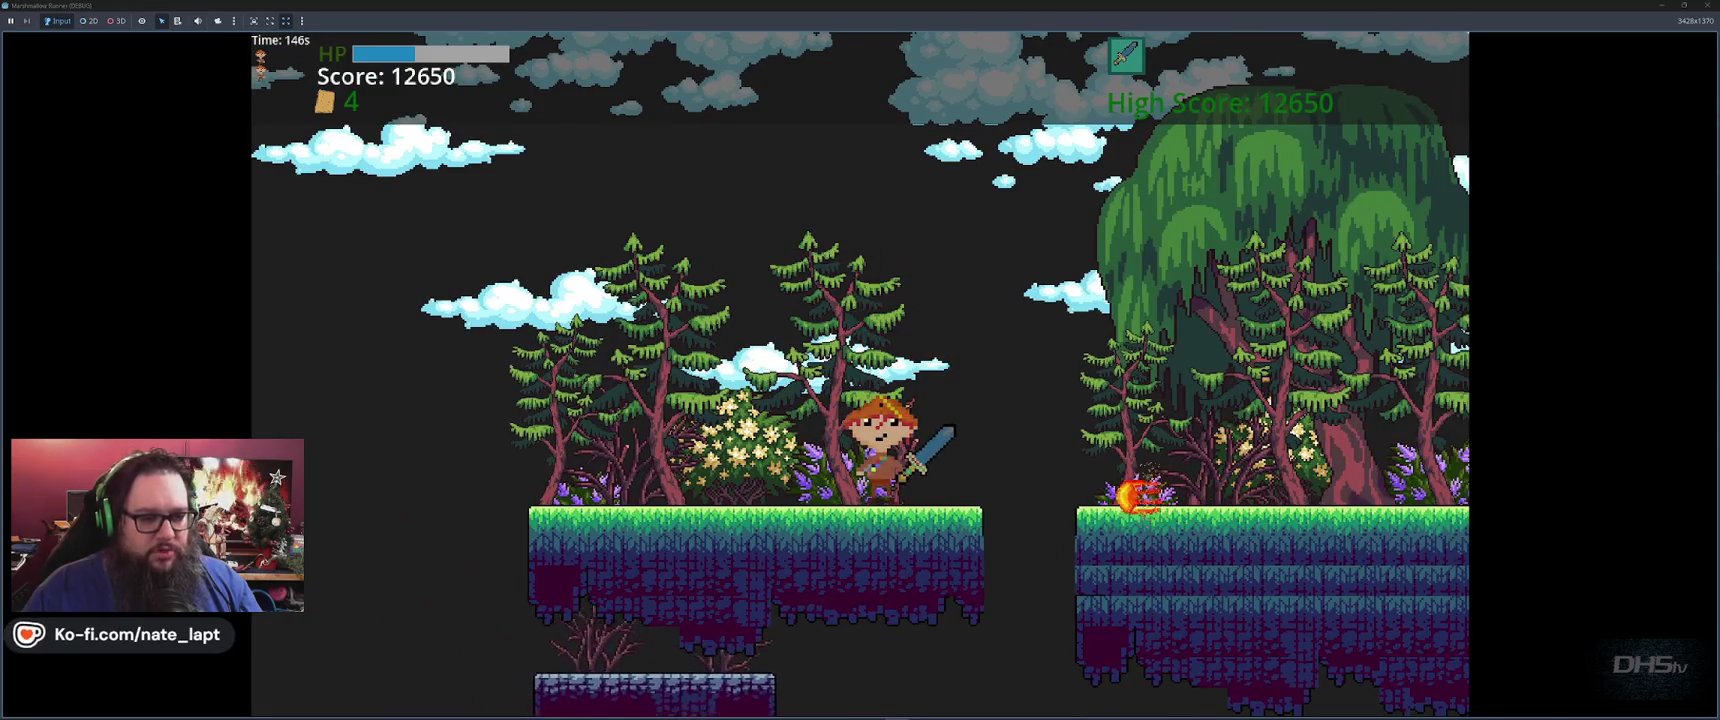
pyautogui.press('x')
pyautogui.press('space')
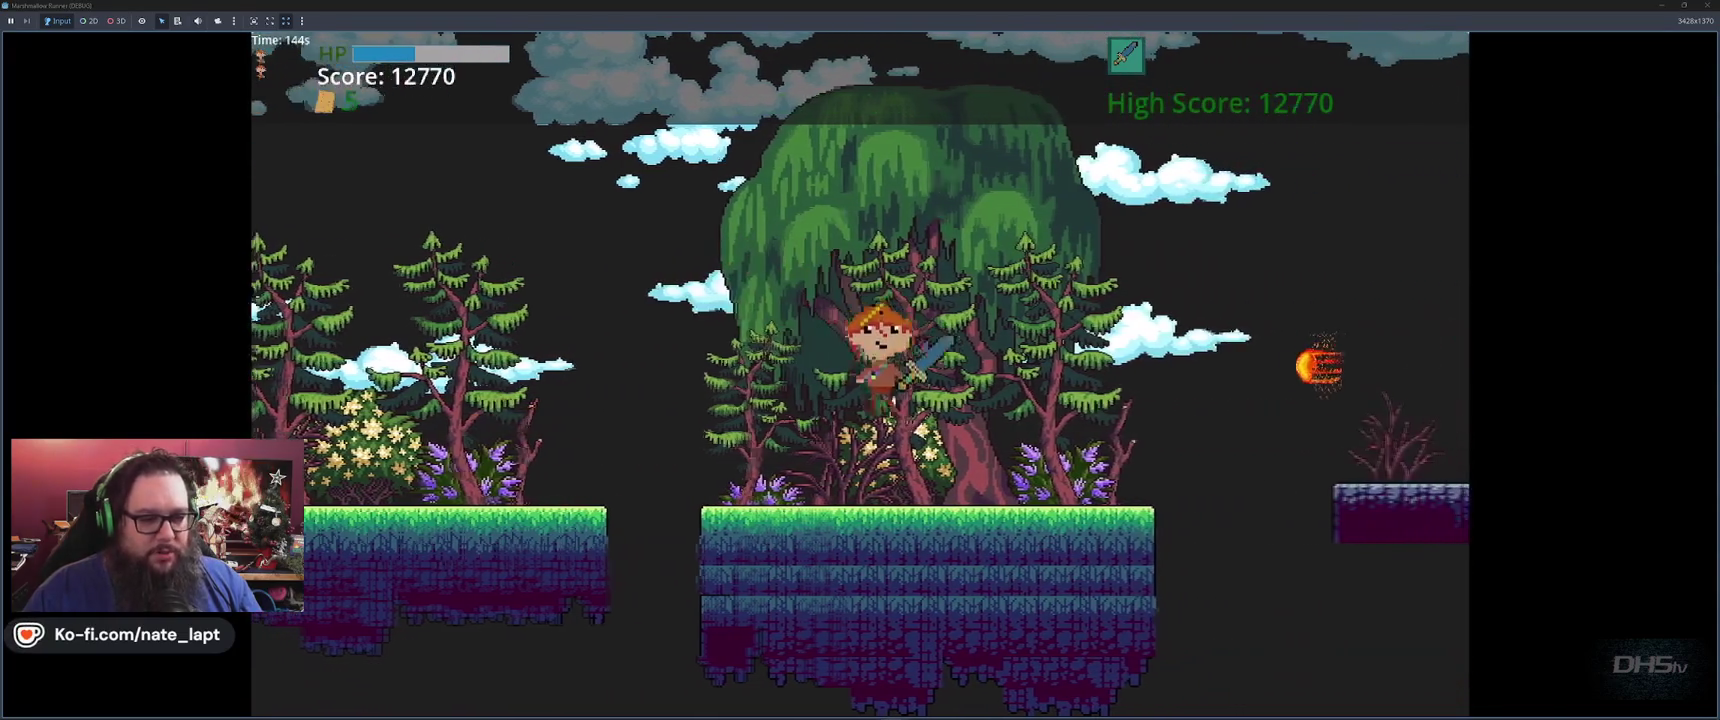
pyautogui.press('space')
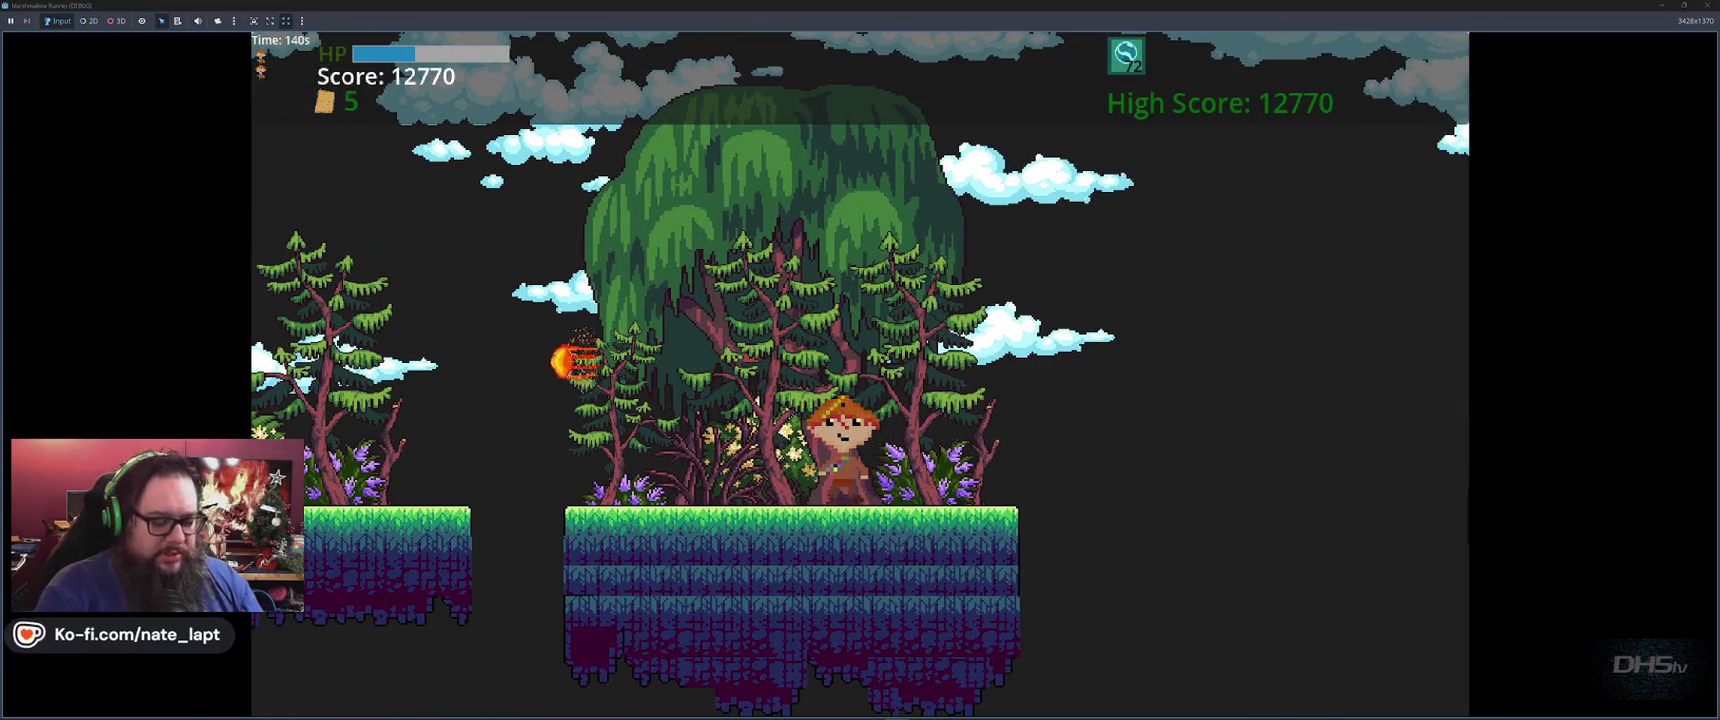
pyautogui.press('F8')
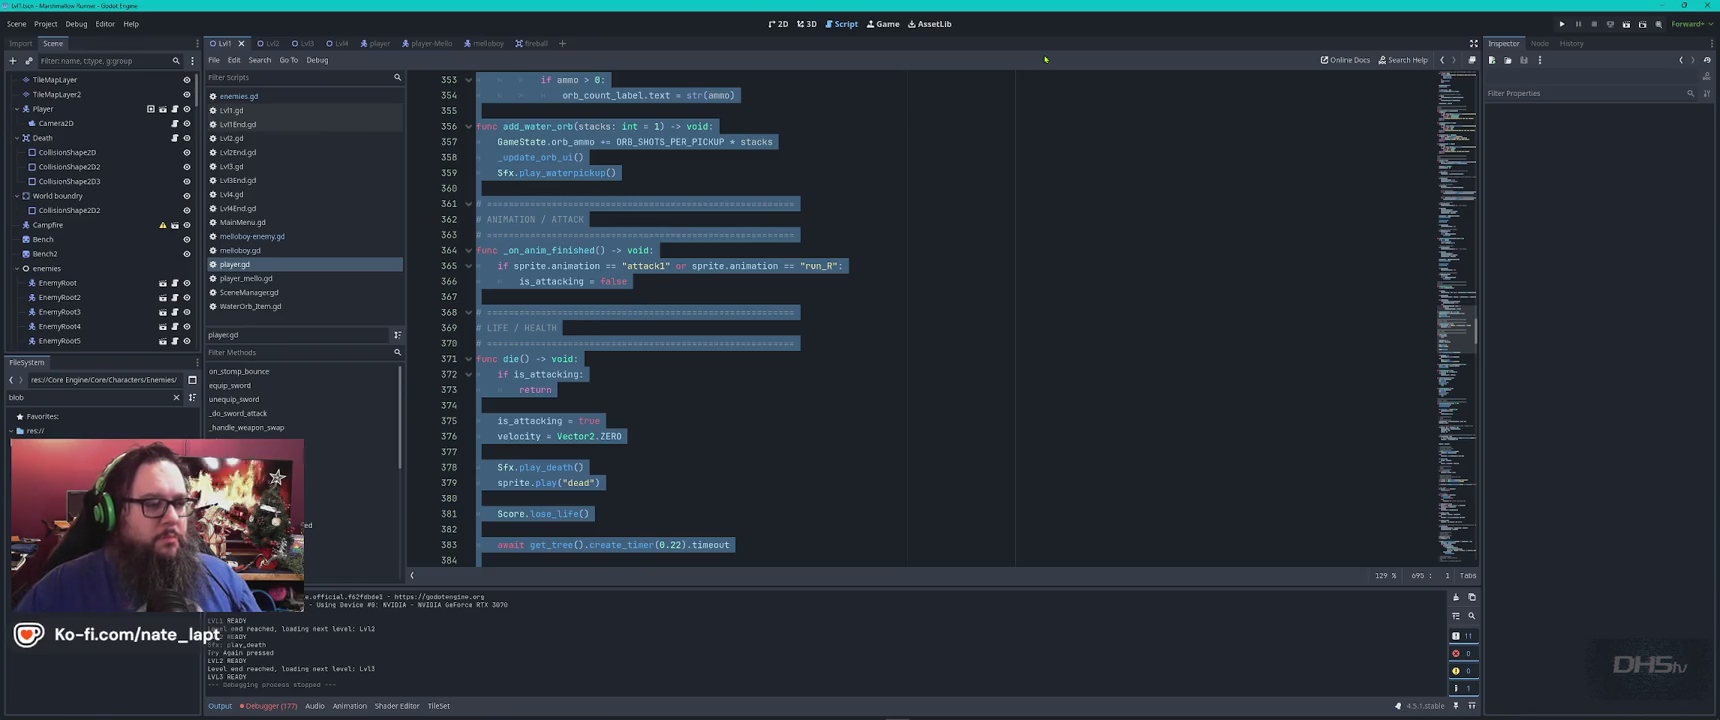
pyautogui.hotkey('alt', 'Tab')
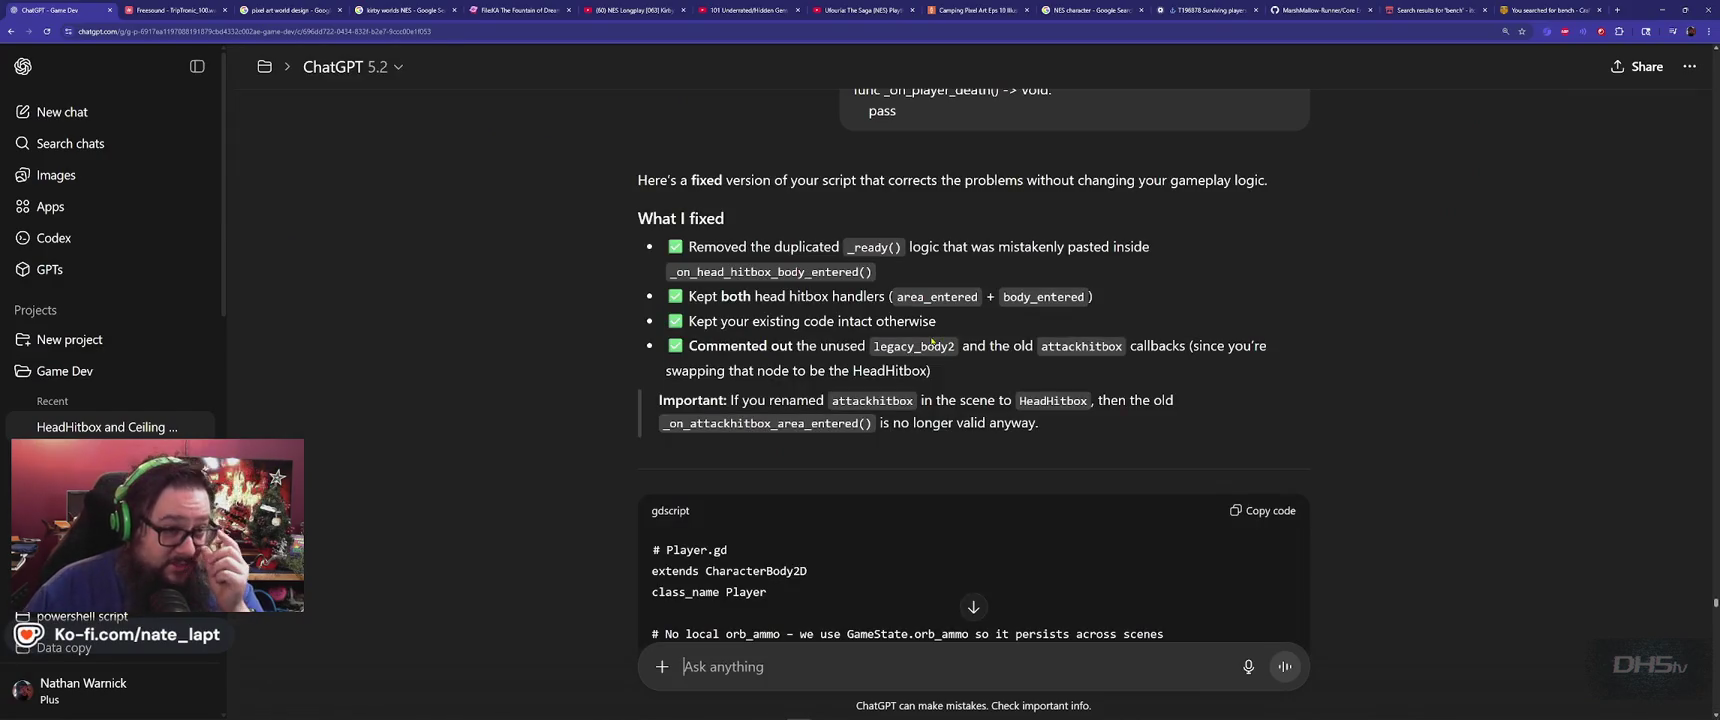
pyautogui.scroll(4, 785, 209)
pyautogui.scroll(-3, 785, 240)
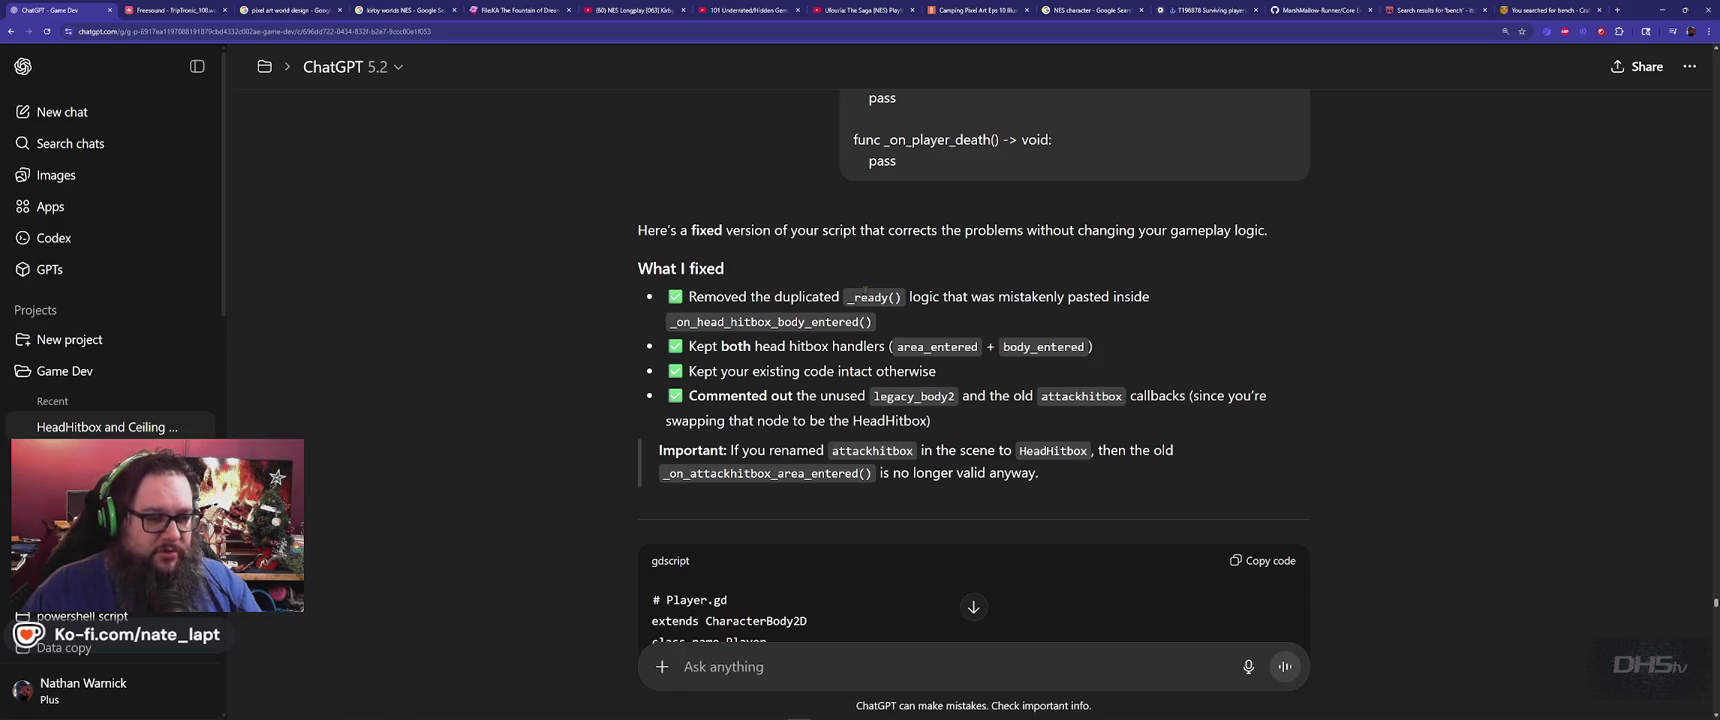
pyautogui.hotkey('alt', 'Tab')
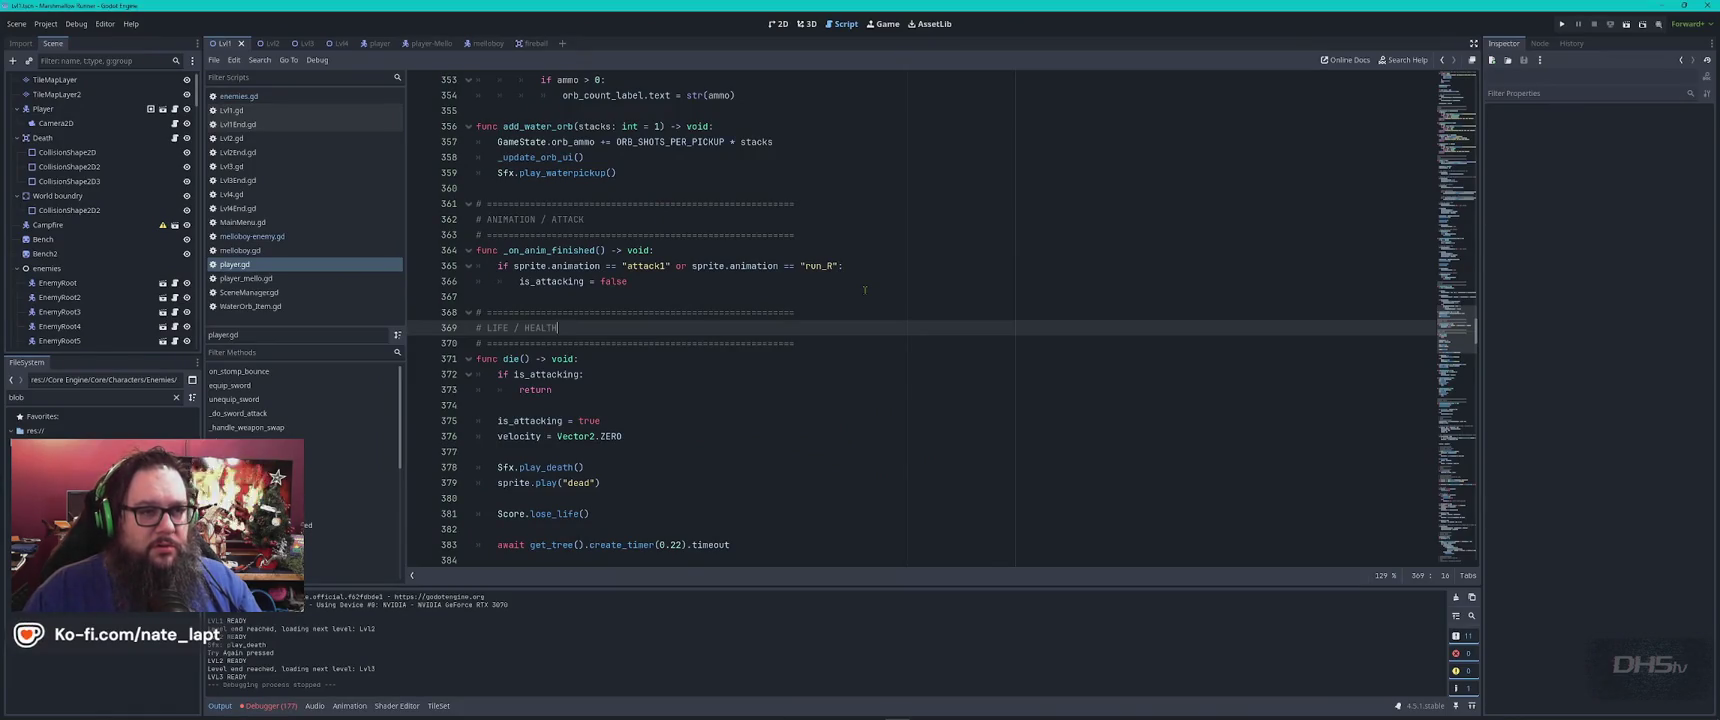
# Search player.gd for _ready, then close the search bar
pyautogui.click(879, 233)
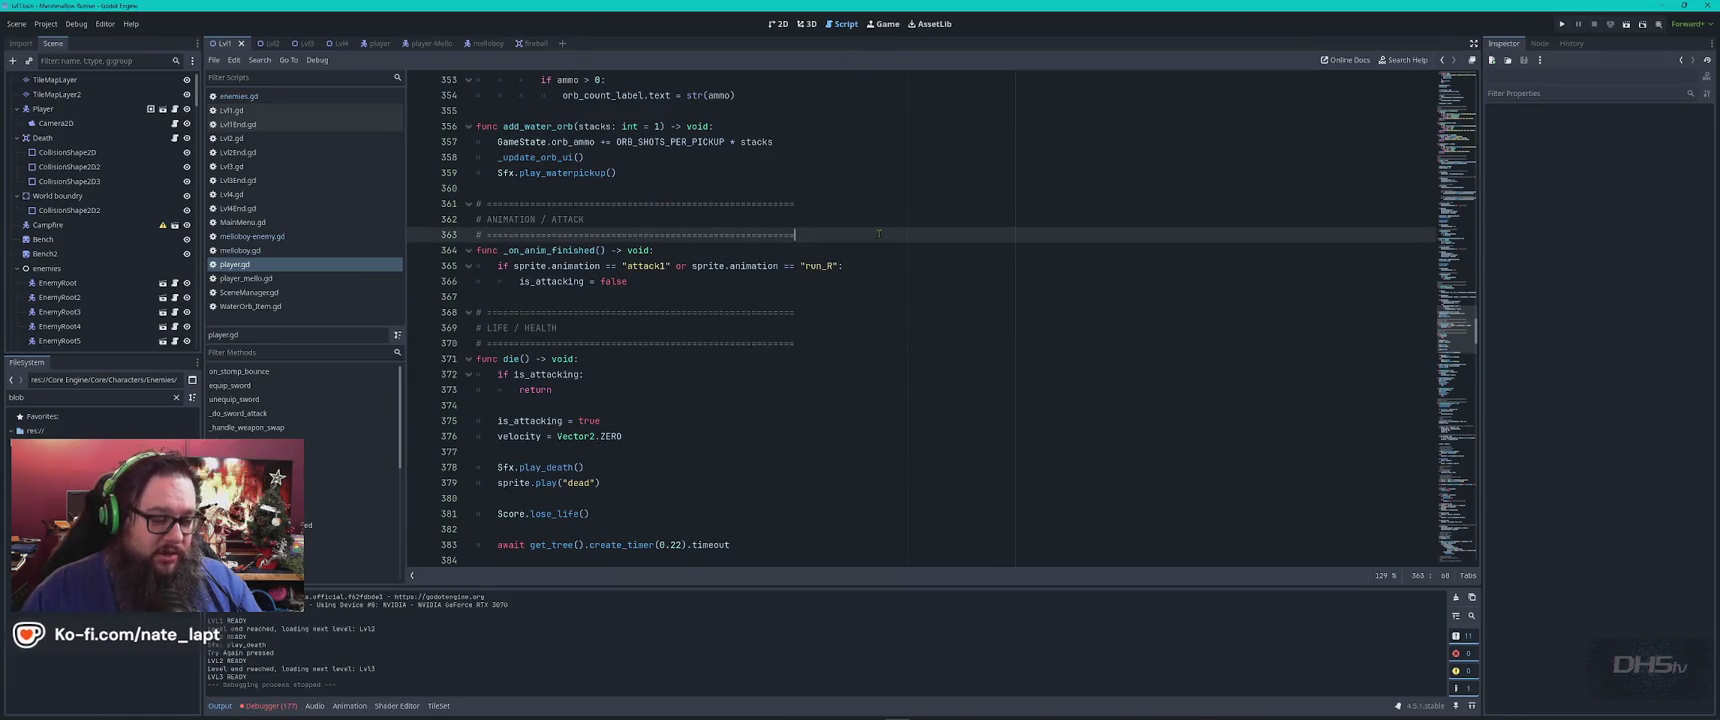
pyautogui.hotkey('ctrl', 'f')
pyautogui.write('_ready')
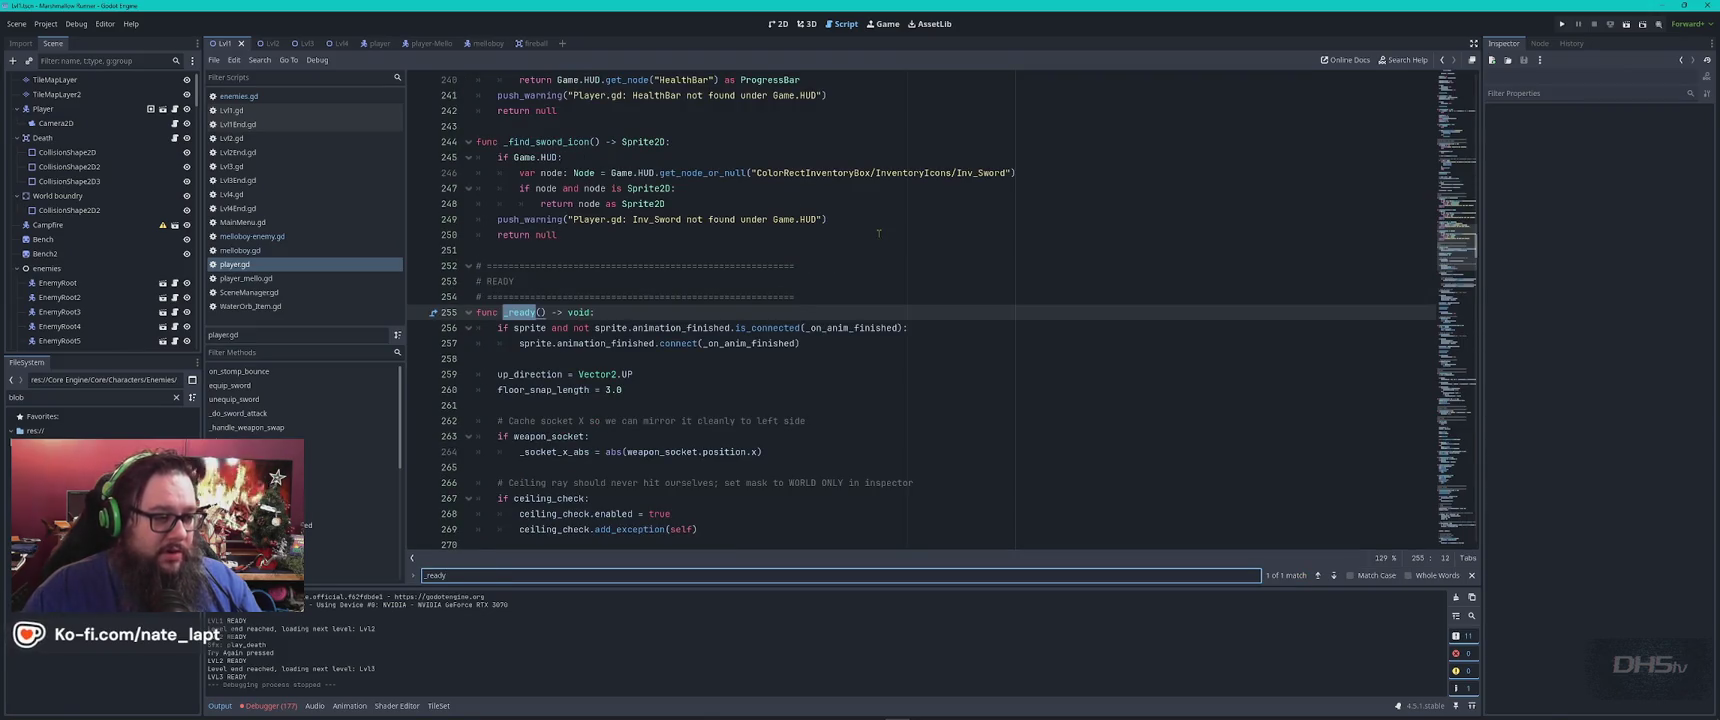
pyautogui.press('Escape')
# Search for _on_head_hitbox_body_entered copied from ChatGPT and inspect its connect call on line 281
pyautogui.hotkey('alt', 'Tab')
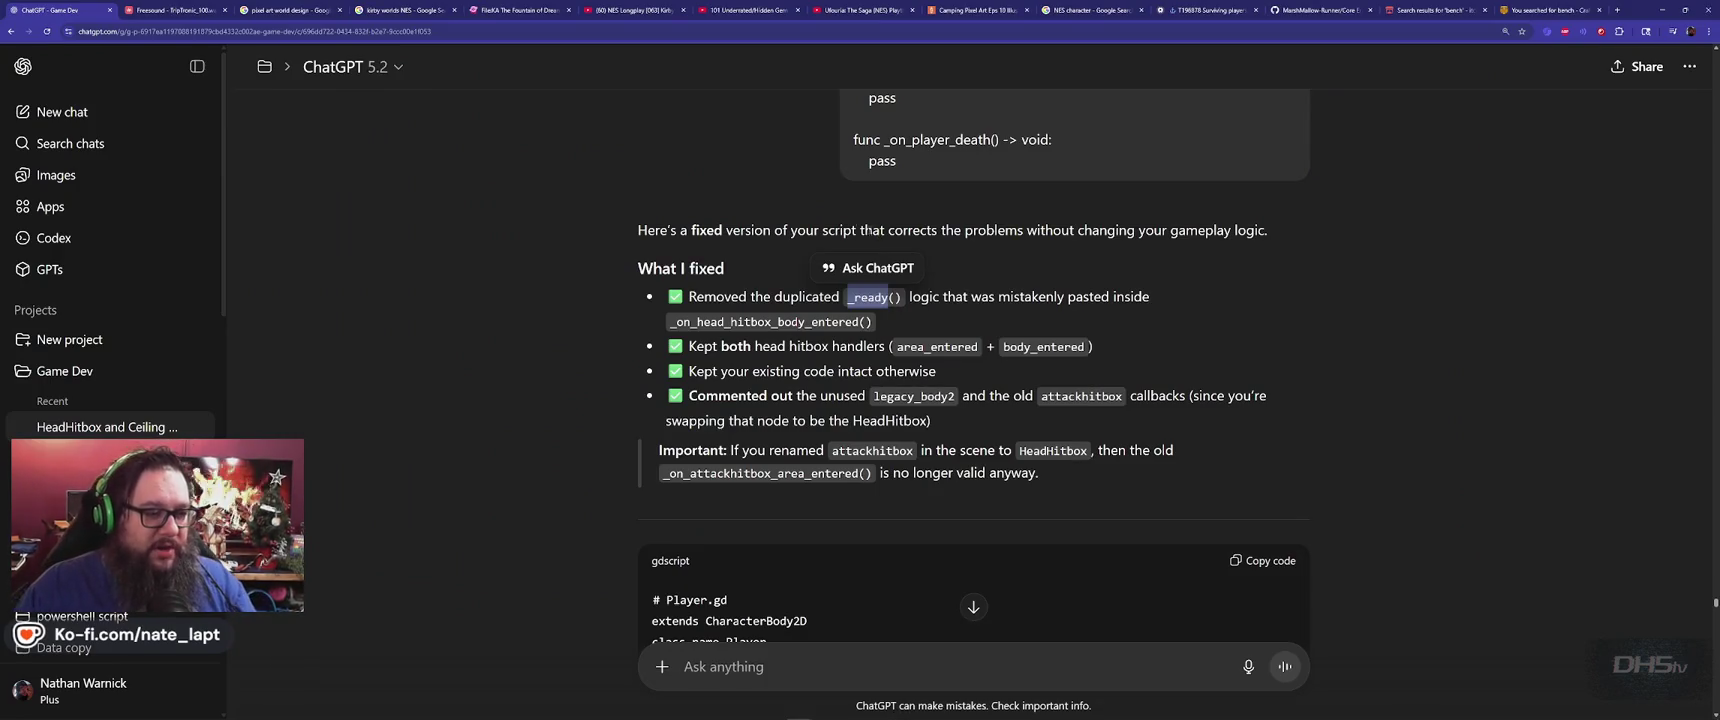
pyautogui.doubleClick(788, 321)
pyautogui.hotkey('ctrl', 'c')
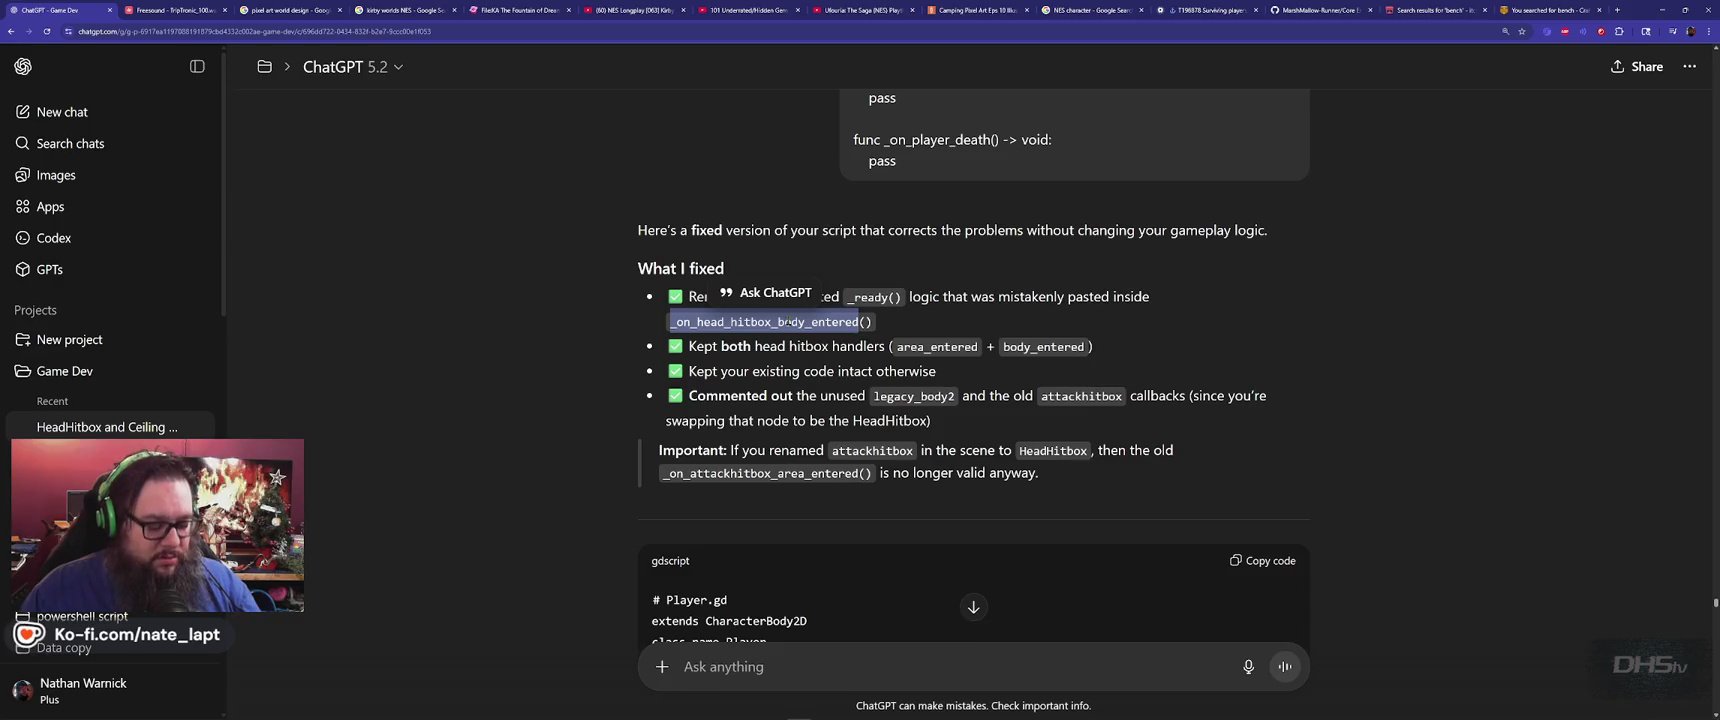
pyautogui.hotkey('alt', 'Tab')
pyautogui.hotkey('ctrl', 'f')
pyautogui.hotkey('ctrl', 'v')
pyautogui.press('Return')
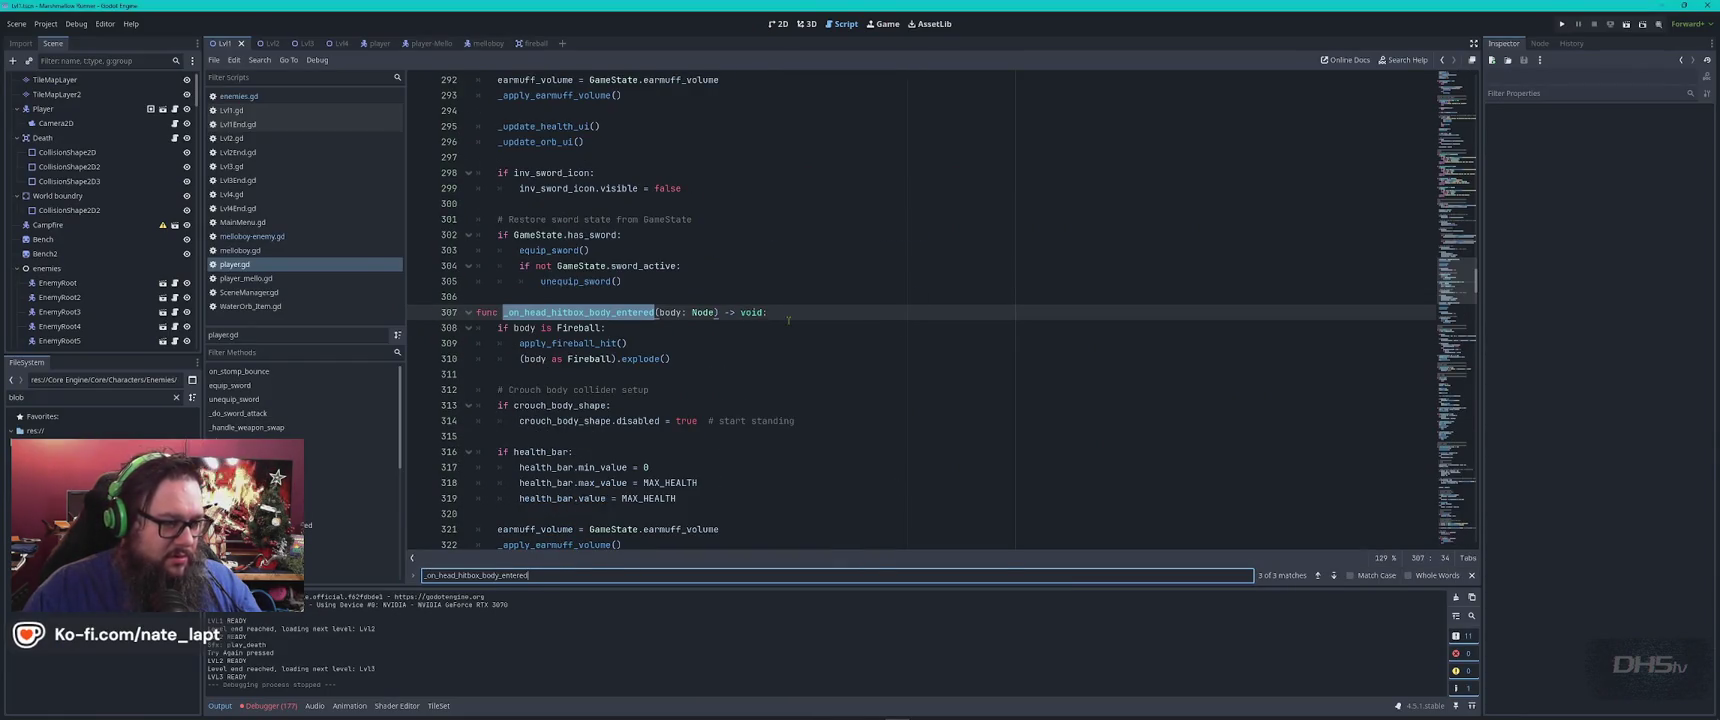
pyautogui.press('Return')
pyautogui.press('Return')
pyautogui.press('Return')
pyautogui.press('Return')
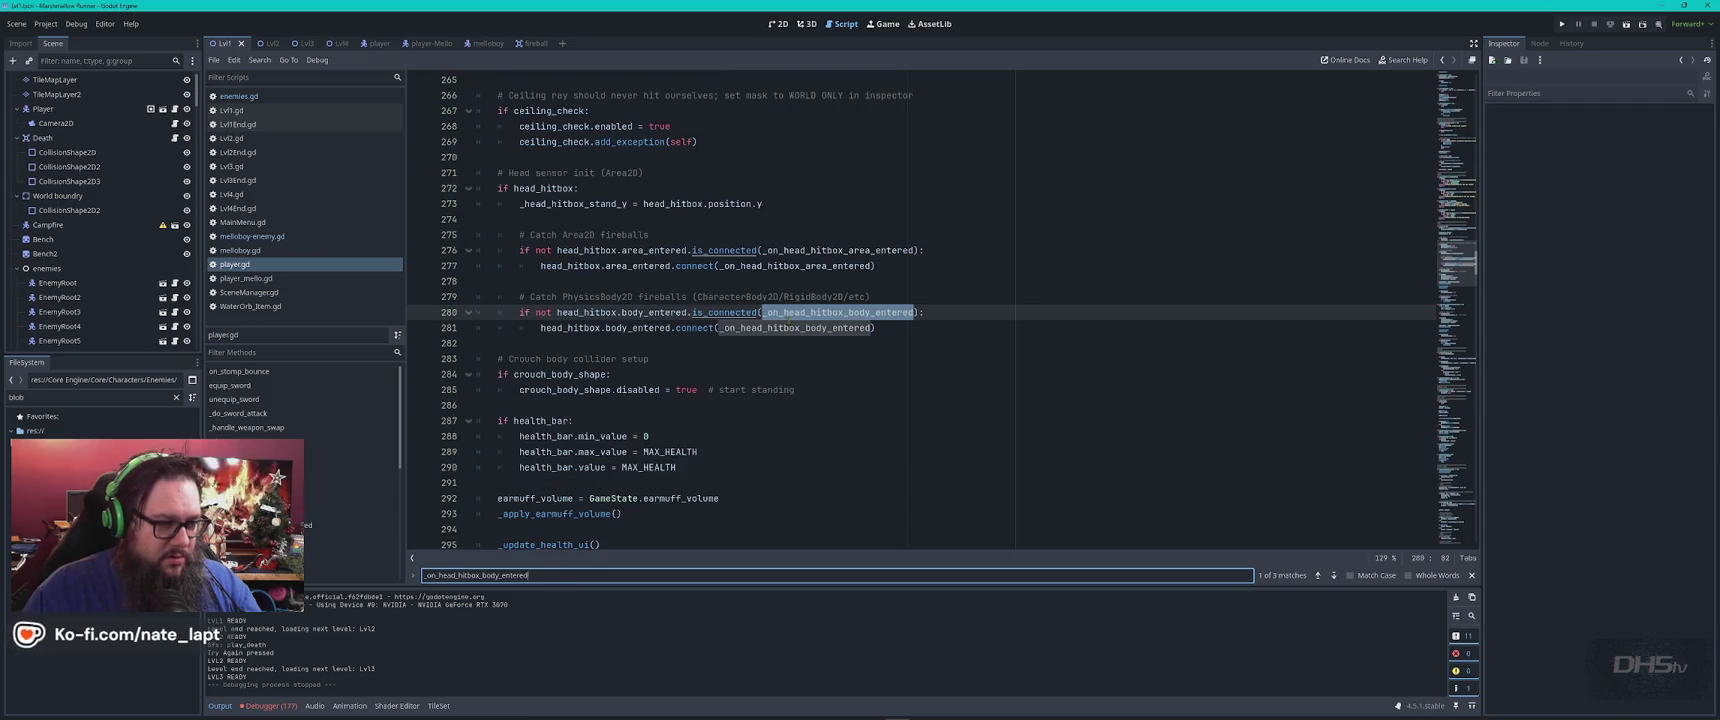
pyautogui.click(920, 331)
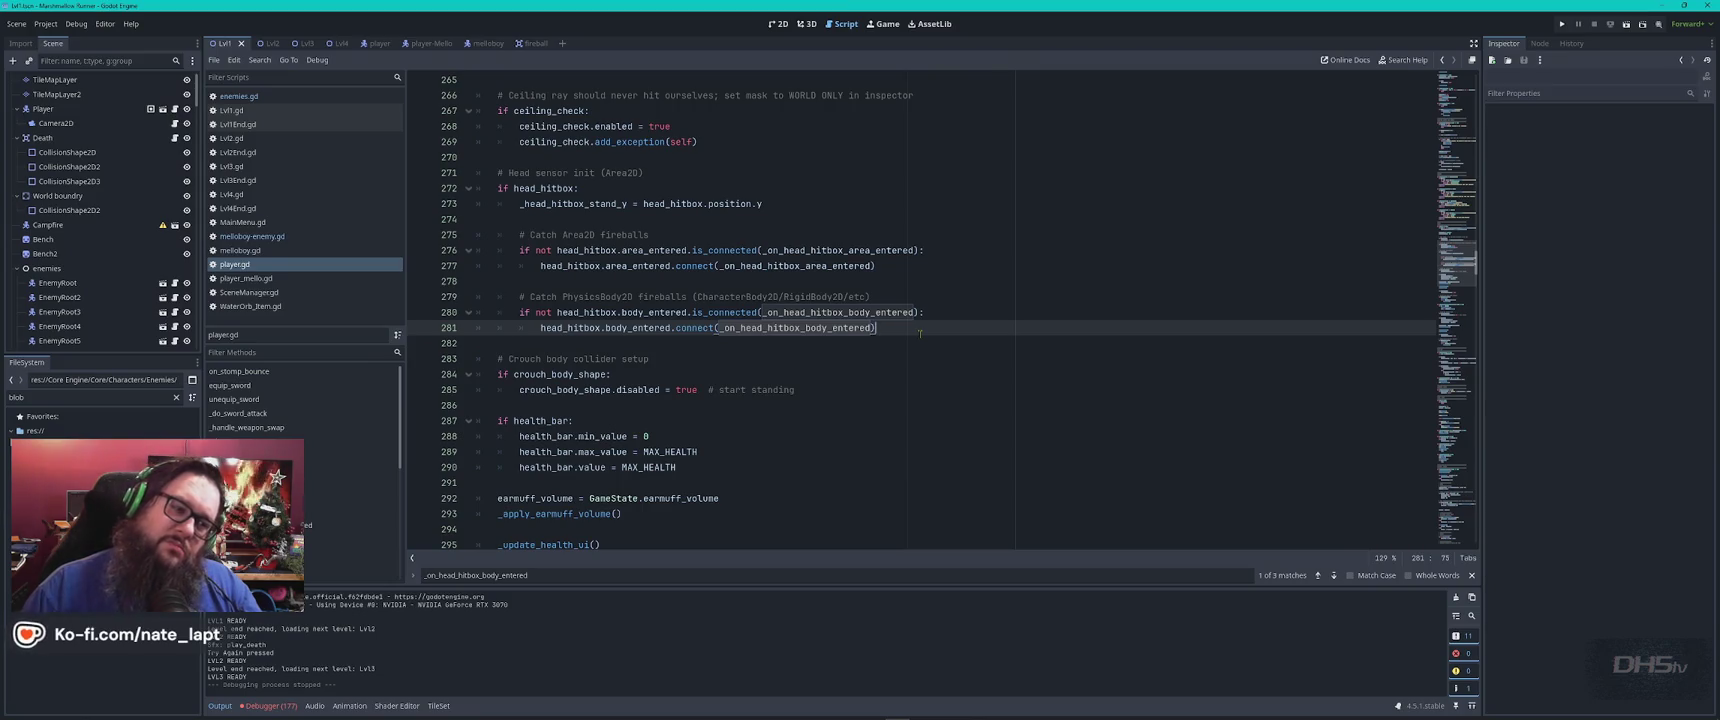
# Check the ChatGPT answer, then return to Godot and switch to the 2D level view
pyautogui.hotkey('alt', 'Tab')
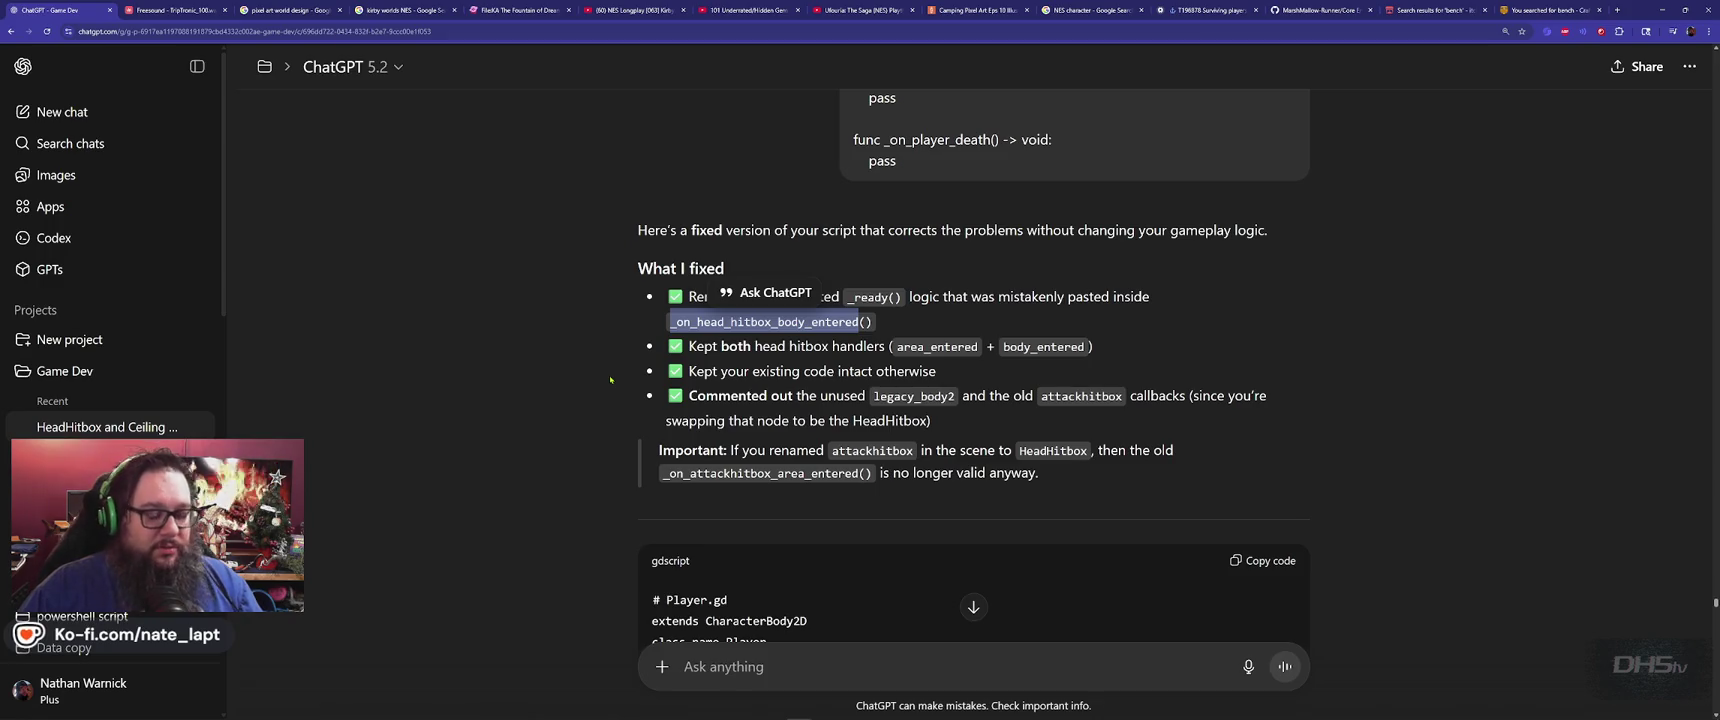
pyautogui.hotkey('alt', 'Tab')
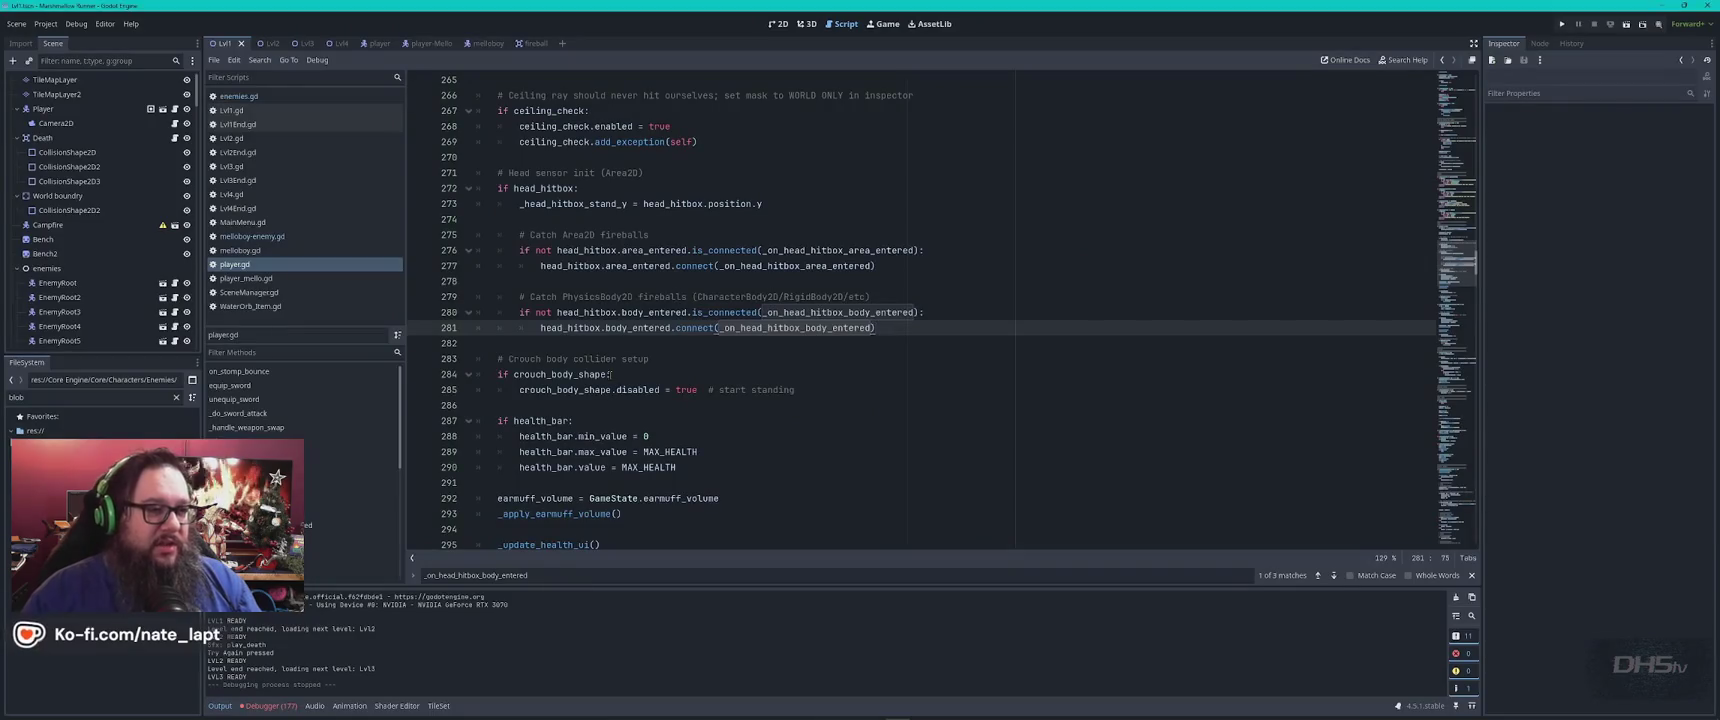
pyautogui.click(778, 24)
pyautogui.scroll(5, 1051, 255)
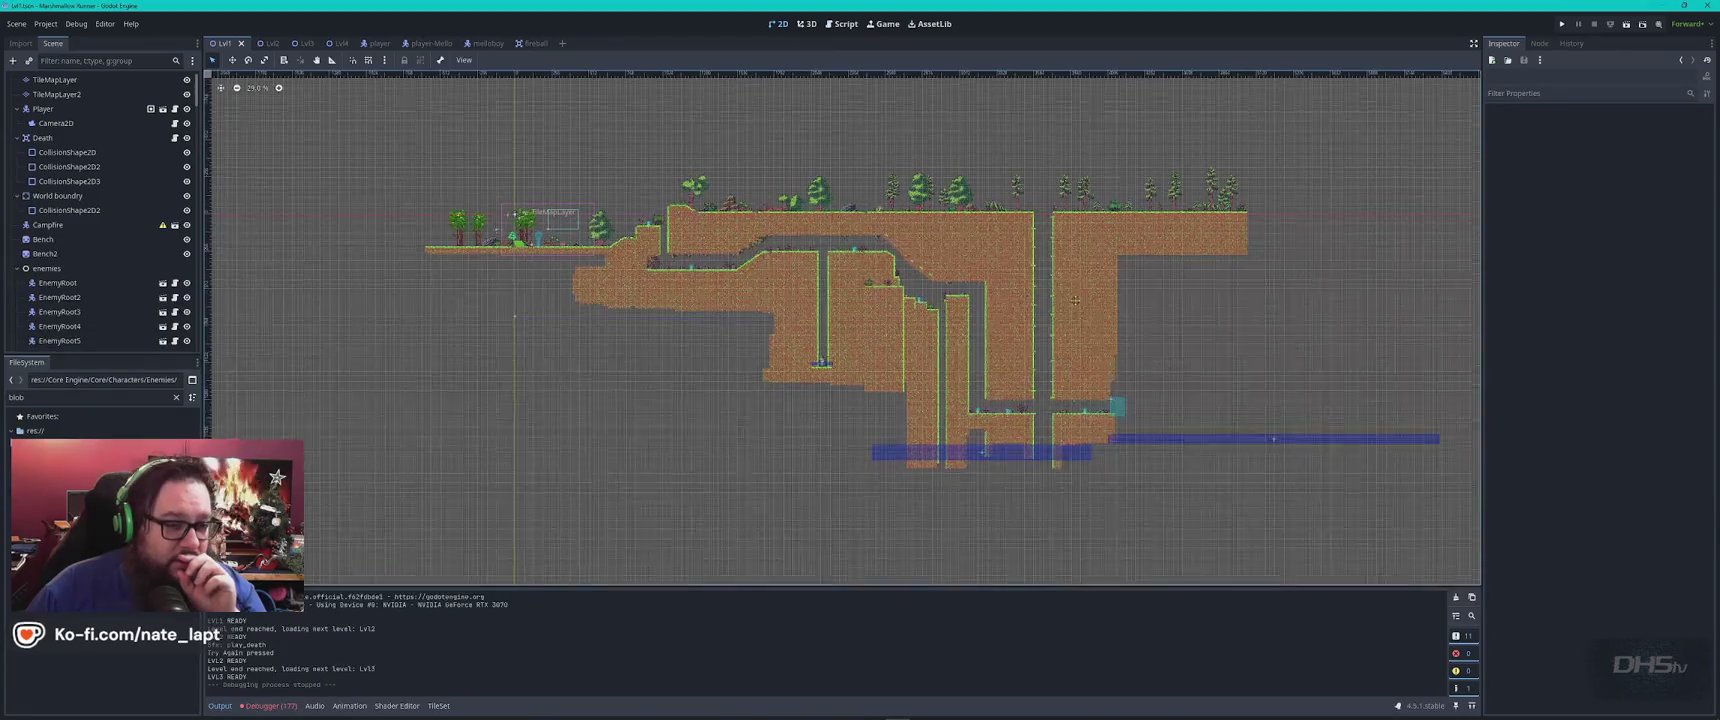
# Select the TileMapLayer, drag its tile panel up over the view, and zoom out the GrassLand atlas
pyautogui.scroll(-3, 953, 326)
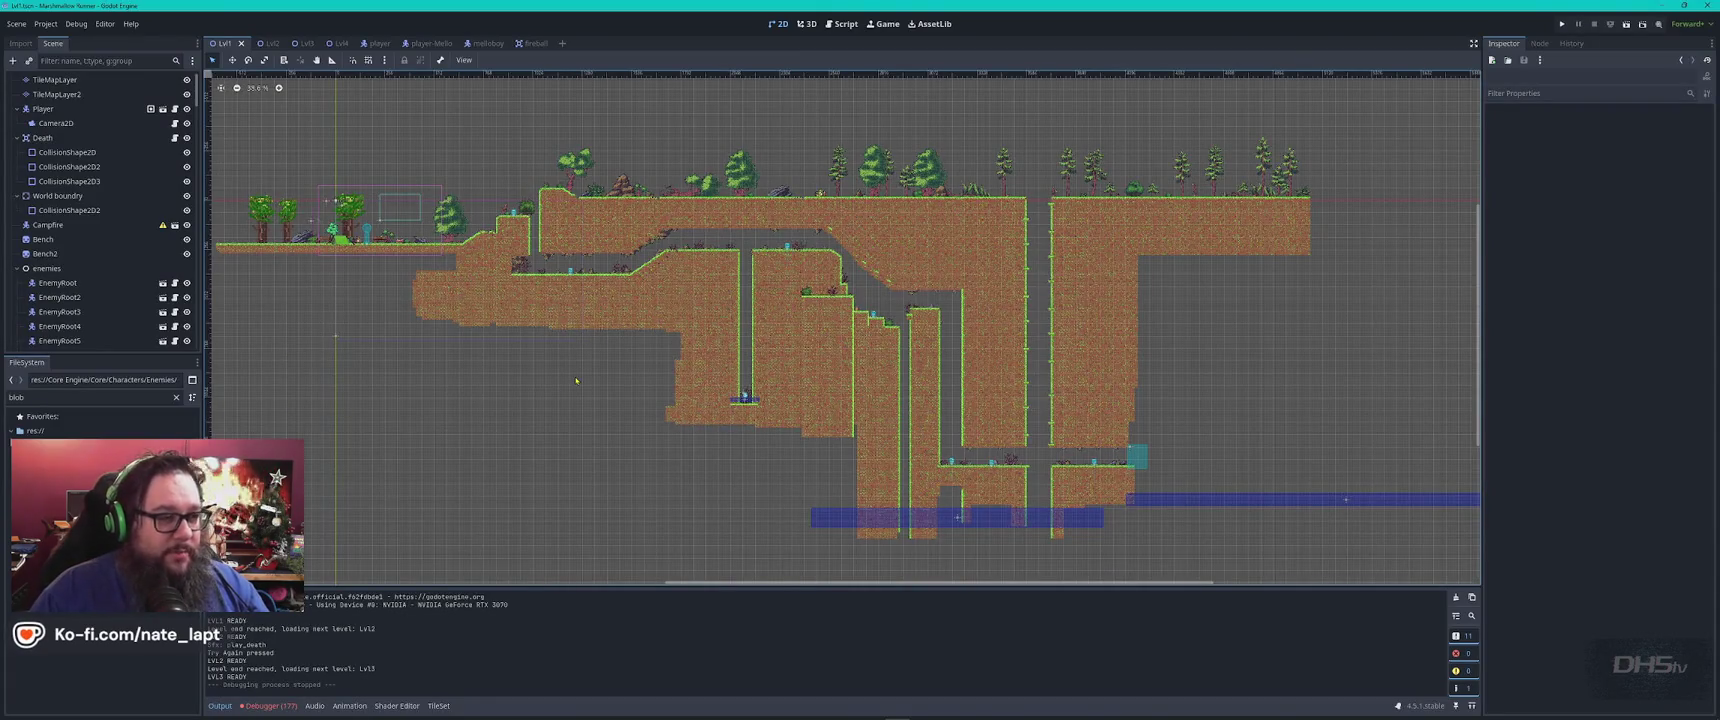
pyautogui.click(55, 79)
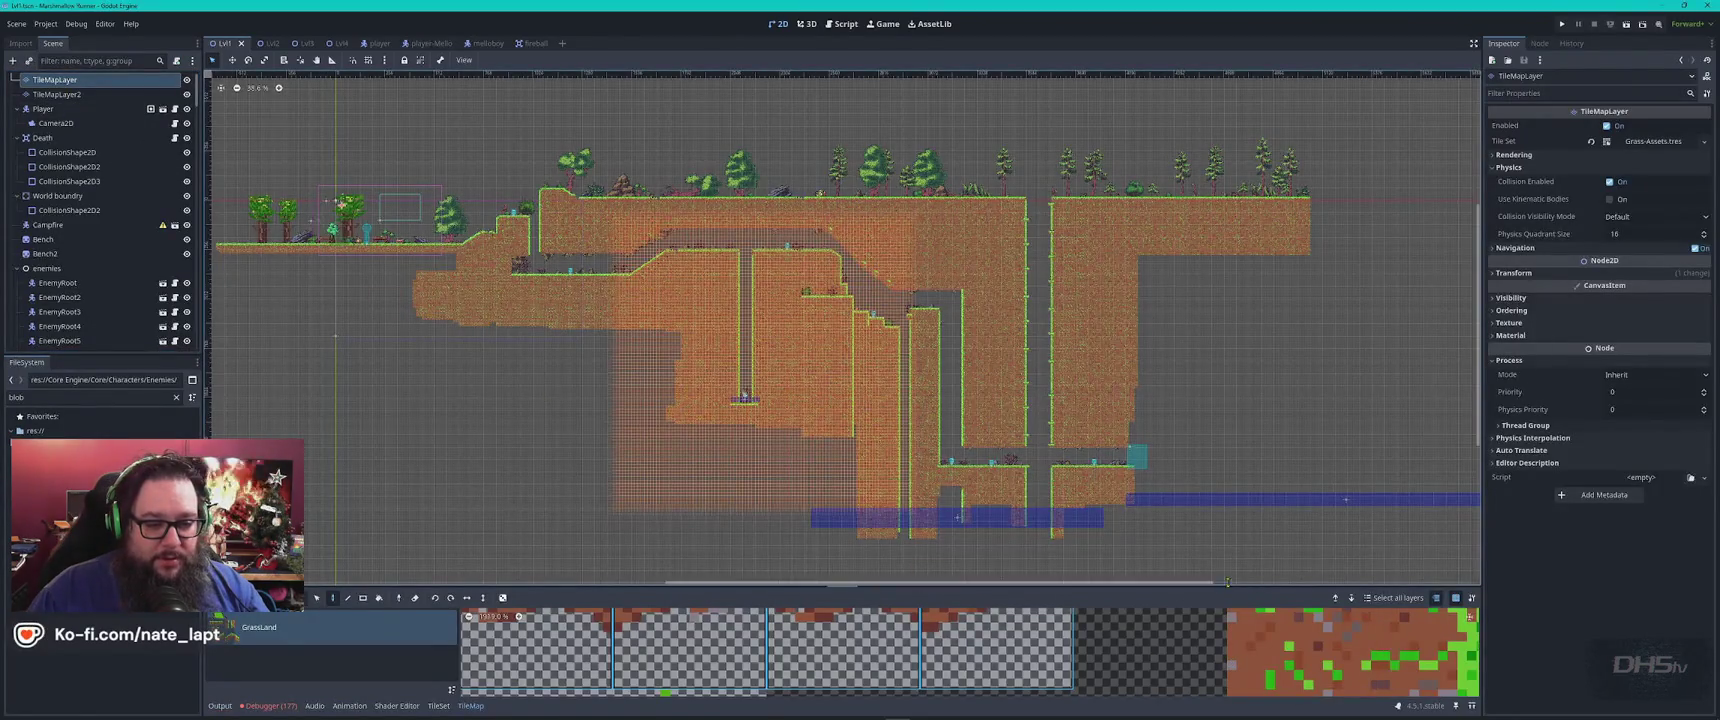
pyautogui.moveTo(1217, 590); pyautogui.dragTo(1160, 105)
pyautogui.scroll(-4, 1146, 462)
pyautogui.scroll(-6, 1146, 462)
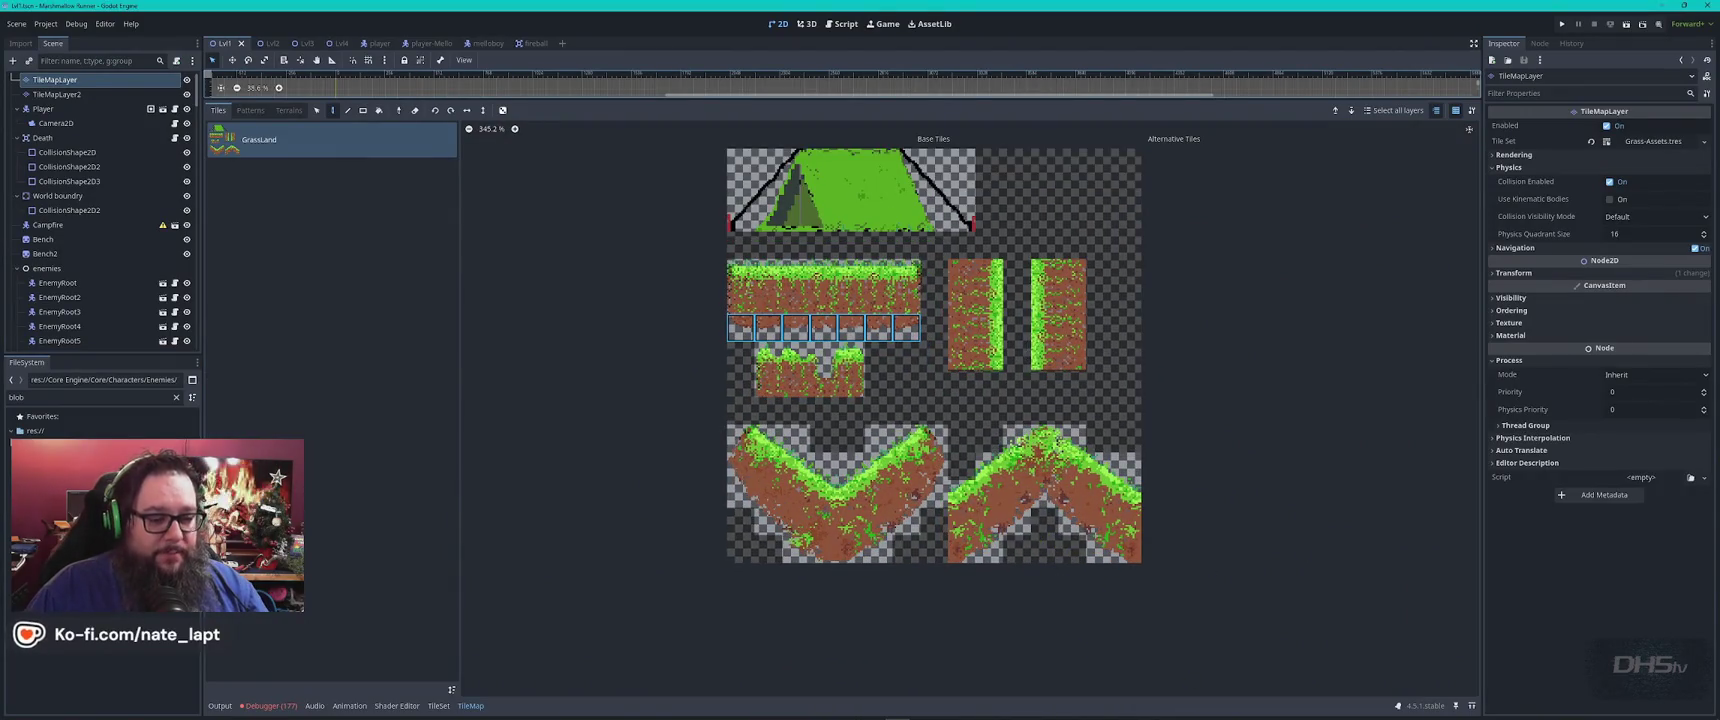
pyautogui.moveTo(1127, 714)
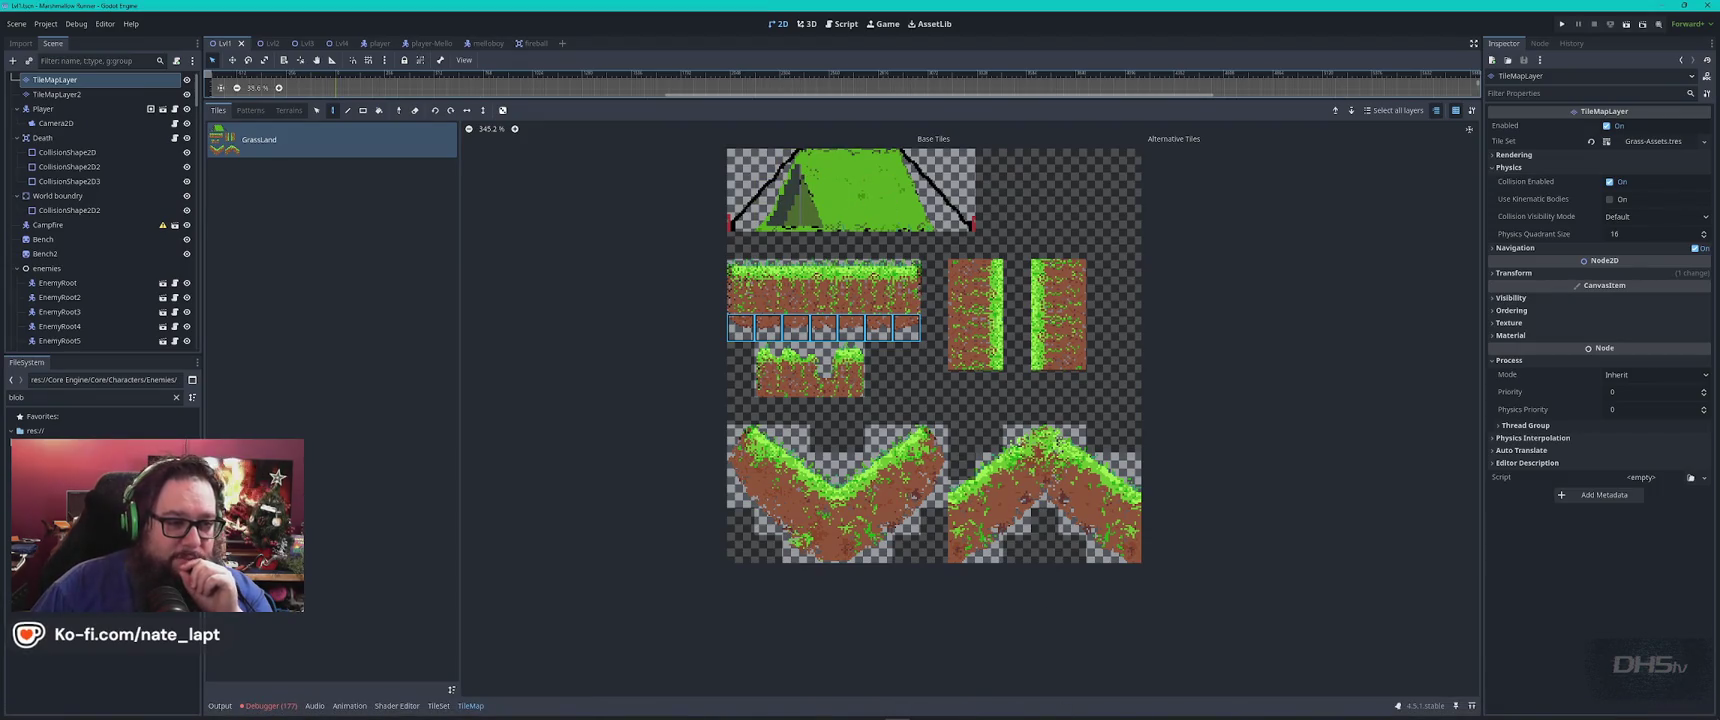
pyautogui.moveTo(900, 716)
pyautogui.click(1093, 710)
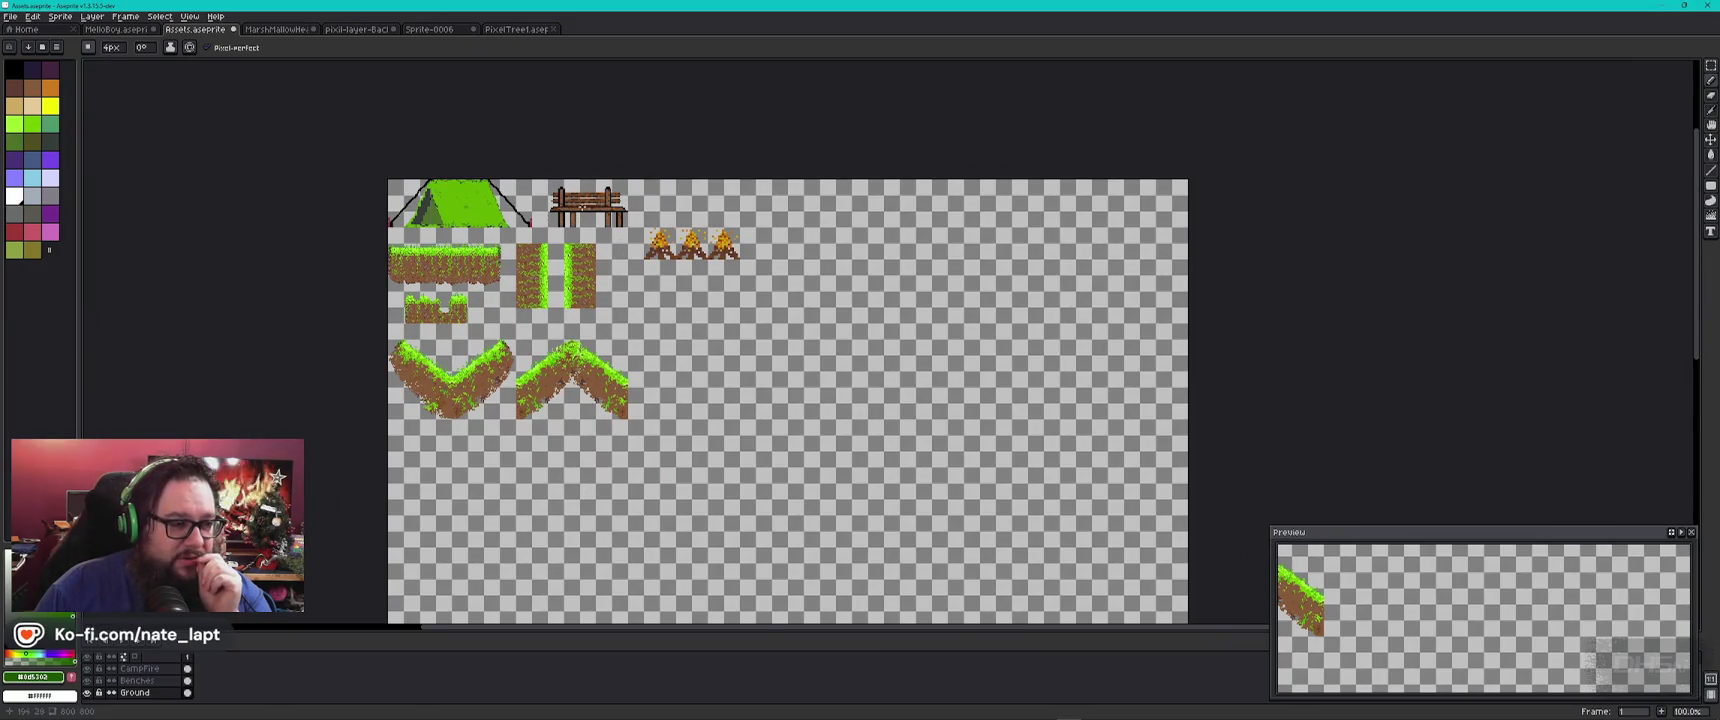
pyautogui.scroll(4, 579, 204)
pyautogui.scroll(-2, 600, 290)
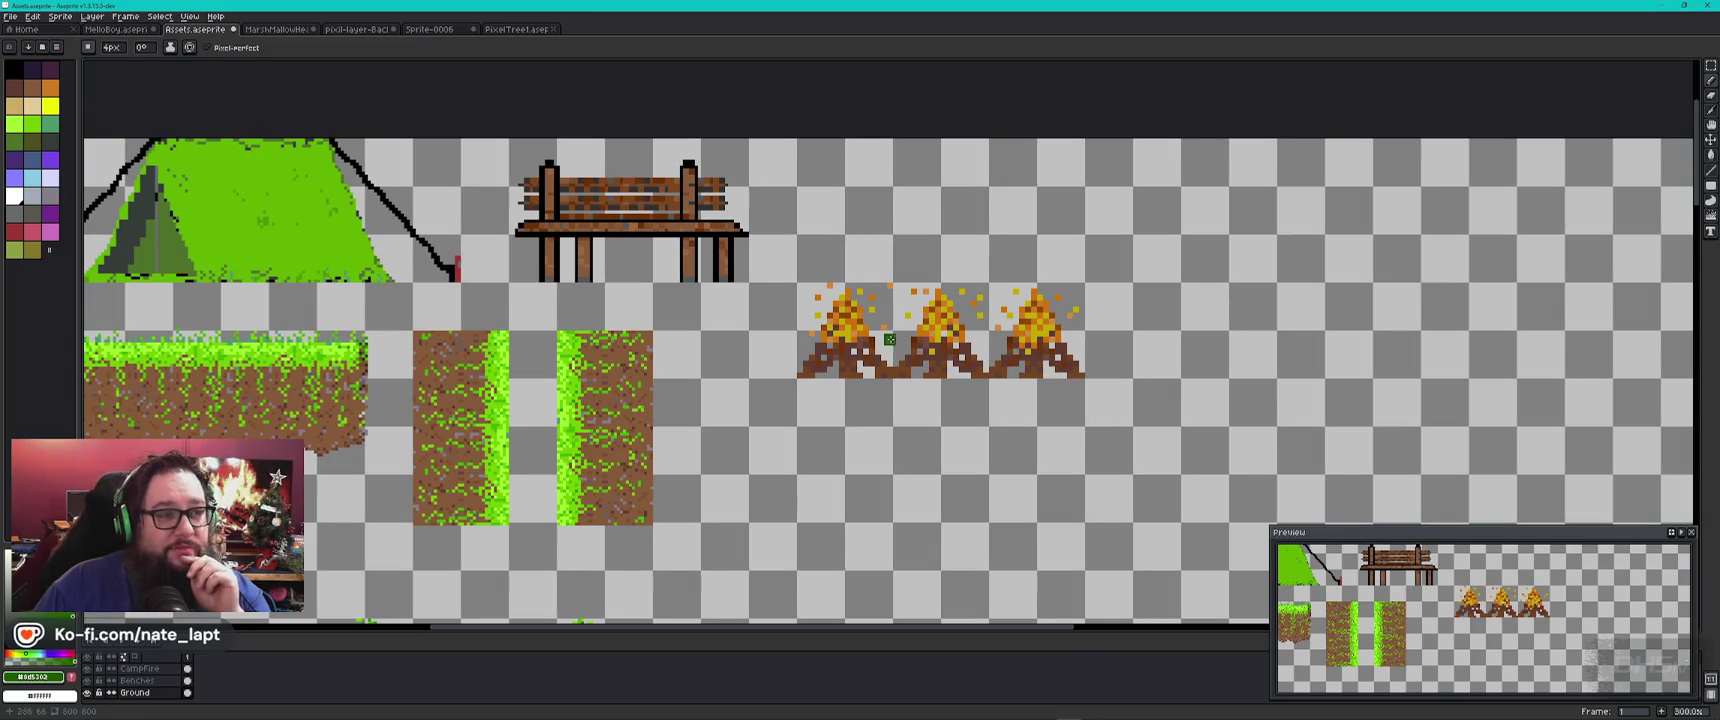
pyautogui.scroll(-2, 920, 406)
pyautogui.moveTo(703, 457)
pyautogui.mouseDown()
pyautogui.moveTo(640, 130)
pyautogui.moveTo(781, 355)
pyautogui.mouseUp()
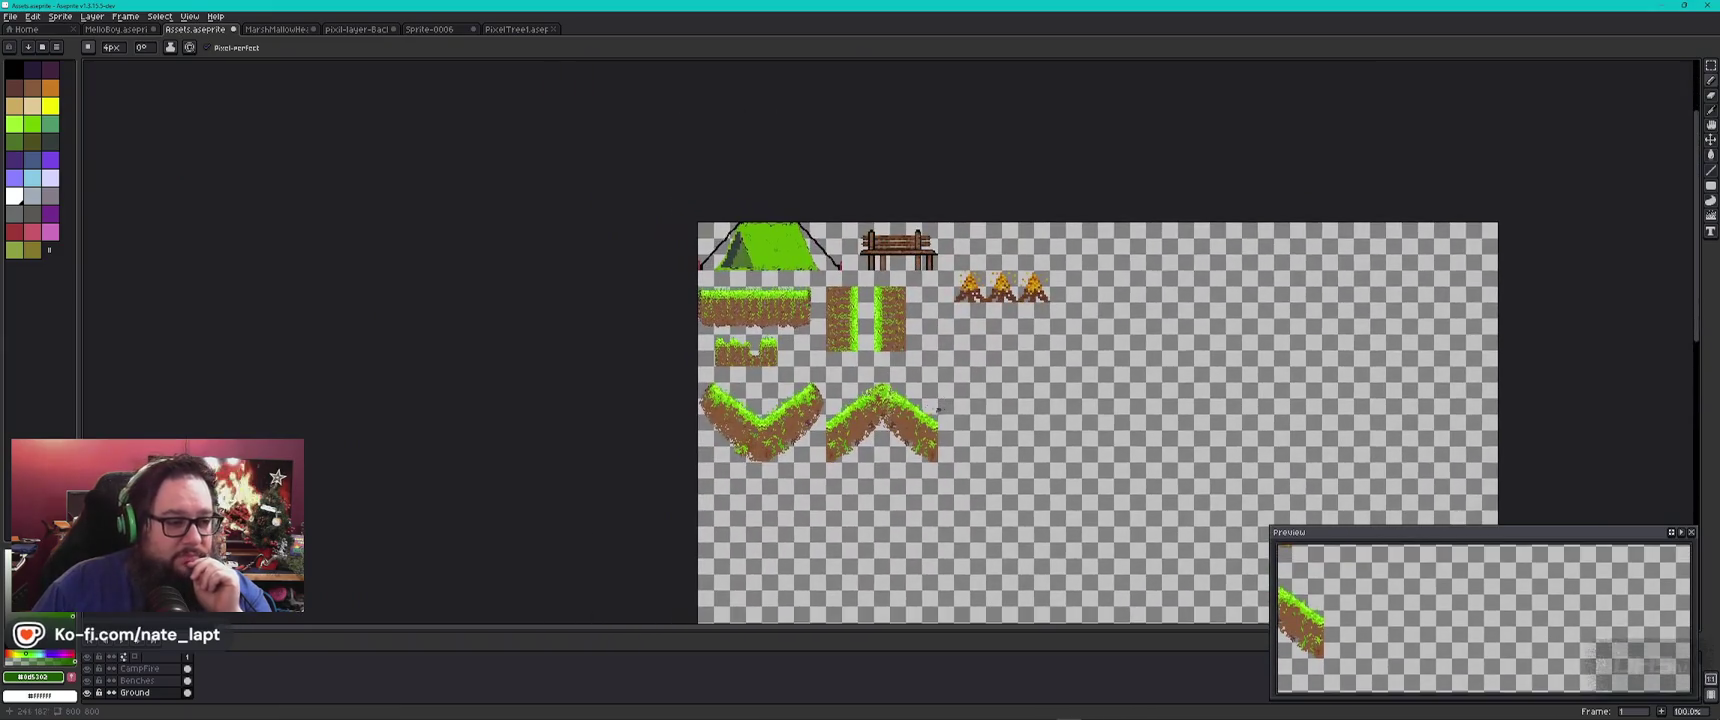
pyautogui.scroll(1, 781, 355)
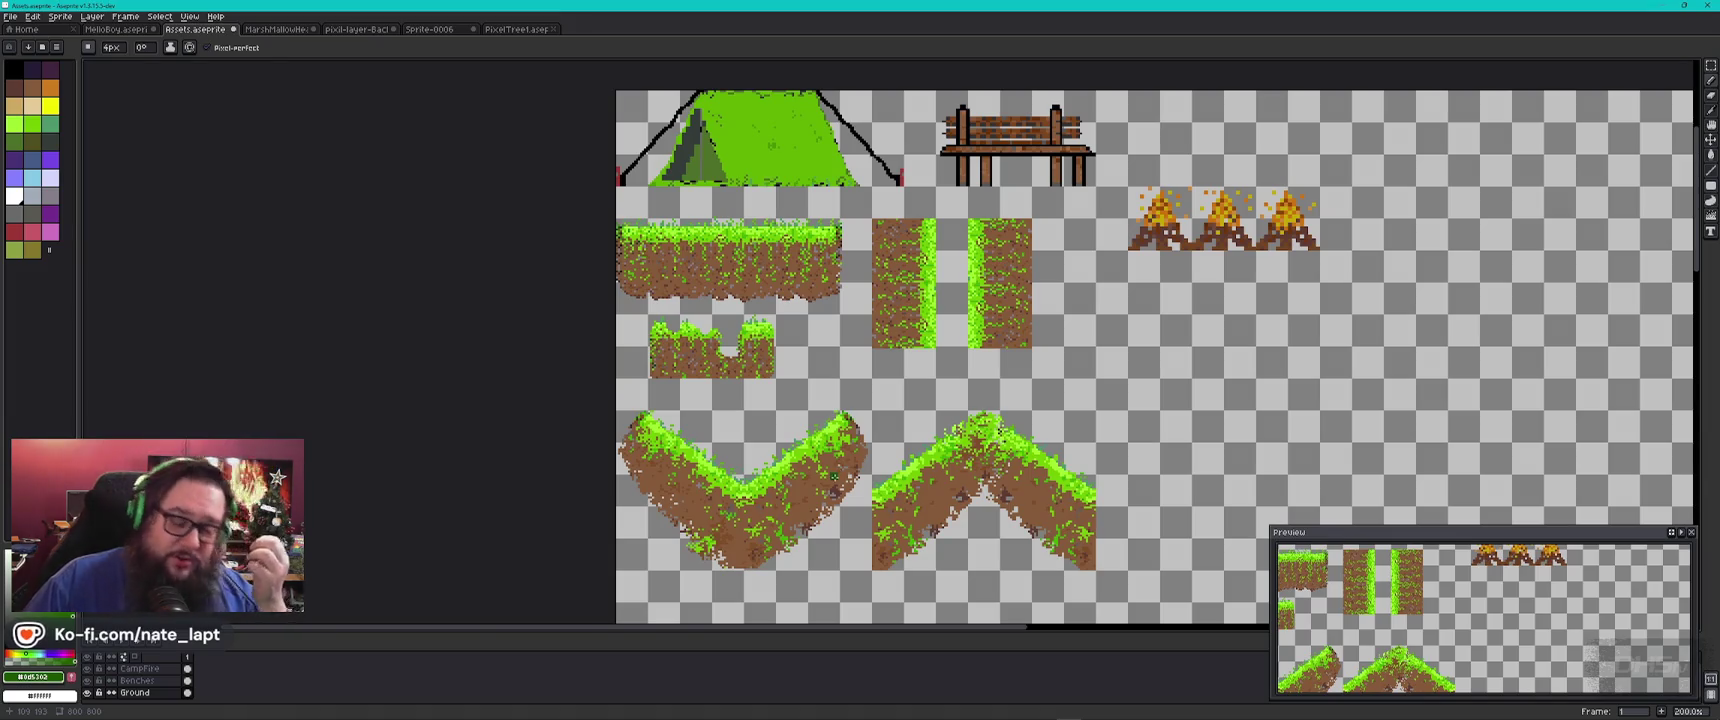
pyautogui.press('alt')
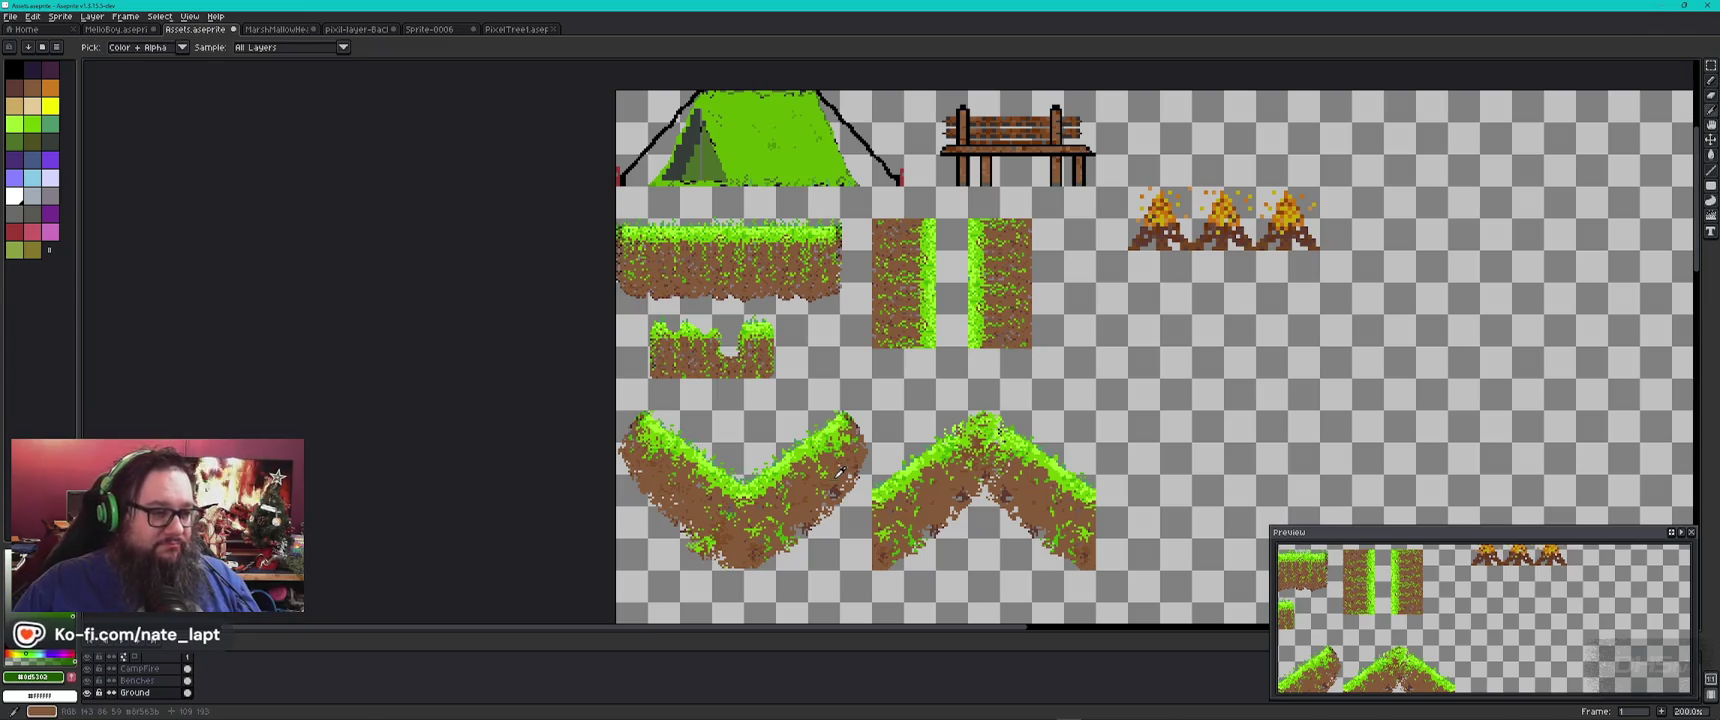
pyautogui.hotkey('alt', 'Tab')
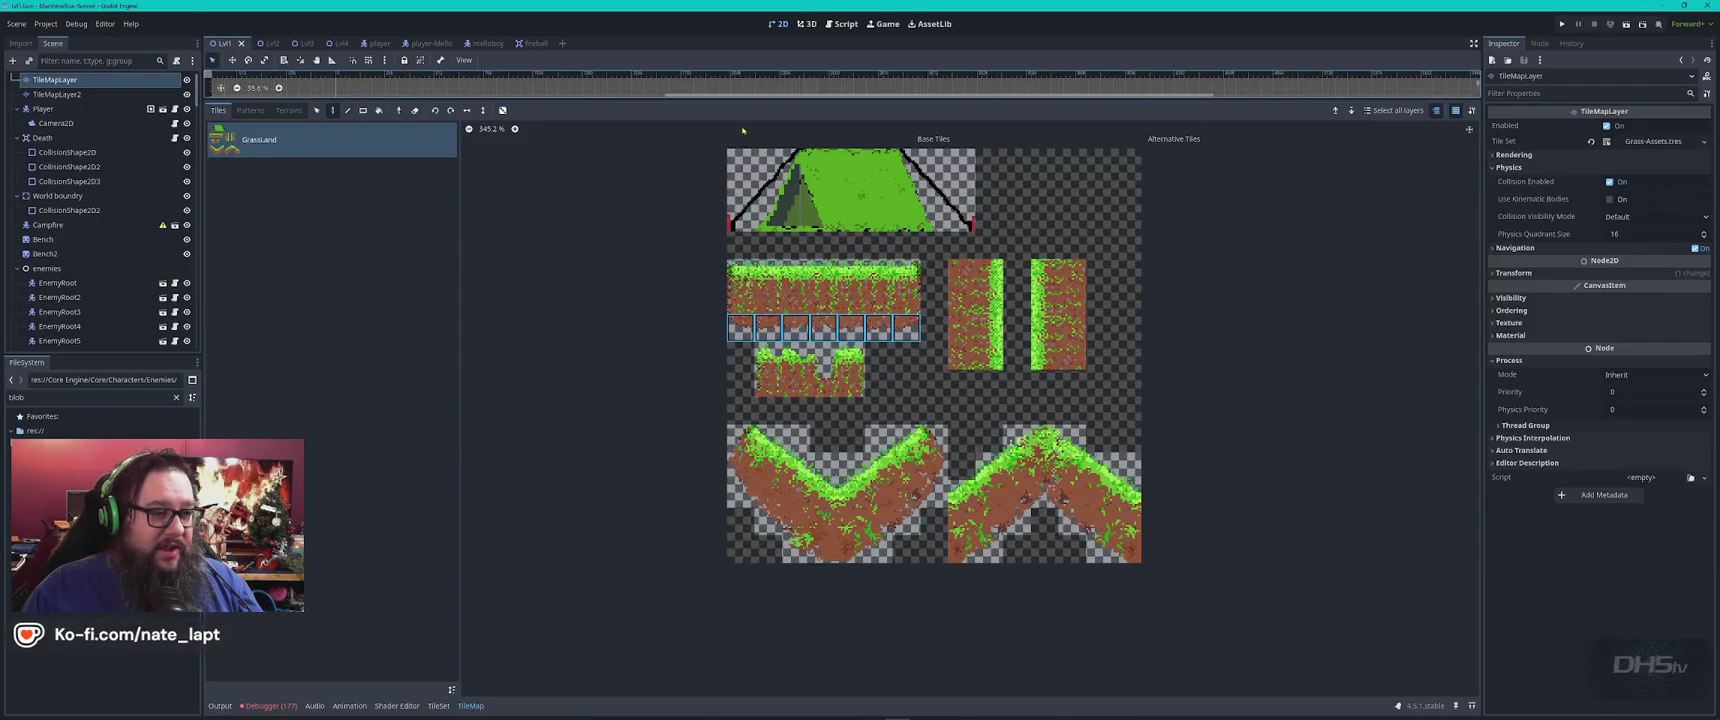
# Shrink the tile panel, select the Lvl1 root node, and zoom around the level
pyautogui.moveTo(843, 100); pyautogui.dragTo(683, 583)
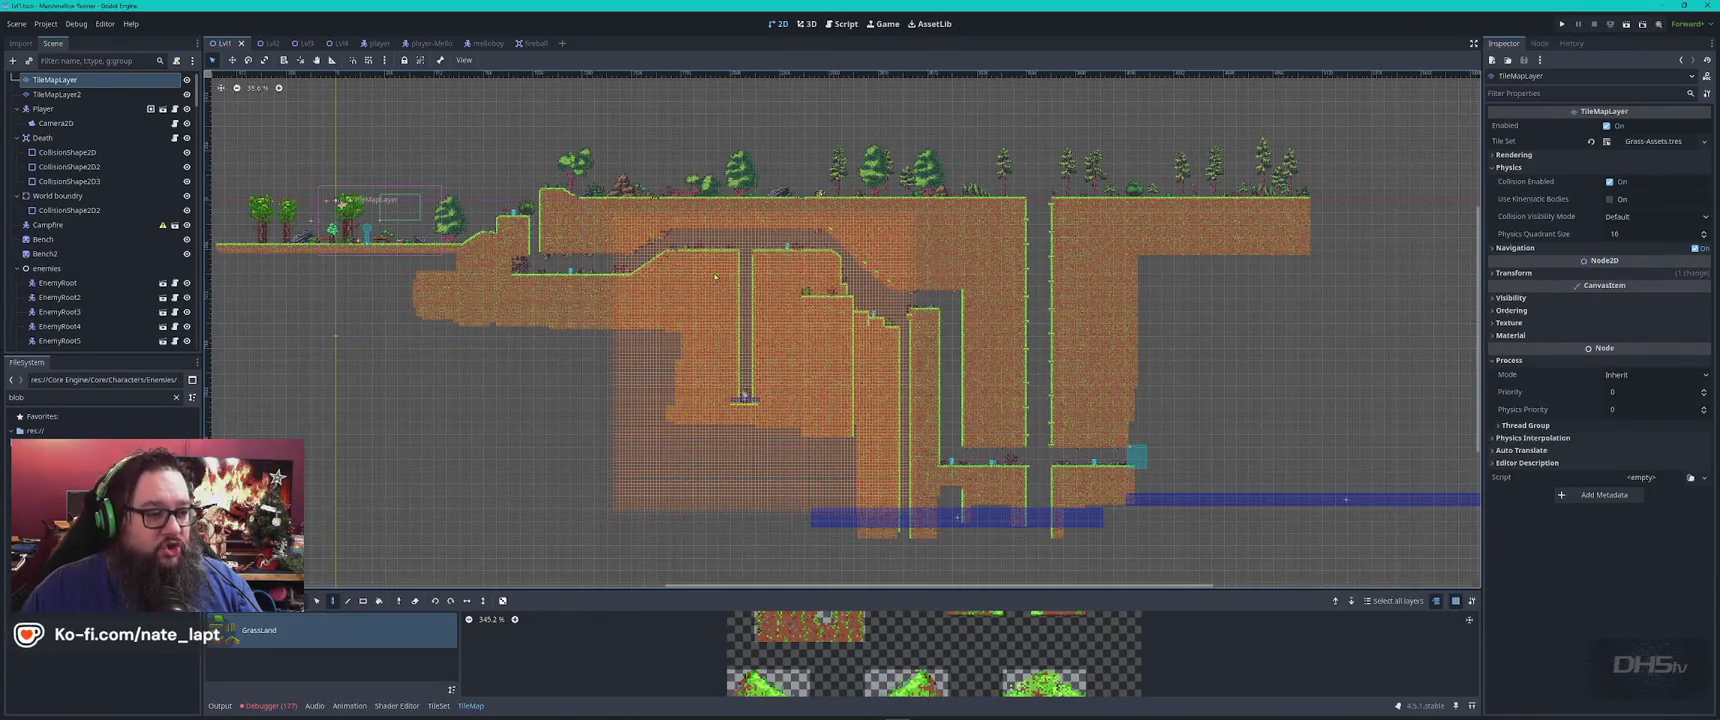
pyautogui.scroll(3, 690, 232)
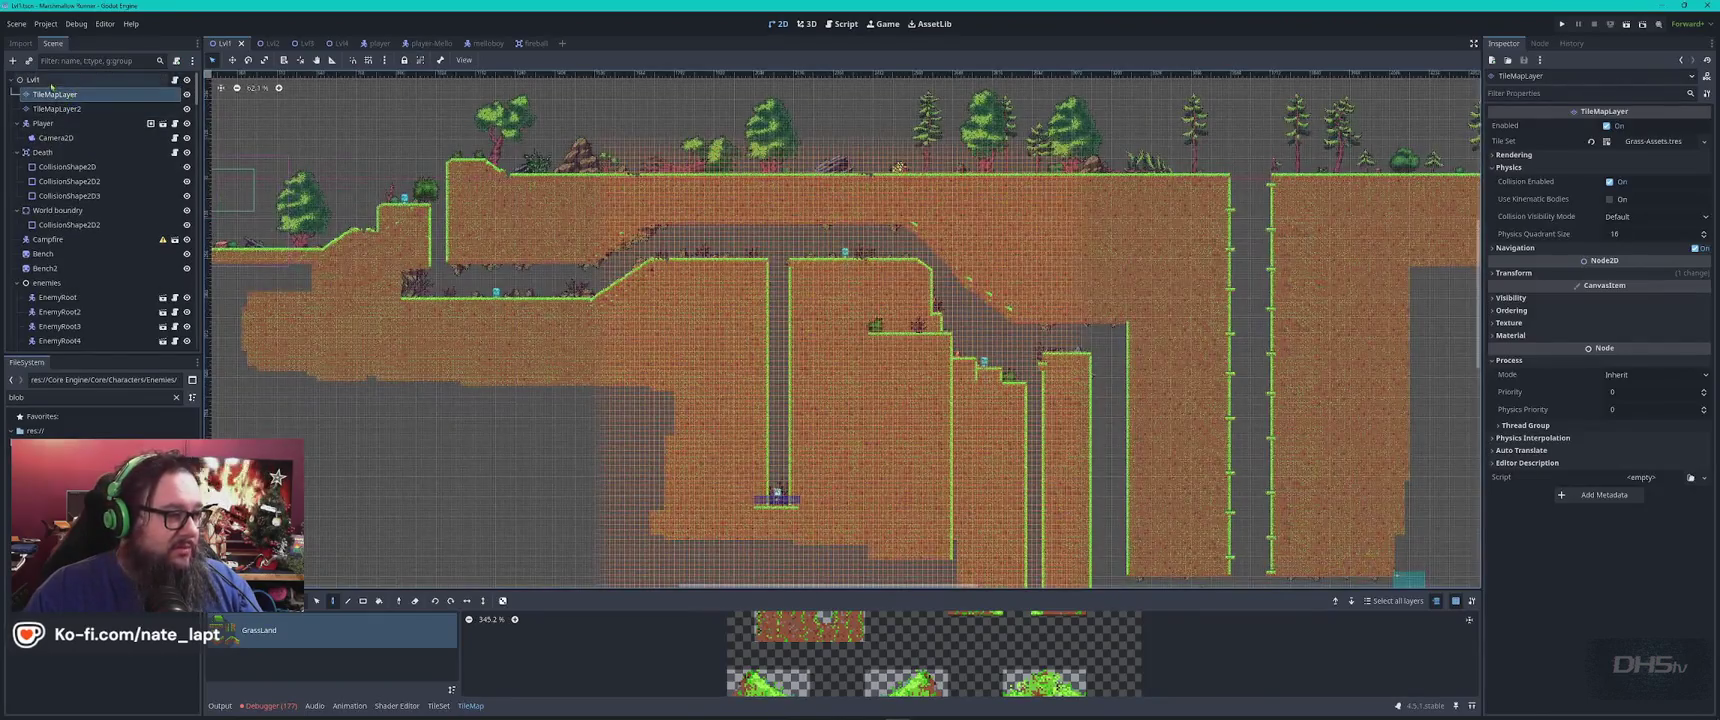
pyautogui.scroll(1, 90, 200)
pyautogui.click(40, 80)
pyautogui.scroll(15, 610, 226)
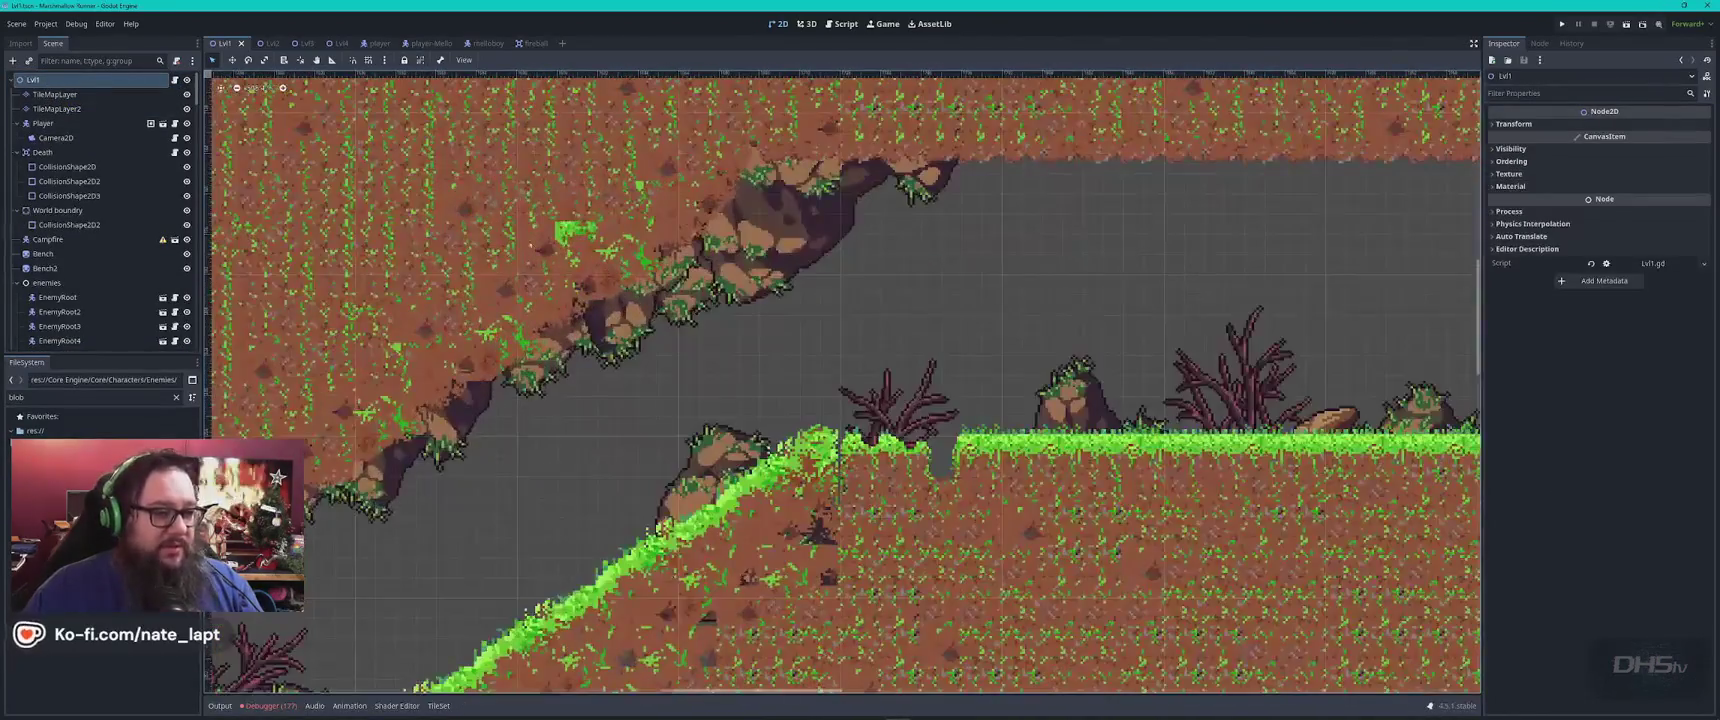
pyautogui.scroll(5, 610, 226)
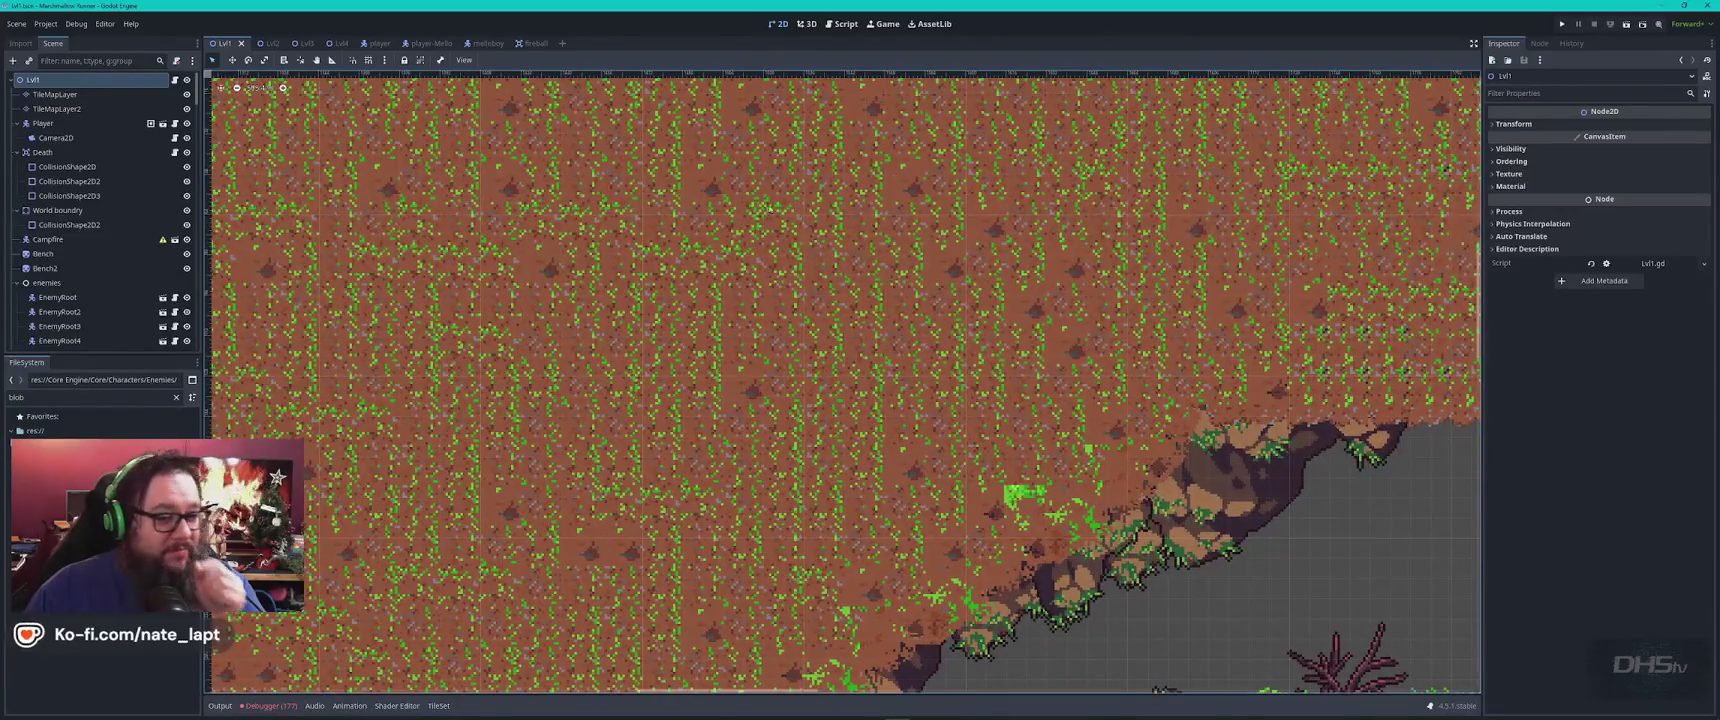
pyautogui.scroll(-5, 843, 383)
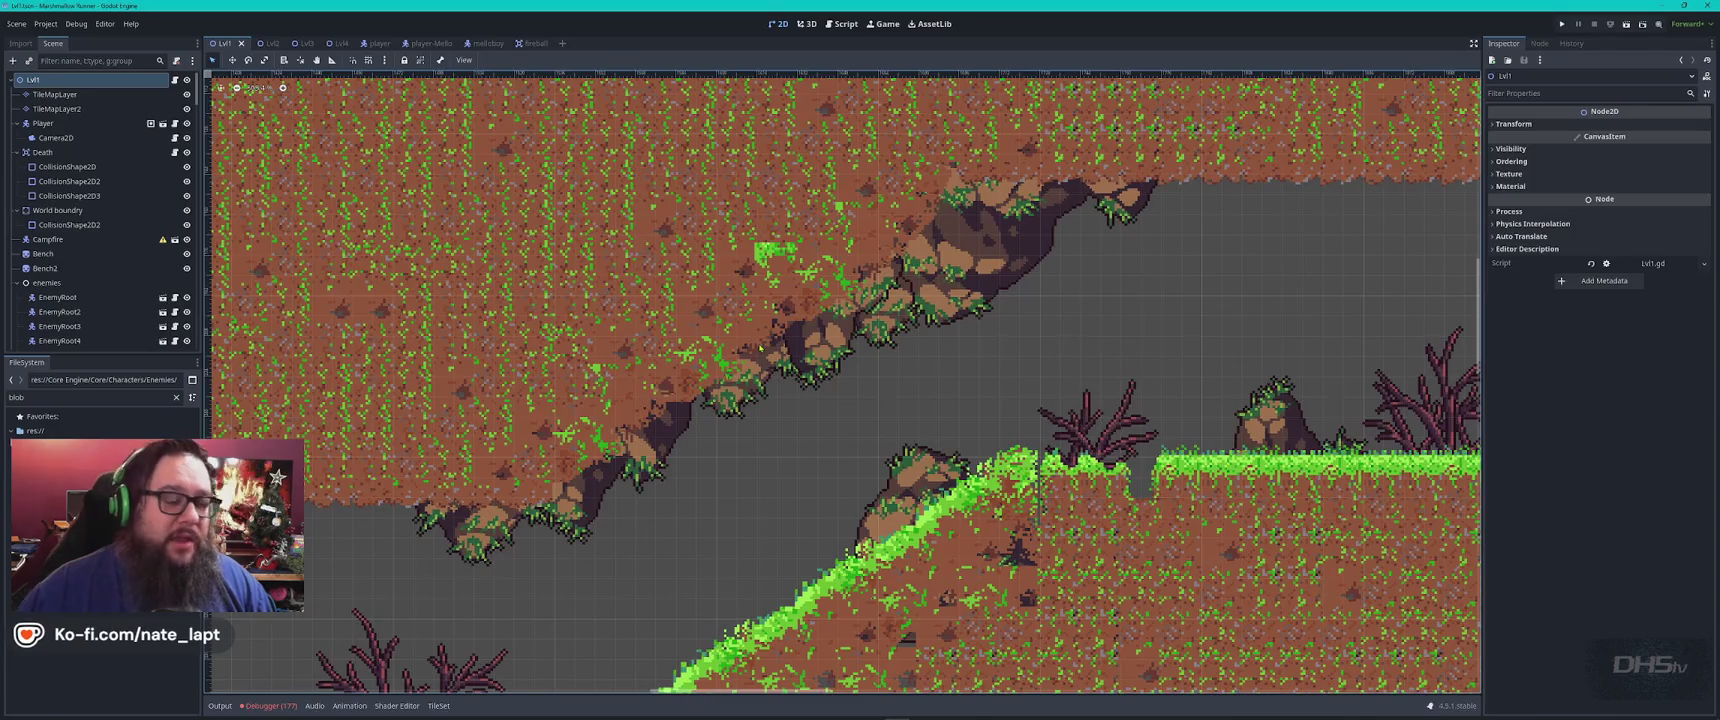
# Pan along to the flat ground and zoom out over Lvl1, then open the Lvl2 scene
pyautogui.moveTo(446, 395)
pyautogui.mouseDown()
pyautogui.moveTo(927, 332)
pyautogui.moveTo(1088, 352)
pyautogui.moveTo(810, 388)
pyautogui.mouseUp()
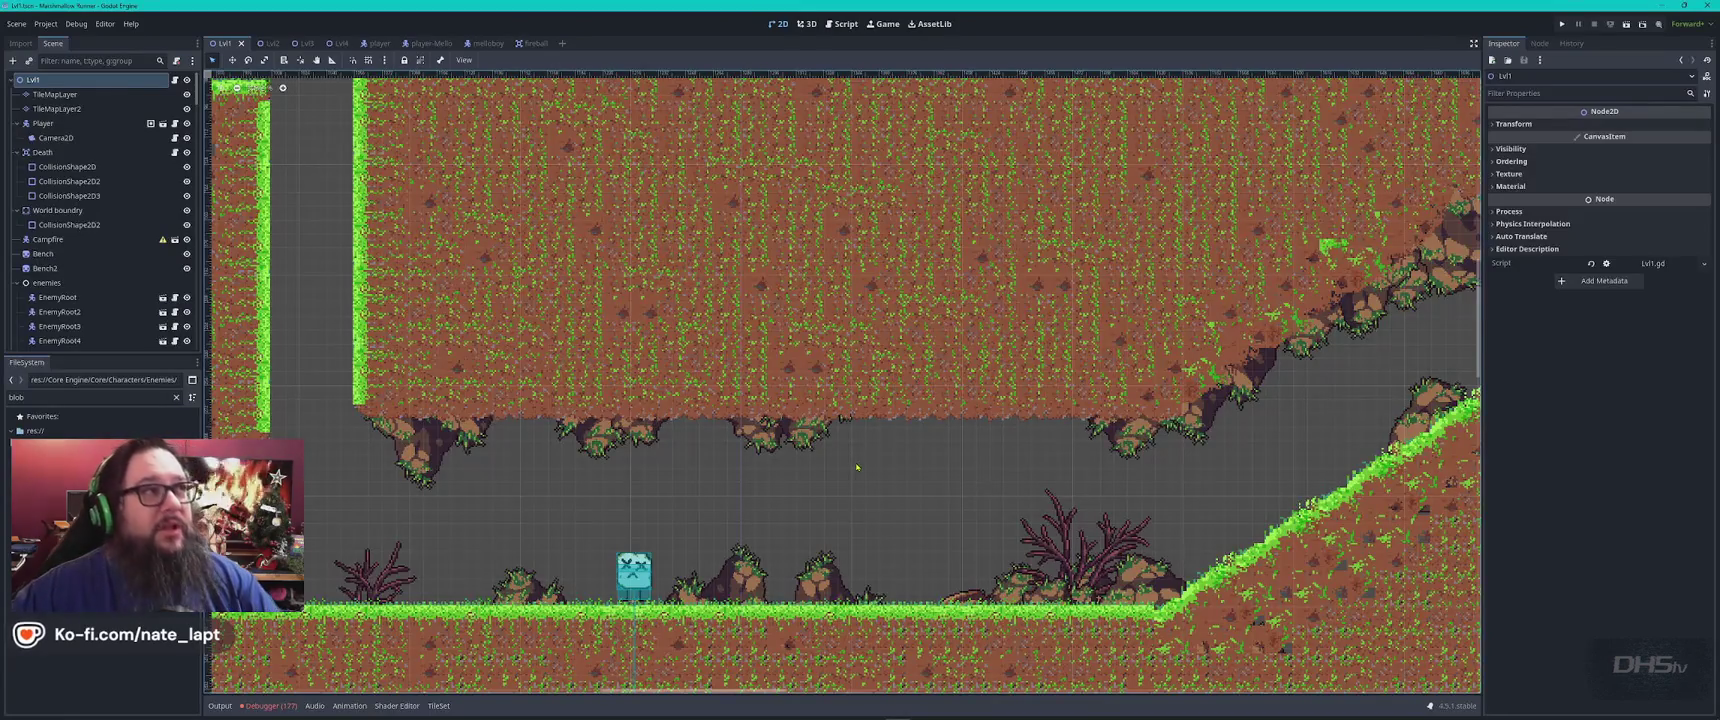
pyautogui.scroll(-3, 851, 467)
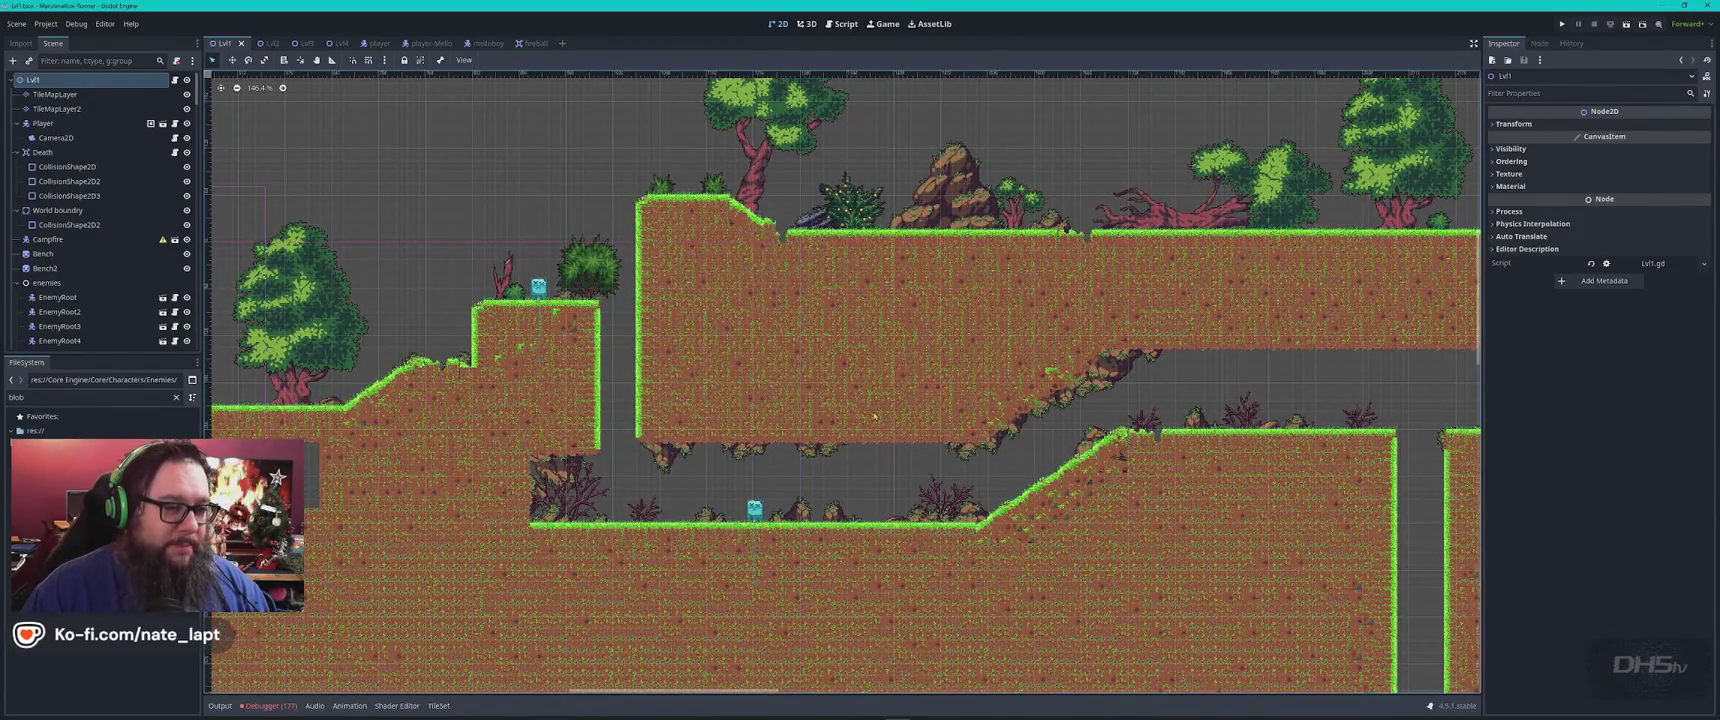
pyautogui.scroll(-10, 1237, 281)
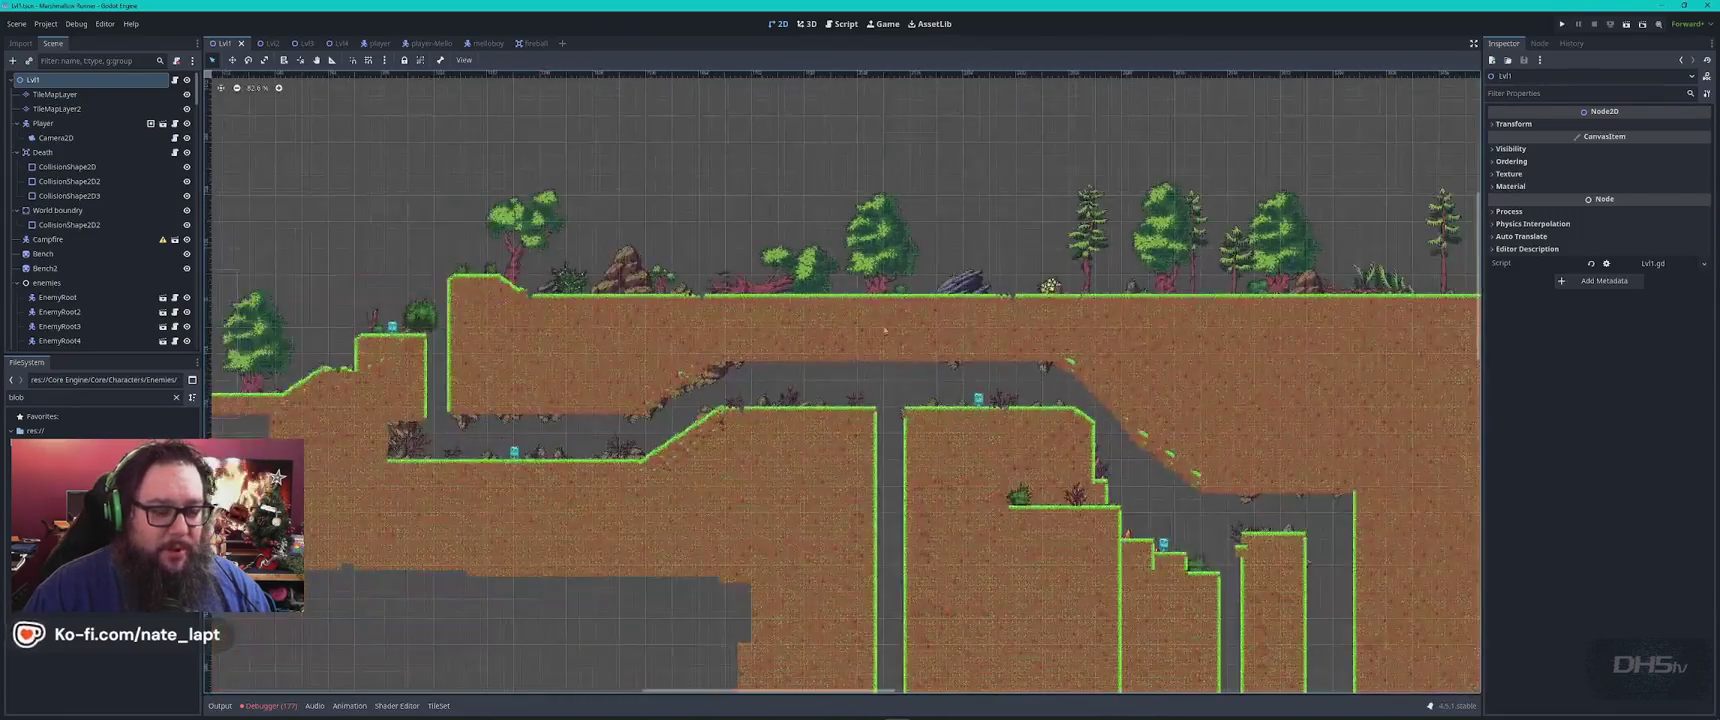
pyautogui.scroll(-5, 985, 358)
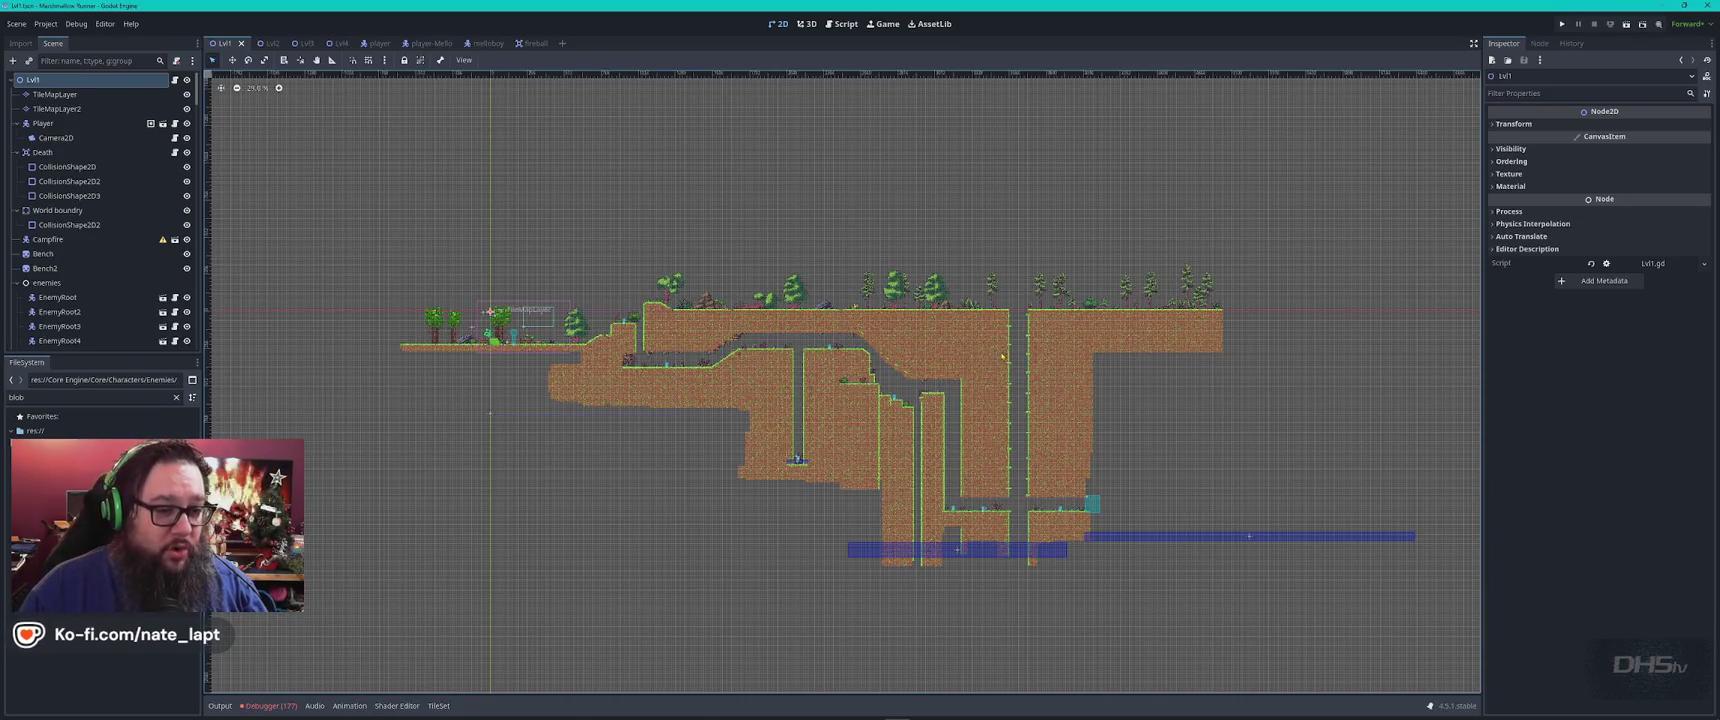
pyautogui.click(259, 43)
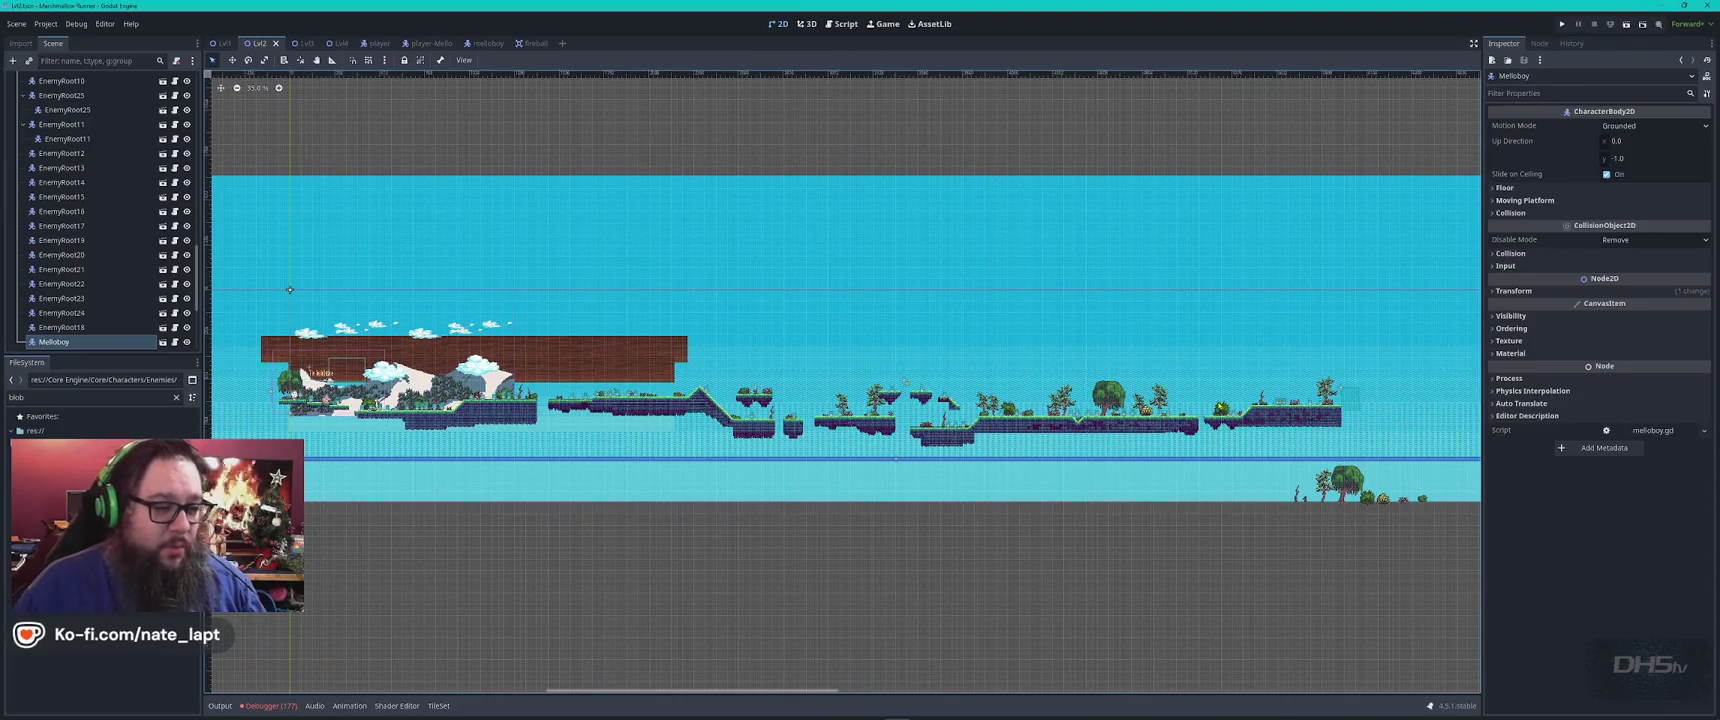
# Inspect the Lvl3 scene, then open Lvl4 and zoom out and pan to frame it
pyautogui.click(303, 44)
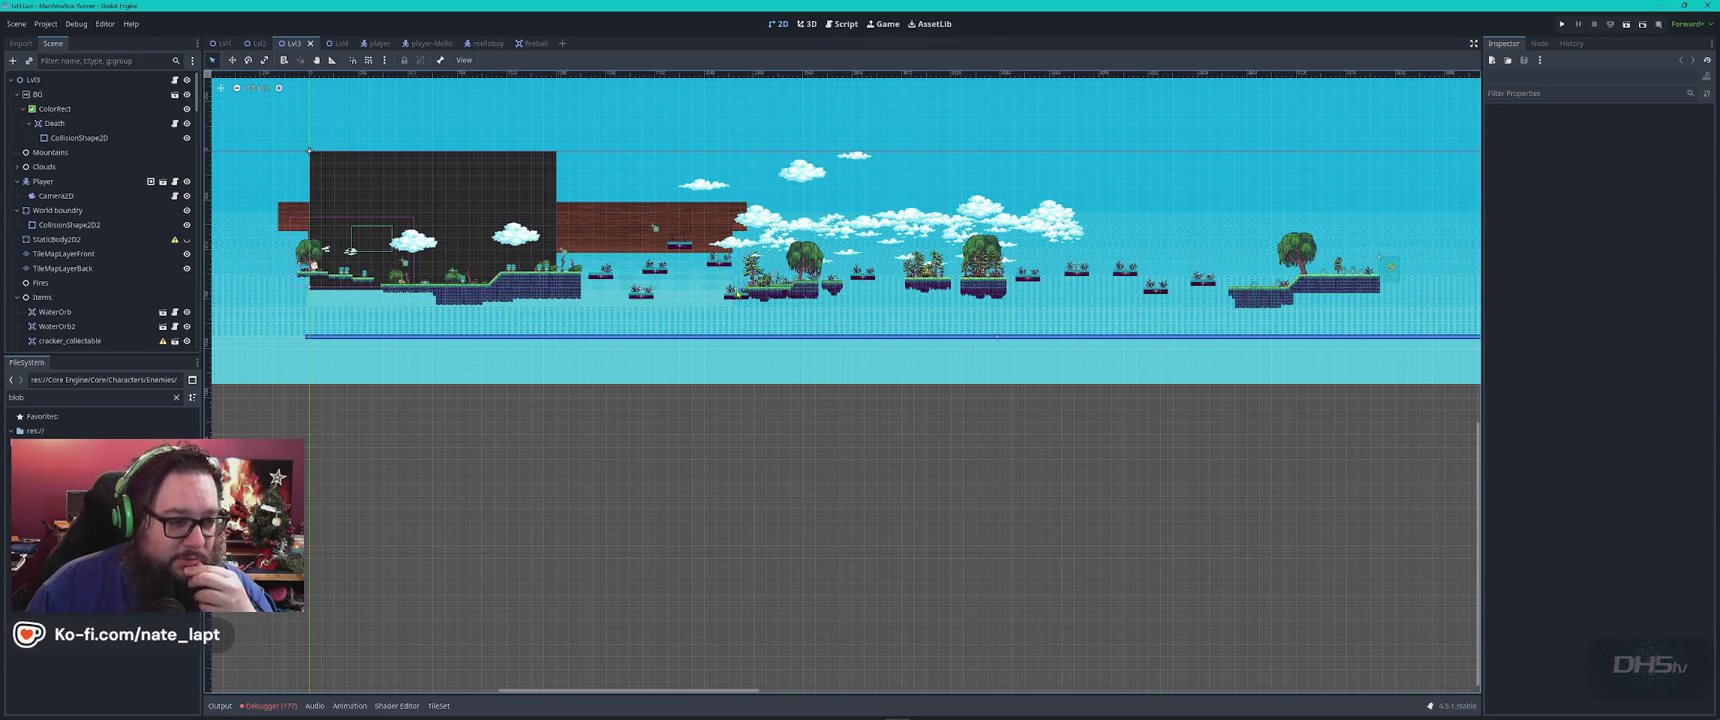
pyautogui.scroll(5, 846, 295)
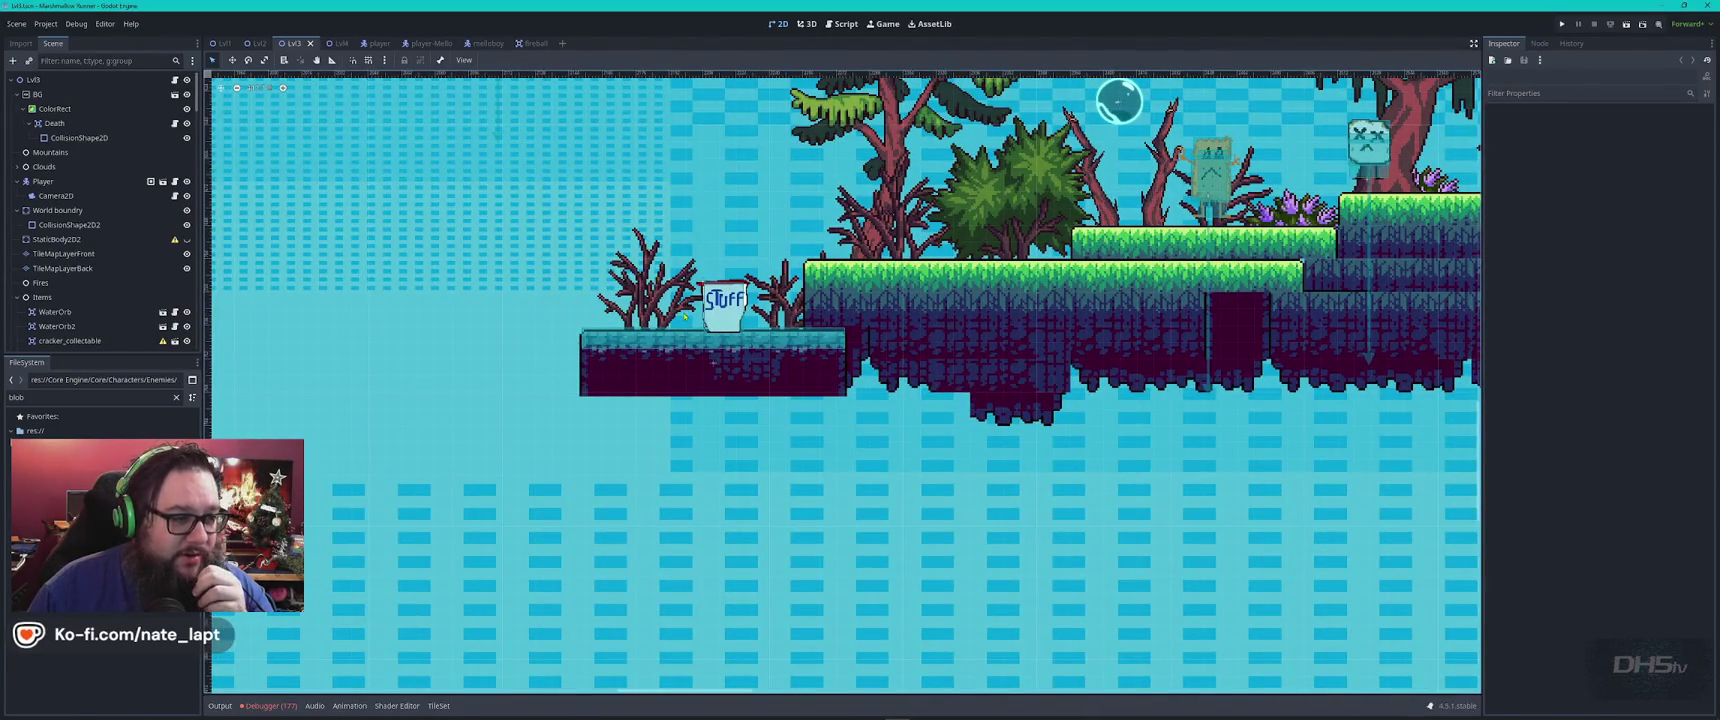
pyautogui.scroll(-5, 684, 315)
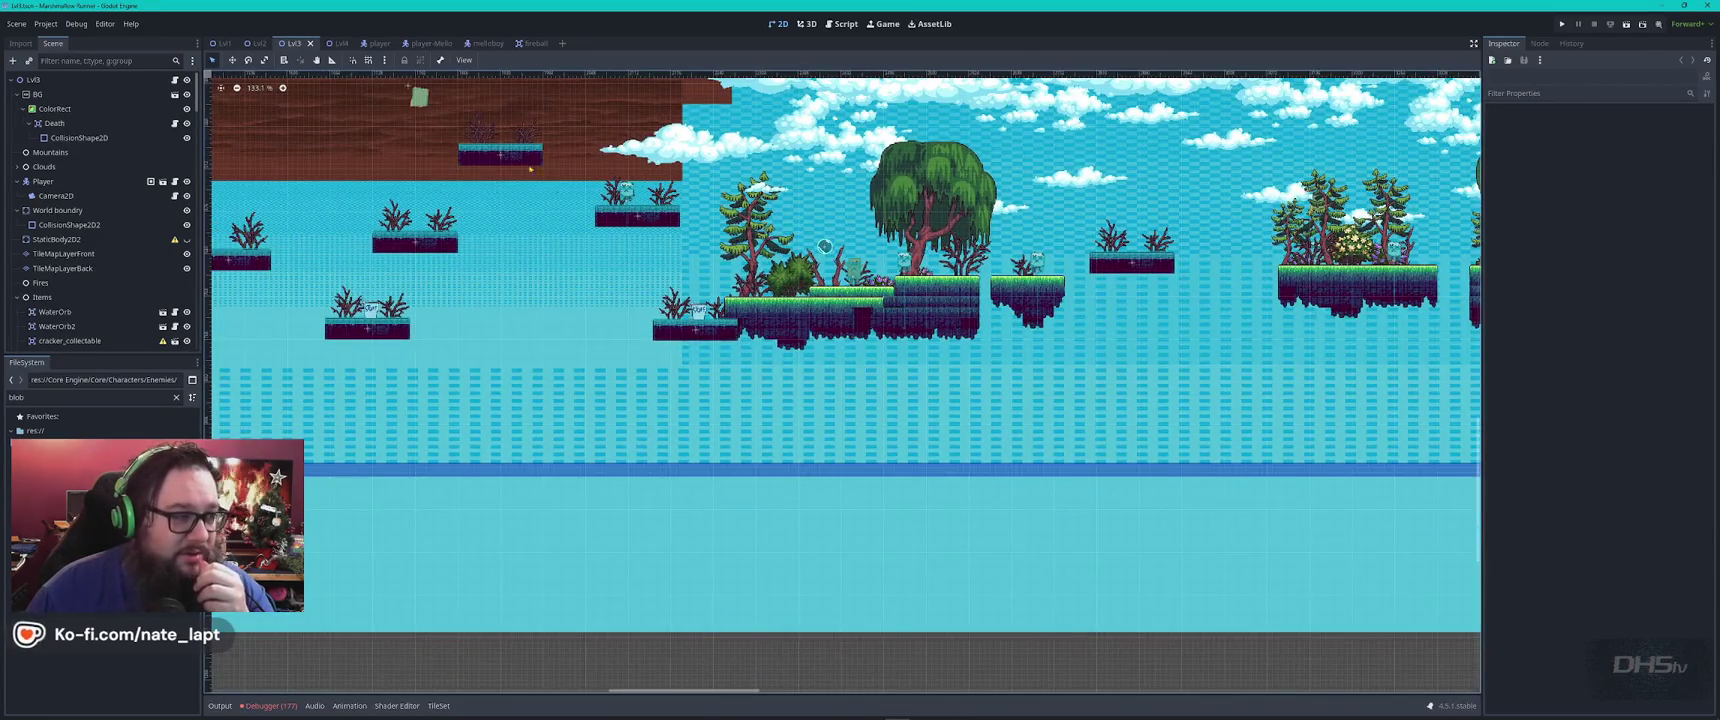
pyautogui.click(337, 43)
pyautogui.scroll(-5, 591, 290)
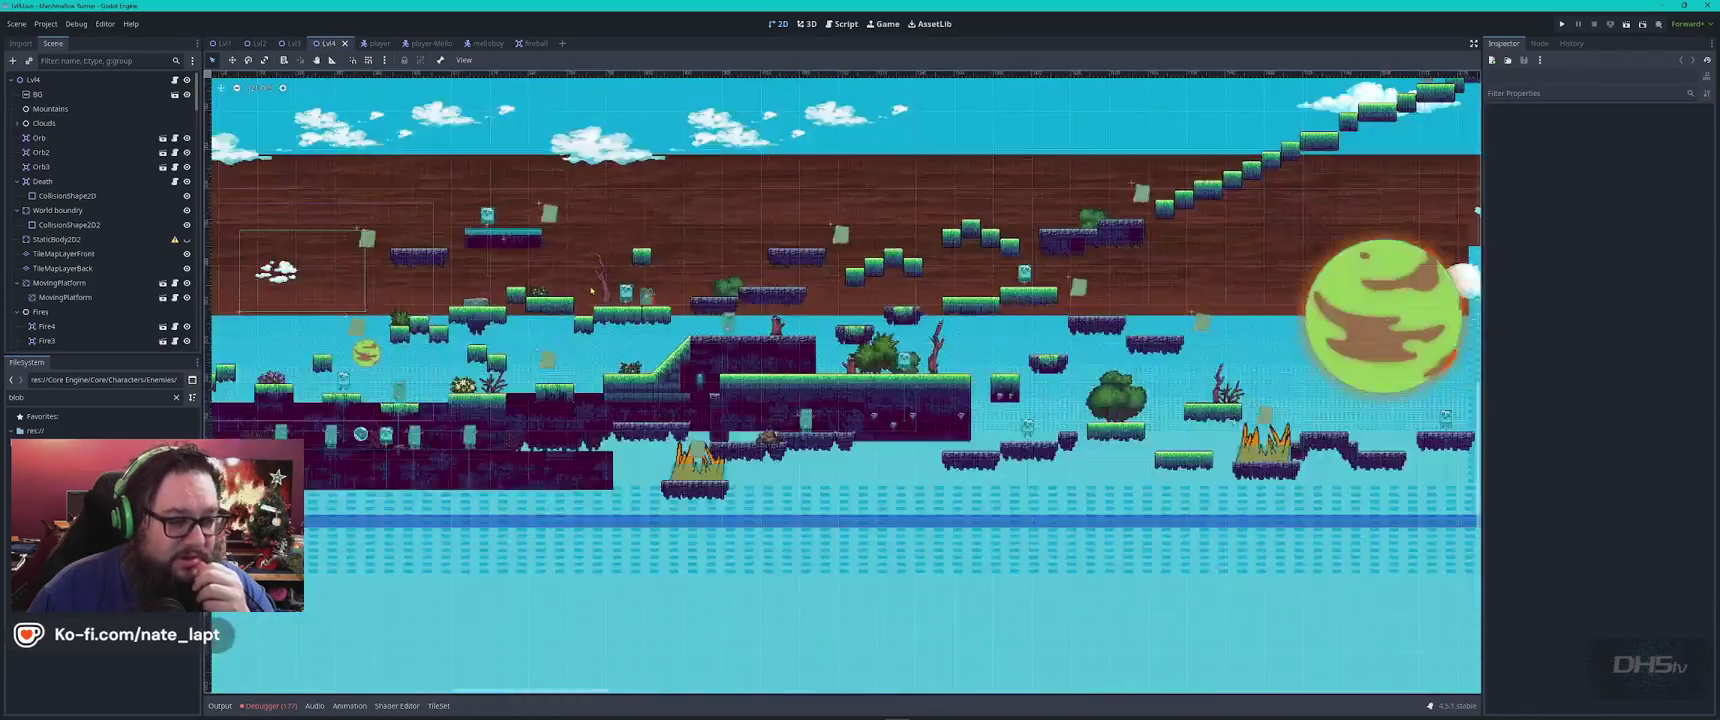
pyautogui.scroll(-8, 591, 290)
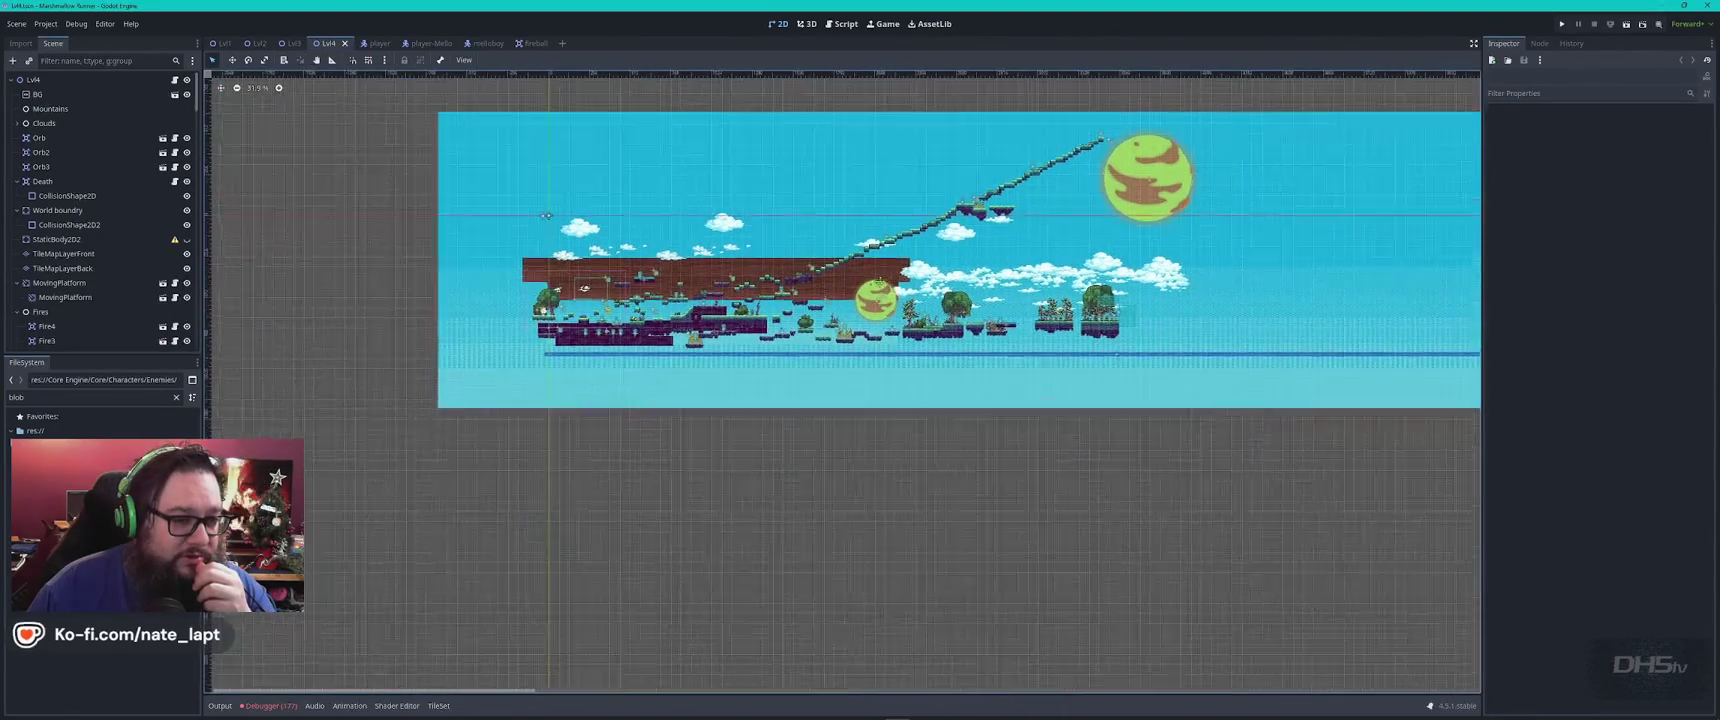
pyautogui.moveTo(591, 290); pyautogui.dragTo(503, 336)
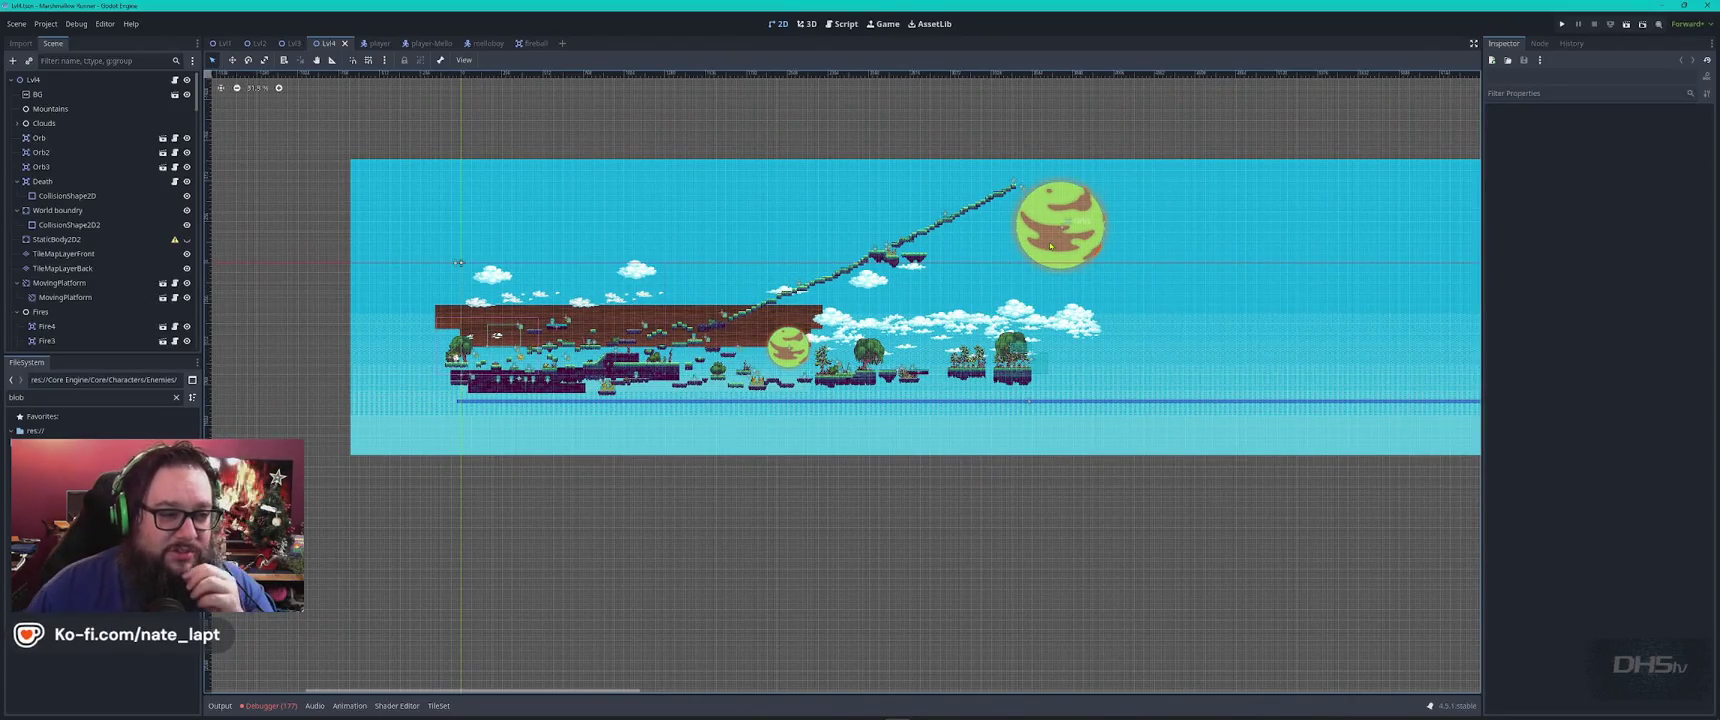
# Filter the FileSystem for 'orb' and open orb.tscn
pyautogui.click(68, 398)
pyautogui.write('orb')
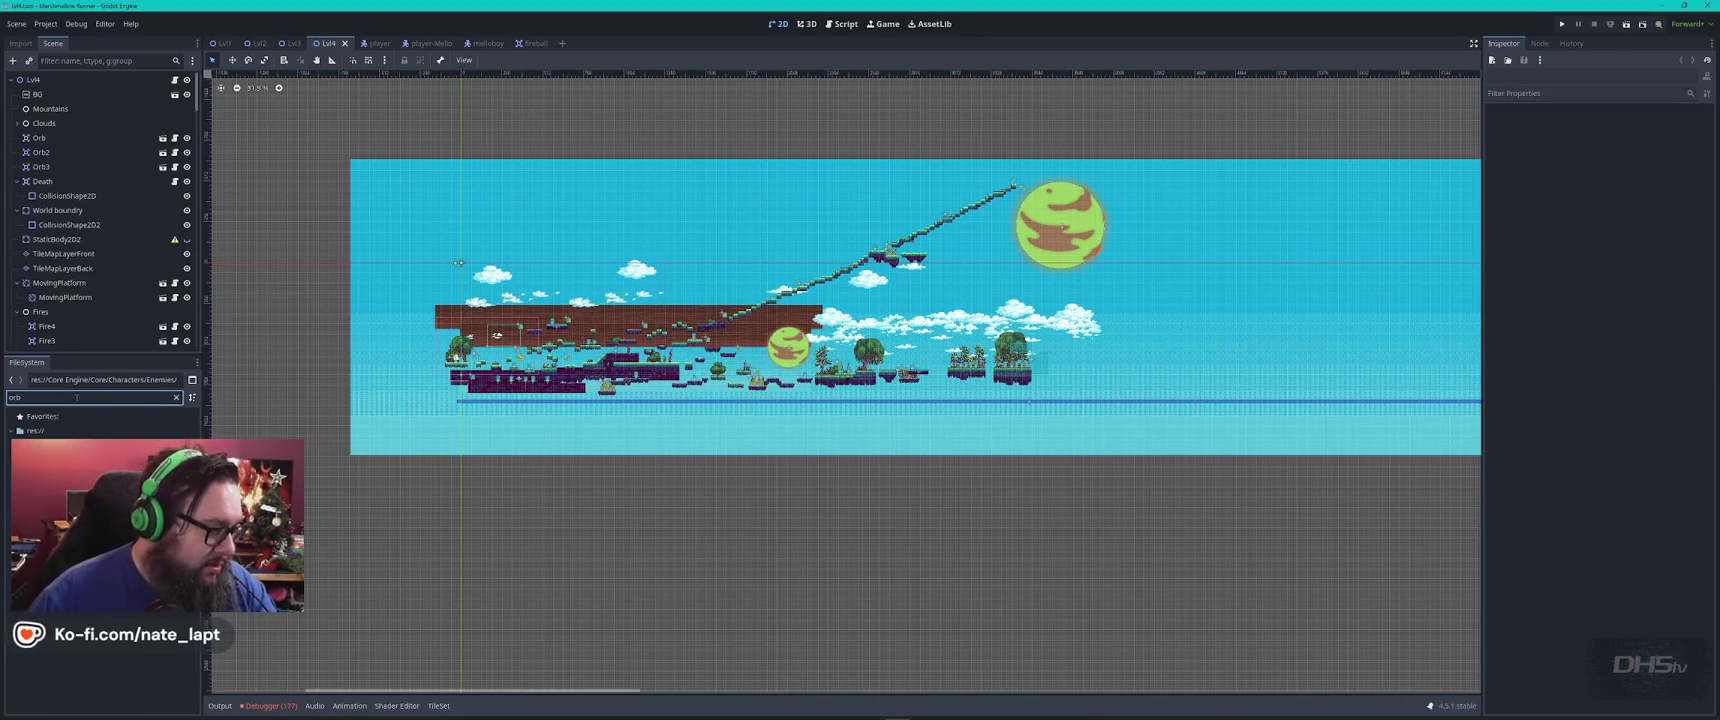
pyautogui.doubleClick(55, 459)
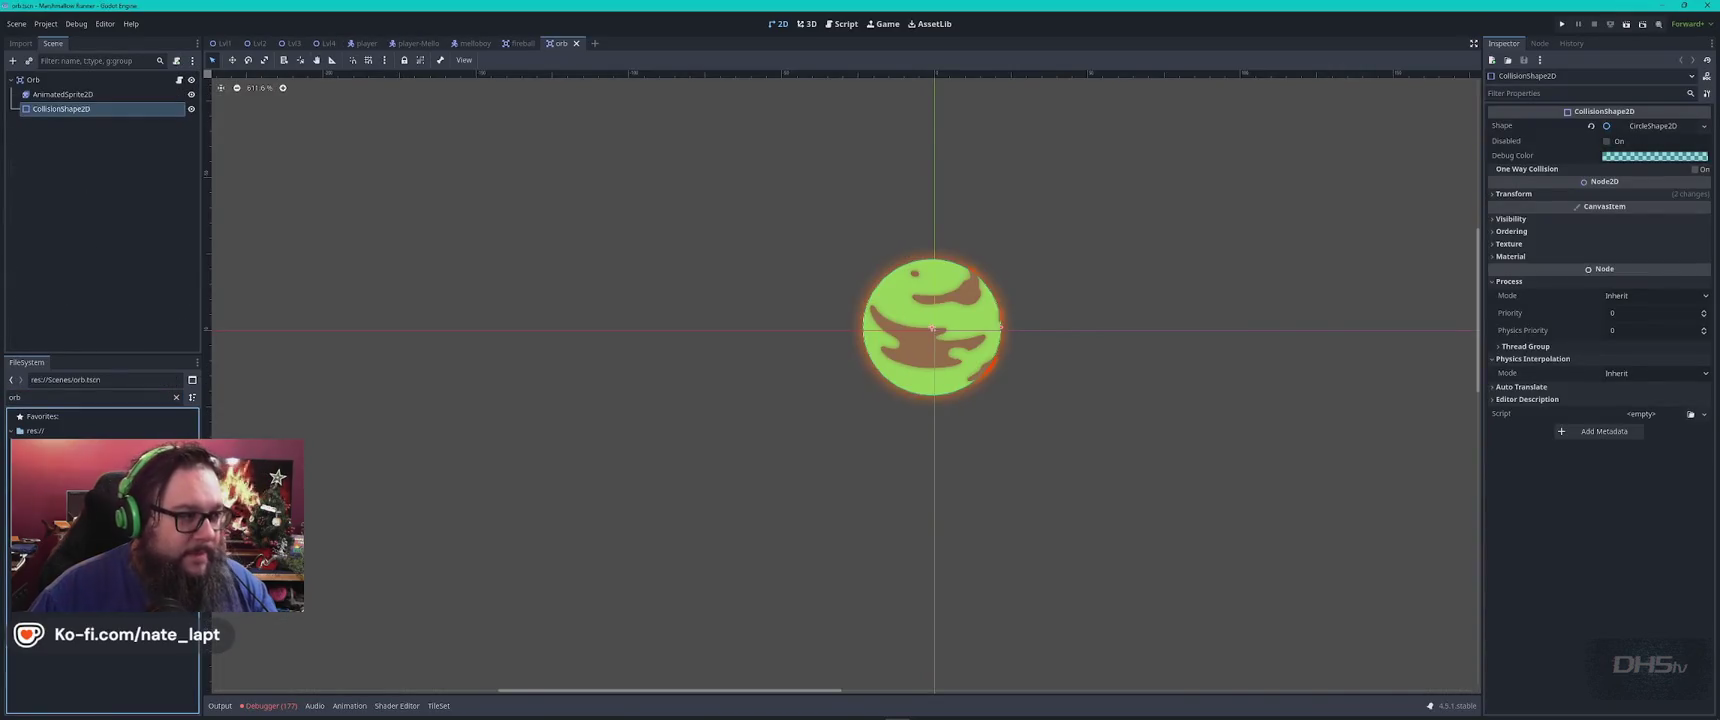
# Select the orb's AnimatedSprite2D, zoom in on its seven frames, then close the scene
pyautogui.click(71, 94)
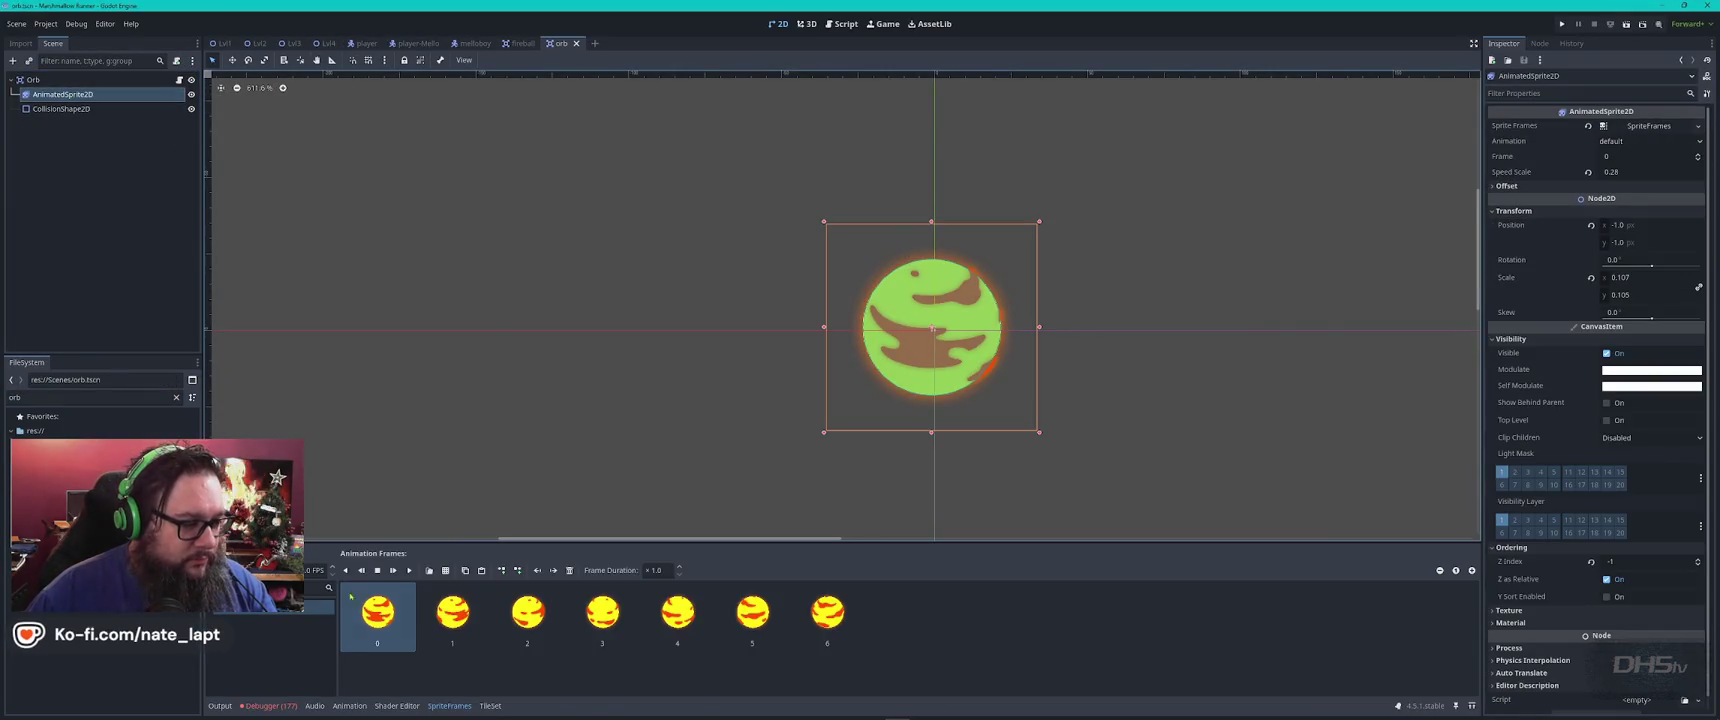
pyautogui.scroll(4, 1048, 333)
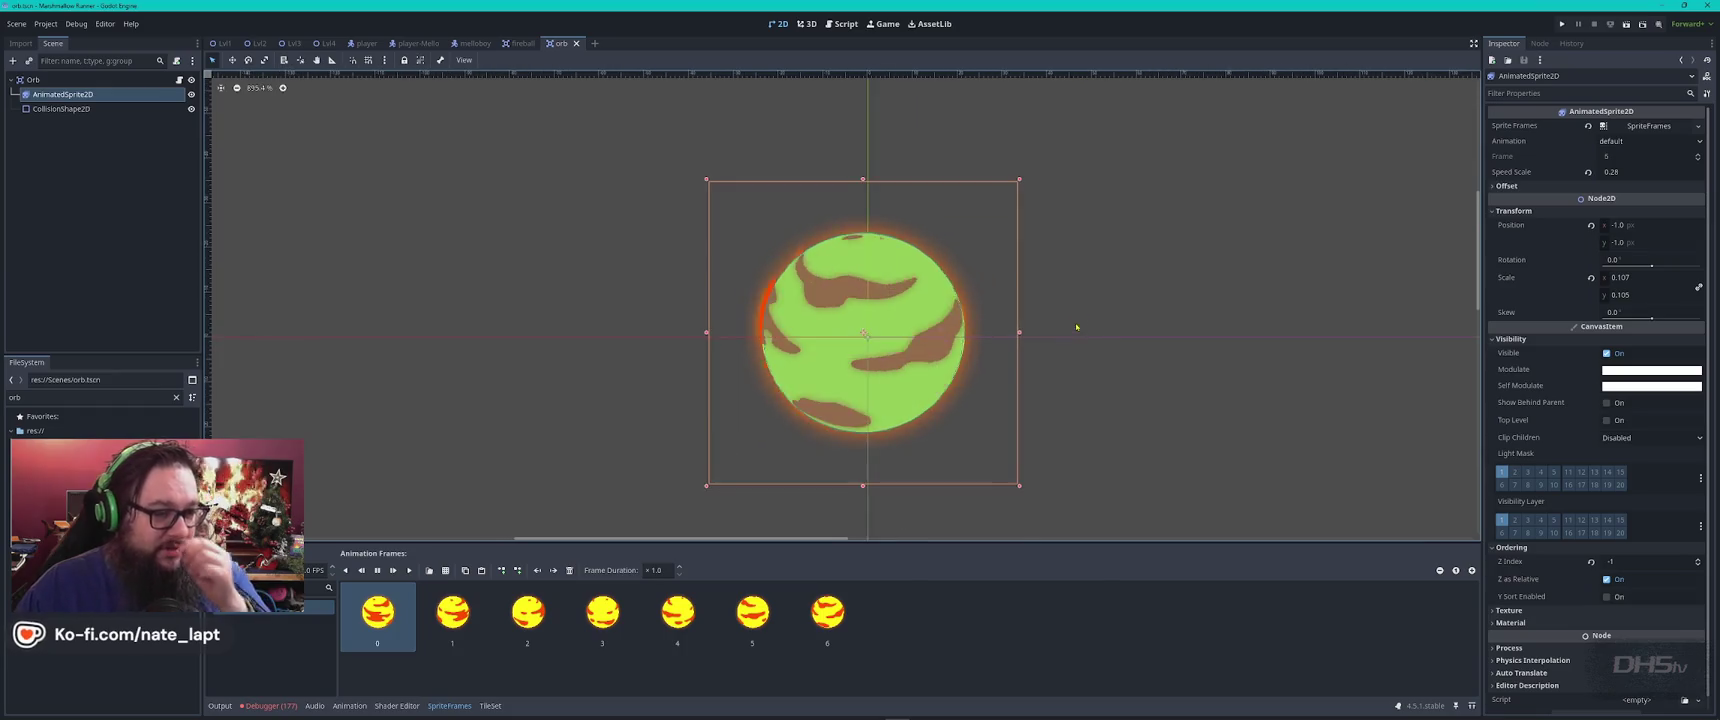
pyautogui.moveTo(1040, 405); pyautogui.dragTo(1083, 368)
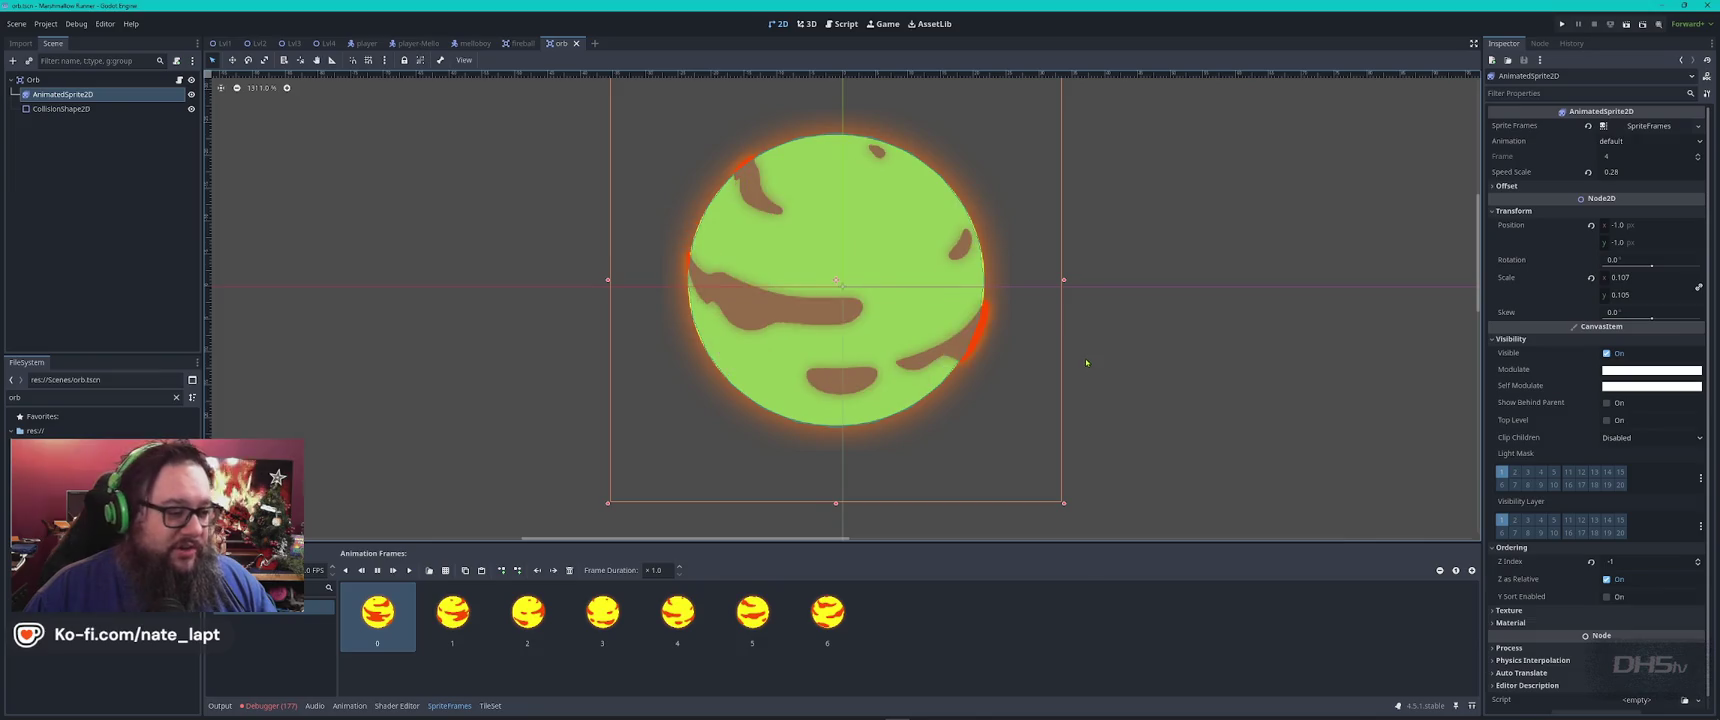
pyautogui.click(576, 43)
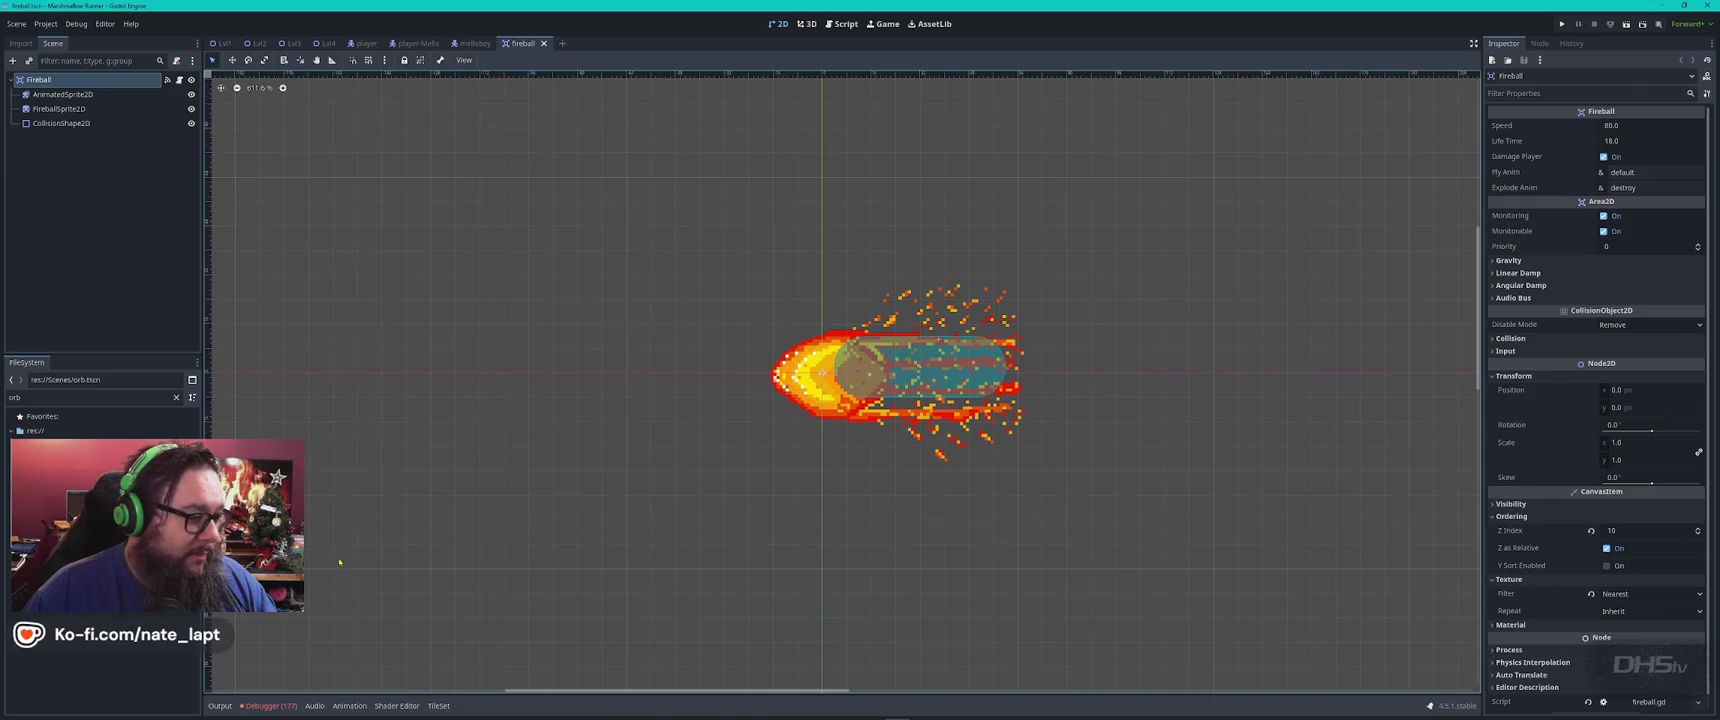
# Play the fireball sprite's default animation, then replay its destroy animation several times
pyautogui.click(62, 94)
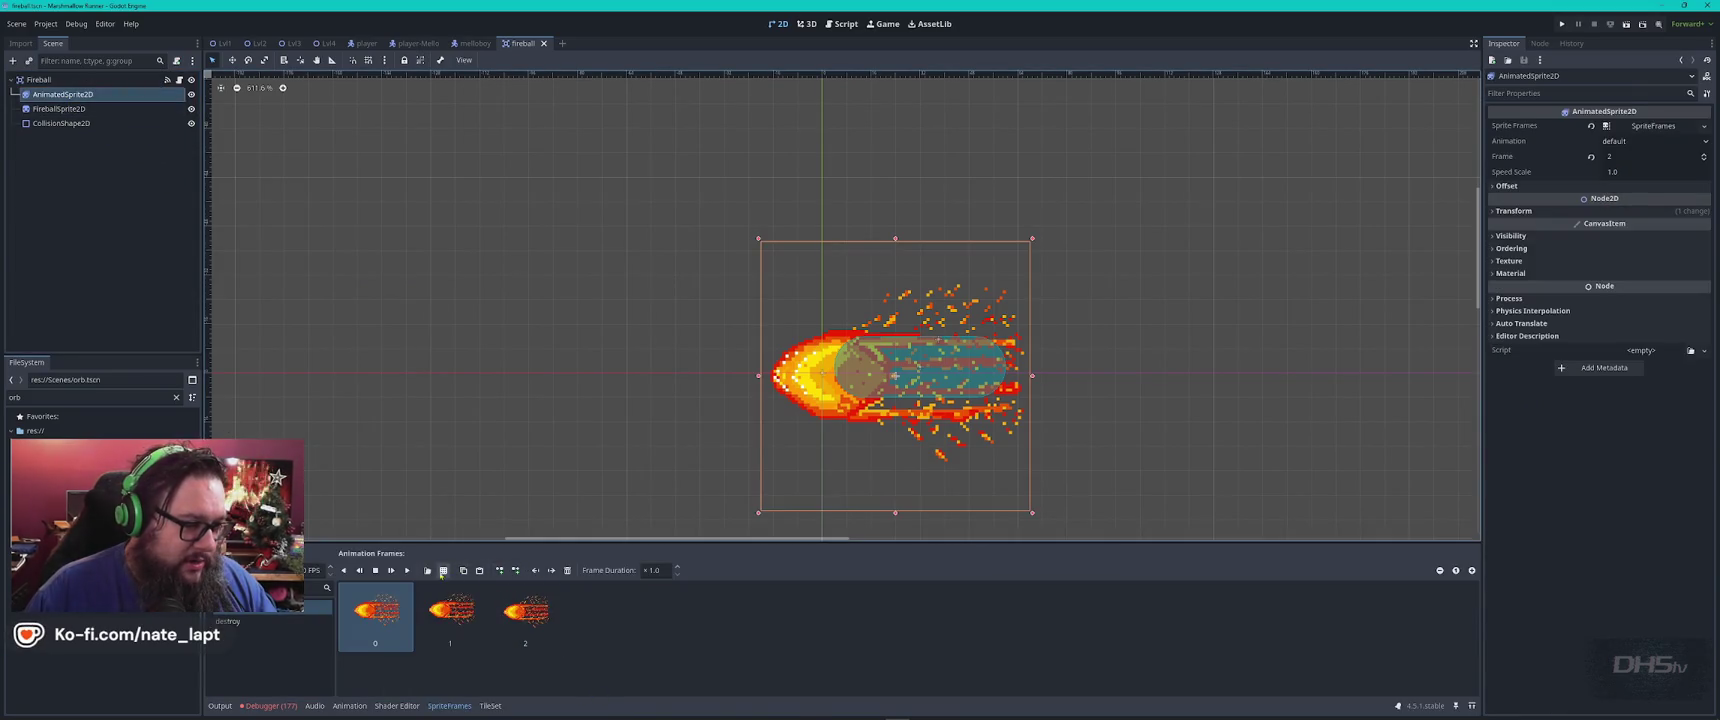
pyautogui.click(407, 570)
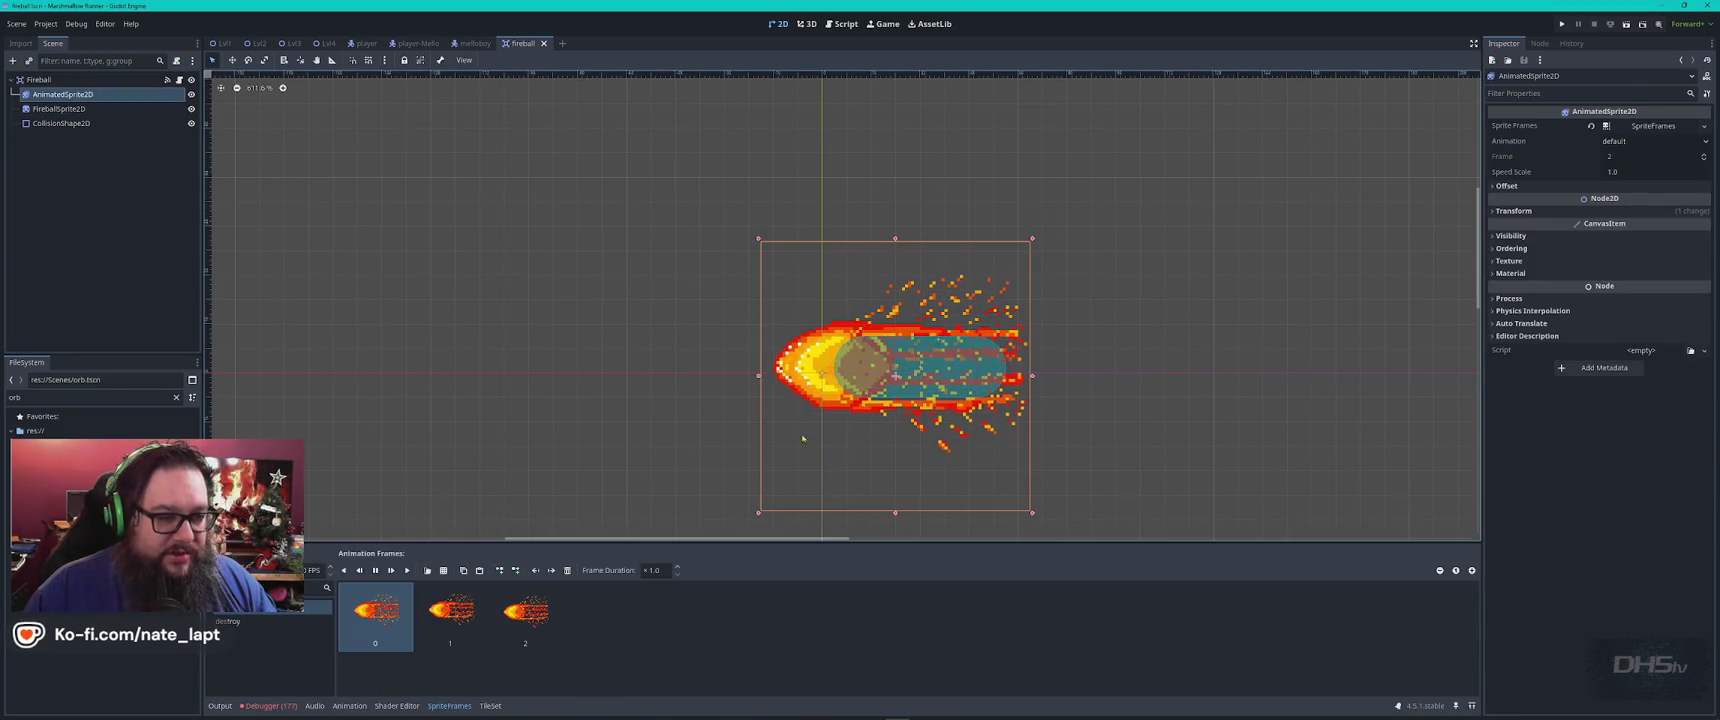
pyautogui.click(318, 621)
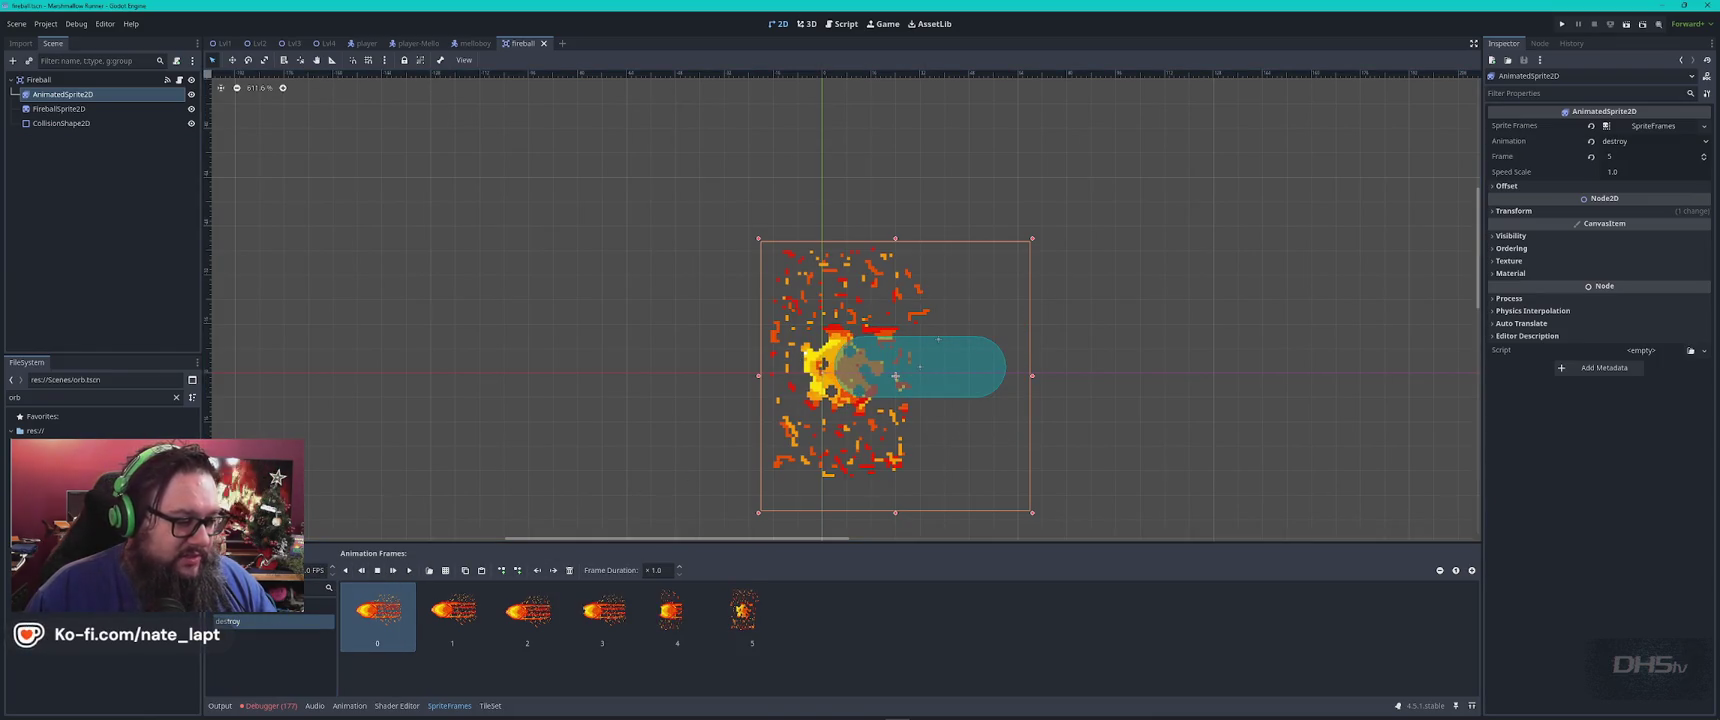
pyautogui.click(409, 571)
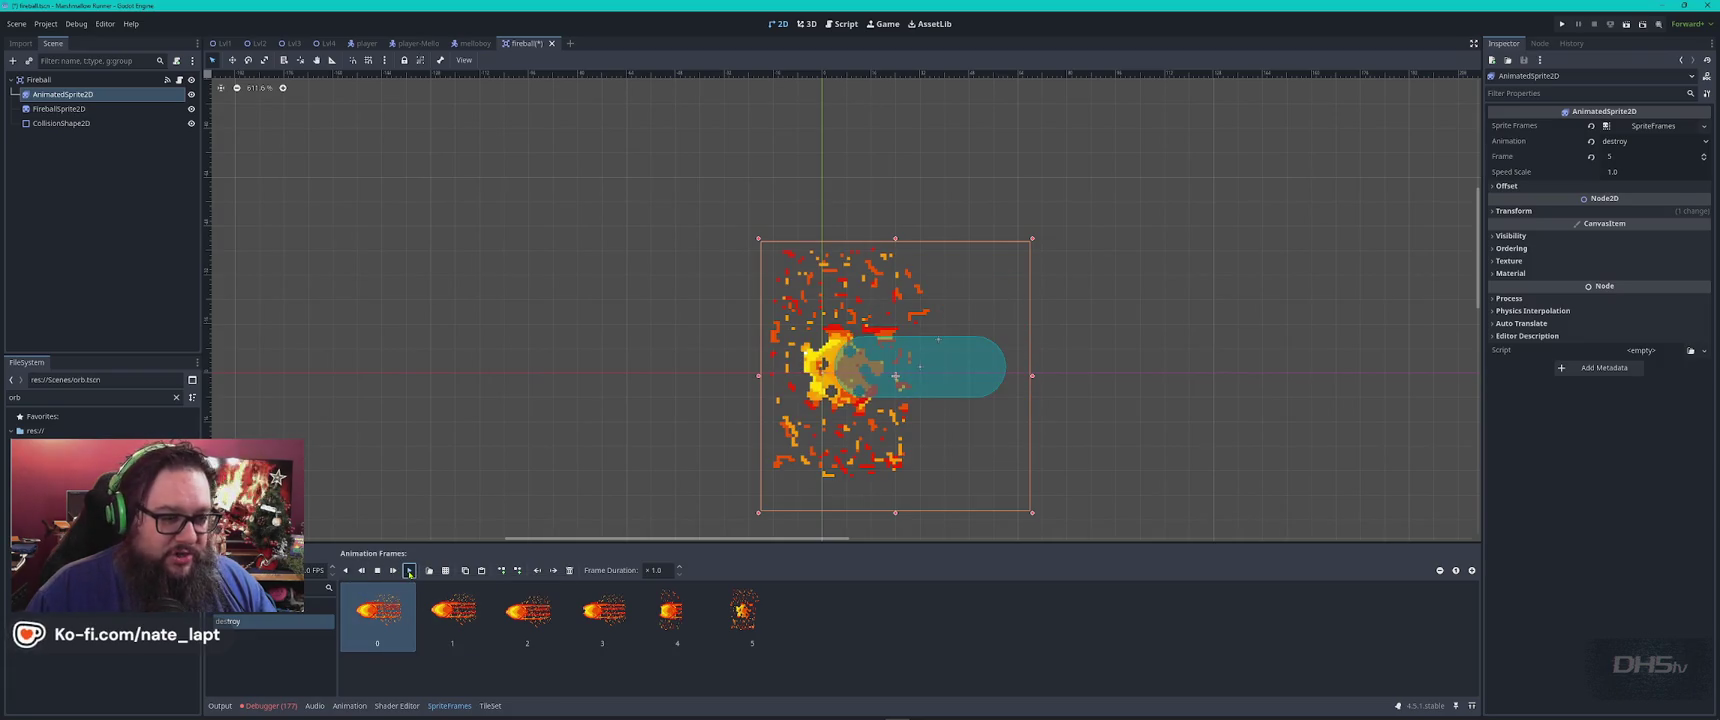
pyautogui.click(409, 571)
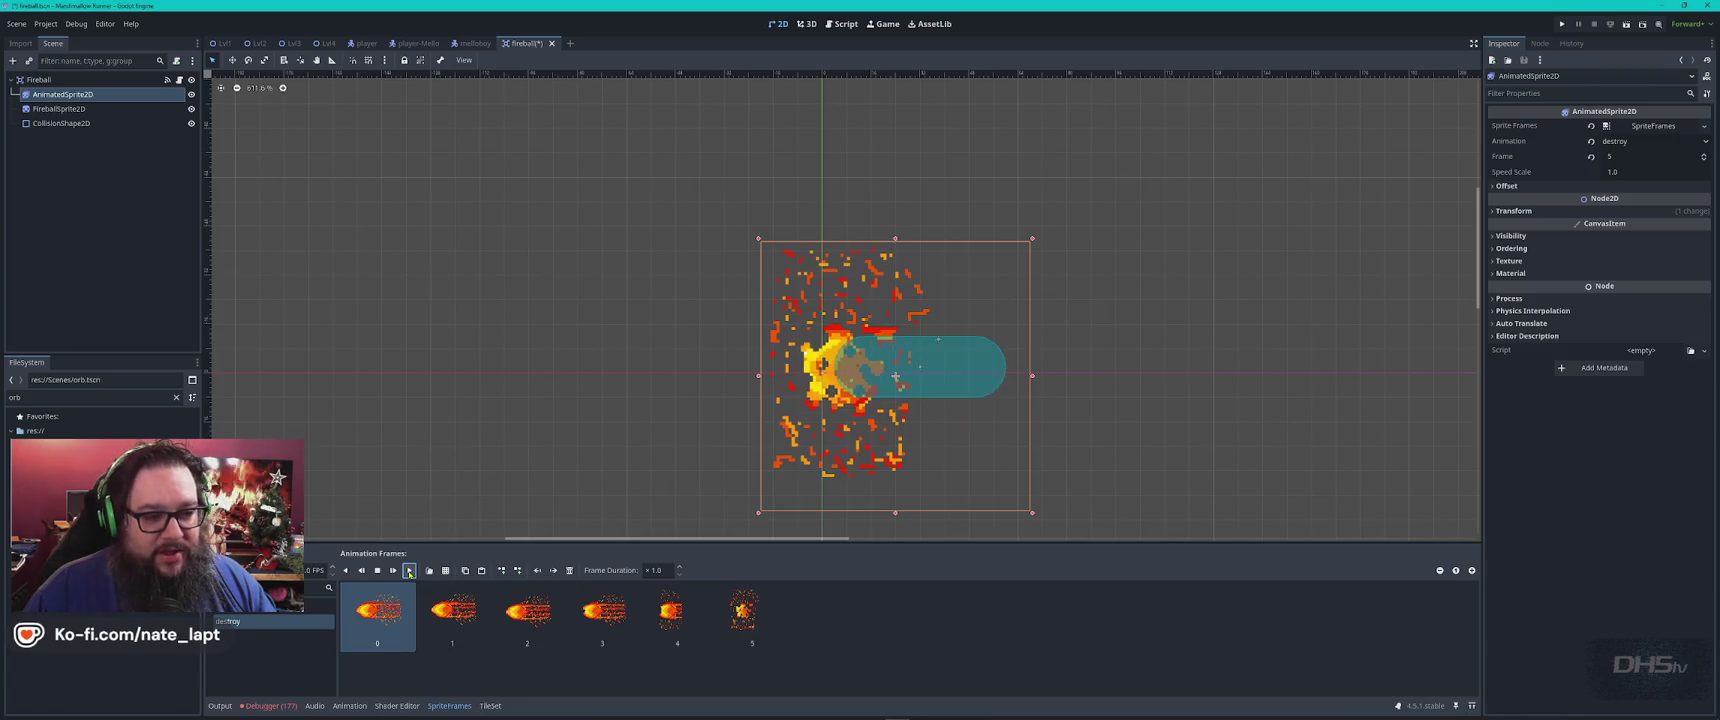
pyautogui.click(409, 571)
pyautogui.click(409, 571)
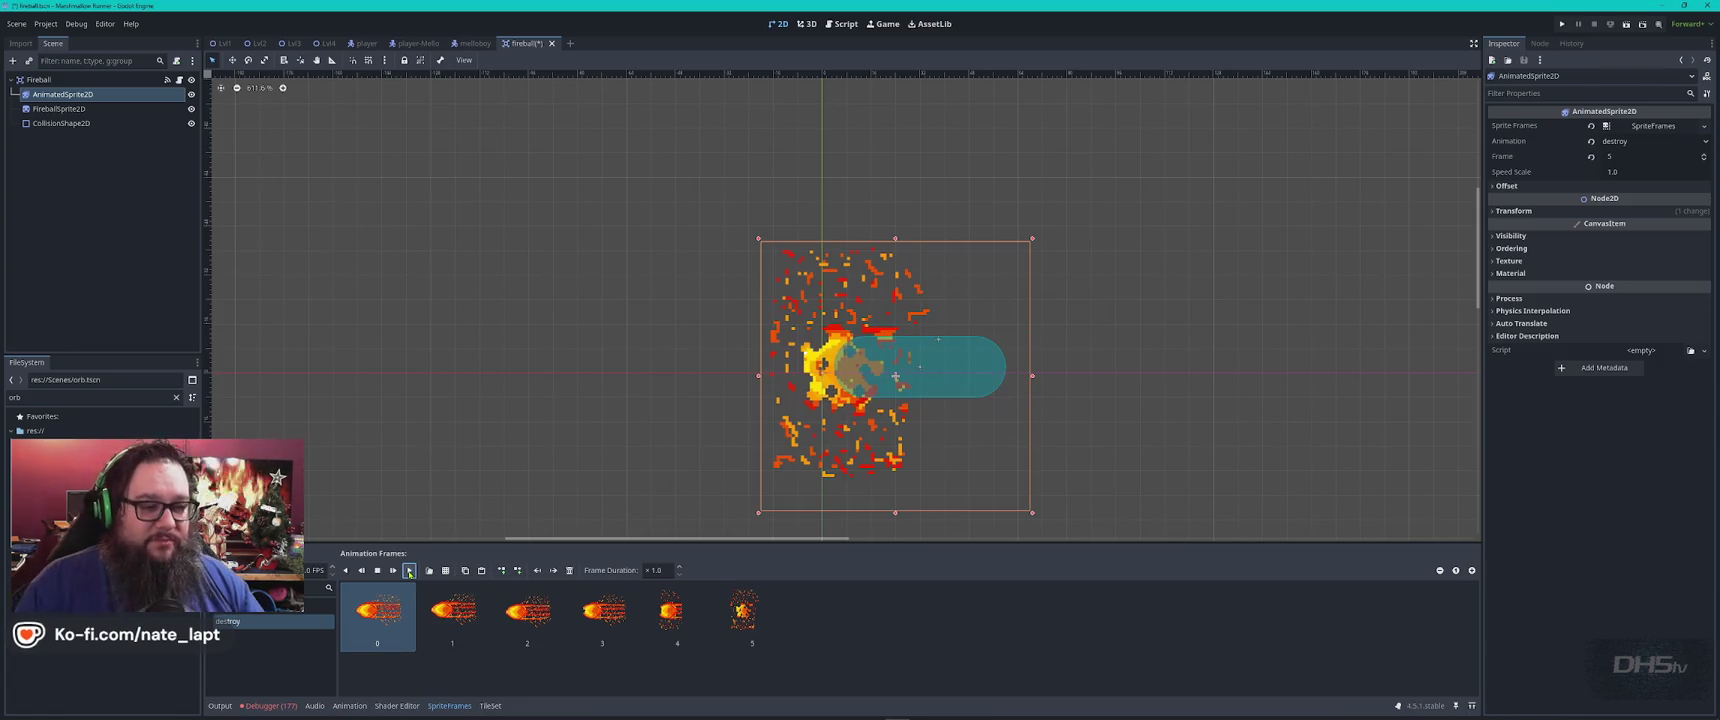
pyautogui.click(409, 571)
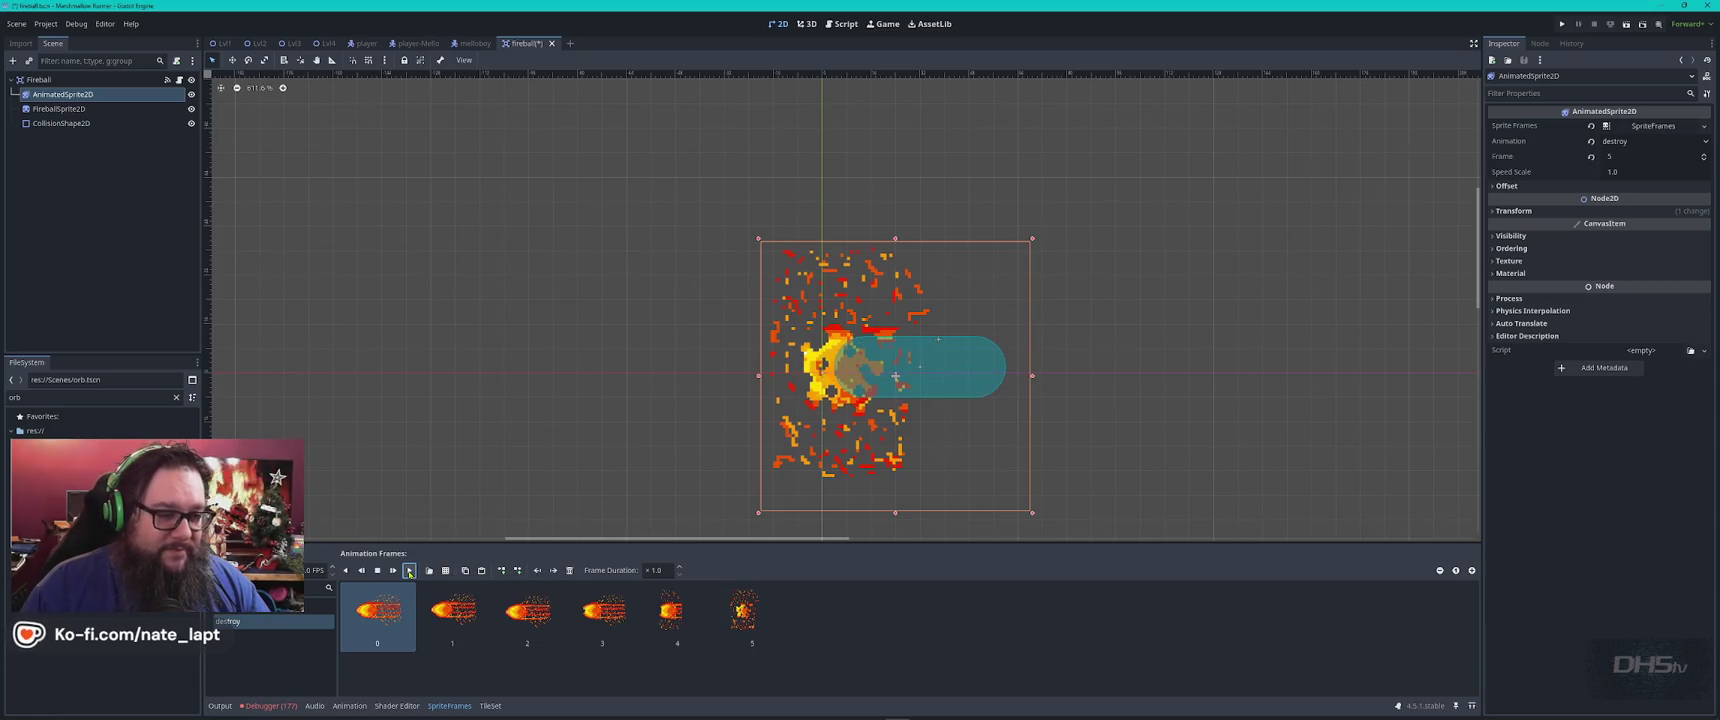
# Set the fireball back to its default animation after a brief look at Aseprite
pyautogui.click(258, 607)
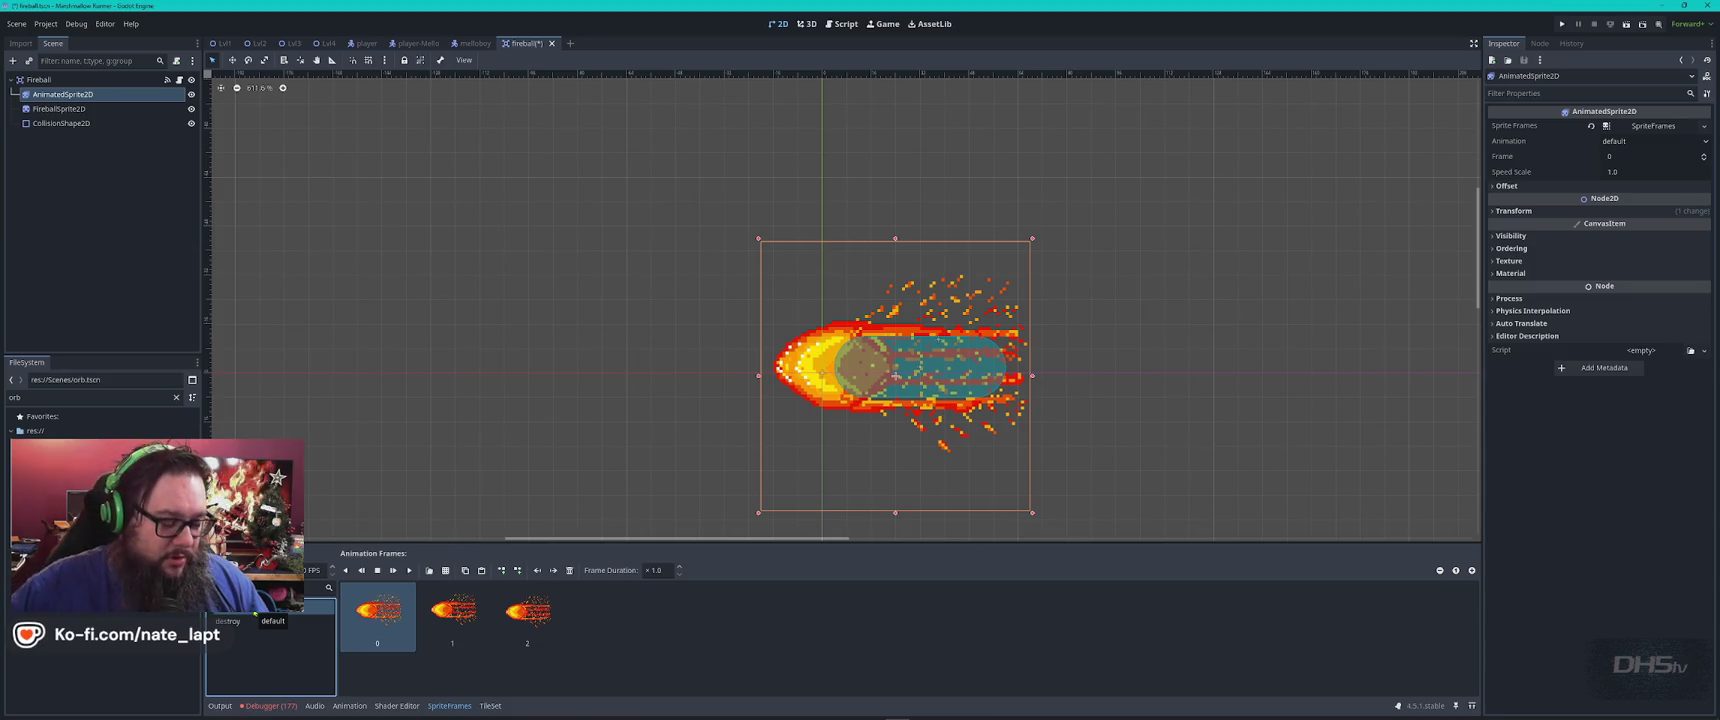
pyautogui.hotkey('alt', 'Tab')
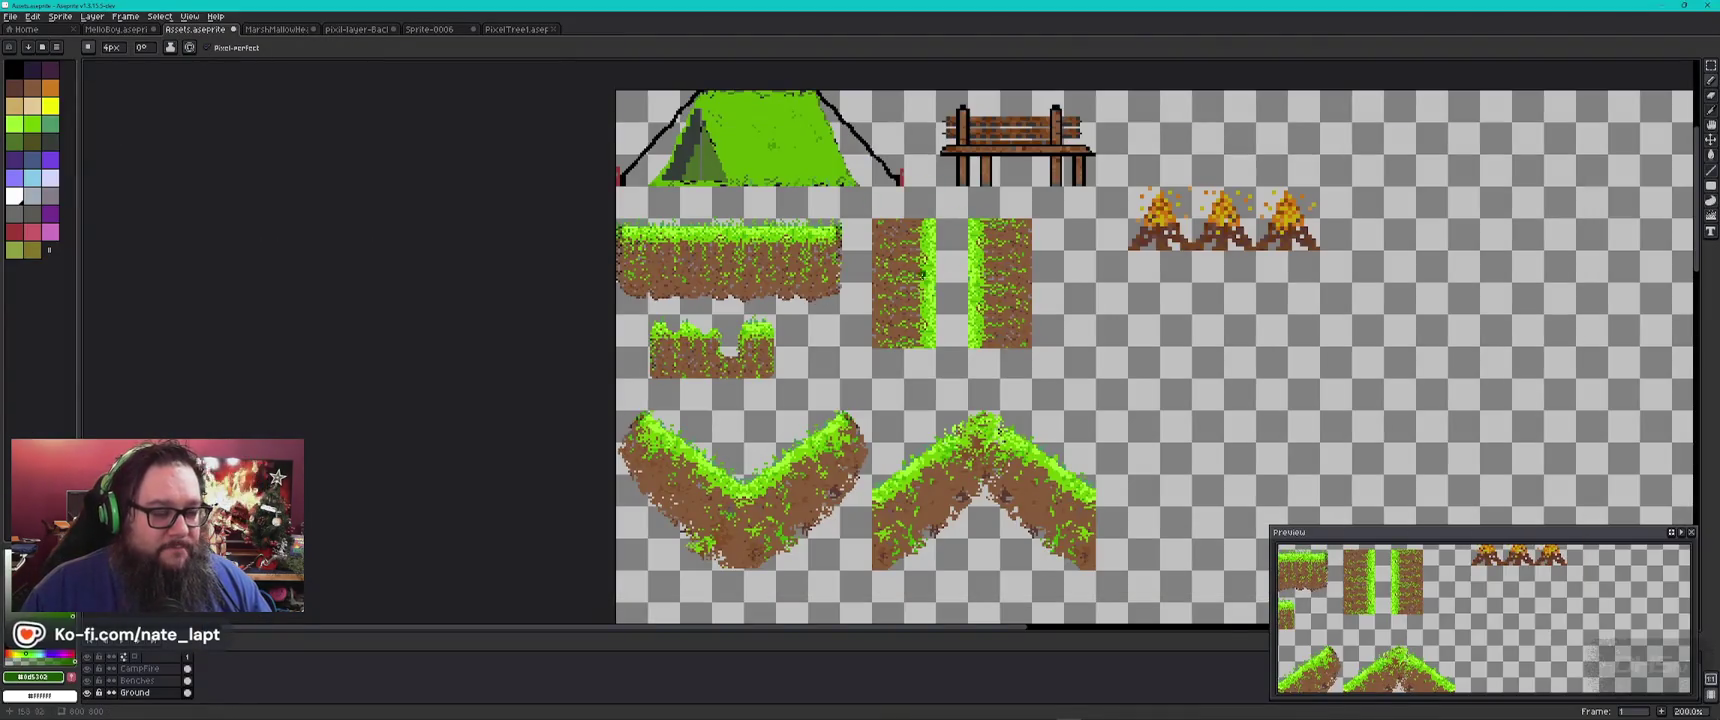
pyautogui.scroll(-1, 917, 310)
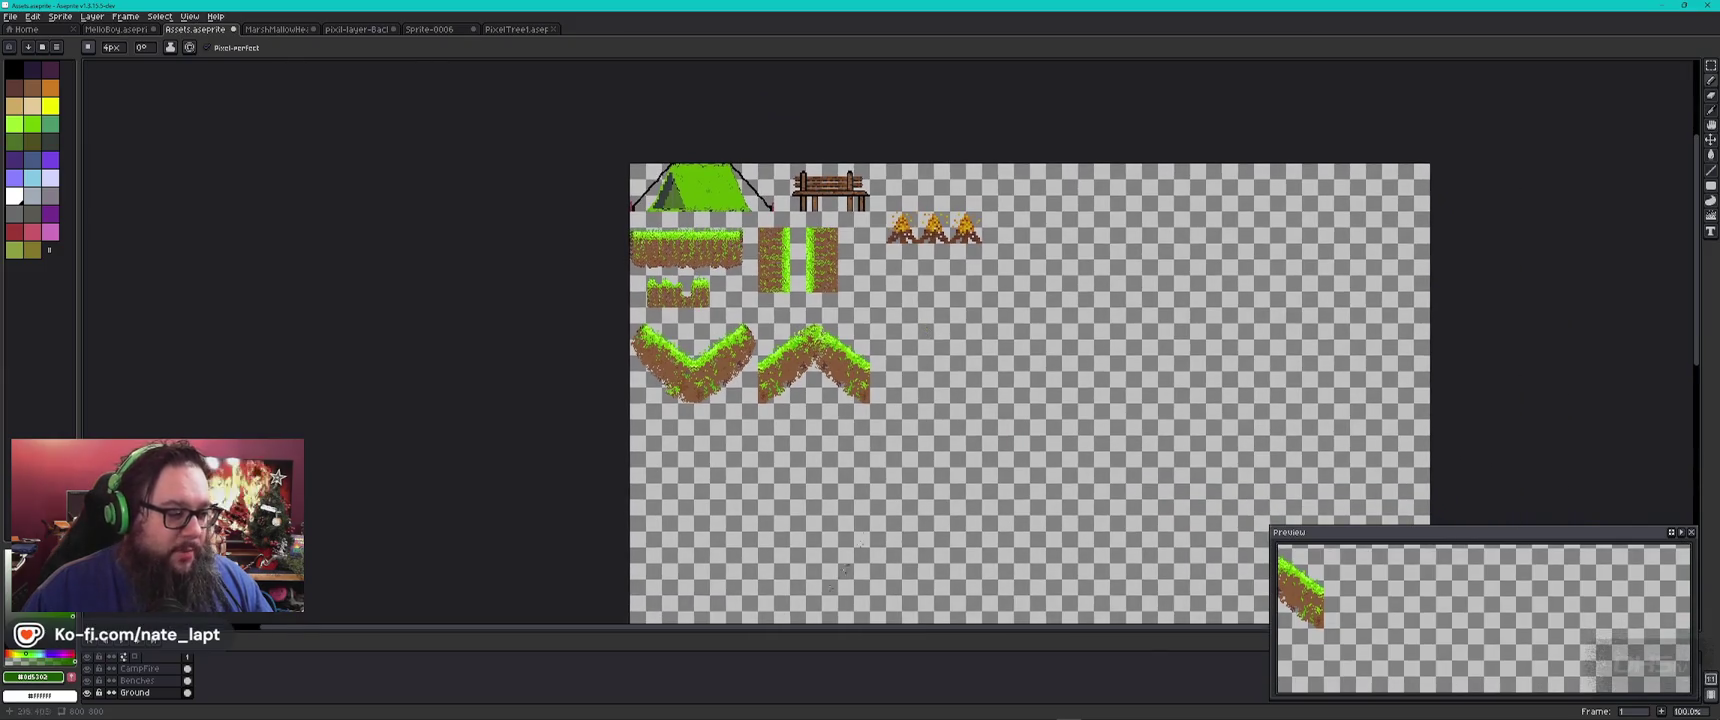
pyautogui.hotkey('alt', 'Tab')
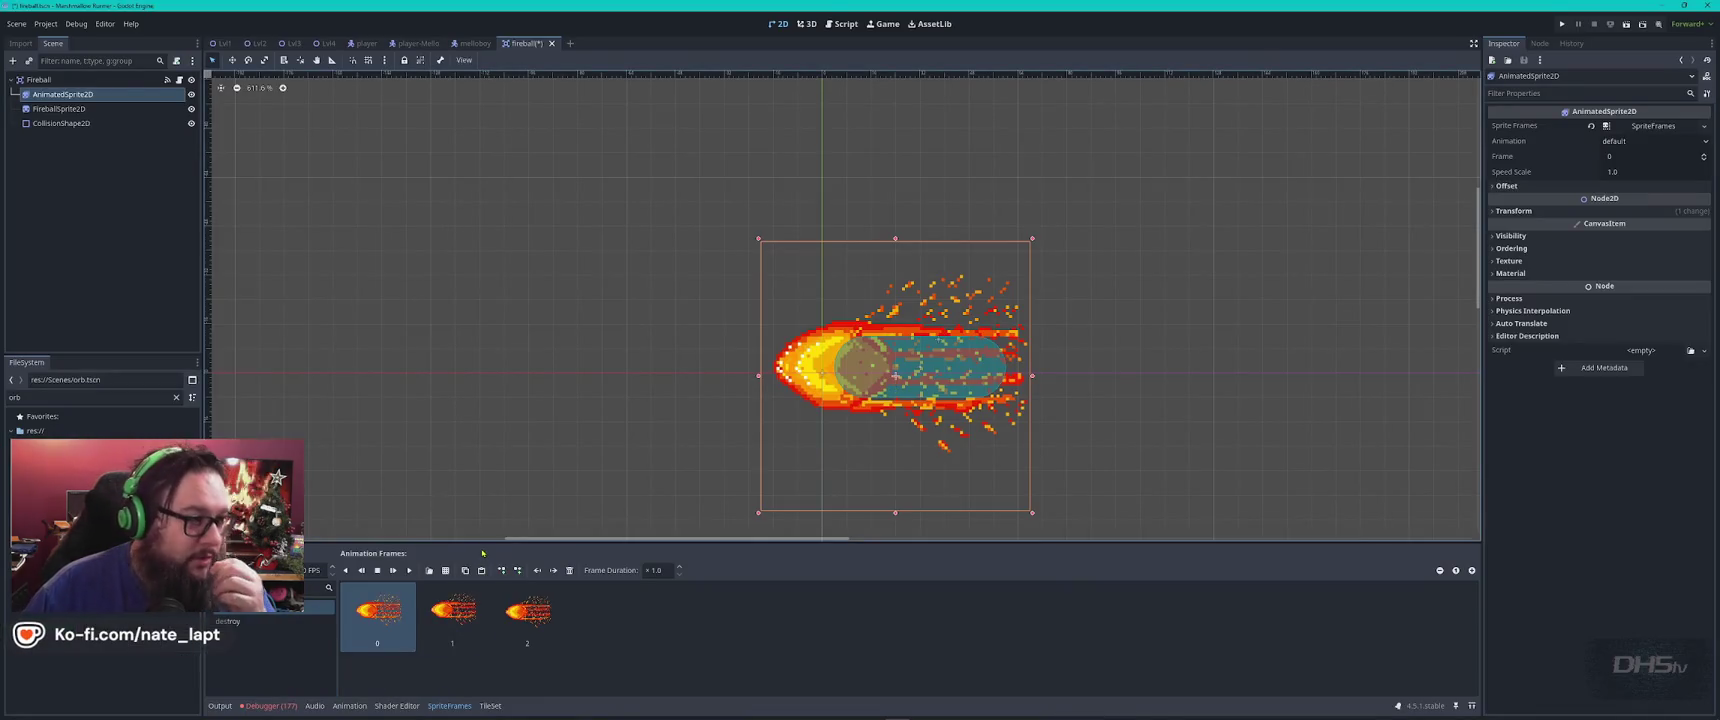
# Close the fireball scene without saving and toggle the stomp area's collision box visibility
pyautogui.hotkey('ctrl', 'shift', 'w')
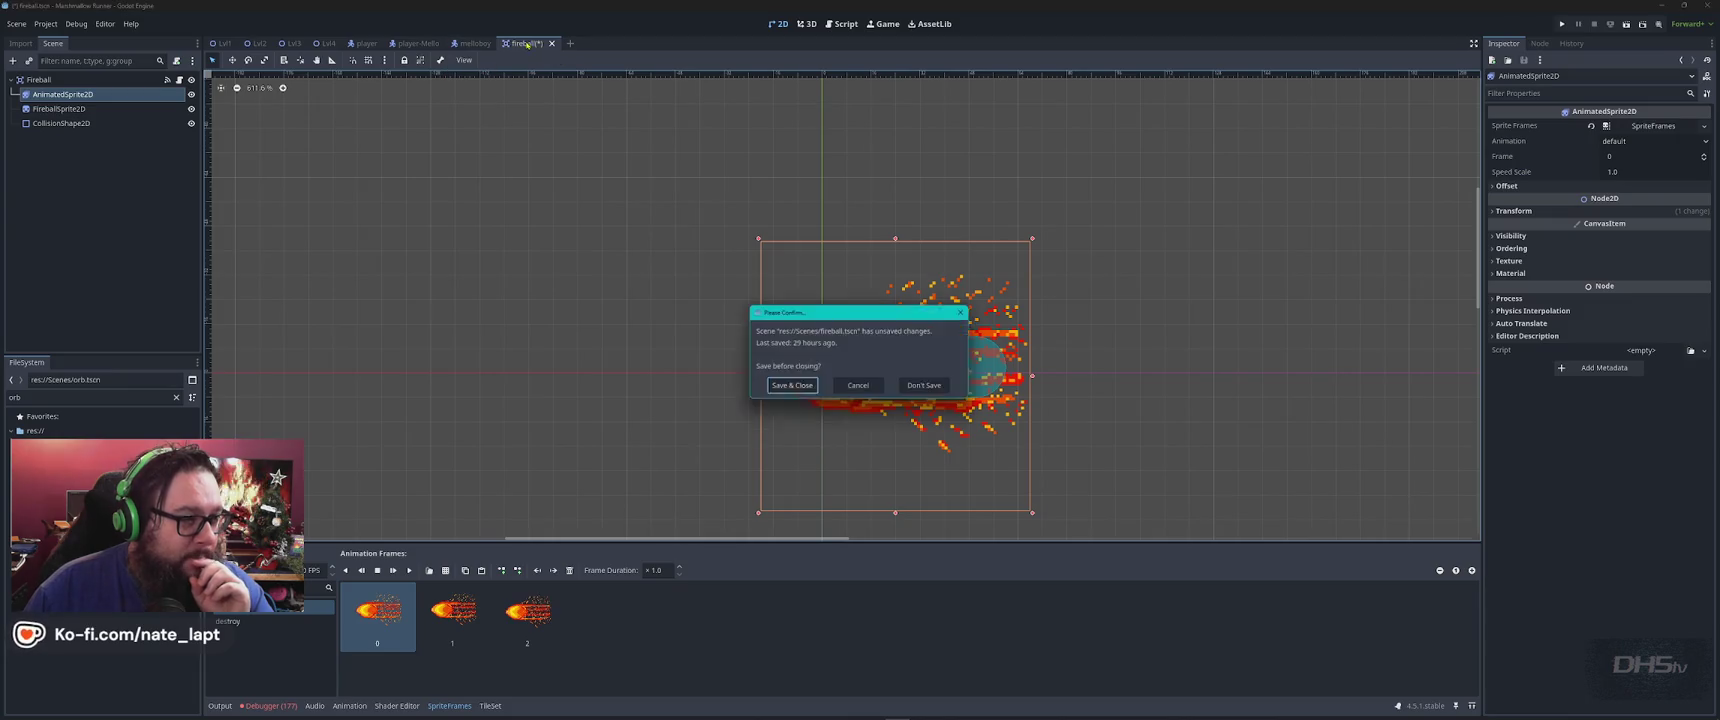
pyautogui.click(927, 386)
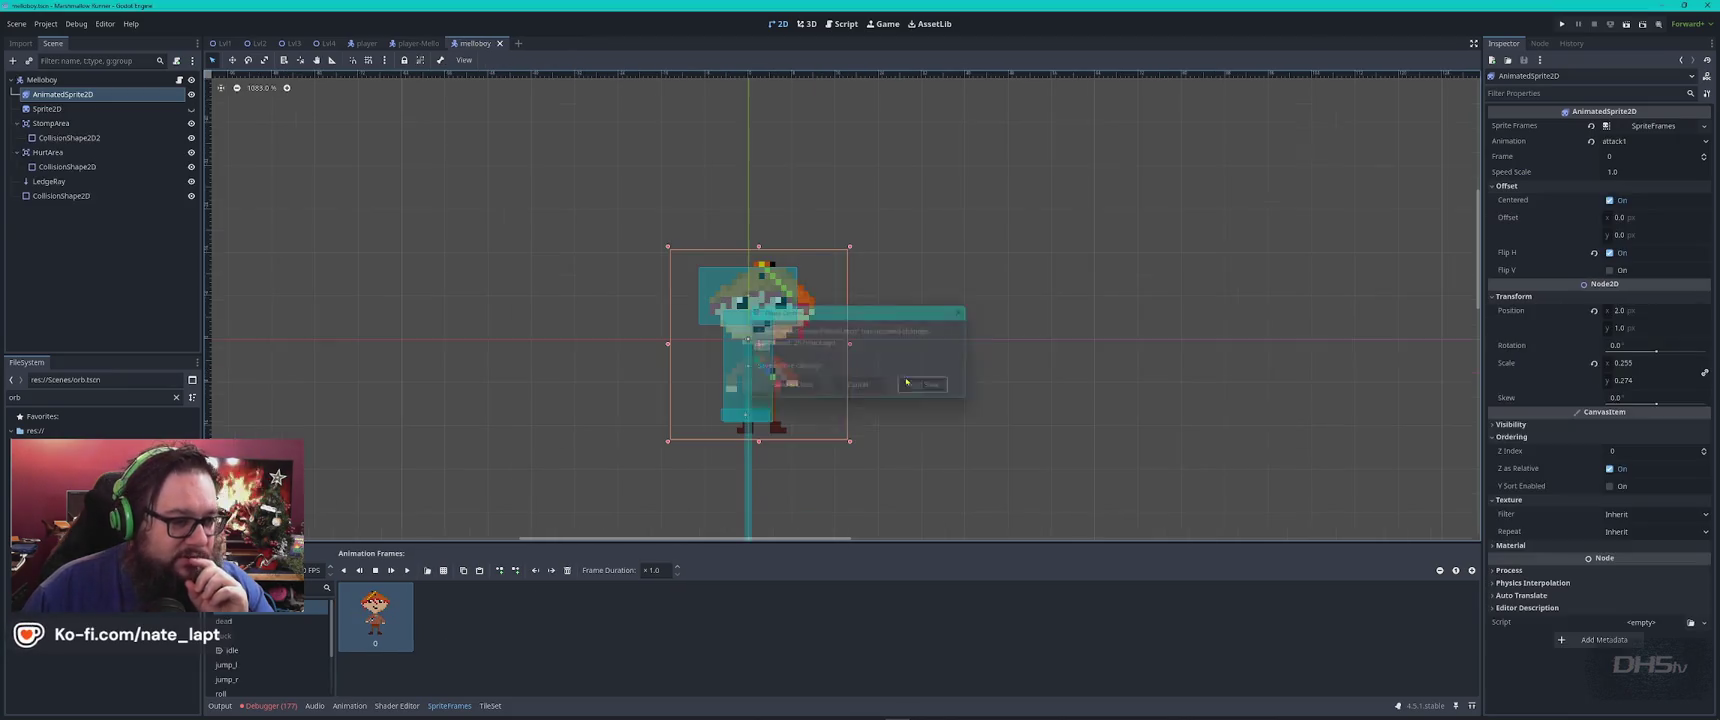
pyautogui.scroll(1, 780, 319)
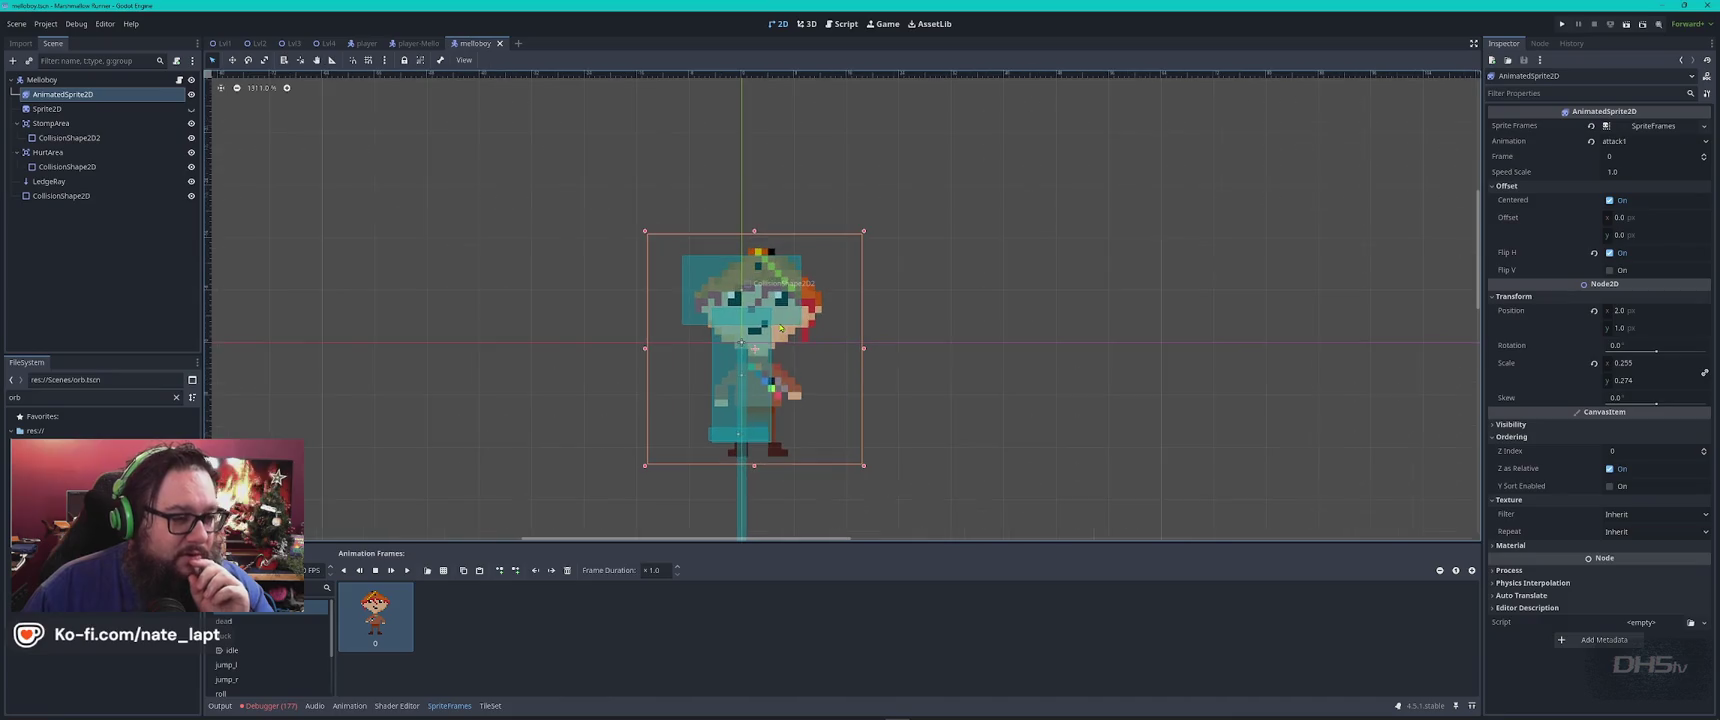
pyautogui.click(191, 123)
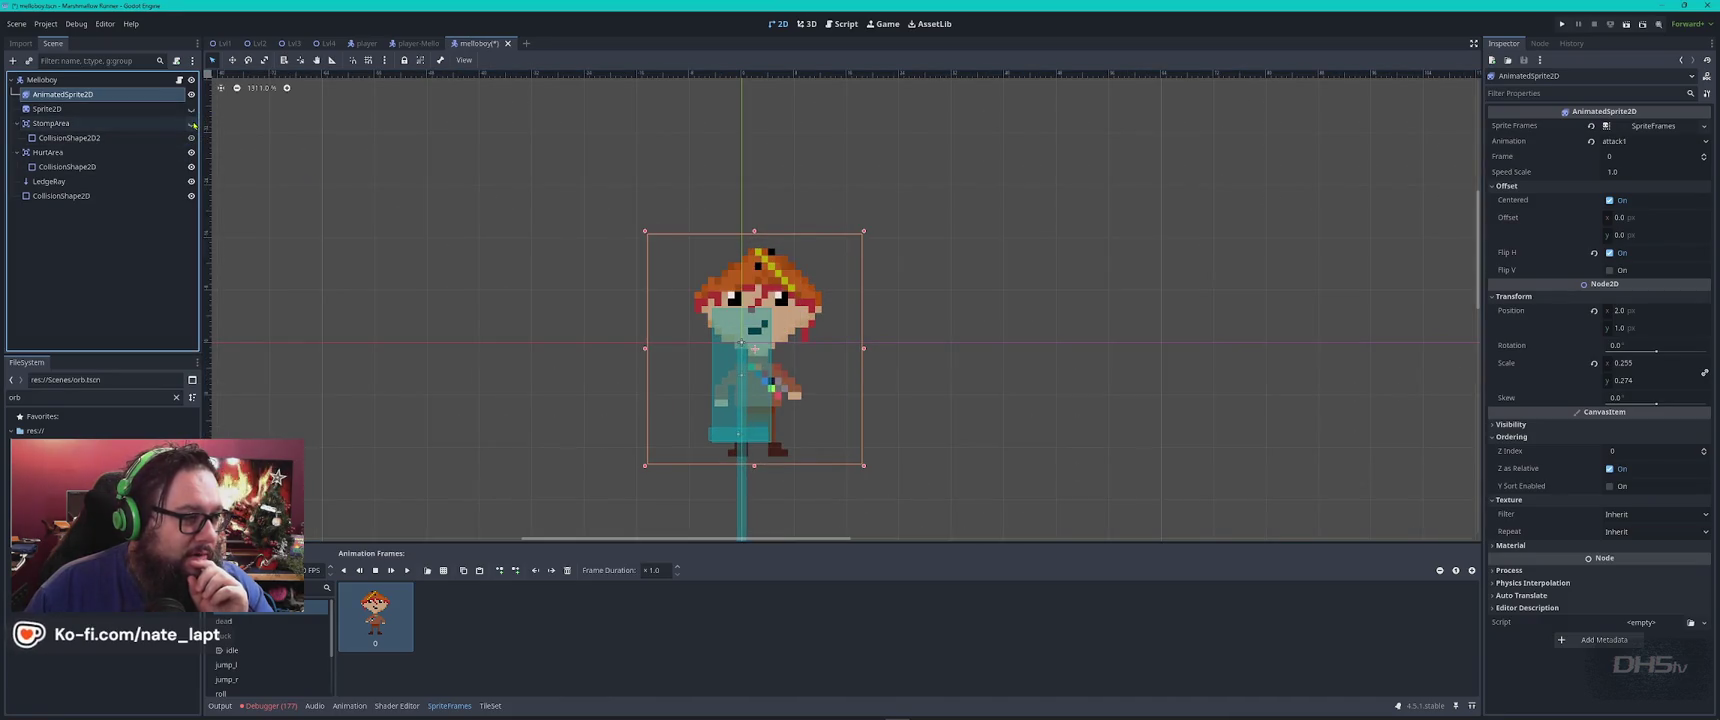
pyautogui.click(191, 123)
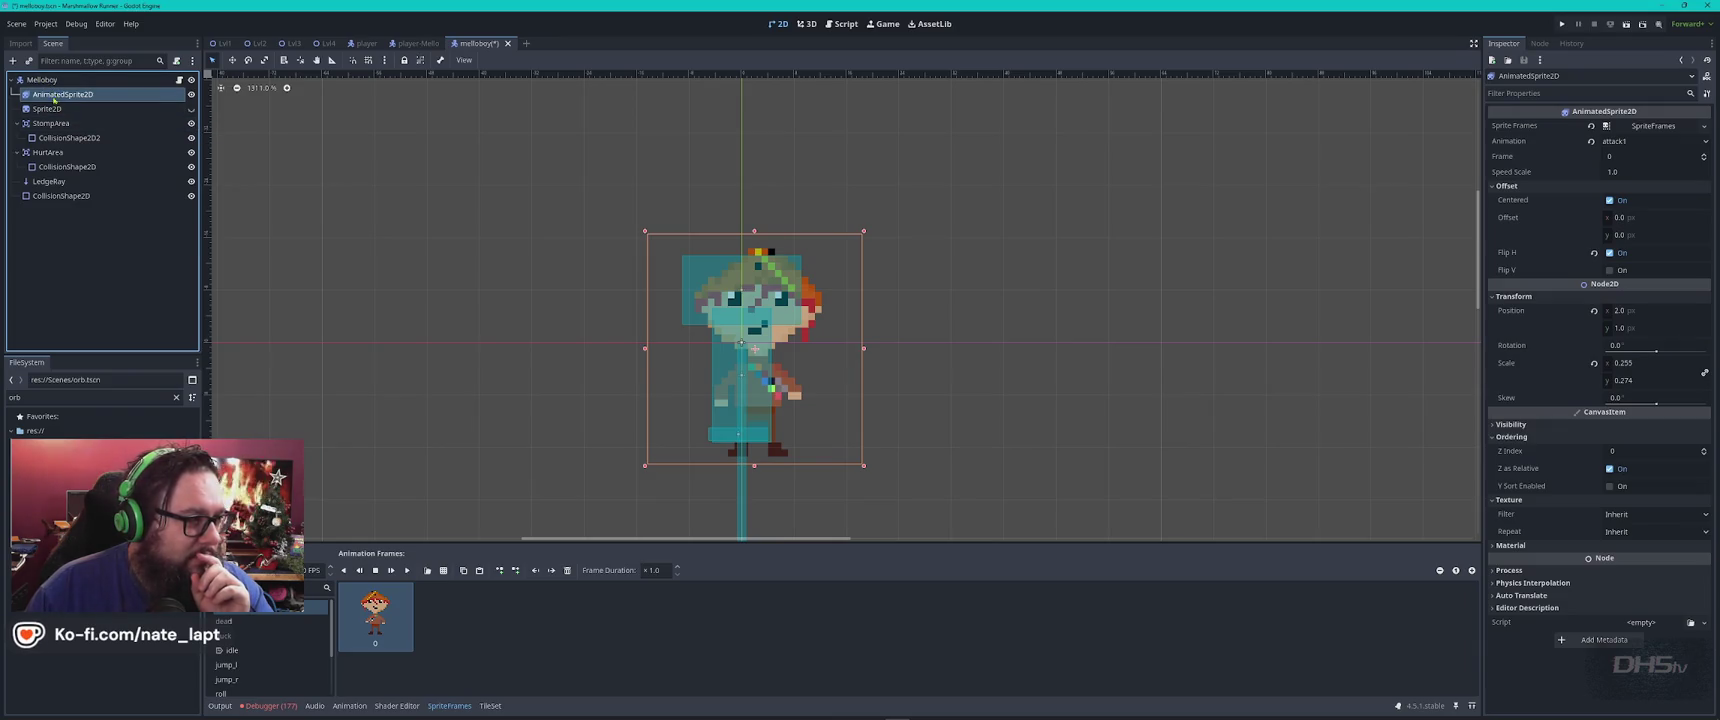
# Move AnimatedSprite2D below CollisionShape2D, then hide the sprite to compare with the collision shapes
pyautogui.moveTo(50, 97)
pyautogui.mouseDown()
pyautogui.moveTo(55, 224)
pyautogui.moveTo(49, 204)
pyautogui.mouseUp()
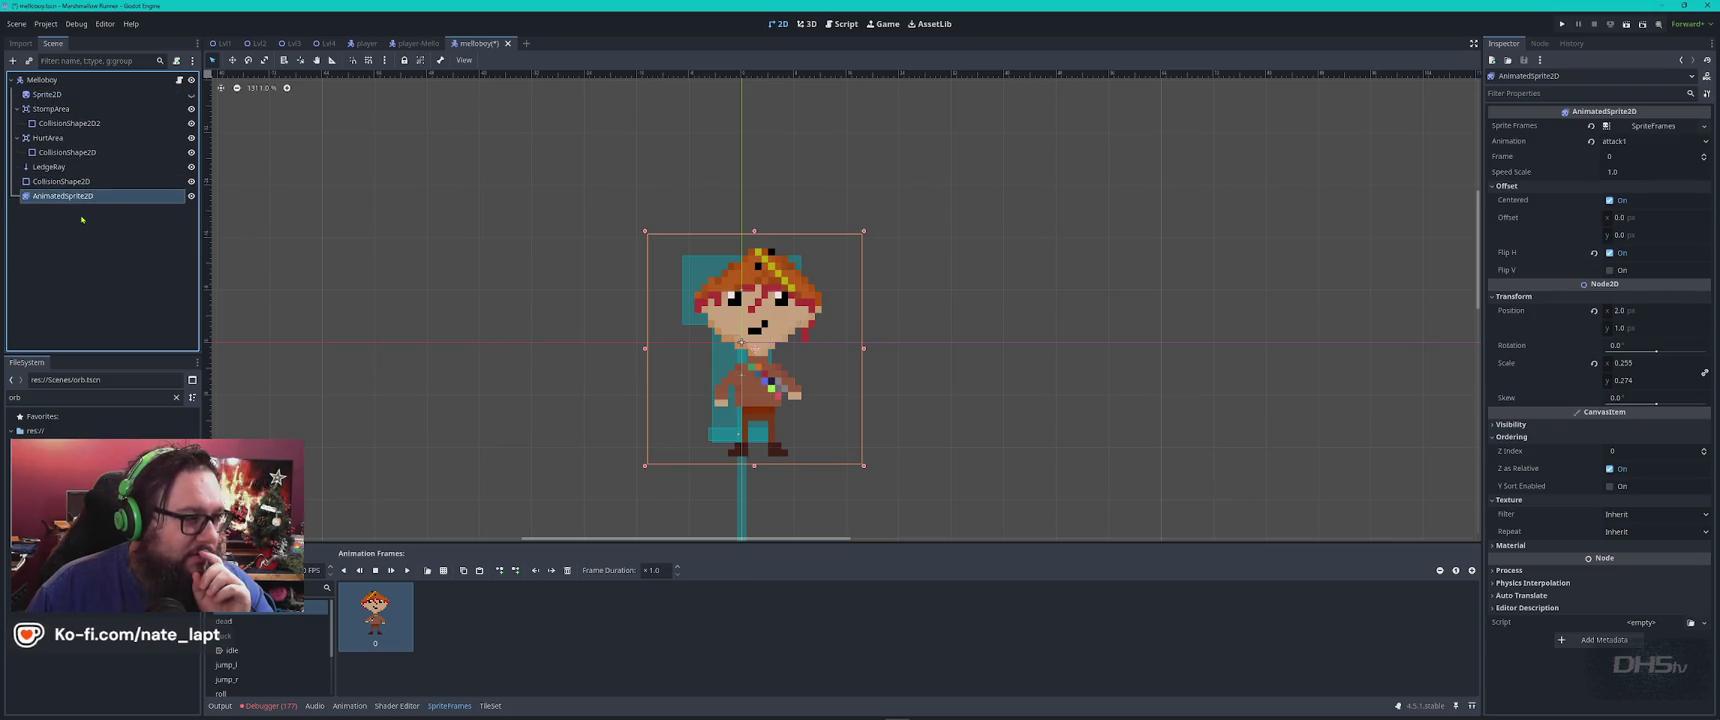
pyautogui.scroll(2, 739, 329)
pyautogui.scroll(1, 739, 329)
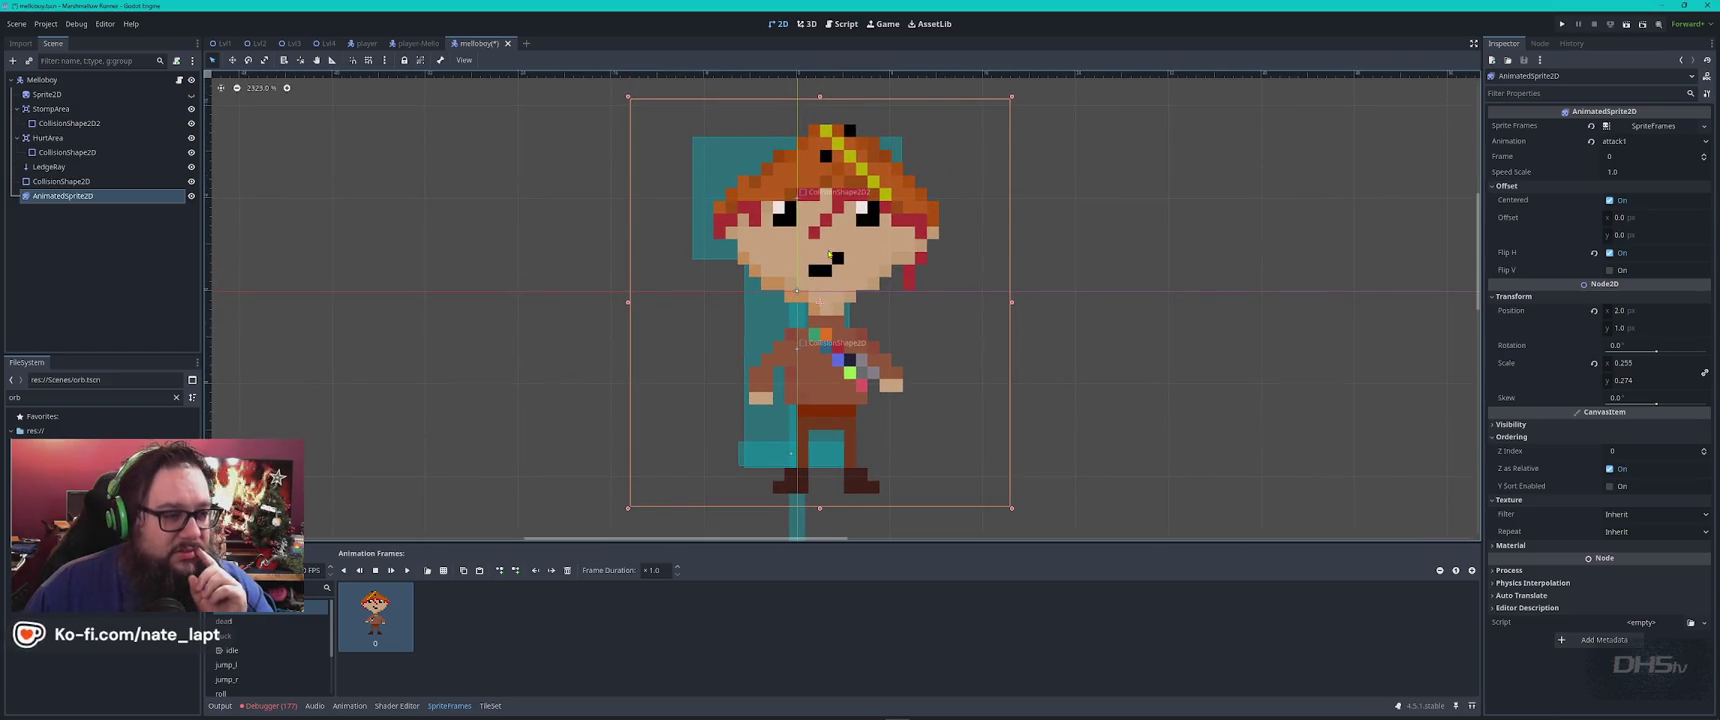
pyautogui.click(192, 197)
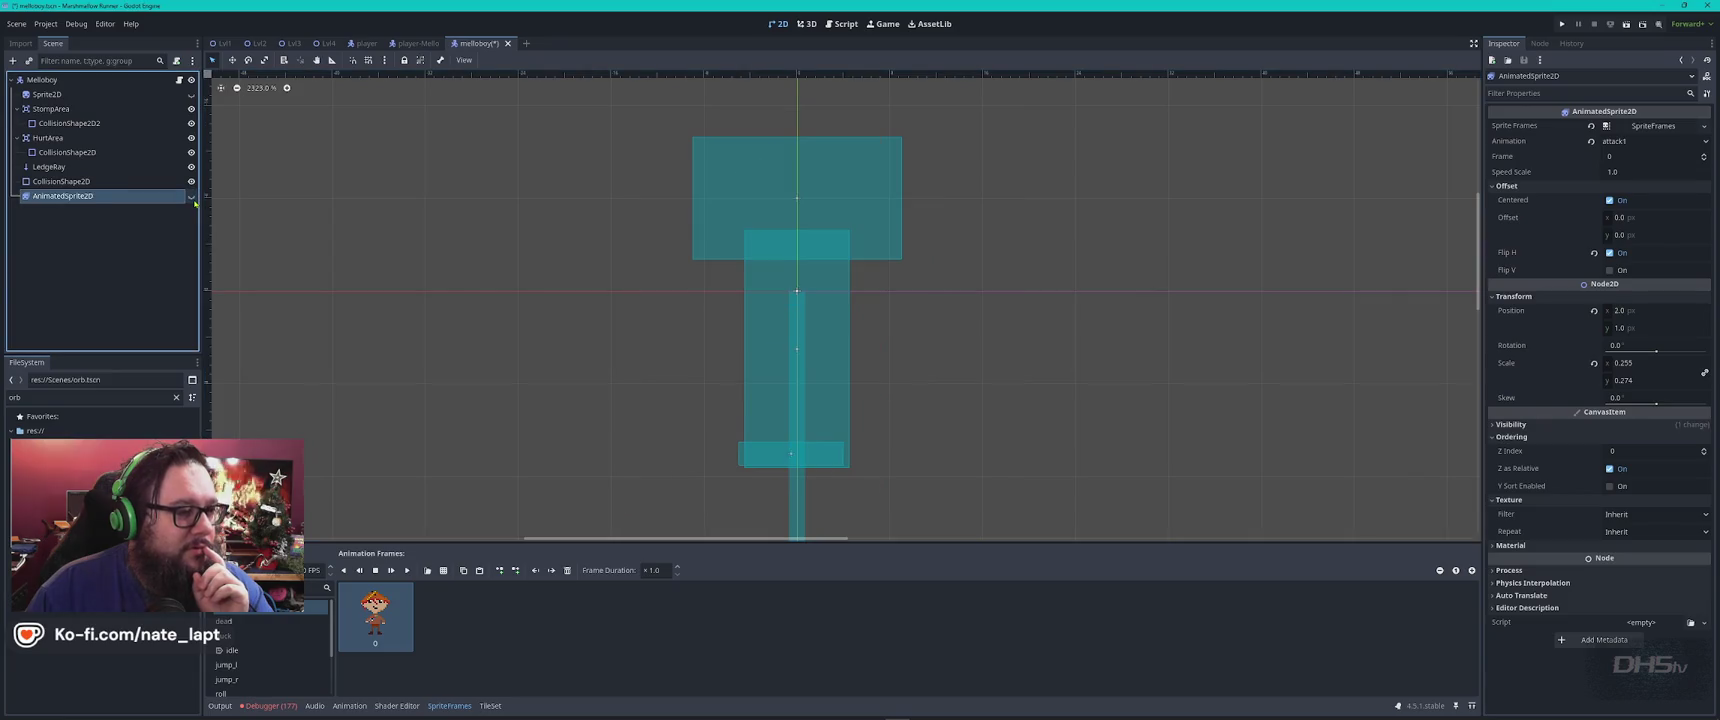
pyautogui.click(78, 125)
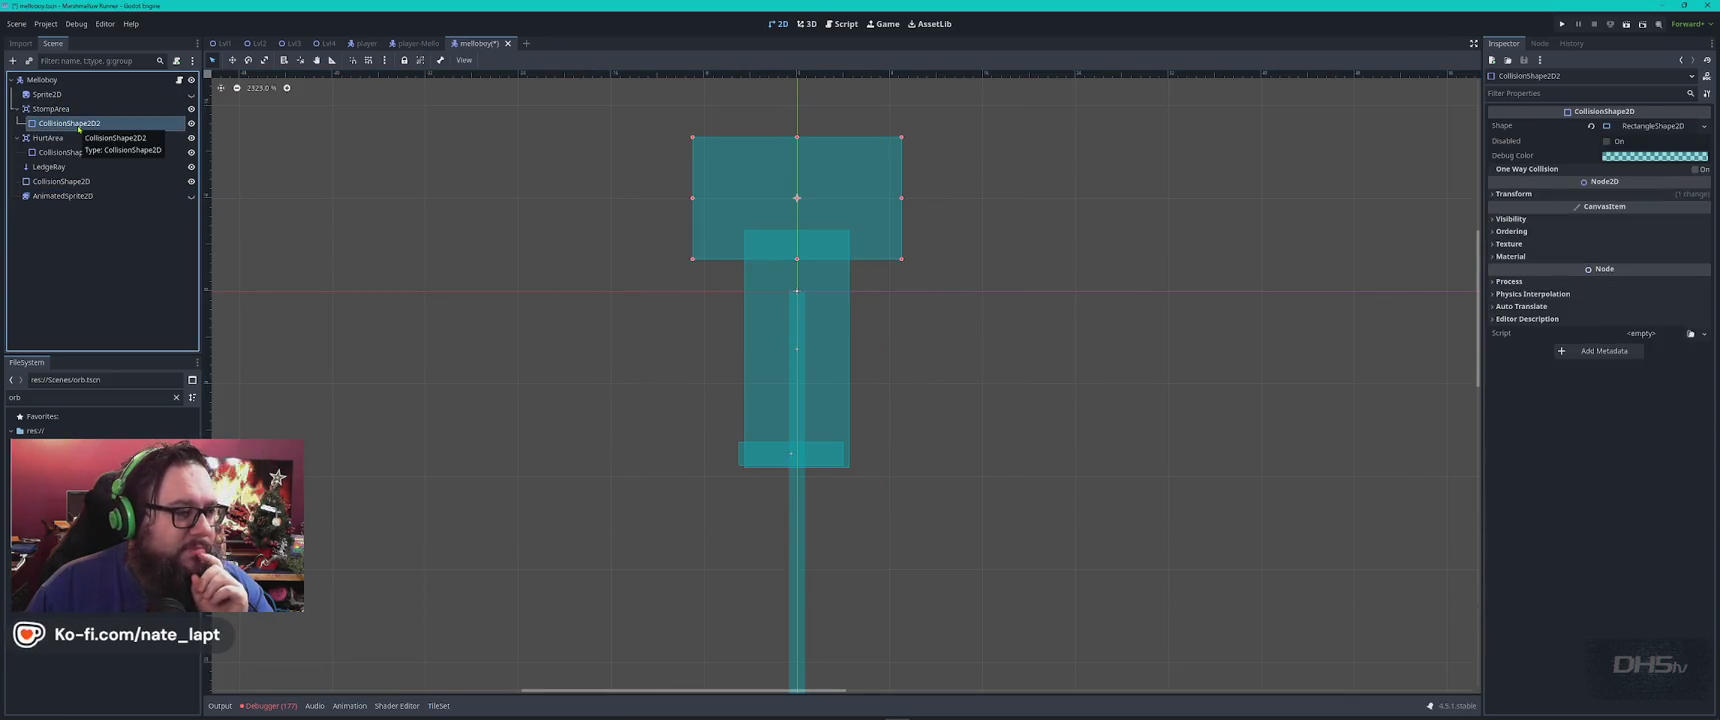
pyautogui.click(77, 196)
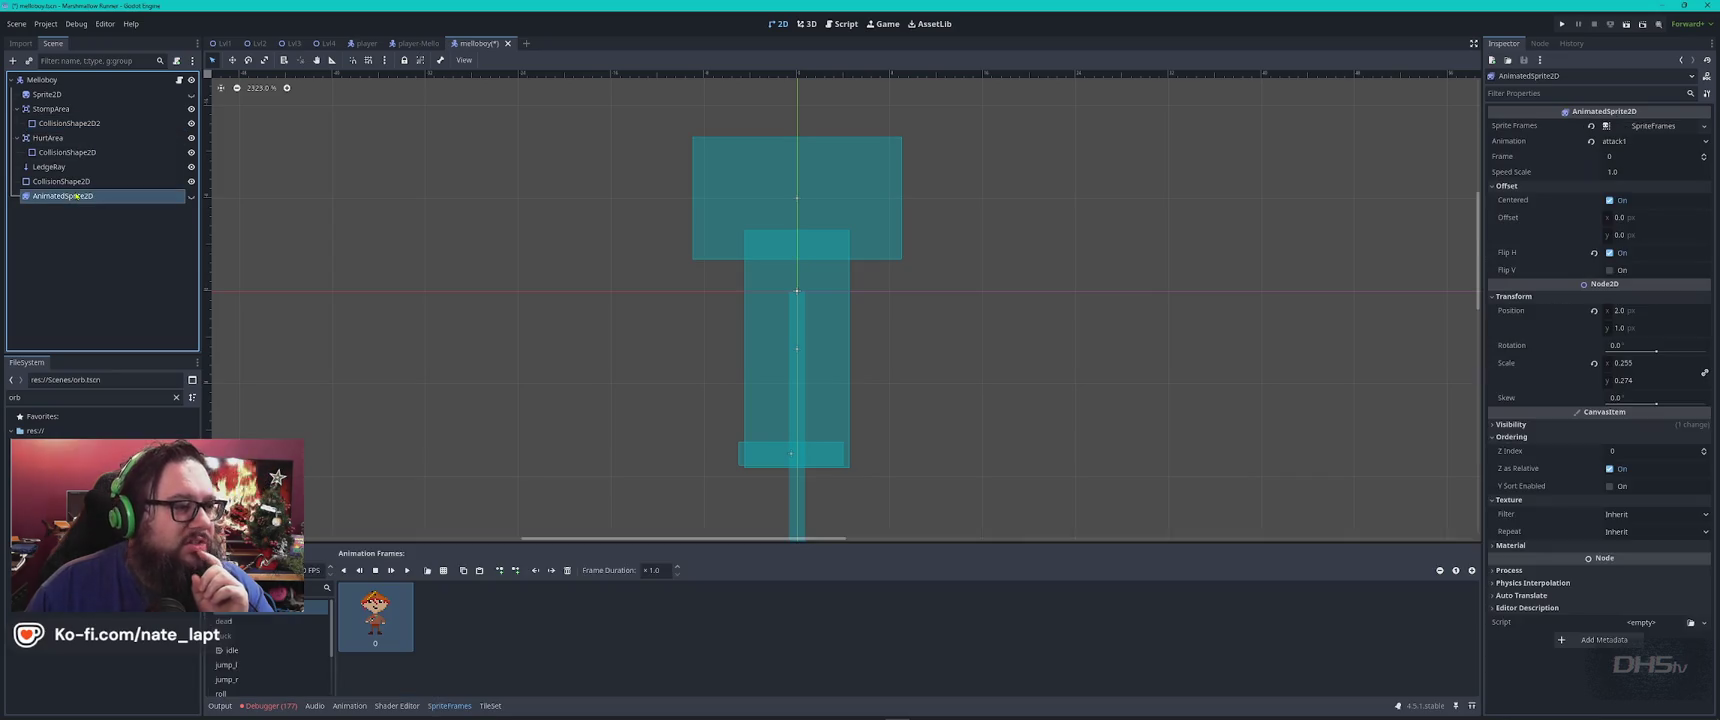
pyautogui.scroll(-4, 914, 287)
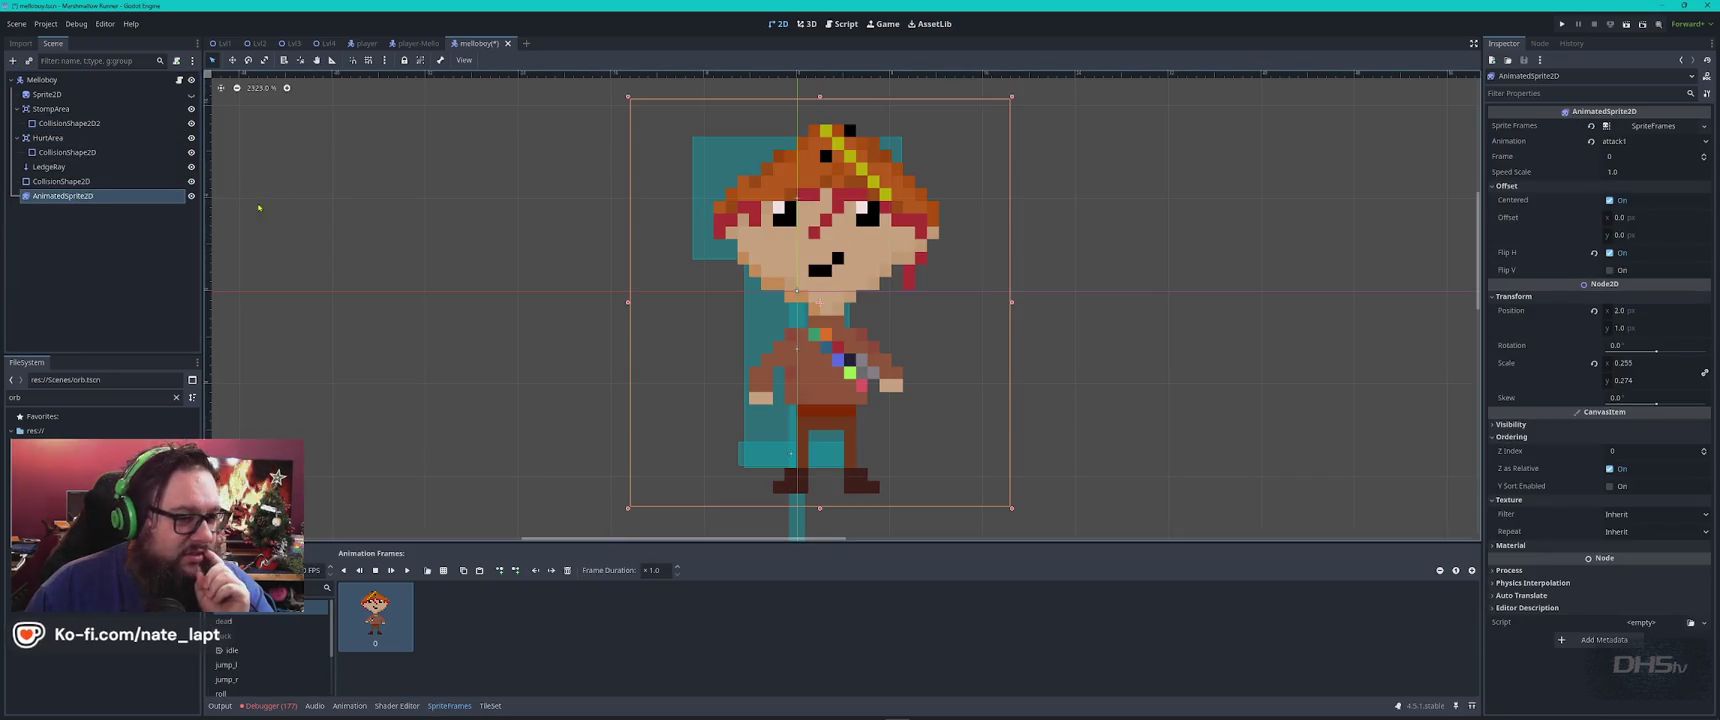
pyautogui.hotkey('alt', 'Tab')
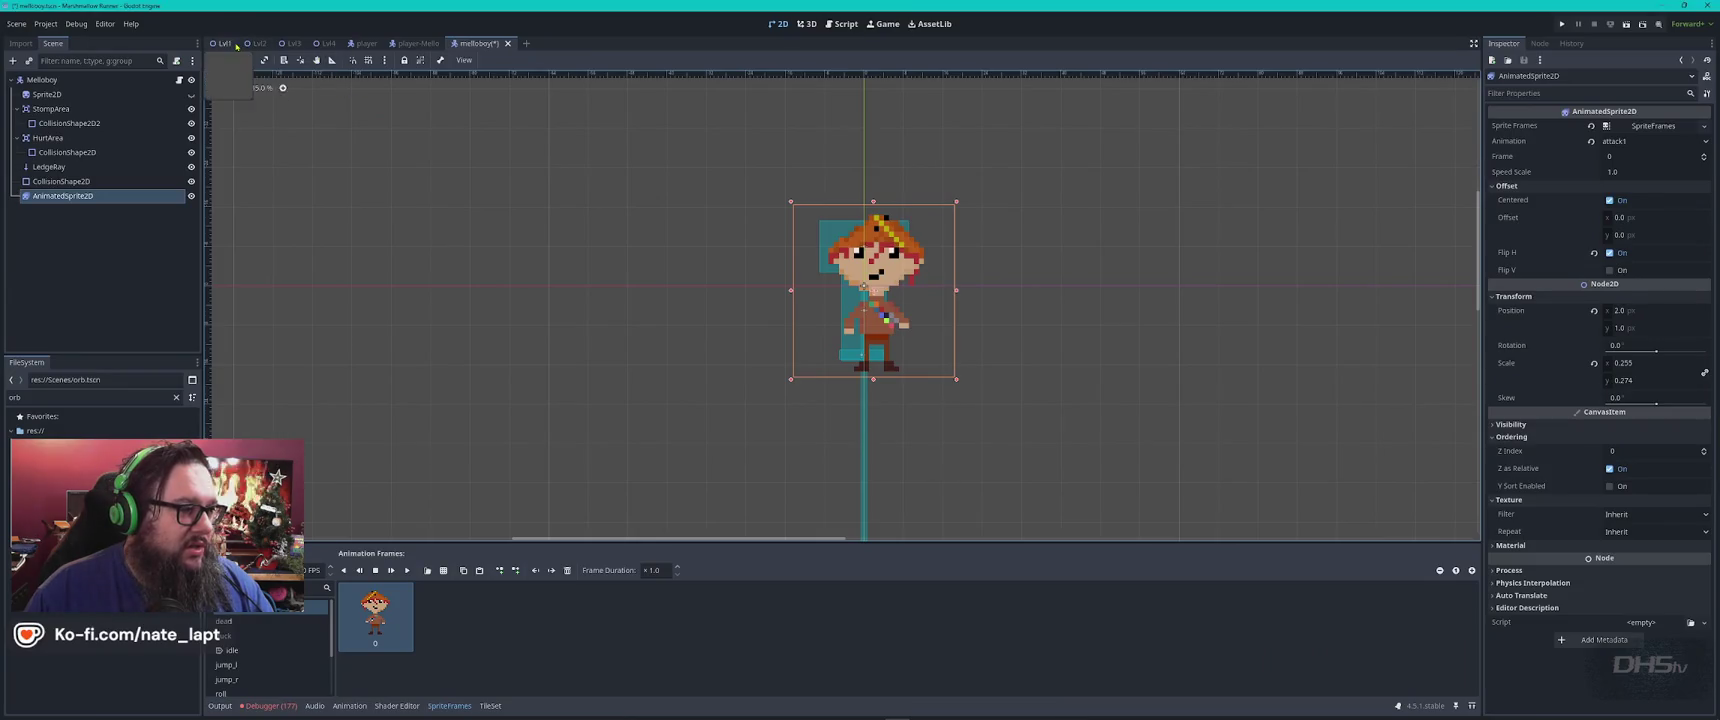
pyautogui.click(257, 43)
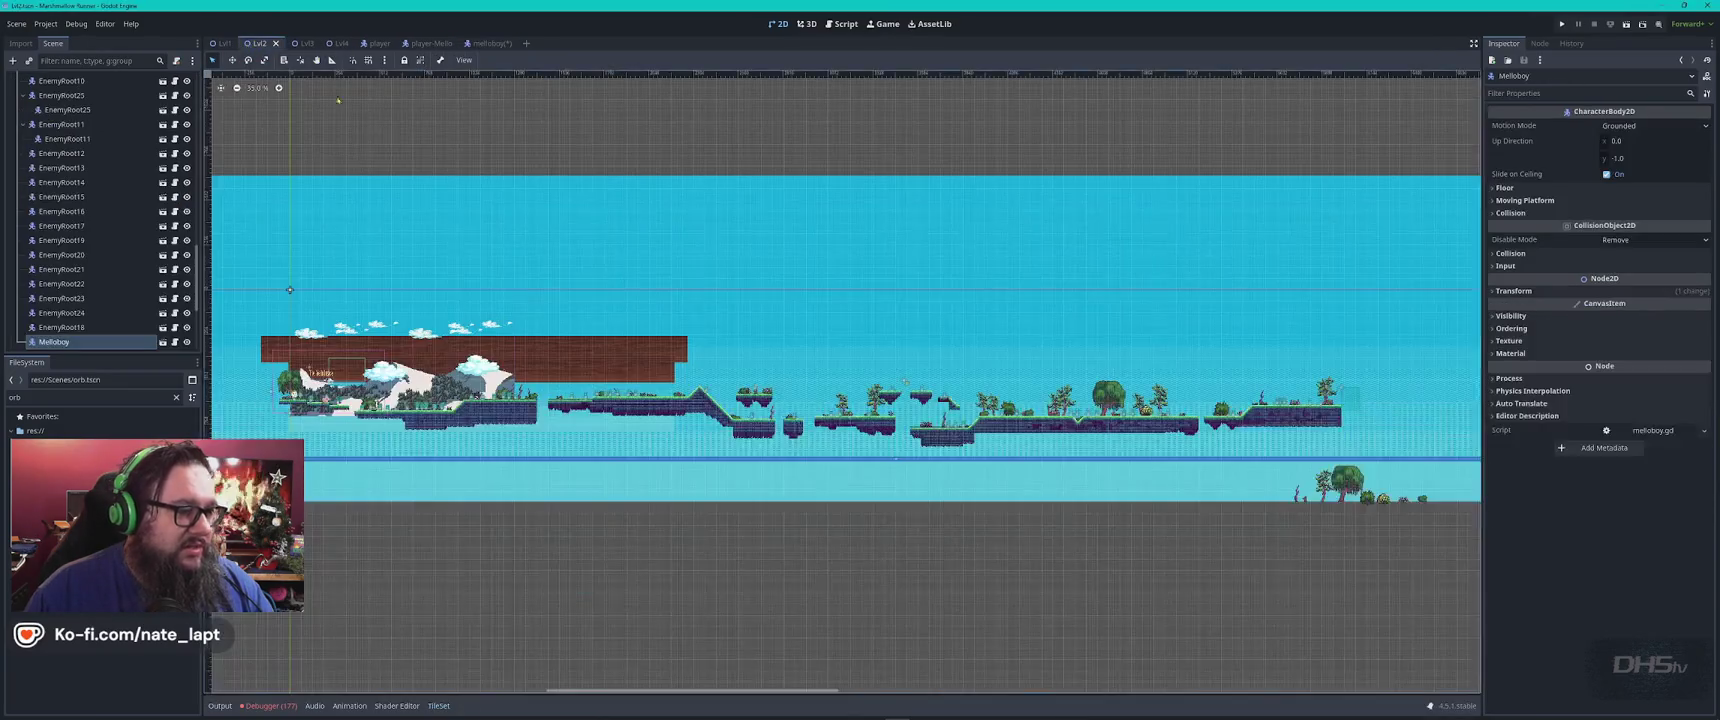
pyautogui.scroll(3, 575, 300)
pyautogui.scroll(6, 685, 424)
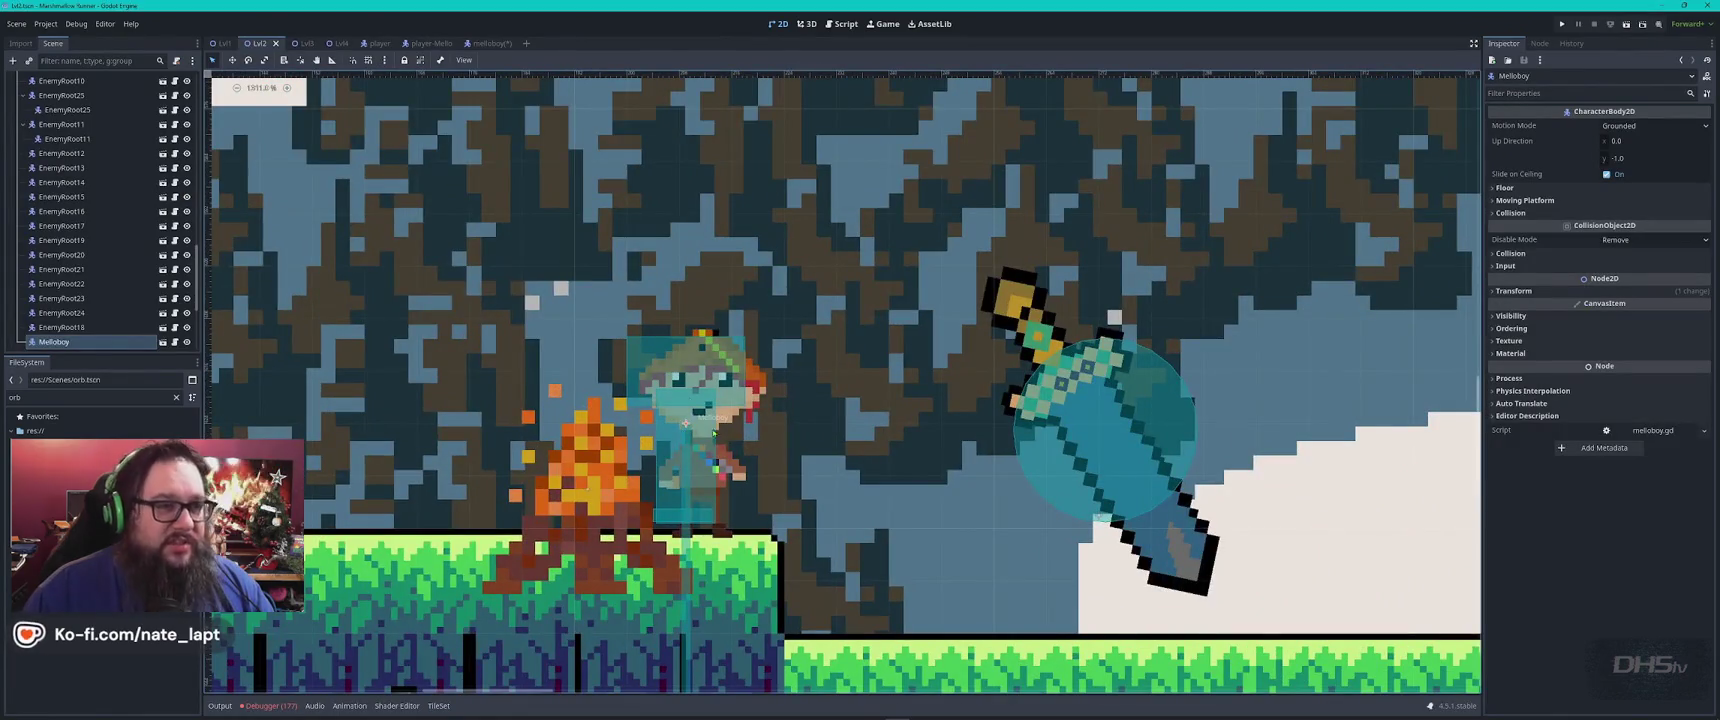
pyautogui.scroll(-10, 686, 422)
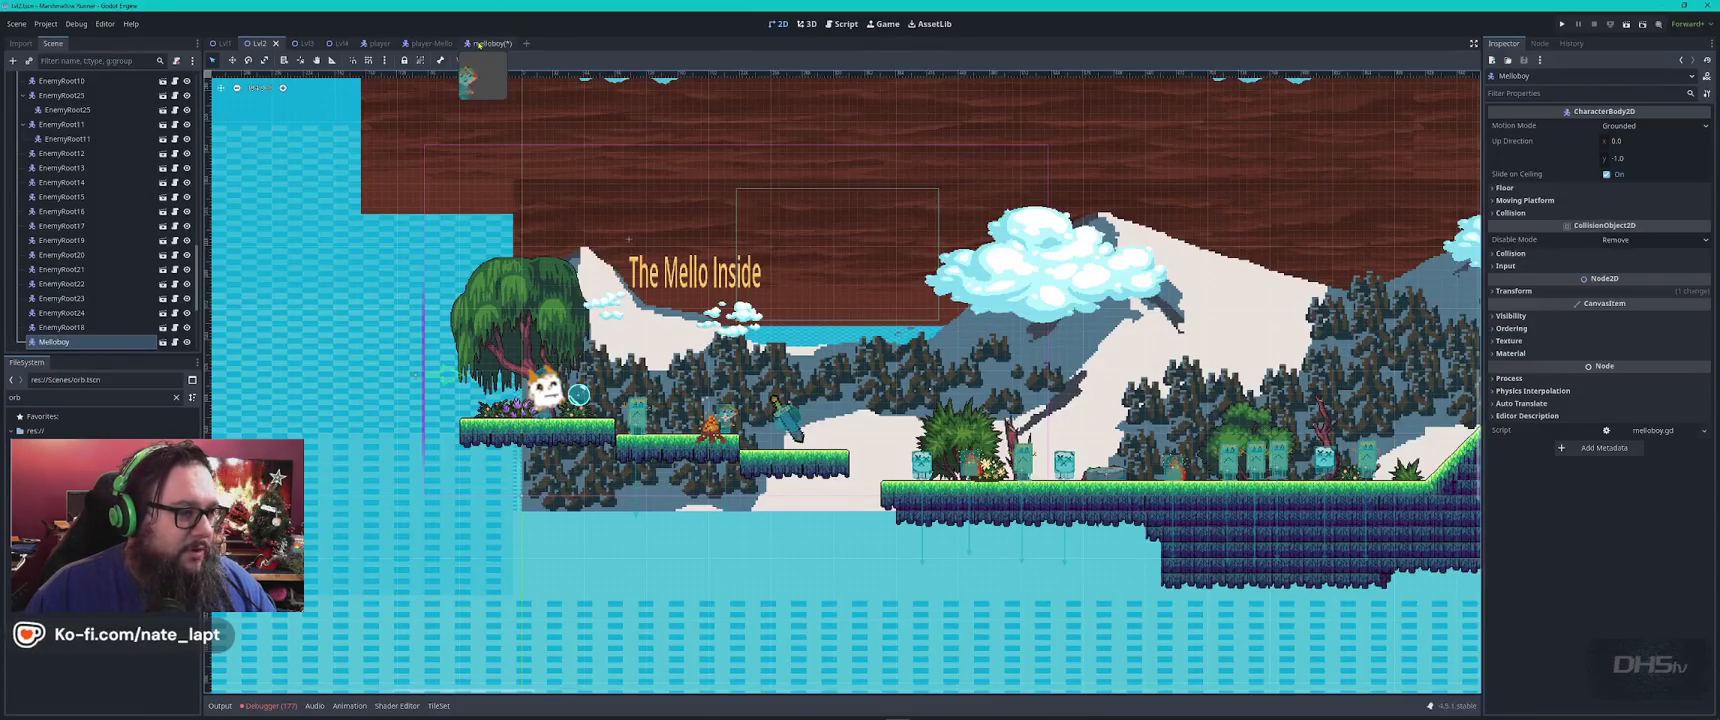
pyautogui.click(488, 43)
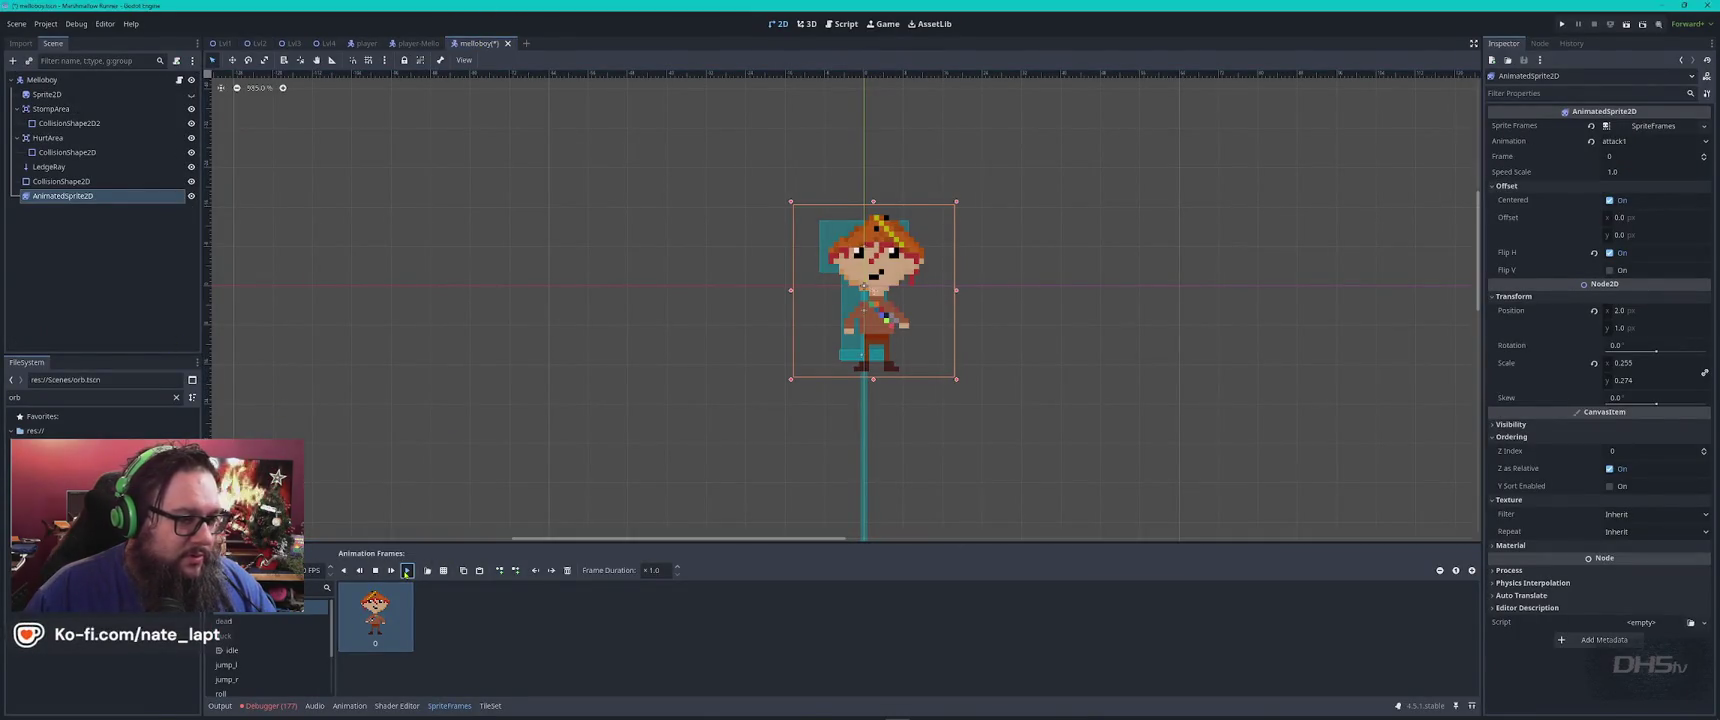
# Start the Melloboy sprite playing and switch it to the four-frame idle animation
pyautogui.click(406, 571)
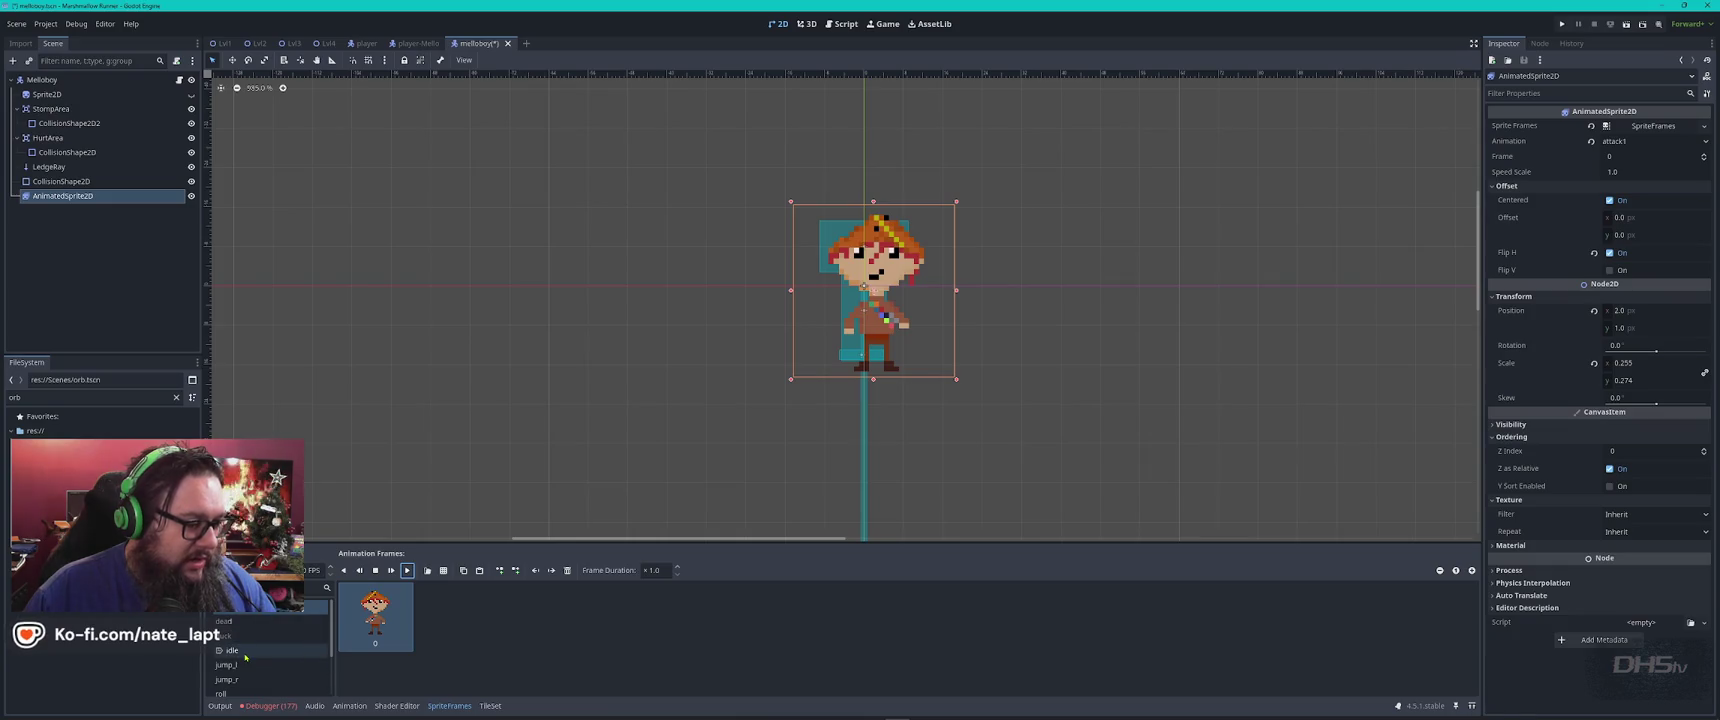
pyautogui.click(244, 652)
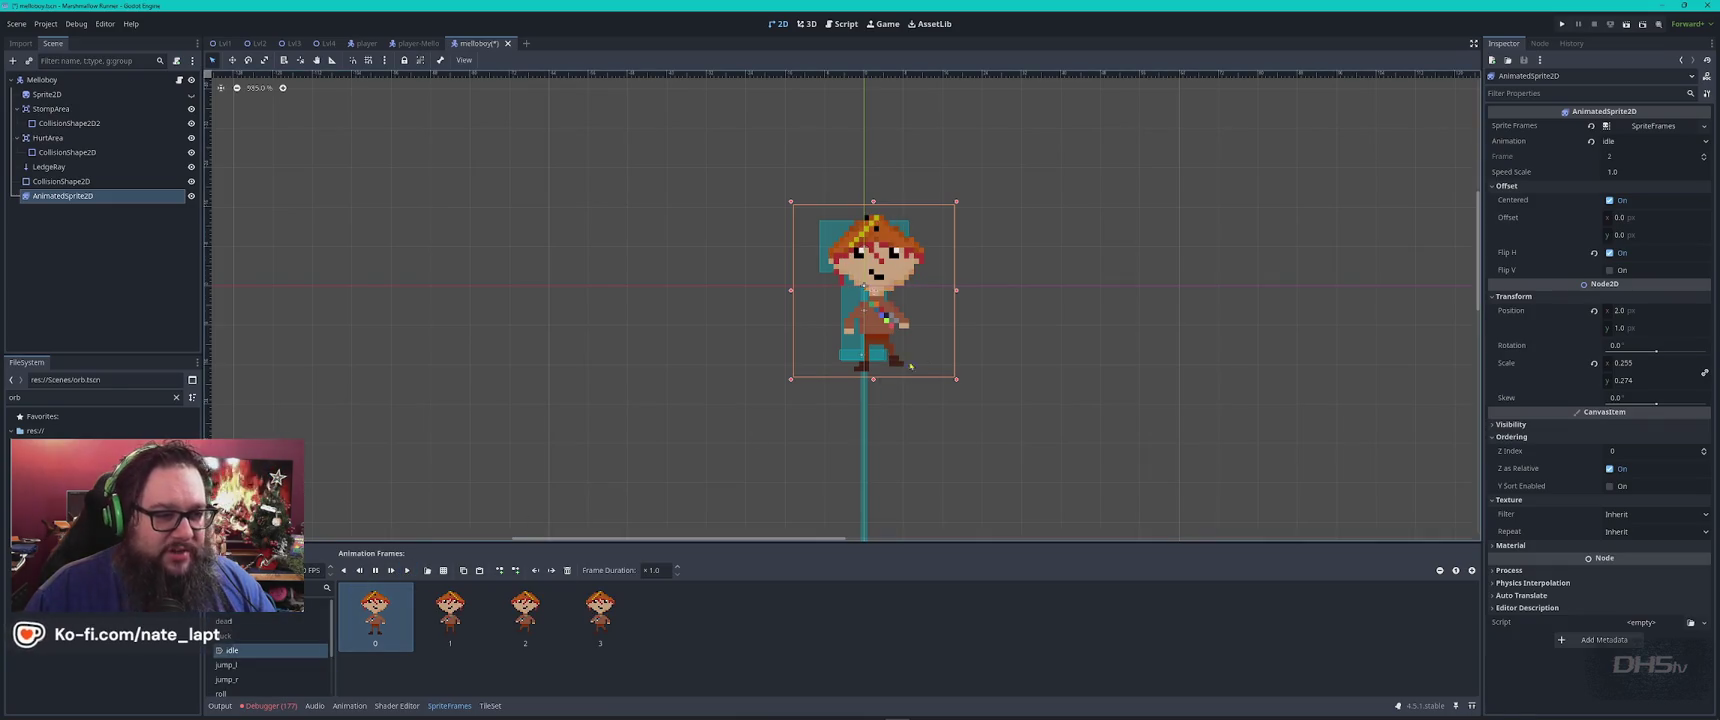
pyautogui.scroll(5, 905, 355)
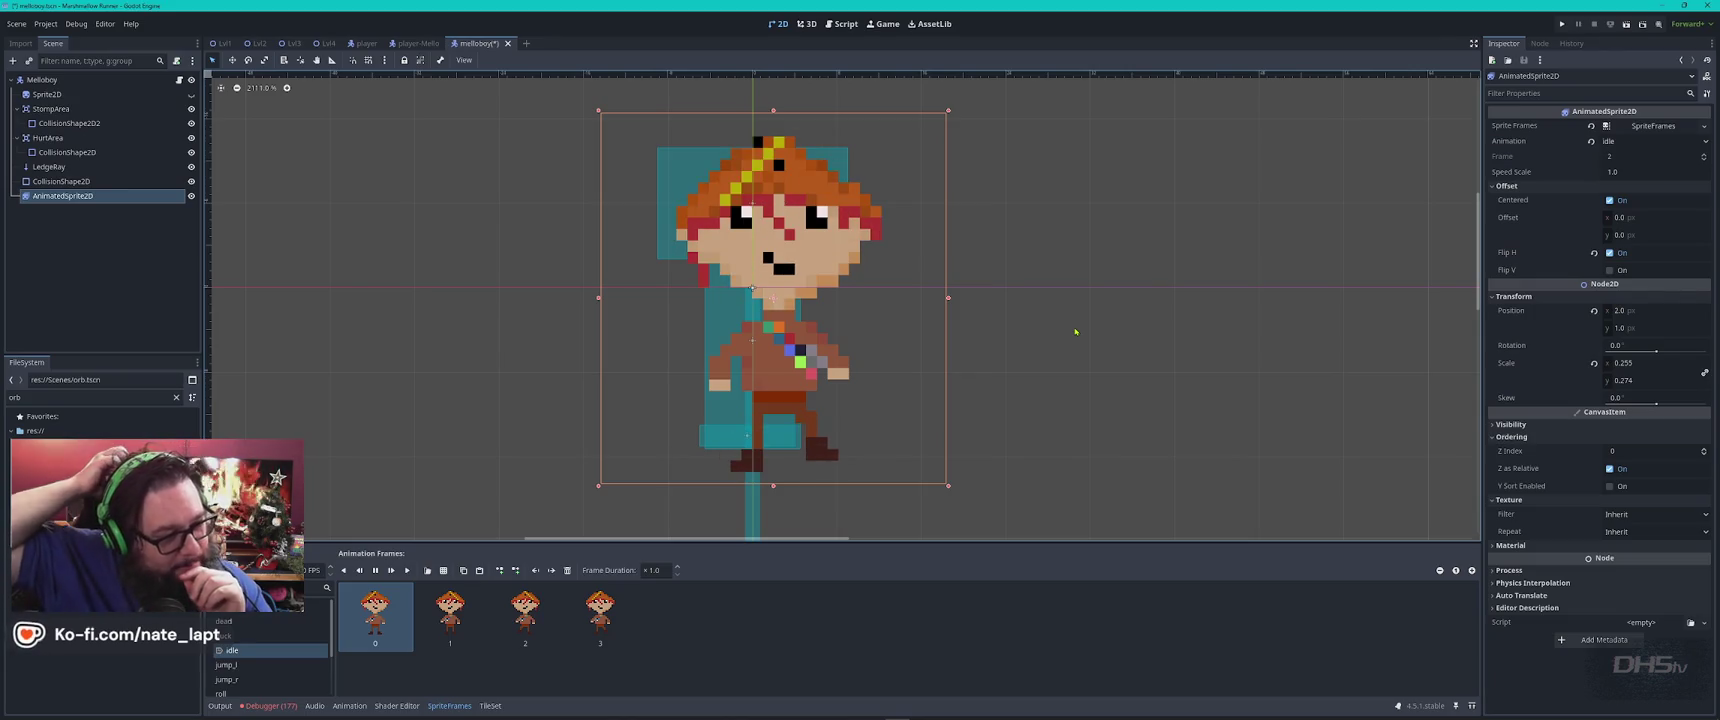
pyautogui.hotkey('alt', 'Tab')
pyautogui.hotkey('alt', 'Tab')
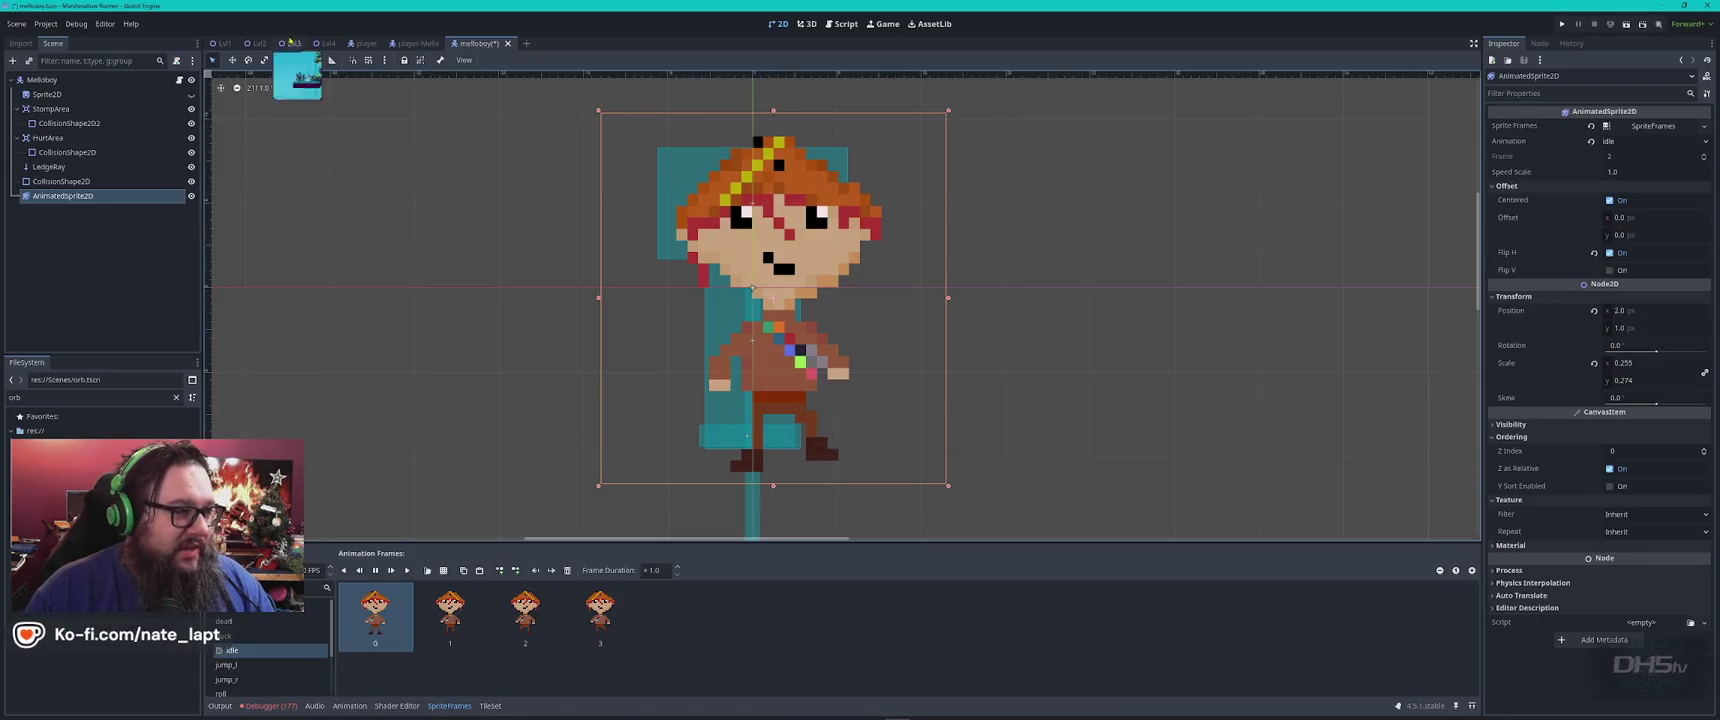
# Zoom around the player in the Lvl2 level, then return to Melloboy and save it
pyautogui.click(259, 43)
pyautogui.scroll(4, 710, 430)
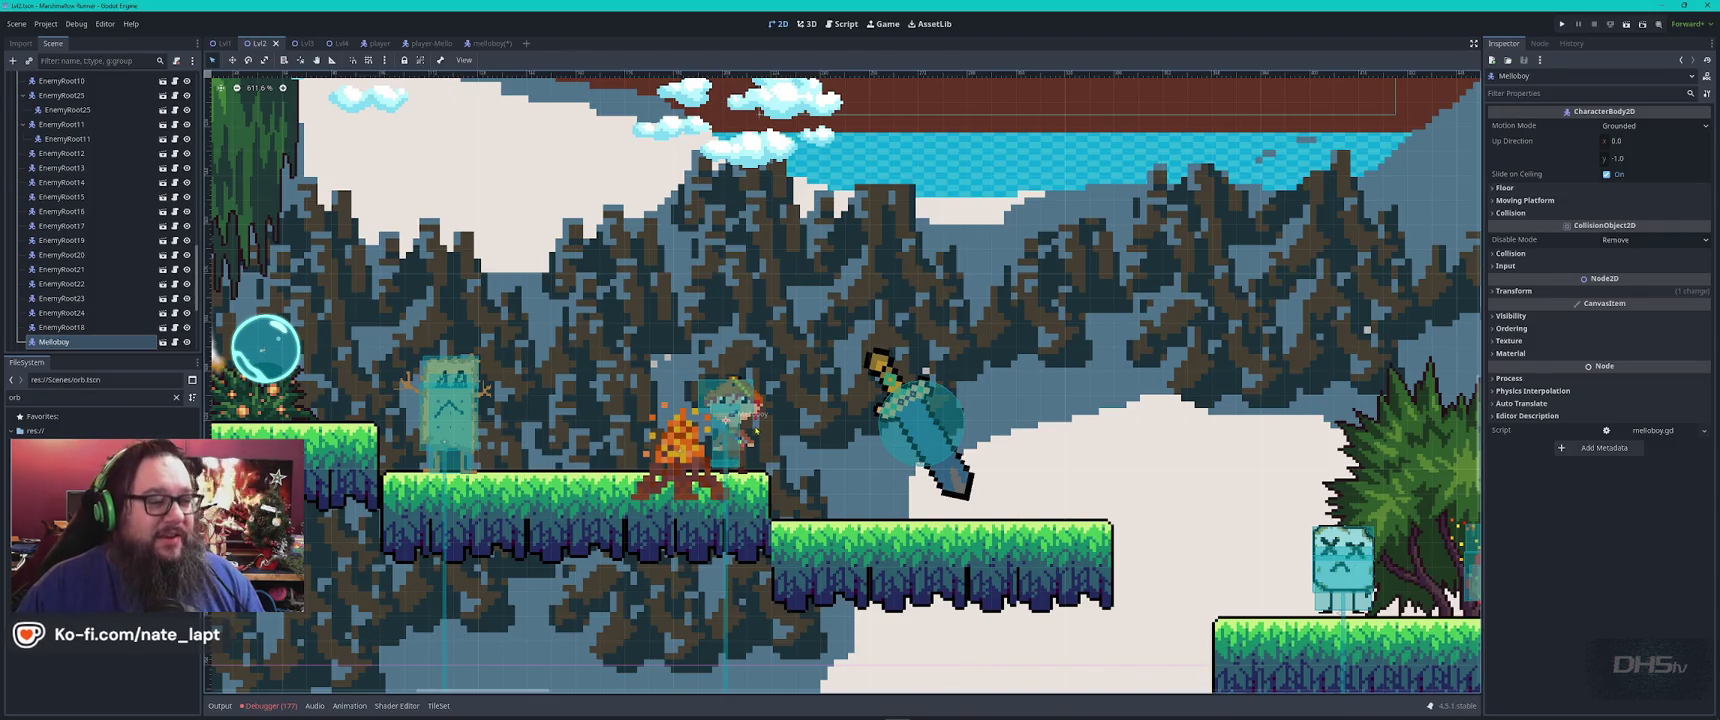
pyautogui.scroll(-5, 759, 431)
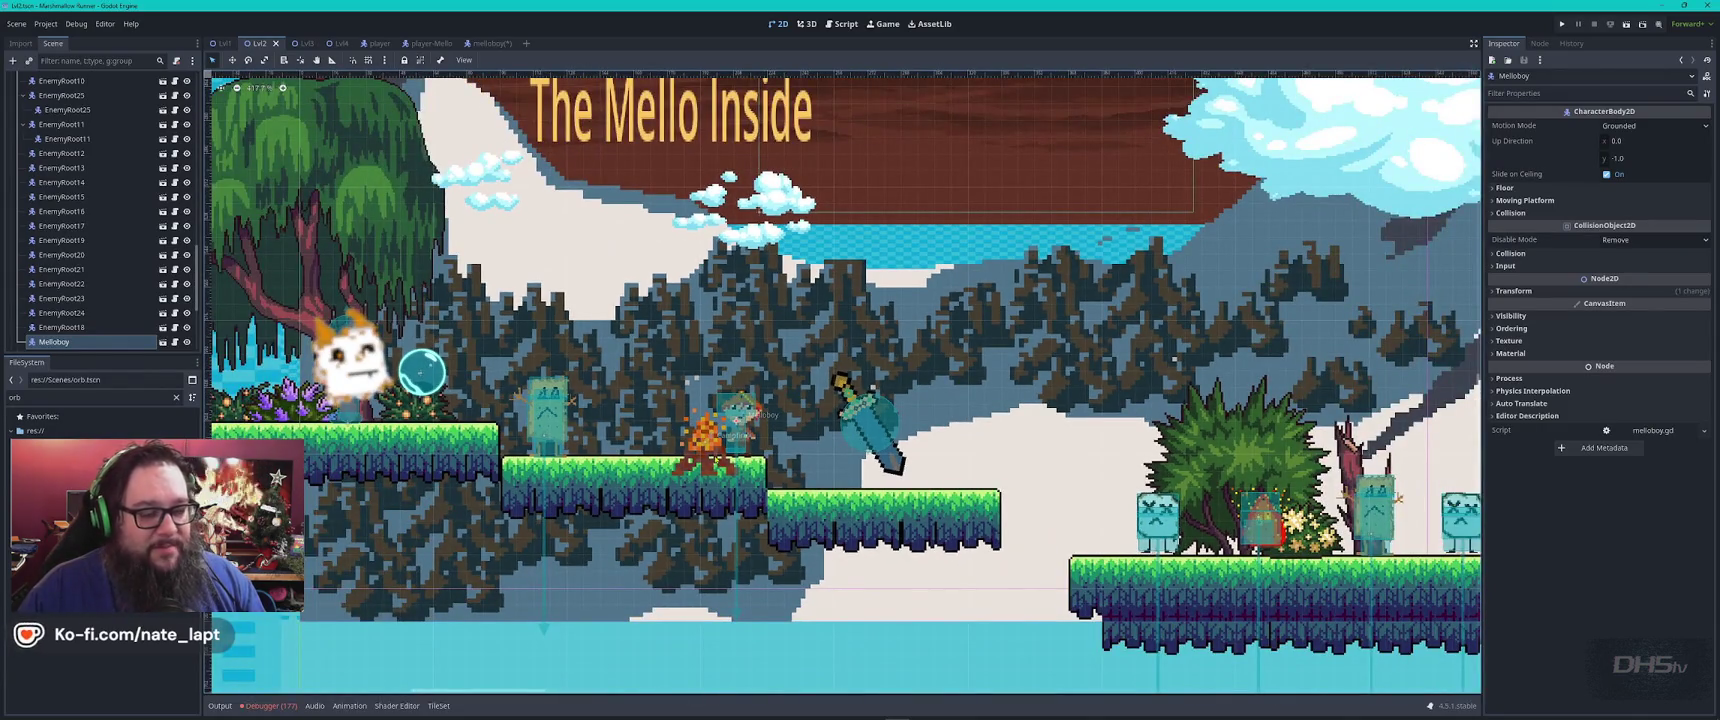
pyautogui.scroll(-2, 720, 436)
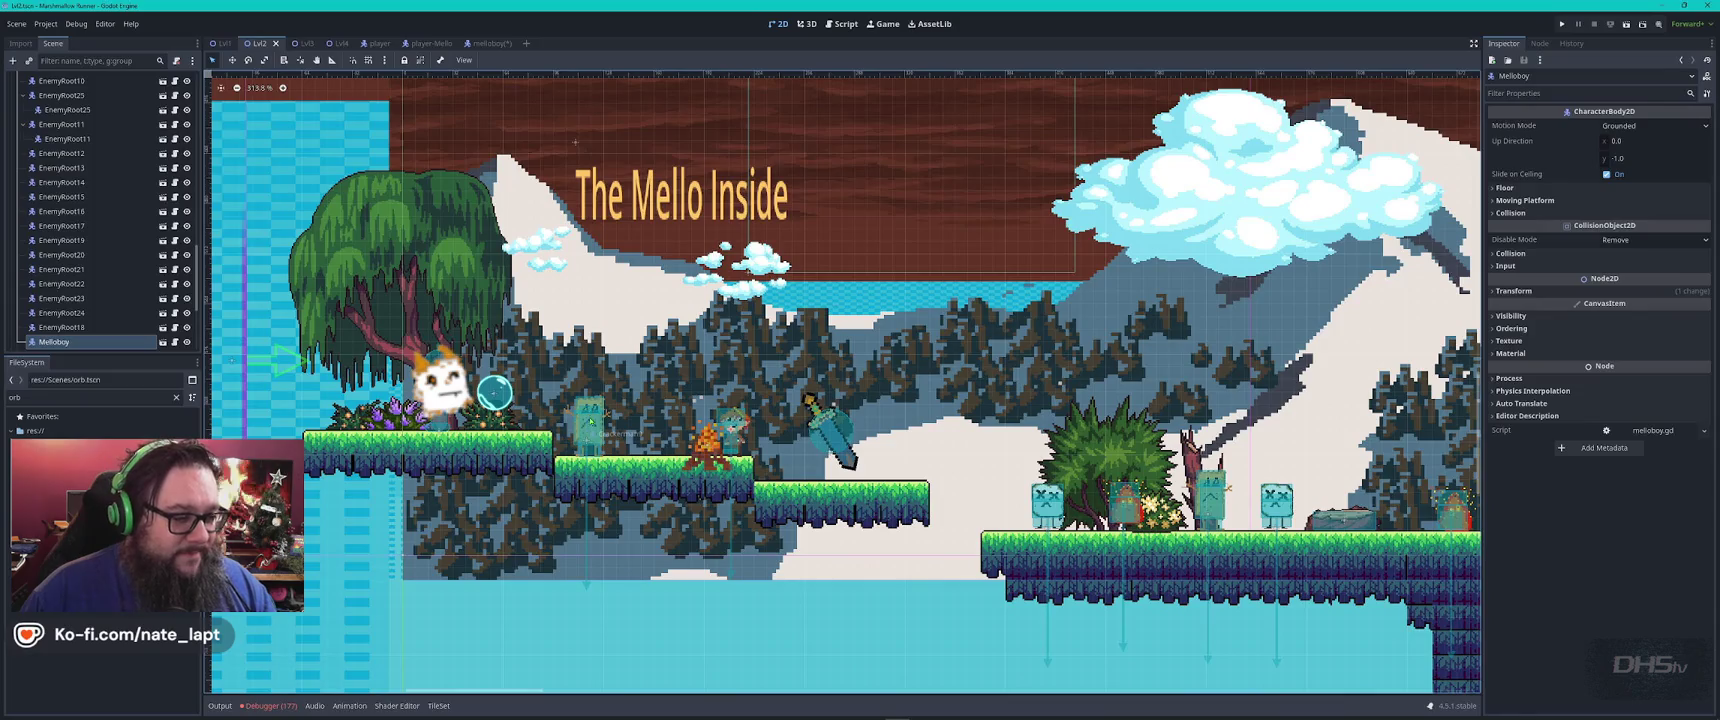
pyautogui.scroll(7, 588, 395)
pyautogui.scroll(-3, 588, 395)
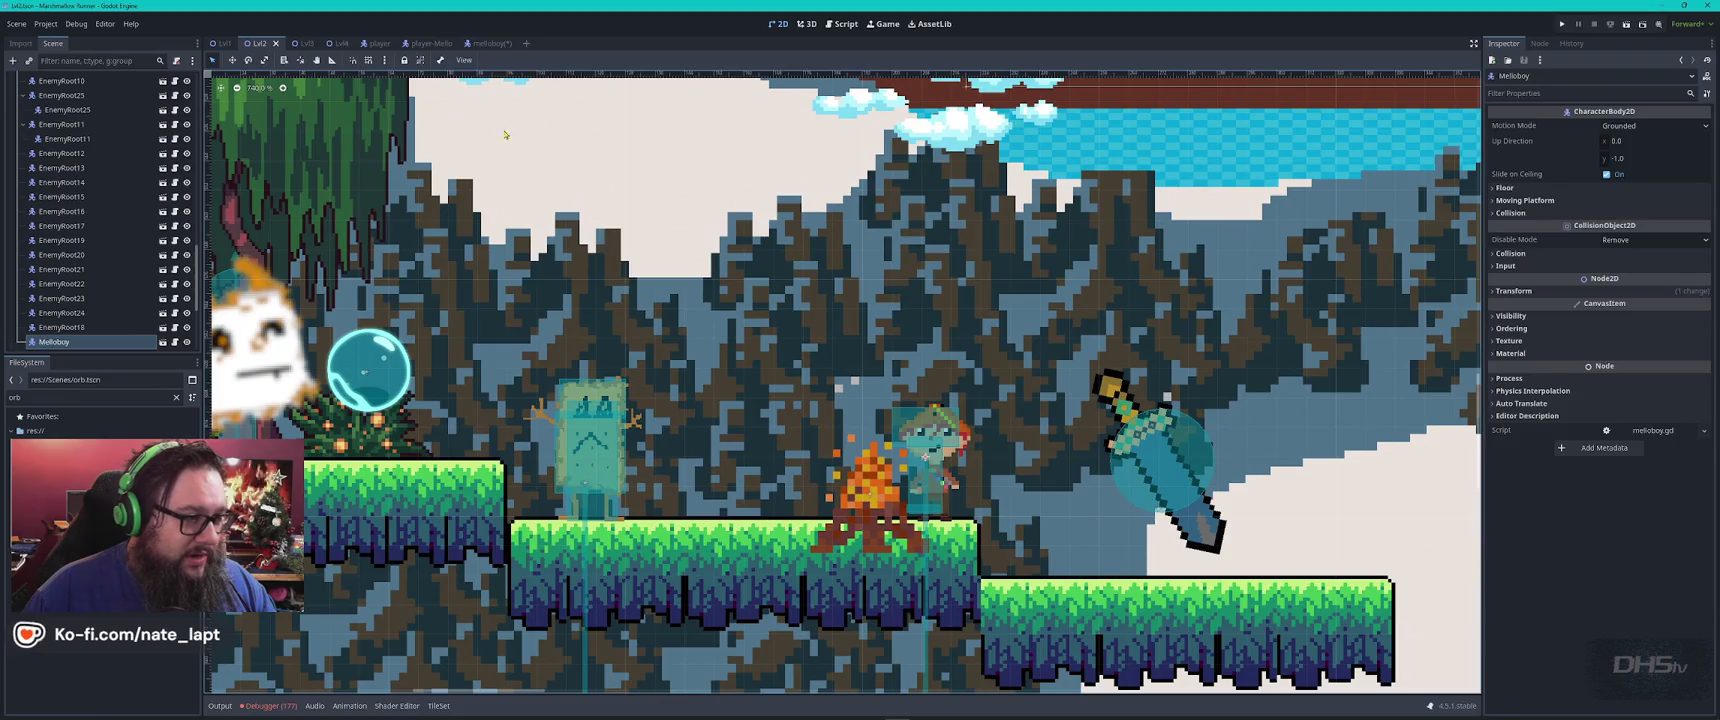
pyautogui.click(485, 43)
pyautogui.hotkey('ctrl', 's')
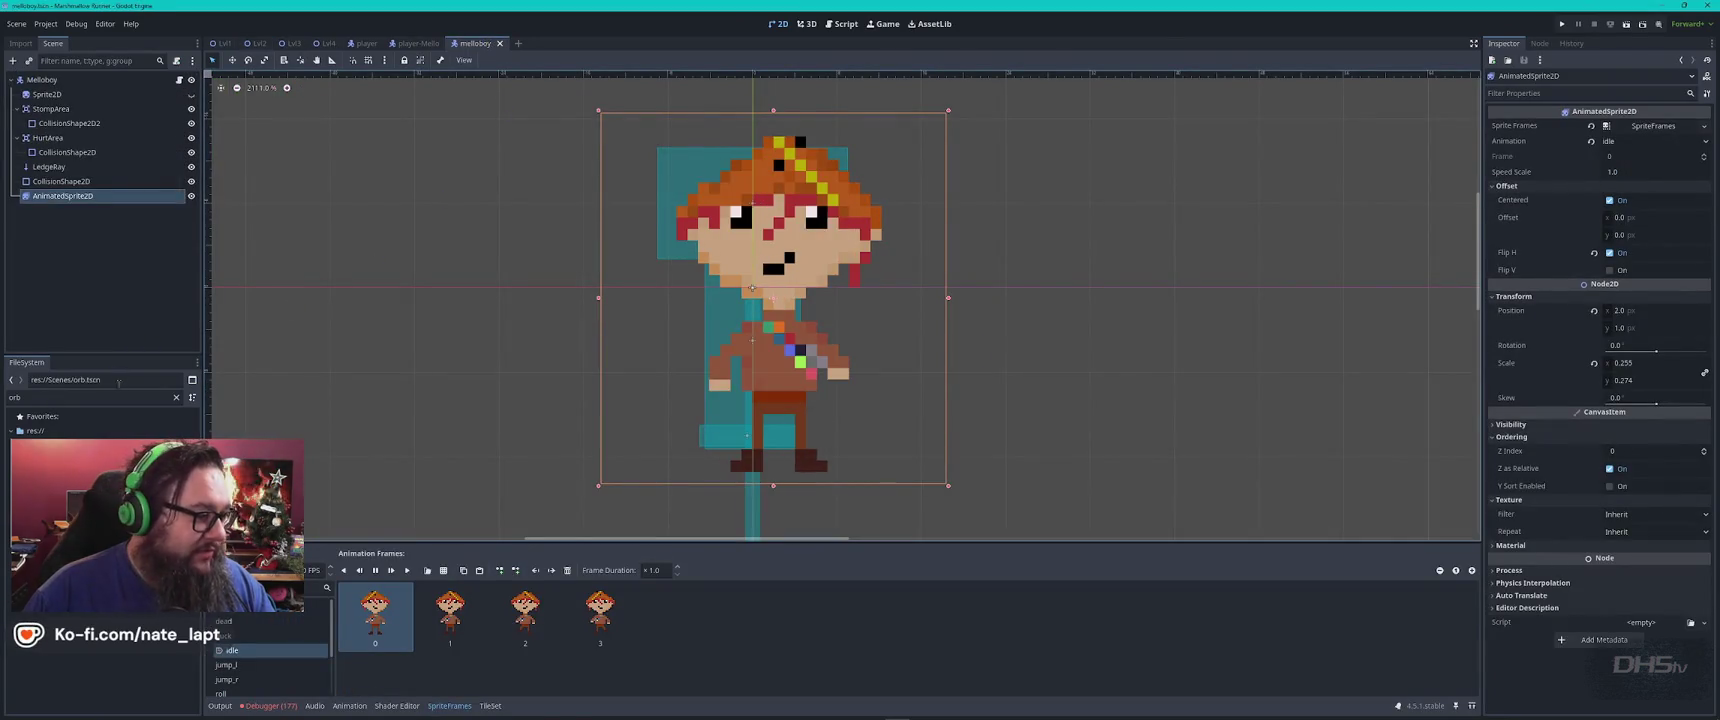
# Filter for 'cracker', open Crackerman.tscn, move AnimatedSprite2D below LedgeRay, and save
pyautogui.click(418, 43)
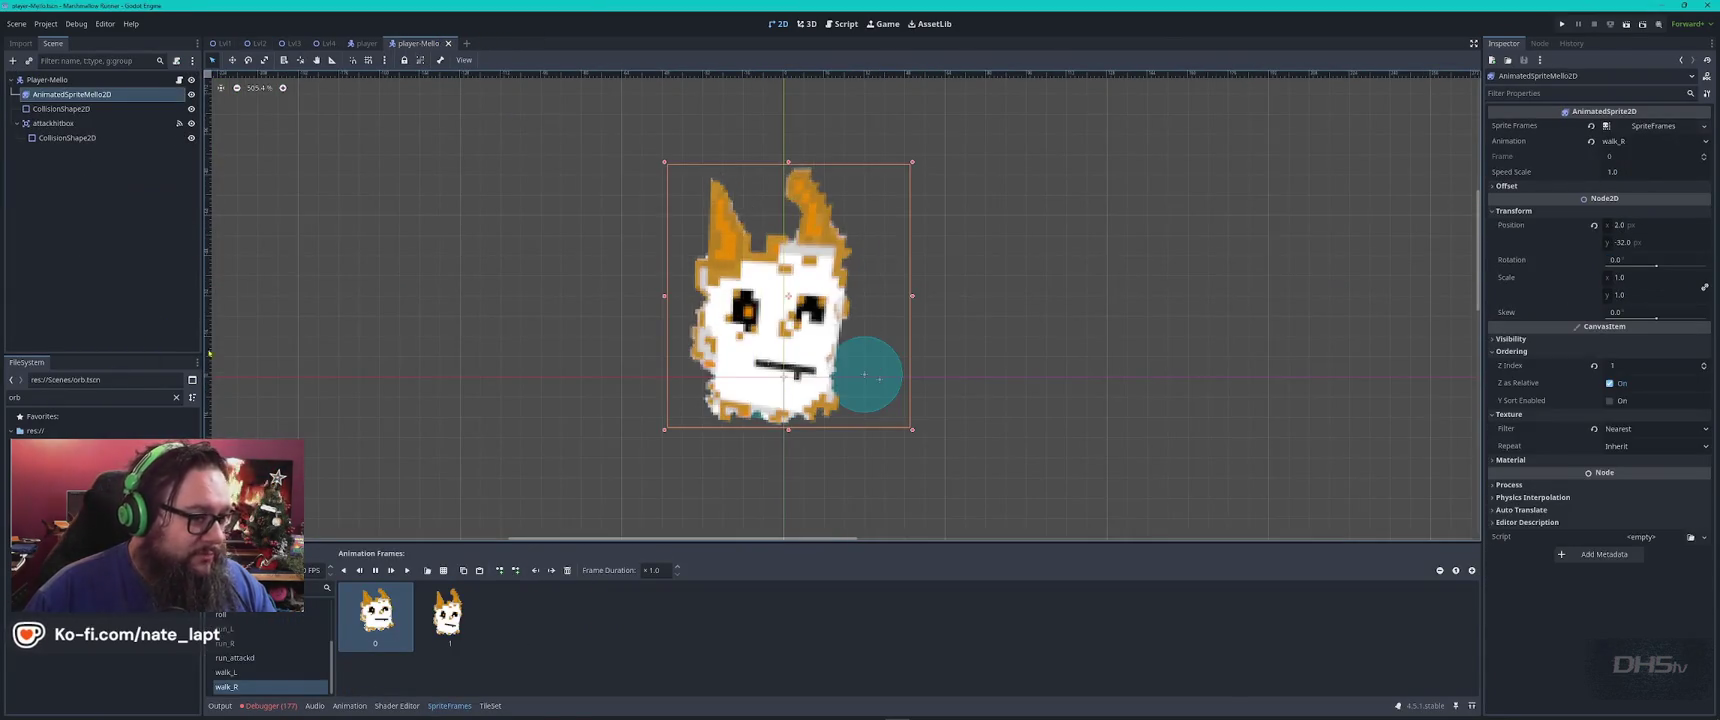
pyautogui.doubleClick(76, 397)
pyautogui.write('cracker')
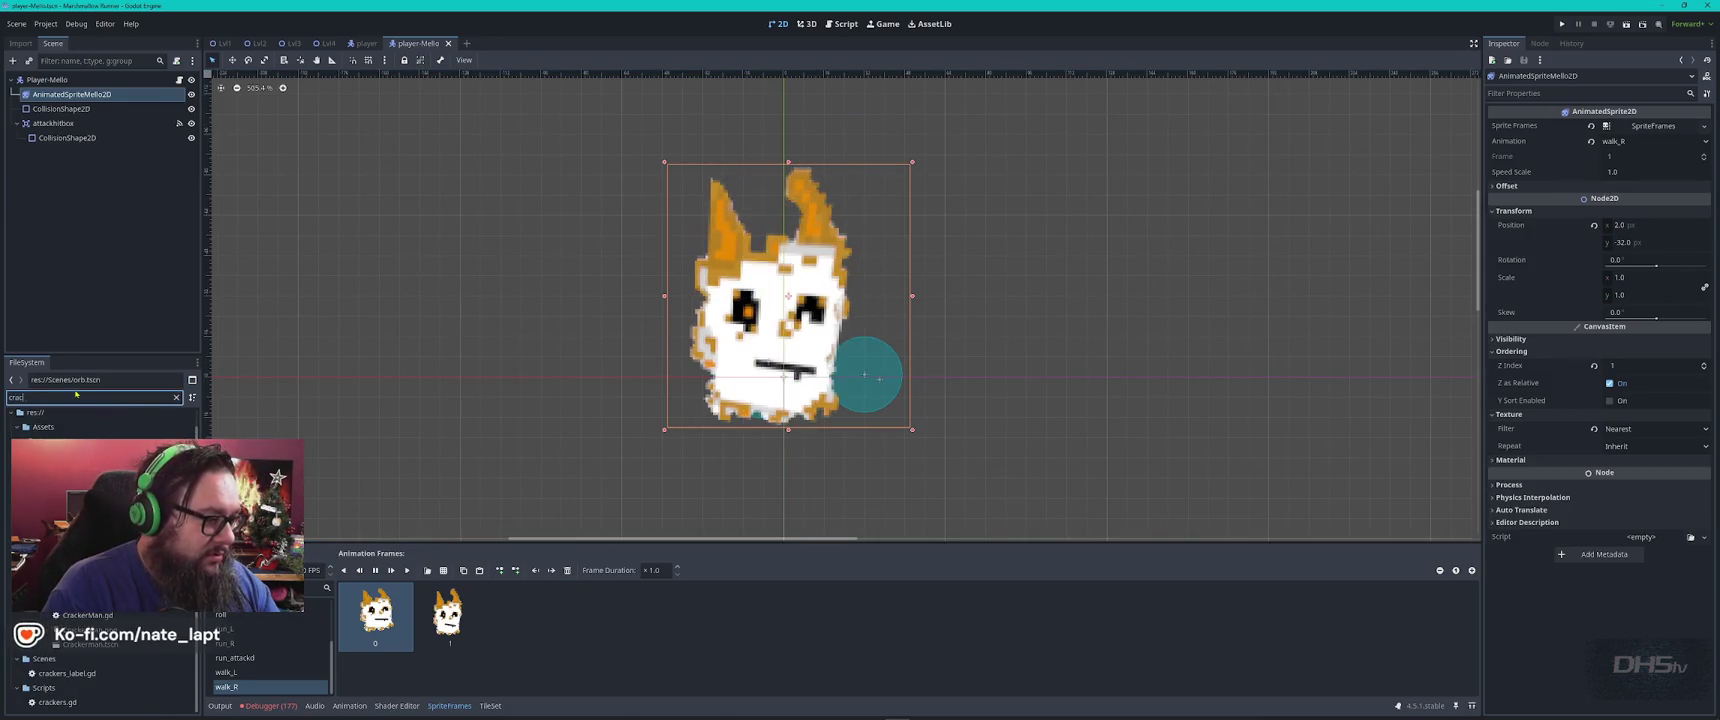
pyautogui.doubleClick(90, 644)
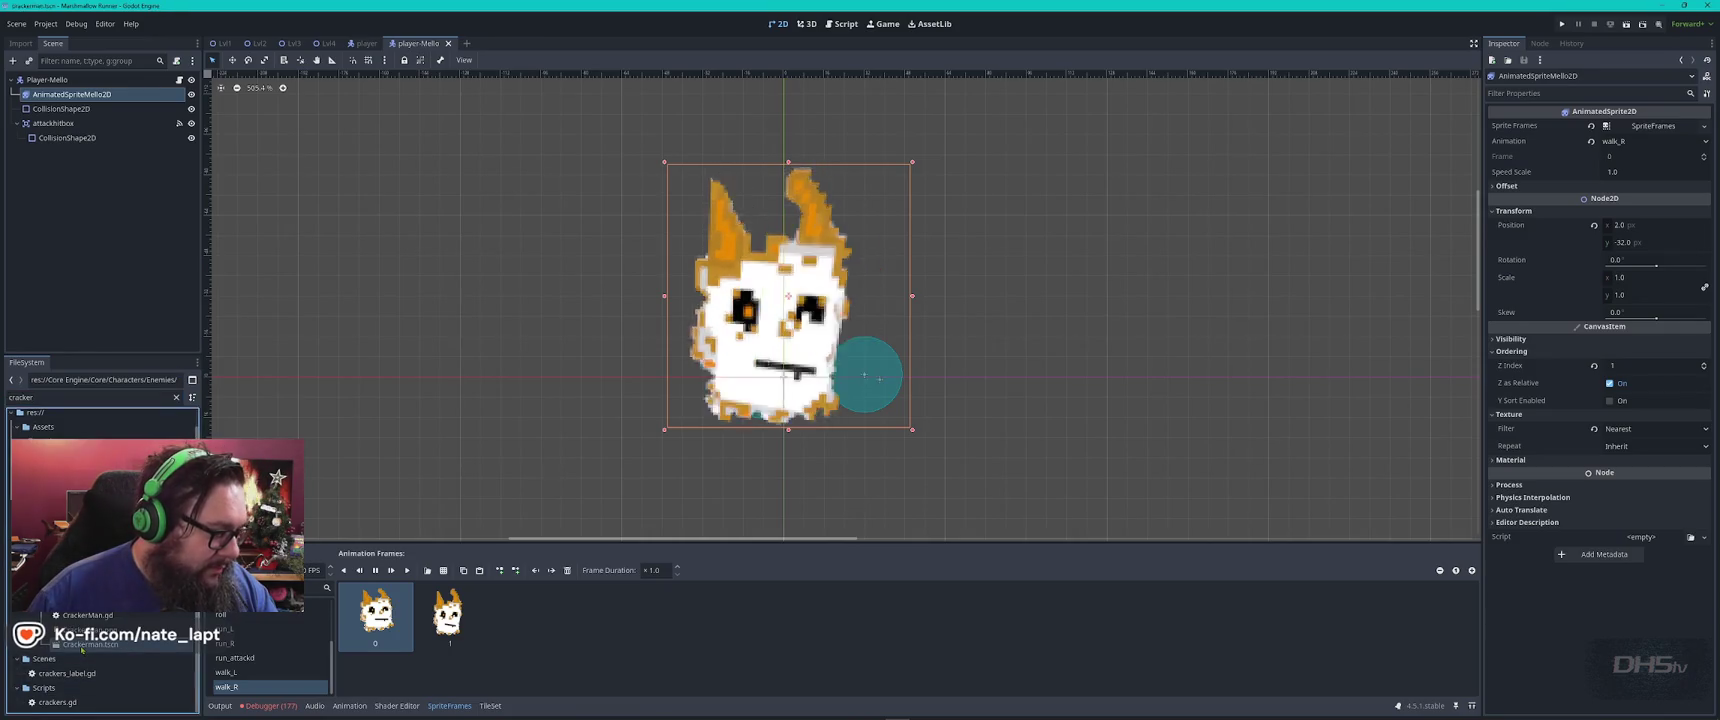
pyautogui.moveTo(62, 94); pyautogui.dragTo(50, 190)
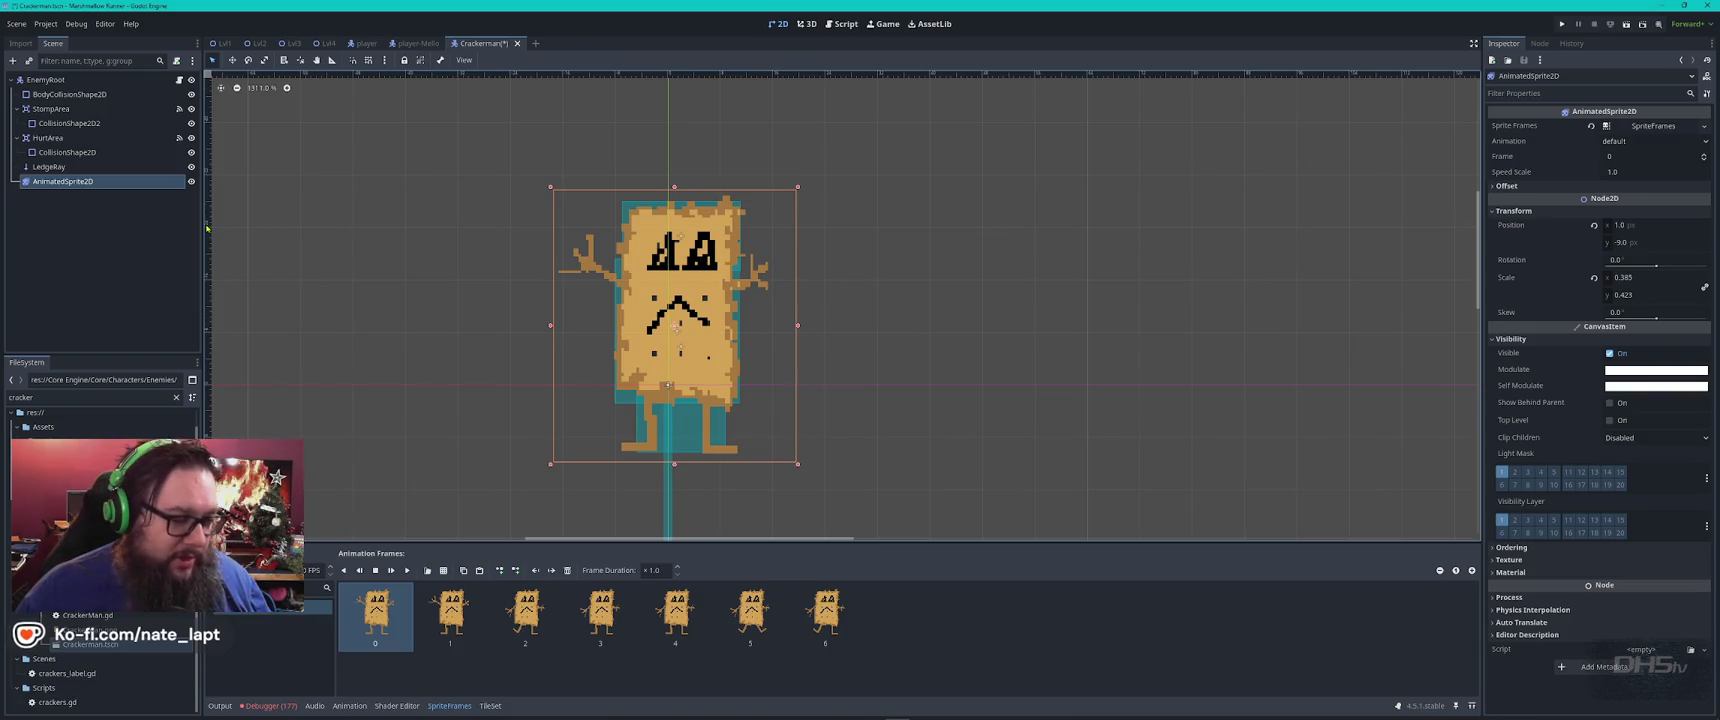
pyautogui.hotkey('ctrl', 's')
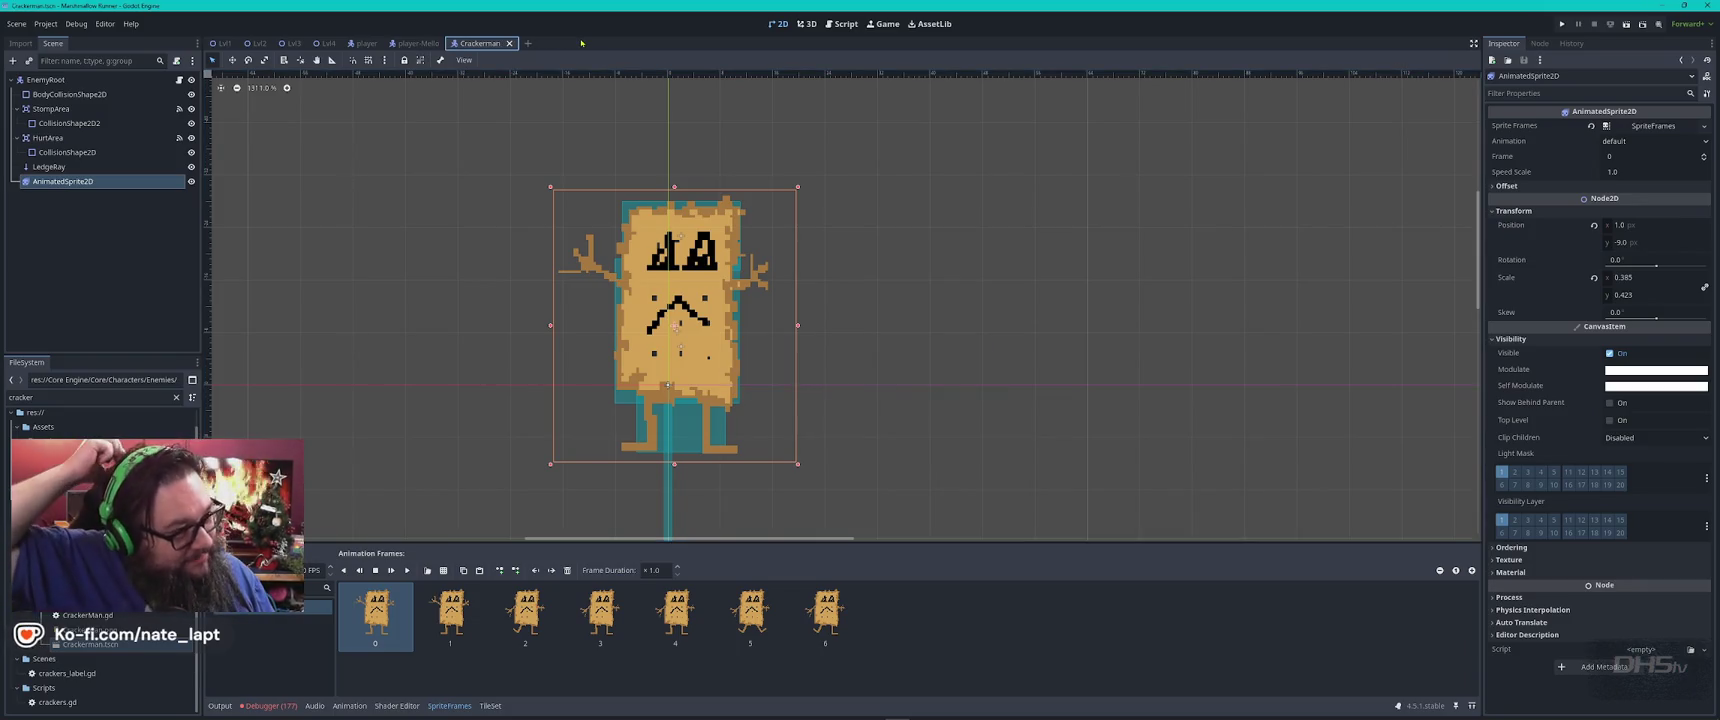